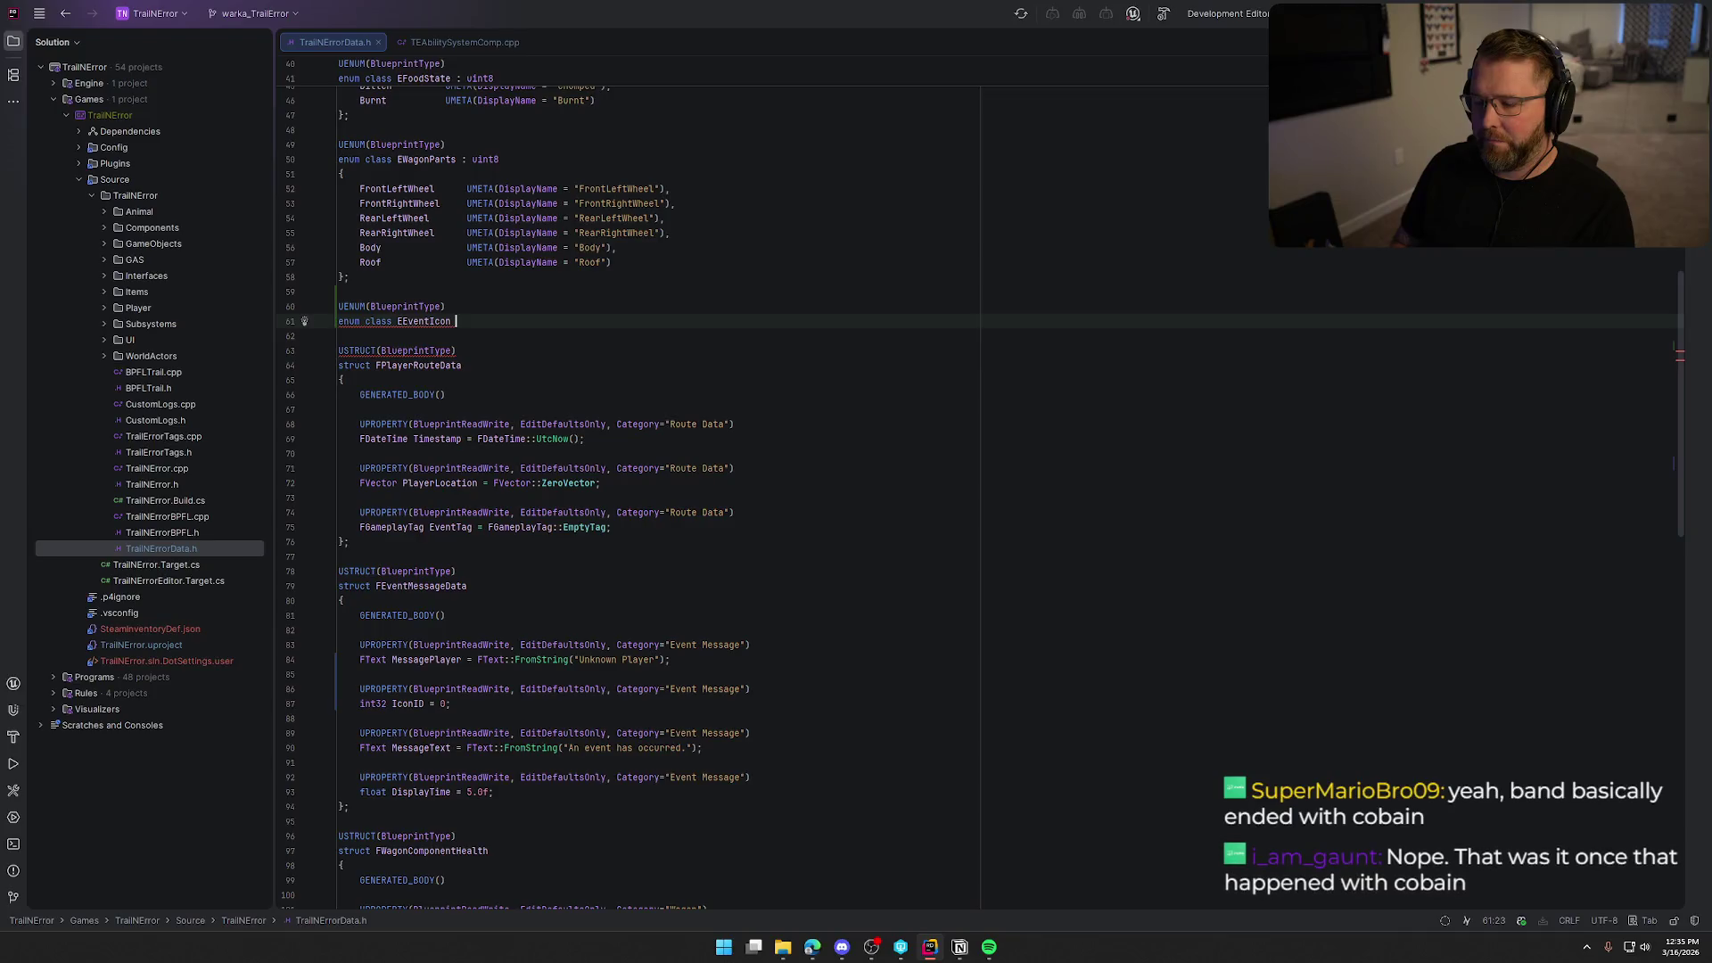
Make EEventIcon a uint8 enum and add an aligned Illness entry with its UMETA display name.
{"action": "type", "text": ": uint8"}
{"action": "key", "text": "Return"}
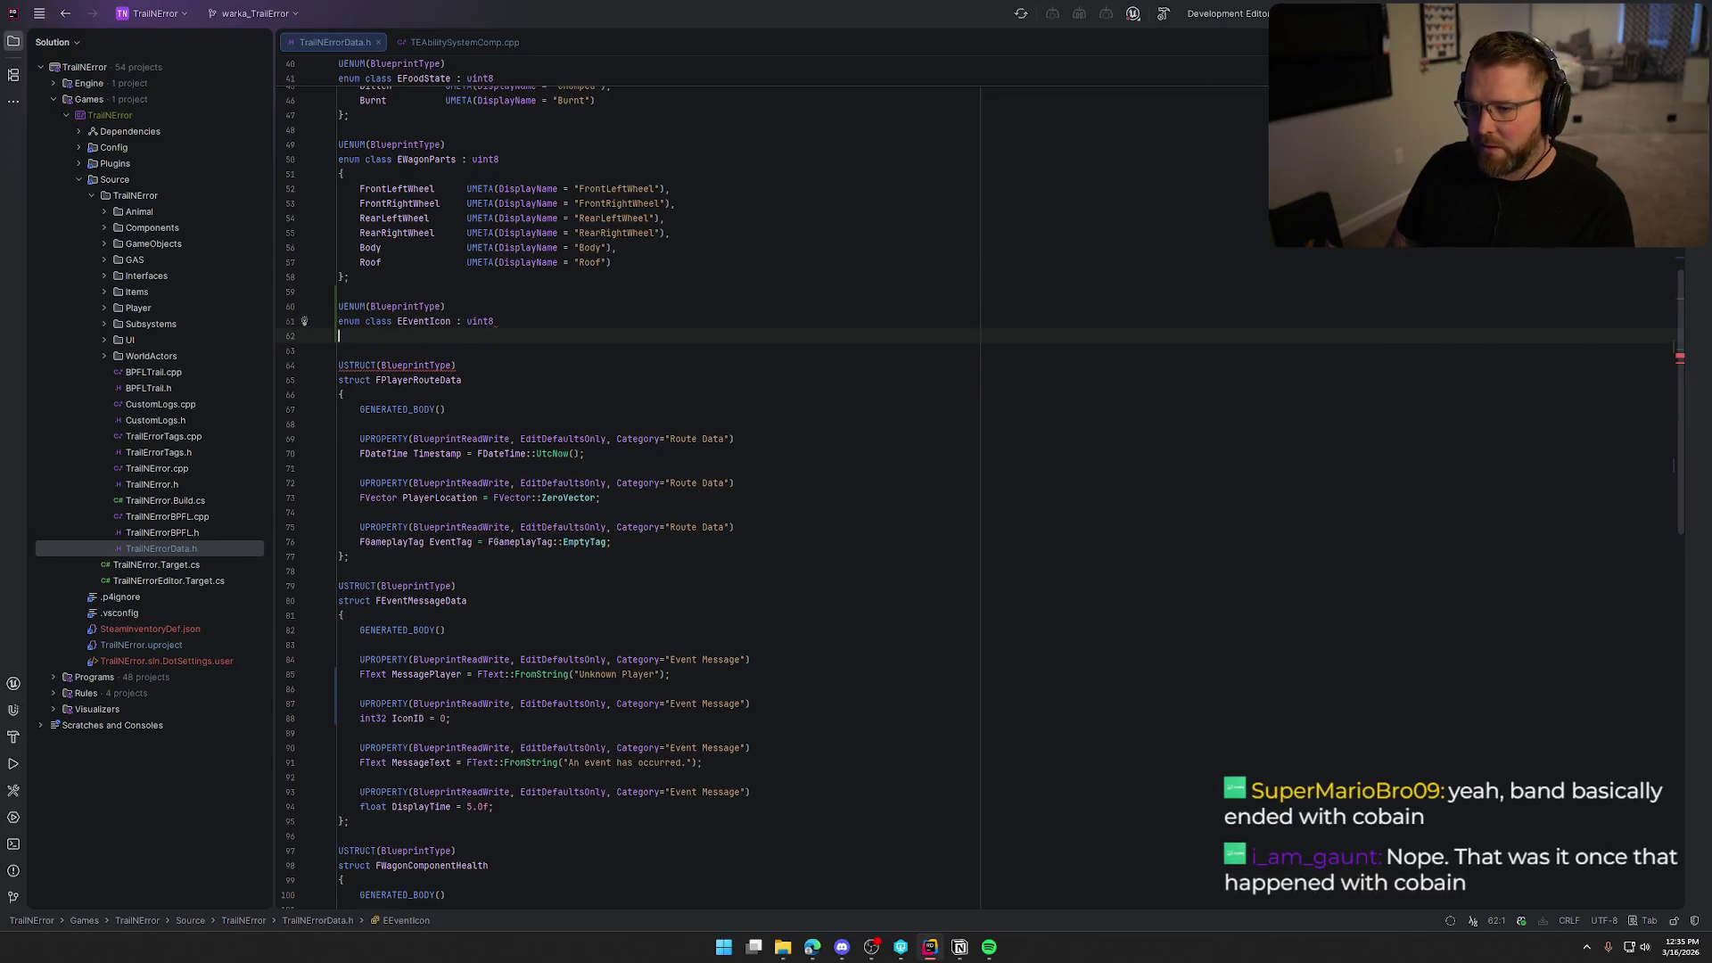
{"action": "type", "text": "{"}
{"action": "key", "text": "Return"}
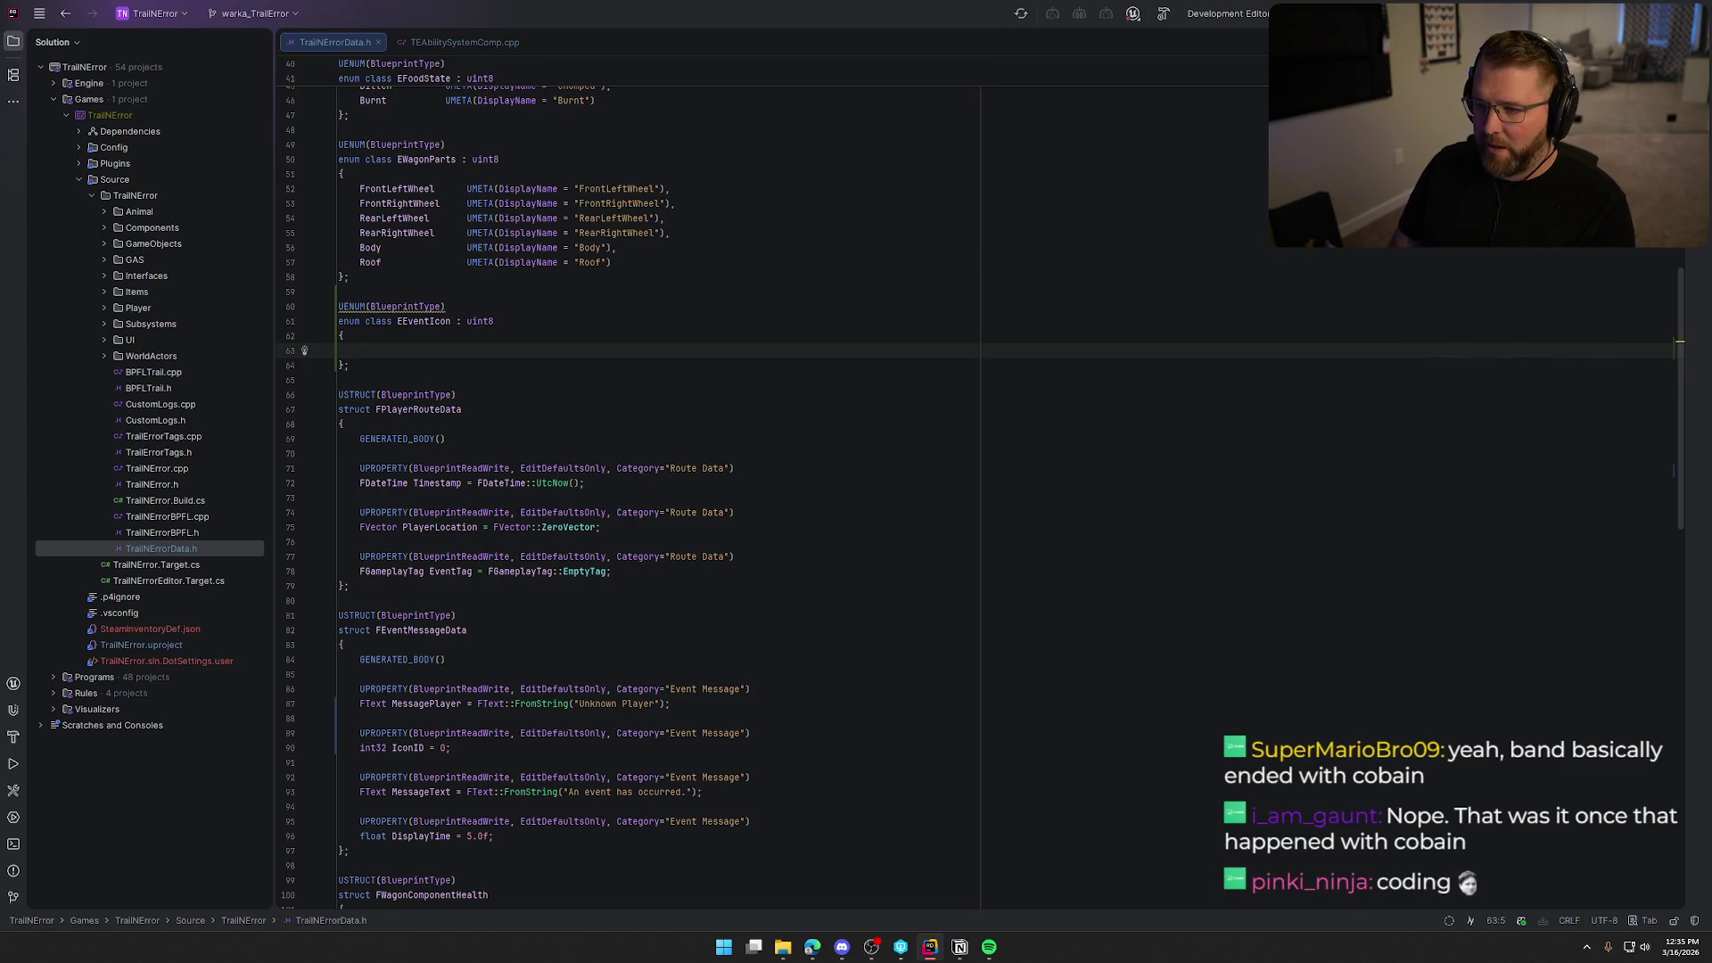
{"action": "type", "text": "Illness         UMETA(DisplayName = \"Illness\"),"}
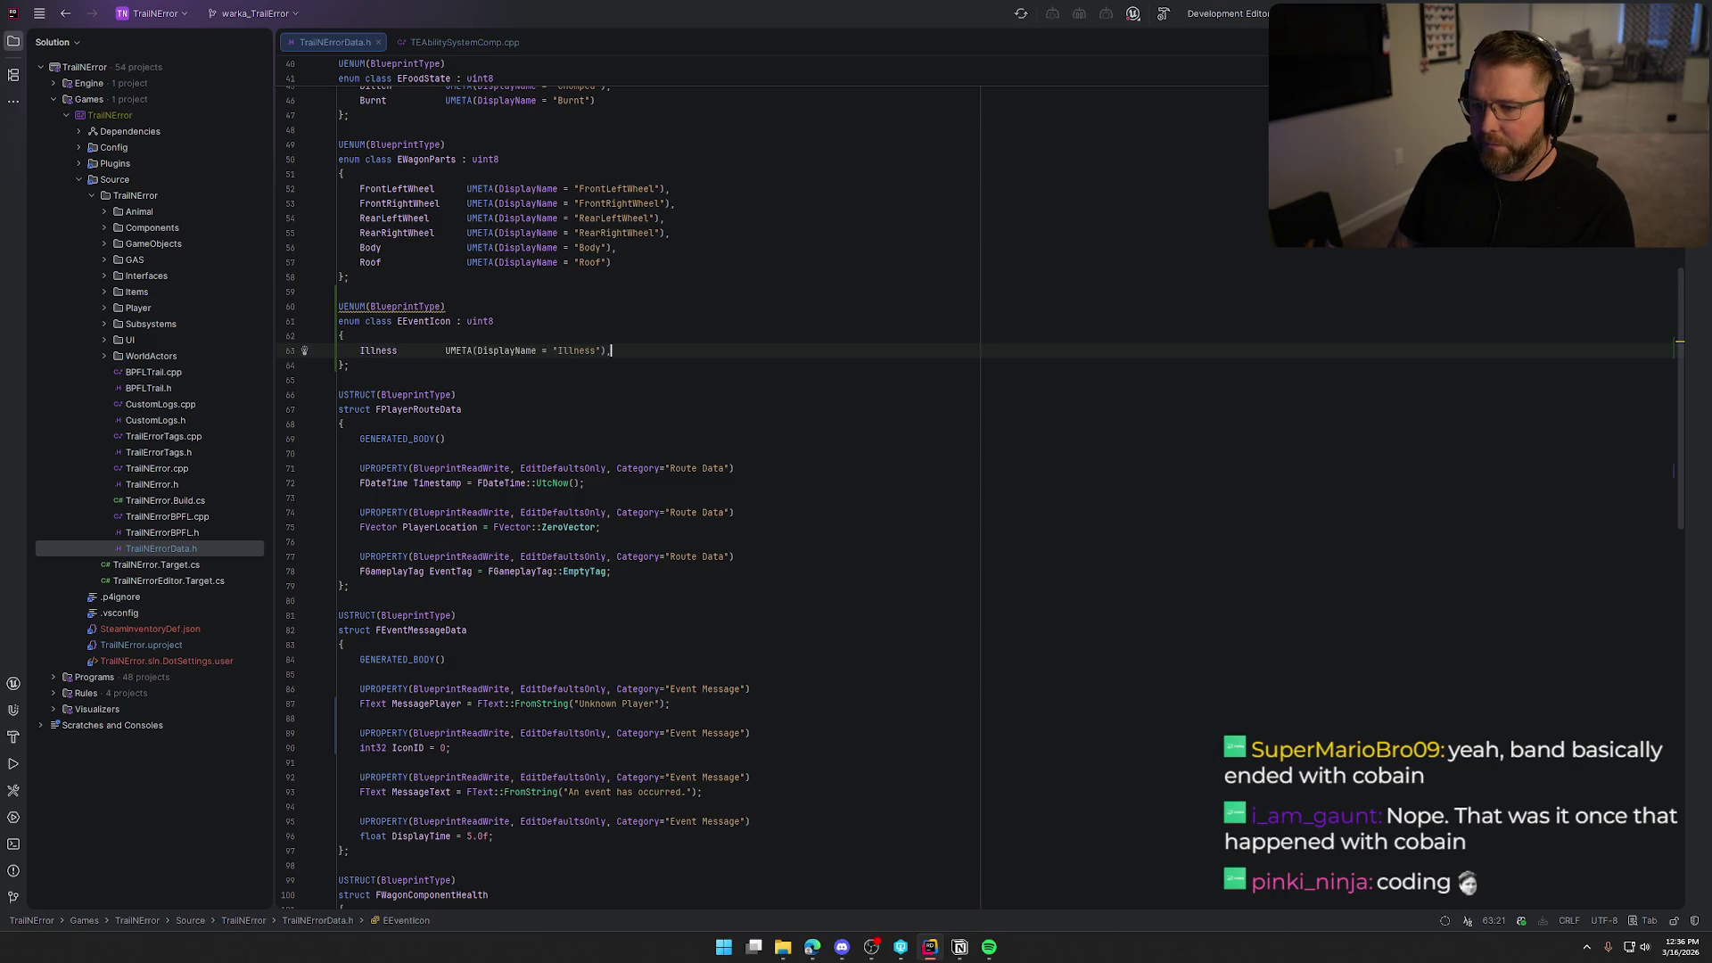
{"action": "key", "text": "Tab"}
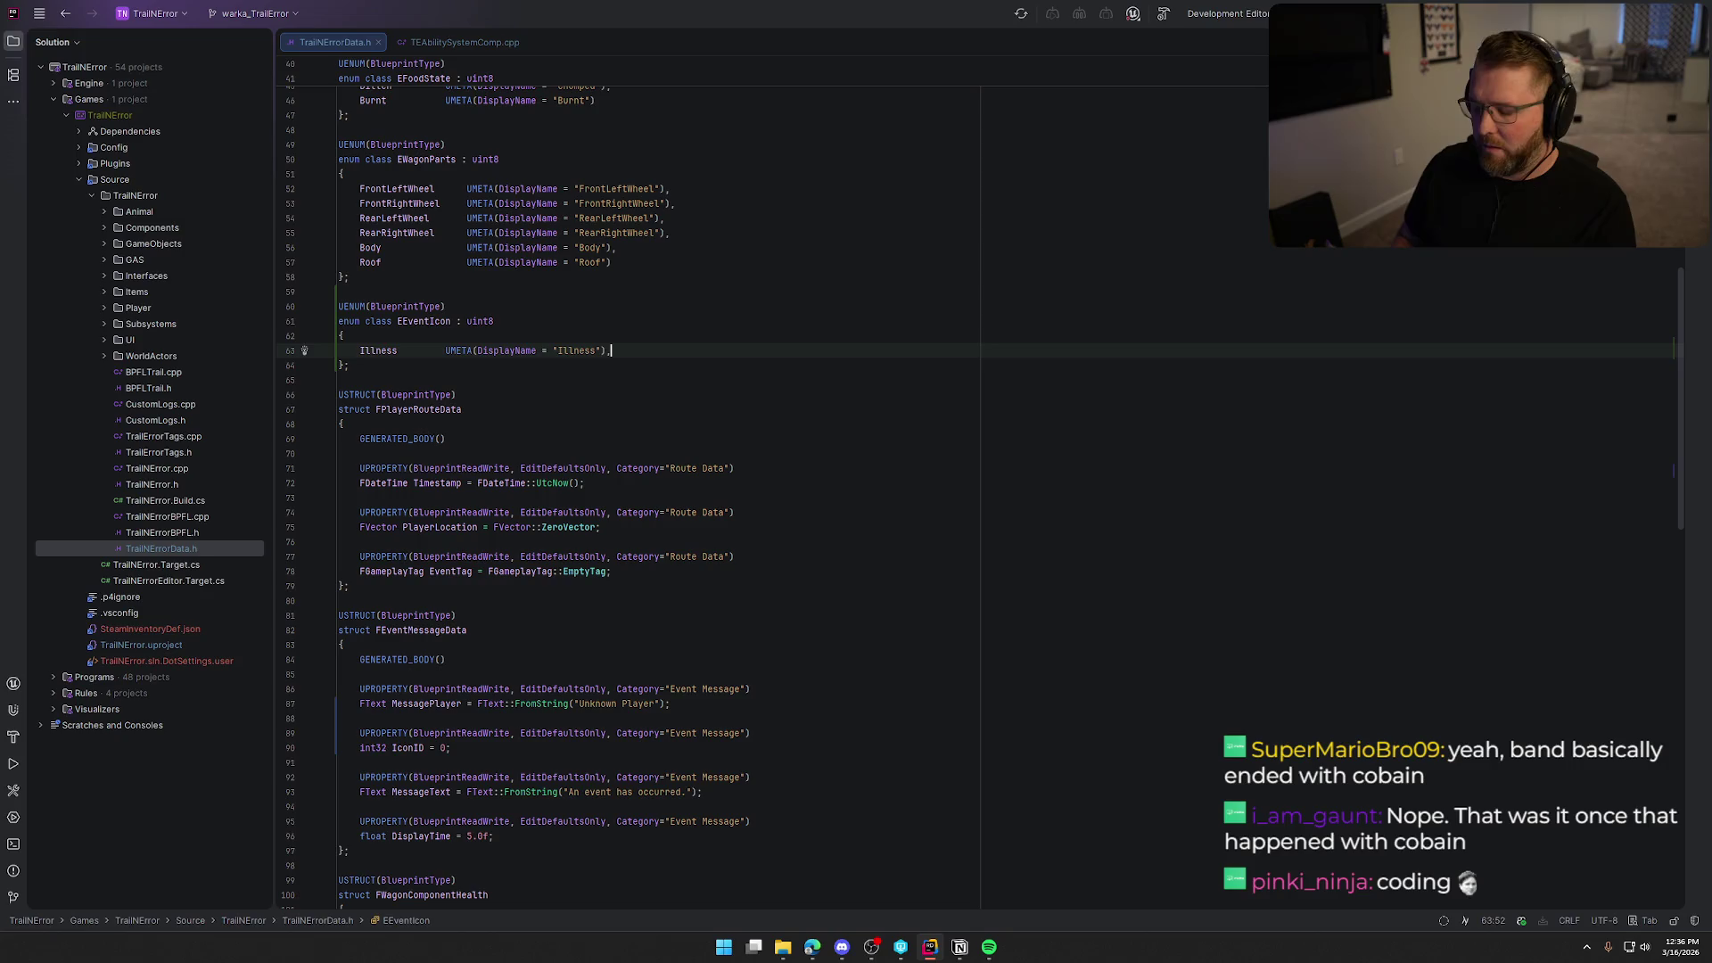
{"action": "left_click", "coordinate": [541, 351]}
{"action": "key", "text": "ctrl+Left"}
{"action": "key", "text": "Tab"}
{"action": "key", "text": "End"}
{"action": "key", "text": "Return"}
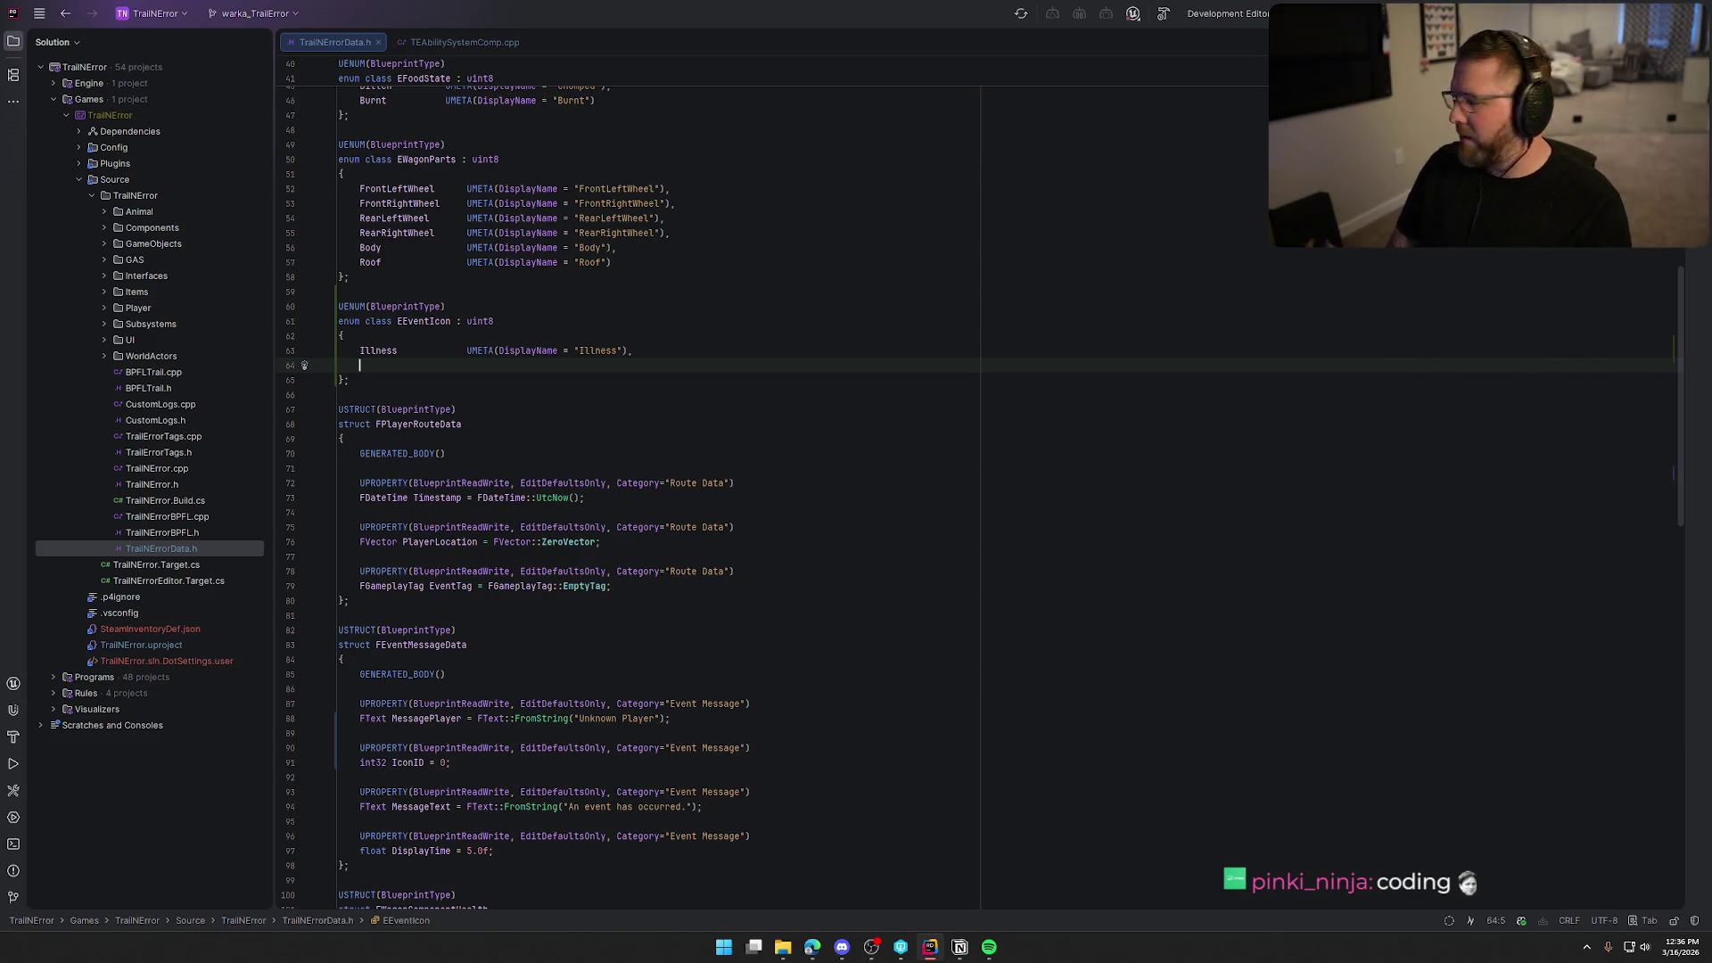
Add Clothing and Death entries with matching UMETA(DisplayName) values.
{"action": "type", "text": "Clothing"}
{"action": "key", "text": "Tab"}
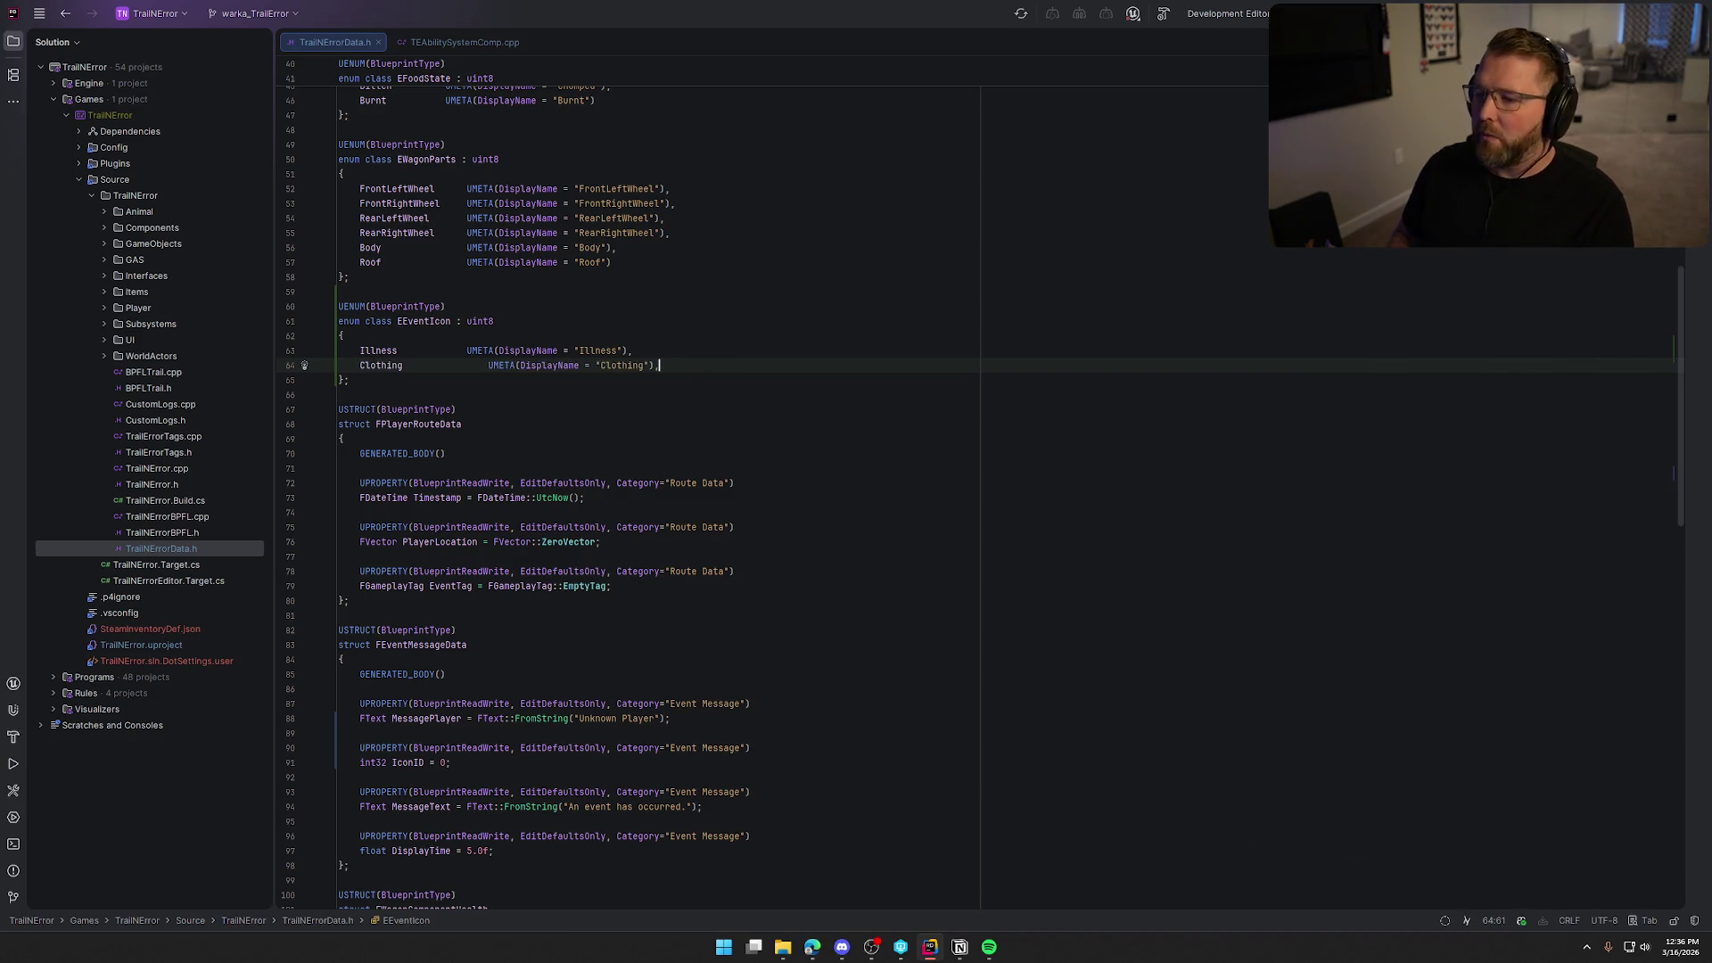
{"action": "left_click", "coordinate": [488, 365]}
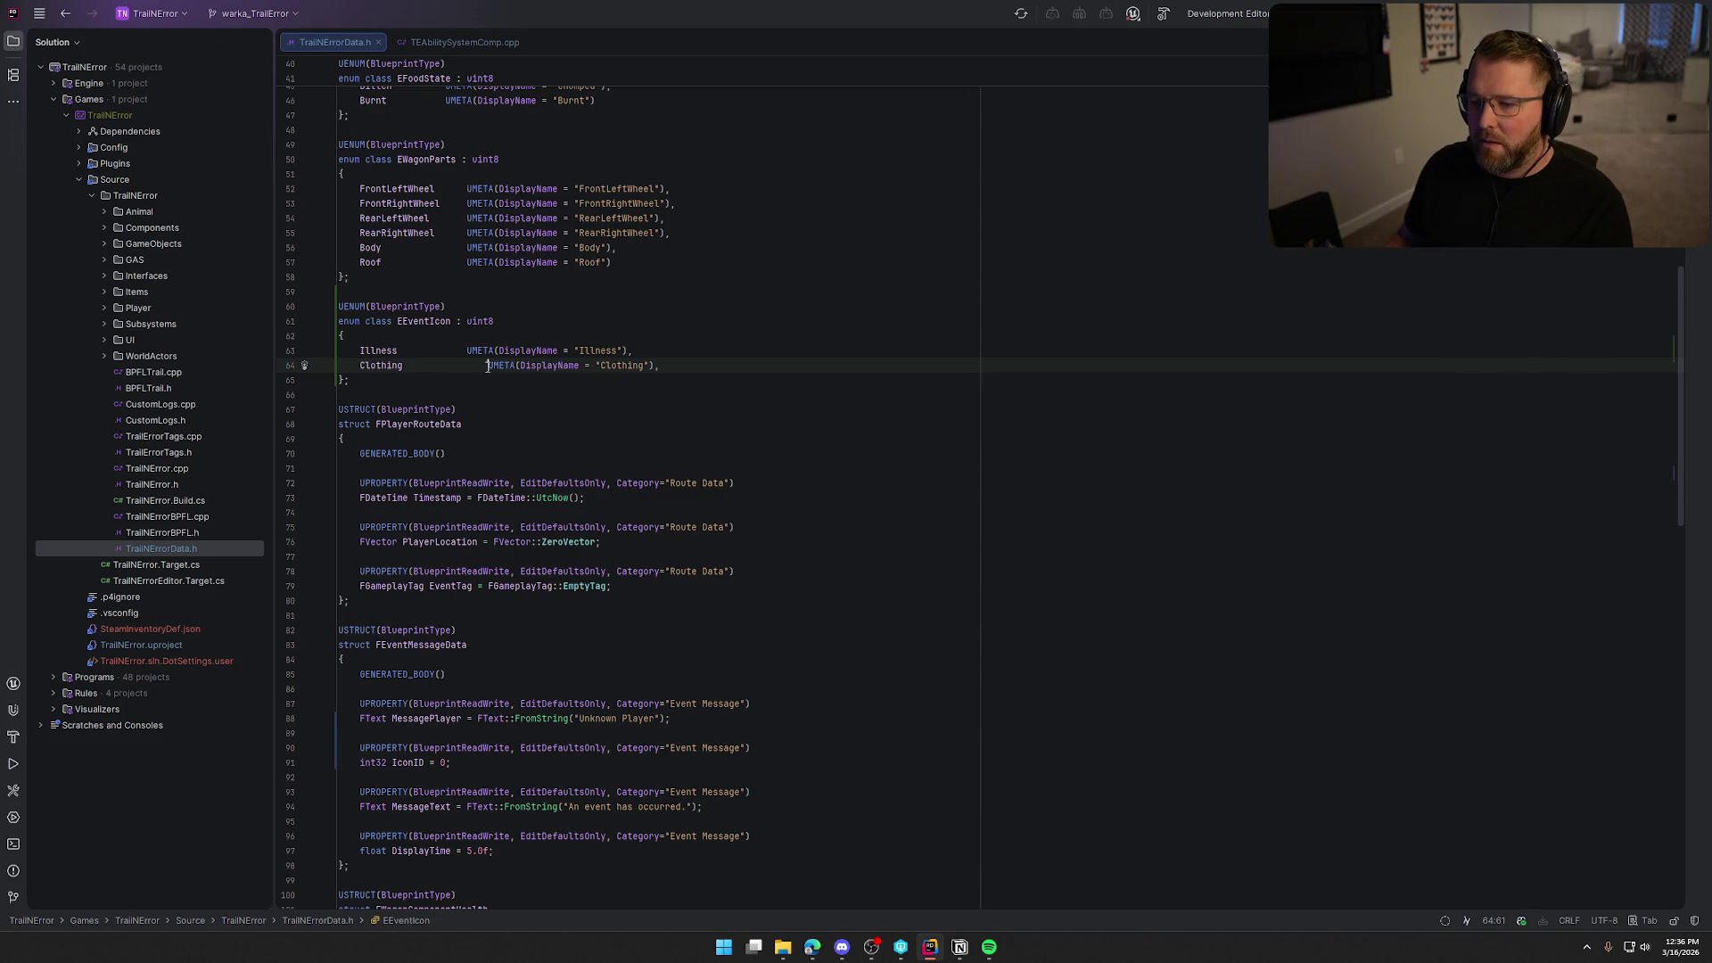
{"action": "key", "text": "BackSpace"}
{"action": "key", "text": "BackSpace"}
{"action": "key", "text": "BackSpace"}
{"action": "key", "text": "End"}
{"action": "key", "text": "Return"}
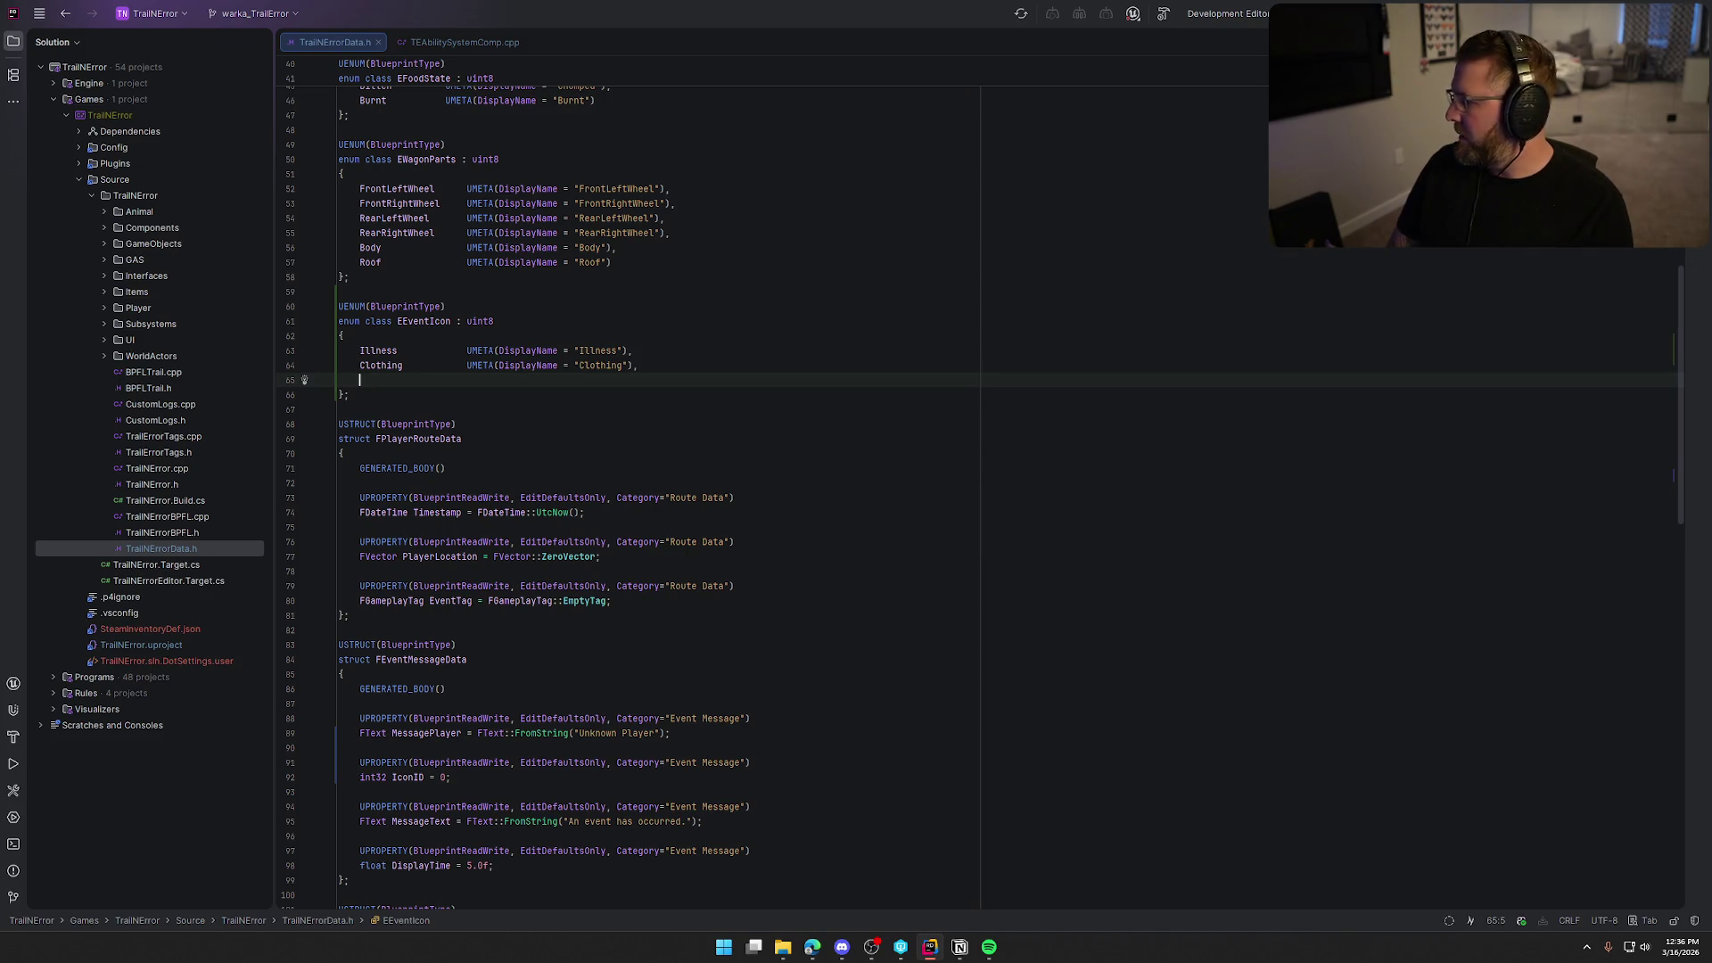
{"action": "type", "text": "Death"}
{"action": "key", "text": "Tab"}
{"action": "key", "text": "Tab"}
{"action": "key", "text": "Tab"}
{"action": "type", "text": "UMETA(DisplayName = \"Death\"),"}
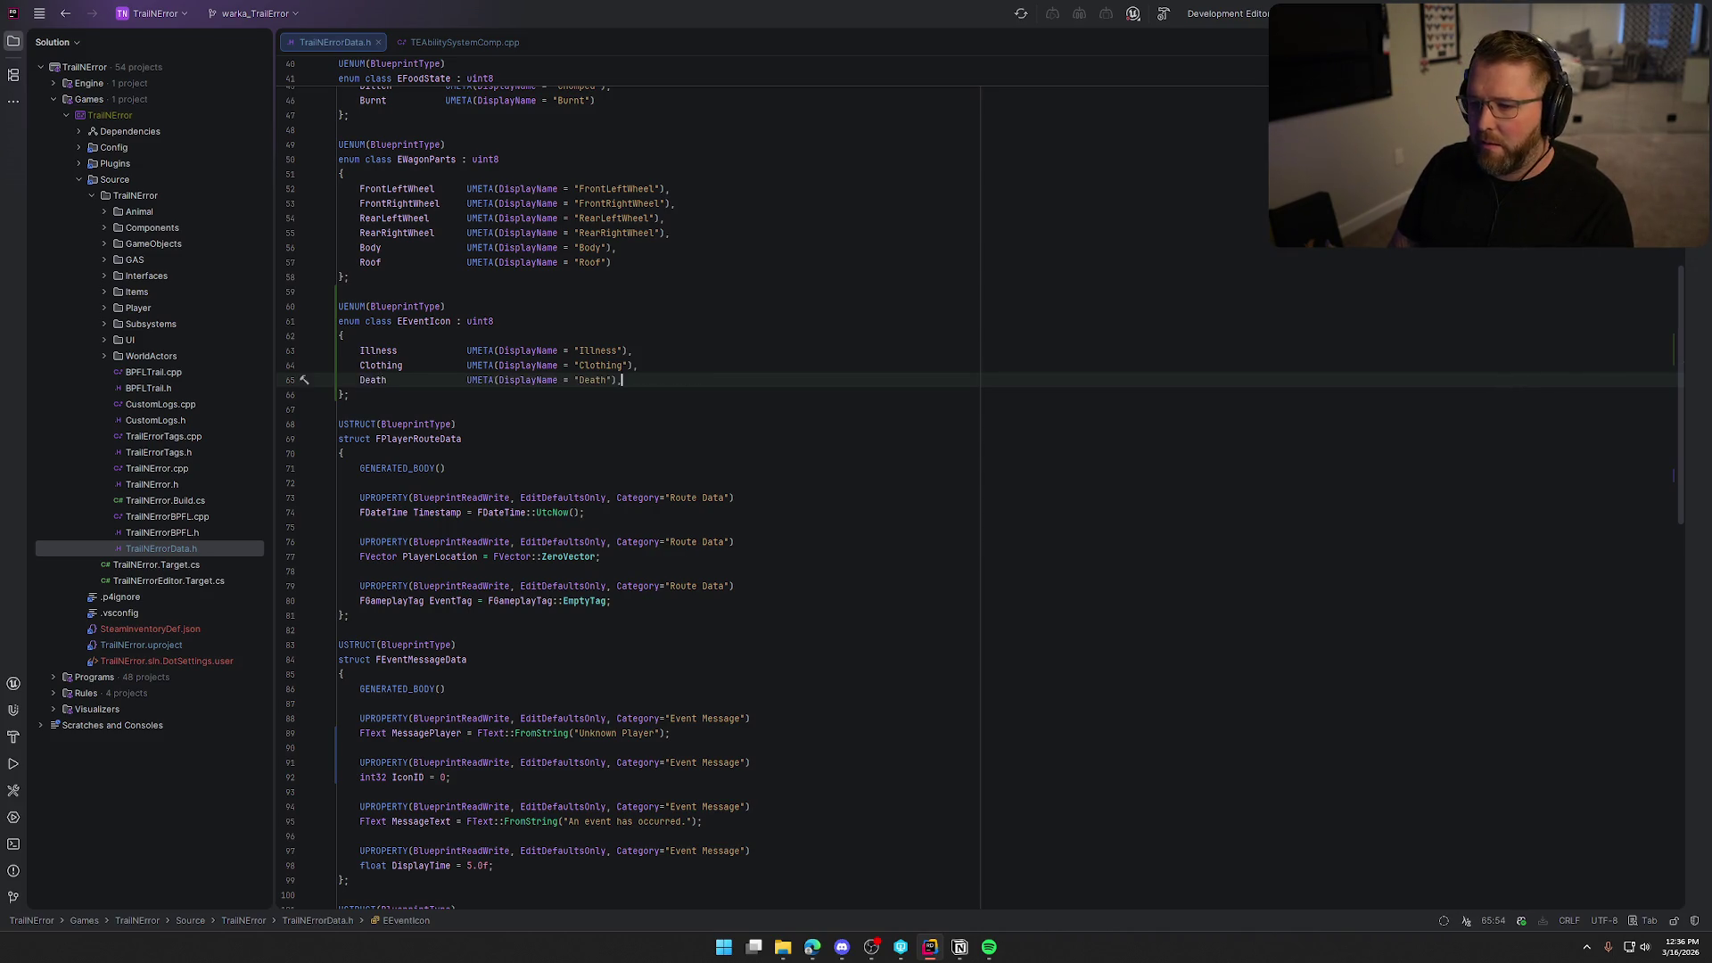
{"action": "key", "text": "Return"}
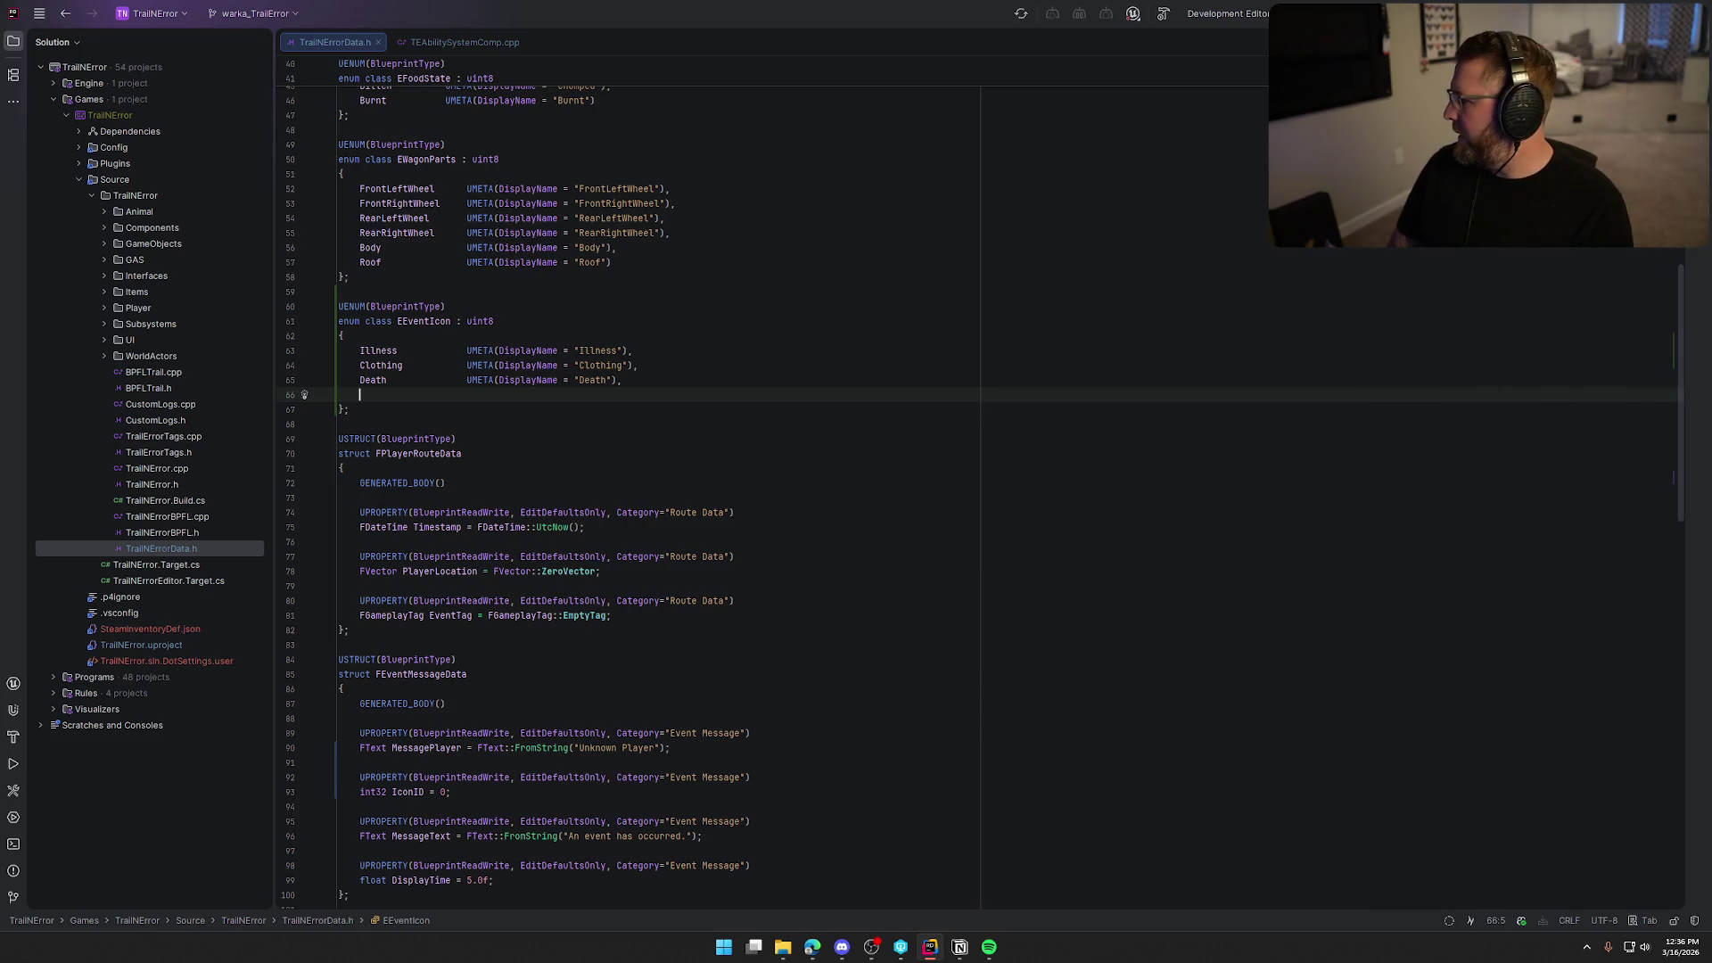
Add AnimalAttack and Purchase entries with their display names.
{"action": "type", "text": "AnimalAttack"}
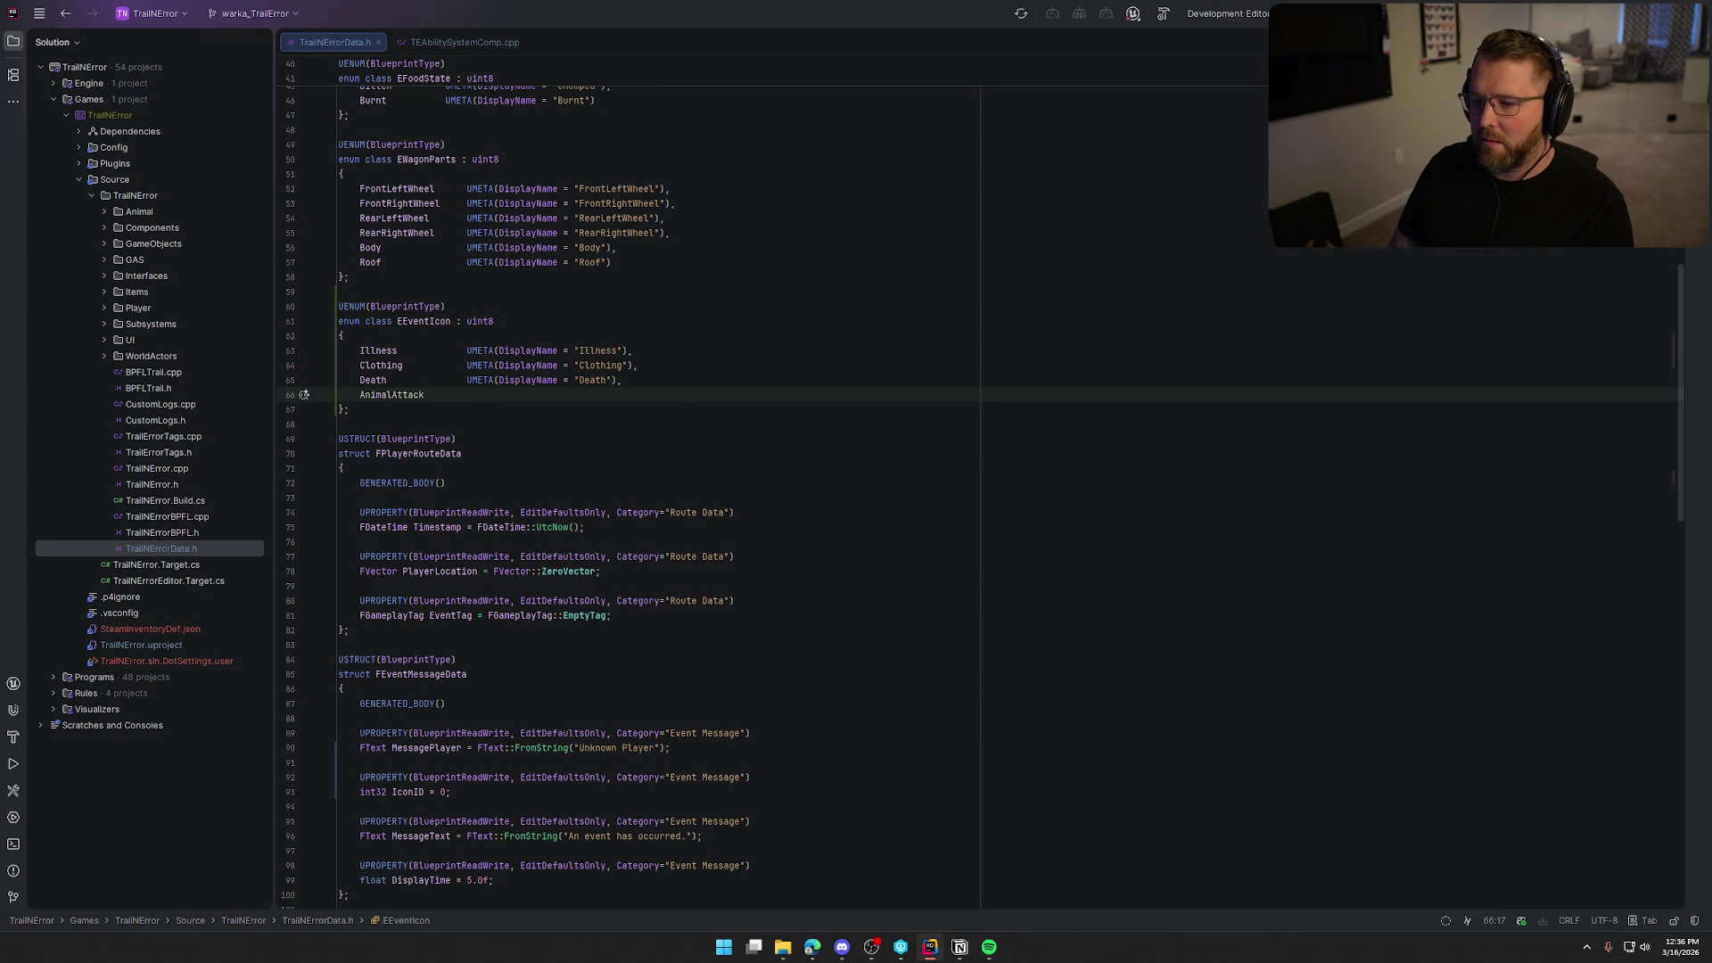
{"action": "key", "text": "Tab"}
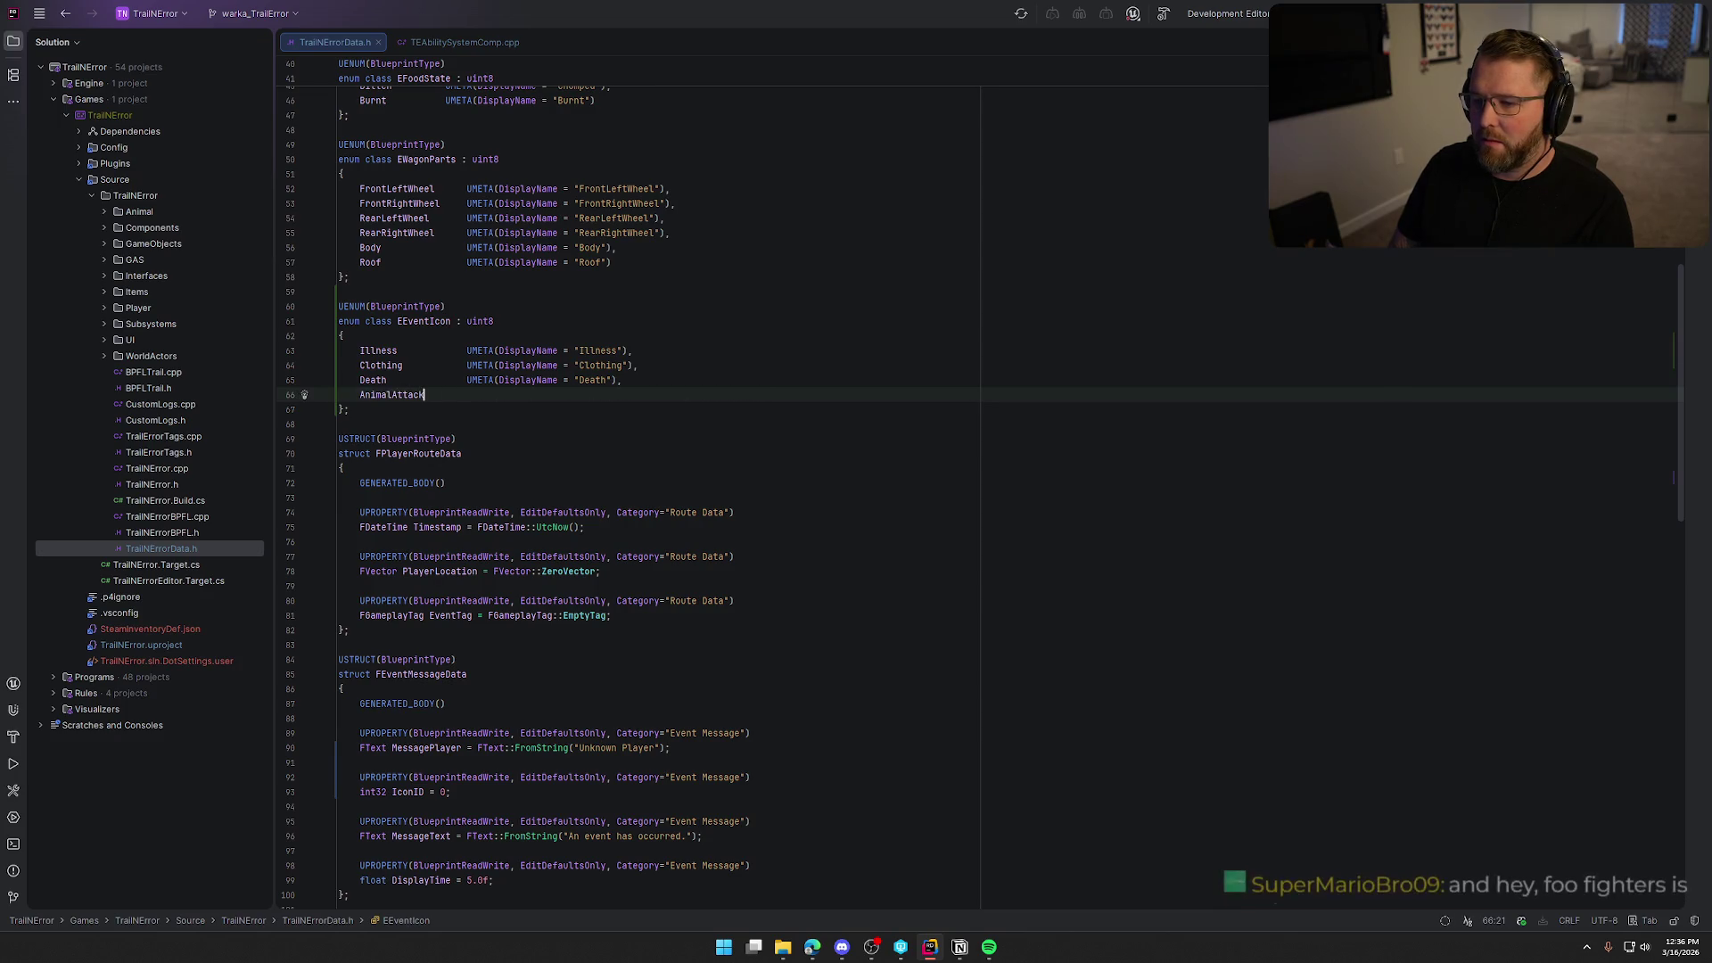
{"action": "key", "text": "Return"}
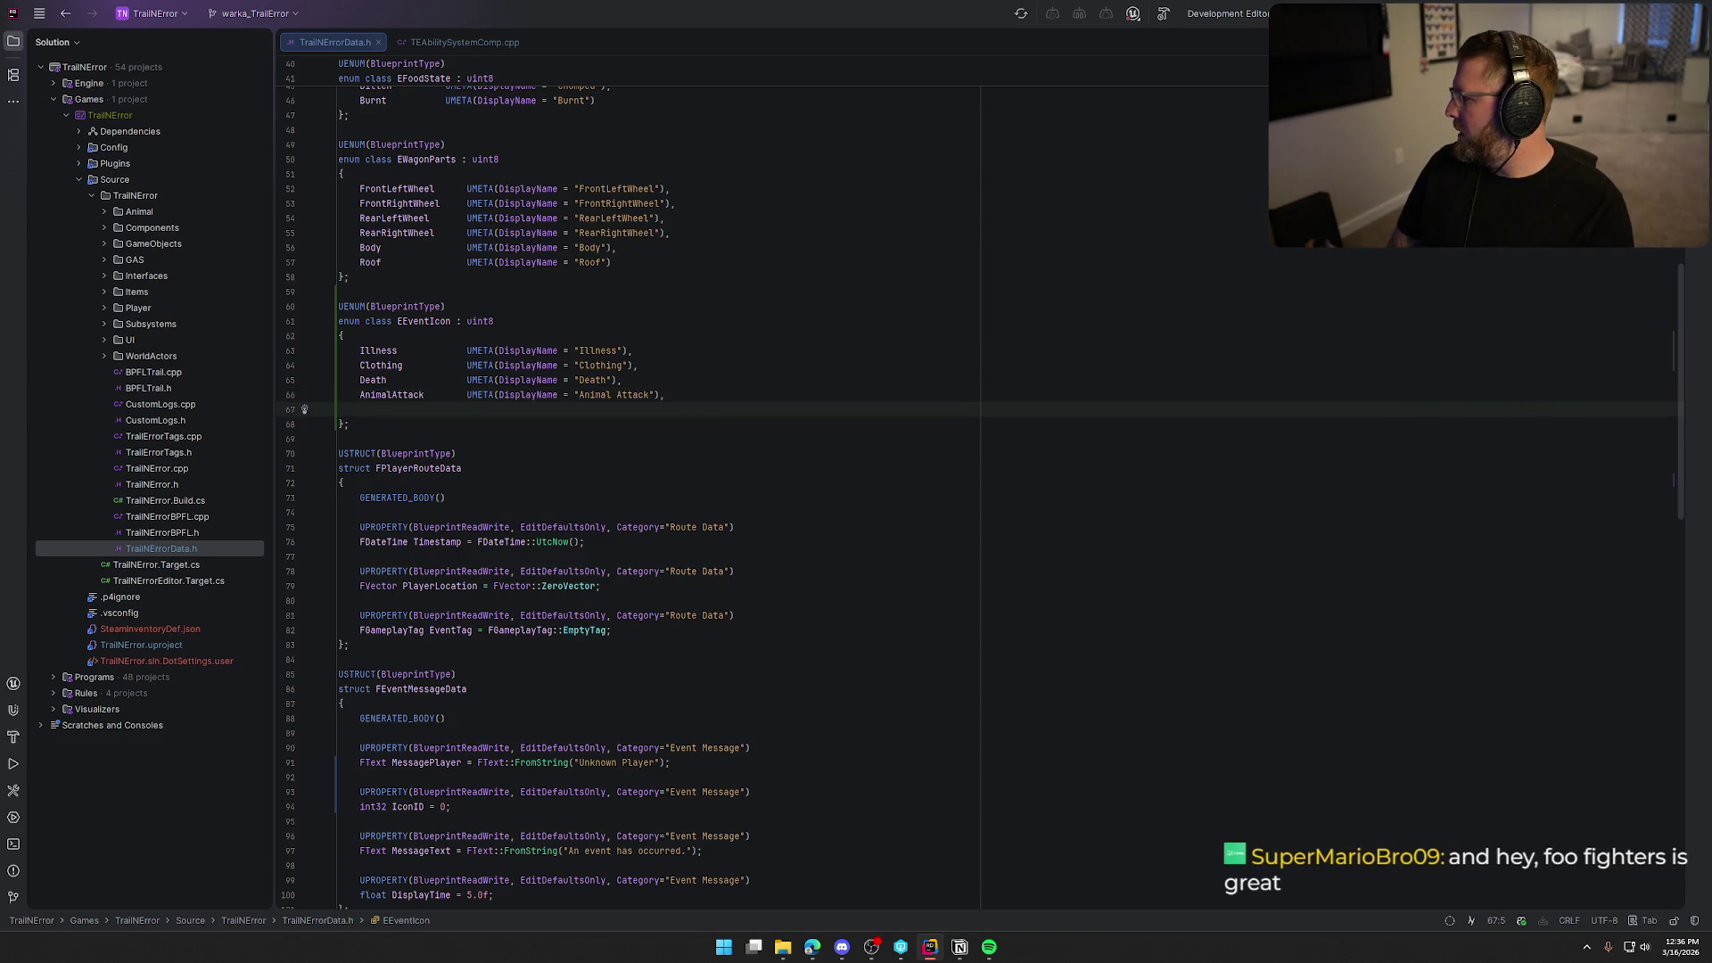
{"action": "type", "text": "Pur"}
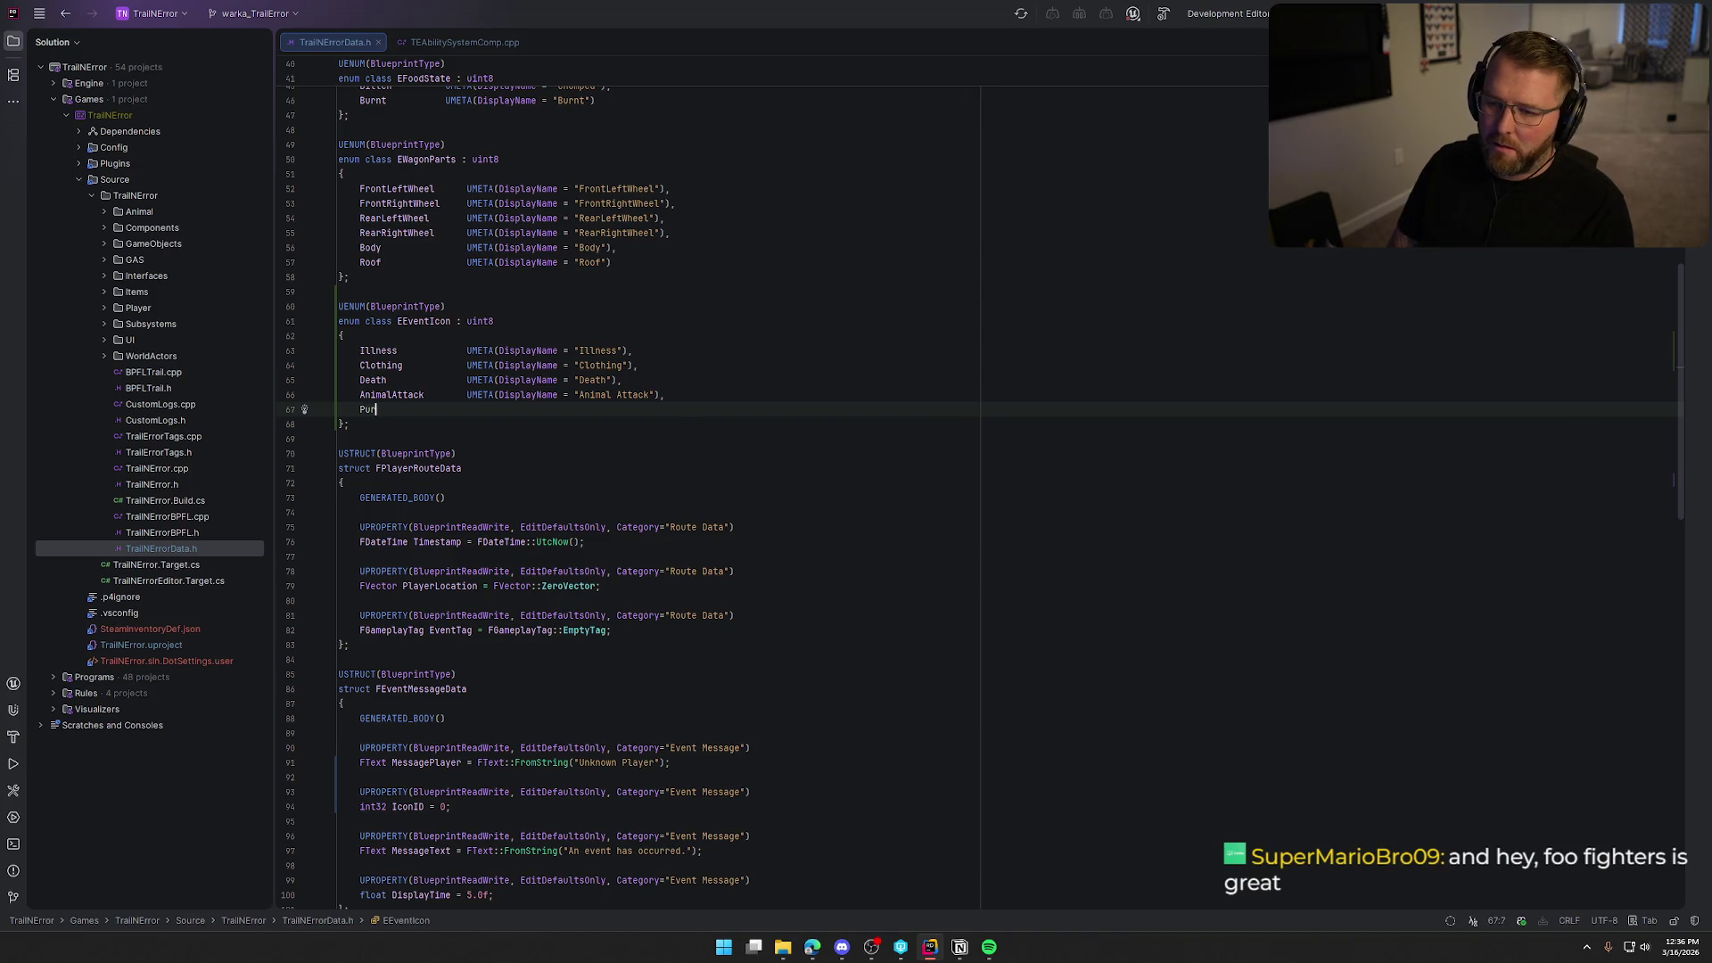
{"action": "type", "text": "chase"}
{"action": "key", "text": "Tab"}
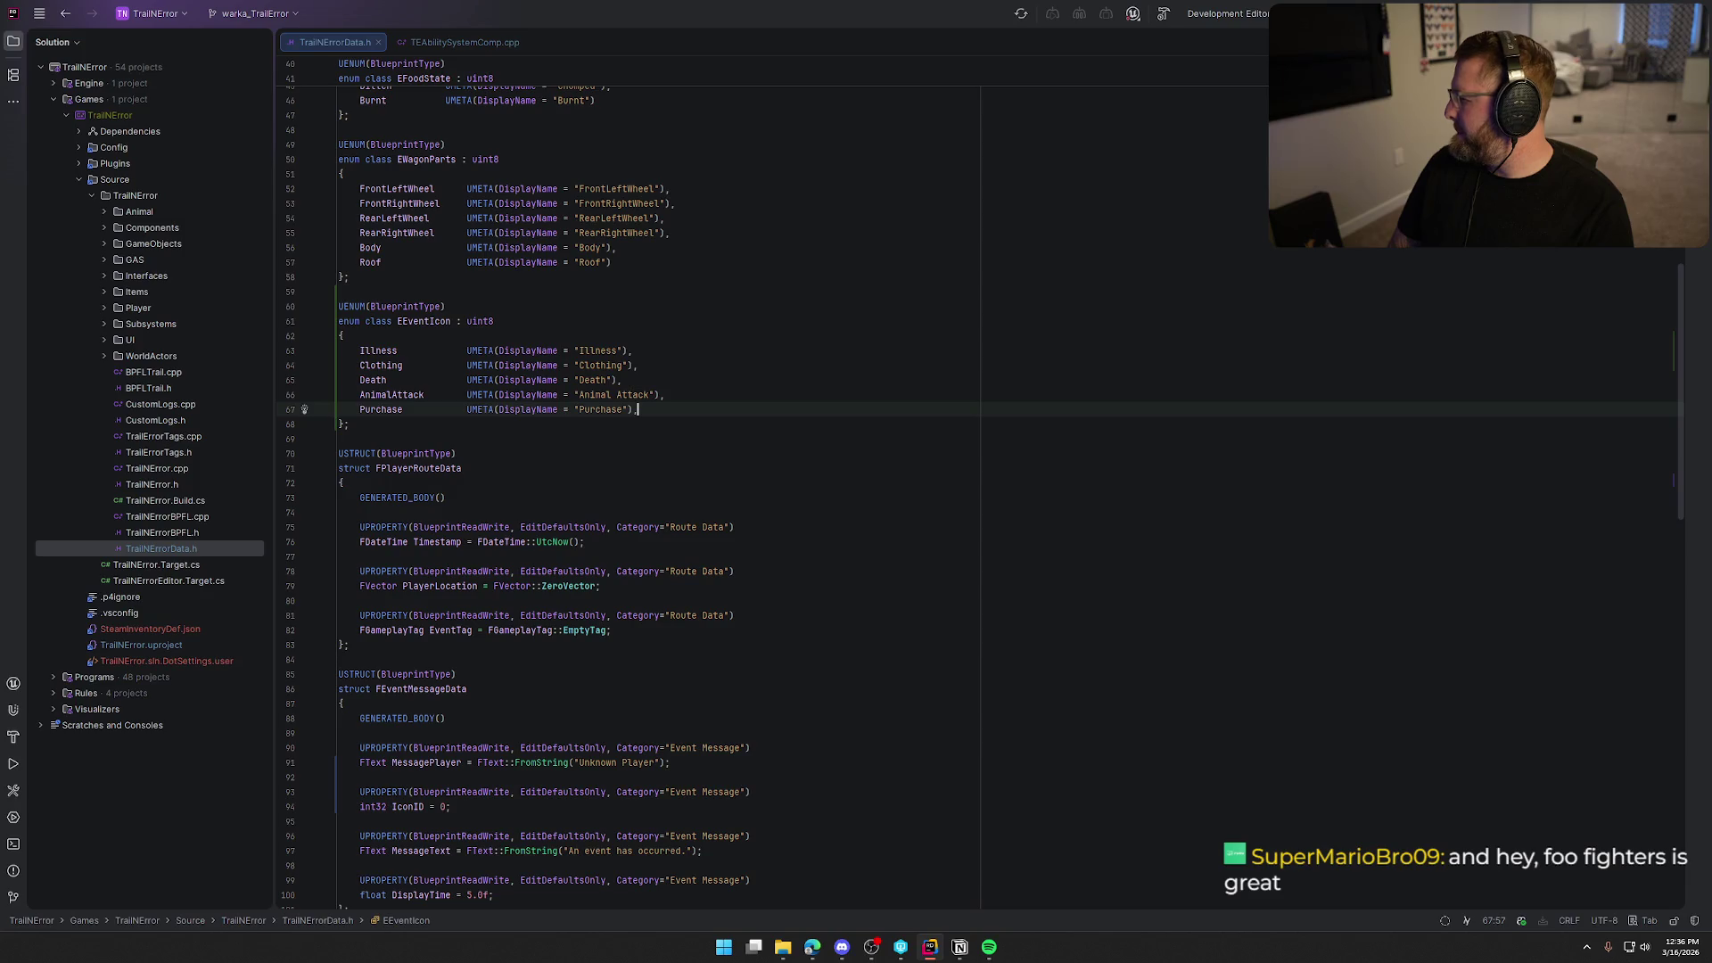
Rename the Illness entry to Disease with DisplayName "Disease".
{"action": "key", "text": "Up"}
{"action": "key", "text": "Up"}
{"action": "key", "text": "Up"}
{"action": "key", "text": "Left"}
{"action": "key", "text": "Left"}
{"action": "key", "text": "Left"}
{"action": "key", "text": "Left"}
{"action": "key", "text": "Left"}
{"action": "key", "text": "Left"}
{"action": "key", "text": "ctrl+Delete"}
{"action": "key", "text": "ctrl+Left"}
{"action": "key", "text": "ctrl+Left"}
{"action": "key", "text": "ctrl+Left"}
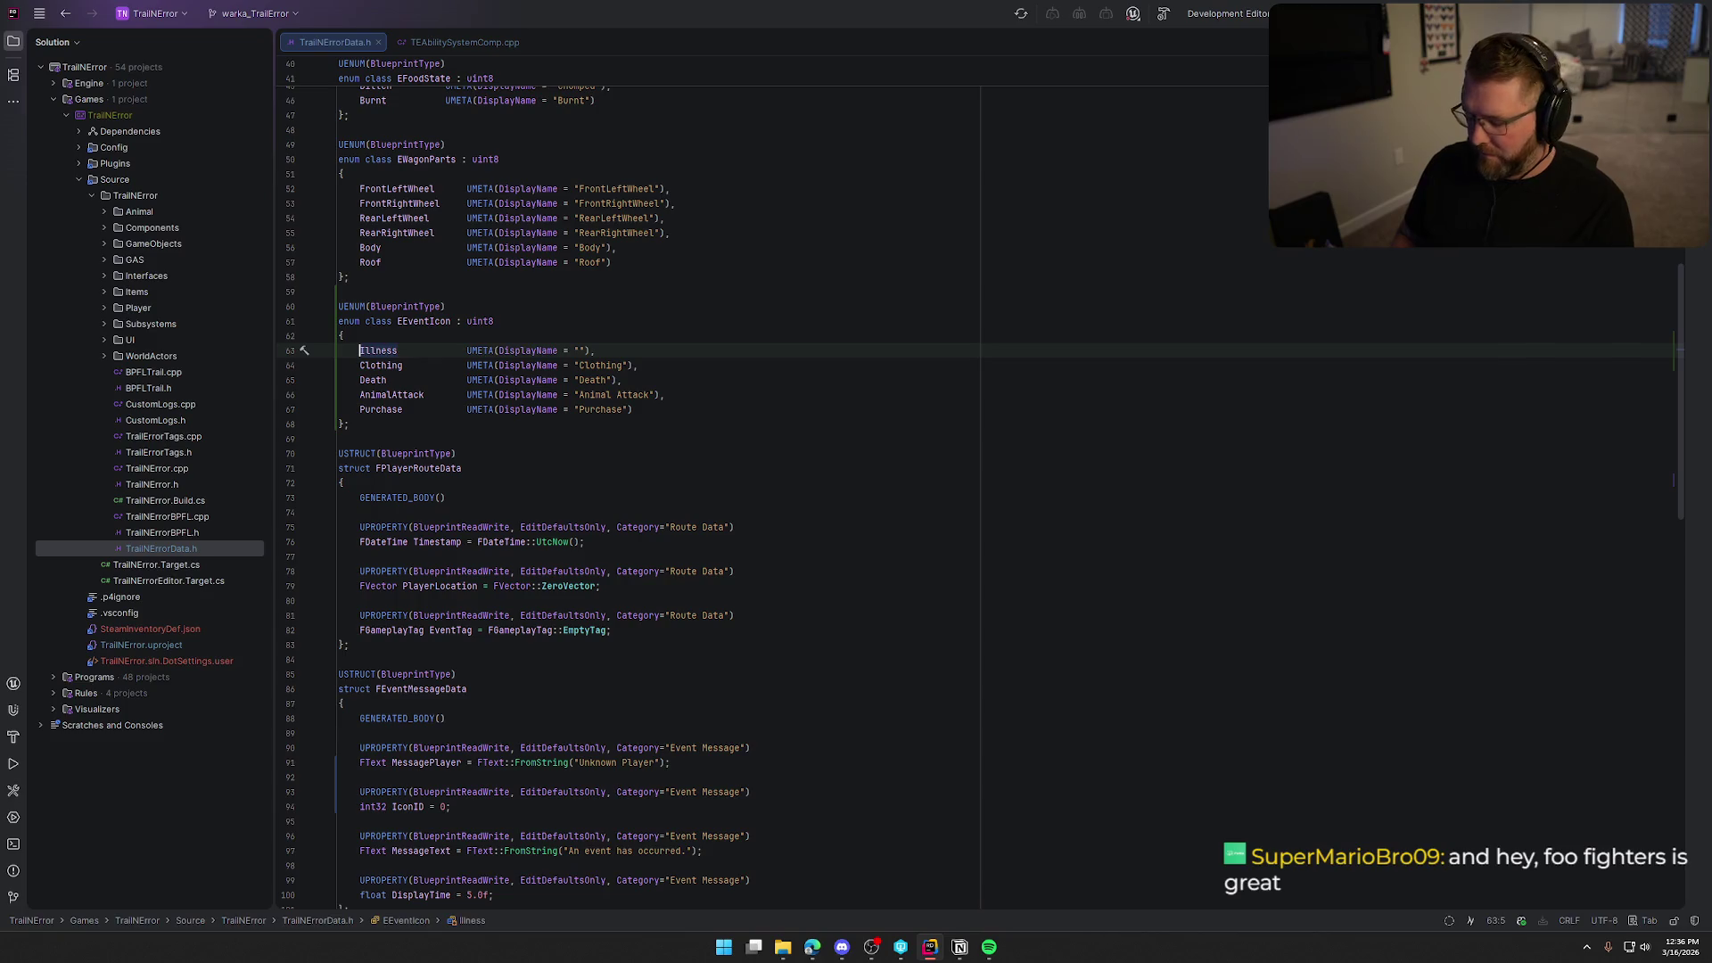
{"action": "key", "text": "ctrl+Delete"}
{"action": "type", "text": "Disease"}
{"action": "left_click", "coordinate": [580, 350]}
{"action": "type", "text": "Disease"}
{"action": "key", "text": "End"}
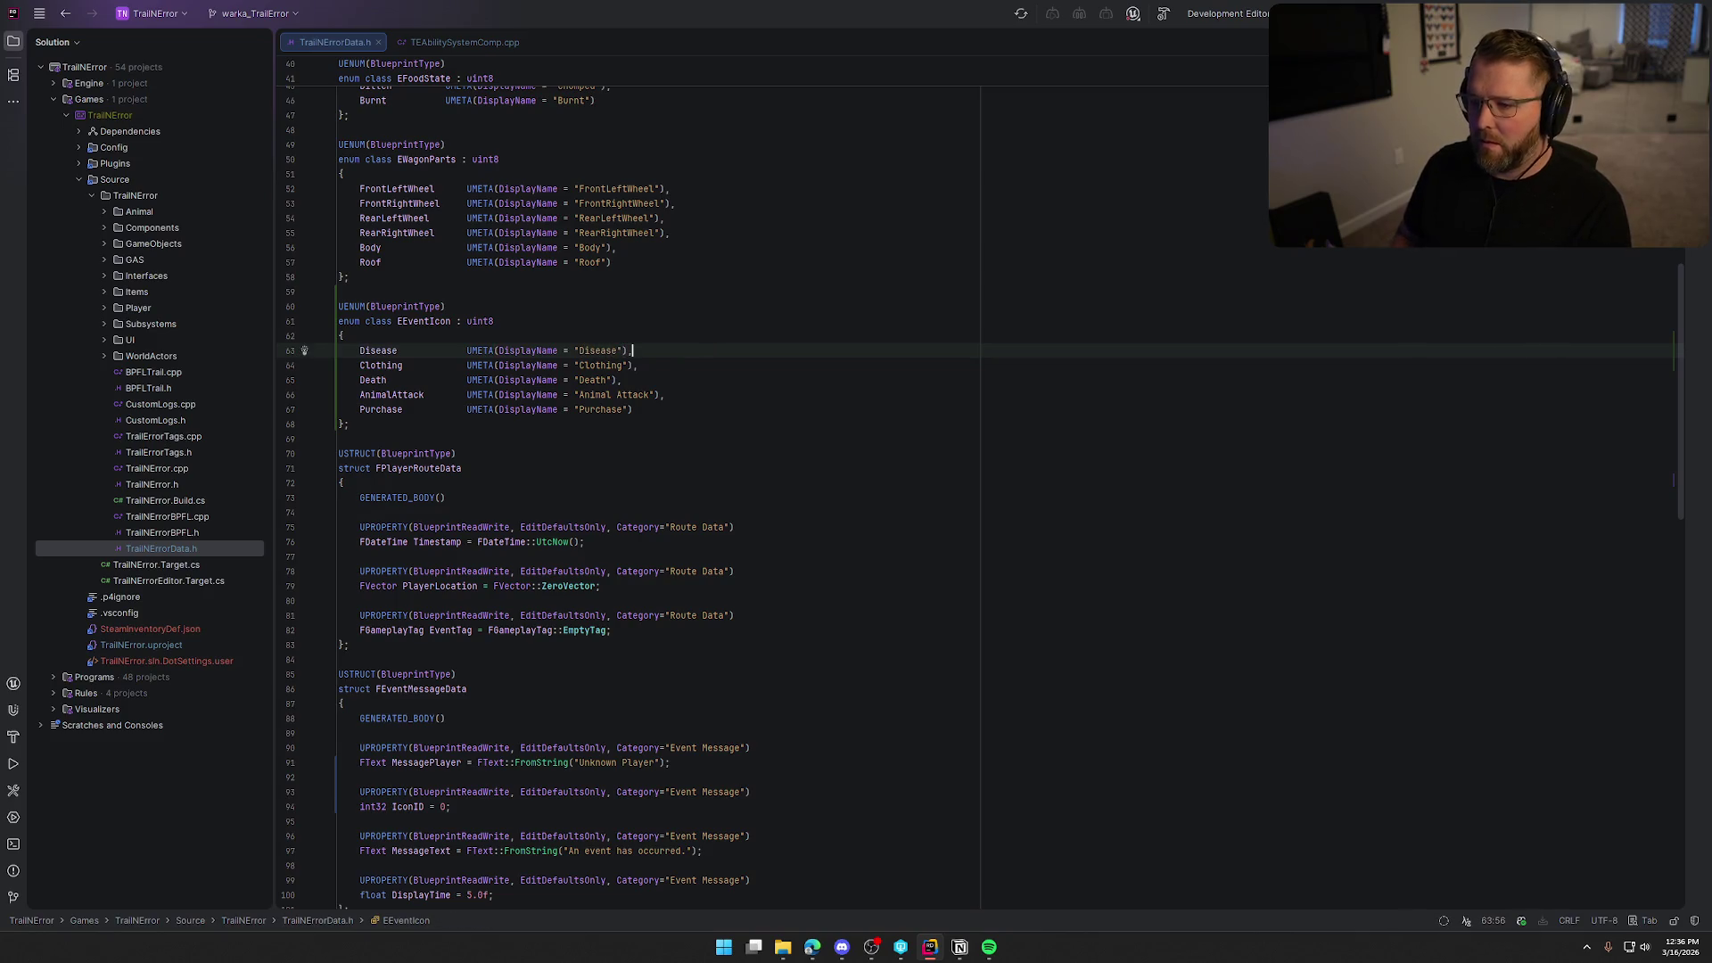
{"action": "scroll", "coordinate": [513, 601], "scroll_direction": "down", "scroll_amount": 15}
Replace 'int32 IconID = 0;' with an EEventIcon IconID defaulting to Disease.
{"action": "scroll", "coordinate": [513, 601], "scroll_direction": "down", "scroll_amount": 6}
{"action": "scroll", "coordinate": [513, 601], "scroll_direction": "up", "scroll_amount": 12}
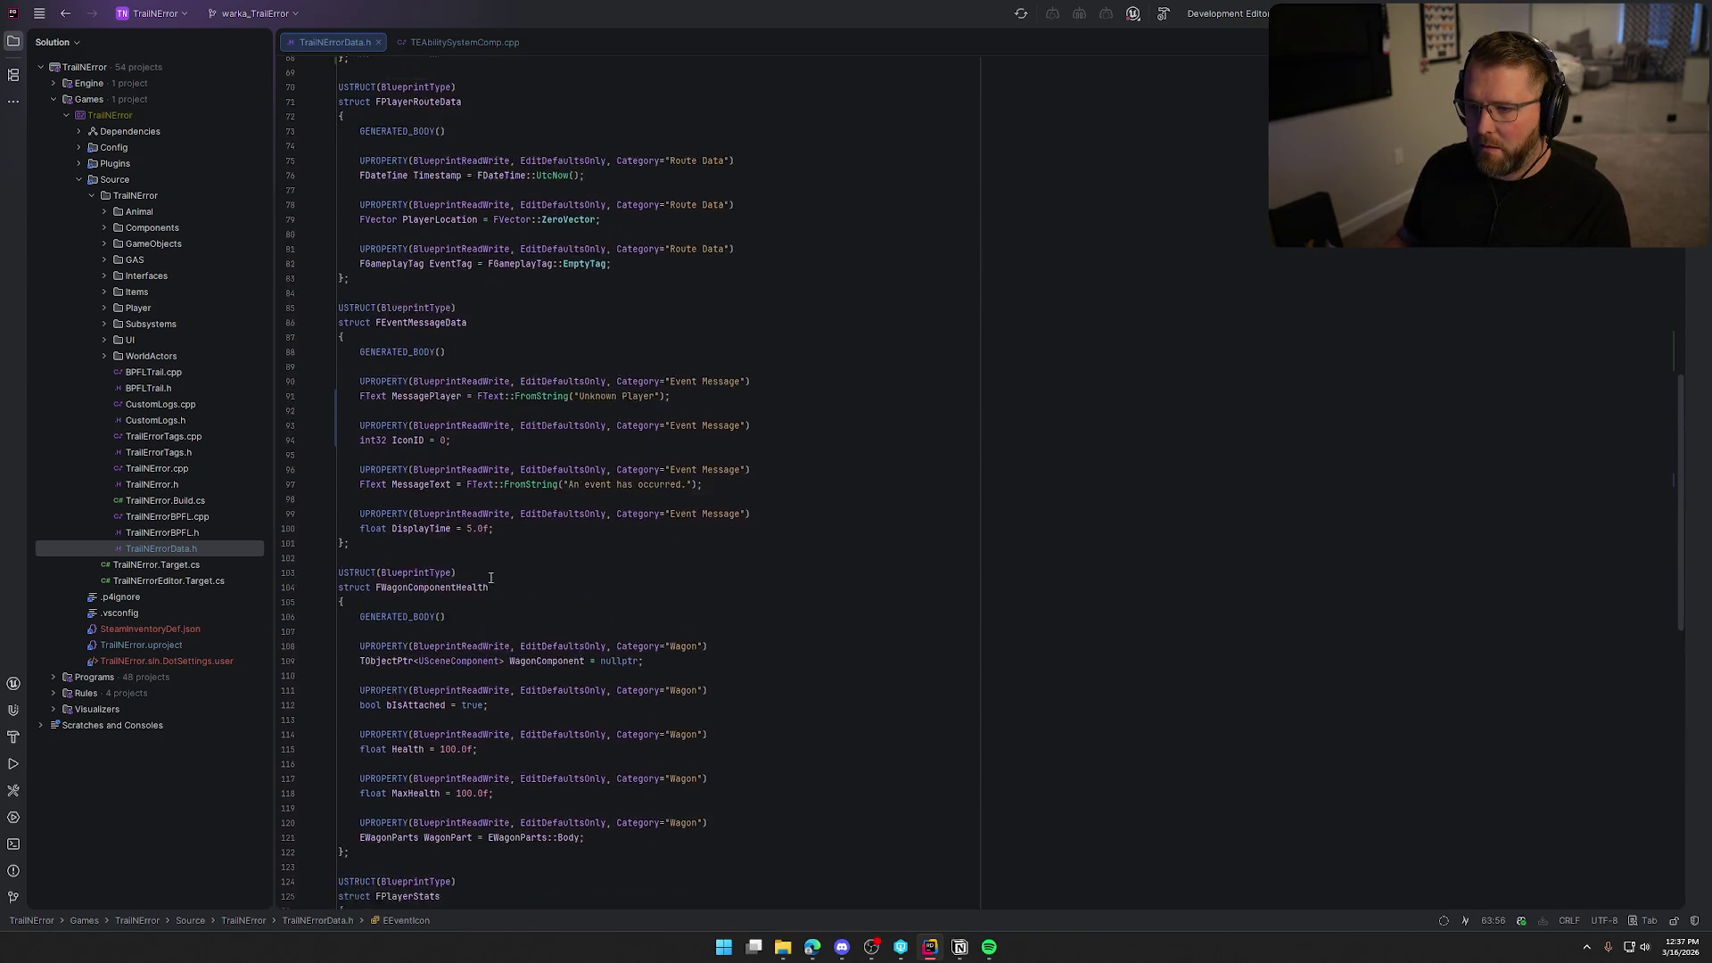
{"action": "left_click", "coordinate": [468, 453]}
{"action": "key", "text": "shift+Home"}
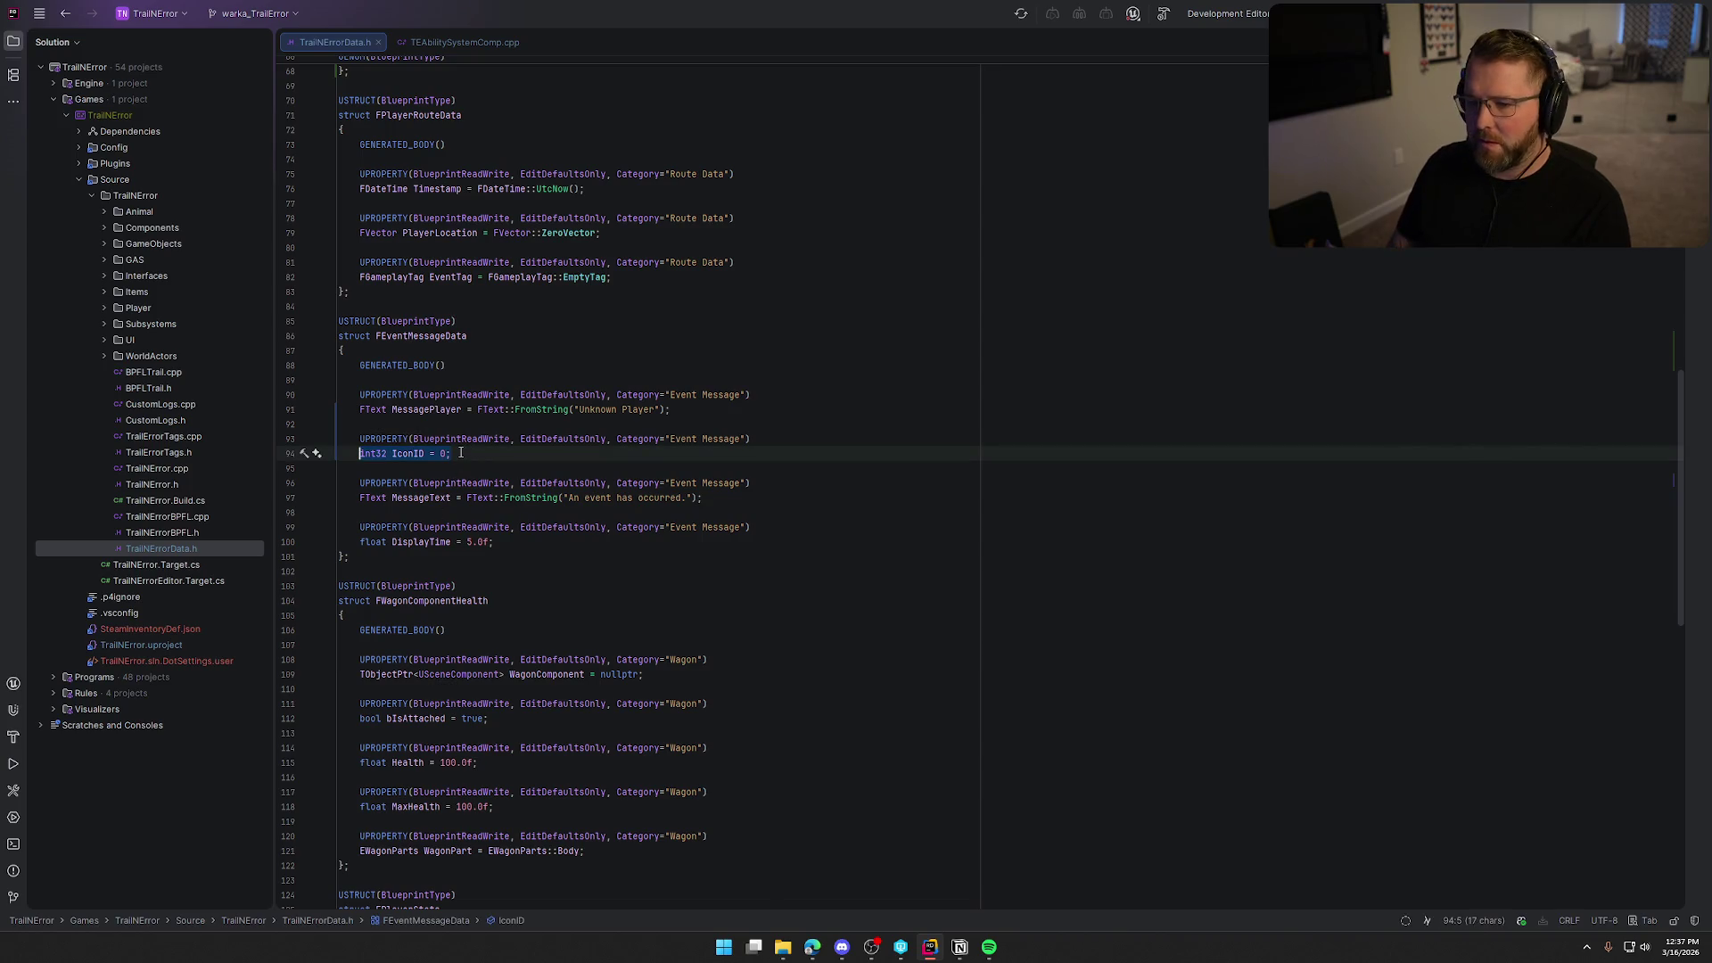
{"action": "type", "text": "E"}
{"action": "key", "text": "Return"}
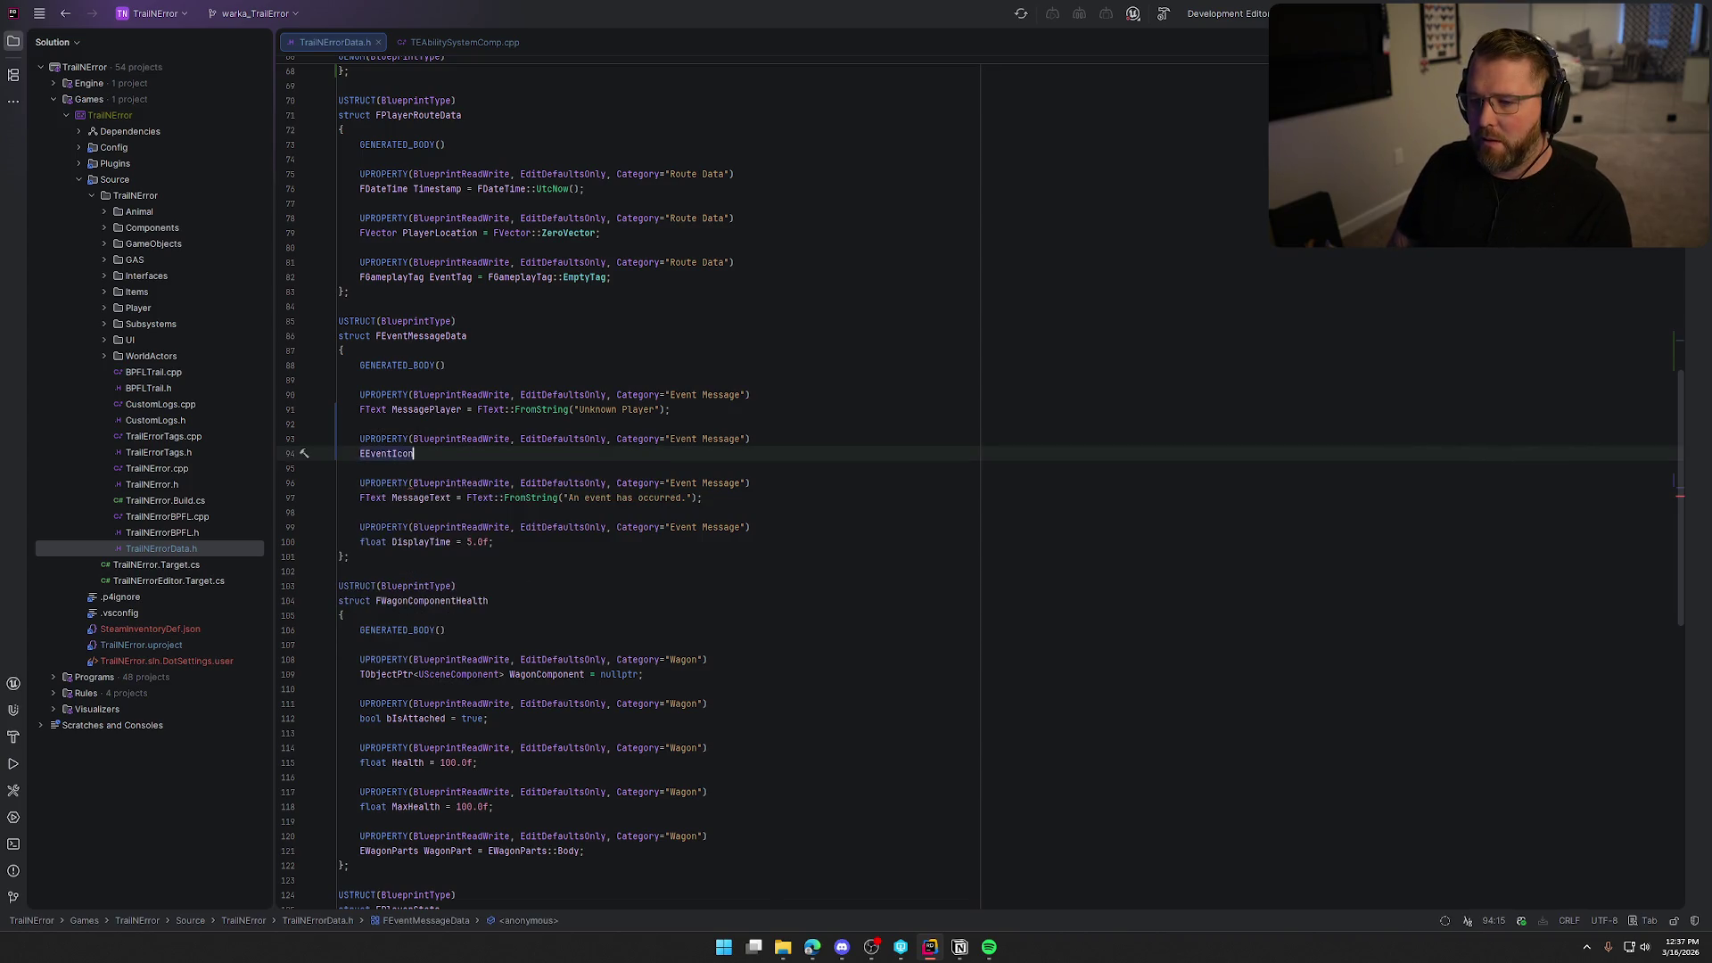
{"action": "key", "text": "Tab"}
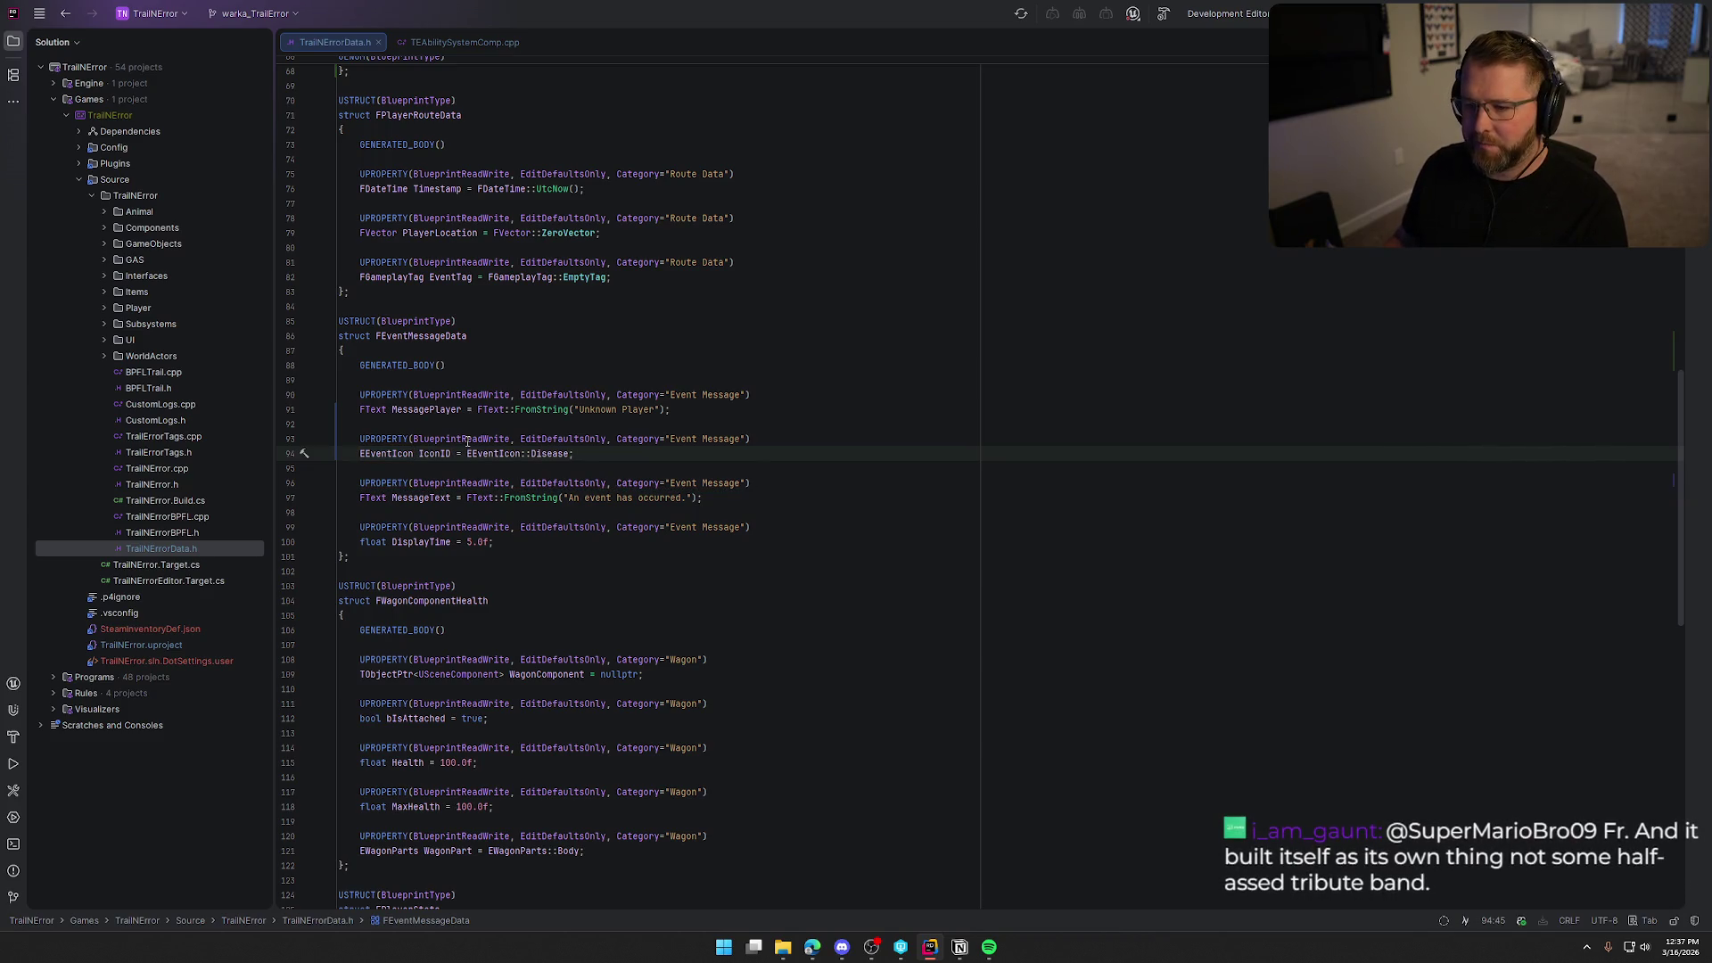
Add an aligned Default entry with DisplayName "Default" after Purchase in EEventIcon.
{"action": "scroll", "coordinate": [465, 442], "scroll_direction": "up", "scroll_amount": 10}
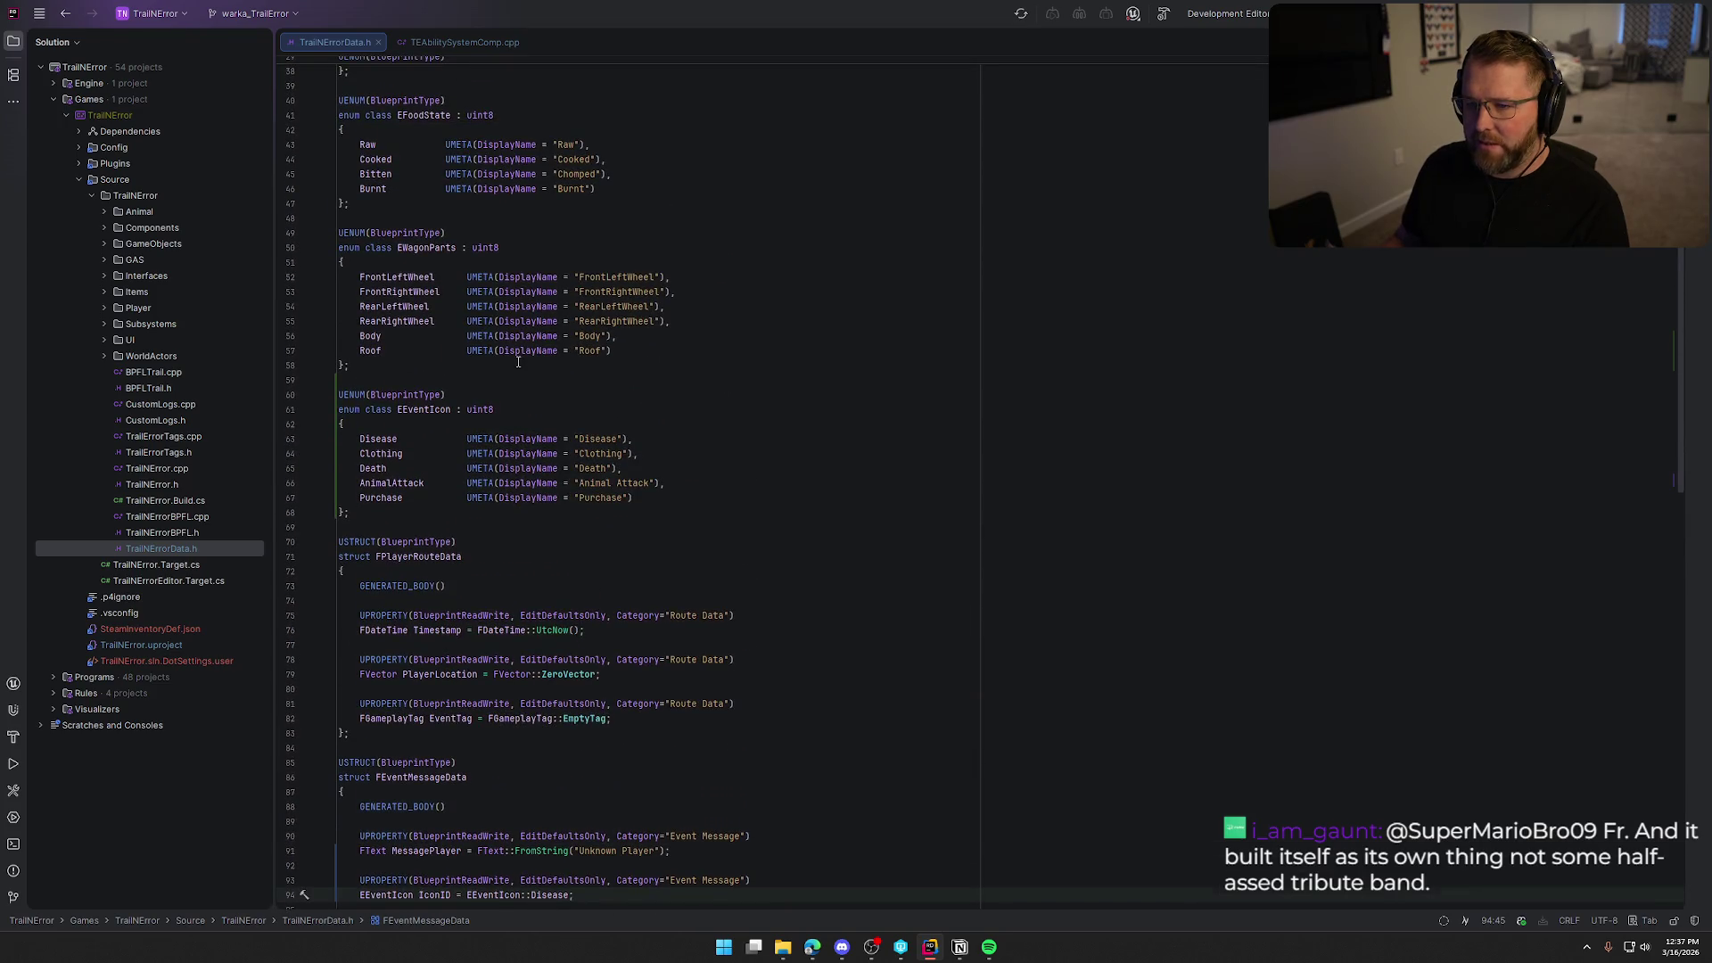
{"action": "scroll", "coordinate": [535, 374], "scroll_direction": "down", "scroll_amount": 2}
{"action": "left_click", "coordinate": [655, 416]}
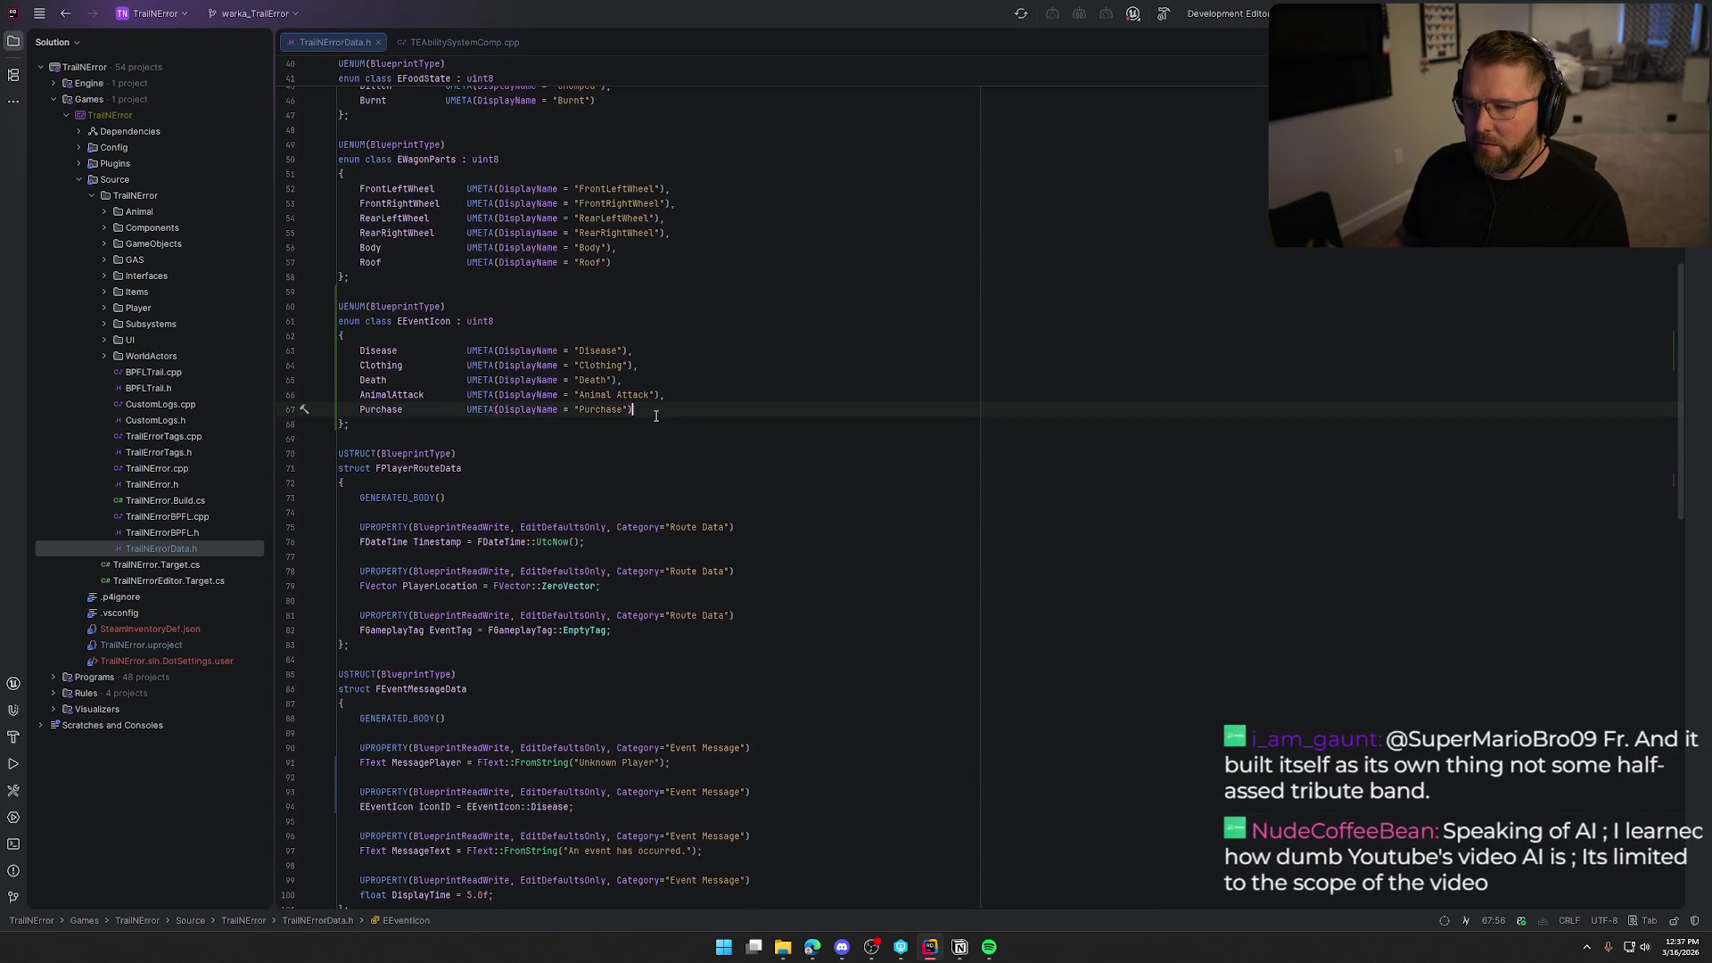
{"action": "type", "text": ","}
{"action": "key", "text": "Return"}
{"action": "type", "text": "Default"}
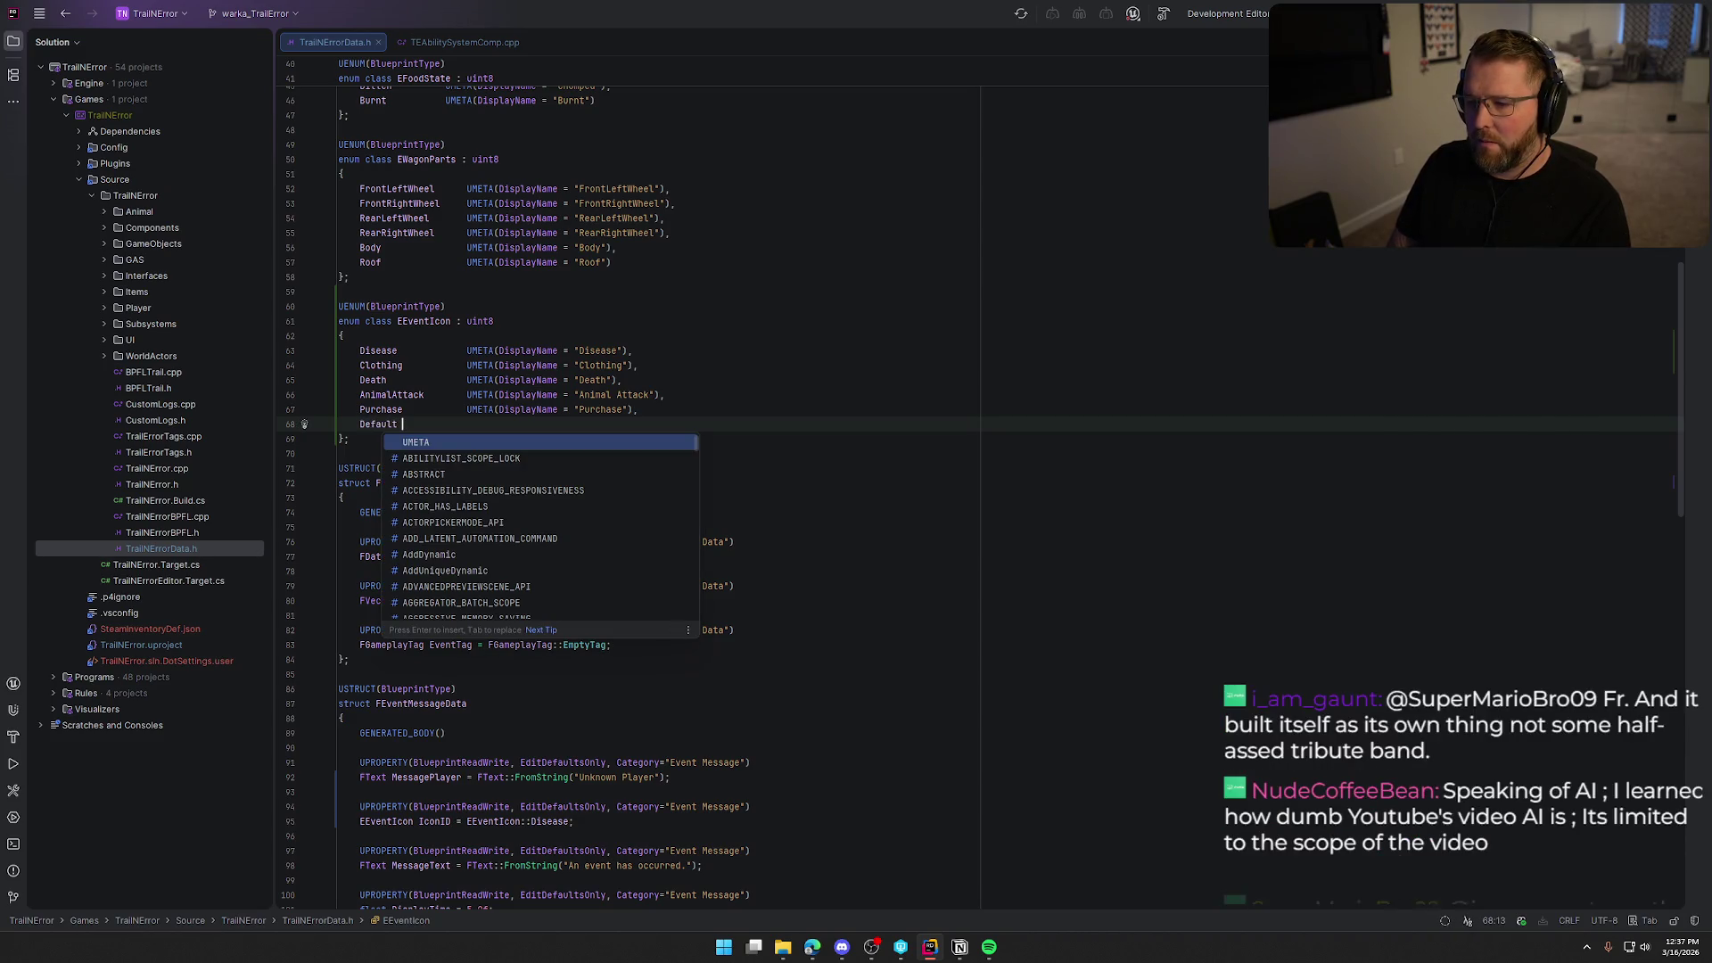
{"action": "key", "text": "Tab"}
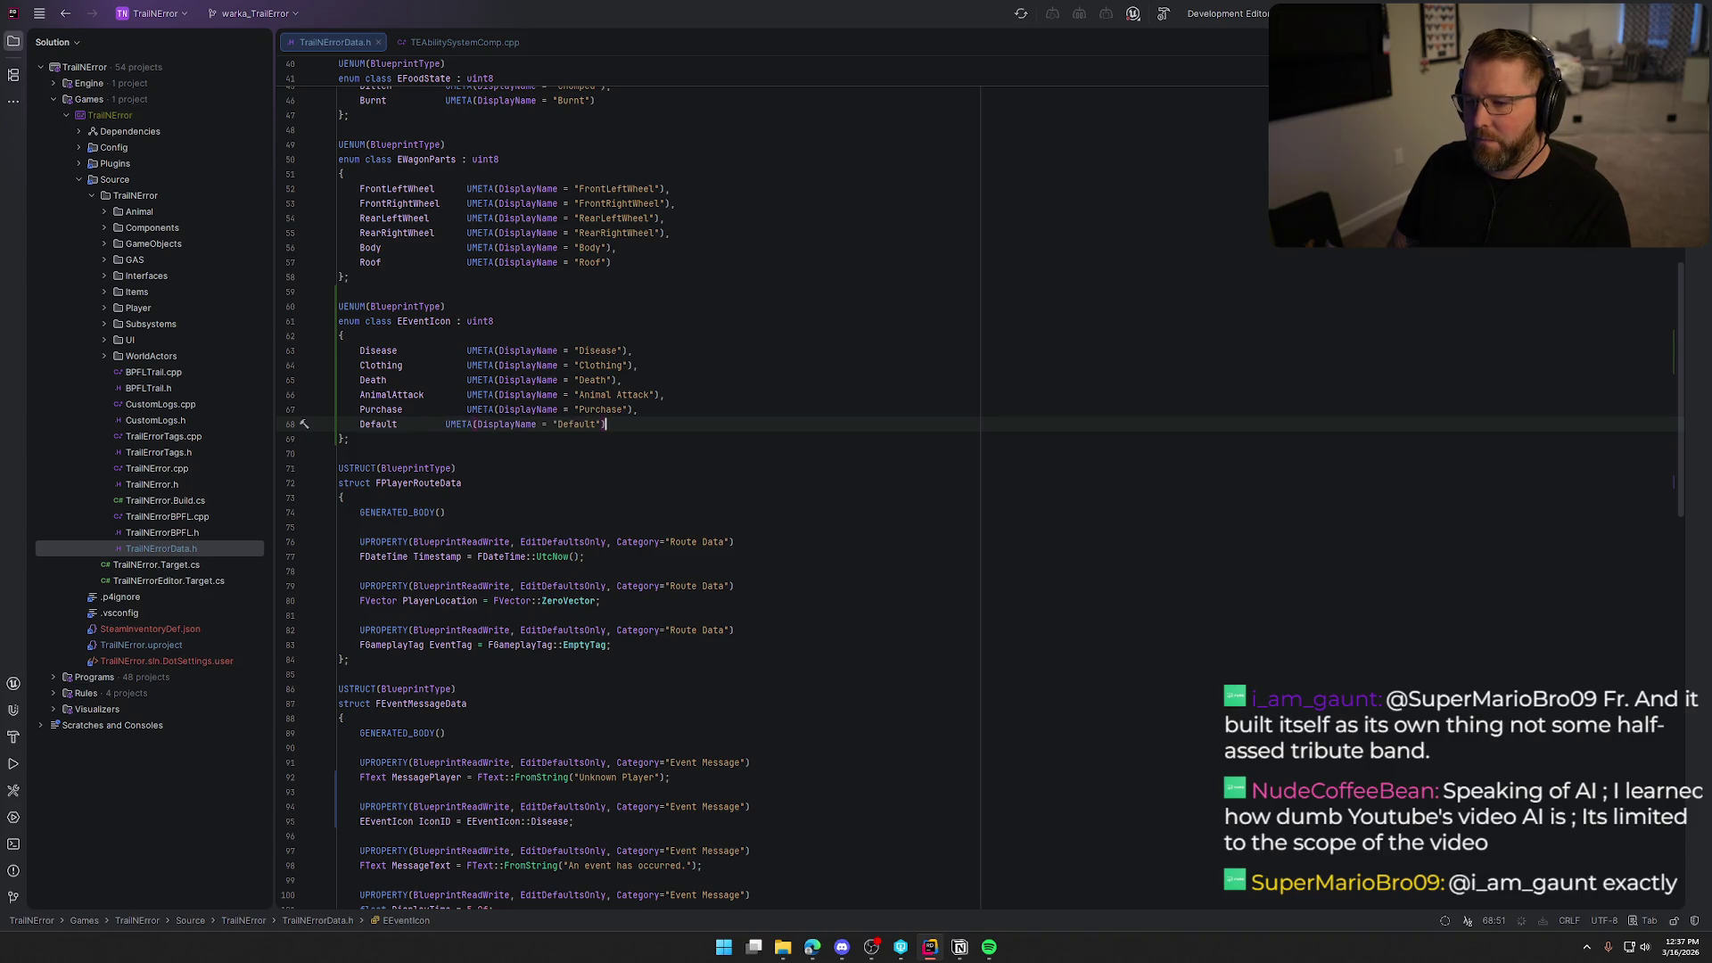
{"action": "left_click", "coordinate": [445, 423]}
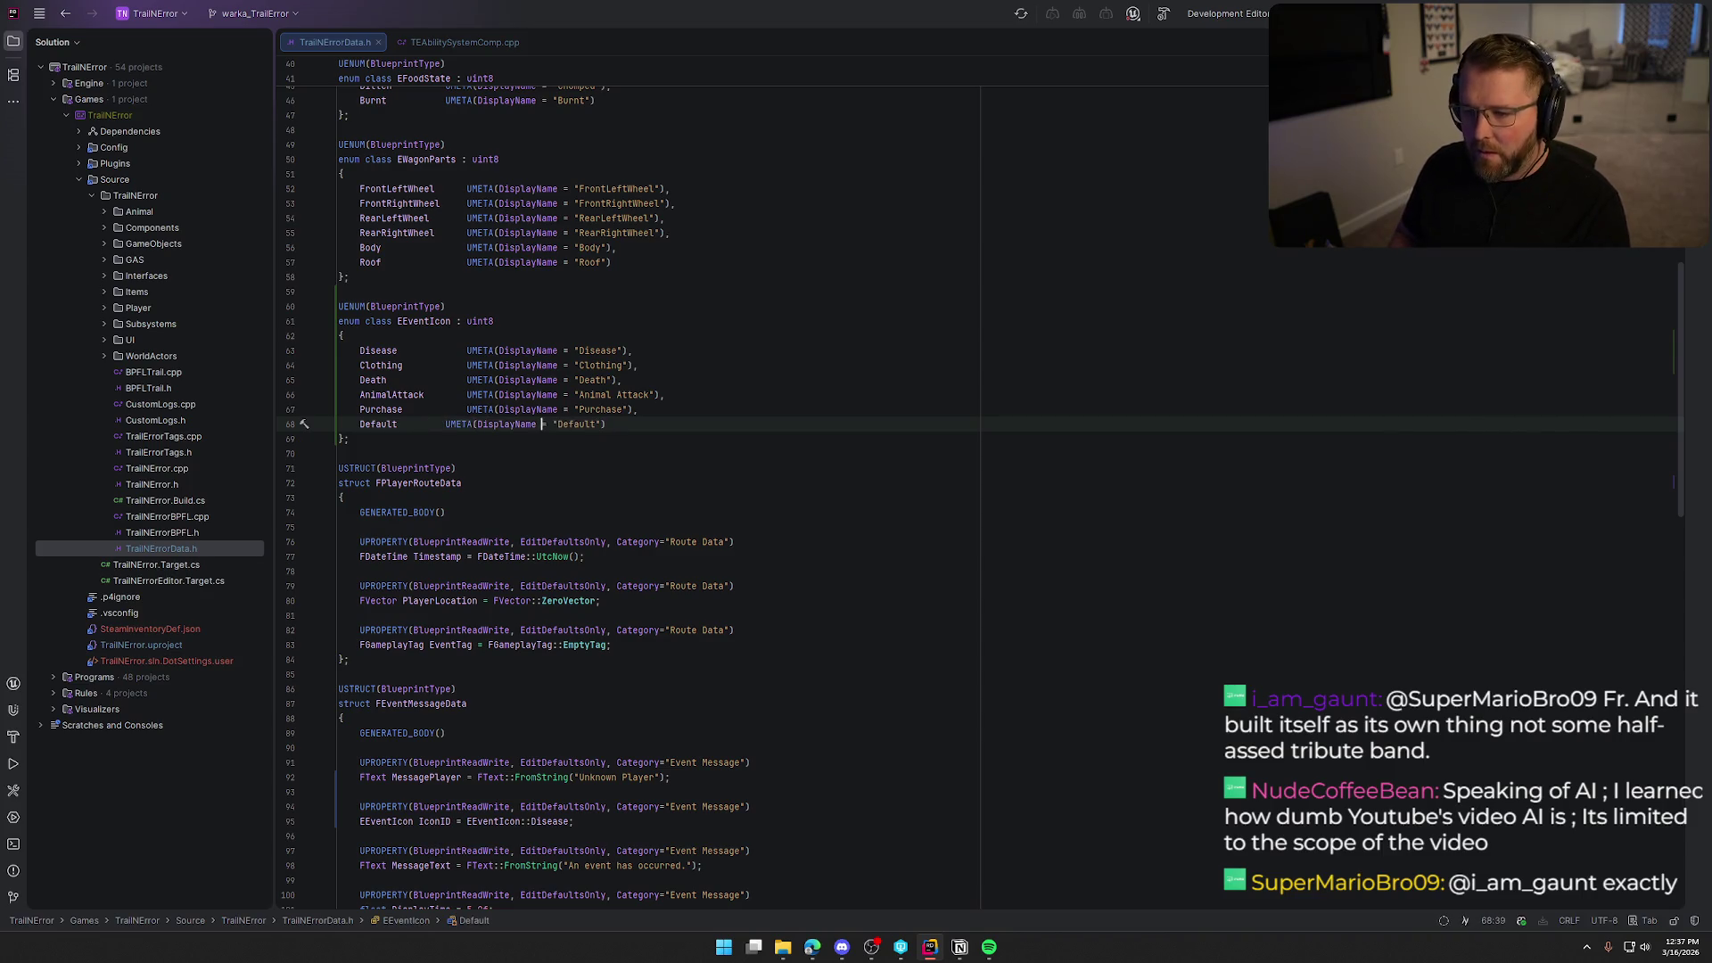
{"action": "key", "text": "Tab"}
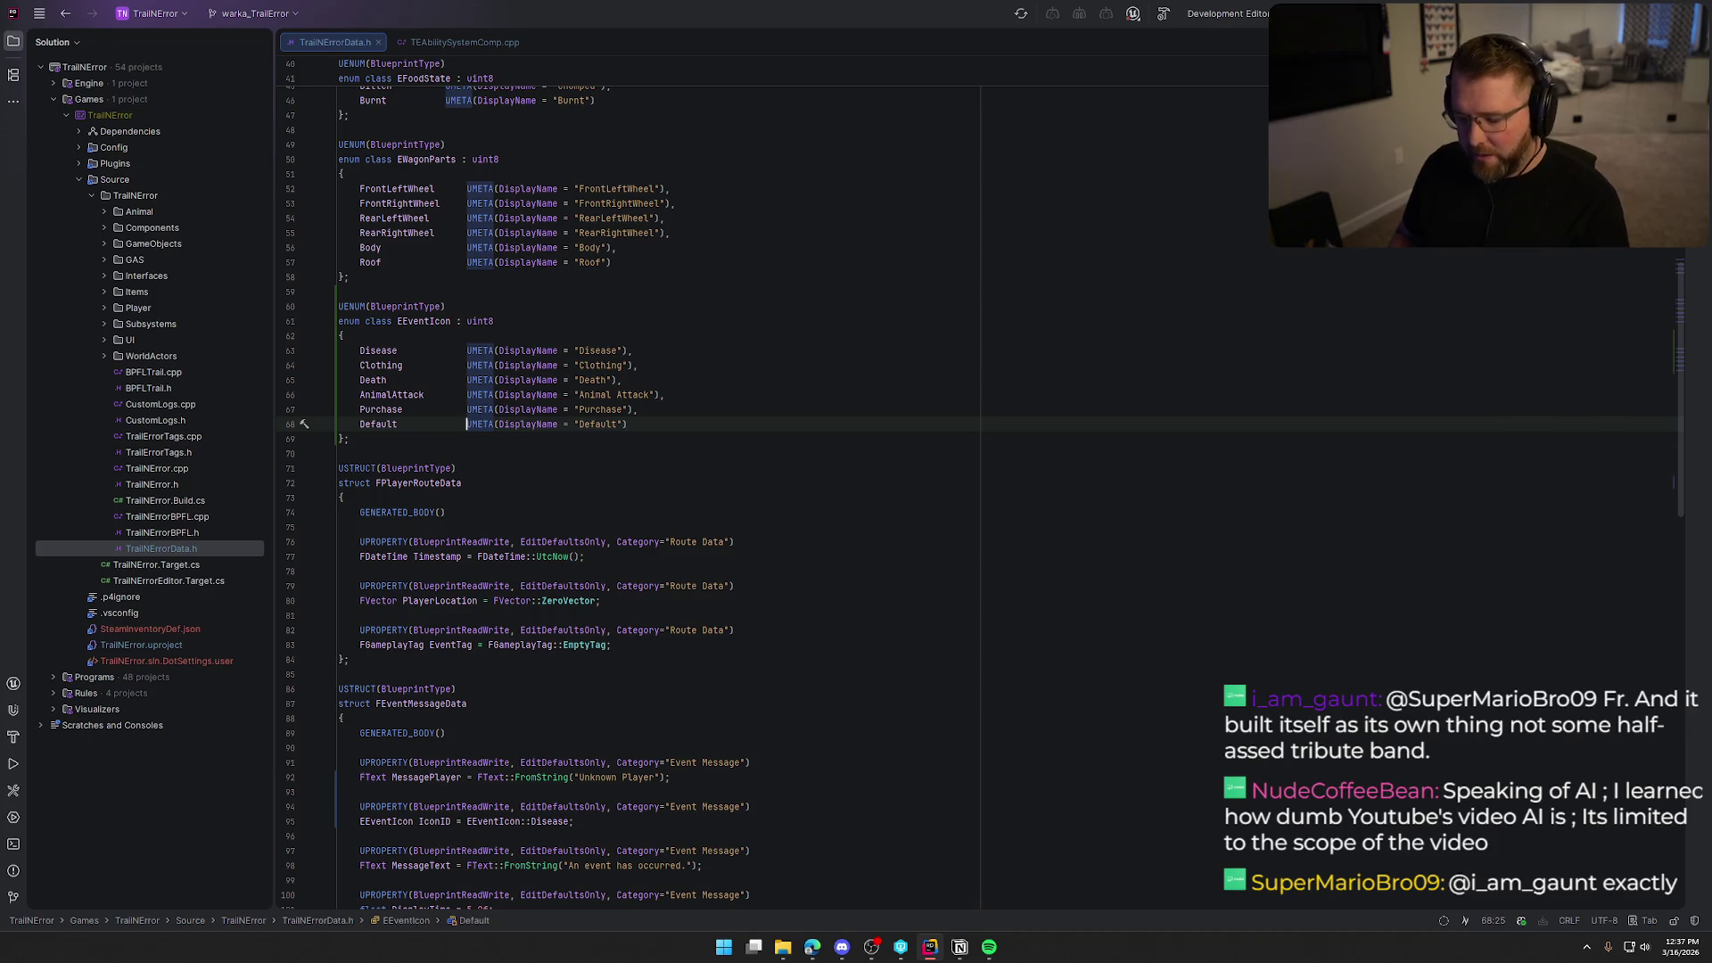
Change IconID's default value to EEventIcon::Default.
{"action": "scroll", "coordinate": [486, 615], "scroll_direction": "down", "scroll_amount": 12}
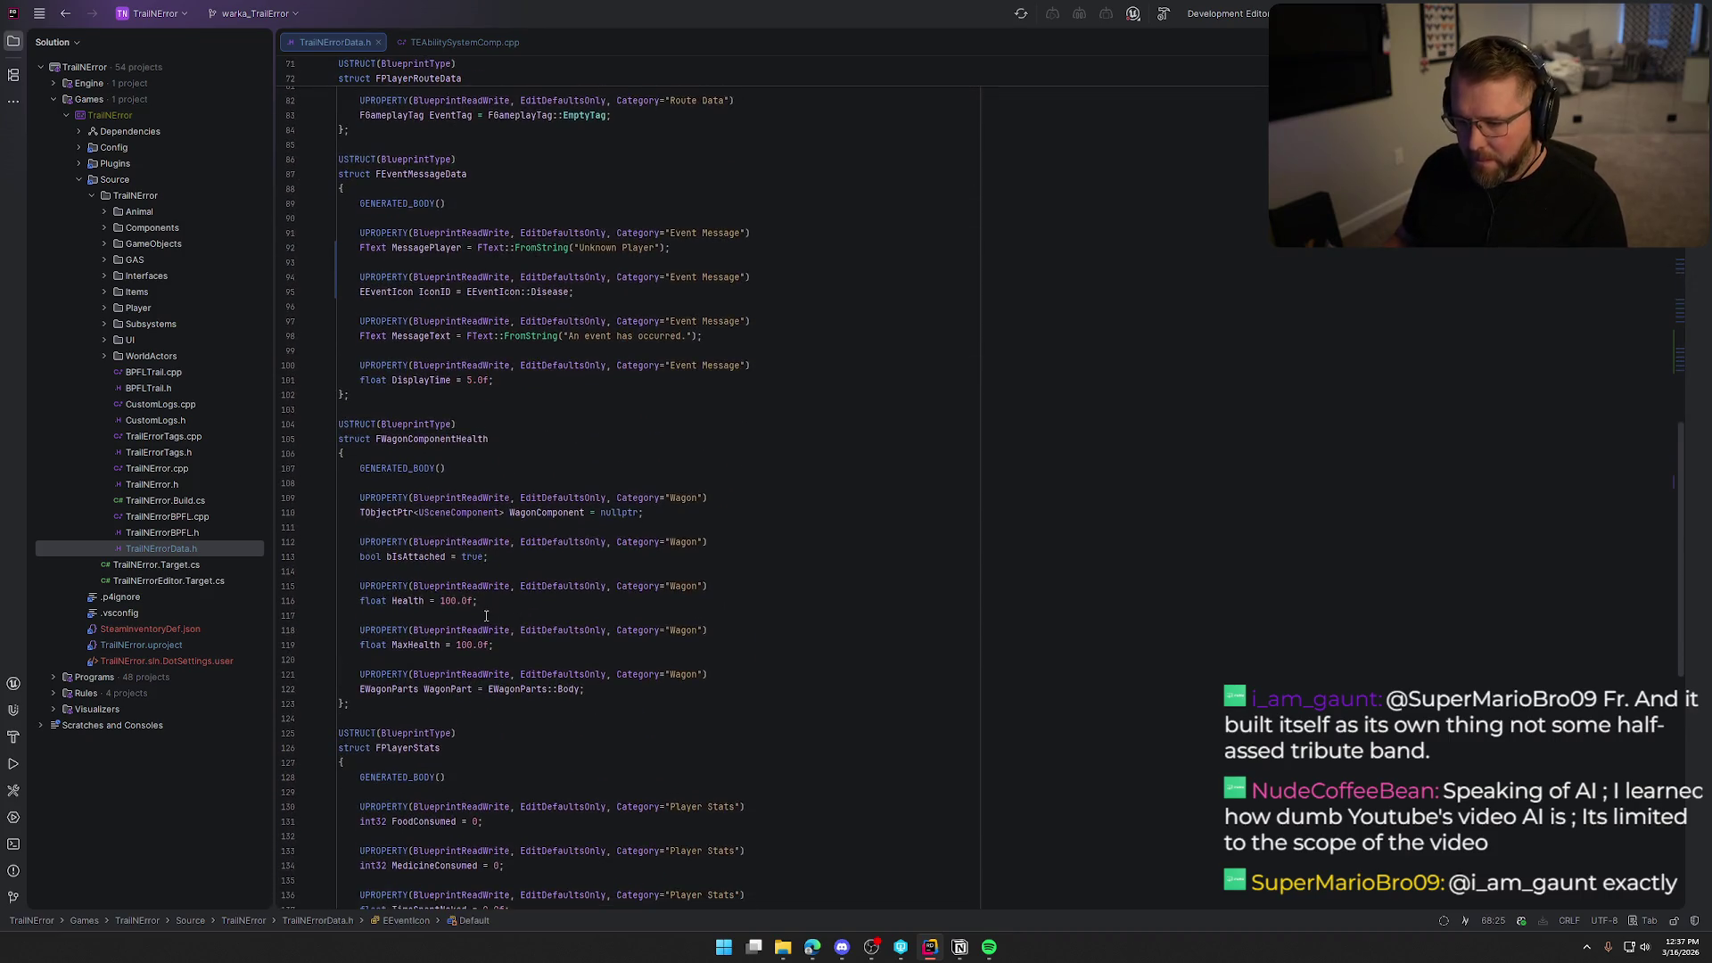
{"action": "double_click", "coordinate": [548, 291]}
{"action": "type", "text": "De"}
{"action": "key", "text": "Down"}
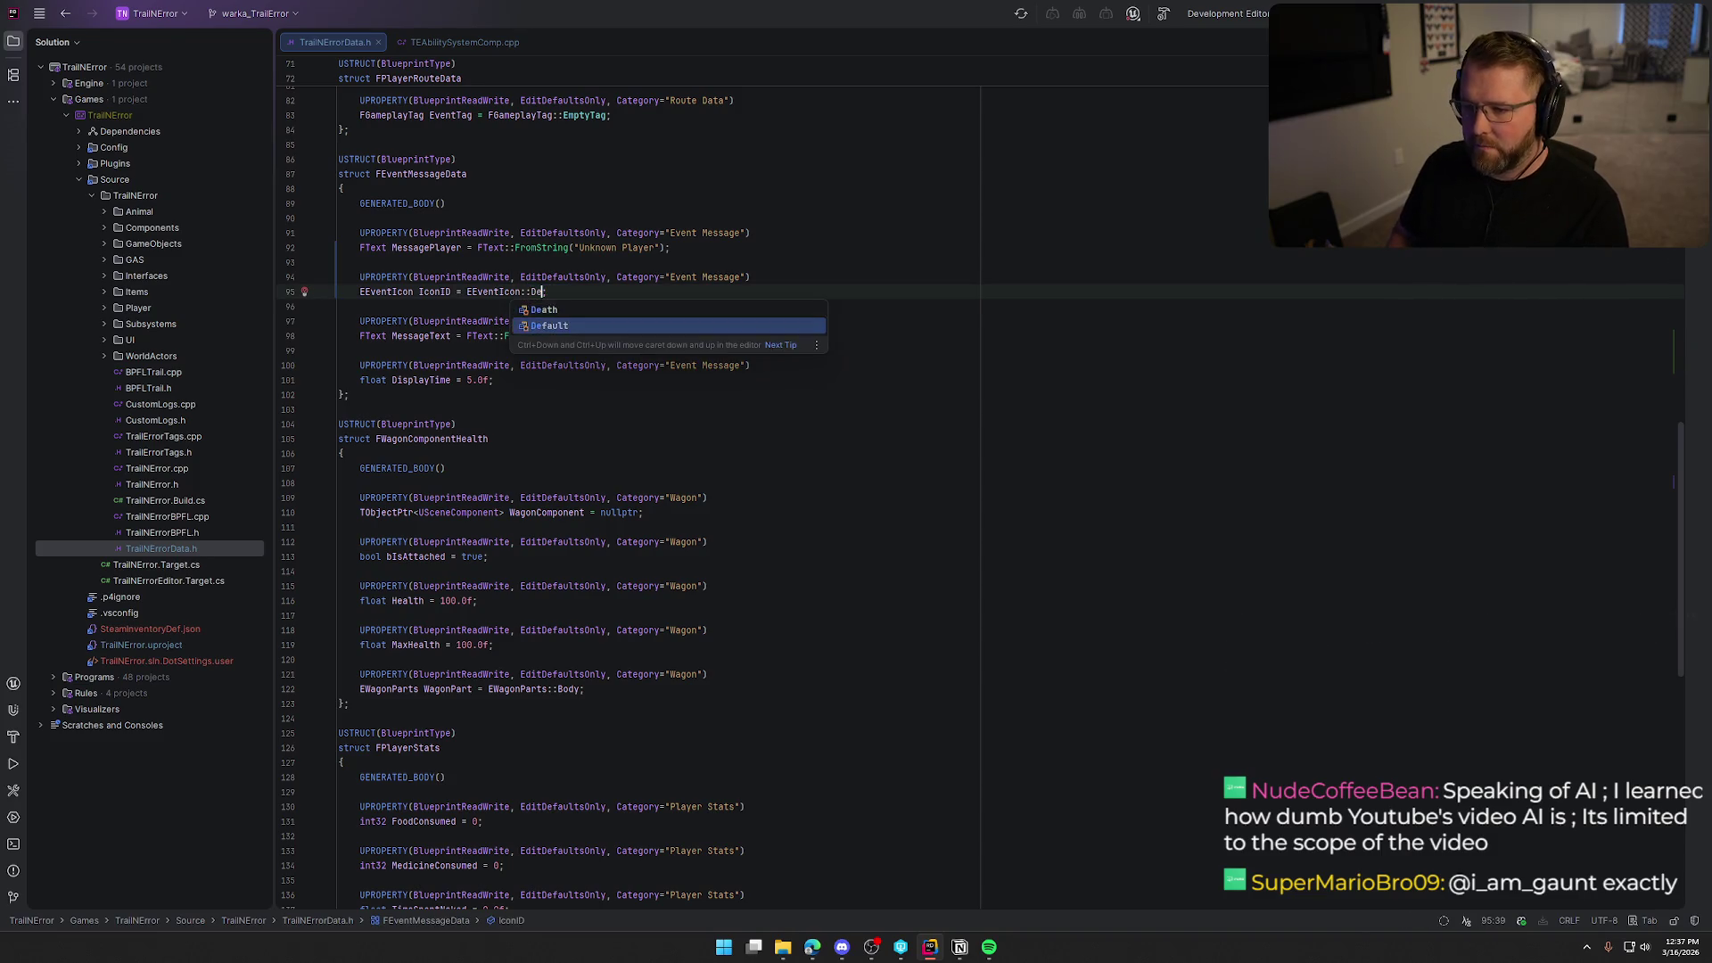
{"action": "key", "text": "Return"}
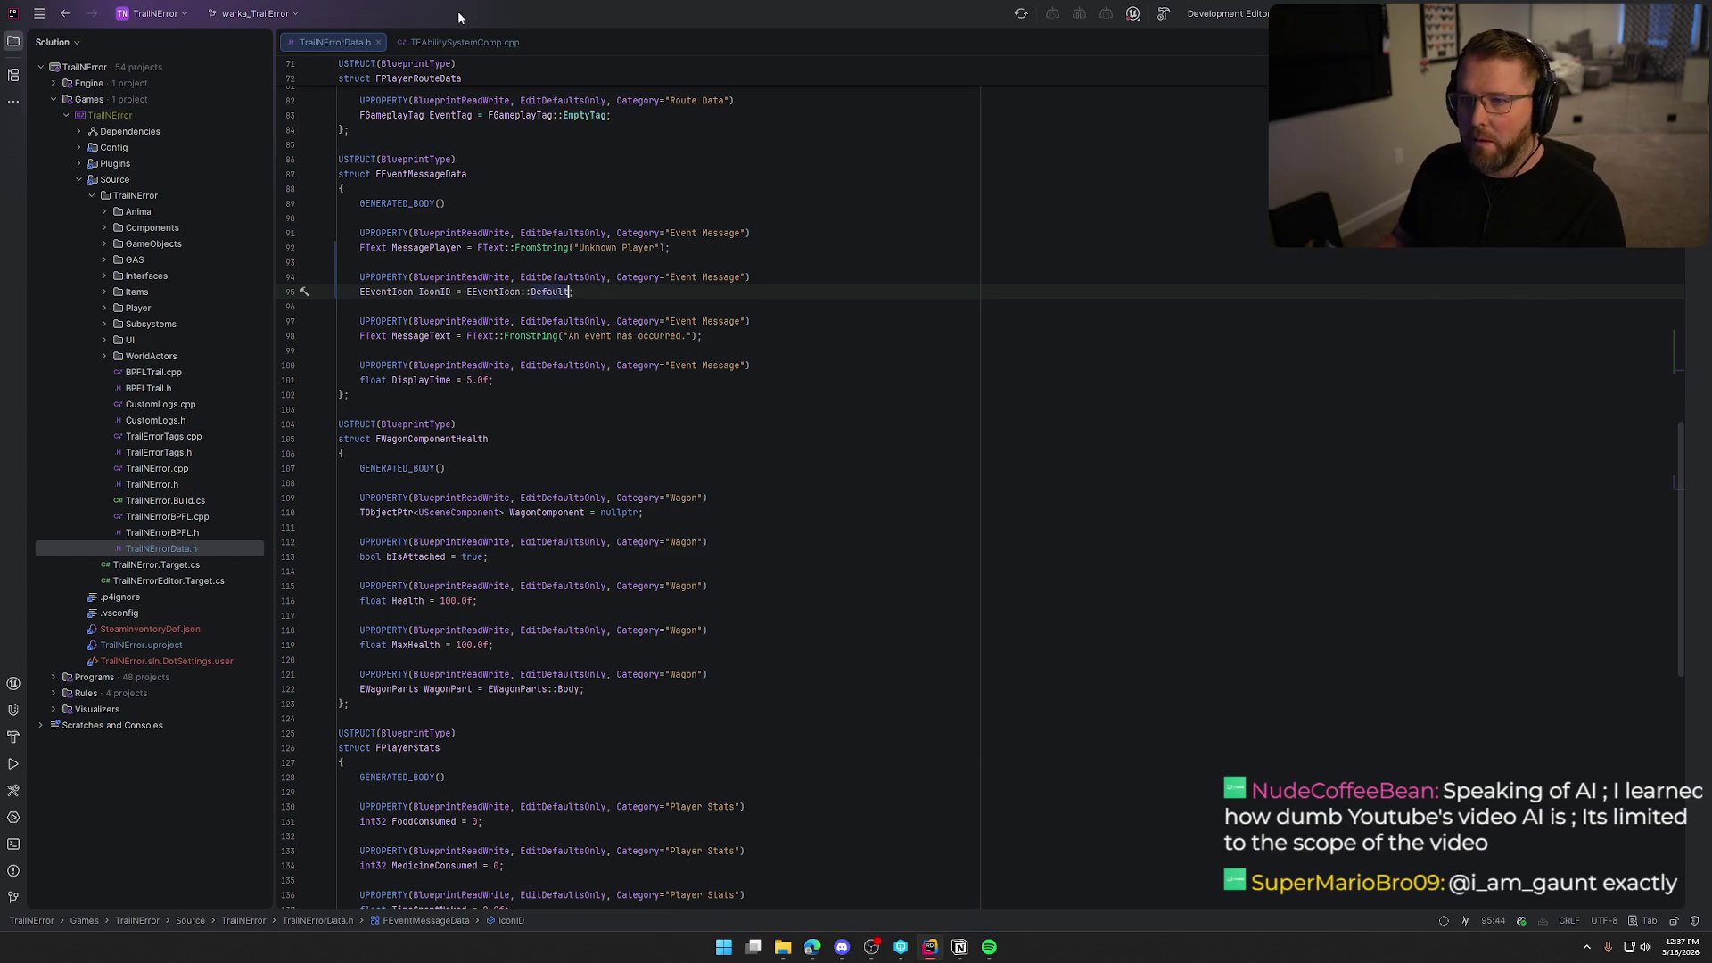
{"action": "left_click", "coordinate": [464, 42]}
Set the contracted-illness event's icon to EEventIcon::Disease.
{"action": "type", "text": "EventData.IconID = E"}
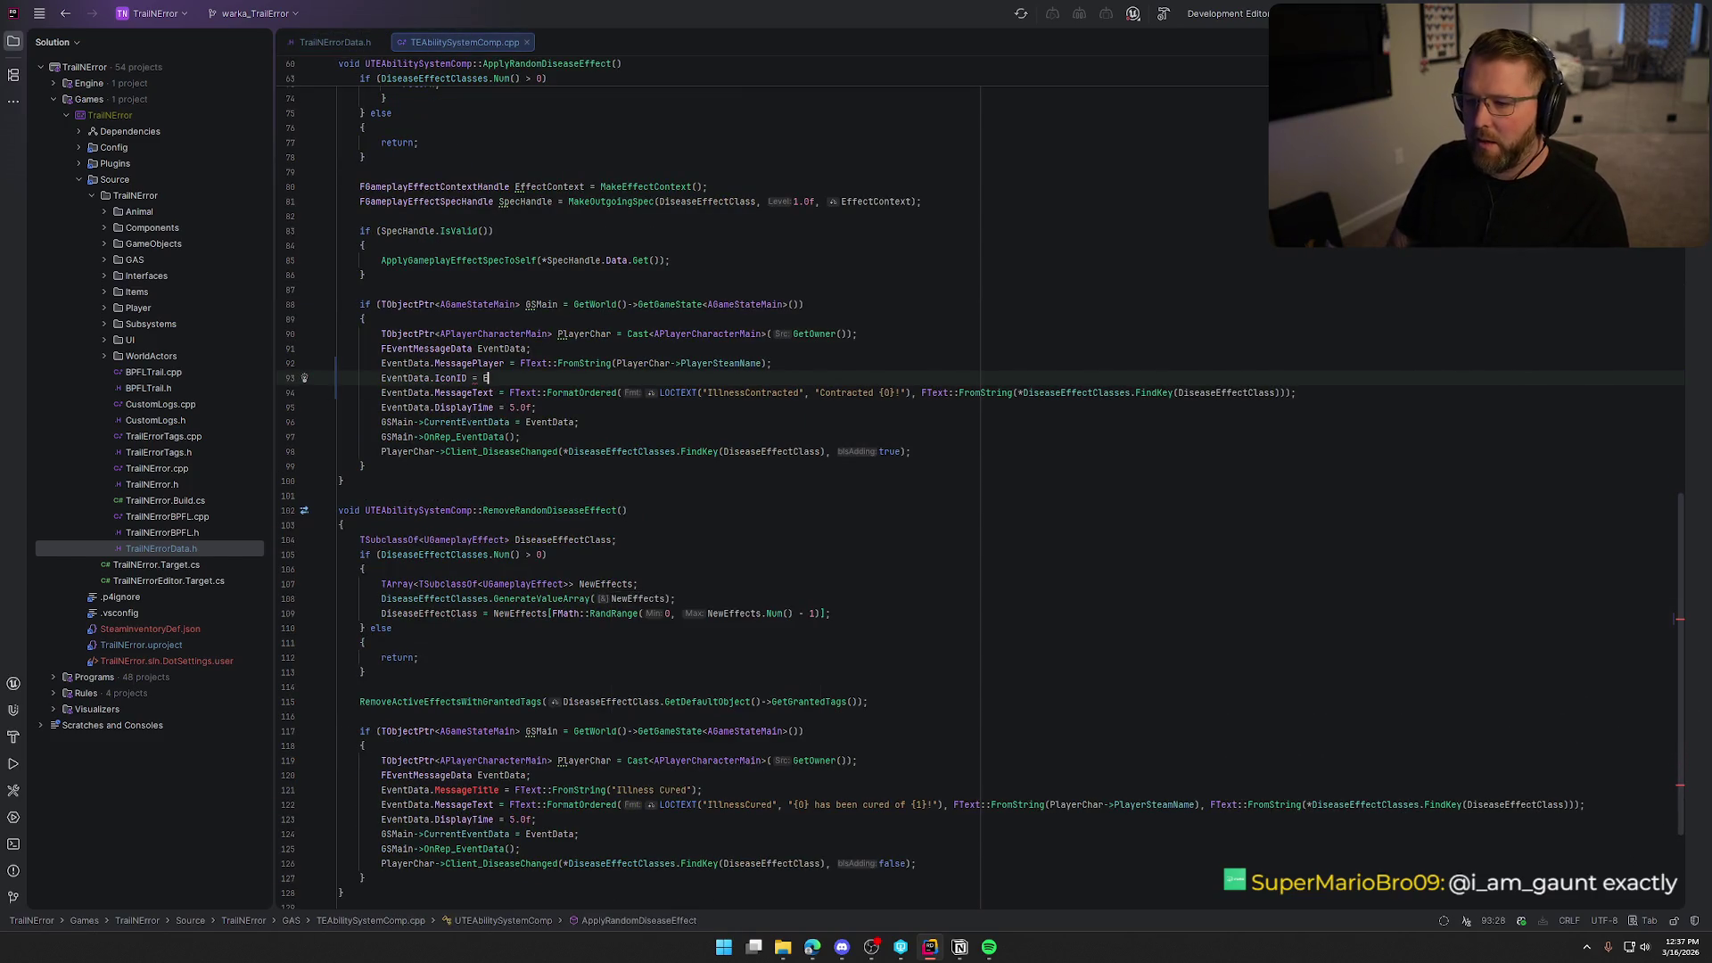
{"action": "key", "text": "Down"}
{"action": "key", "text": "Down"}
{"action": "key", "text": "Down"}
{"action": "key", "text": "Down"}
{"action": "key", "text": "Return"}
{"action": "type", "text": ";"}
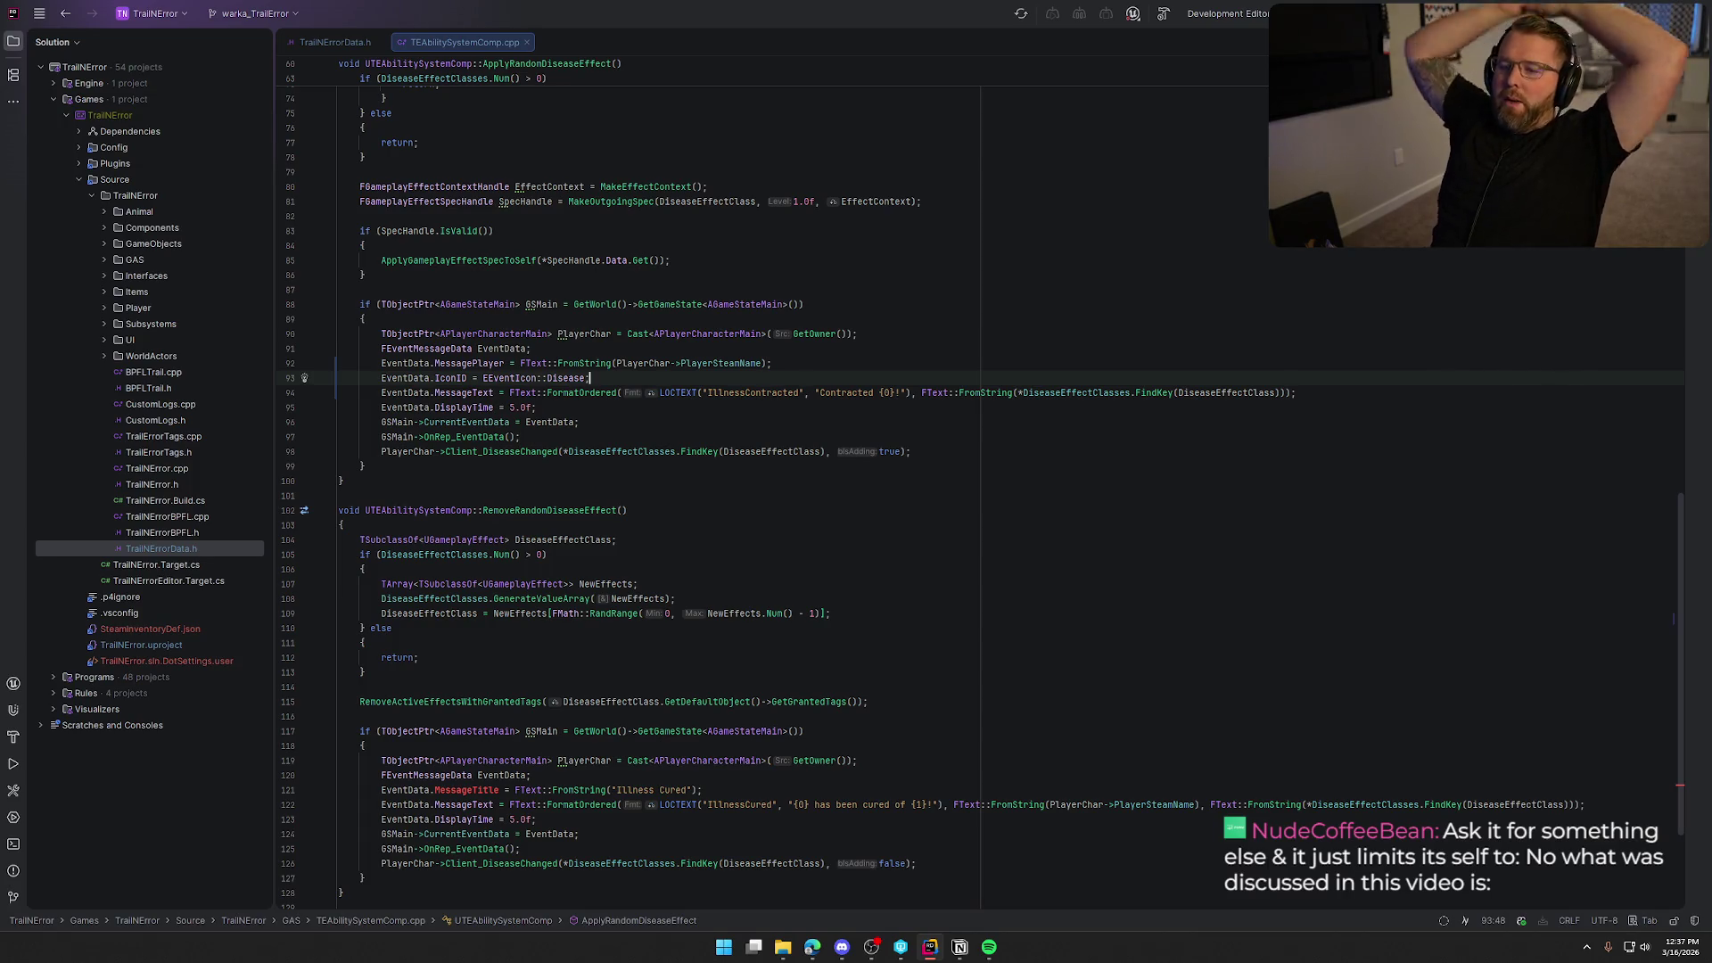
Rename the IconID field to Icon and update EventData.IconID to EventData.Icon.
{"action": "left_click", "coordinate": [335, 42]}
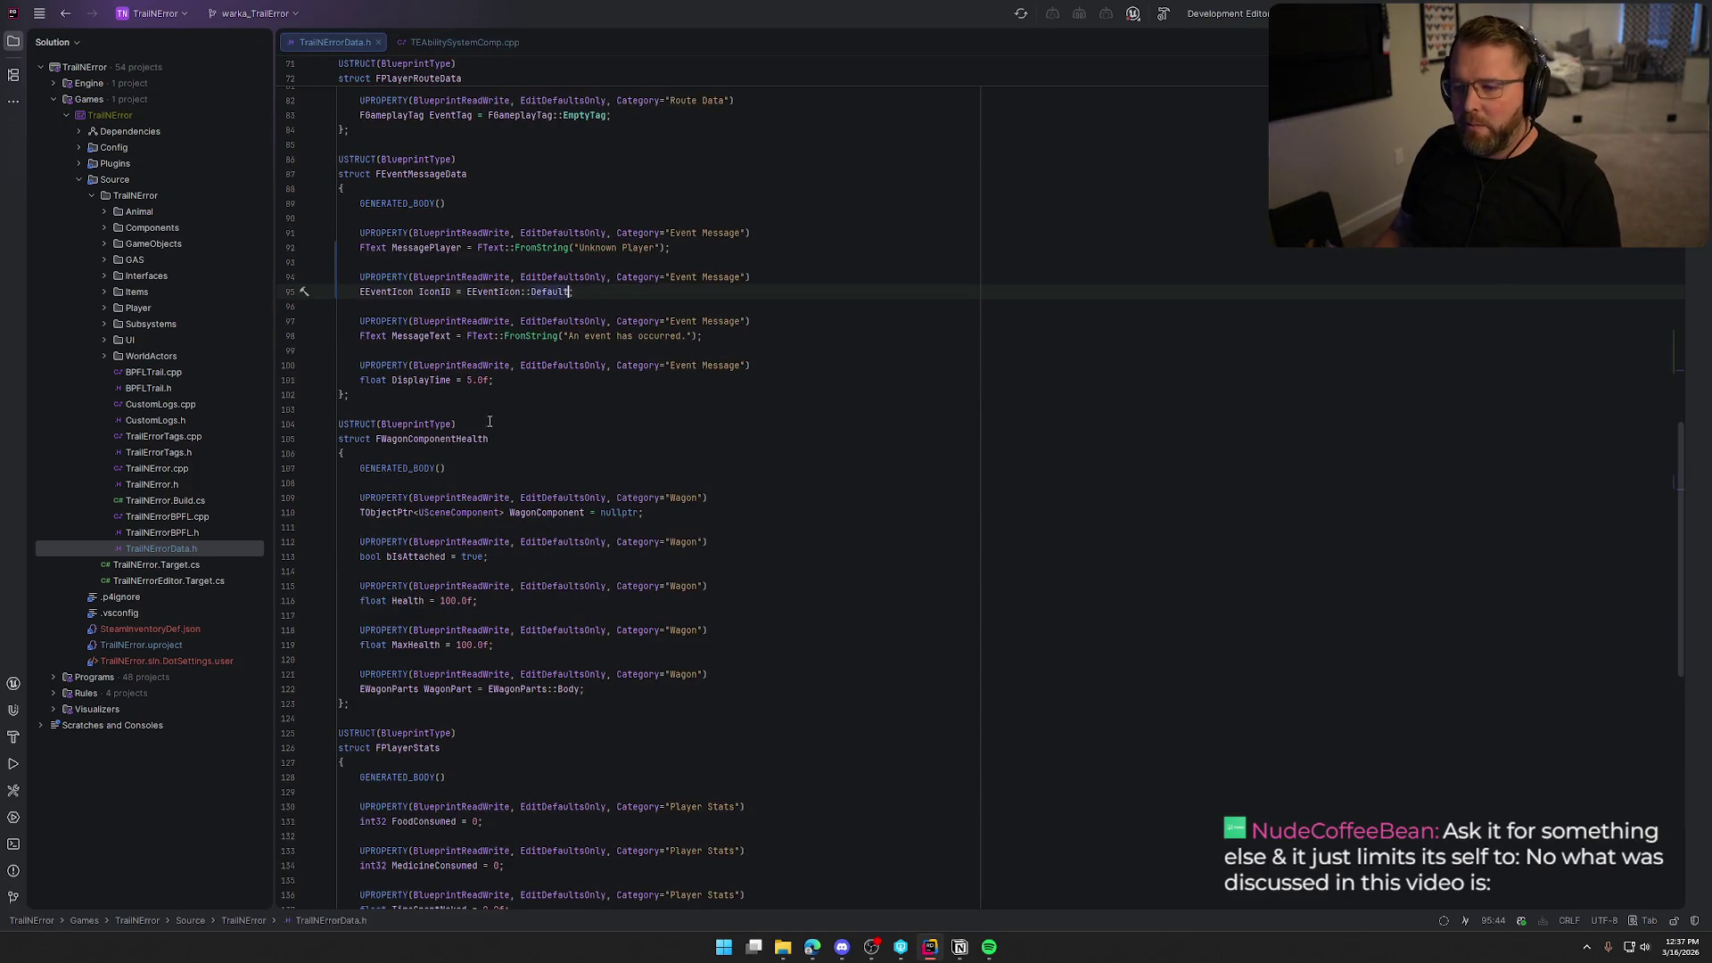
{"action": "left_click", "coordinate": [452, 294]}
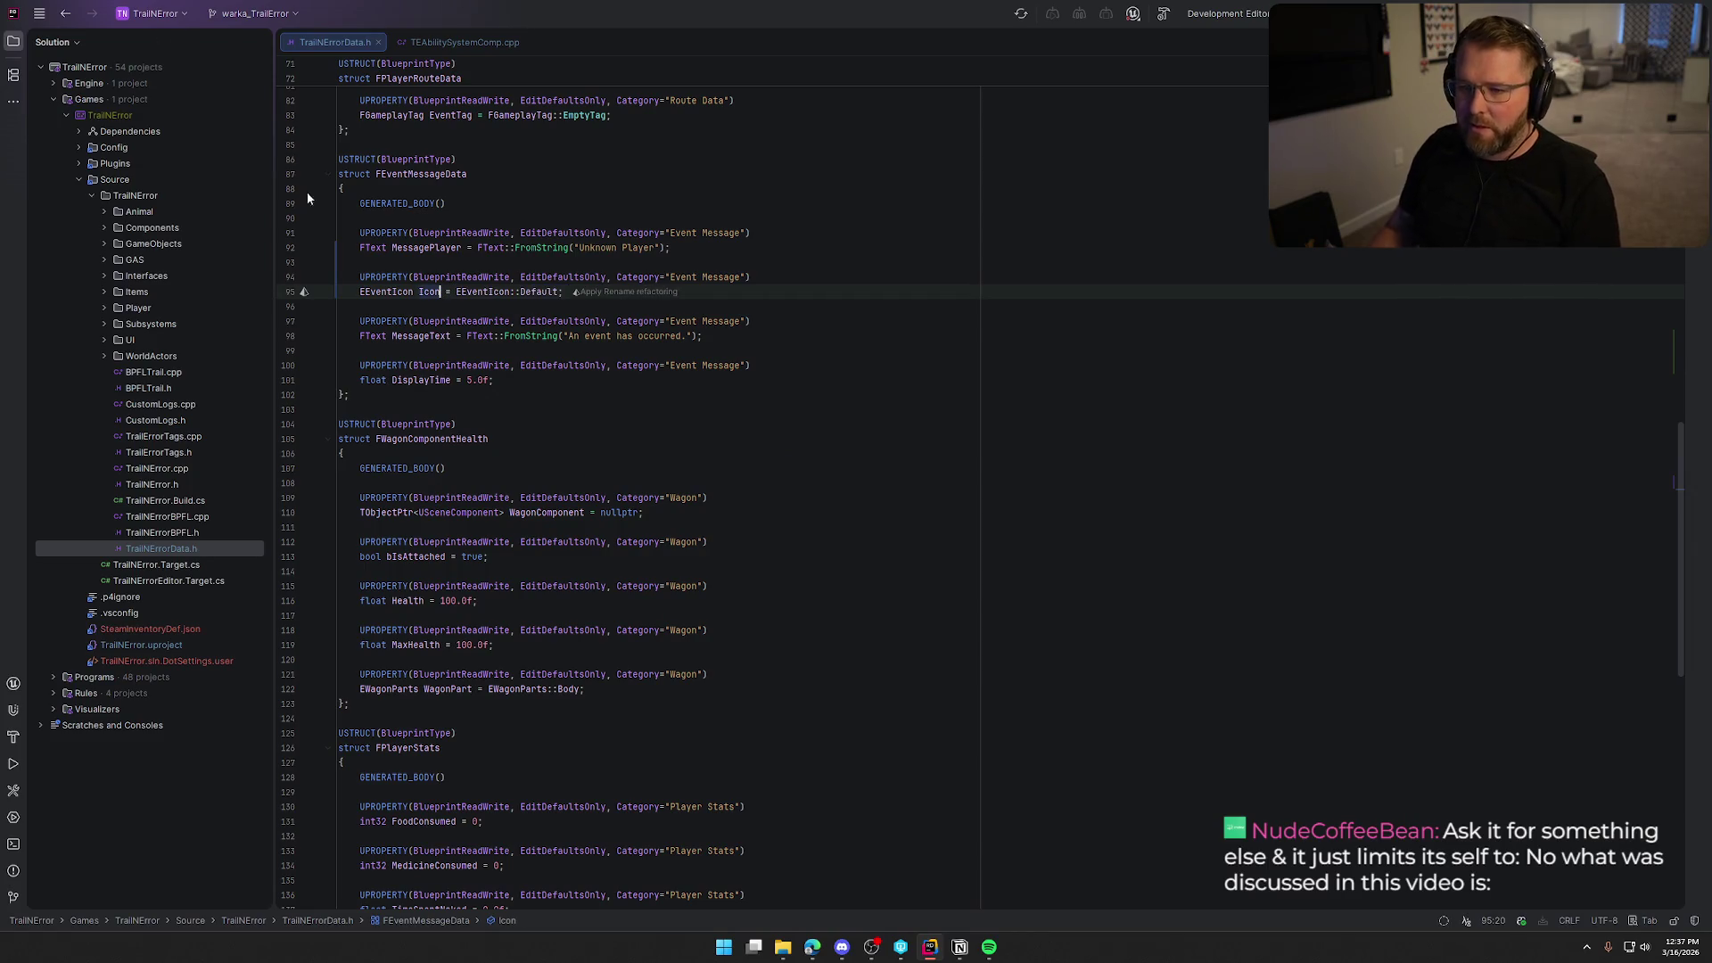
{"action": "left_click", "coordinate": [426, 41]}
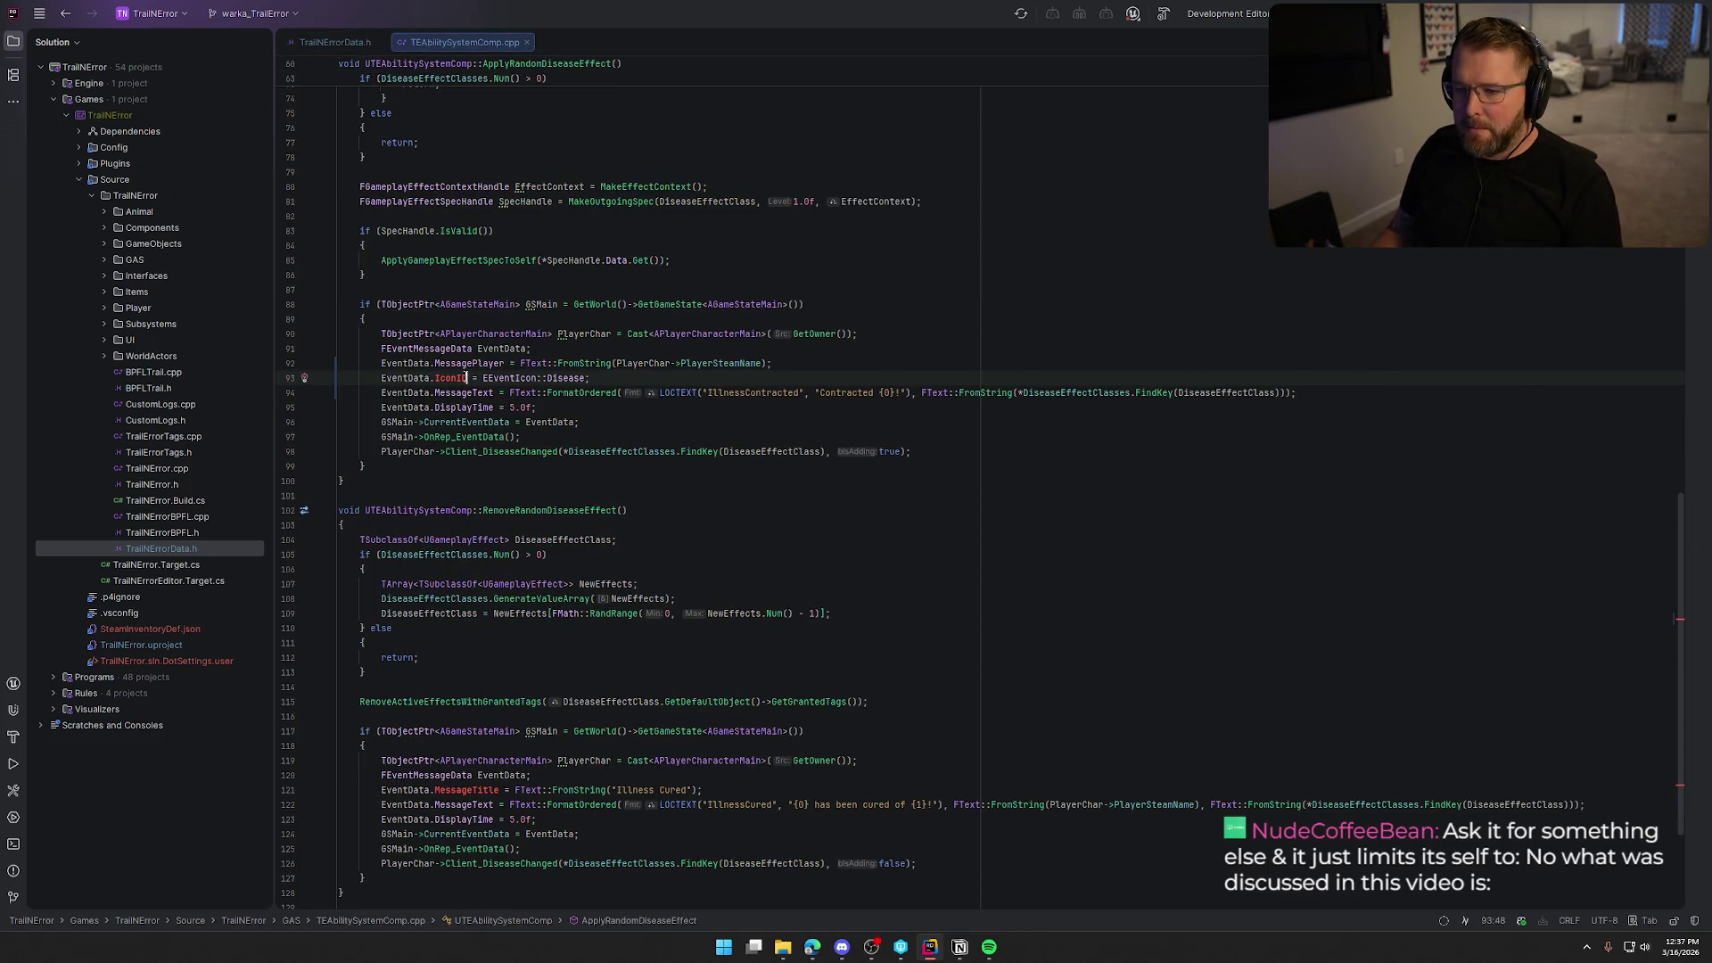
{"action": "key", "text": "BackSpace"}
{"action": "key", "text": "BackSpace"}
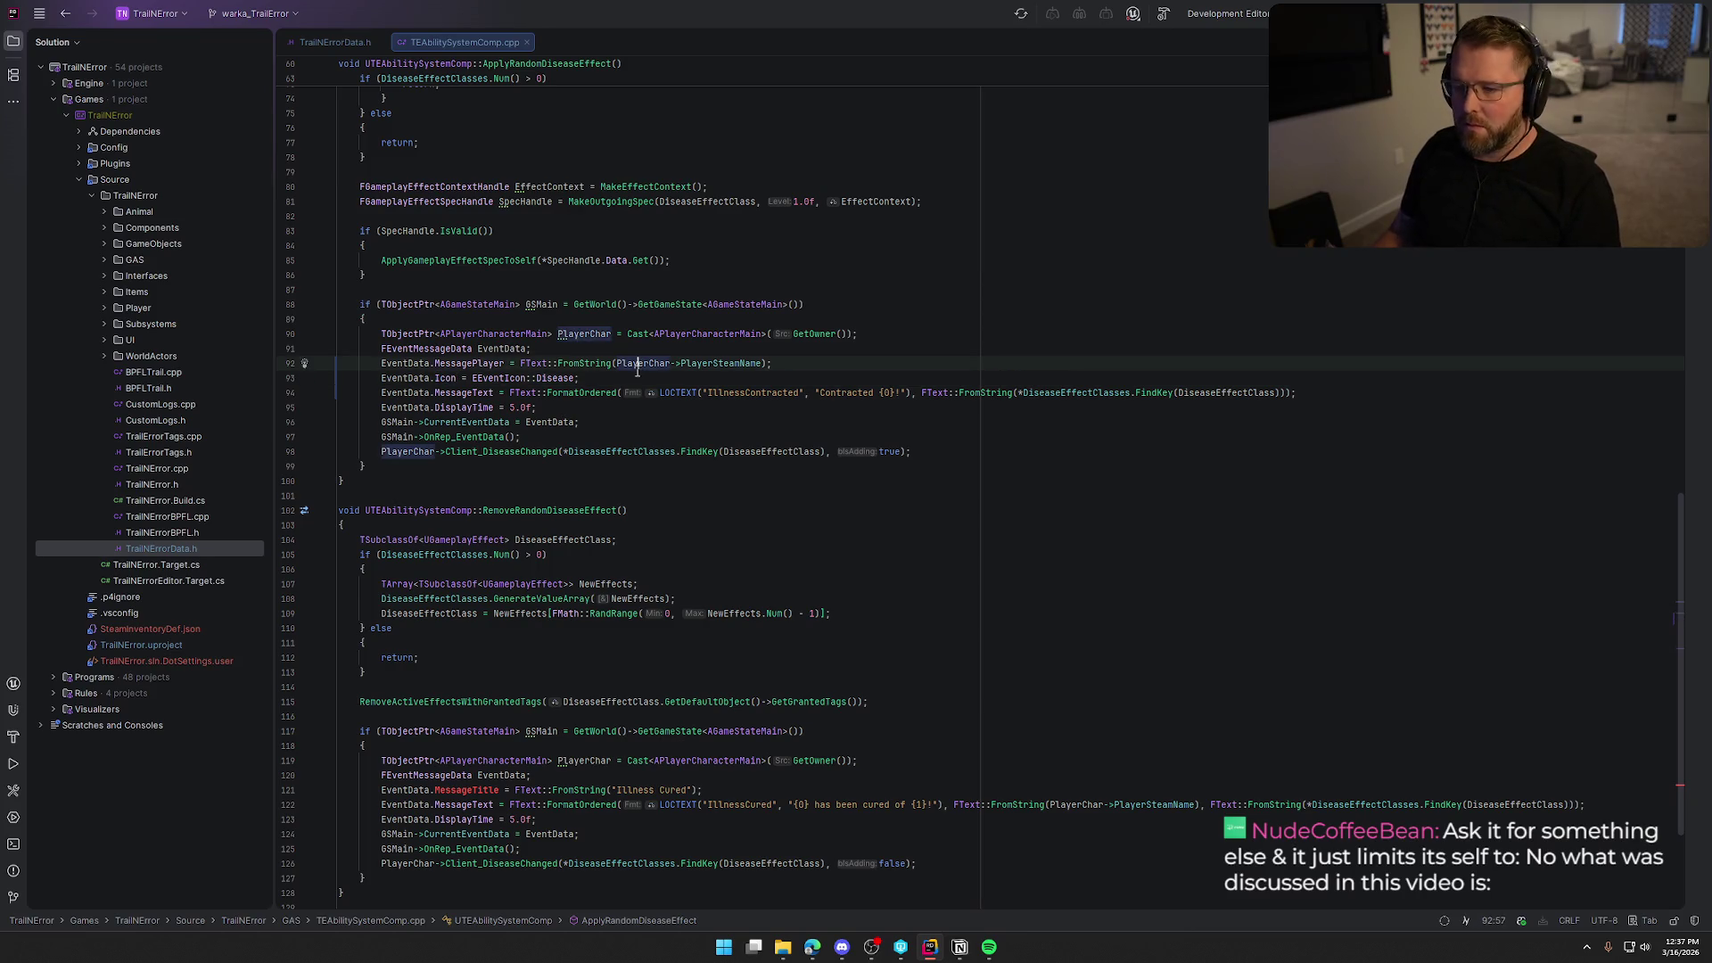
{"action": "scroll", "coordinate": [978, 568], "scroll_direction": "down", "scroll_amount": 4}
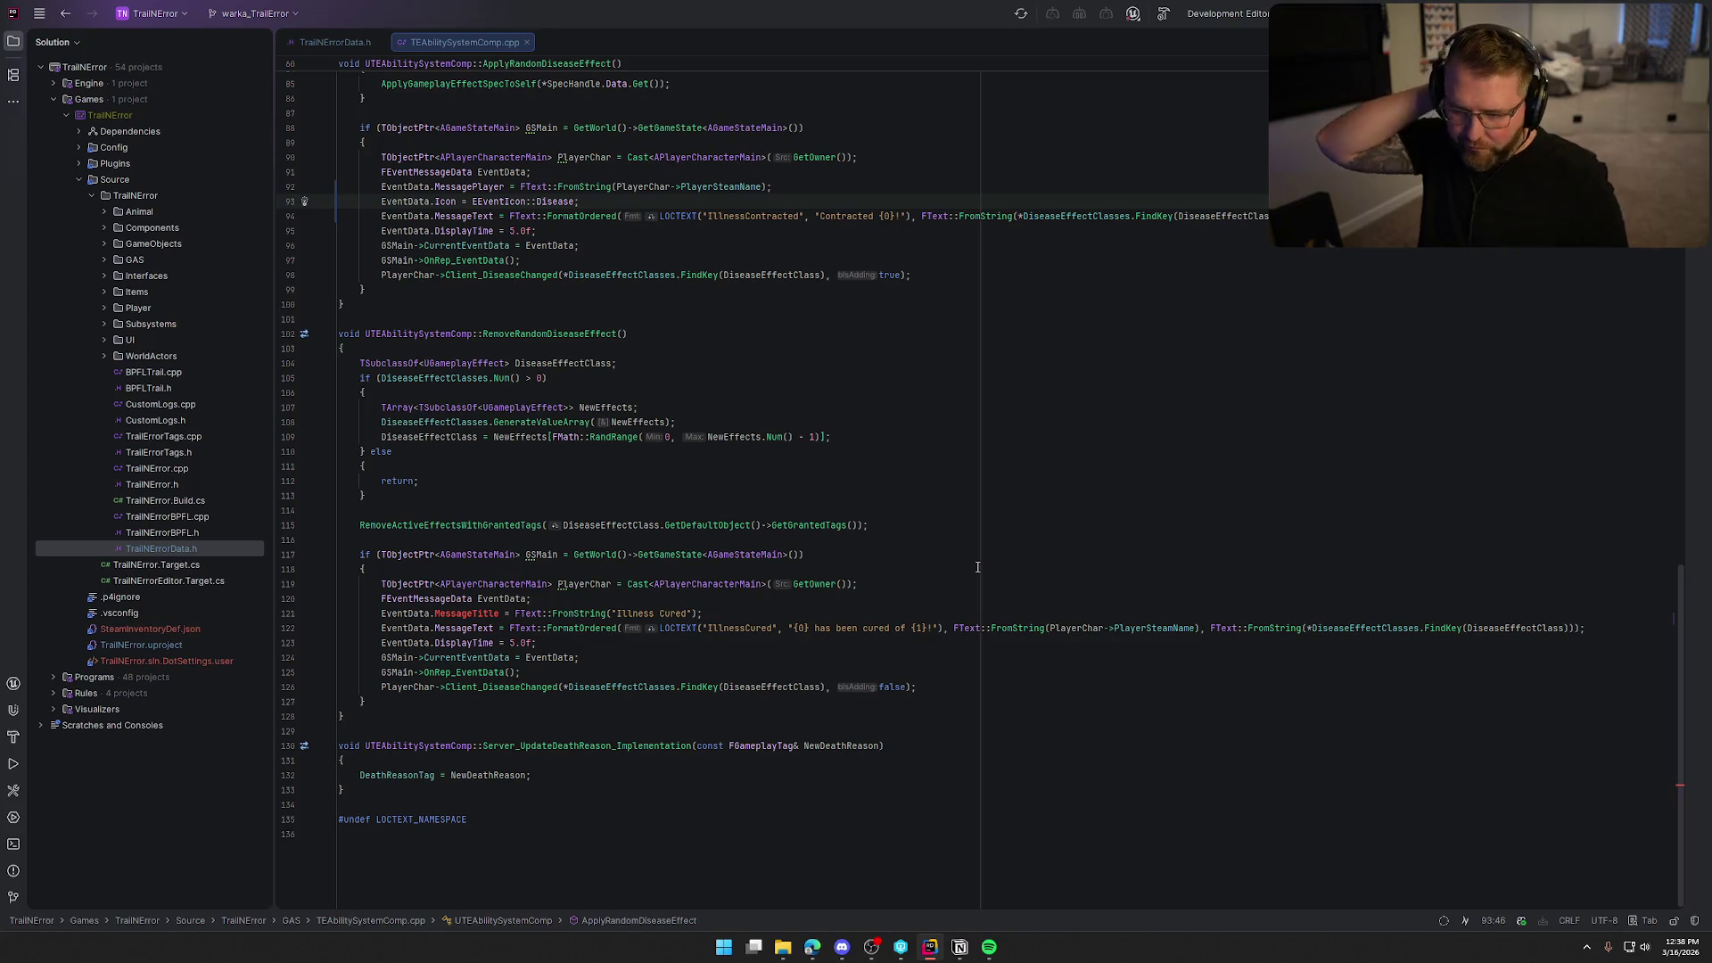
Change MessageTitle to MessagePlayer, set to the PlayerSteamName expression instead of 'Illness Cured'.
{"action": "left_click", "coordinate": [724, 615]}
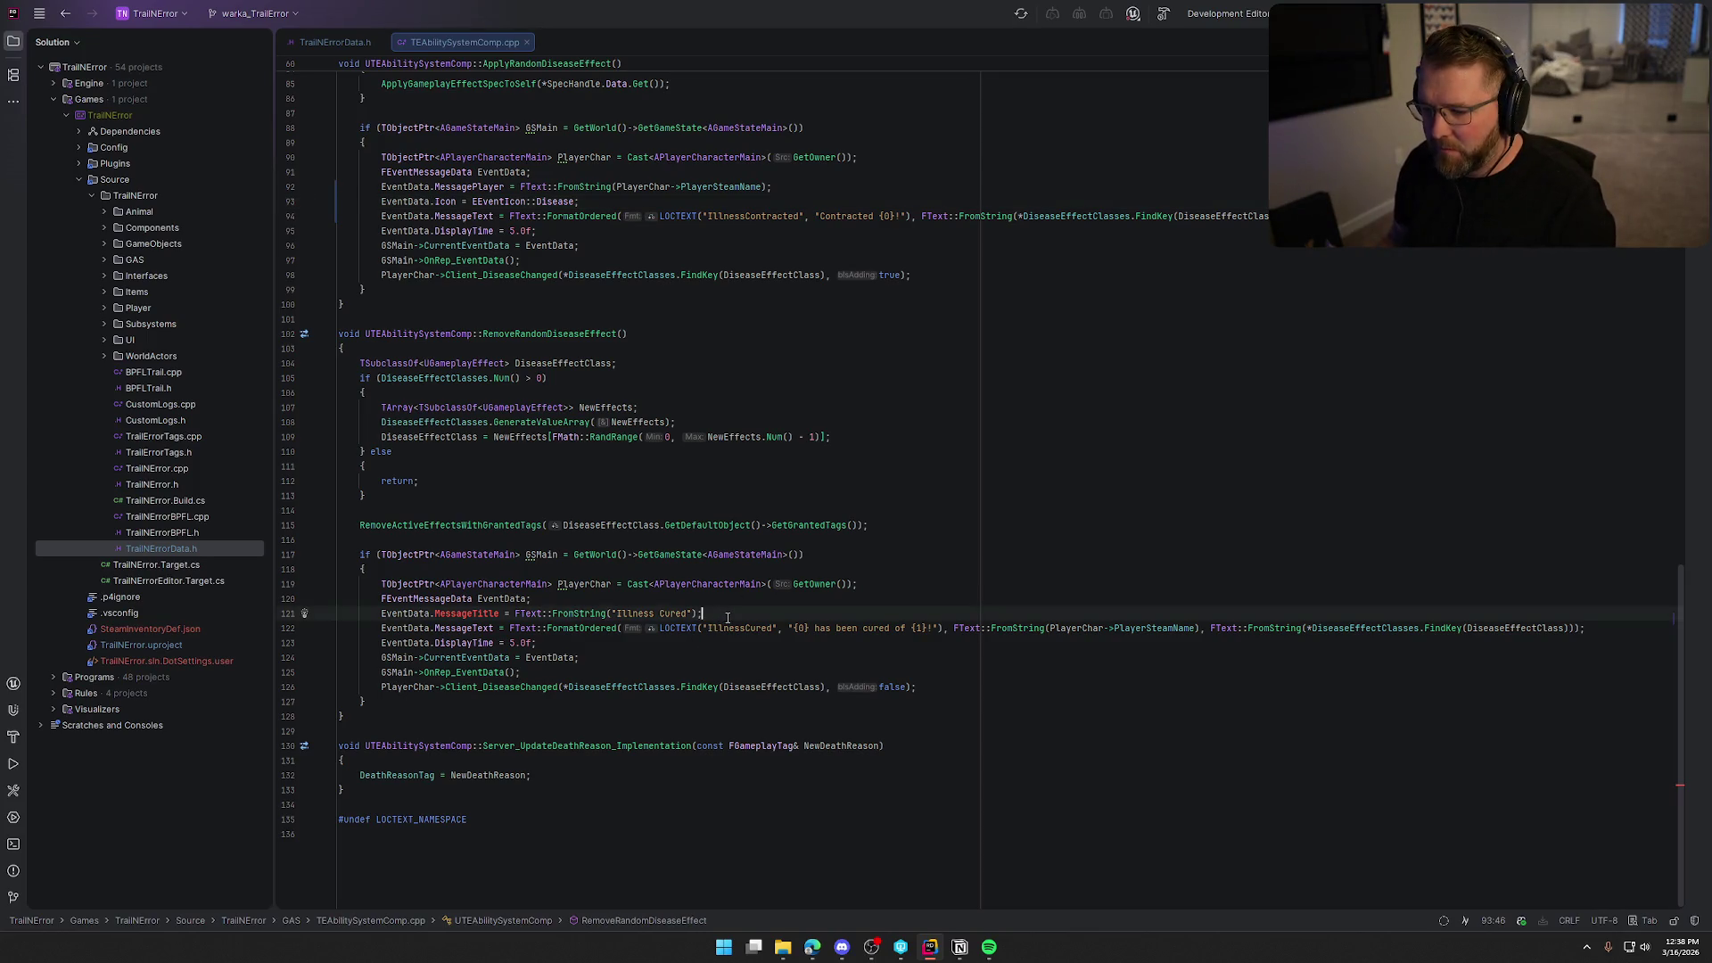
{"action": "key", "text": "ctrl+Left"}
{"action": "key", "text": "ctrl+Left"}
{"action": "key", "text": "ctrl+Left"}
{"action": "key", "text": "BackSpace"}
{"action": "key", "text": "BackSpace"}
{"action": "key", "text": "BackSpace"}
{"action": "key", "text": "BackSpace"}
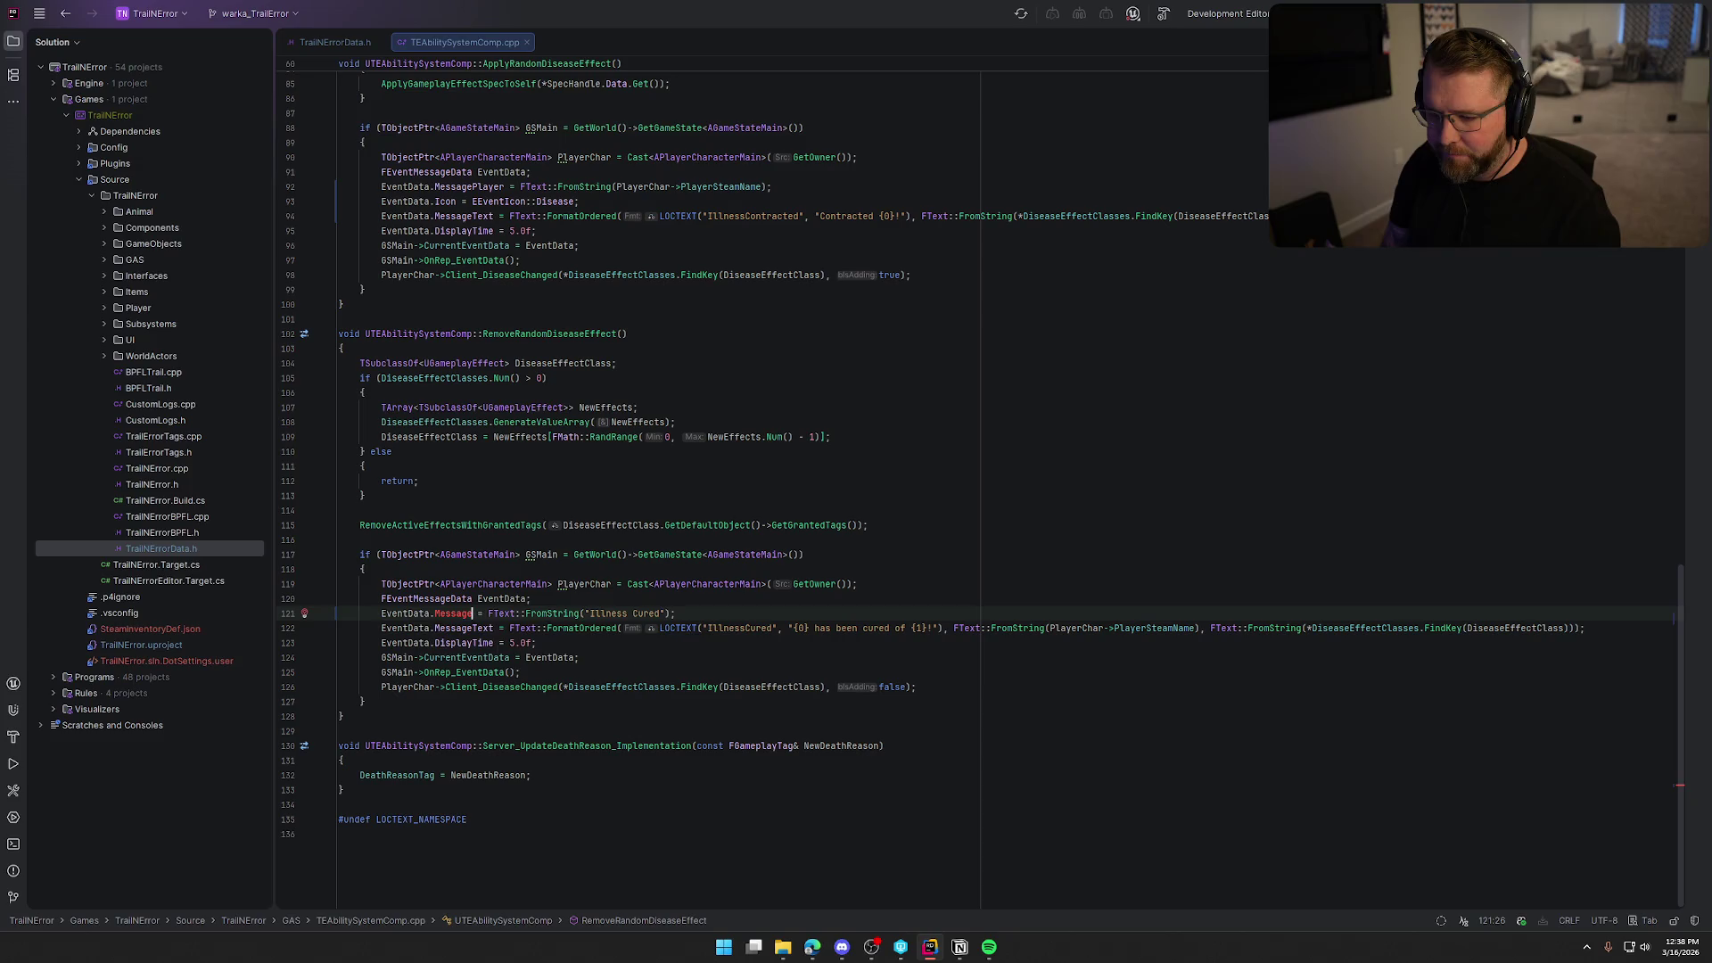
{"action": "type", "text": "Player"}
{"action": "key", "text": "Right"}
{"action": "key", "text": "Right"}
{"action": "key", "text": "Right"}
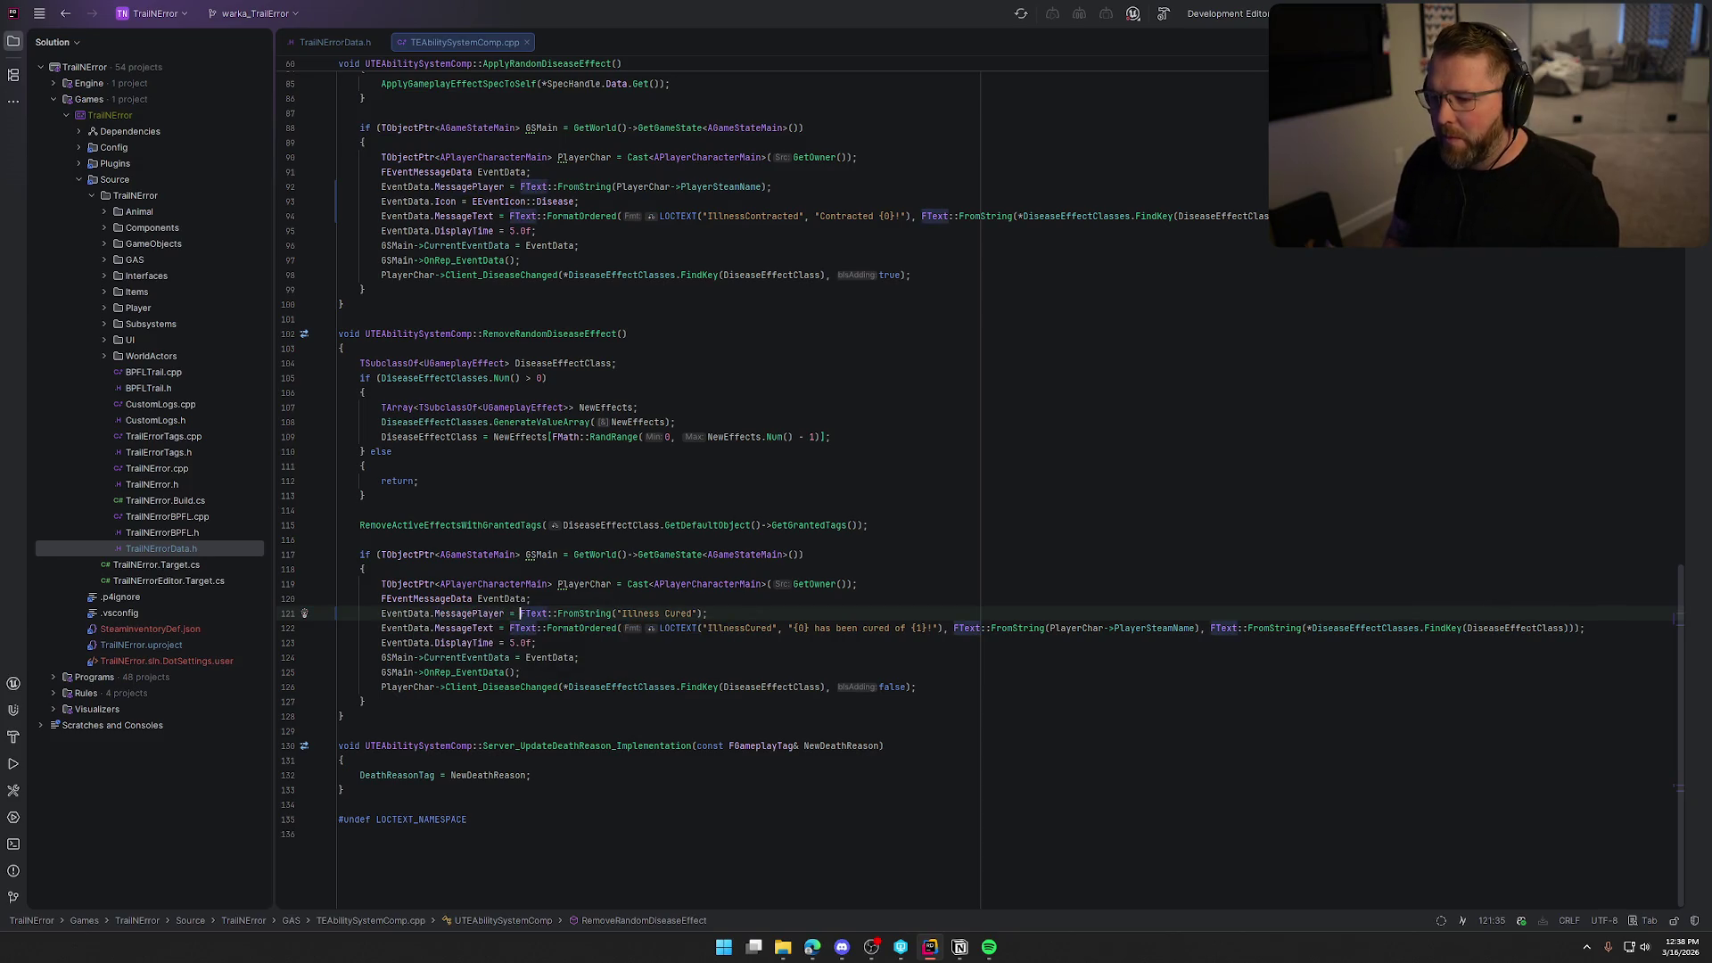
{"action": "left_click_drag", "start_coordinate": [953, 627], "coordinate": [1200, 627]}
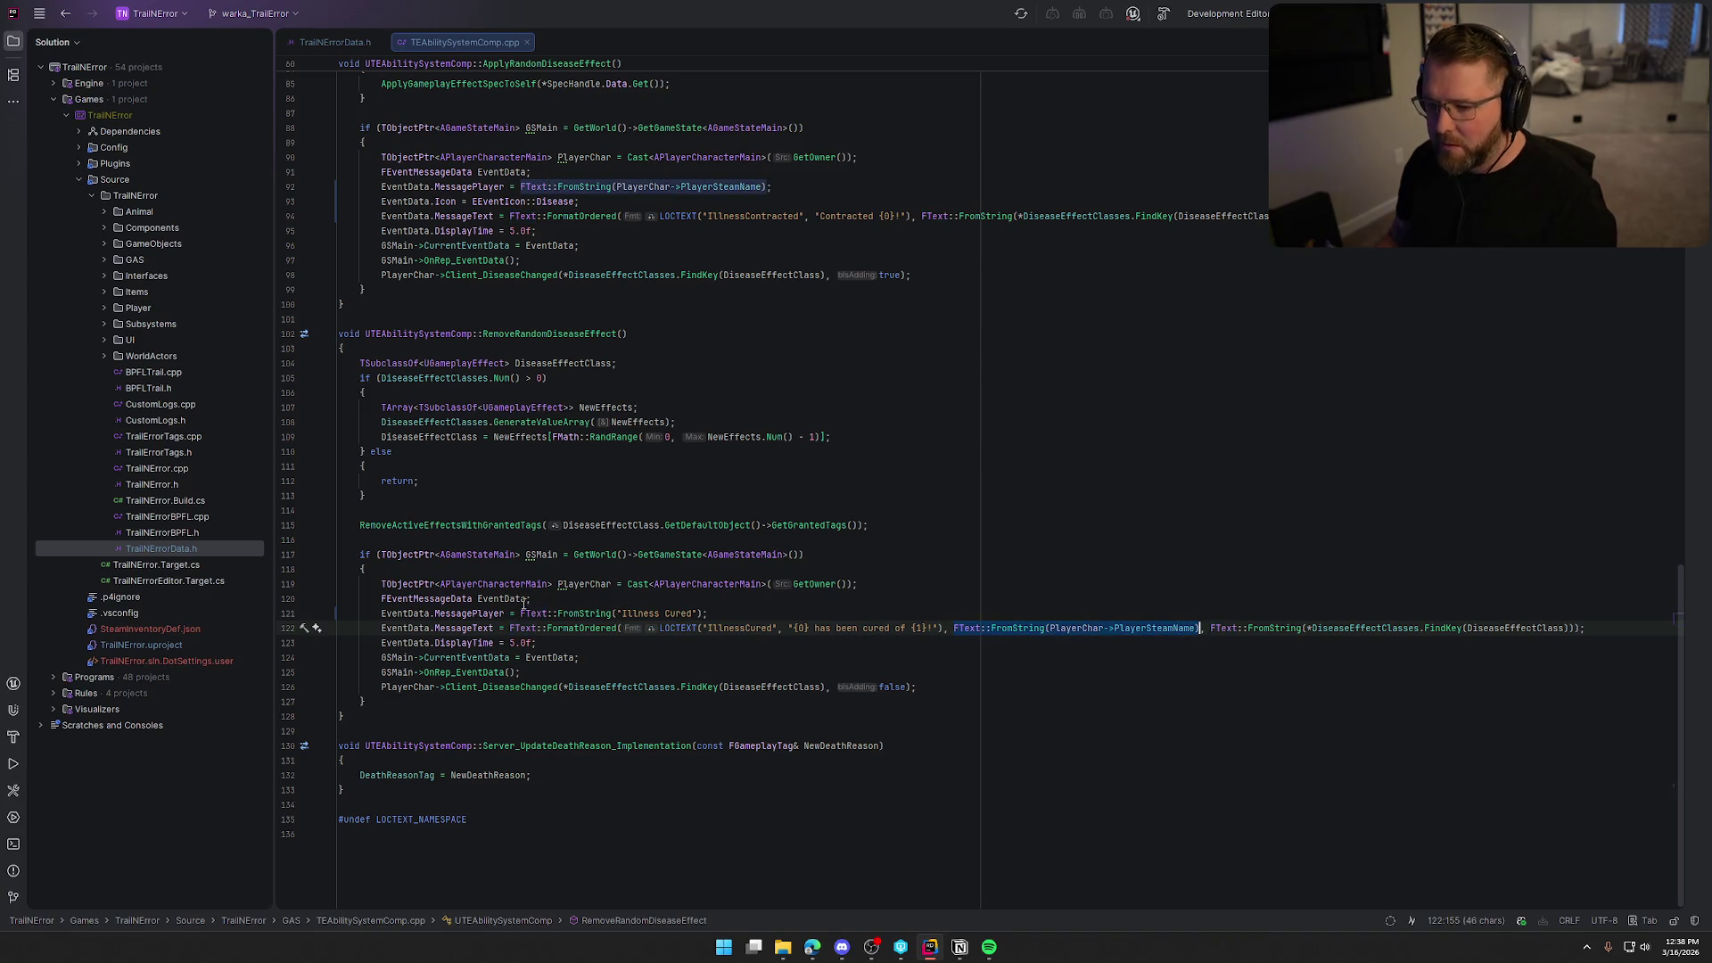
{"action": "left_click_drag", "start_coordinate": [521, 614], "coordinate": [727, 614]}
{"action": "type", "text": "FText::FromString(PlayerChar->PlayerSteamName);"}
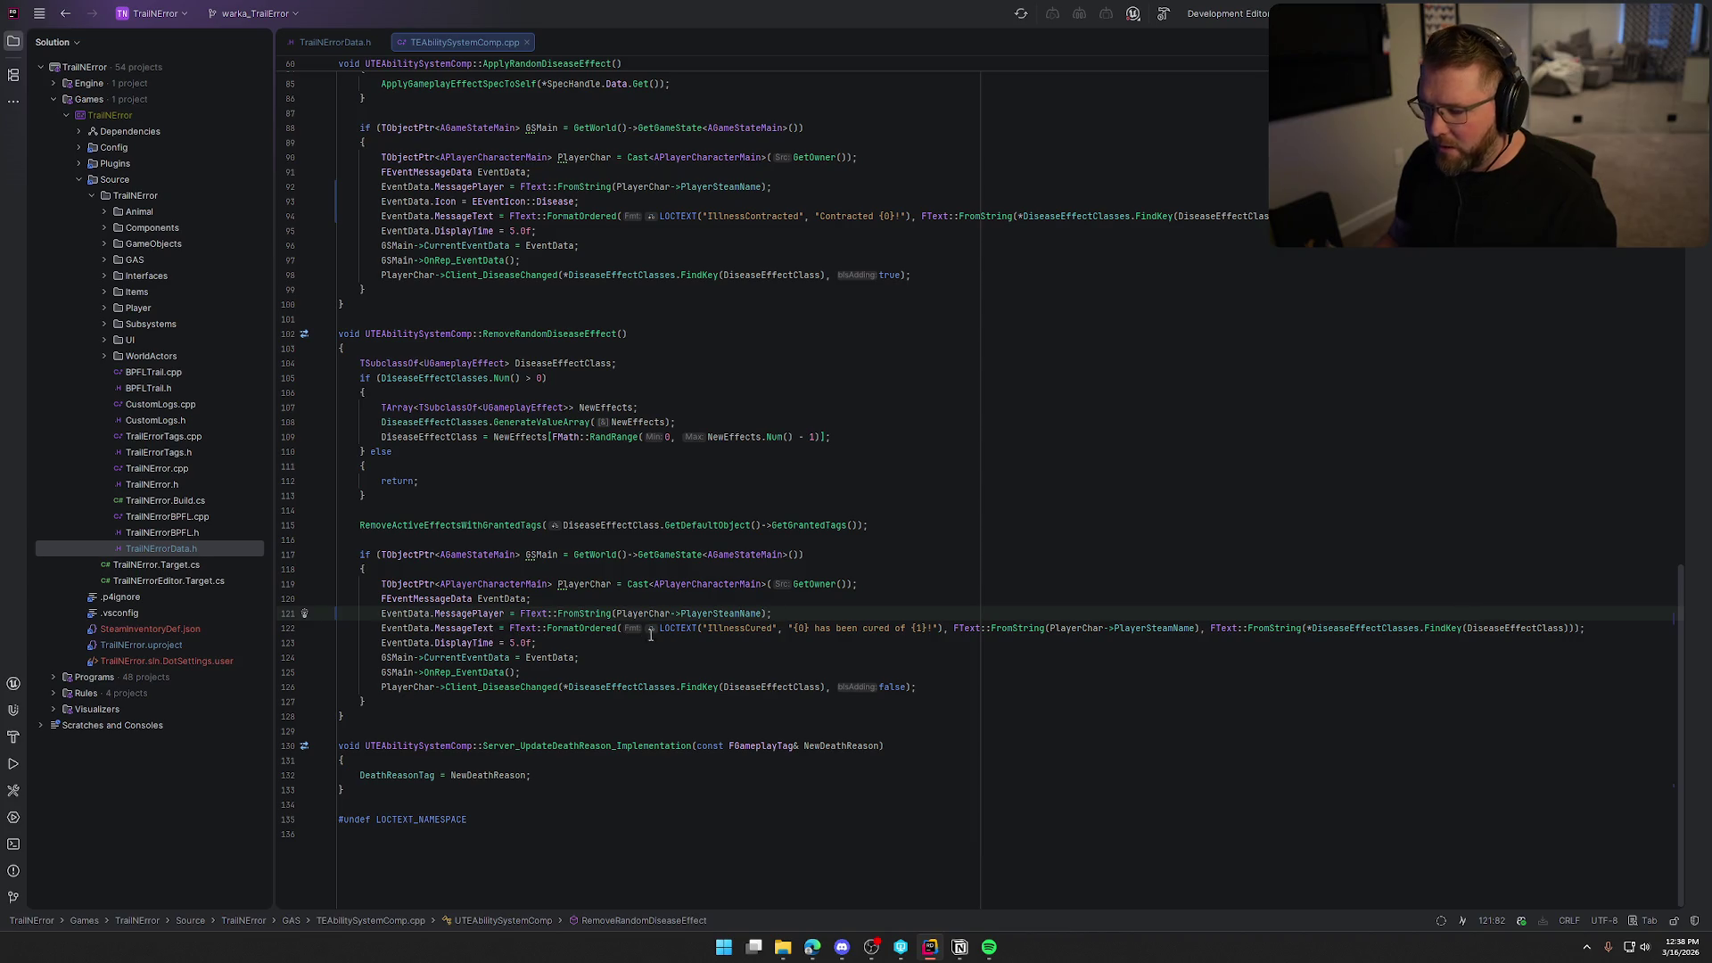
Reword the cured message to 'Cured of {0}!' and remove the player-name argument.
{"action": "left_click", "coordinate": [794, 629]}
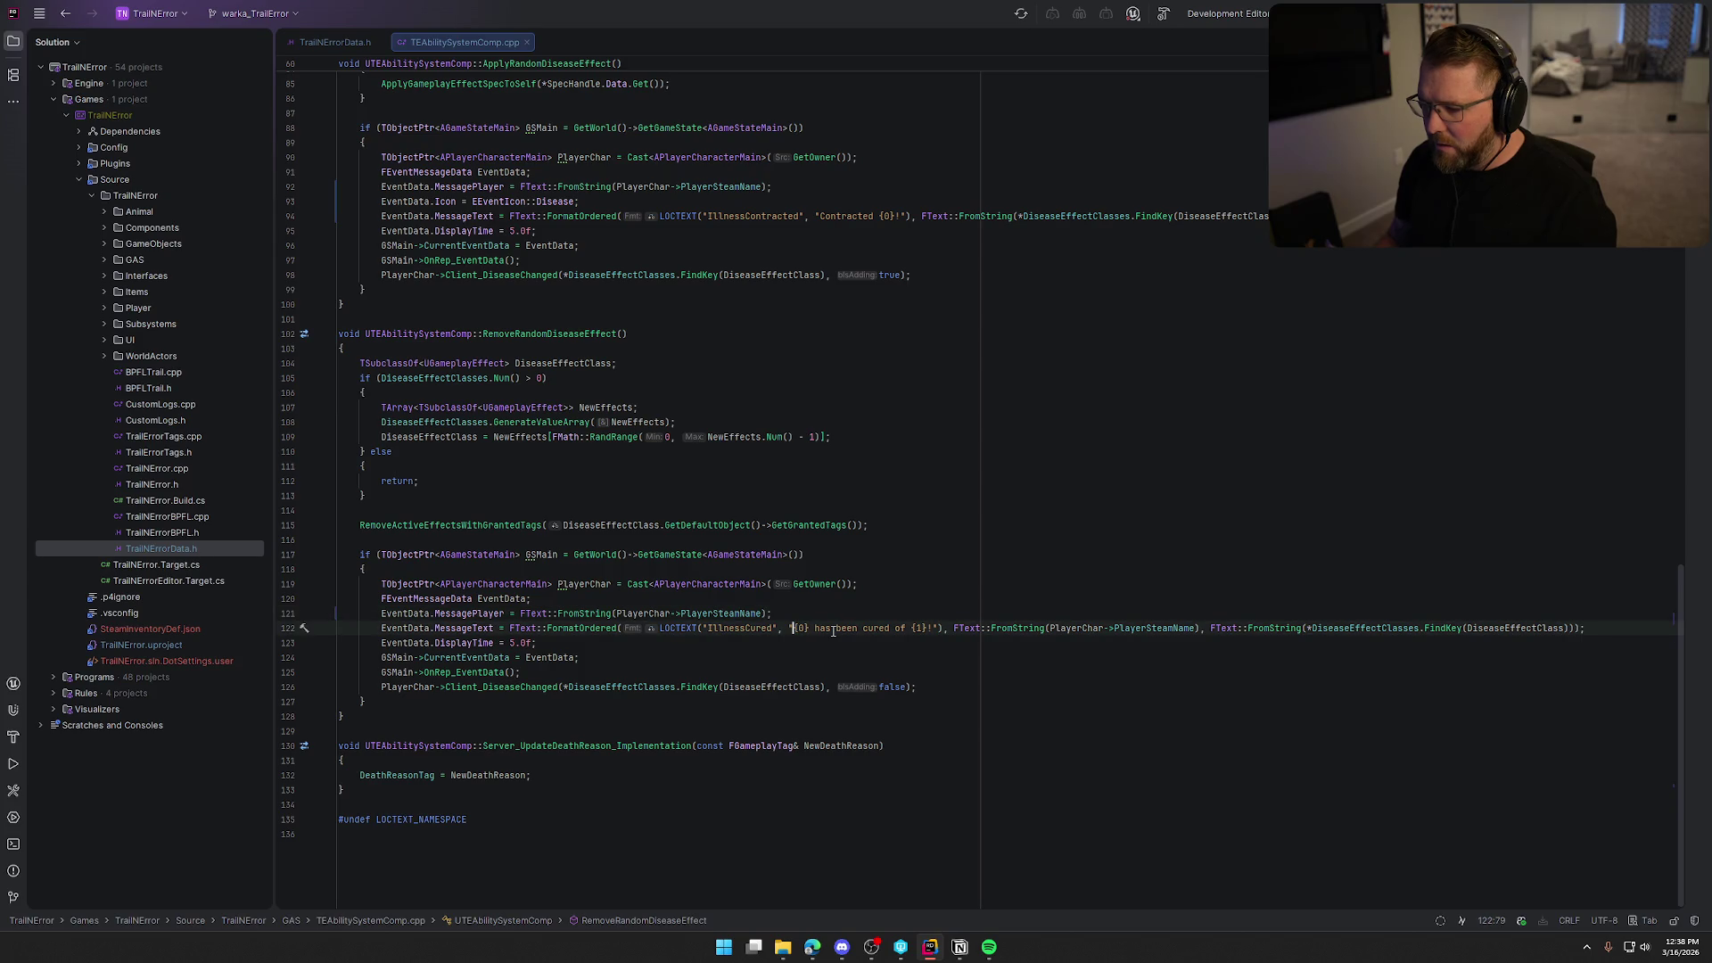
{"action": "left_click", "coordinate": [870, 629], "text": "shift"}
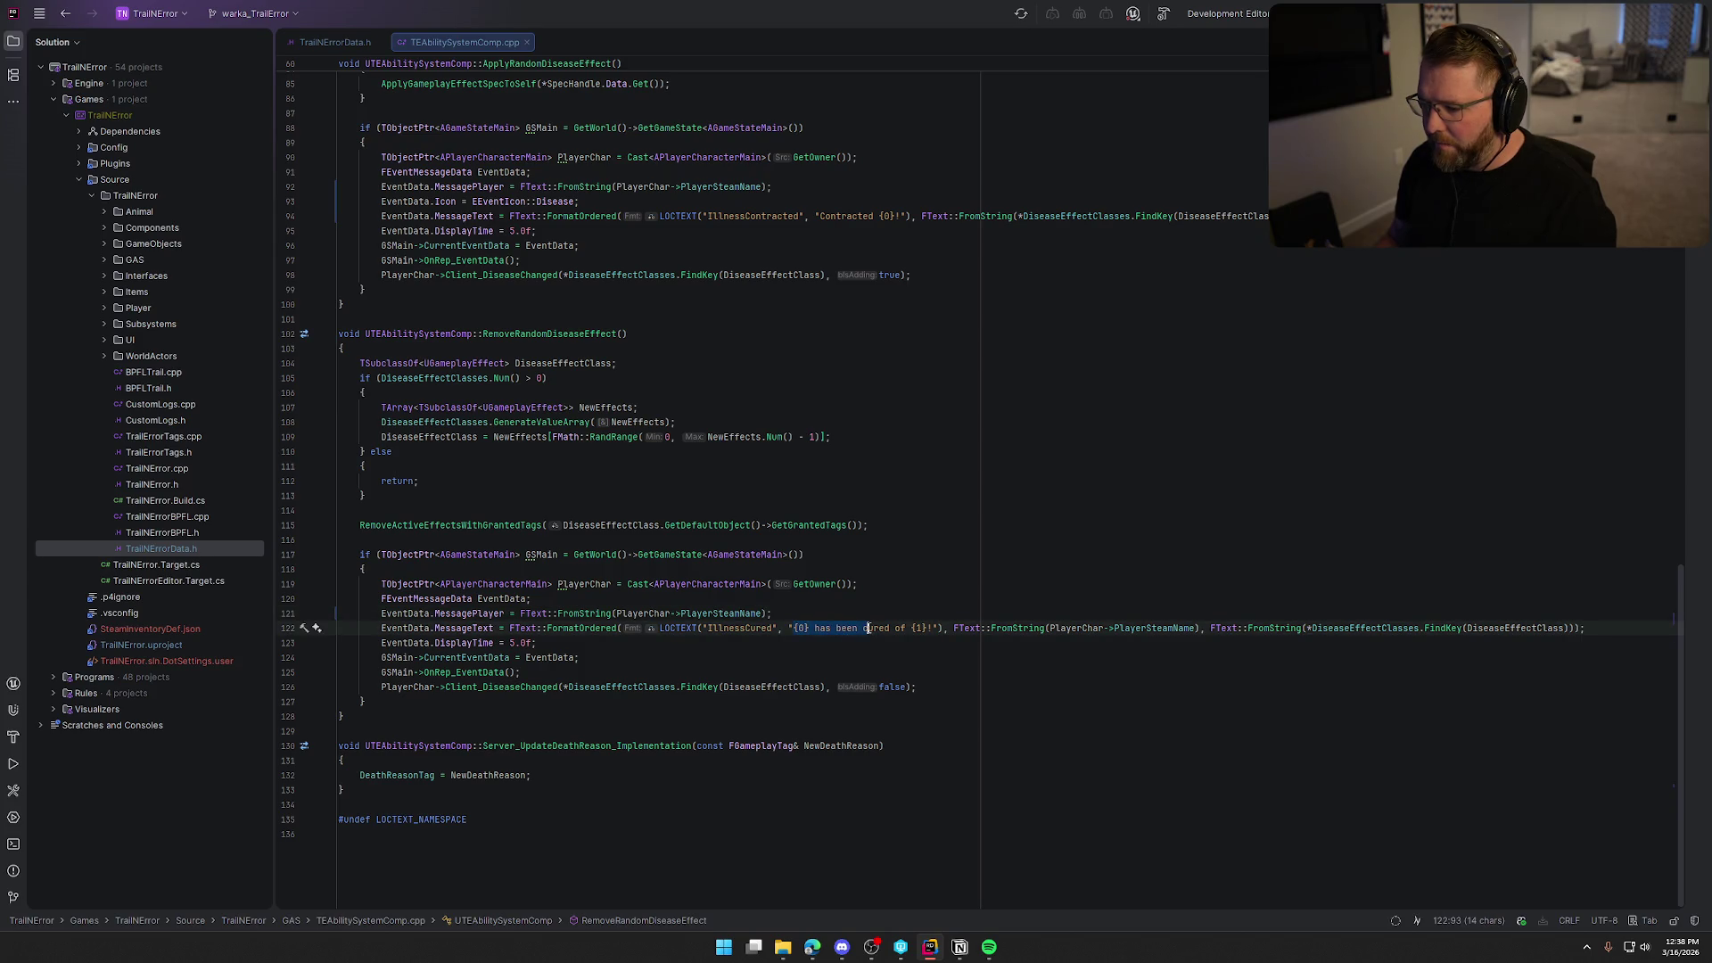
{"action": "type", "text": "C"}
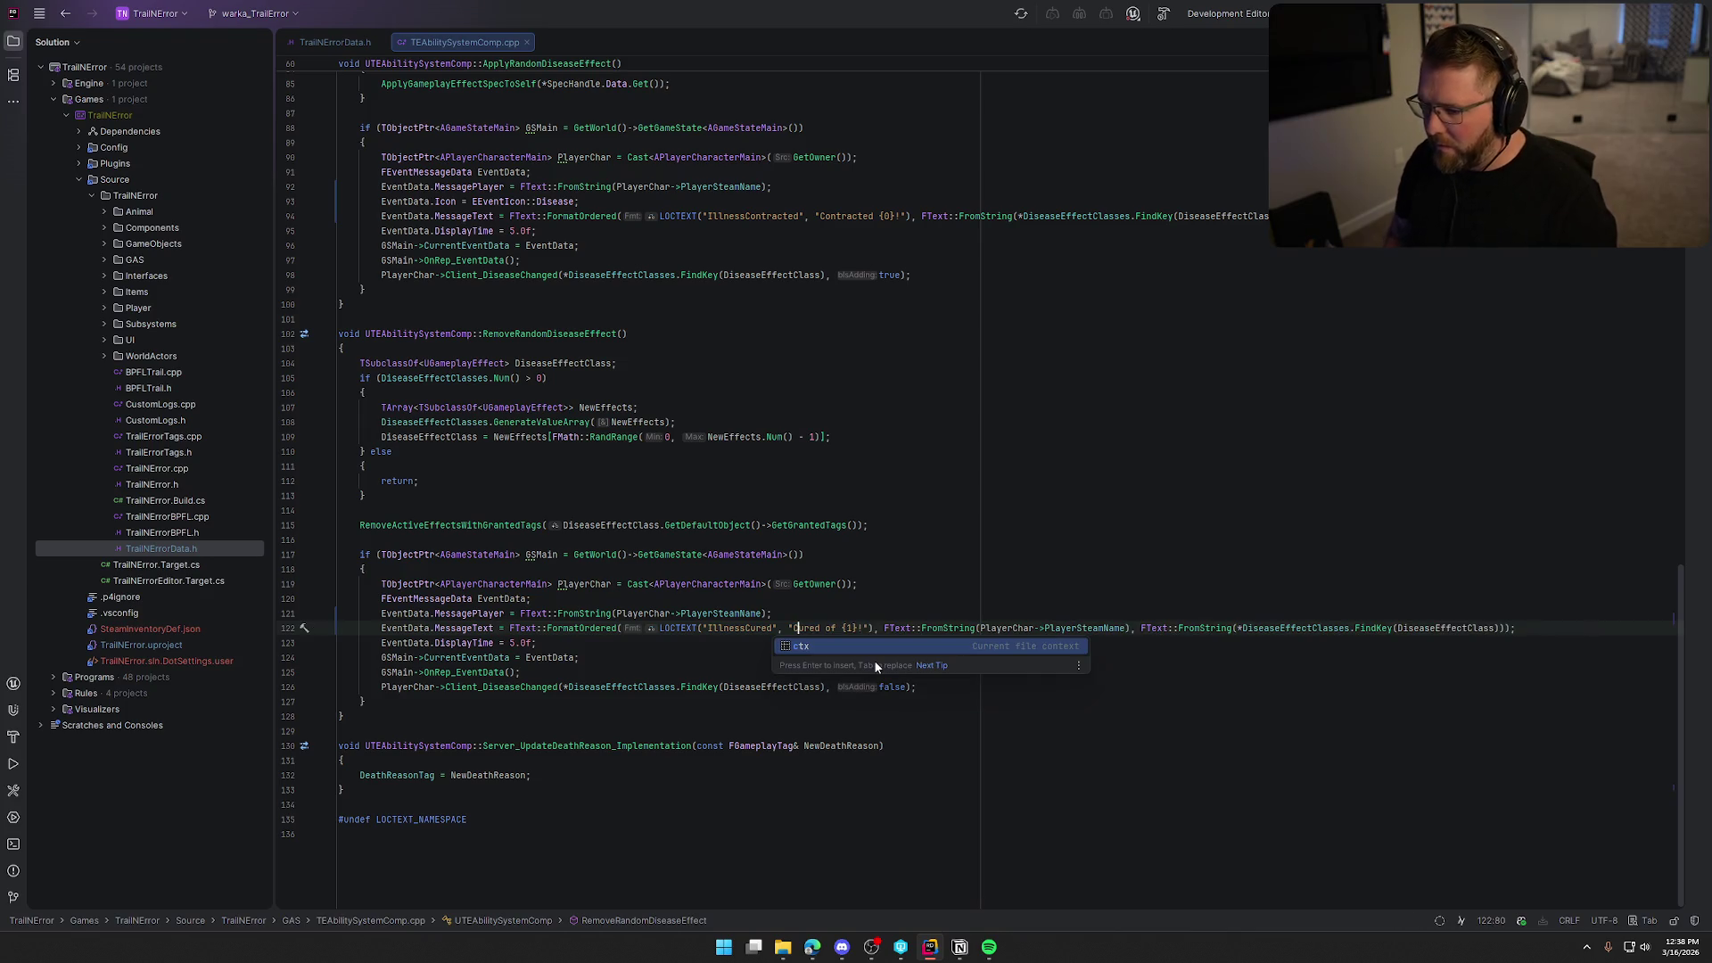
{"action": "key", "text": "ctrl+Right"}
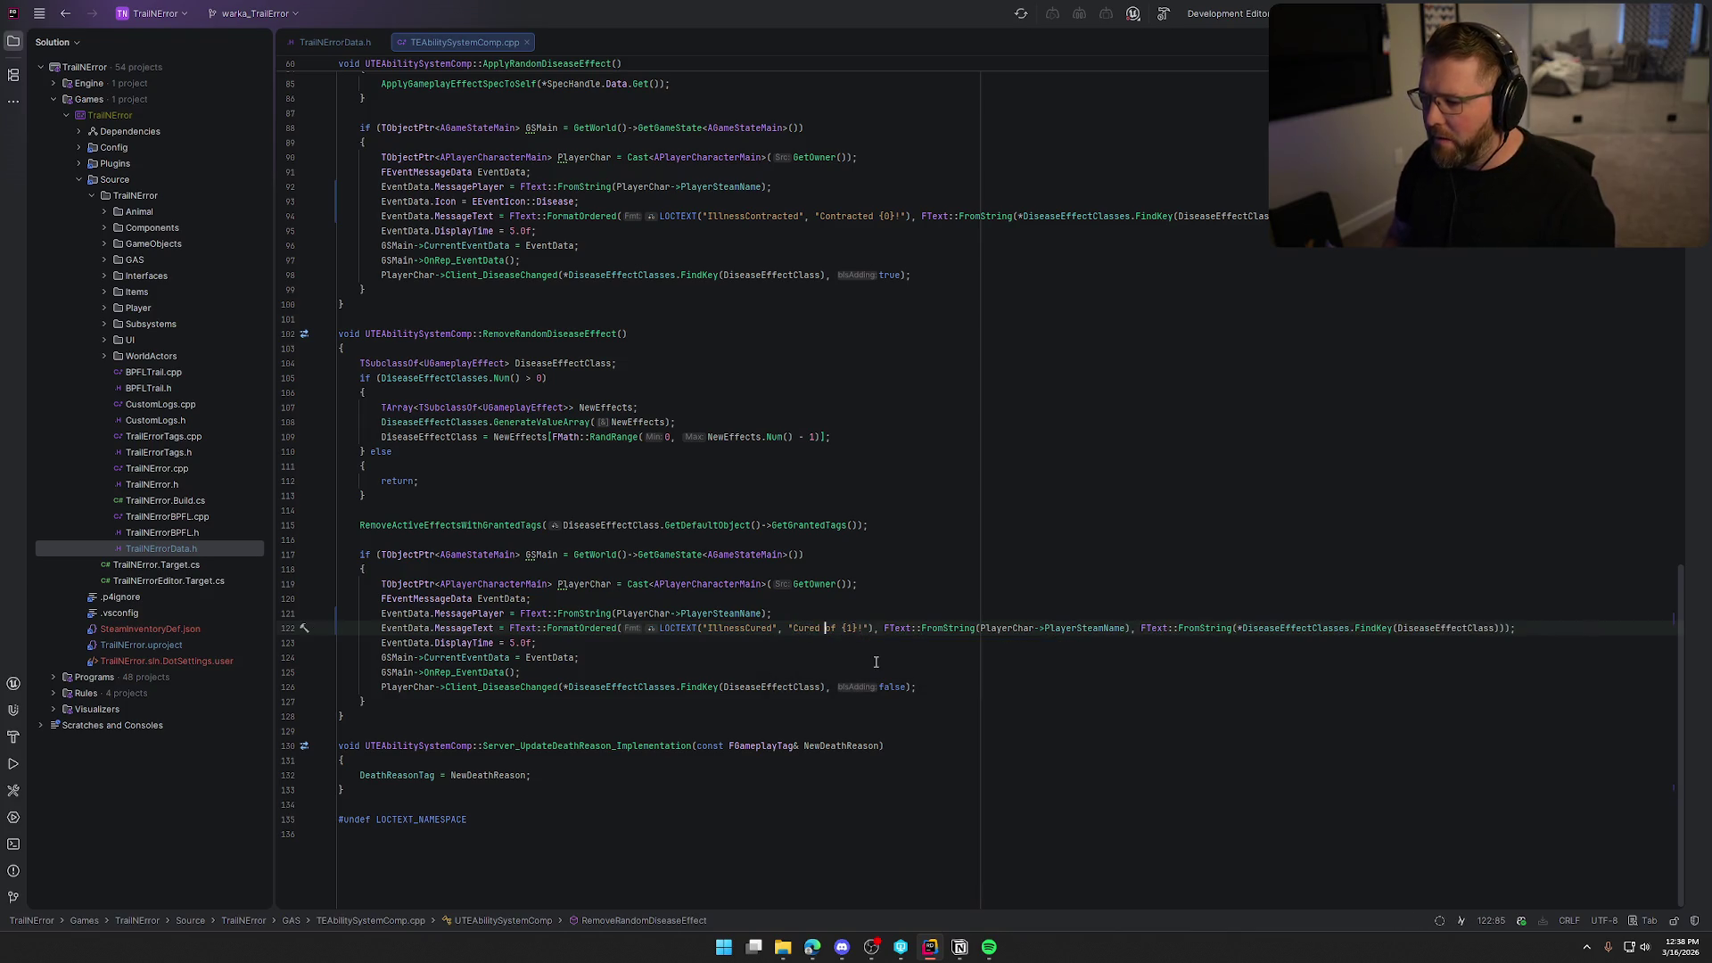
{"action": "double_click", "coordinate": [854, 629]}
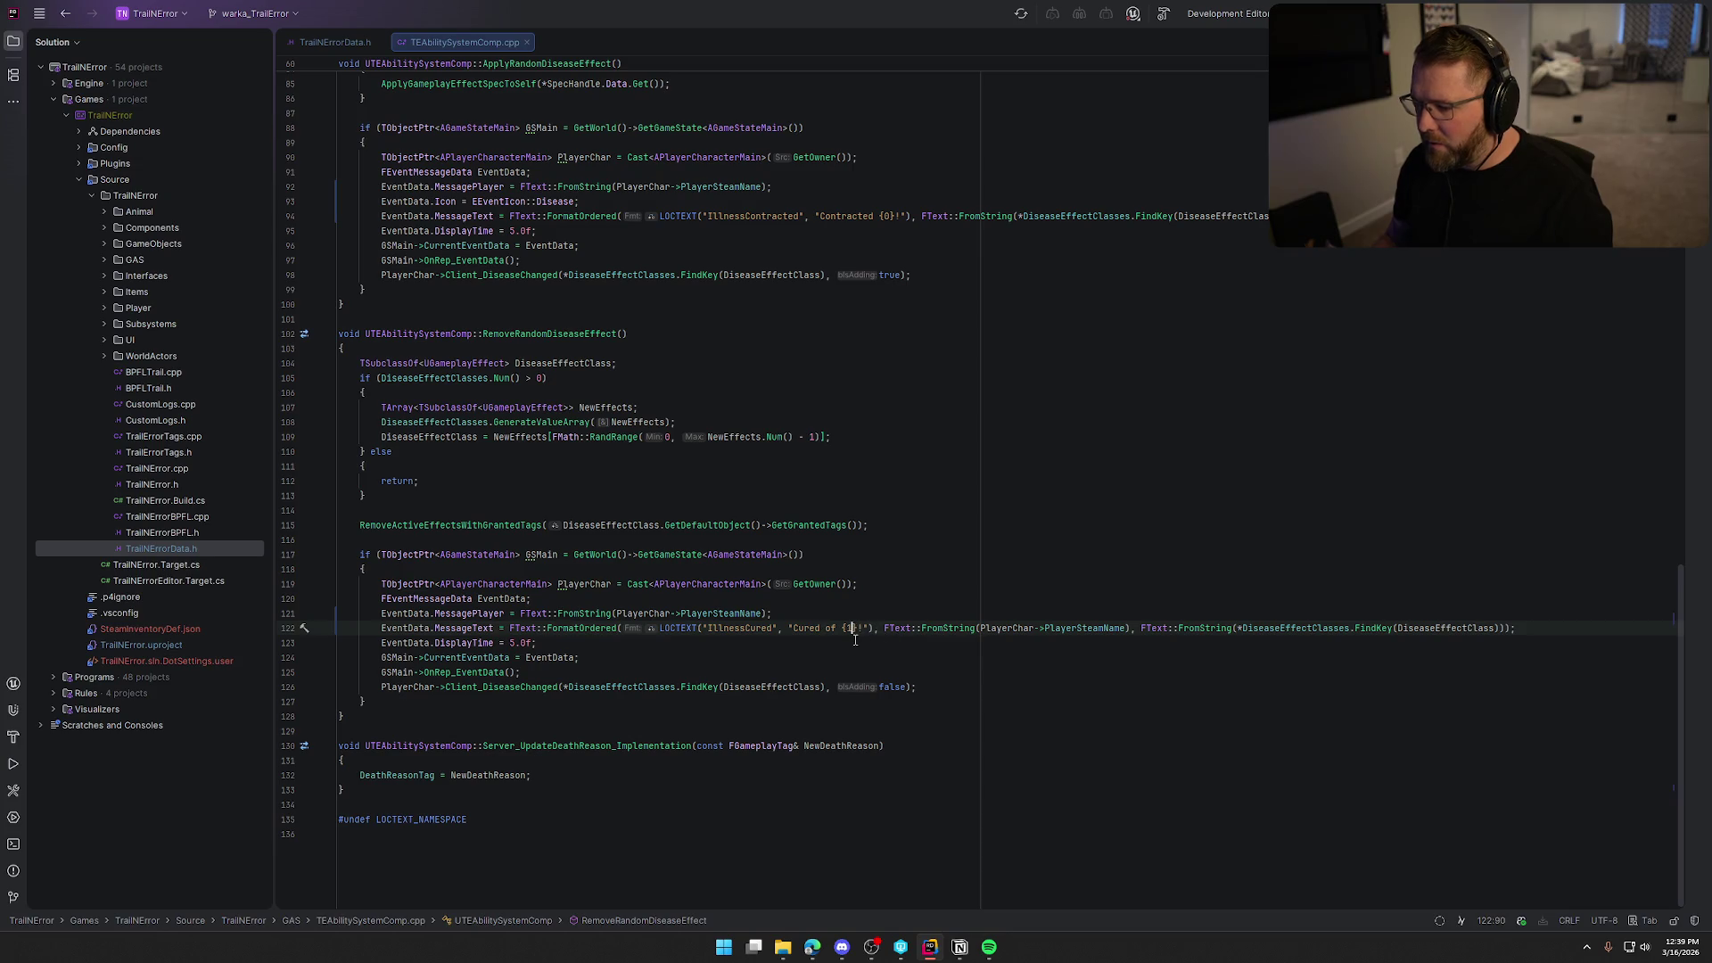
{"action": "type", "text": "0"}
{"action": "key", "text": "Right"}
{"action": "key", "text": "Right"}
{"action": "left_click_drag", "start_coordinate": [883, 628], "coordinate": [1142, 628]}
{"action": "key", "text": "BackSpace"}
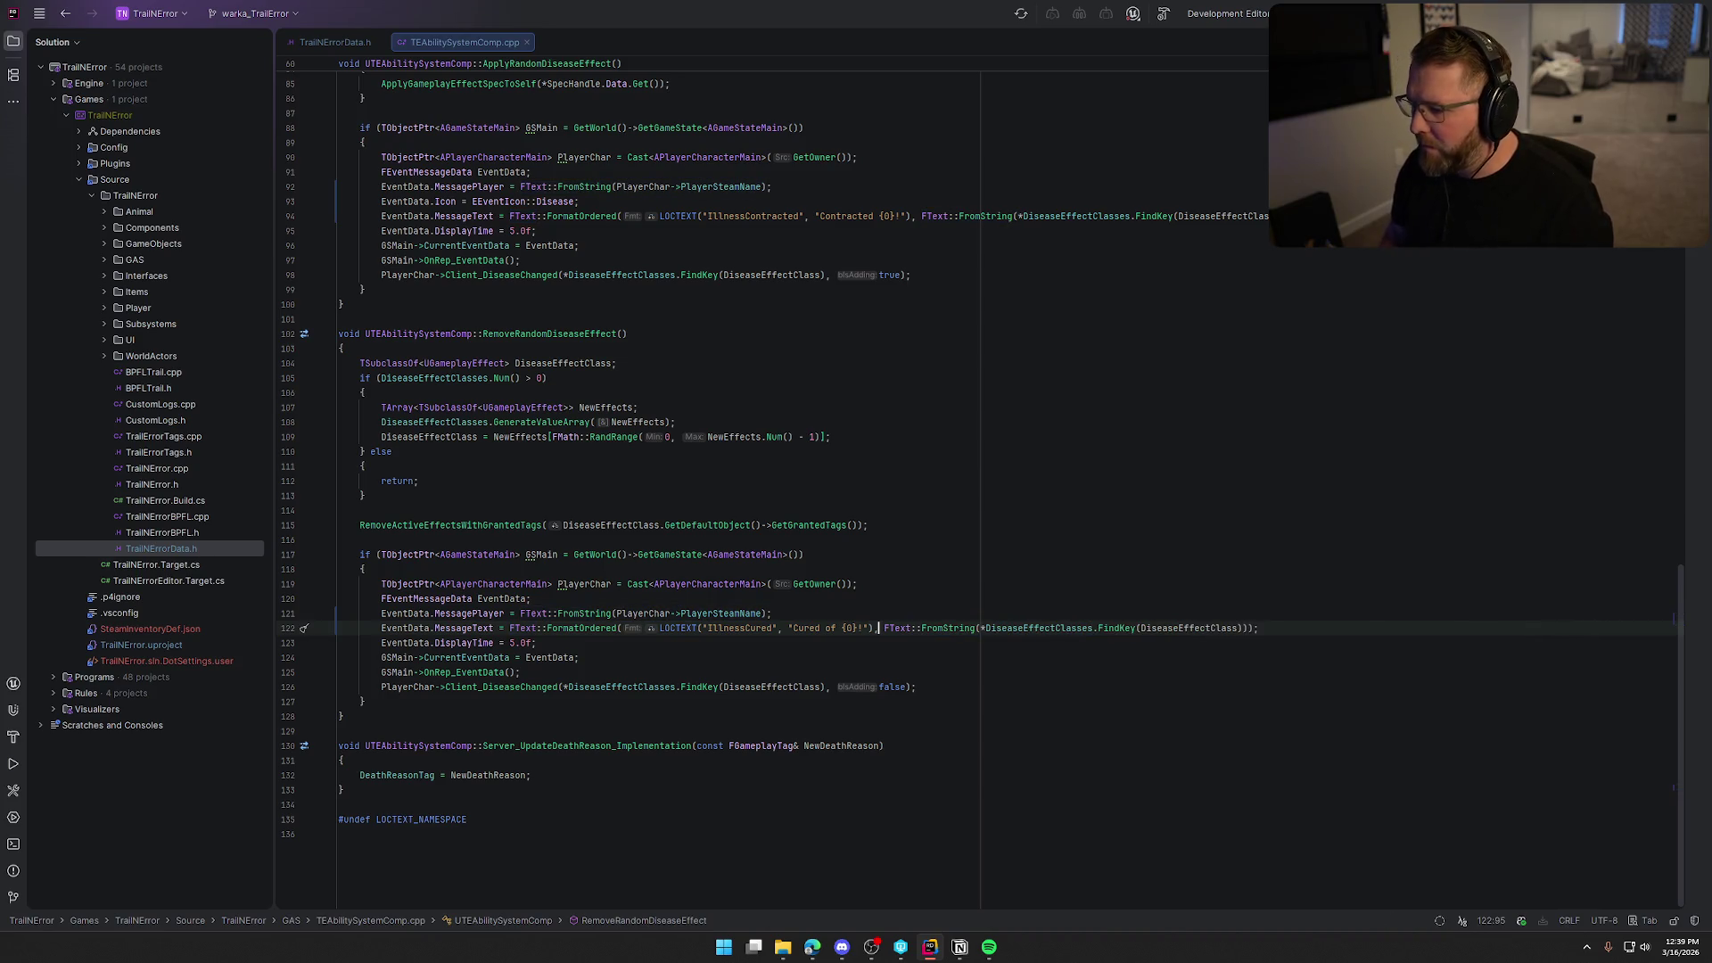
Add EventData.Icon = EEventIcon::Disease; to the cured event and build the project.
{"action": "left_click", "coordinate": [1319, 633]}
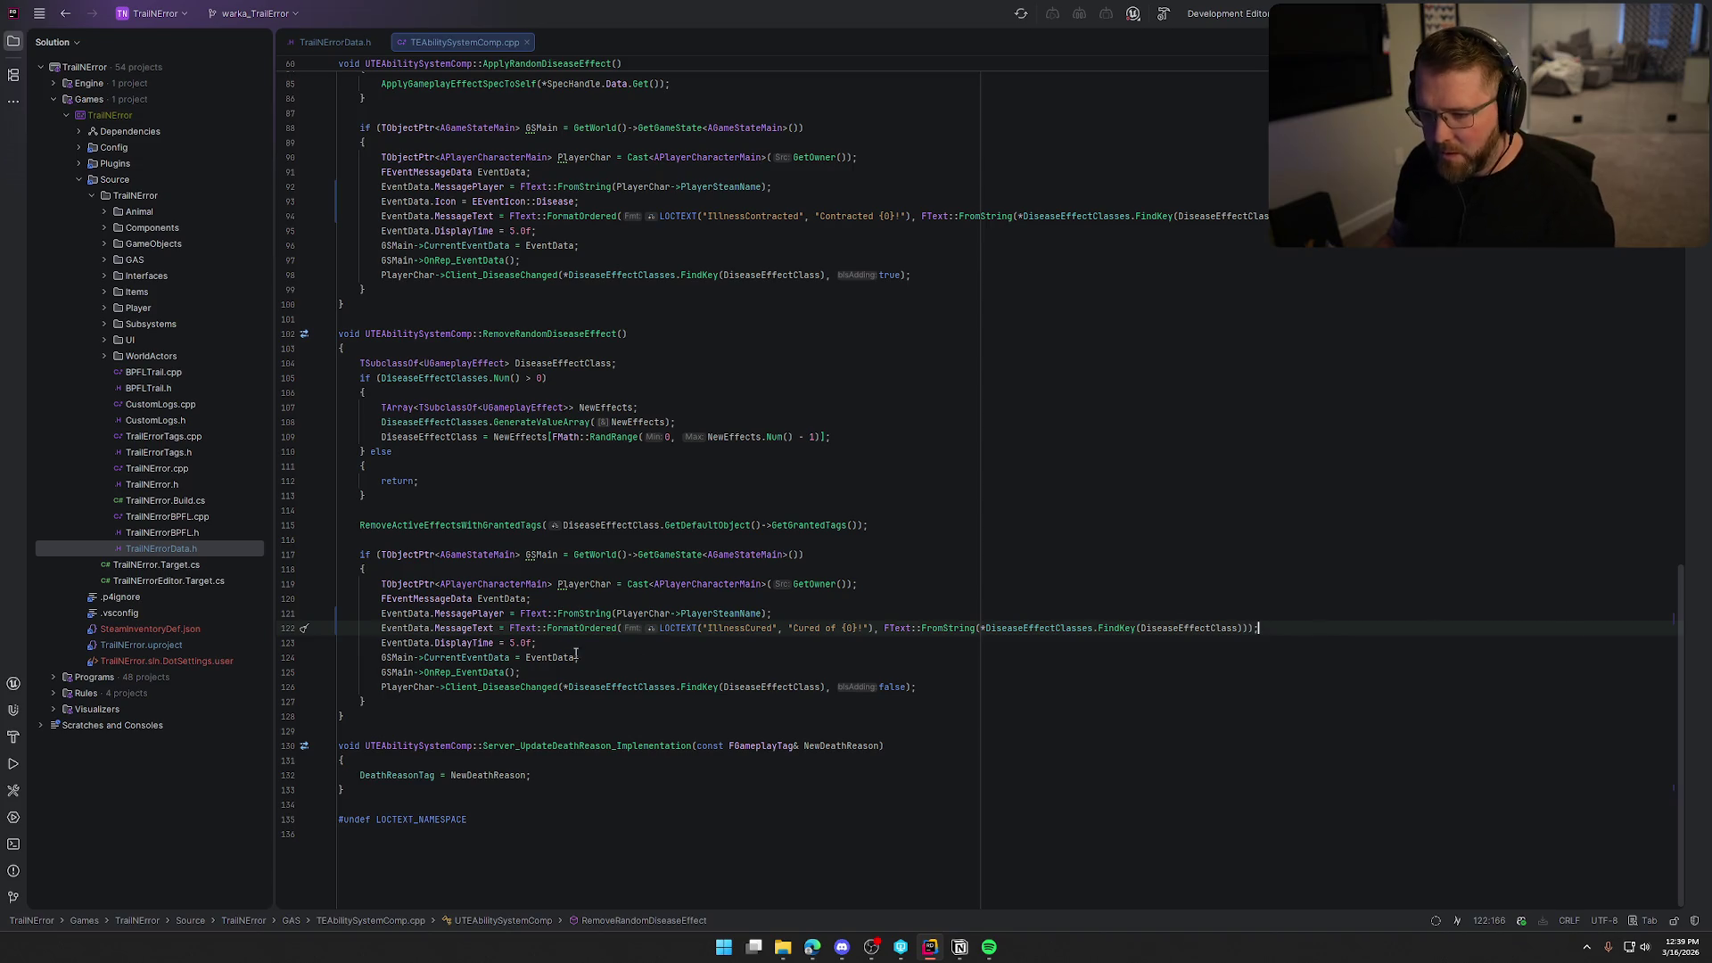
{"action": "key", "text": "Return"}
{"action": "type", "text": "EventData"}
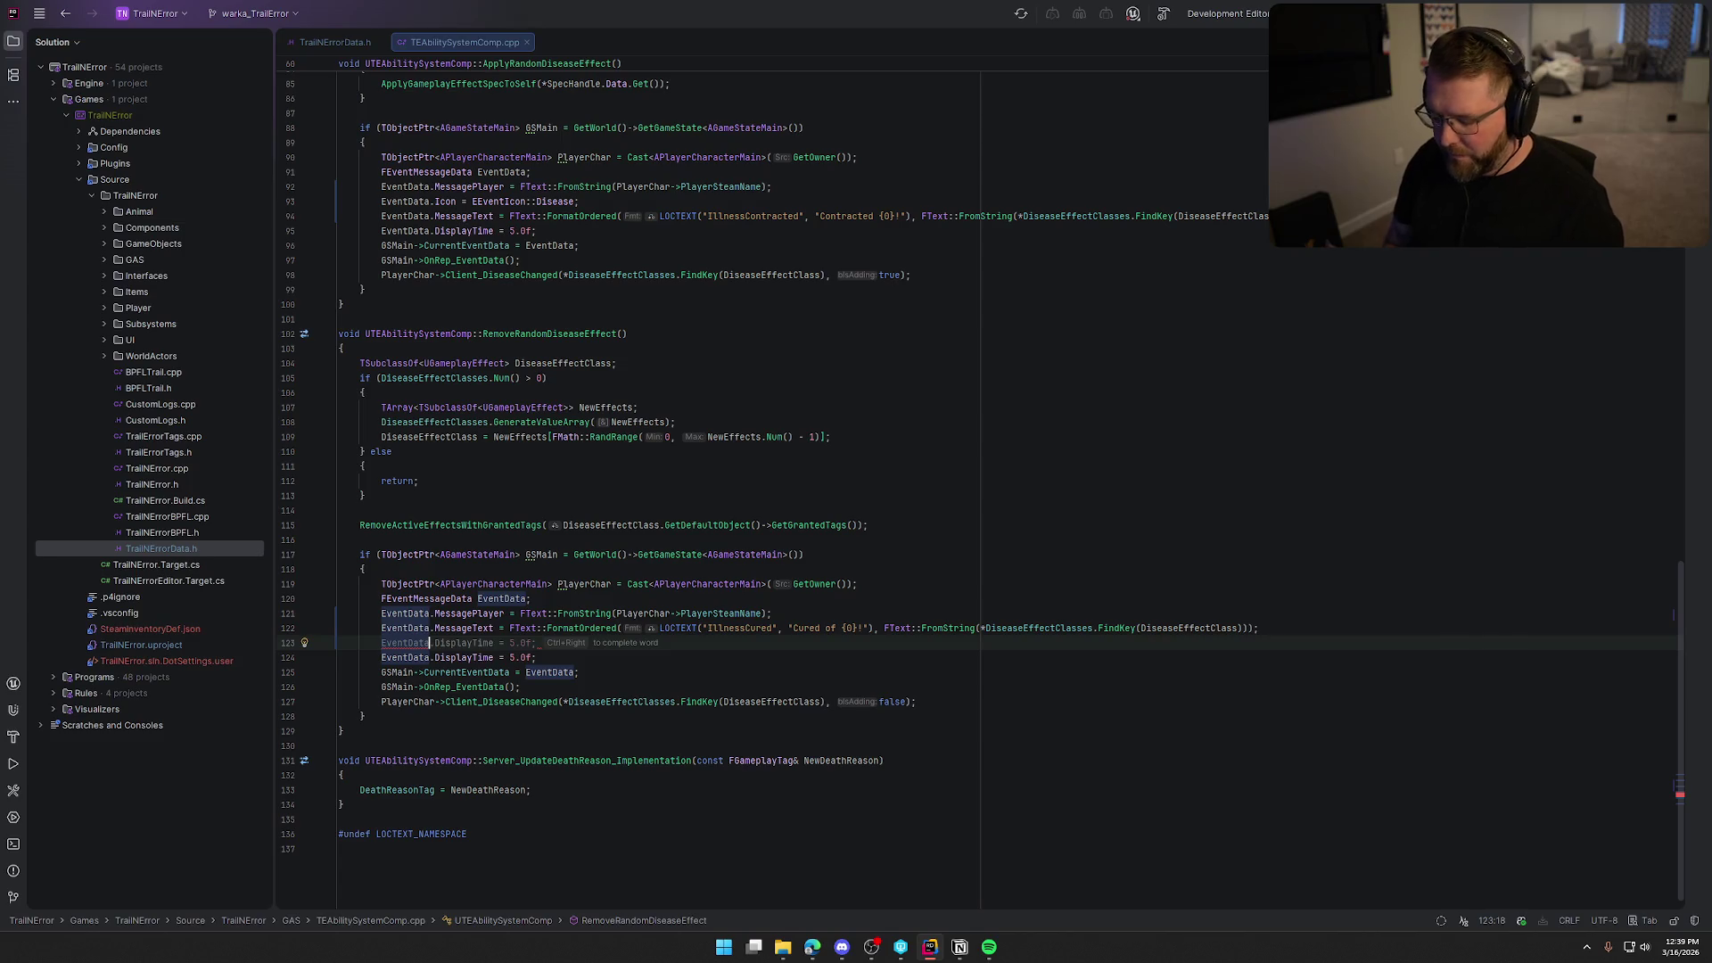
{"action": "type", "text": ".Icon = "}
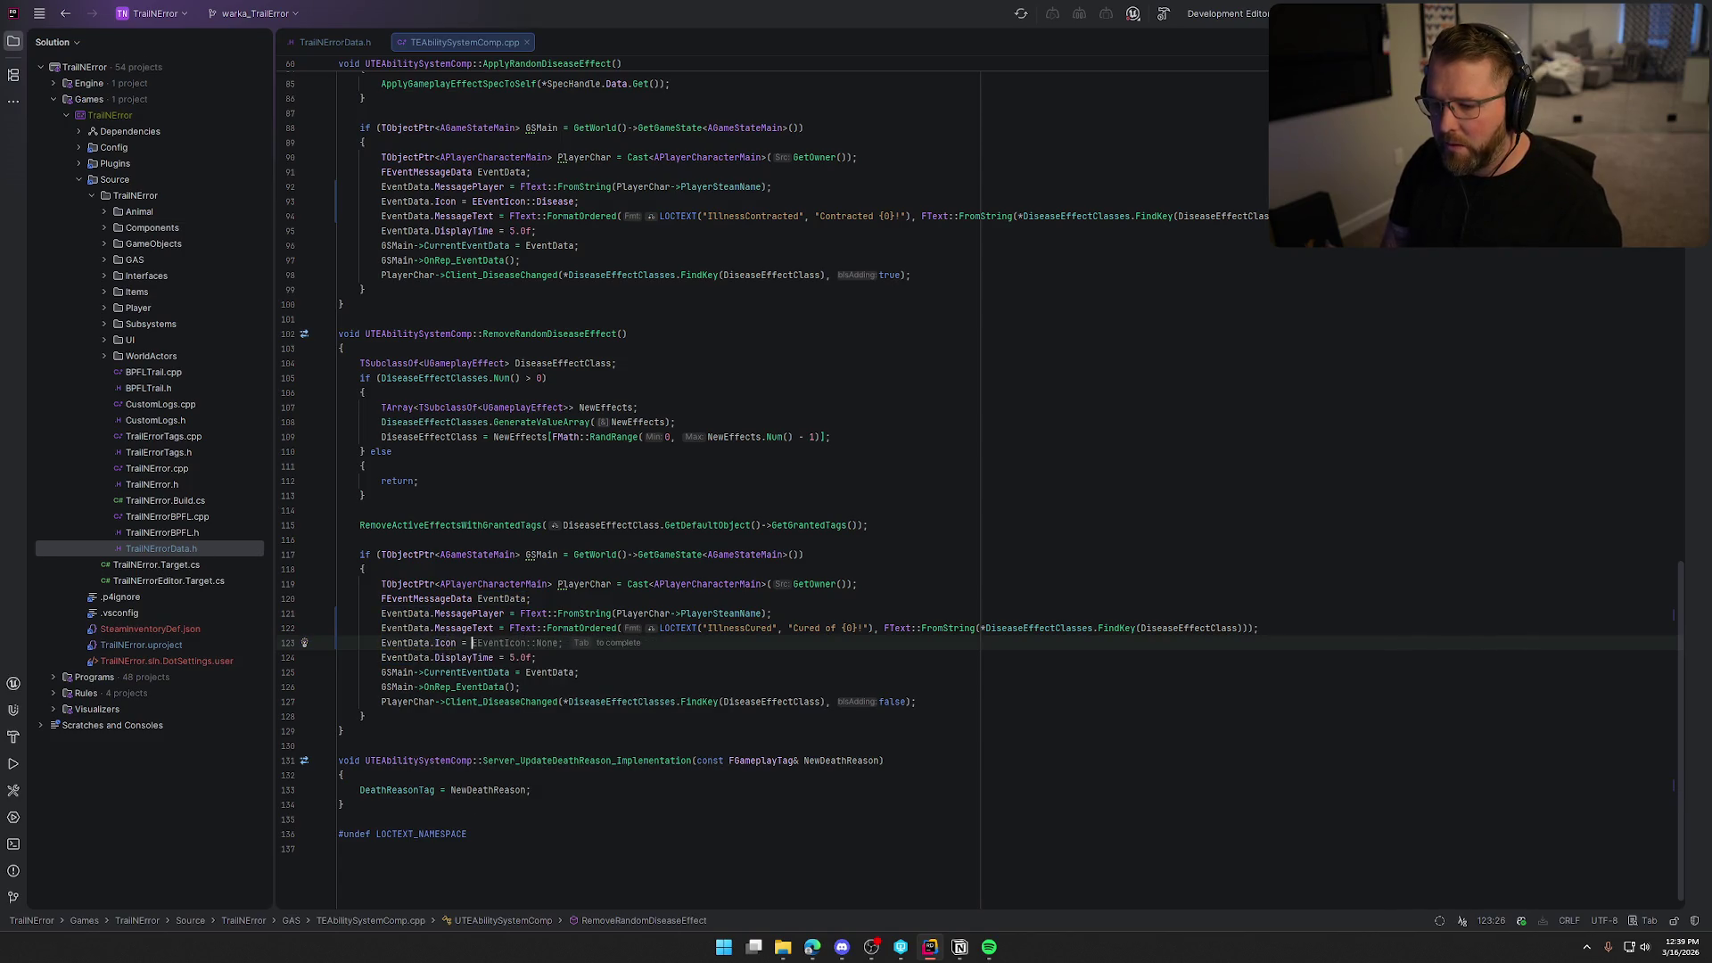
{"action": "type", "text": "EEventIcon::D"}
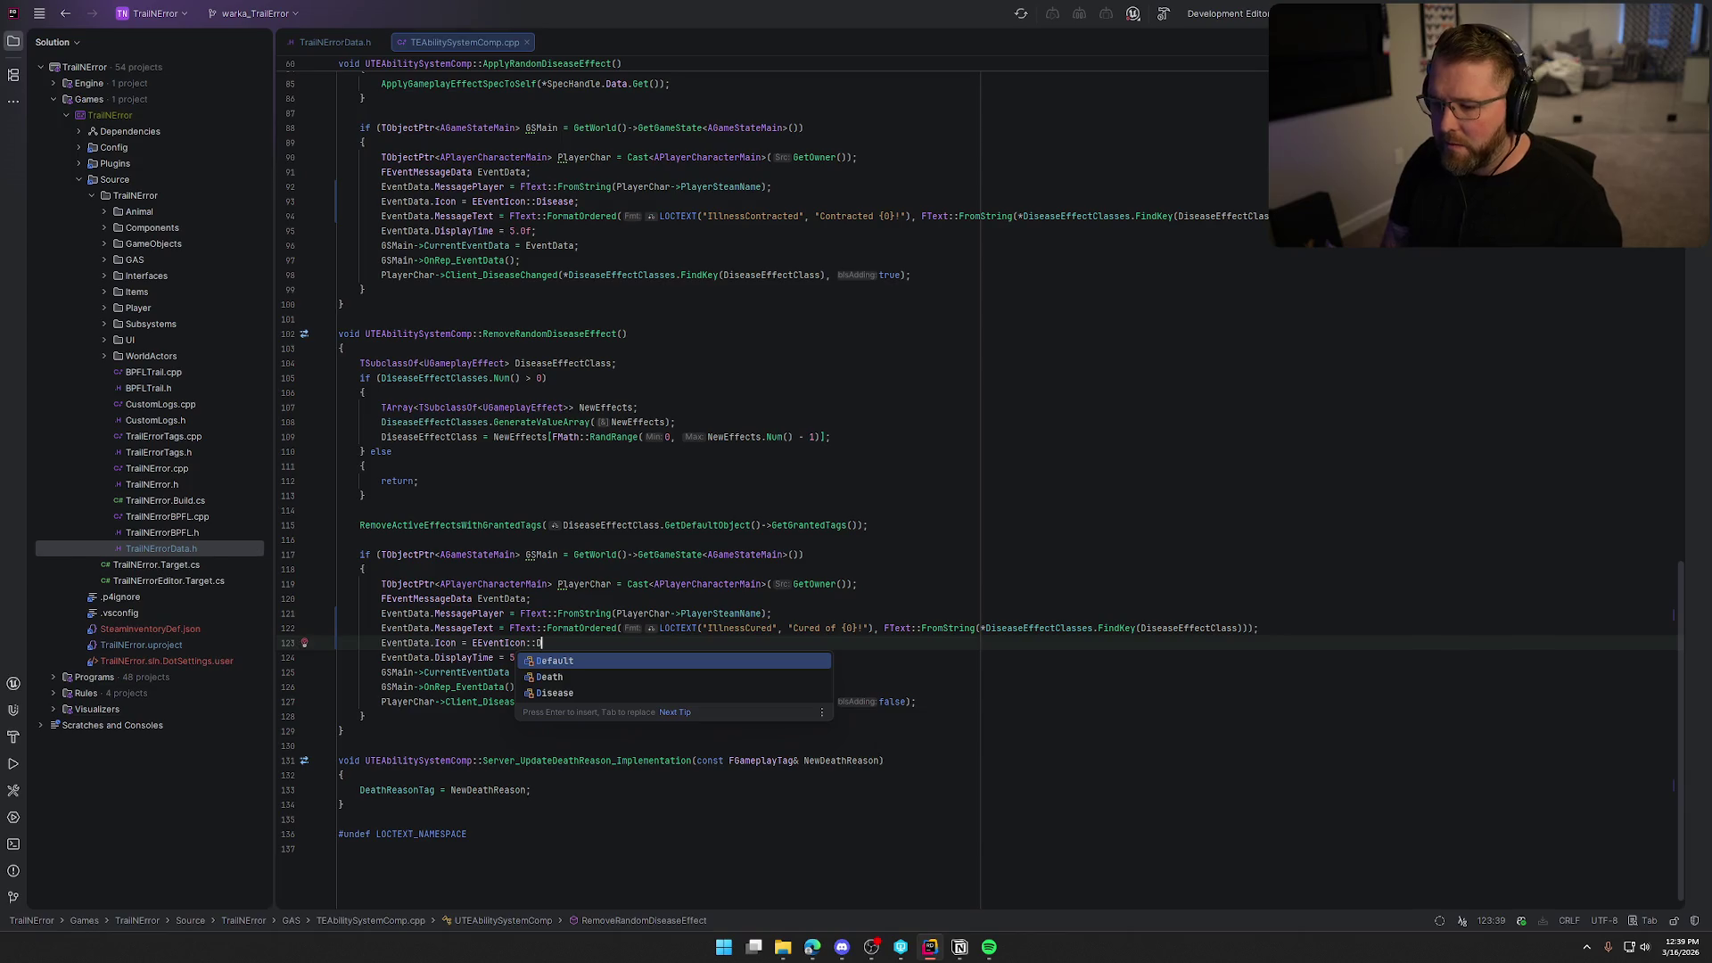
{"action": "type", "text": "isease;"}
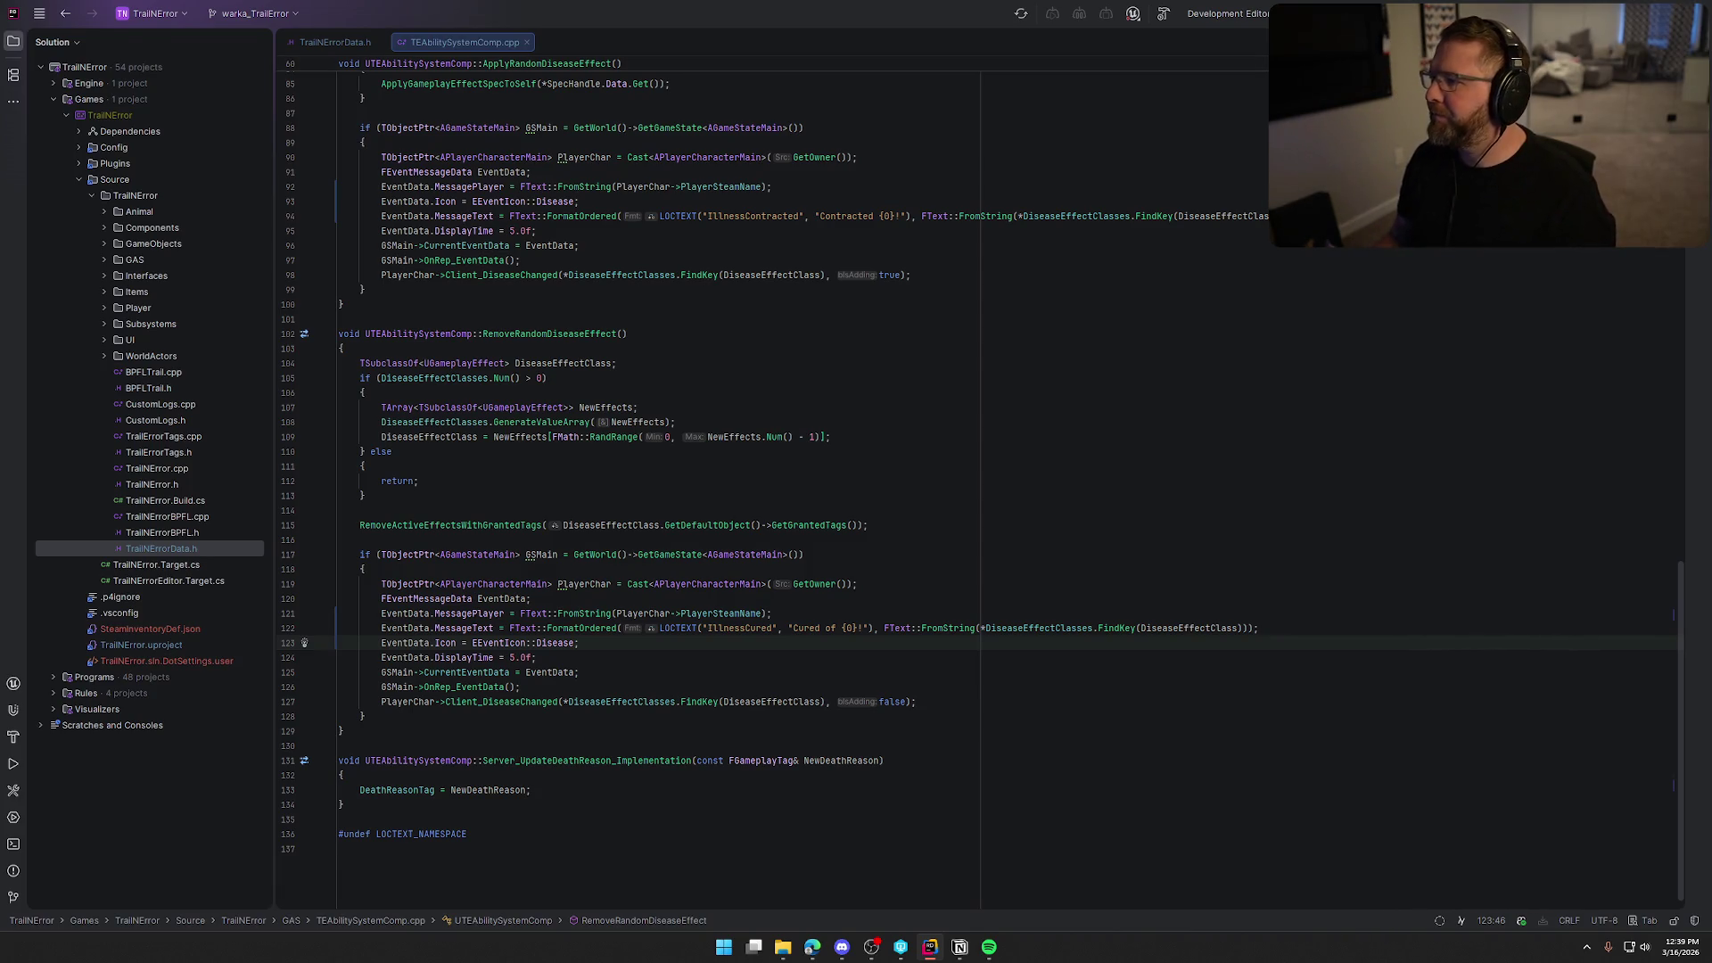
{"action": "key", "text": "ctrl+shift+b"}
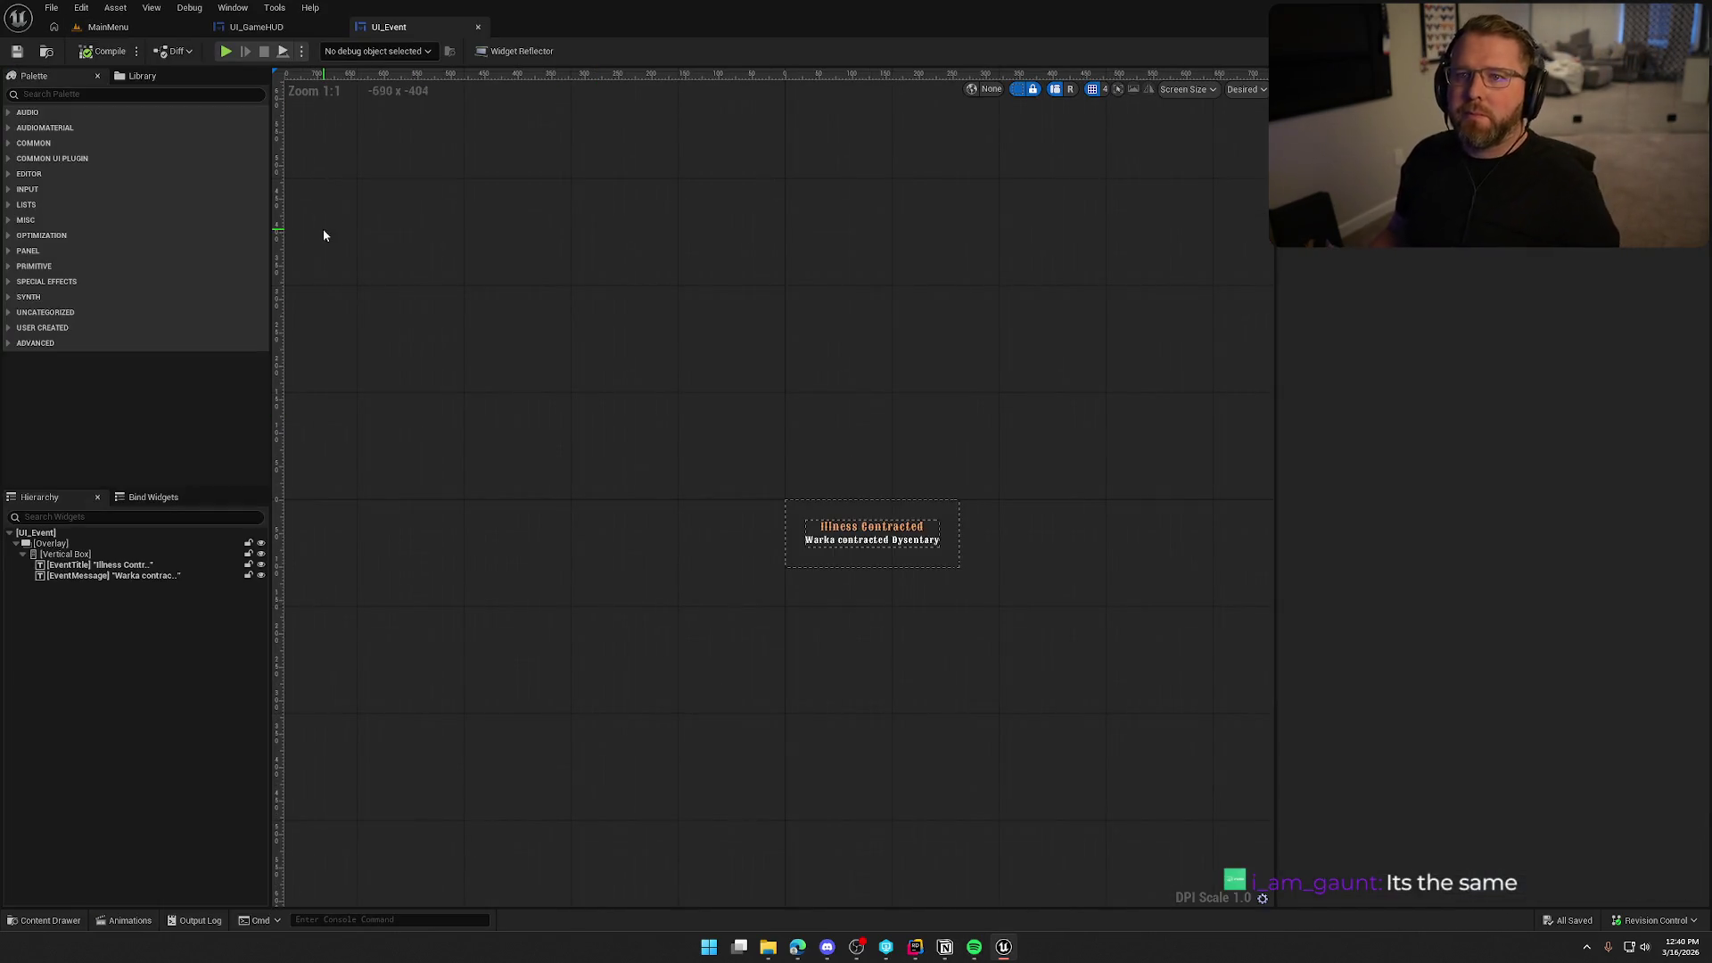
Select the Vertical Box holding EventTitle and EventMessage in UI_Event's hierarchy.
{"action": "scroll", "coordinate": [555, 325], "scroll_direction": "up", "scroll_amount": 3}
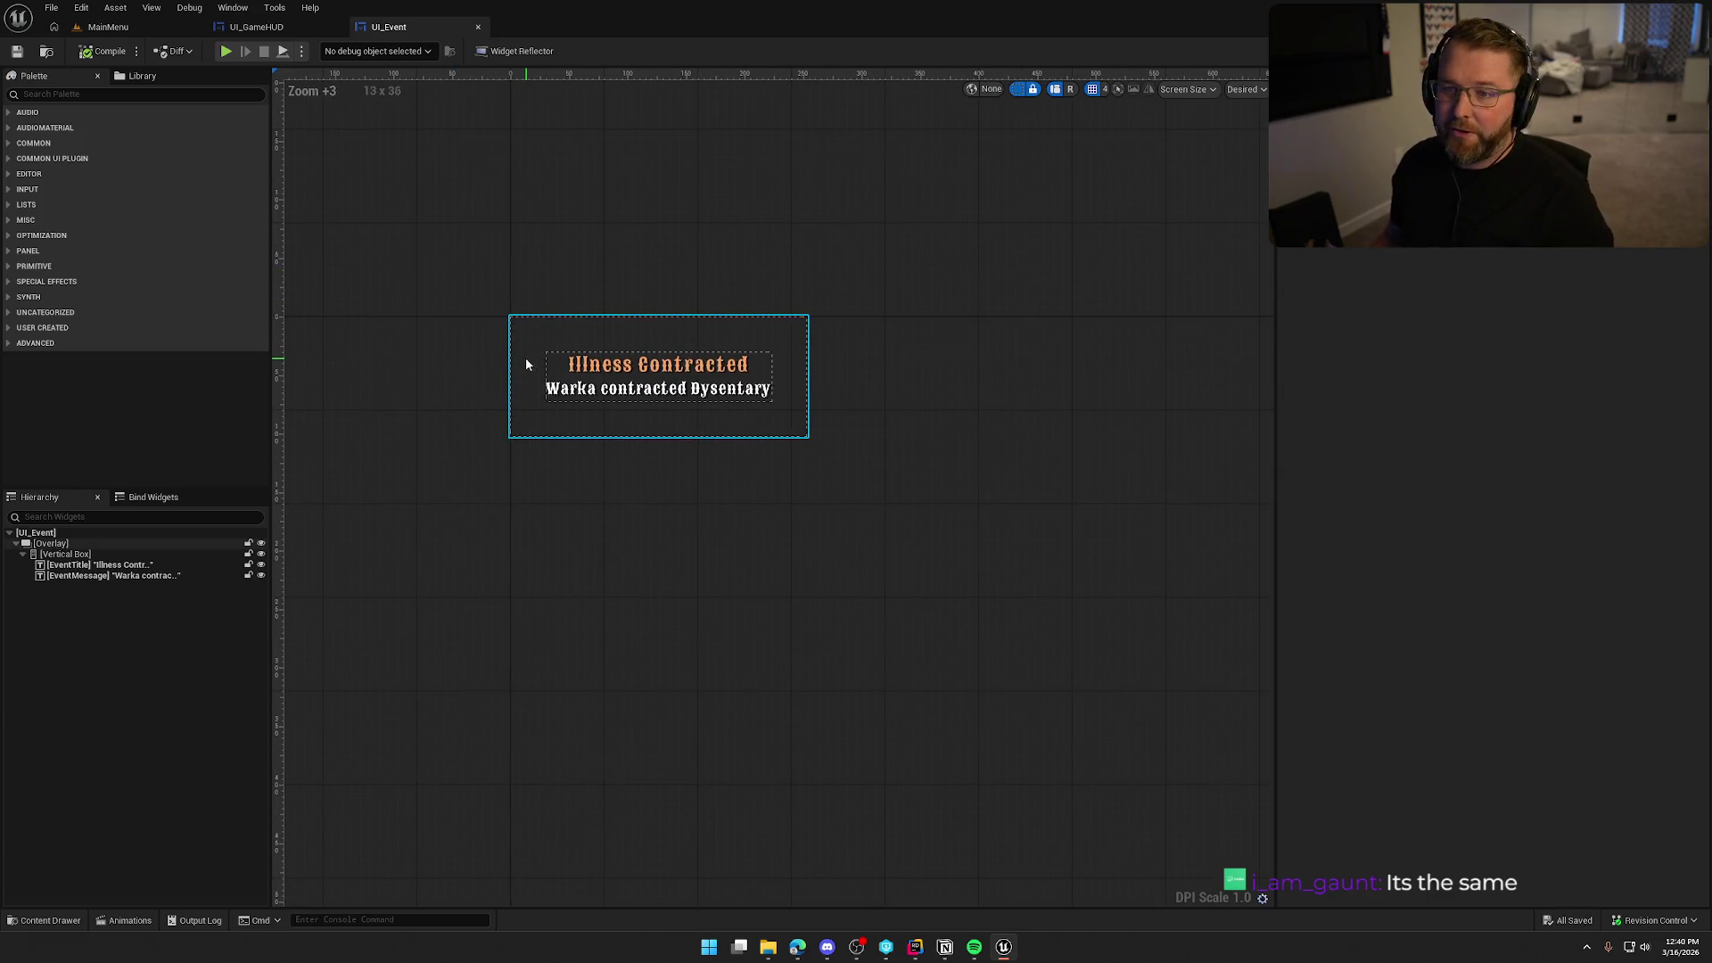
{"action": "left_click", "coordinate": [67, 553]}
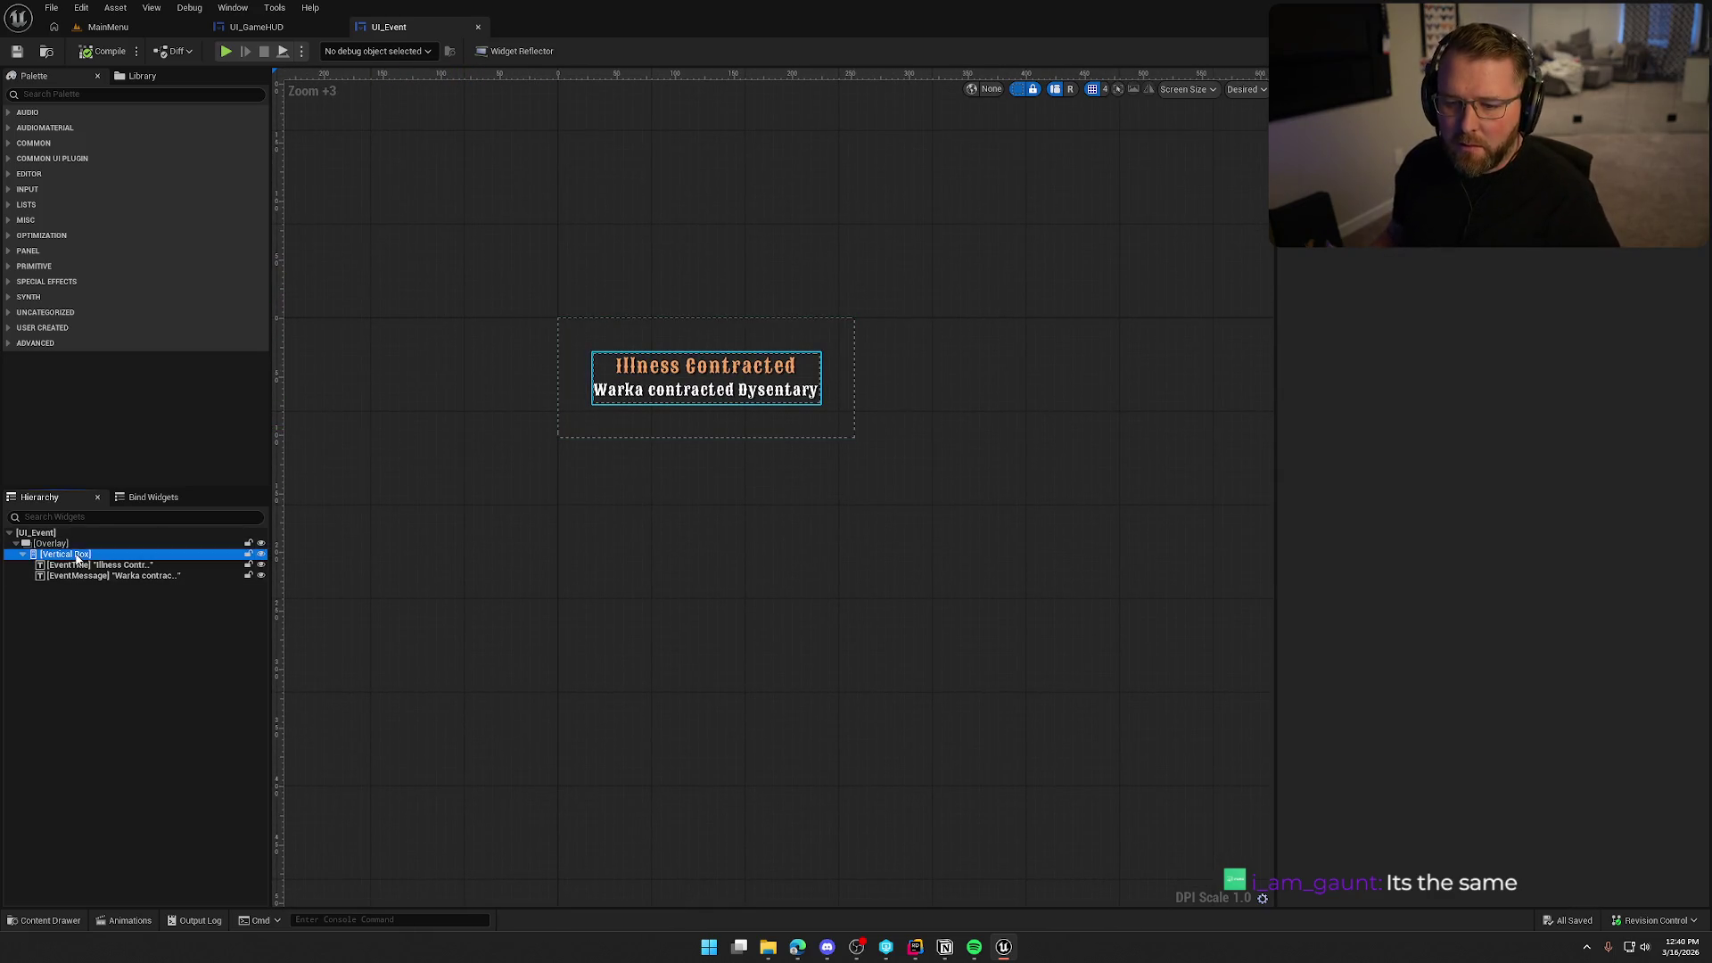
Replace the Vertical Box with a Horizontal Box and expand it.
{"action": "right_click", "coordinate": [79, 554]}
{"action": "mouse_move", "coordinate": [138, 710]}
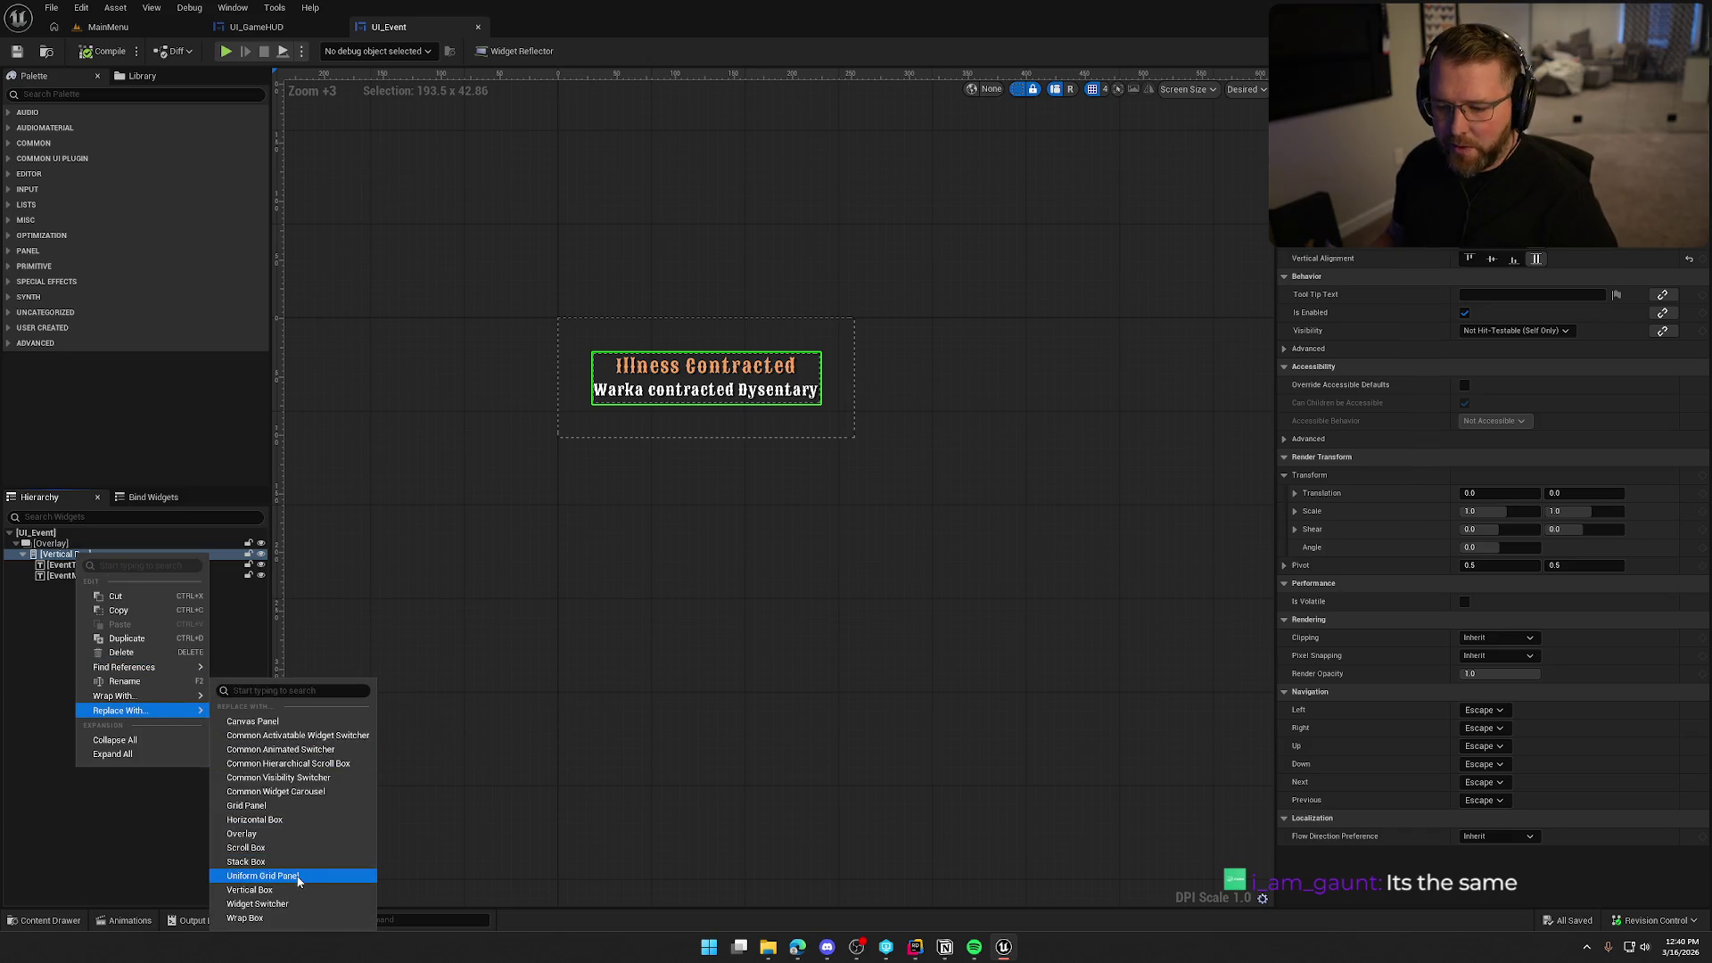
{"action": "left_click", "coordinate": [303, 820]}
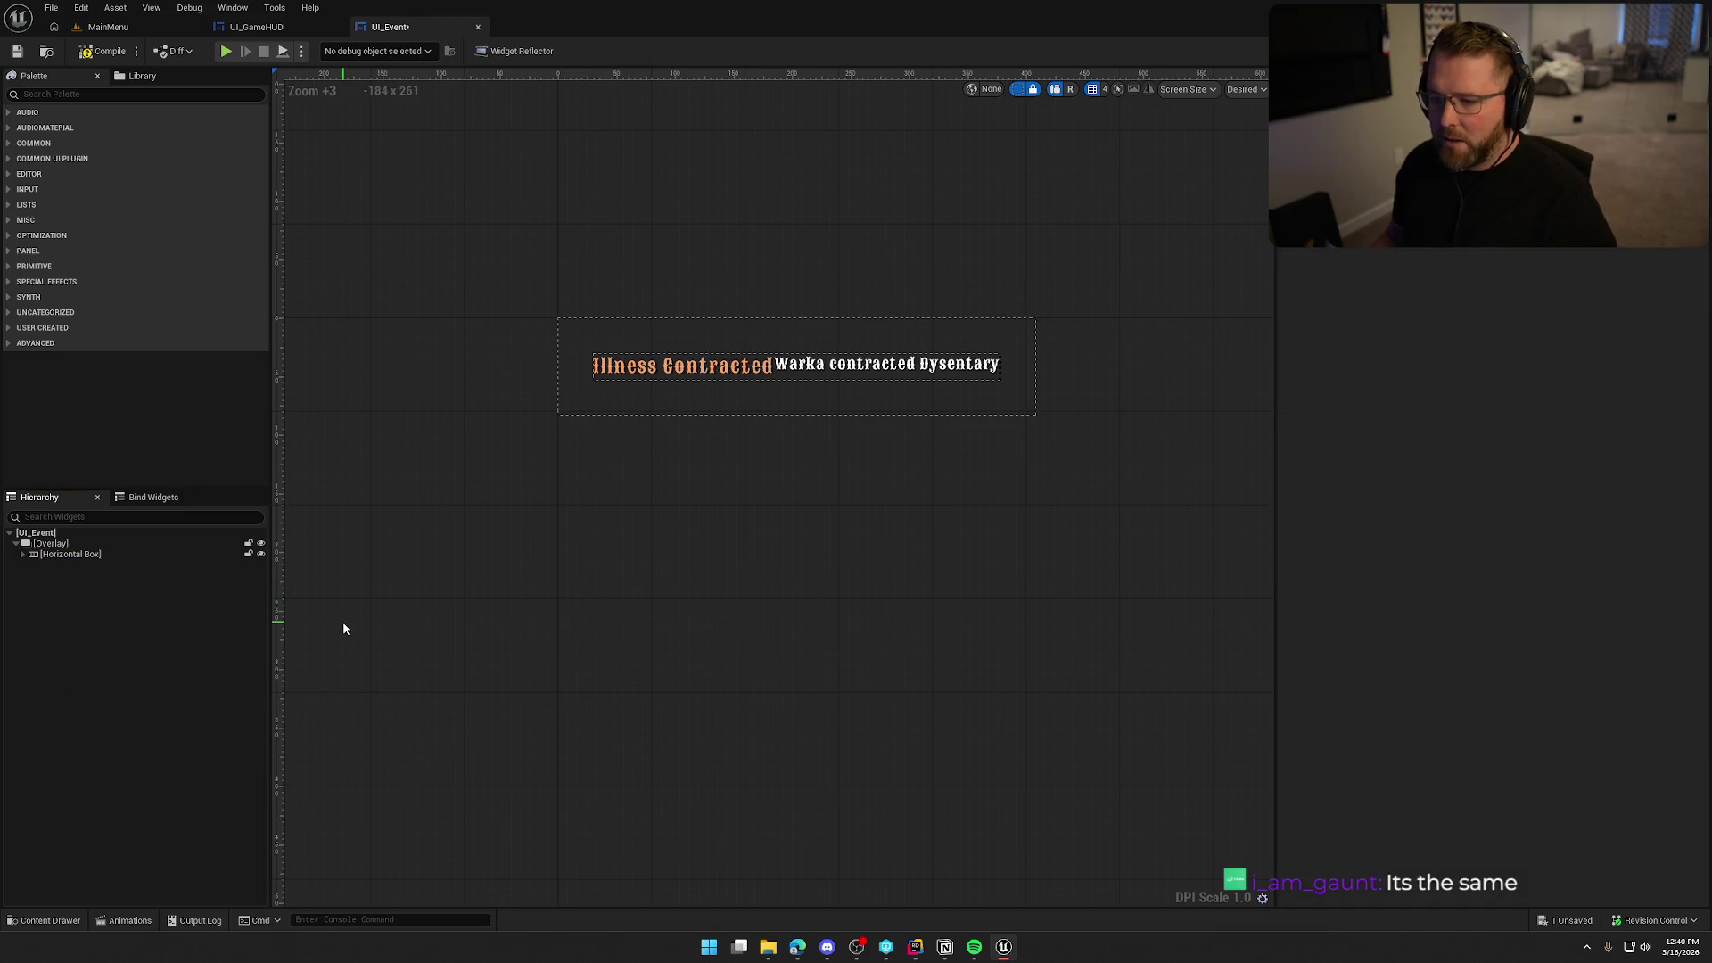
{"action": "left_click", "coordinate": [22, 555]}
Rename EventTitle to EventPlayer and set its text to 'Unknown Player'.
{"action": "left_click", "coordinate": [94, 565]}
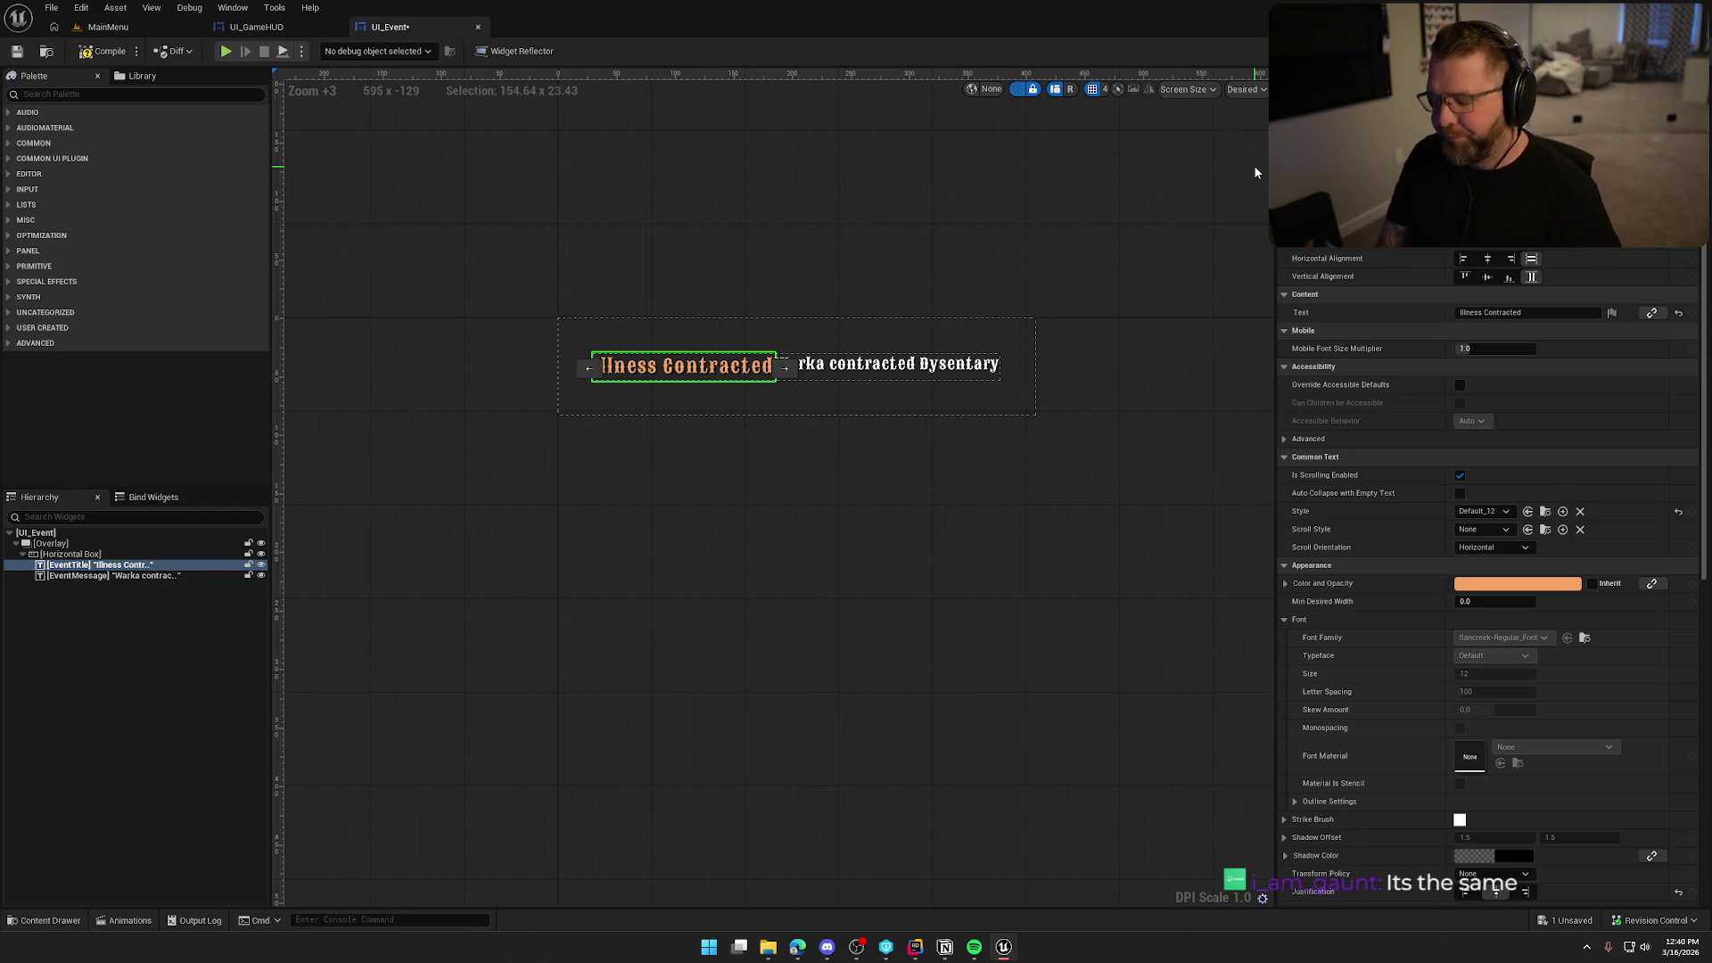
{"action": "type", "text": "EventPlayer"}
{"action": "key", "text": "Return"}
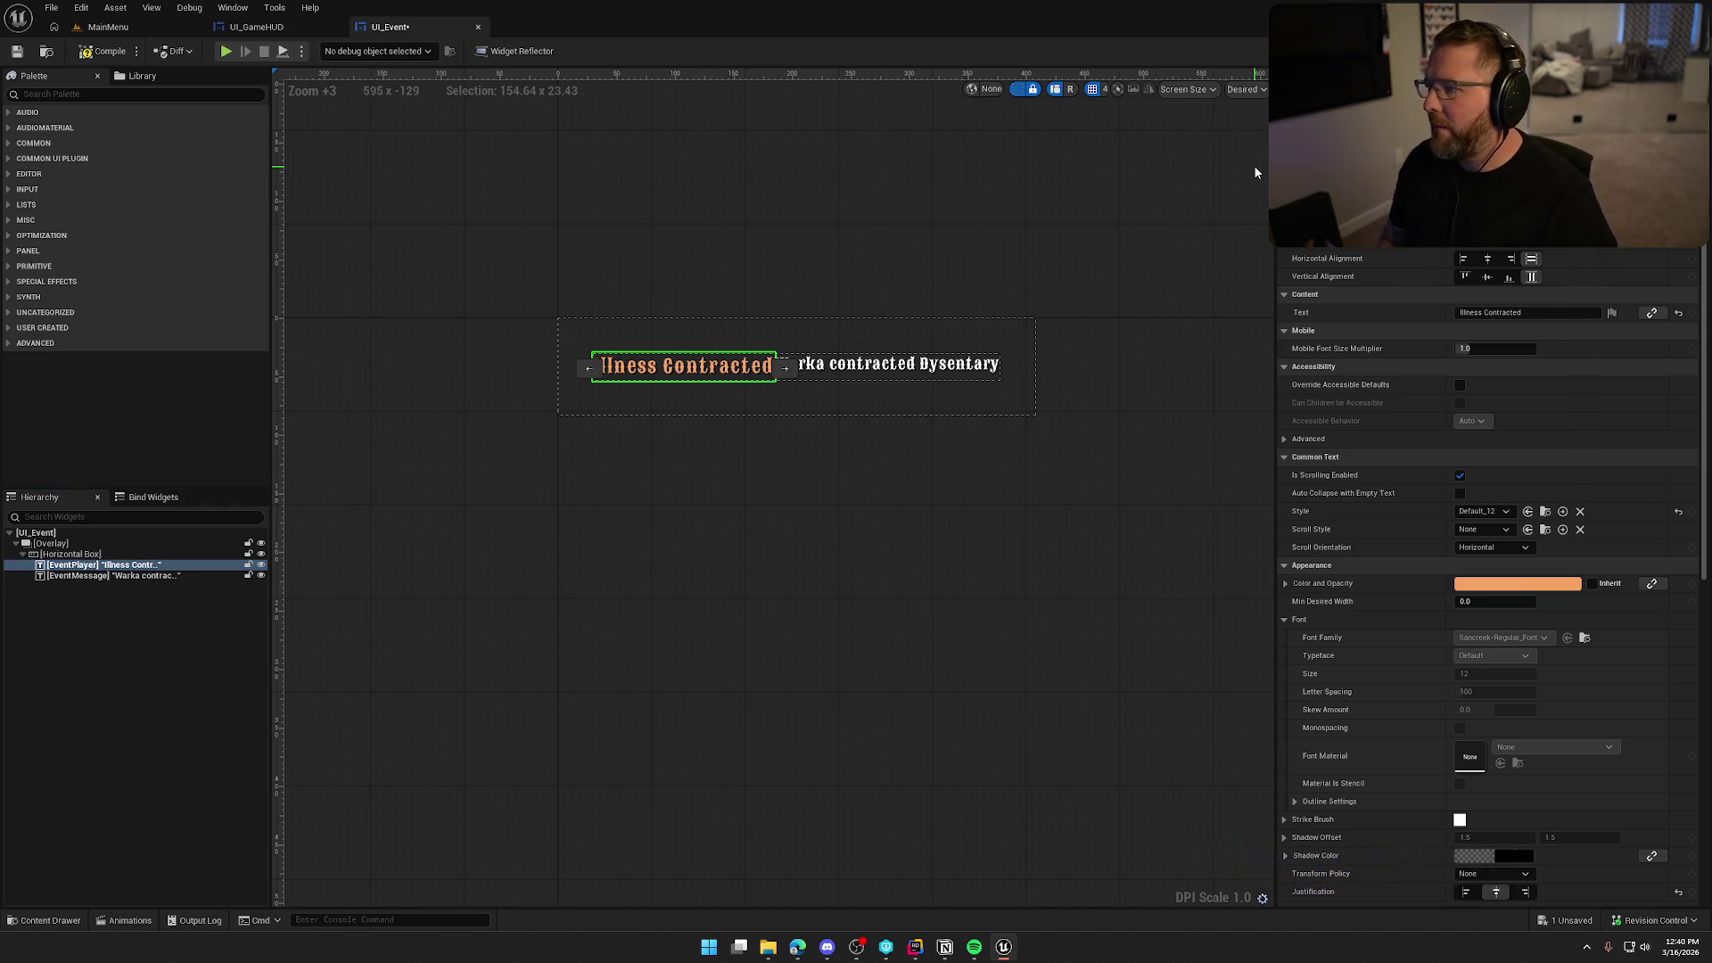
{"action": "left_click", "coordinate": [1498, 312]}
{"action": "type", "text": "Warka"}
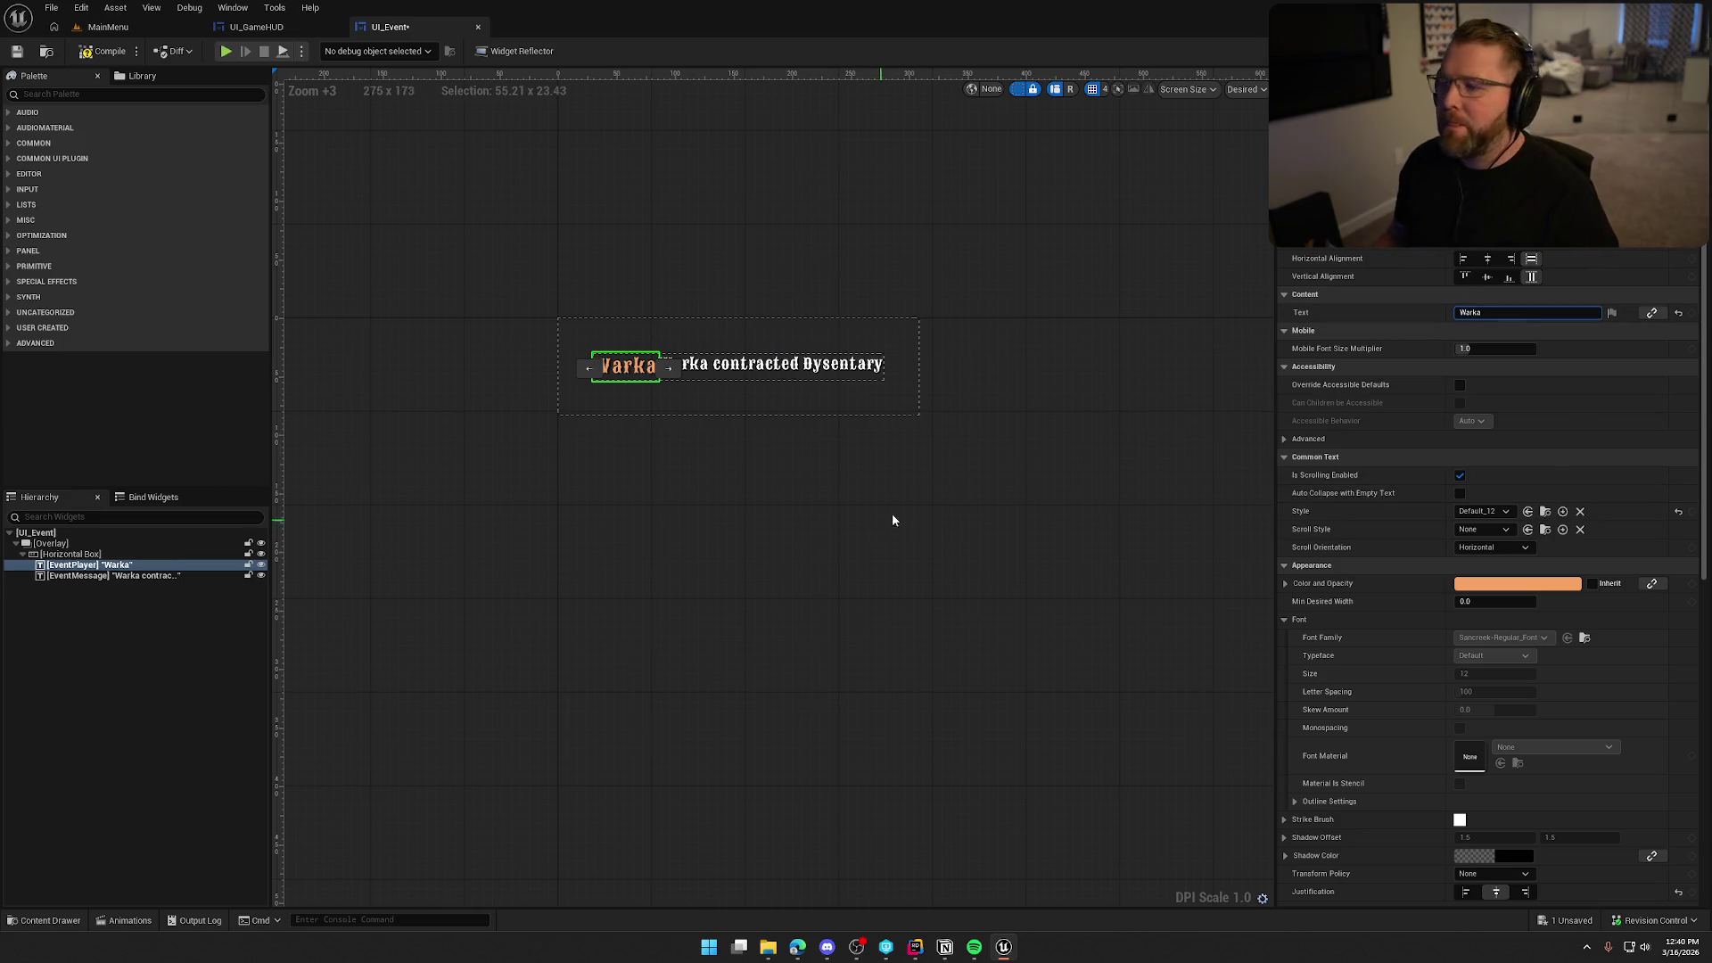
{"action": "key", "text": "Return"}
{"action": "type", "text": "Unknown Player"}
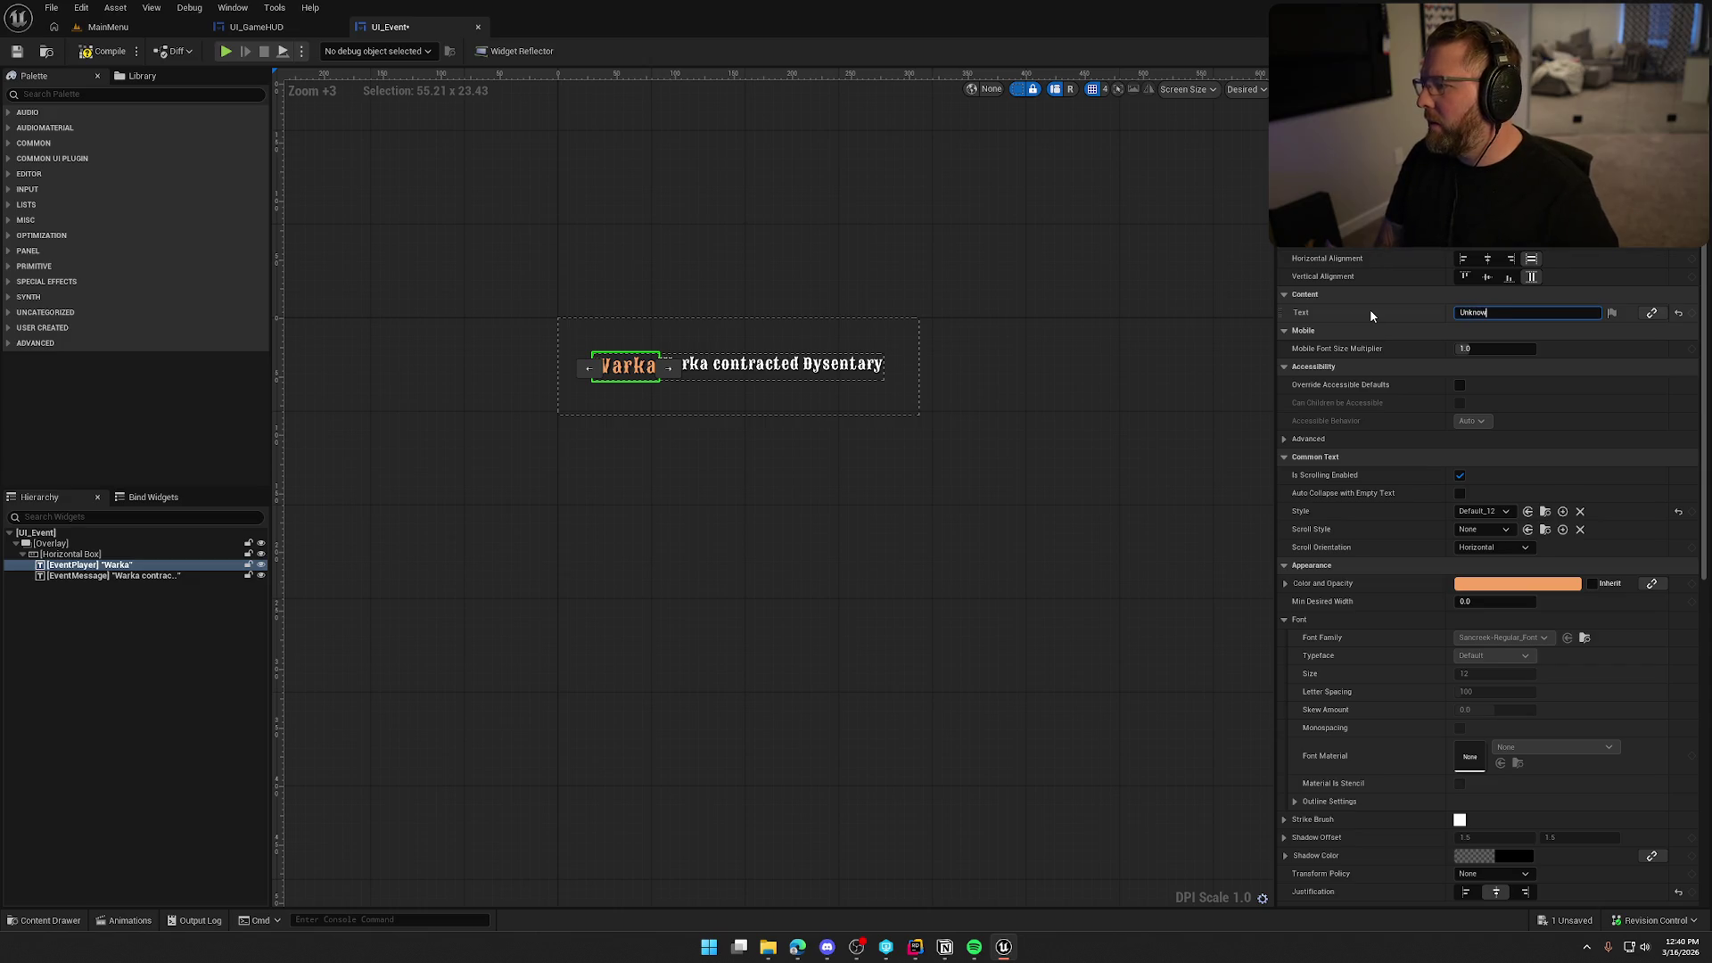
{"action": "key", "text": "Return"}
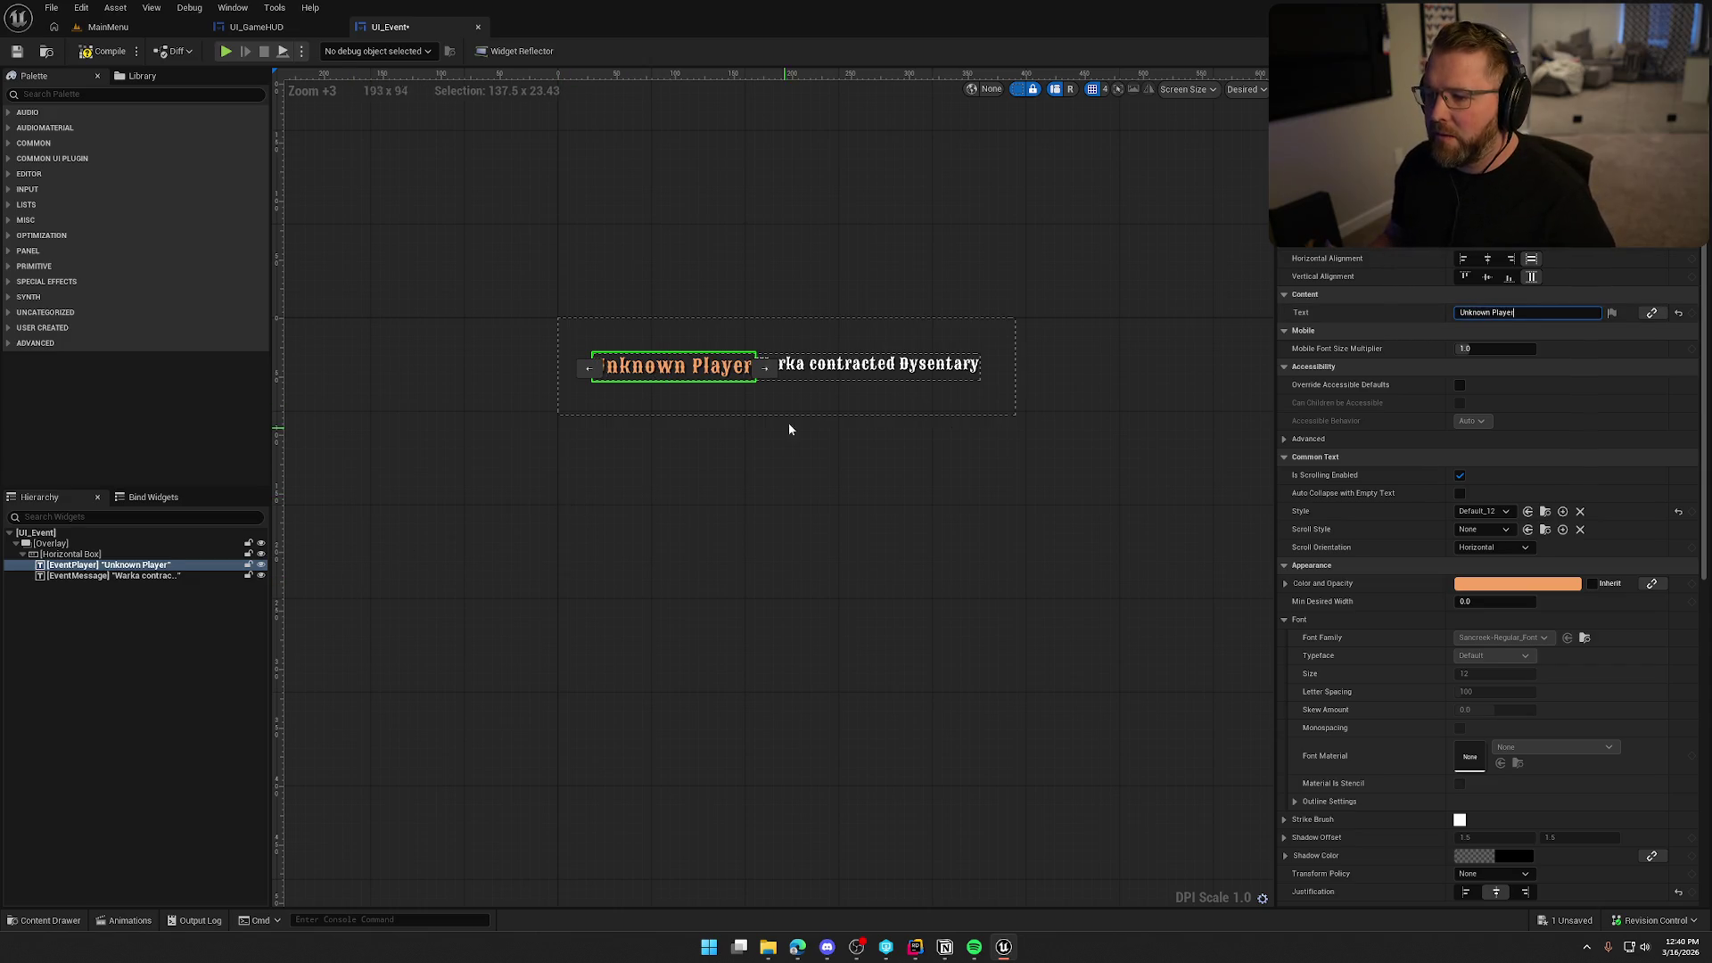
Centre both EventMessage and EventPlayer vertically in the row.
{"action": "left_click", "coordinate": [819, 372]}
{"action": "left_click", "coordinate": [1495, 280]}
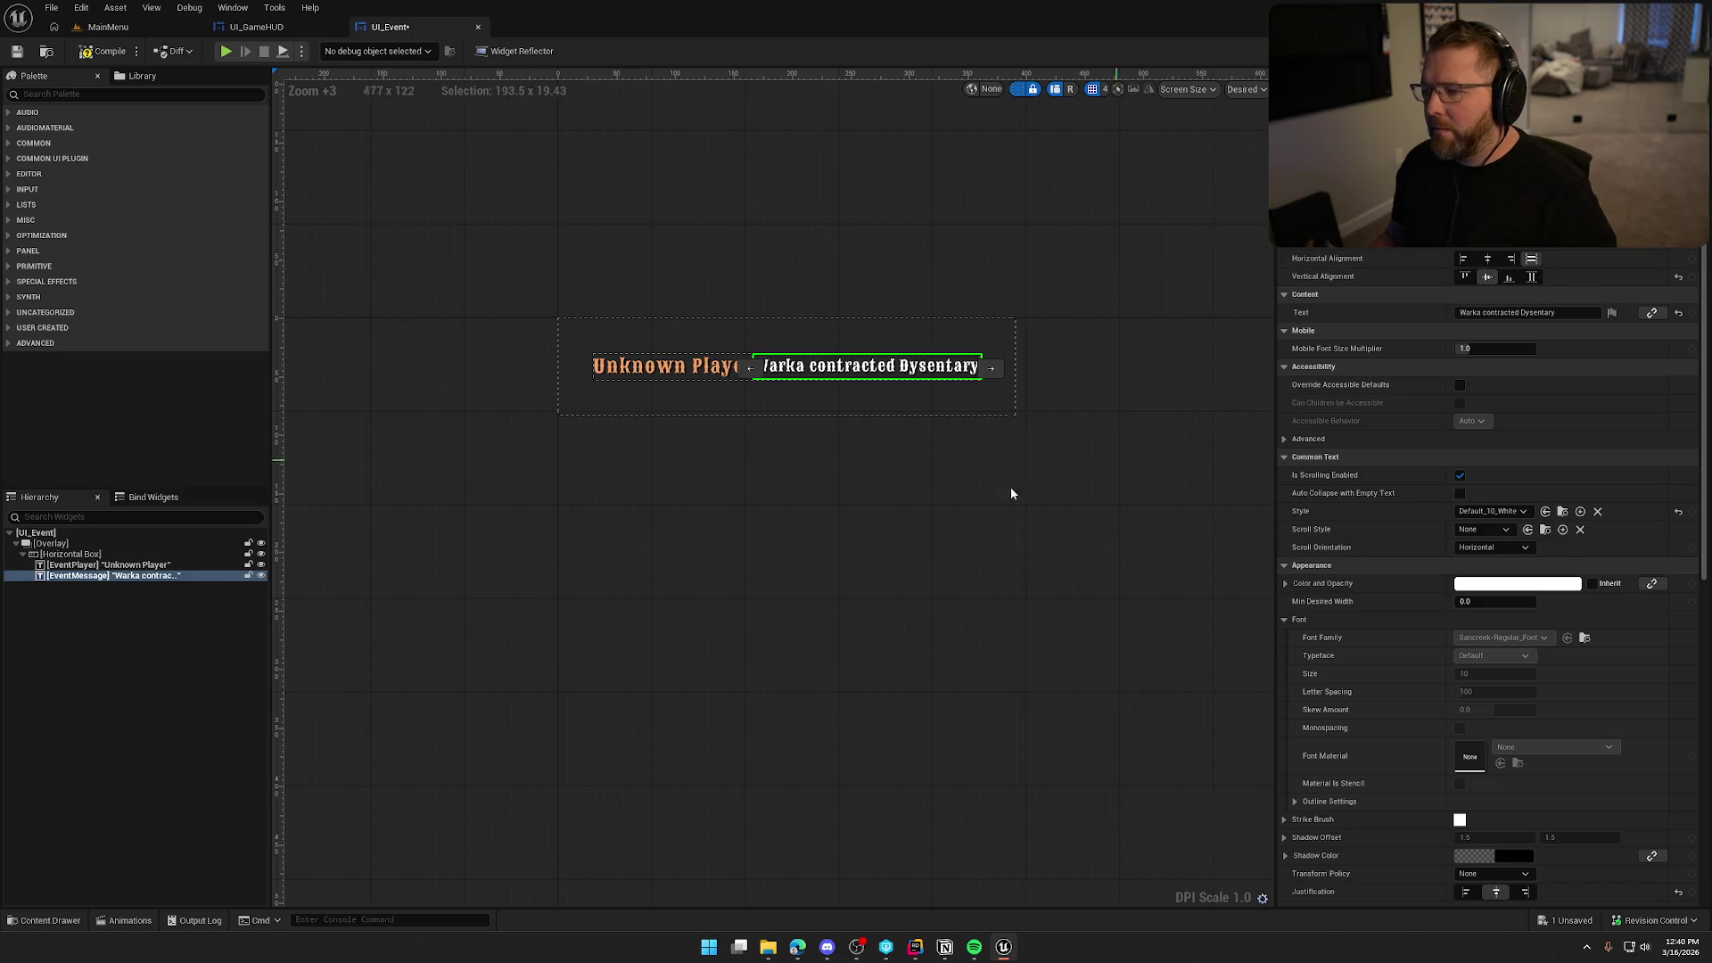
{"action": "left_click", "coordinate": [776, 608]}
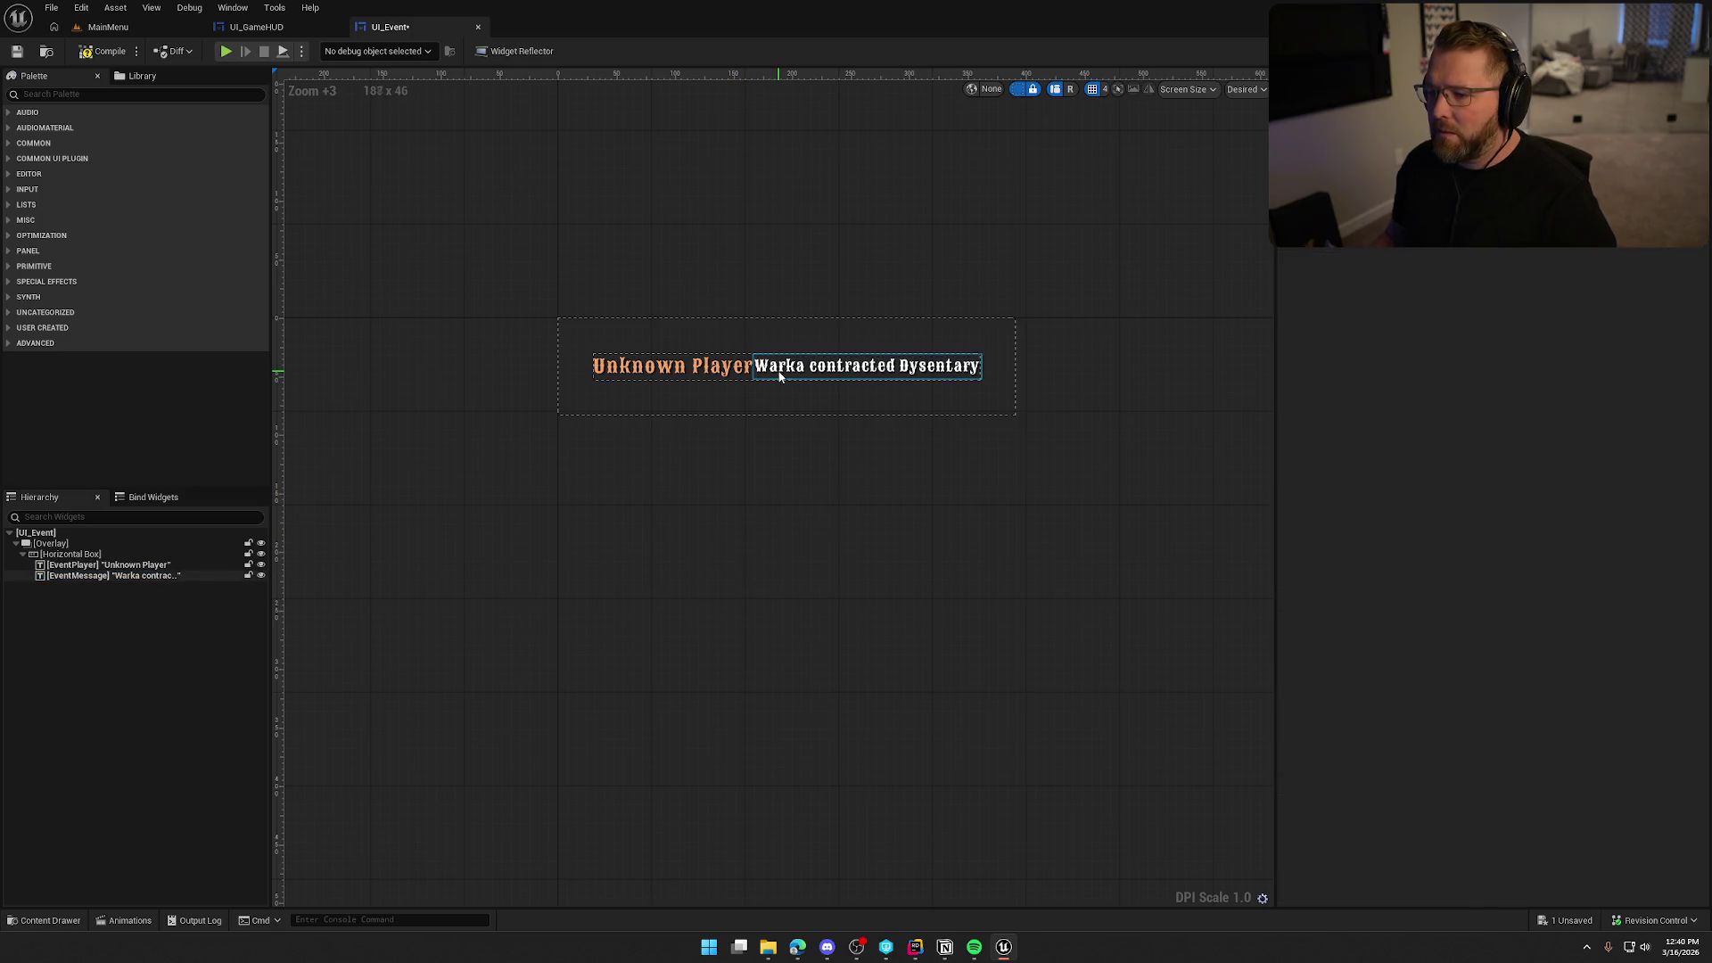
{"action": "left_click", "coordinate": [704, 369]}
{"action": "left_click", "coordinate": [1487, 280]}
{"action": "left_click", "coordinate": [893, 380]}
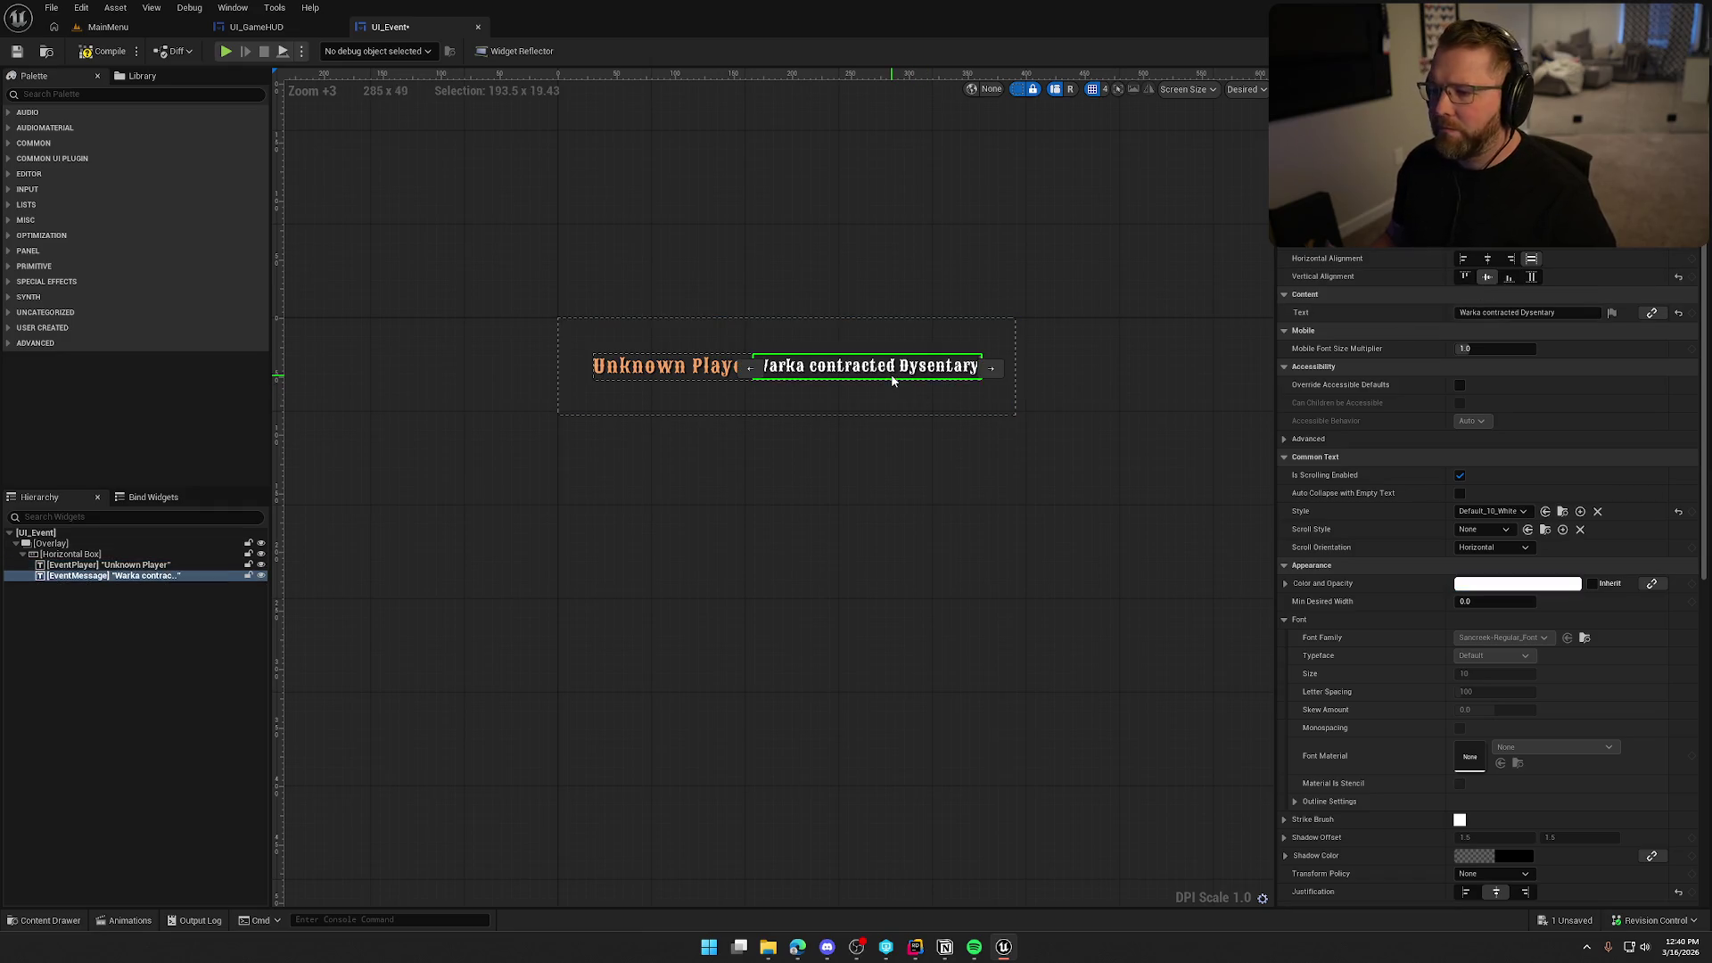
Reduce the Horizontal Box's top, right and bottom padding to 10.
{"action": "left_click", "coordinate": [73, 555]}
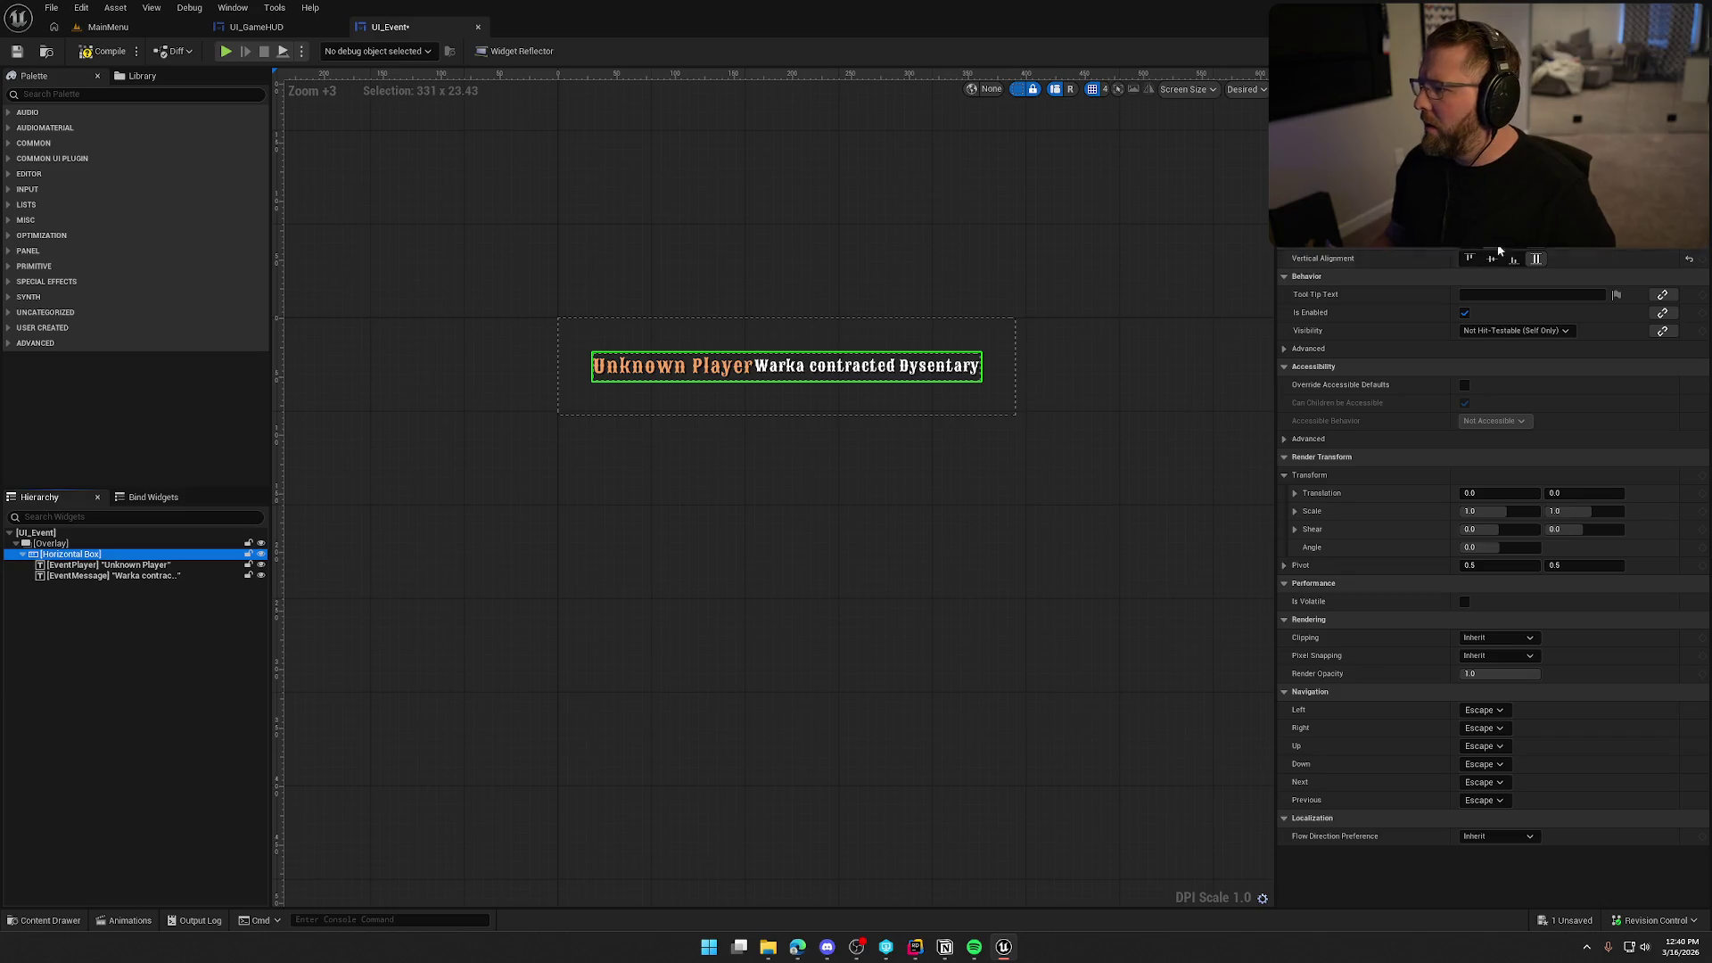
{"action": "scroll", "coordinate": [1536, 258], "scroll_direction": "up", "scroll_amount": 2}
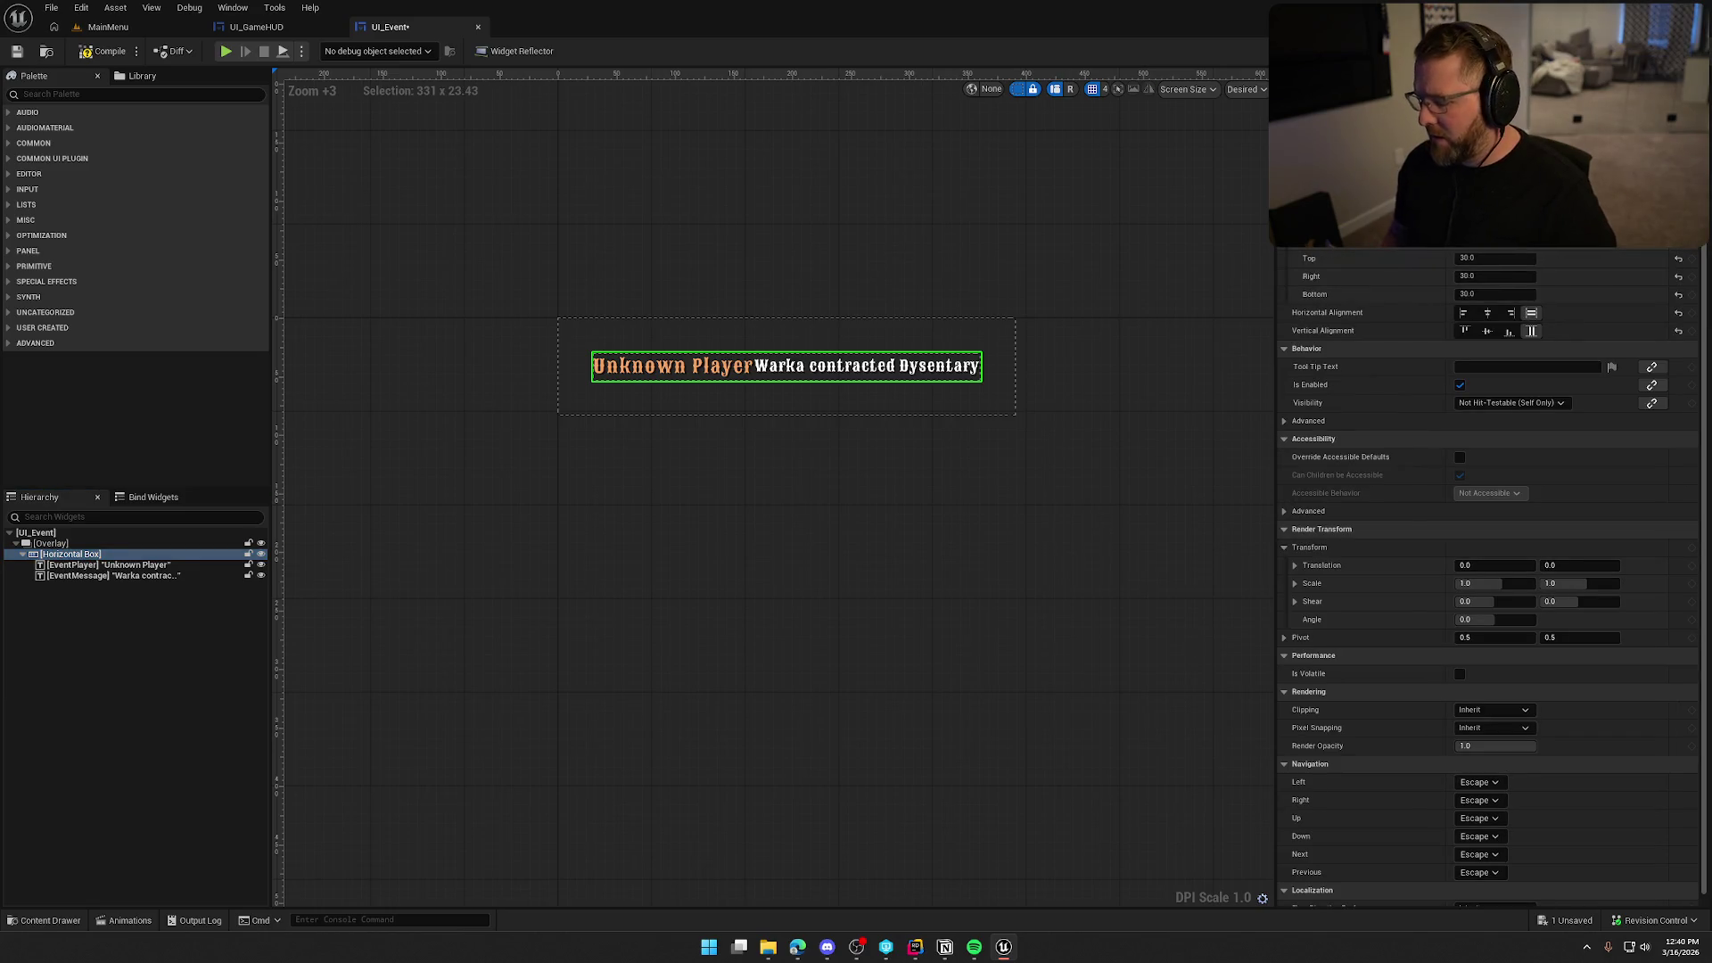
{"action": "type", "text": "10"}
{"action": "key", "text": "Return"}
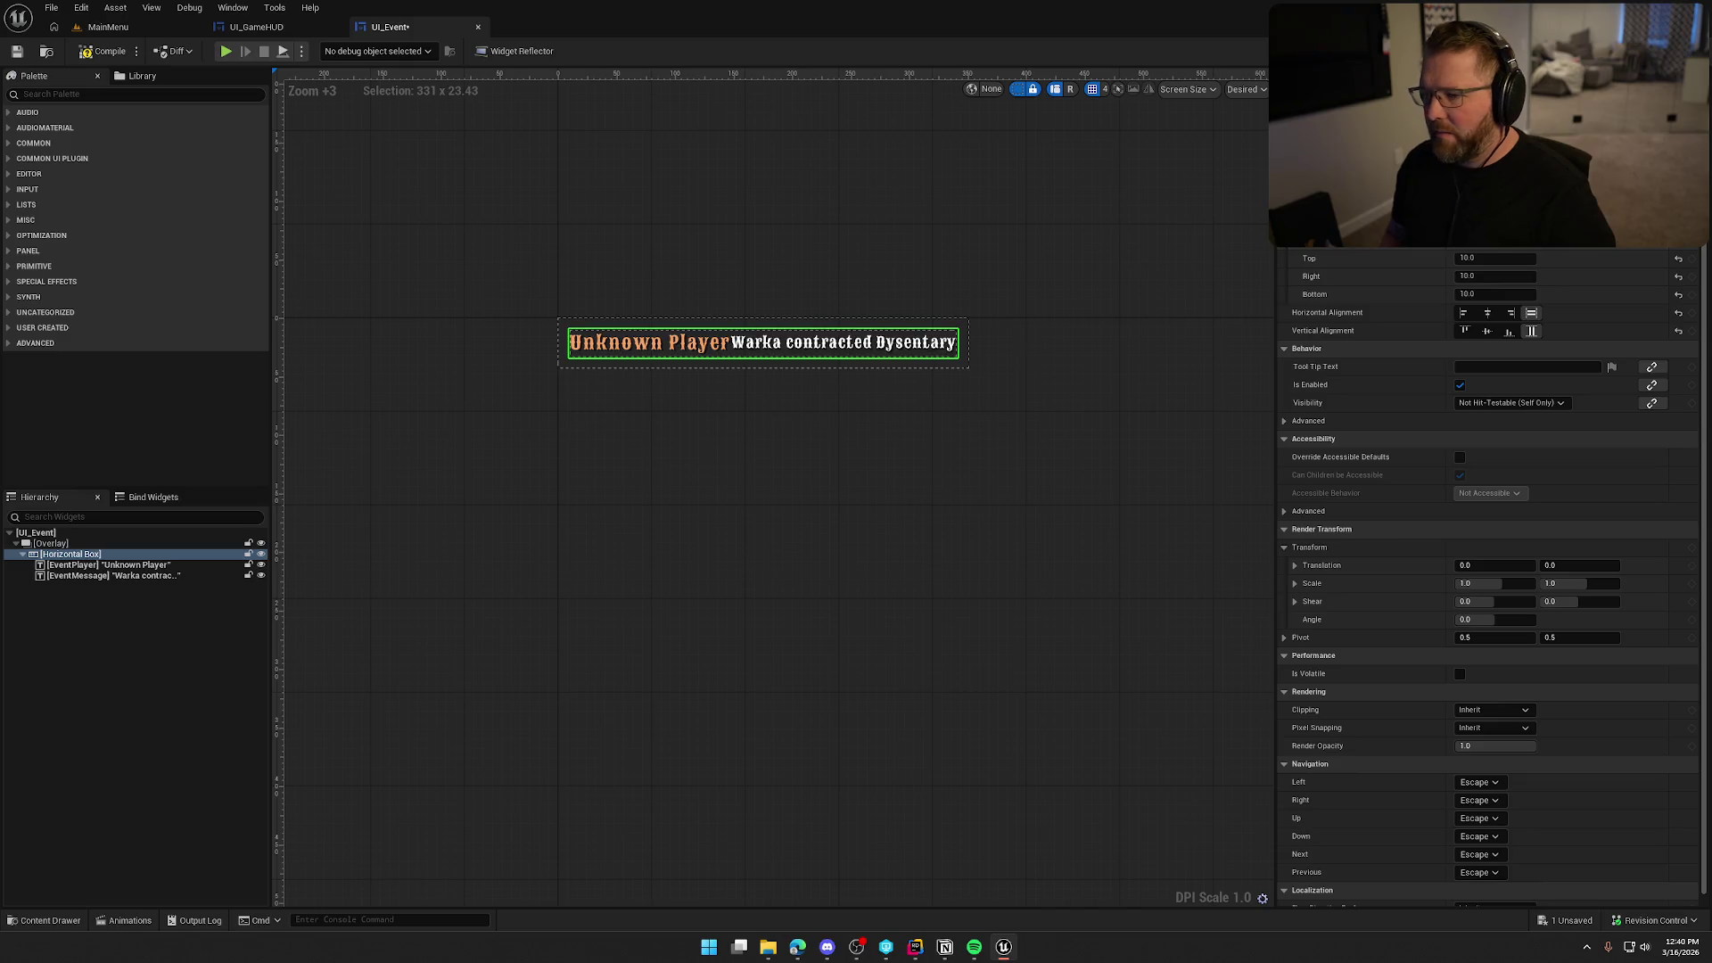
{"action": "left_click", "coordinate": [915, 561]}
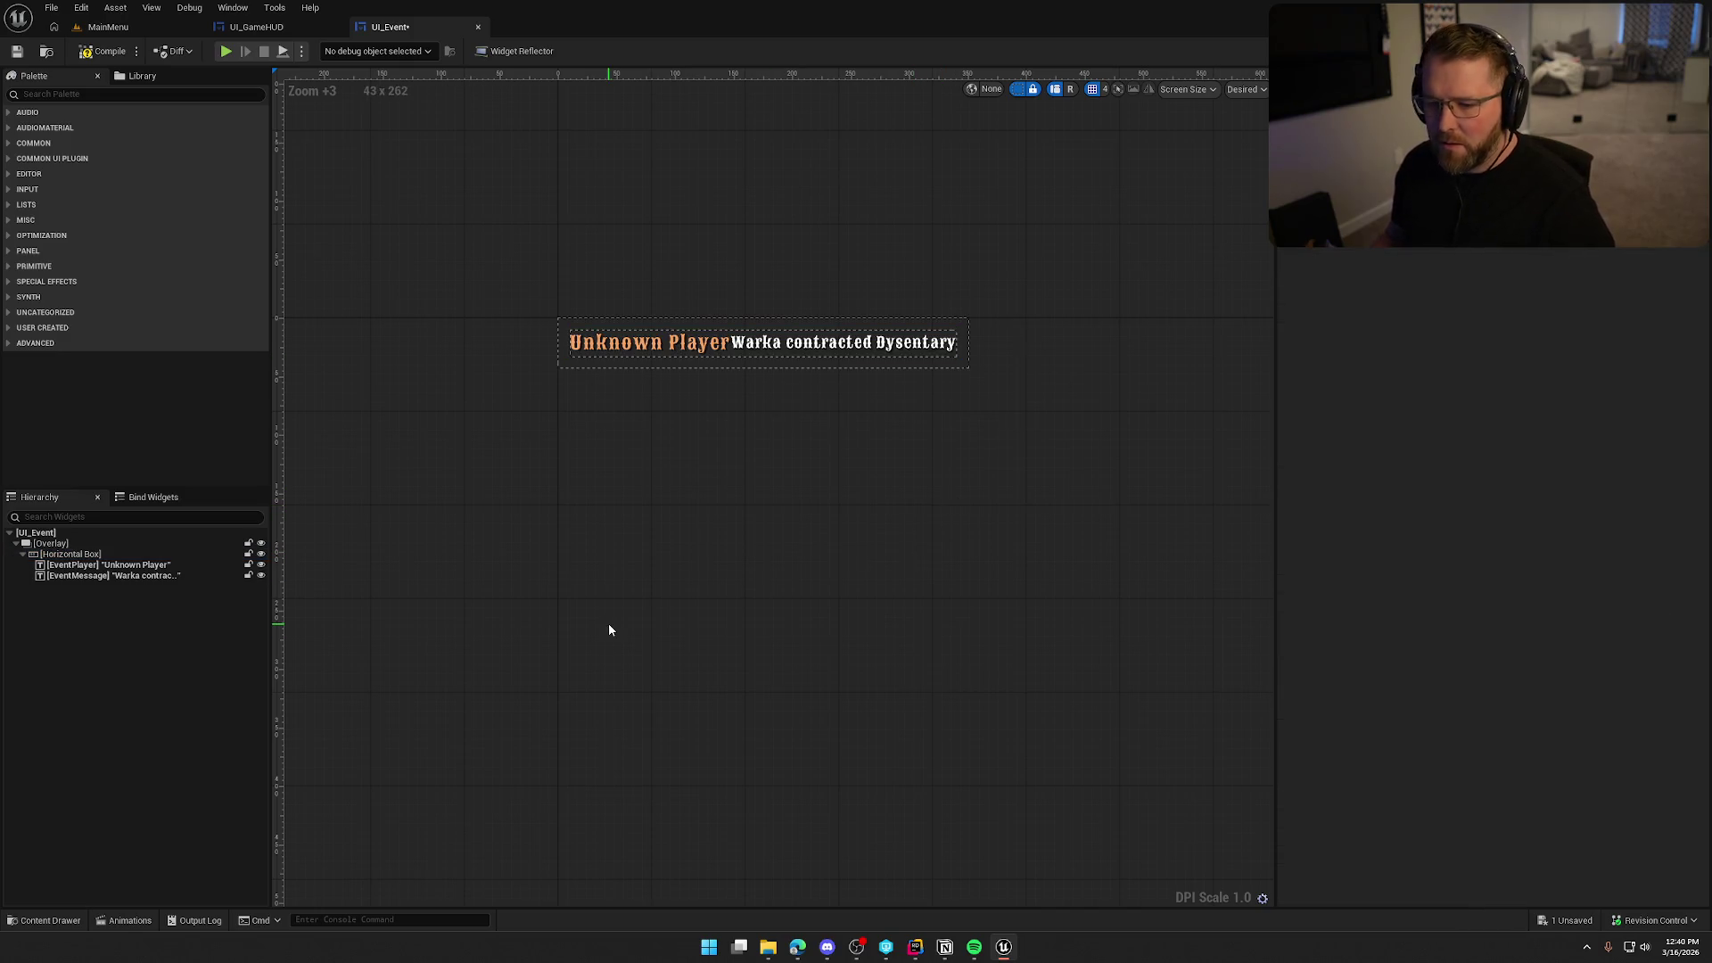
Insert an Image widget named Icon between EventPlayer and EventMessage.
{"action": "left_click", "coordinate": [74, 97]}
{"action": "type", "text": "image"}
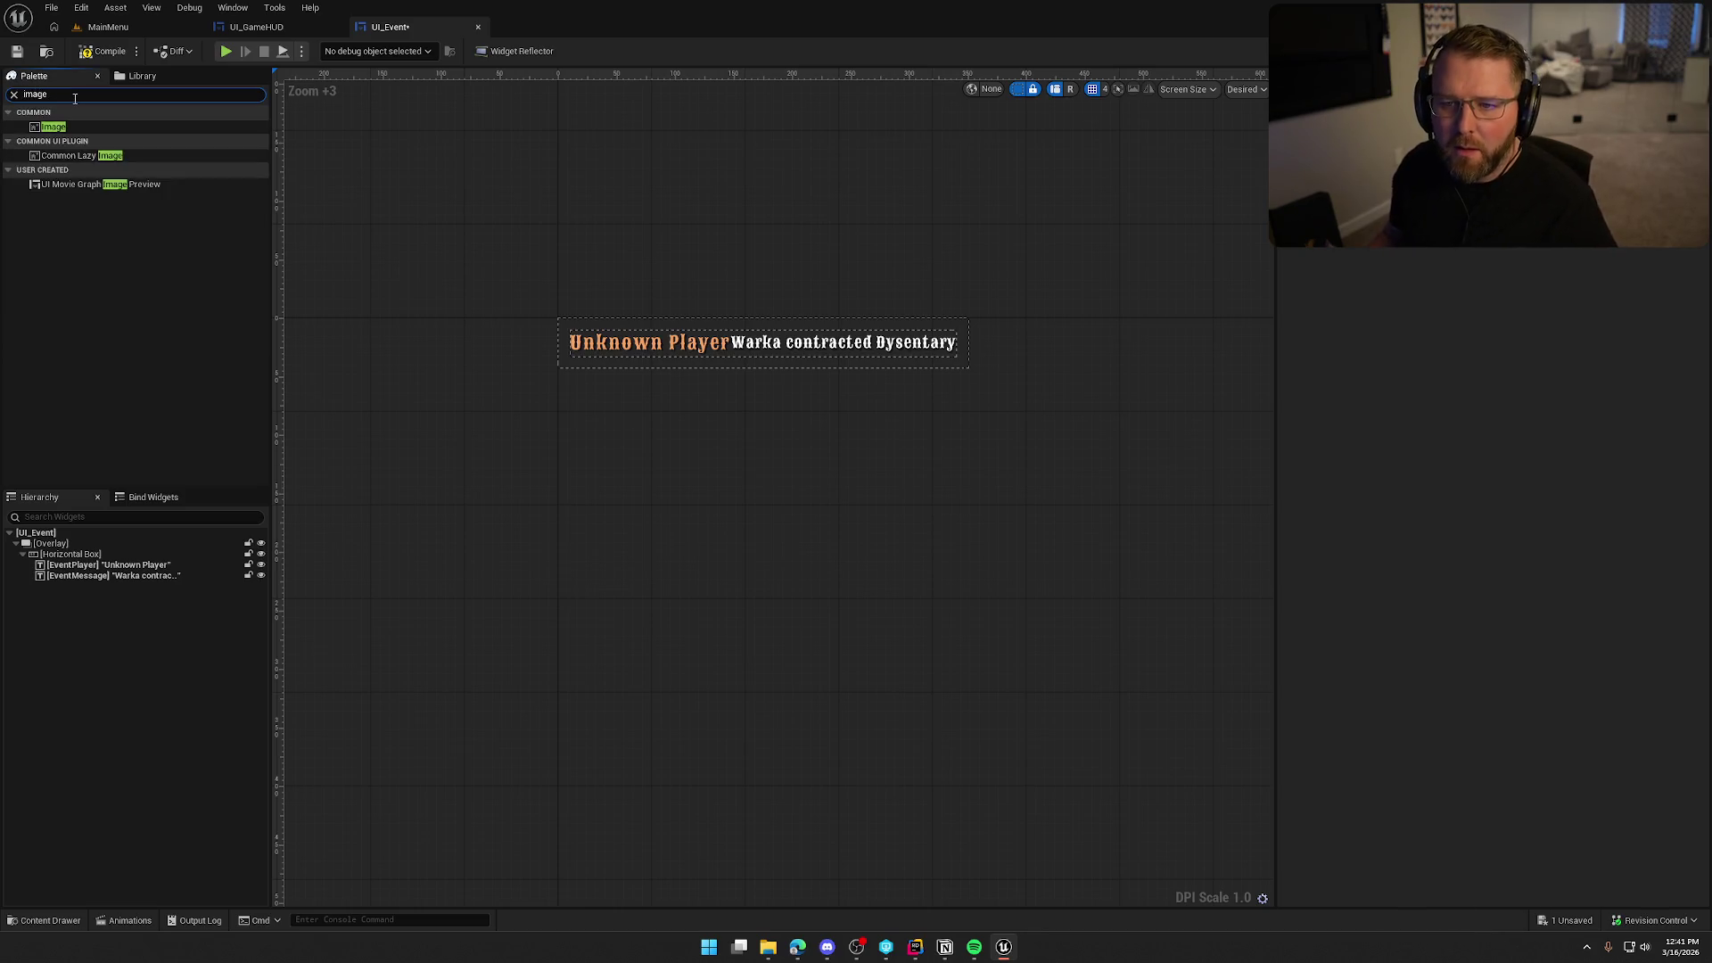
{"action": "mouse_move", "coordinate": [54, 127]}
{"action": "left_mouse_down"}
{"action": "mouse_move", "coordinate": [125, 578]}
{"action": "mouse_move", "coordinate": [98, 575]}
{"action": "mouse_move", "coordinate": [216, 577]}
{"action": "left_mouse_up"}
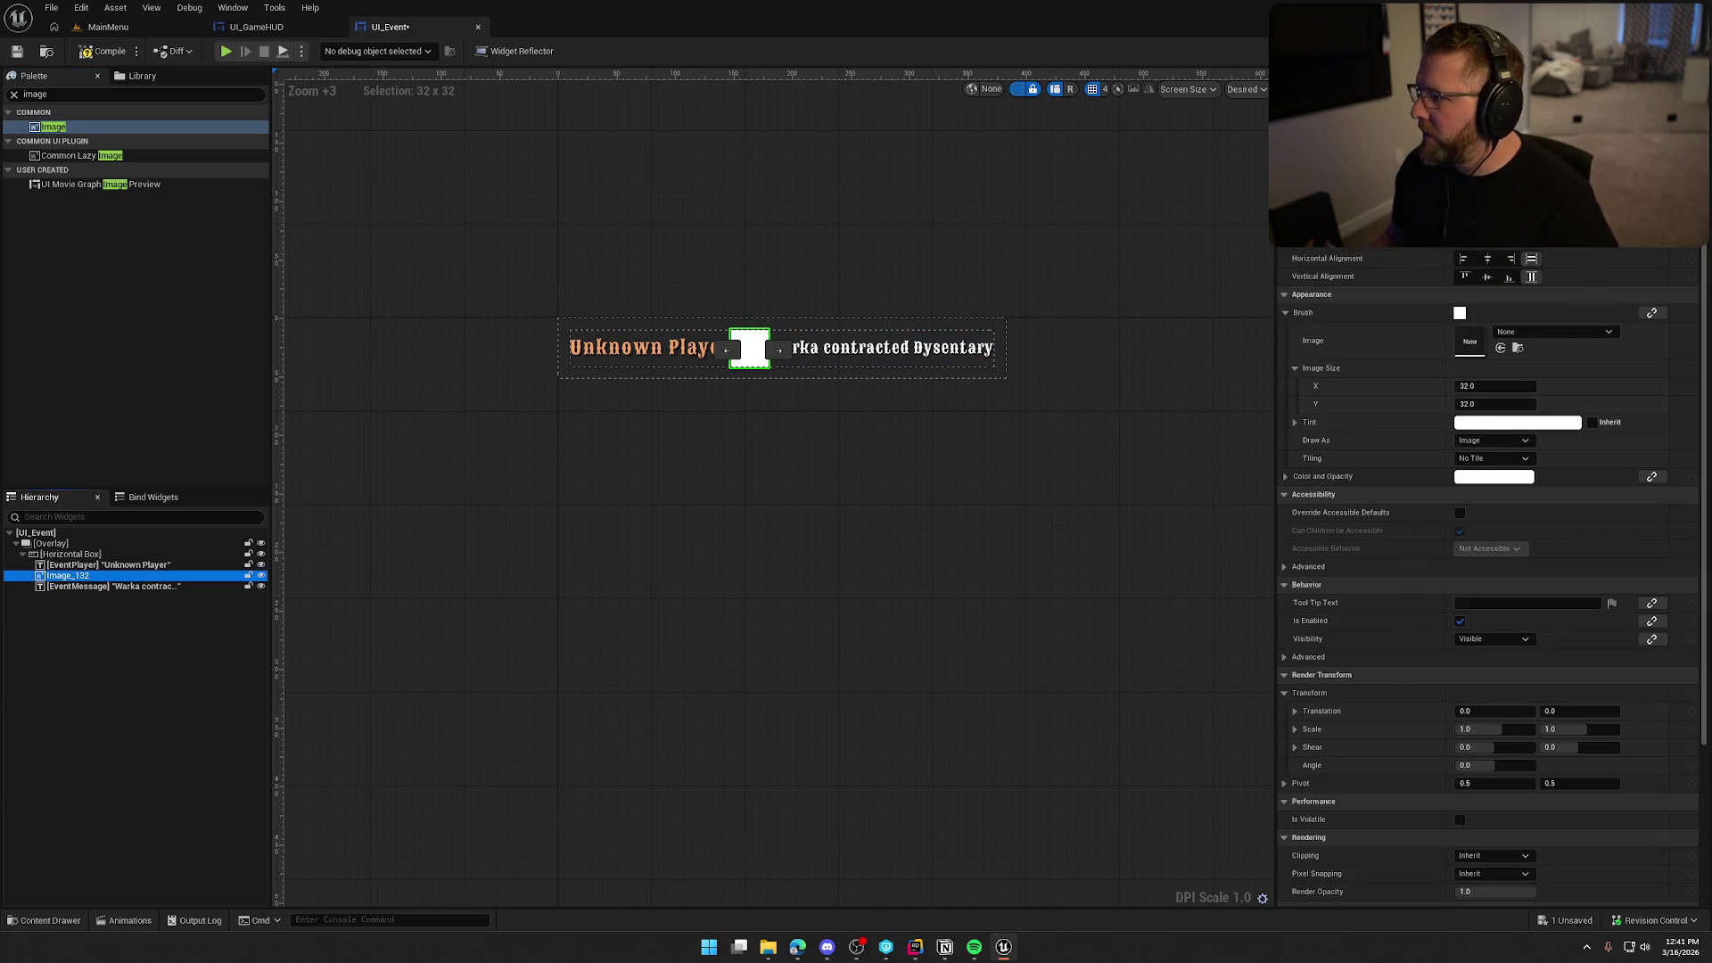
{"action": "key", "text": "F2"}
{"action": "type", "text": "Icon"}
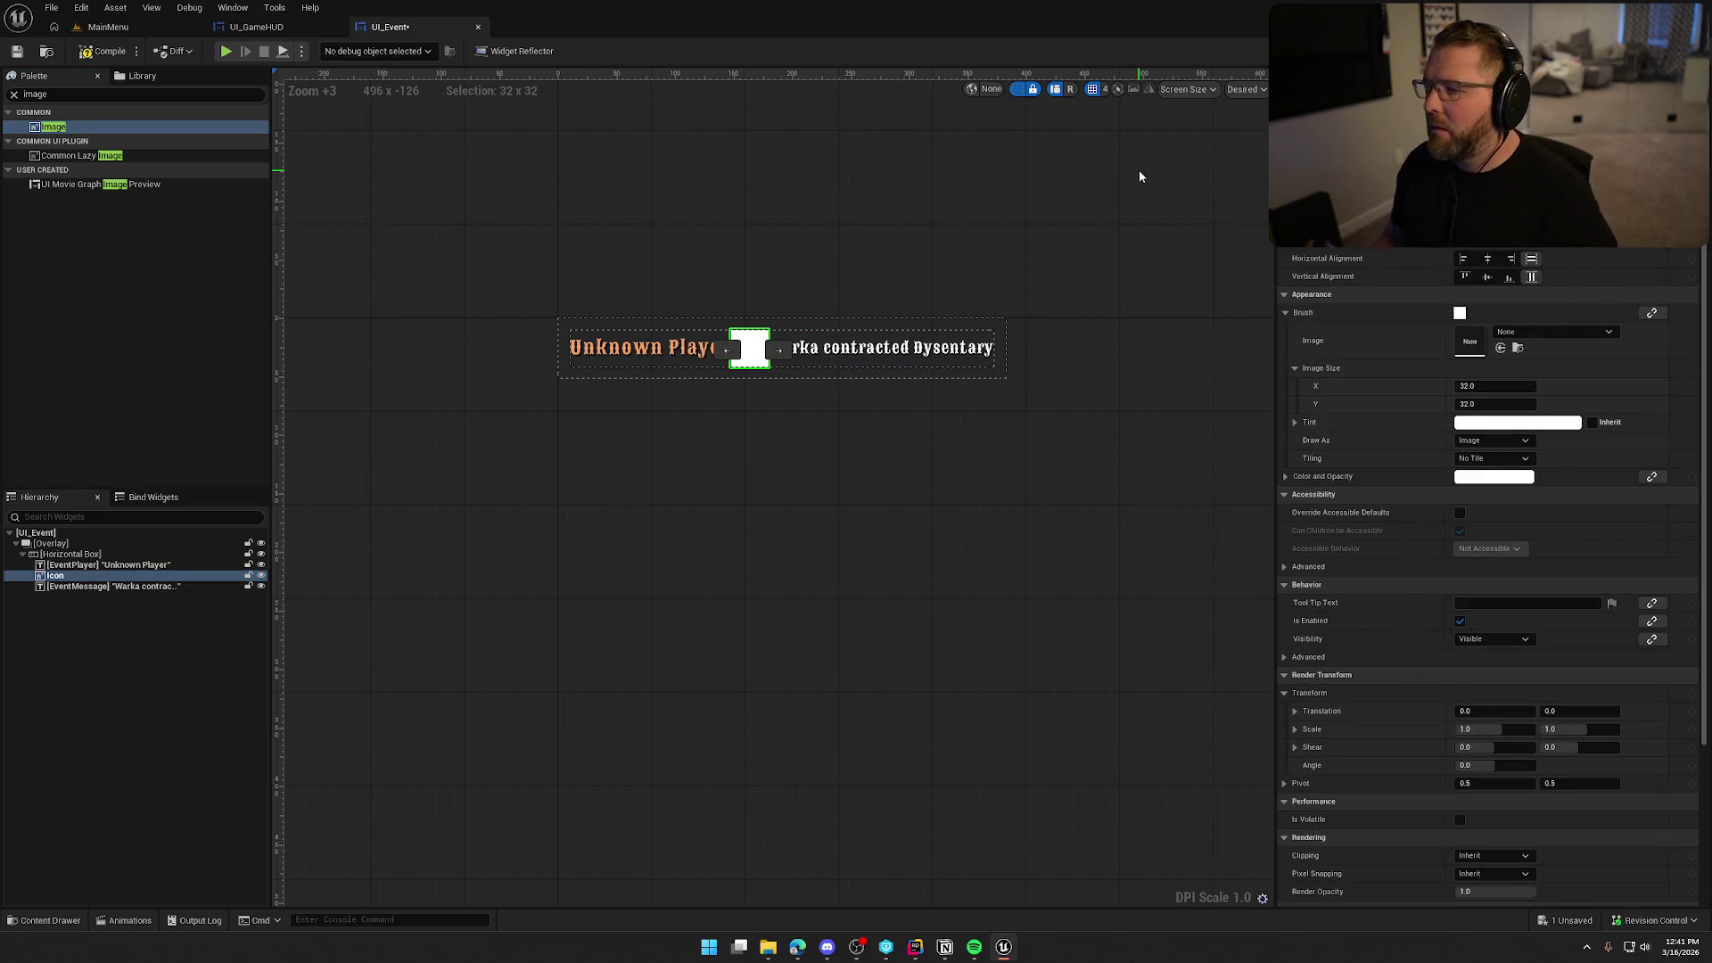
{"action": "key", "text": "Return"}
Change the message text to 'Contracted Dysentary'.
{"action": "left_click", "coordinate": [116, 587]}
{"action": "left_click", "coordinate": [1013, 510]}
{"action": "left_click", "coordinate": [785, 355]}
{"action": "left_click", "coordinate": [1459, 314]}
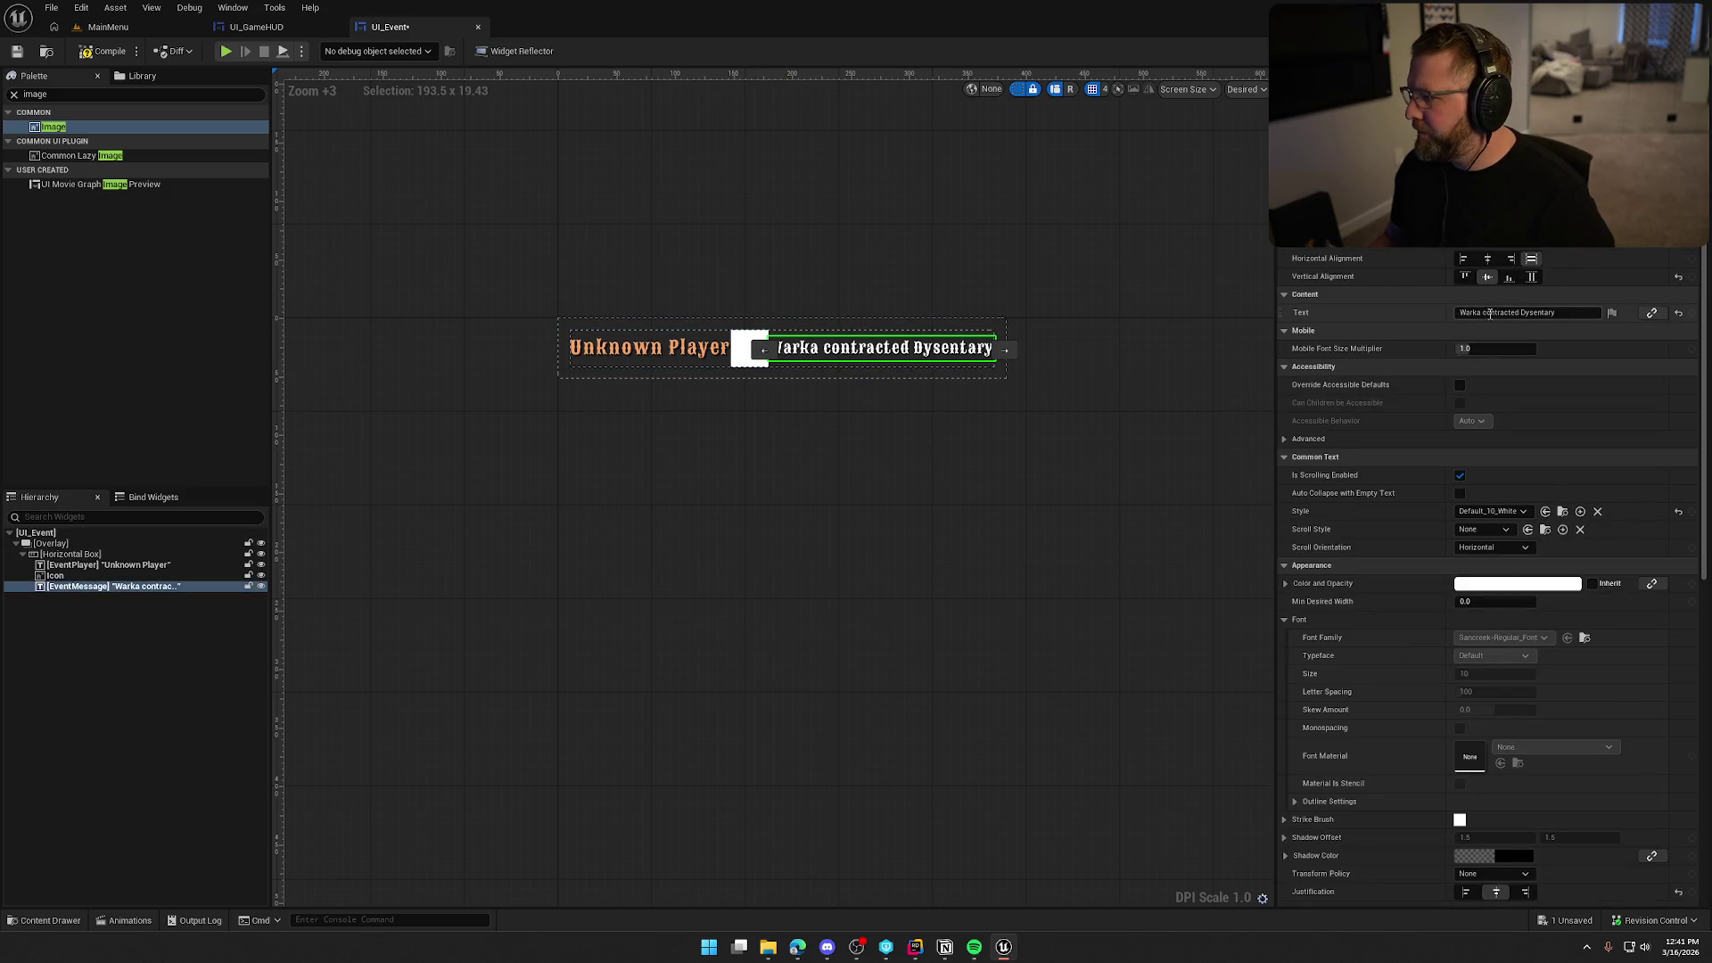
{"action": "type", "text": "C"}
{"action": "key", "text": "Return"}
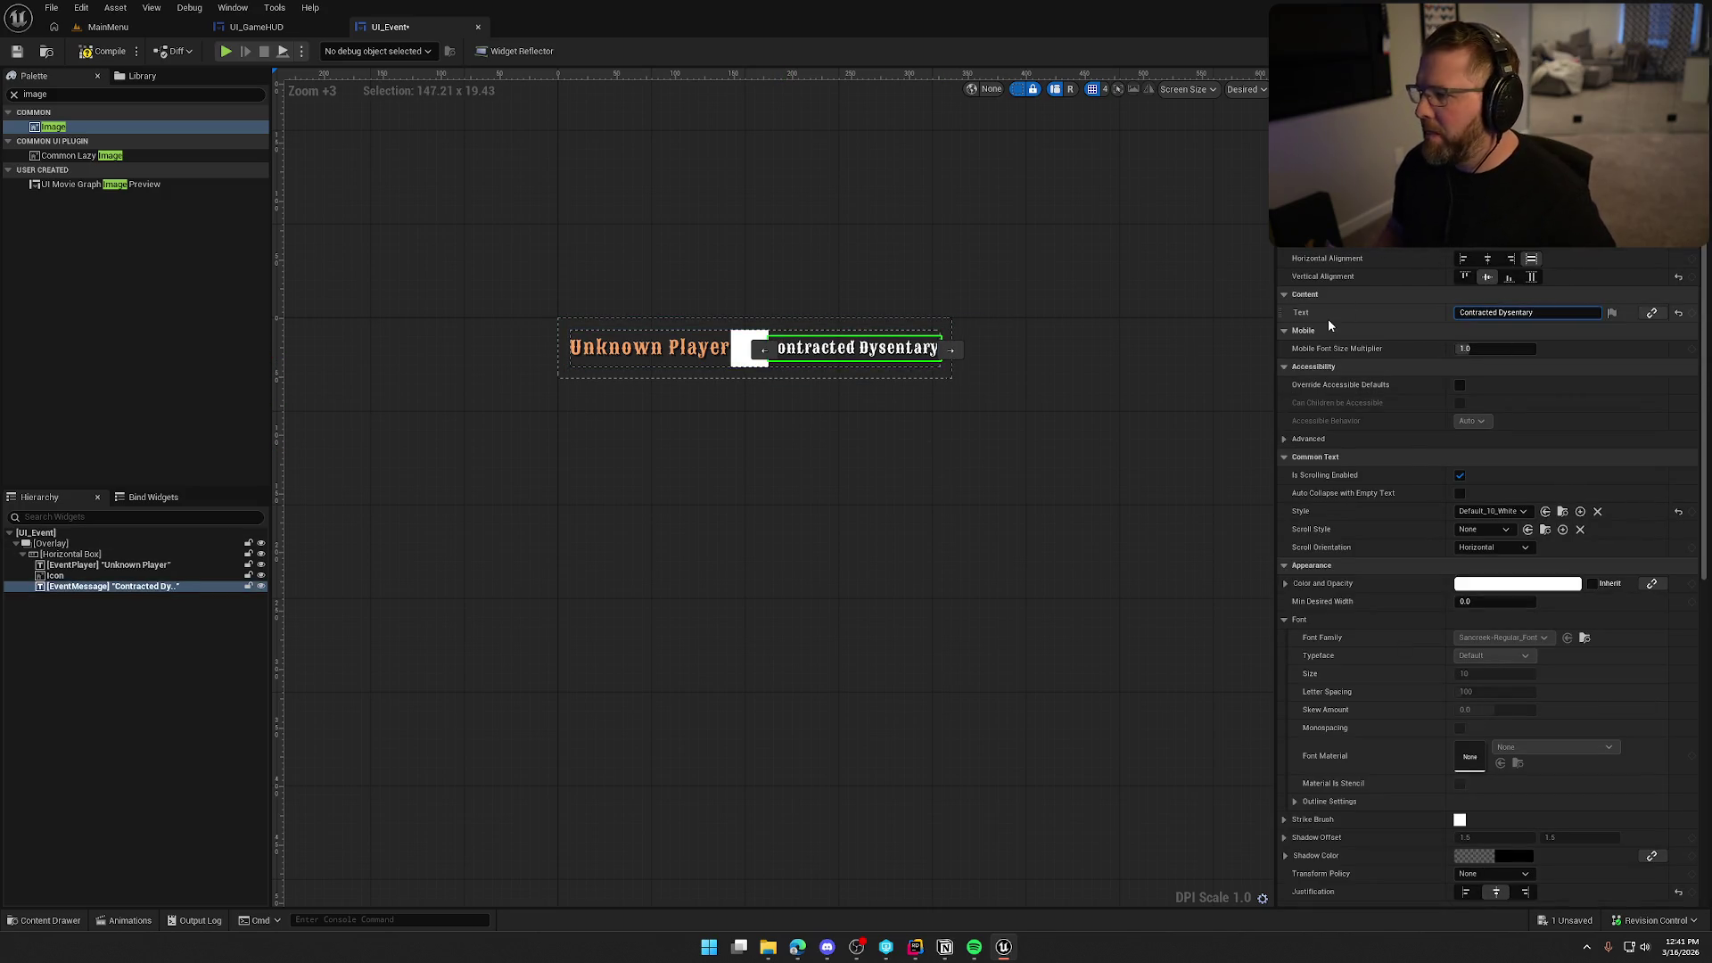
Give the Icon image 5 left and right padding and centre it vertically.
{"action": "left_click", "coordinate": [745, 347]}
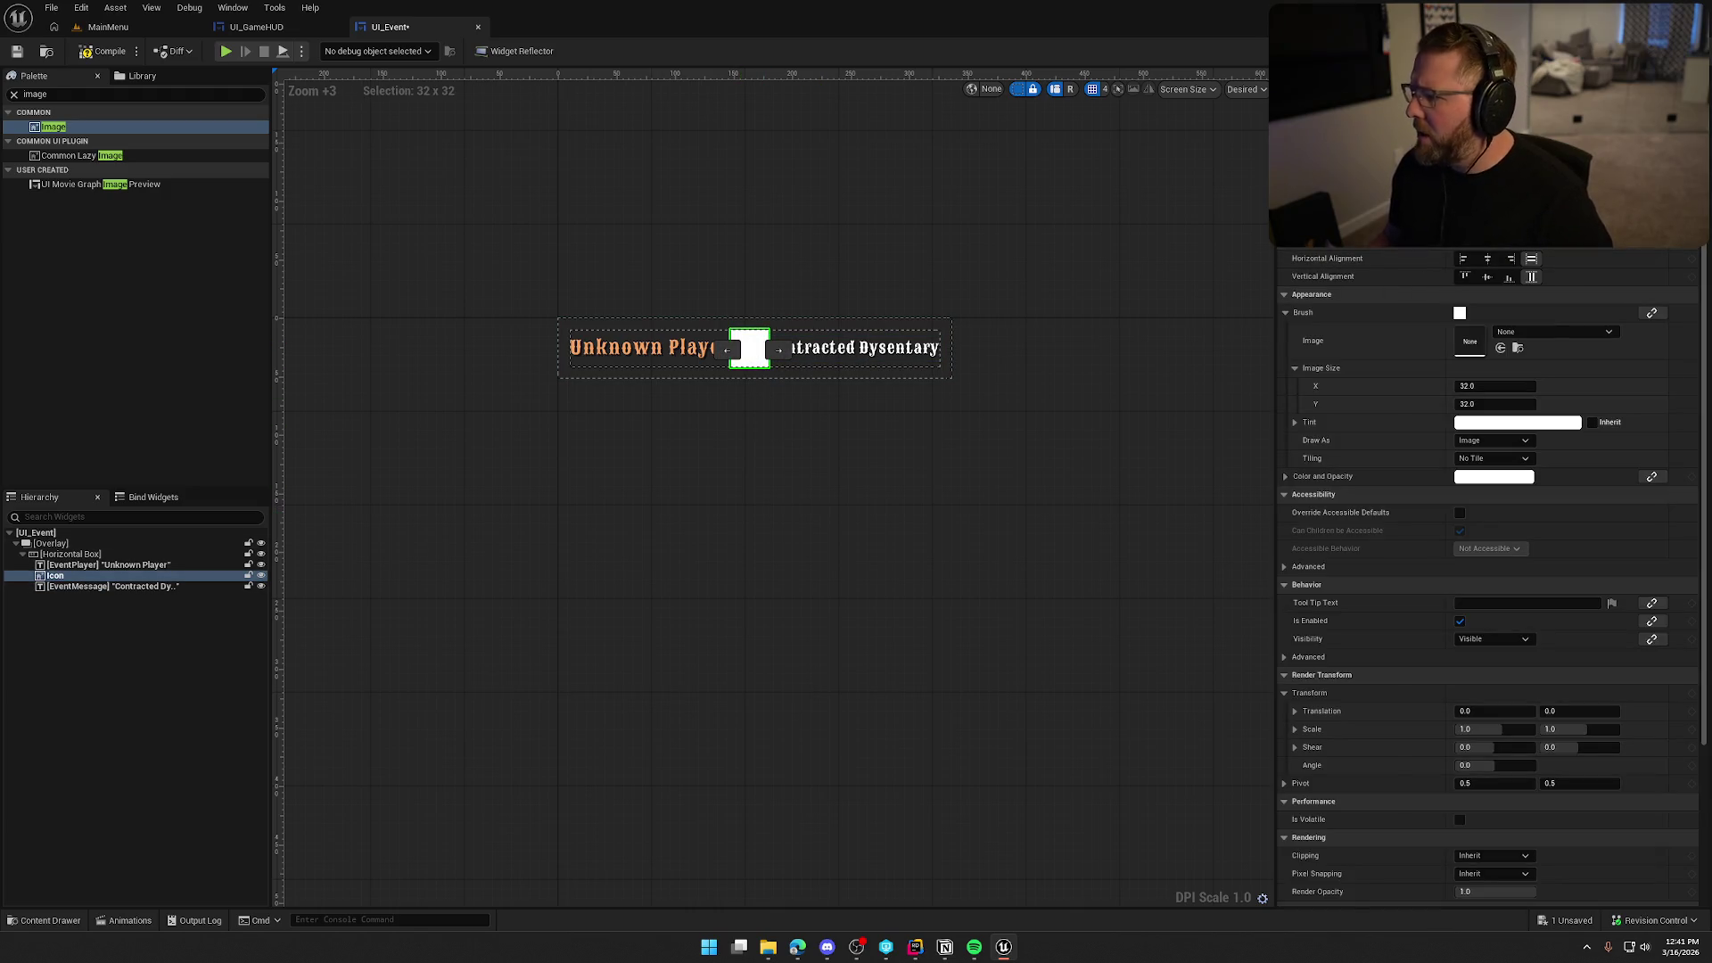
{"action": "scroll", "coordinate": [1466, 293], "scroll_direction": "up", "scroll_amount": 2}
{"action": "left_click", "coordinate": [1467, 258]}
{"action": "type", "text": "5"}
{"action": "key", "text": "Tab"}
{"action": "key", "text": "Tab"}
{"action": "type", "text": "5"}
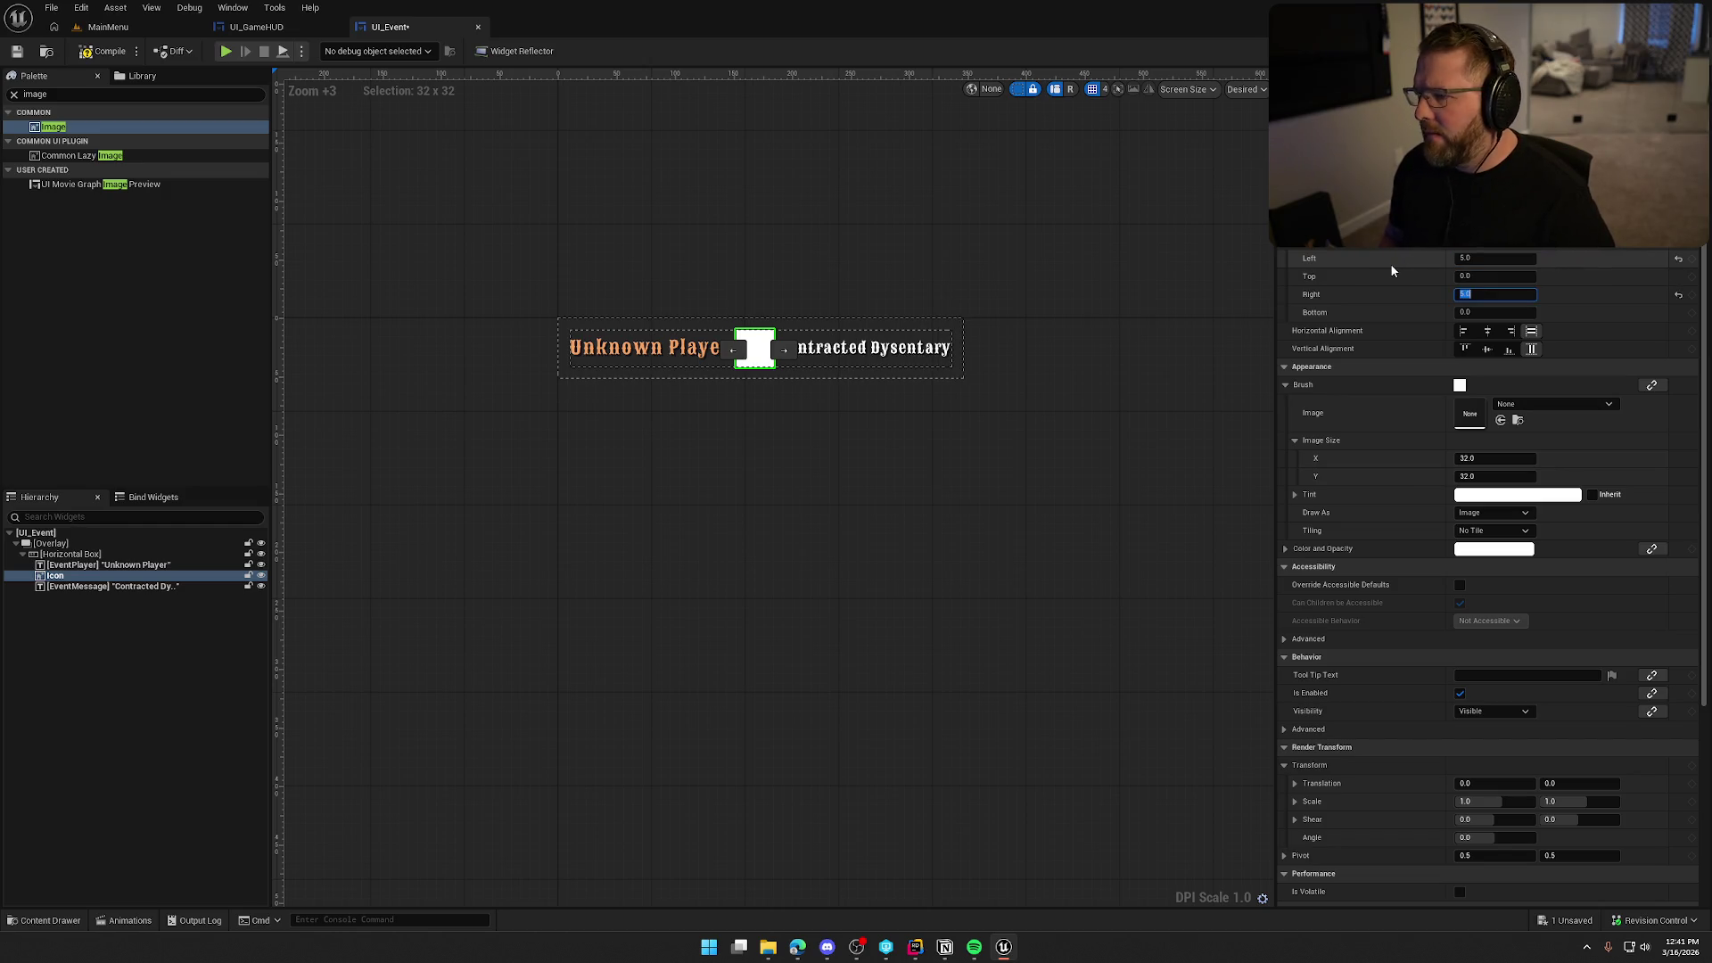
{"action": "left_click", "coordinate": [1159, 589]}
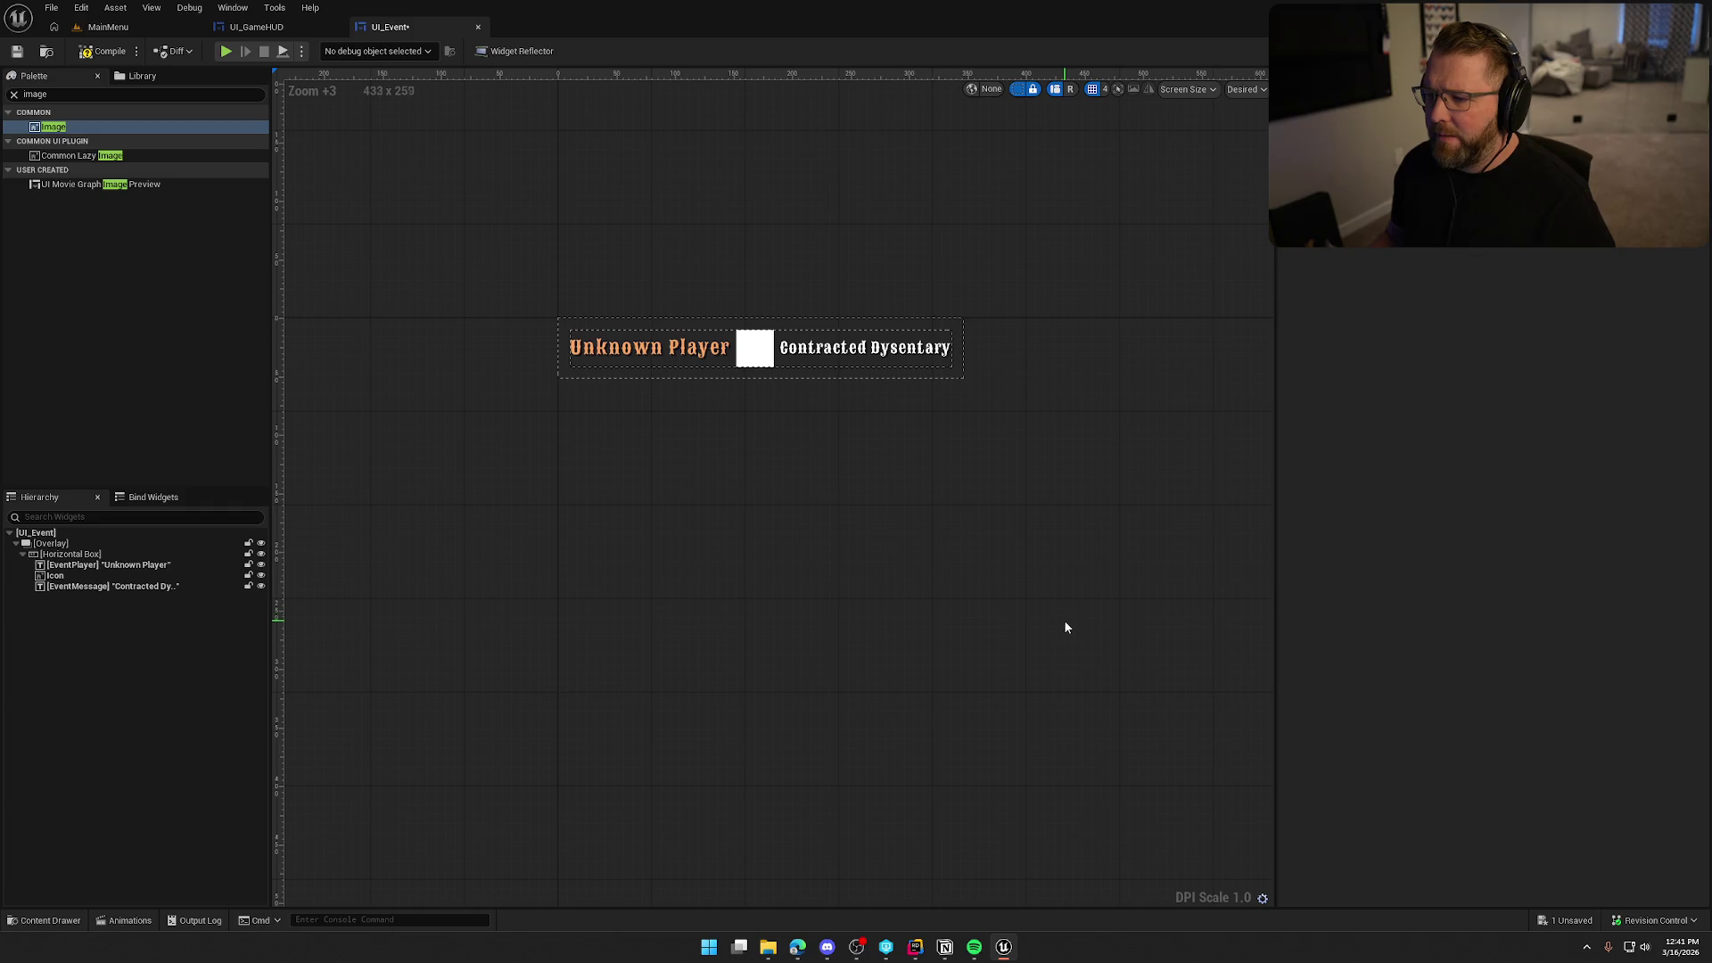
{"action": "left_click", "coordinate": [752, 361]}
{"action": "left_click", "coordinate": [1488, 350]}
{"action": "left_click", "coordinate": [998, 527]}
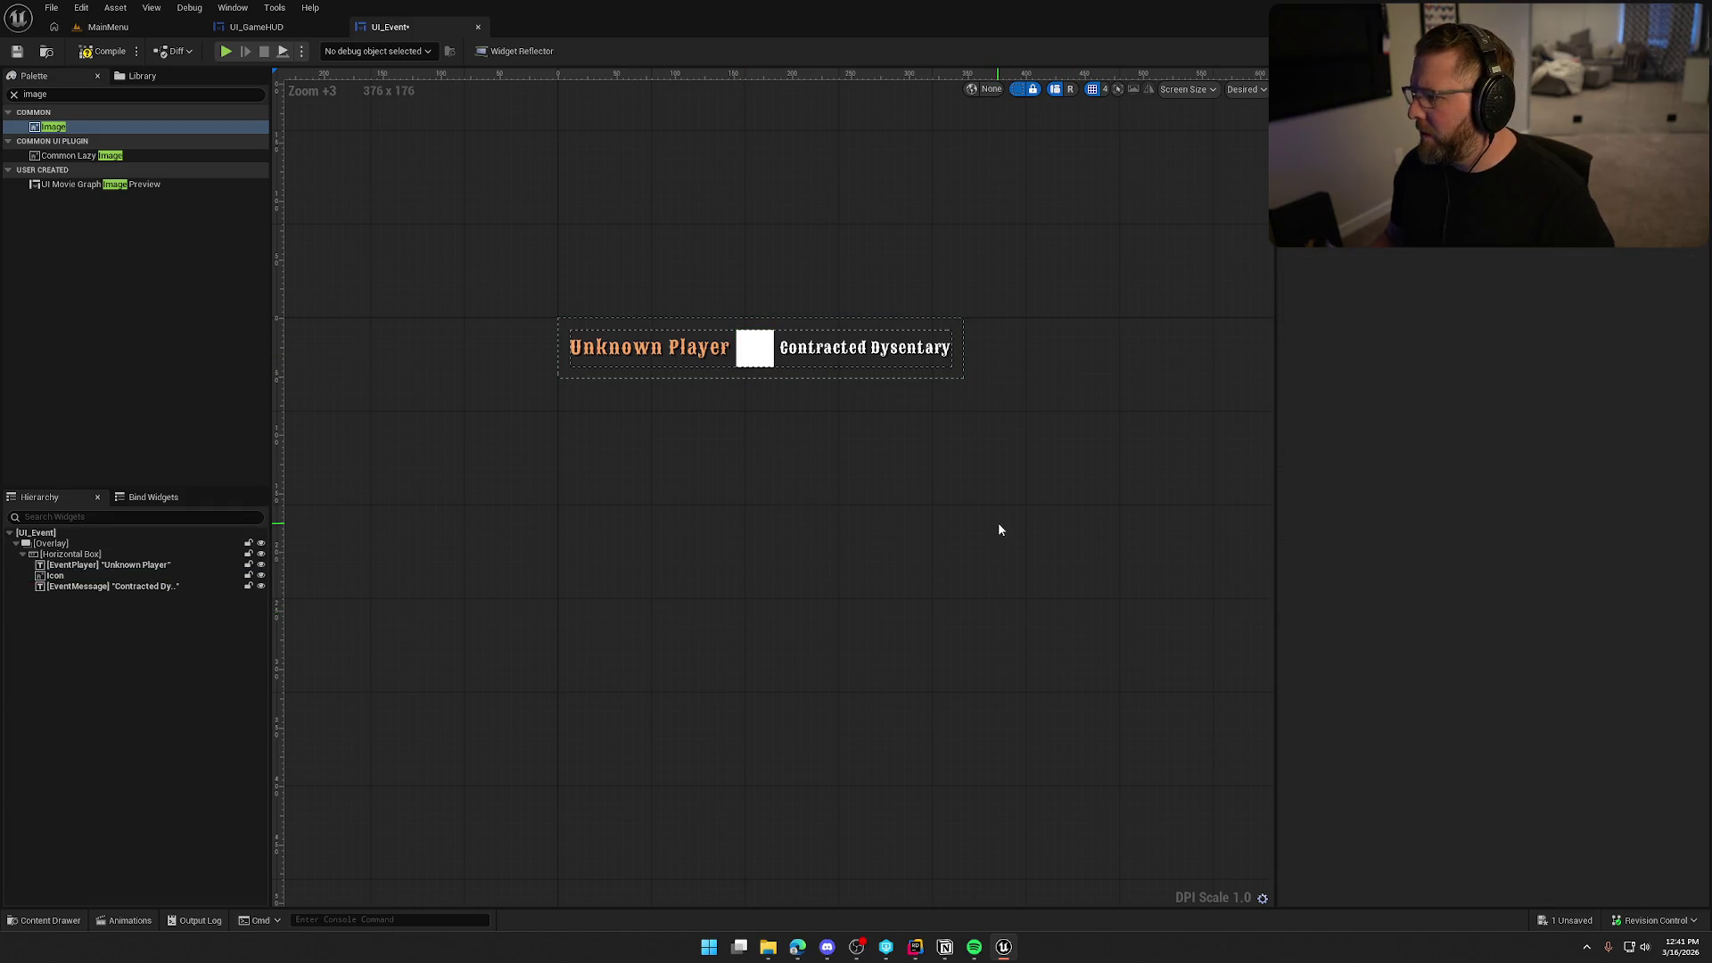
{"action": "left_click", "coordinate": [754, 355]}
{"action": "key", "text": "ctrl+space"}
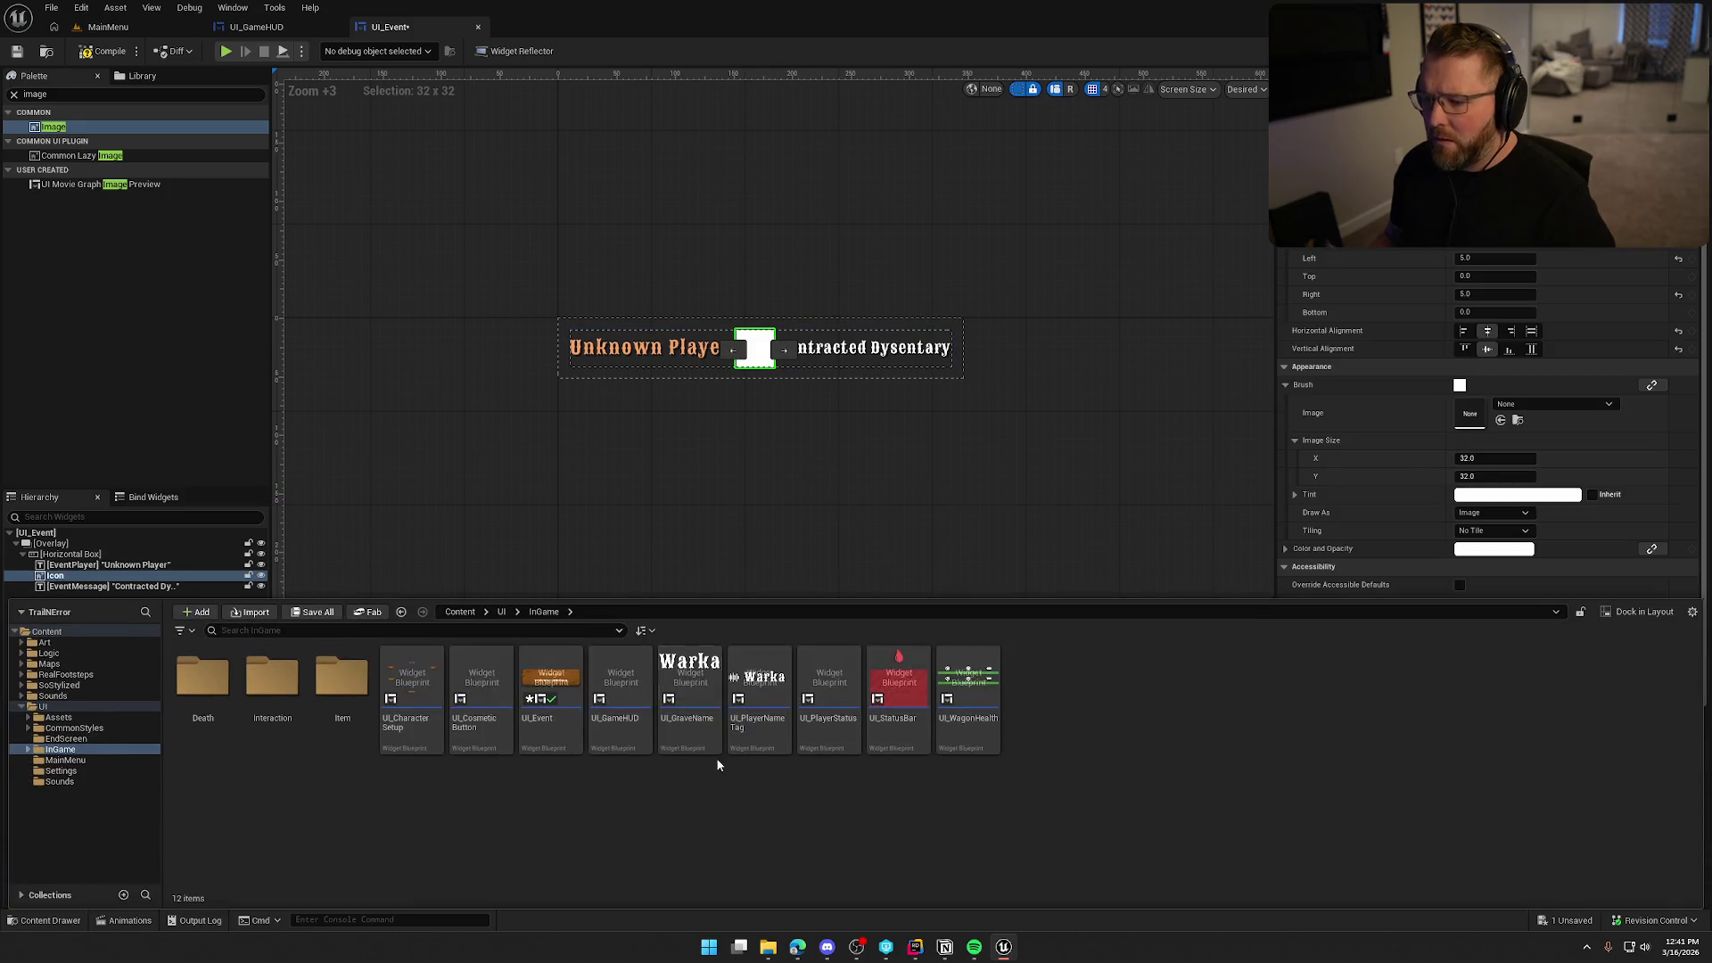
Assign the Sick_Icon texture from UI/Assets/Icons to the Icon's brush image.
{"action": "left_click", "coordinate": [54, 707]}
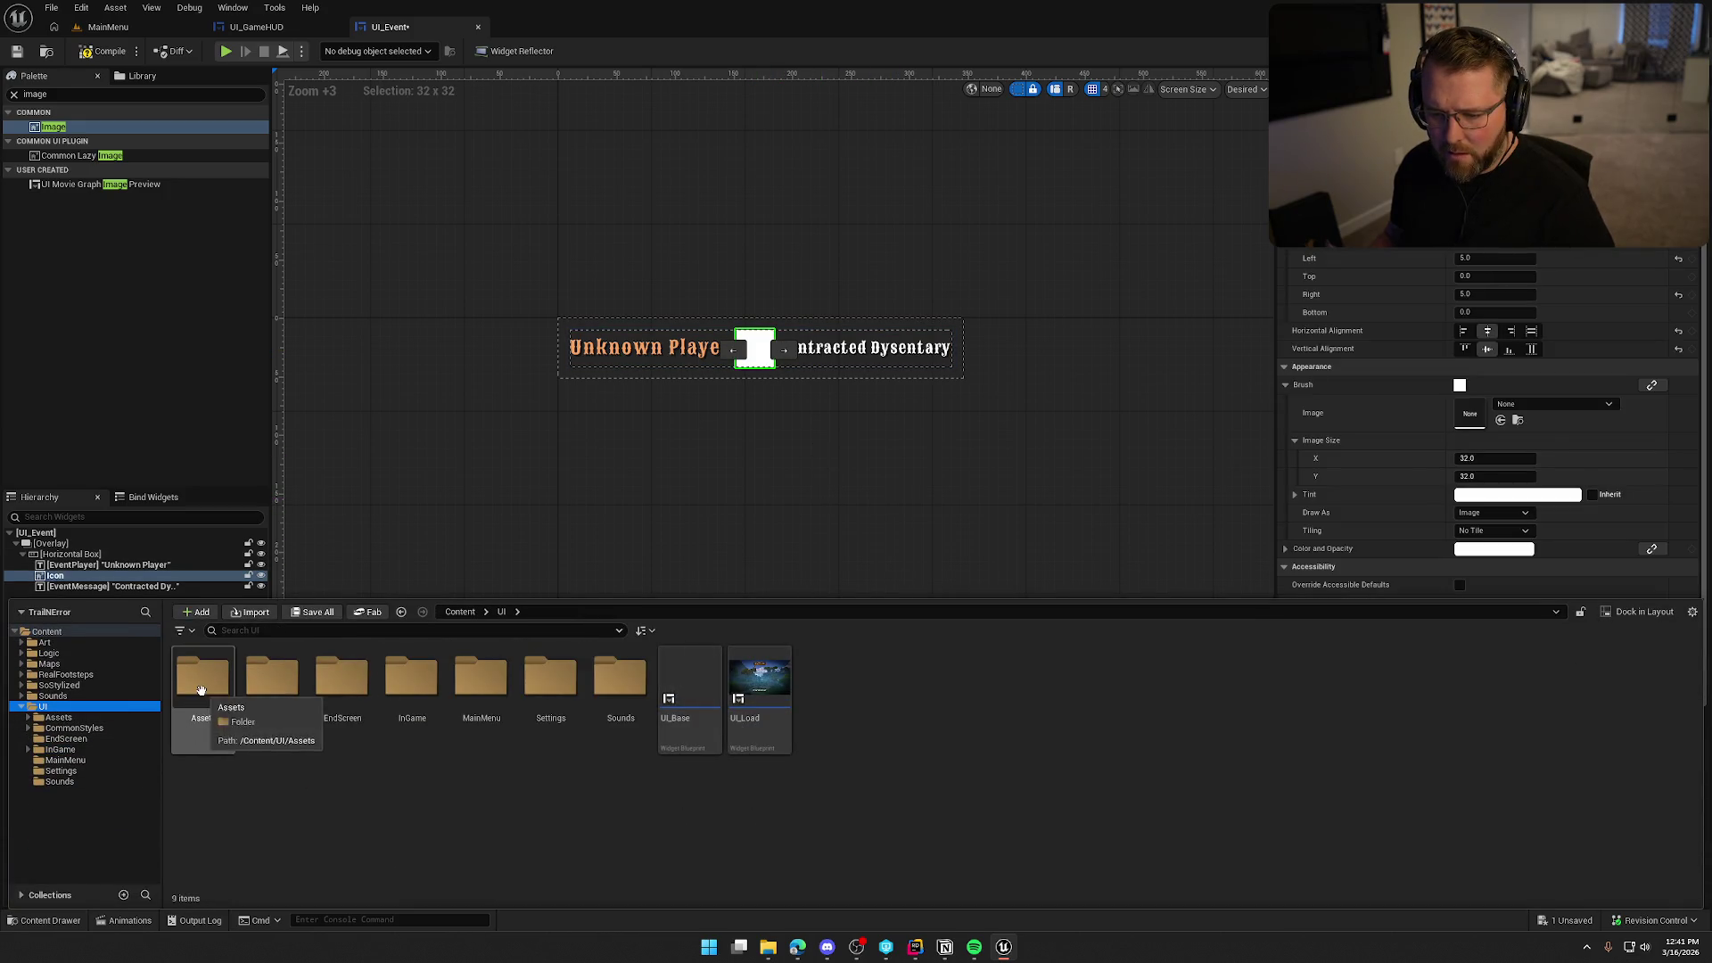
{"action": "double_click", "coordinate": [203, 679]}
{"action": "double_click", "coordinate": [343, 680]}
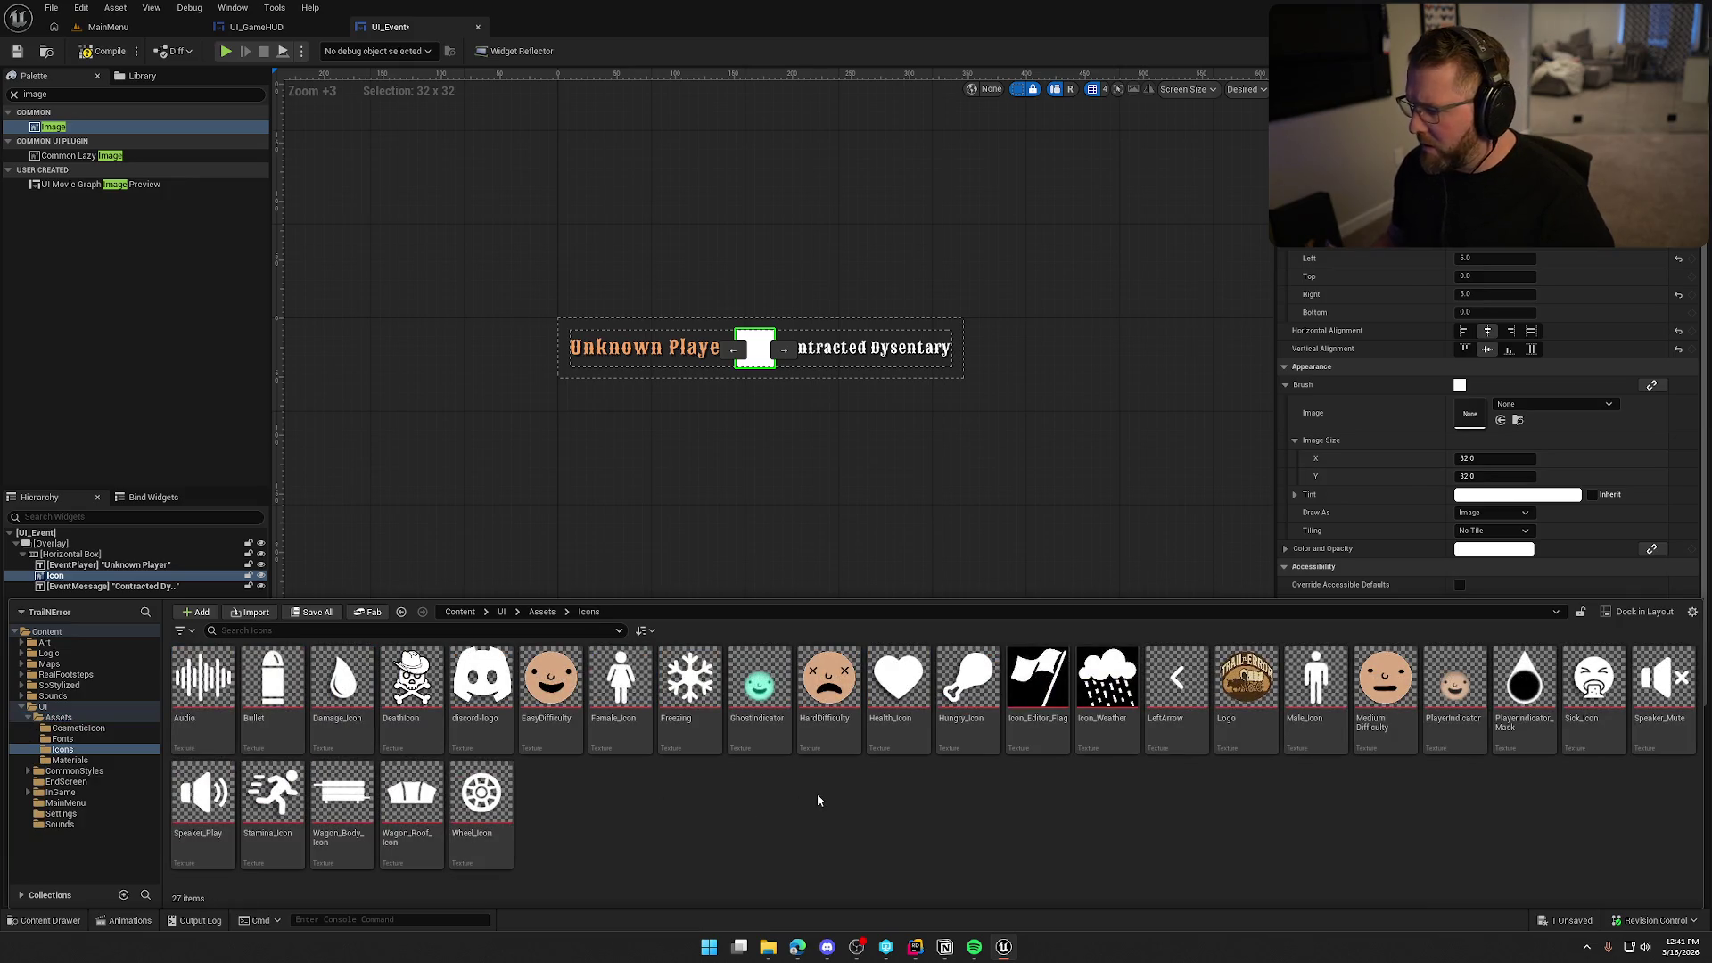
{"action": "left_click", "coordinate": [1614, 694]}
{"action": "left_click_drag", "start_coordinate": [1594, 691], "coordinate": [1507, 446]}
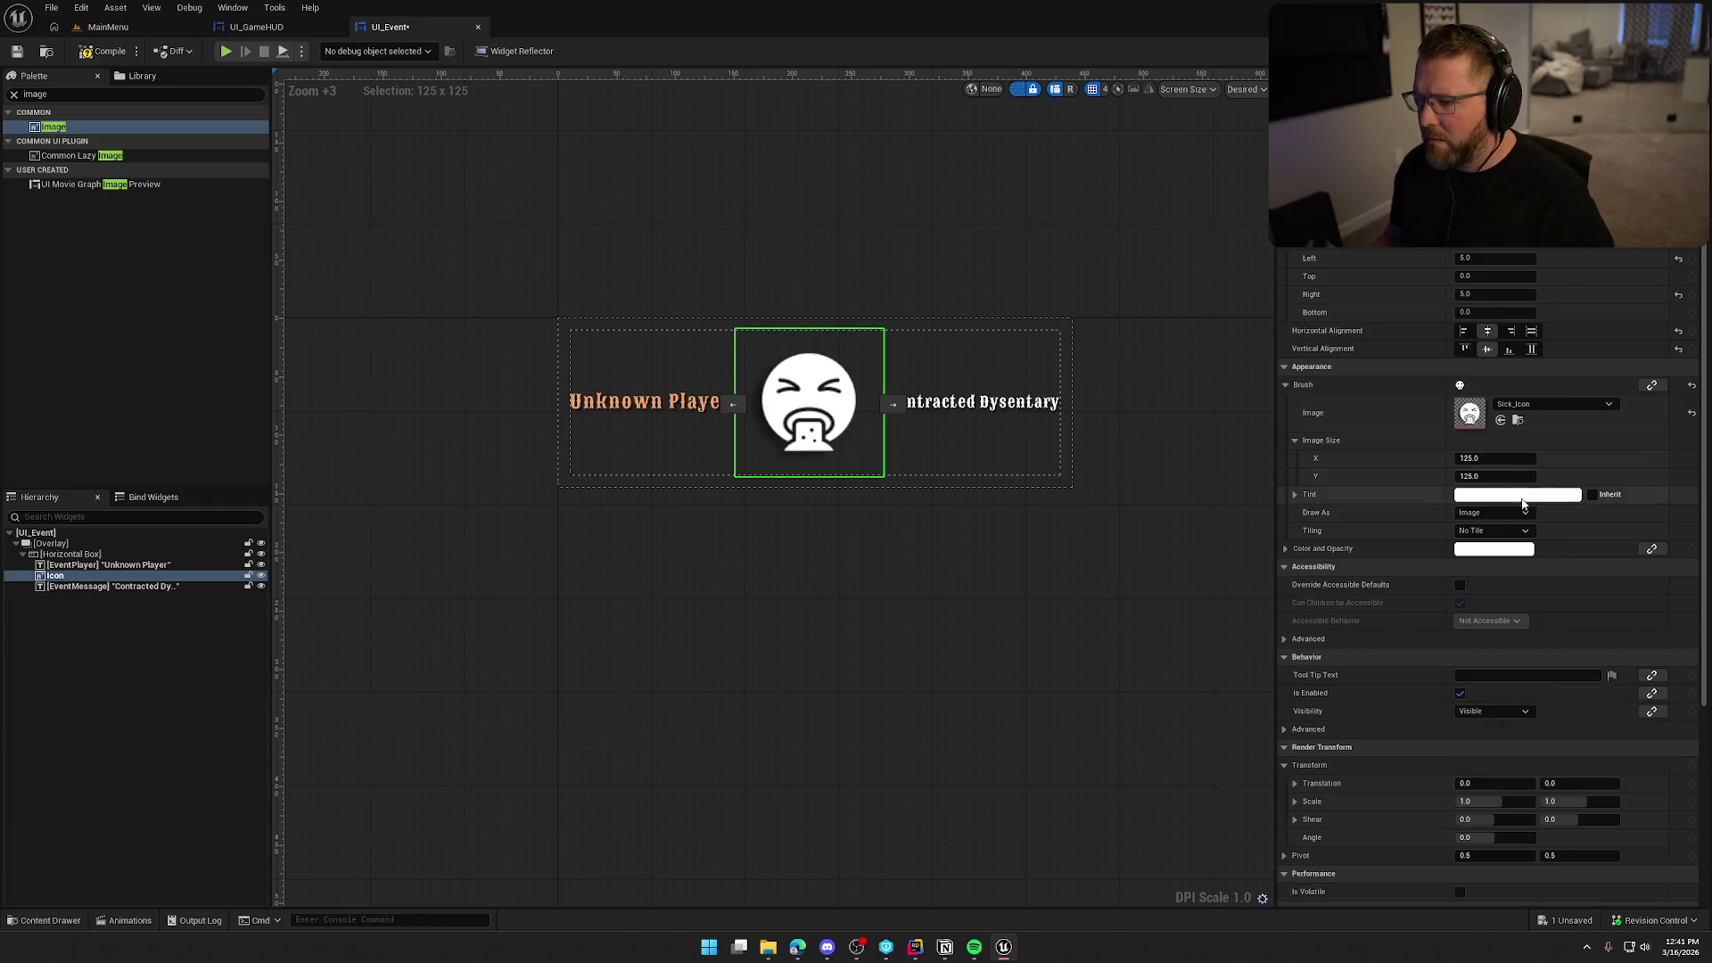
Set the Icon's image size to 25 by 25.
{"action": "left_click", "coordinate": [1496, 458]}
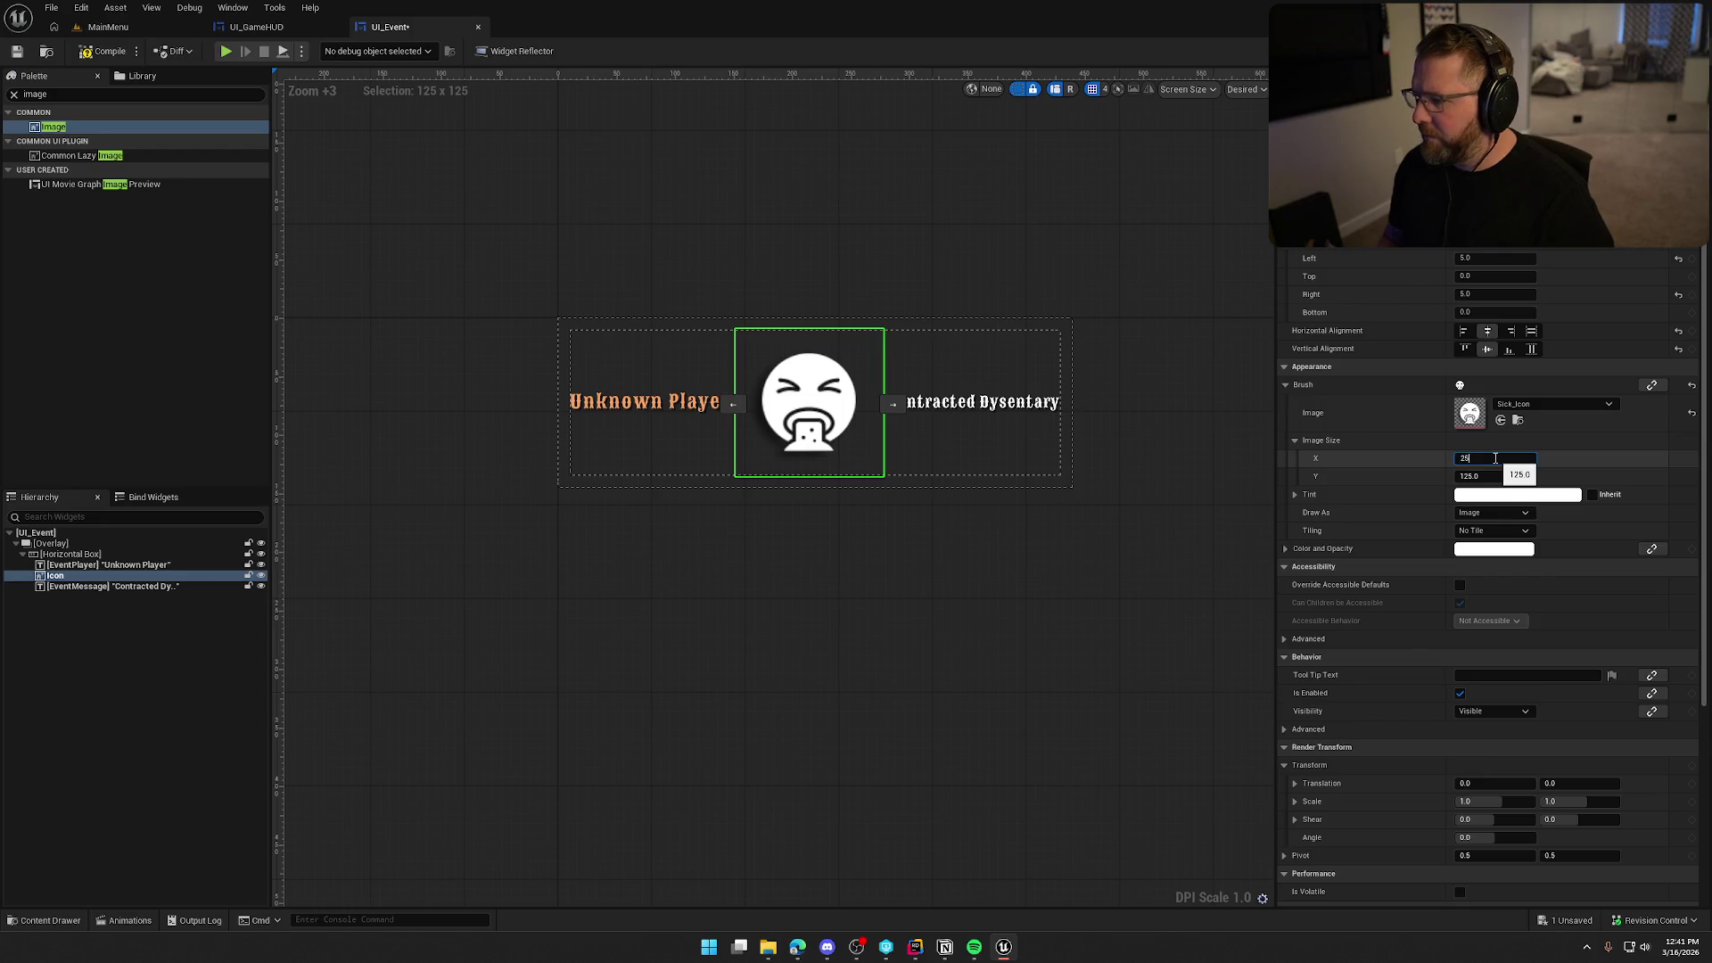
{"action": "key", "text": "Tab"}
{"action": "type", "text": "25"}
{"action": "key", "text": "Return"}
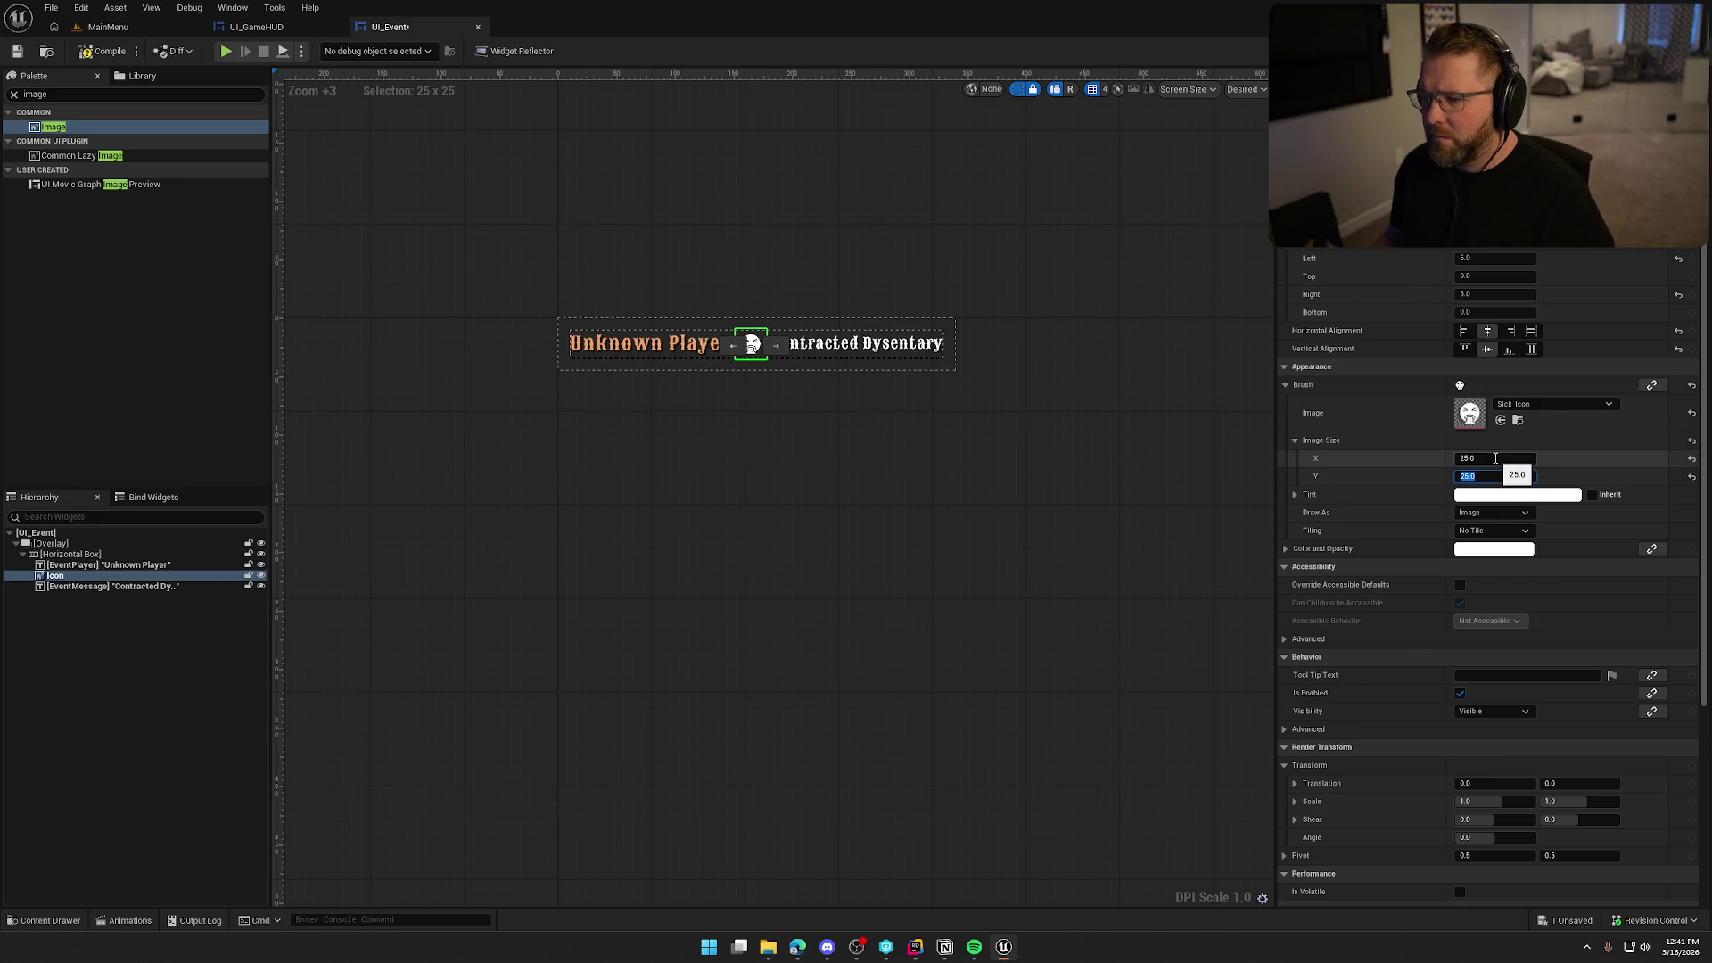
{"action": "left_click", "coordinate": [758, 580]}
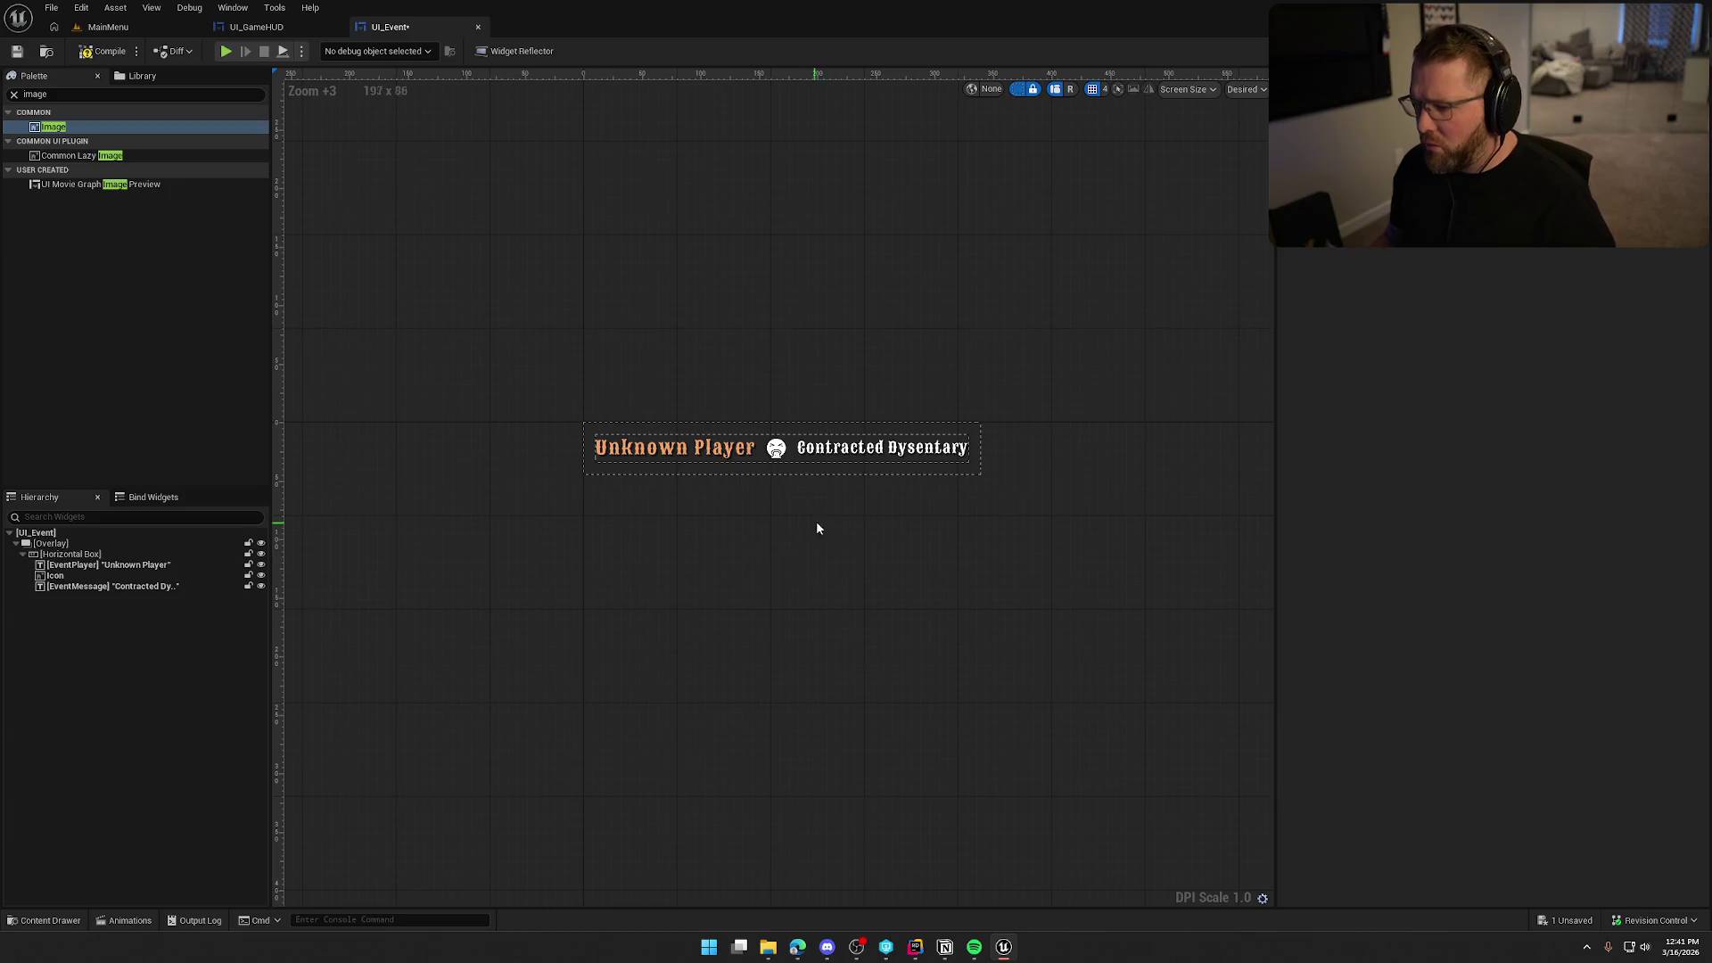
Apply the Default_12_Grey style to the Contracted Dysentary message text.
{"action": "left_click", "coordinate": [883, 451]}
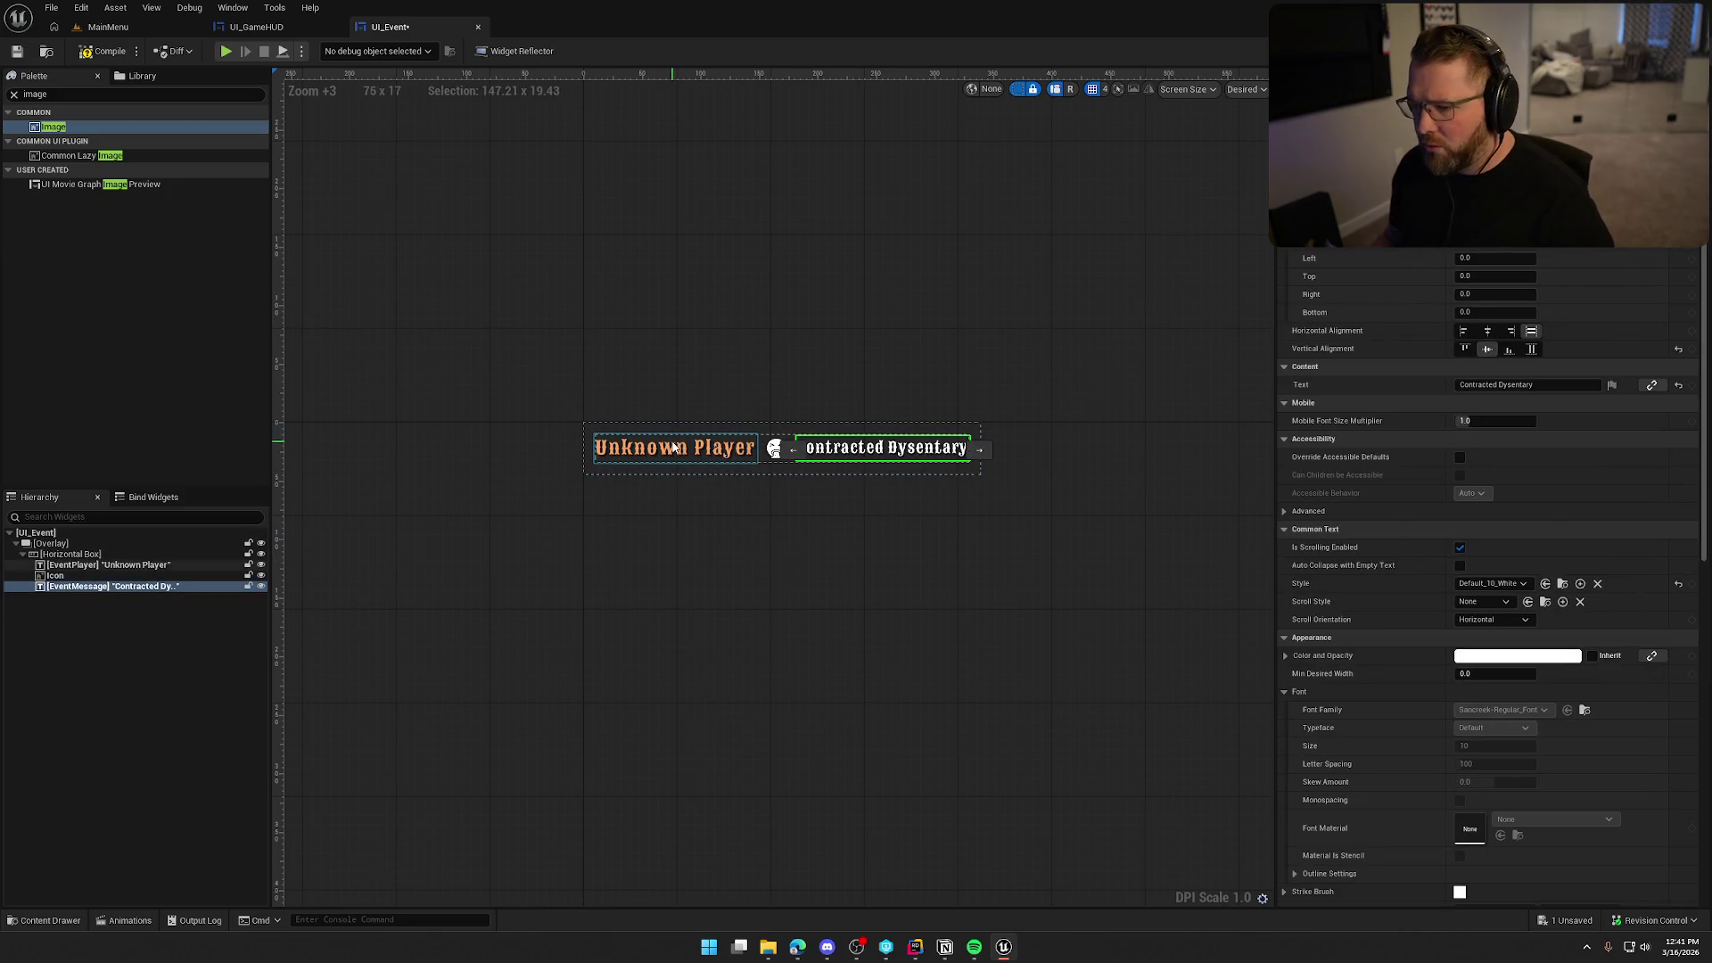
{"action": "left_click", "coordinate": [673, 447]}
{"action": "left_click", "coordinate": [879, 448]}
{"action": "left_click", "coordinate": [1491, 583]}
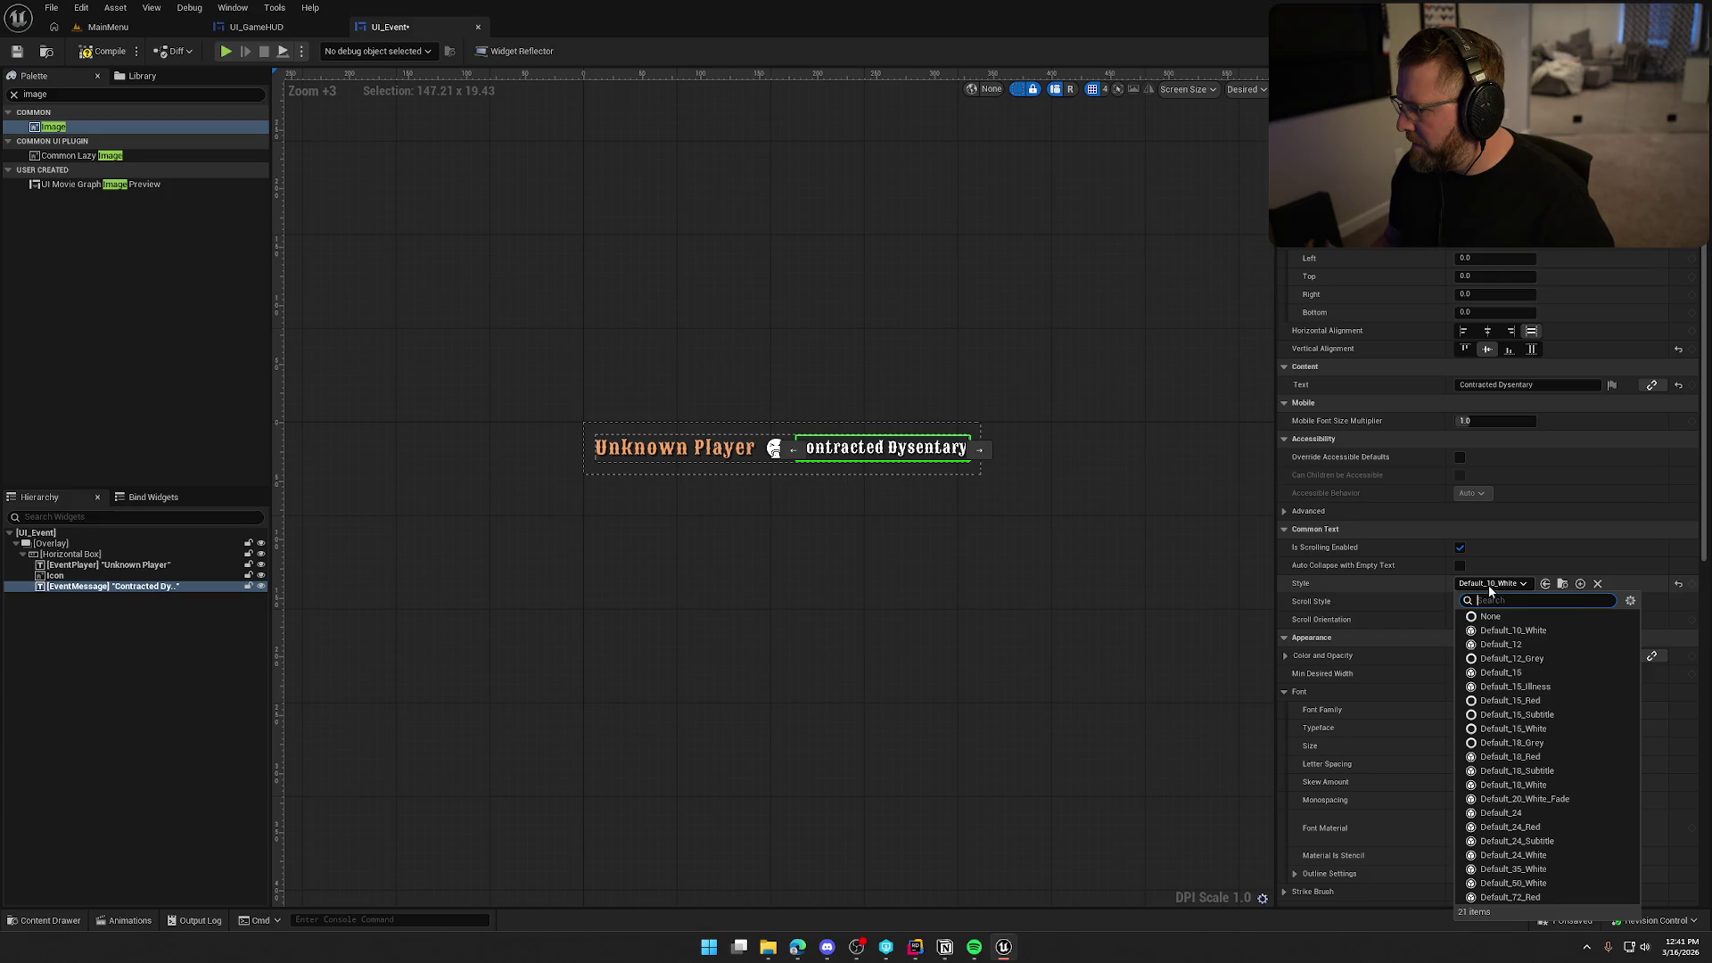
{"action": "left_click", "coordinate": [1555, 658]}
{"action": "left_click", "coordinate": [1017, 656]}
Try the Default_15_Illness and Default_15_Subtitle styles, settling on Default_15_White for the message.
{"action": "left_click", "coordinate": [883, 456]}
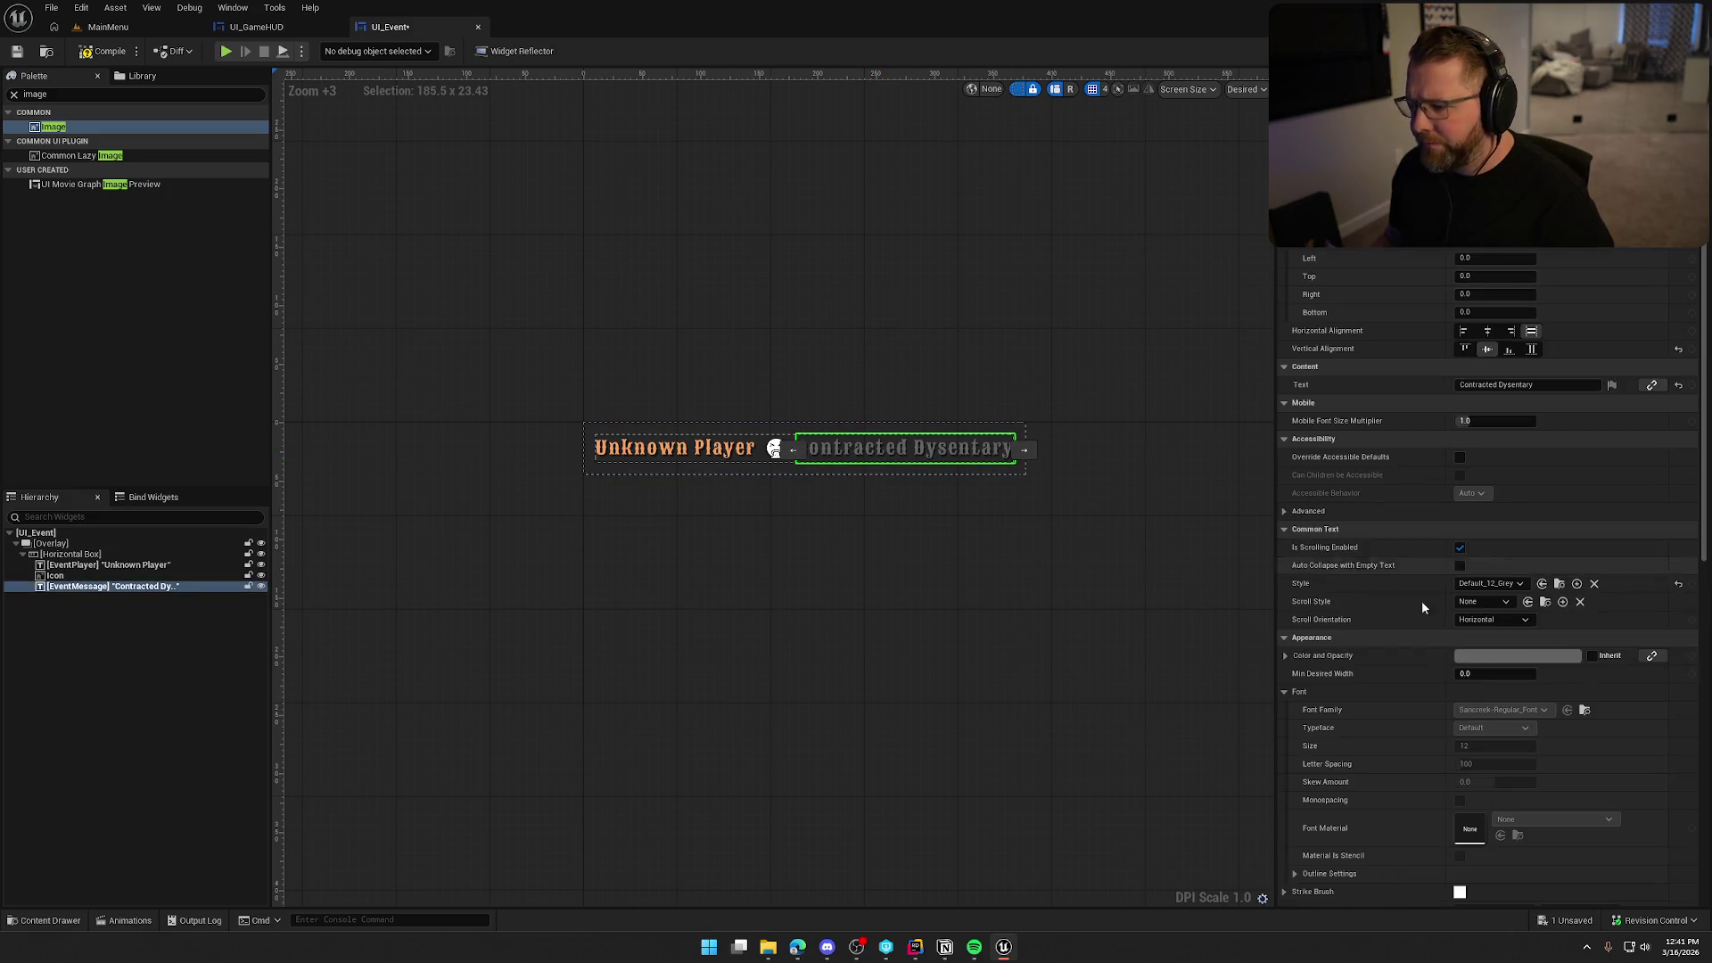
{"action": "left_click", "coordinate": [1500, 584]}
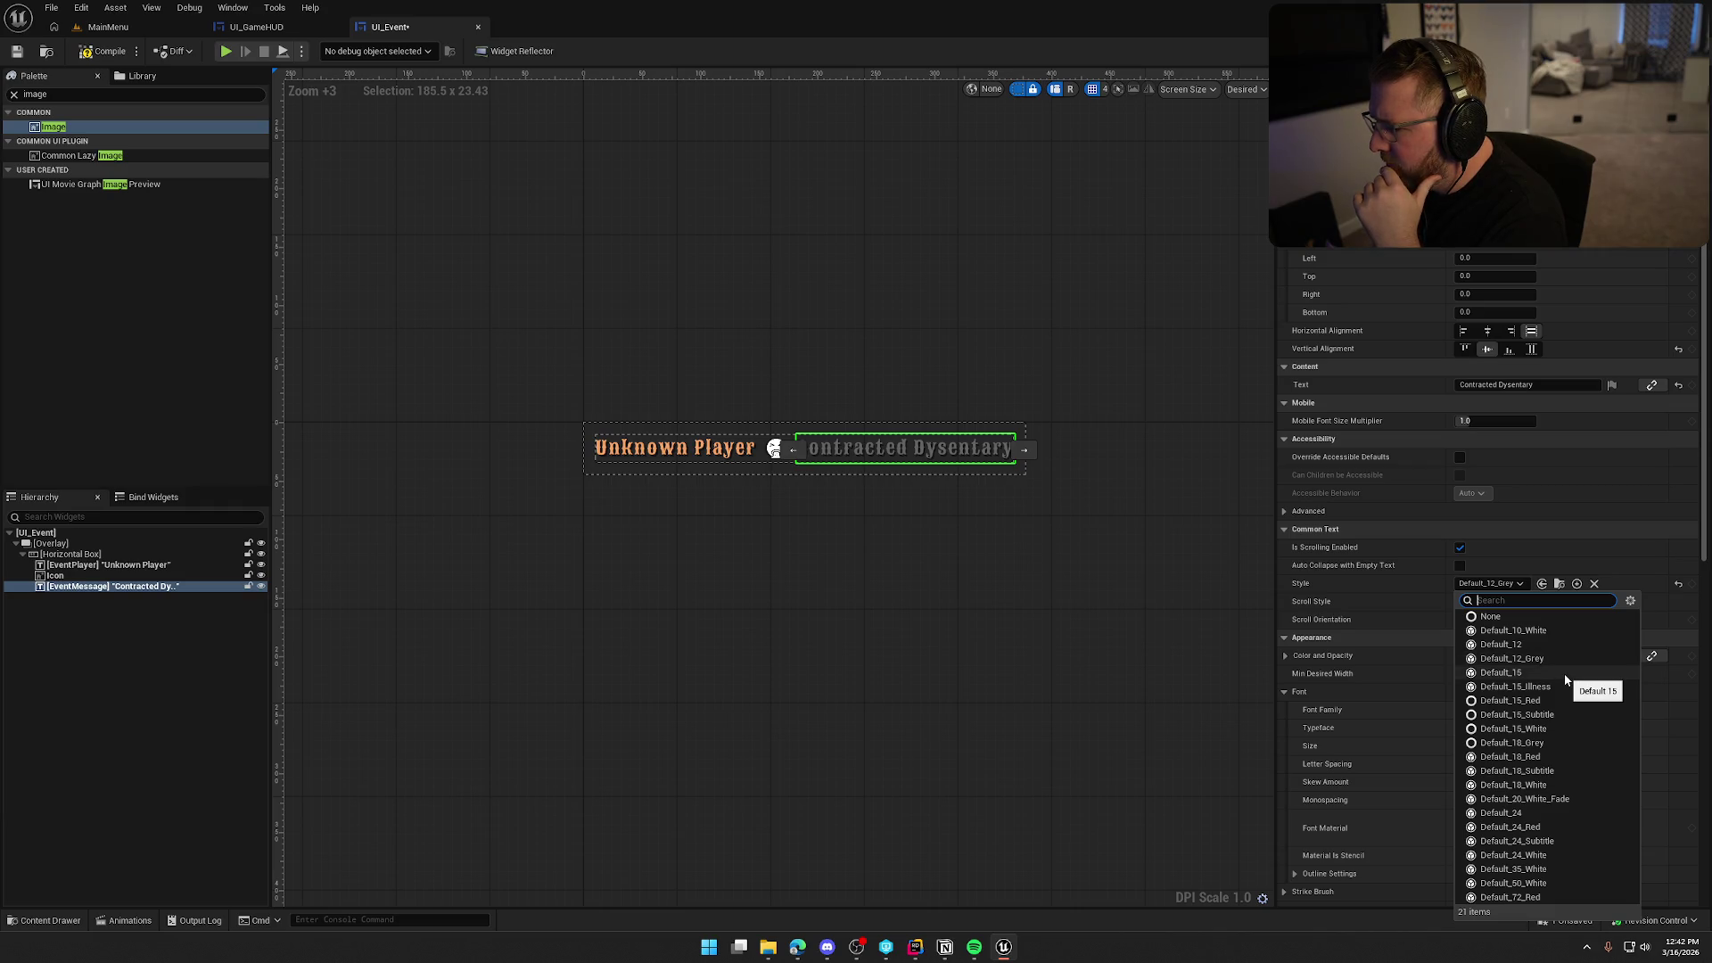
{"action": "left_click", "coordinate": [1565, 687]}
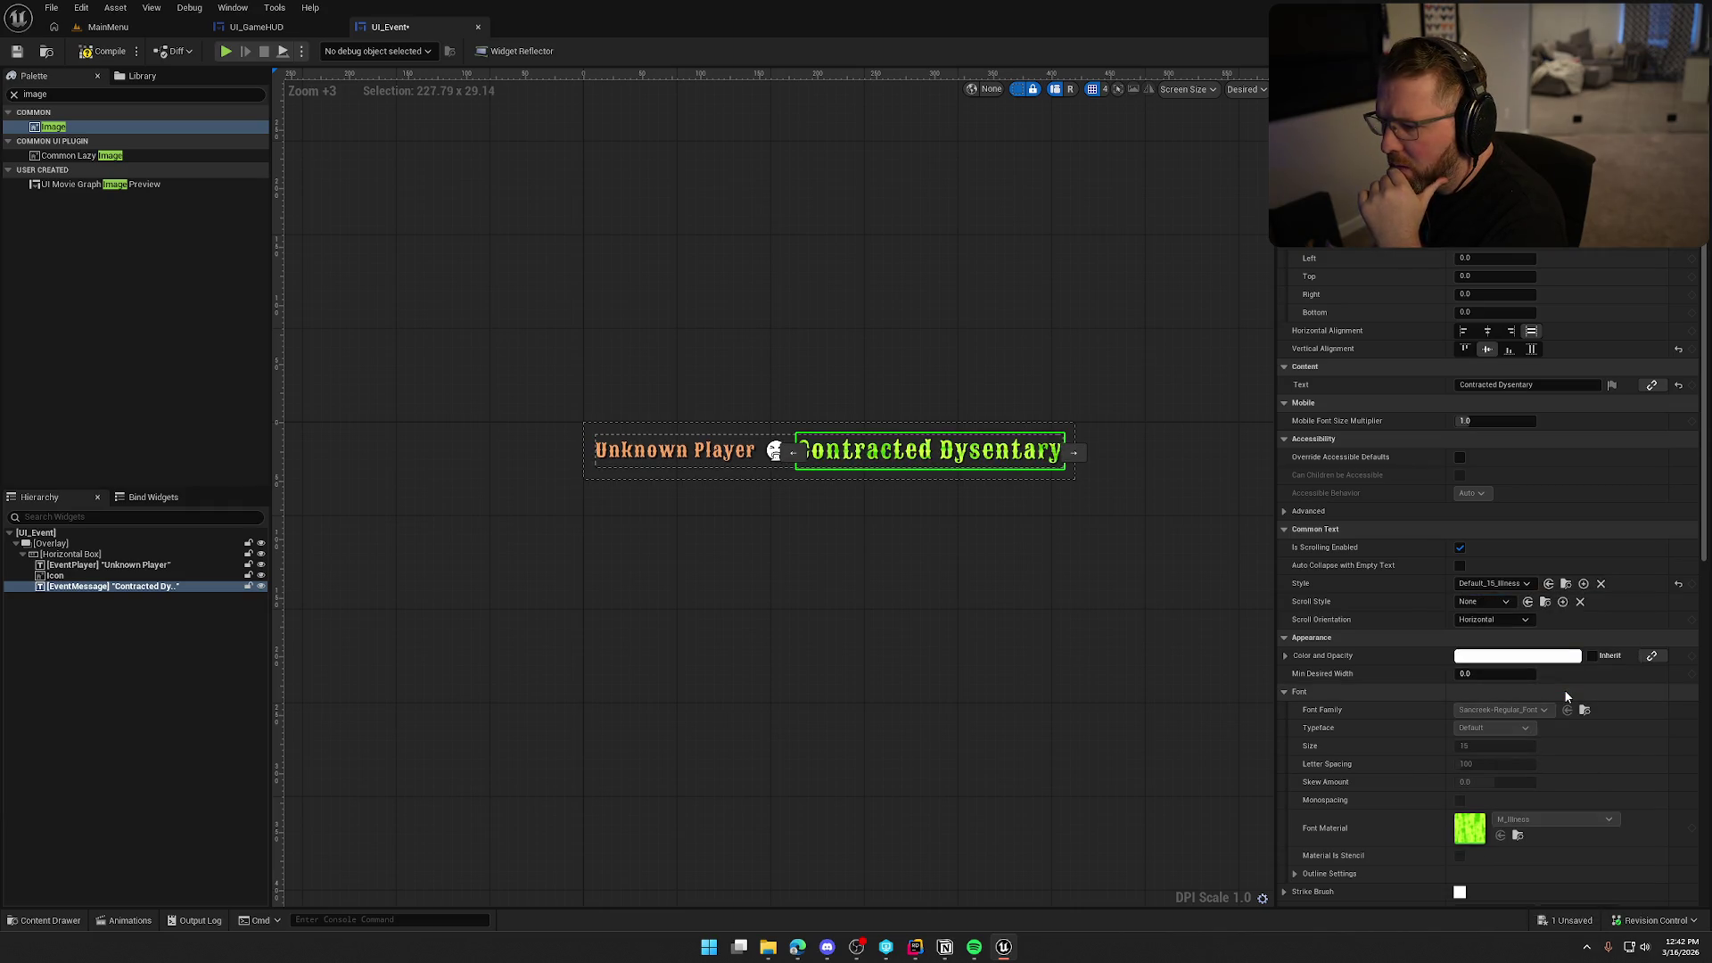
{"action": "left_click", "coordinate": [1506, 585]}
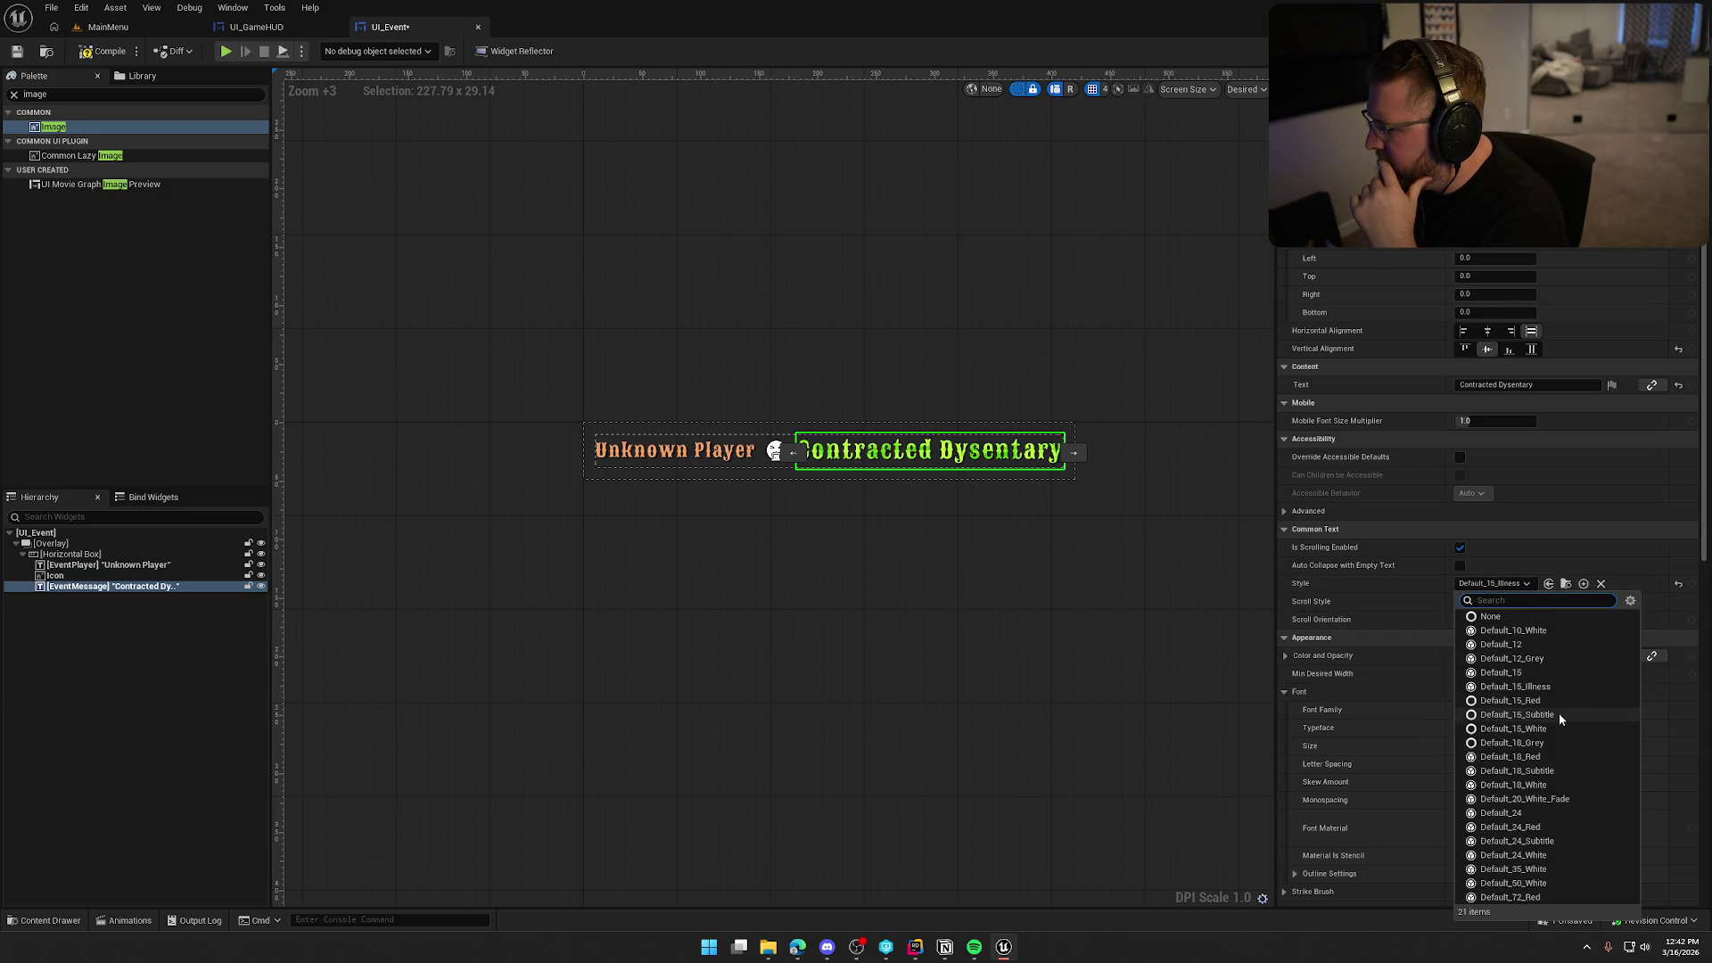
{"action": "left_click", "coordinate": [1559, 714]}
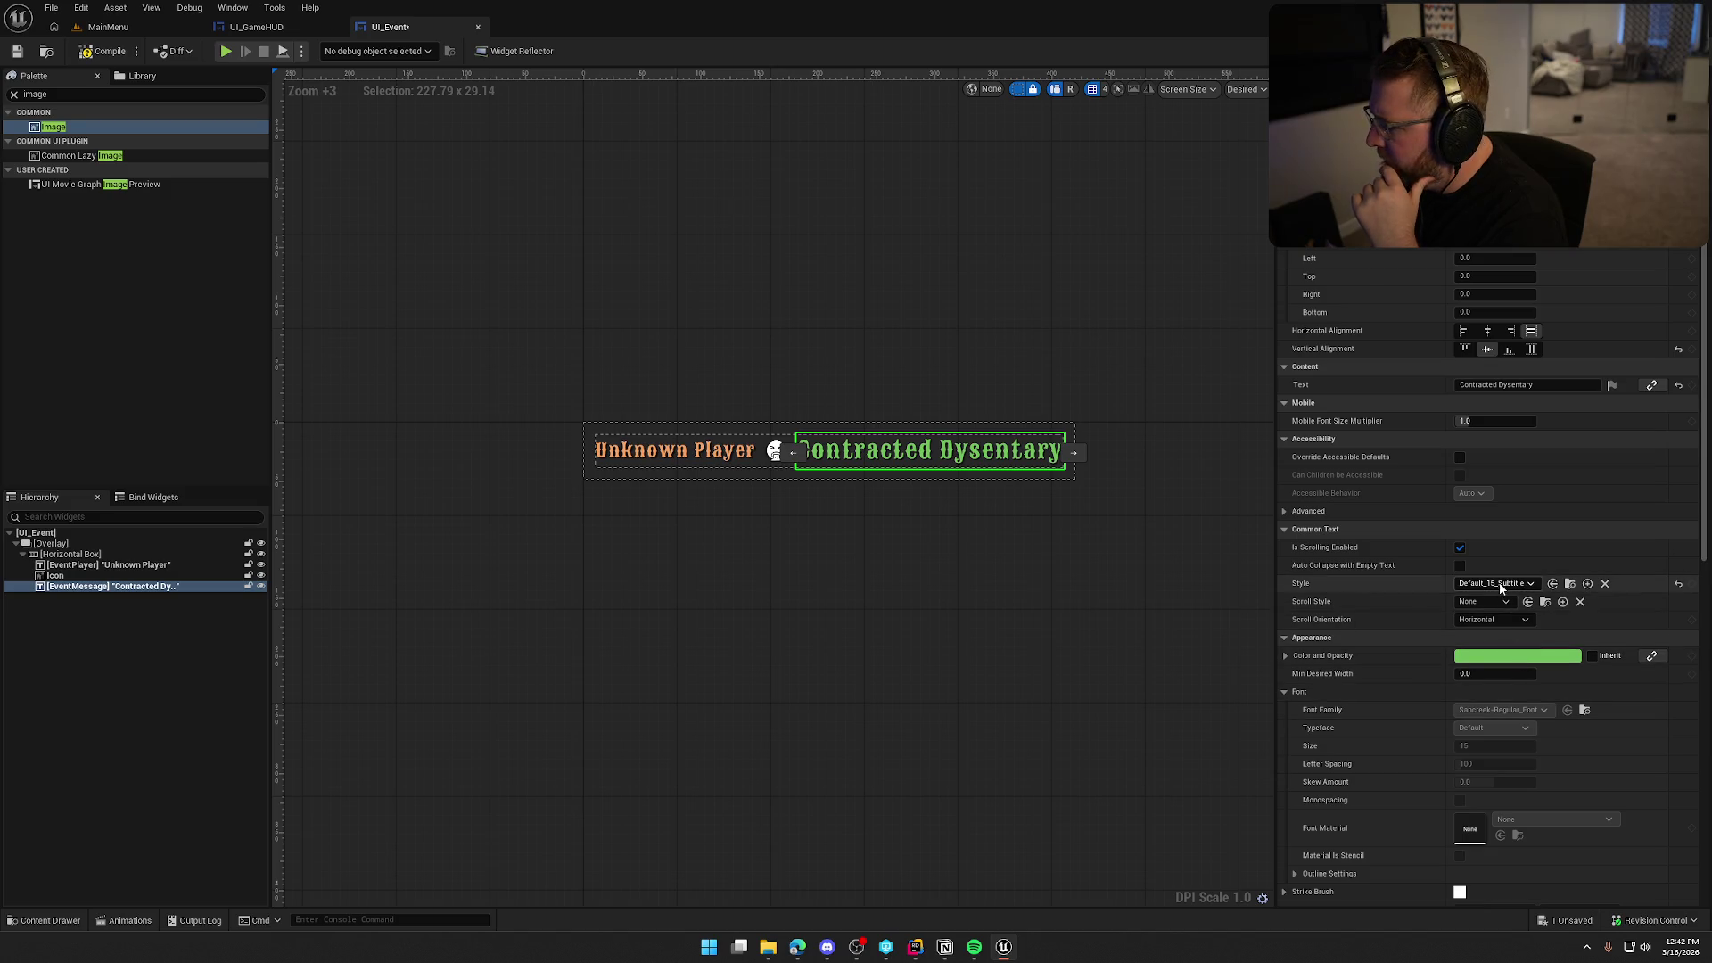
{"action": "left_click", "coordinate": [1496, 584]}
{"action": "left_click", "coordinate": [1548, 729]}
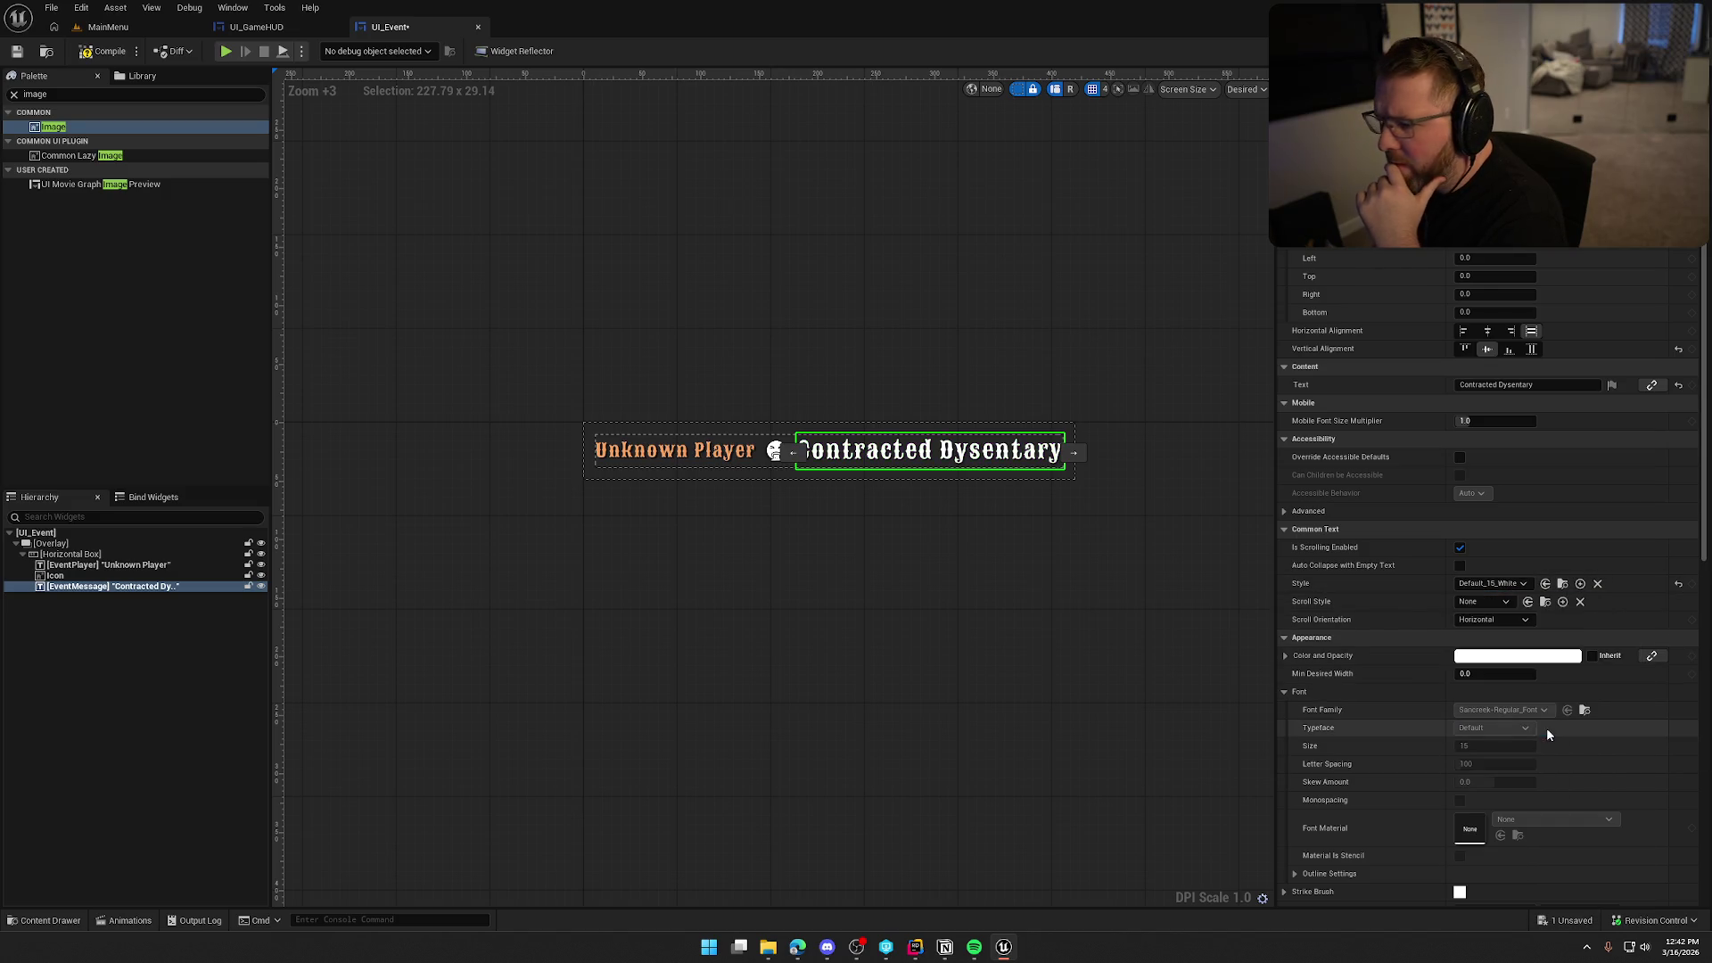
Apply Default_15 from the Unknown Player text's style list, then save UI_Event.
{"action": "left_click", "coordinate": [661, 463]}
{"action": "left_click", "coordinate": [1482, 584]}
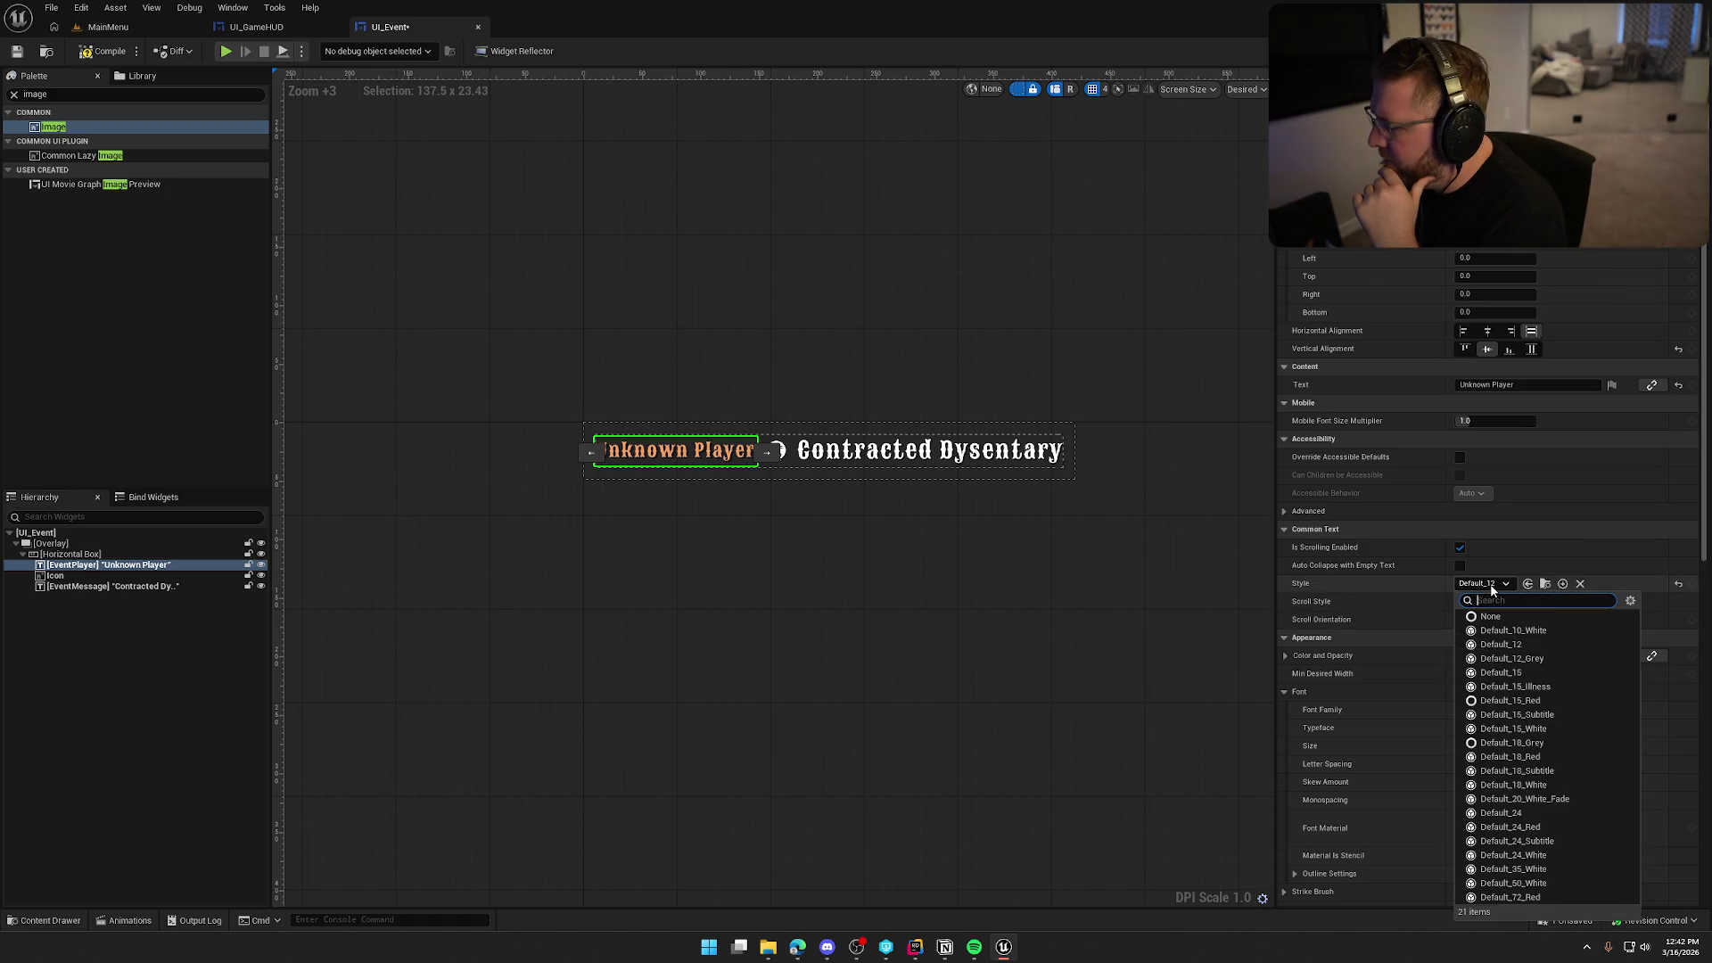
{"action": "left_click", "coordinate": [1535, 673]}
{"action": "left_click", "coordinate": [909, 613]}
{"action": "scroll", "coordinate": [944, 623], "scroll_direction": "down", "scroll_amount": 2}
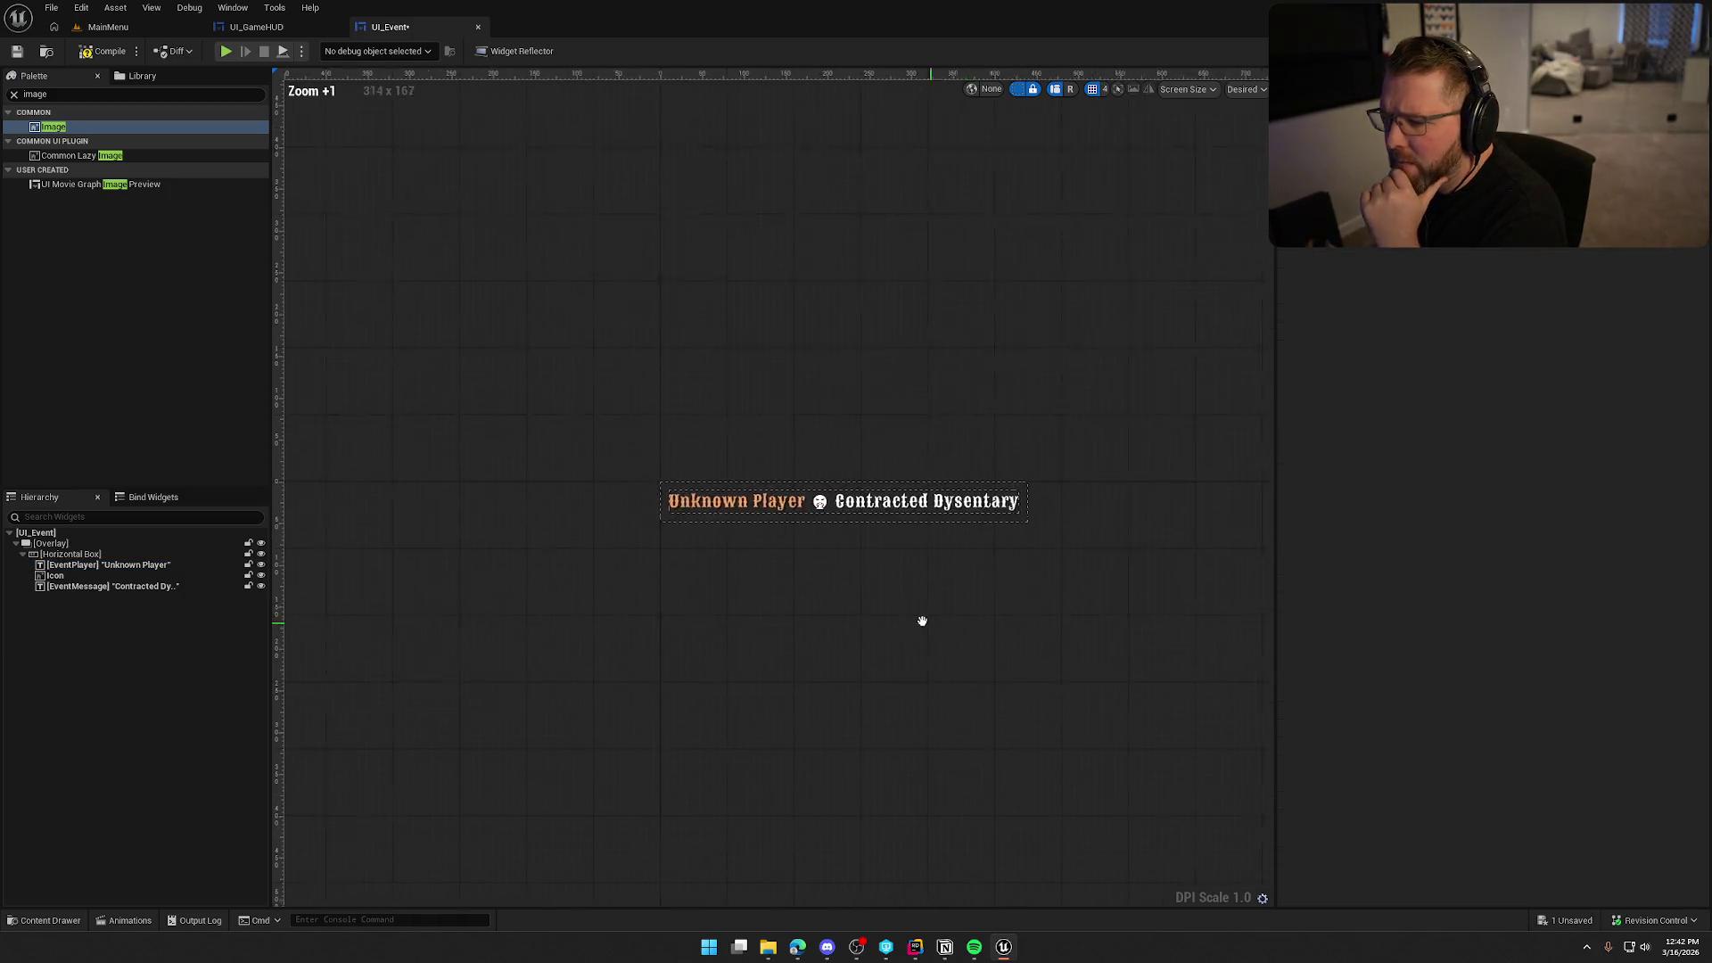
{"action": "scroll", "coordinate": [833, 526], "scroll_direction": "up", "scroll_amount": 2}
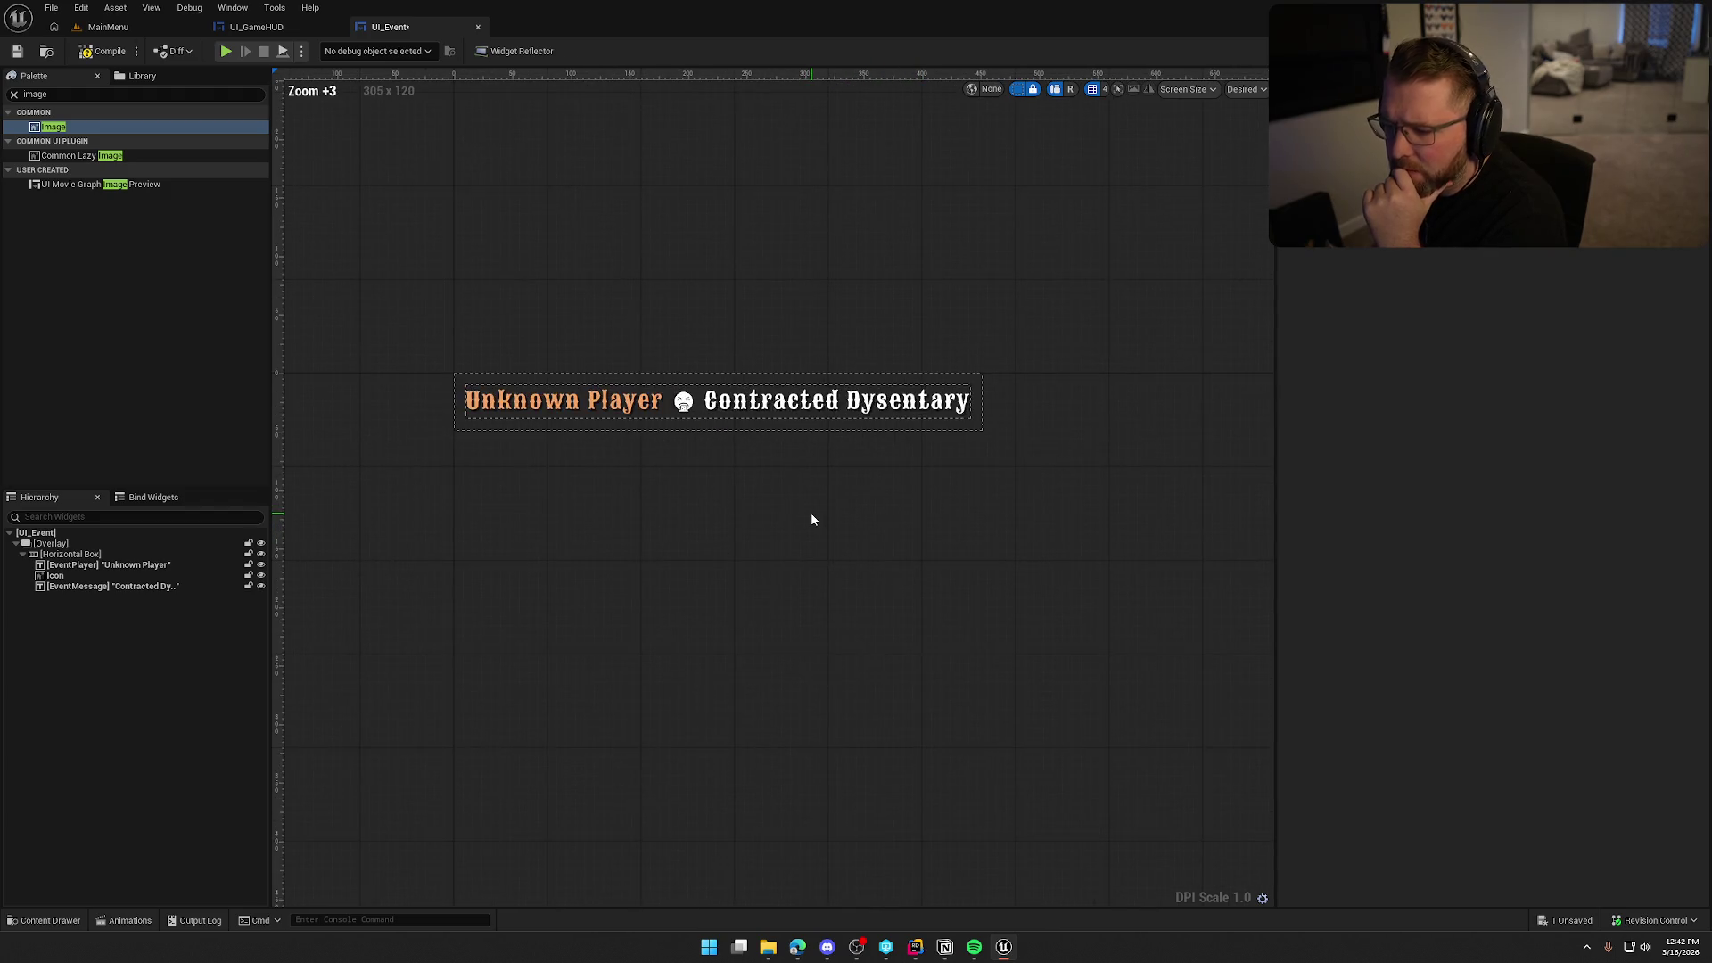
{"action": "key", "text": "ctrl+s"}
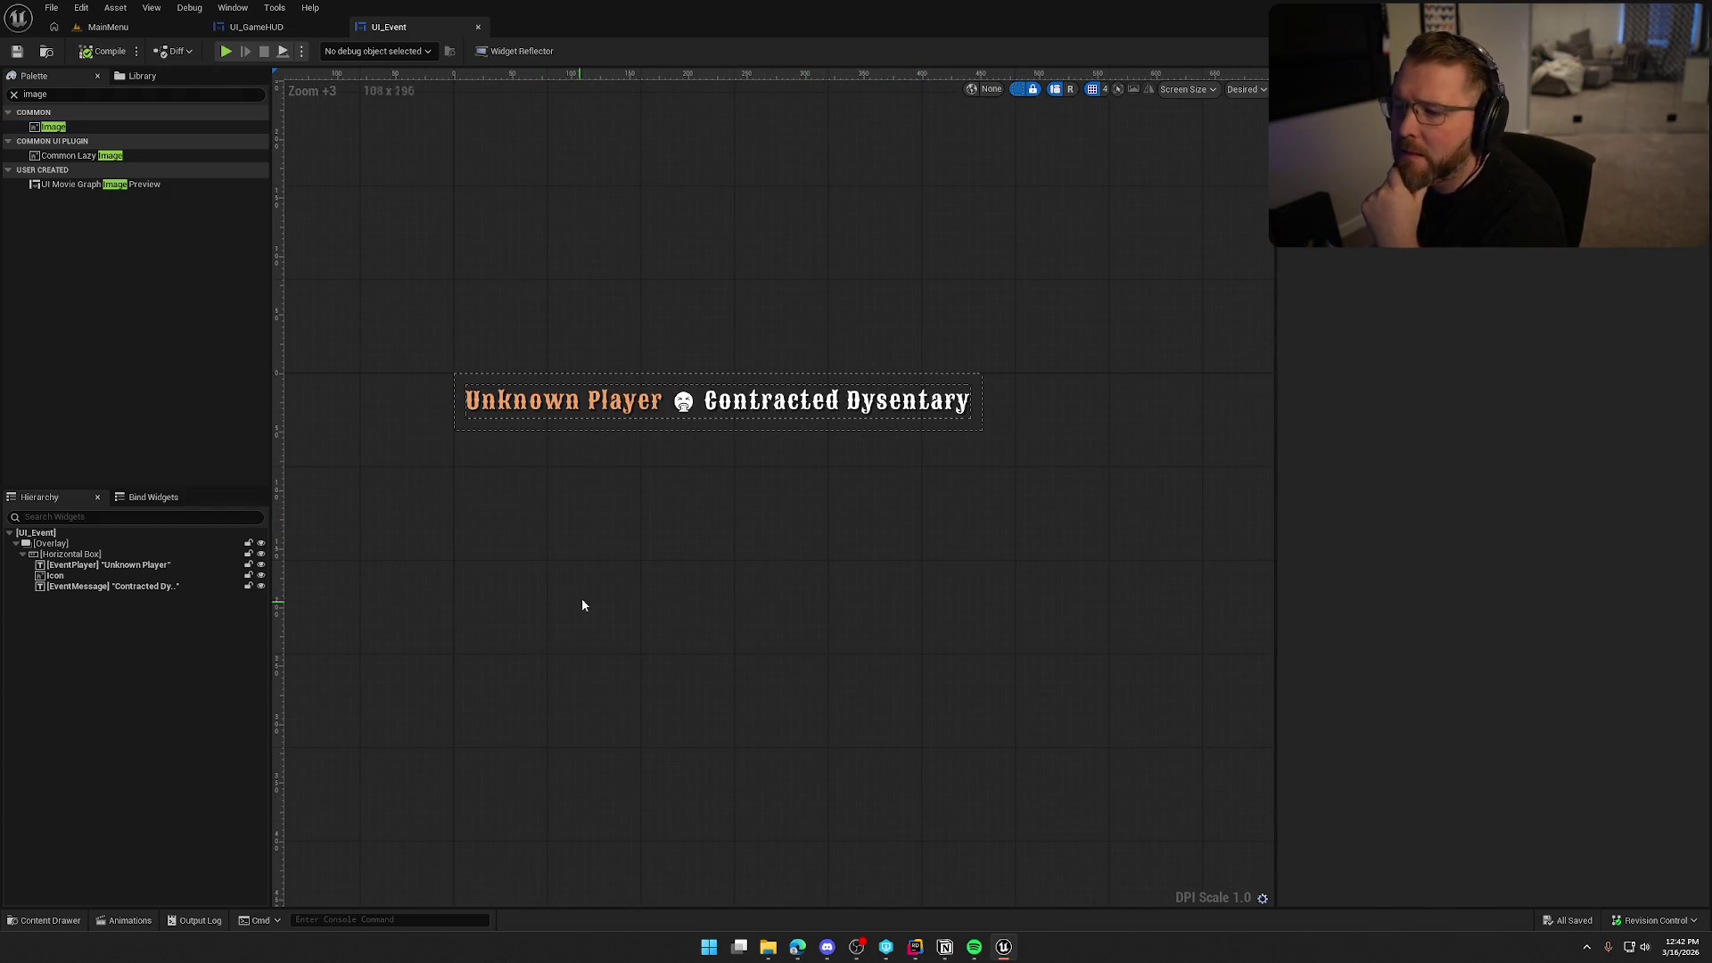
{"action": "left_click", "coordinate": [259, 26]}
Hide the widget outlines and delete the placeholder UI_Event widget from the HUD.
{"action": "left_click", "coordinate": [1006, 89]}
{"action": "scroll", "coordinate": [815, 271], "scroll_direction": "down", "scroll_amount": 2}
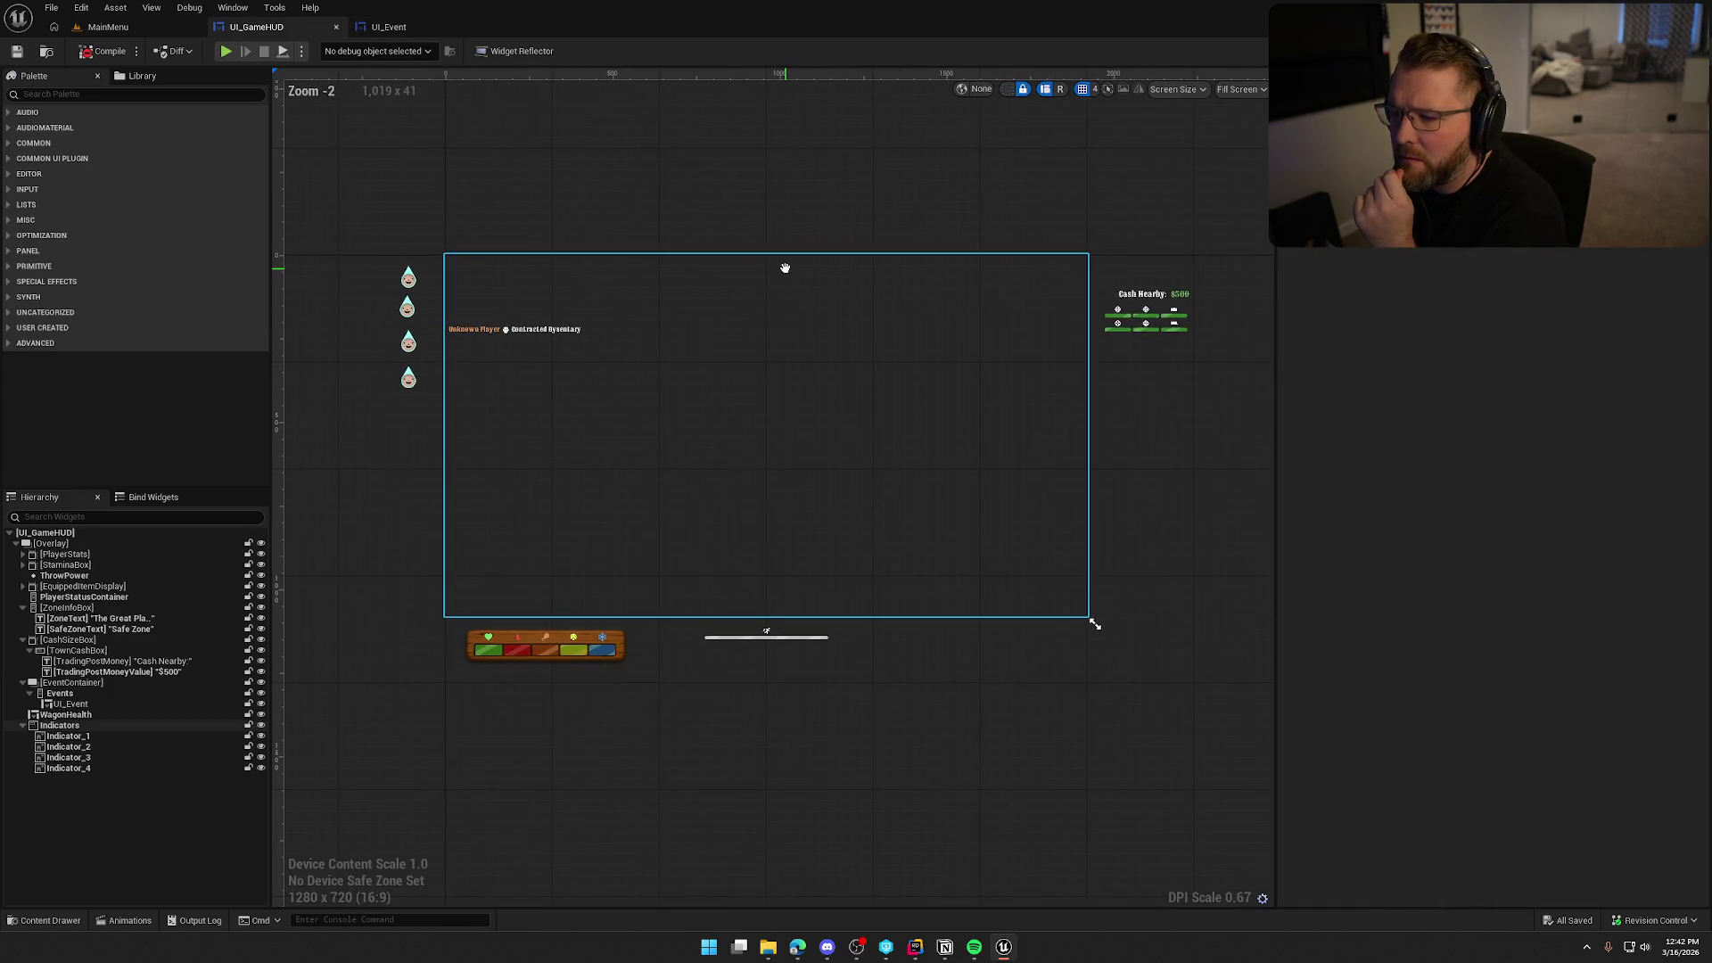
{"action": "scroll", "coordinate": [742, 226], "scroll_direction": "up", "scroll_amount": 1}
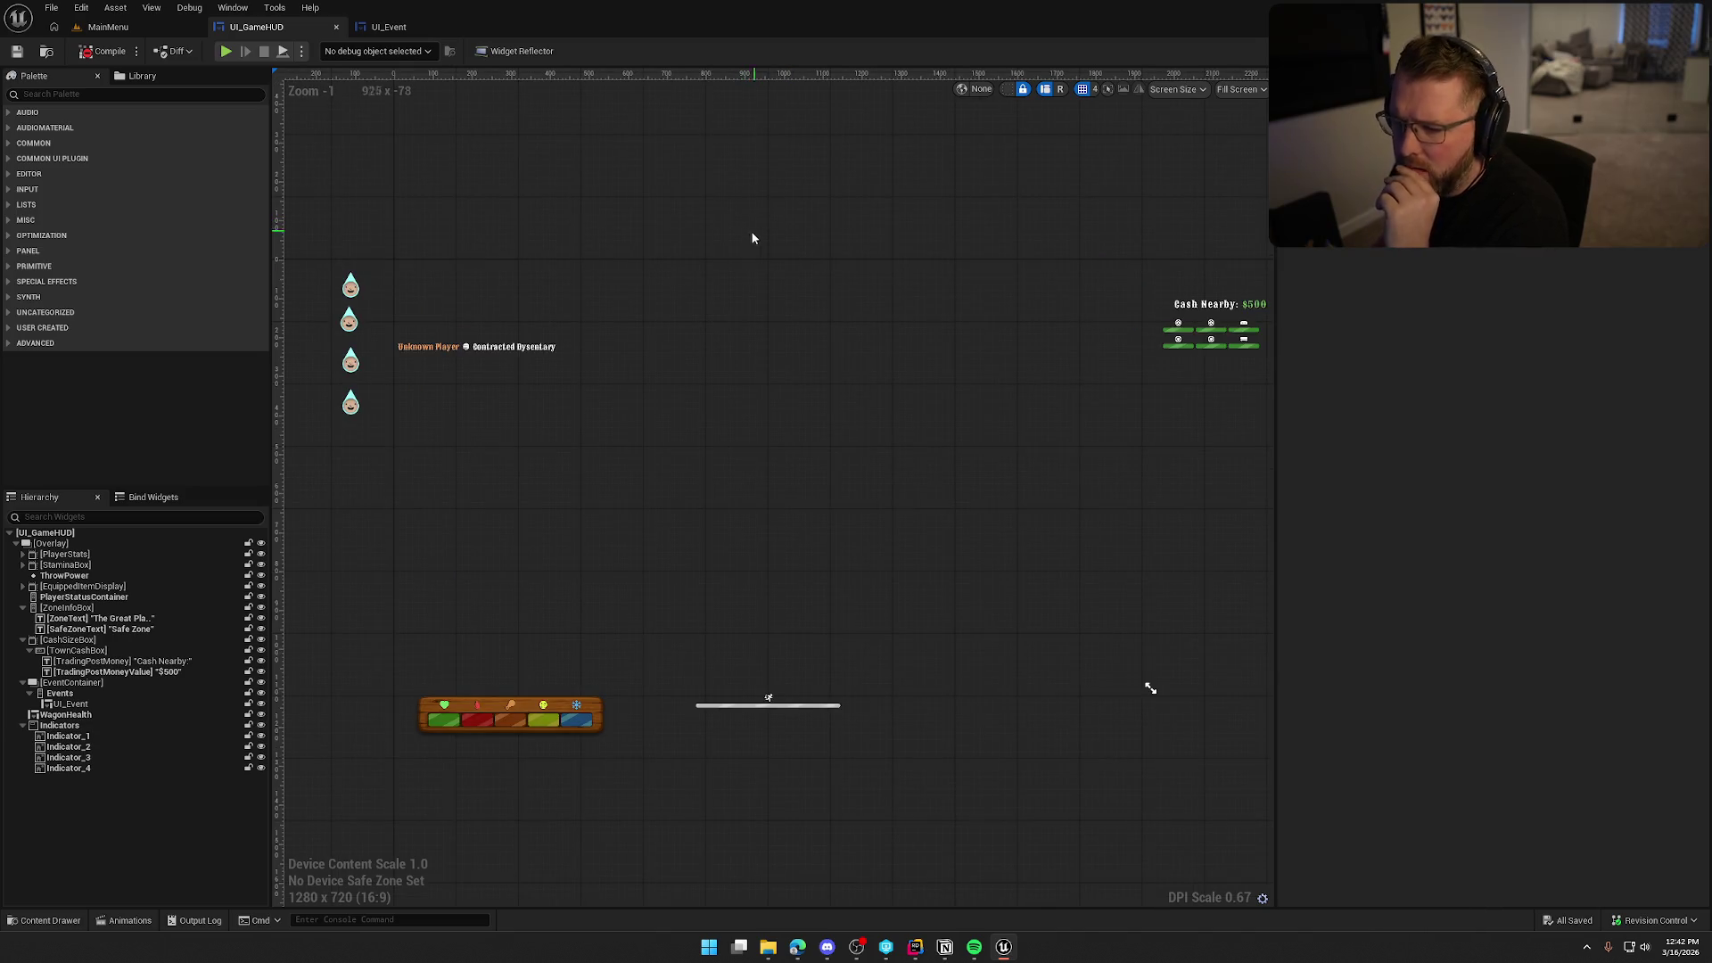
{"action": "scroll", "coordinate": [504, 342], "scroll_direction": "up", "scroll_amount": 4}
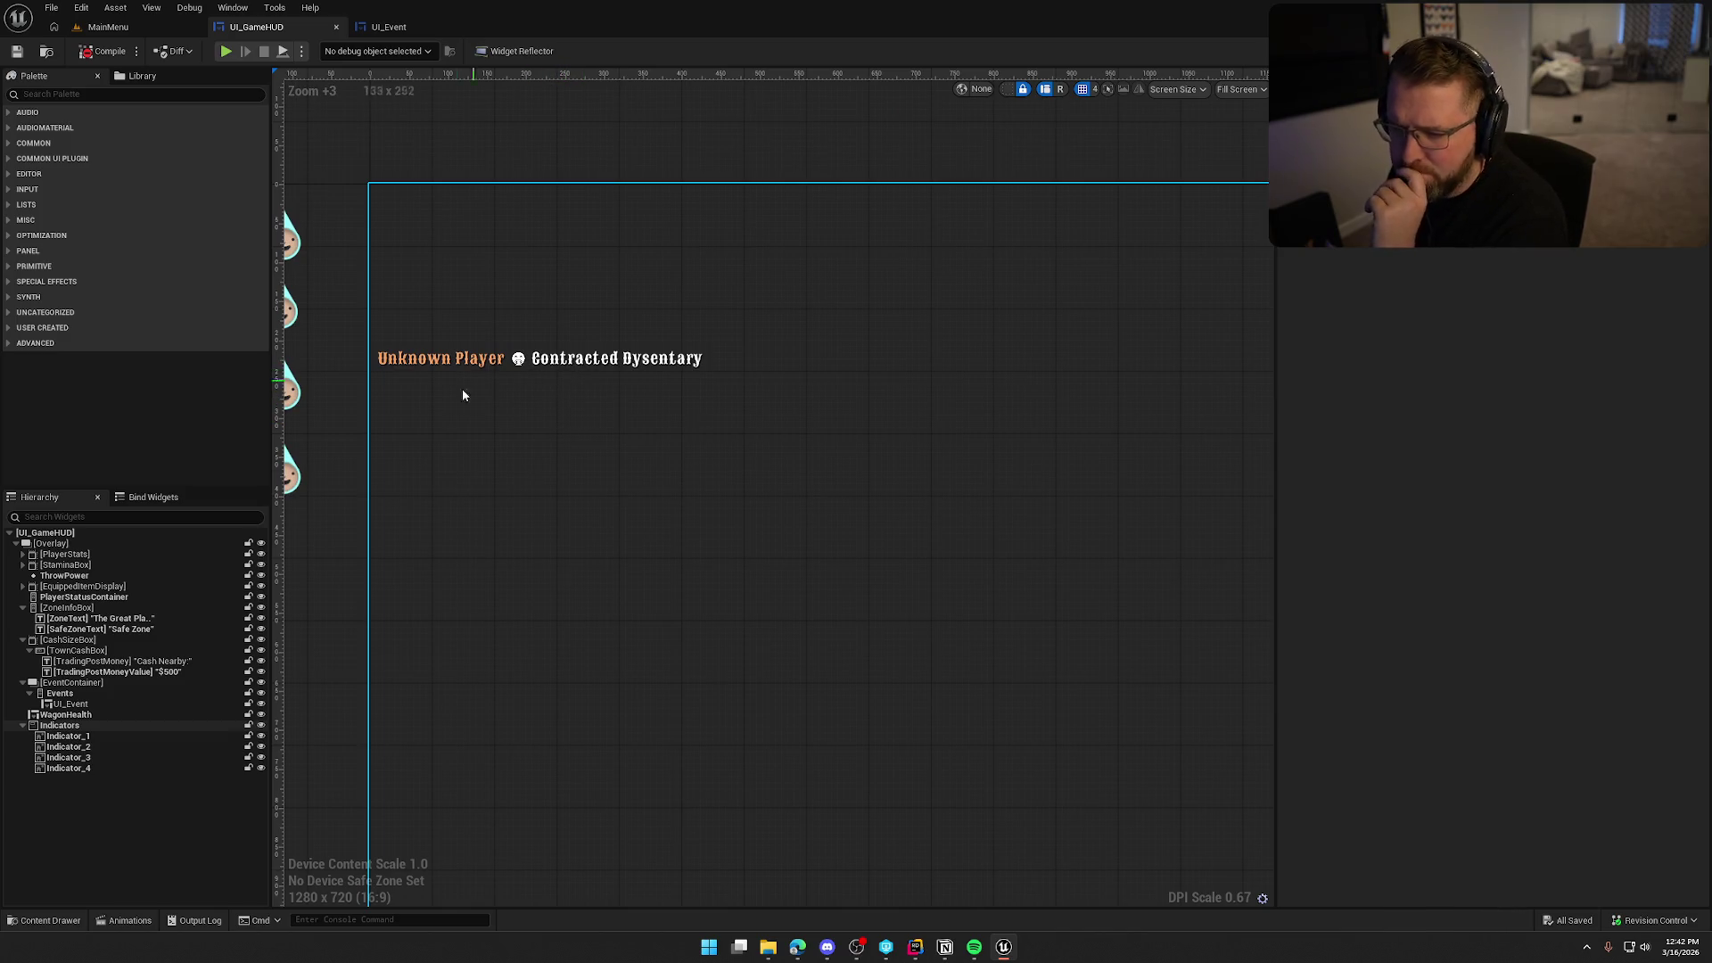
{"action": "left_click", "coordinate": [90, 705]}
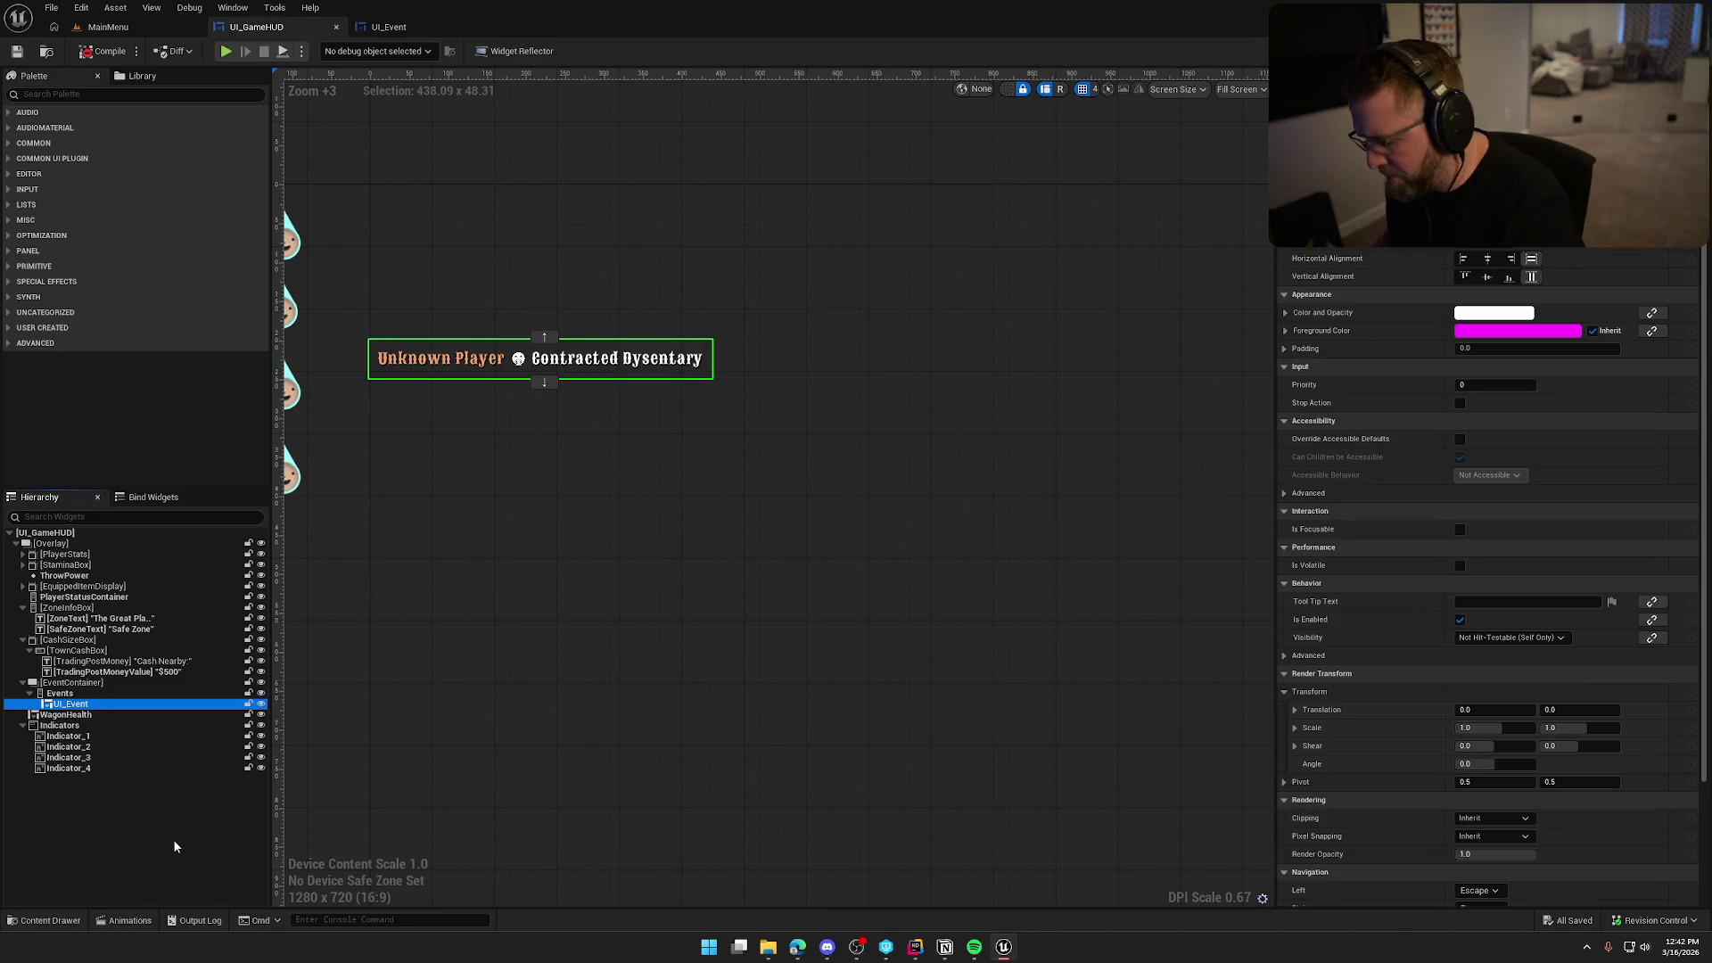
{"action": "key", "text": "Delete"}
Compile the HUD and jump to the erroring DisplayEventMessage node.
{"action": "left_click", "coordinate": [106, 52]}
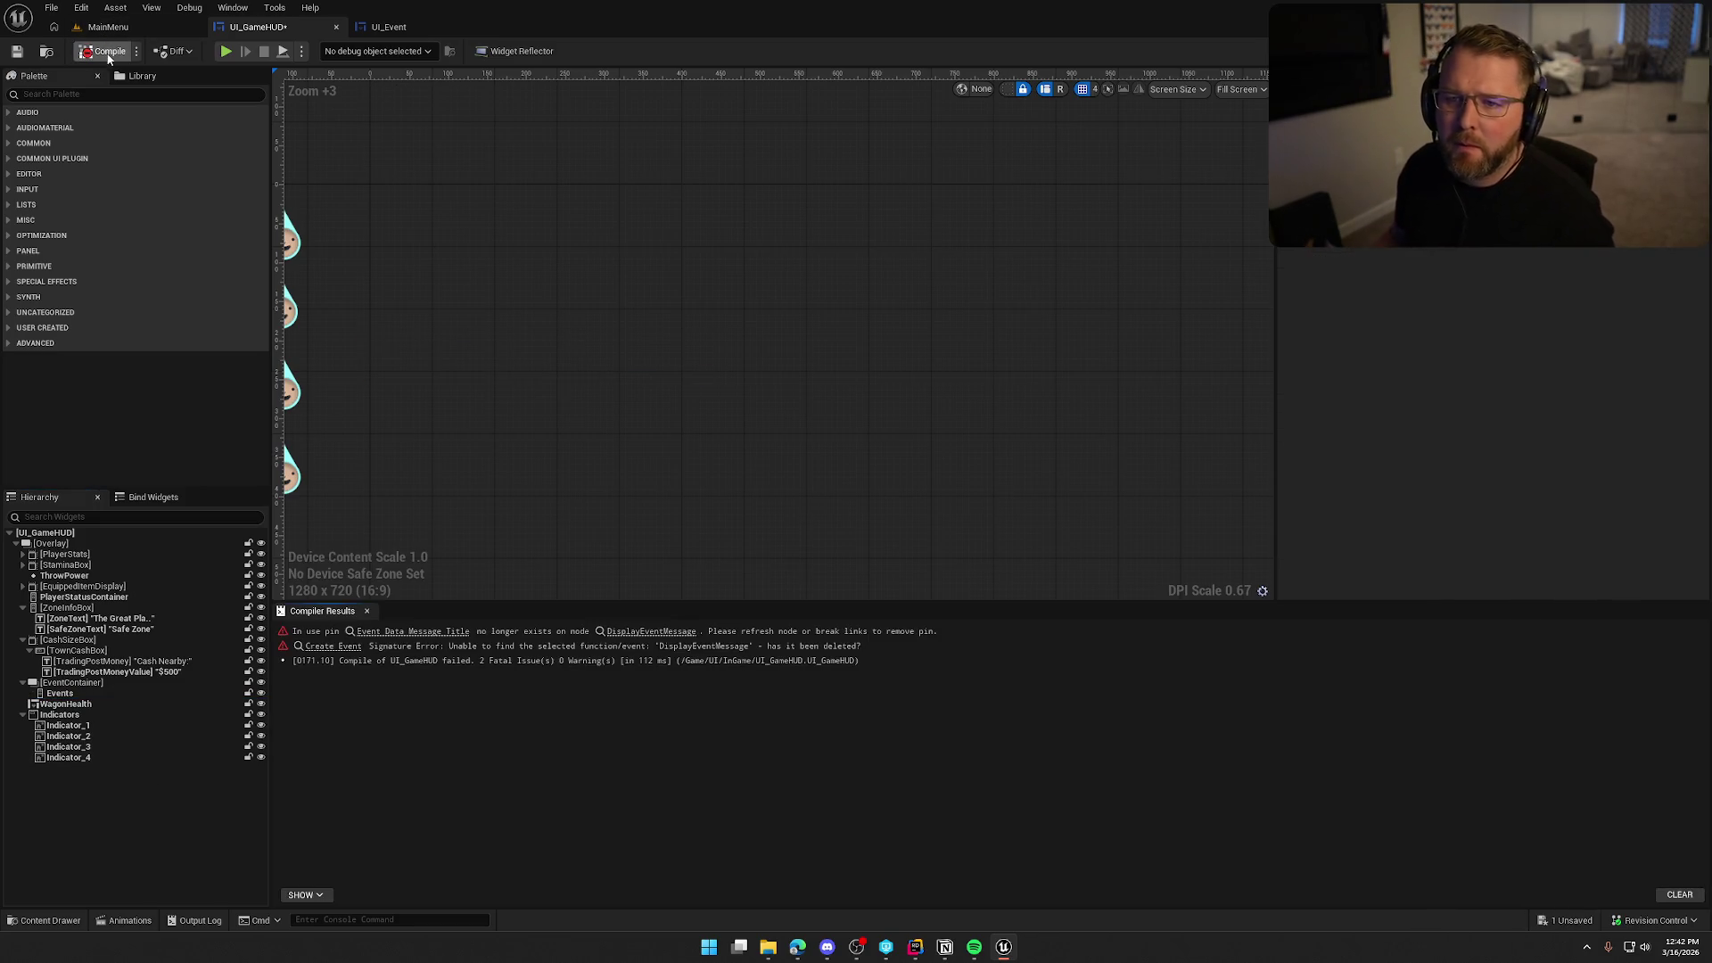
{"action": "left_click", "coordinate": [680, 647]}
{"action": "mouse_move", "coordinate": [907, 507]}
{"action": "left_mouse_down"}
{"action": "mouse_move", "coordinate": [602, 393]}
{"action": "mouse_move", "coordinate": [644, 462]}
{"action": "mouse_move", "coordinate": [588, 473]}
{"action": "left_mouse_up"}
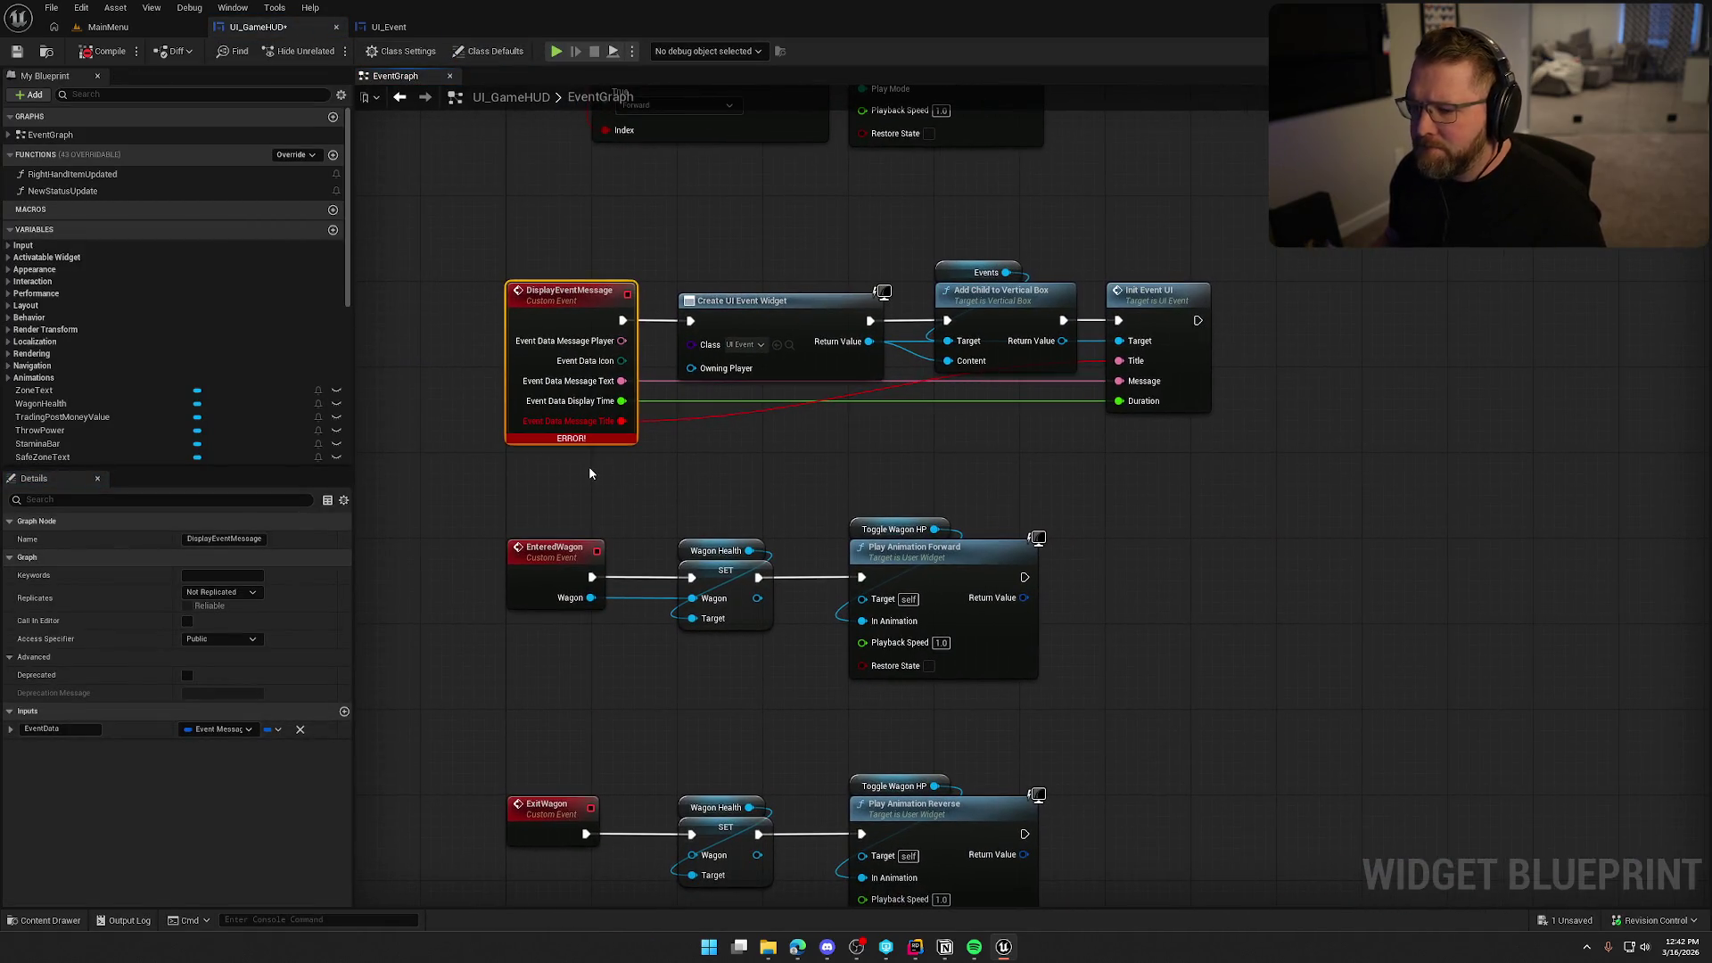
Refresh DisplayEventMessage to drop the stale Message Title pin, then select InitEventUI in UI_Event.
{"action": "left_click", "coordinate": [621, 420], "text": "alt"}
{"action": "left_click", "coordinate": [939, 476]}
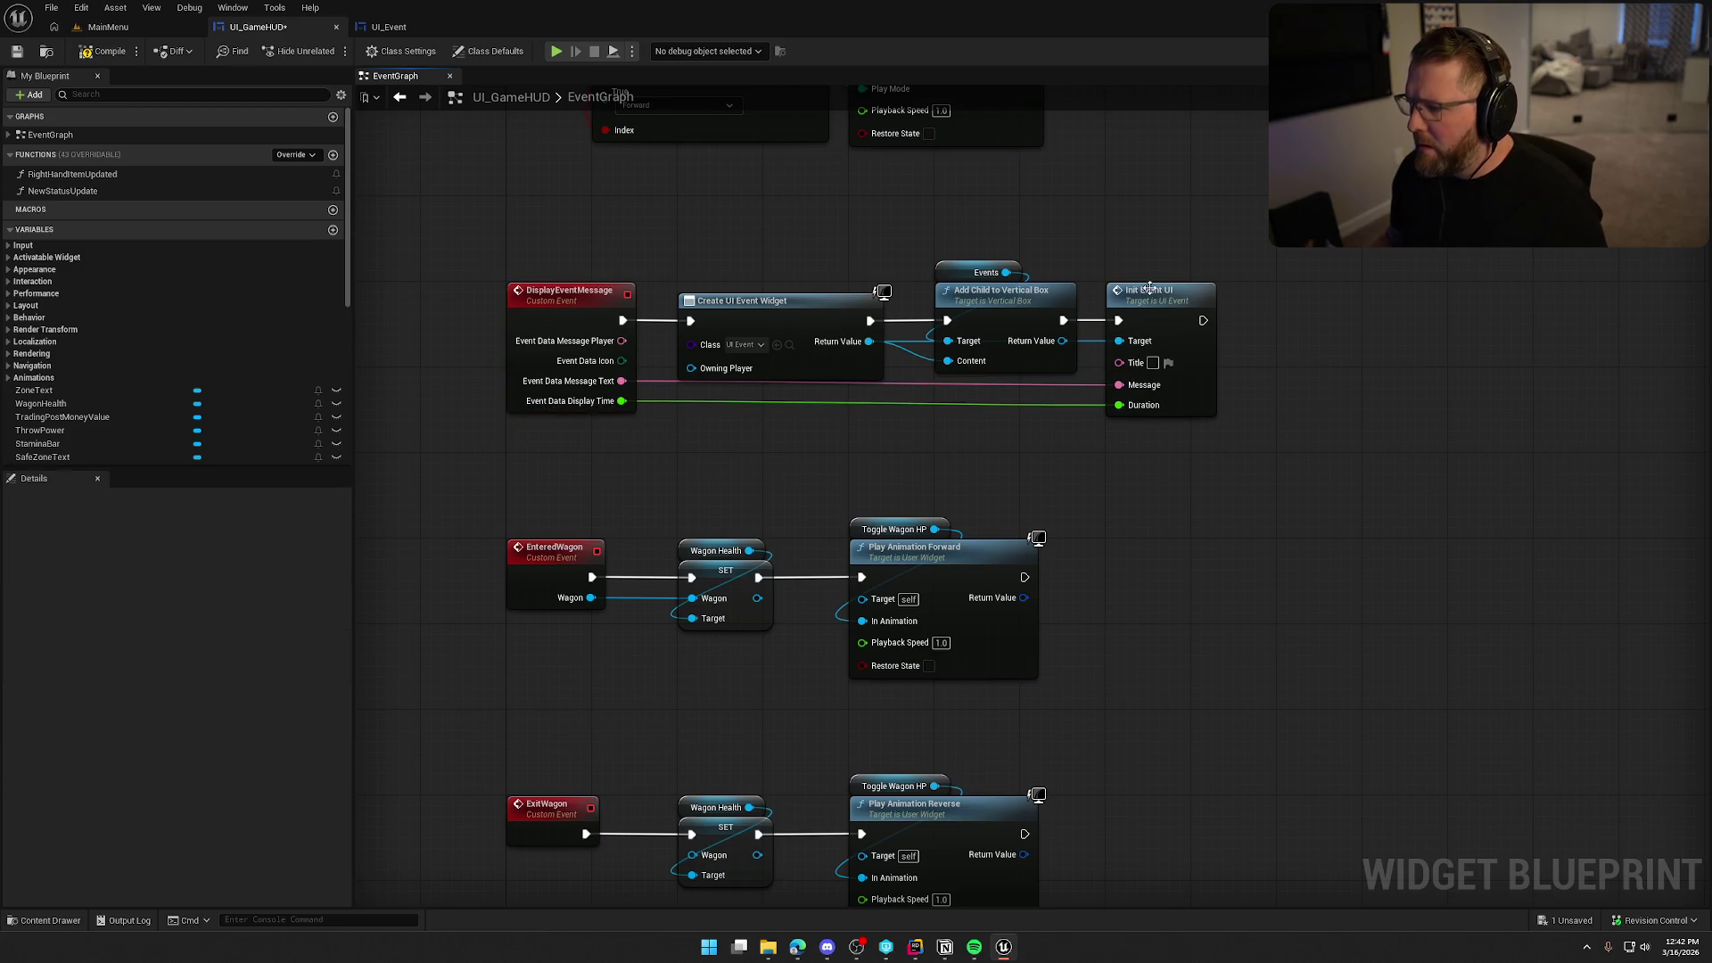
{"action": "left_click", "coordinate": [417, 30]}
{"action": "left_click", "coordinate": [1677, 51]}
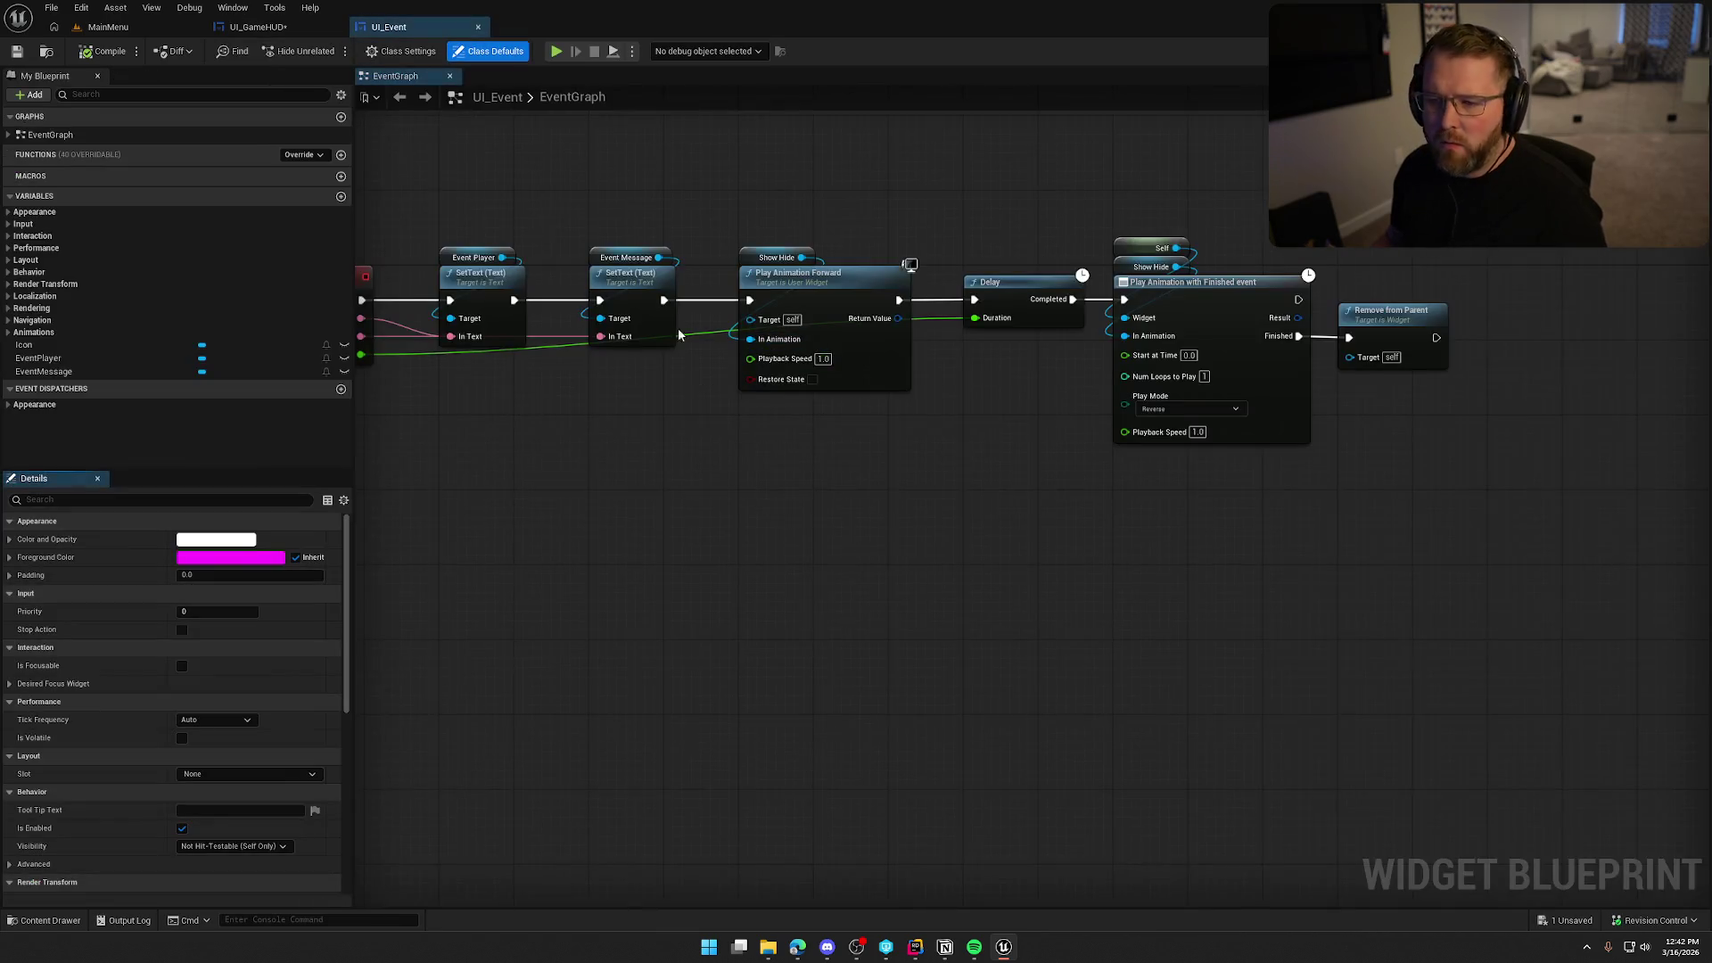
{"action": "left_click", "coordinate": [578, 373]}
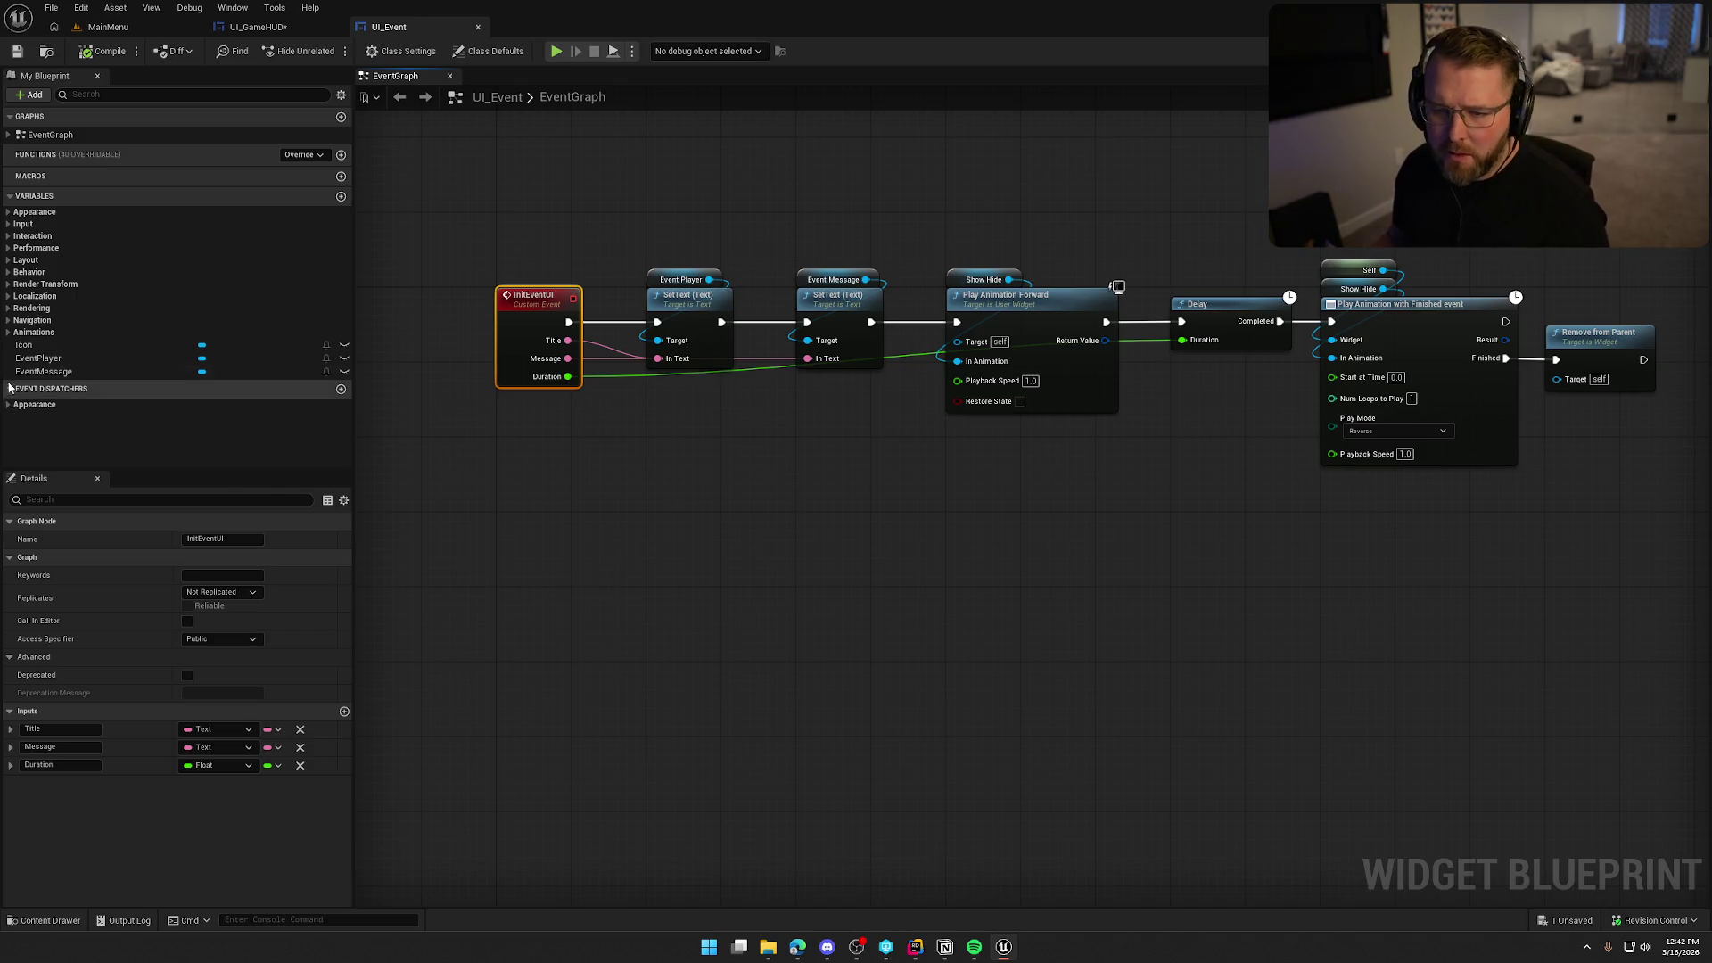
{"action": "left_click", "coordinate": [257, 27]}
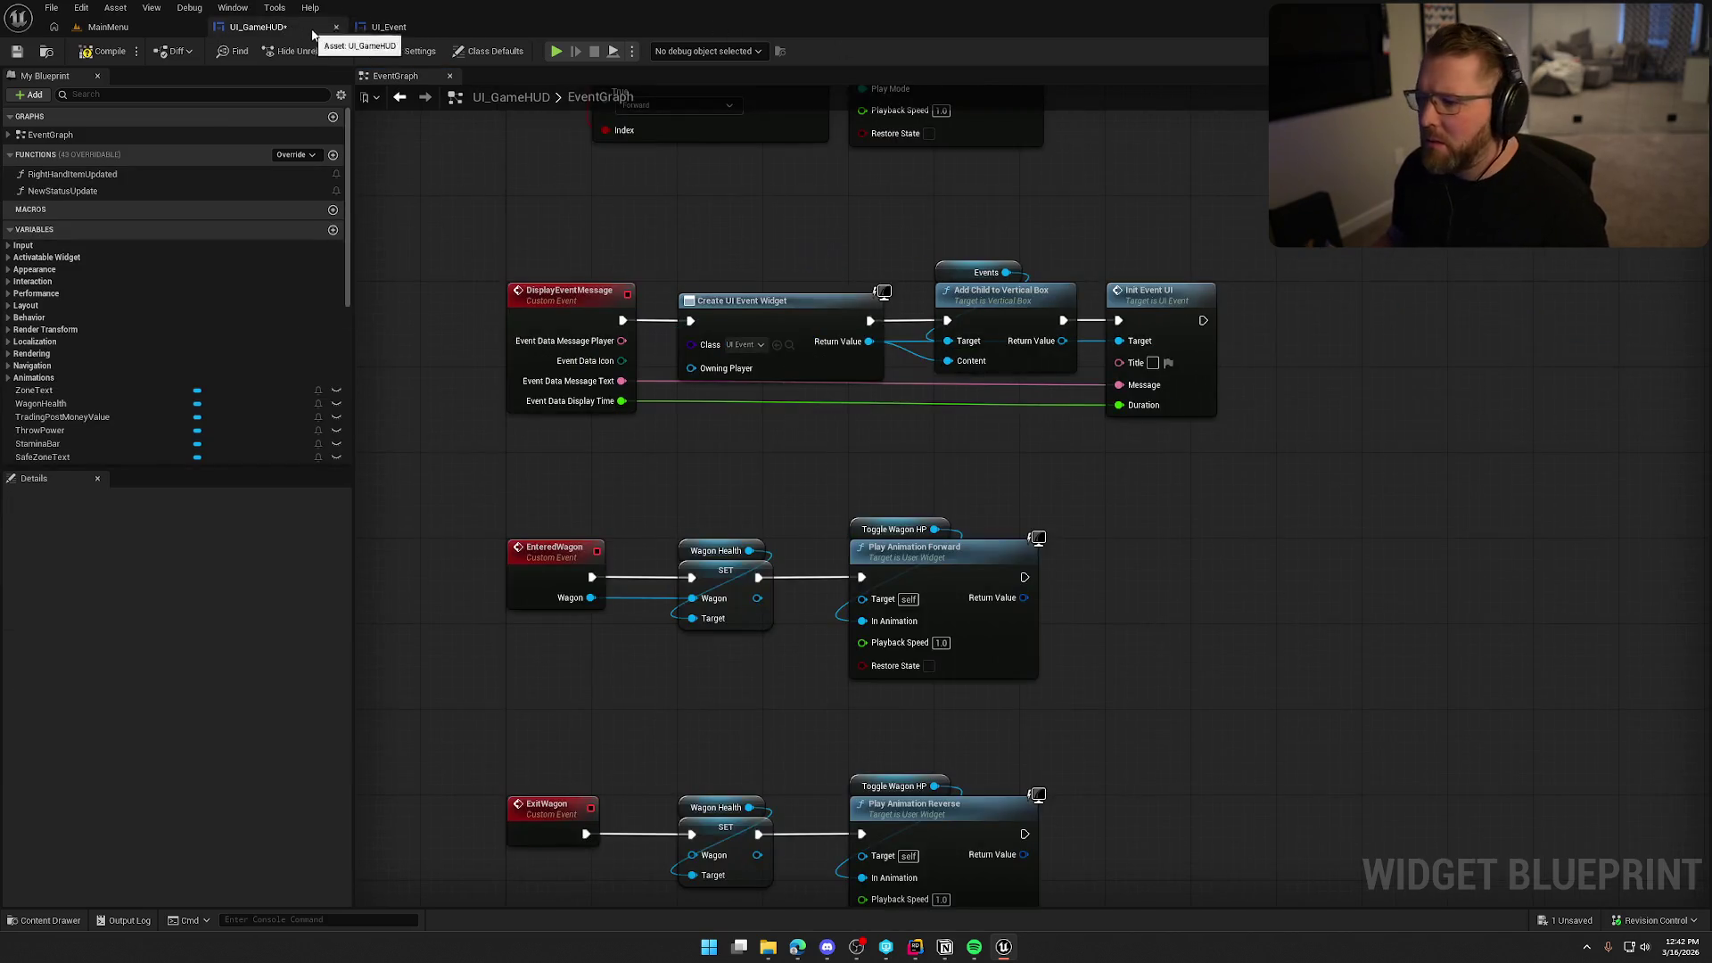
{"action": "left_click", "coordinate": [442, 32]}
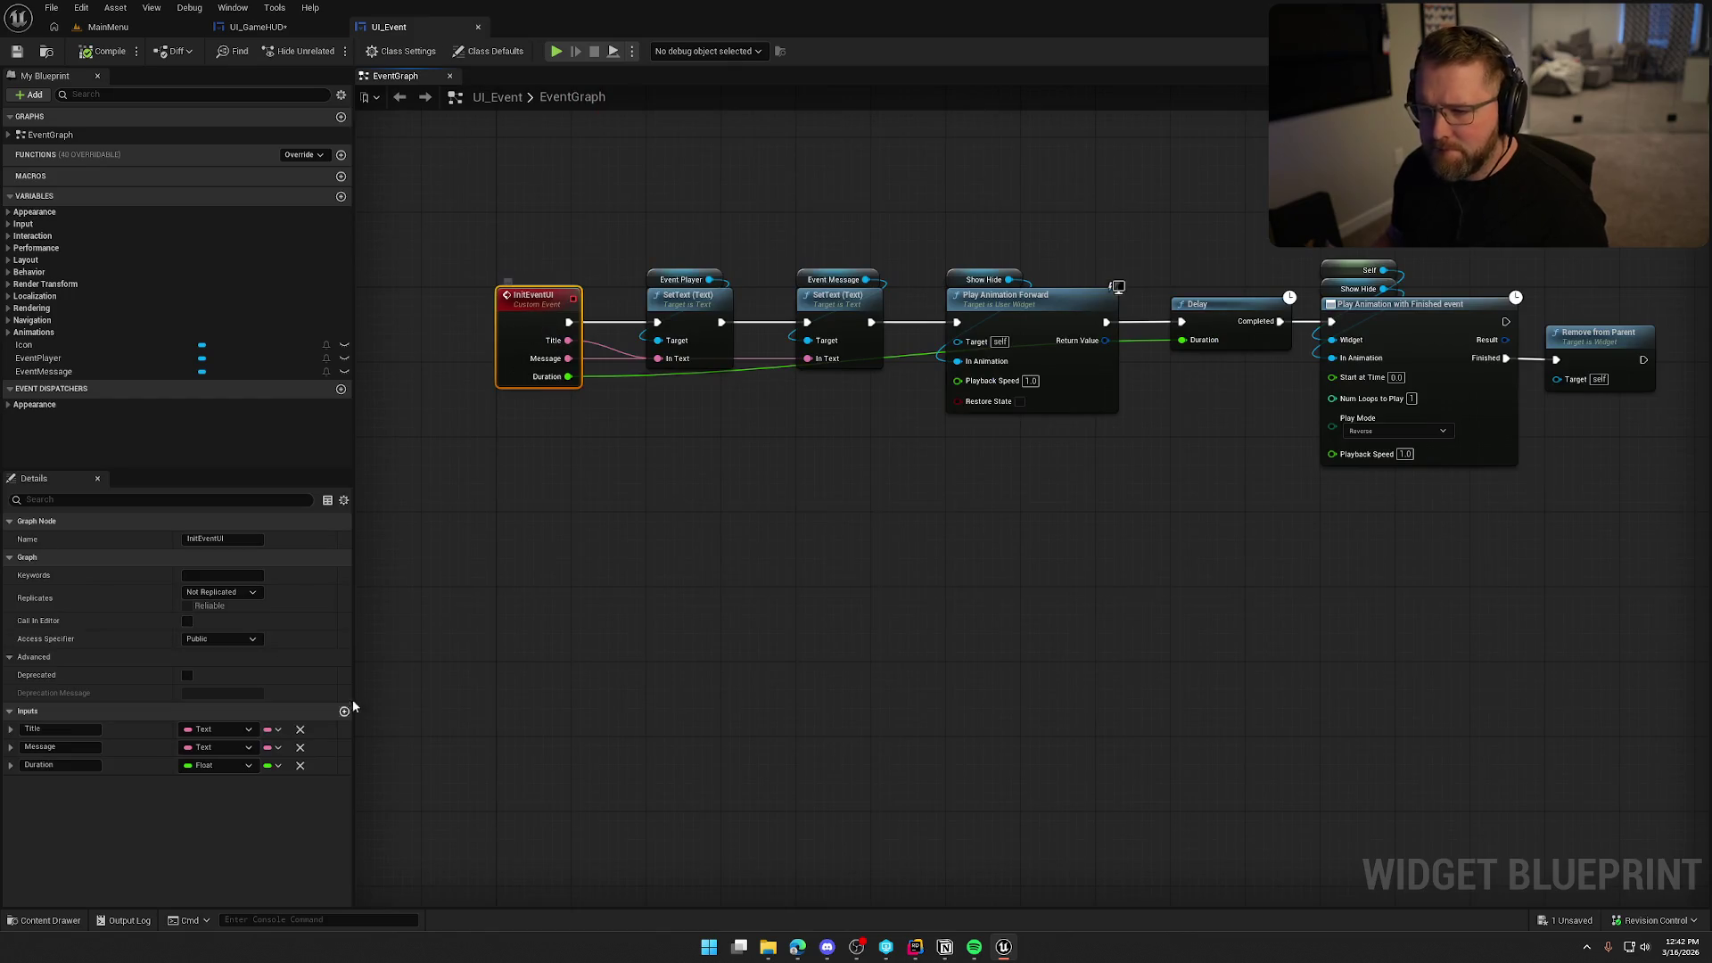
Rename InitEventUI's Title input to Player and add a new input.
{"action": "left_click", "coordinate": [22, 730]}
{"action": "type", "text": "Pla"}
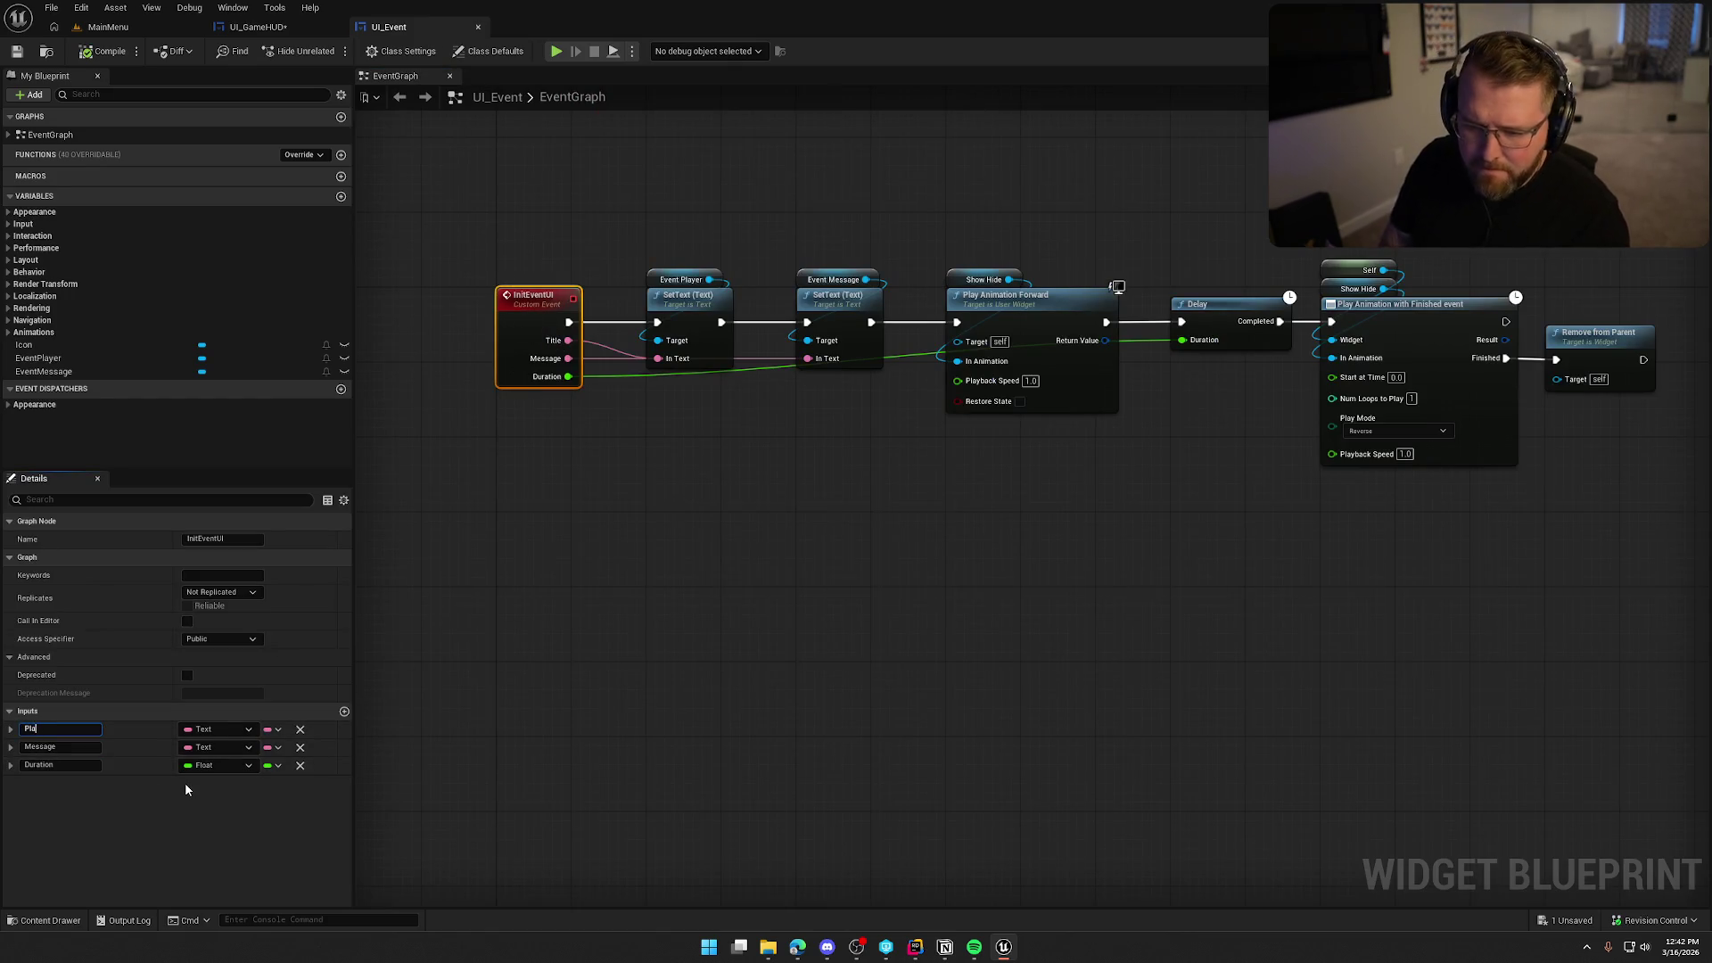
{"action": "type", "text": "yer"}
{"action": "key", "text": "Return"}
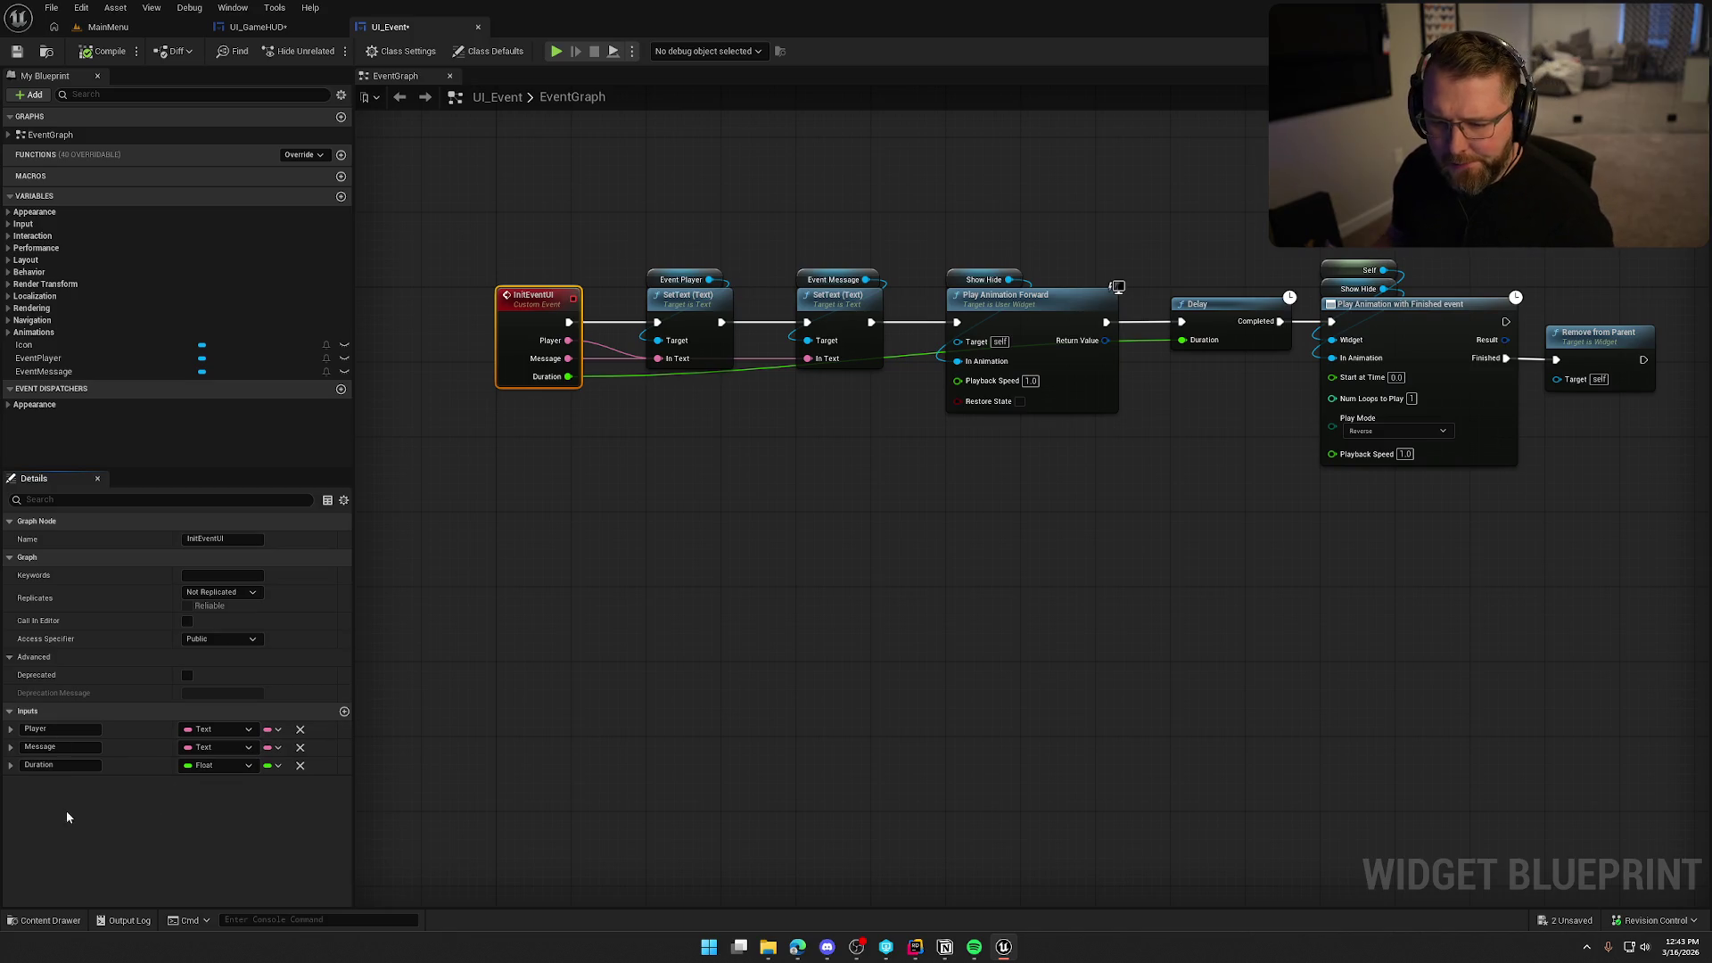
{"action": "left_click", "coordinate": [344, 711]}
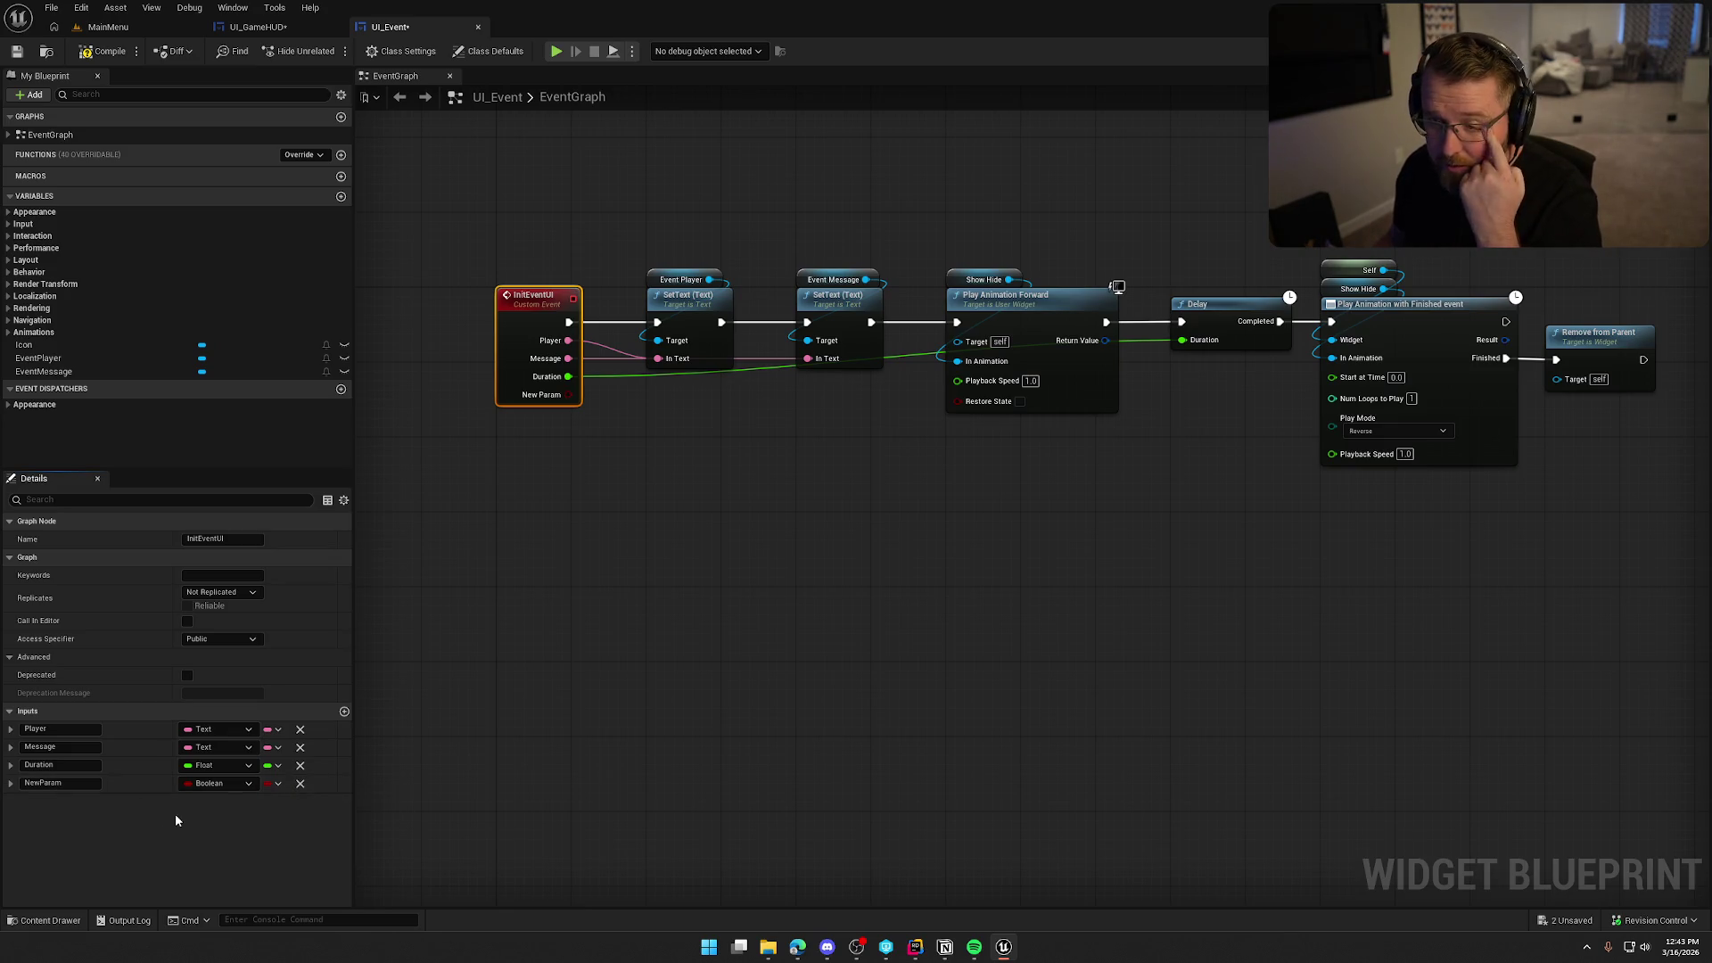
{"action": "double_click", "coordinate": [63, 783]}
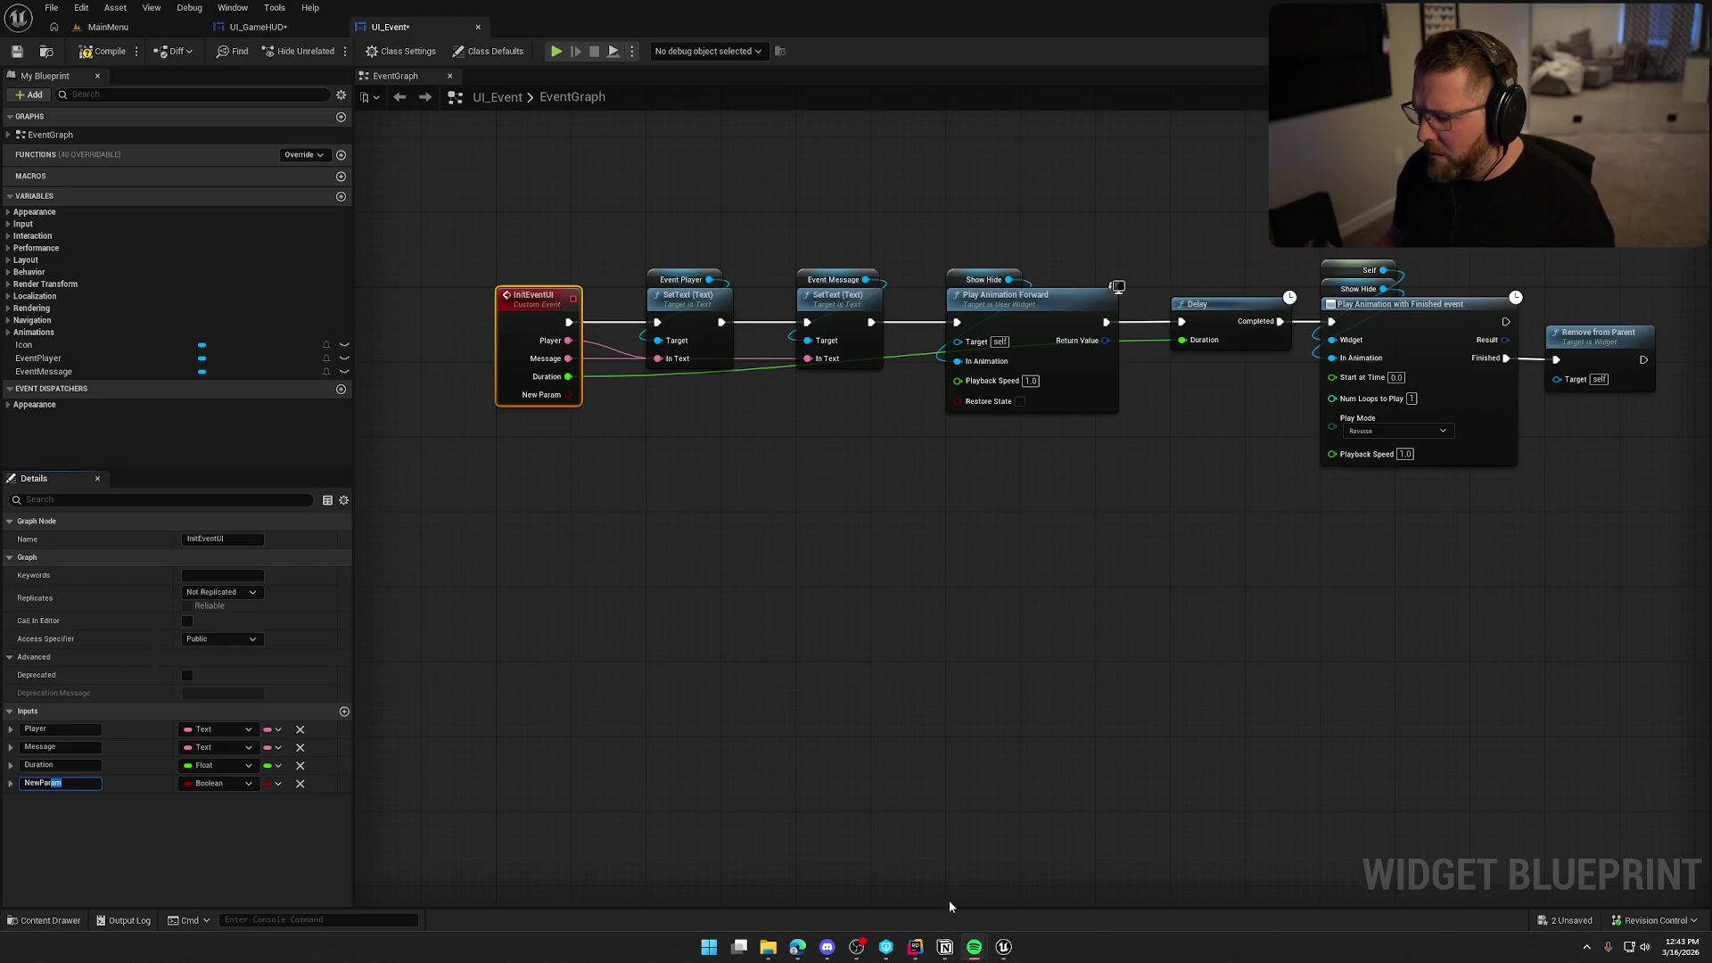
Check the FEventMessageData struct in TrailNErrorData.h in Rider.
{"action": "left_click", "coordinate": [914, 947]}
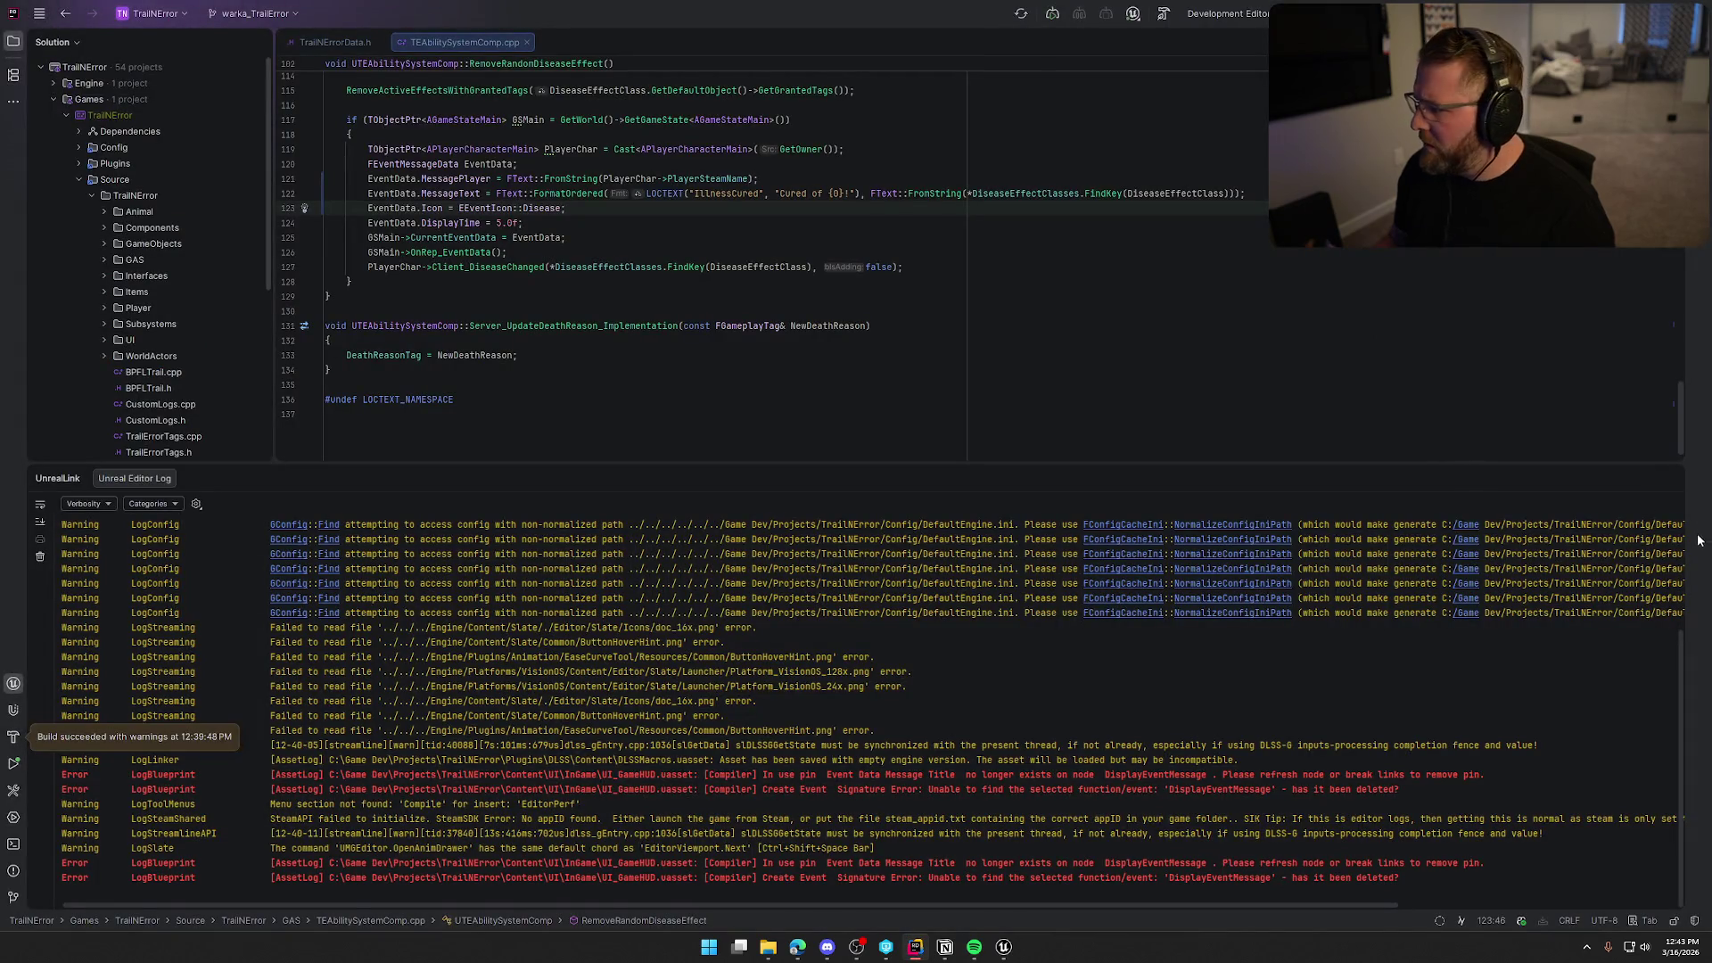
{"action": "left_click", "coordinate": [1670, 478]}
{"action": "left_click", "coordinate": [323, 42]}
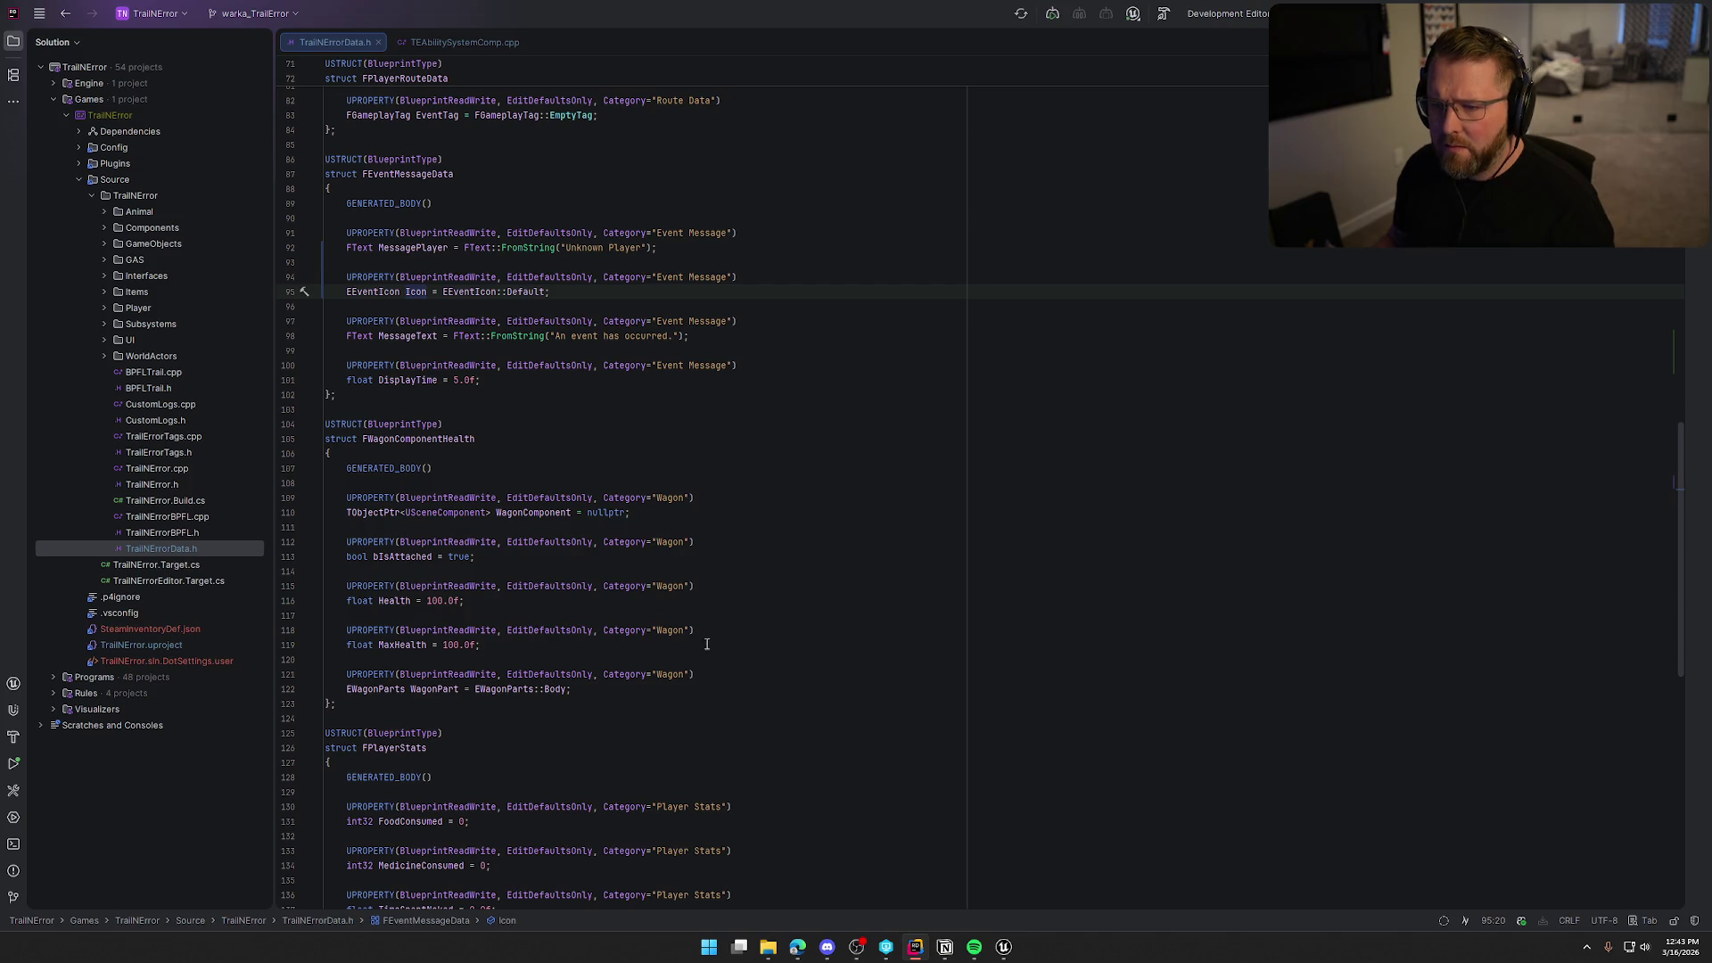
{"action": "left_click", "coordinate": [1003, 947]}
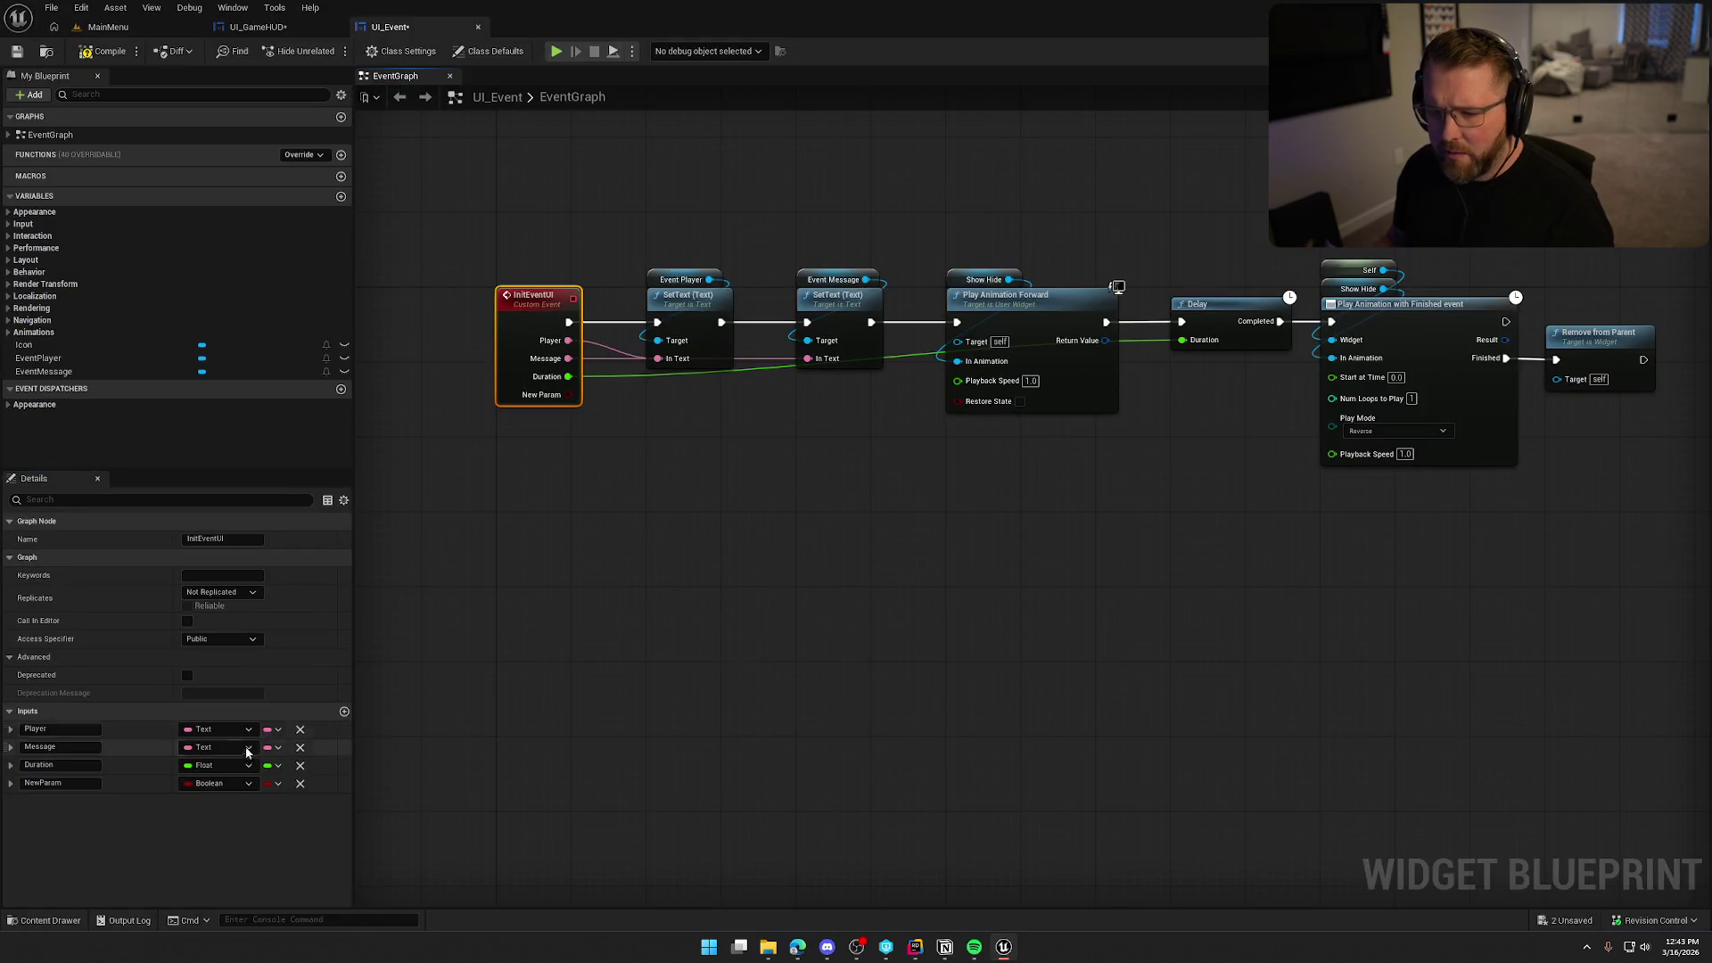
Rename the new input to Event and set its type to Event Message Data.
{"action": "type", "text": "Event"}
{"action": "key", "text": "Return"}
{"action": "left_click", "coordinate": [214, 783]}
{"action": "type", "text": "event message"}
{"action": "key", "text": "Down"}
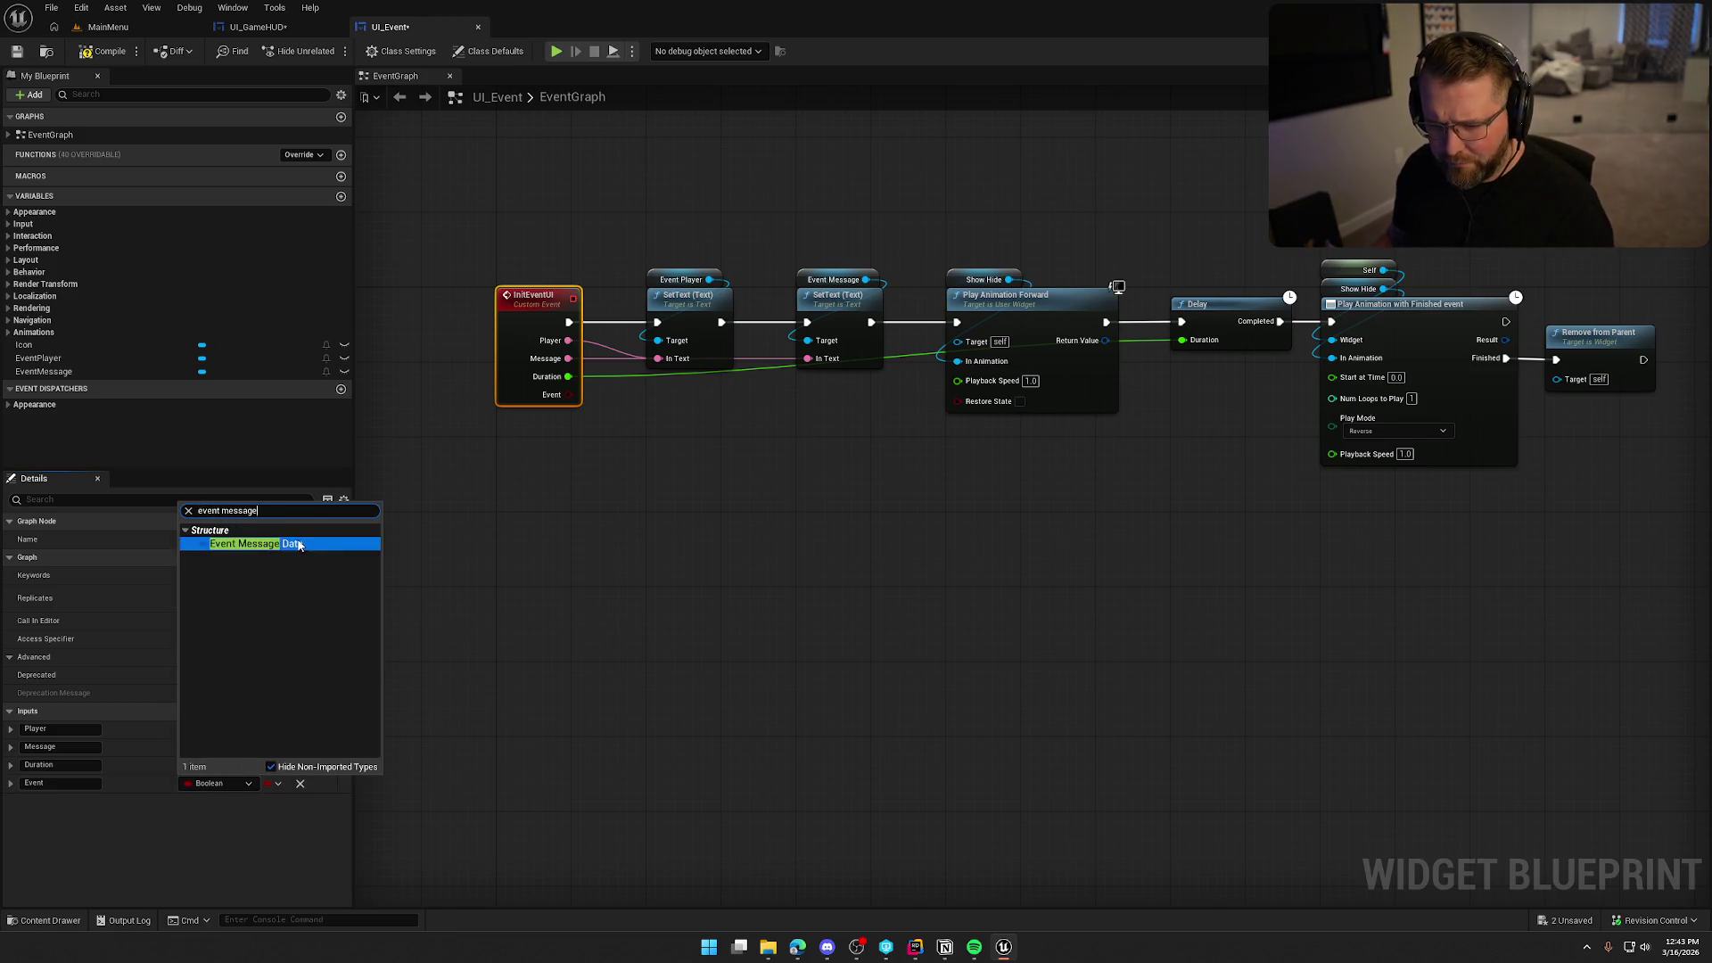
{"action": "key", "text": "Return"}
Split the Event pin, wiring Player to the first SetText and Display Time to Delay.
{"action": "left_click", "coordinate": [464, 328]}
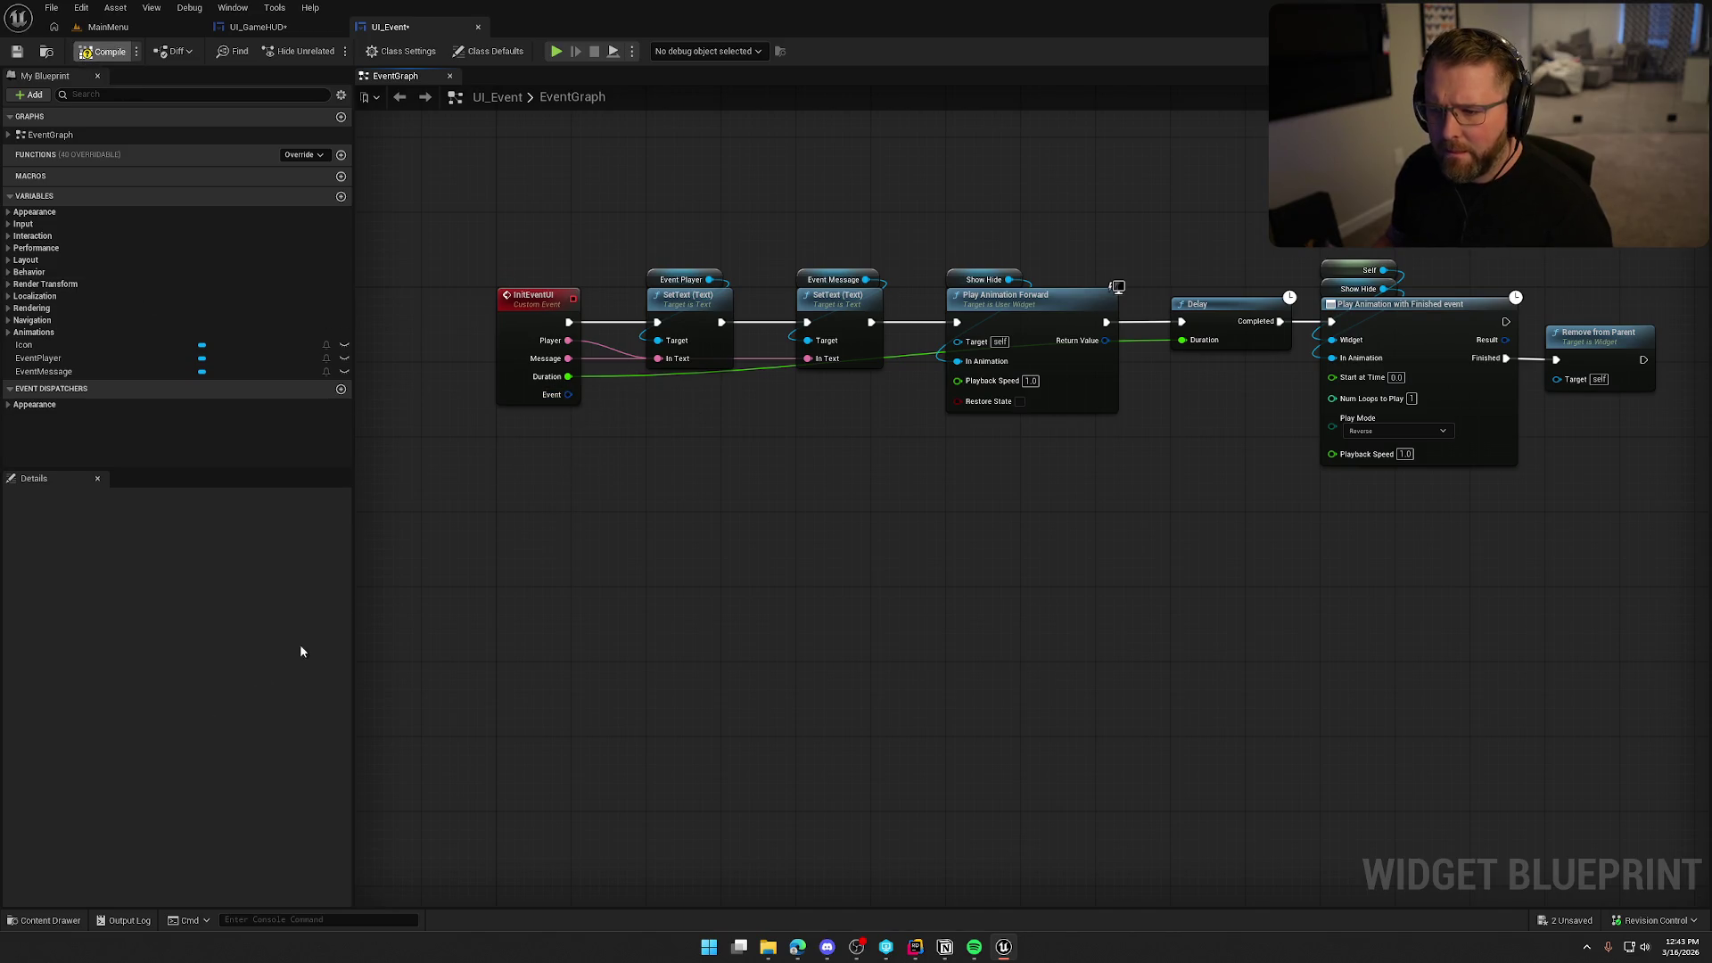
{"action": "left_click", "coordinate": [571, 399]}
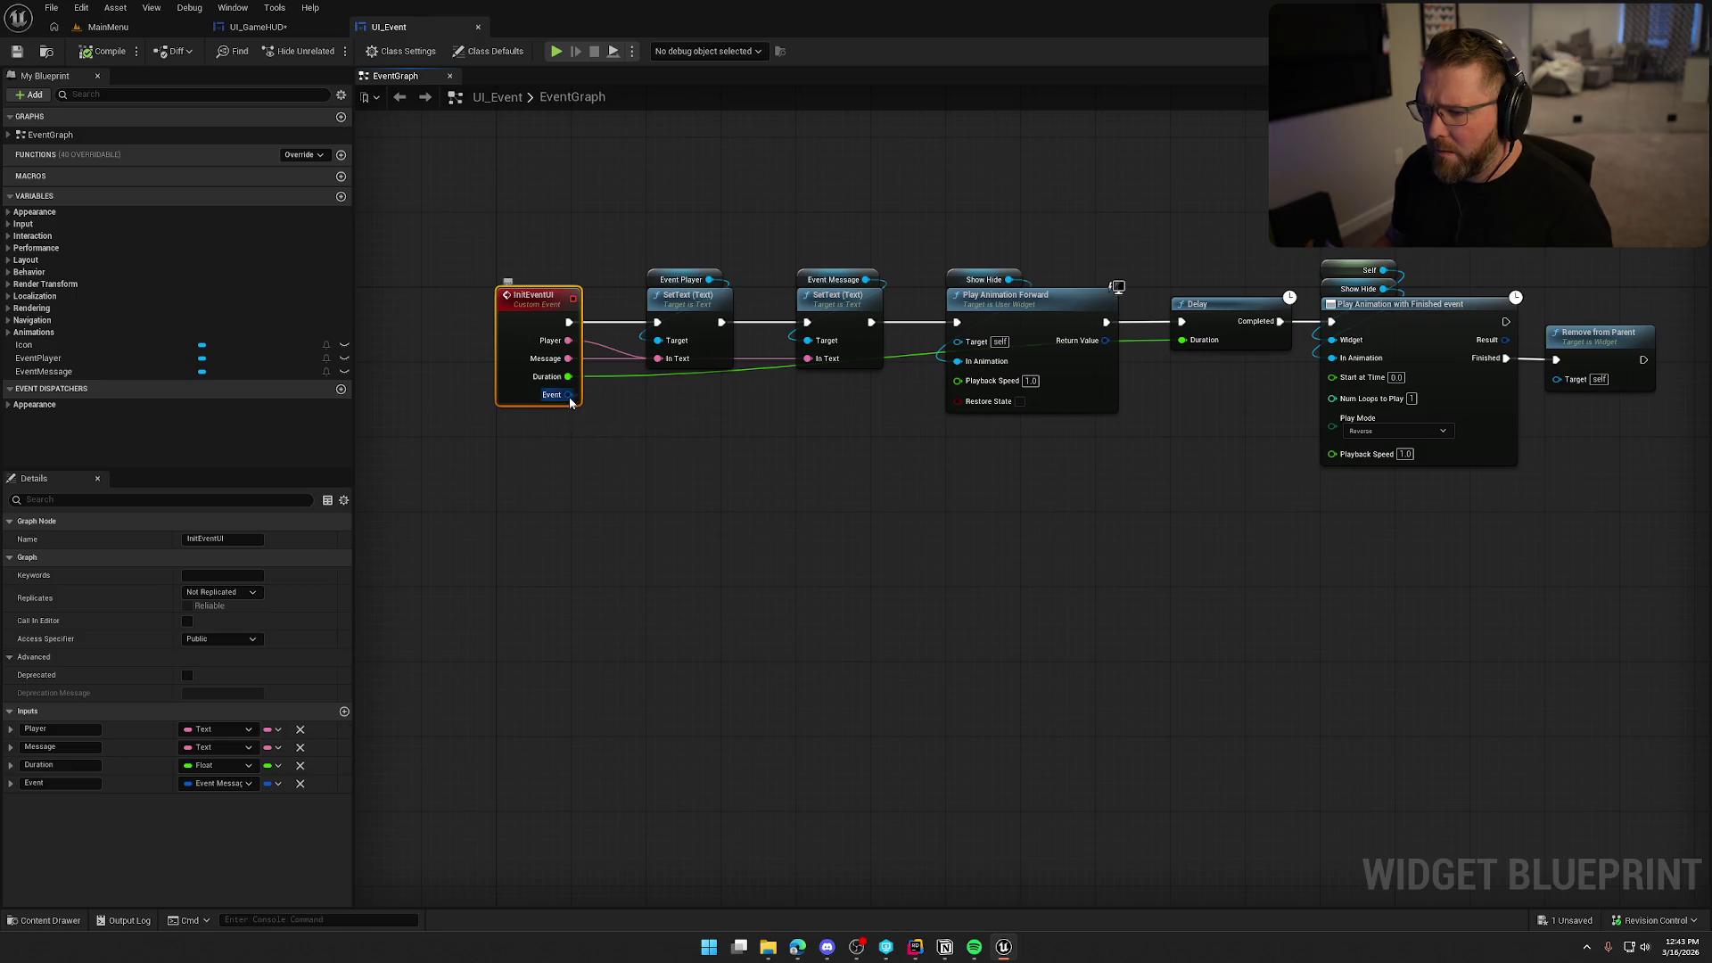
{"action": "right_click", "coordinate": [571, 399]}
{"action": "left_click", "coordinate": [633, 458]}
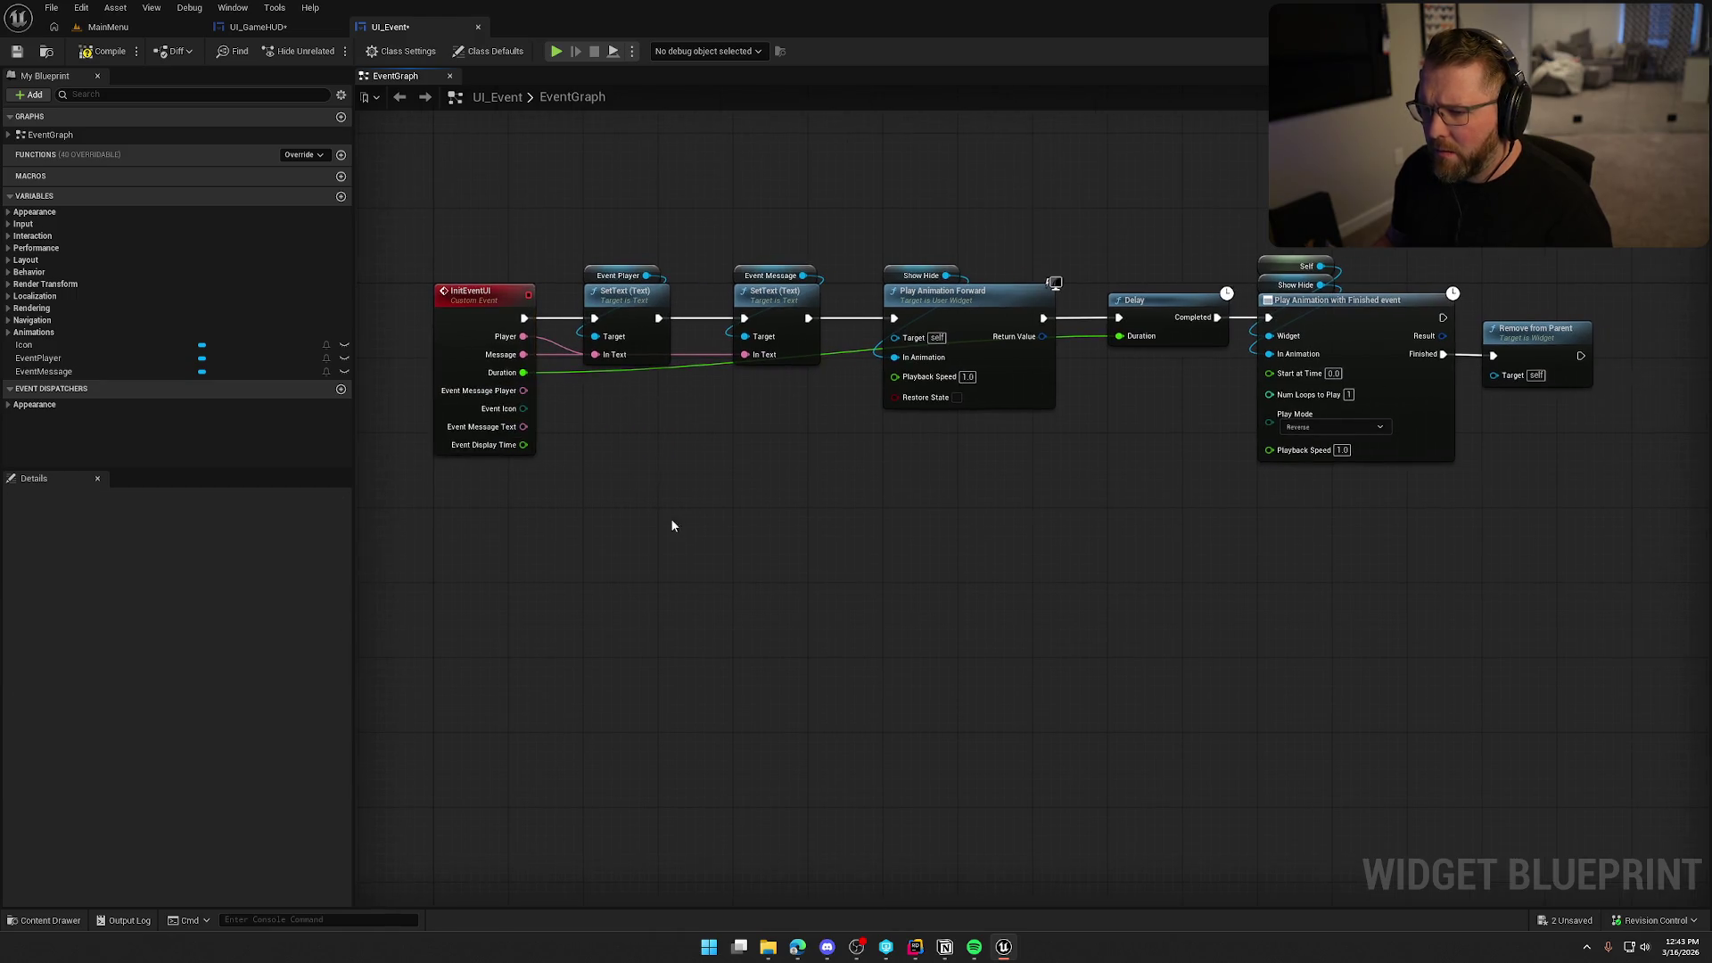
{"action": "scroll", "coordinate": [660, 508], "scroll_direction": "up", "scroll_amount": 2}
{"action": "mouse_move", "coordinate": [568, 321]}
{"action": "left_mouse_down"}
{"action": "mouse_move", "coordinate": [588, 415]}
{"action": "mouse_move", "coordinate": [568, 381]}
{"action": "mouse_move", "coordinate": [584, 414]}
{"action": "mouse_move", "coordinate": [568, 422]}
{"action": "left_mouse_up"}
{"action": "mouse_move", "coordinate": [568, 361]}
{"action": "left_mouse_down"}
{"action": "mouse_move", "coordinate": [596, 446]}
{"action": "mouse_move", "coordinate": [568, 442]}
{"action": "left_mouse_up"}
Remove the old Player, Message and Duration inputs and save UI_Event.
{"action": "left_click", "coordinate": [485, 316]}
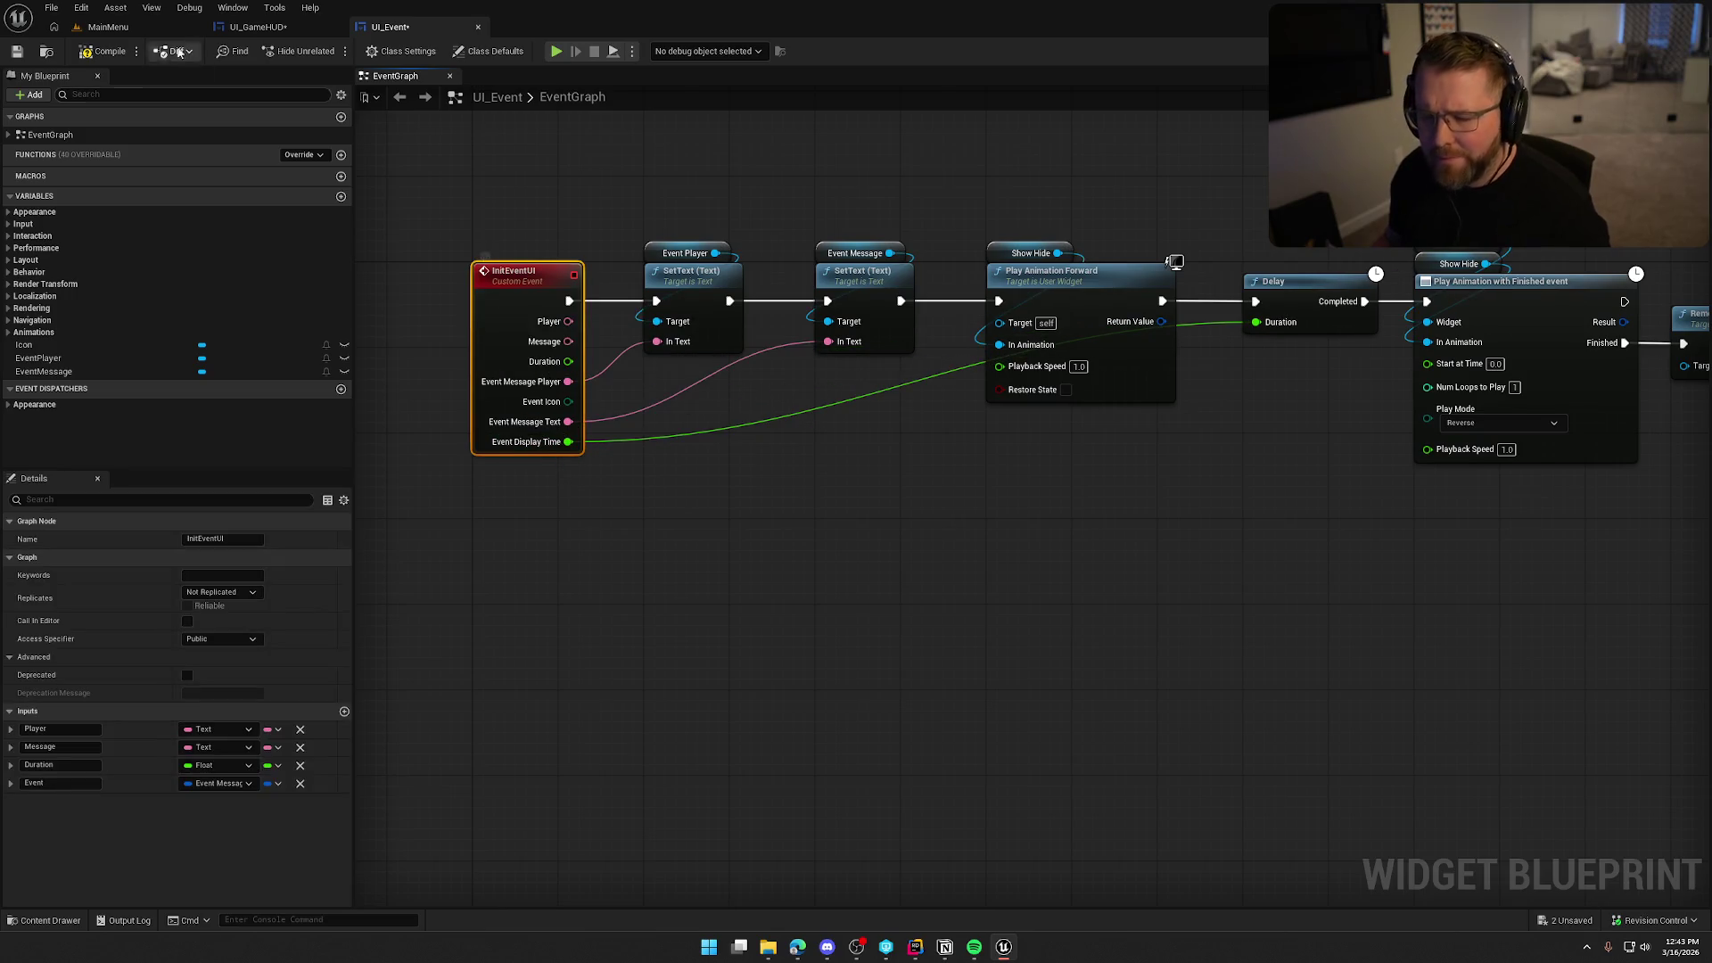
{"action": "key", "text": "ctrl+s"}
{"action": "left_click", "coordinate": [299, 730]}
{"action": "left_click", "coordinate": [300, 730]}
{"action": "left_click", "coordinate": [299, 730]}
{"action": "left_click", "coordinate": [104, 51]}
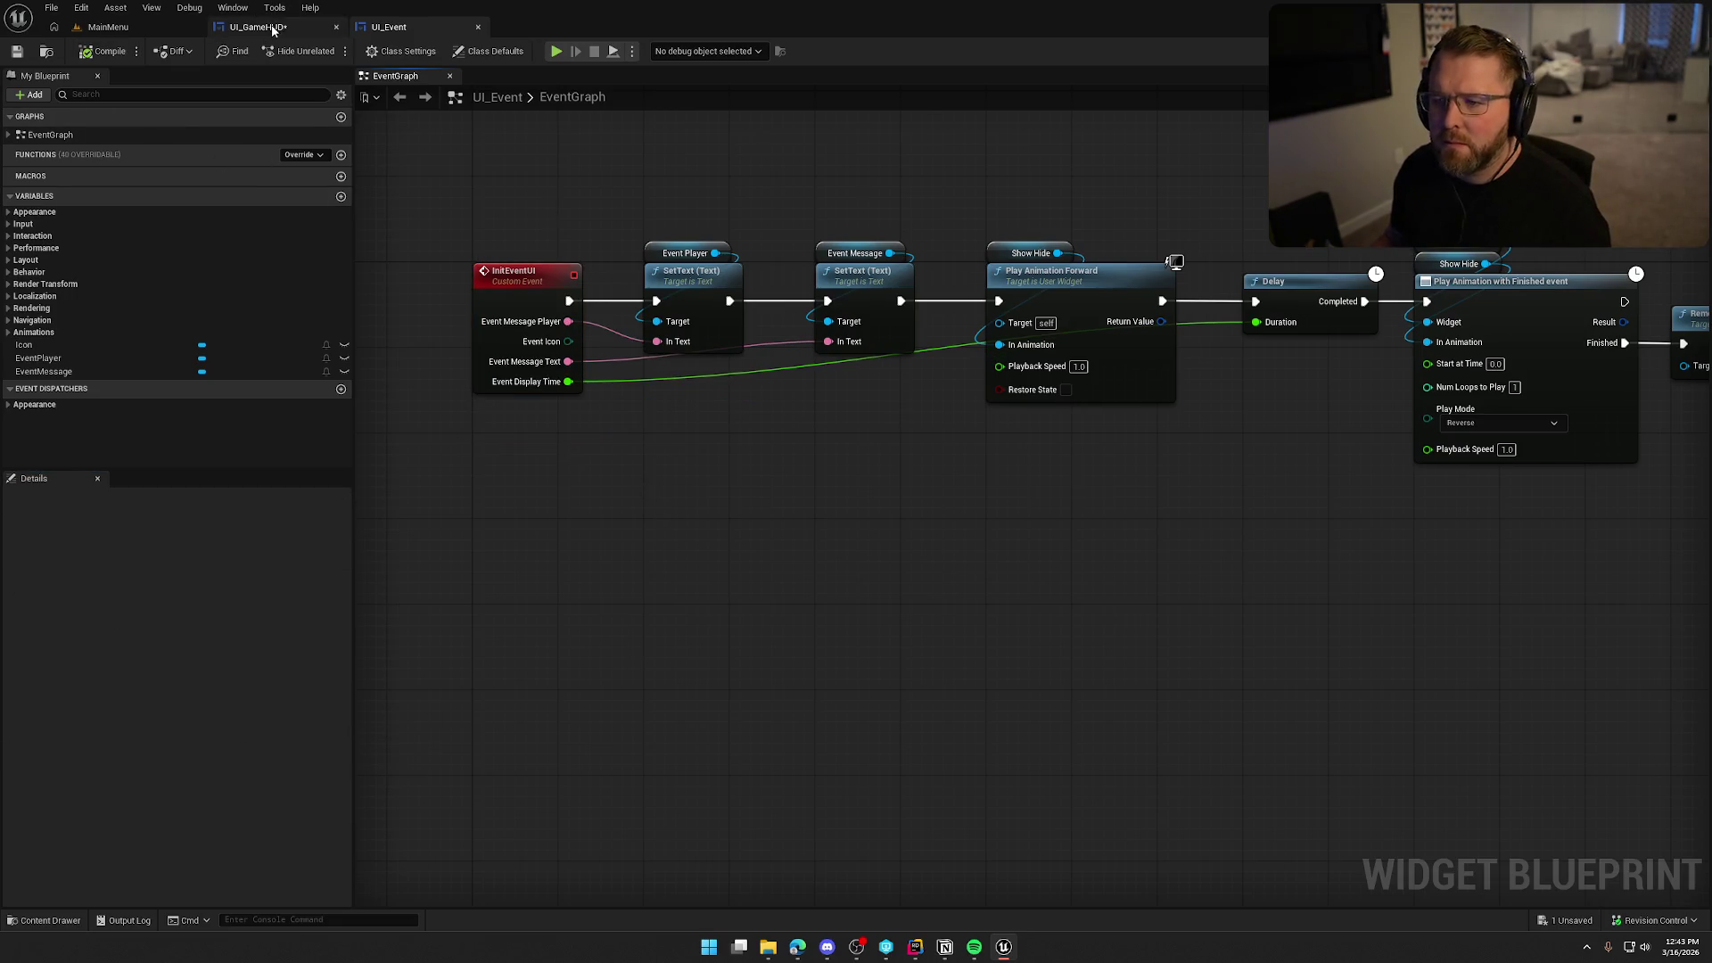
In UI_GameHUD, break the two broken wires into Init Event UI.
{"action": "left_click", "coordinate": [273, 27]}
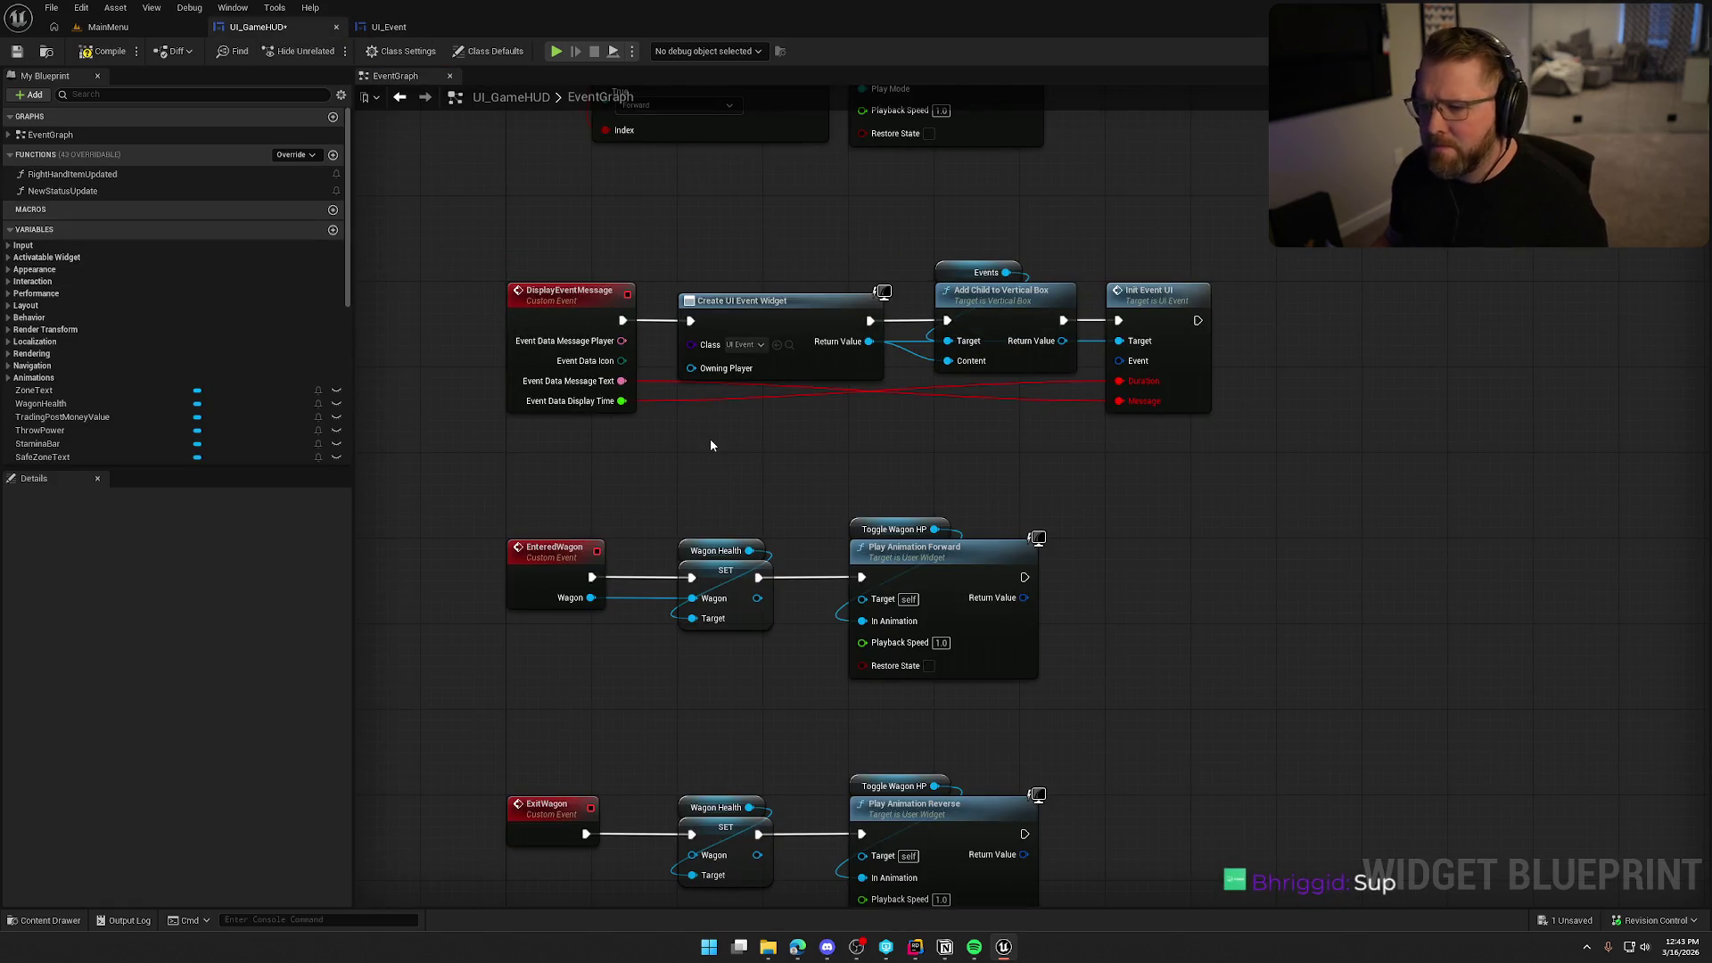
{"action": "left_click", "coordinate": [578, 305]}
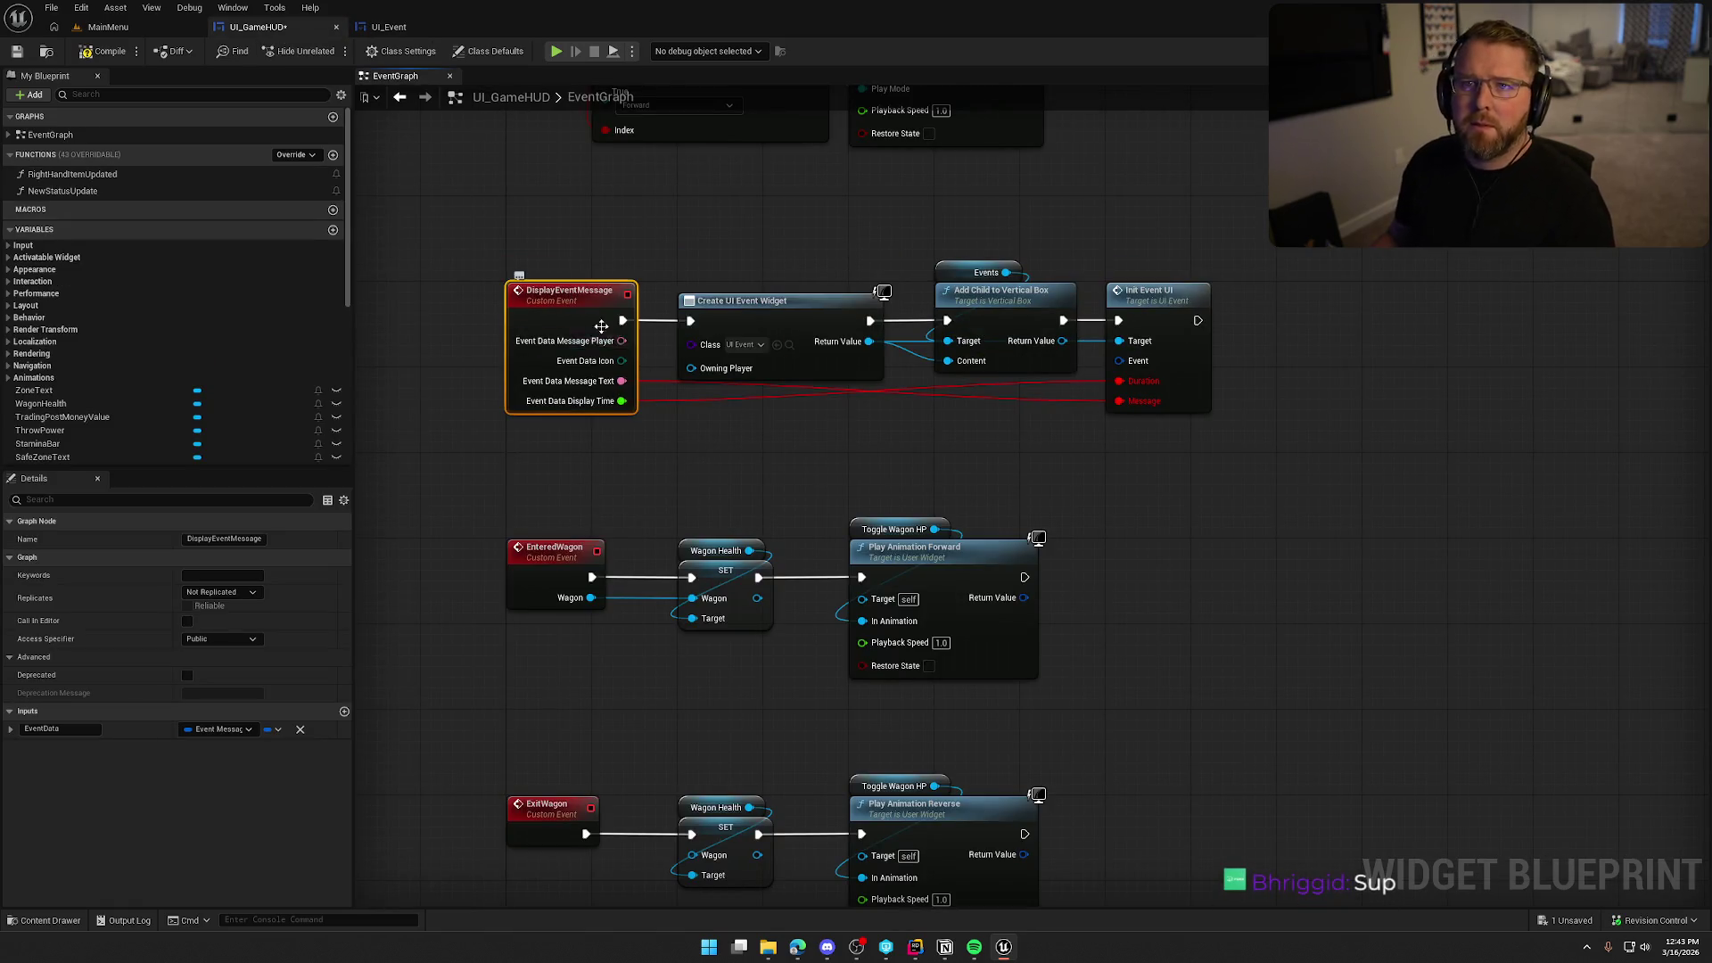
{"action": "left_click", "coordinate": [621, 380], "text": "alt"}
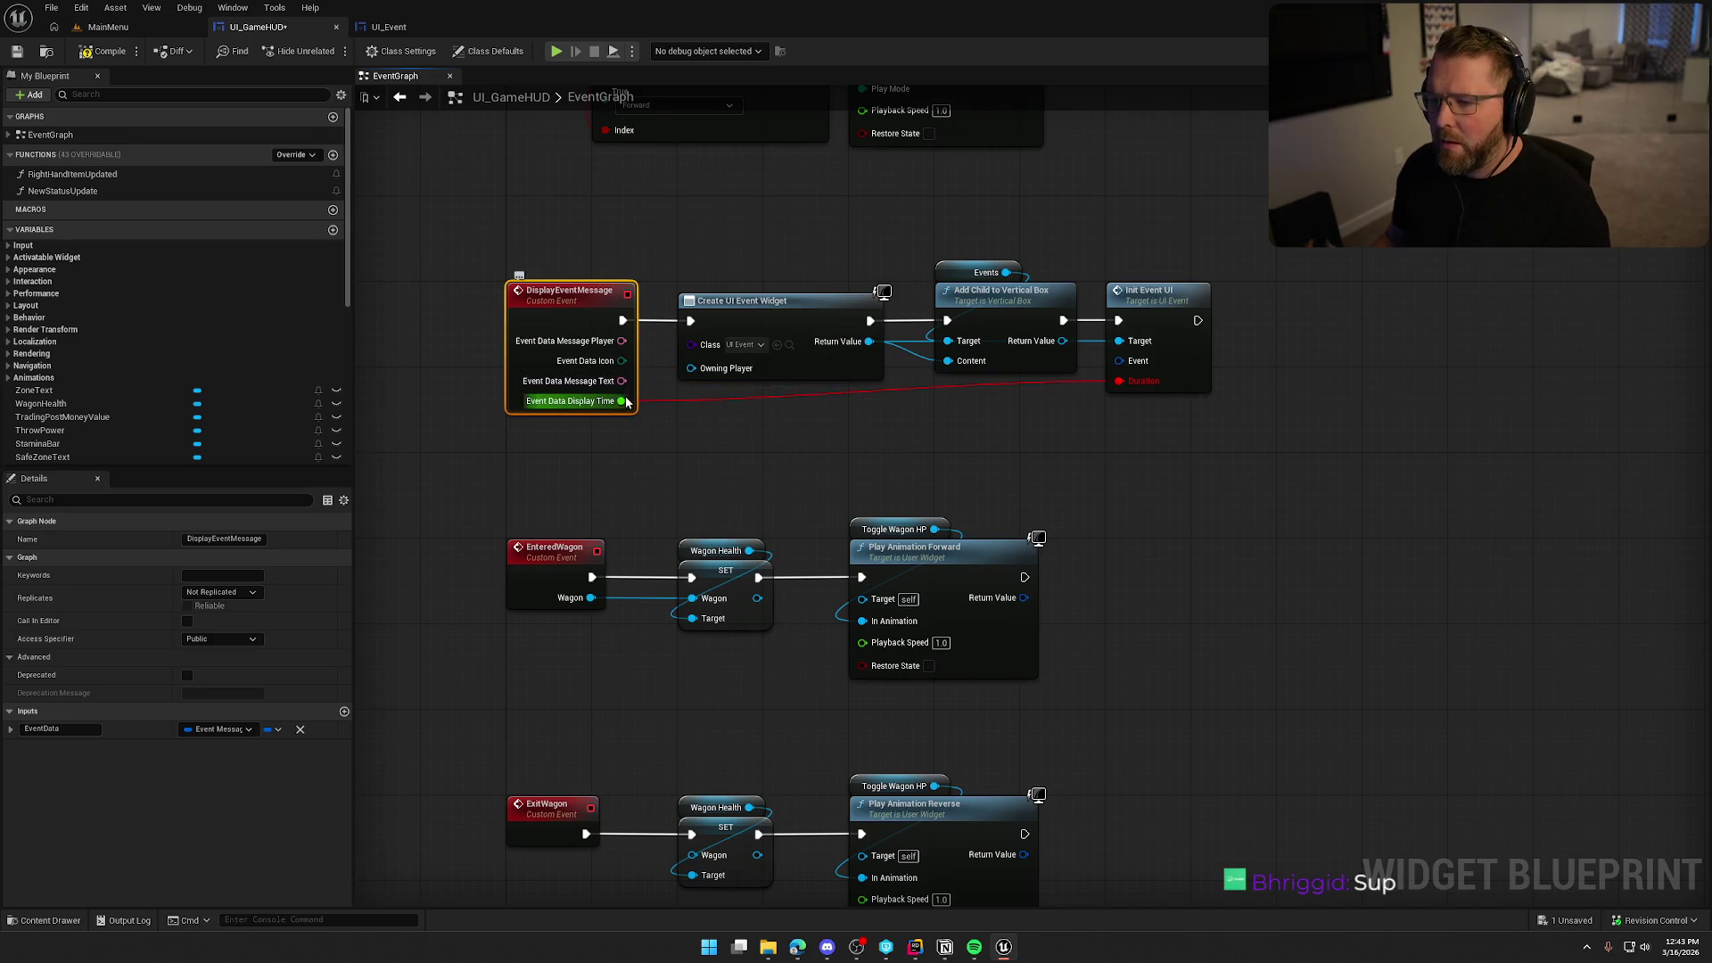
{"action": "left_click", "coordinate": [622, 401], "text": "alt"}
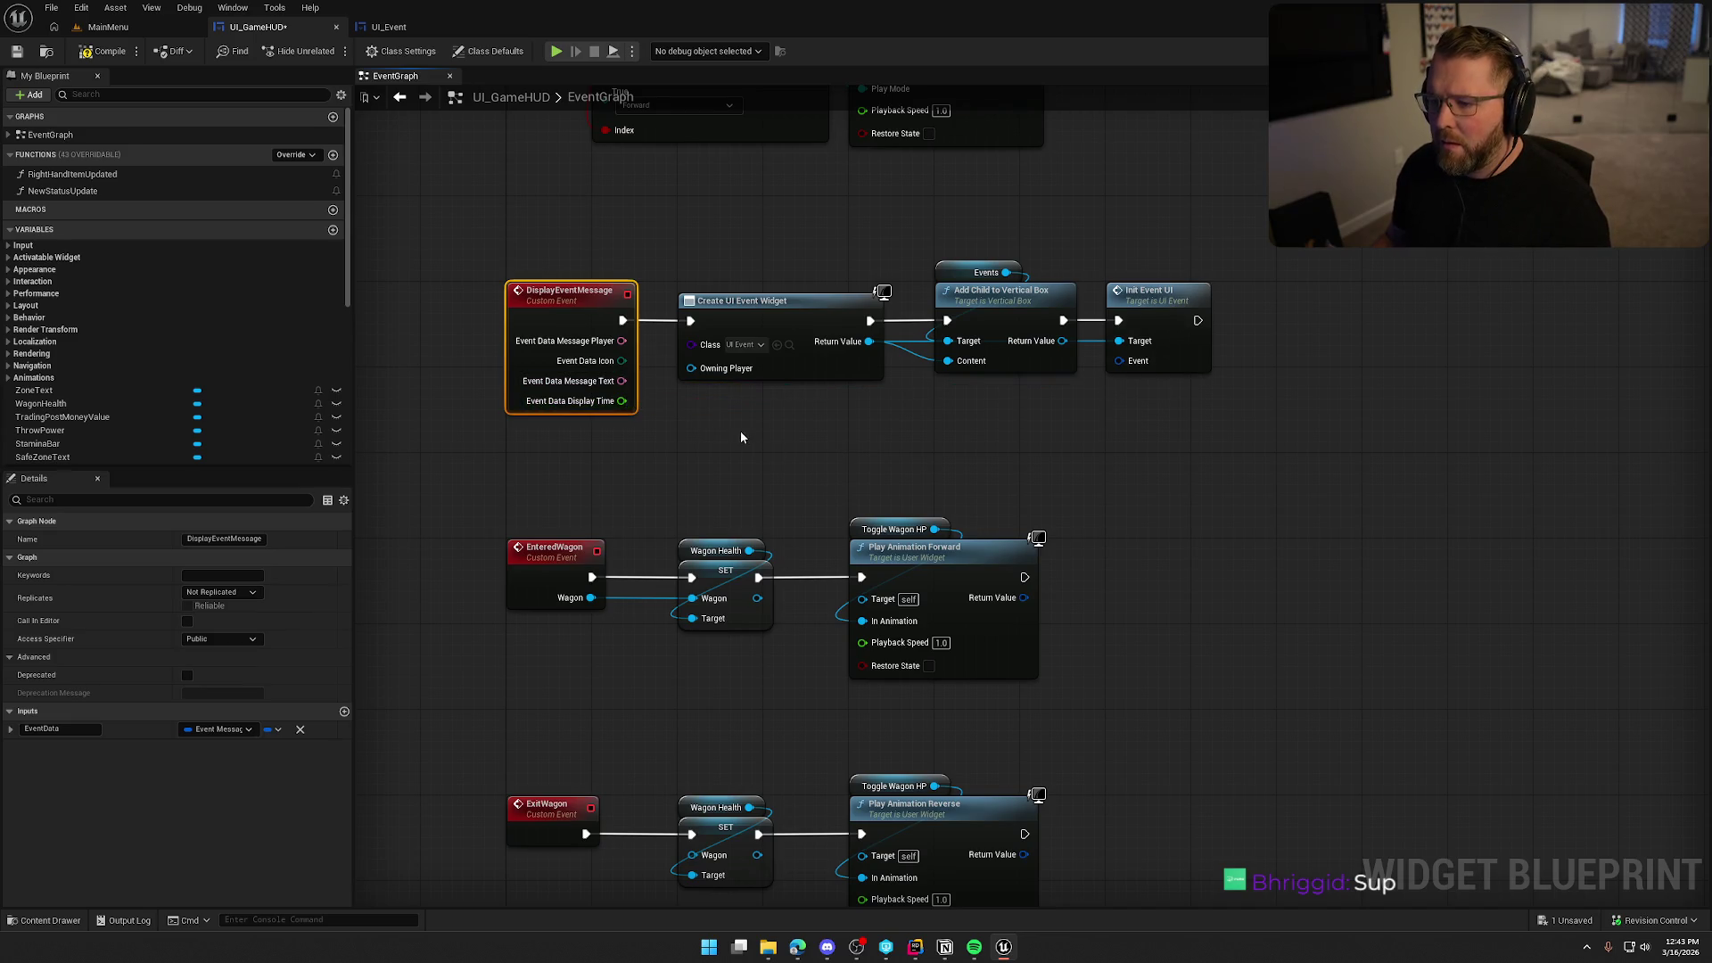
Recombine DisplayEventMessage's event data pin and wire Event Data to Init Event UI's Event.
{"action": "right_click", "coordinate": [623, 362]}
{"action": "left_click", "coordinate": [680, 419]}
{"action": "left_click_drag", "start_coordinate": [621, 341], "coordinate": [1119, 360]}
{"action": "left_click", "coordinate": [1081, 457]}
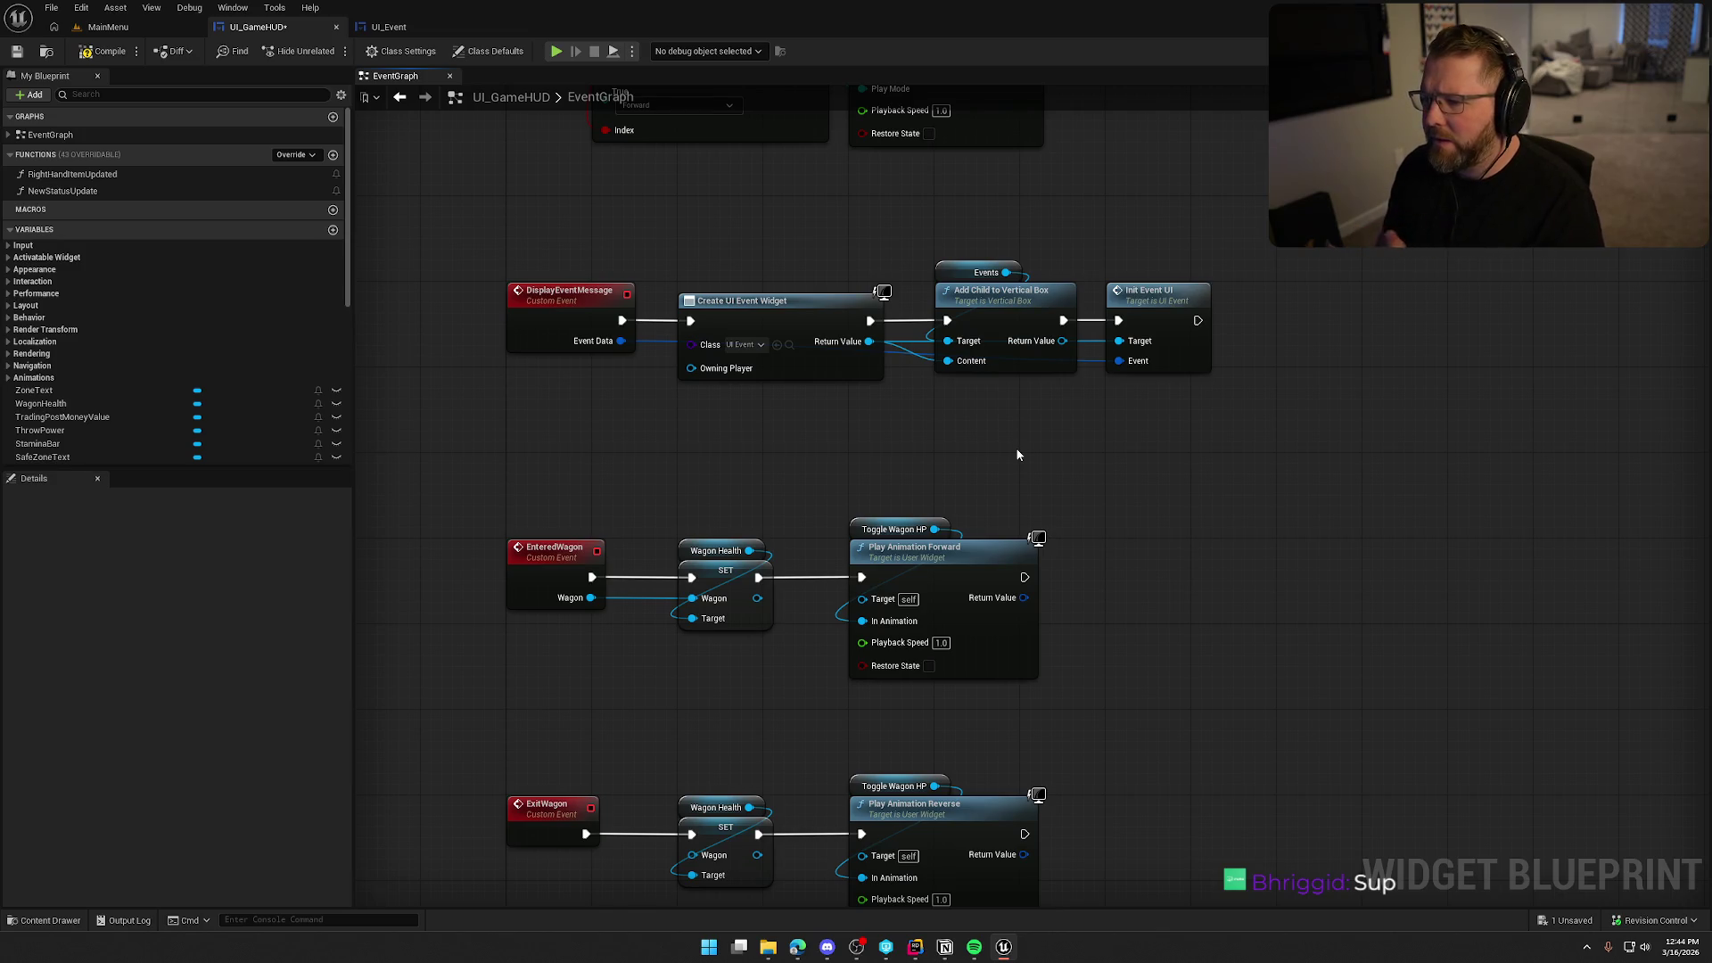
{"action": "double_click", "coordinate": [1155, 298]}
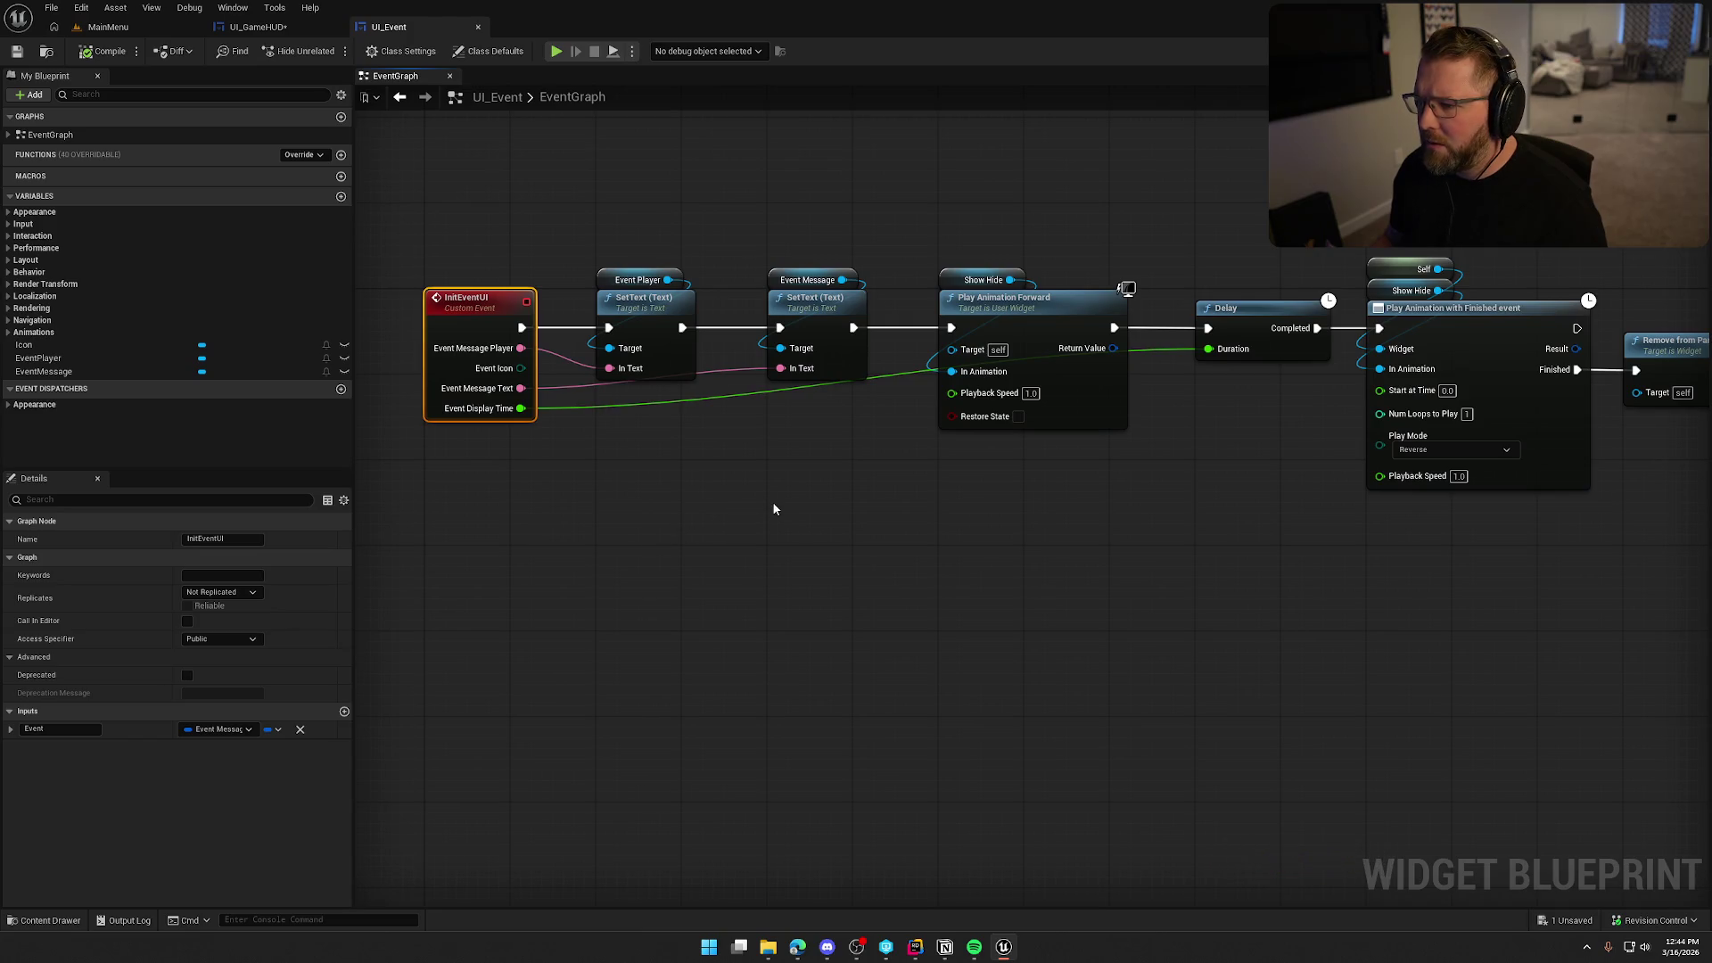
Switch to the Designer and show the widget's Animations panel.
{"action": "scroll", "coordinate": [902, 541], "scroll_direction": "down", "scroll_amount": 1}
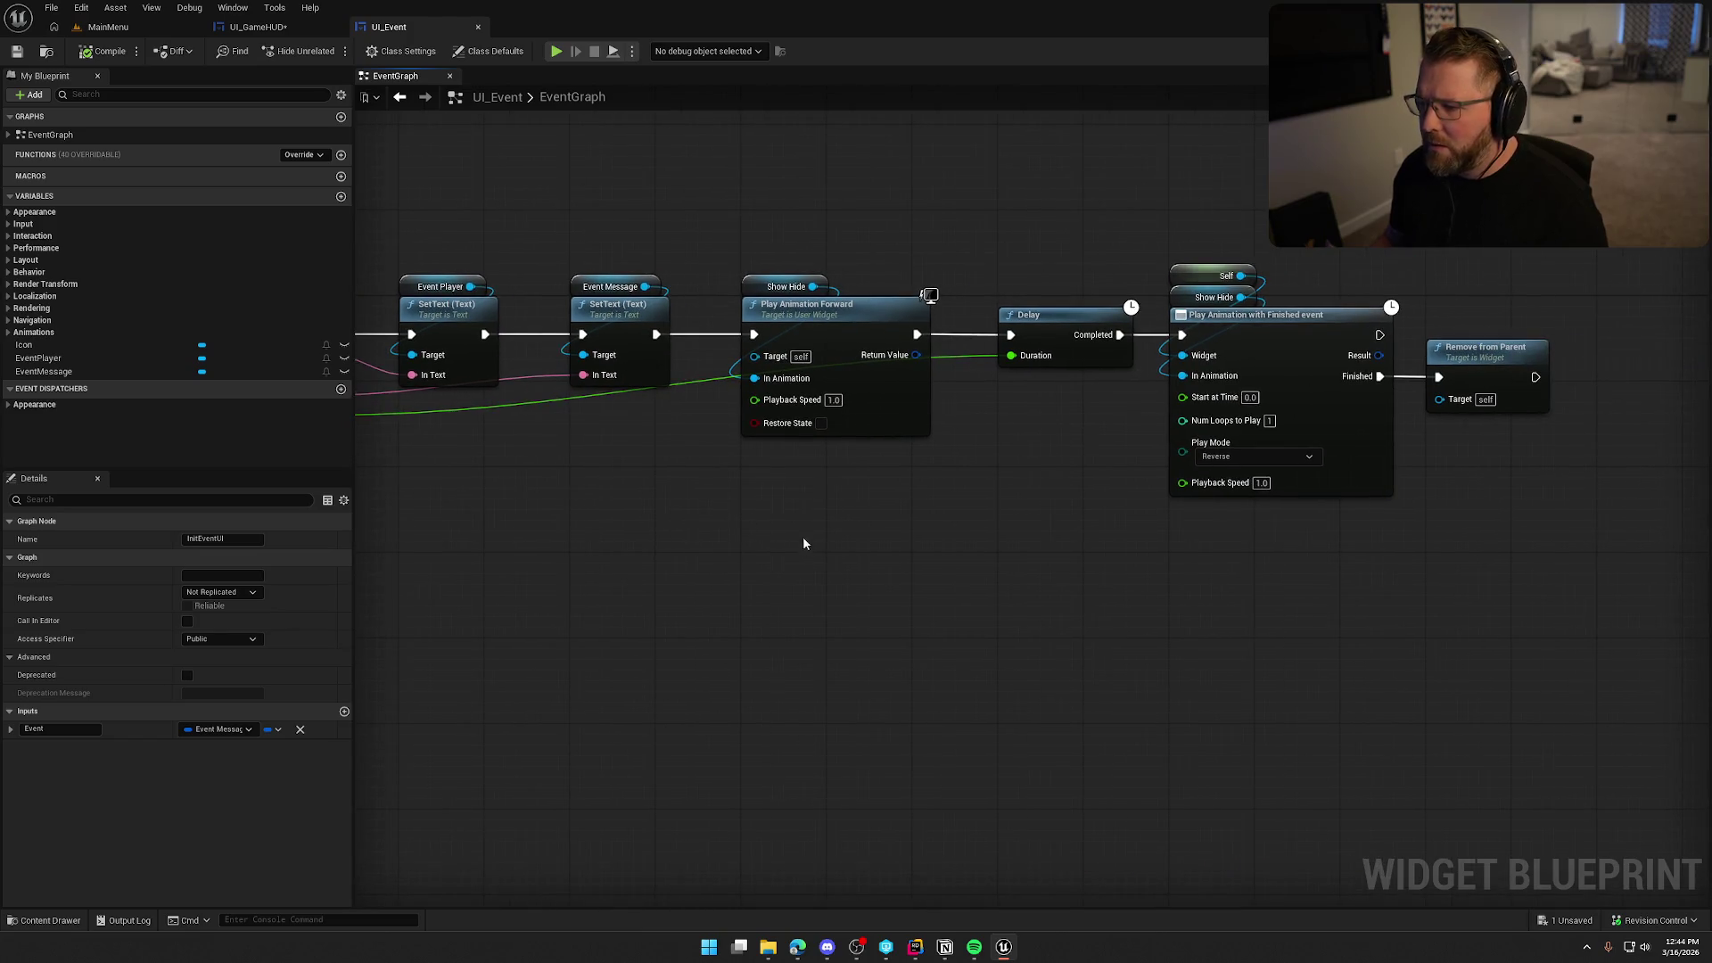
{"action": "left_click_drag", "start_coordinate": [639, 268], "coordinate": [1480, 565]}
{"action": "left_click", "coordinate": [790, 272]}
{"action": "left_click", "coordinate": [1658, 51]}
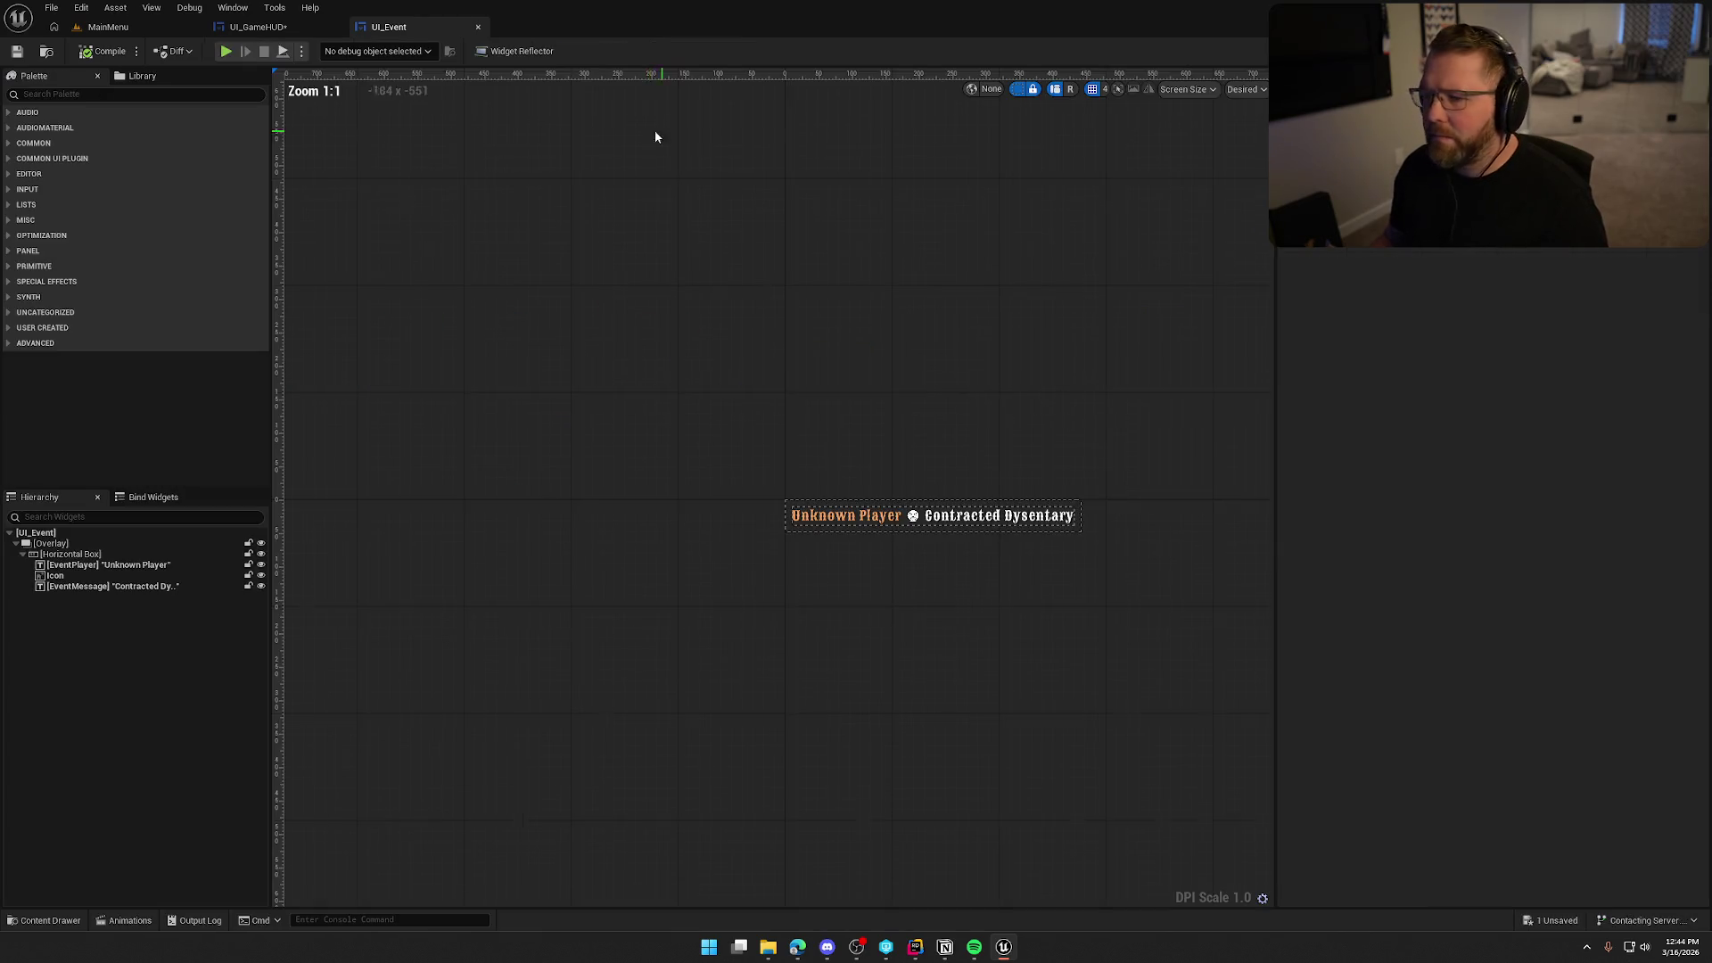
{"action": "left_click", "coordinate": [233, 7]}
{"action": "left_click", "coordinate": [278, 109]}
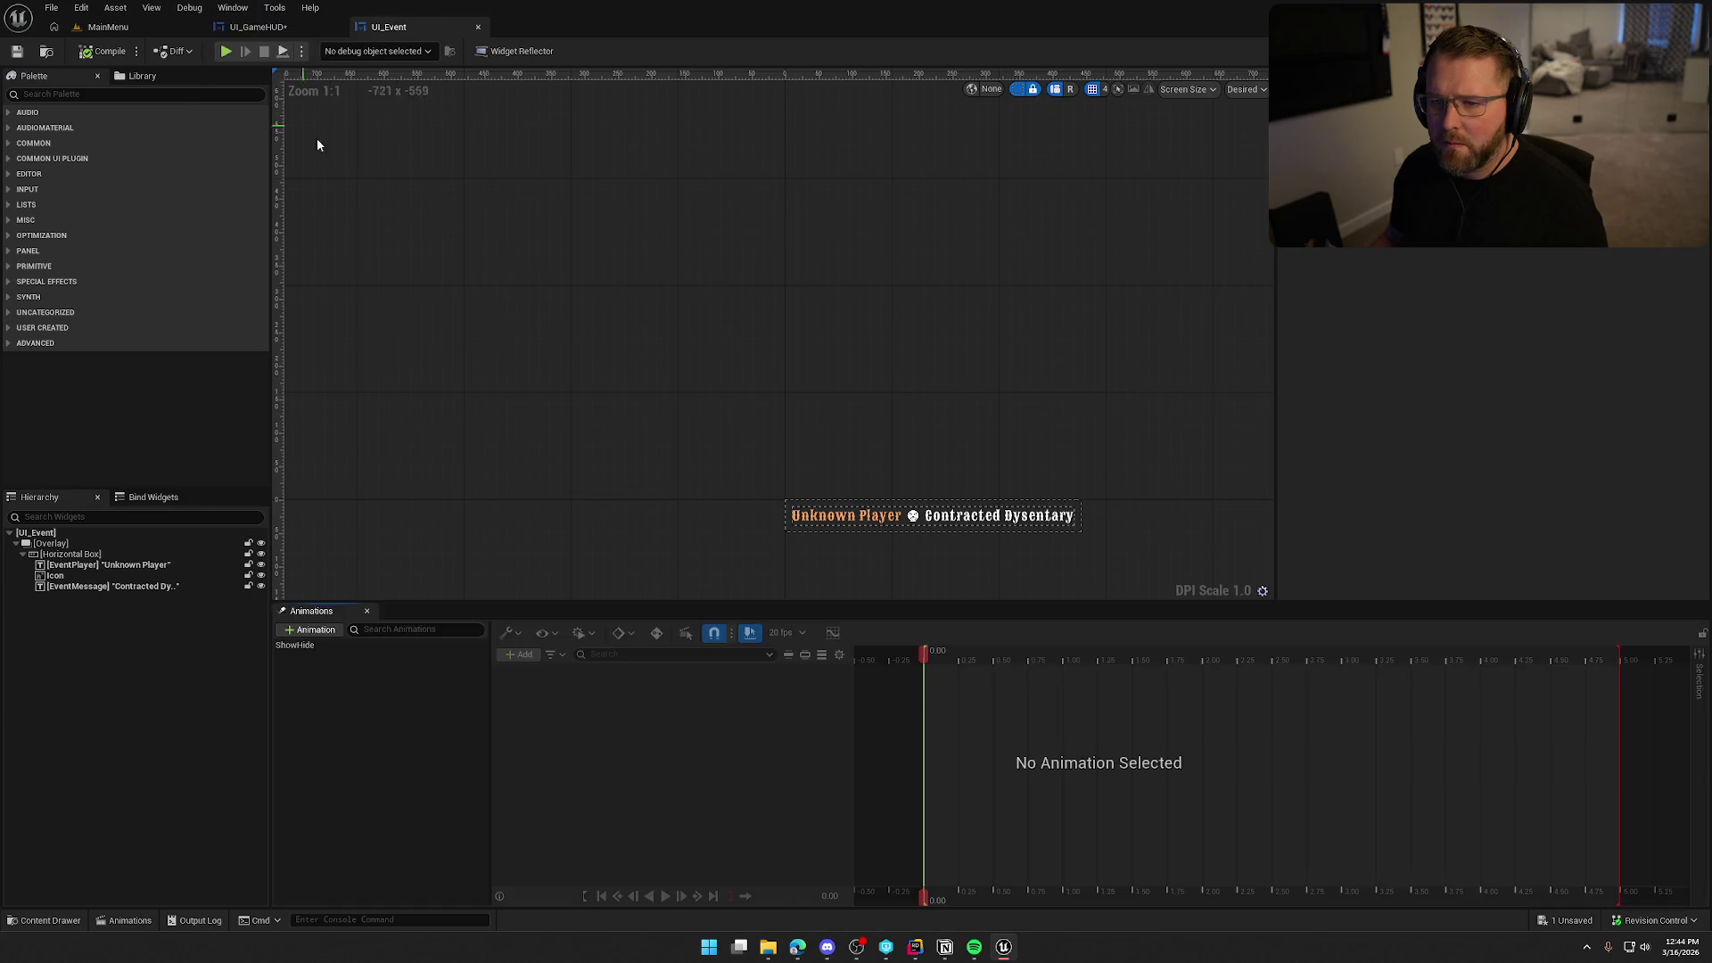
Play the ShowHide animation forwards and in reverse, then hide the animations timeline.
{"action": "scroll", "coordinate": [600, 396], "scroll_direction": "up", "scroll_amount": 2}
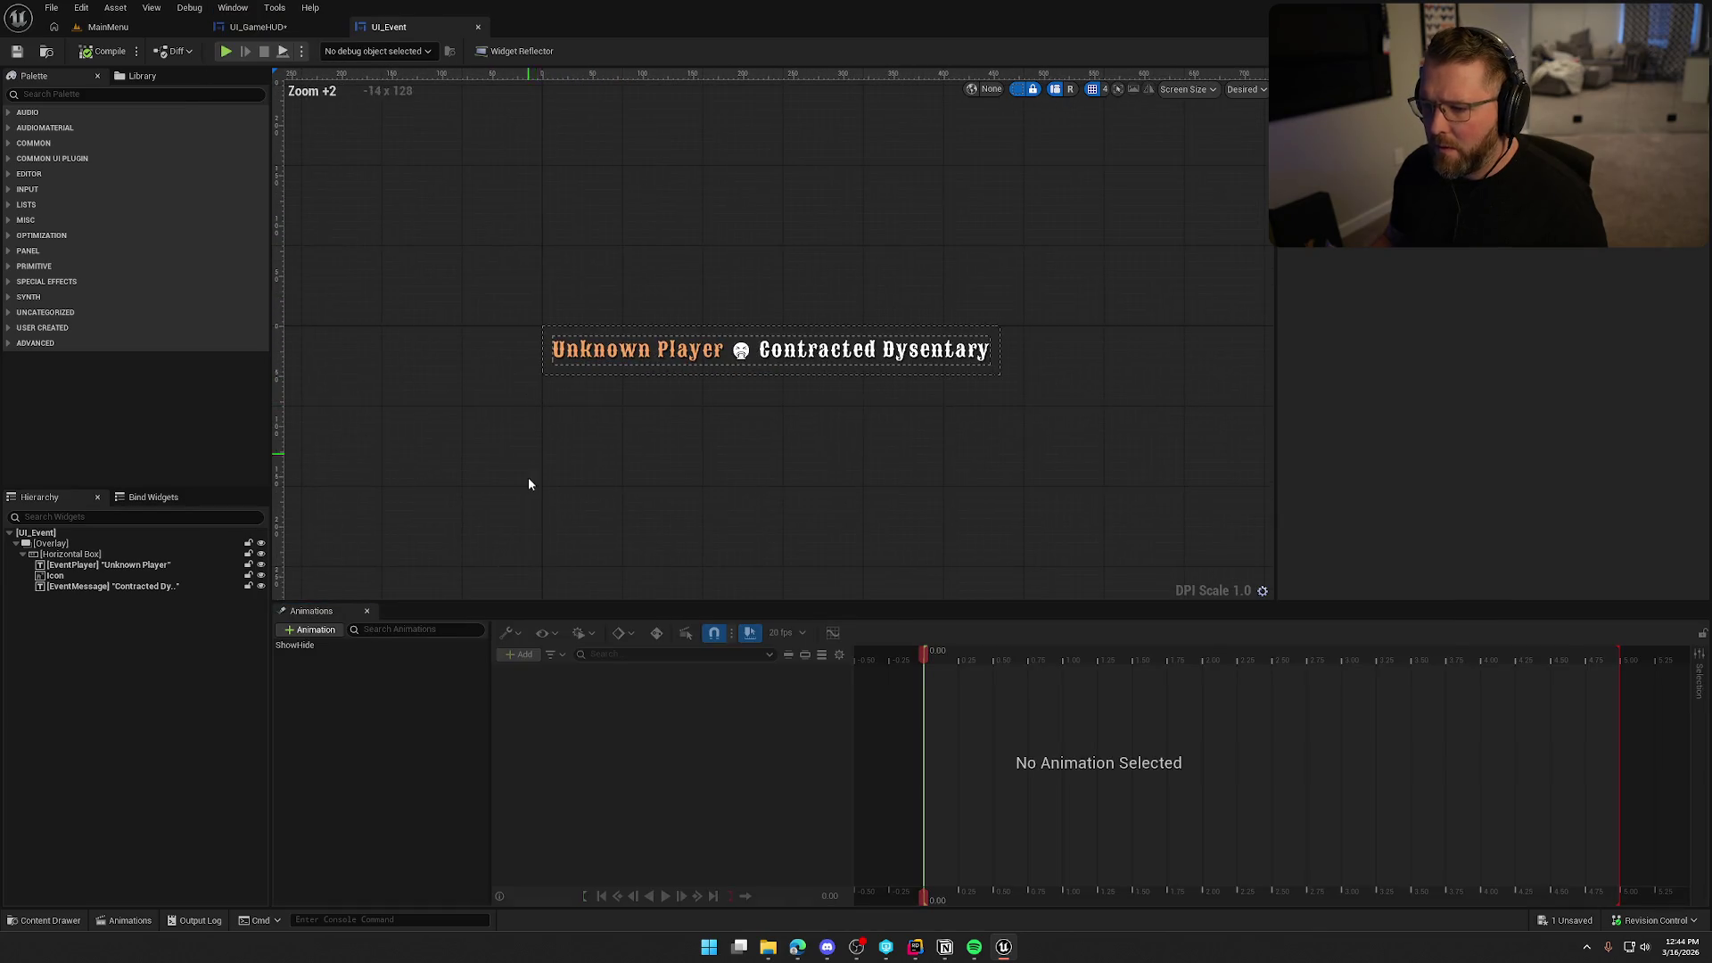
{"action": "left_click", "coordinate": [286, 645]}
{"action": "left_click", "coordinate": [664, 896]}
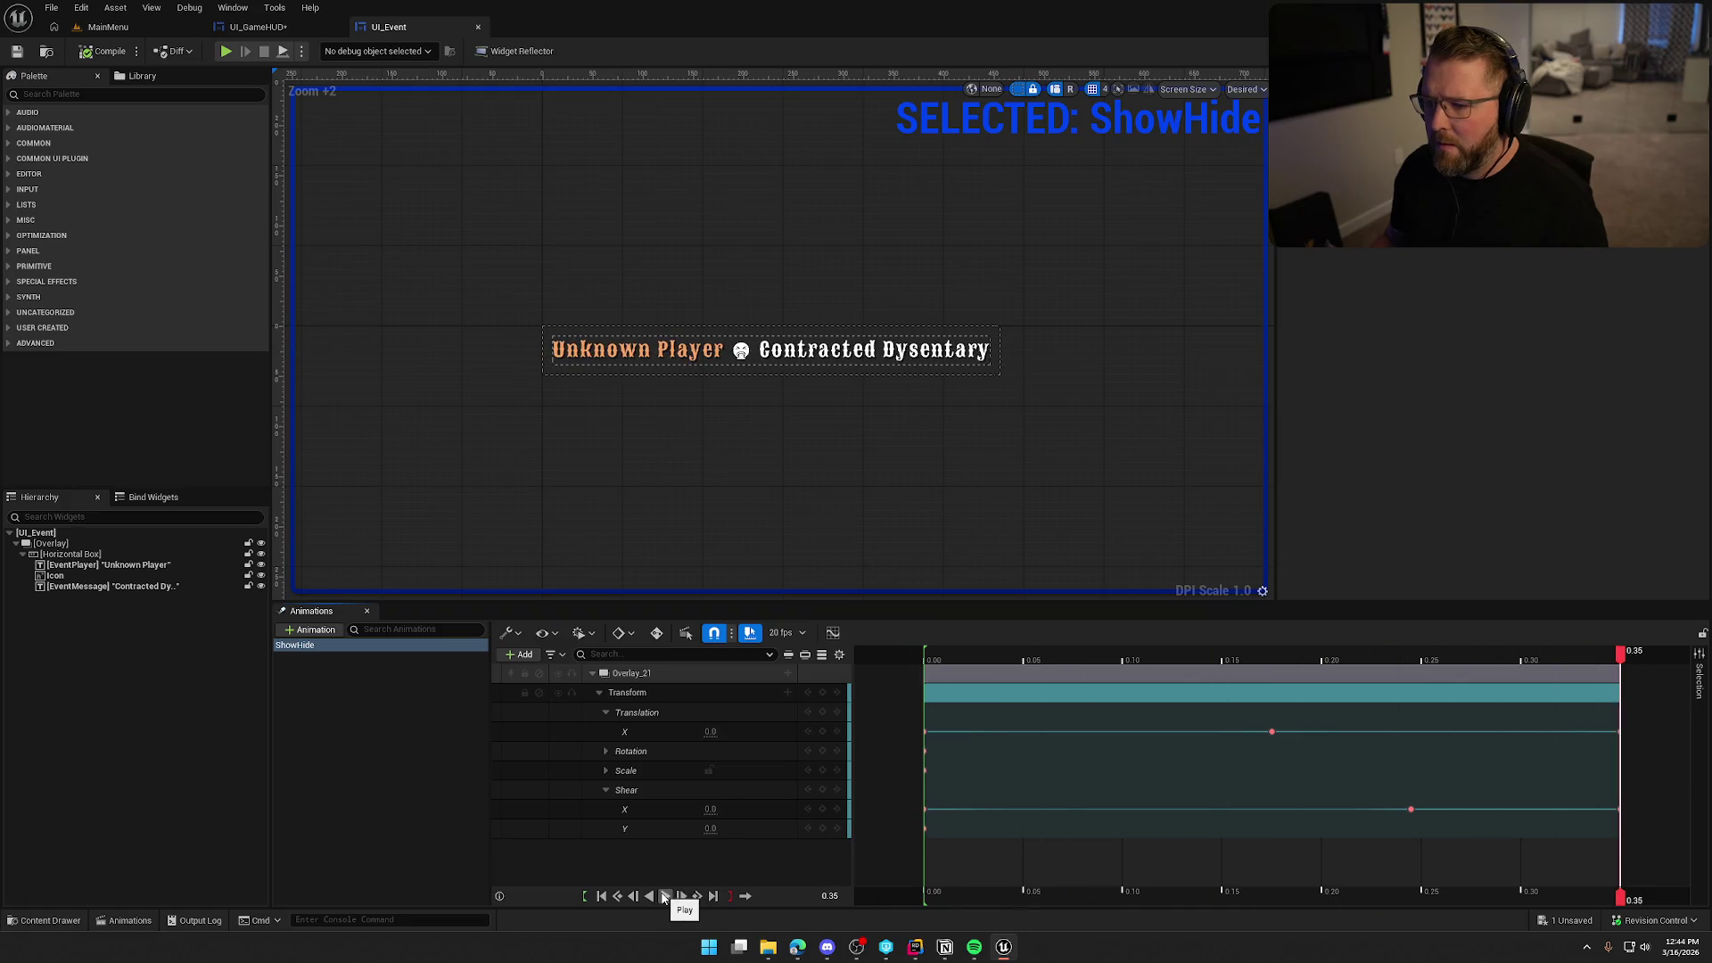
{"action": "left_click", "coordinate": [665, 896]}
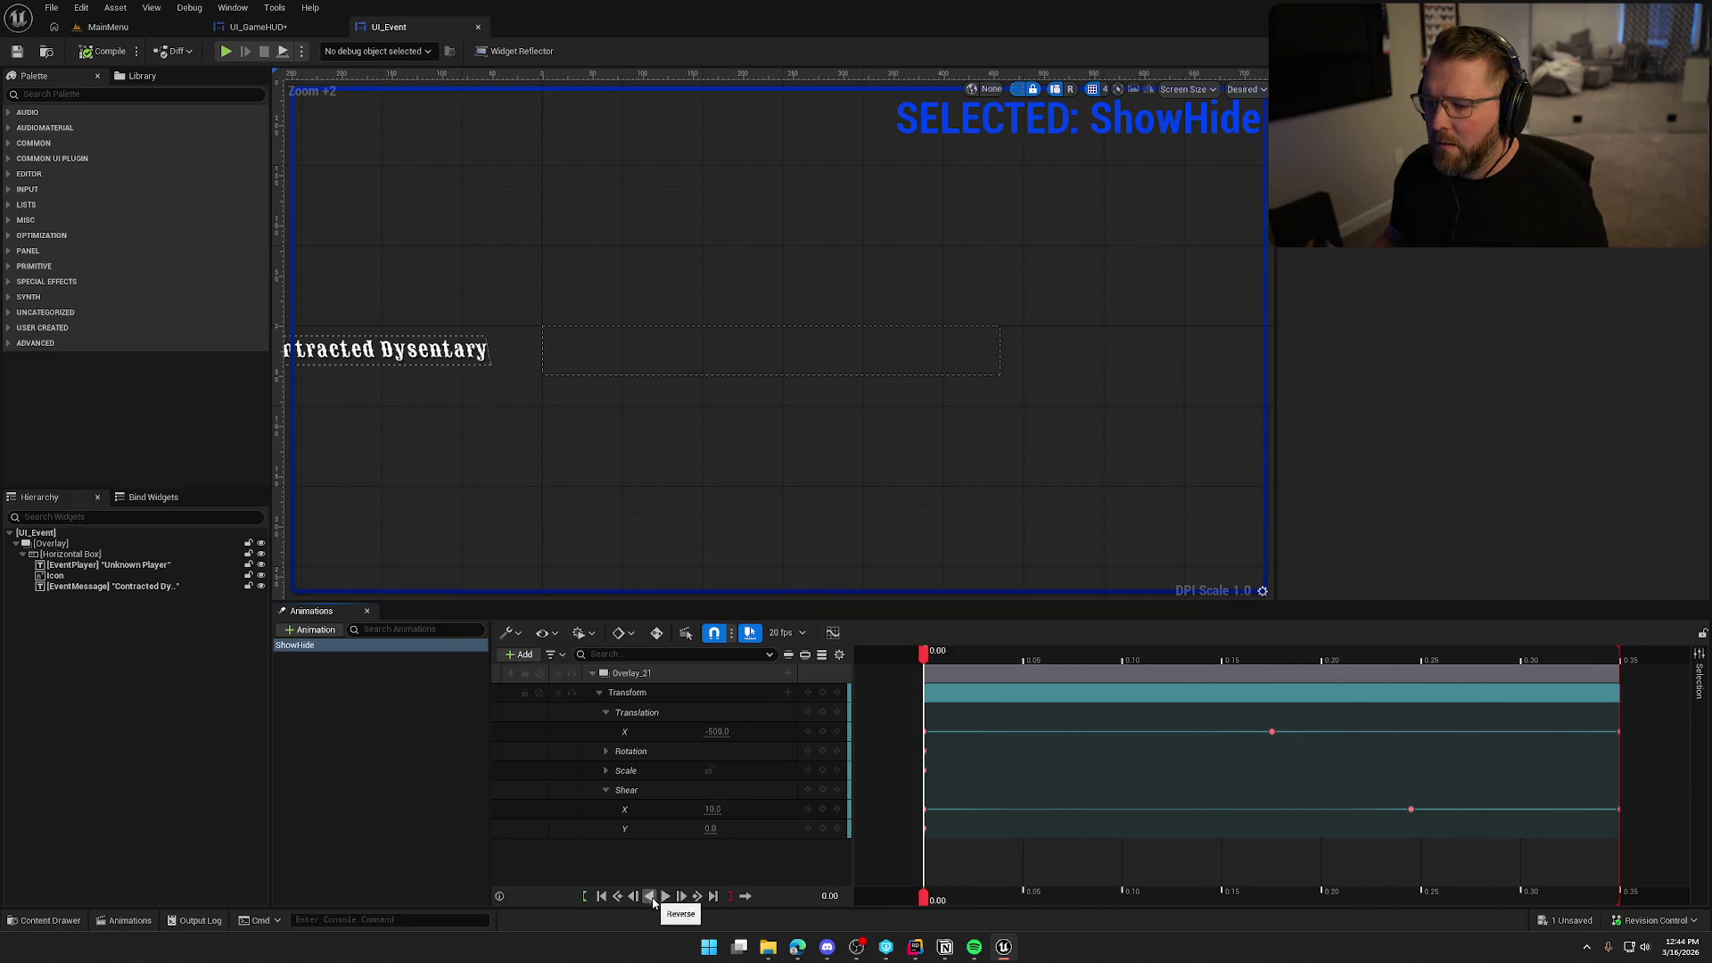
{"action": "left_click", "coordinate": [666, 897]}
{"action": "left_click", "coordinate": [664, 899]}
{"action": "left_click", "coordinate": [317, 436]}
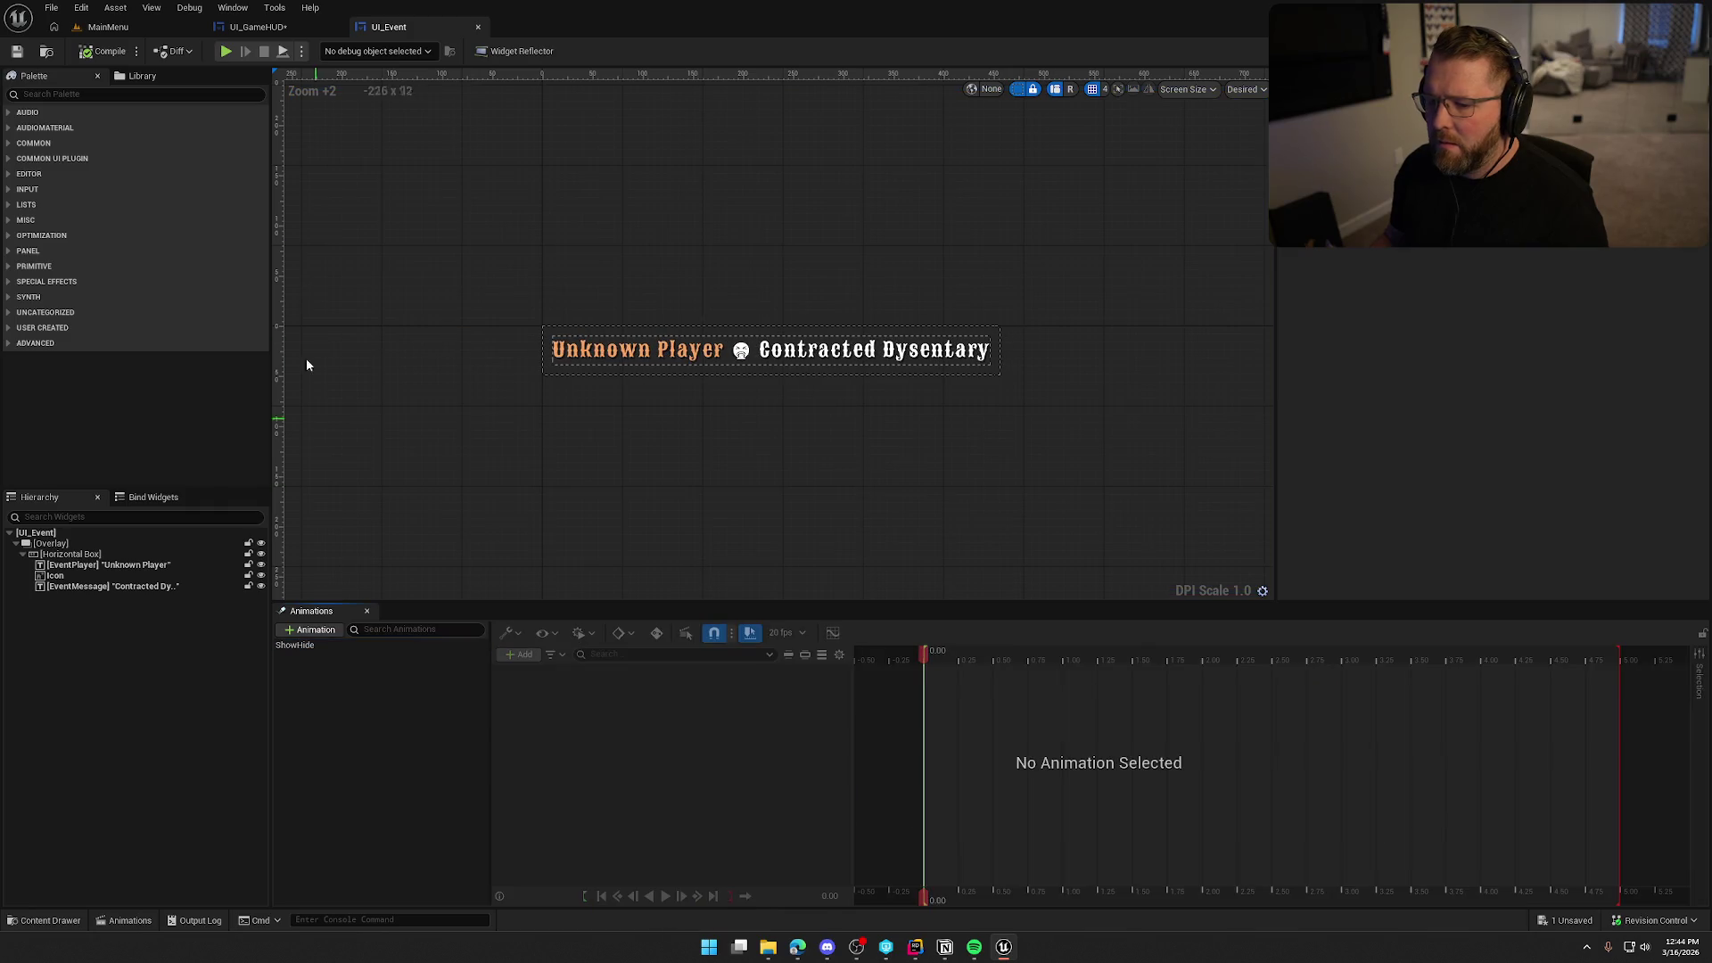
{"action": "left_click", "coordinate": [367, 611]}
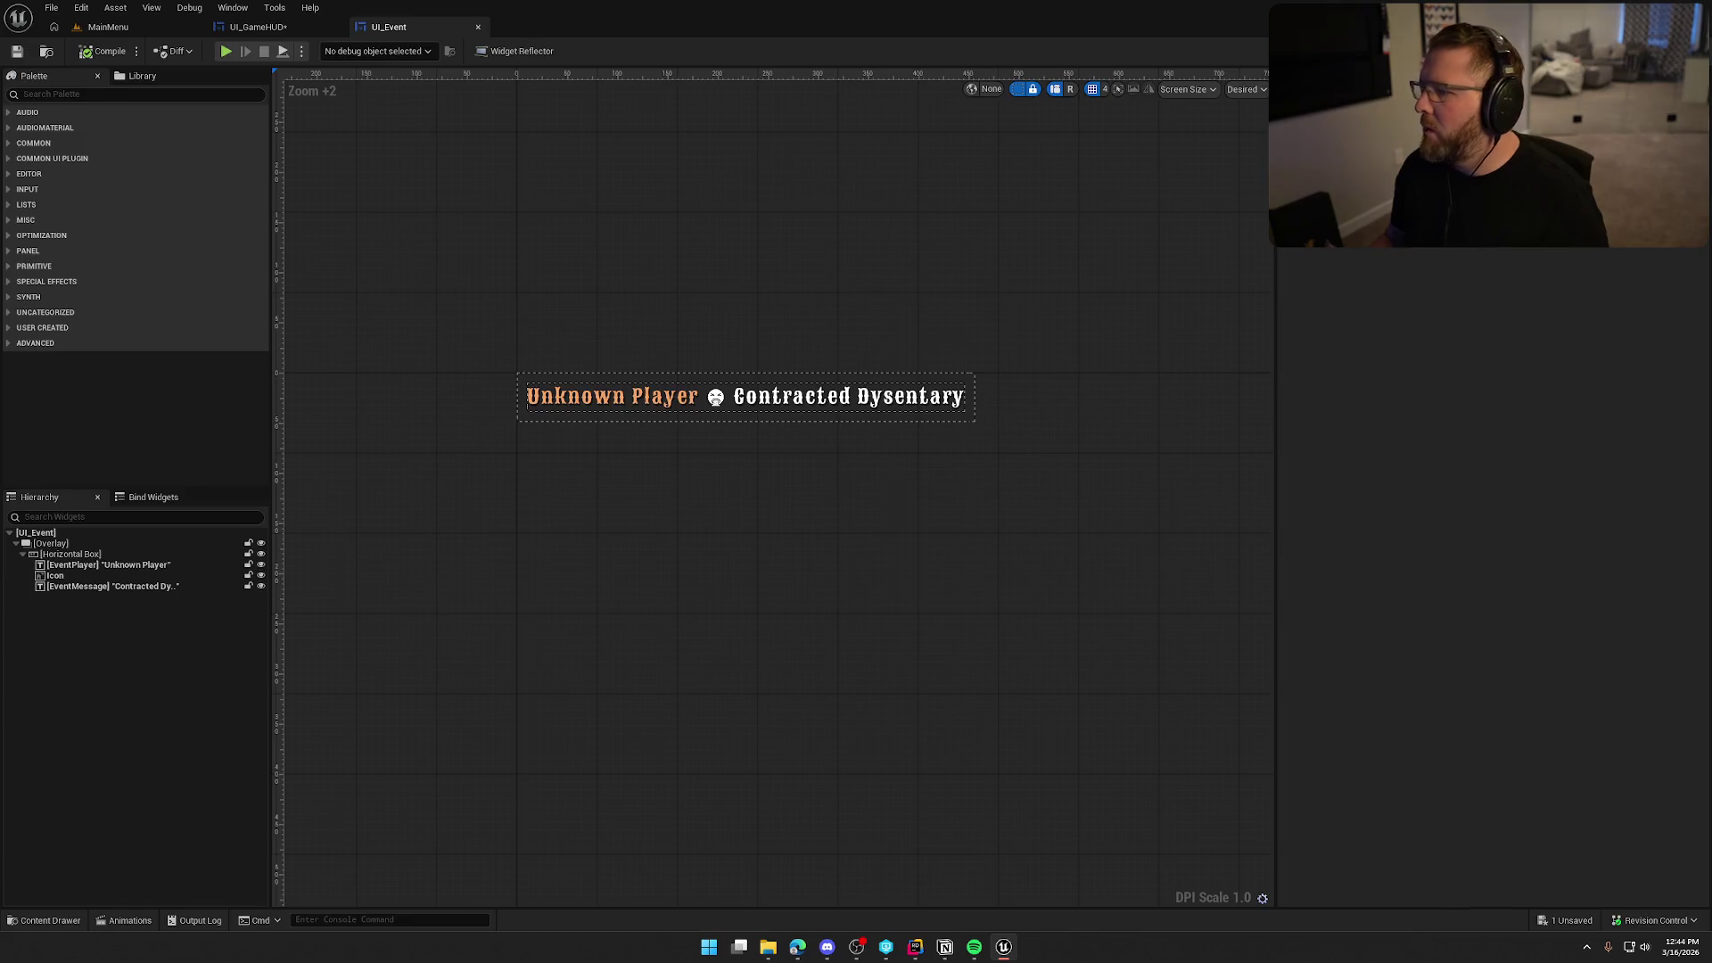
Move the later event graph nodes right to make room for the icon step.
{"action": "left_click", "coordinate": [1674, 51]}
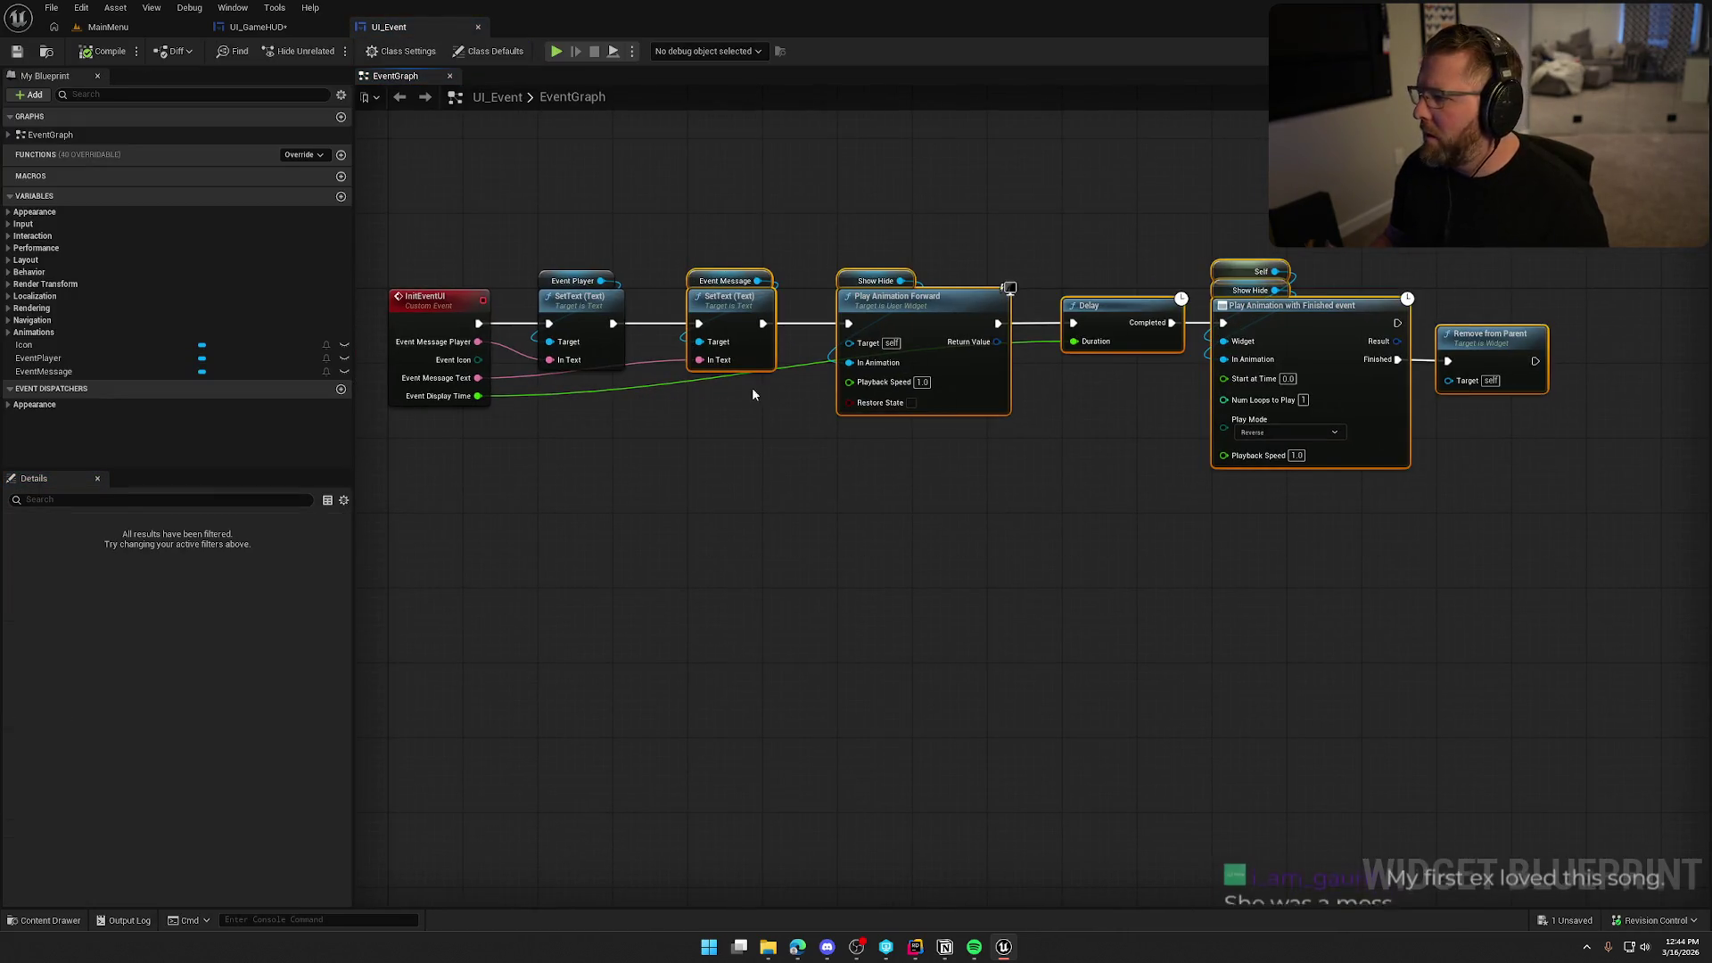
{"action": "scroll", "coordinate": [756, 395], "scroll_direction": "up", "scroll_amount": 1}
{"action": "left_click_drag", "start_coordinate": [738, 299], "coordinate": [914, 300]}
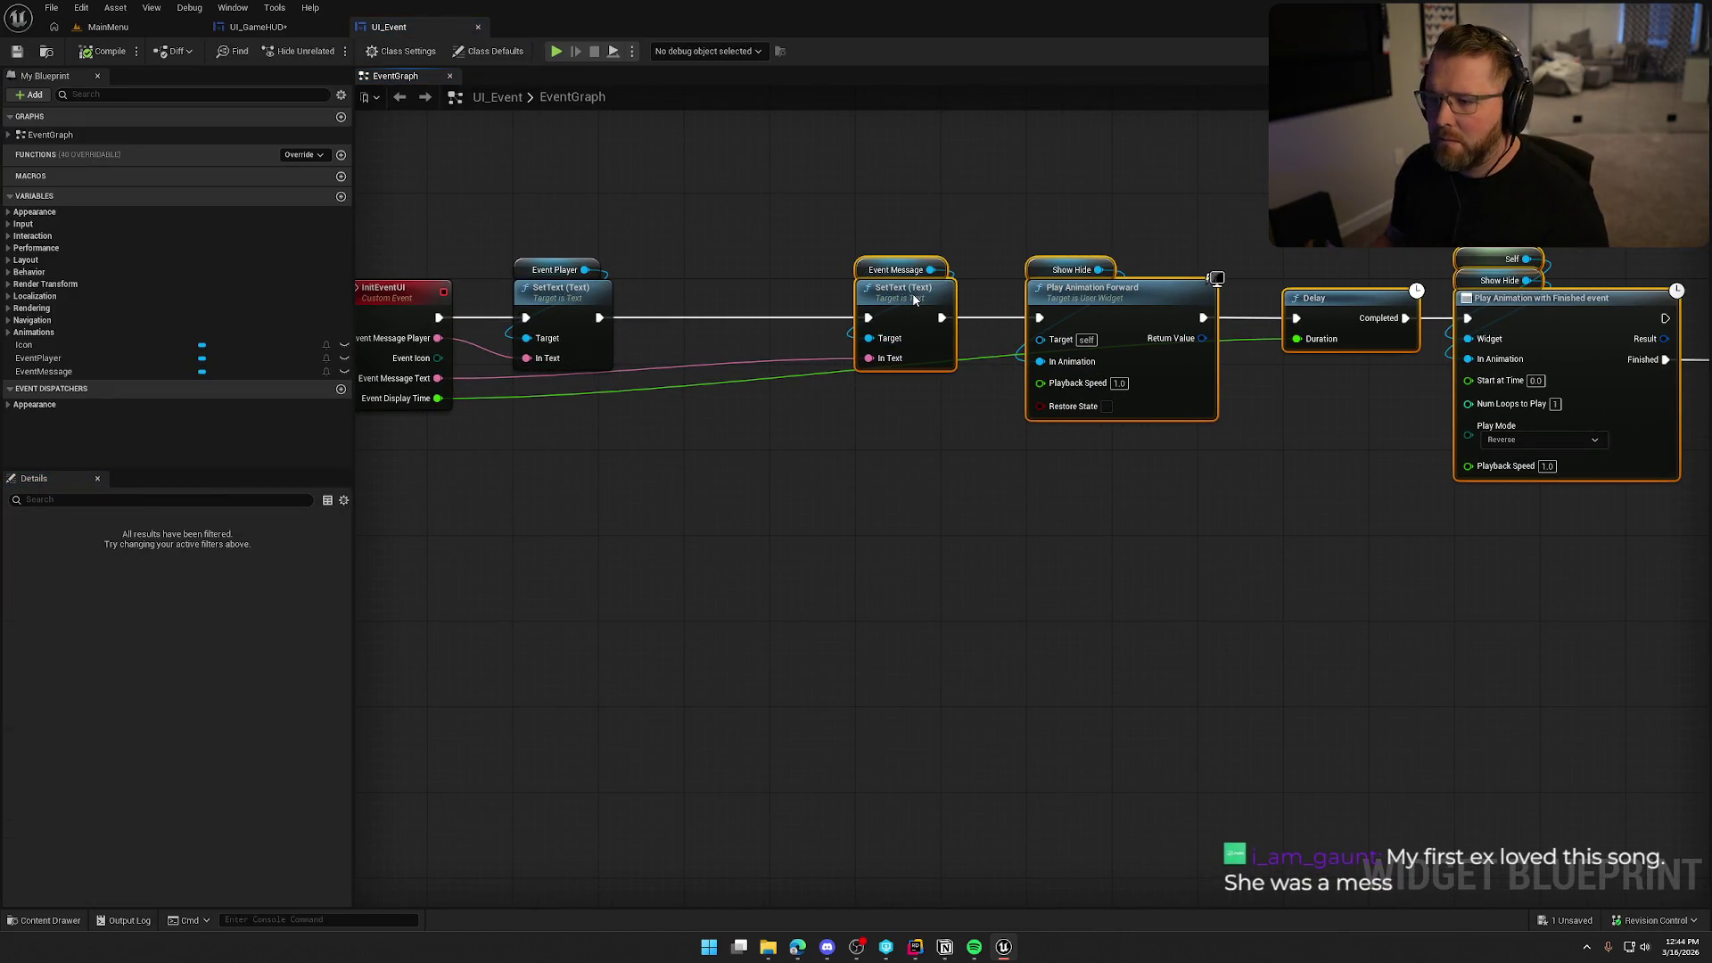
{"action": "left_click", "coordinate": [840, 552]}
{"action": "scroll", "coordinate": [840, 553], "scroll_direction": "down", "scroll_amount": 1}
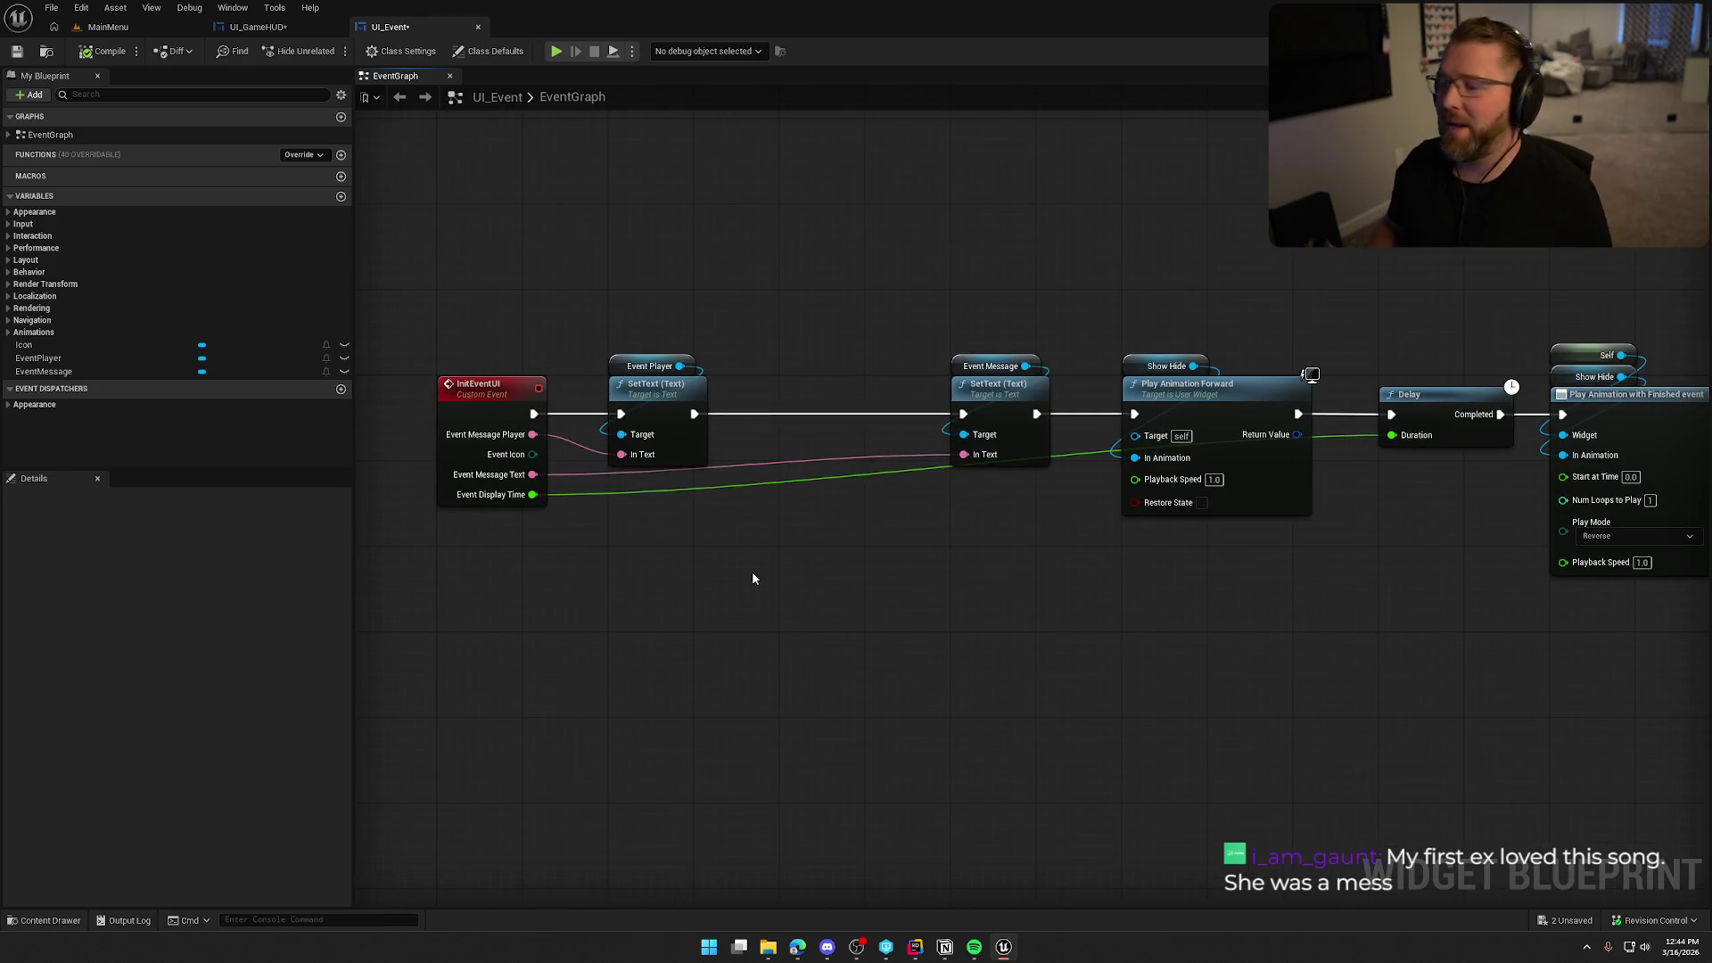
{"action": "left_click_drag", "start_coordinate": [752, 578], "coordinate": [805, 587]}
Add an Icon getter and a Set Brush from Texture node between the two SetText nodes.
{"action": "mouse_move", "coordinate": [77, 344]}
{"action": "left_mouse_down"}
{"action": "mouse_move", "coordinate": [792, 315]}
{"action": "mouse_move", "coordinate": [900, 371]}
{"action": "mouse_move", "coordinate": [889, 392]}
{"action": "left_mouse_up"}
{"action": "type", "text": "set text"}
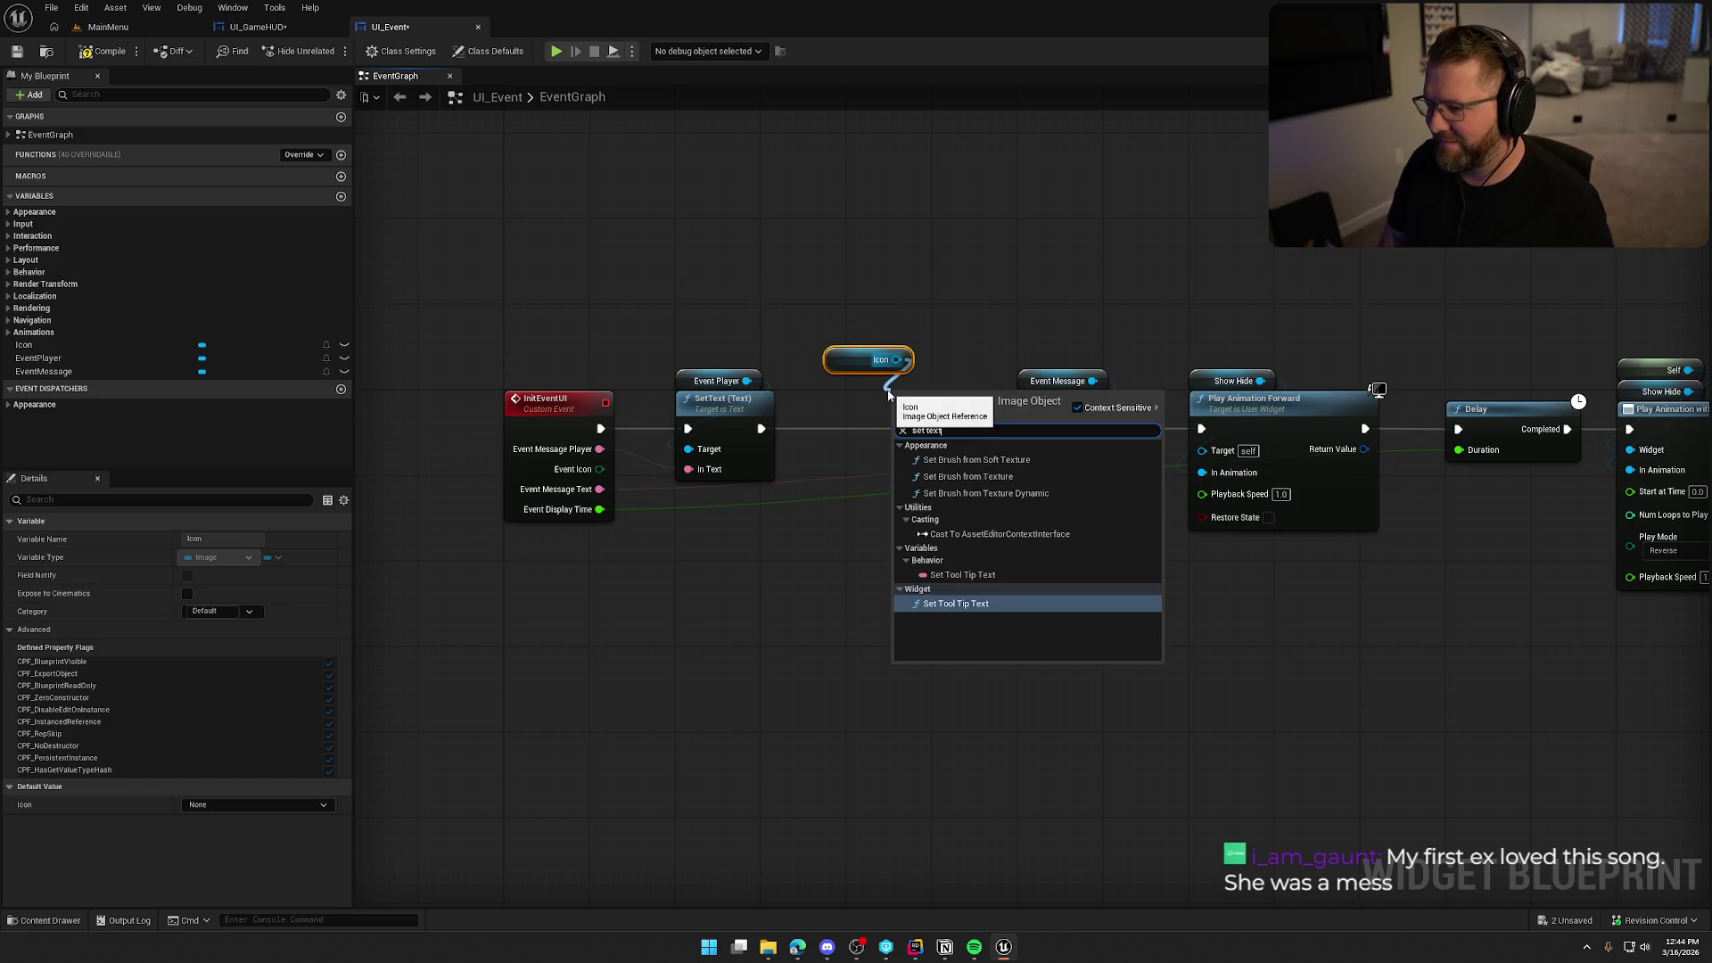
{"action": "left_click", "coordinate": [968, 476]}
{"action": "left_click_drag", "start_coordinate": [966, 430], "coordinate": [761, 429]}
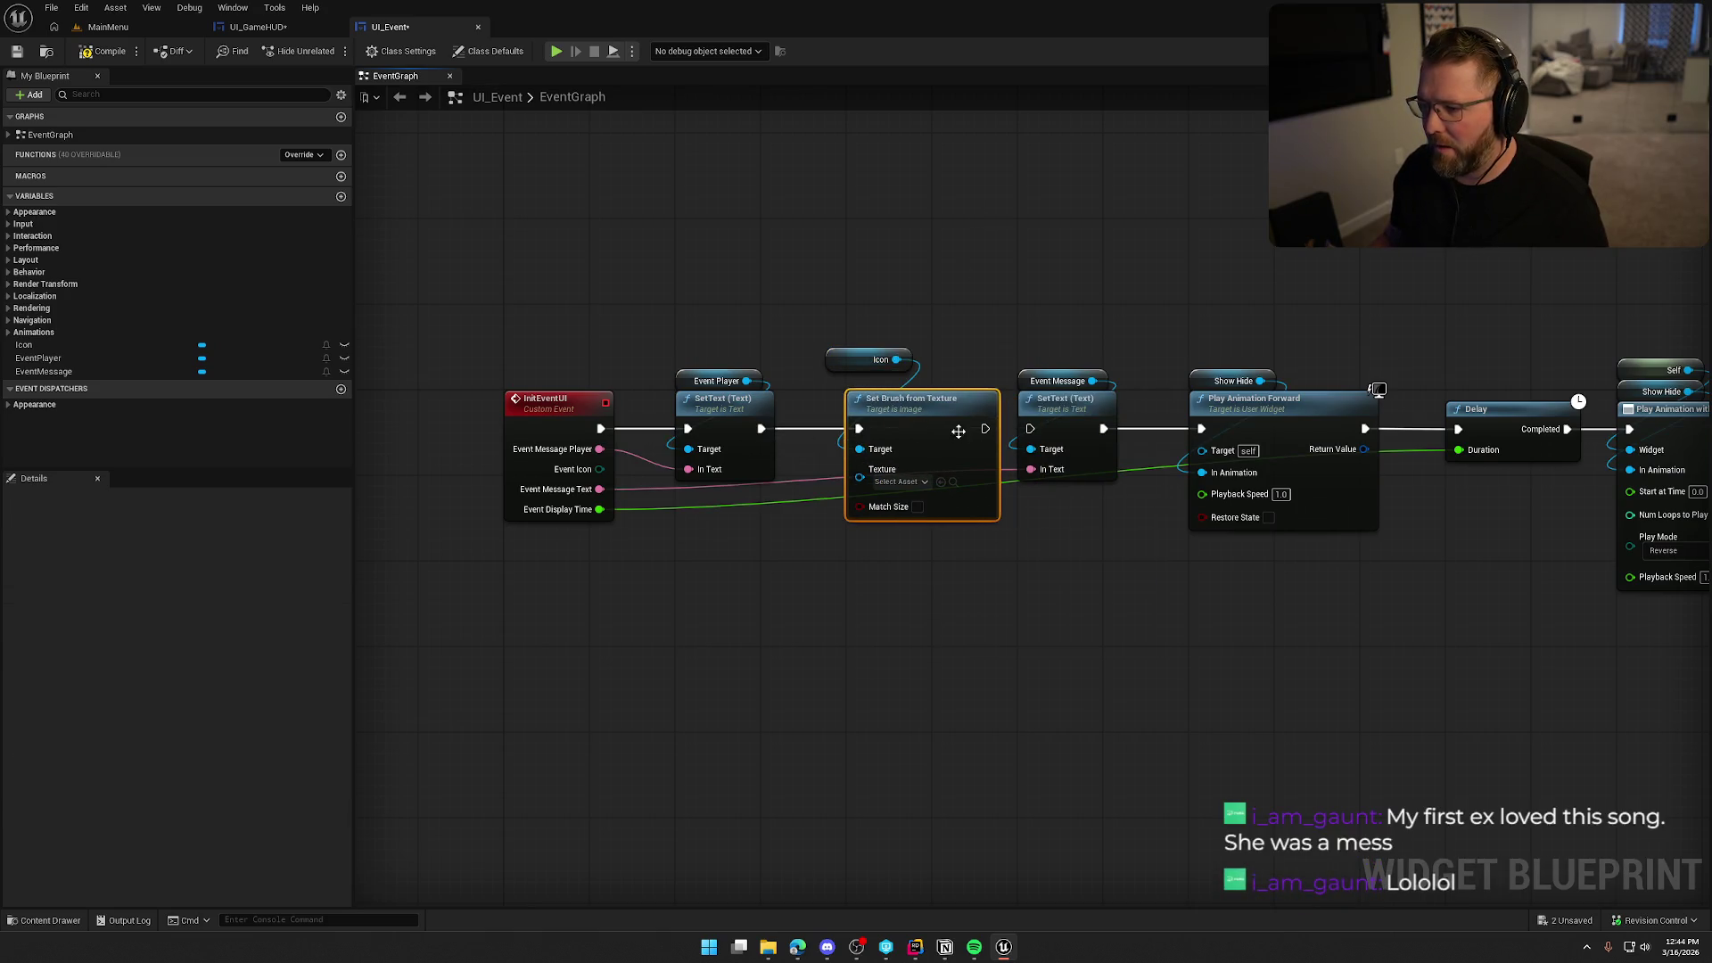
{"action": "left_click_drag", "start_coordinate": [984, 428], "coordinate": [1032, 429]}
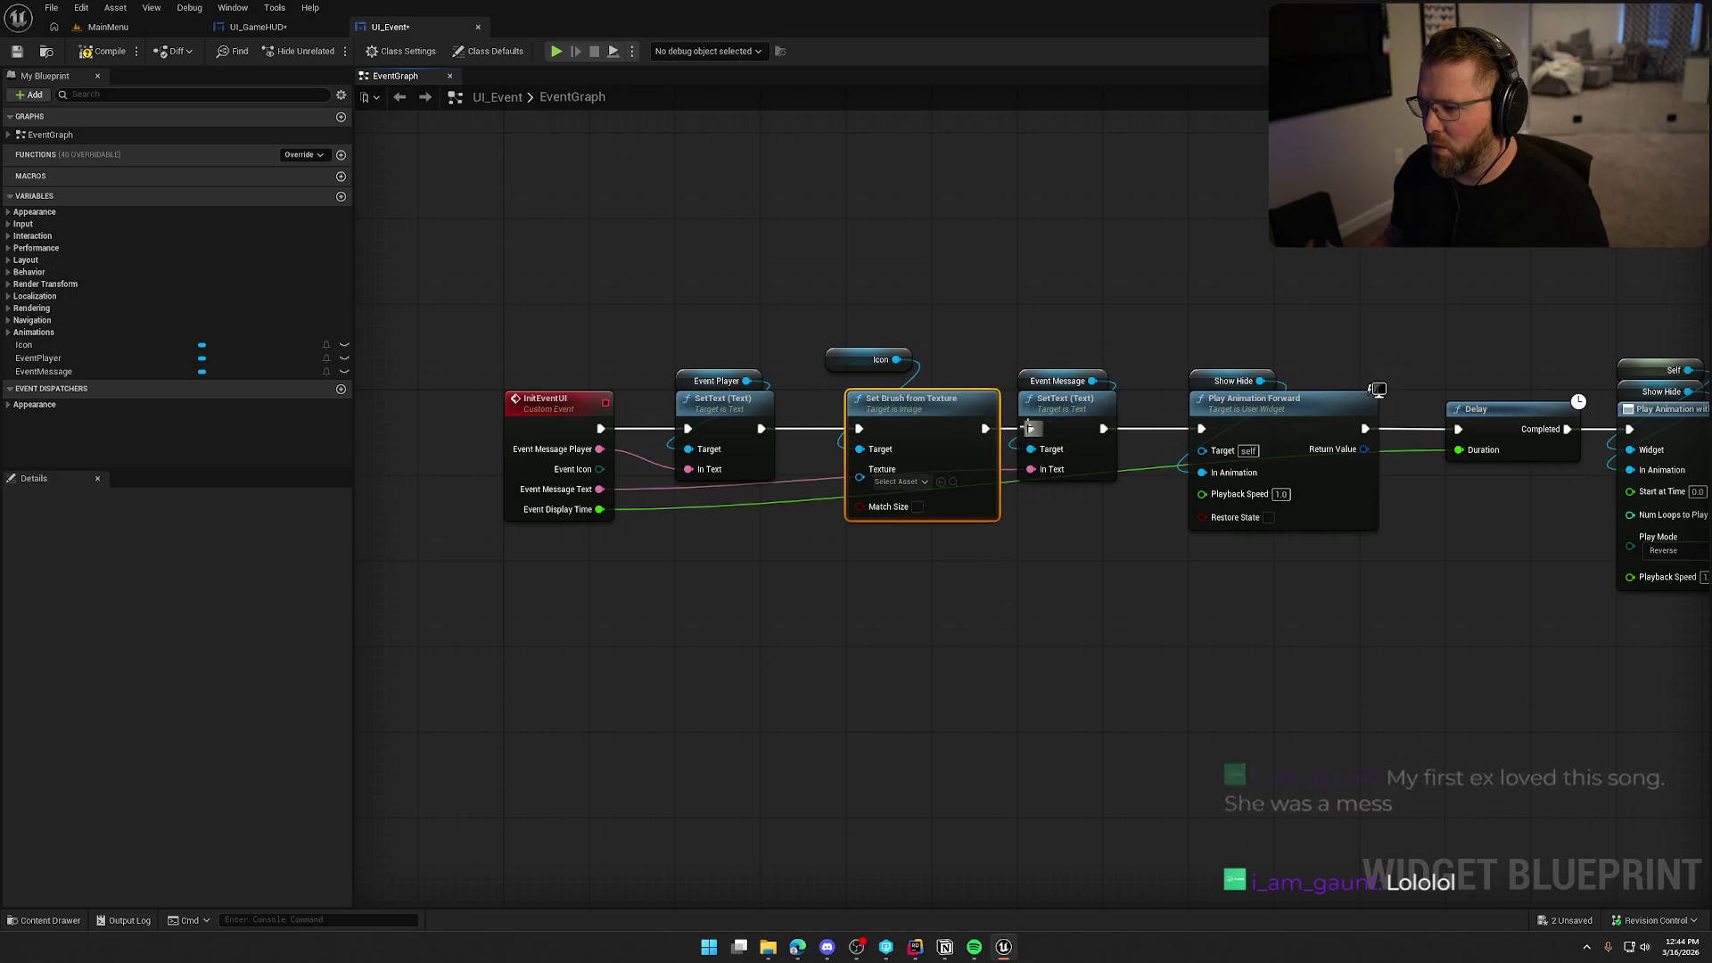
{"action": "left_click", "coordinate": [871, 371]}
{"action": "left_click_drag", "start_coordinate": [870, 371], "coordinate": [893, 392]}
{"action": "left_click", "coordinate": [851, 658]}
{"action": "mouse_move", "coordinate": [850, 658]}
{"action": "left_mouse_down"}
{"action": "mouse_move", "coordinate": [833, 583]}
{"action": "mouse_move", "coordinate": [864, 563]}
{"action": "left_mouse_up"}
Feed the brush texture from a Select node indexed by Event Icon, then save.
{"action": "left_click_drag", "start_coordinate": [874, 408], "coordinate": [852, 469]}
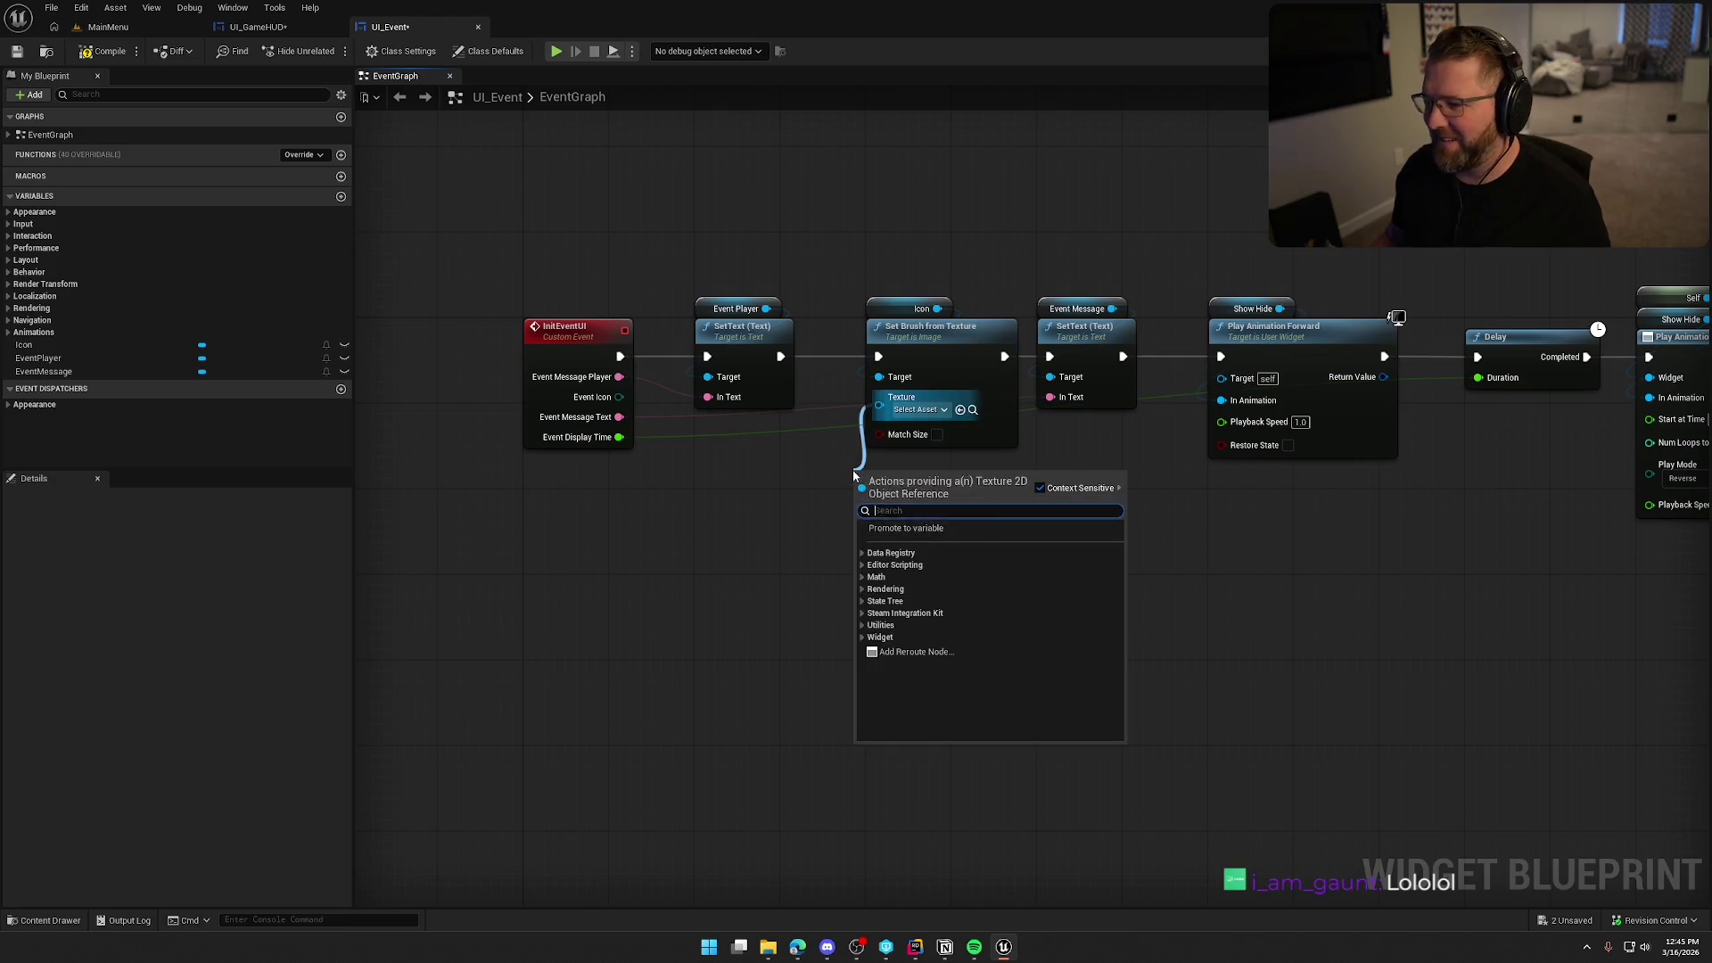
{"action": "type", "text": "selec"}
{"action": "left_click", "coordinate": [922, 548]}
{"action": "left_click_drag", "start_coordinate": [836, 575], "coordinate": [619, 397]}
{"action": "mouse_move", "coordinate": [906, 485]}
{"action": "left_mouse_down"}
{"action": "mouse_move", "coordinate": [774, 468]}
{"action": "mouse_move", "coordinate": [778, 453]}
{"action": "left_mouse_up"}
{"action": "left_click", "coordinate": [1018, 576]}
{"action": "scroll", "coordinate": [1019, 583], "scroll_direction": "down", "scroll_amount": 2}
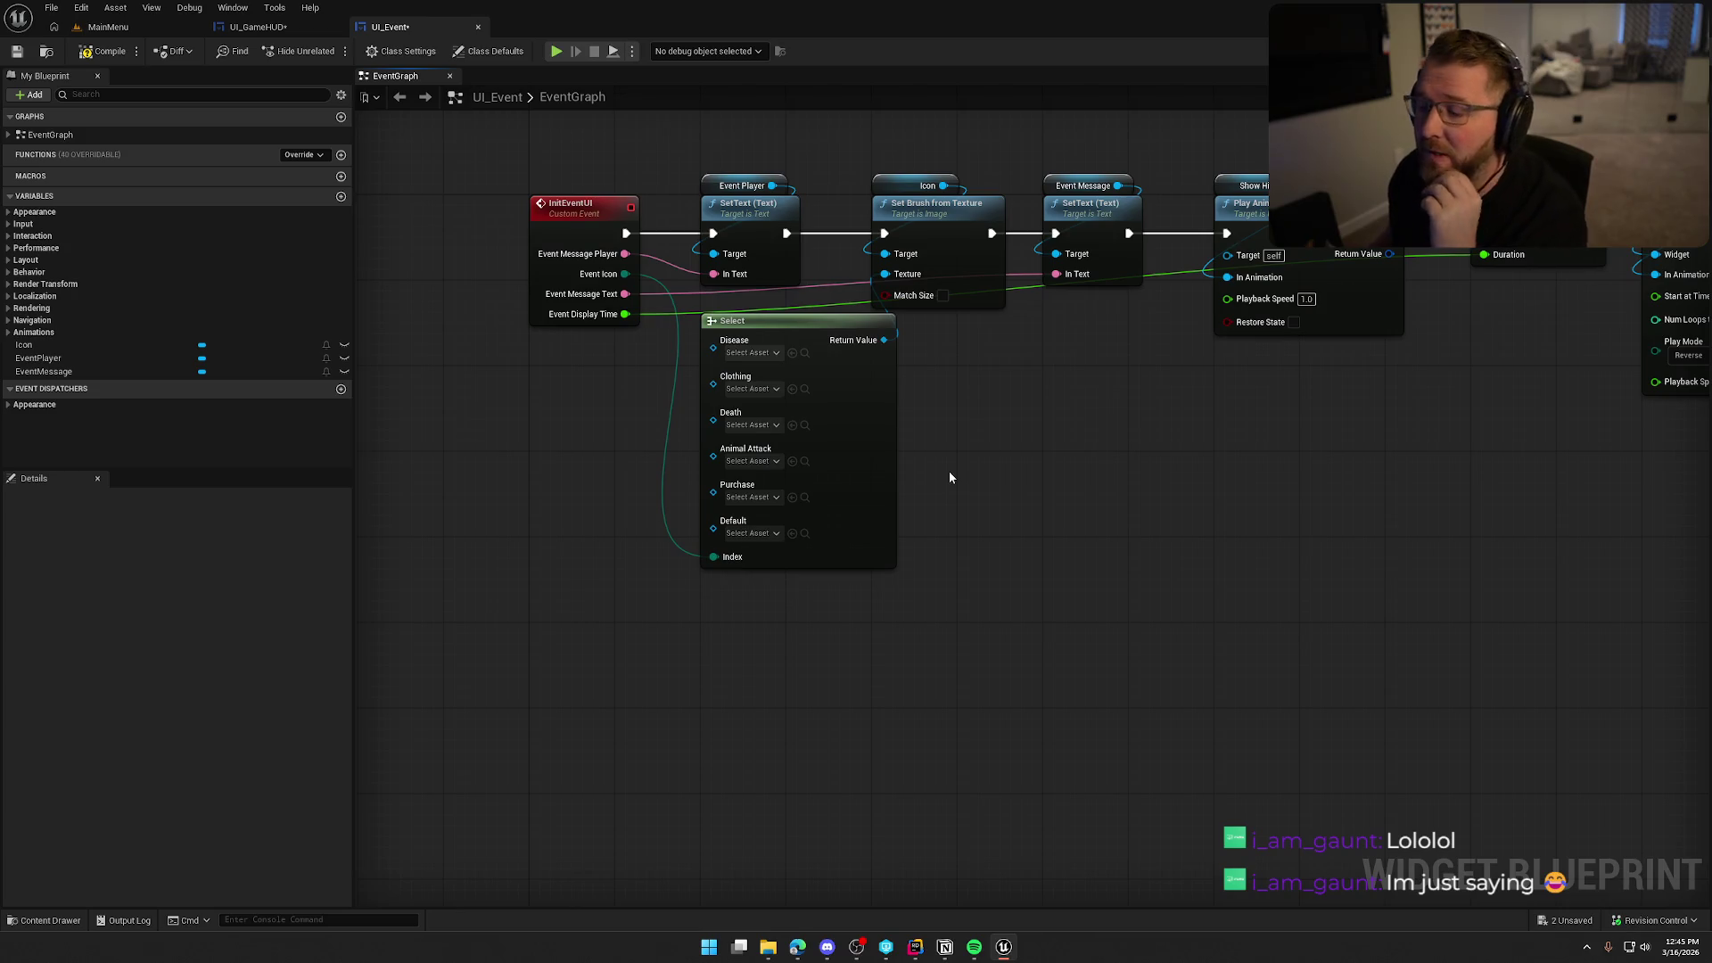
{"action": "key", "text": "ctrl+s"}
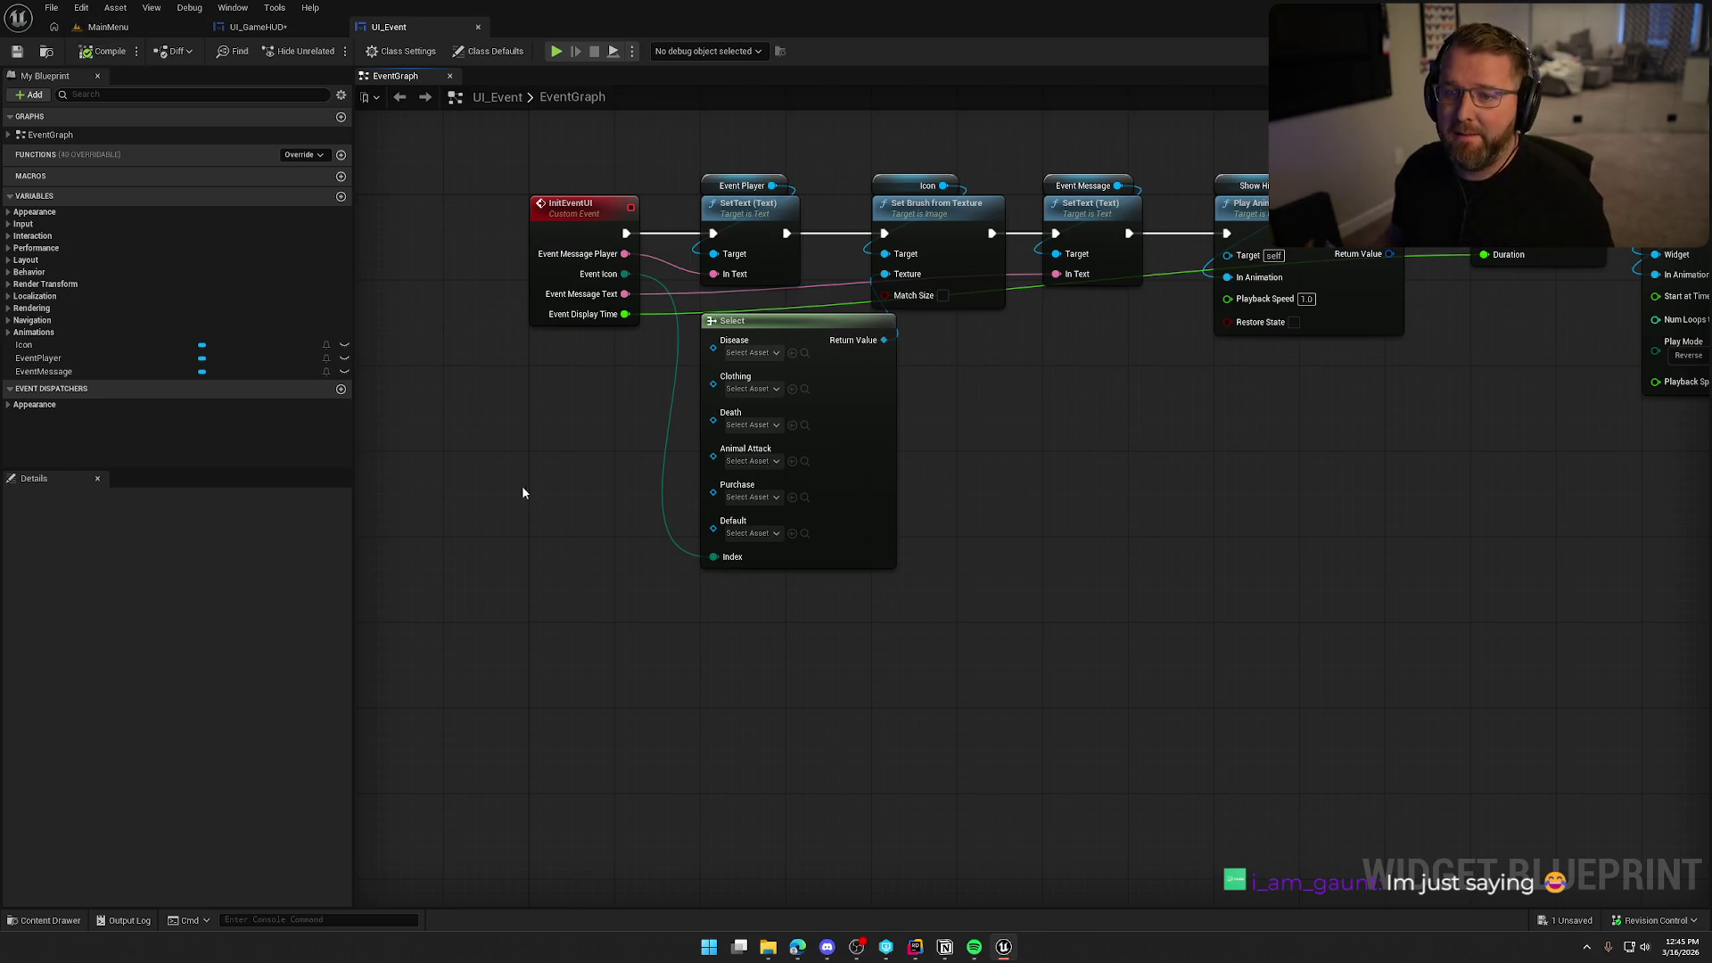
Using the Content Drawer, set the Select node's Disease to Sick_Icon and Death to DeathIcon.
{"action": "key", "text": "ctrl+space"}
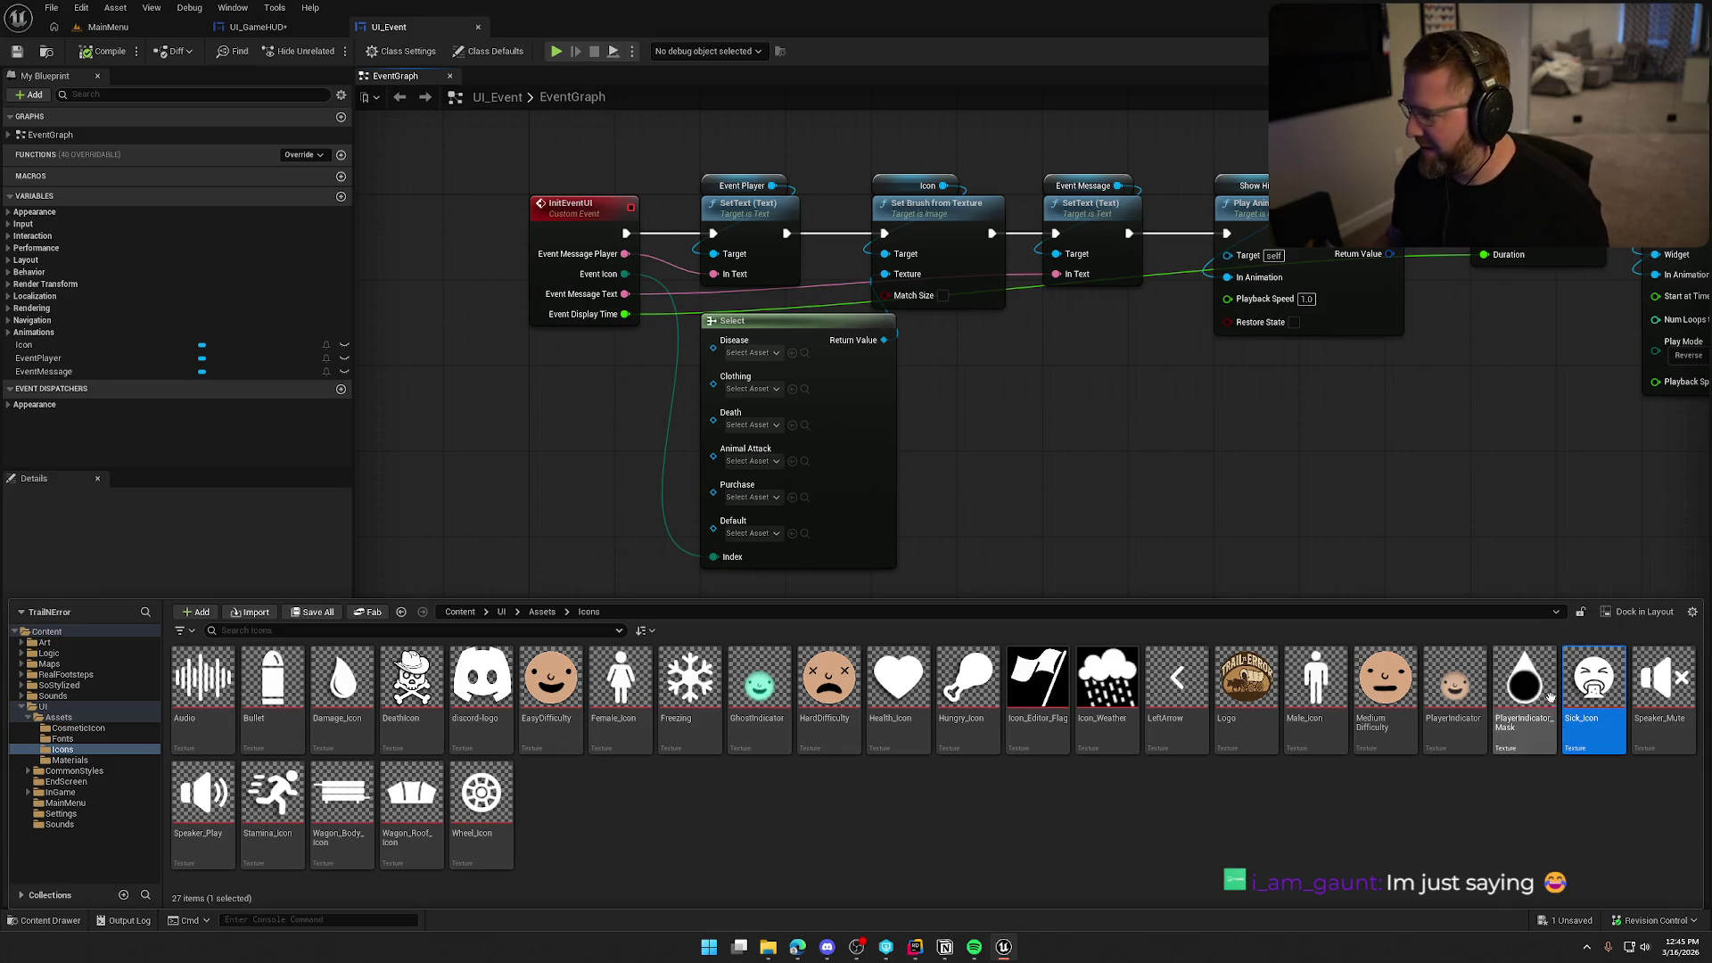
{"action": "left_click", "coordinate": [792, 352]}
{"action": "key", "text": "ctrl+space"}
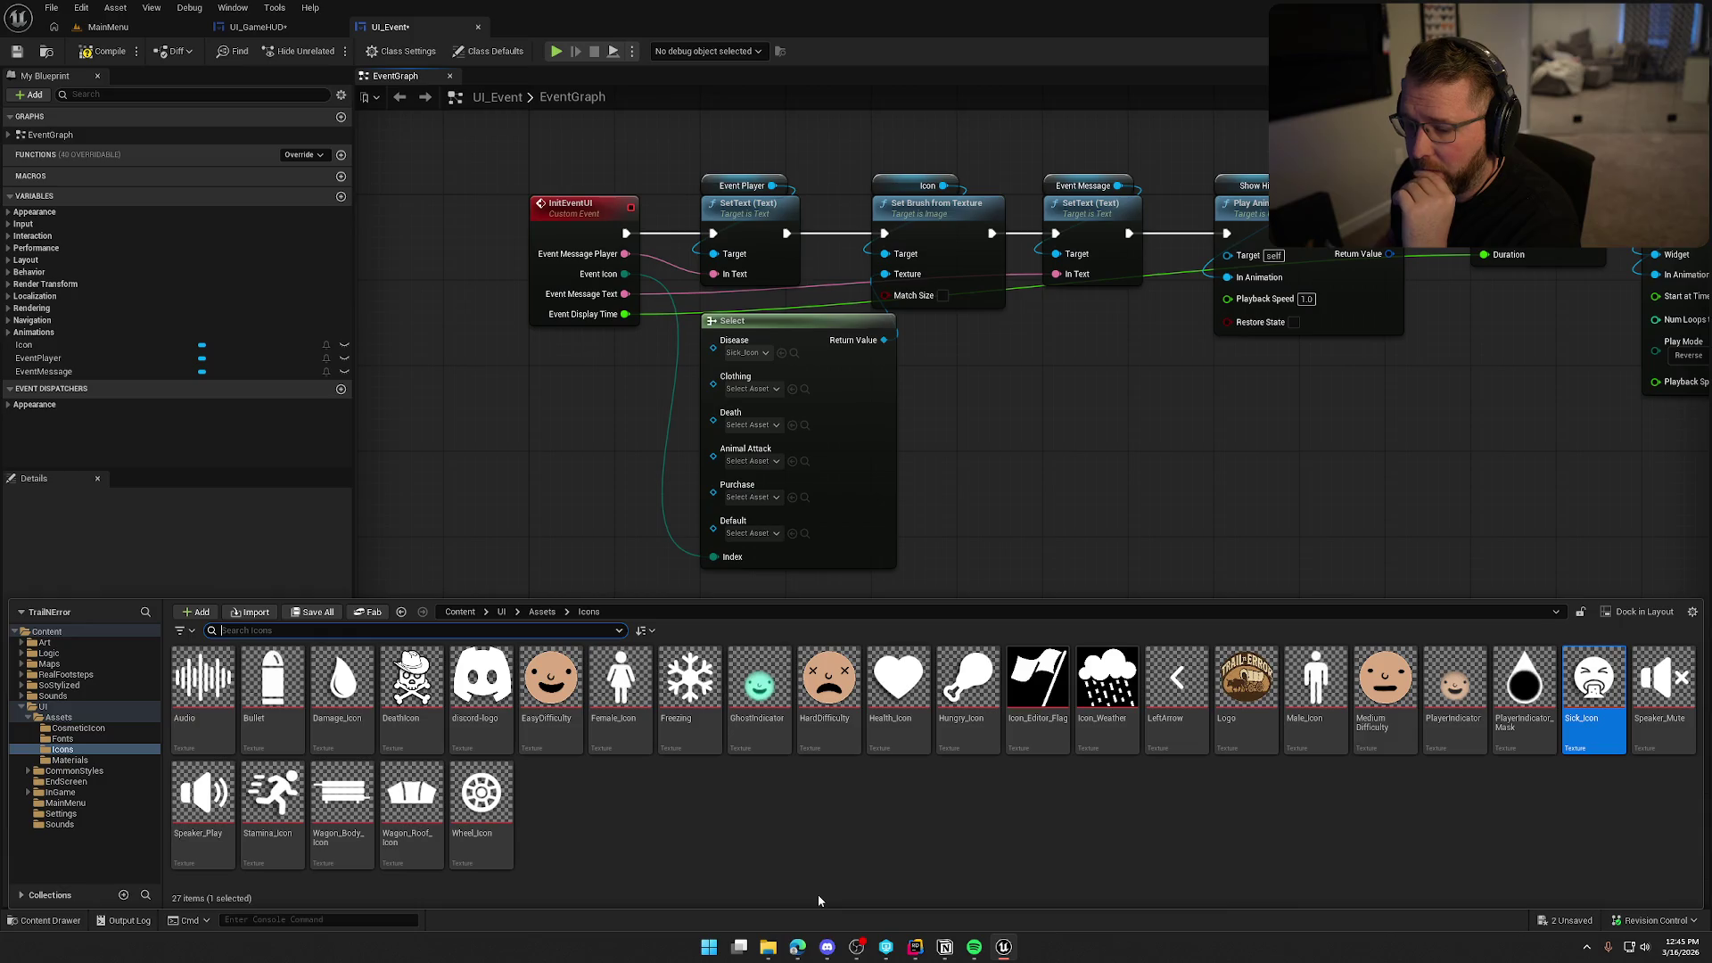
{"action": "left_click", "coordinate": [411, 685]}
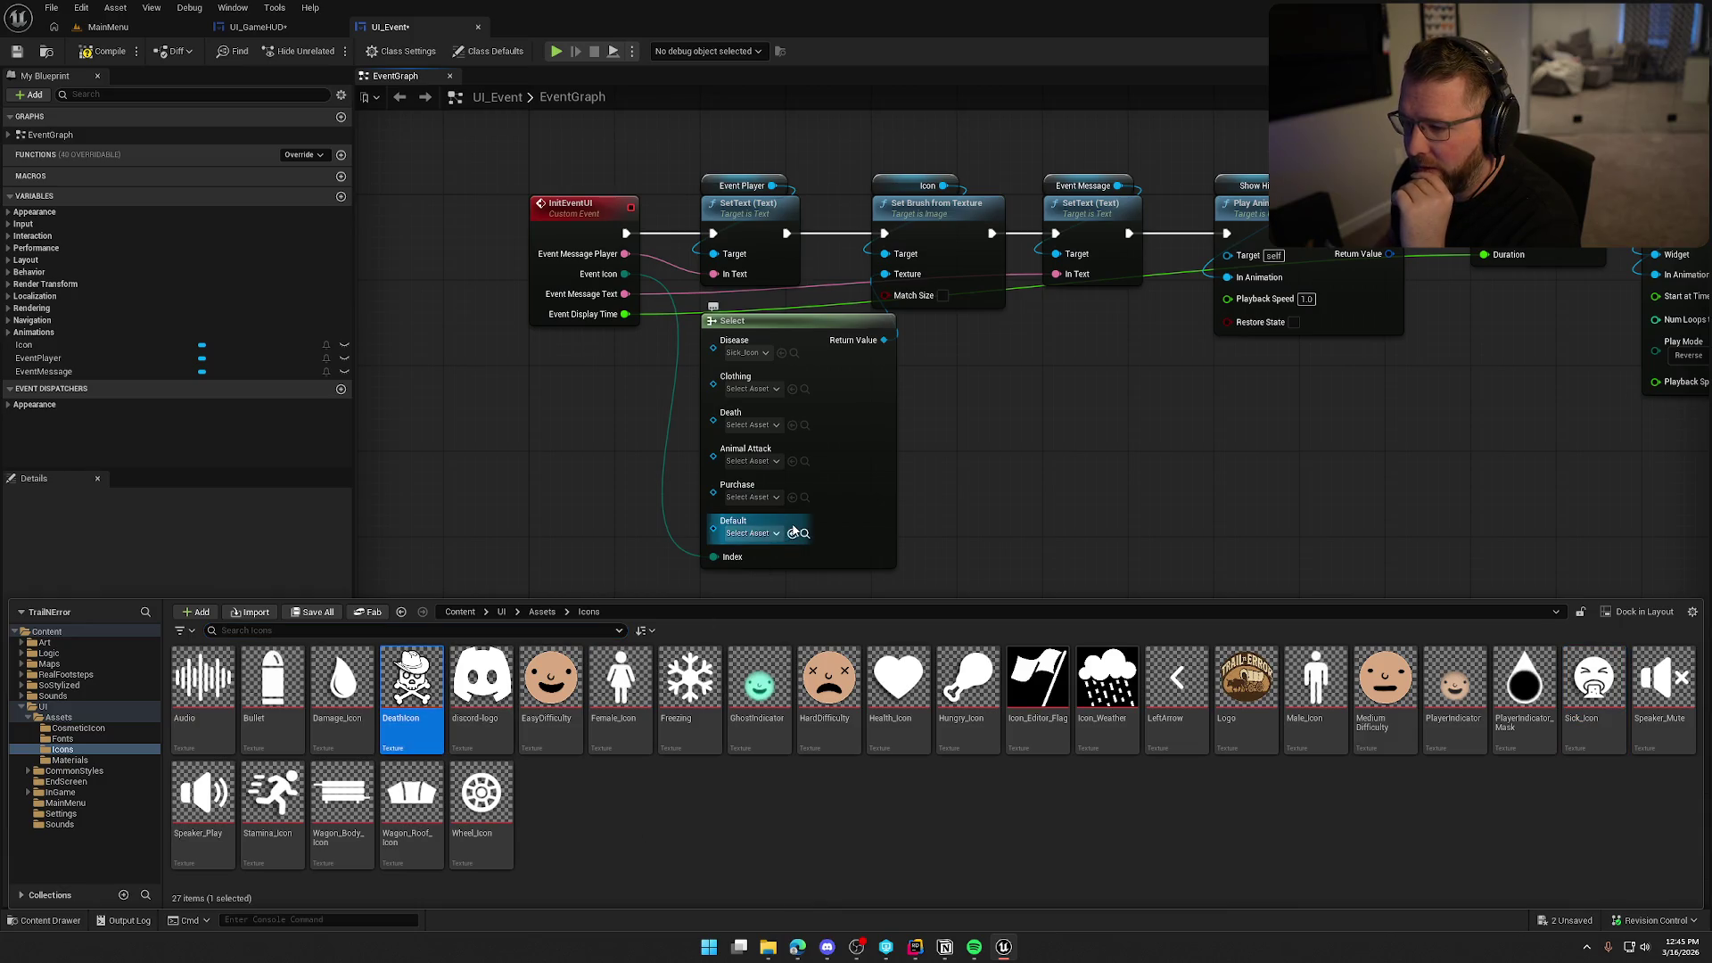
{"action": "left_click", "coordinate": [791, 426]}
{"action": "key", "text": "ctrl+space"}
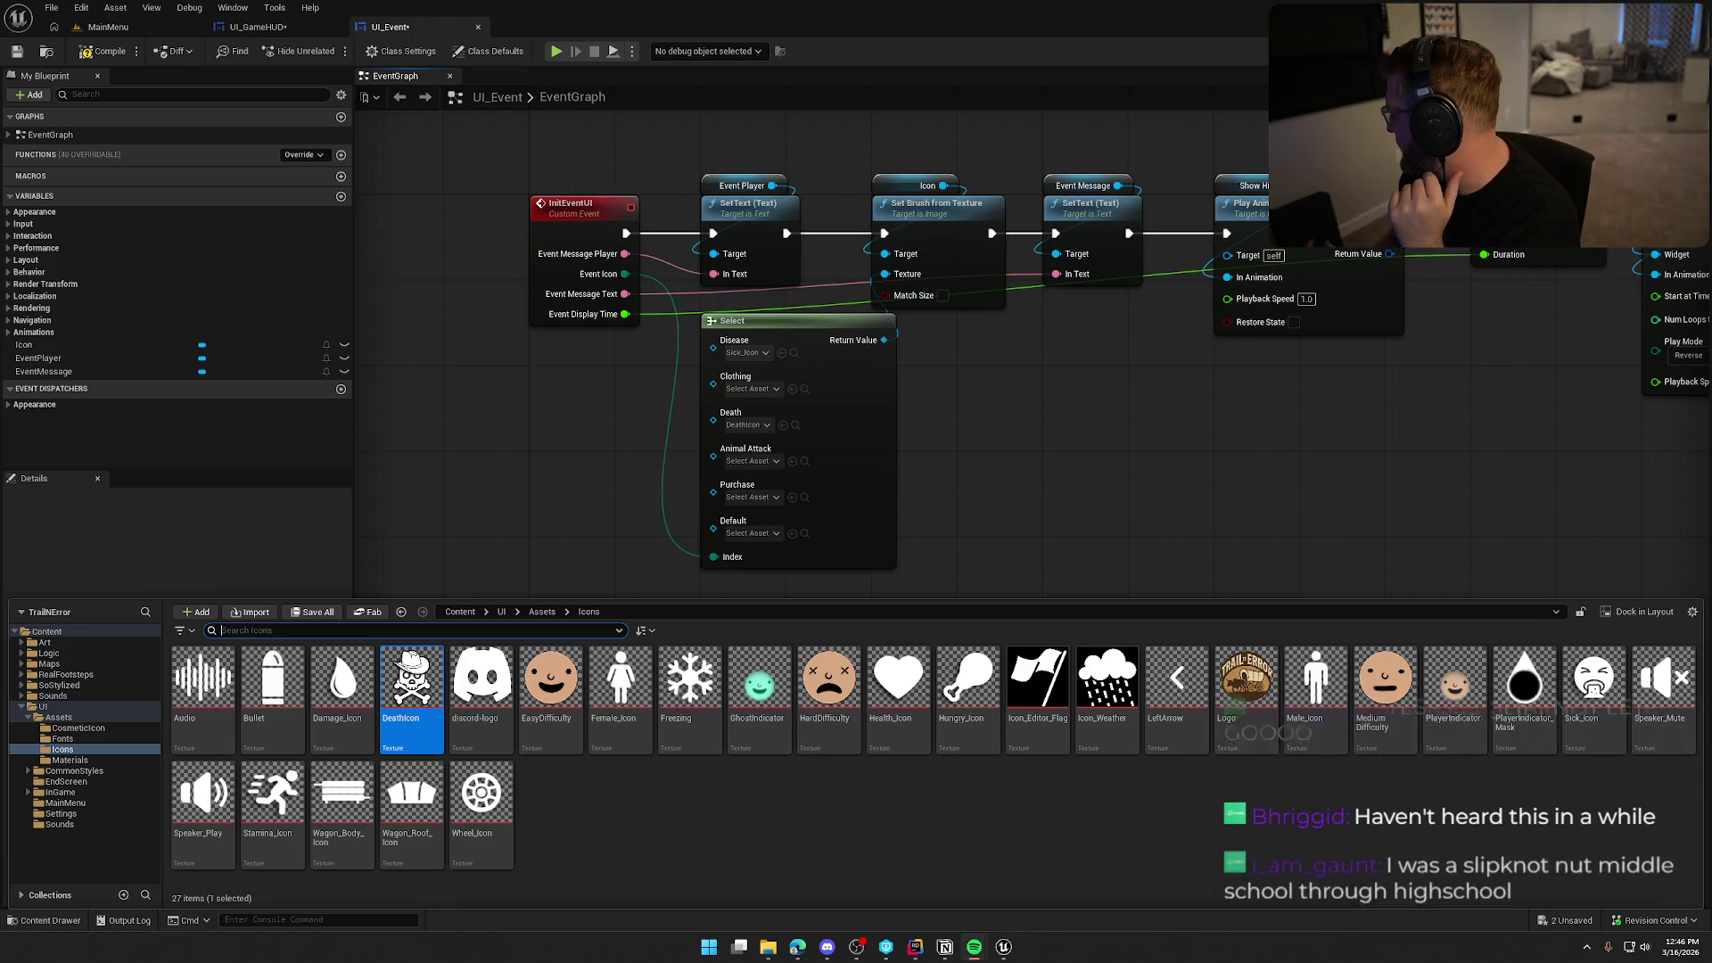
Close the Content Drawer, save UI_Event, then bring up the Noun Project icon browser.
{"action": "left_click", "coordinate": [819, 858]}
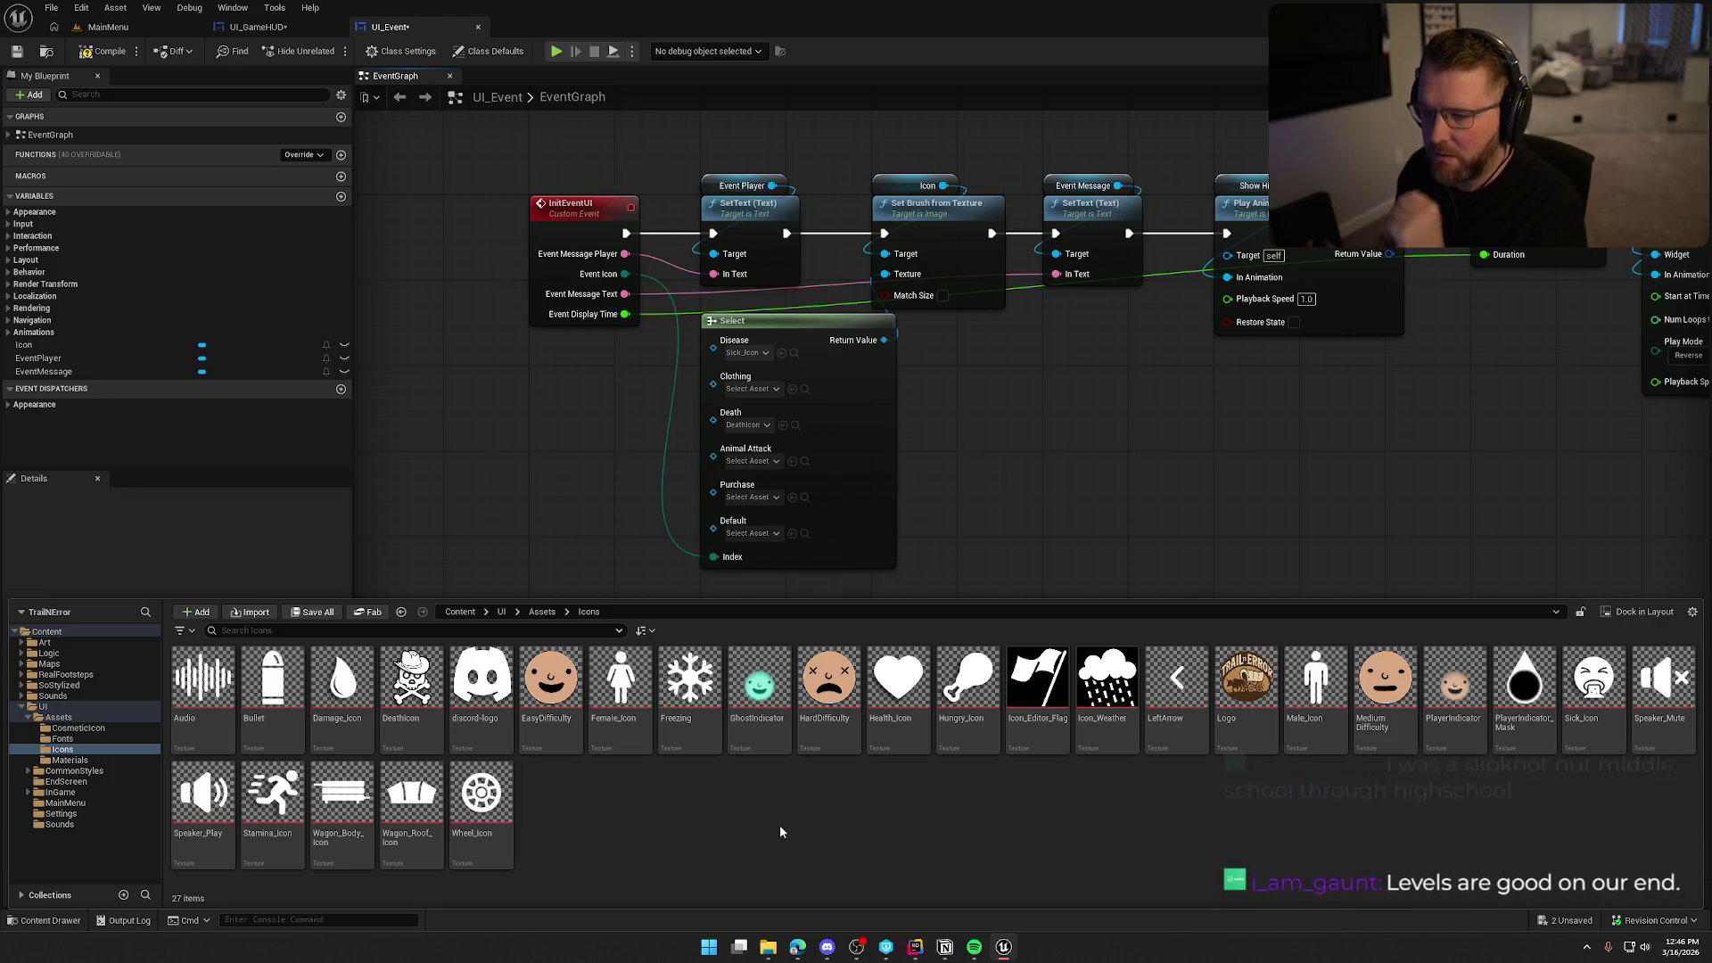
{"action": "left_click", "coordinate": [1173, 504]}
{"action": "key", "text": "ctrl+s"}
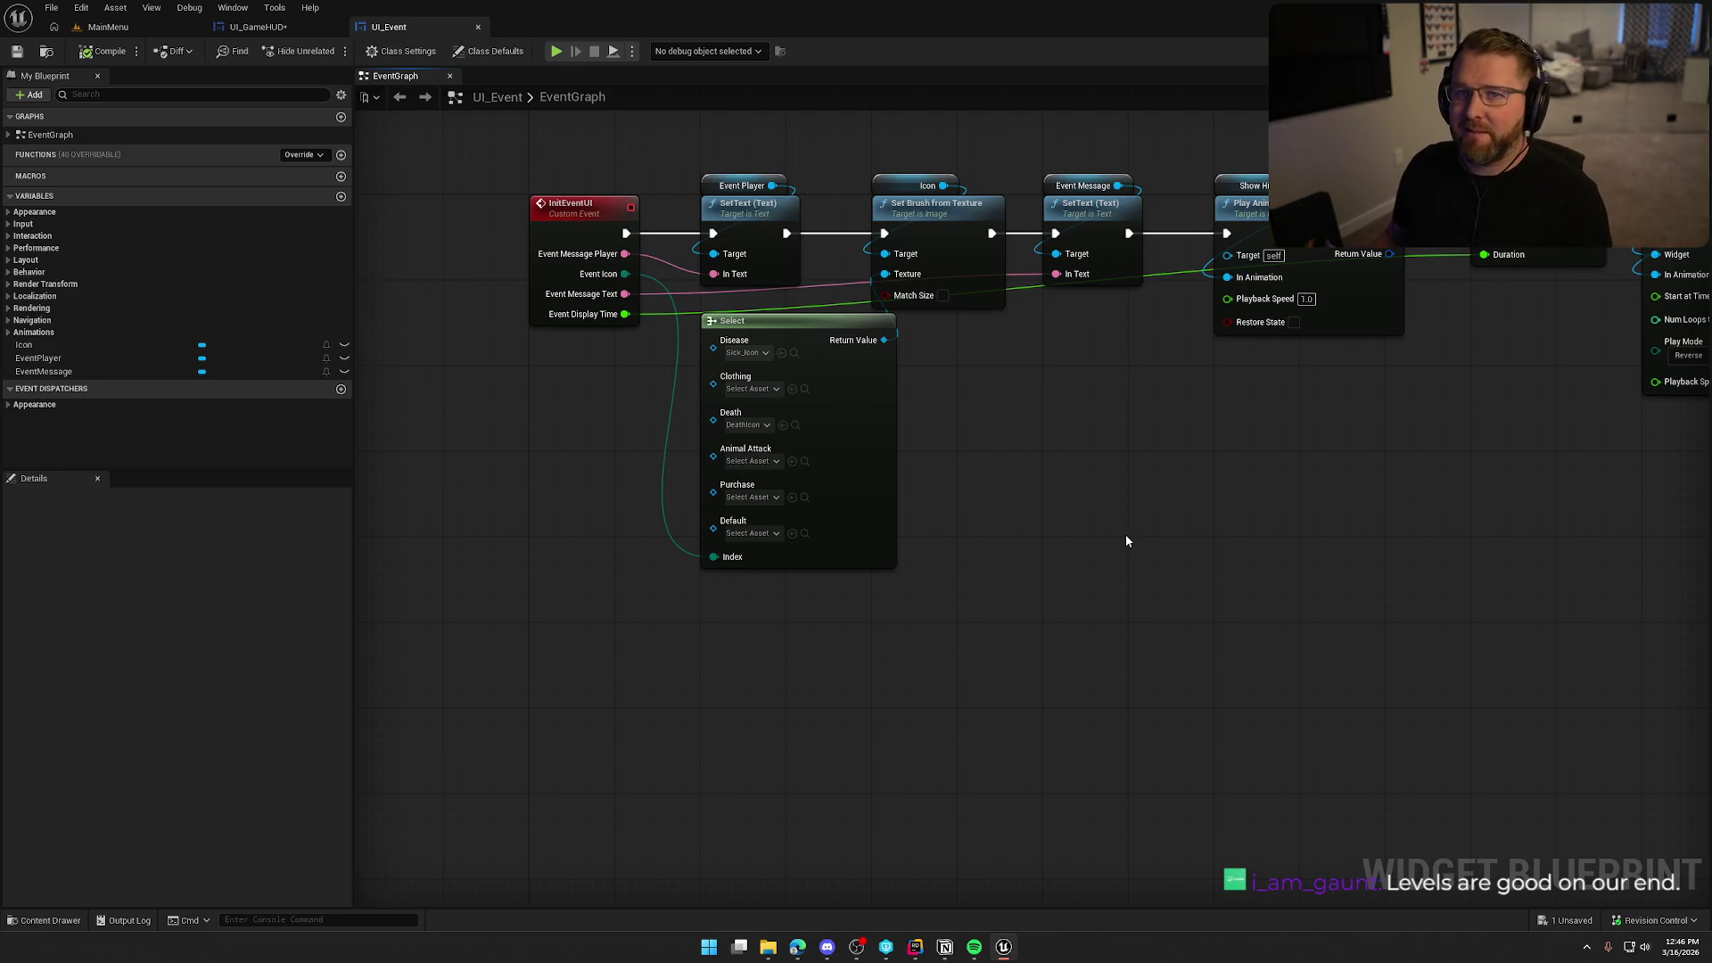
{"action": "mouse_move", "coordinate": [1126, 540]}
{"action": "left_mouse_down"}
{"action": "mouse_move", "coordinate": [1050, 514]}
{"action": "mouse_move", "coordinate": [1044, 493]}
{"action": "left_mouse_up"}
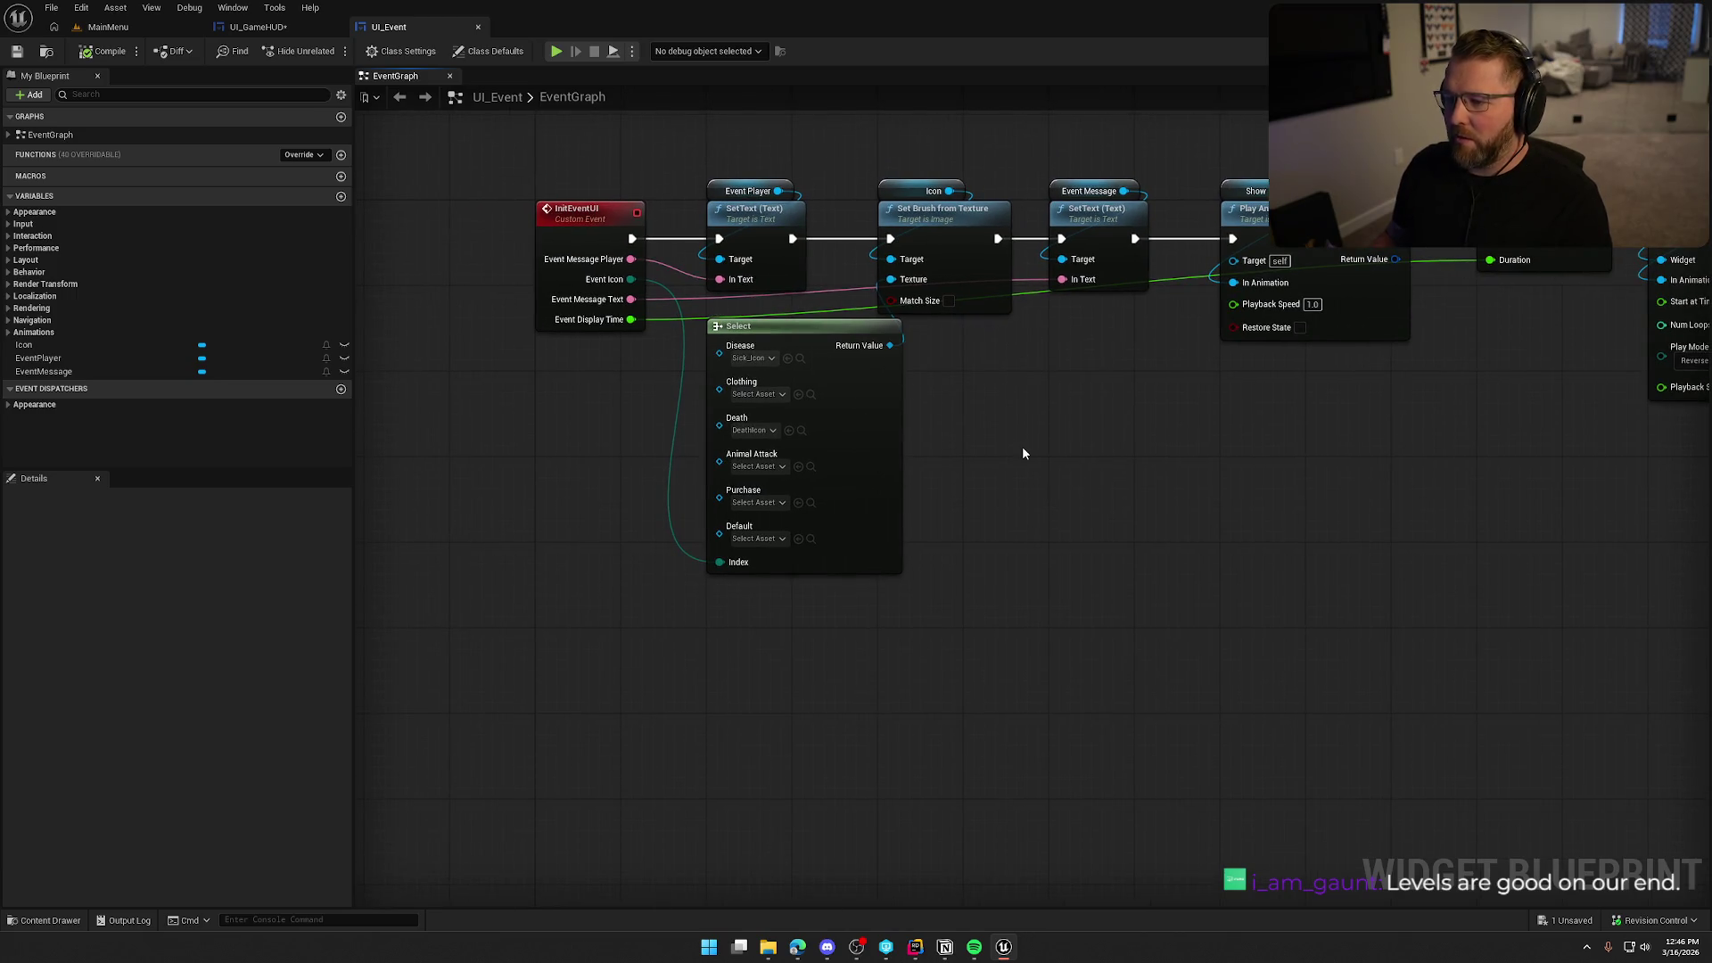
{"action": "key", "text": "ctrl+space"}
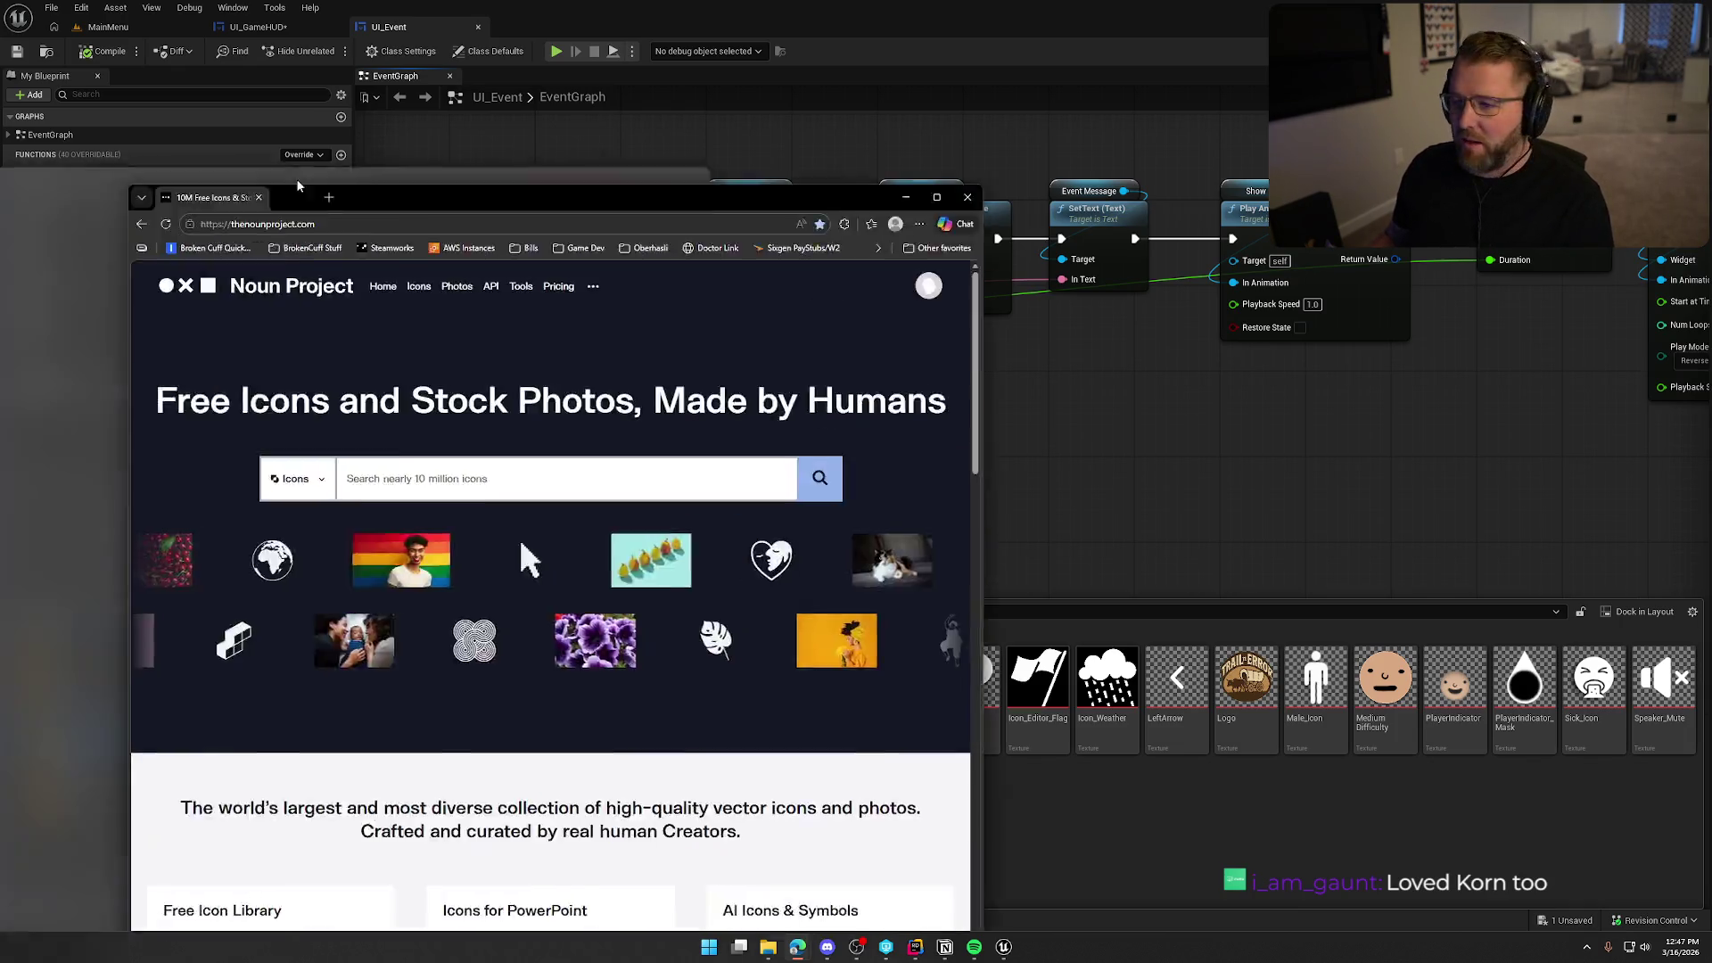
{"action": "left_click_drag", "start_coordinate": [445, 183], "coordinate": [693, 171]}
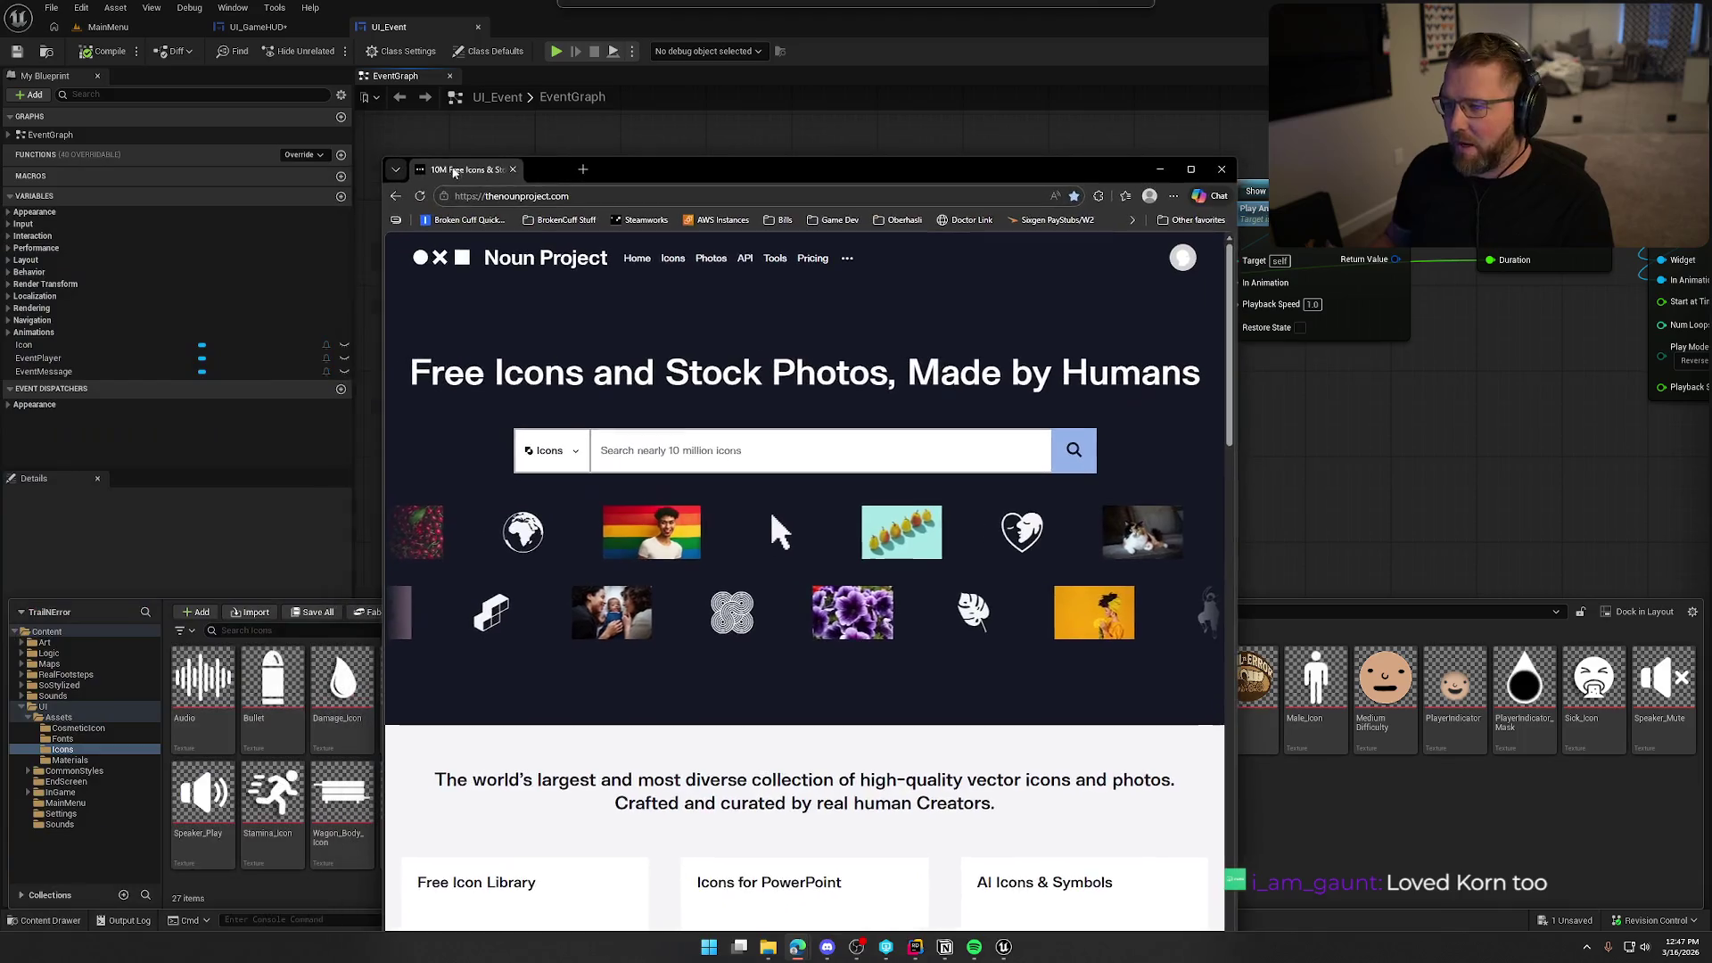
Maximize the browser and search Noun Project for 'no clothes', browsing the results.
{"action": "double_click", "coordinate": [693, 171]}
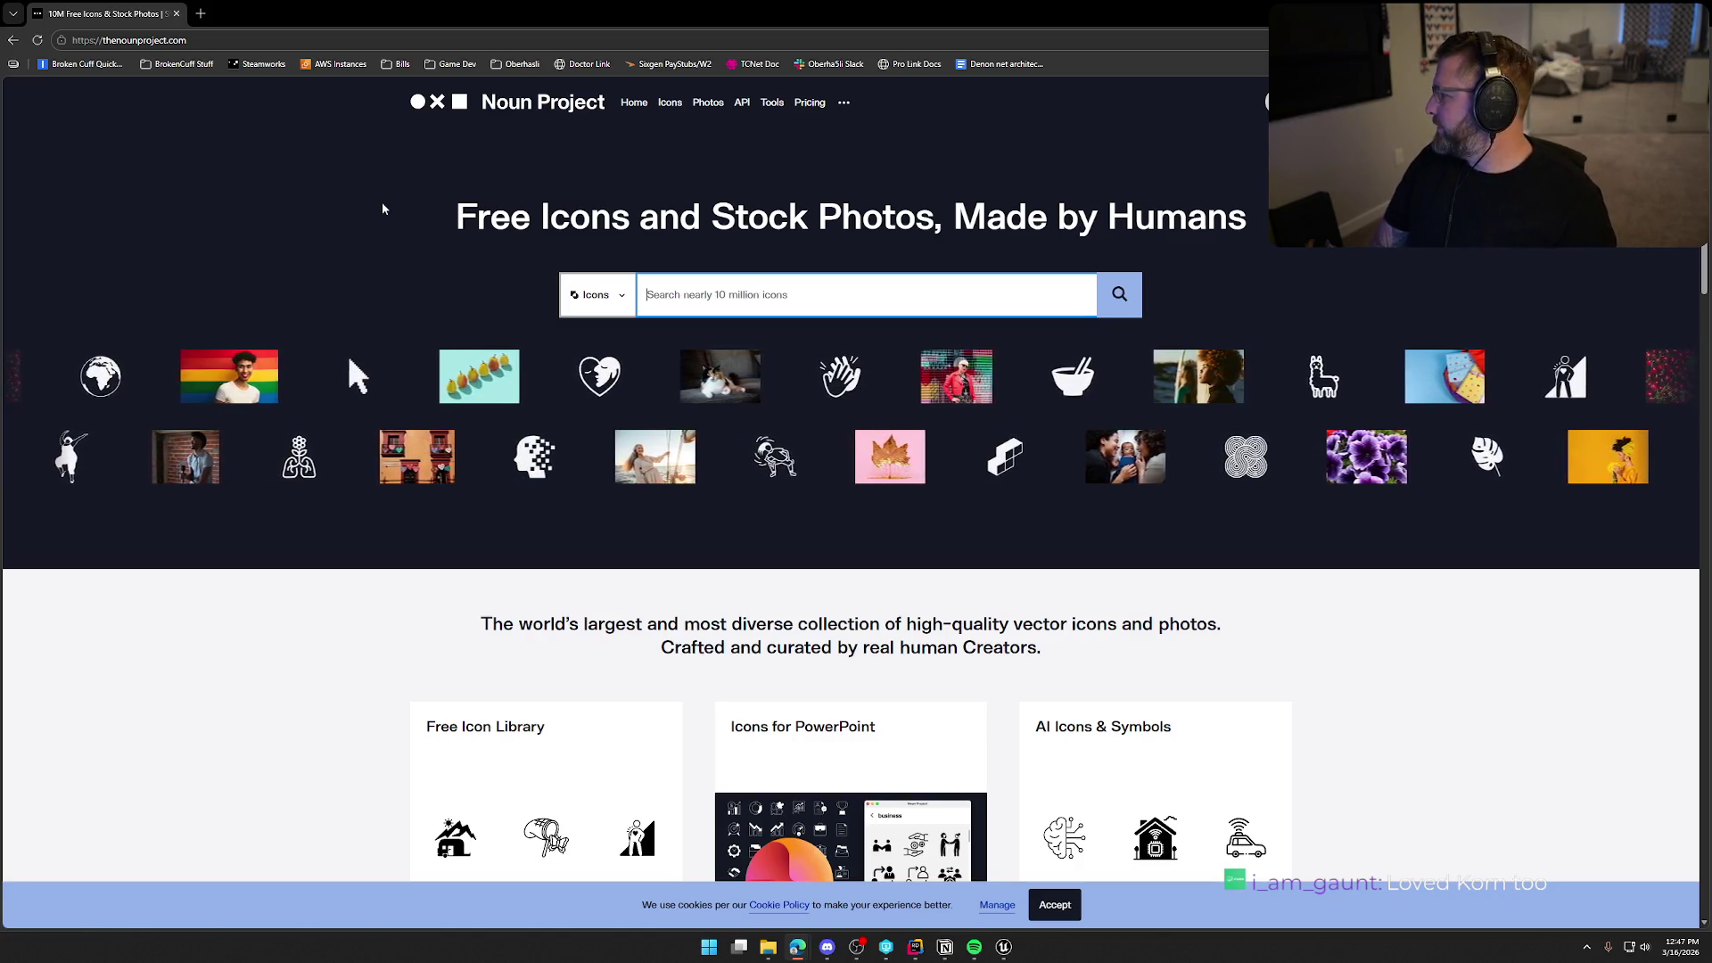
{"action": "type", "text": "lost clothing"}
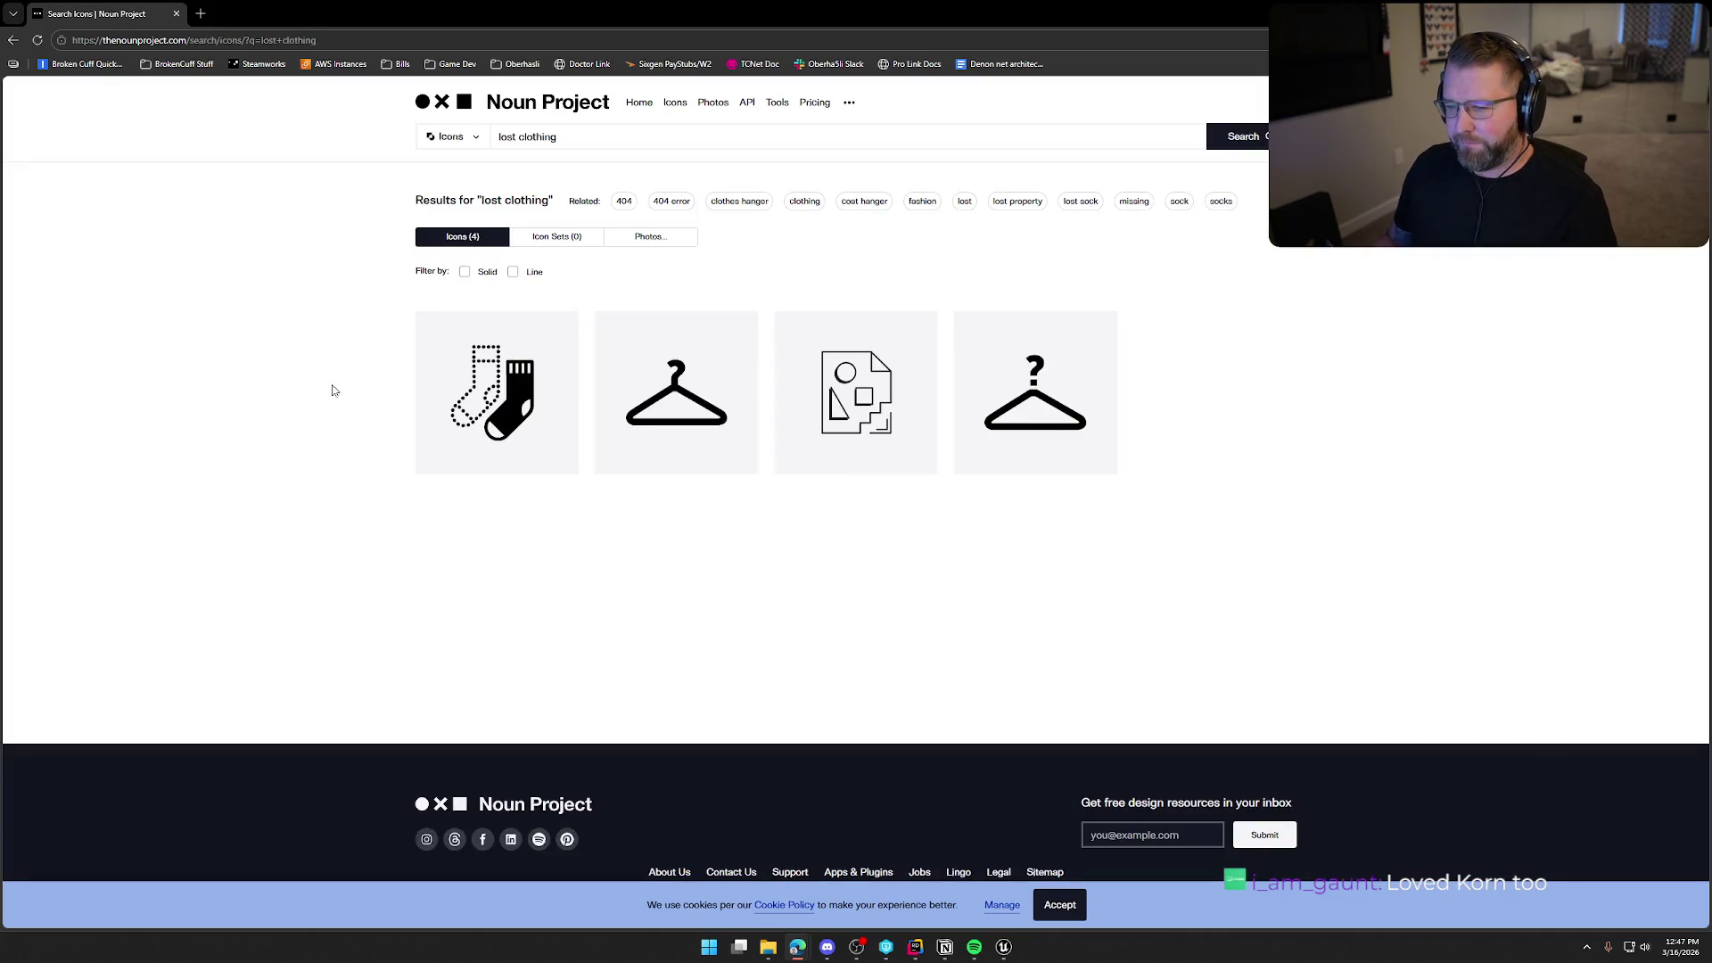
{"action": "triple_click", "coordinate": [581, 141]}
{"action": "type", "text": "no clothes"}
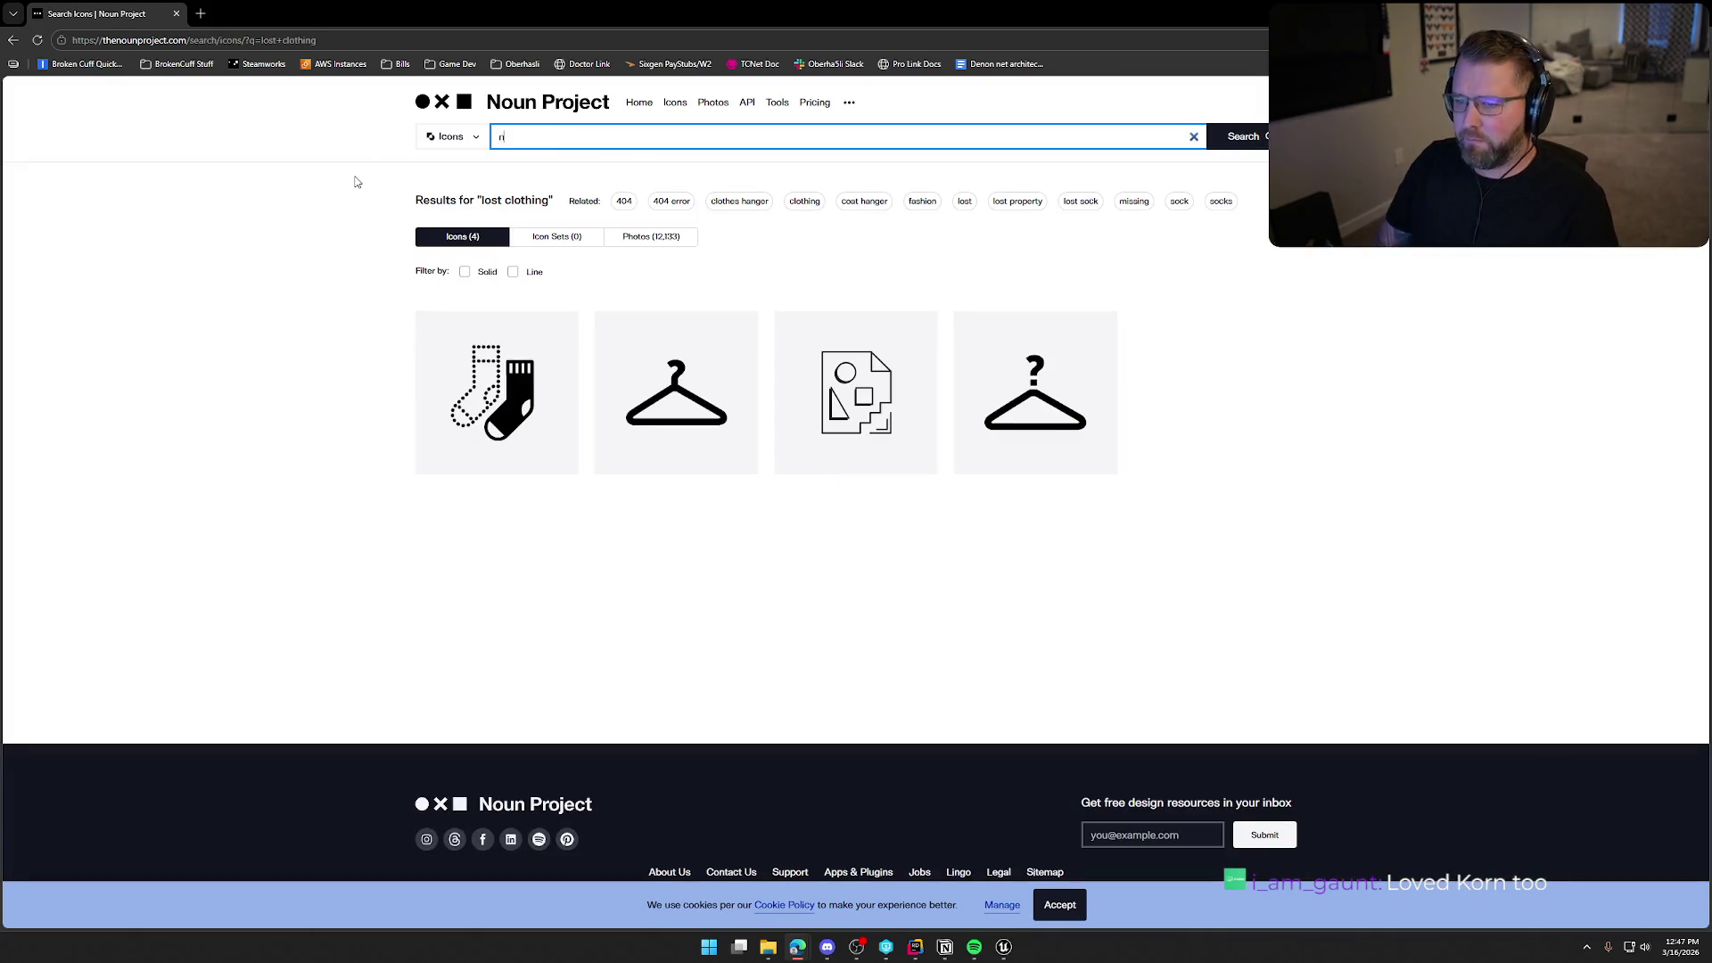
{"action": "key", "text": "Return"}
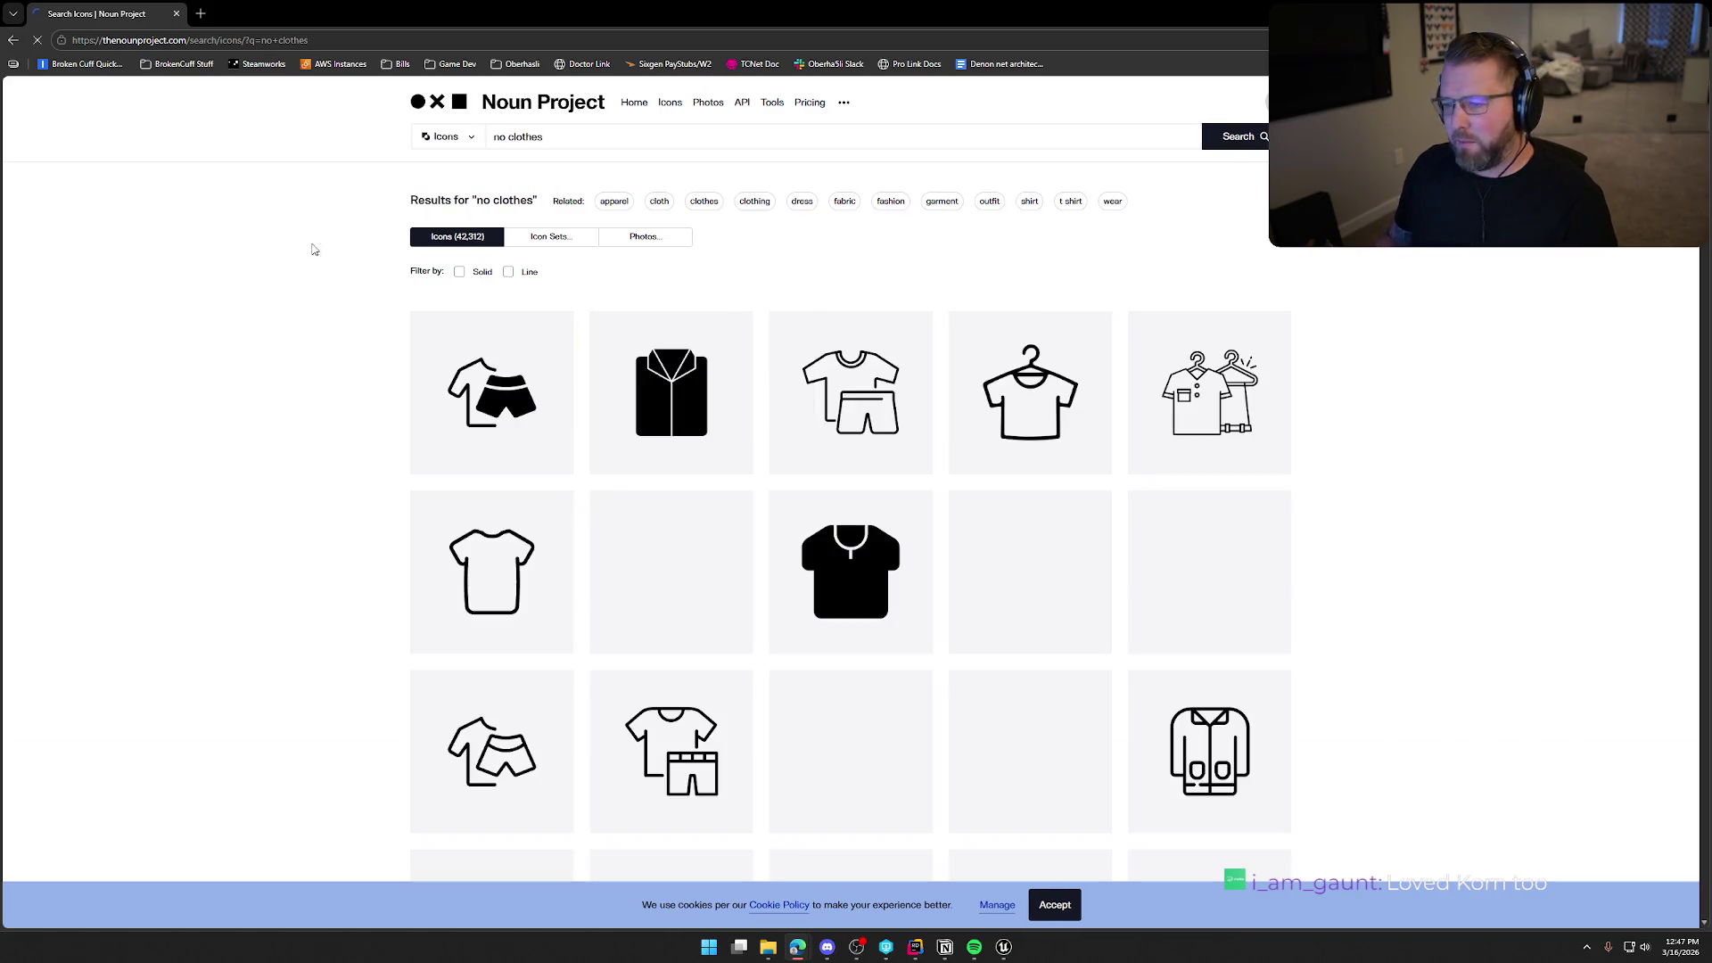
{"action": "scroll", "coordinate": [348, 346], "scroll_direction": "down", "scroll_amount": 7}
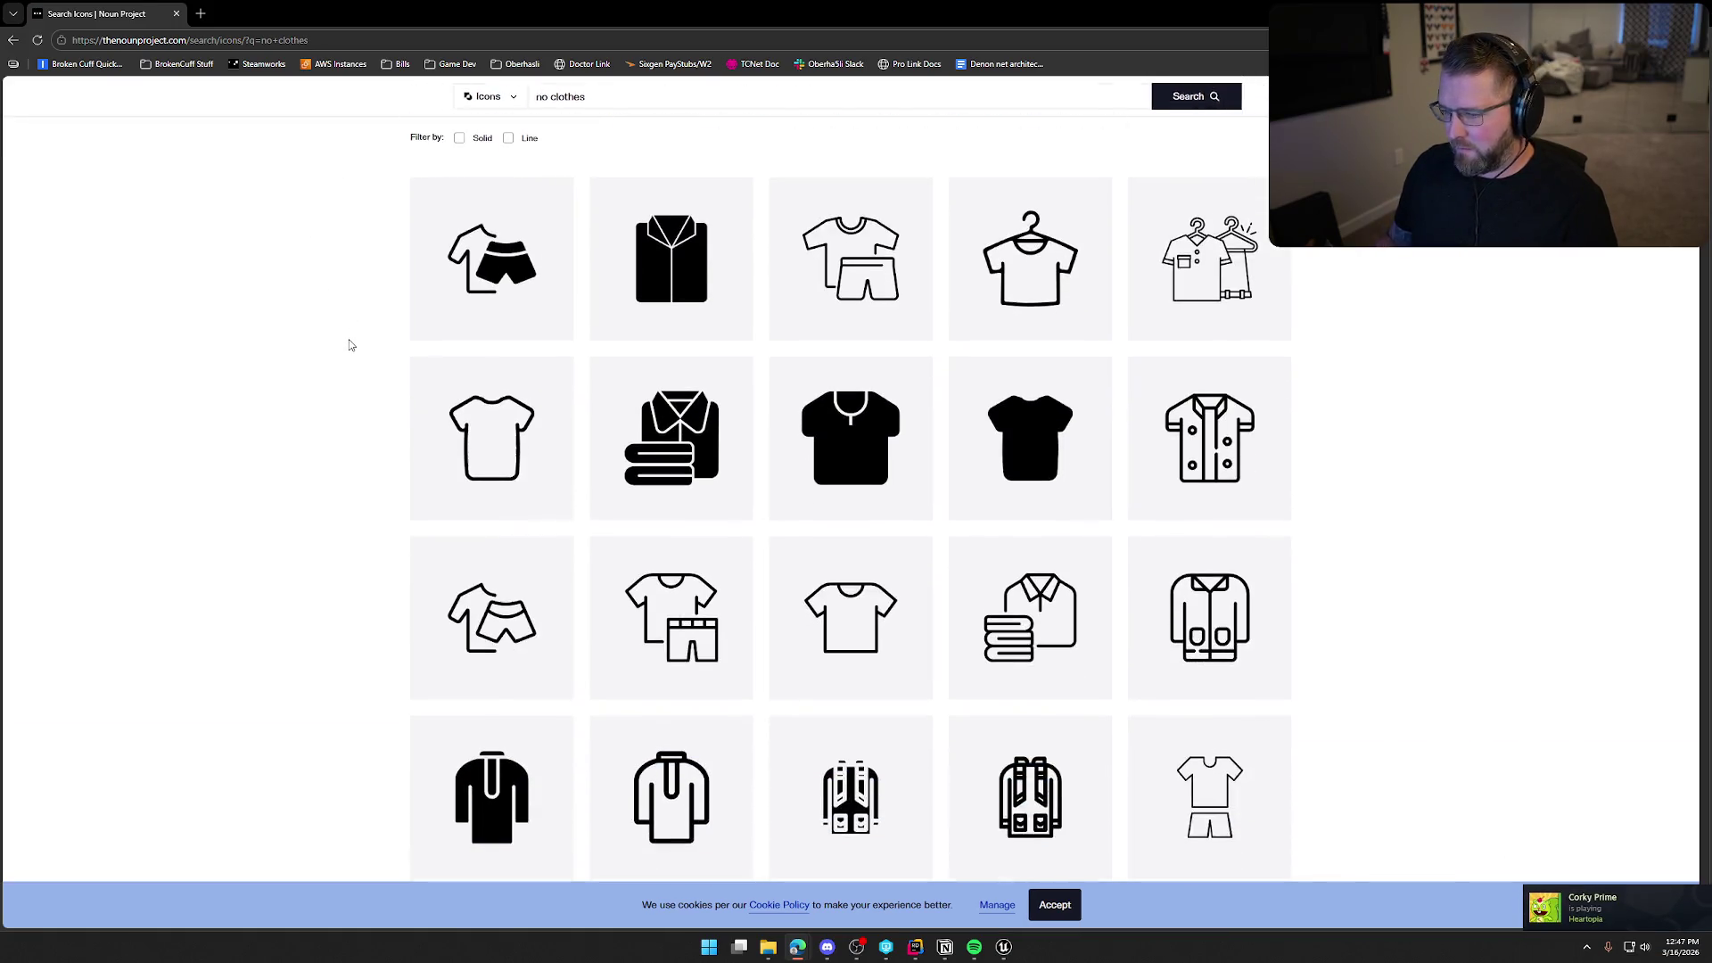
{"action": "scroll", "coordinate": [348, 347], "scroll_direction": "down", "scroll_amount": 7}
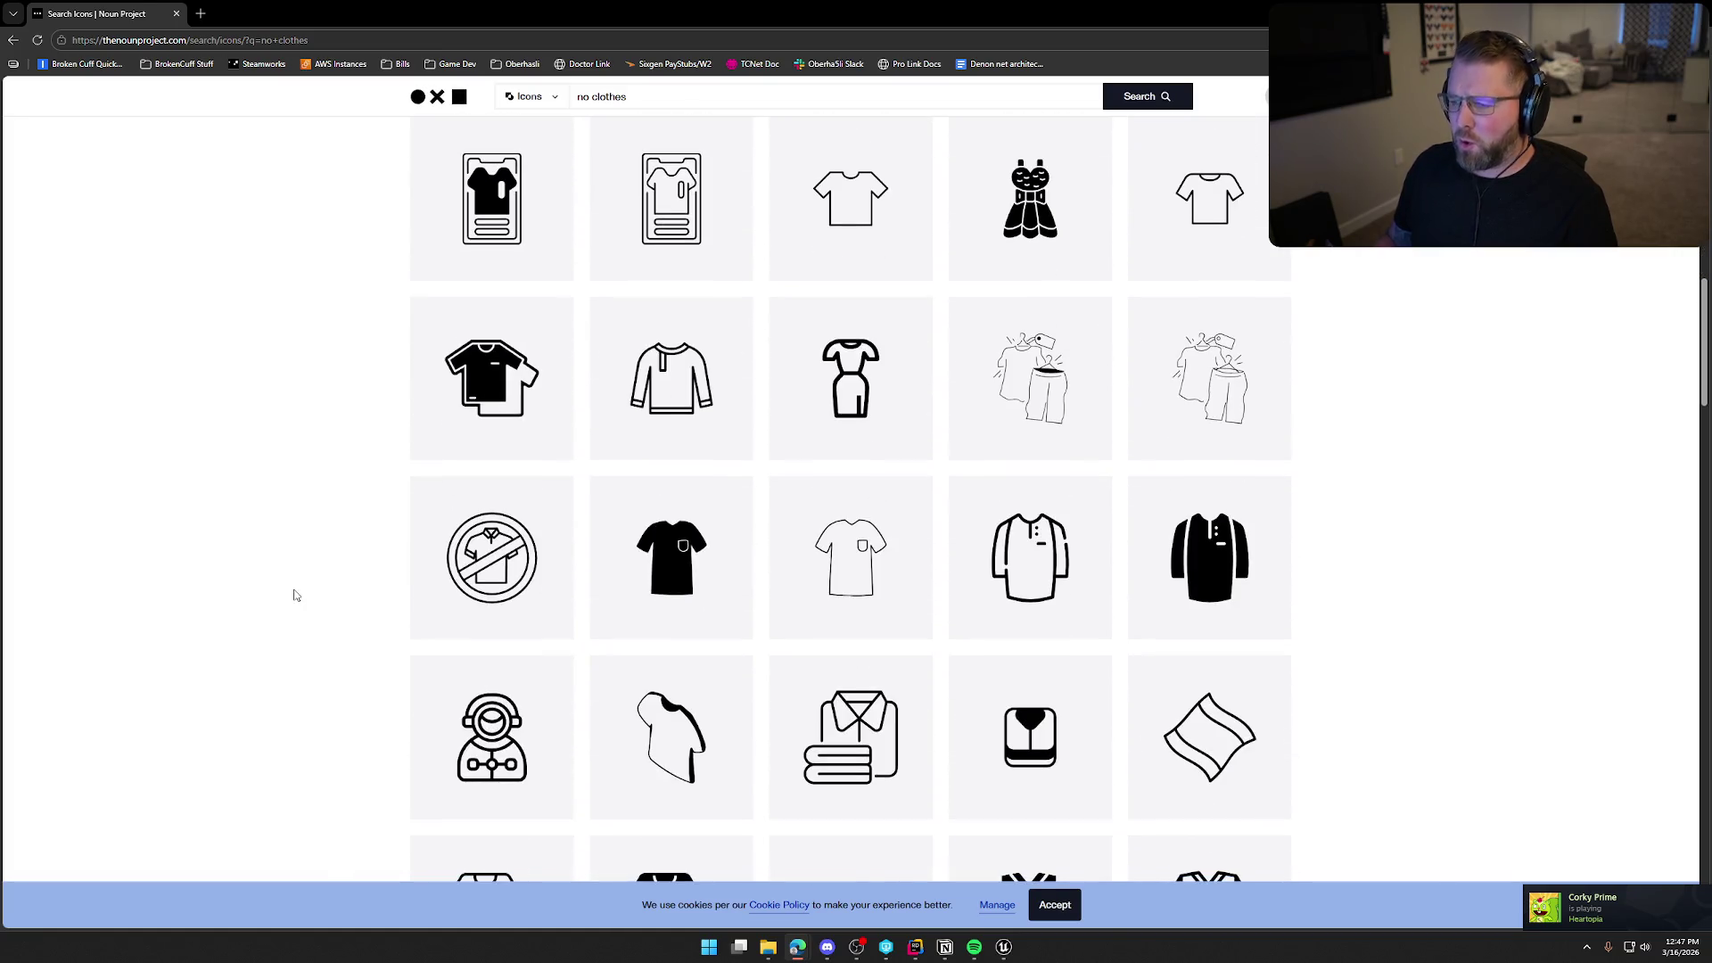
{"action": "scroll", "coordinate": [297, 580], "scroll_direction": "down", "scroll_amount": 7}
{"action": "scroll", "coordinate": [297, 580], "scroll_direction": "down", "scroll_amount": 10}
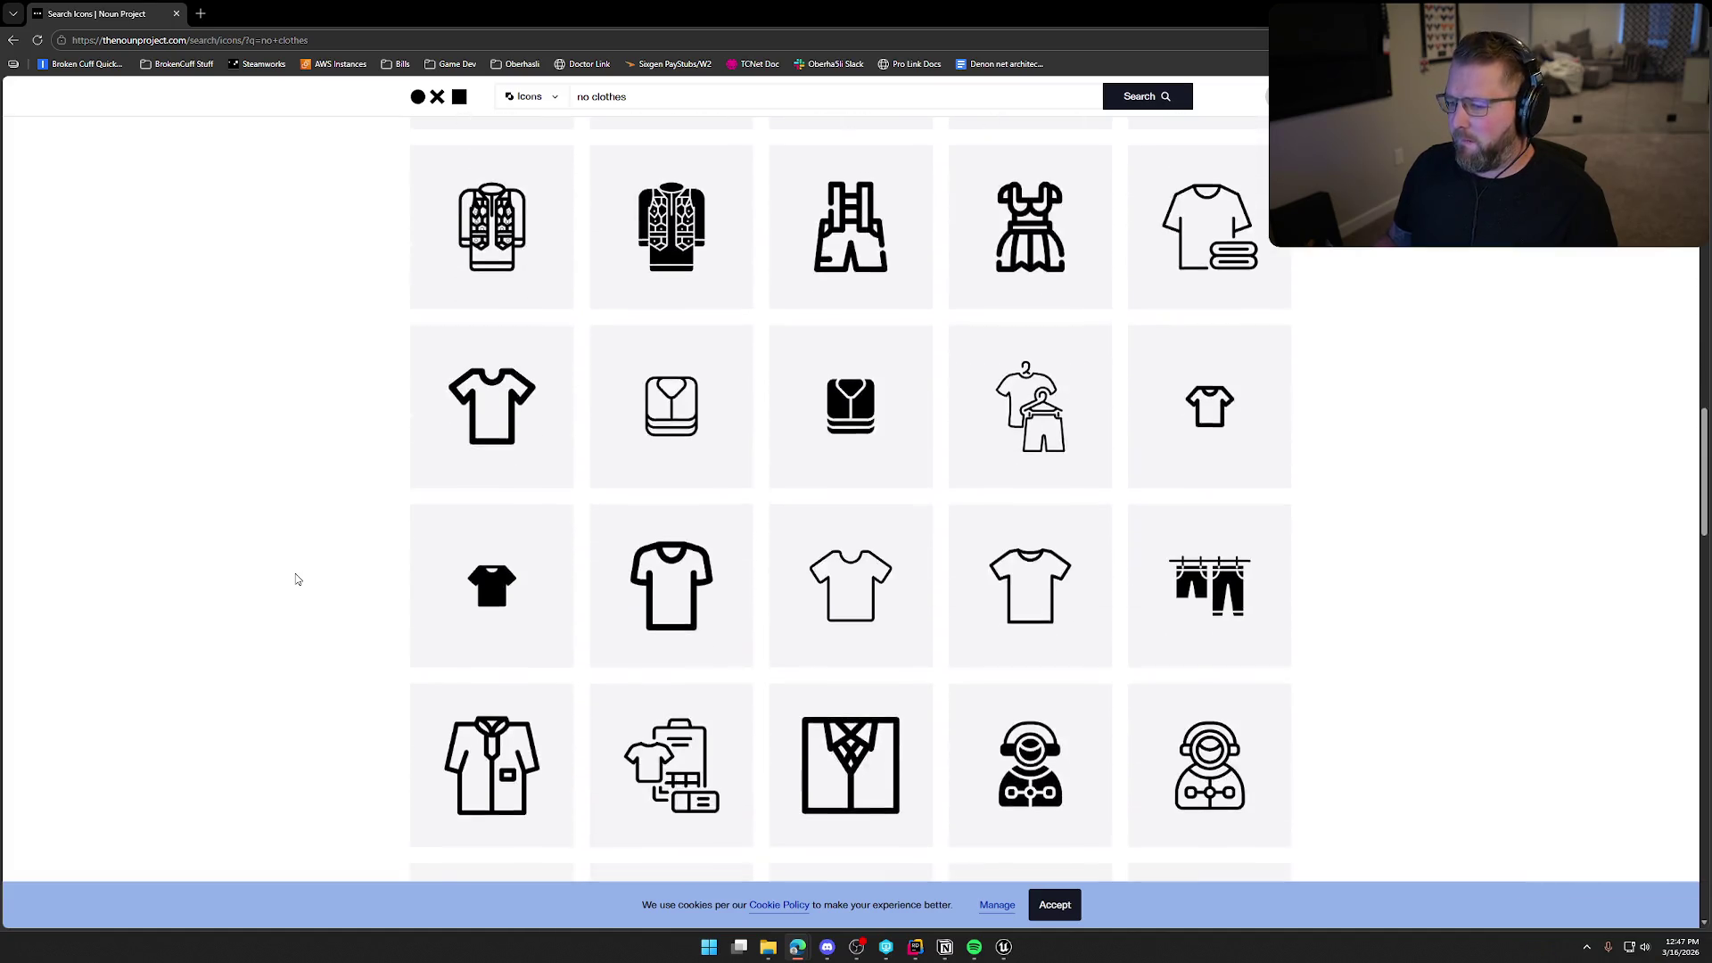
{"action": "scroll", "coordinate": [297, 580], "scroll_direction": "down", "scroll_amount": 8}
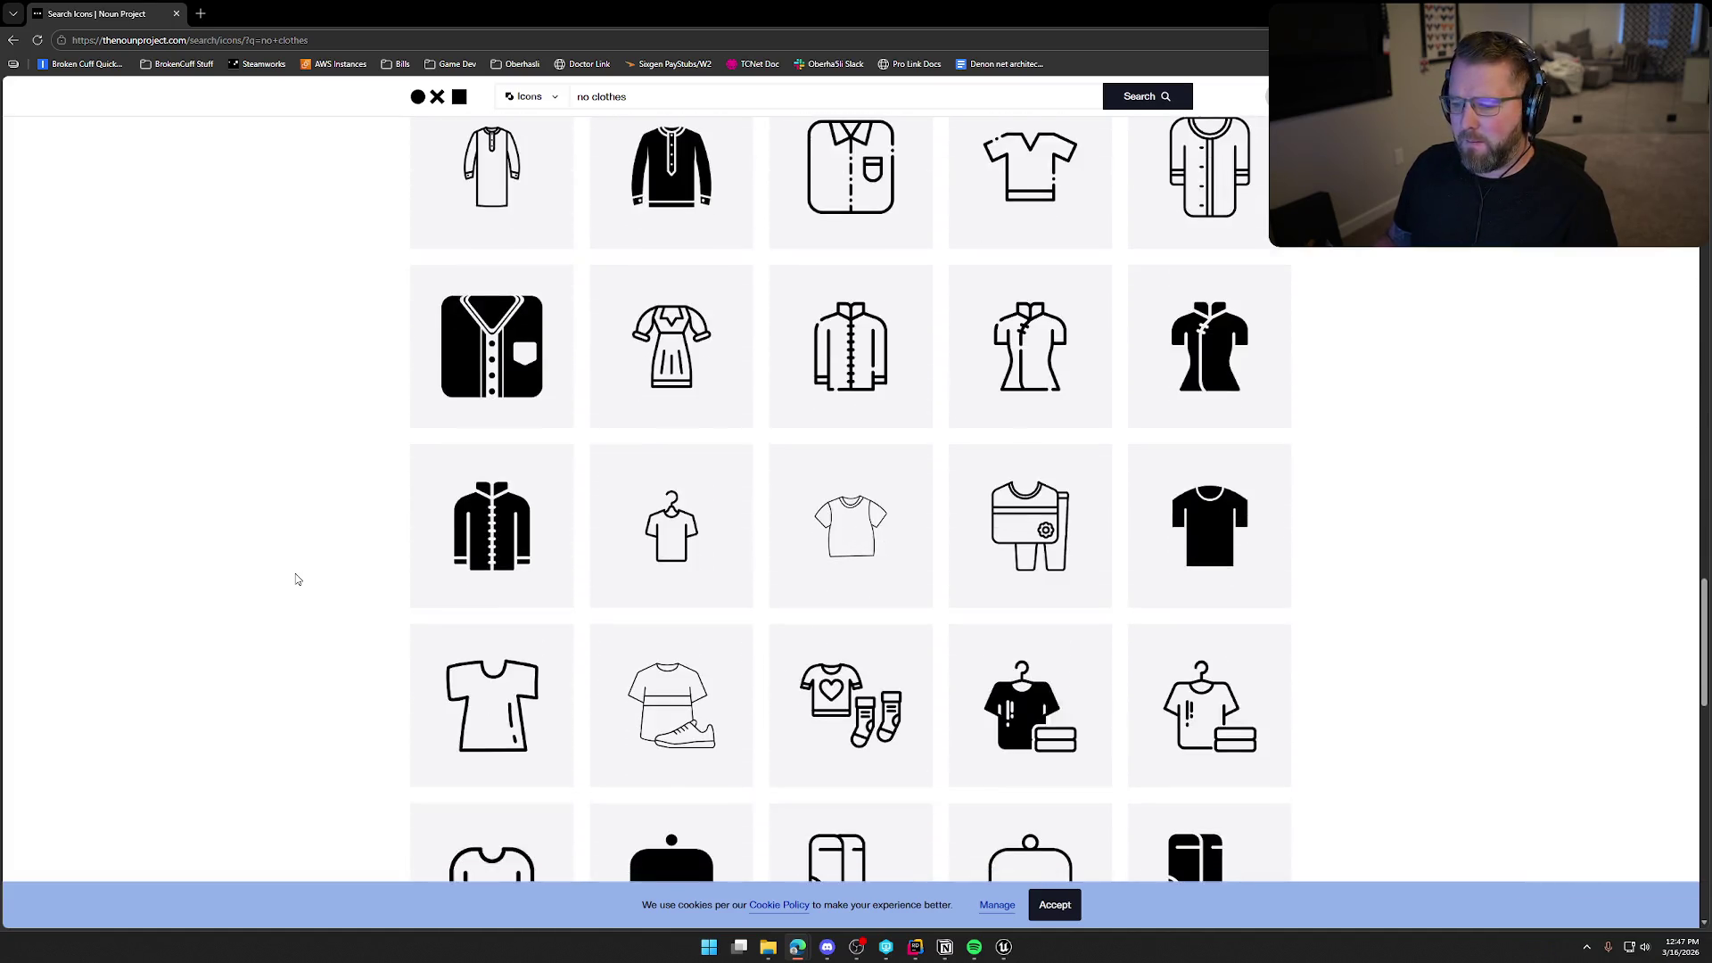
{"action": "scroll", "coordinate": [297, 579], "scroll_direction": "up", "scroll_amount": 20}
{"action": "scroll", "coordinate": [297, 580], "scroll_direction": "up", "scroll_amount": 5}
{"action": "mouse_move", "coordinate": [482, 432]}
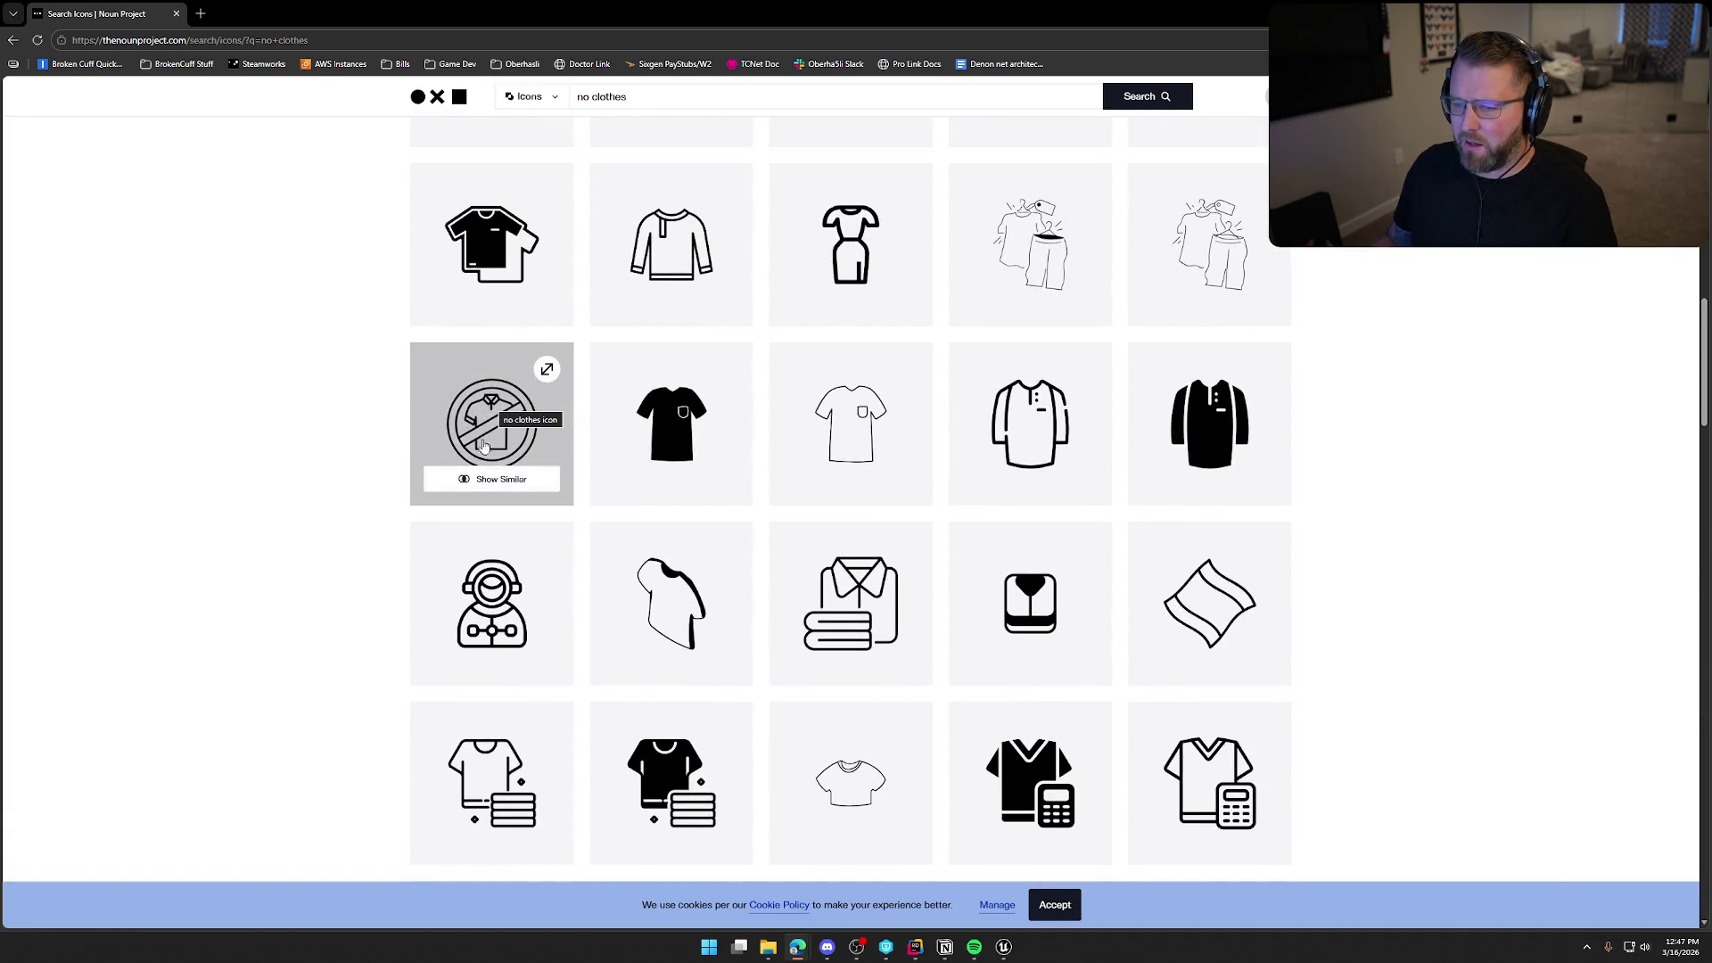
{"action": "scroll", "coordinate": [268, 515], "scroll_direction": "up", "scroll_amount": 10}
{"action": "scroll", "coordinate": [268, 517], "scroll_direction": "up", "scroll_amount": 1}
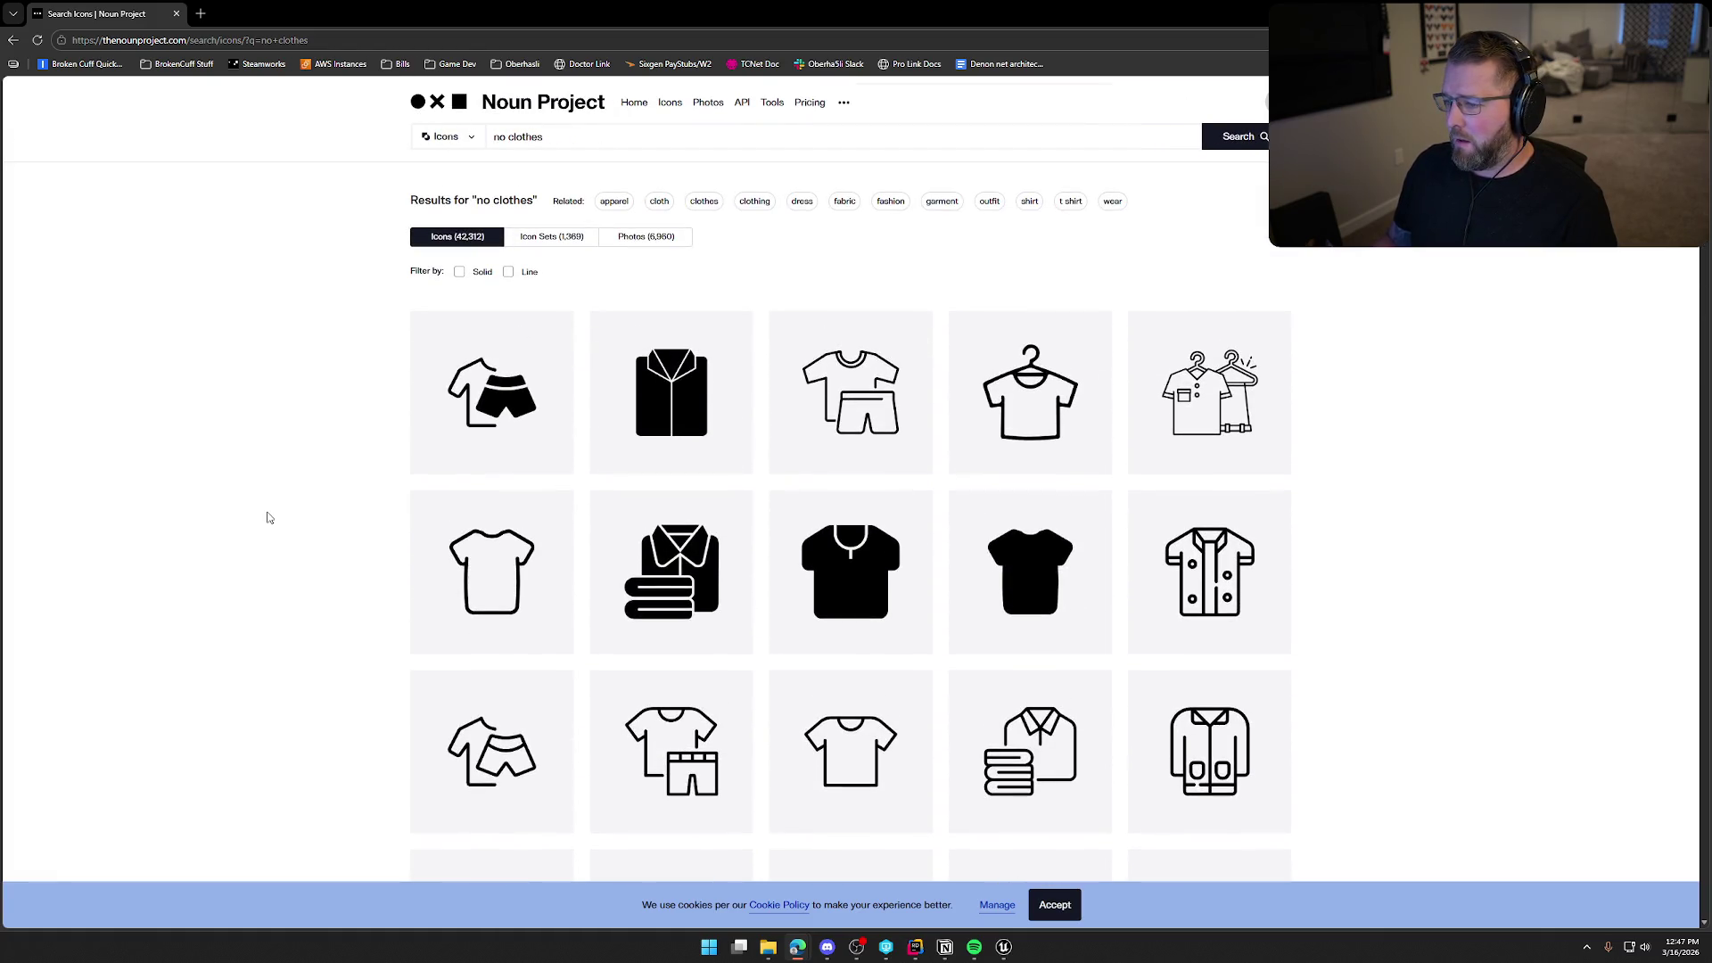
{"action": "scroll", "coordinate": [267, 517], "scroll_direction": "down", "scroll_amount": 3}
{"action": "scroll", "coordinate": [1024, 497], "scroll_direction": "up", "scroll_amount": 2}
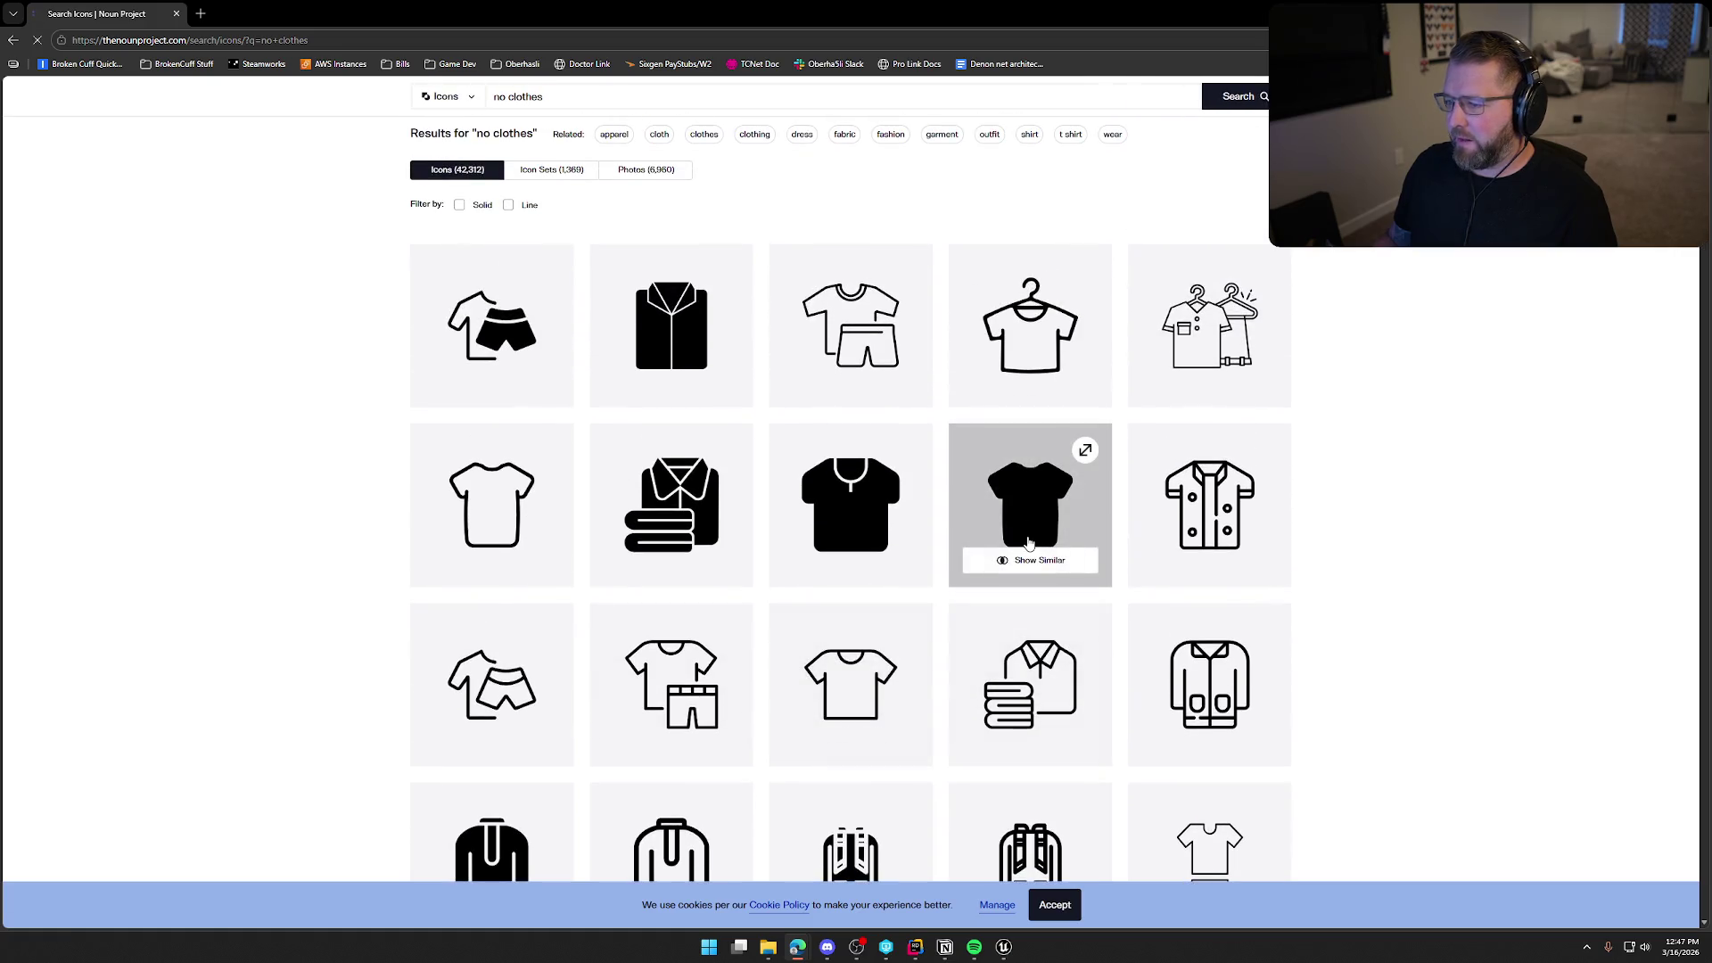
Download the black T-shirt icon as a 100px PNG and save it.
{"action": "left_click", "coordinate": [1053, 535]}
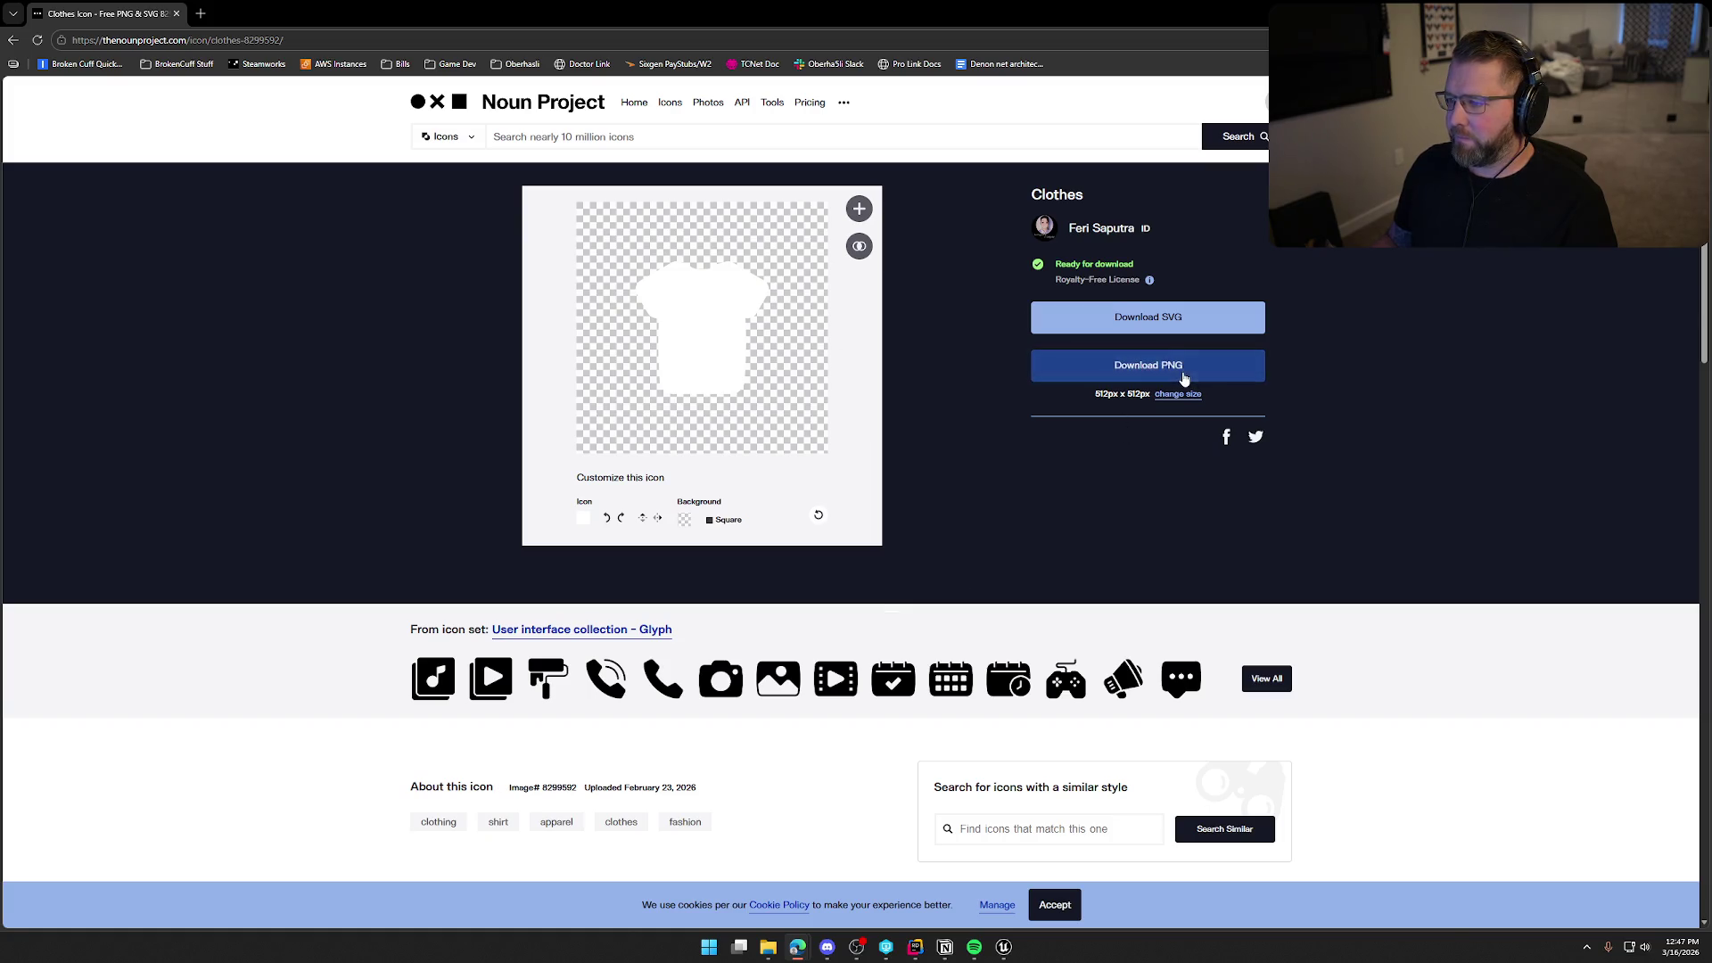
{"action": "left_click", "coordinate": [1178, 395]}
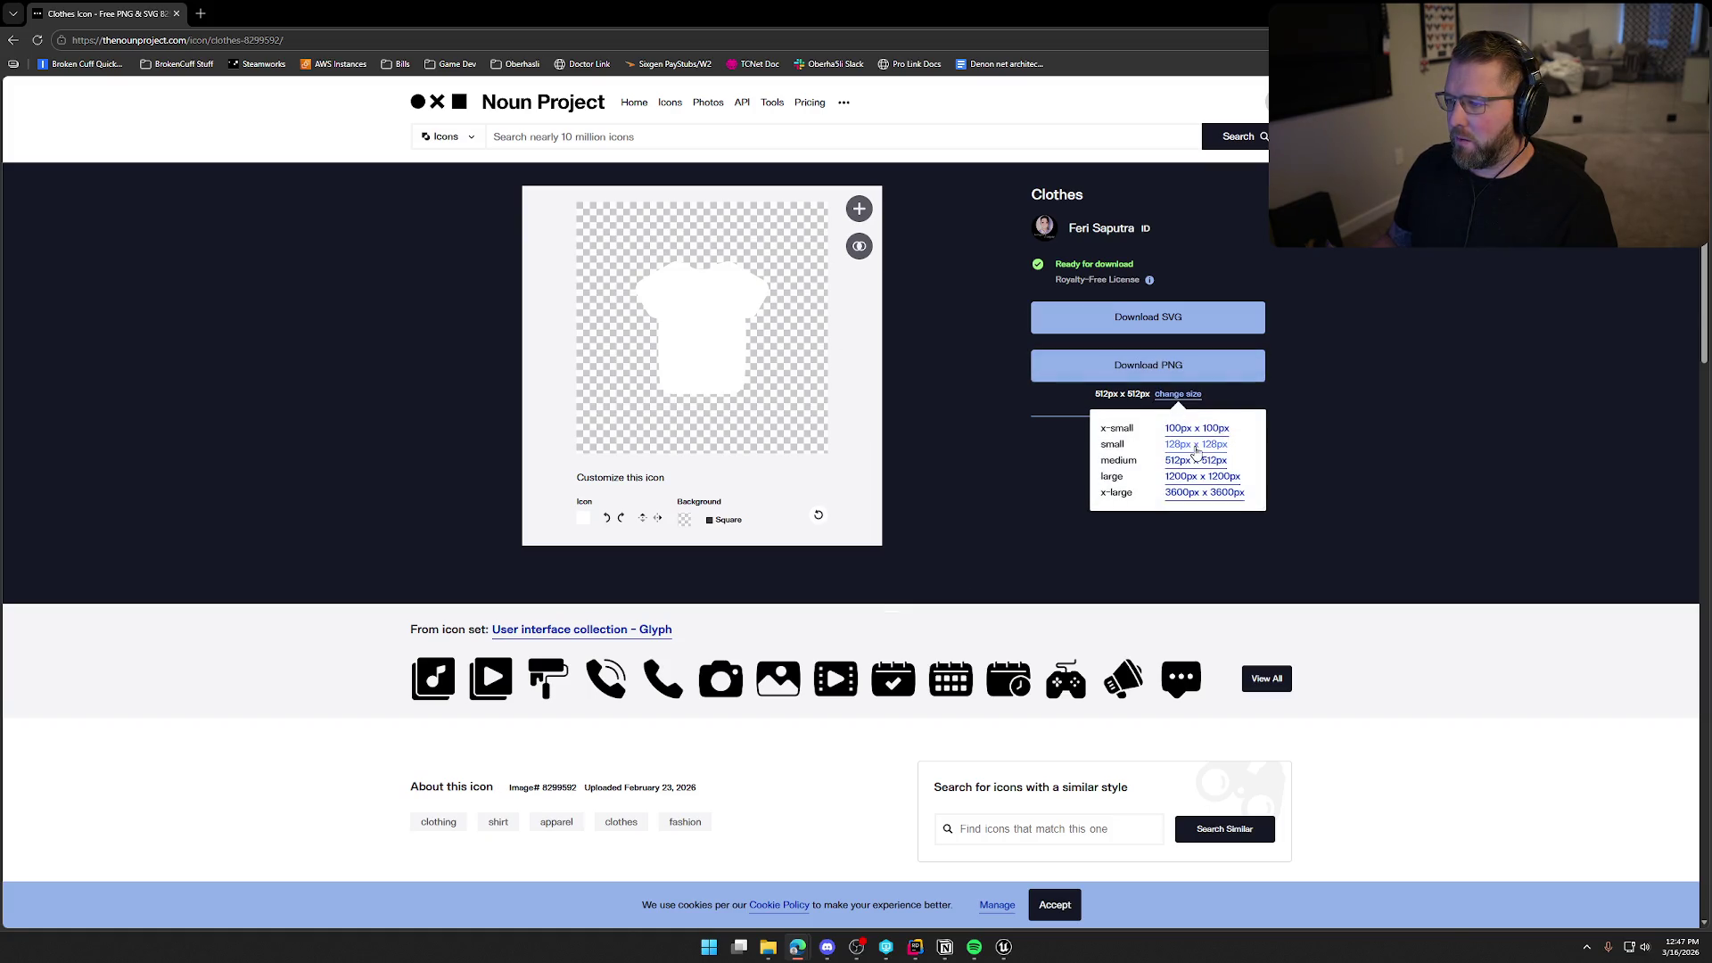
{"action": "left_click", "coordinate": [1197, 429]}
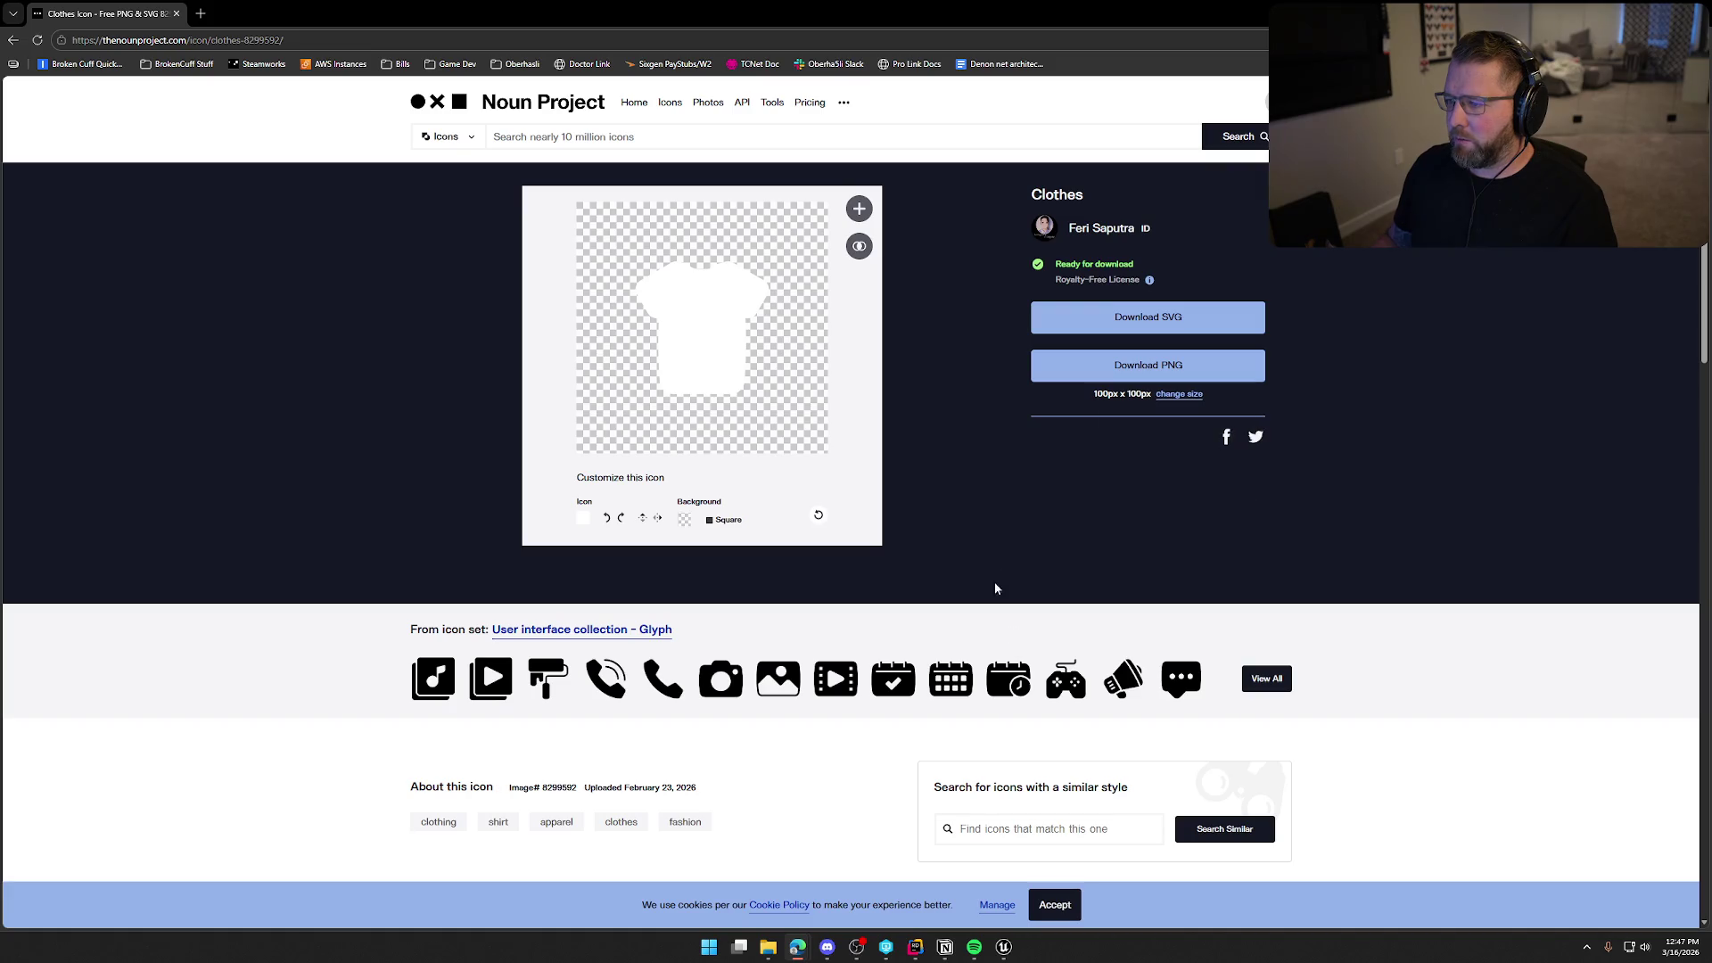
{"action": "left_click", "coordinate": [1147, 368]}
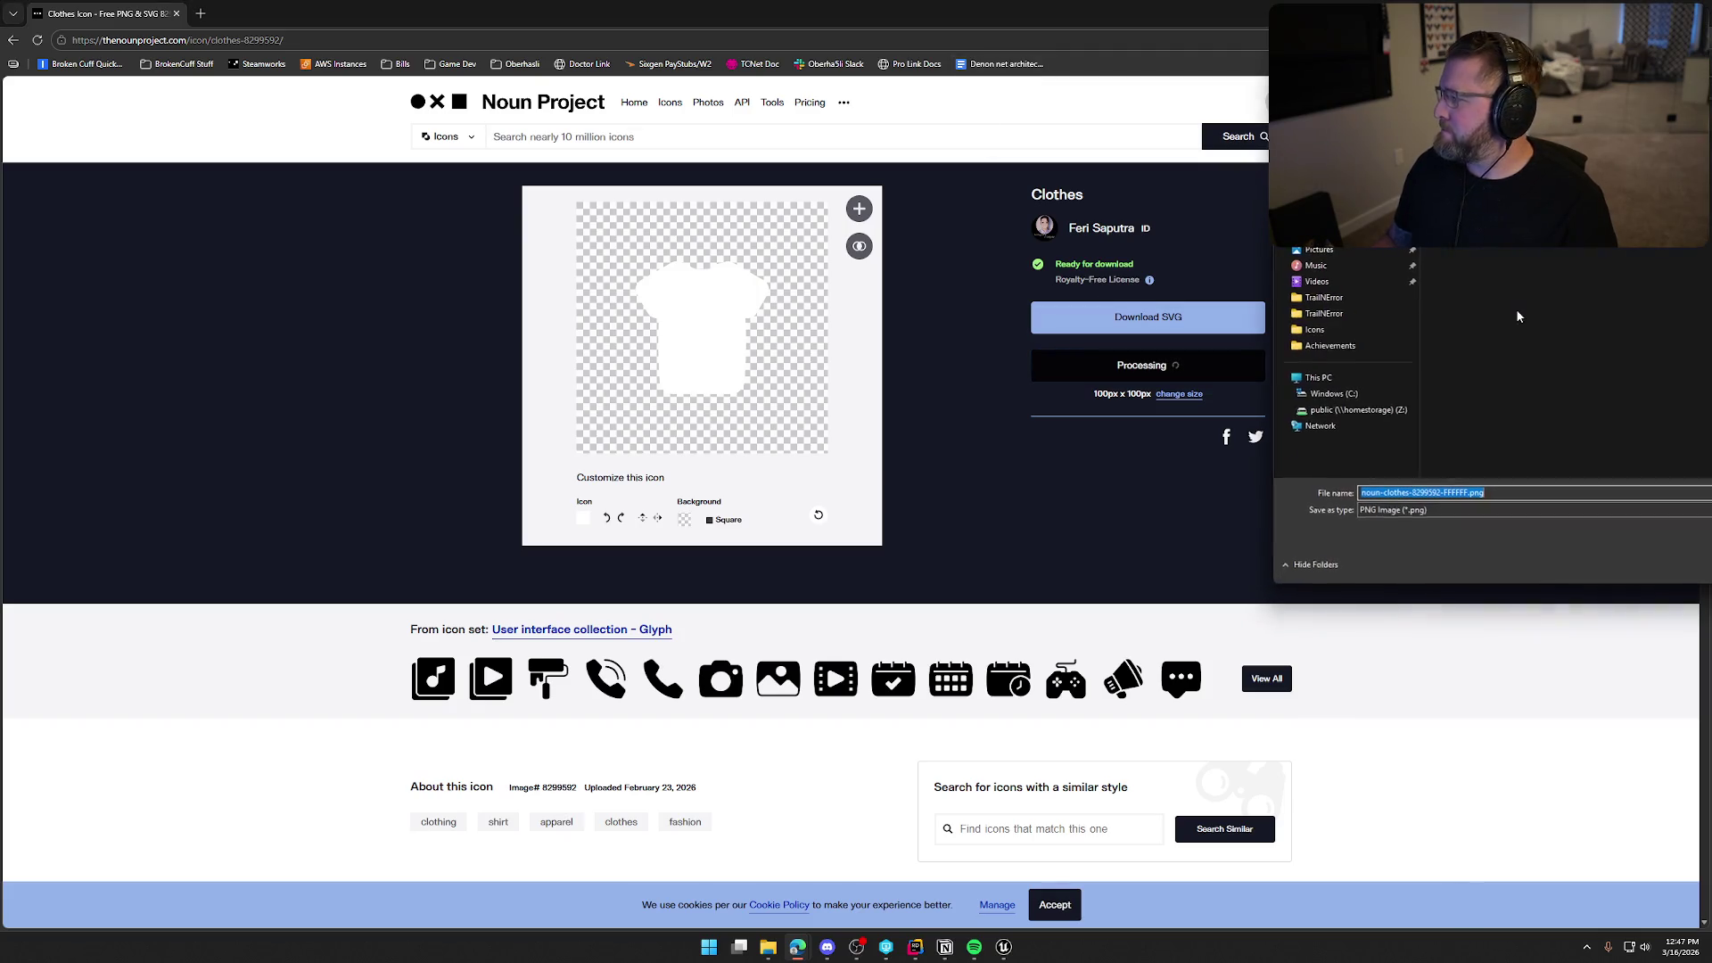
{"action": "key", "text": "Return"}
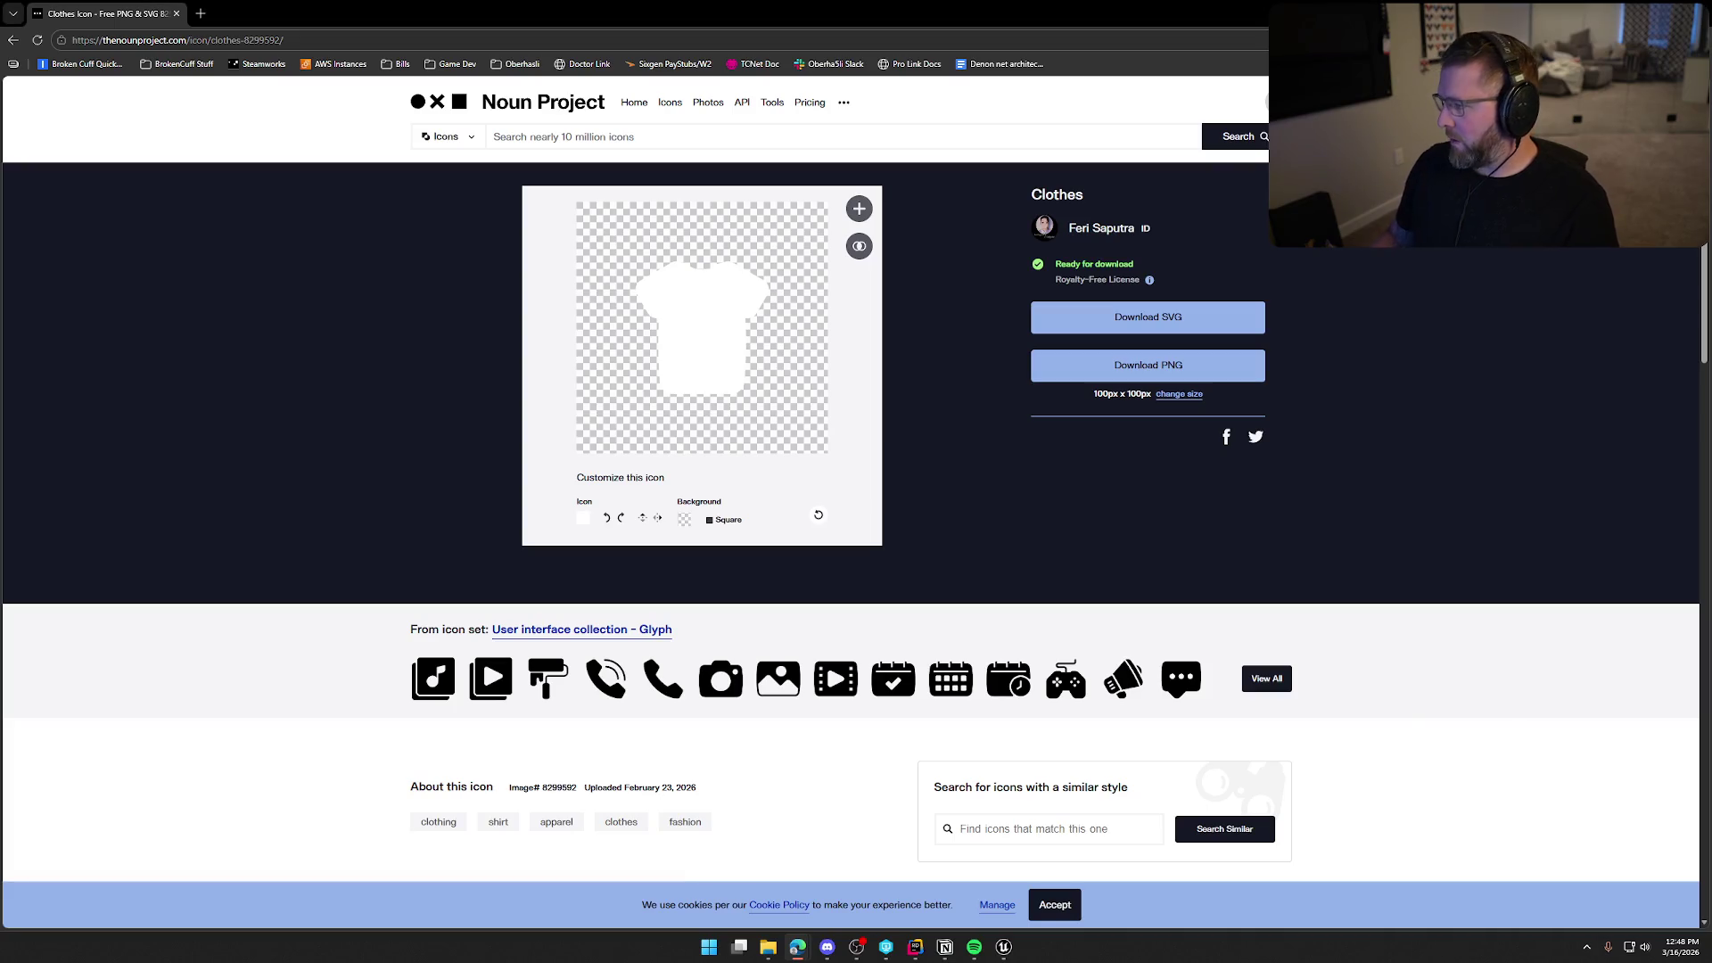
{"action": "left_click", "coordinate": [672, 145]}
Search Noun Project for 'no', then 'circle with line', and browse the results.
{"action": "type", "text": "no"}
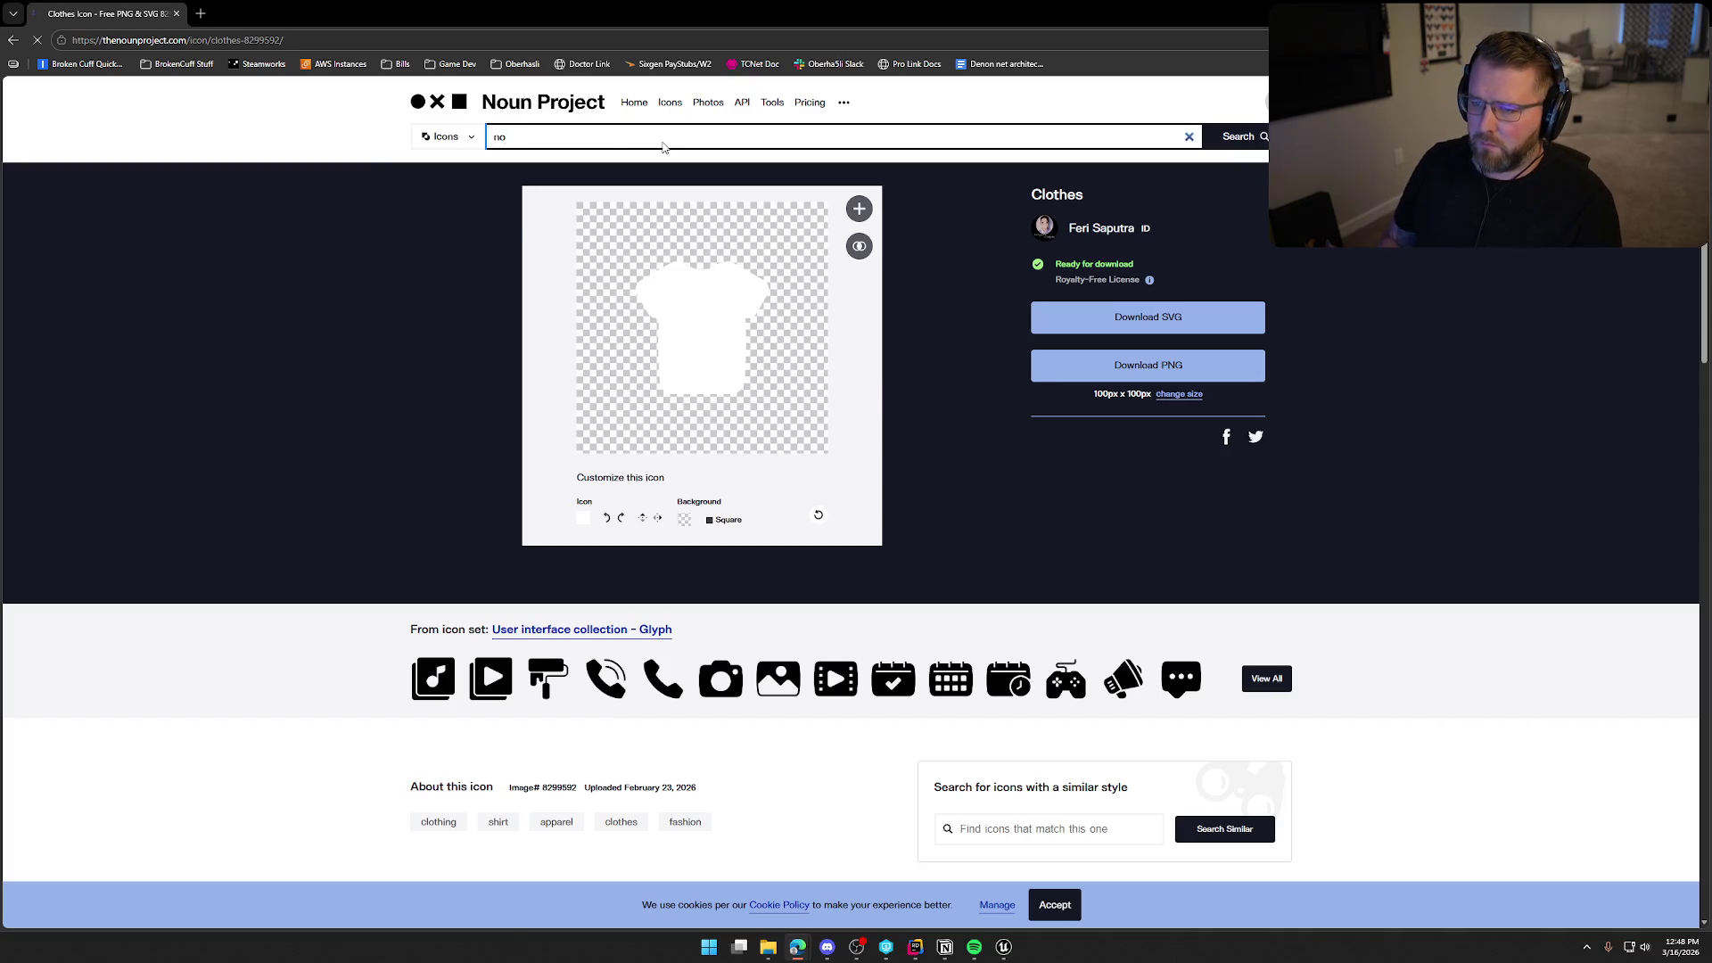
{"action": "key", "text": "Return"}
{"action": "double_click", "coordinate": [662, 142]}
{"action": "key", "text": "BackSpace"}
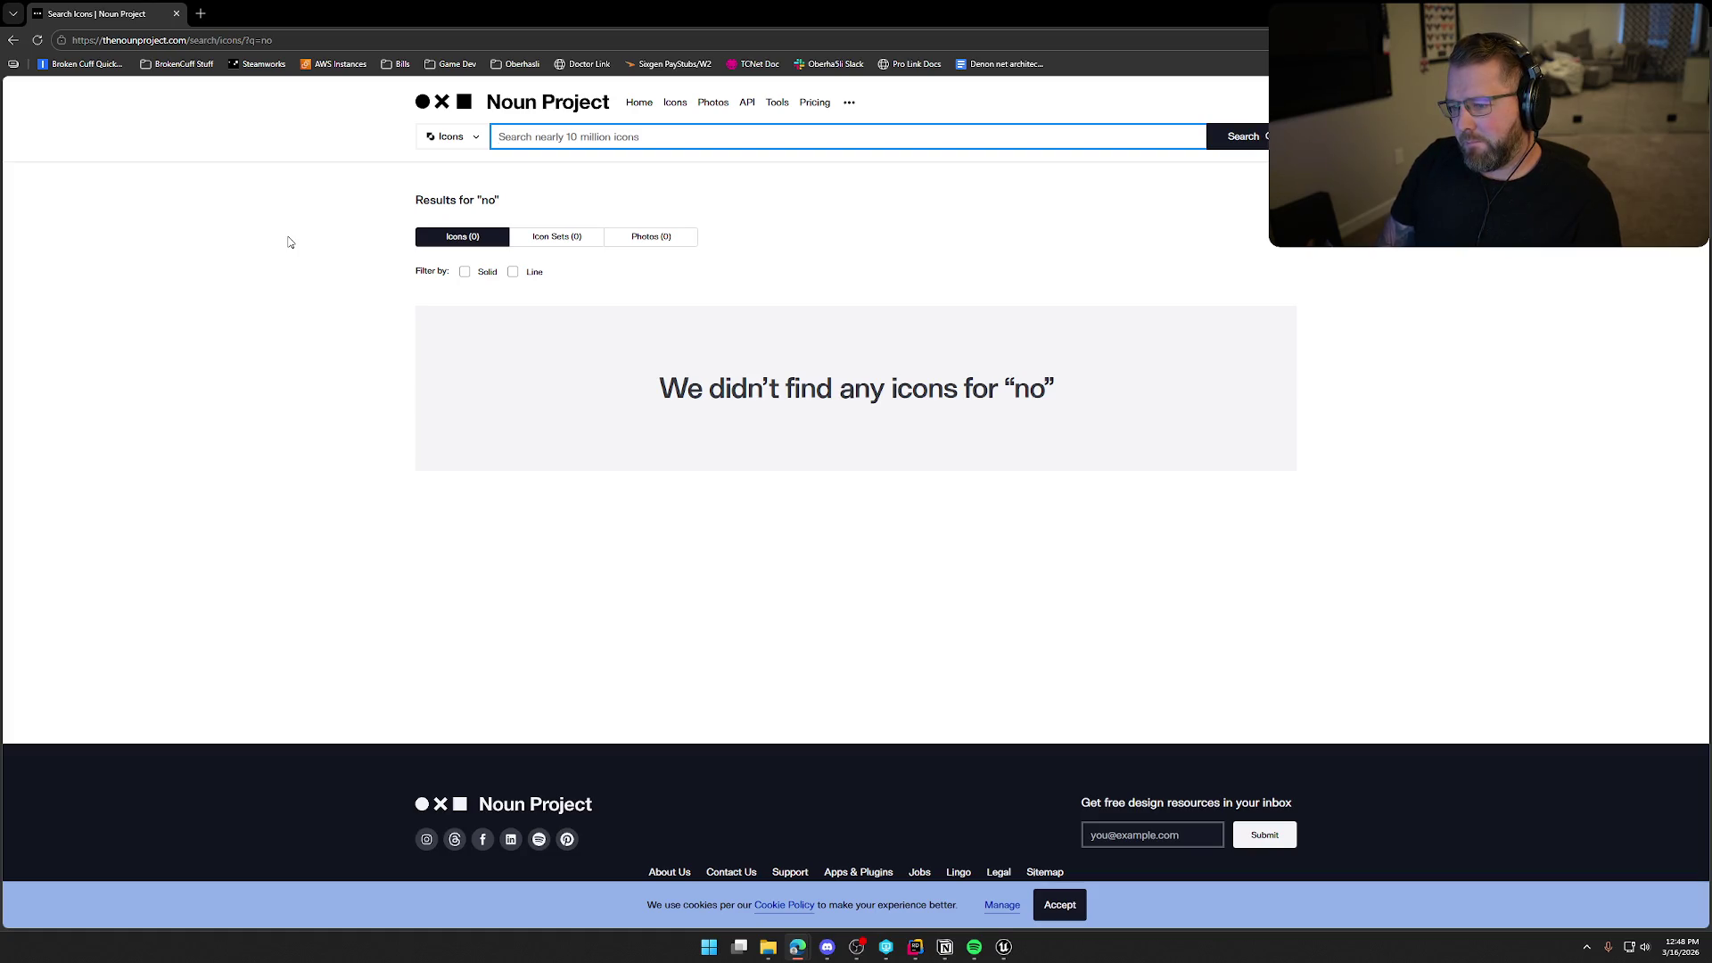
{"action": "type", "text": "circle with line"}
{"action": "key", "text": "Return"}
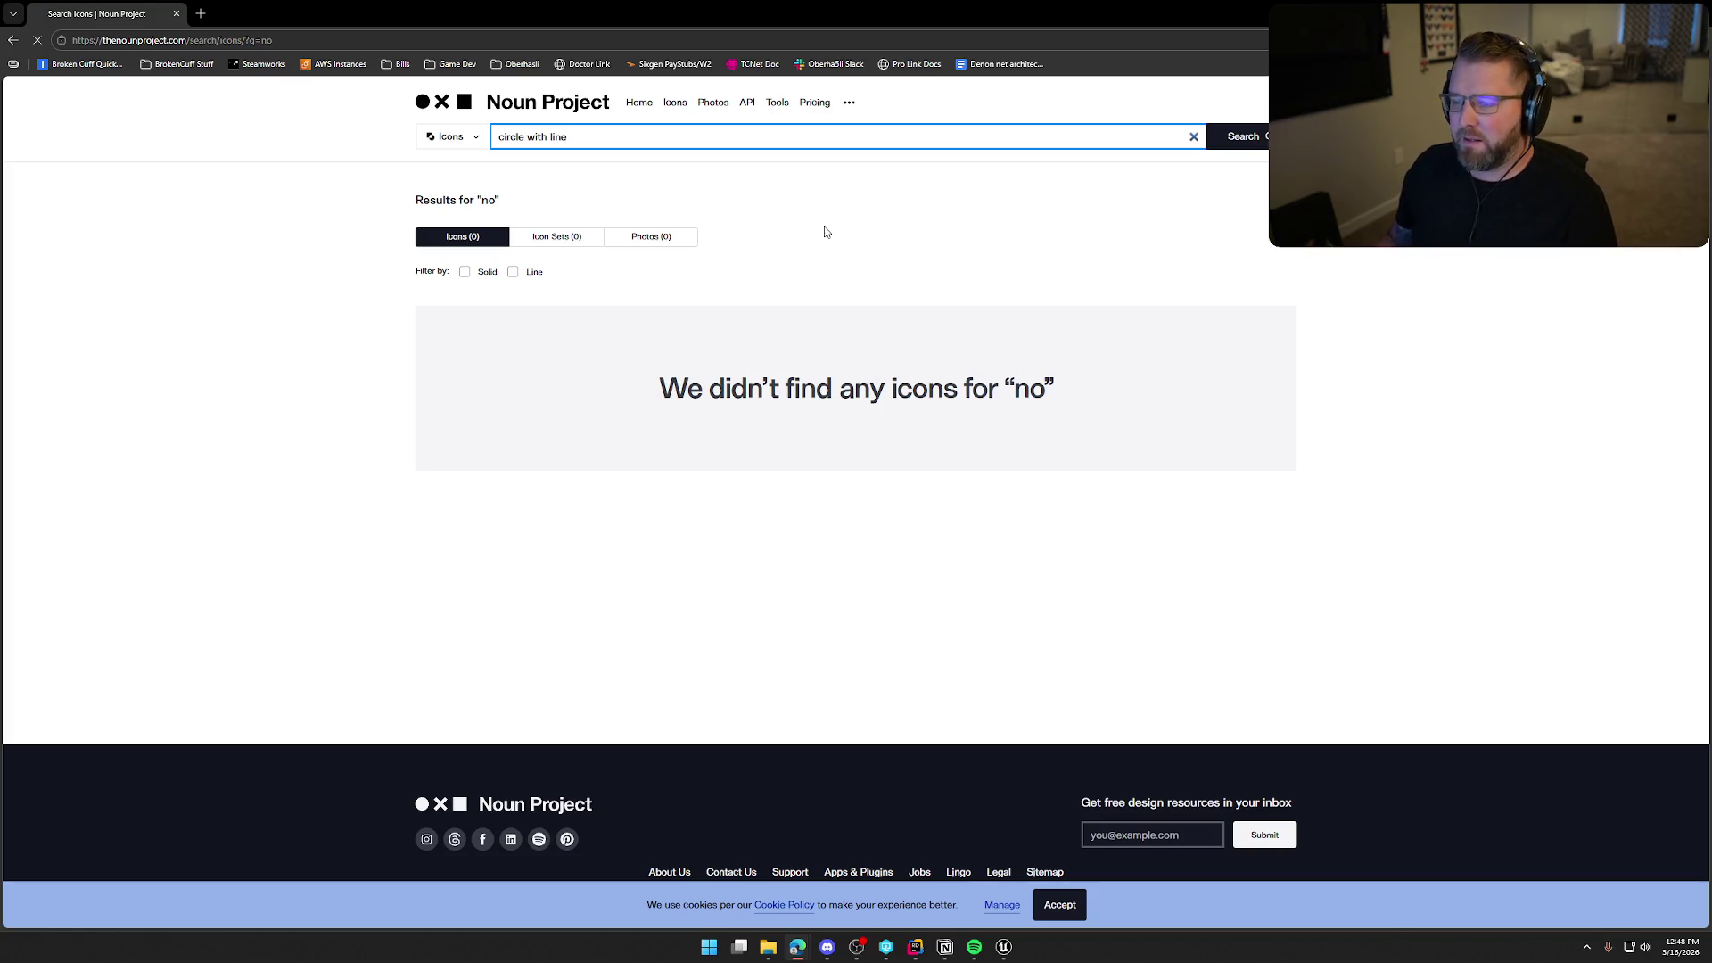
{"action": "scroll", "coordinate": [299, 401], "scroll_direction": "down", "scroll_amount": 2}
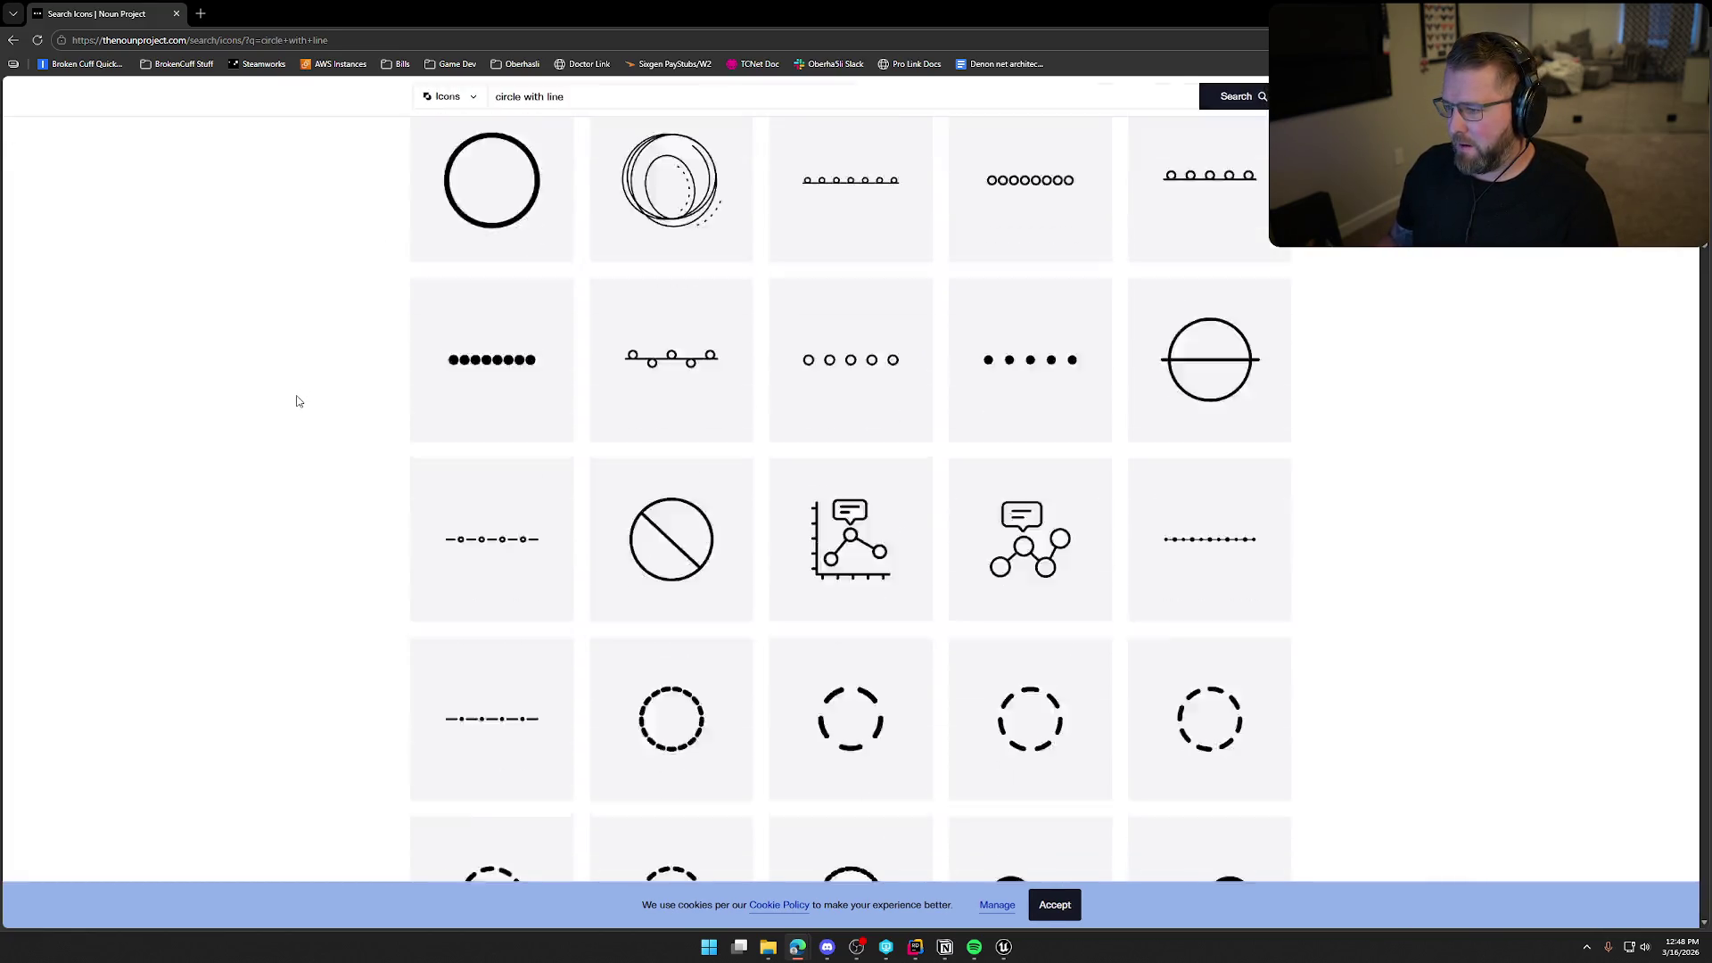
{"action": "scroll", "coordinate": [299, 401], "scroll_direction": "down", "scroll_amount": 15}
{"action": "scroll", "coordinate": [298, 402], "scroll_direction": "down", "scroll_amount": 15}
{"action": "scroll", "coordinate": [299, 402], "scroll_direction": "down", "scroll_amount": 10}
{"action": "scroll", "coordinate": [303, 400], "scroll_direction": "up", "scroll_amount": 5}
{"action": "scroll", "coordinate": [303, 400], "scroll_direction": "down", "scroll_amount": 20}
{"action": "scroll", "coordinate": [303, 400], "scroll_direction": "up", "scroll_amount": 5}
Search 'no sign', open the No sign icon and download it as PNG.
{"action": "triple_click", "coordinate": [588, 138]}
{"action": "type", "text": "no sign"}
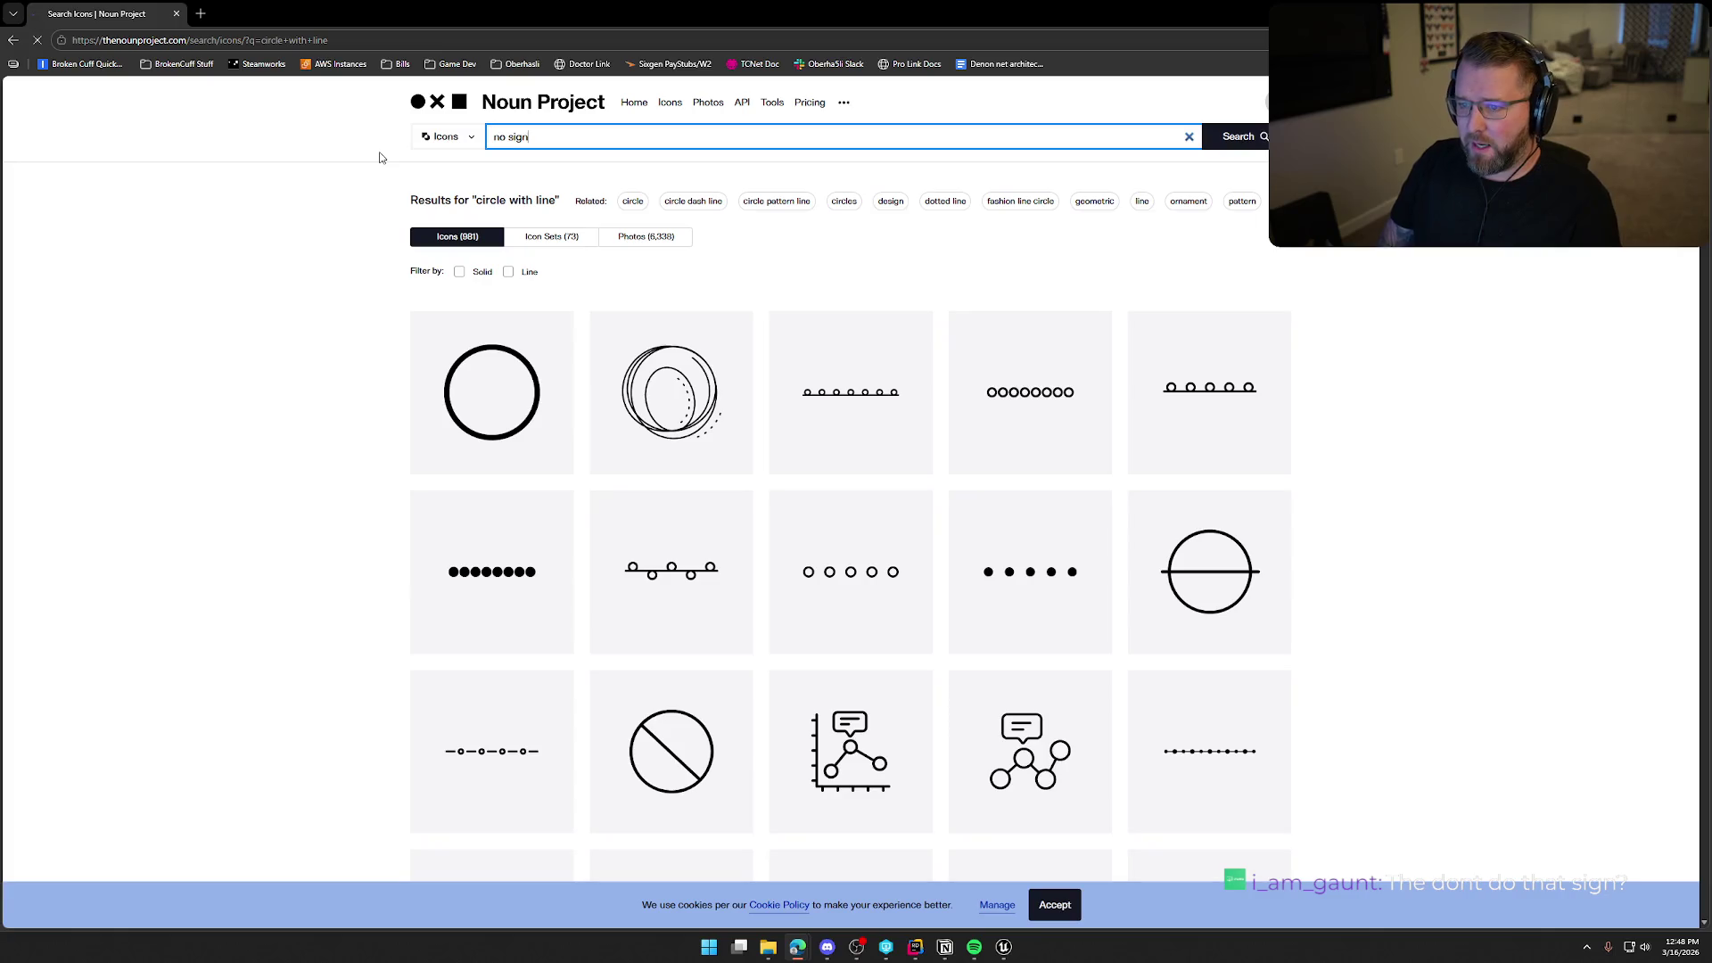
{"action": "key", "text": "Return"}
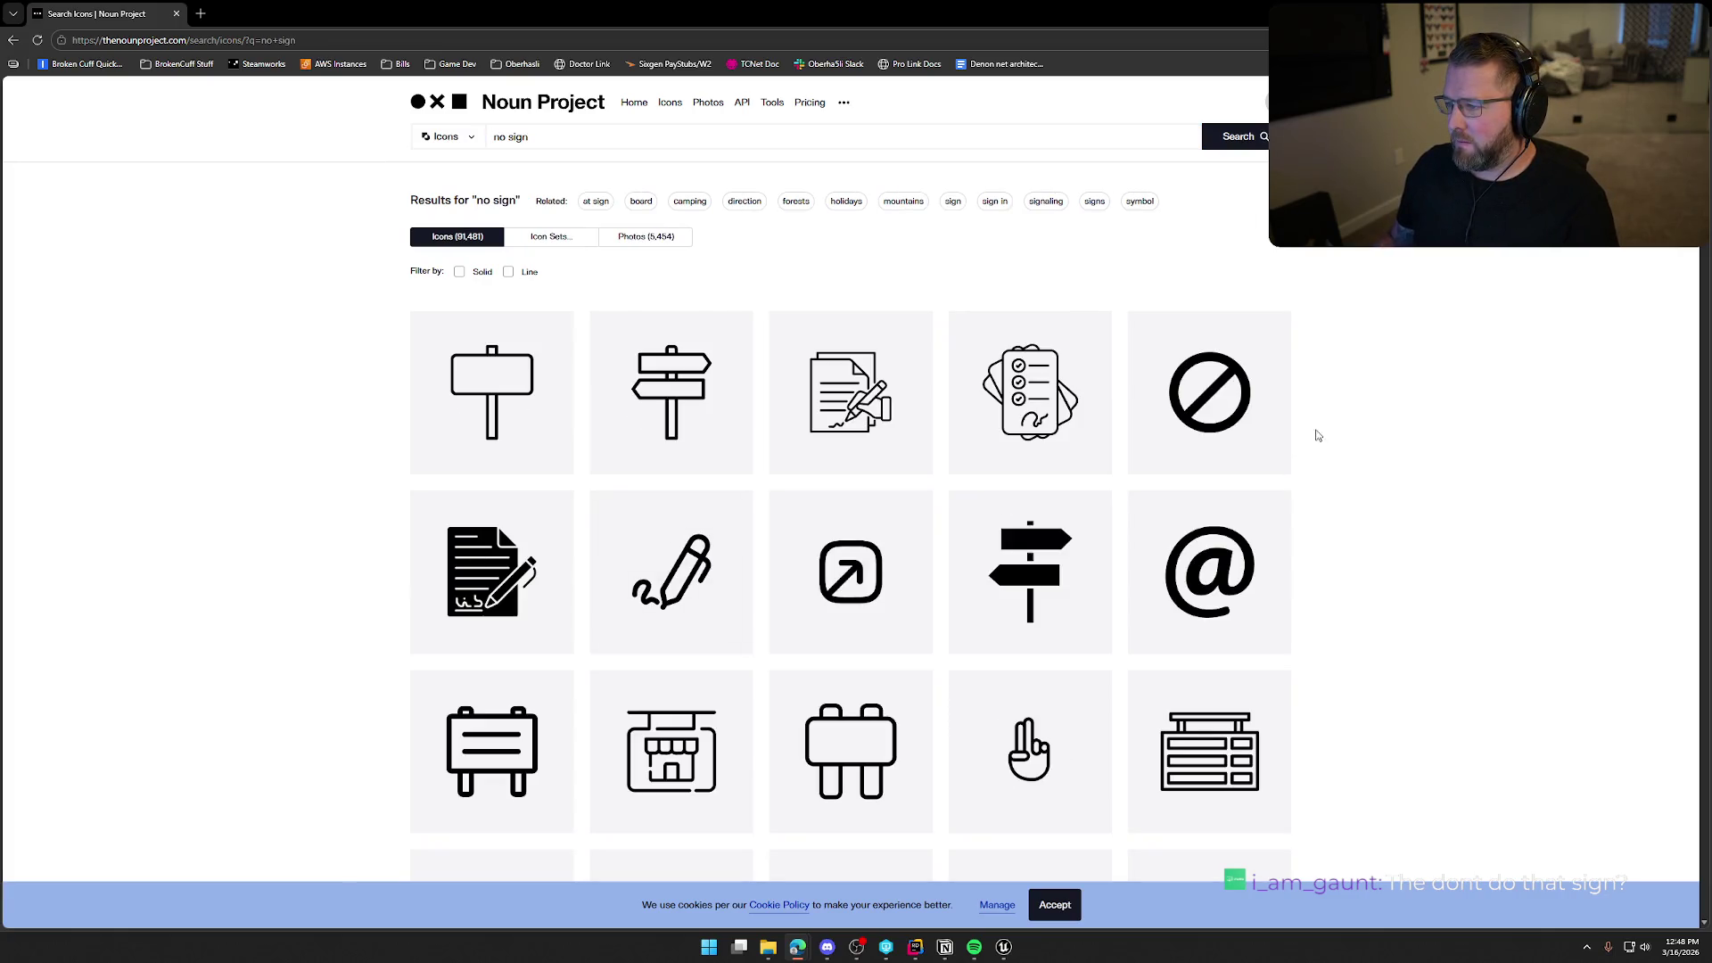
{"action": "left_click", "coordinate": [1266, 464]}
{"action": "left_click", "coordinate": [1148, 365]}
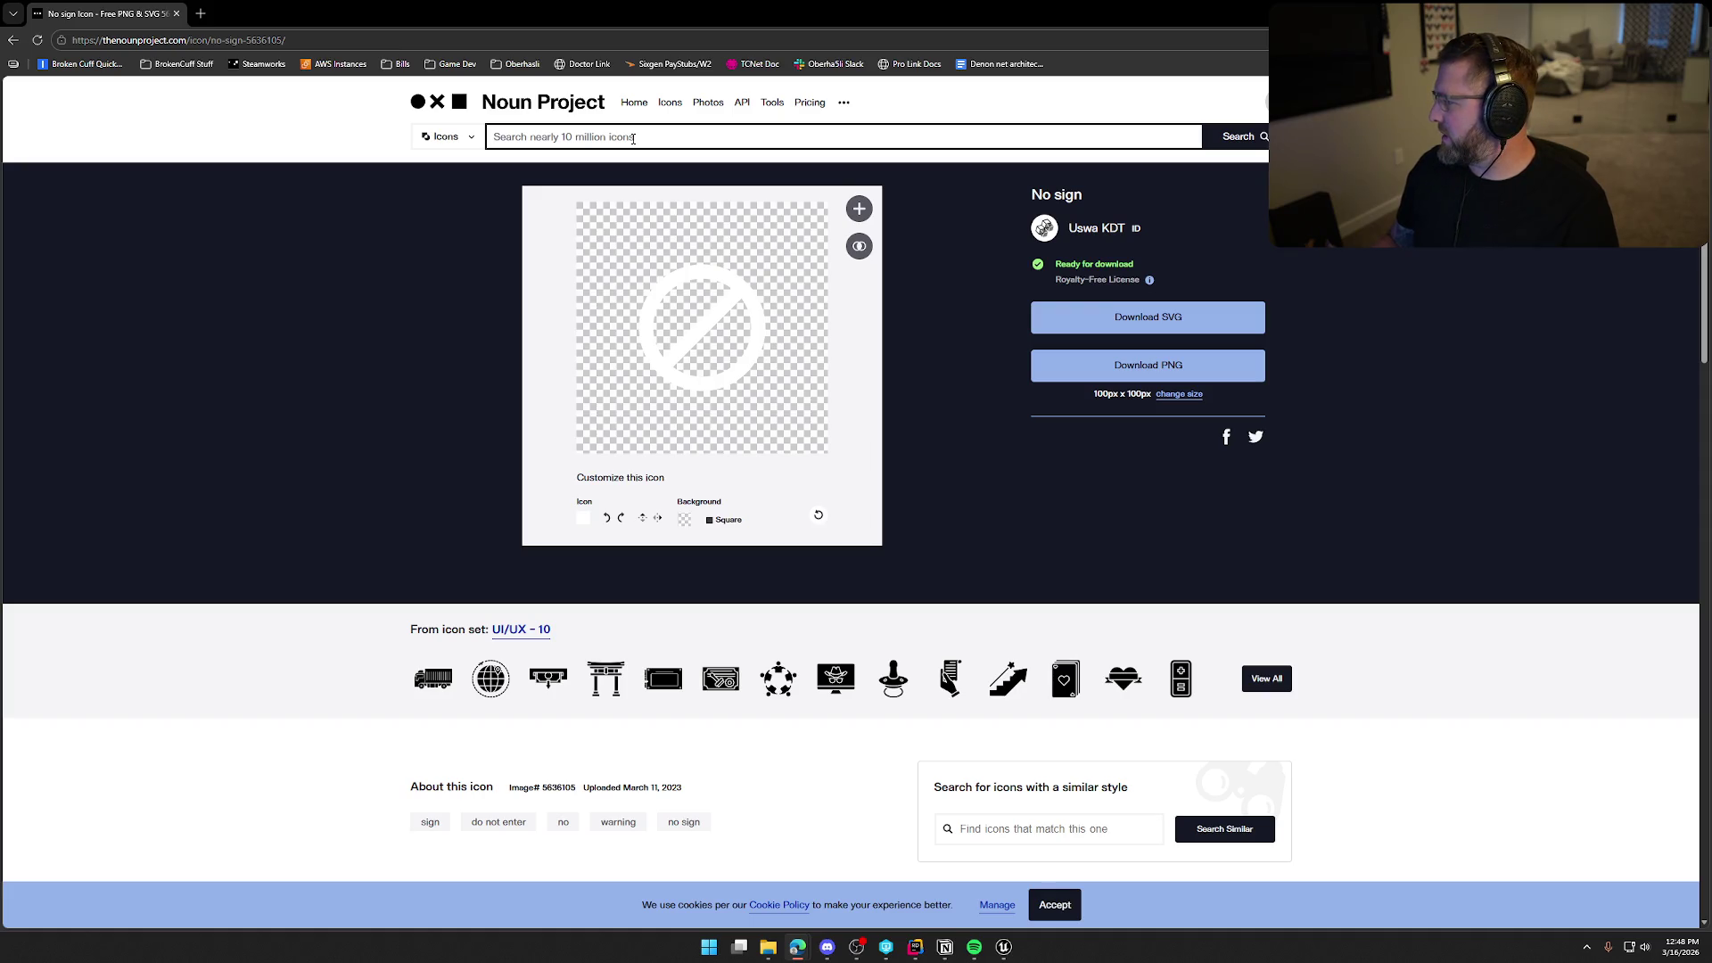
Search Noun Project for 'animal attack' and browse the results.
{"action": "left_click", "coordinate": [633, 138]}
{"action": "type", "text": "animal attca"}
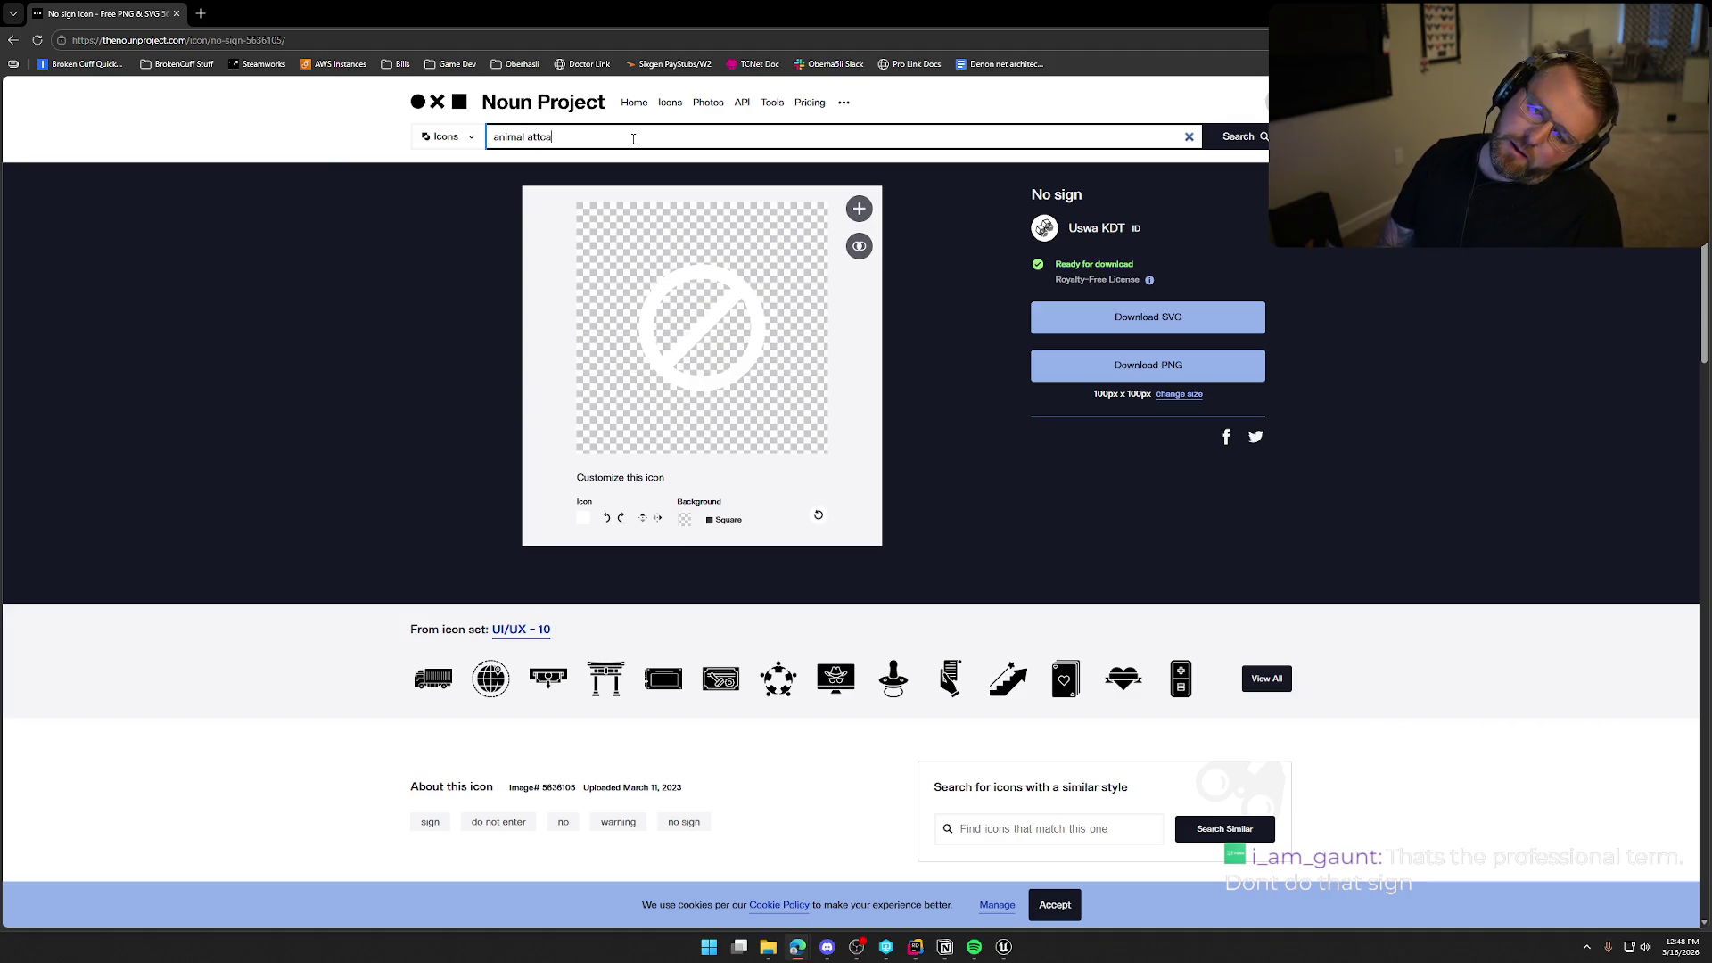
{"action": "key", "text": "BackSpace"}
{"action": "key", "text": "BackSpace"}
{"action": "key", "text": "BackSpace"}
{"action": "type", "text": "ack"}
{"action": "key", "text": "Return"}
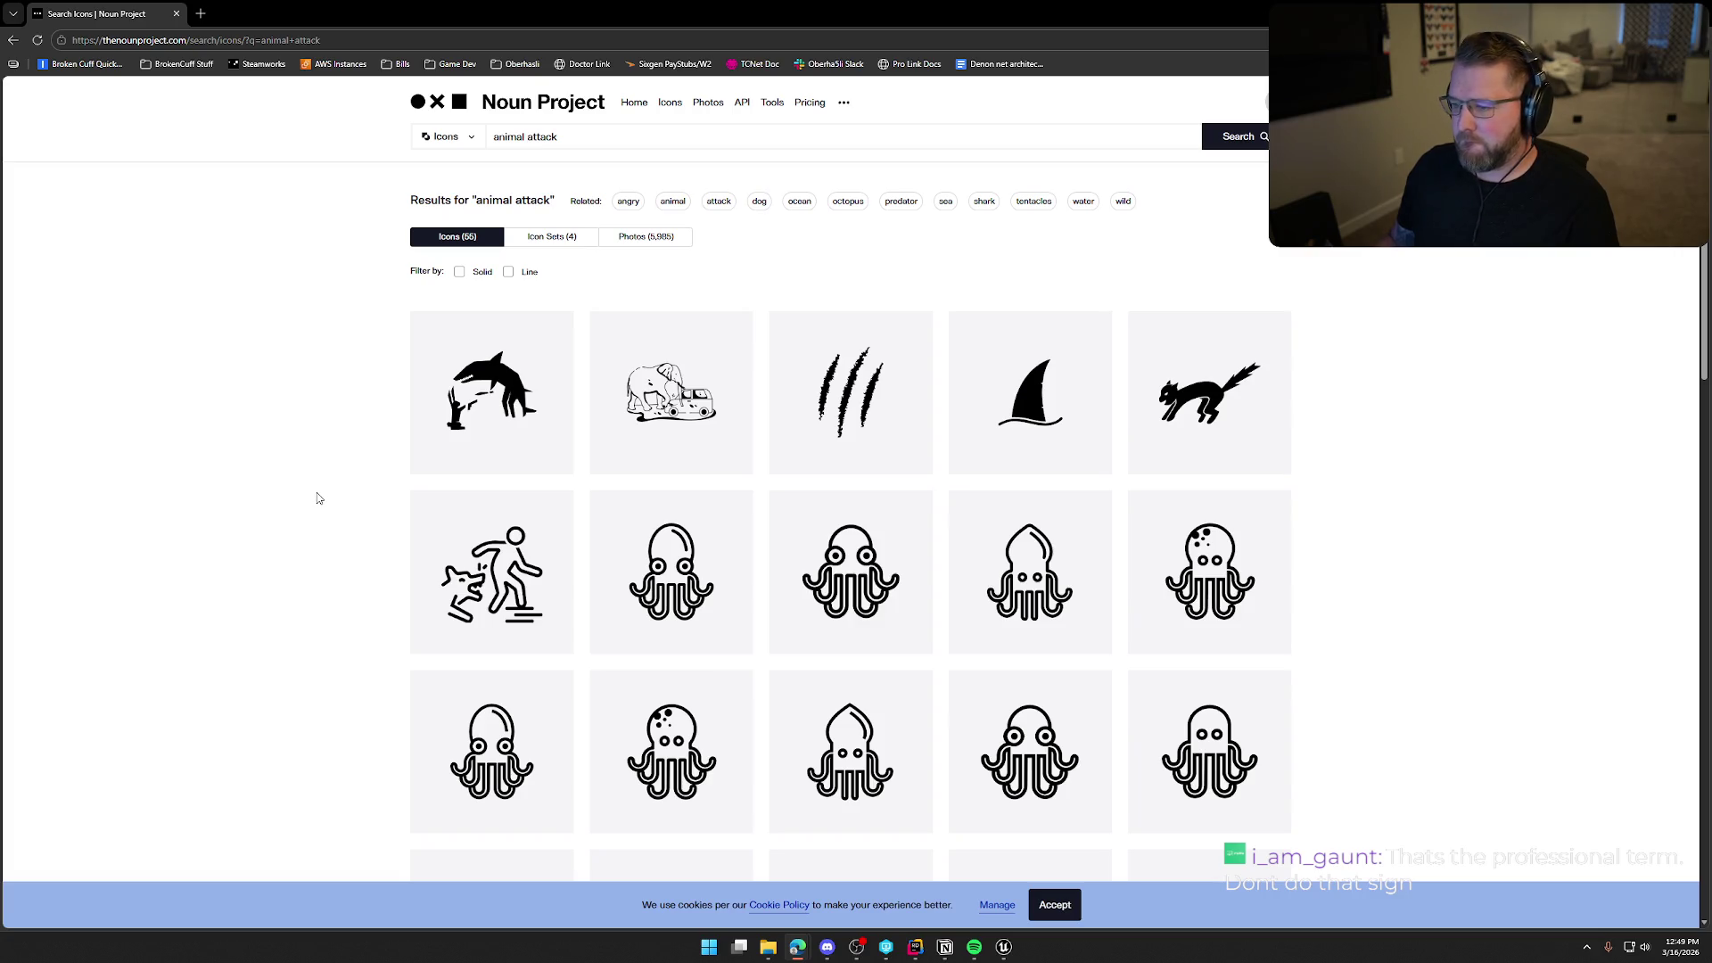
{"action": "scroll", "coordinate": [281, 581], "scroll_direction": "down", "scroll_amount": 2}
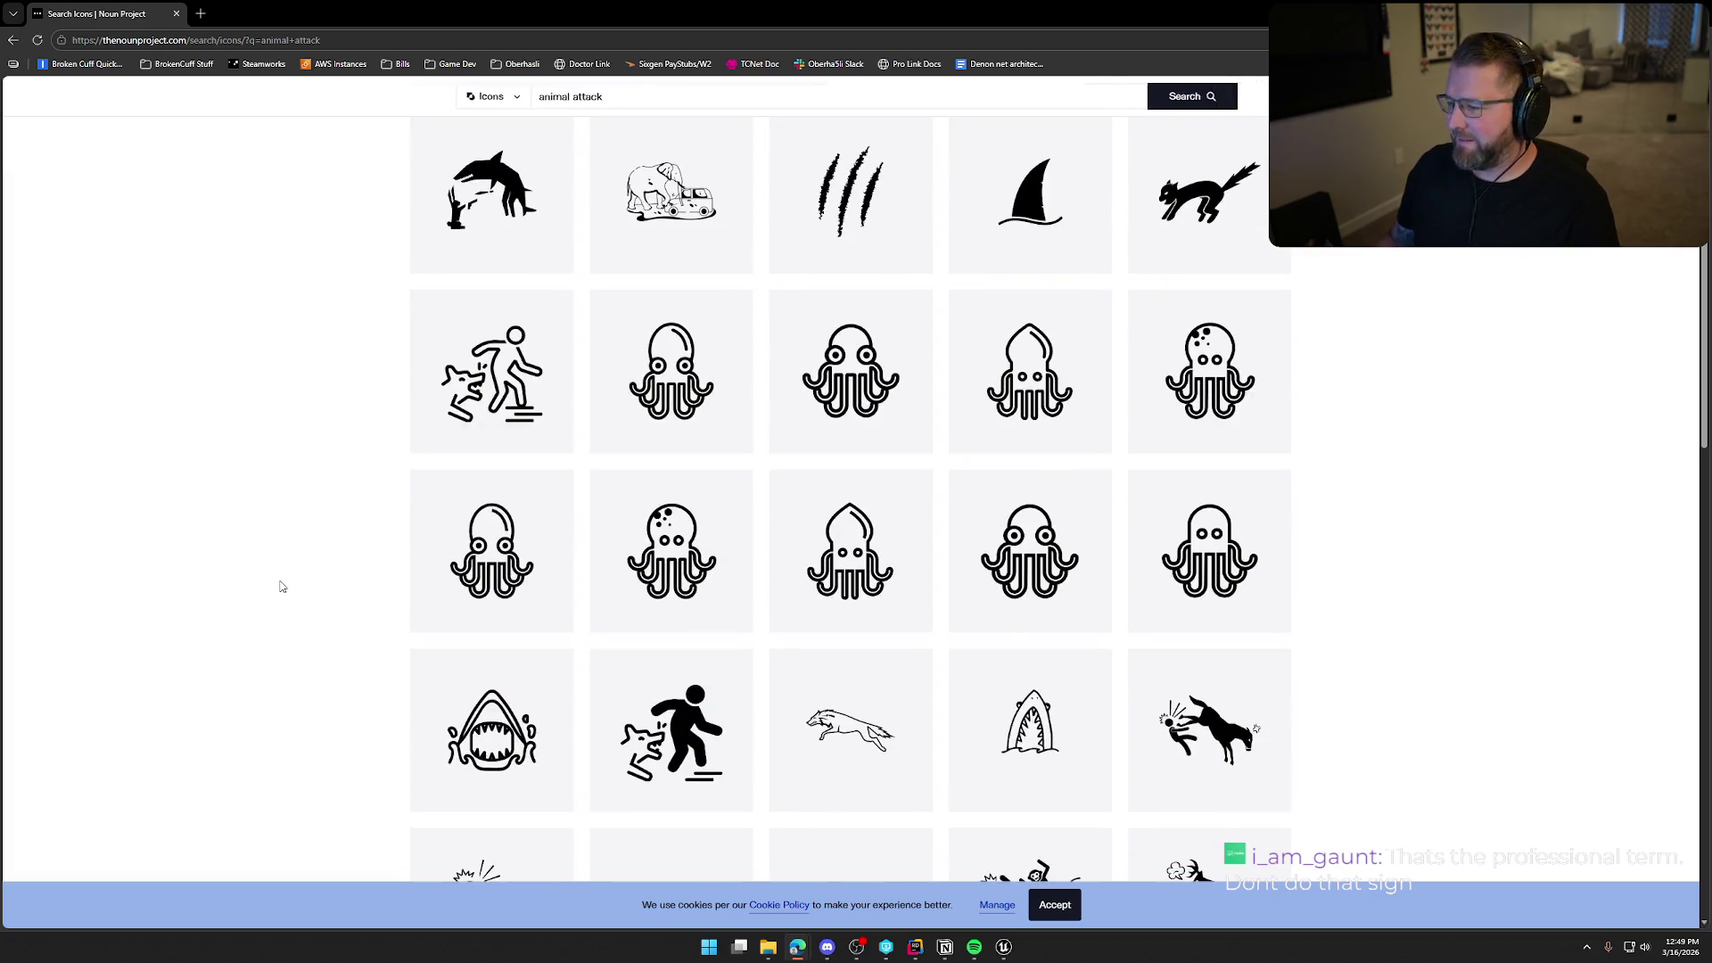
{"action": "scroll", "coordinate": [288, 579], "scroll_direction": "down", "scroll_amount": 3}
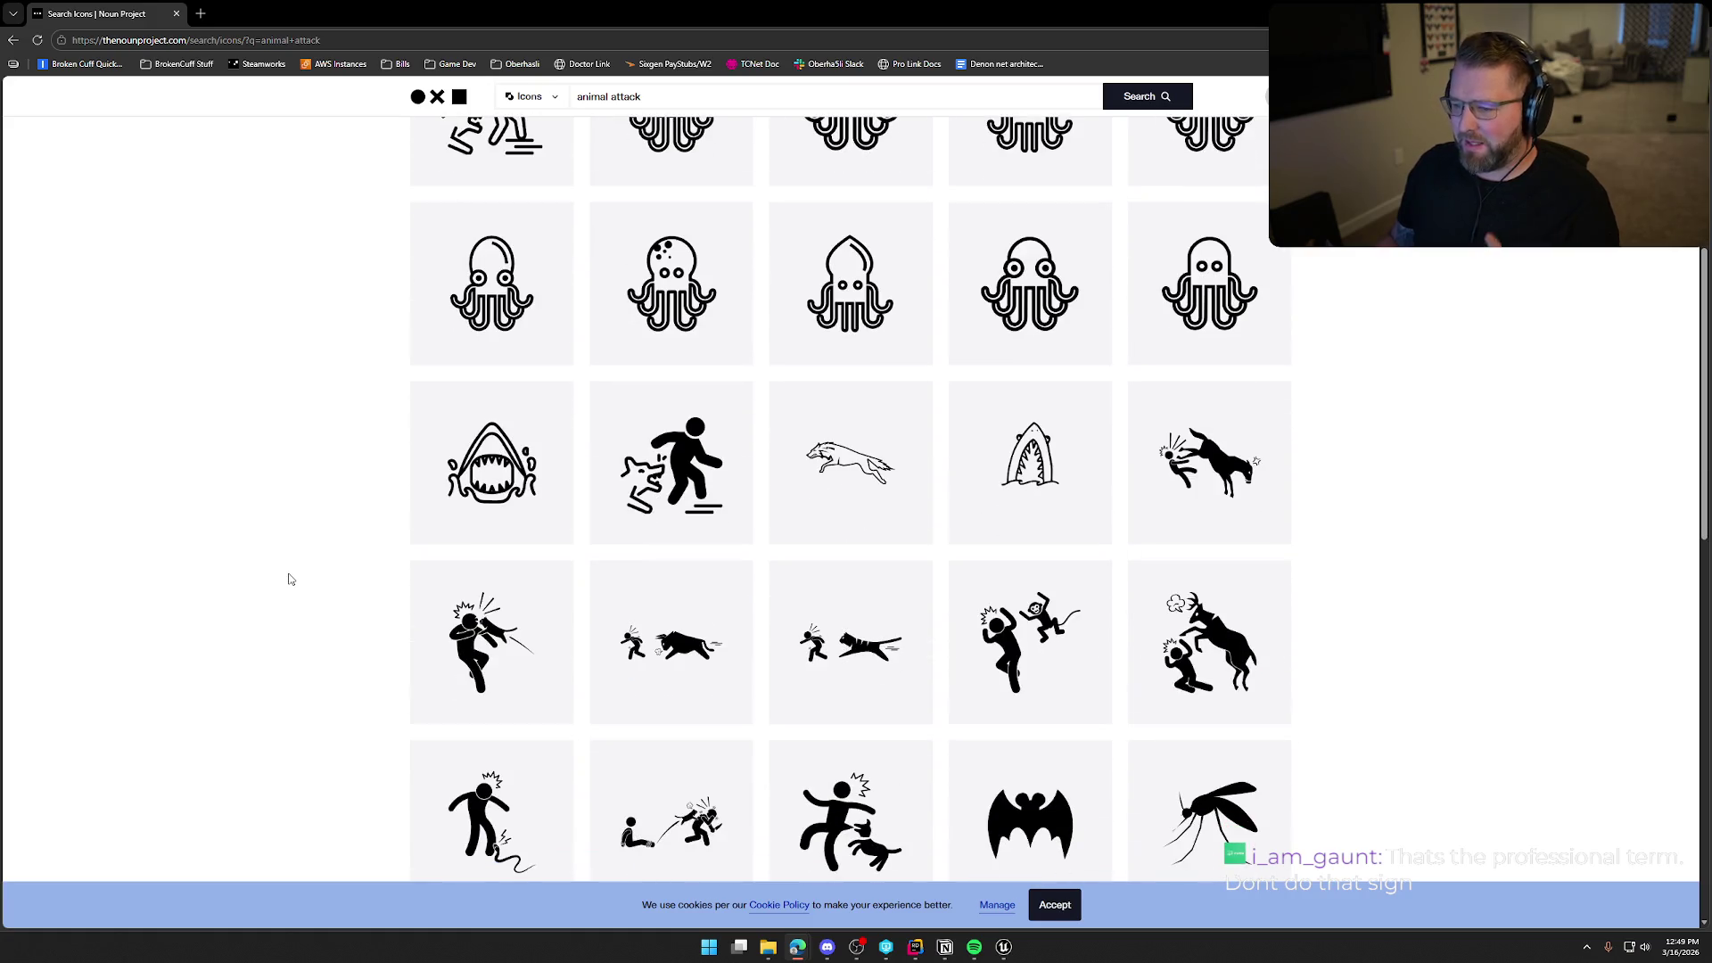
{"action": "scroll", "coordinate": [288, 579], "scroll_direction": "down", "scroll_amount": 3}
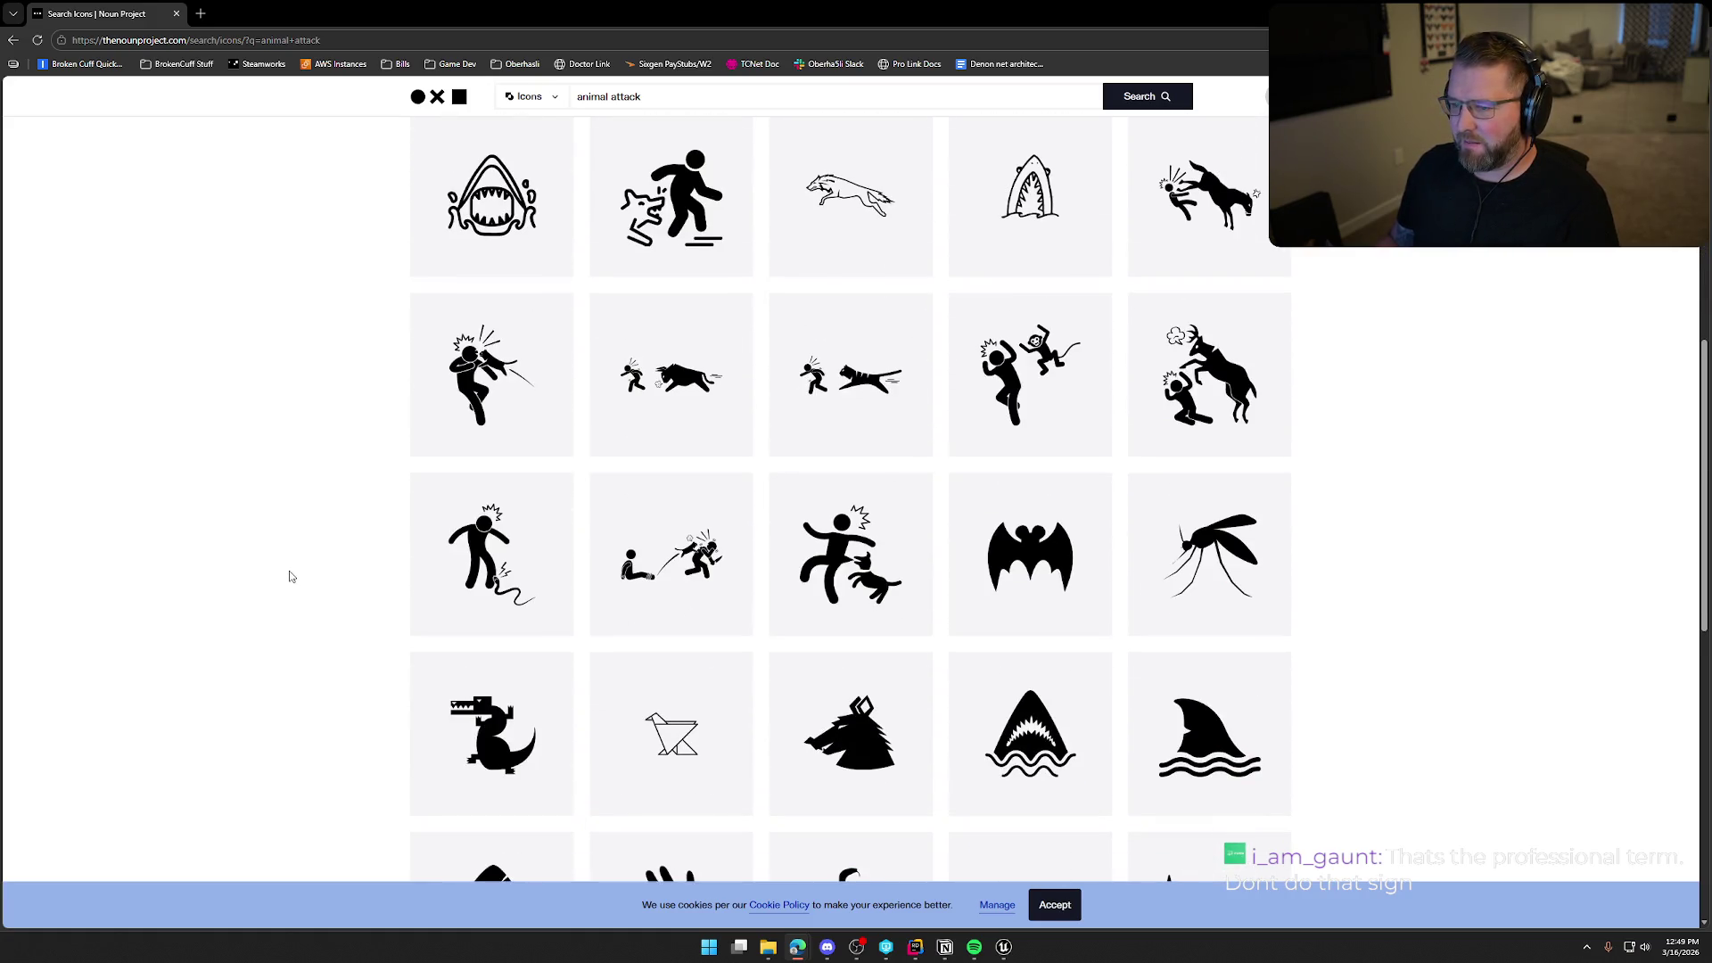
{"action": "scroll", "coordinate": [289, 576], "scroll_direction": "down", "scroll_amount": 3}
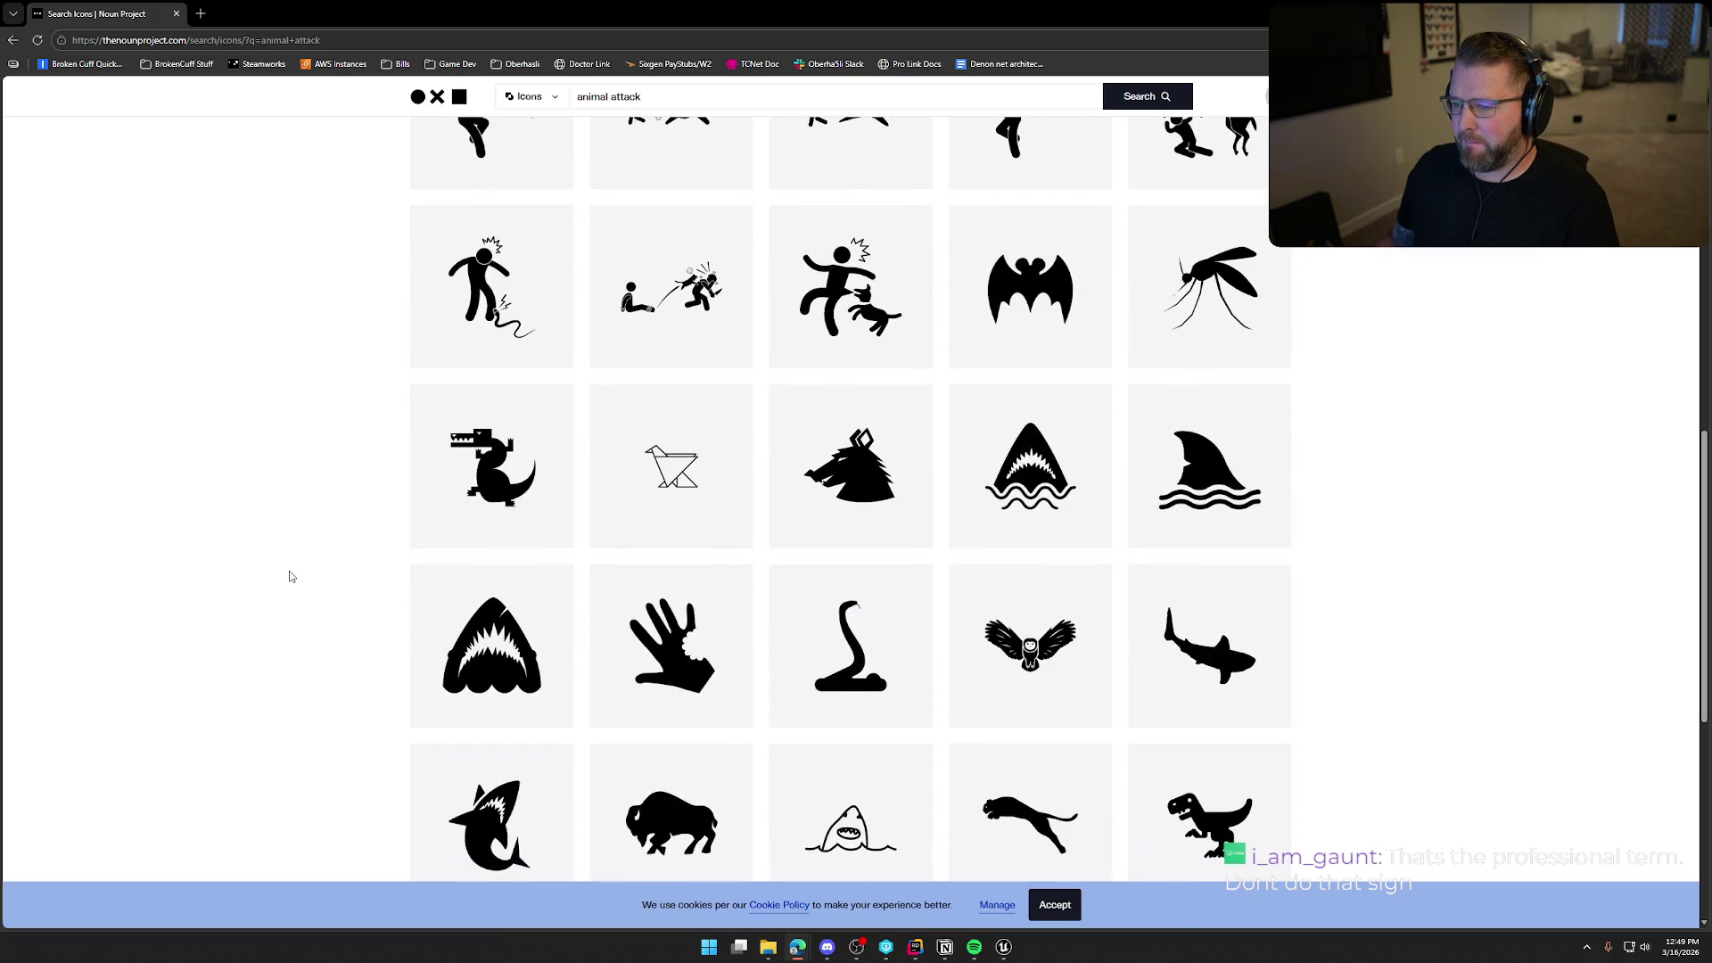
{"action": "scroll", "coordinate": [289, 576], "scroll_direction": "down", "scroll_amount": 3}
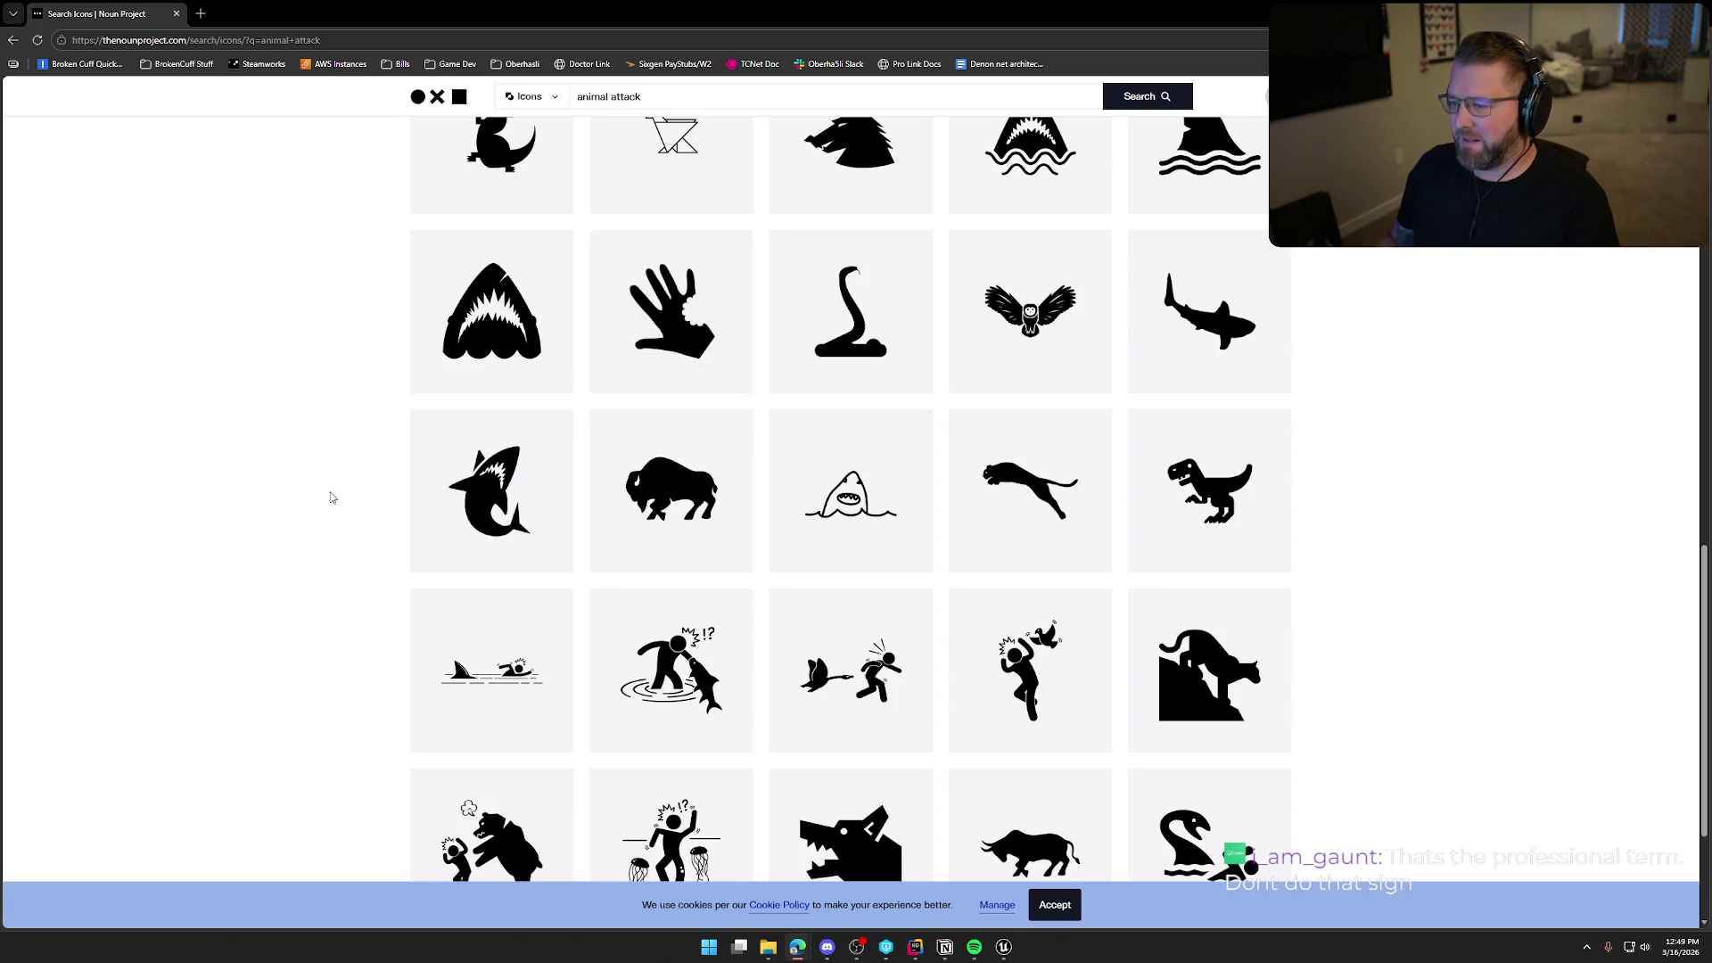
{"action": "scroll", "coordinate": [330, 497], "scroll_direction": "down", "scroll_amount": 3}
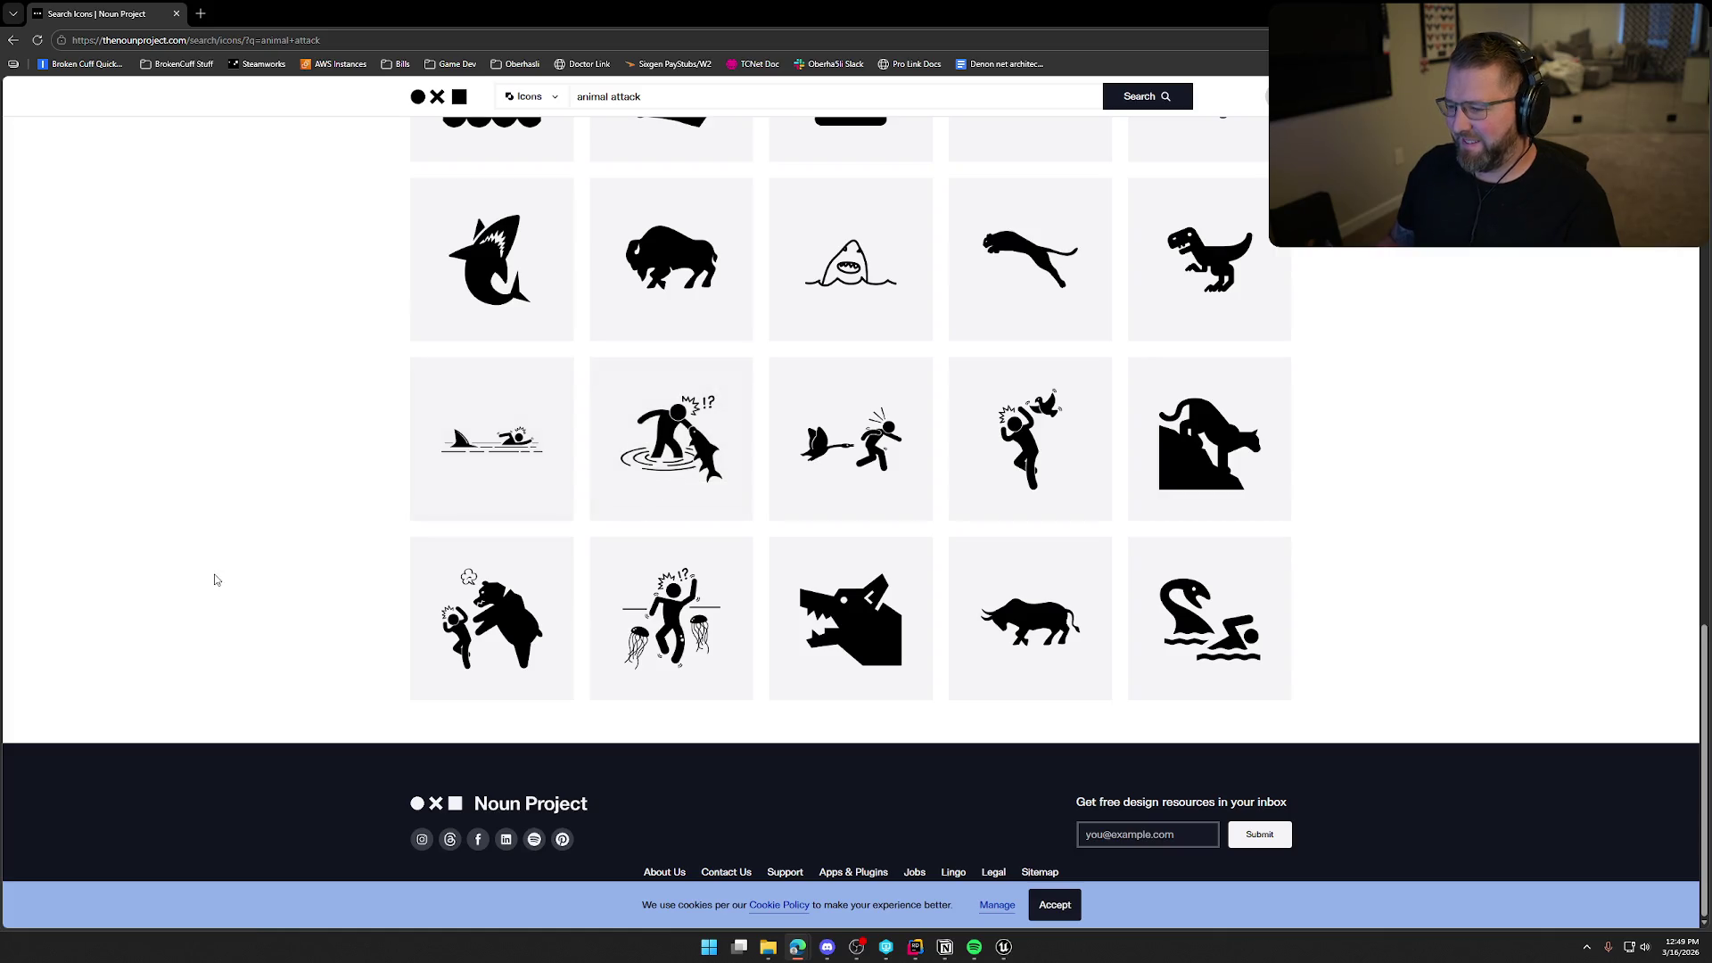
{"action": "scroll", "coordinate": [229, 591], "scroll_direction": "up", "scroll_amount": 15}
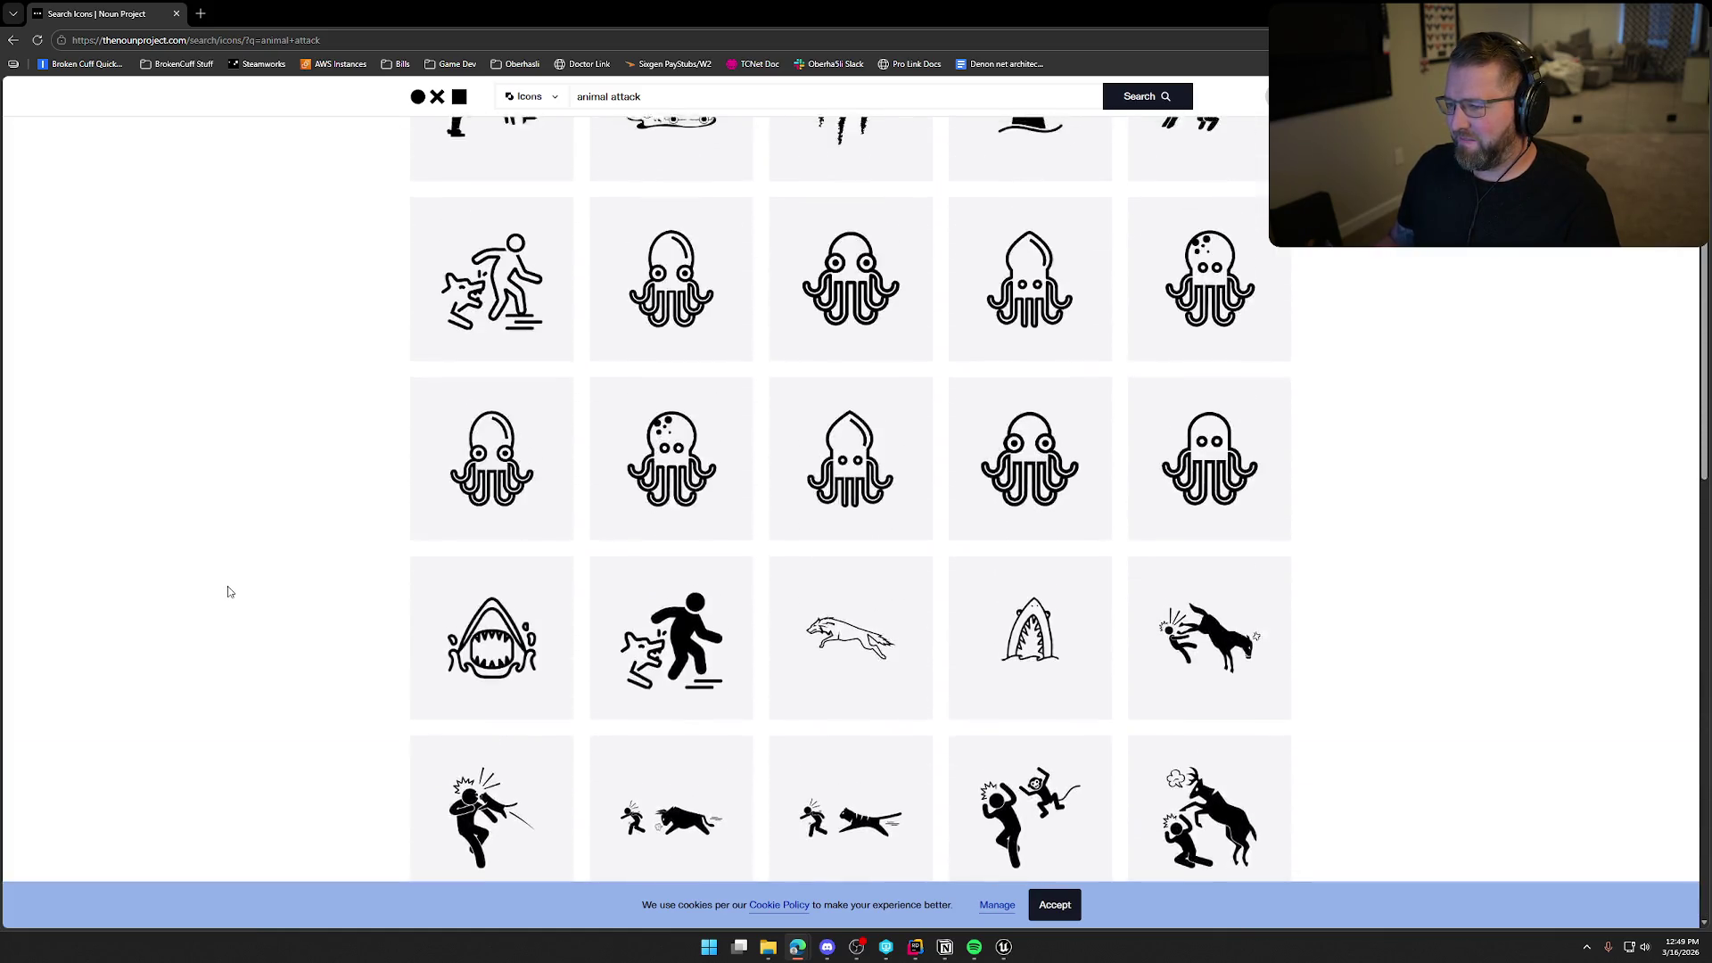
Trim the query back to 'animal', find the claw paw-print icon and download its PNG.
{"action": "left_click", "coordinate": [588, 138]}
{"action": "key", "text": "BackSpace"}
{"action": "key", "text": "BackSpace"}
{"action": "key", "text": "BackSpace"}
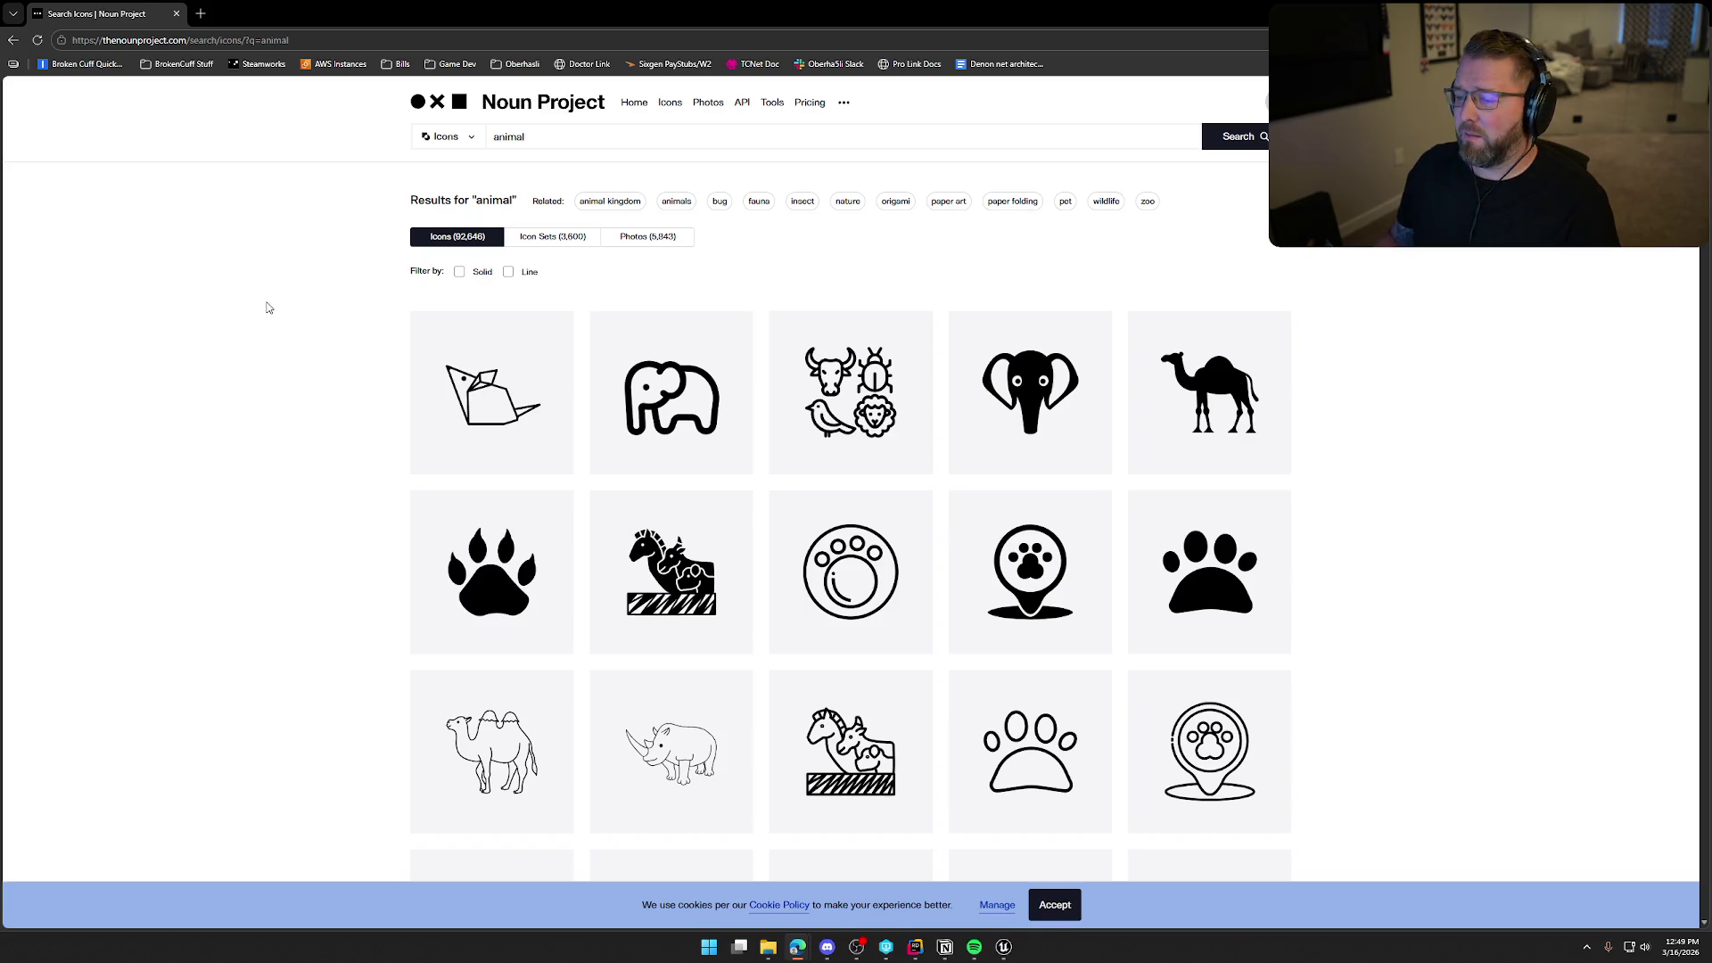
{"action": "scroll", "coordinate": [366, 470], "scroll_direction": "down", "scroll_amount": 1}
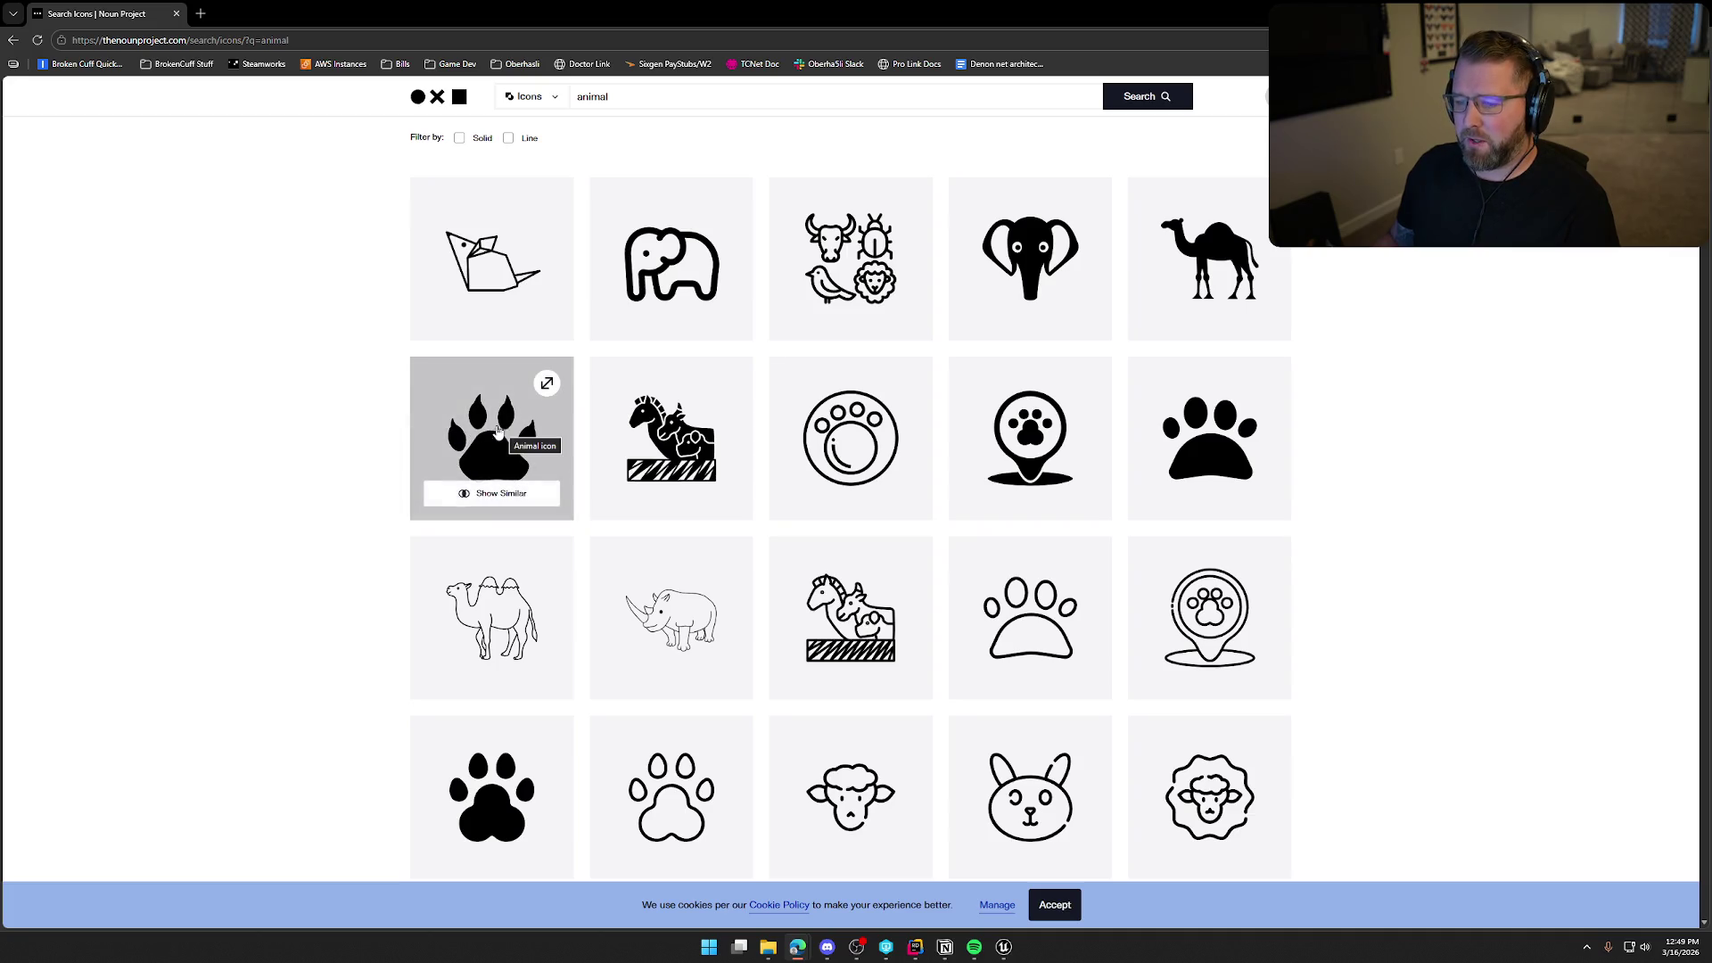
{"action": "scroll", "coordinate": [337, 515], "scroll_direction": "down", "scroll_amount": 1}
{"action": "scroll", "coordinate": [337, 514], "scroll_direction": "down", "scroll_amount": 3}
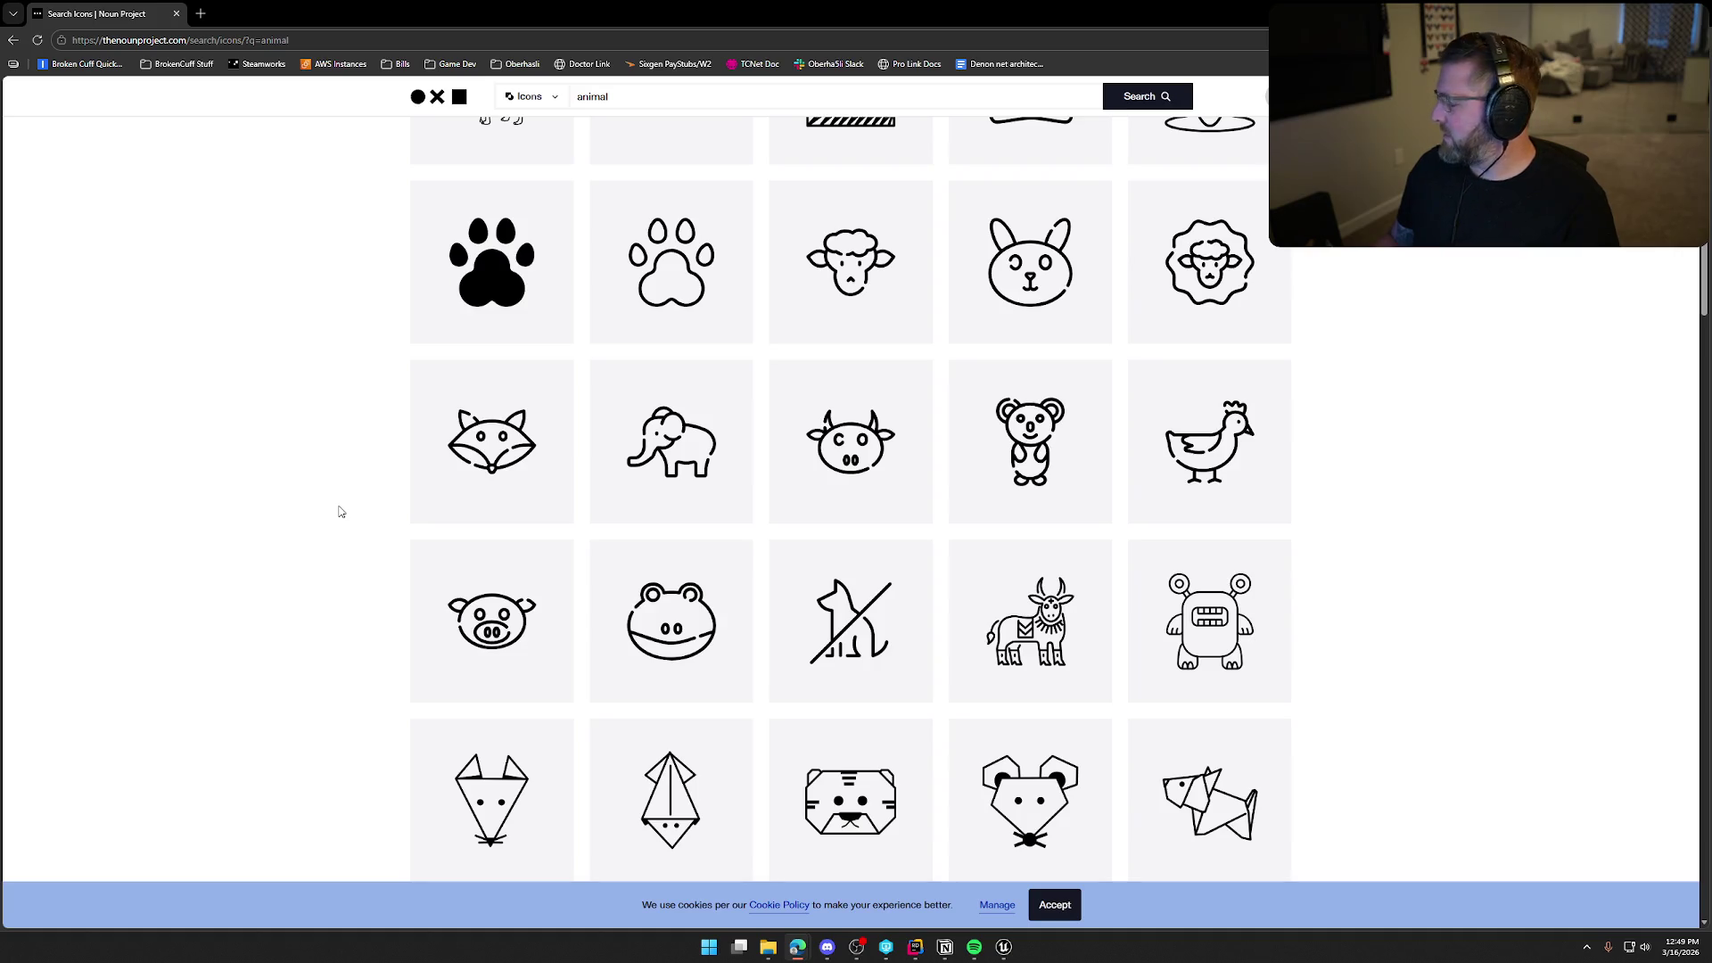
{"action": "scroll", "coordinate": [340, 512], "scroll_direction": "down", "scroll_amount": 2}
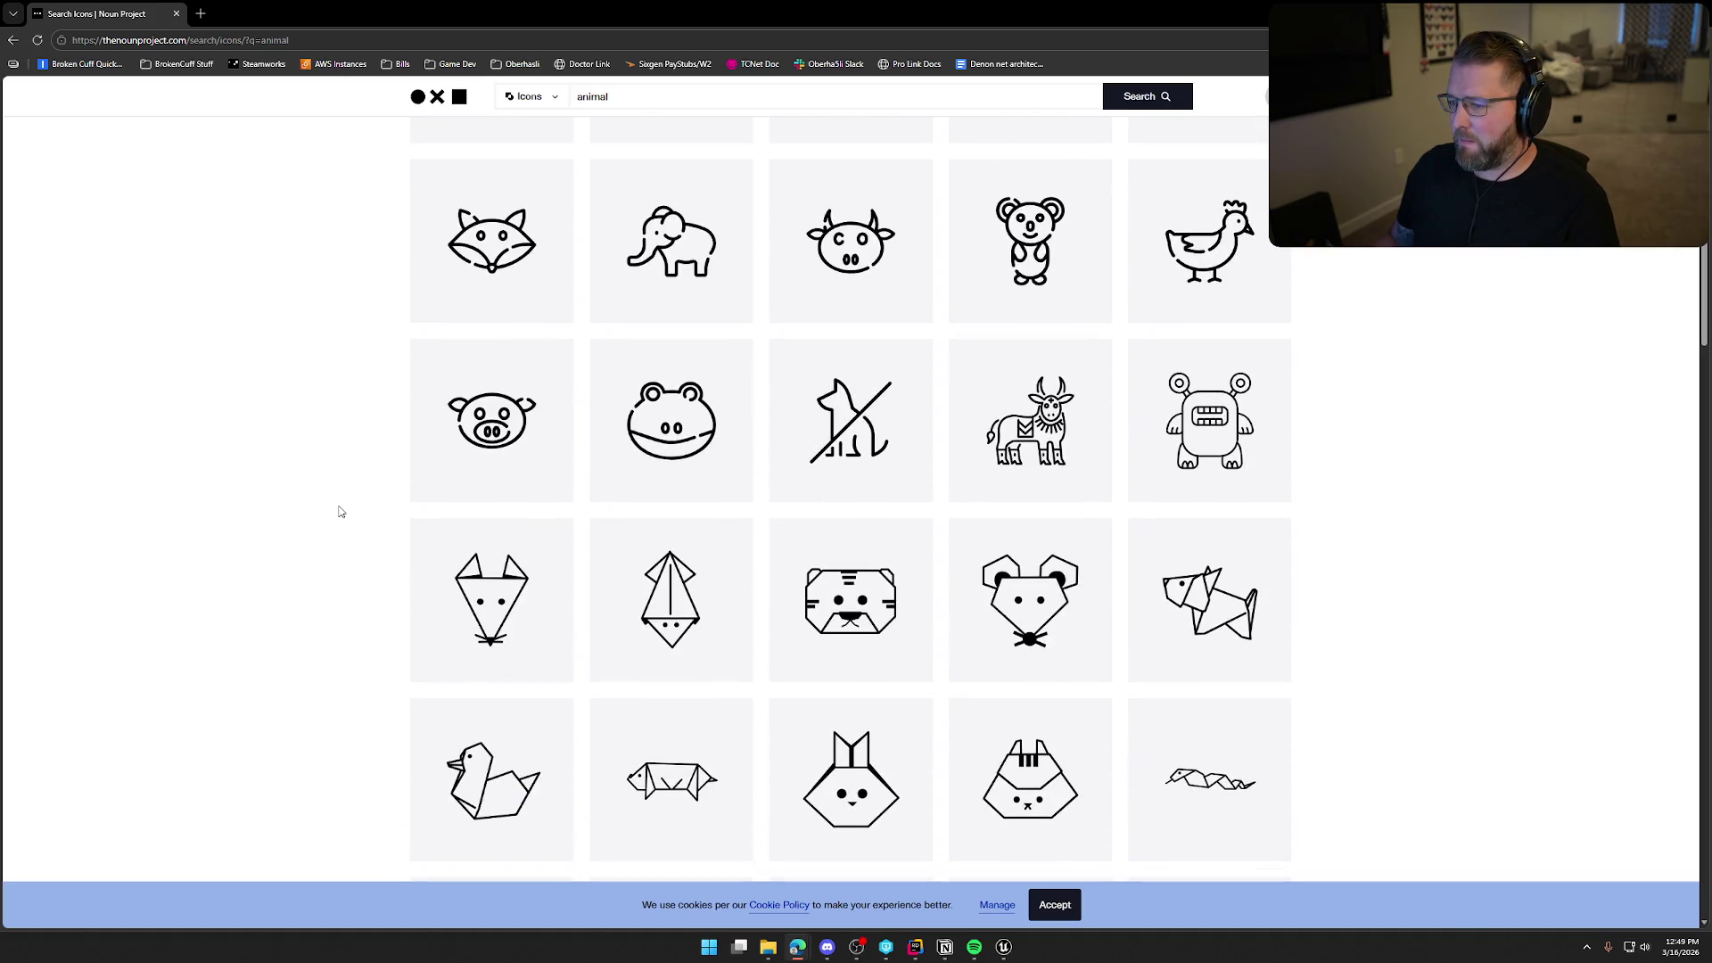
{"action": "scroll", "coordinate": [339, 512], "scroll_direction": "down", "scroll_amount": 6}
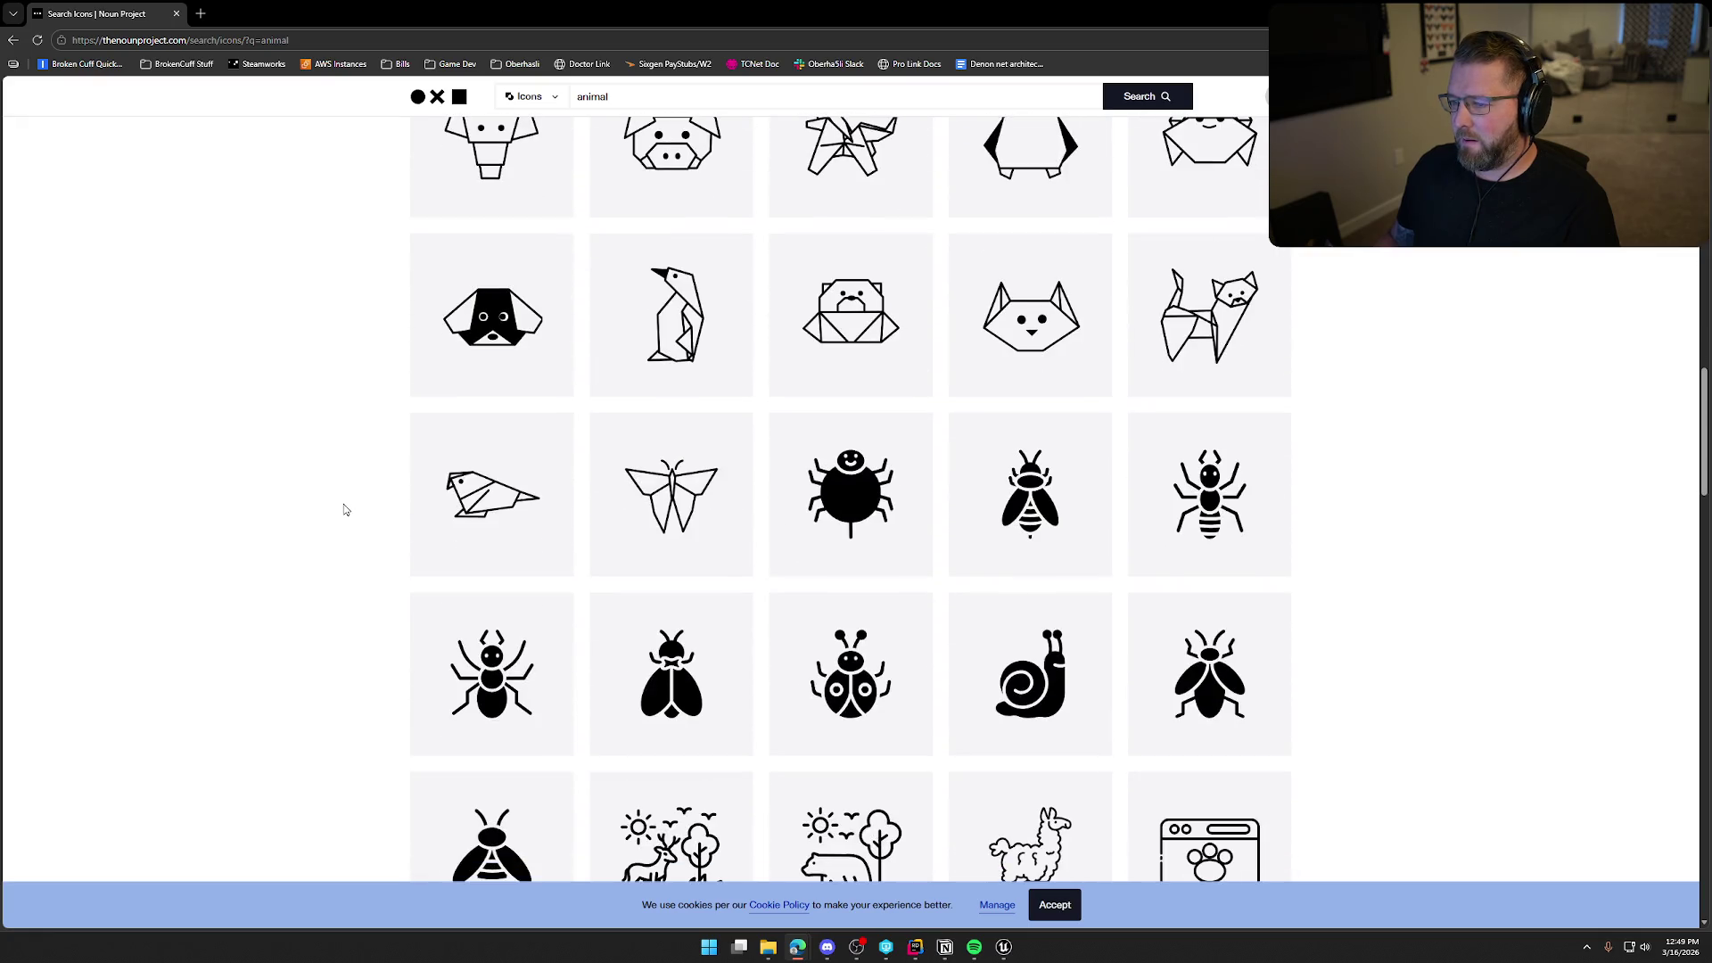
{"action": "scroll", "coordinate": [344, 509], "scroll_direction": "down", "scroll_amount": 2}
{"action": "scroll", "coordinate": [344, 510], "scroll_direction": "down", "scroll_amount": 3}
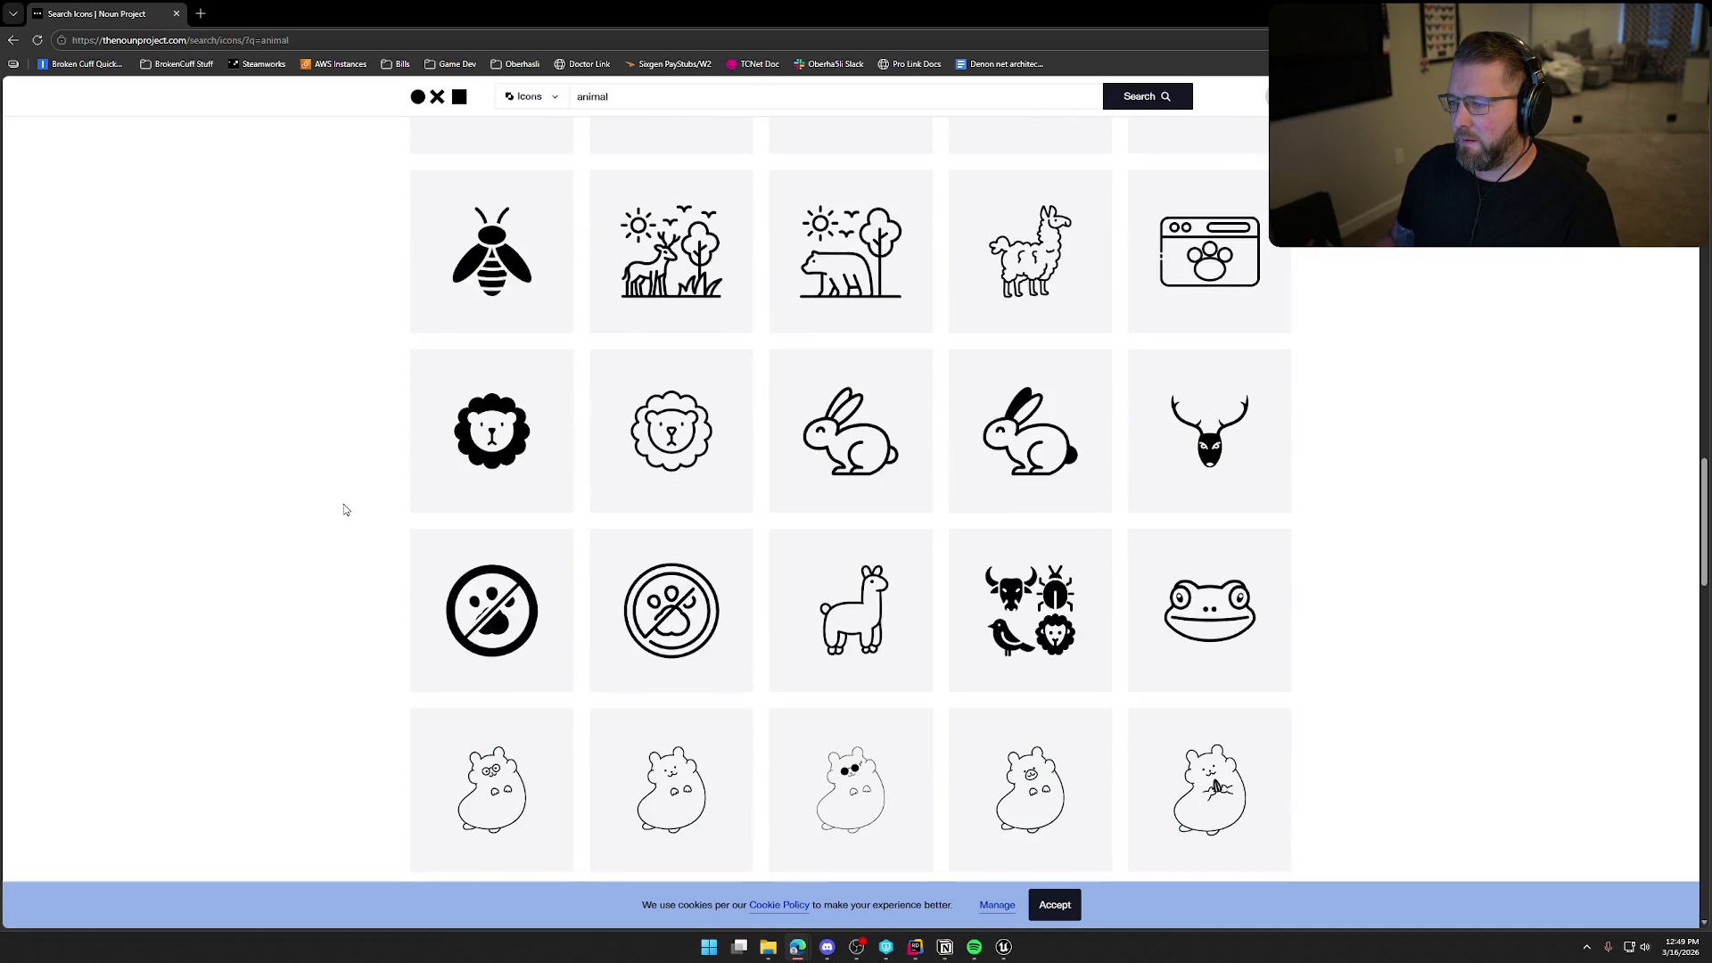
{"action": "scroll", "coordinate": [345, 509], "scroll_direction": "down", "scroll_amount": 3}
{"action": "scroll", "coordinate": [344, 505], "scroll_direction": "down", "scroll_amount": 6}
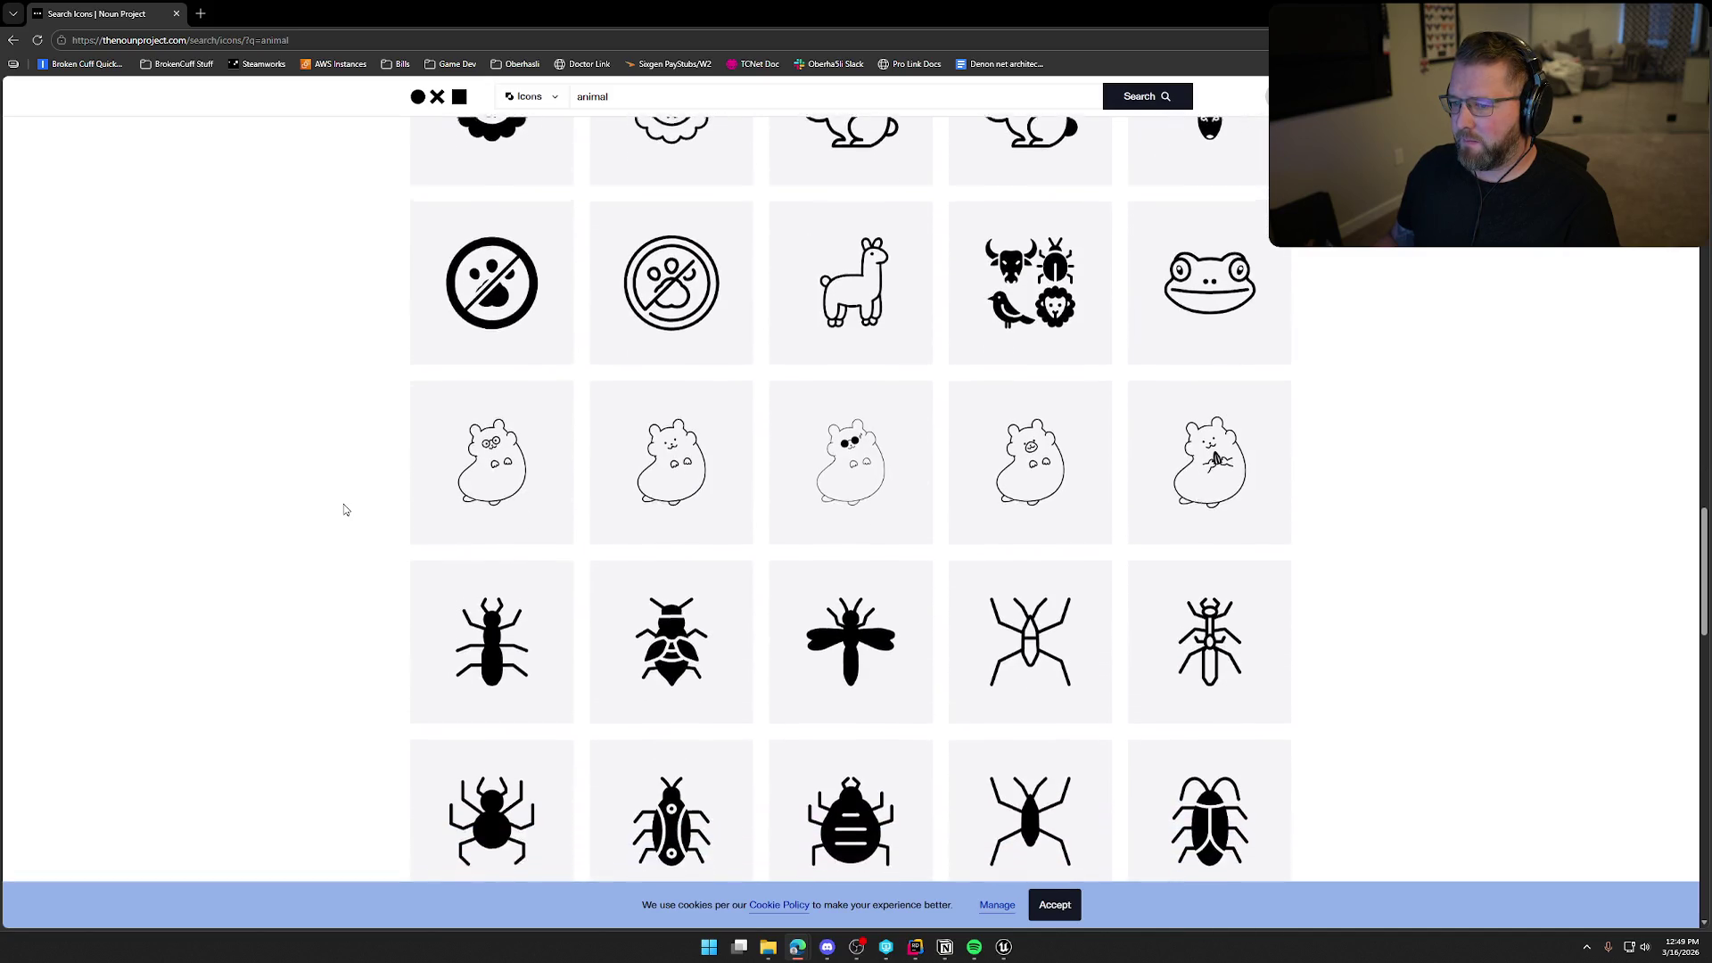
{"action": "scroll", "coordinate": [345, 509], "scroll_direction": "down", "scroll_amount": 9}
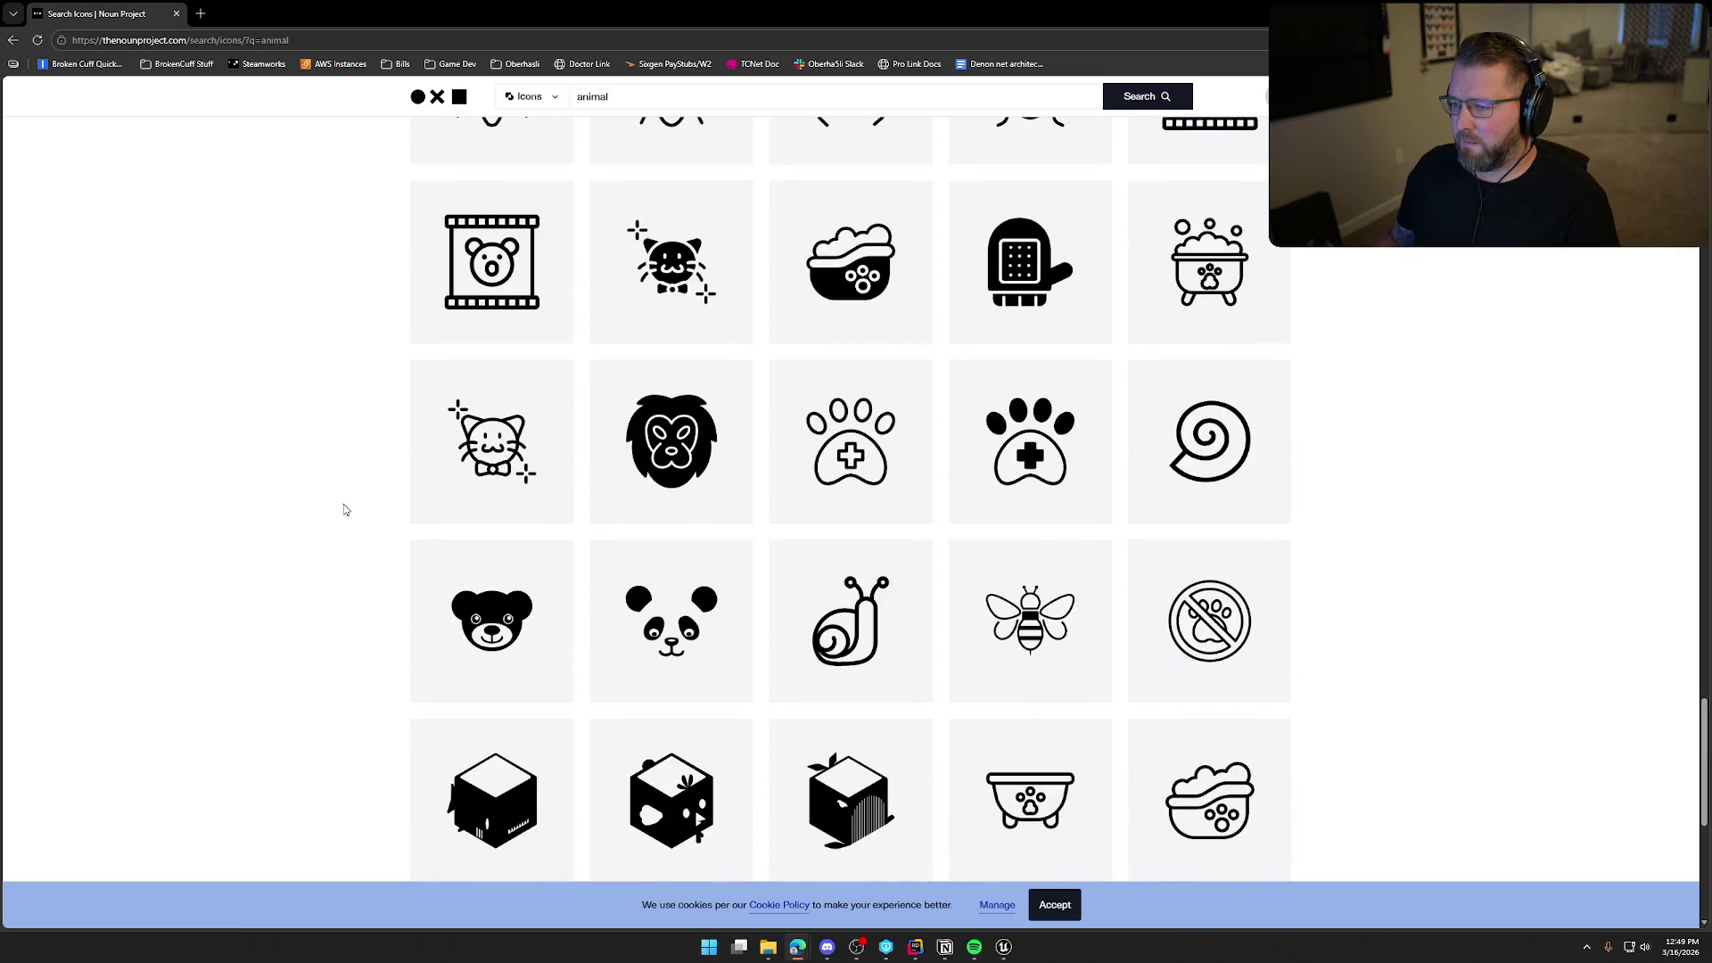
{"action": "scroll", "coordinate": [346, 509], "scroll_direction": "down", "scroll_amount": 4}
{"action": "scroll", "coordinate": [345, 509], "scroll_direction": "down", "scroll_amount": 3}
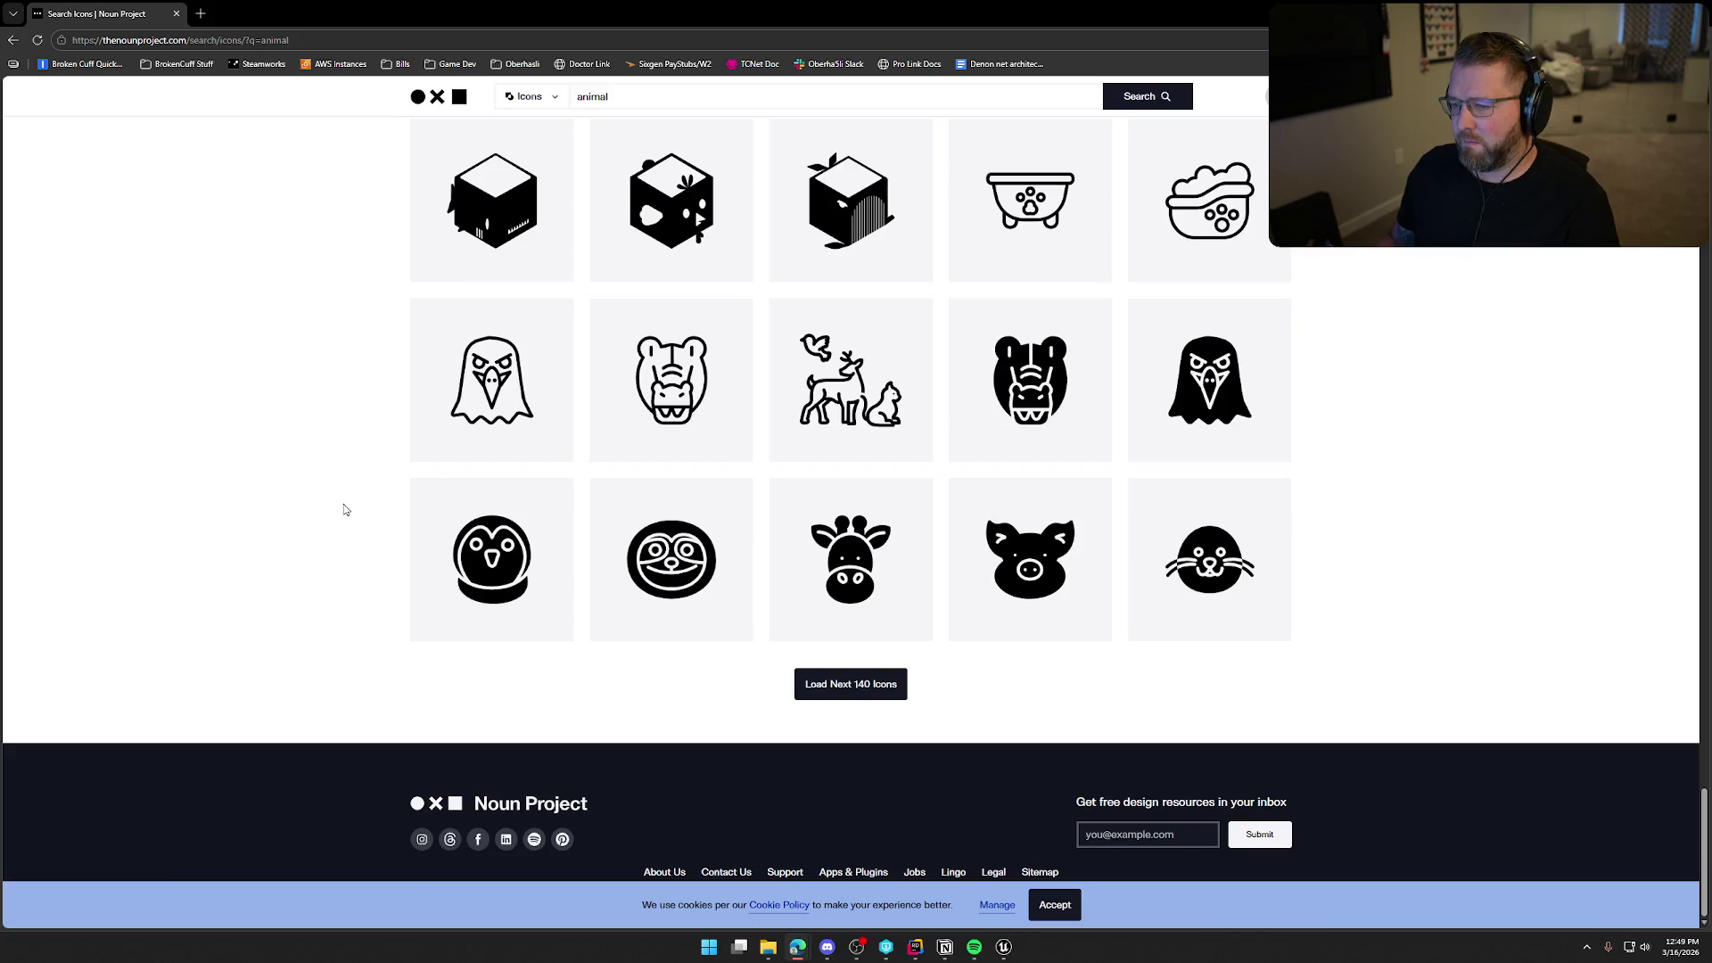
{"action": "scroll", "coordinate": [345, 509], "scroll_direction": "down", "scroll_amount": 5}
{"action": "scroll", "coordinate": [346, 509], "scroll_direction": "up", "scroll_amount": 6}
{"action": "scroll", "coordinate": [345, 509], "scroll_direction": "down", "scroll_amount": 3}
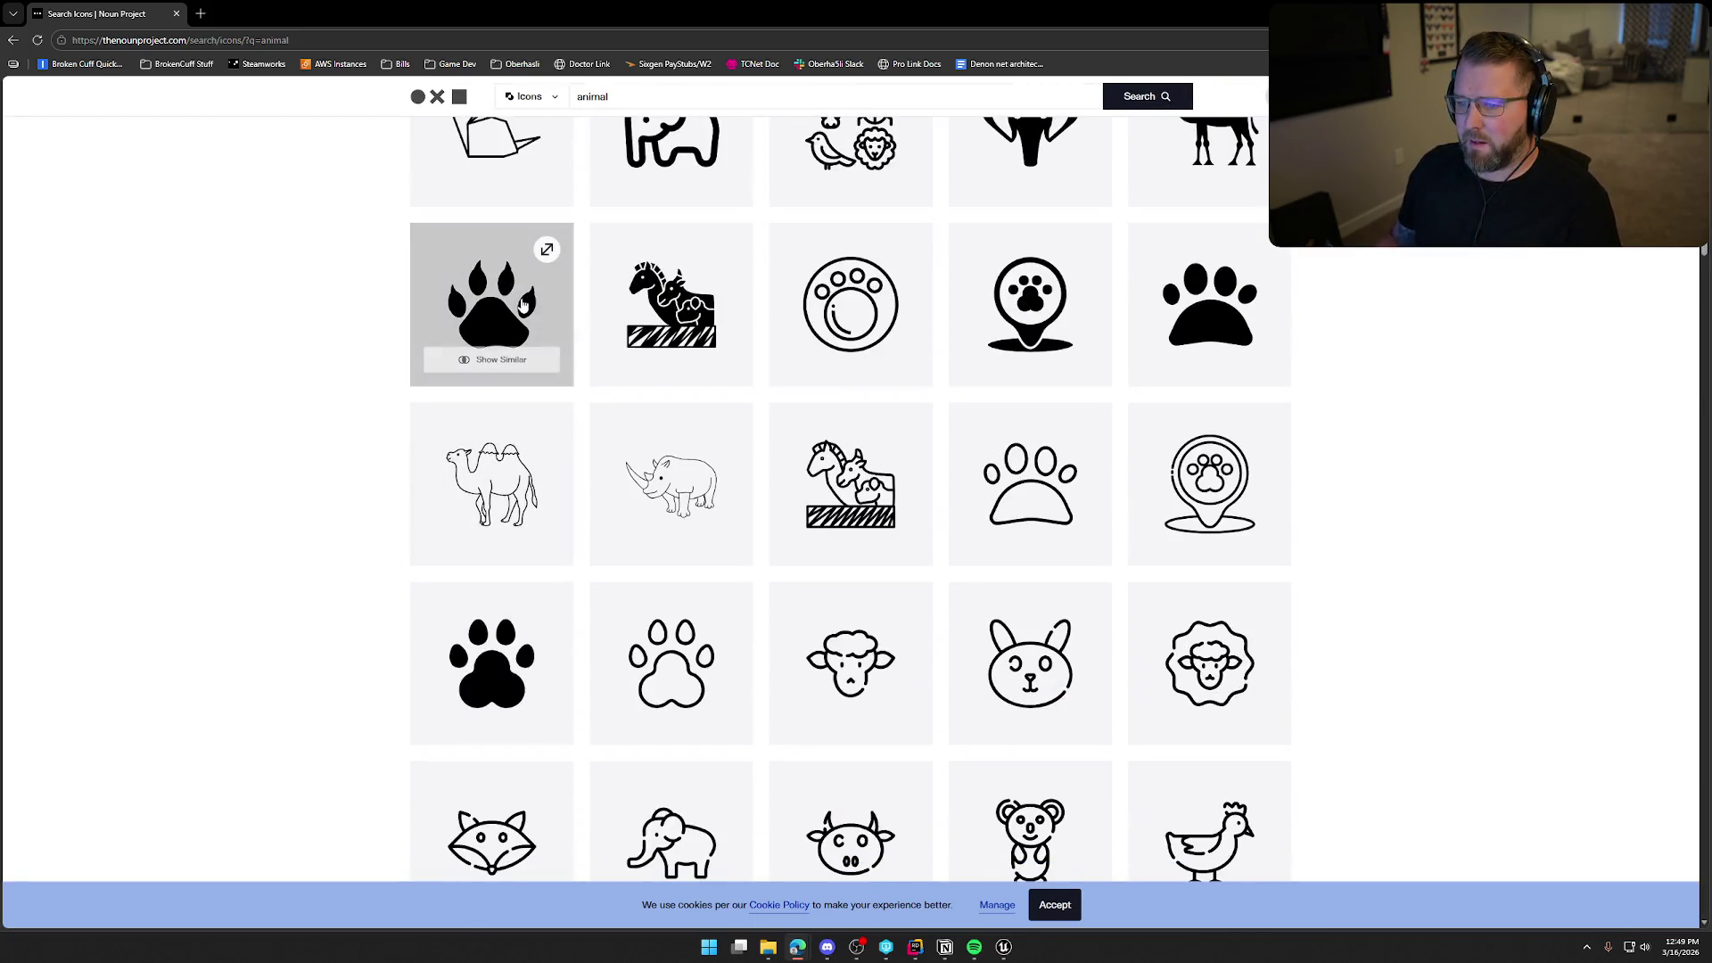
{"action": "left_click", "coordinate": [504, 293]}
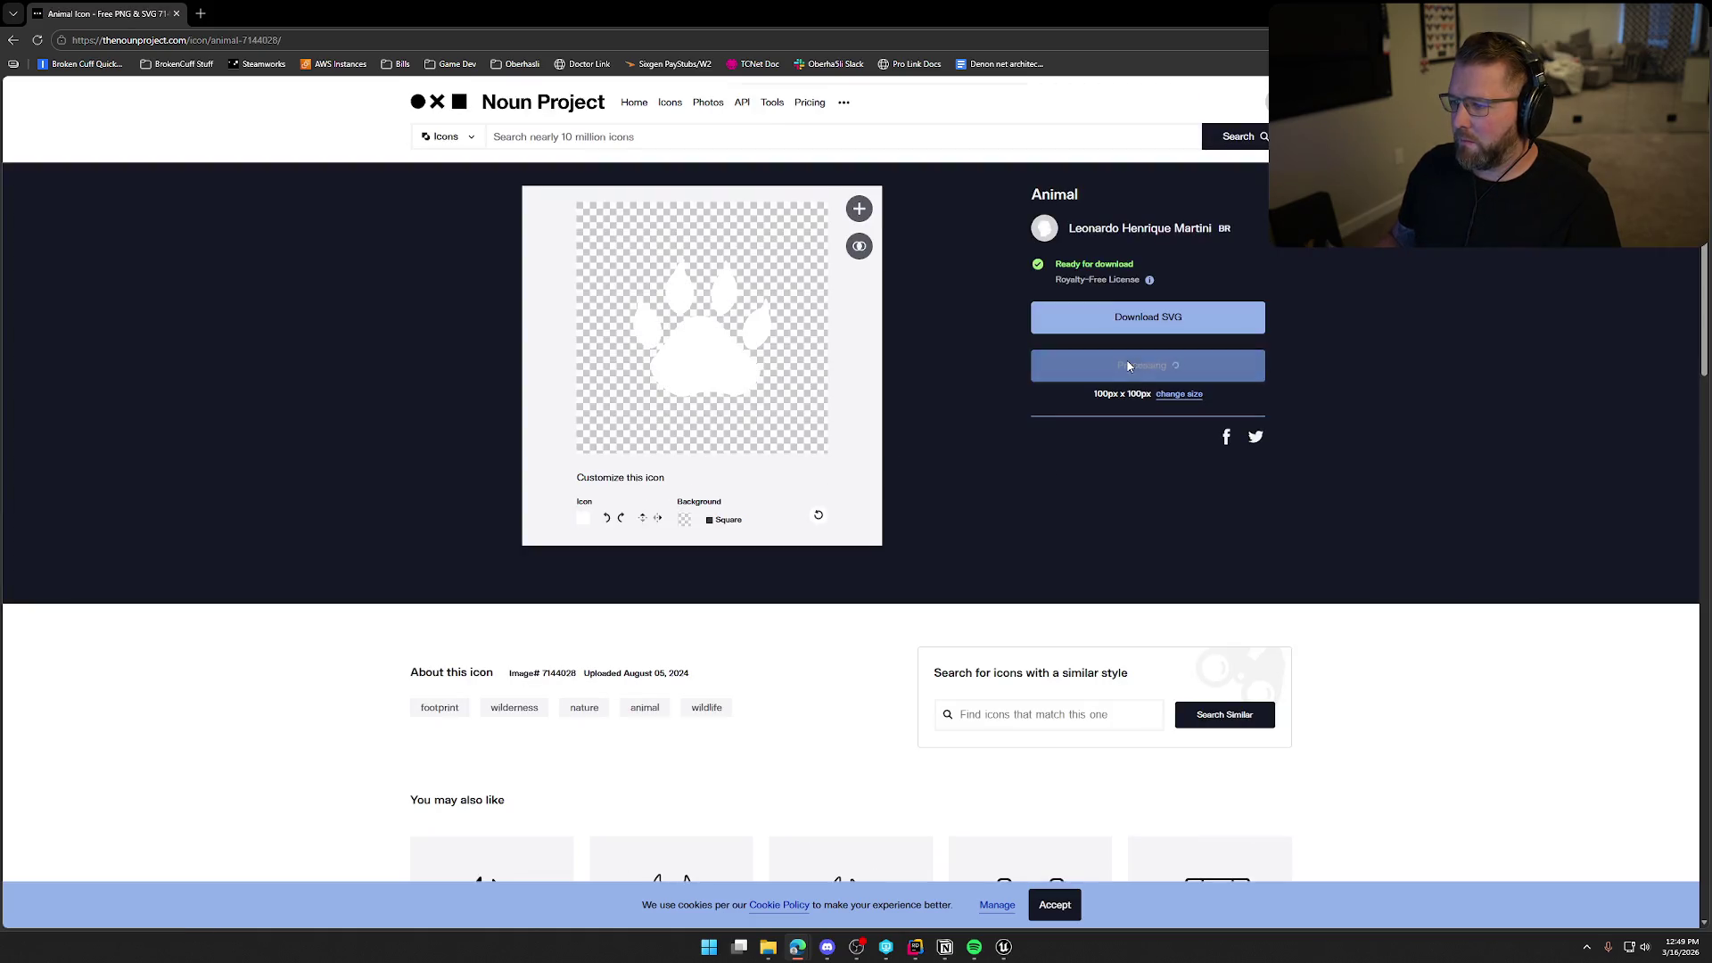
{"action": "left_click", "coordinate": [1148, 366]}
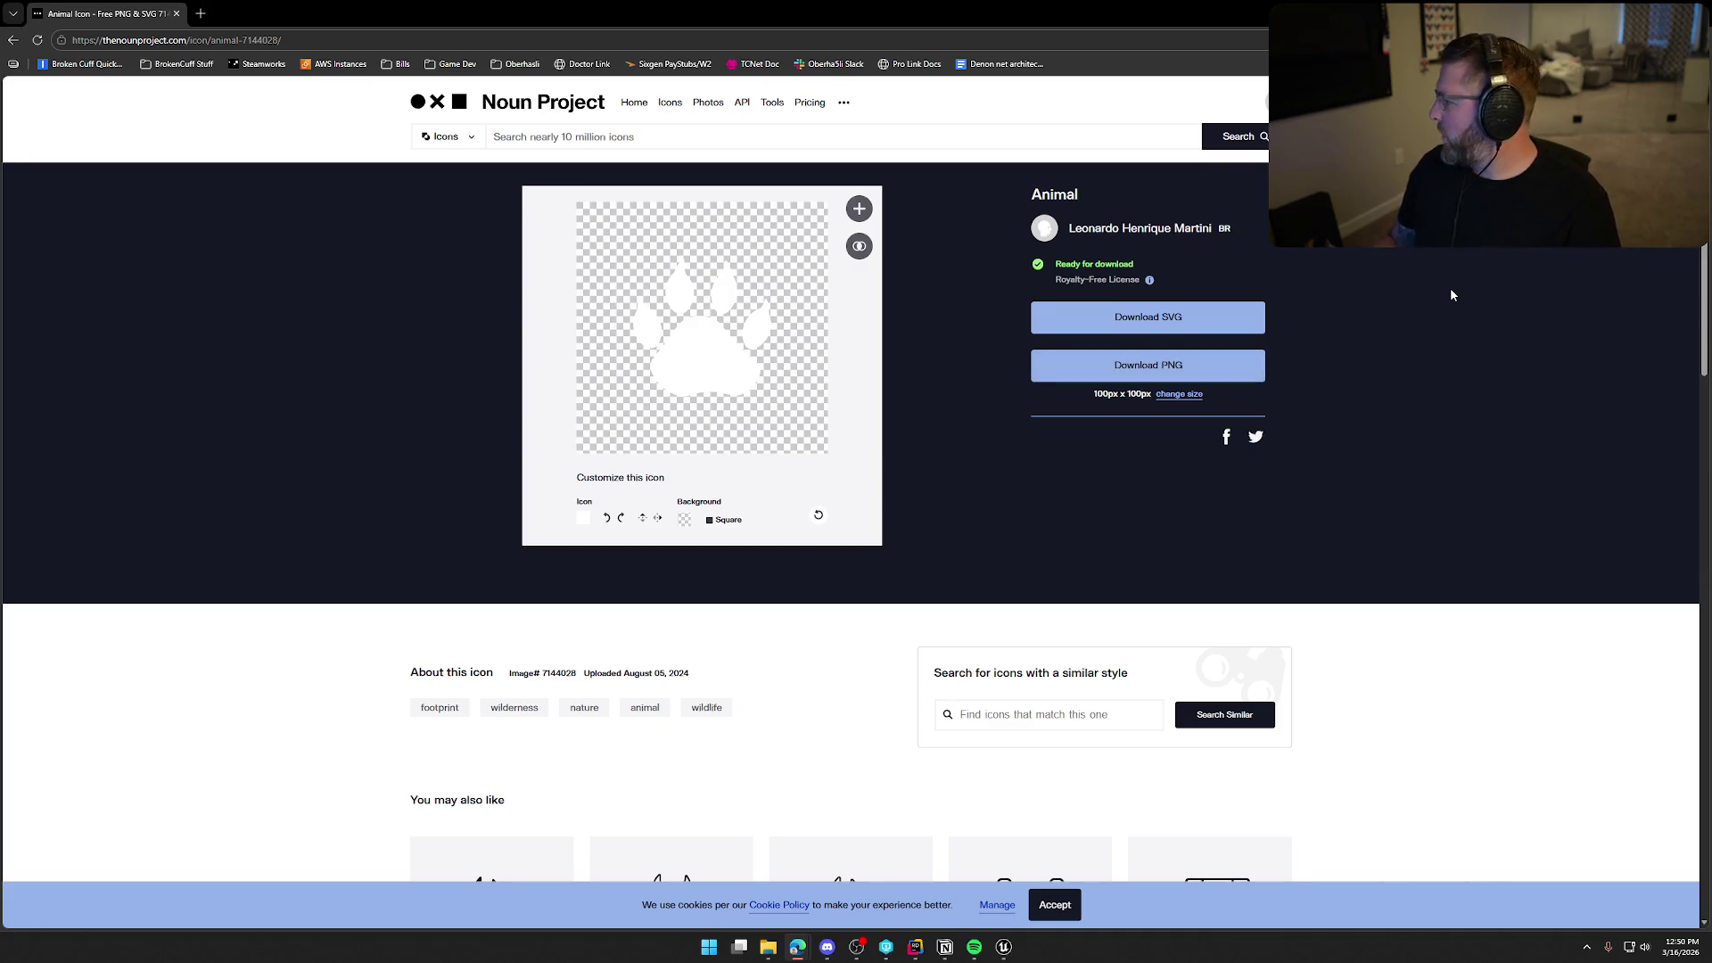
Search Noun Project for 'purchase' and browse the results.
{"action": "left_click", "coordinate": [676, 141]}
{"action": "type", "text": "purchase"}
{"action": "key", "text": "Return"}
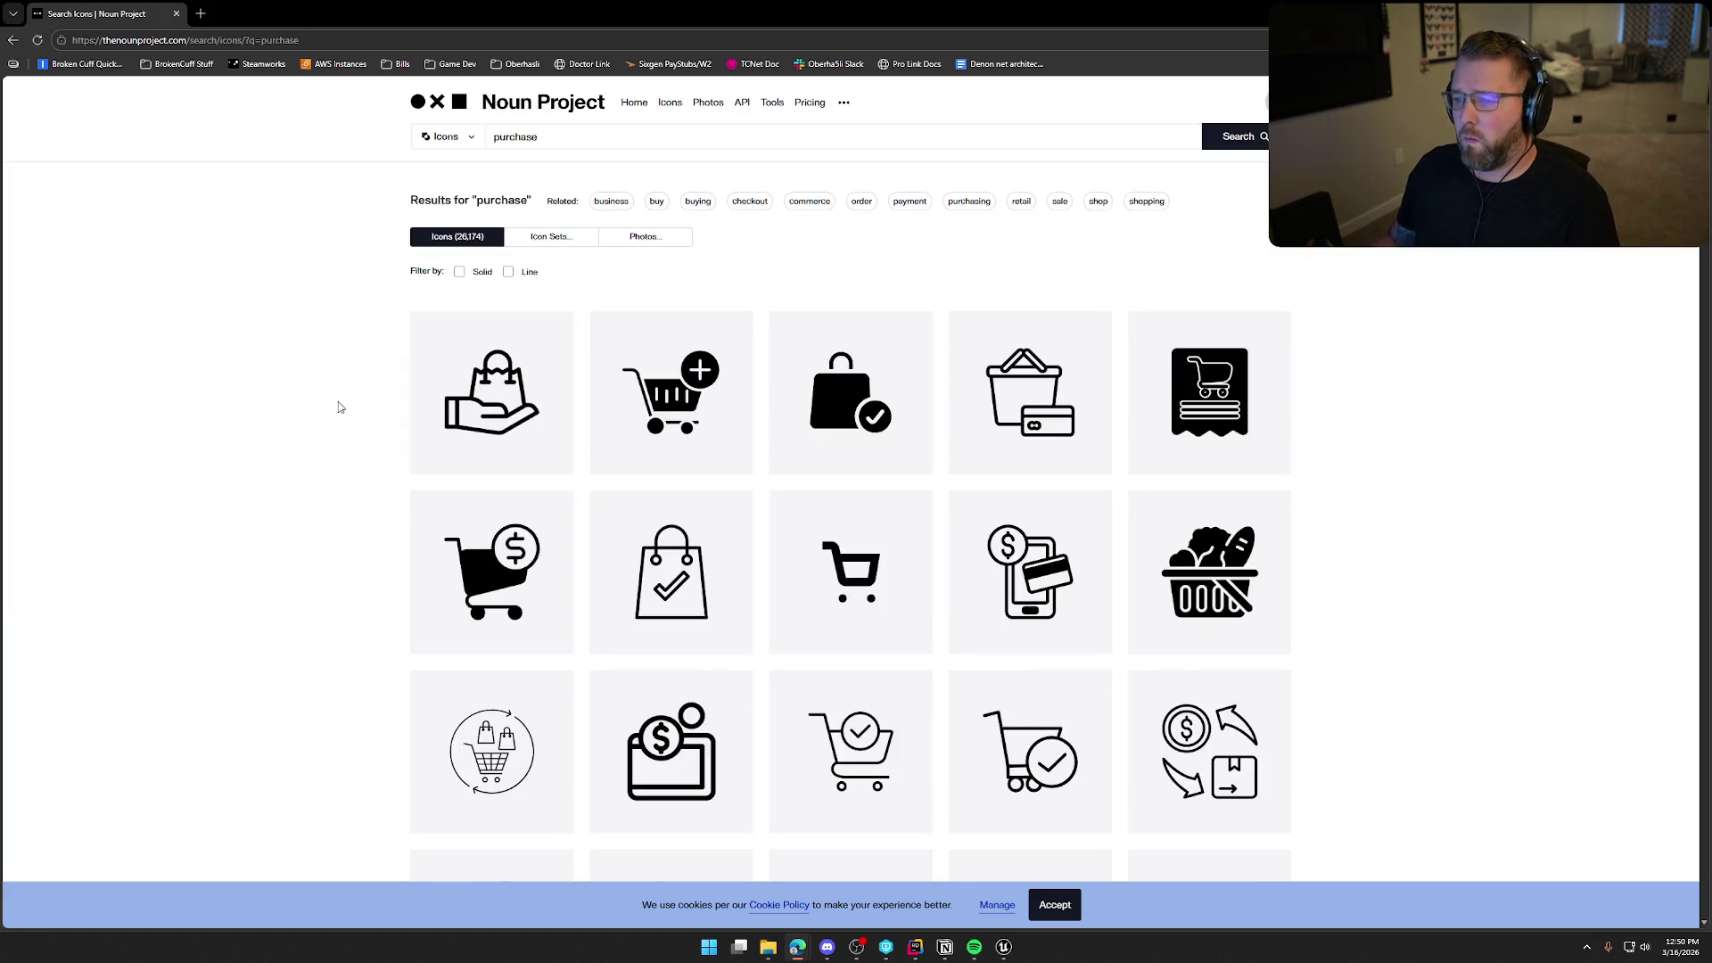
{"action": "scroll", "coordinate": [330, 409], "scroll_direction": "down", "scroll_amount": 2}
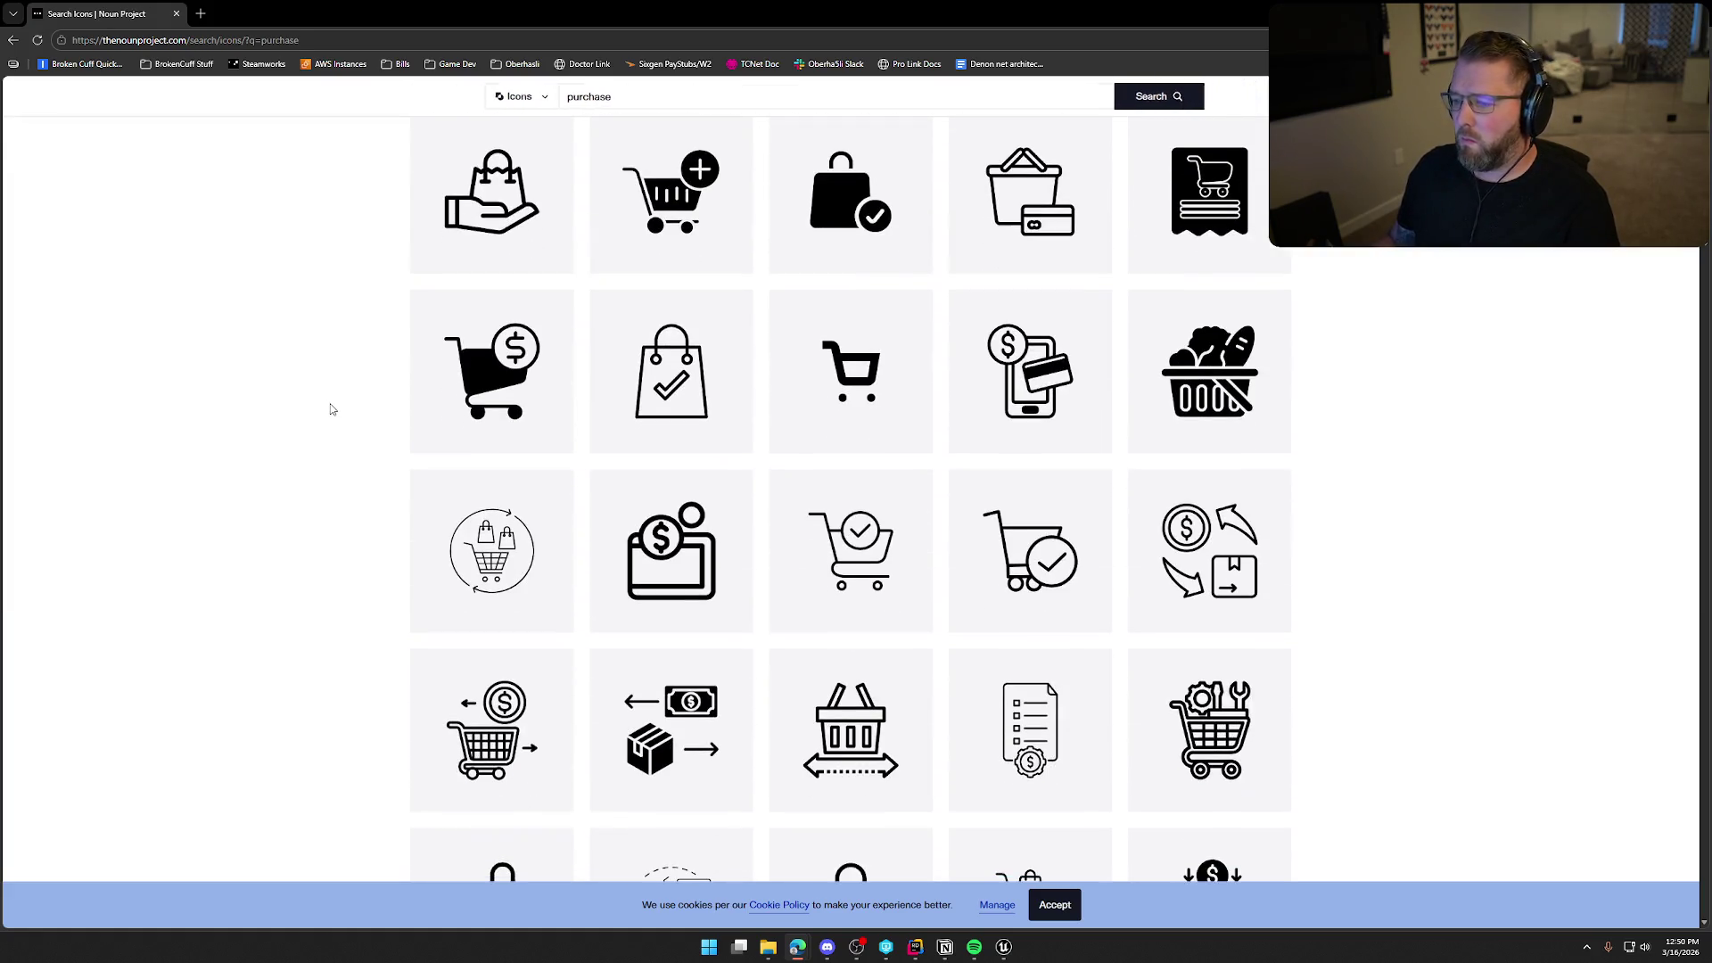
{"action": "scroll", "coordinate": [330, 409], "scroll_direction": "down", "scroll_amount": 3}
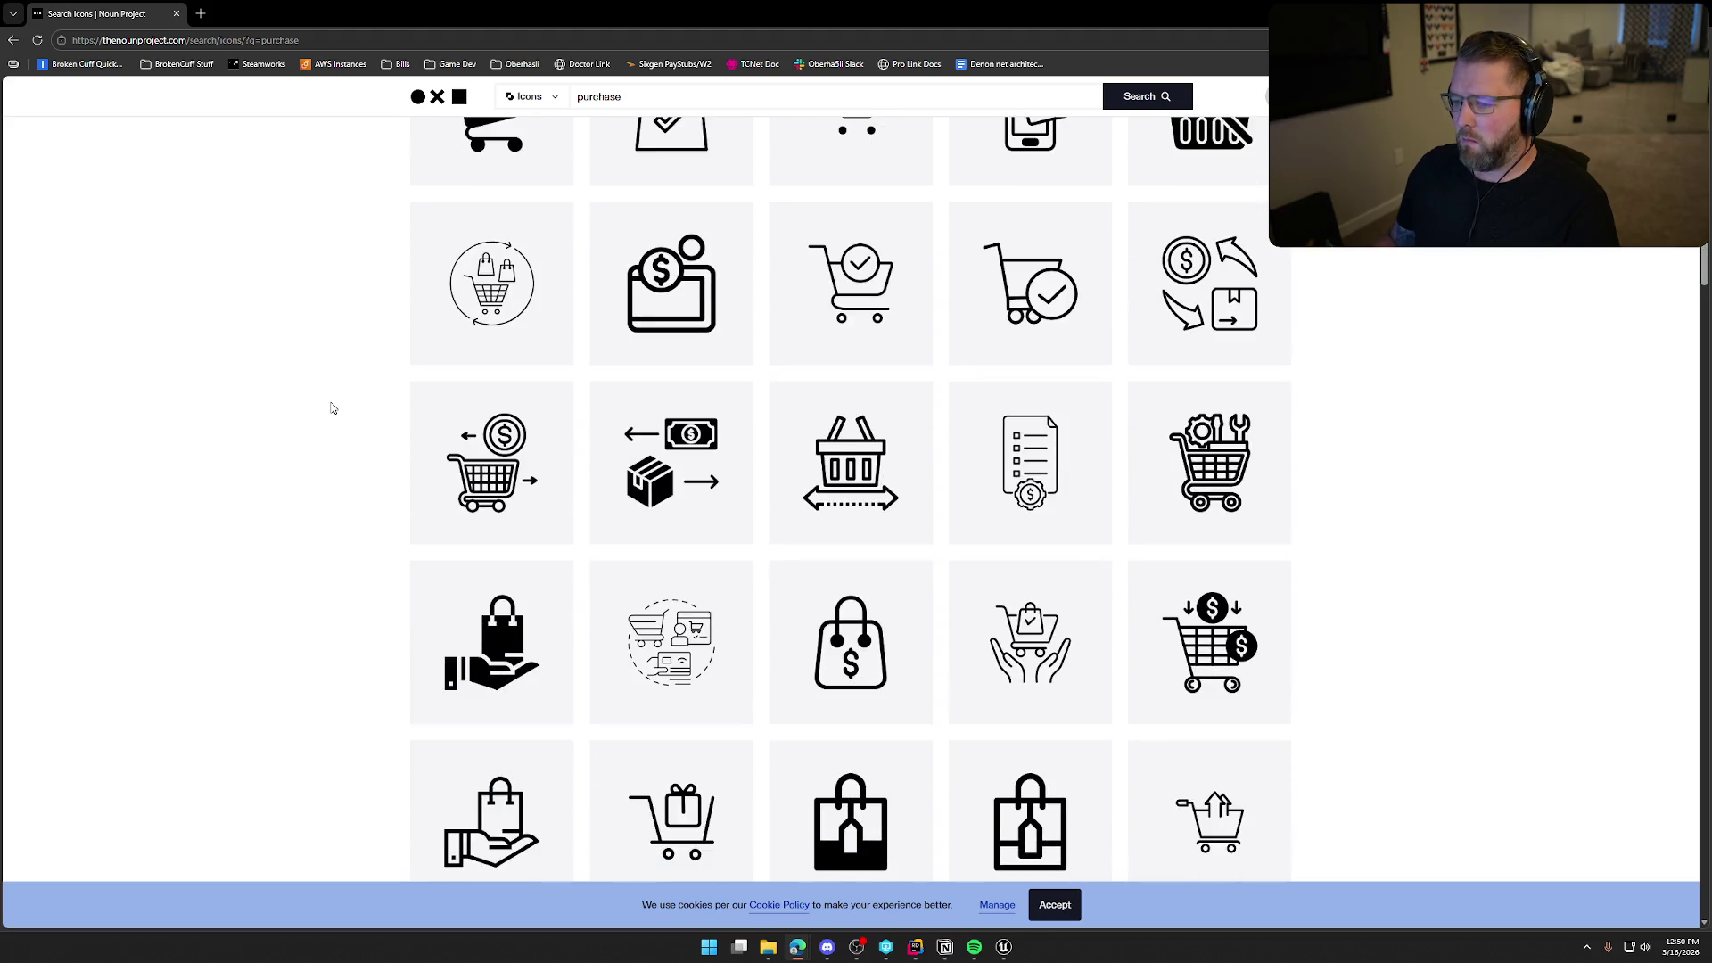
{"action": "scroll", "coordinate": [331, 409], "scroll_direction": "down", "scroll_amount": 6}
{"action": "scroll", "coordinate": [331, 407], "scroll_direction": "down", "scroll_amount": 7}
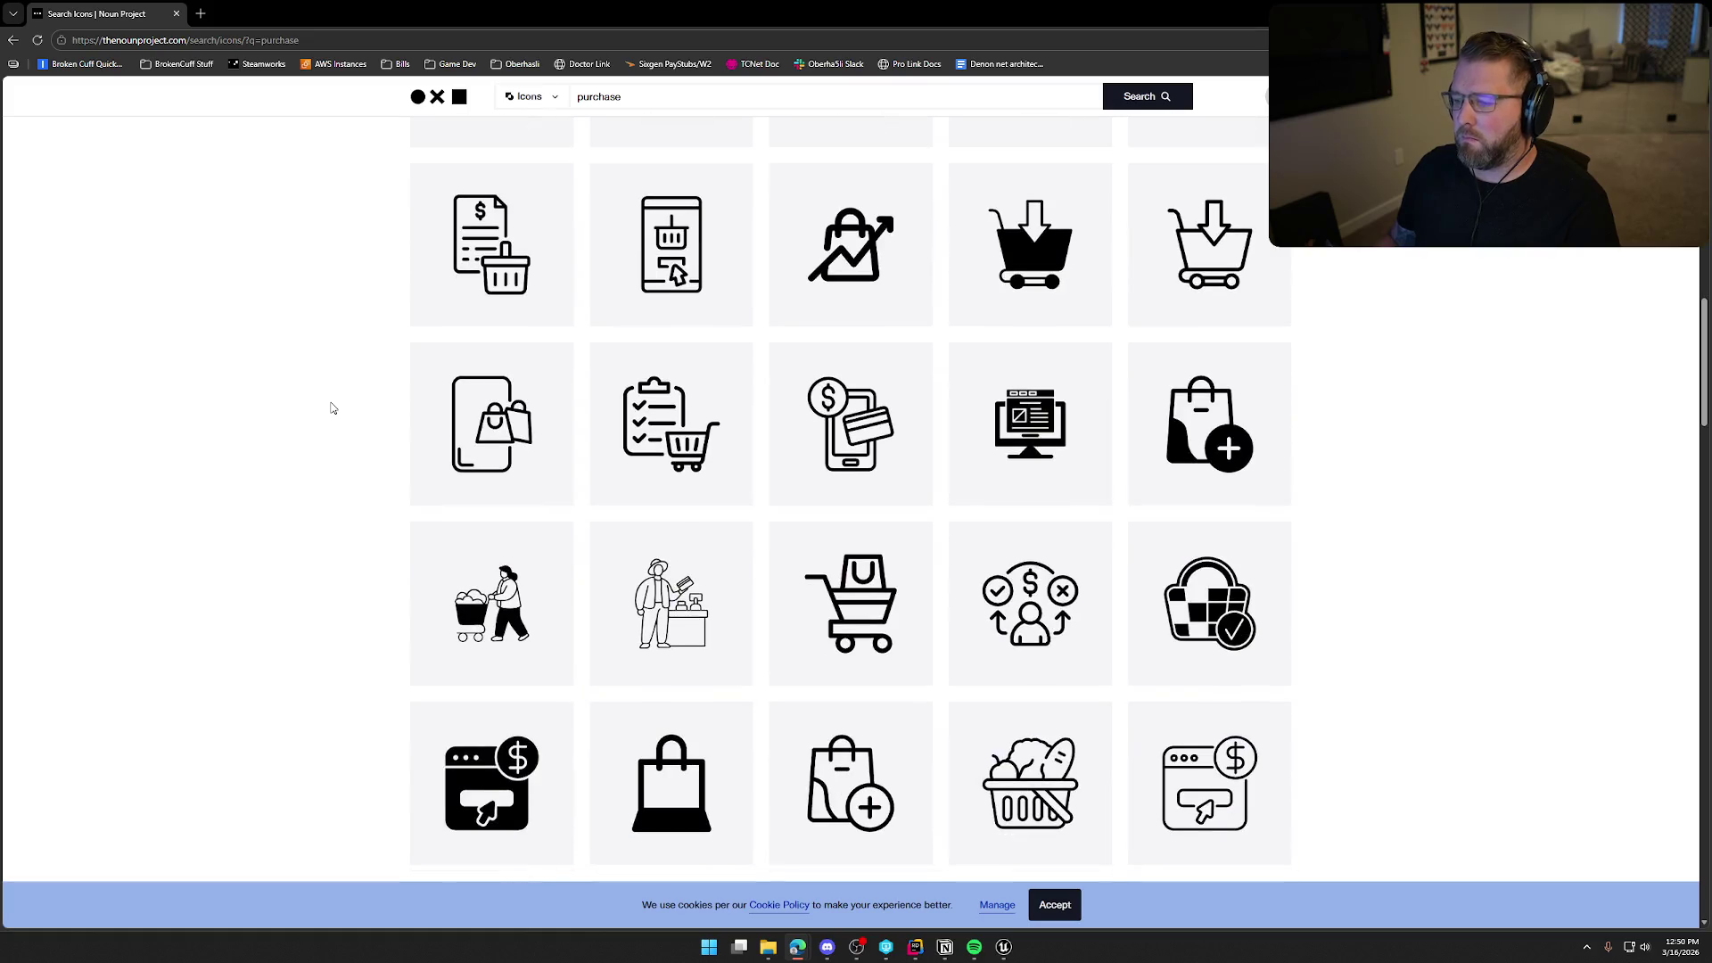
{"action": "scroll", "coordinate": [331, 408], "scroll_direction": "up", "scroll_amount": 18}
Search 'money' instead and download the dollar-circle Money icon as PNG.
{"action": "double_click", "coordinate": [566, 130]}
{"action": "type", "text": "money"}
{"action": "key", "text": "Return"}
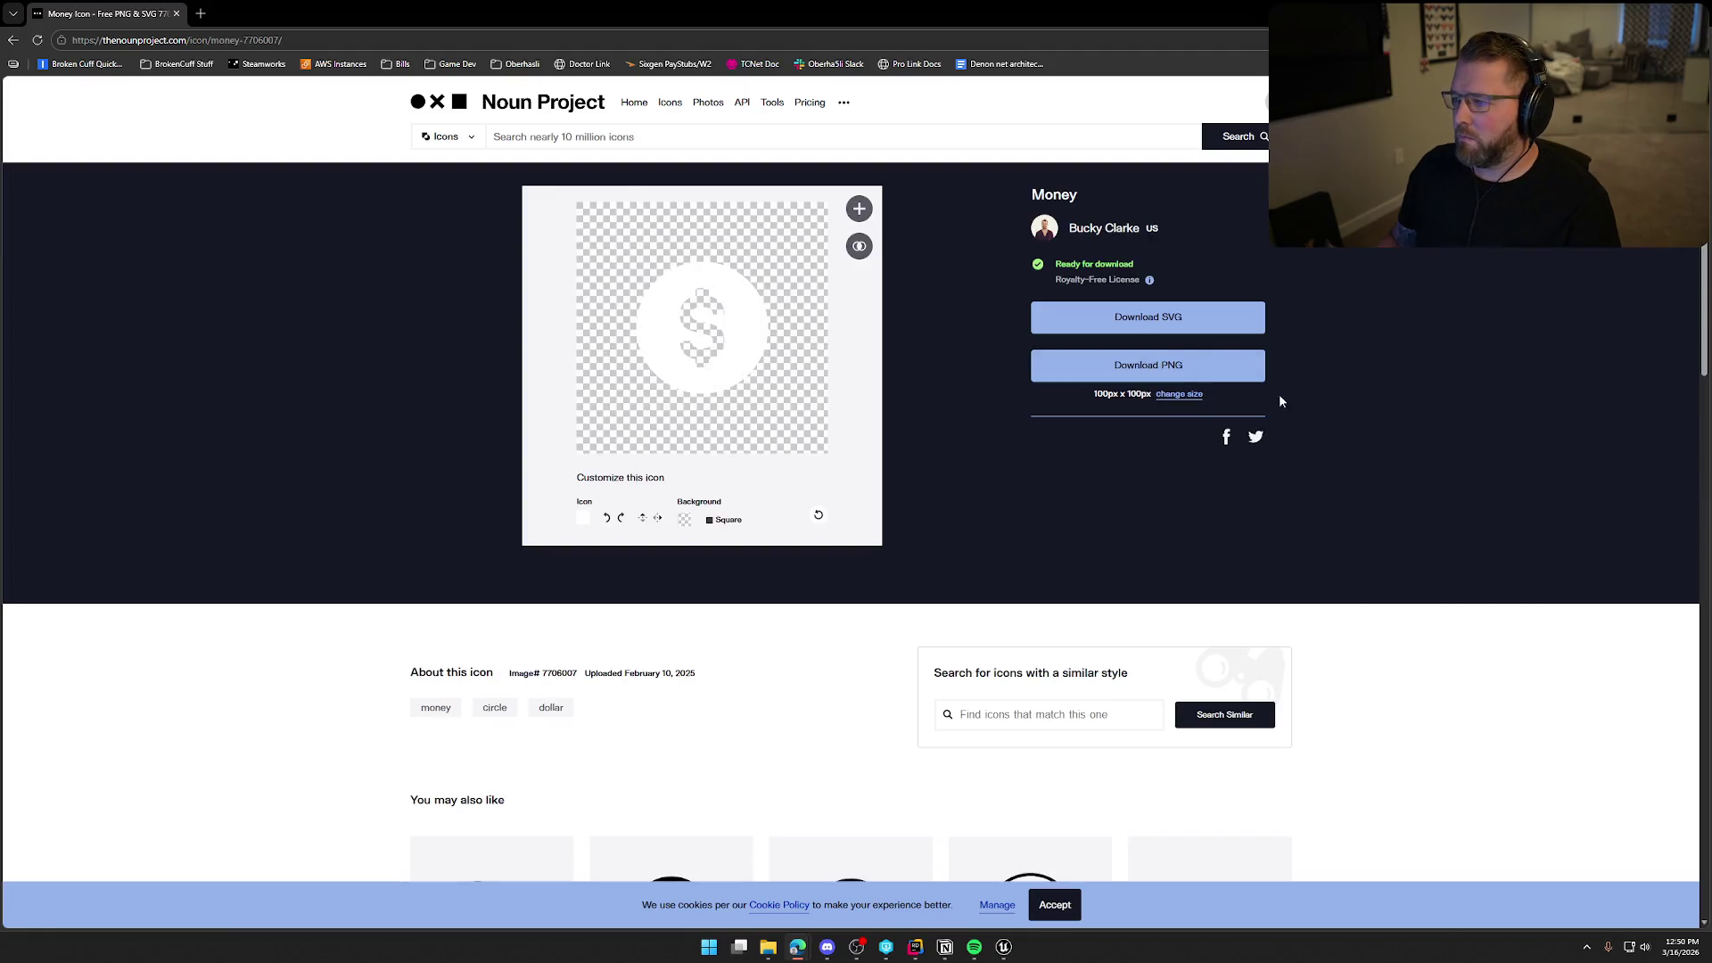
{"action": "left_click", "coordinate": [1216, 364]}
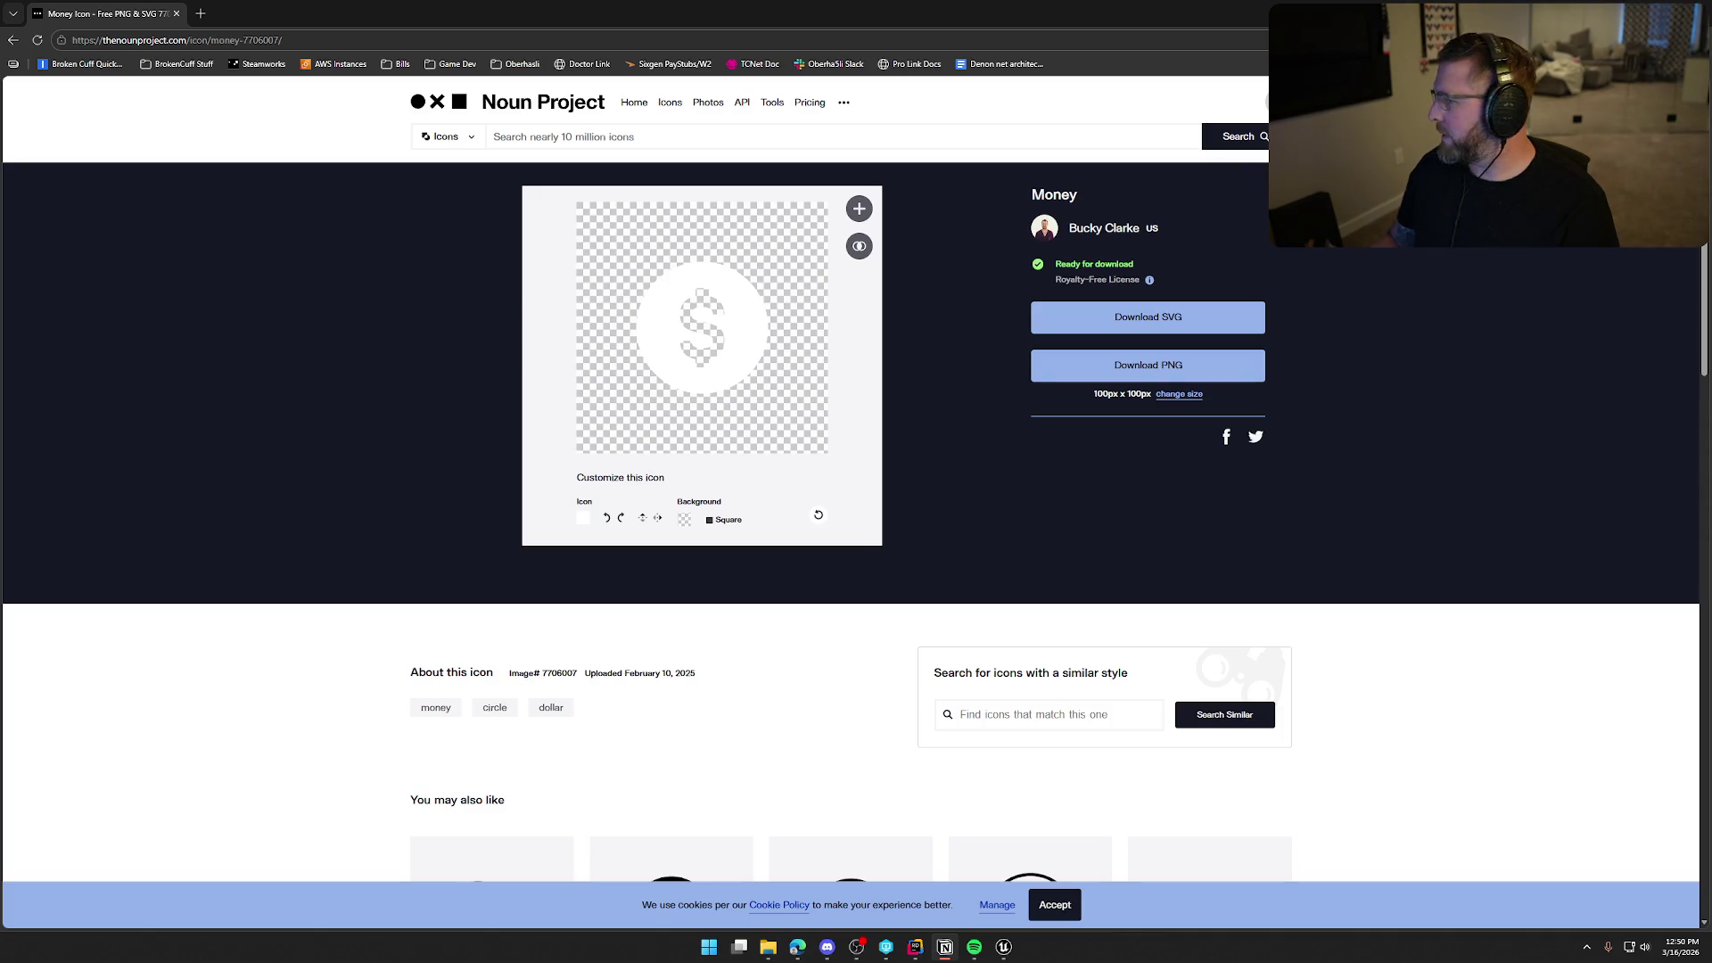
{"action": "key", "text": "alt+Tab"}
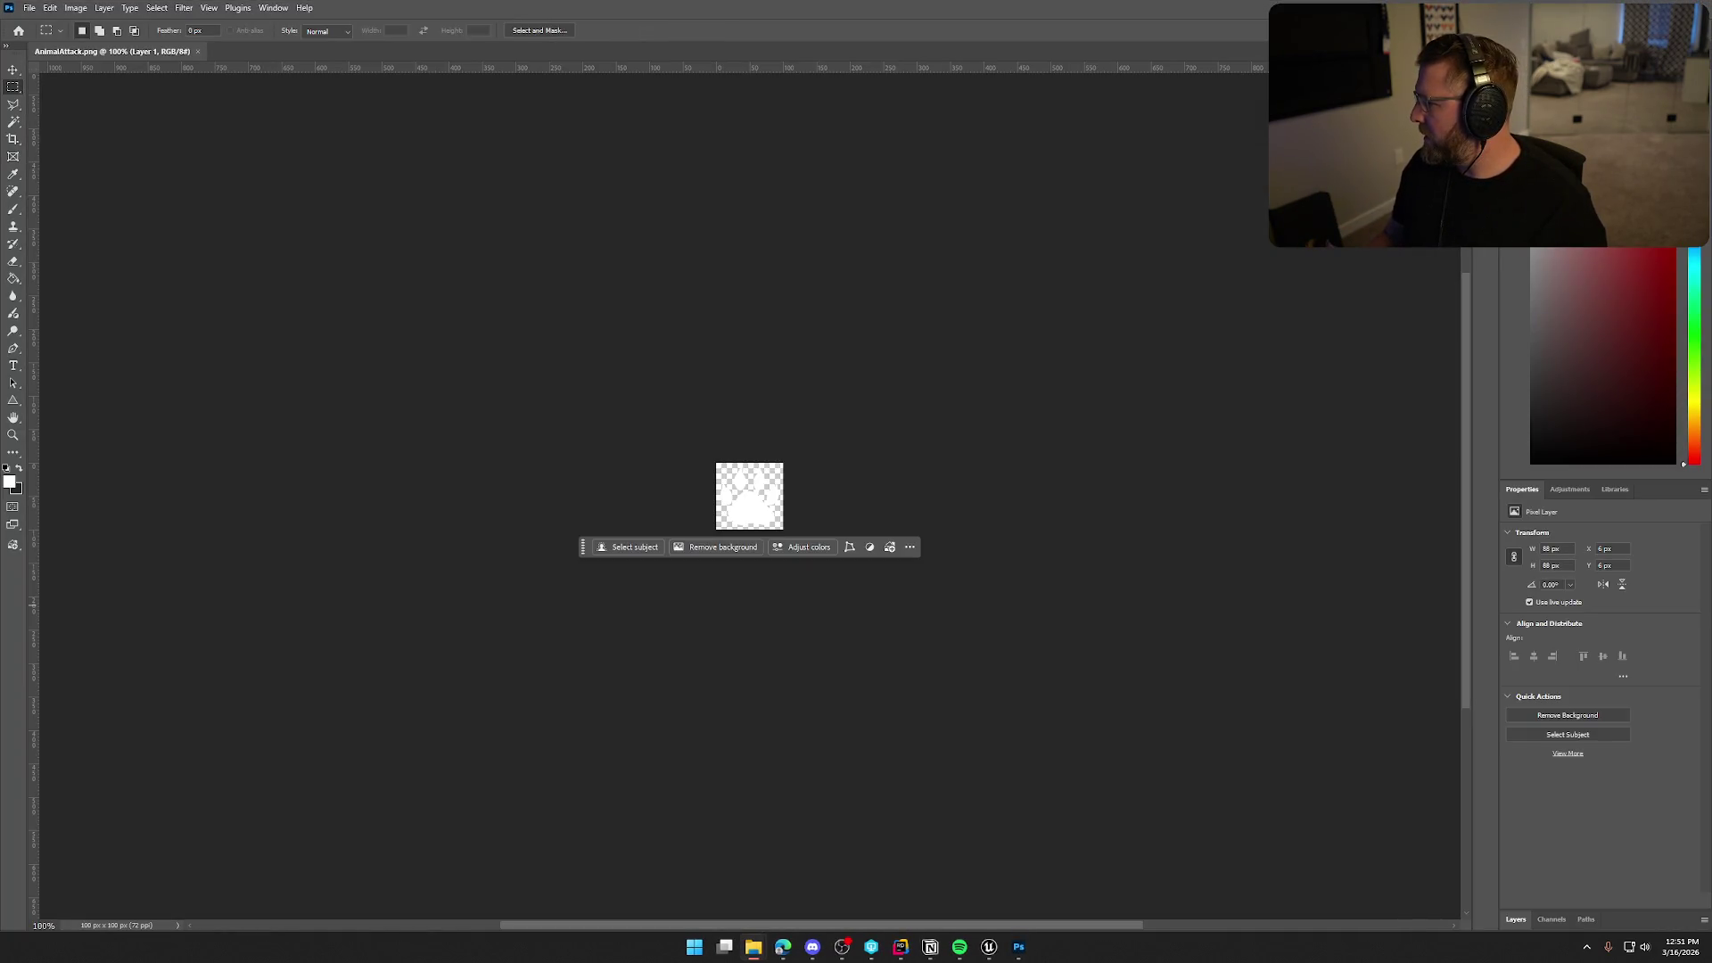
Open Clothes.png, Money.png and No.png in Photoshop, then return to AnimalAttack.png's layers.
{"action": "left_click_drag", "start_coordinate": [381, 133], "coordinate": [343, 52]}
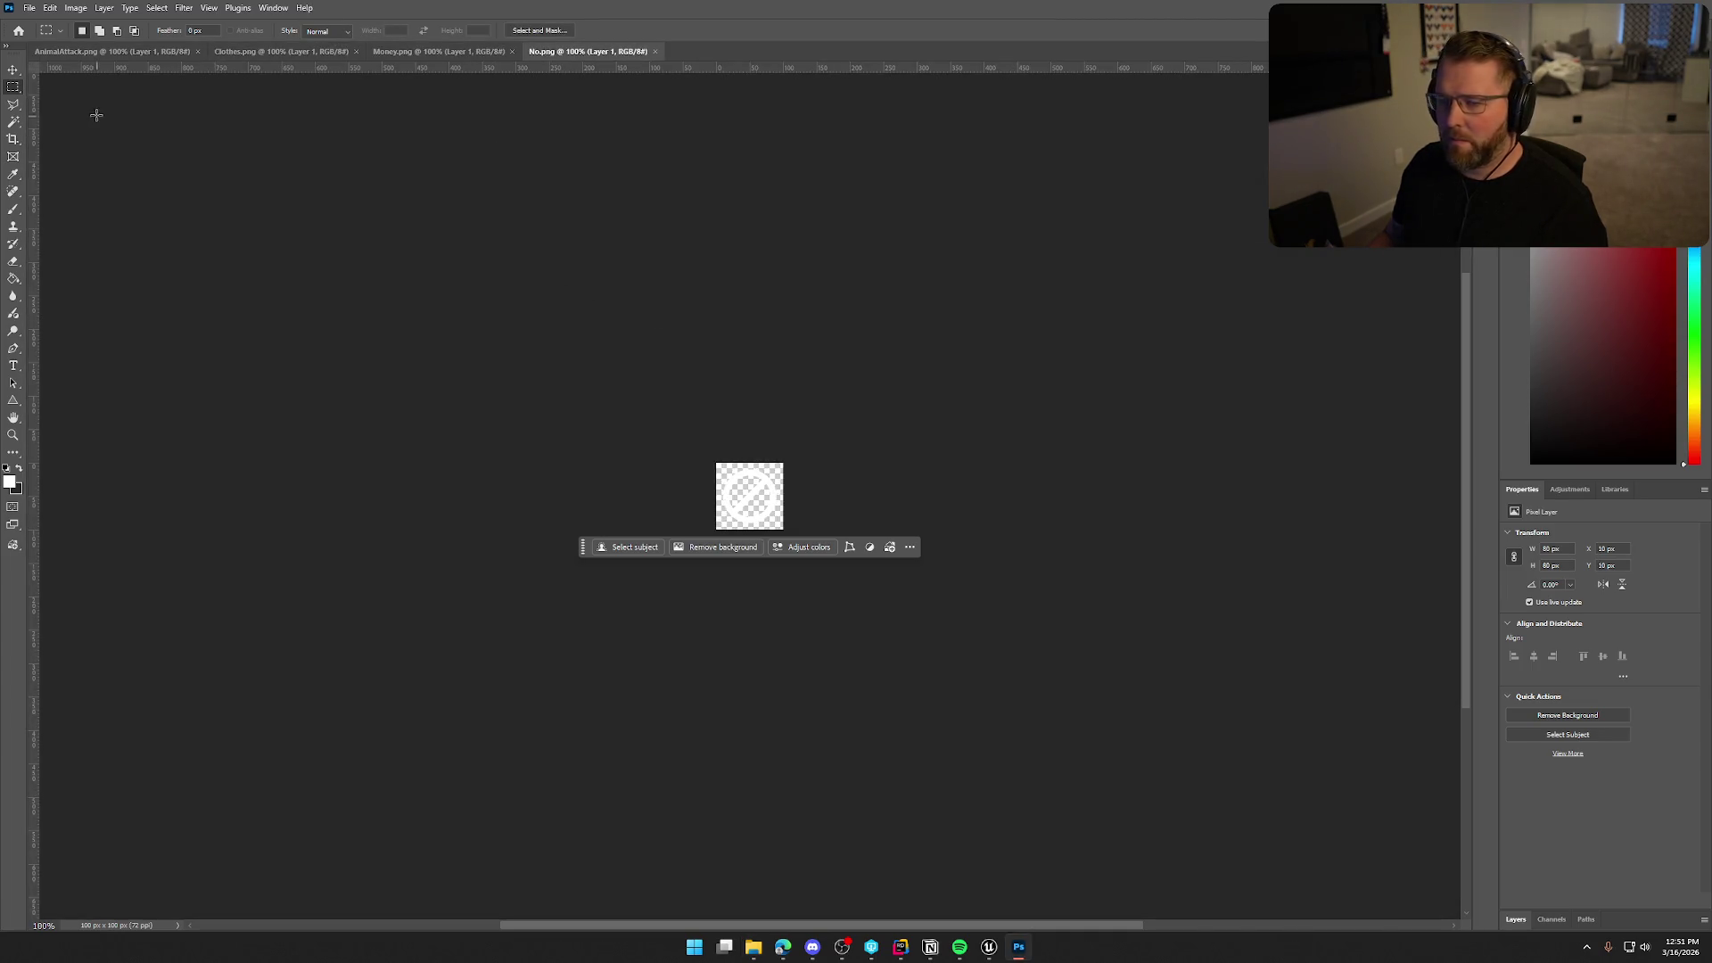
{"action": "left_click", "coordinate": [109, 51]}
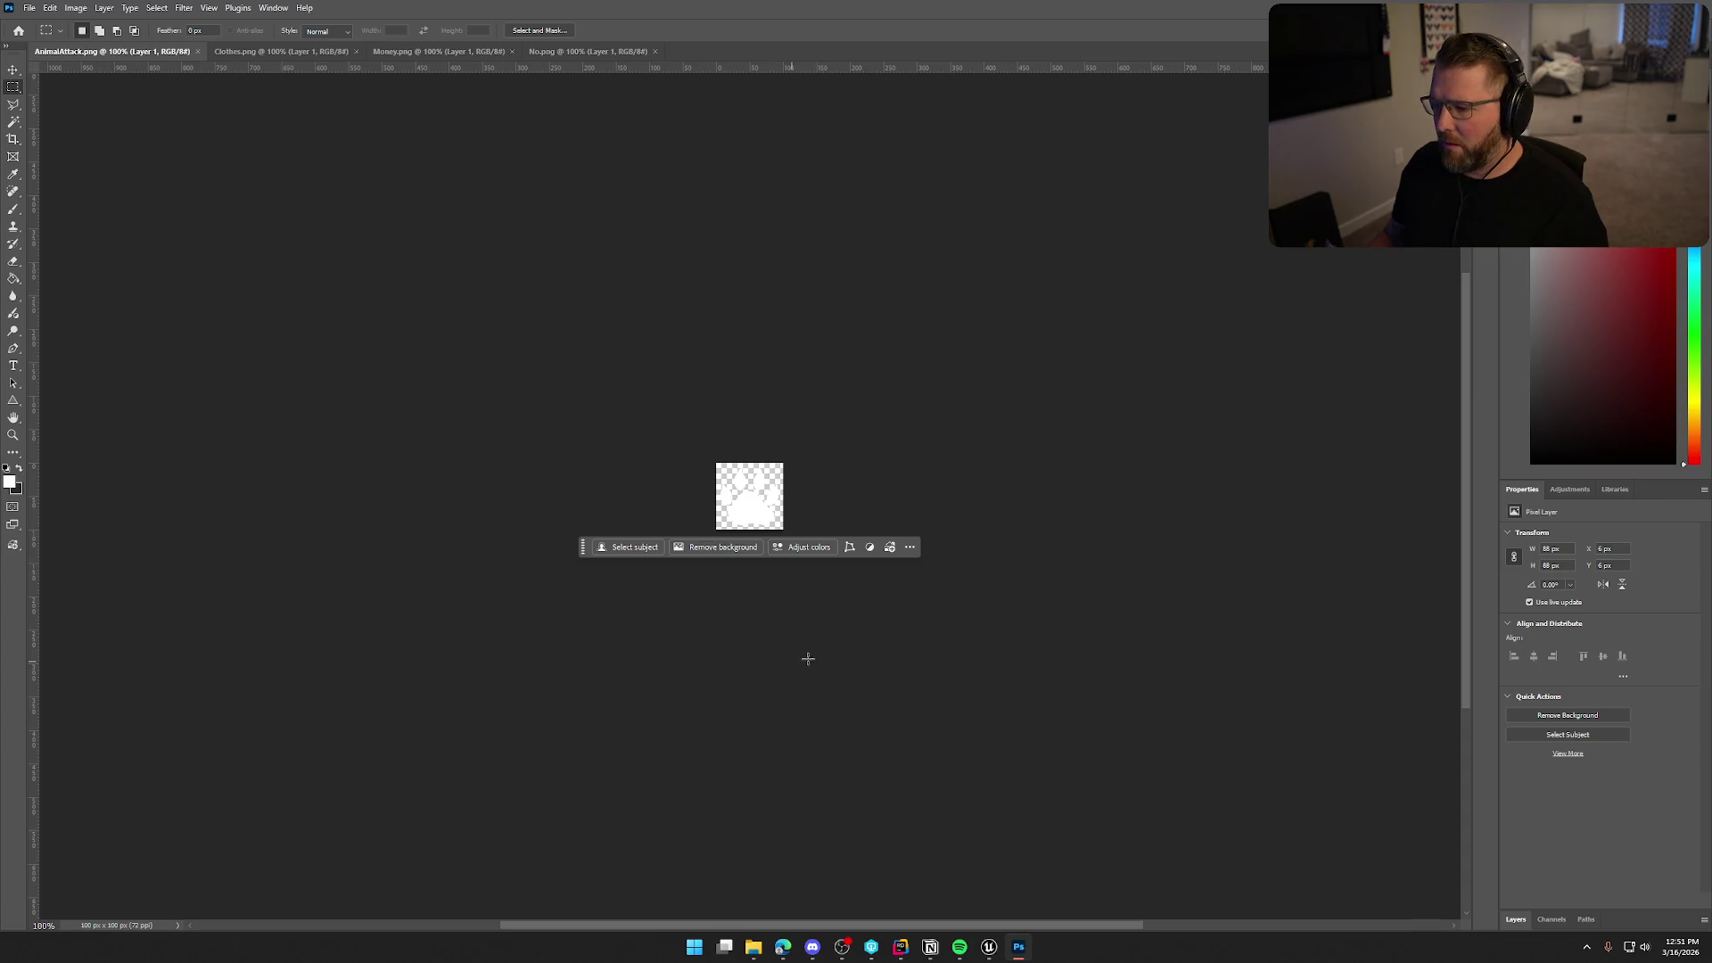
{"action": "scroll", "coordinate": [769, 619], "scroll_direction": "up", "scroll_amount": 3}
{"action": "scroll", "coordinate": [796, 677], "scroll_direction": "up", "scroll_amount": 2}
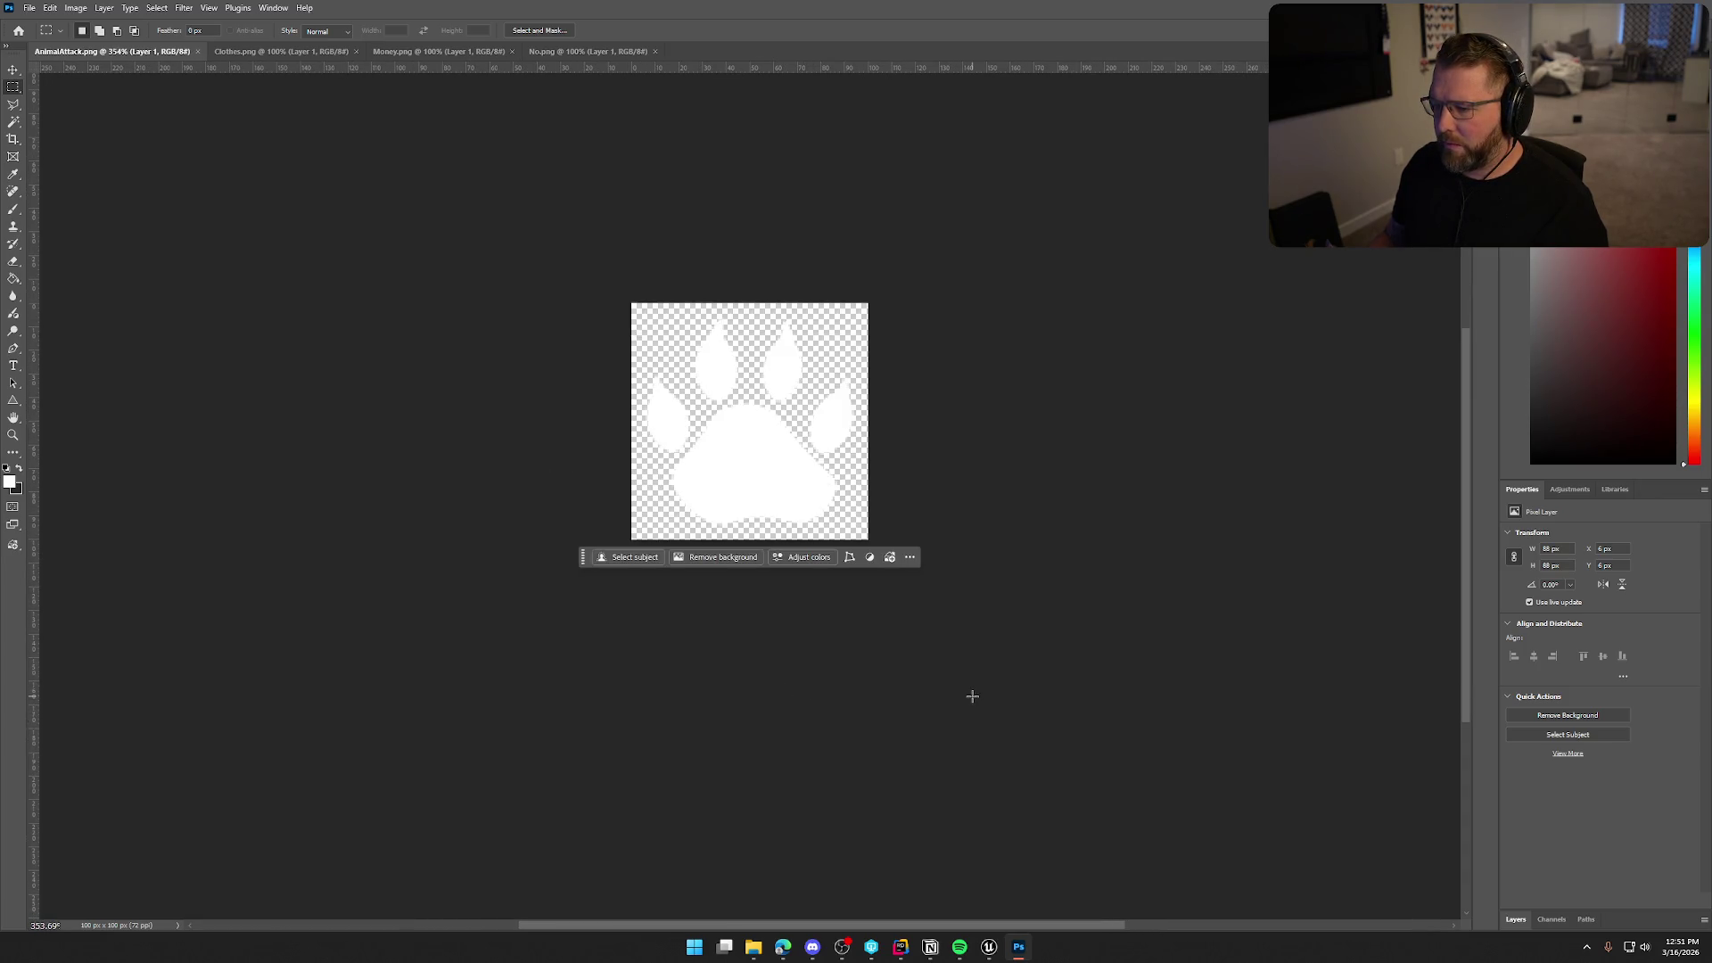
{"action": "left_click", "coordinate": [1516, 919]}
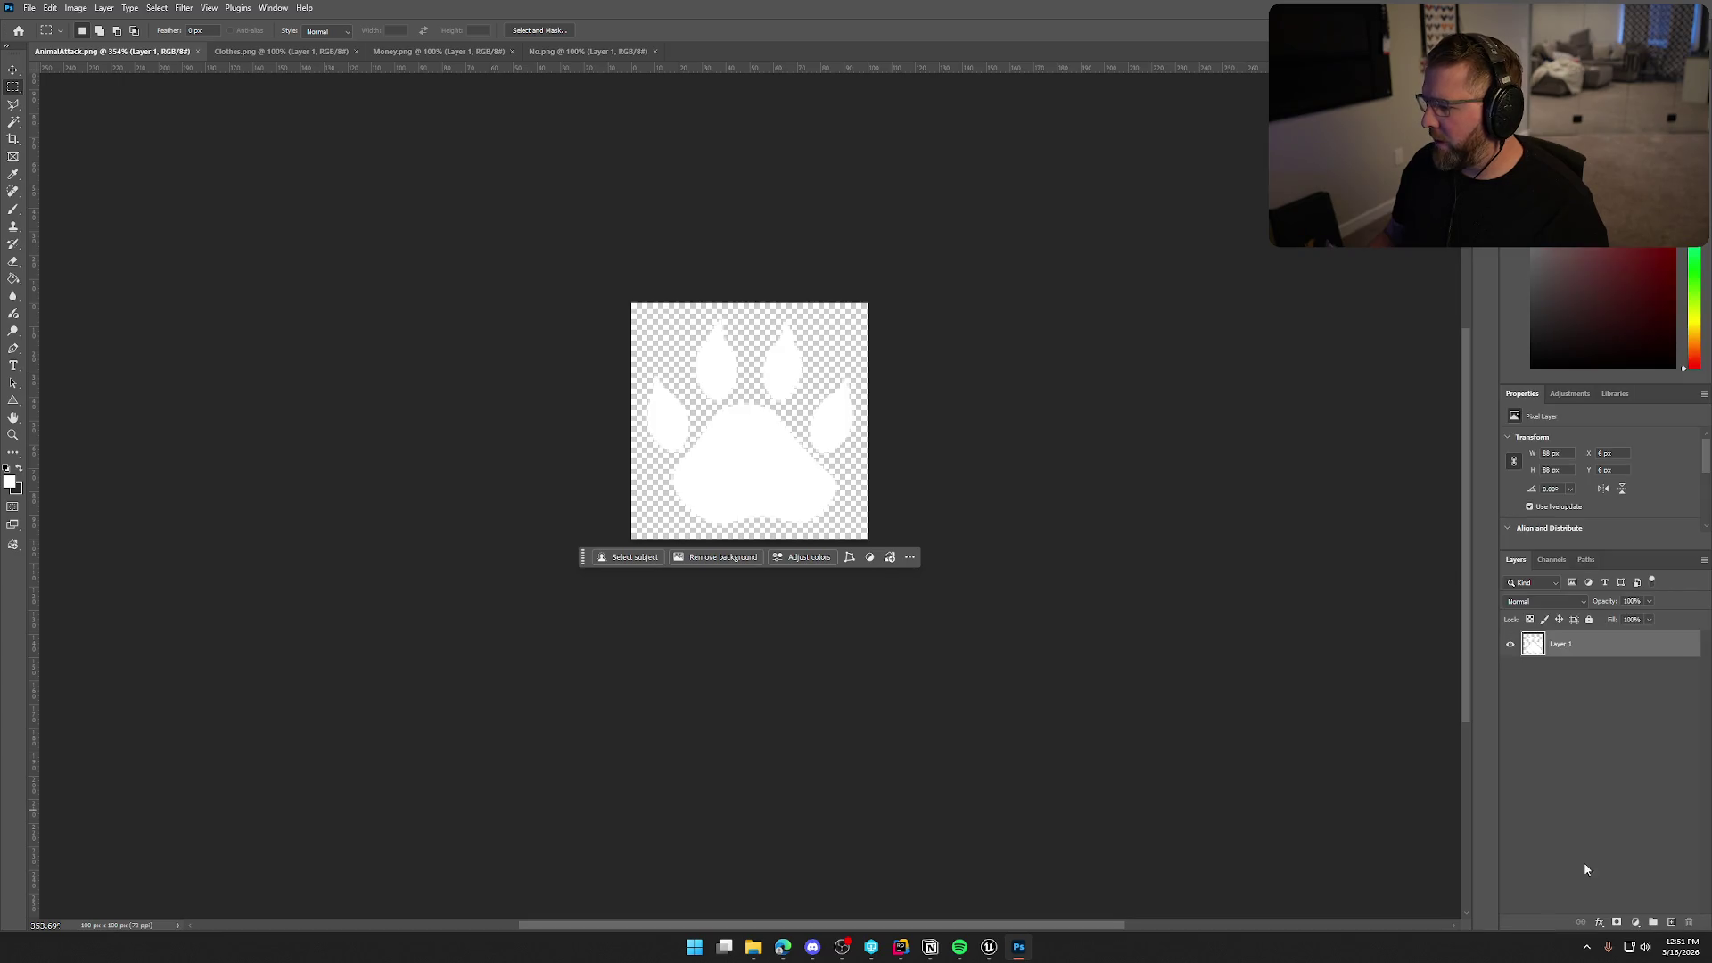
{"action": "left_click", "coordinate": [1639, 922]}
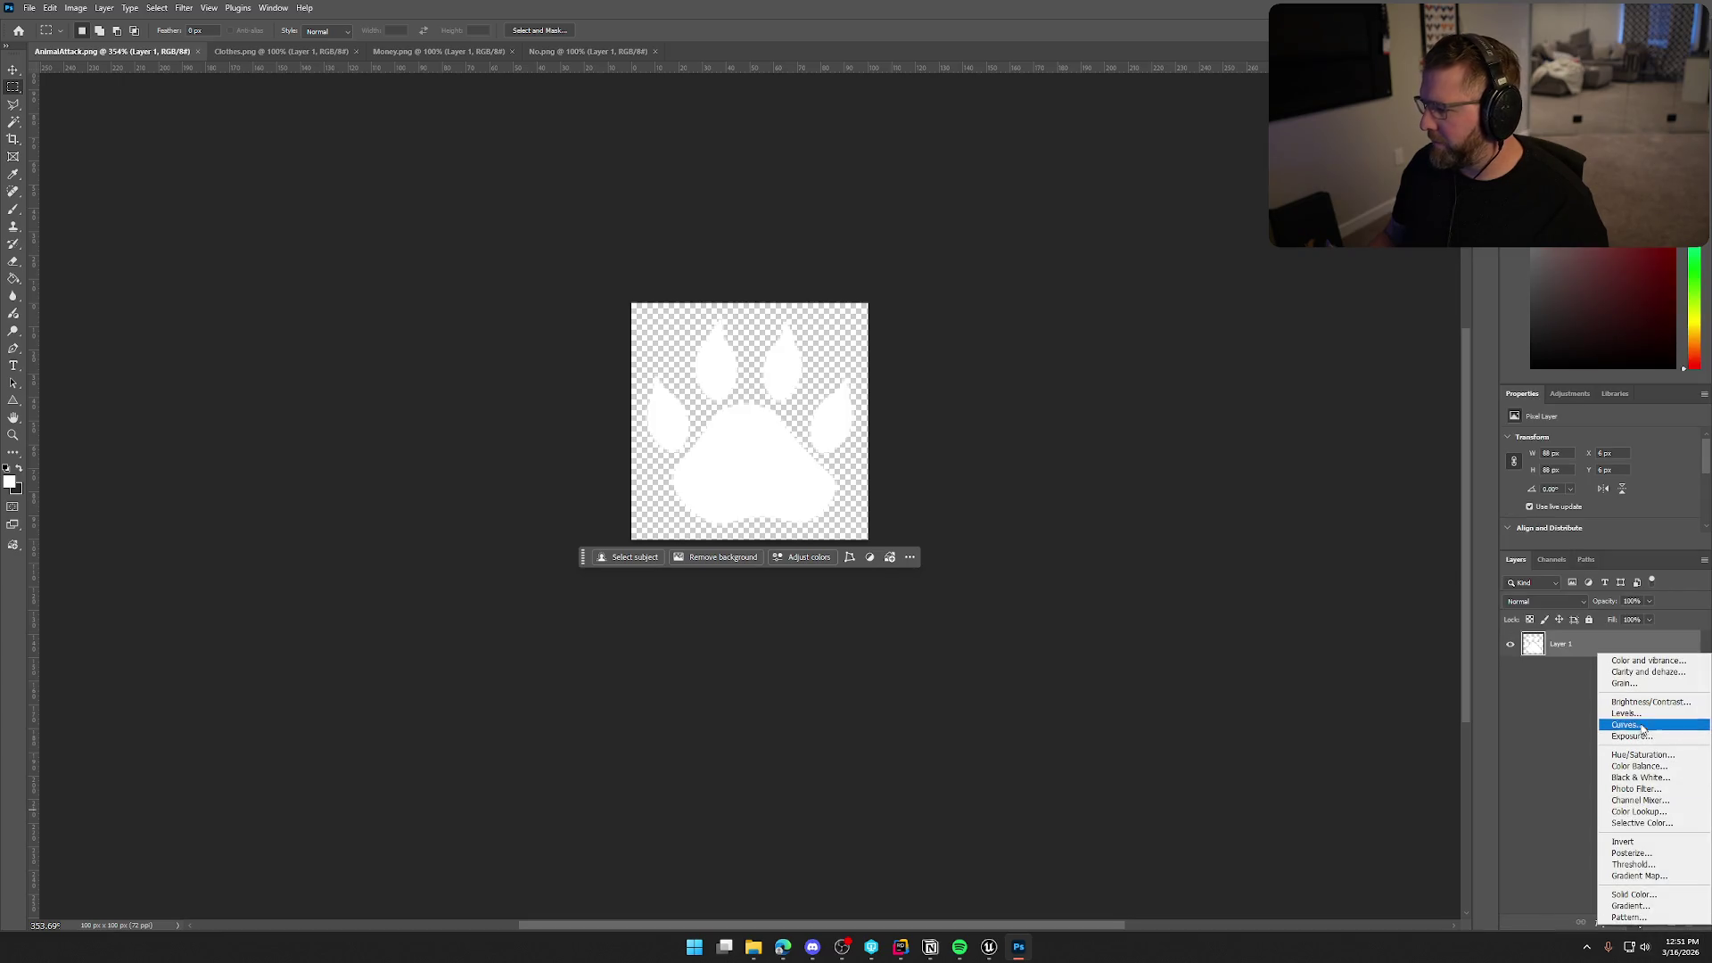
Add a muted red Solid Color fill clipped to the paw-print Layer 1.
{"action": "left_click", "coordinate": [1634, 895]}
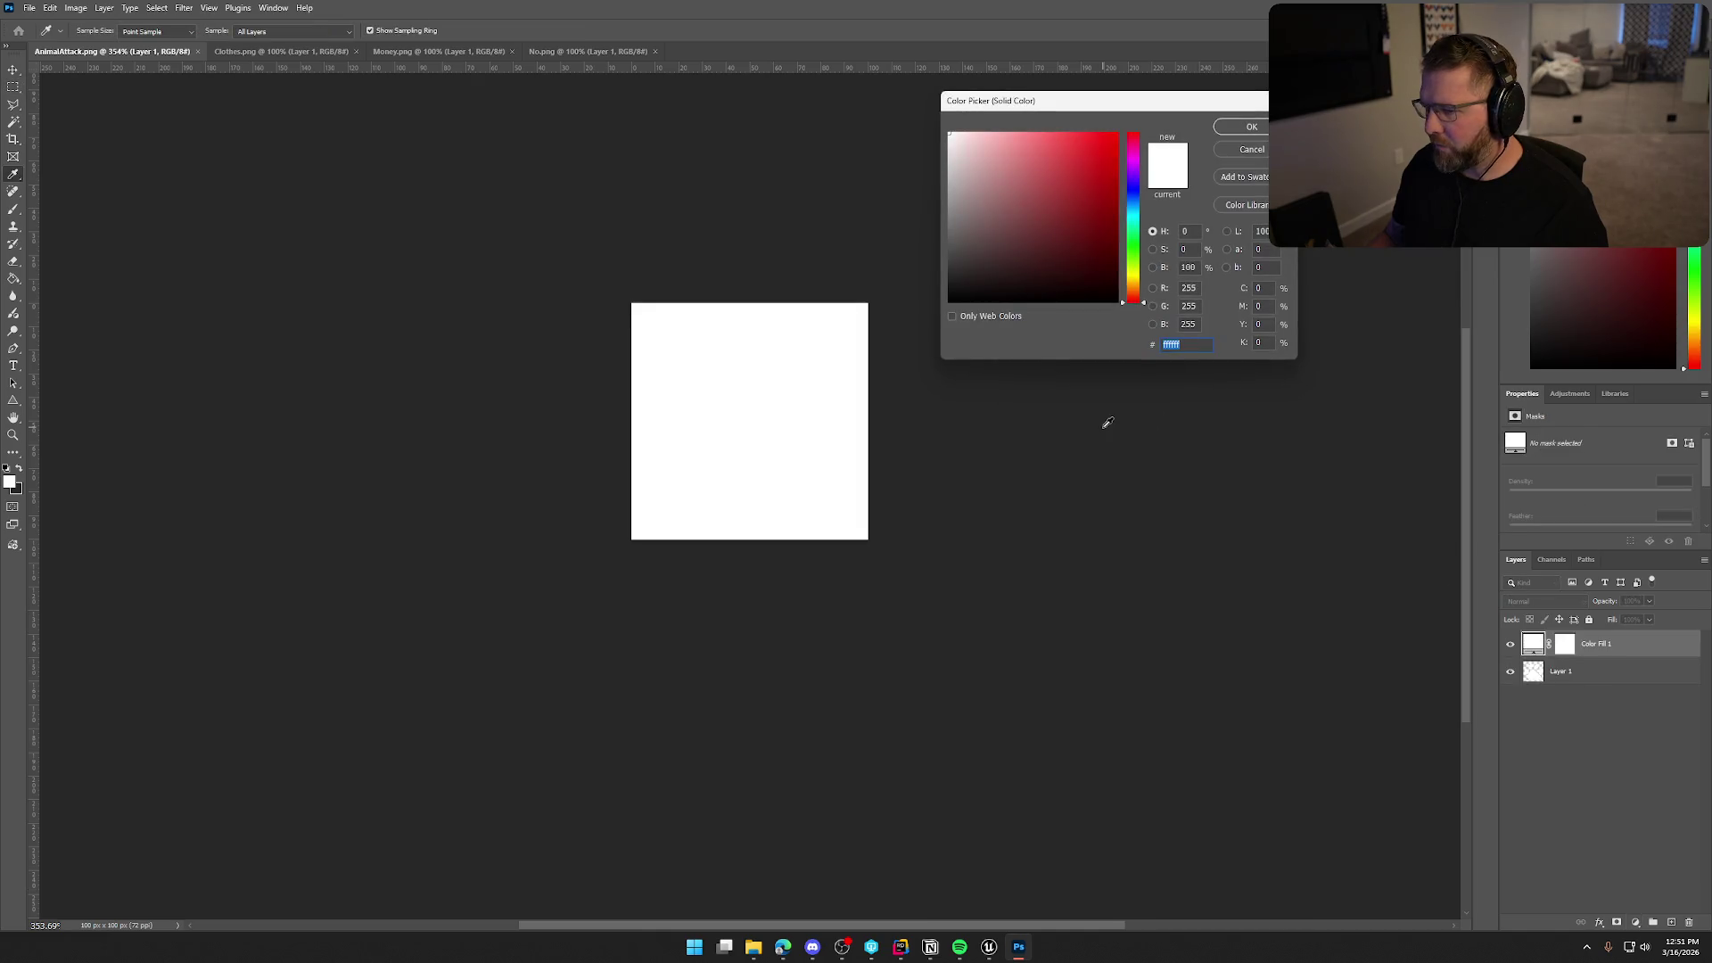
{"action": "mouse_move", "coordinate": [1093, 229]}
{"action": "left_mouse_down"}
{"action": "mouse_move", "coordinate": [1059, 175]}
{"action": "mouse_move", "coordinate": [1045, 193]}
{"action": "left_mouse_up"}
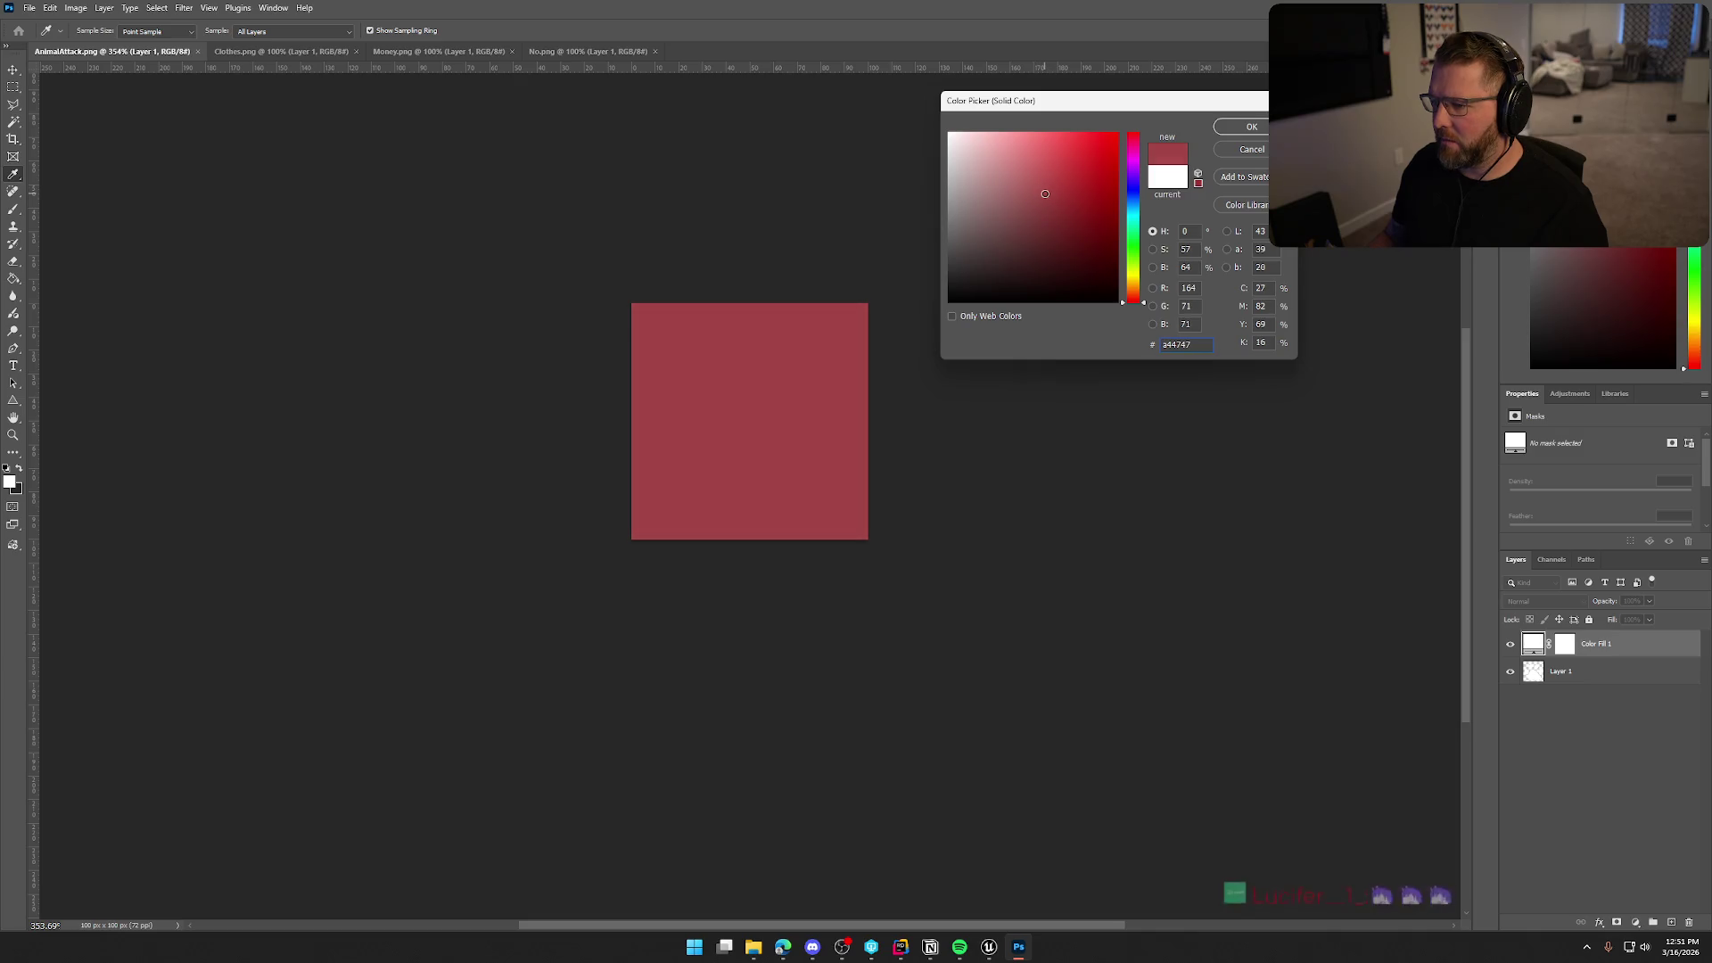
{"action": "left_click", "coordinate": [1247, 129]}
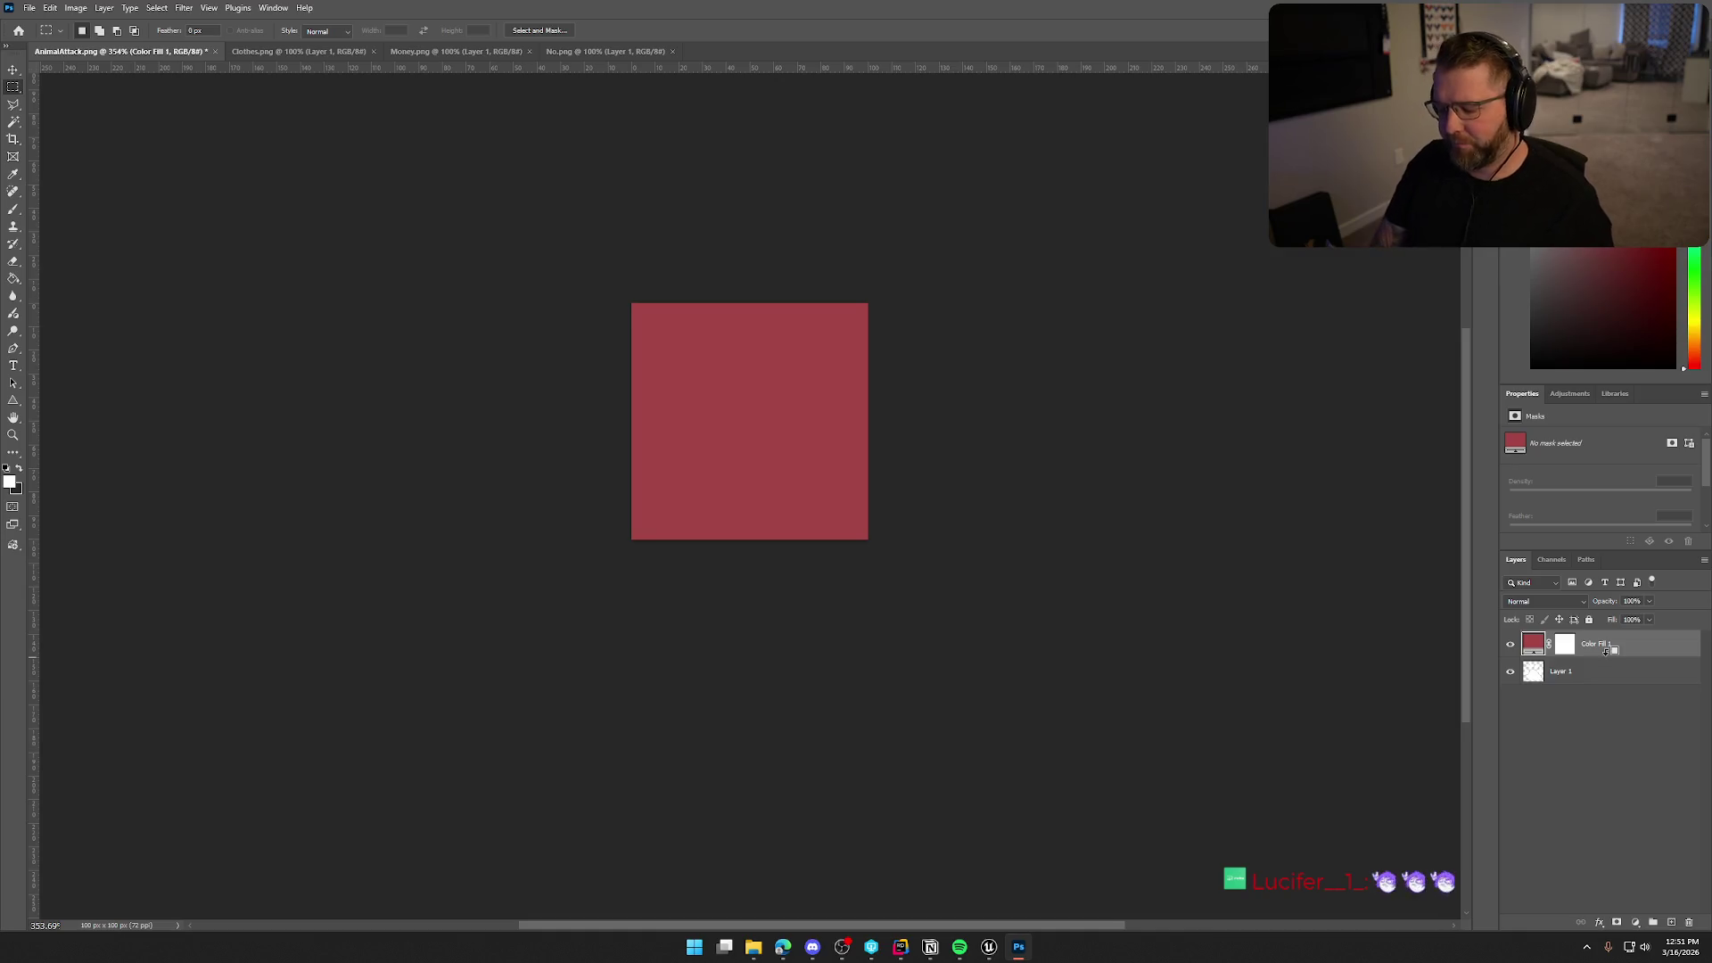
{"action": "left_click", "coordinate": [1605, 650], "text": "alt"}
{"action": "scroll", "coordinate": [1006, 515], "scroll_direction": "down", "scroll_amount": 5}
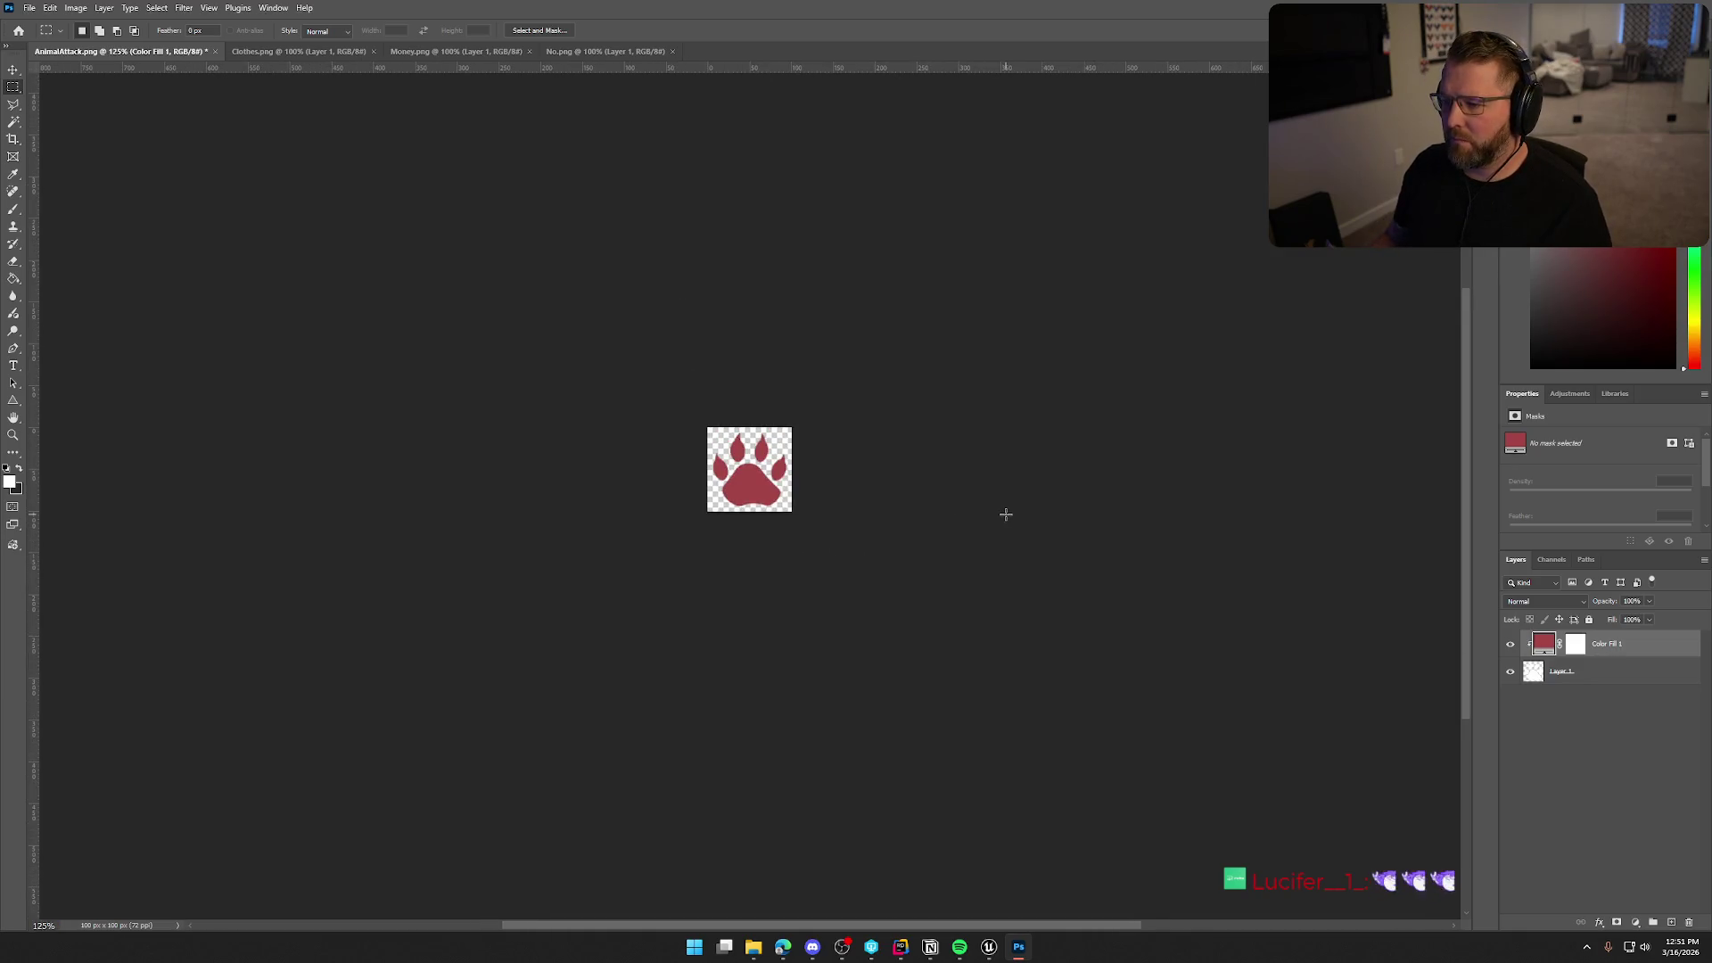
{"action": "scroll", "coordinate": [1006, 515], "scroll_direction": "down", "scroll_amount": 3}
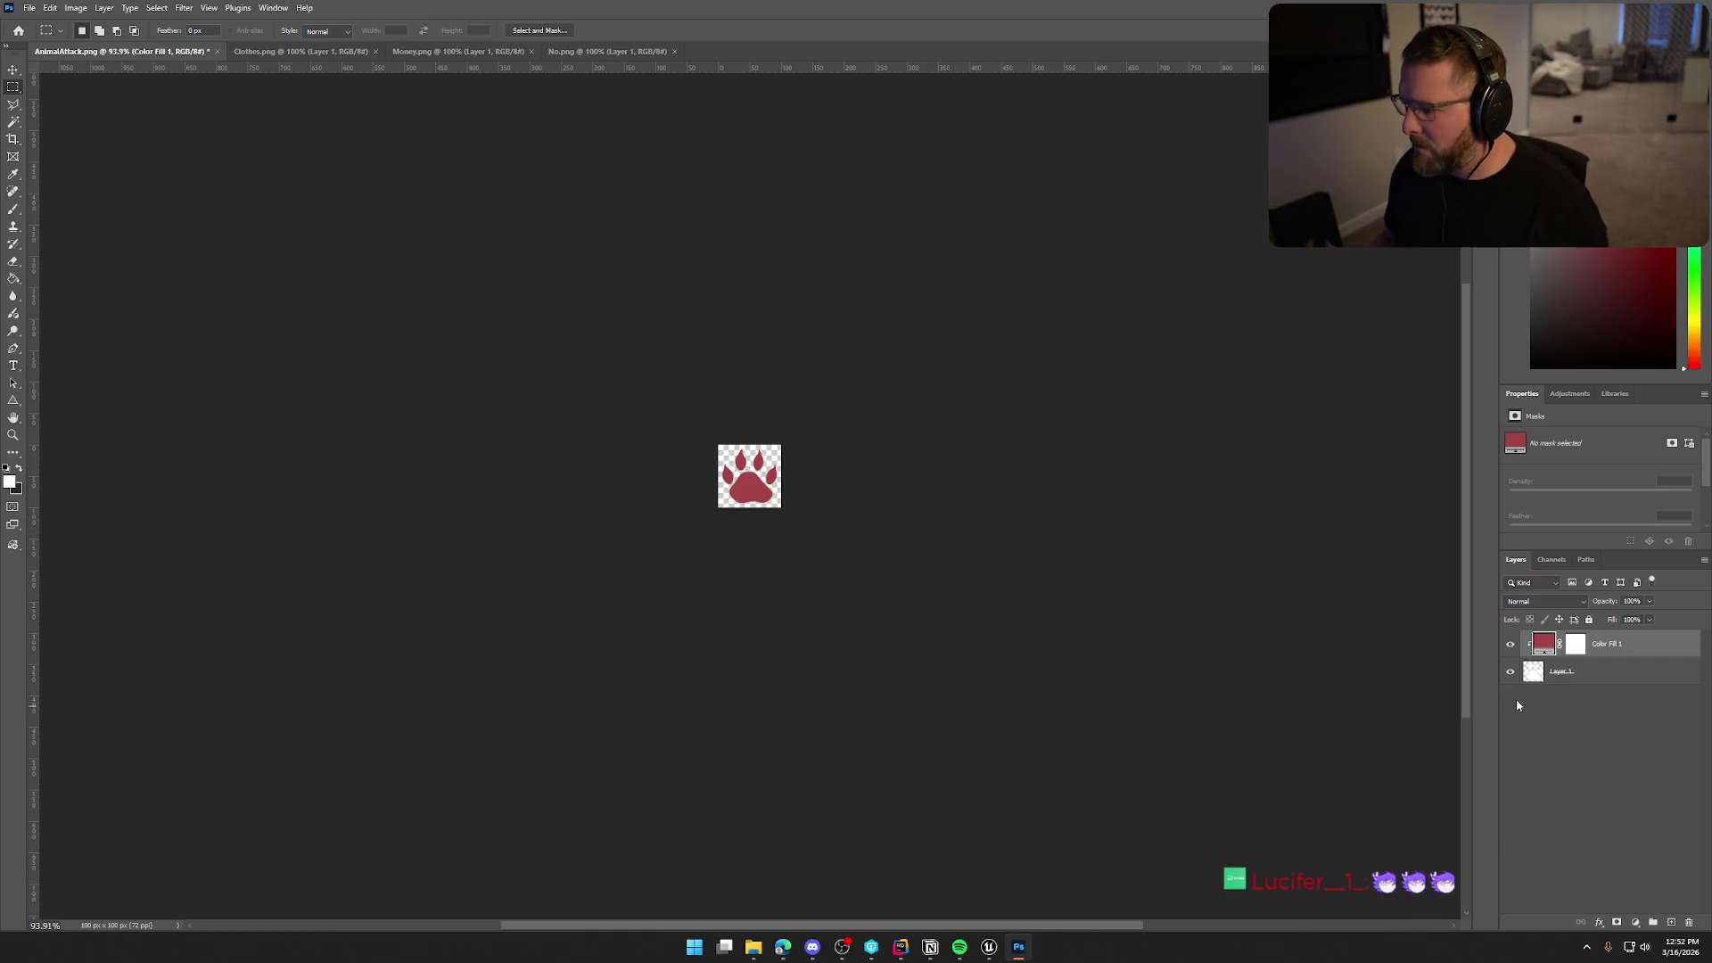
{"action": "left_click", "coordinate": [1608, 677]}
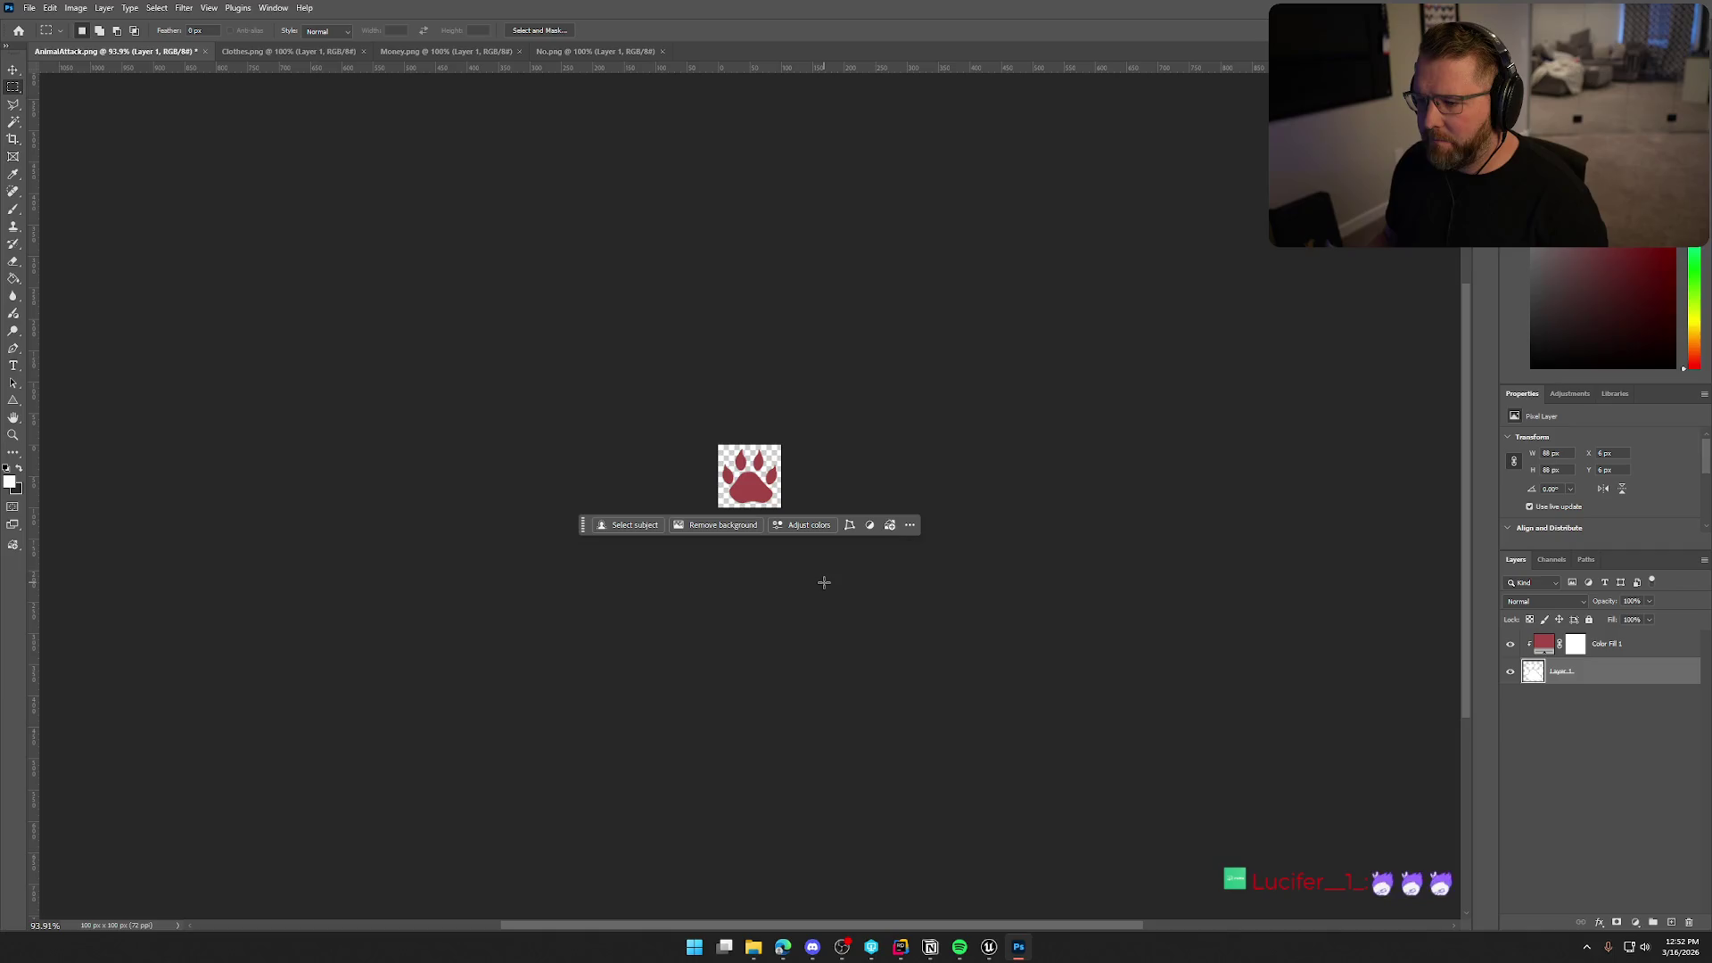
Quick Export the image as PNG into Icons, replacing AnimalAttack.png.
{"action": "left_click", "coordinate": [28, 8]}
{"action": "mouse_move", "coordinate": [90, 242]}
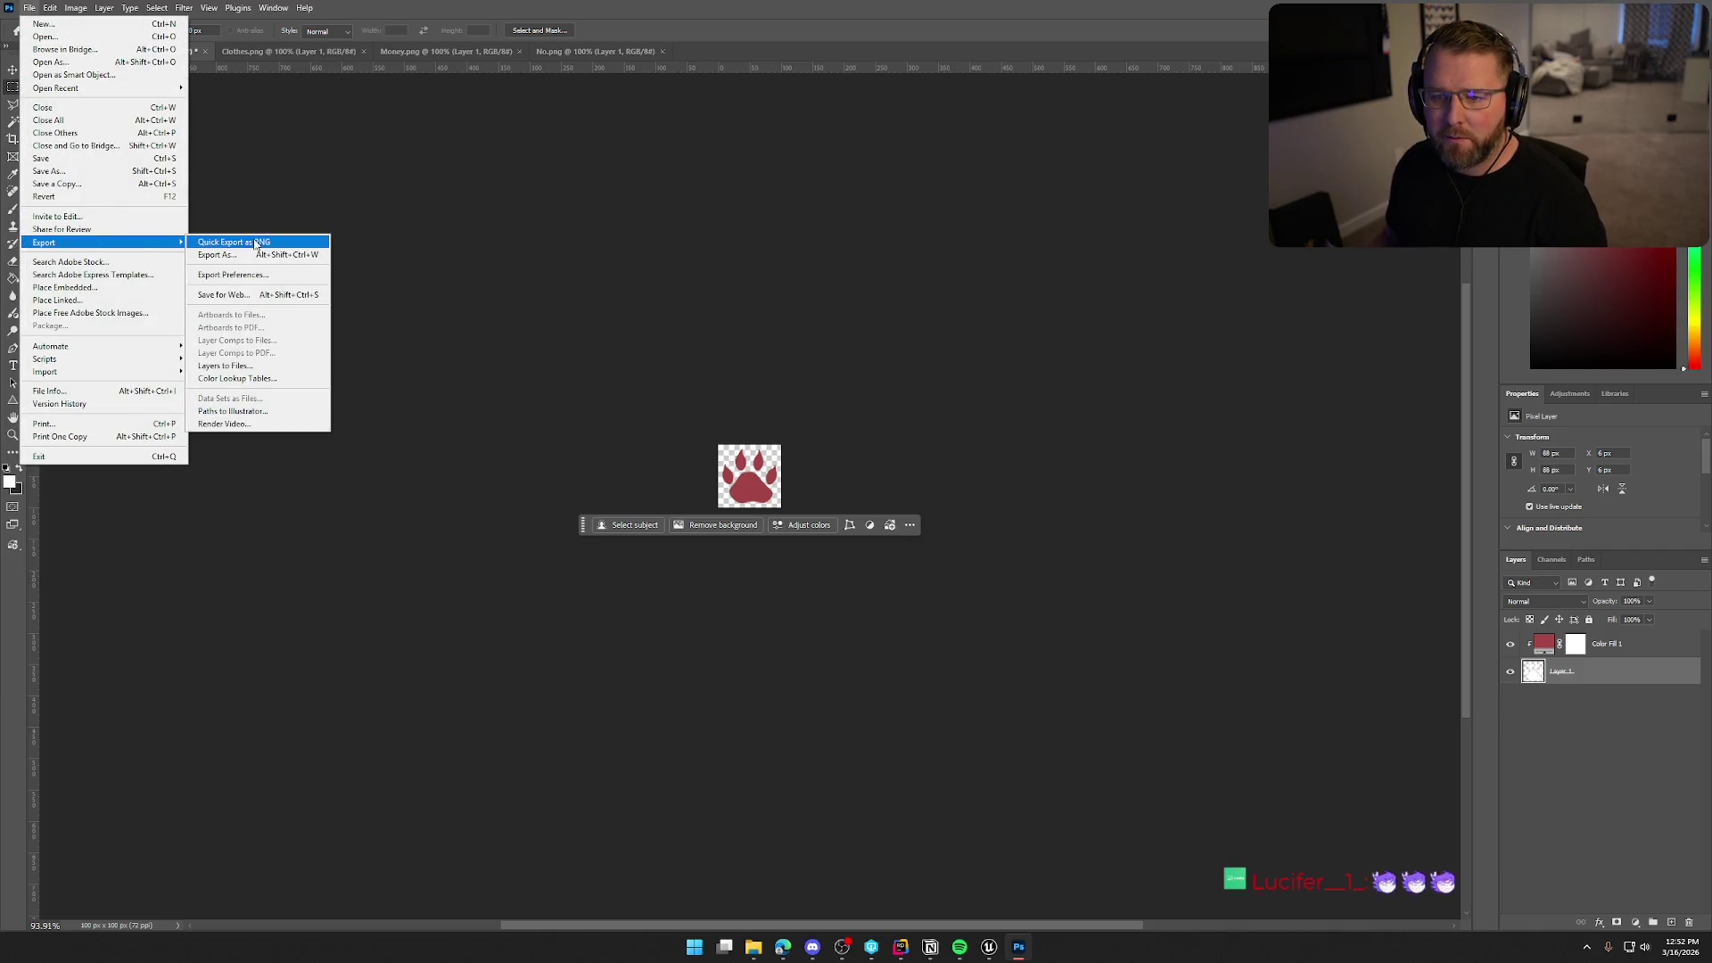
{"action": "left_click", "coordinate": [240, 242]}
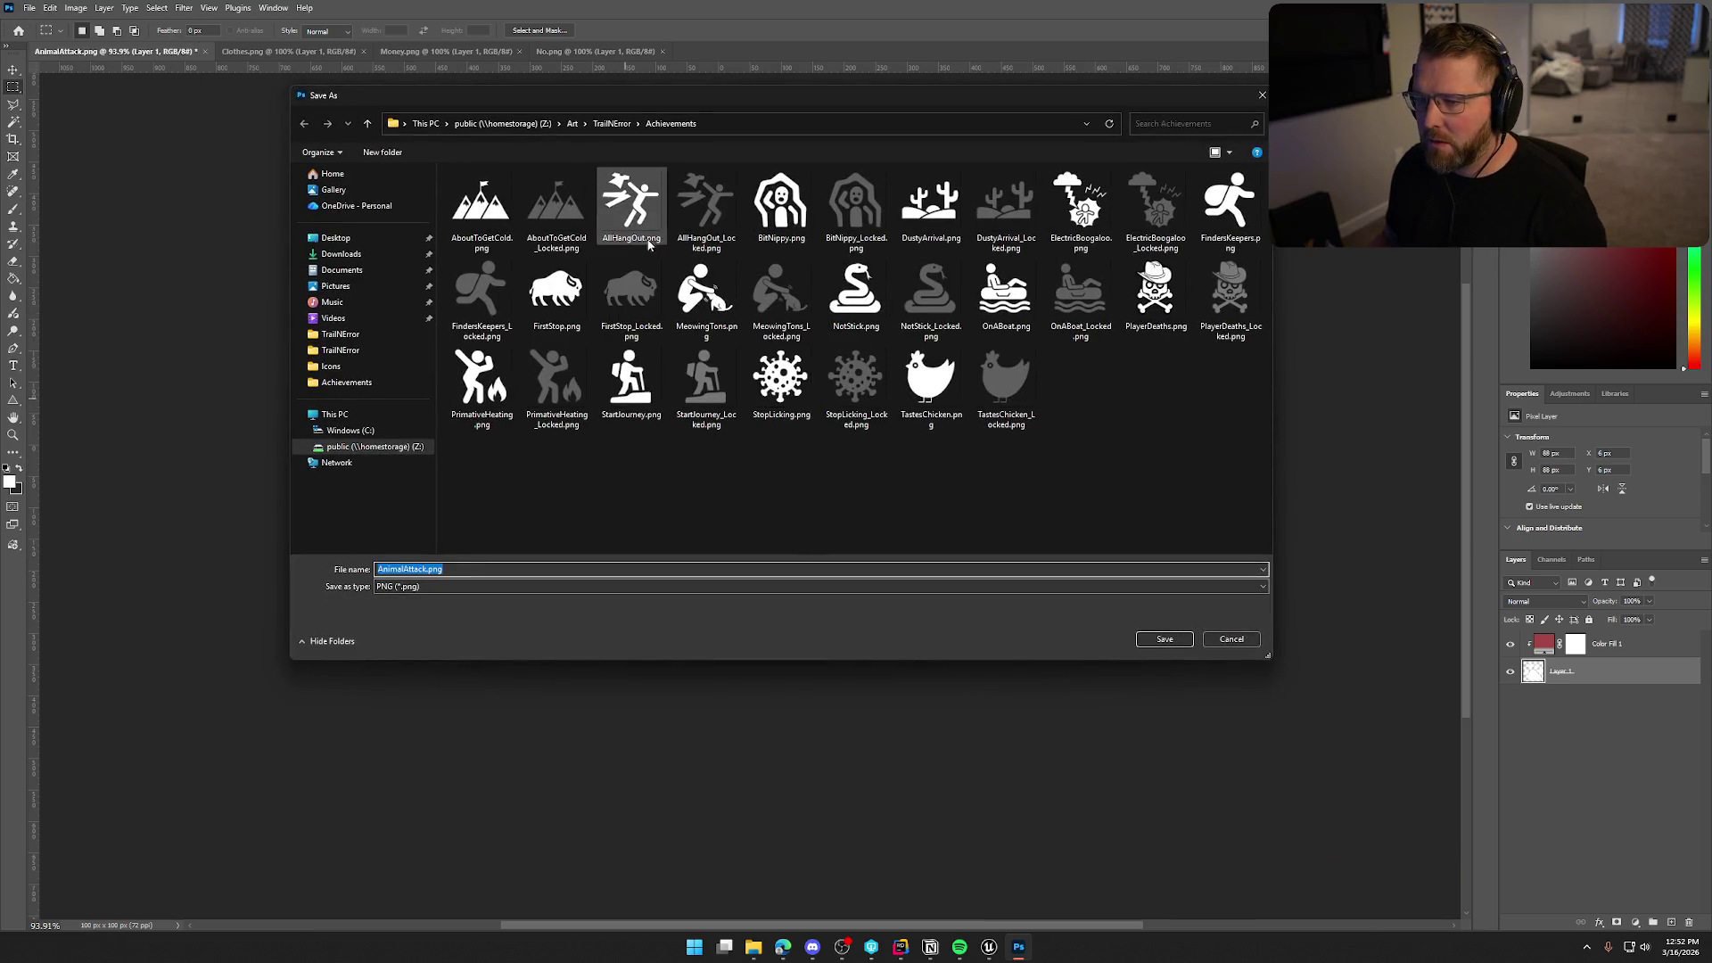
{"action": "double_click", "coordinate": [631, 203]}
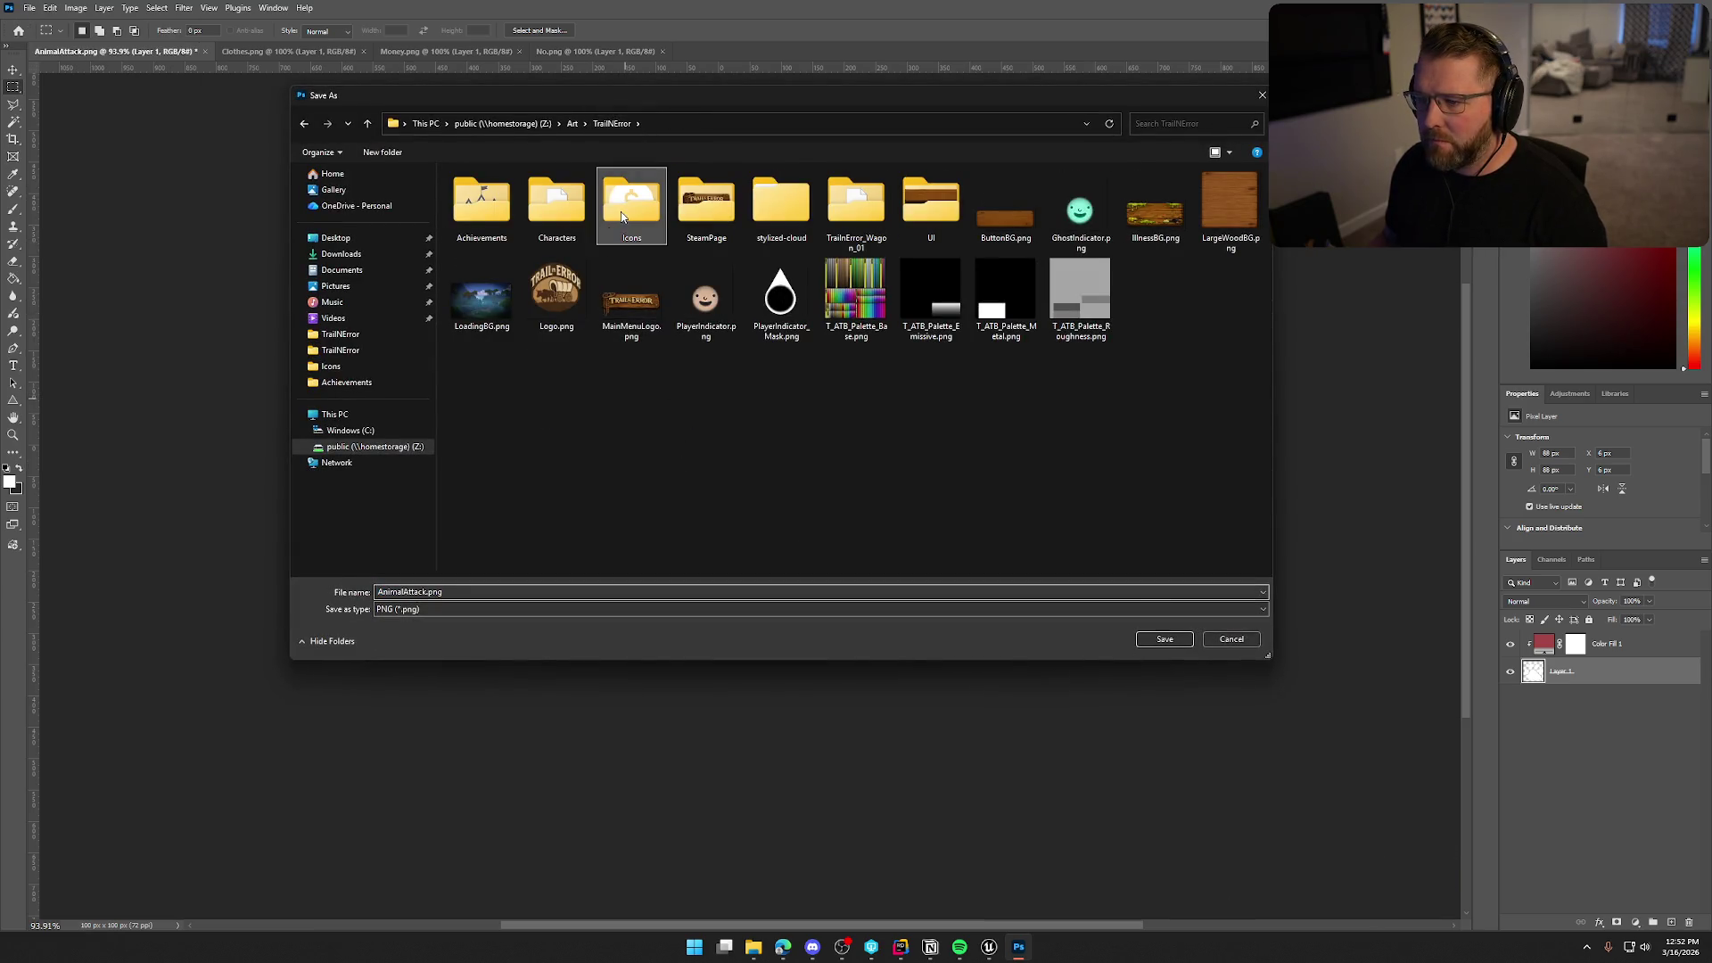
{"action": "left_click", "coordinate": [1165, 639]}
{"action": "left_click", "coordinate": [939, 472]}
{"action": "left_click", "coordinate": [286, 51]}
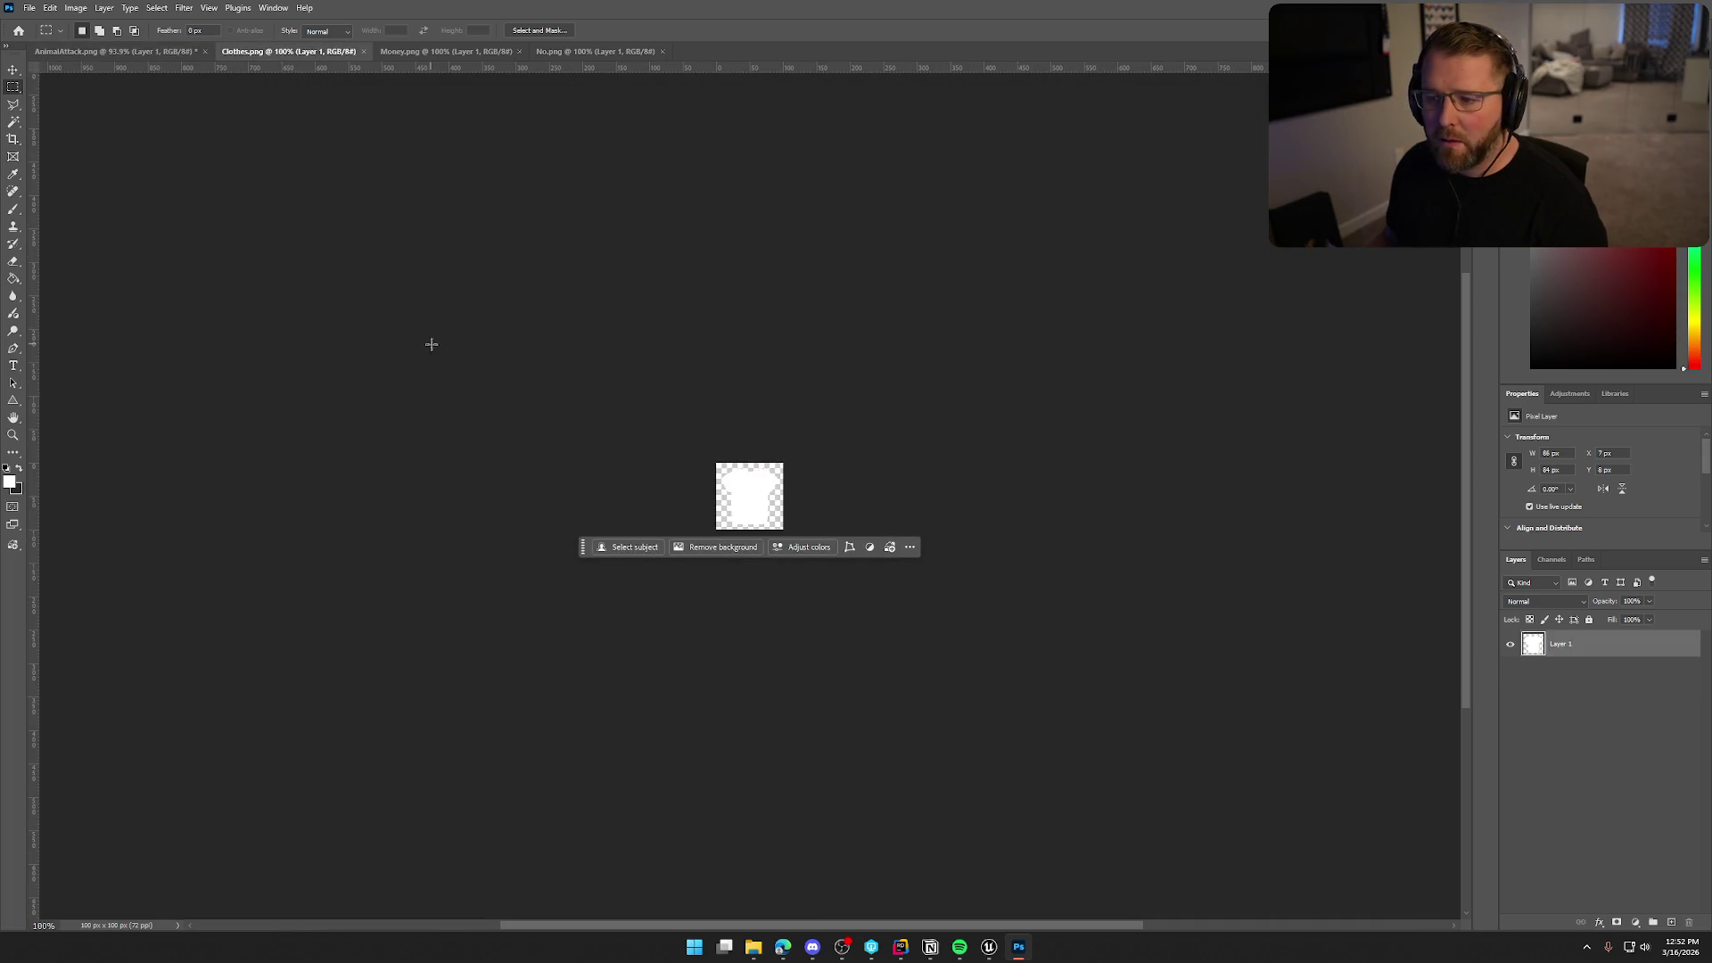
Copy the No icon layer into Clothes.png, reposition it and scale Layer 1 to about 65%.
{"action": "left_click", "coordinate": [443, 51]}
{"action": "left_click", "coordinate": [612, 51]}
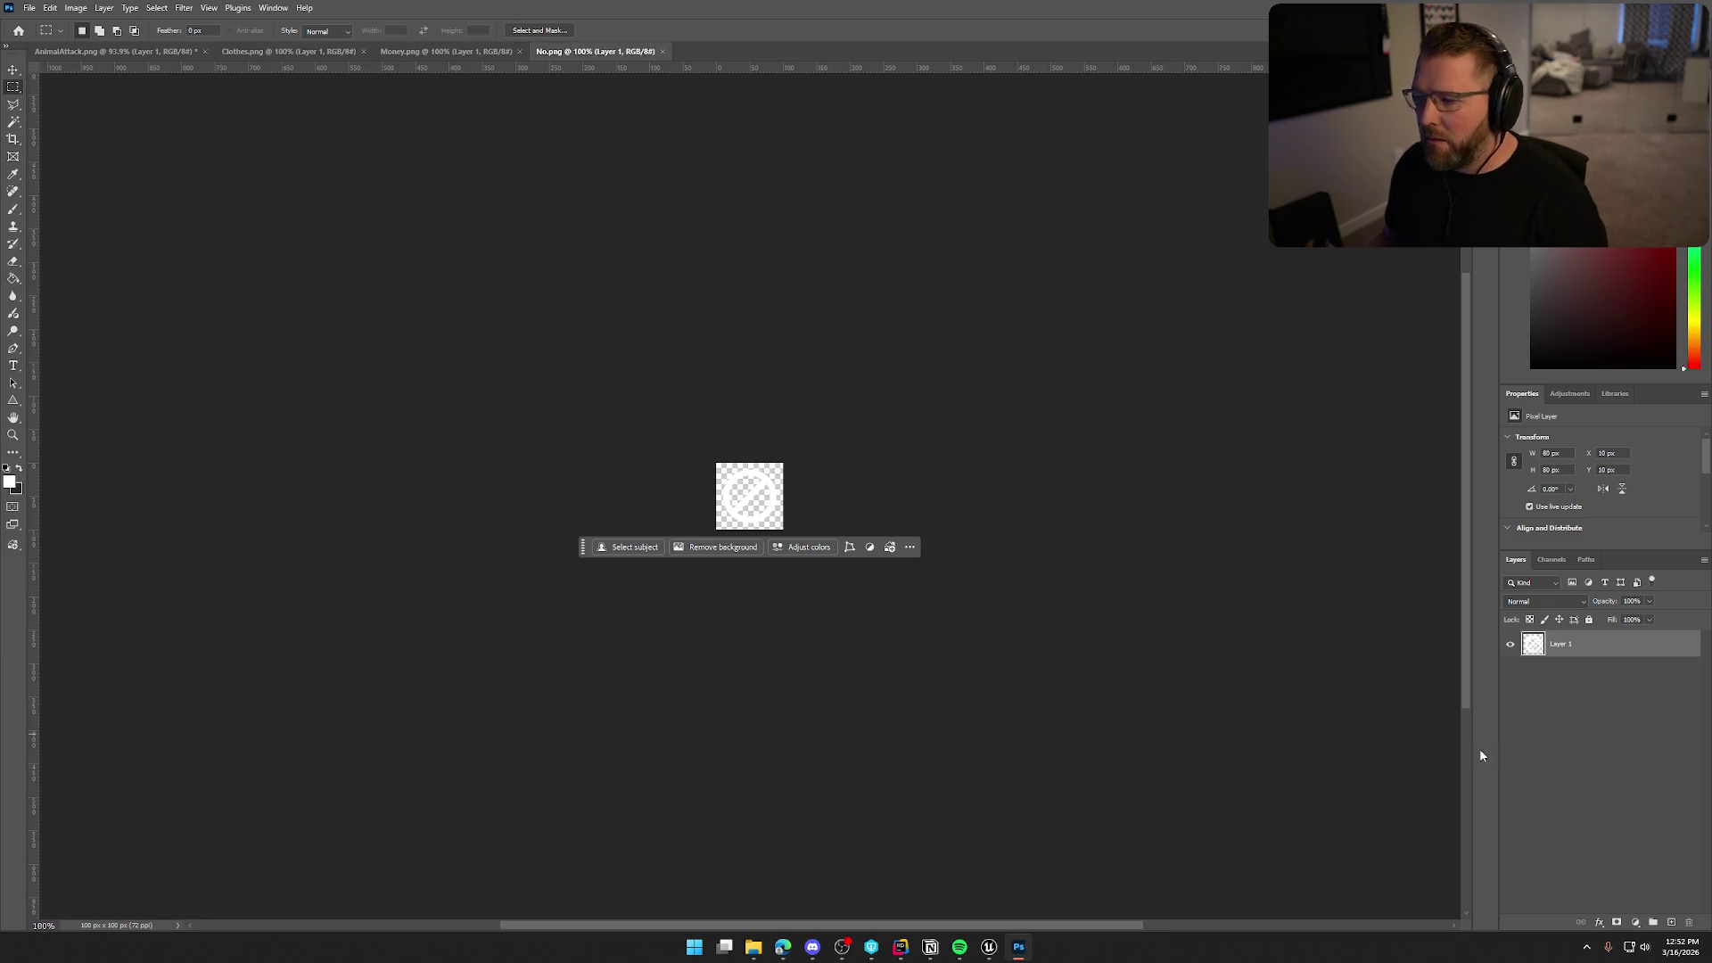
{"action": "mouse_move", "coordinate": [1552, 651]}
{"action": "left_mouse_down"}
{"action": "mouse_move", "coordinate": [496, 205]}
{"action": "mouse_move", "coordinate": [269, 56]}
{"action": "mouse_move", "coordinate": [763, 505]}
{"action": "left_mouse_up"}
{"action": "scroll", "coordinate": [781, 564], "scroll_direction": "up", "scroll_amount": 3}
{"action": "key", "text": "ctrl+t"}
{"action": "mouse_move", "coordinate": [808, 550]}
{"action": "left_mouse_down"}
{"action": "mouse_move", "coordinate": [775, 536]}
{"action": "mouse_move", "coordinate": [818, 563]}
{"action": "left_mouse_up"}
{"action": "key", "text": "Return"}
{"action": "key", "text": "m"}
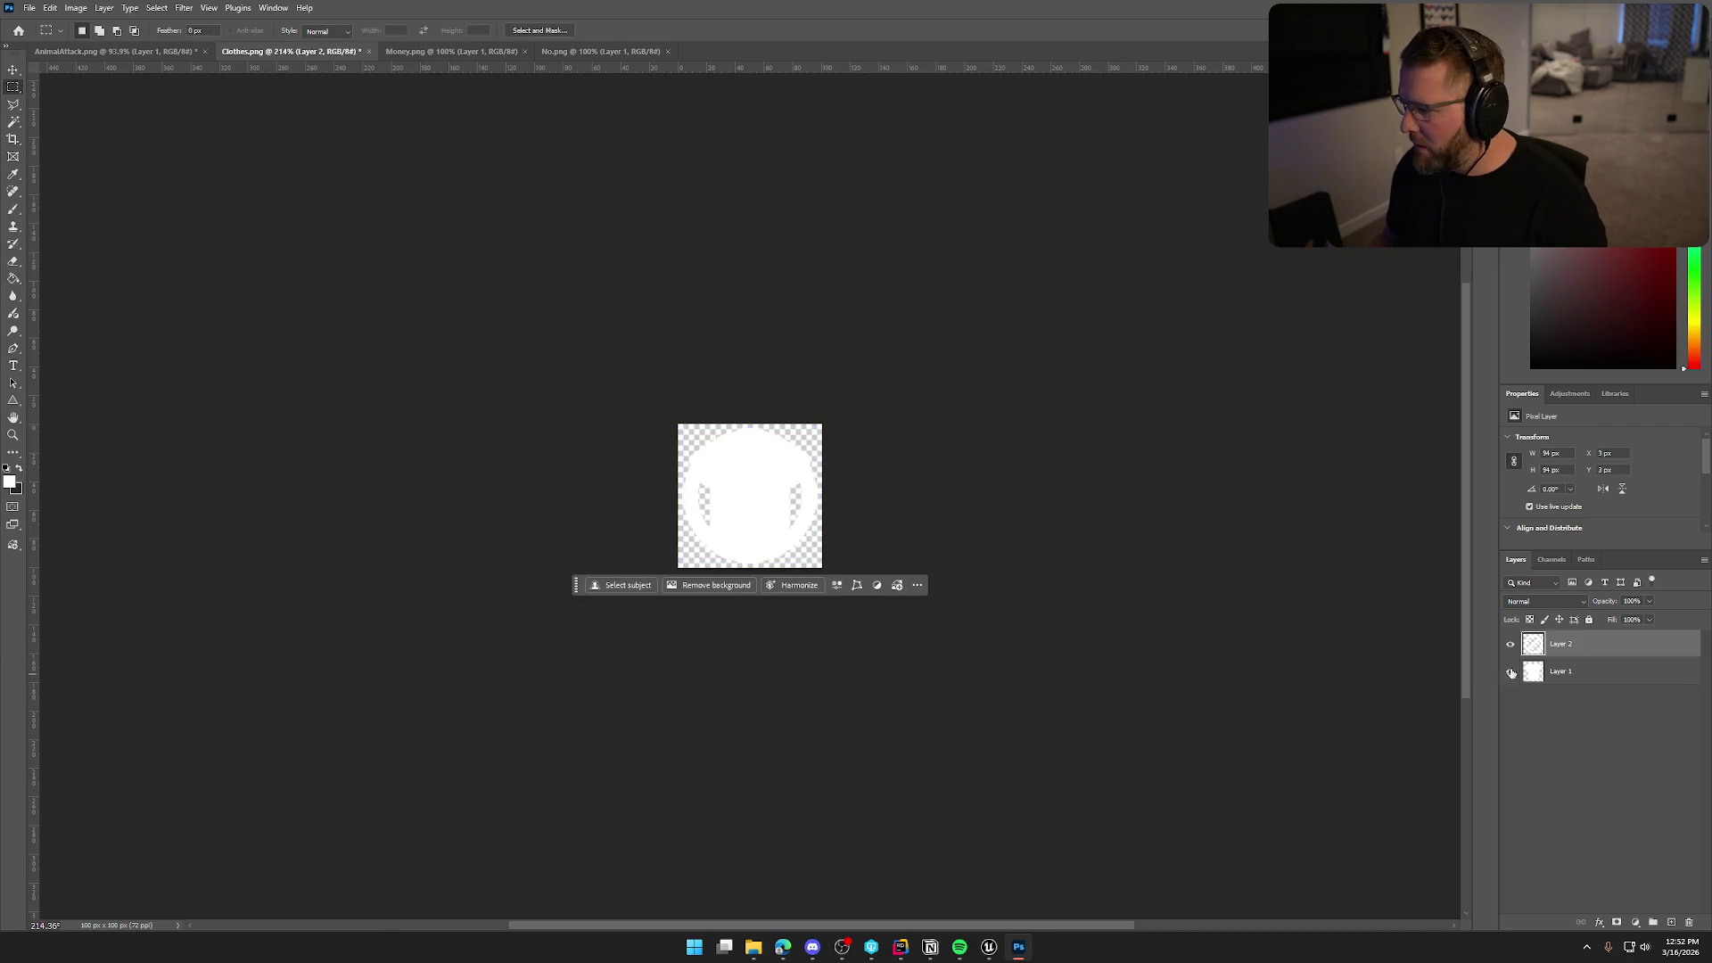
{"action": "left_click", "coordinate": [1600, 678]}
{"action": "left_click_drag", "start_coordinate": [813, 555], "coordinate": [788, 536]}
{"action": "key", "text": "Return"}
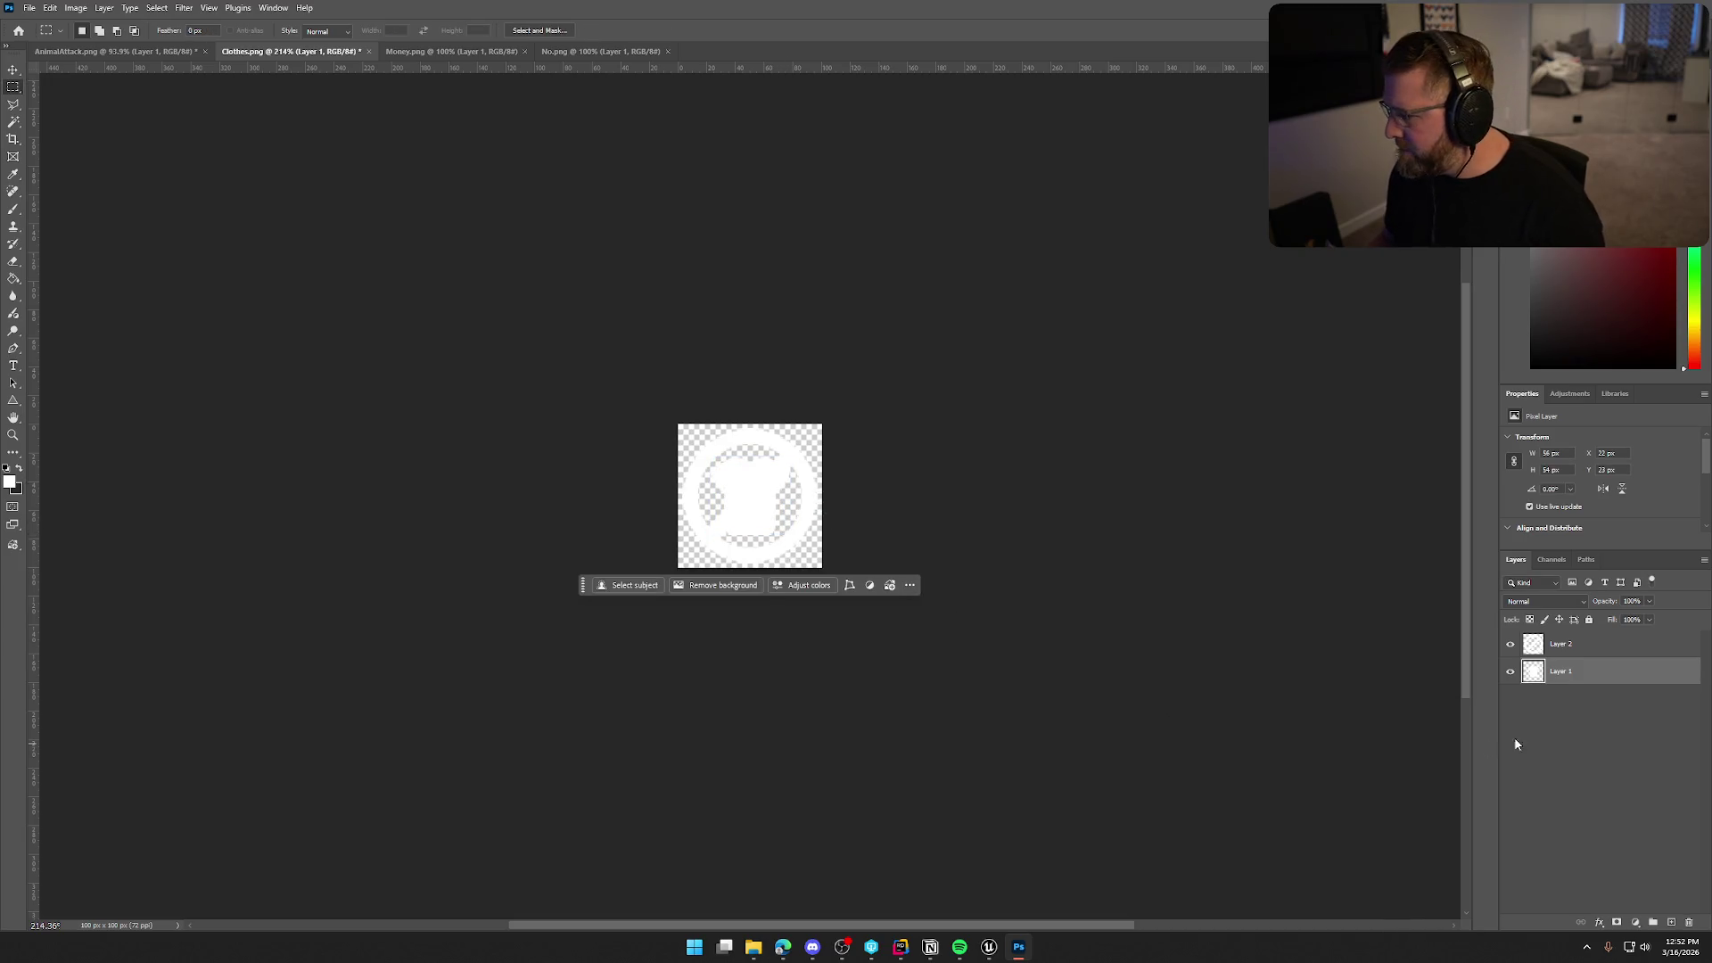
Add a Solid Color fill with hex 0852a6 clipped to the shirt layer, then dull the blue.
{"action": "left_click", "coordinate": [1632, 925]}
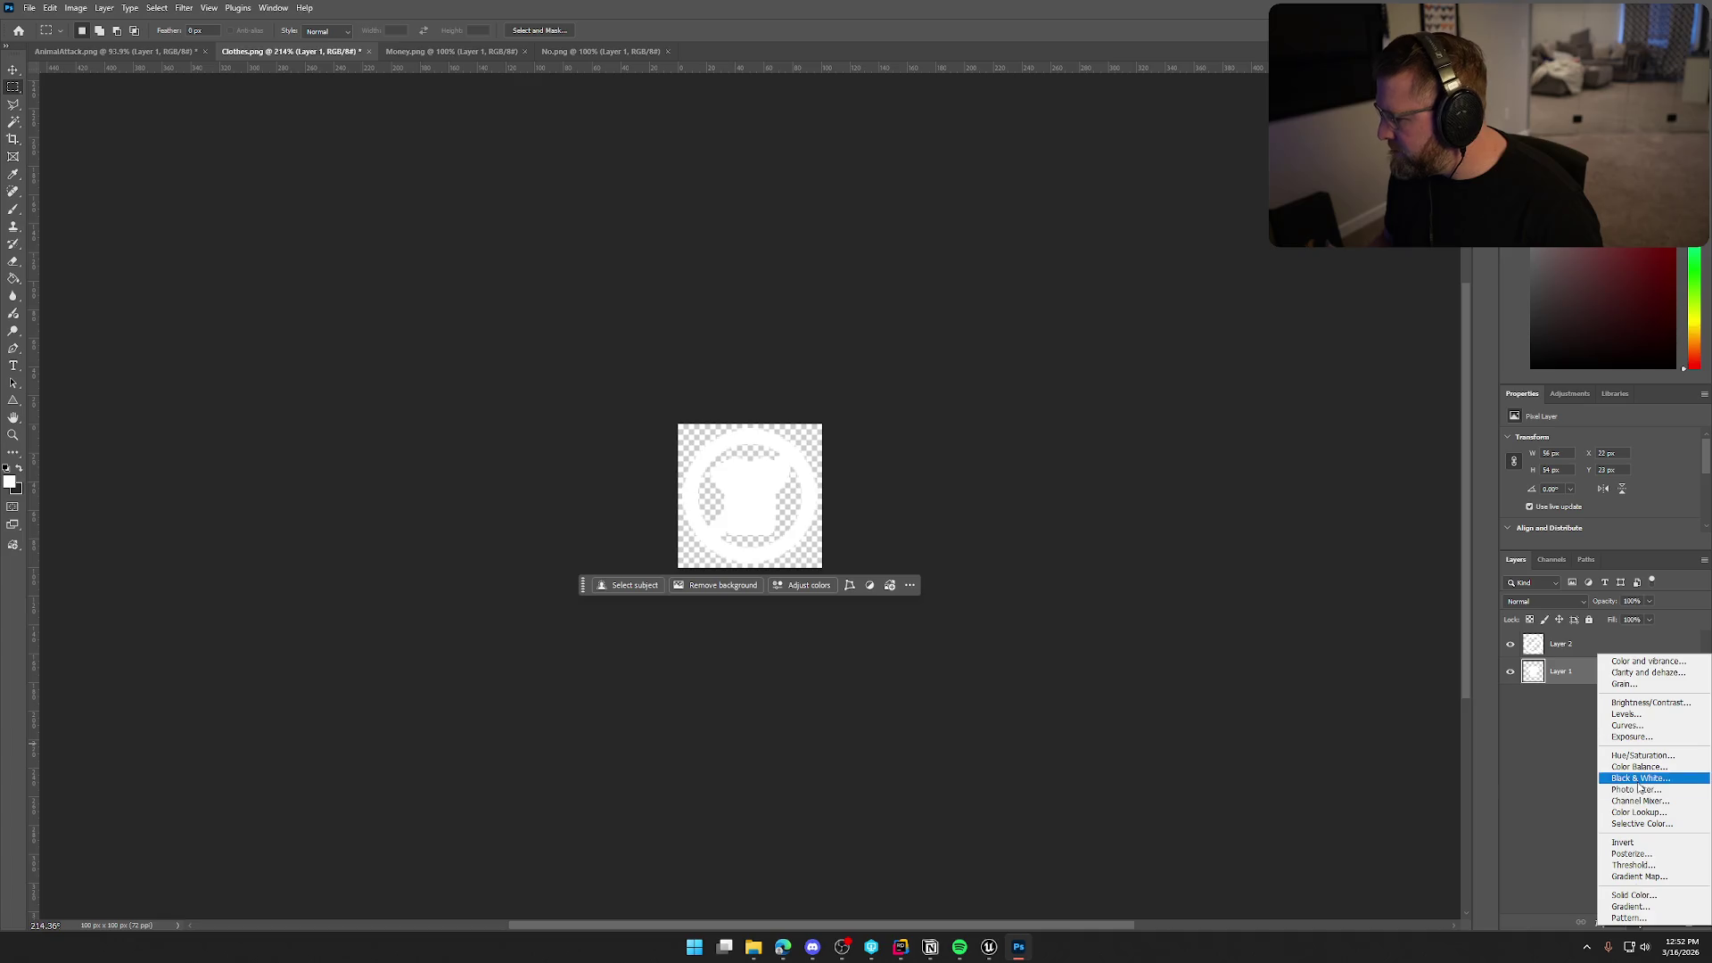
{"action": "left_click", "coordinate": [1632, 896]}
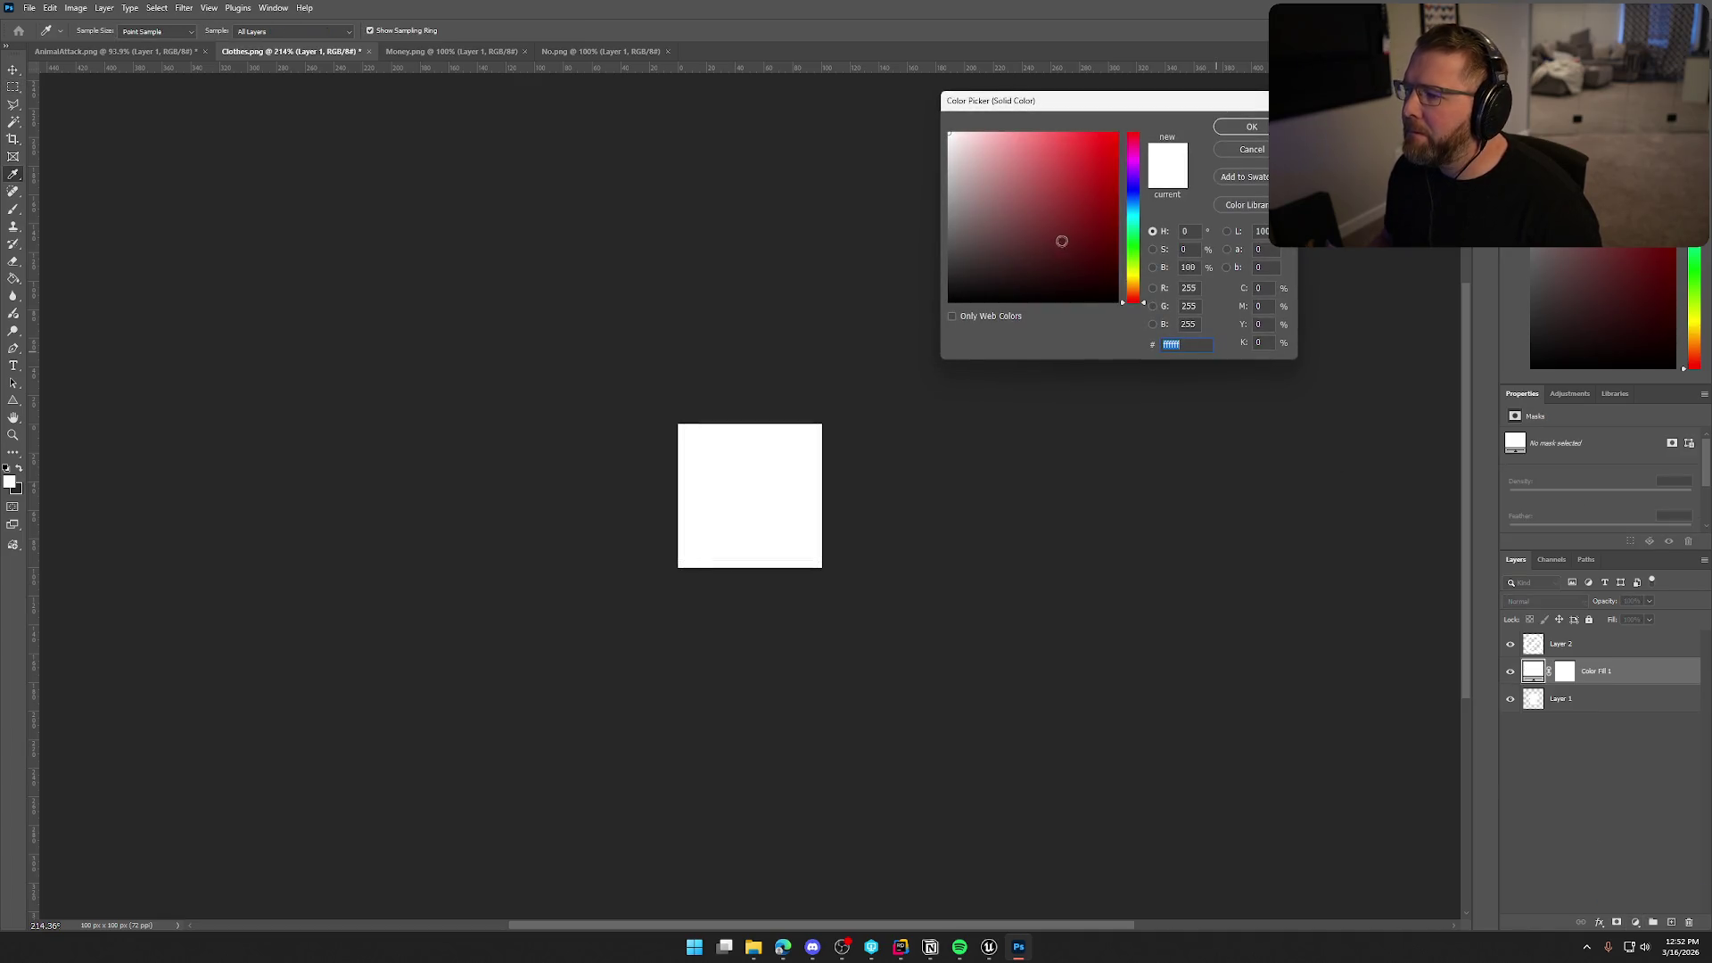
{"action": "type", "text": "0852a6"}
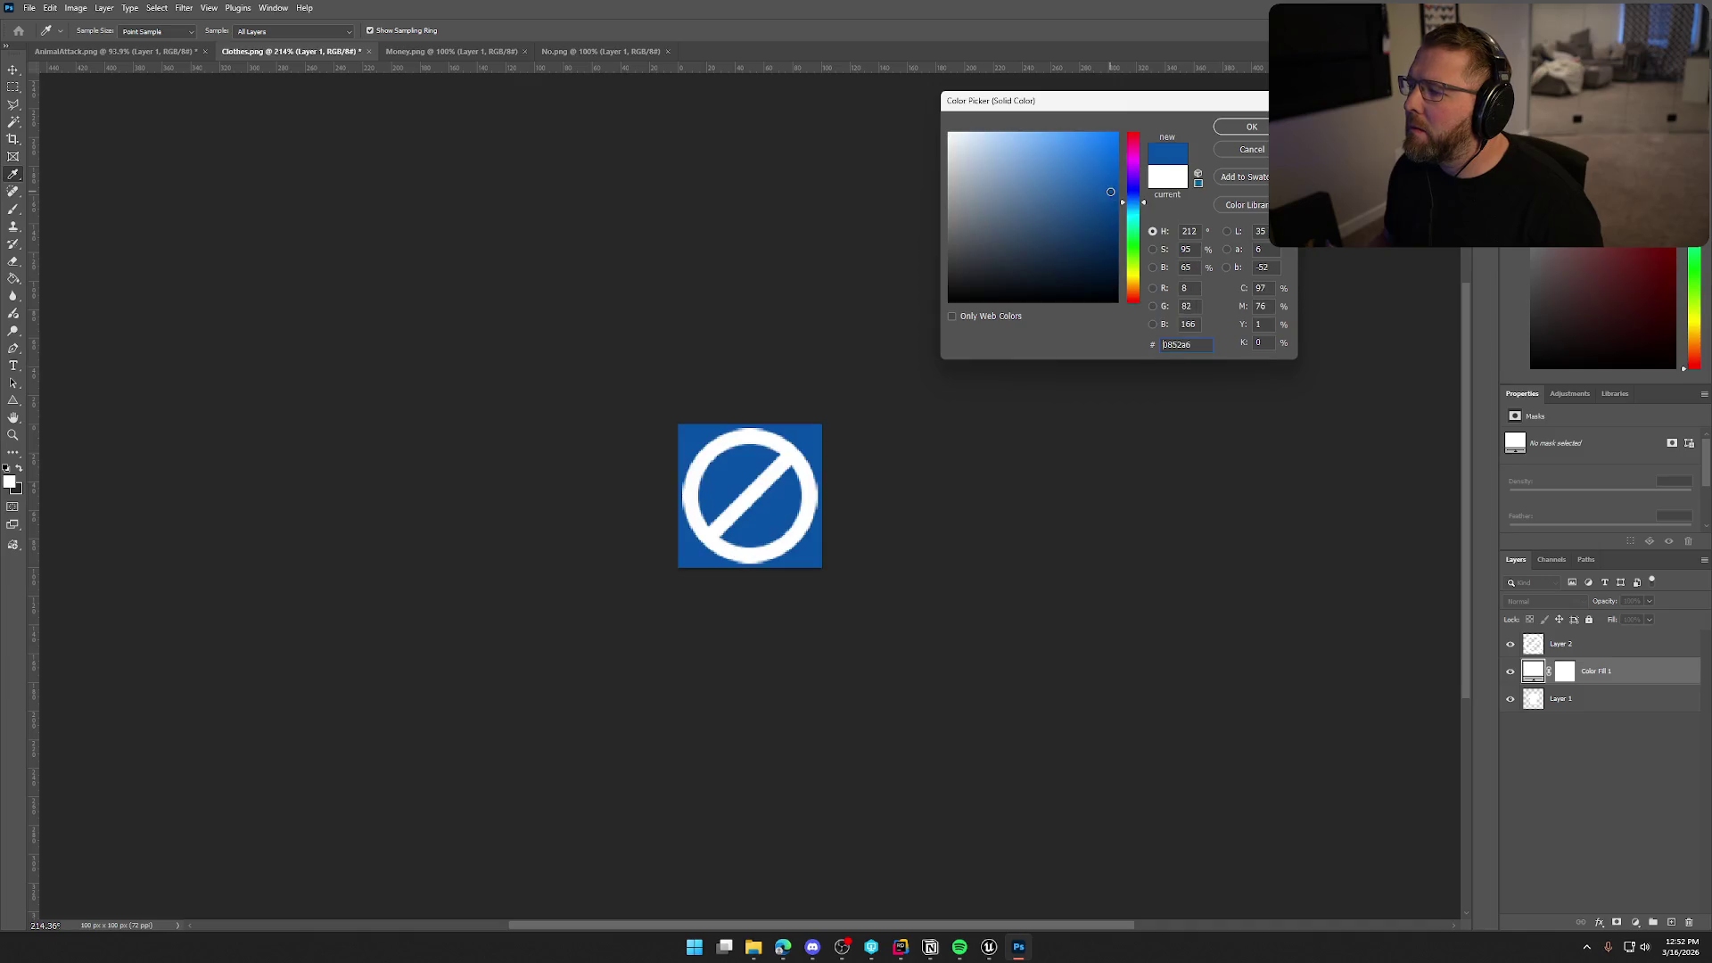
{"action": "left_click", "coordinate": [1250, 129]}
{"action": "key", "text": "ctrl+alt+g"}
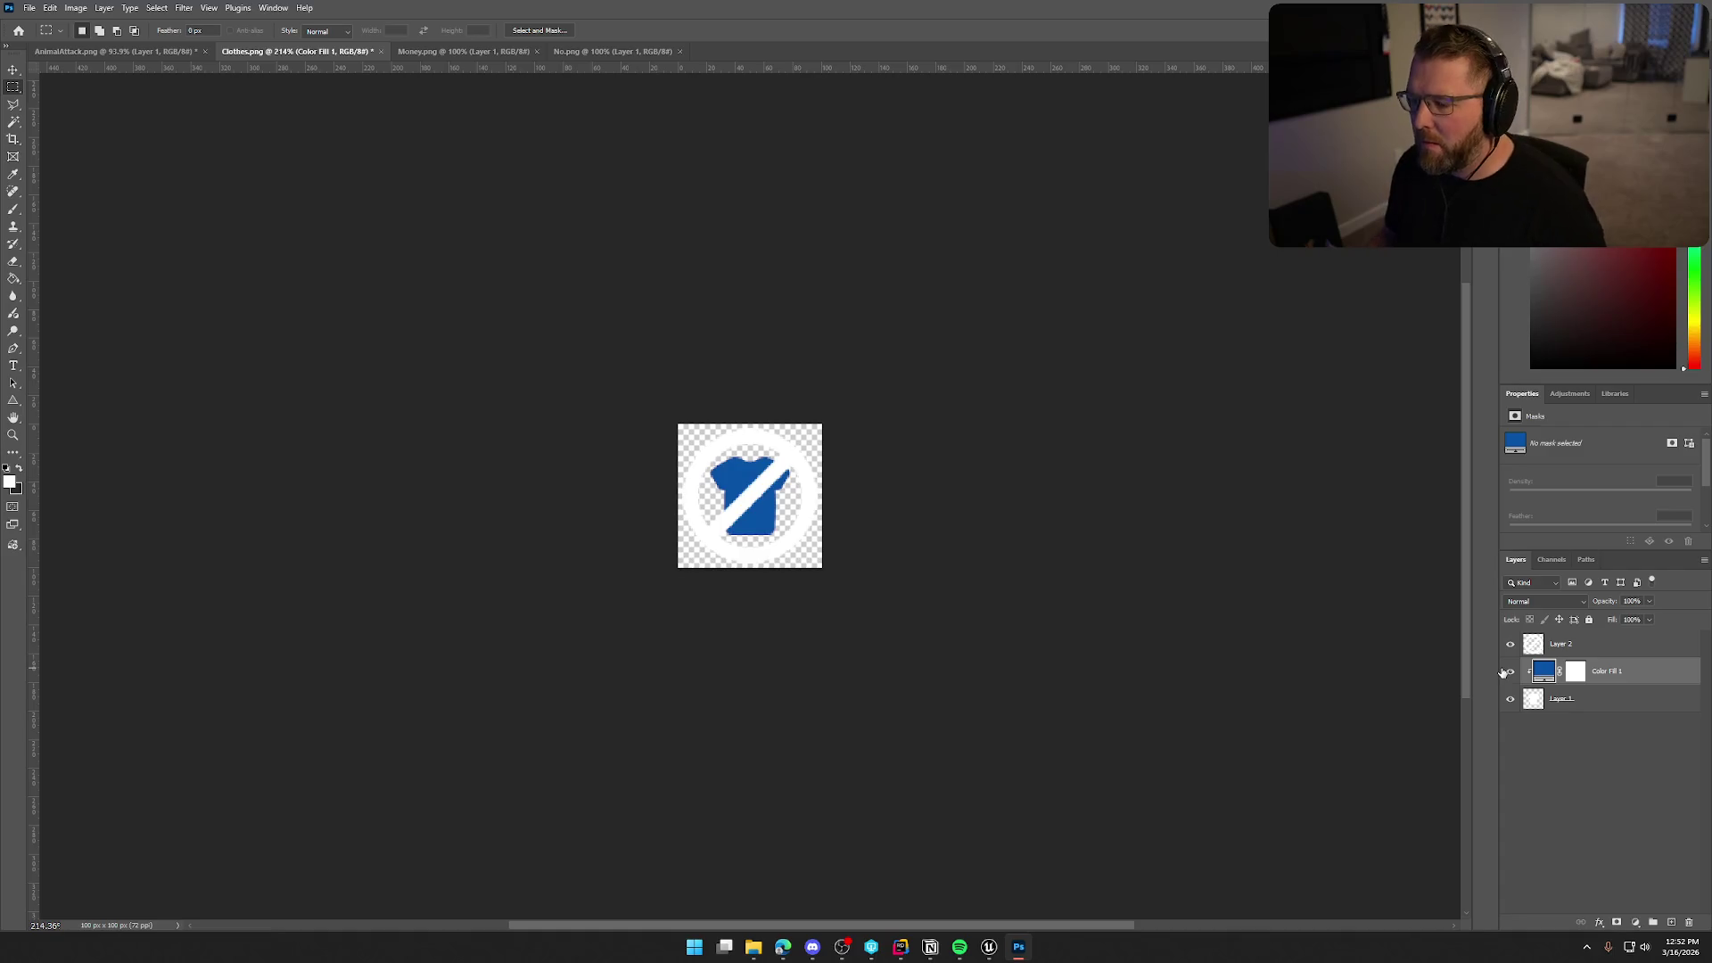
{"action": "double_click", "coordinate": [1544, 671]}
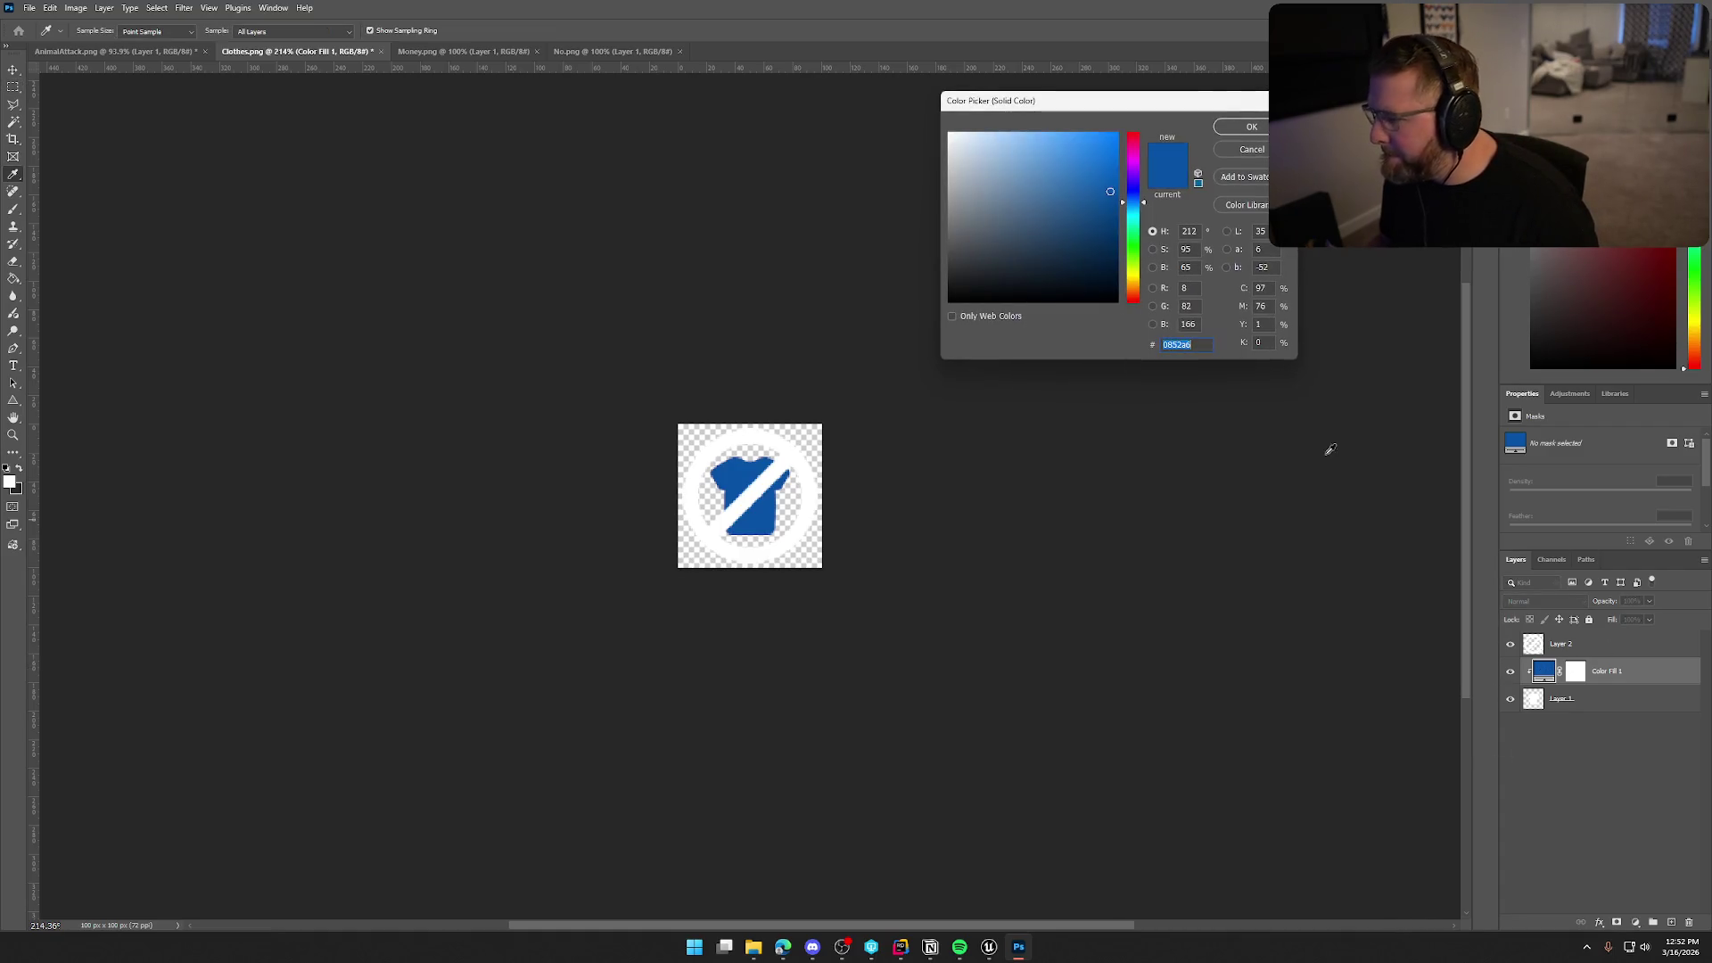
{"action": "left_click", "coordinate": [1067, 189]}
{"action": "left_click", "coordinate": [1064, 215]}
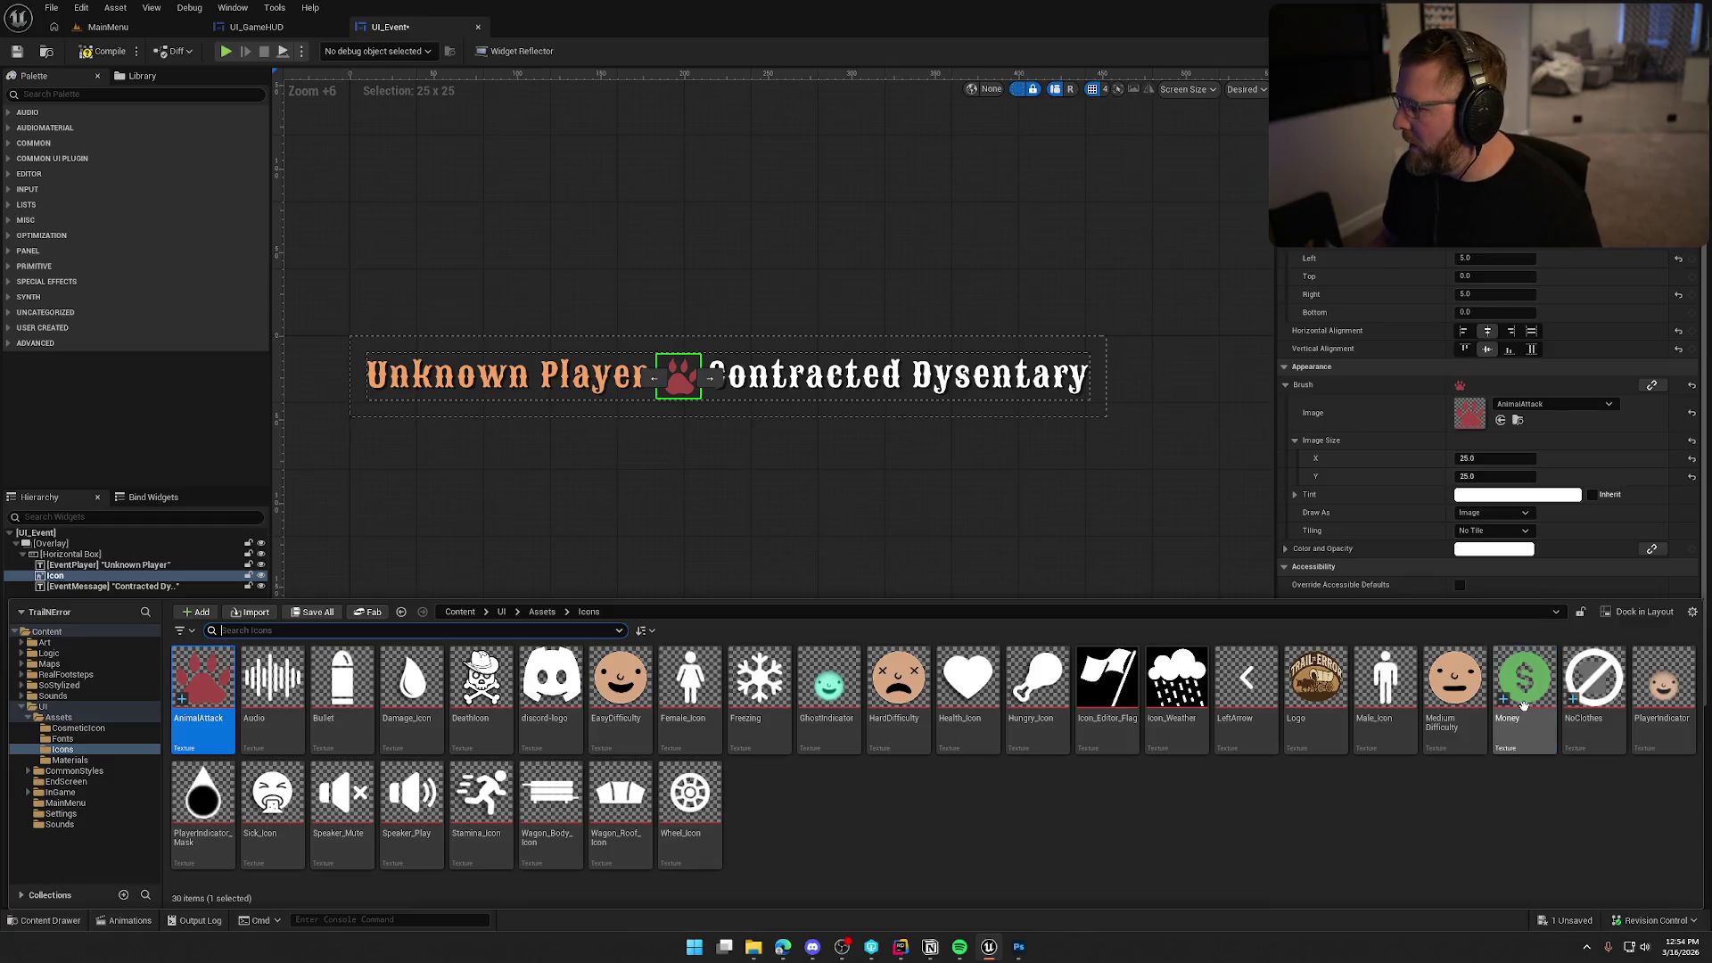
Shrink the widget's Icon image to 20 by 20 and preview it.
{"action": "left_click", "coordinate": [1521, 687]}
{"action": "left_click", "coordinate": [1501, 420]}
{"action": "left_click", "coordinate": [1486, 458]}
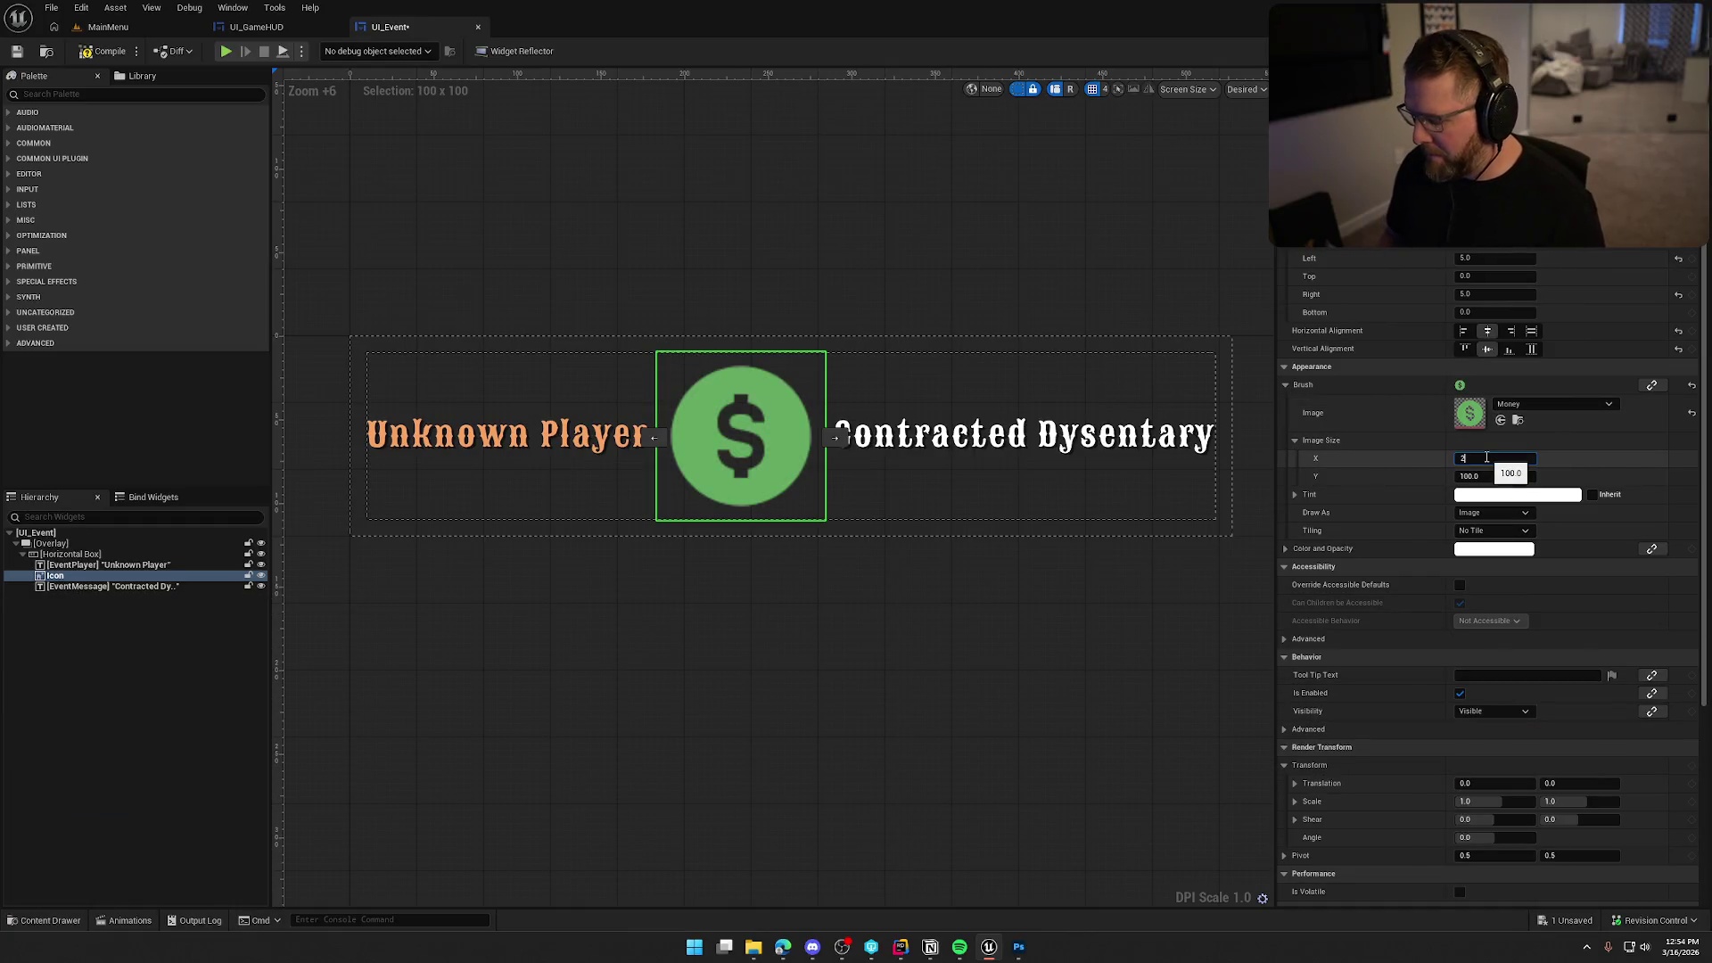
{"action": "type", "text": "20"}
{"action": "key", "text": "Tab"}
{"action": "type", "text": "20"}
{"action": "key", "text": "Return"}
{"action": "left_click", "coordinate": [904, 642]}
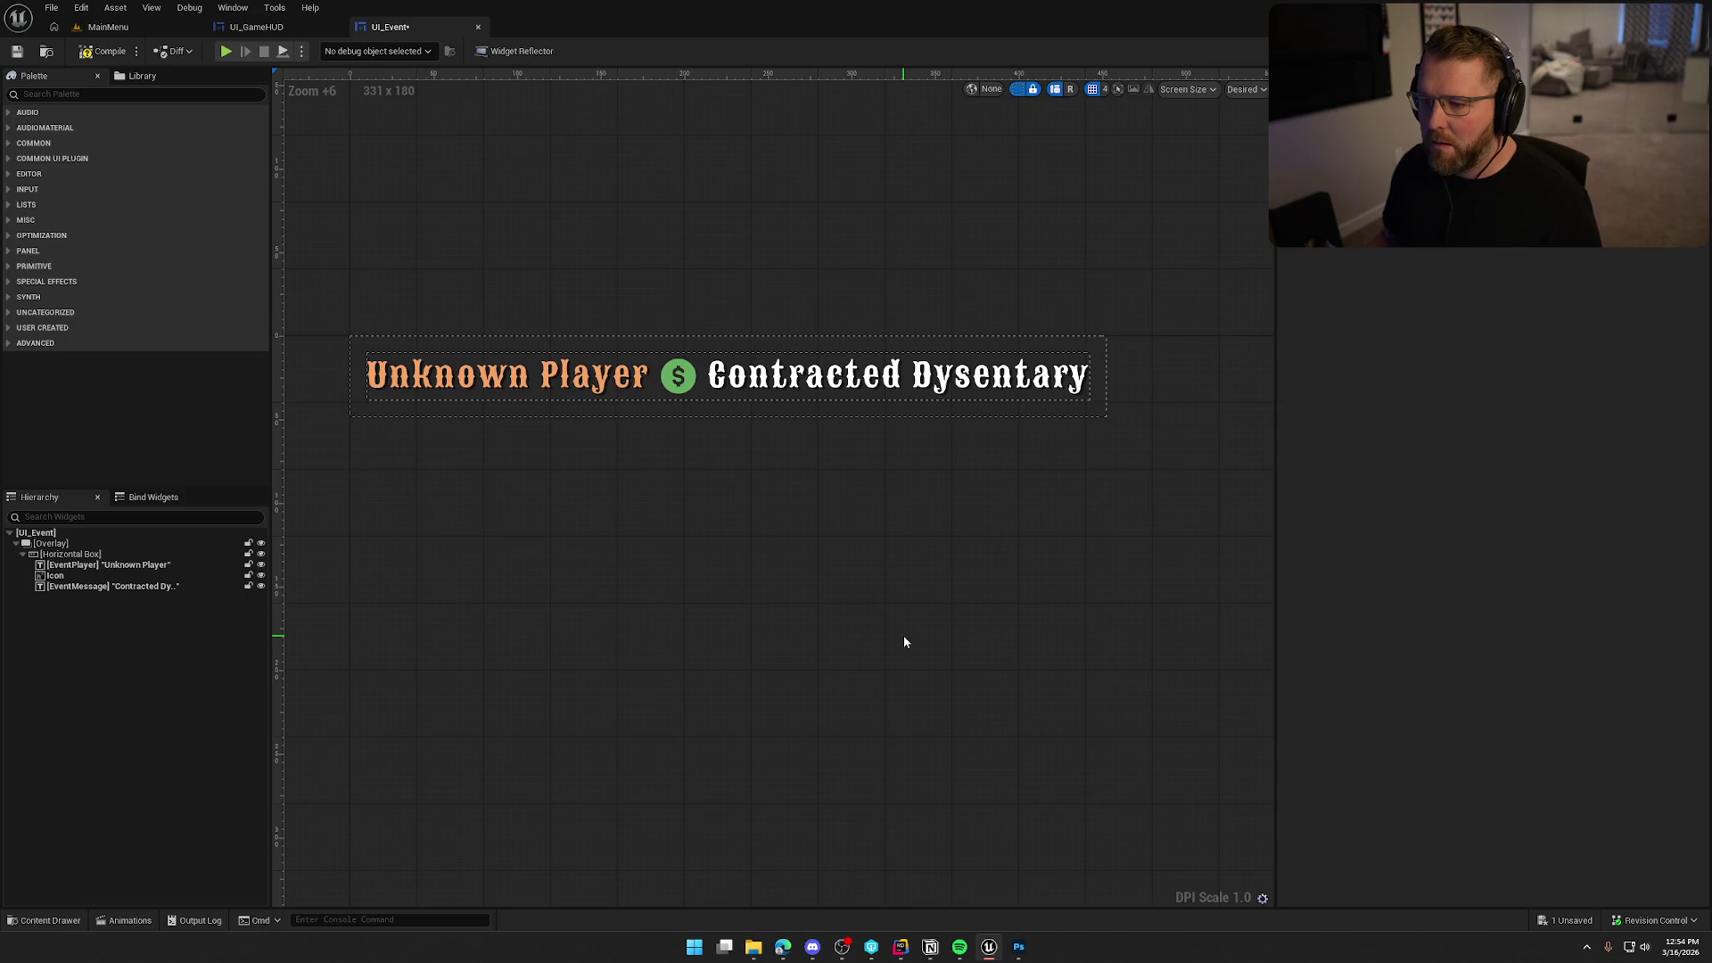
Set the Icon's brush to the NoClothes texture at 25 by 25 and save the widget.
{"action": "left_click", "coordinate": [678, 379]}
{"action": "key", "text": "ctrl+space"}
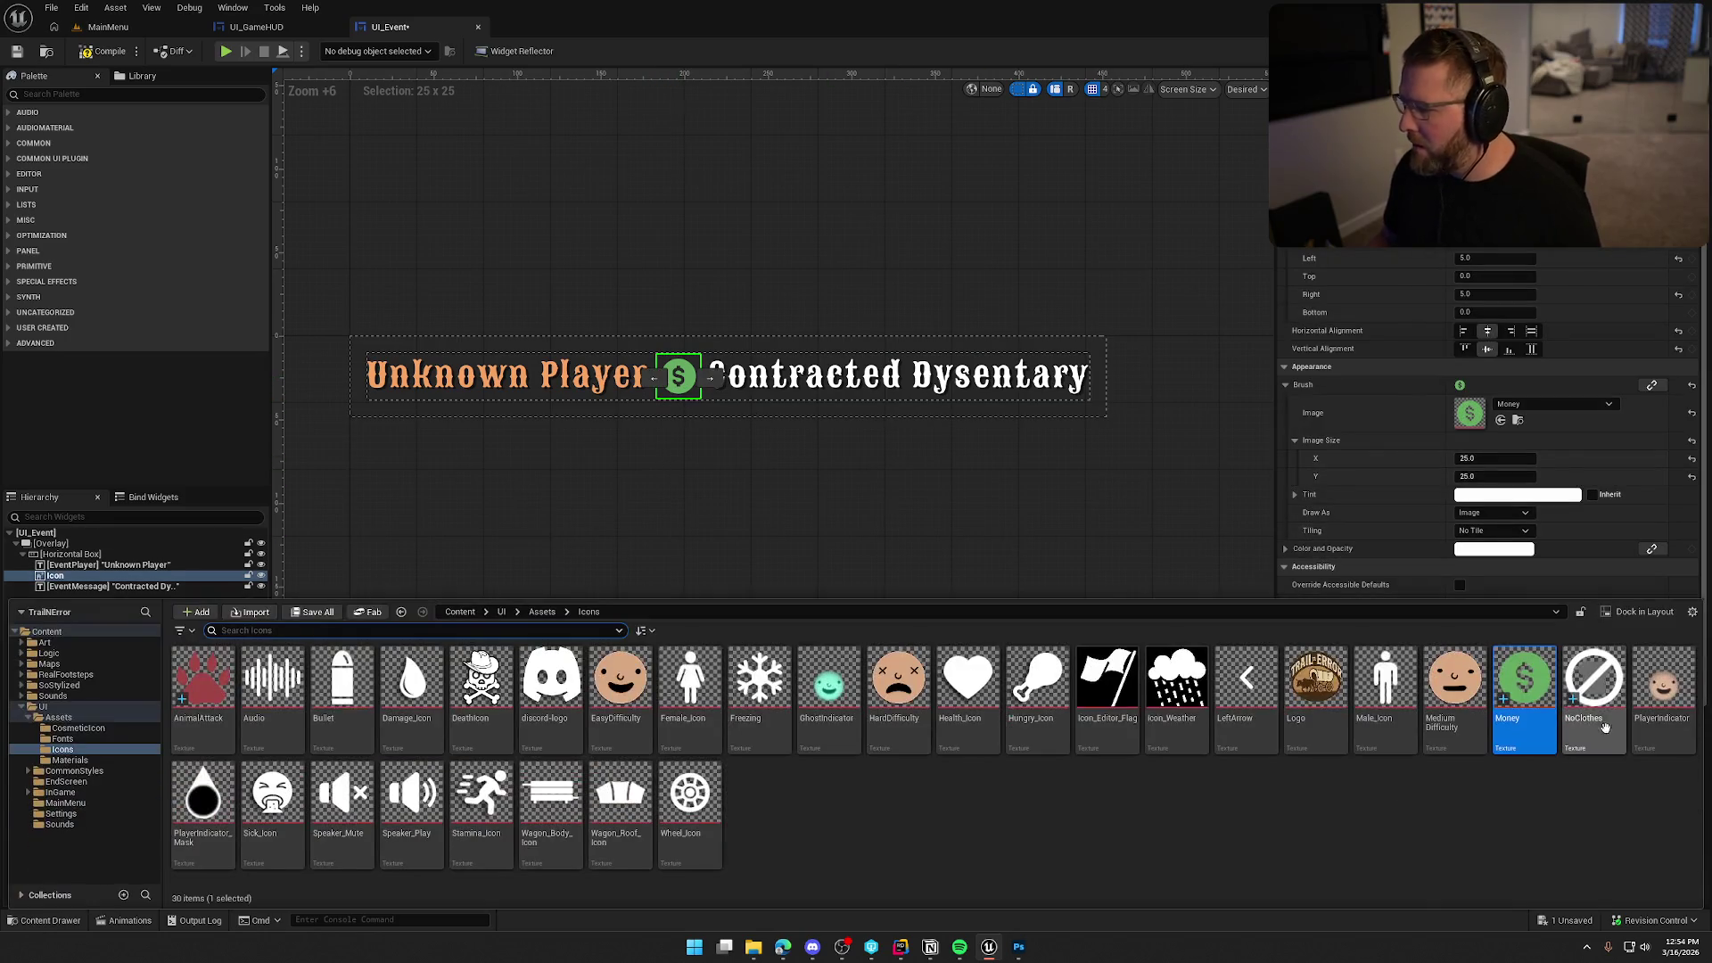
{"action": "left_click_drag", "start_coordinate": [1594, 687], "coordinate": [1470, 413]}
{"action": "left_click", "coordinate": [1485, 458]}
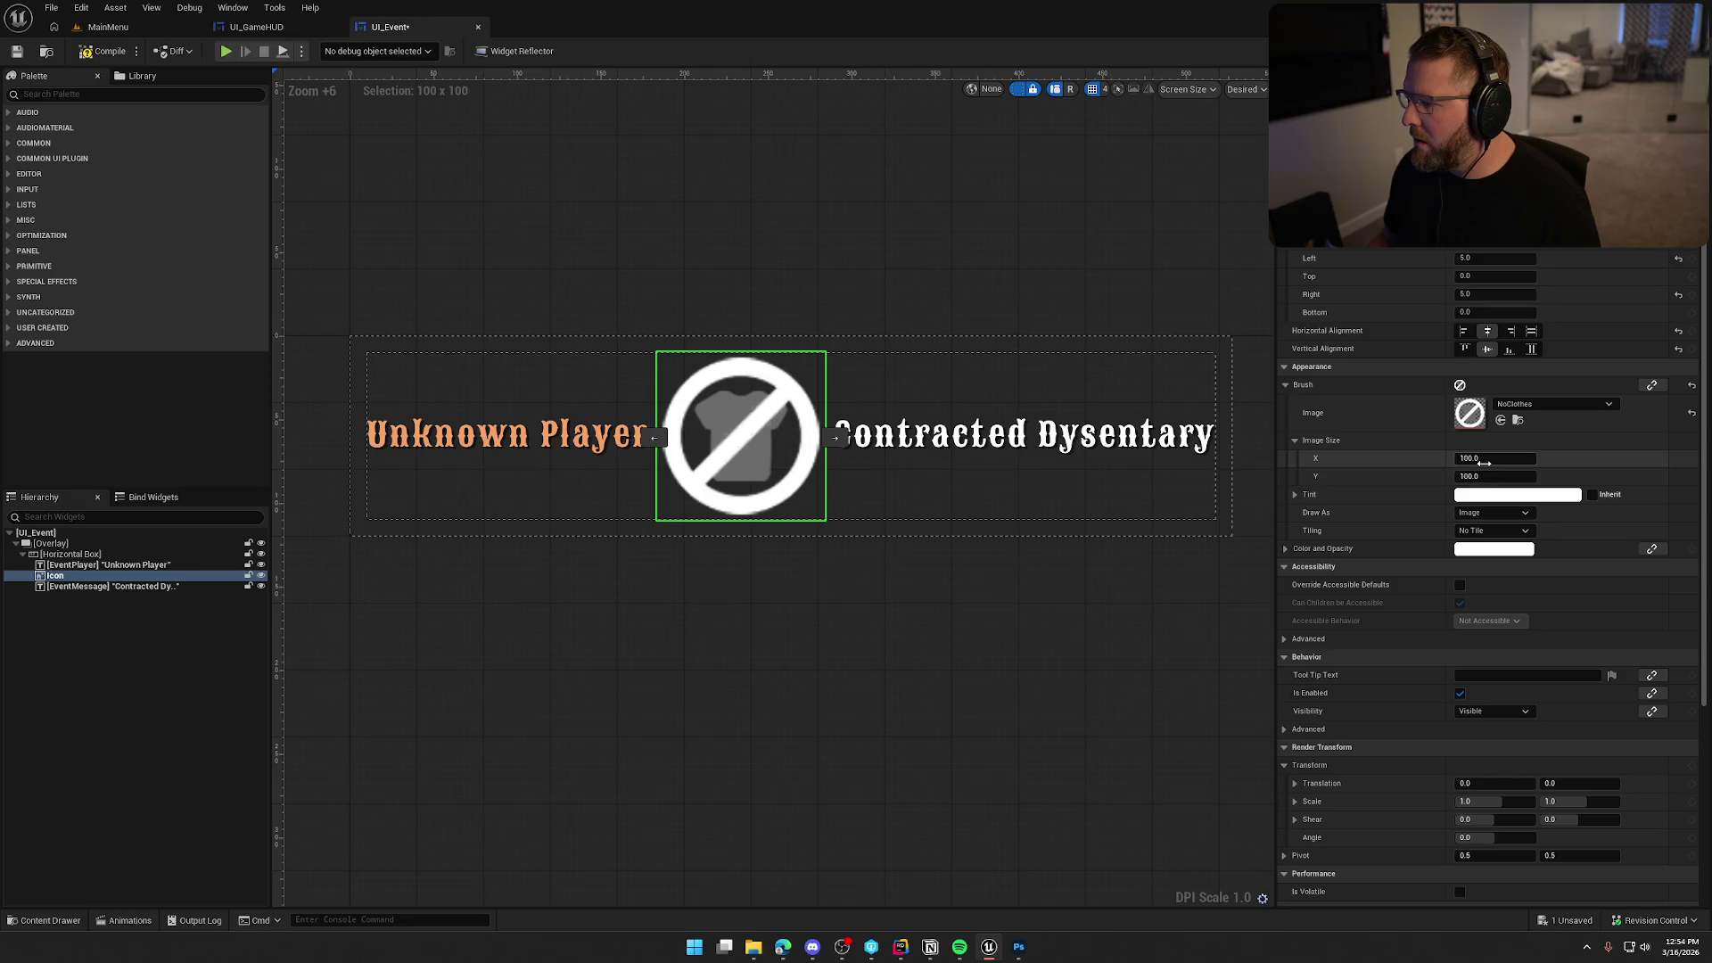
{"action": "key", "text": "Tab"}
{"action": "type", "text": "25"}
{"action": "key", "text": "Return"}
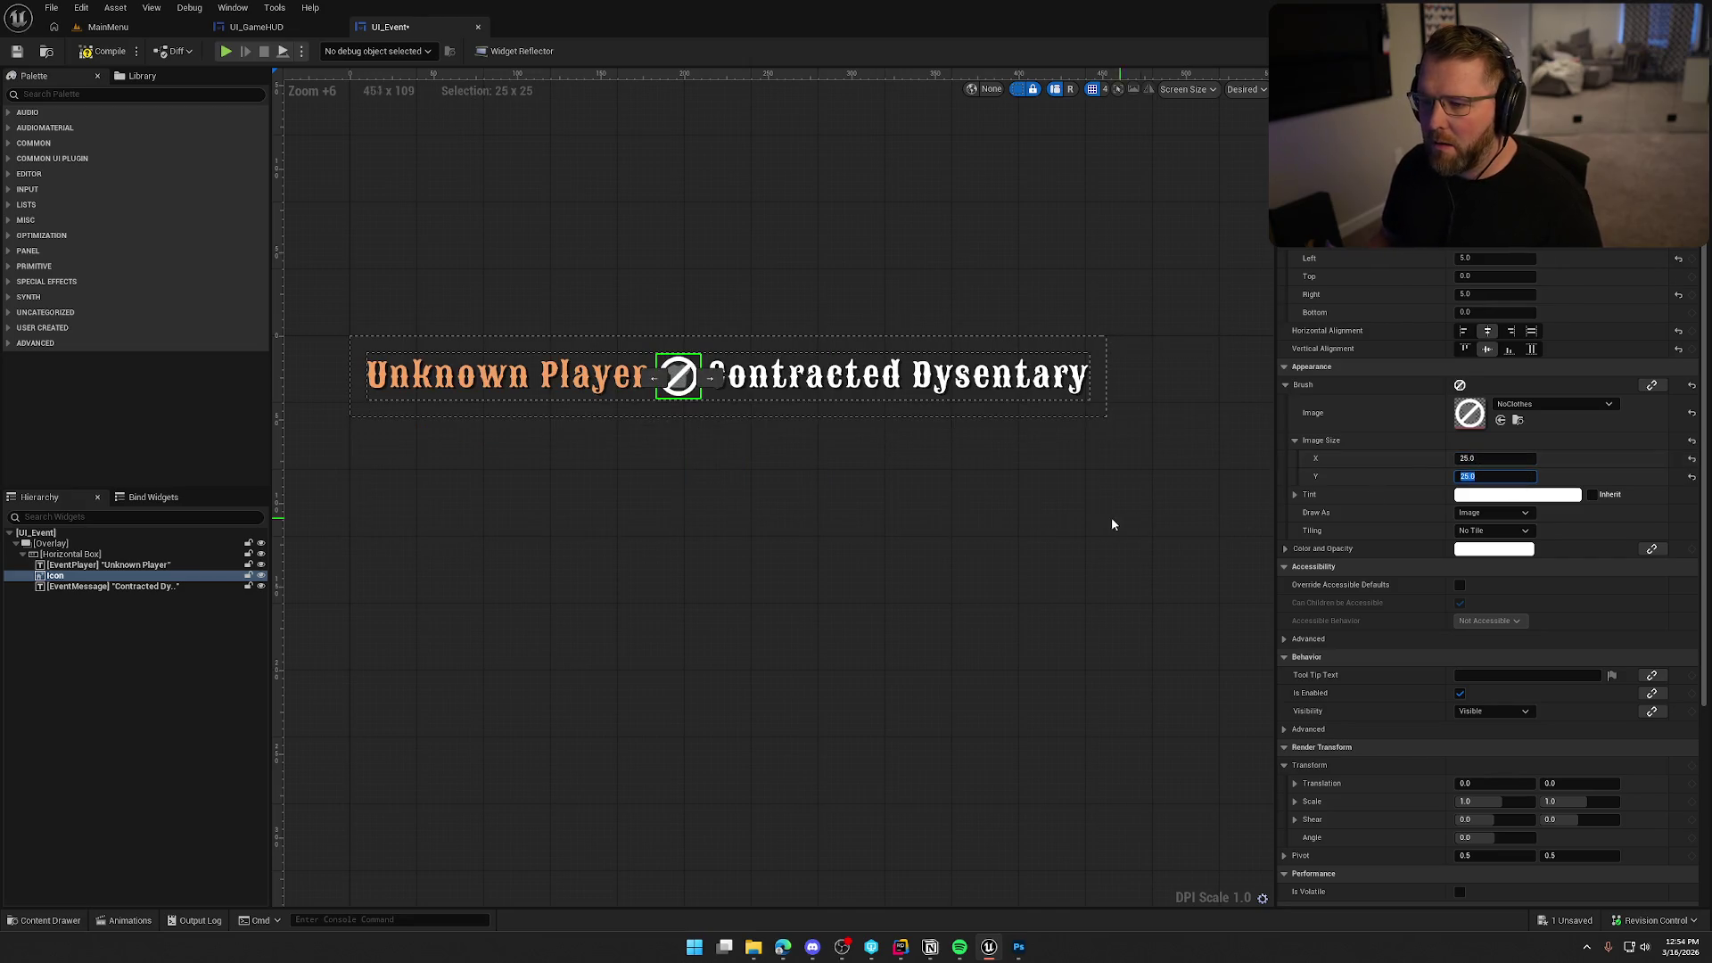
{"action": "left_click", "coordinate": [1119, 521]}
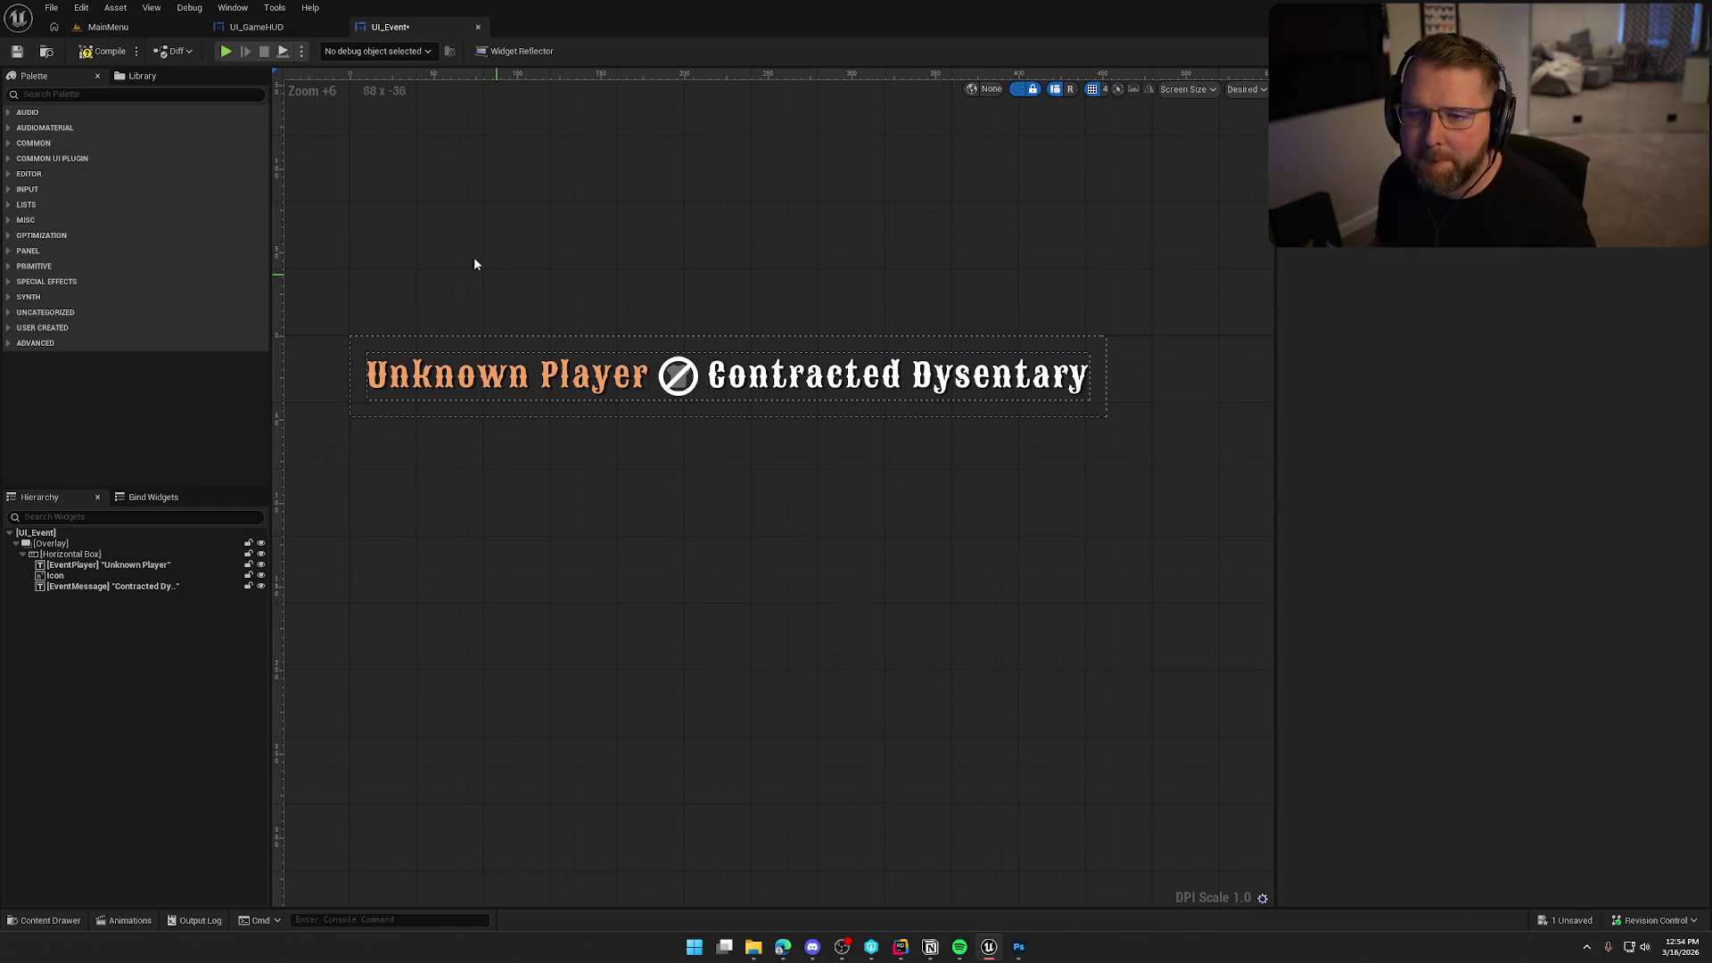
{"action": "key", "text": "ctrl+s"}
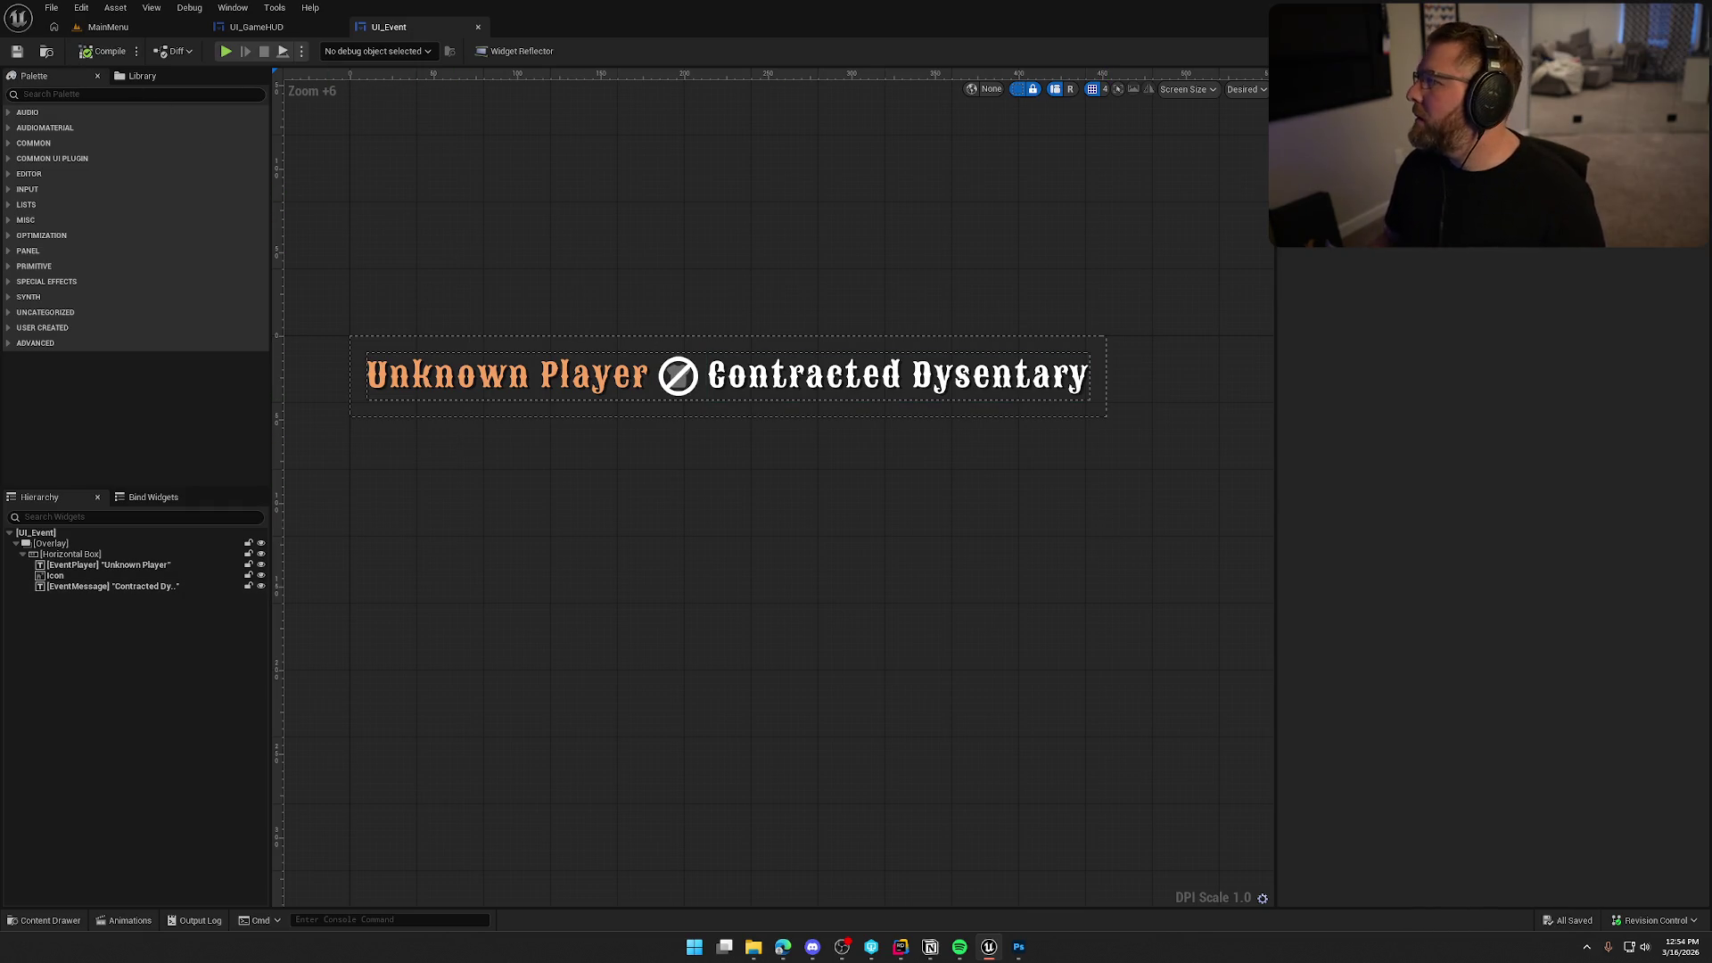
Replace the Icon's brush with the DeathIcon skull texture at 25 by 25.
{"action": "left_click", "coordinate": [1667, 51]}
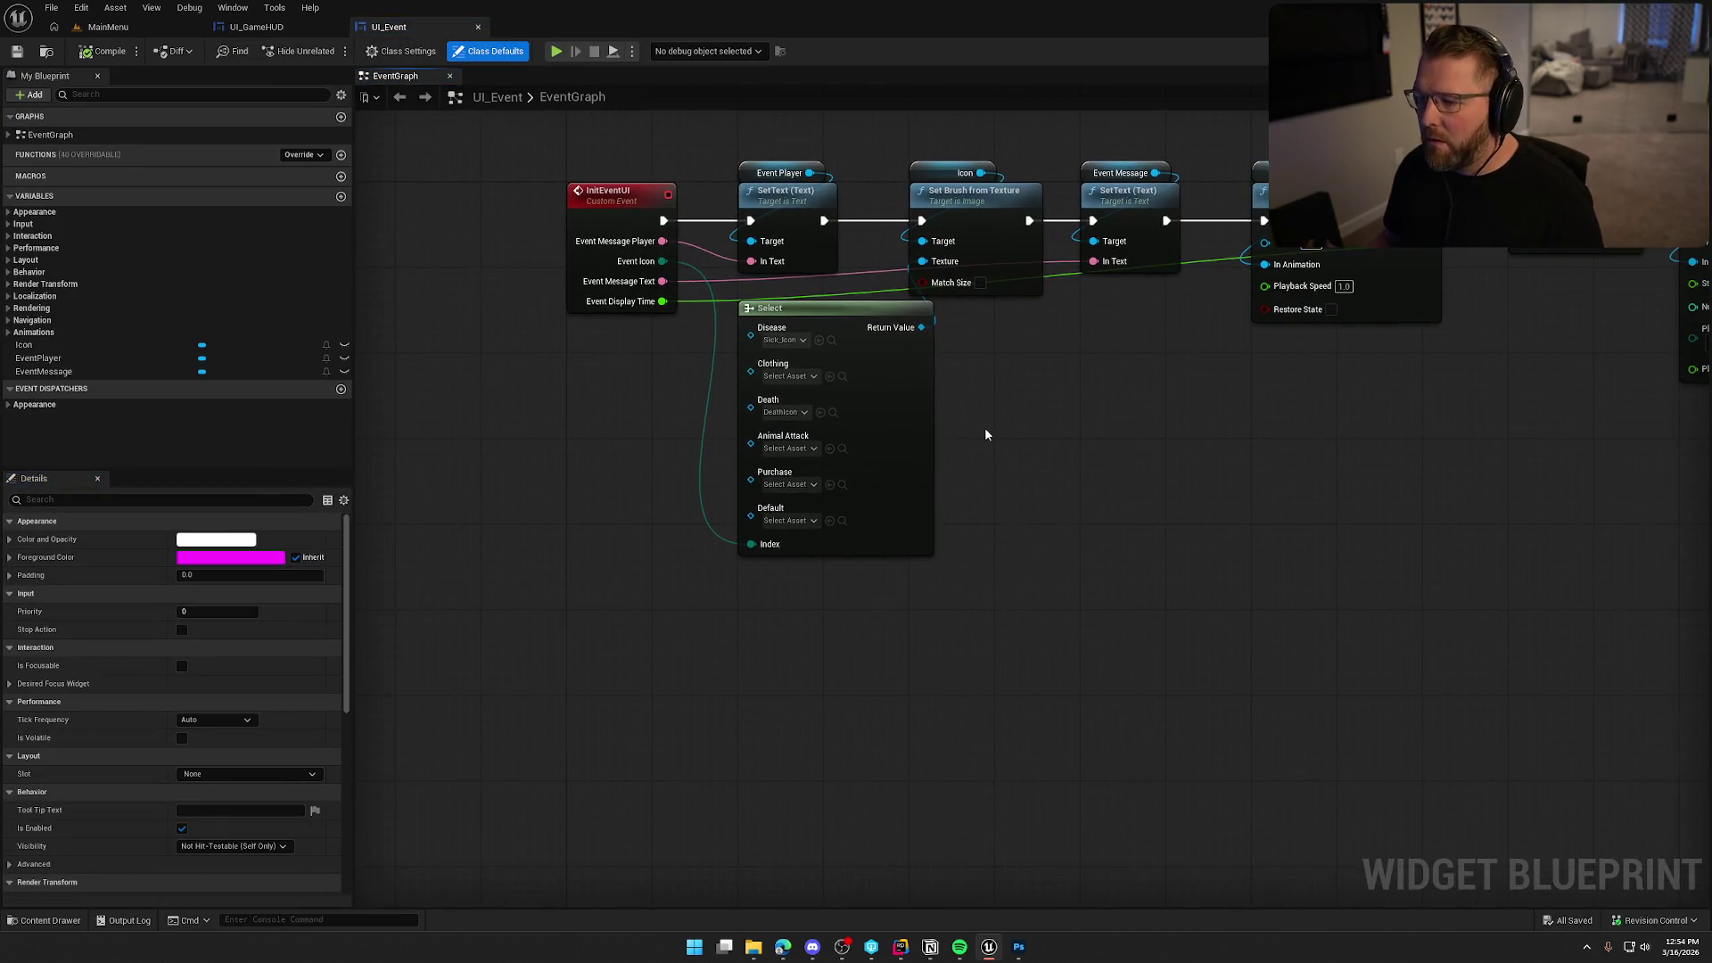
{"action": "key", "text": "shift+F4"}
{"action": "key", "text": "ctrl+space"}
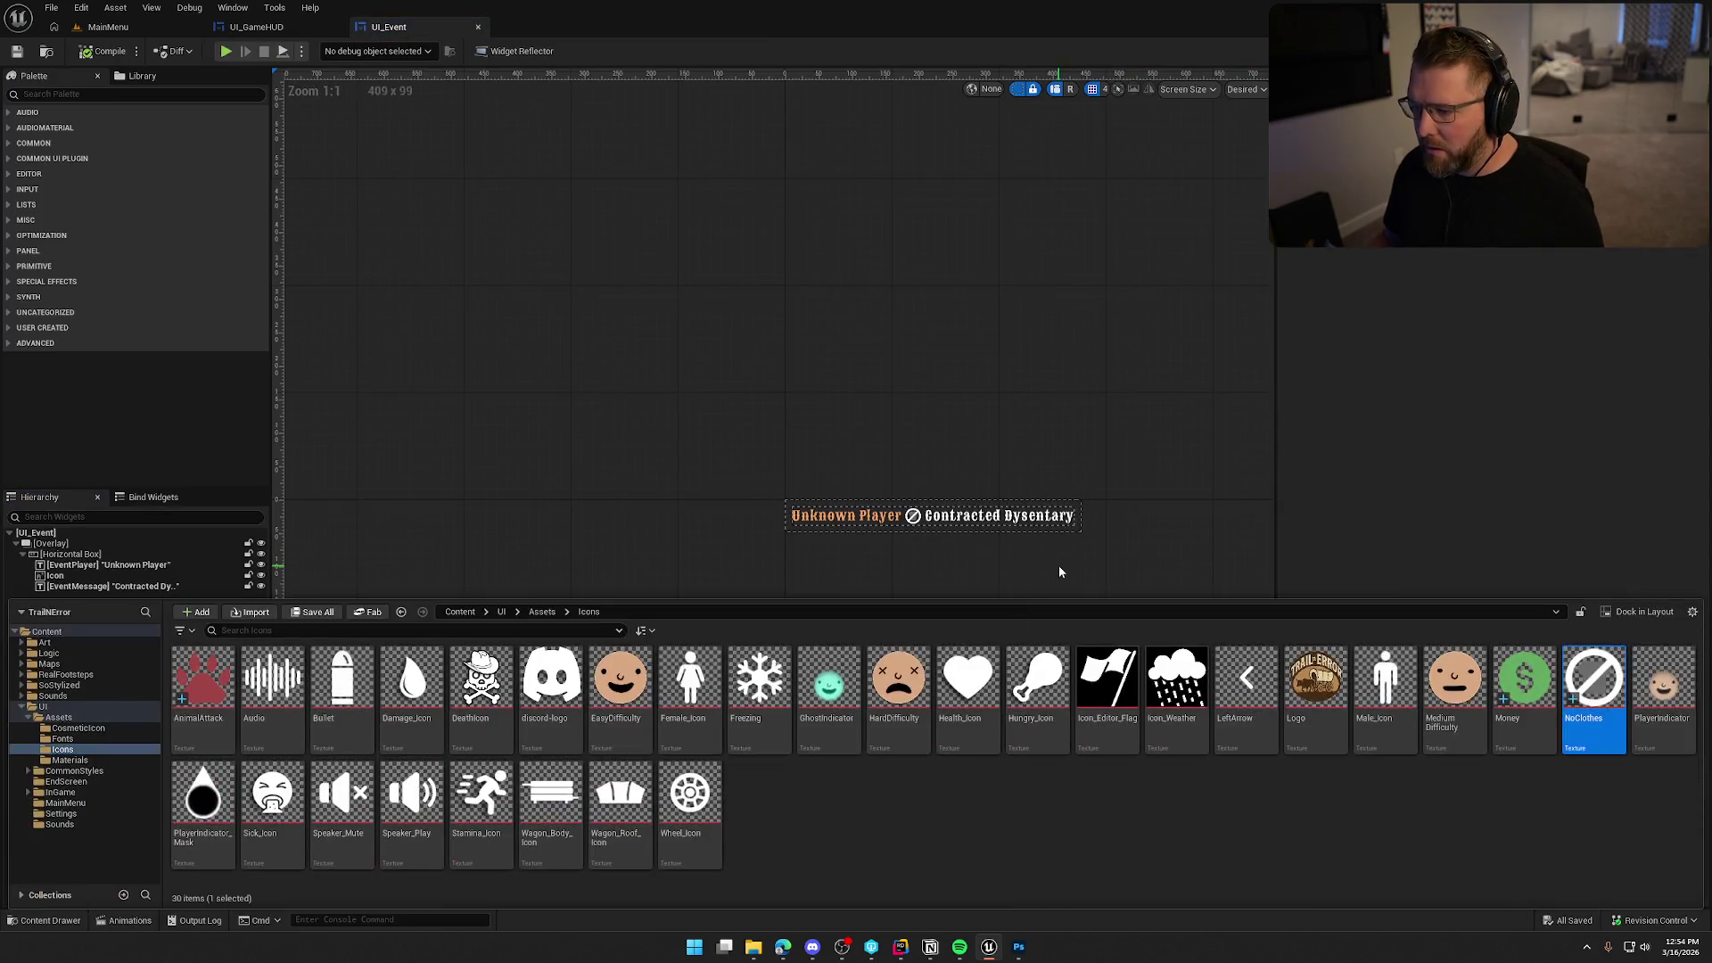
{"action": "scroll", "coordinate": [845, 470], "scroll_direction": "up", "scroll_amount": 3}
{"action": "left_click", "coordinate": [749, 282]}
{"action": "key", "text": "ctrl+space"}
{"action": "mouse_move", "coordinate": [482, 696]}
{"action": "left_mouse_down"}
{"action": "mouse_move", "coordinate": [1483, 428]}
{"action": "mouse_move", "coordinate": [1473, 413]}
{"action": "left_mouse_up"}
{"action": "left_click", "coordinate": [1493, 457]}
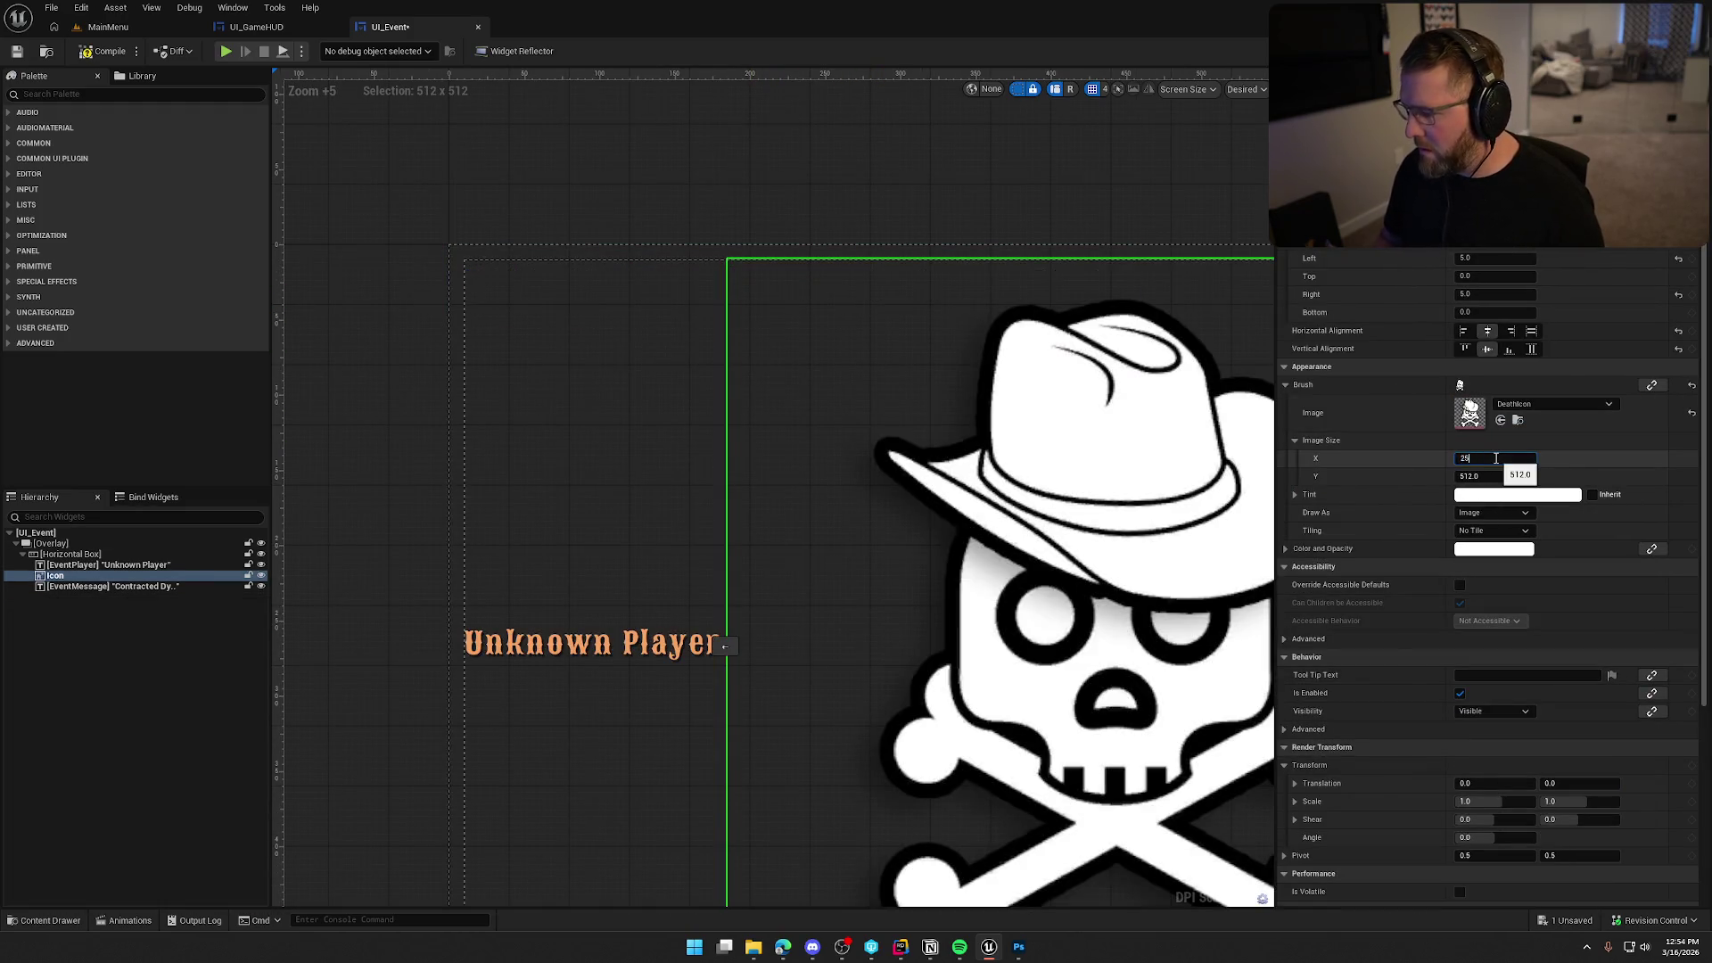
{"action": "key", "text": "Return"}
{"action": "left_click", "coordinate": [843, 438]}
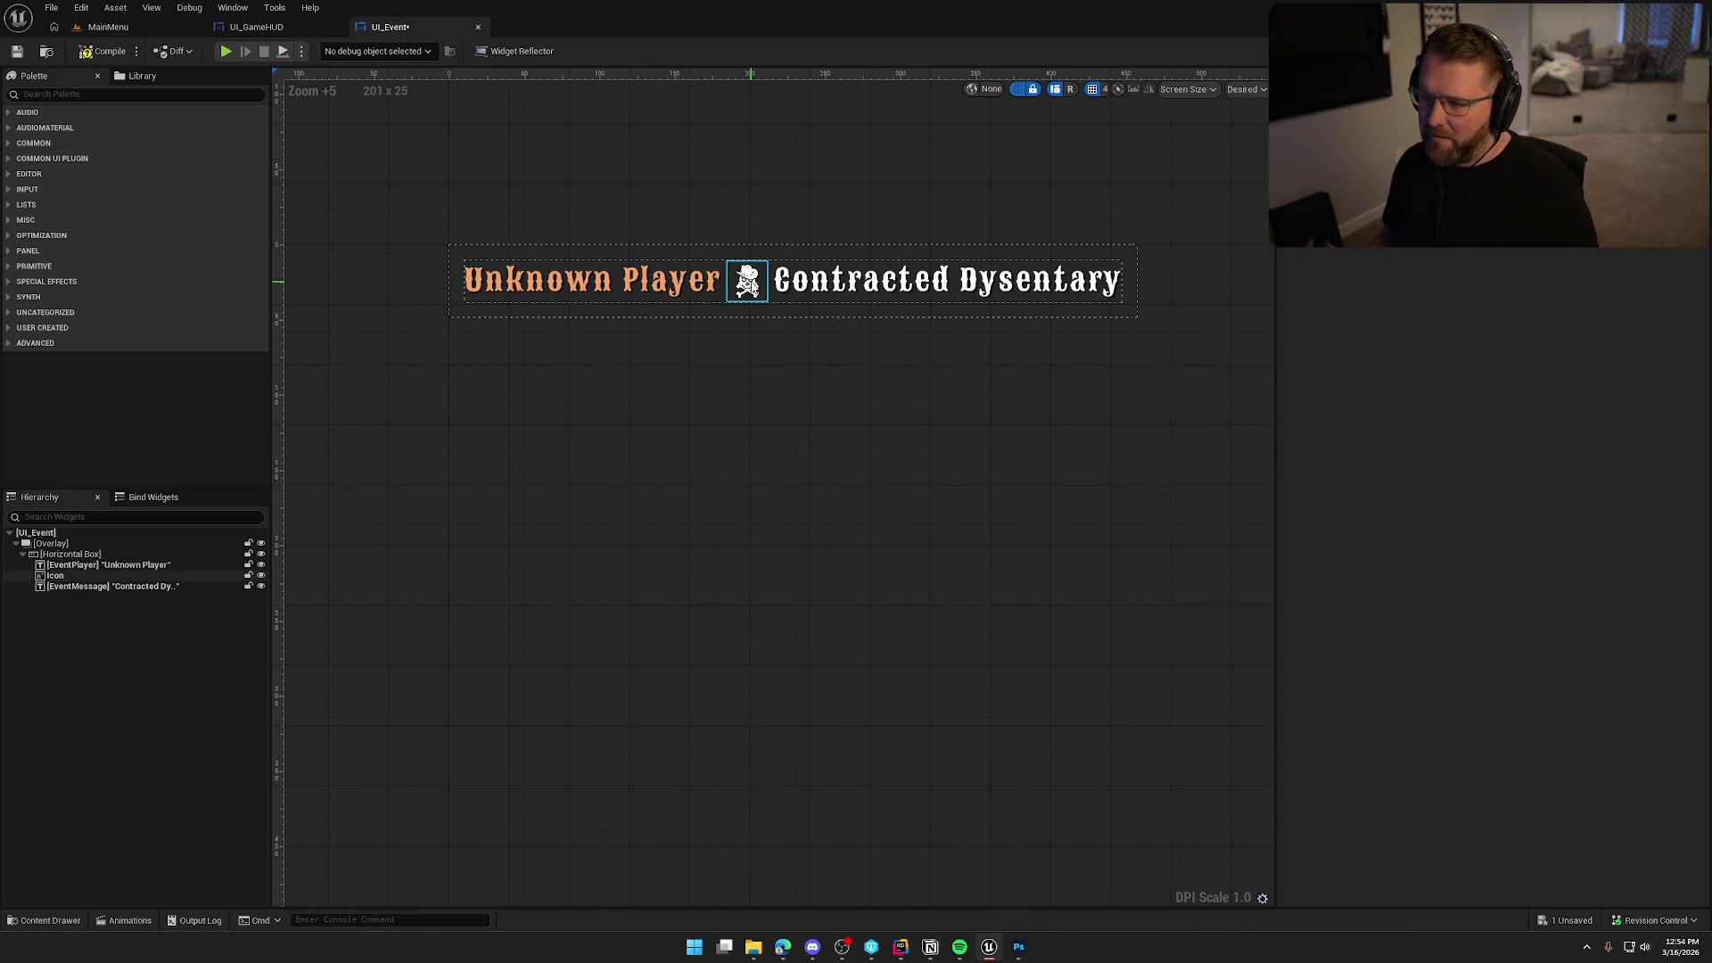
Check the skull icon between the Unknown Player and Contracted Dysentary texts, then return to the event graph.
{"action": "left_click", "coordinate": [856, 281]}
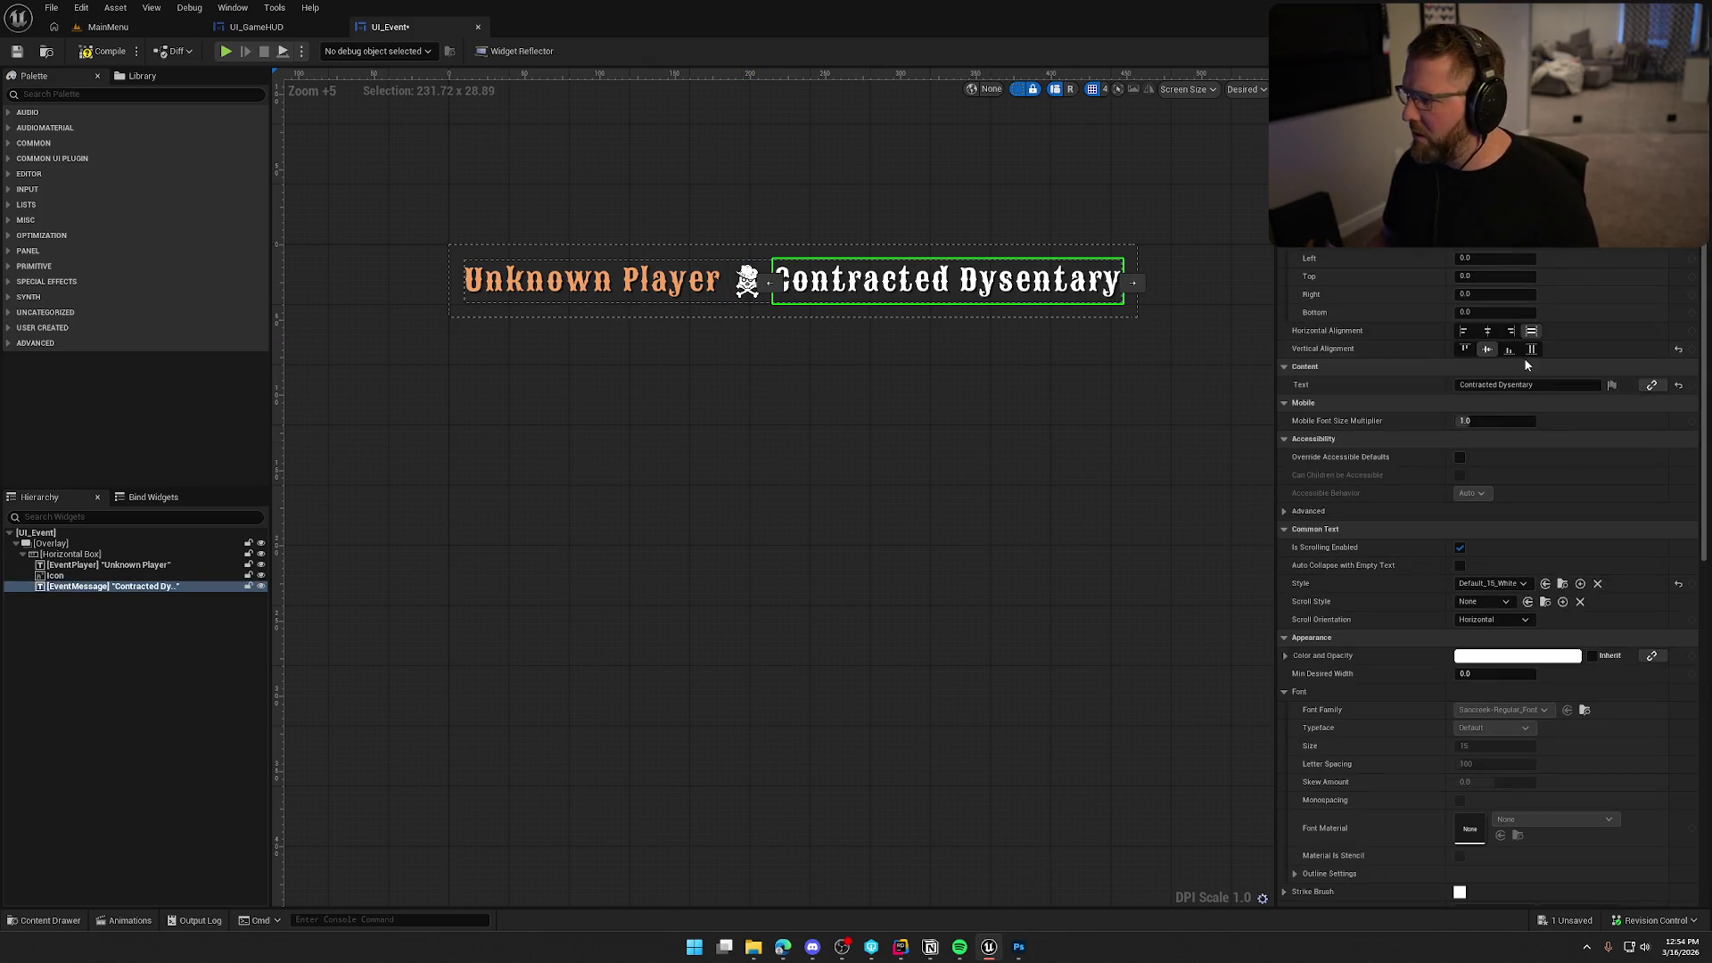
{"action": "left_click", "coordinate": [677, 285]}
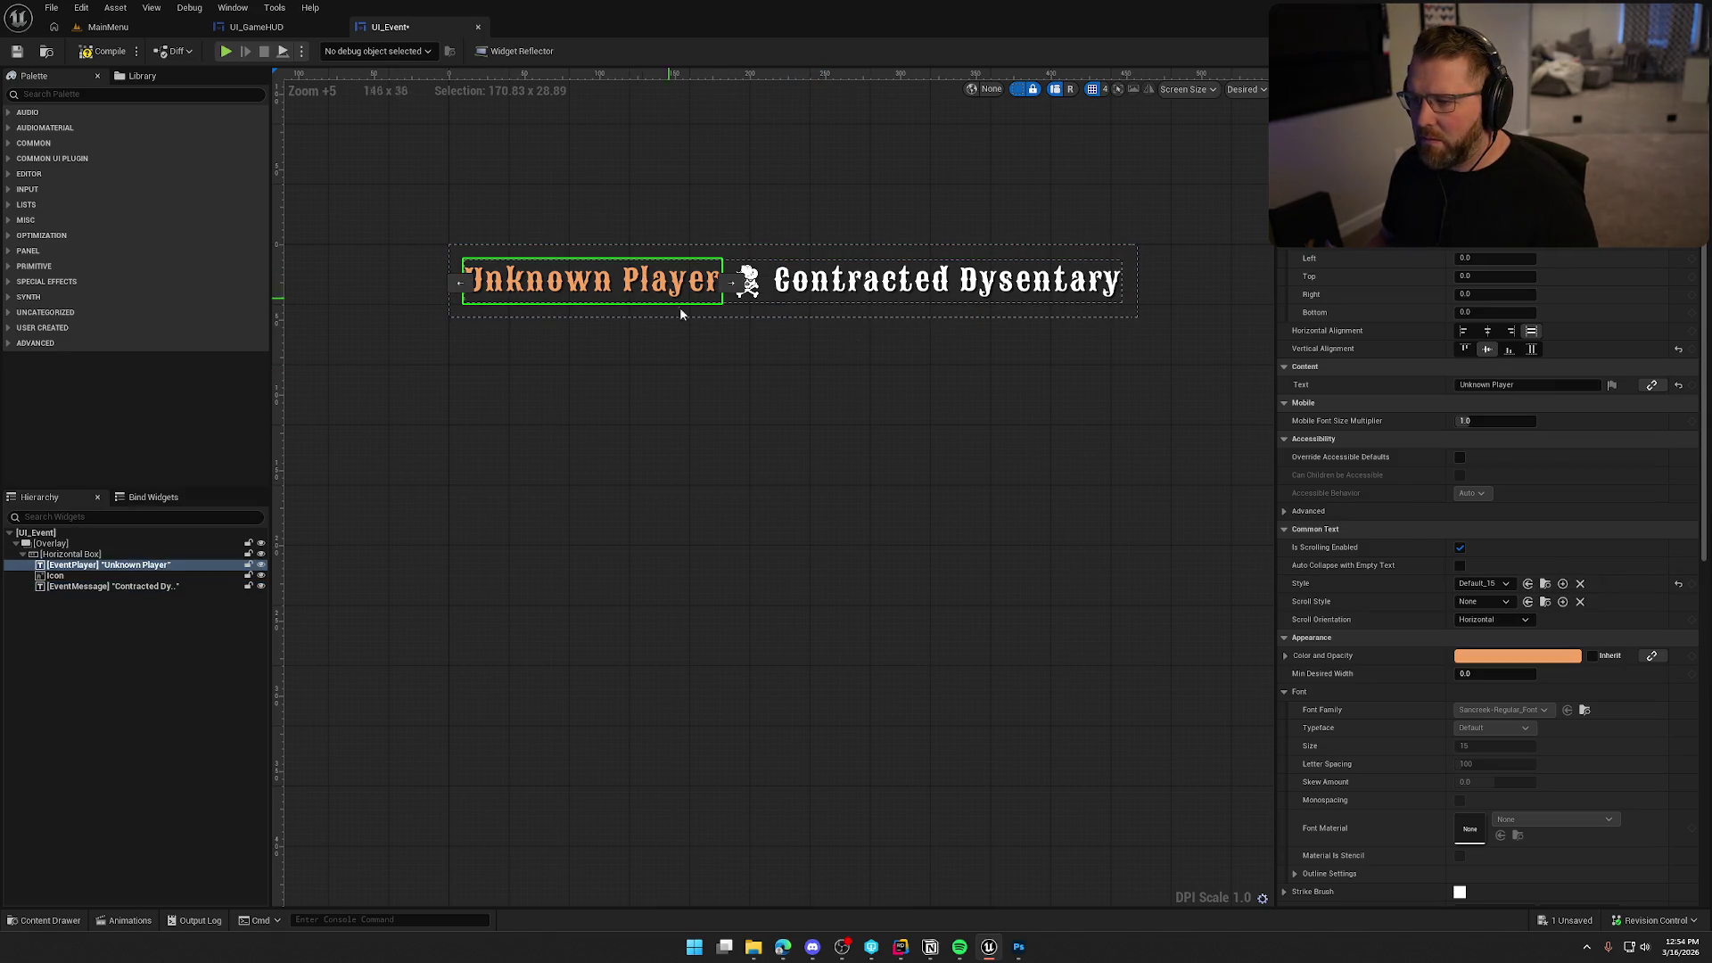
{"action": "left_click", "coordinate": [927, 406]}
{"action": "left_click", "coordinate": [747, 281]}
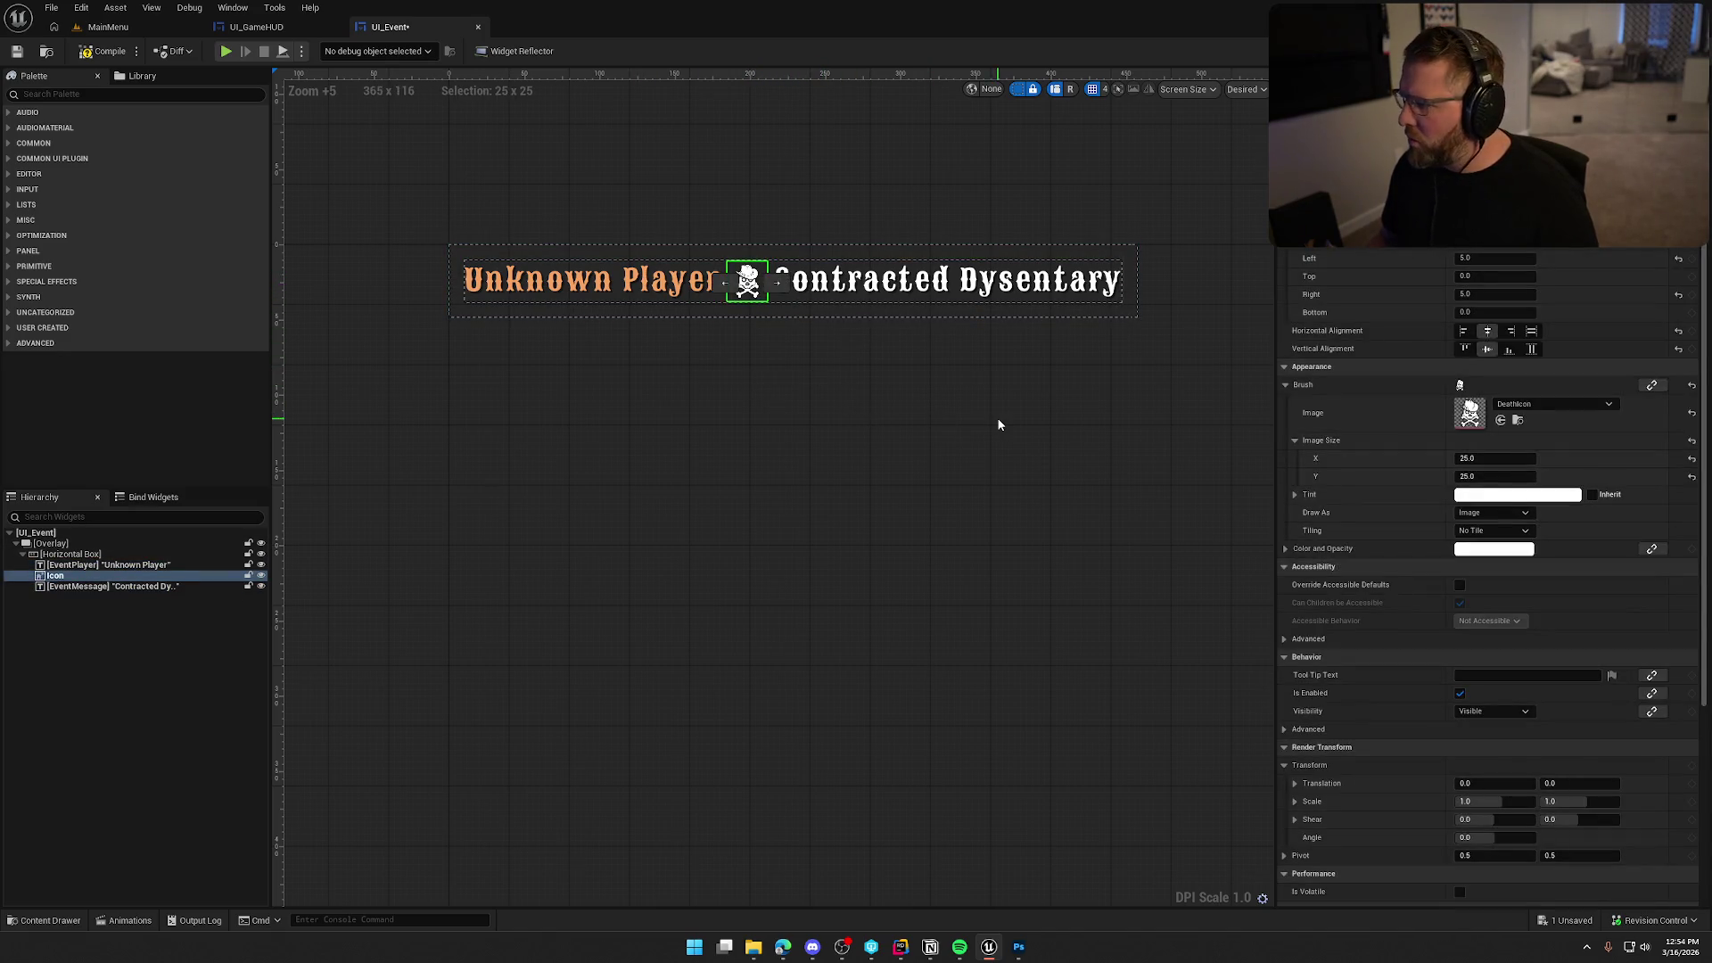
{"action": "key", "text": "ctrl+space"}
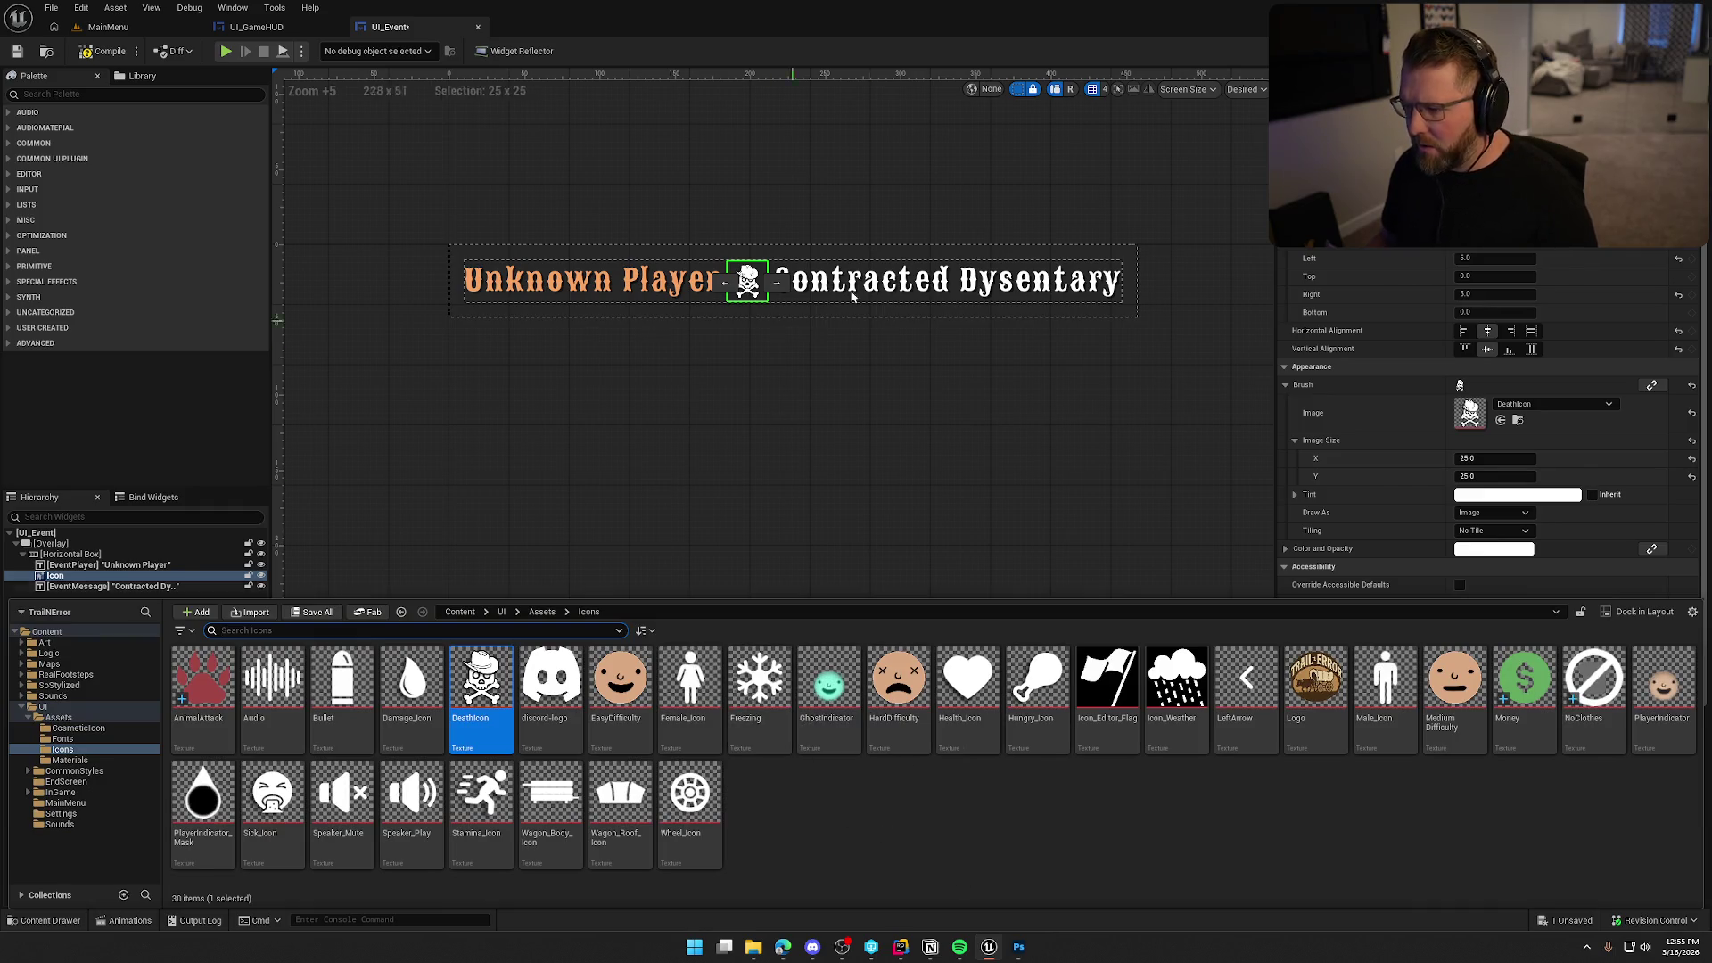
{"action": "left_click", "coordinate": [1677, 51]}
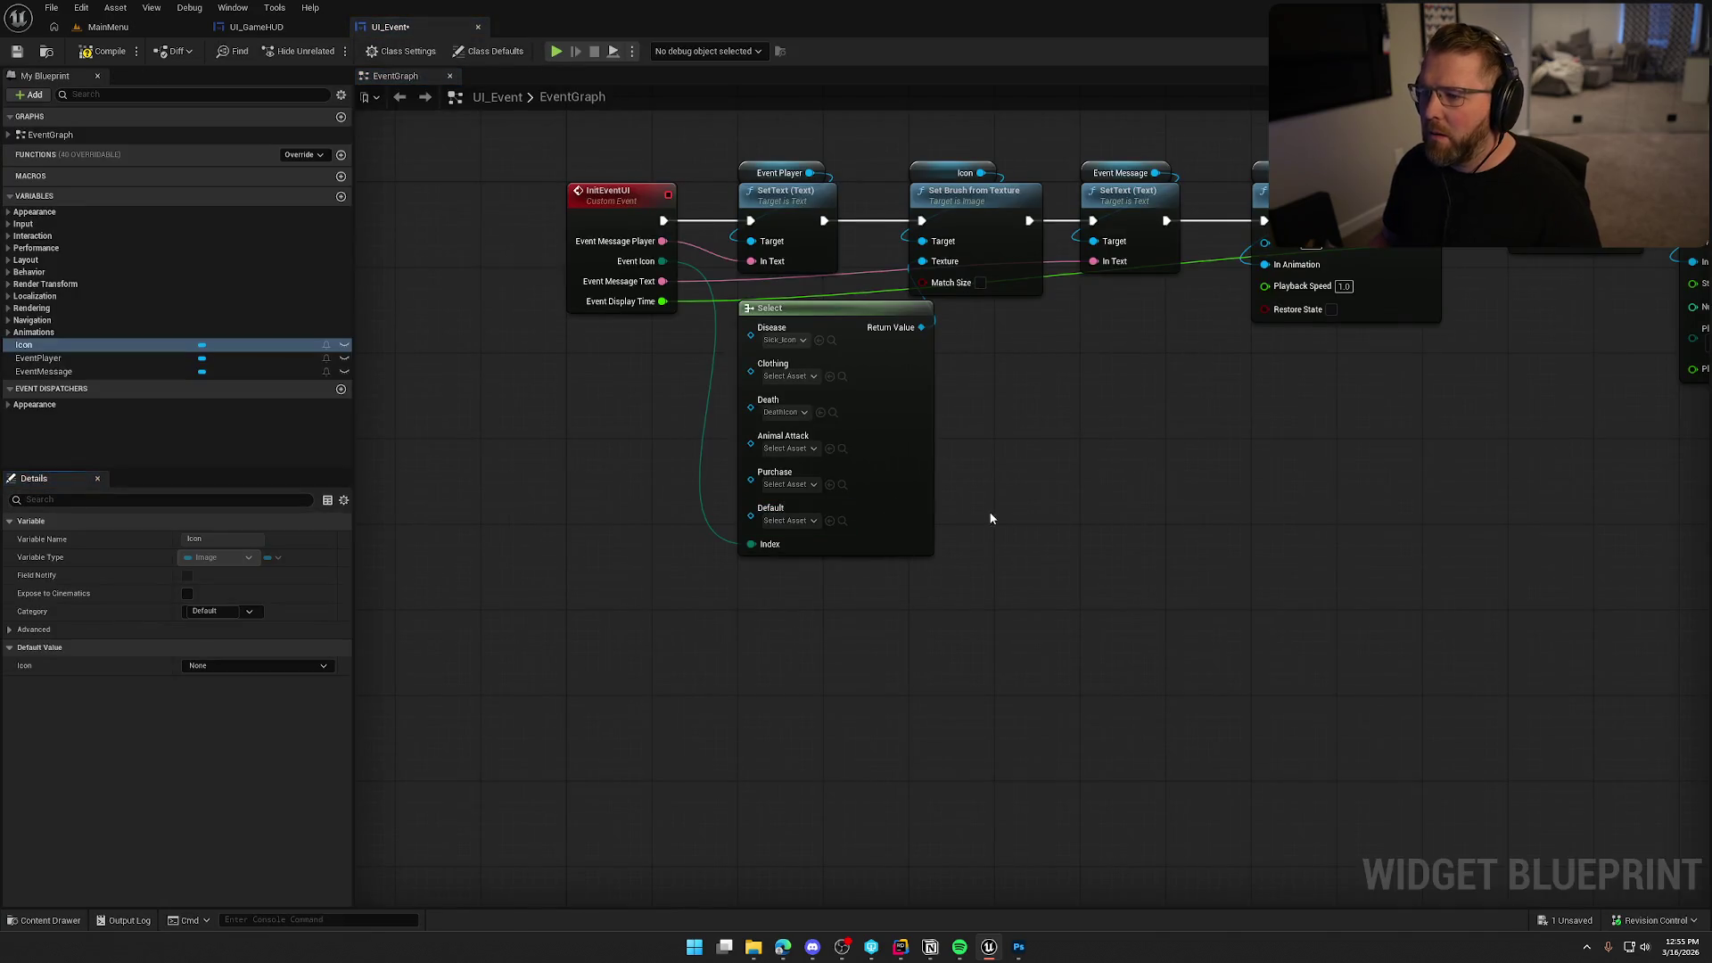
Drag NoClothes, AnimalAttack and Money onto the Select node's Clothing, Animal Attack and Purchase pins.
{"action": "key", "text": "ctrl+space"}
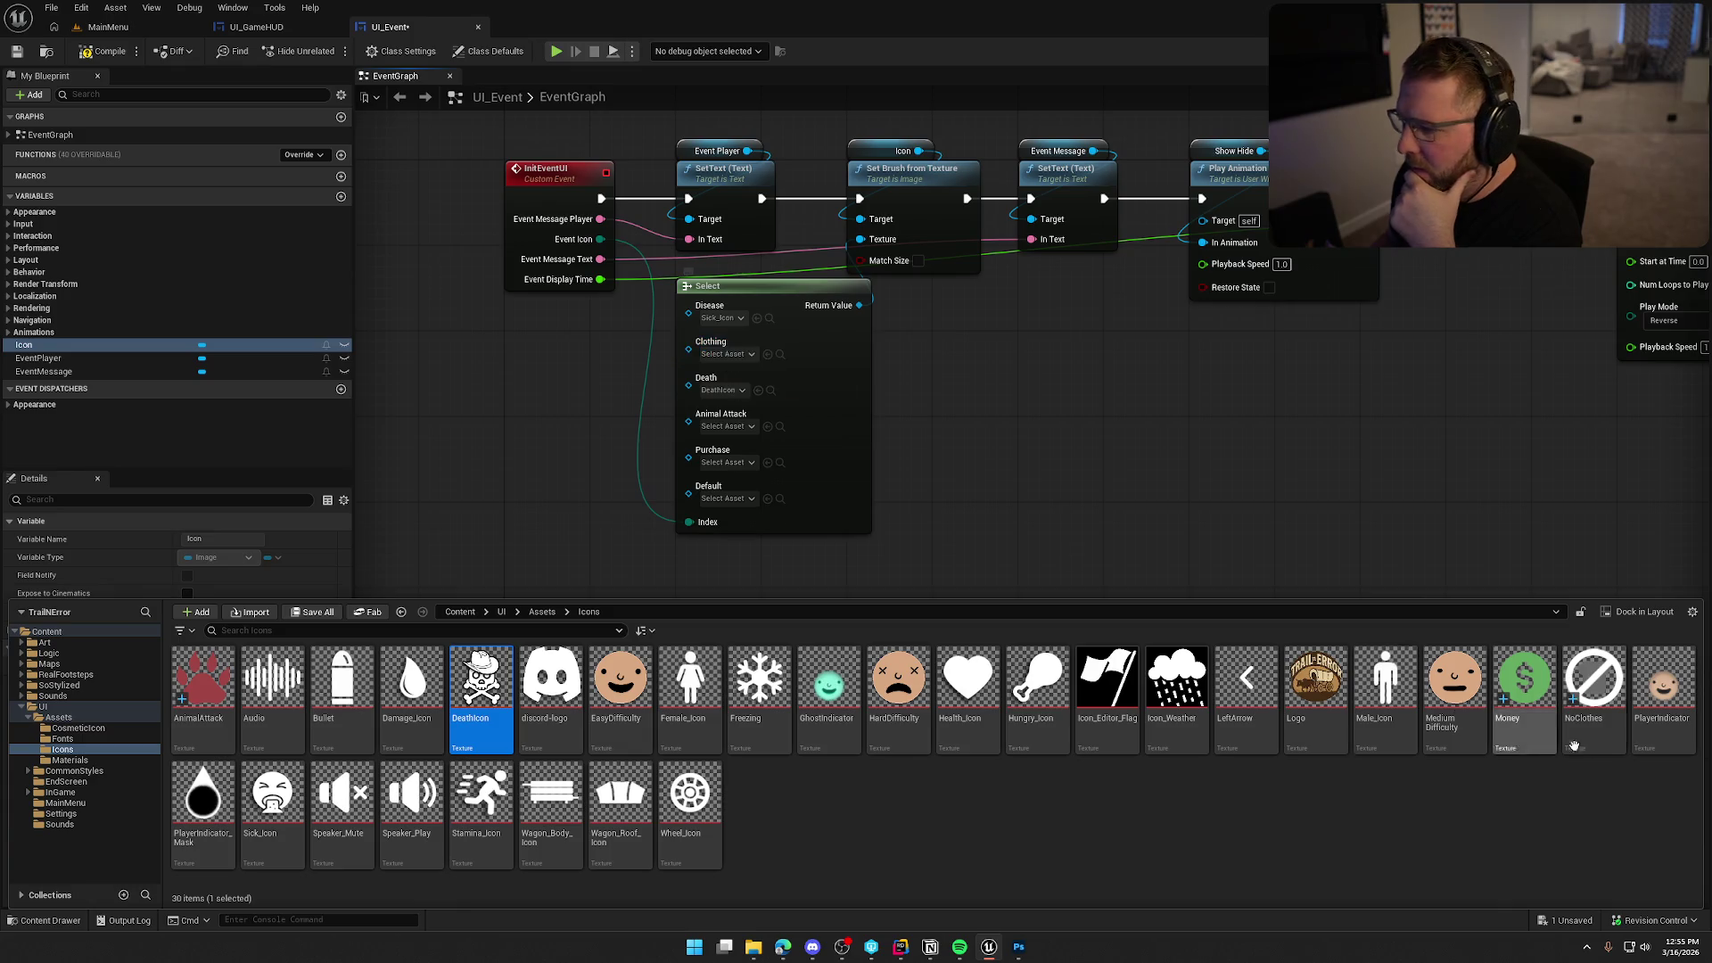
{"action": "mouse_move", "coordinate": [1608, 693]}
{"action": "left_mouse_down"}
{"action": "mouse_move", "coordinate": [791, 447]}
{"action": "mouse_move", "coordinate": [724, 354]}
{"action": "left_mouse_up"}
{"action": "key", "text": "ctrl+space"}
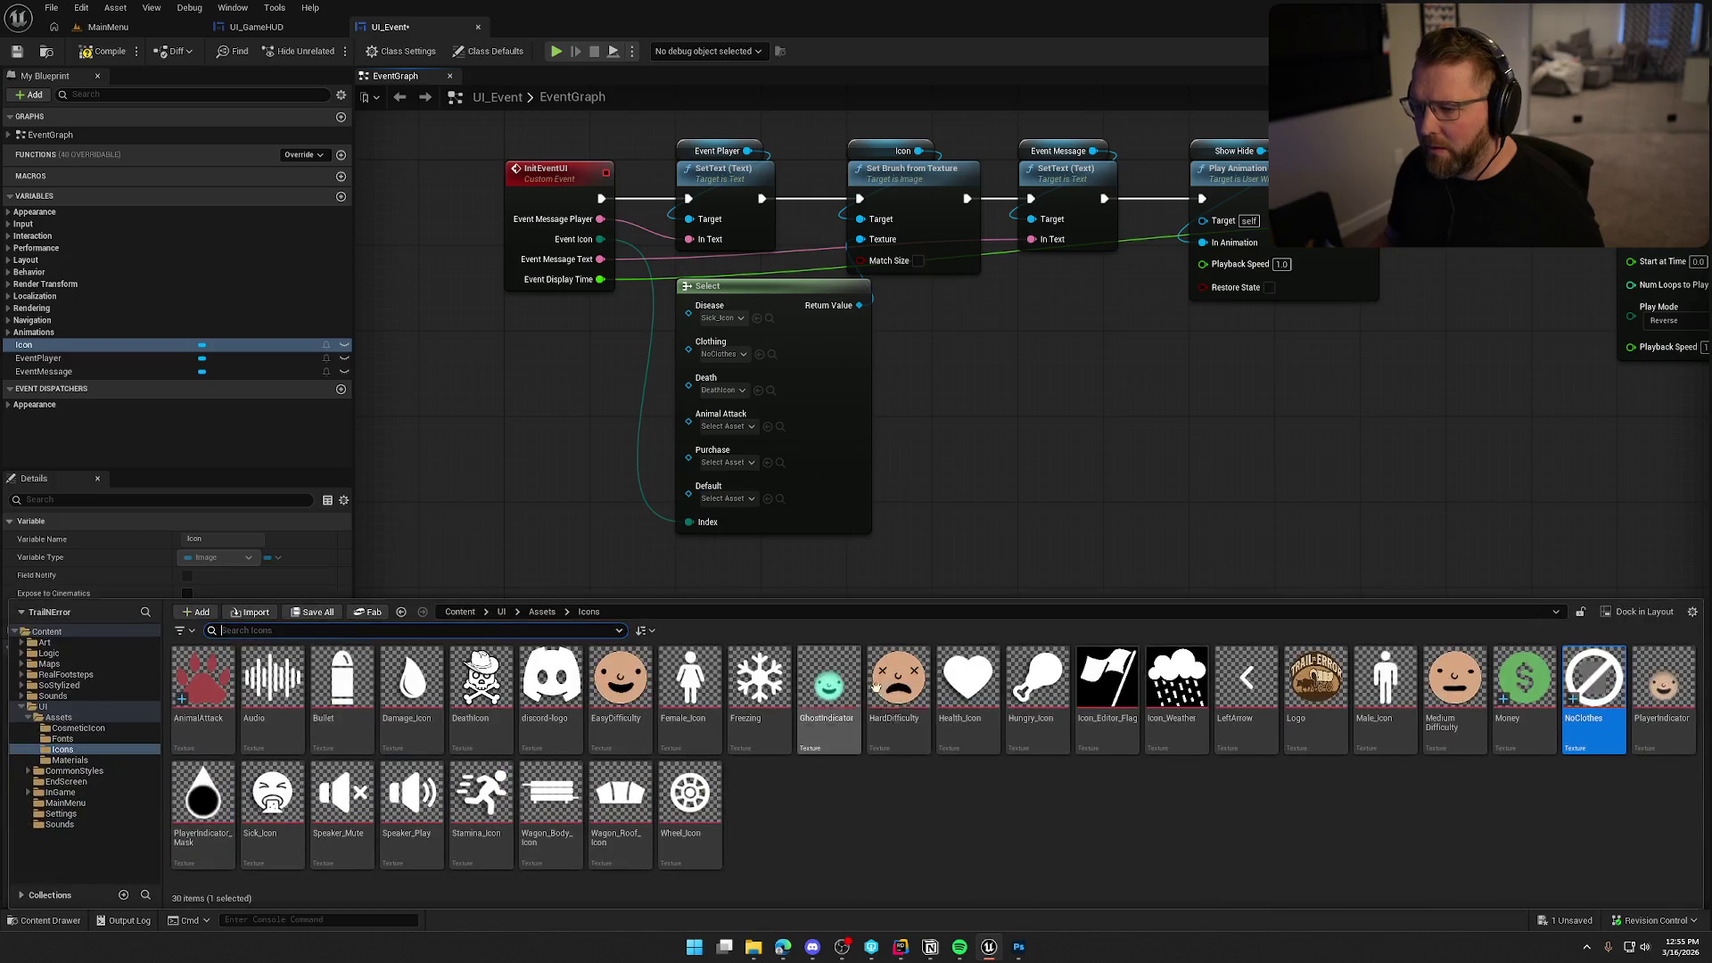
{"action": "mouse_move", "coordinate": [203, 682]}
{"action": "left_mouse_down"}
{"action": "mouse_move", "coordinate": [723, 526]}
{"action": "mouse_move", "coordinate": [724, 428]}
{"action": "left_mouse_up"}
{"action": "key", "text": "ctrl+space"}
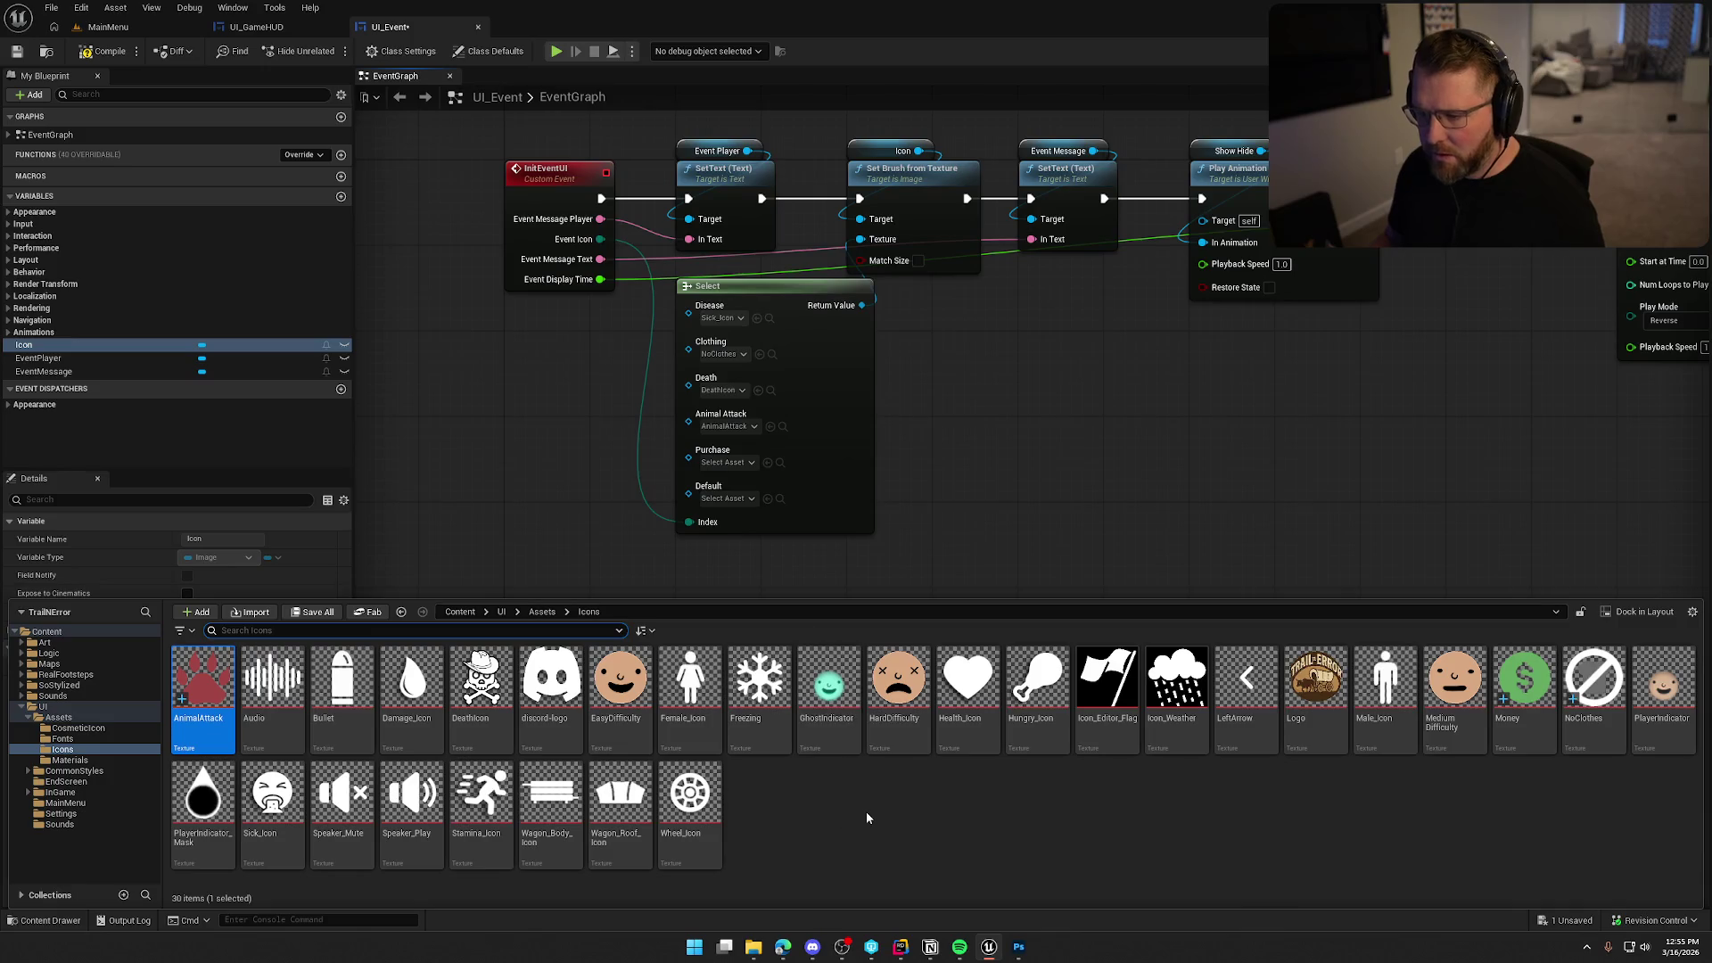
{"action": "left_click_drag", "start_coordinate": [1525, 685], "coordinate": [718, 459]}
{"action": "key", "text": "ctrl+space"}
{"action": "left_click", "coordinate": [840, 799]}
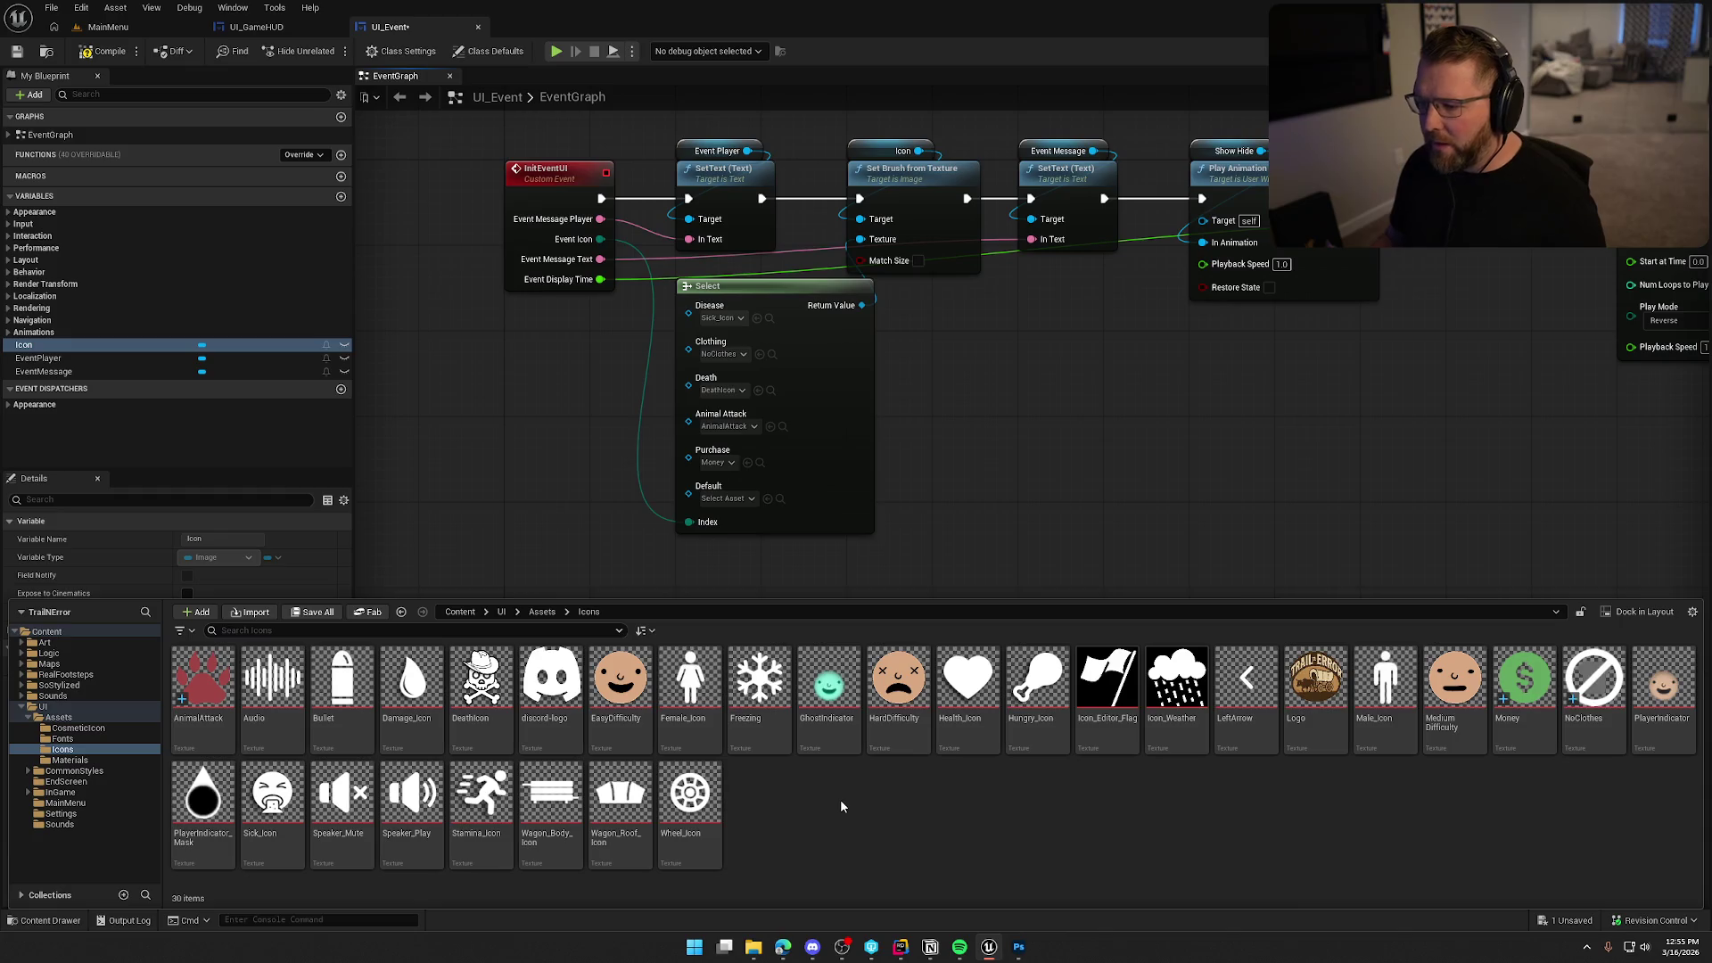
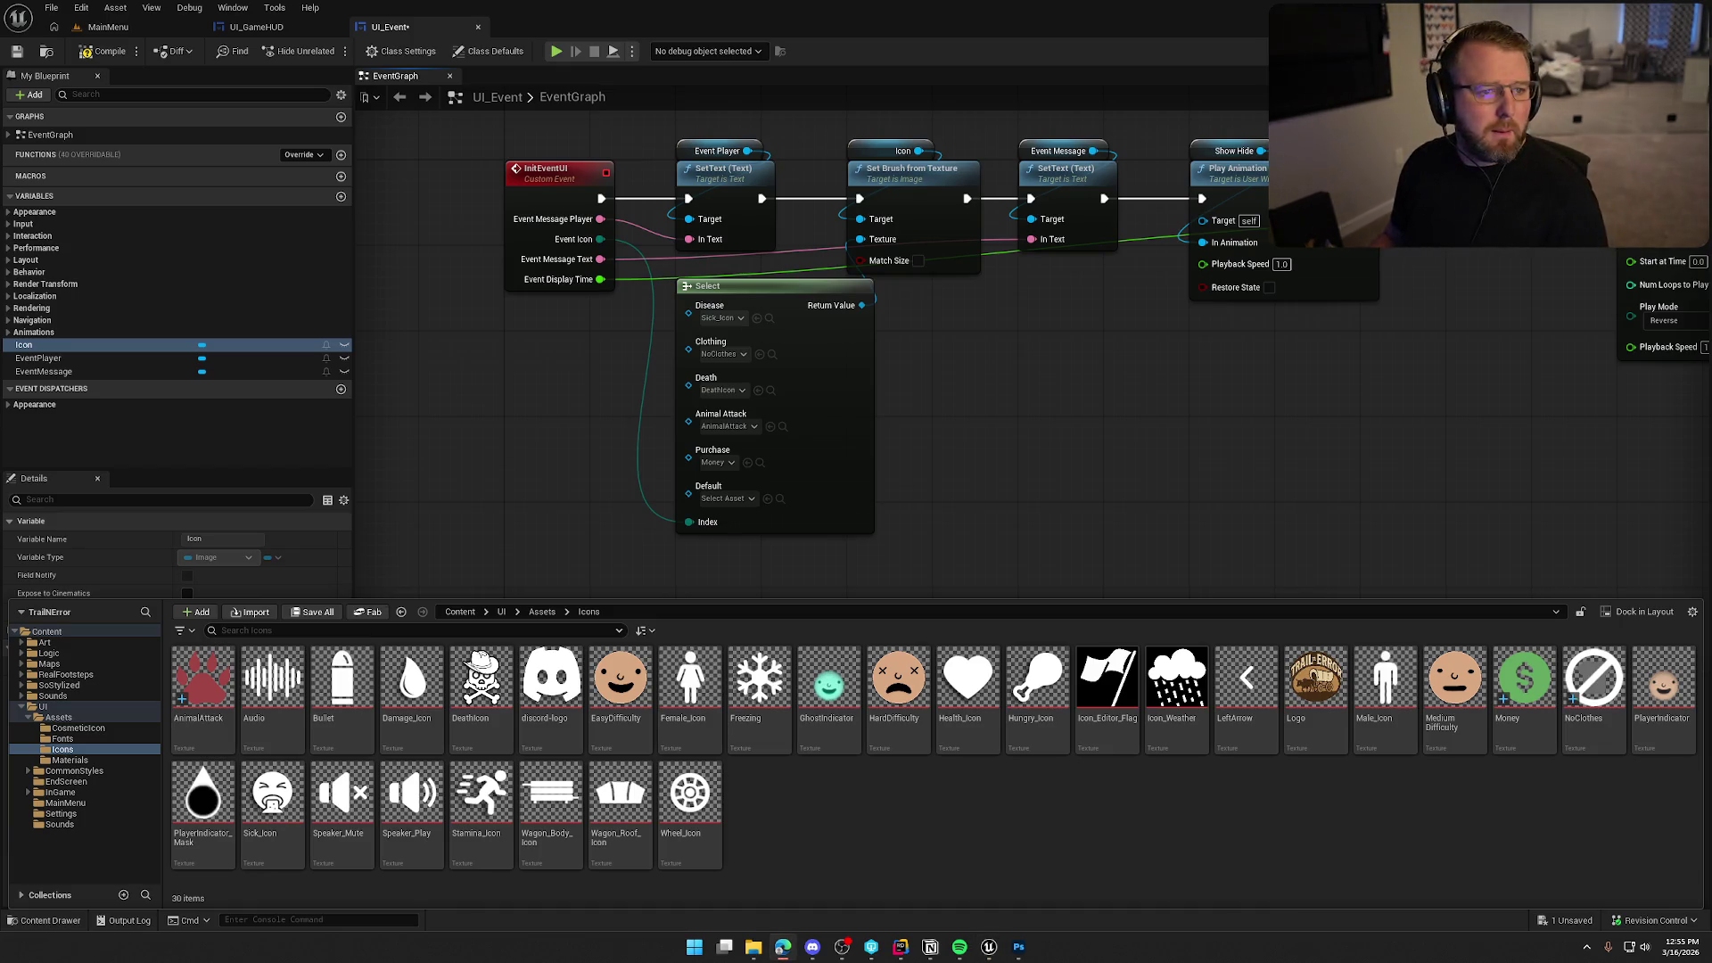
Search Noun Project for 'event' icons and browse the results.
{"action": "left_click", "coordinate": [783, 947]}
{"action": "double_click", "coordinate": [592, 144]}
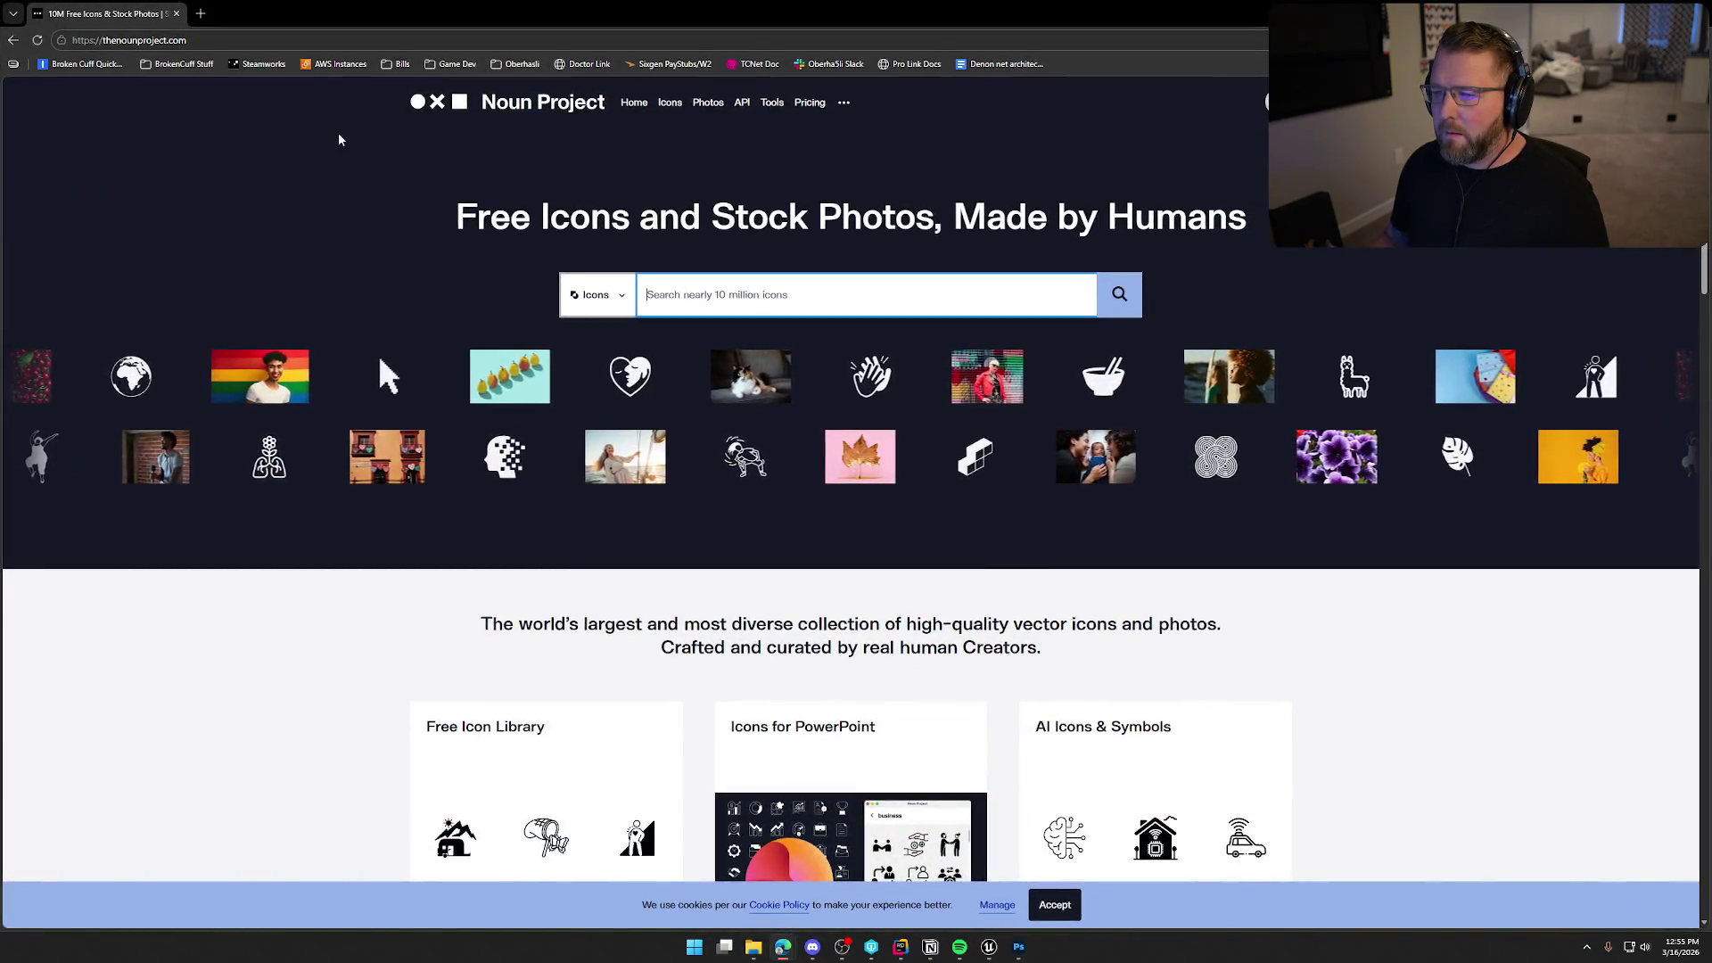
{"action": "type", "text": "event"}
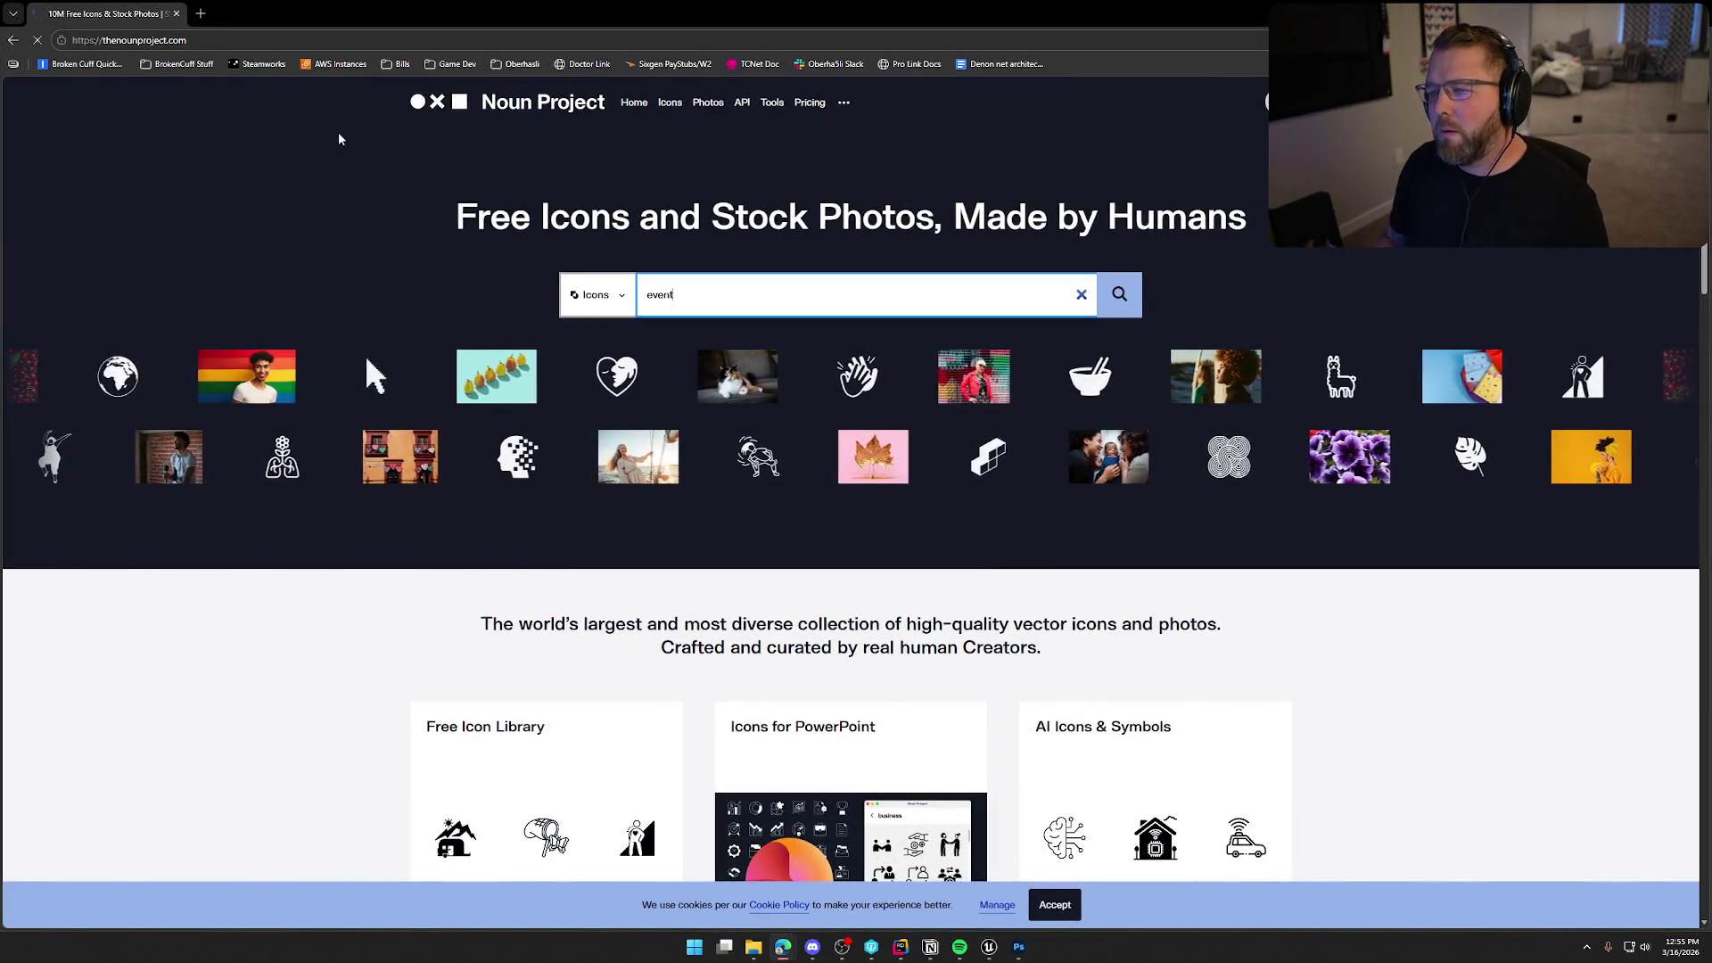
{"action": "key", "text": "Return"}
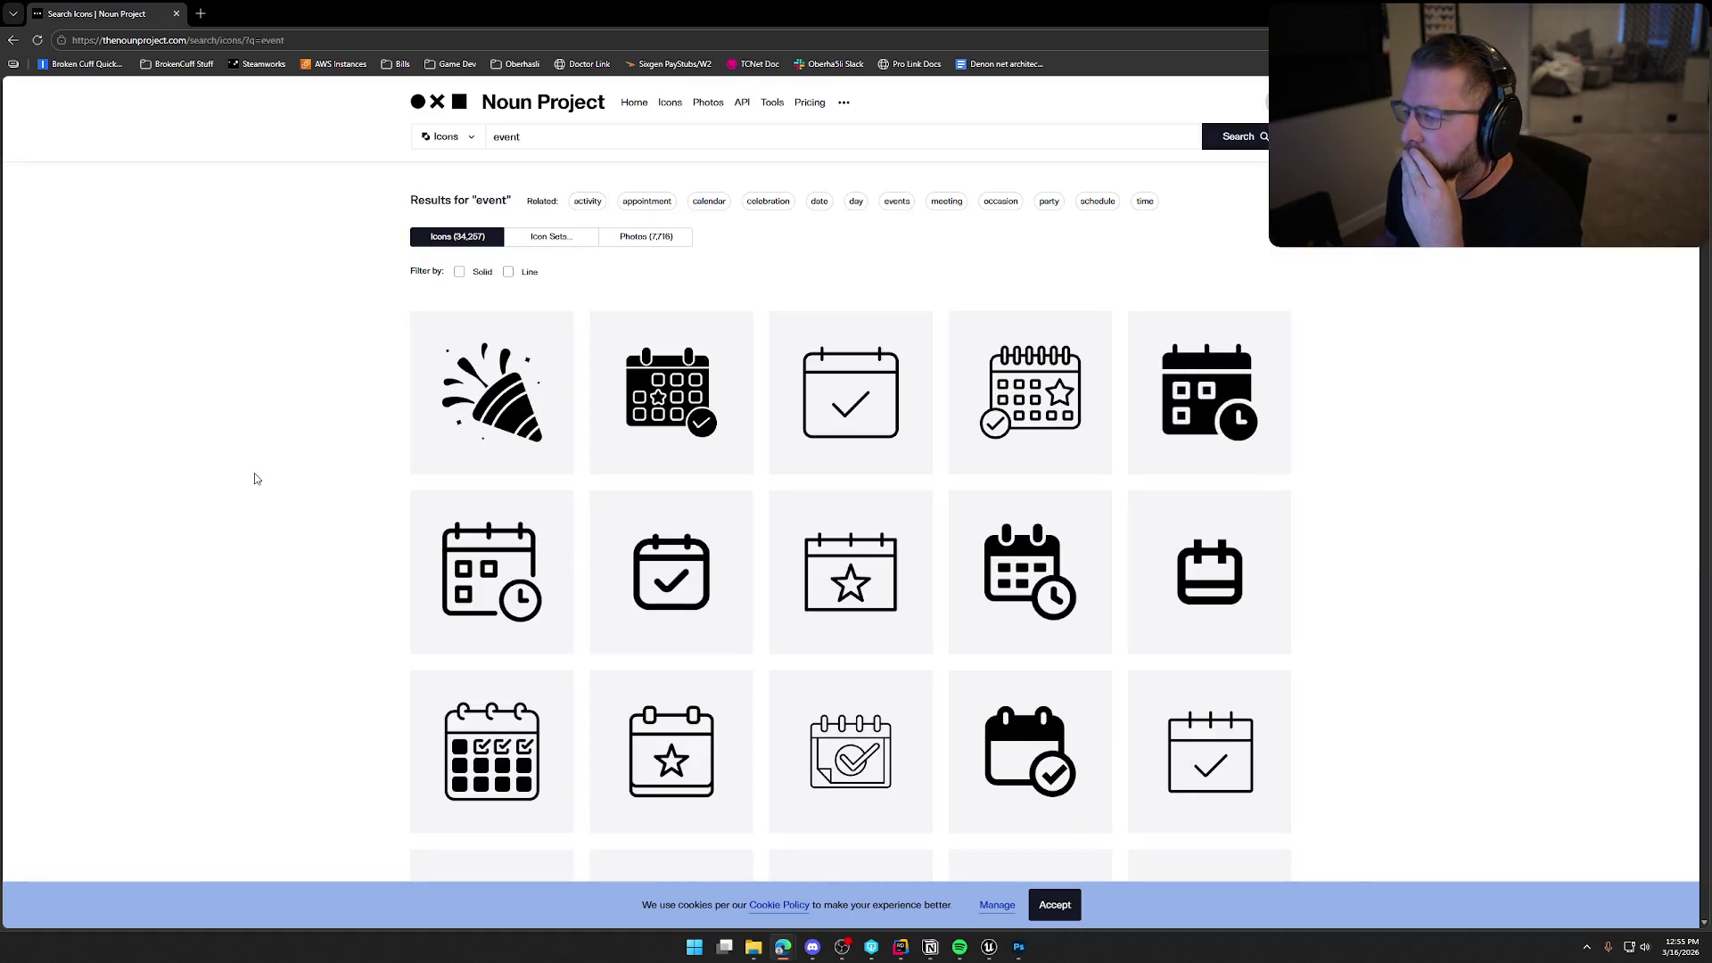
{"action": "scroll", "coordinate": [256, 479], "scroll_direction": "down", "scroll_amount": 2}
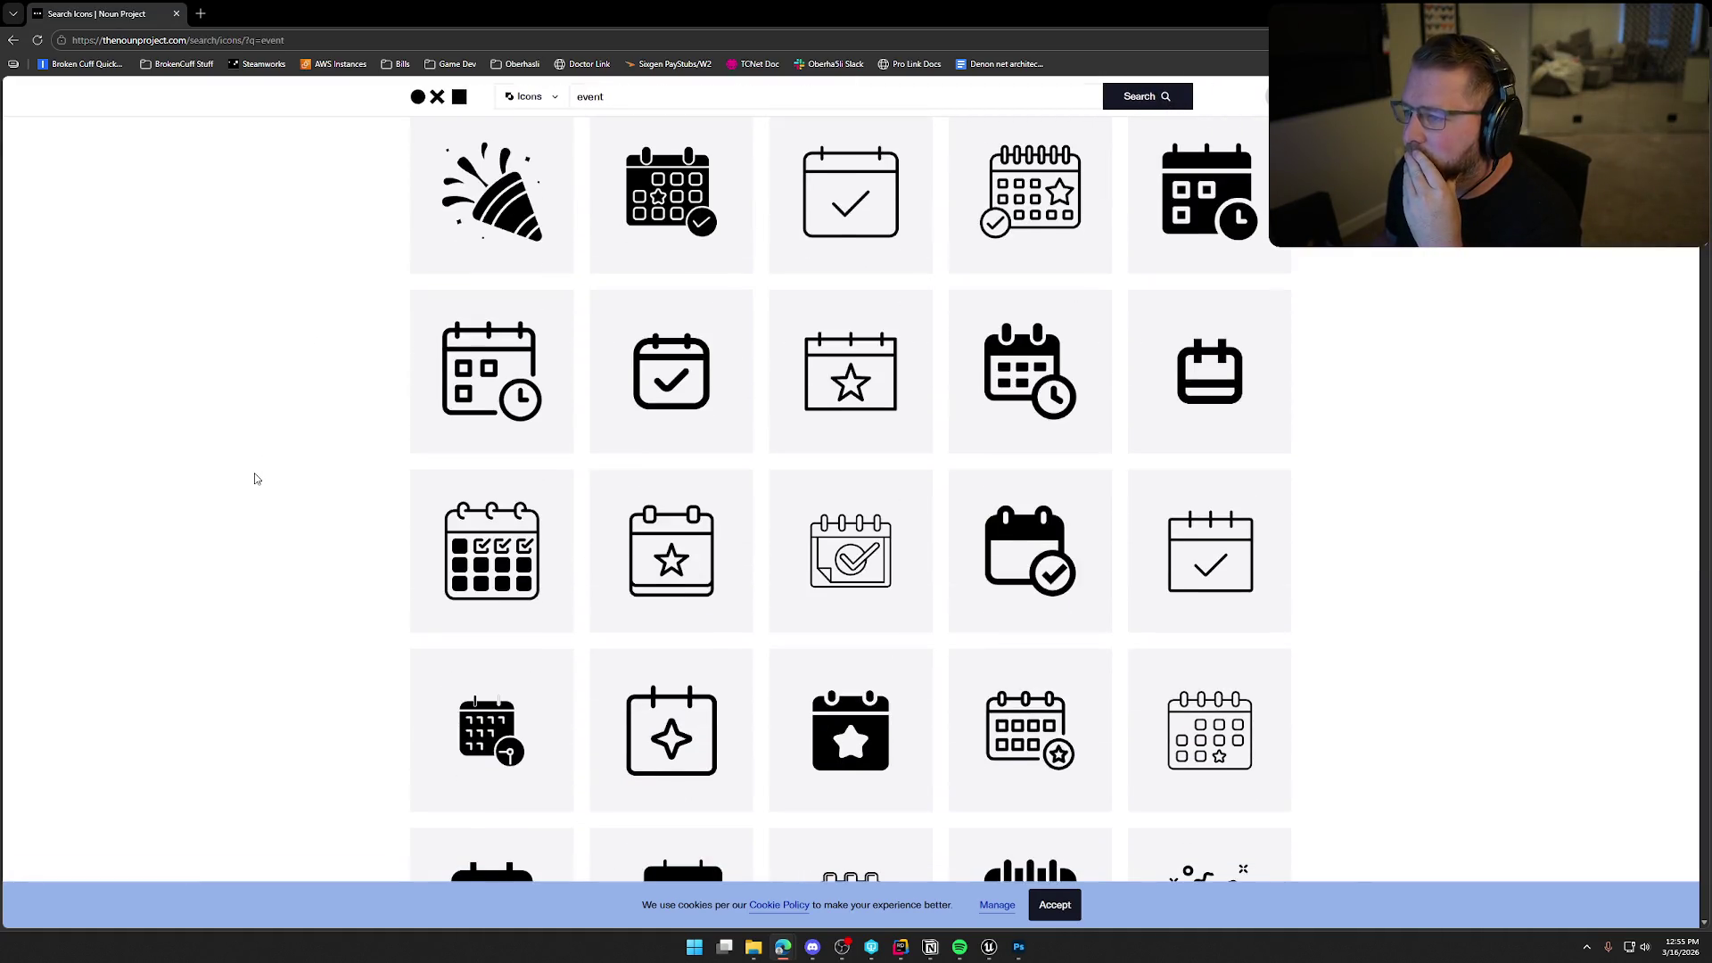
{"action": "scroll", "coordinate": [255, 478], "scroll_direction": "down", "scroll_amount": 8}
{"action": "scroll", "coordinate": [255, 479], "scroll_direction": "down", "scroll_amount": 8}
{"action": "scroll", "coordinate": [256, 478], "scroll_direction": "down", "scroll_amount": 12}
{"action": "scroll", "coordinate": [255, 479], "scroll_direction": "down", "scroll_amount": 8}
{"action": "scroll", "coordinate": [255, 479], "scroll_direction": "up", "scroll_amount": 10}
{"action": "scroll", "coordinate": [254, 468], "scroll_direction": "up", "scroll_amount": 15}
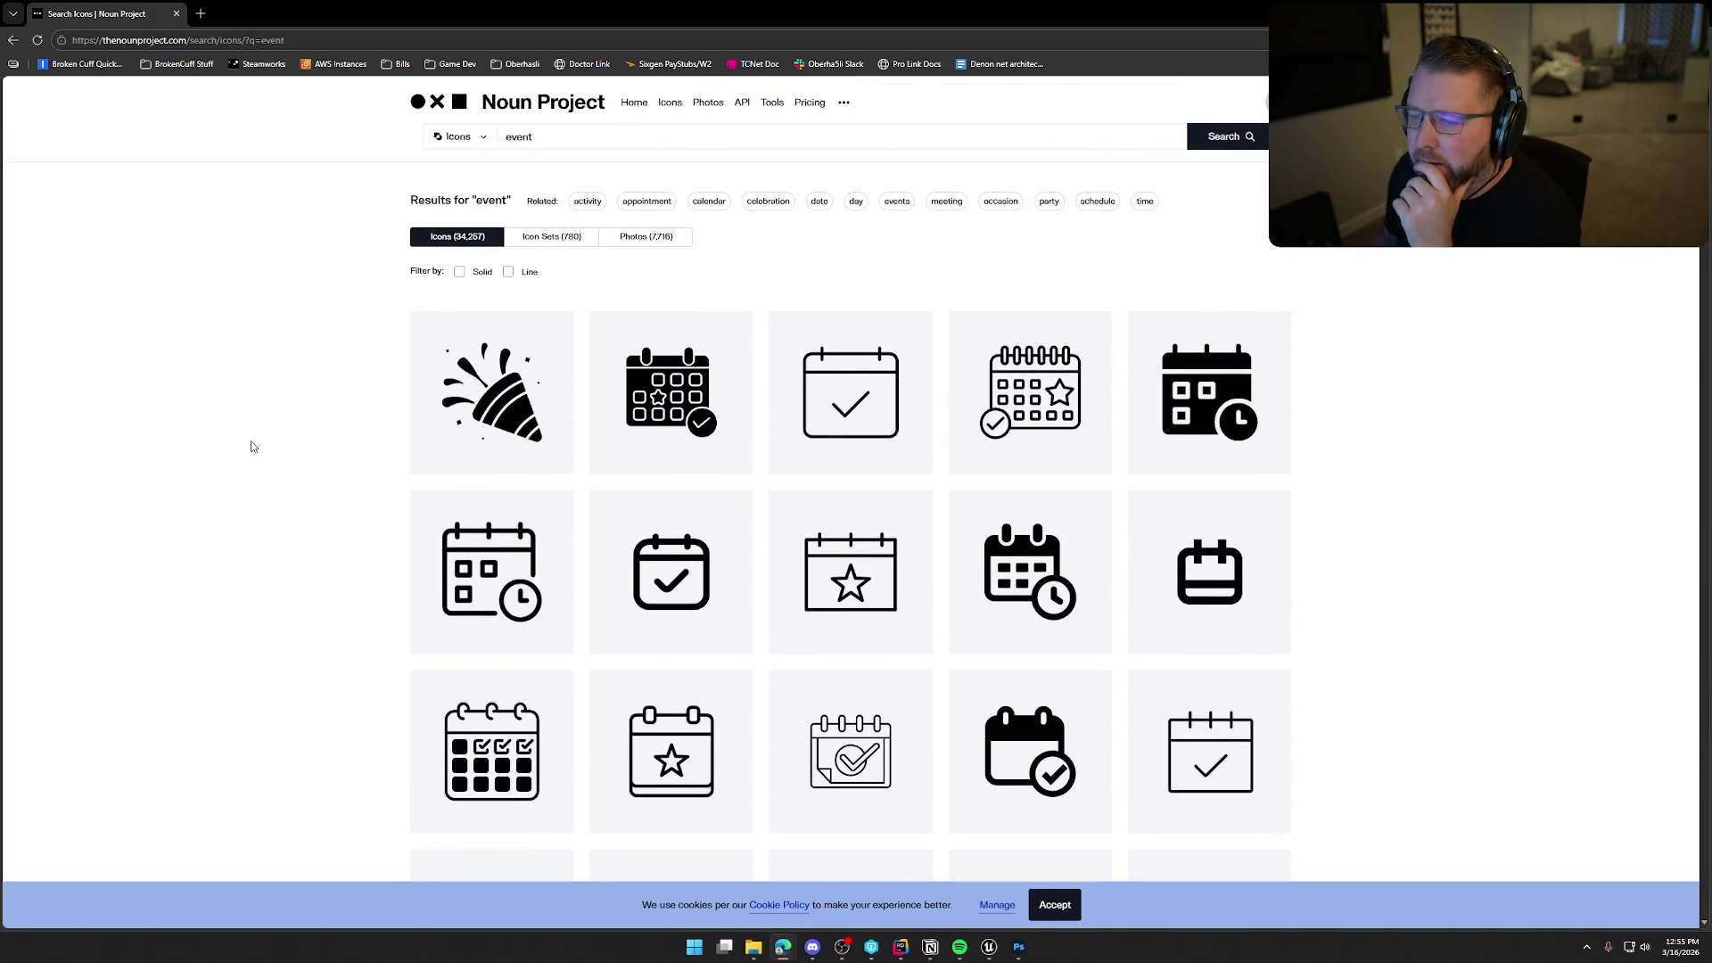
Replace the search with 'notification' and scroll through the icon results.
{"action": "key", "text": "slash"}
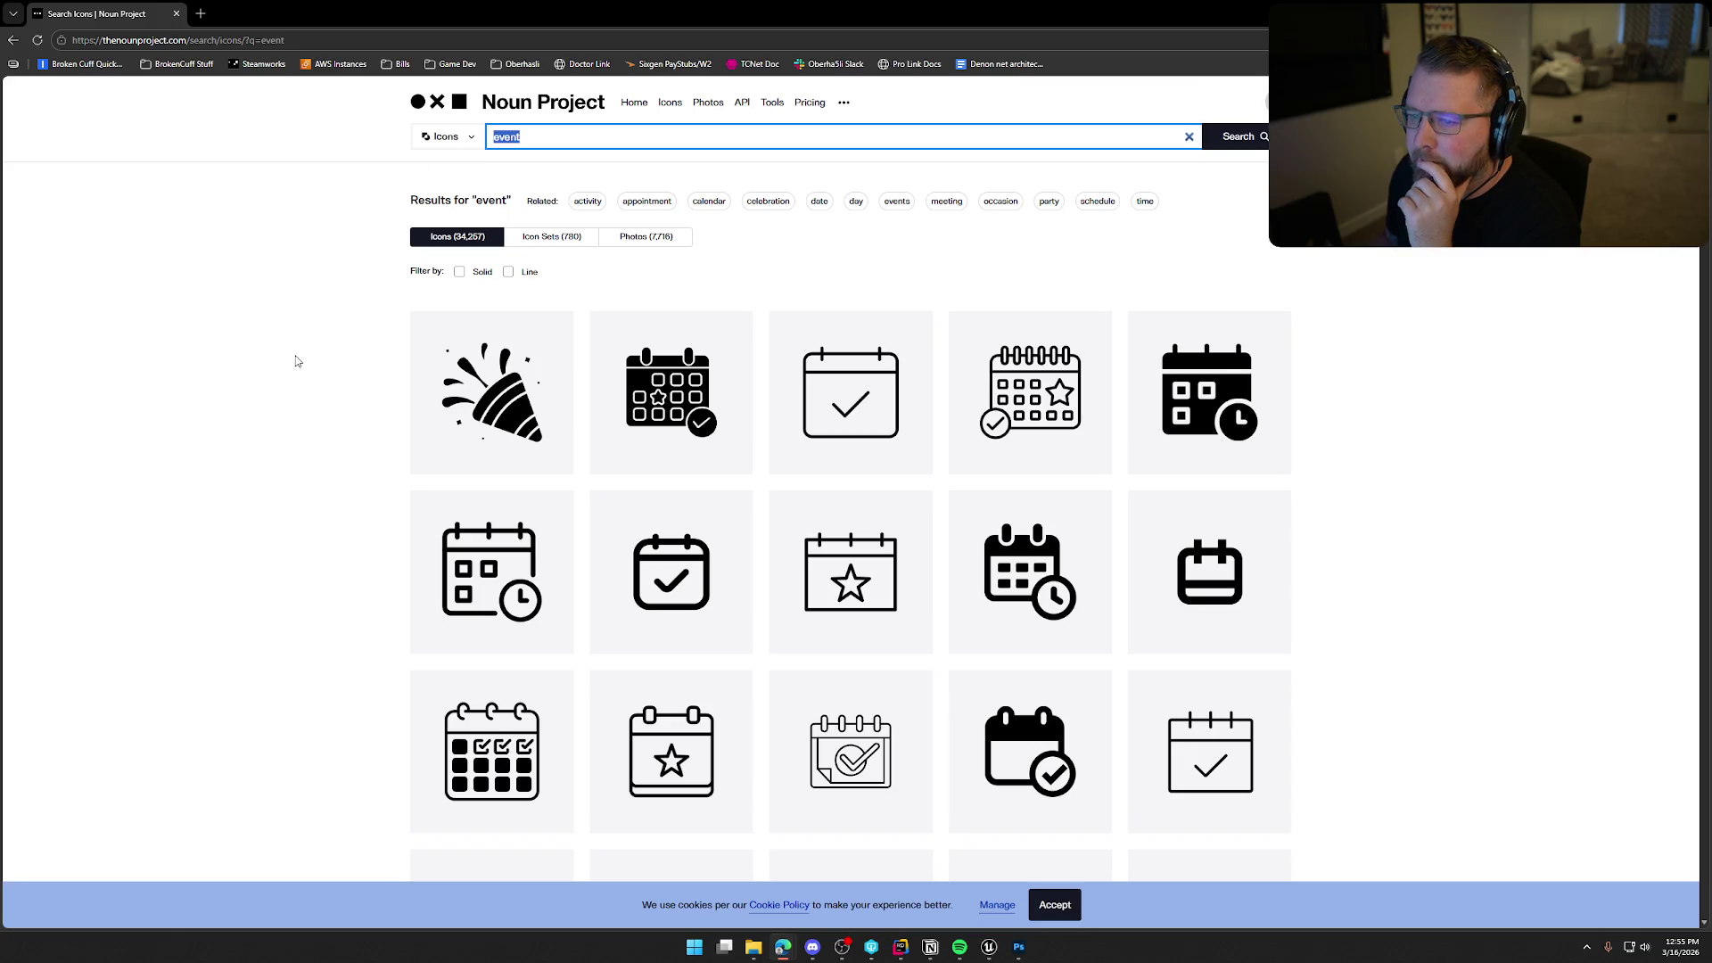
{"action": "key", "text": "BackSpace"}
{"action": "type", "text": "notification"}
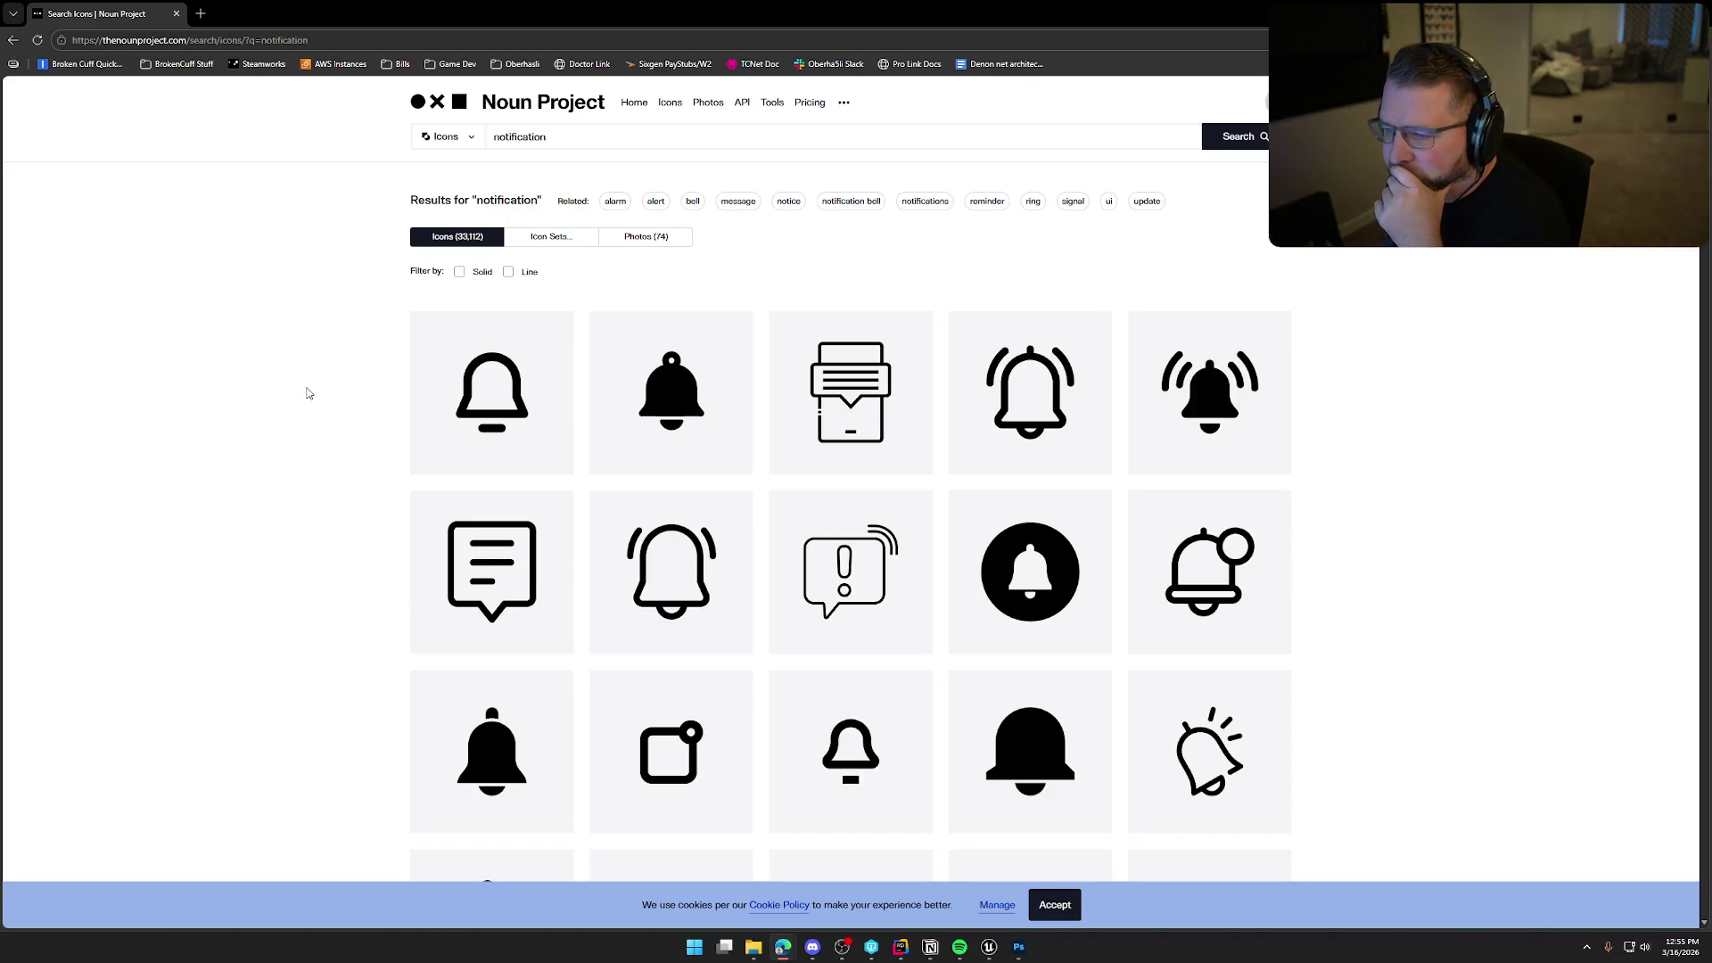
{"action": "scroll", "coordinate": [307, 392], "scroll_direction": "down", "scroll_amount": 2}
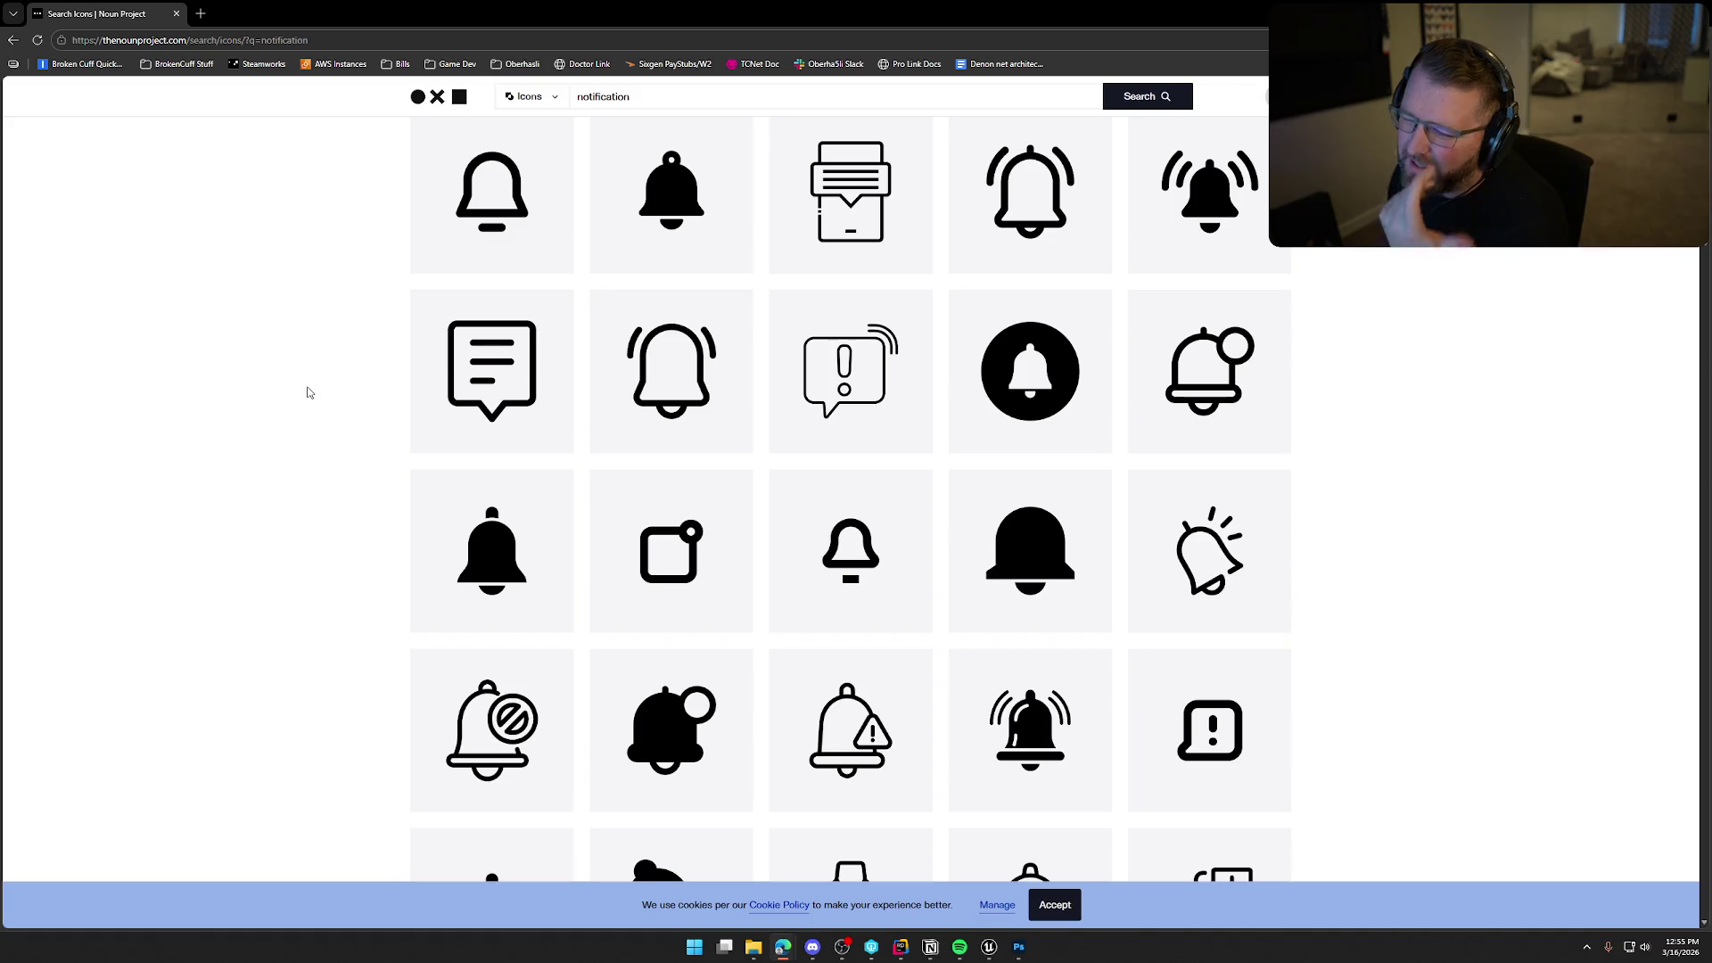
{"action": "scroll", "coordinate": [306, 393], "scroll_direction": "down", "scroll_amount": 6}
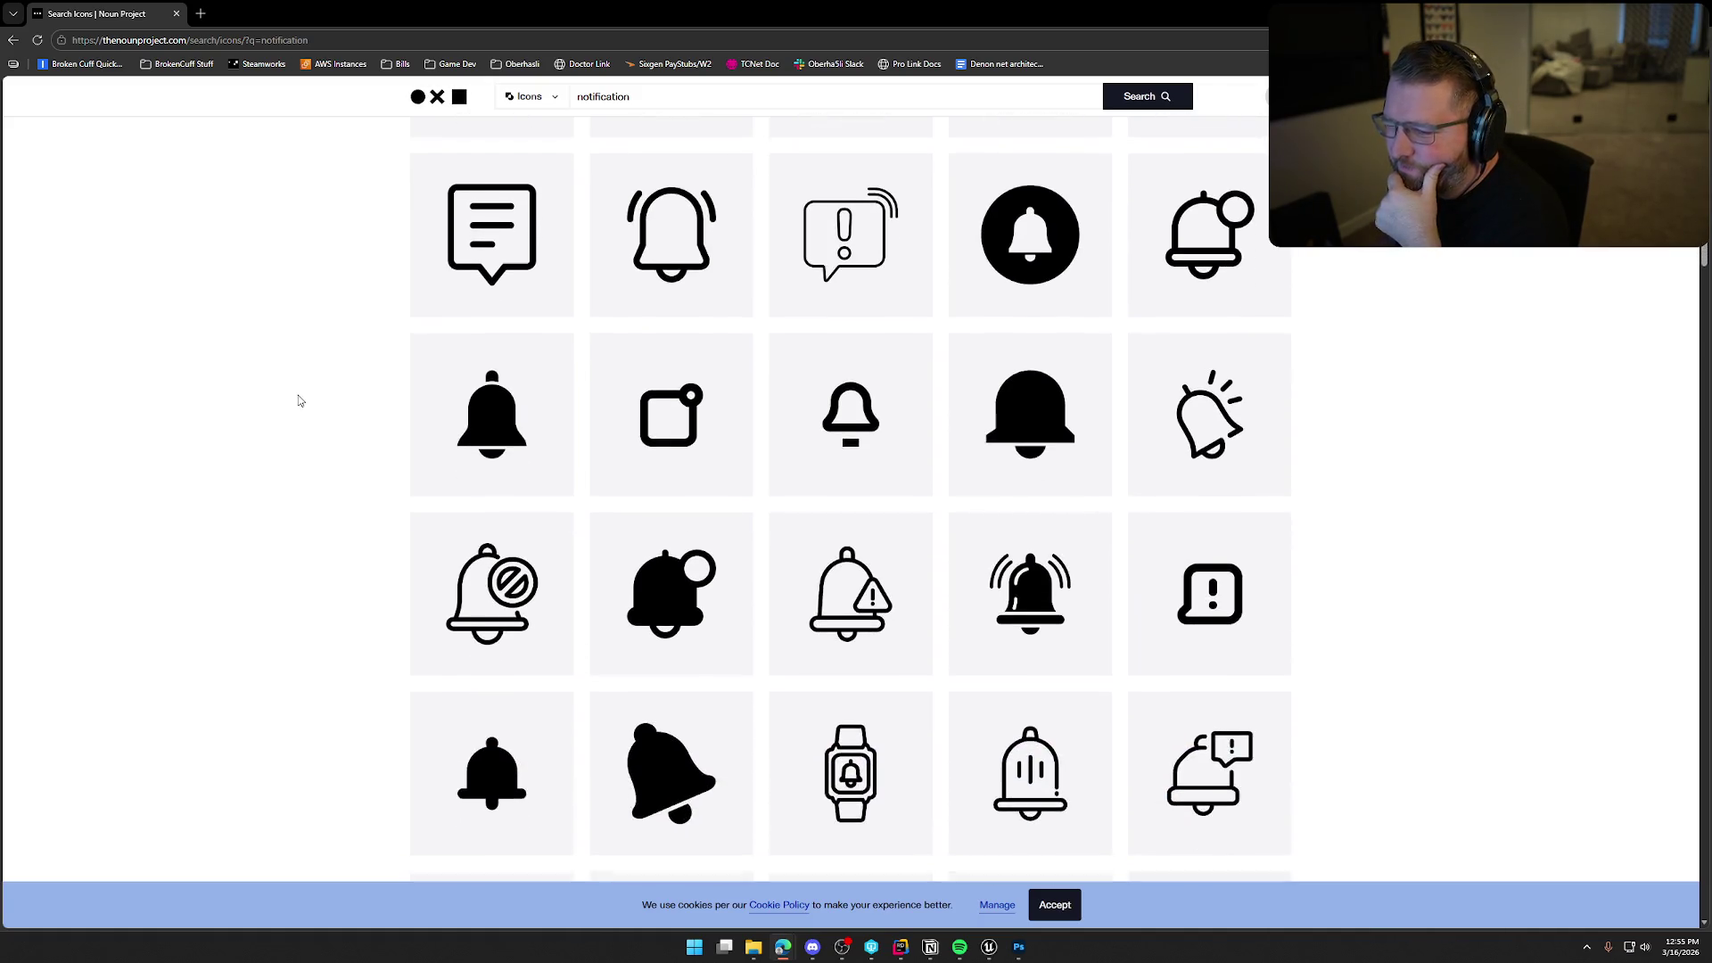
{"action": "scroll", "coordinate": [302, 399], "scroll_direction": "down", "scroll_amount": 3}
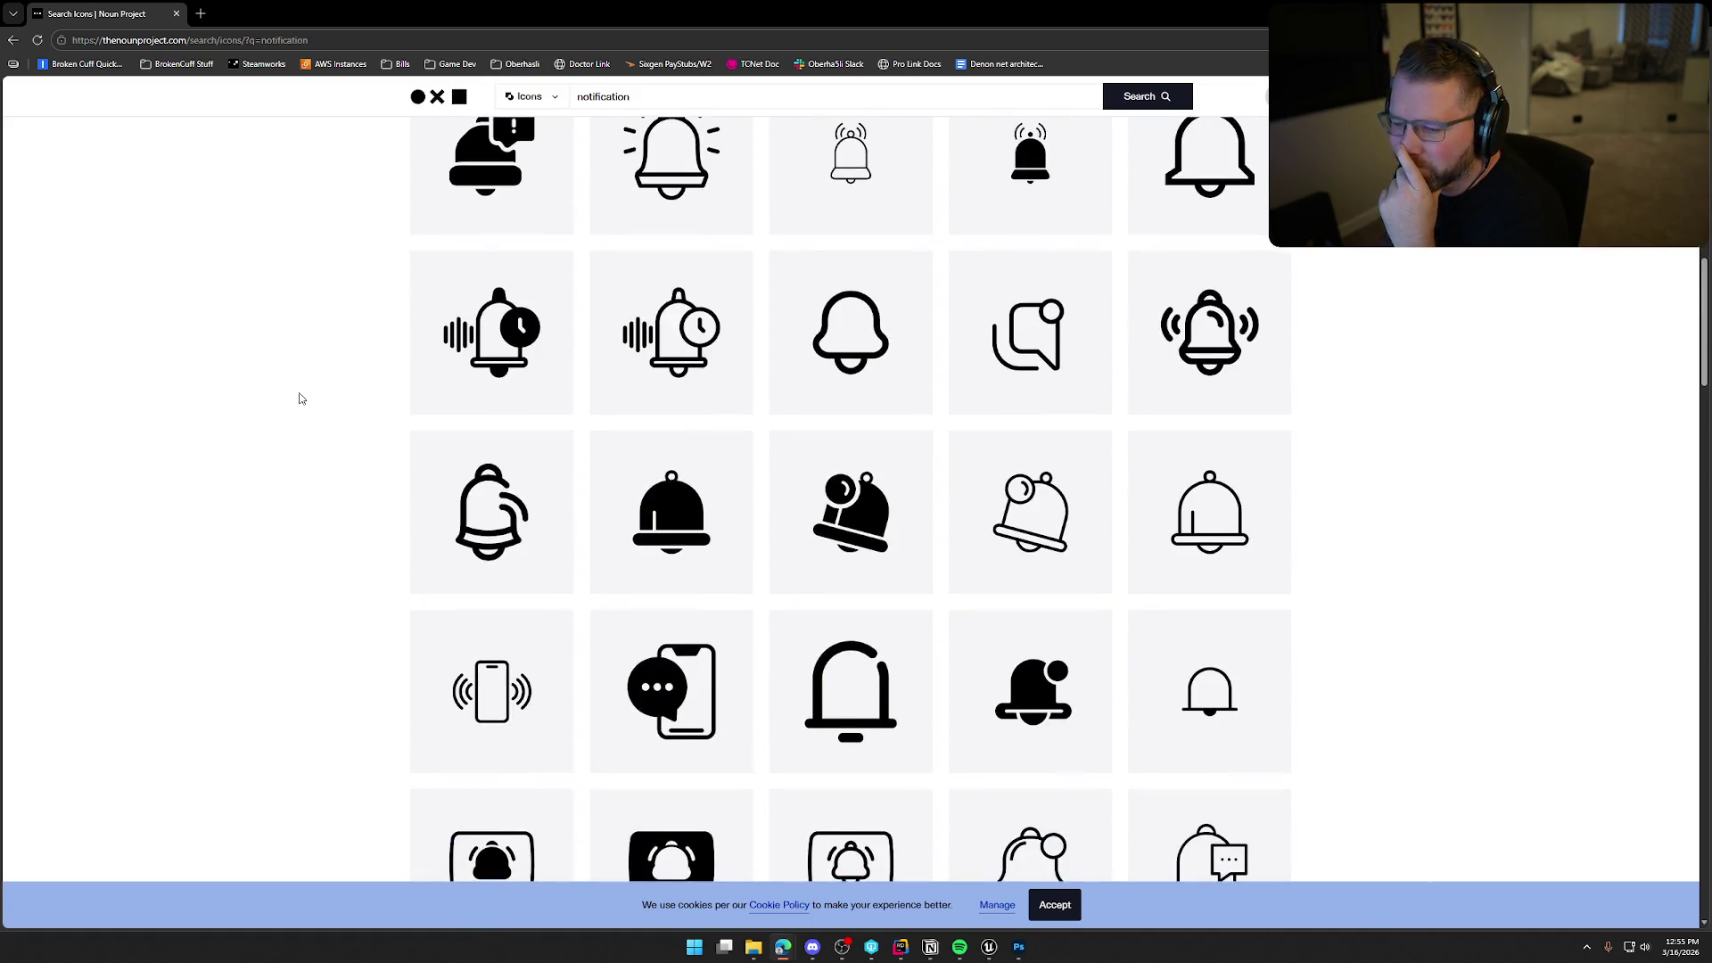
{"action": "scroll", "coordinate": [302, 399], "scroll_direction": "up", "scroll_amount": 12}
Search for 'message' icons and browse the result grid.
{"action": "left_click", "coordinate": [560, 127]}
{"action": "double_click", "coordinate": [559, 138]}
{"action": "type", "text": "message"}
{"action": "key", "text": "Return"}
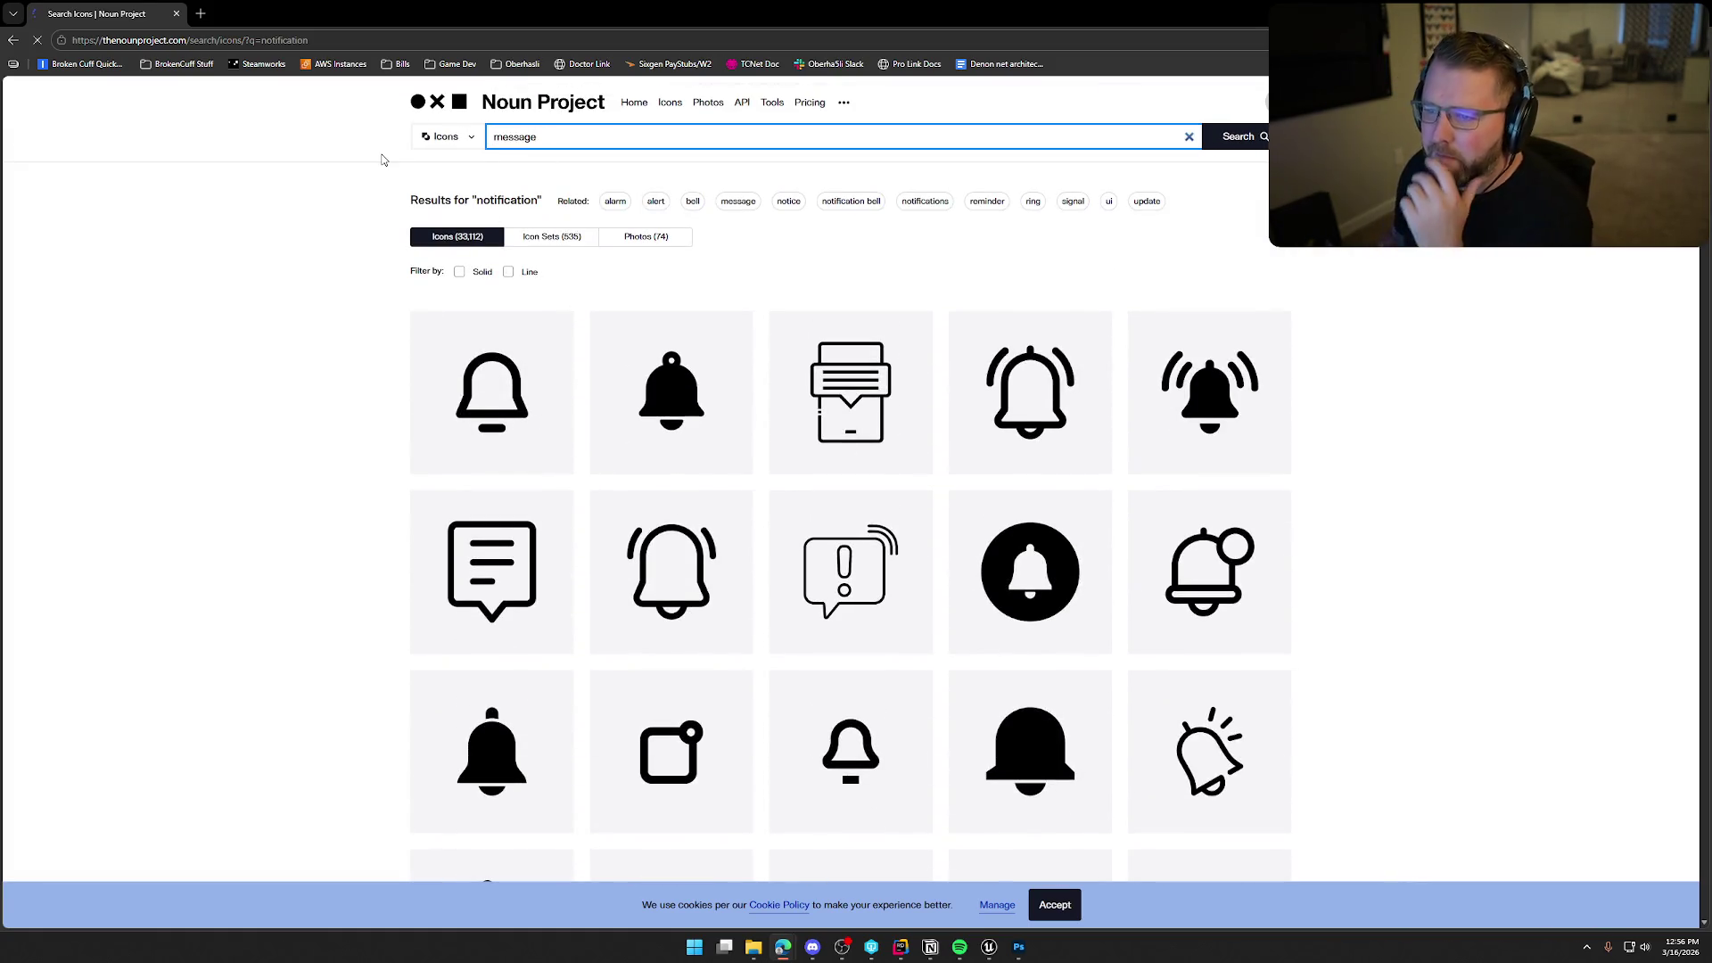
{"action": "scroll", "coordinate": [364, 480], "scroll_direction": "down", "scroll_amount": 7}
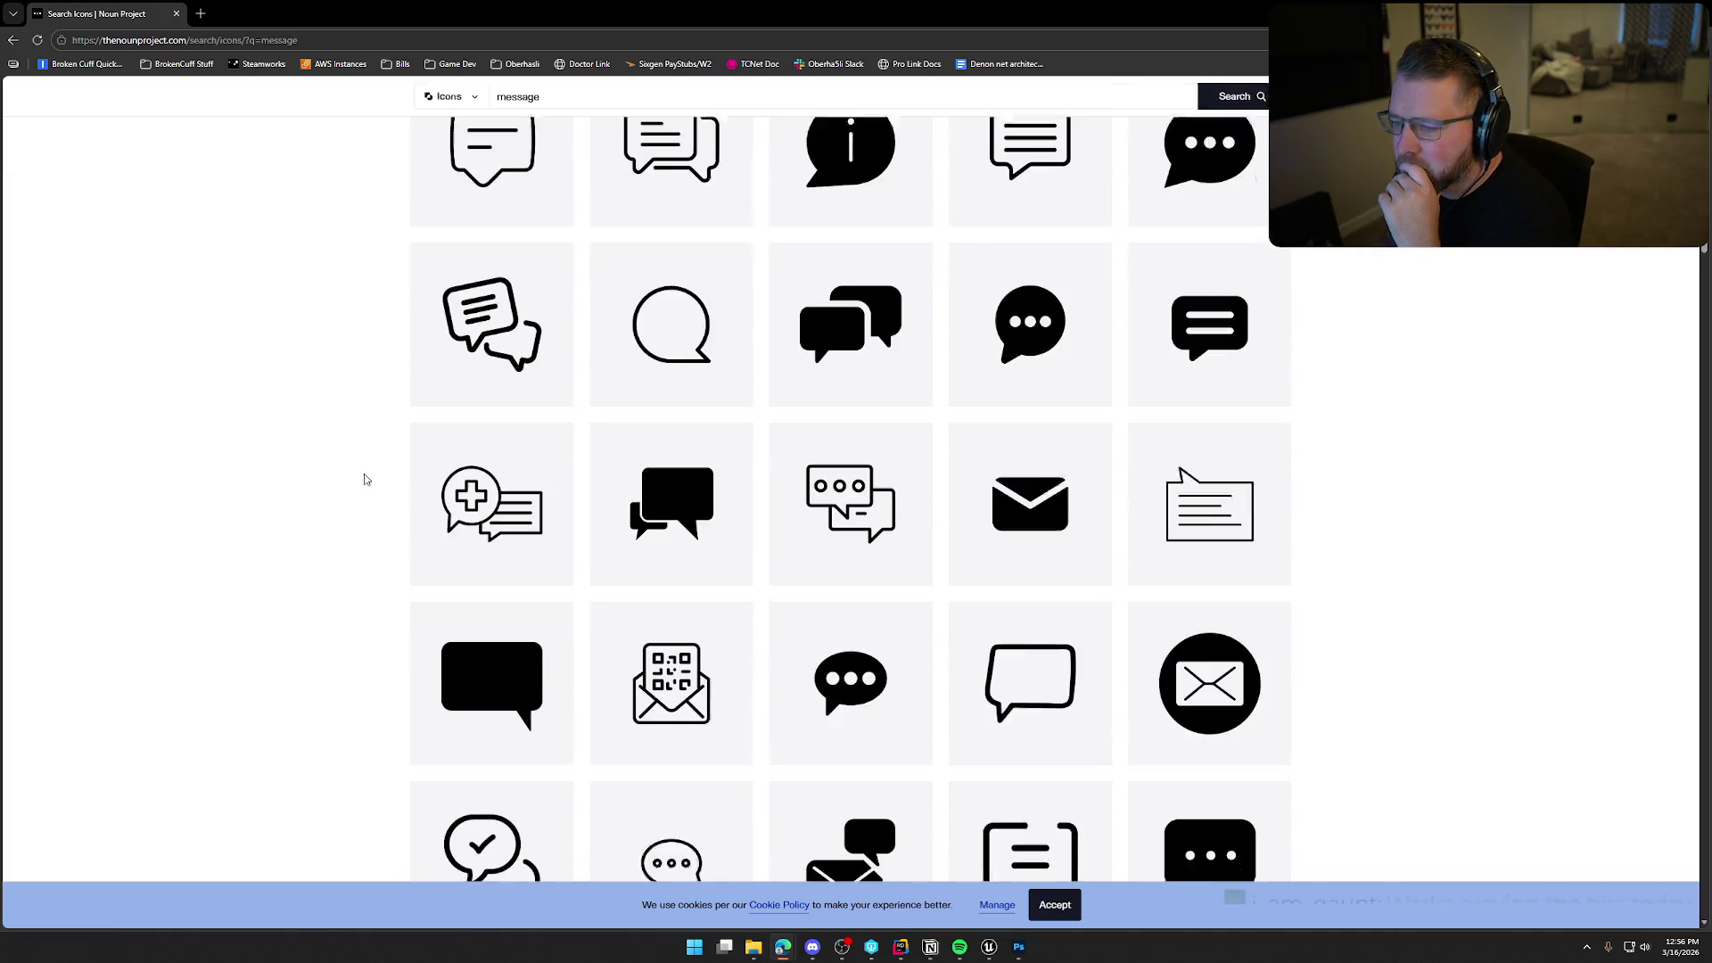
{"action": "scroll", "coordinate": [364, 480], "scroll_direction": "down", "scroll_amount": 3}
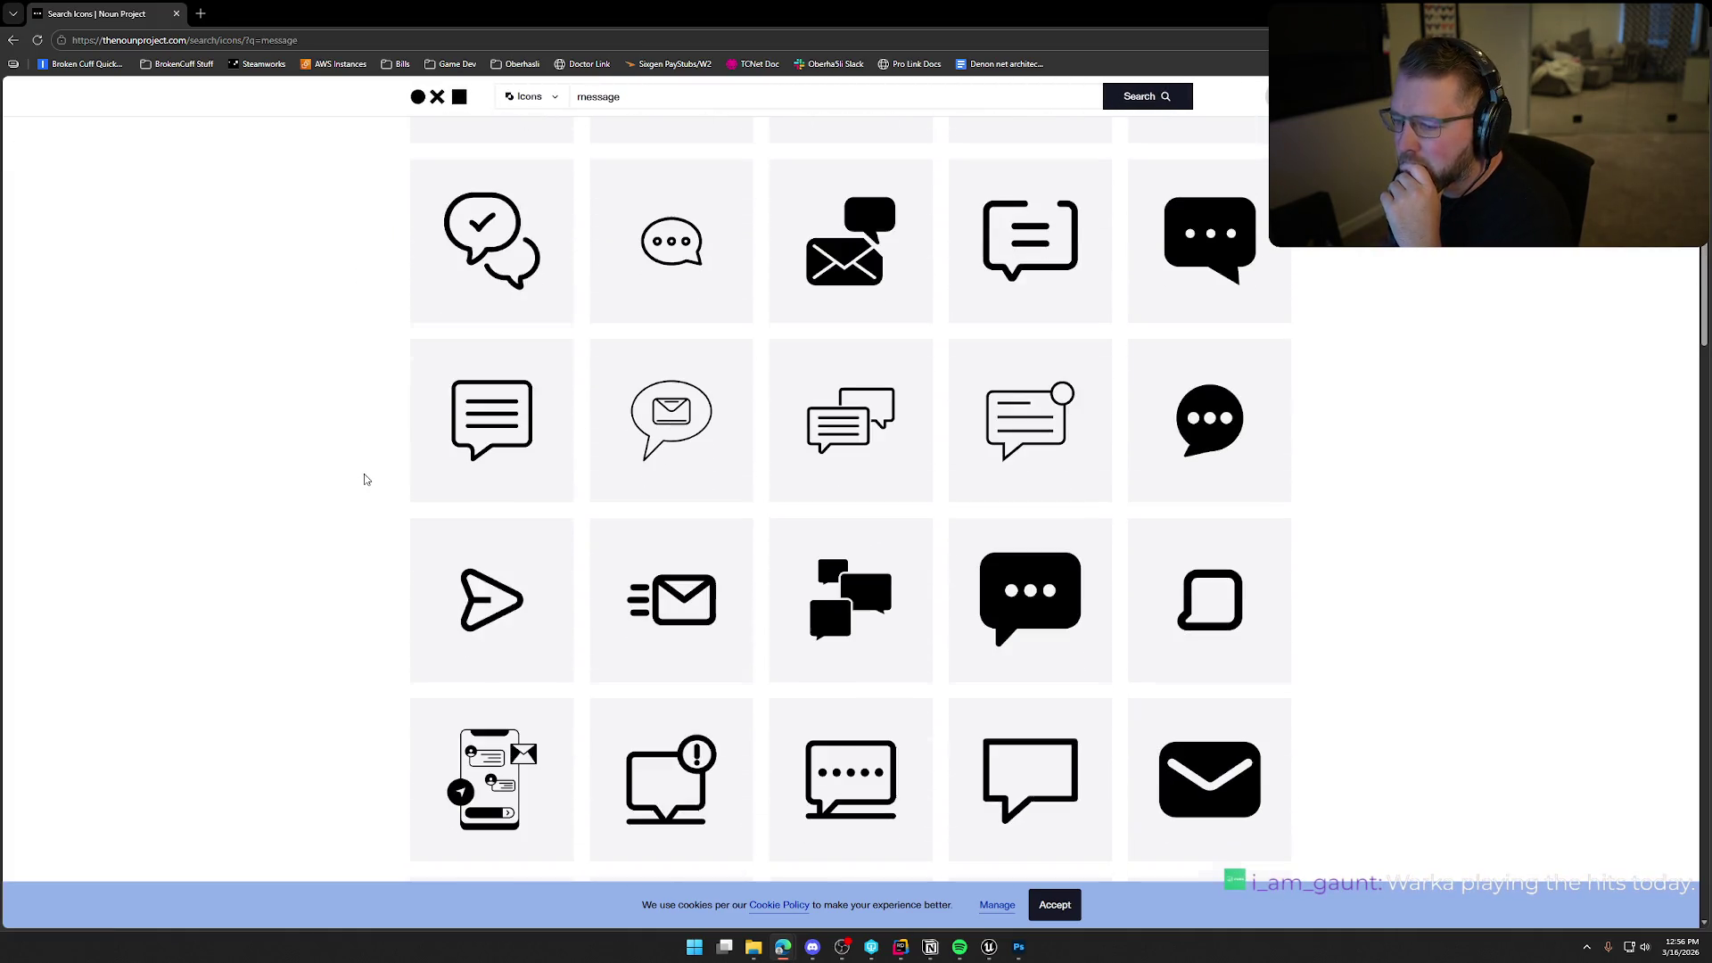
{"action": "scroll", "coordinate": [363, 479], "scroll_direction": "down", "scroll_amount": 5}
{"action": "scroll", "coordinate": [364, 480], "scroll_direction": "down", "scroll_amount": 4}
{"action": "scroll", "coordinate": [363, 480], "scroll_direction": "up", "scroll_amount": 8}
{"action": "scroll", "coordinate": [364, 474], "scroll_direction": "up", "scroll_amount": 3}
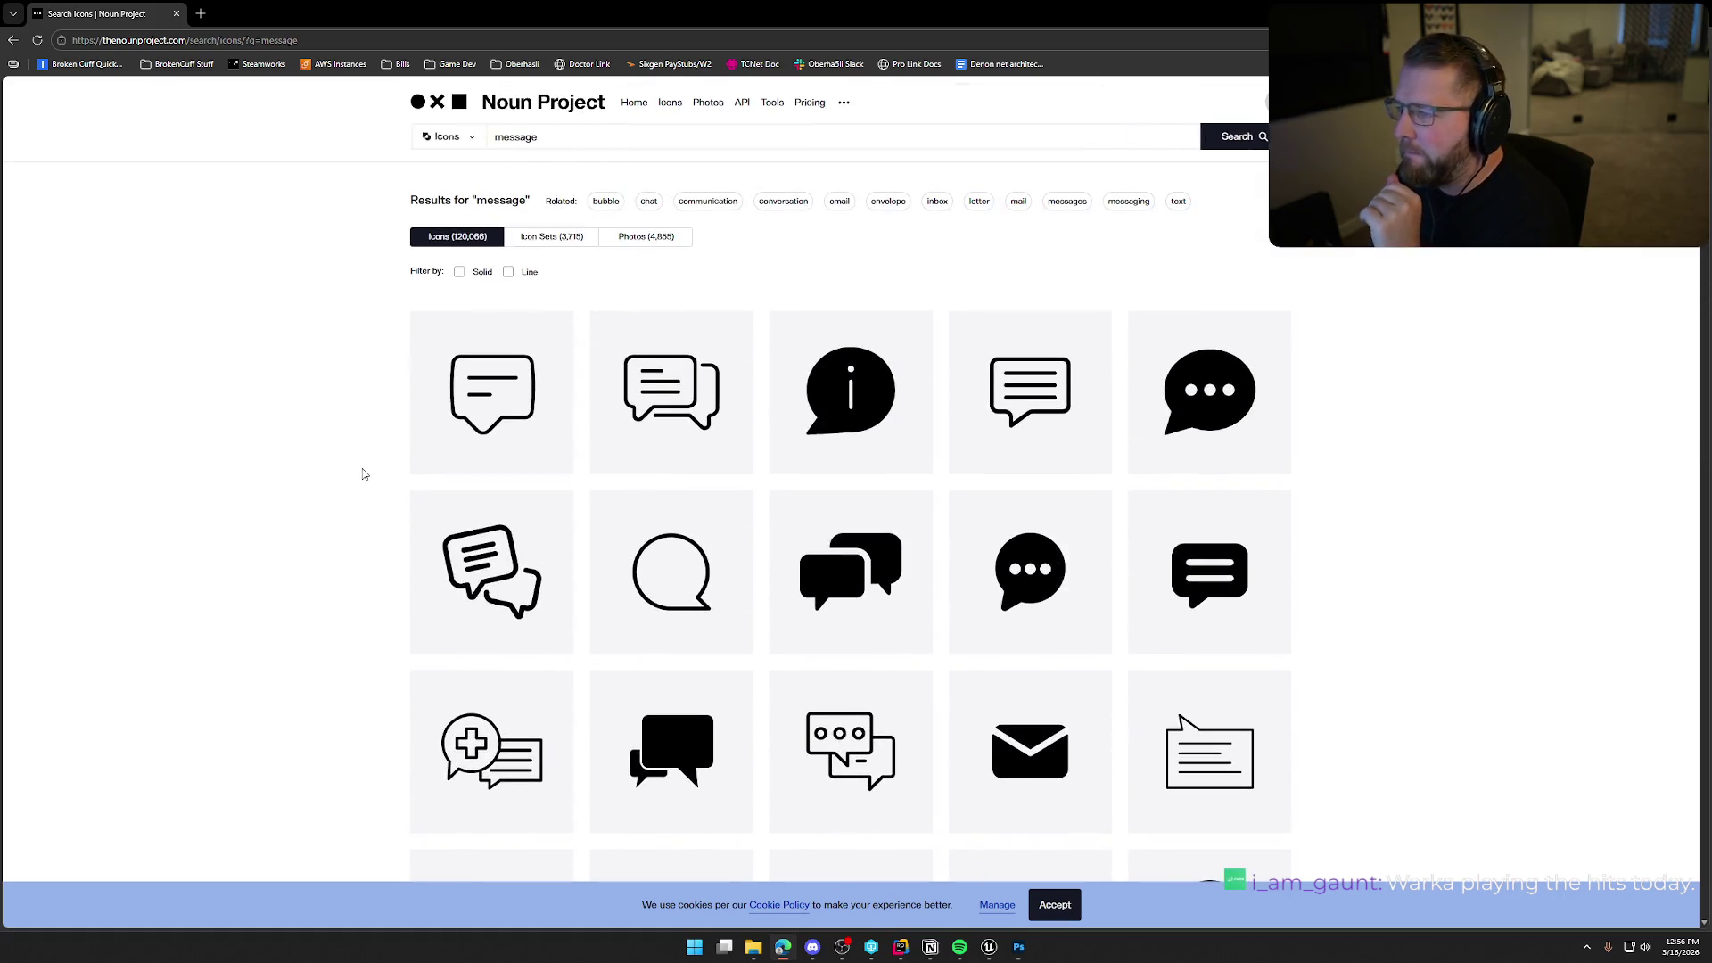
{"action": "key", "text": "ctrl+a"}
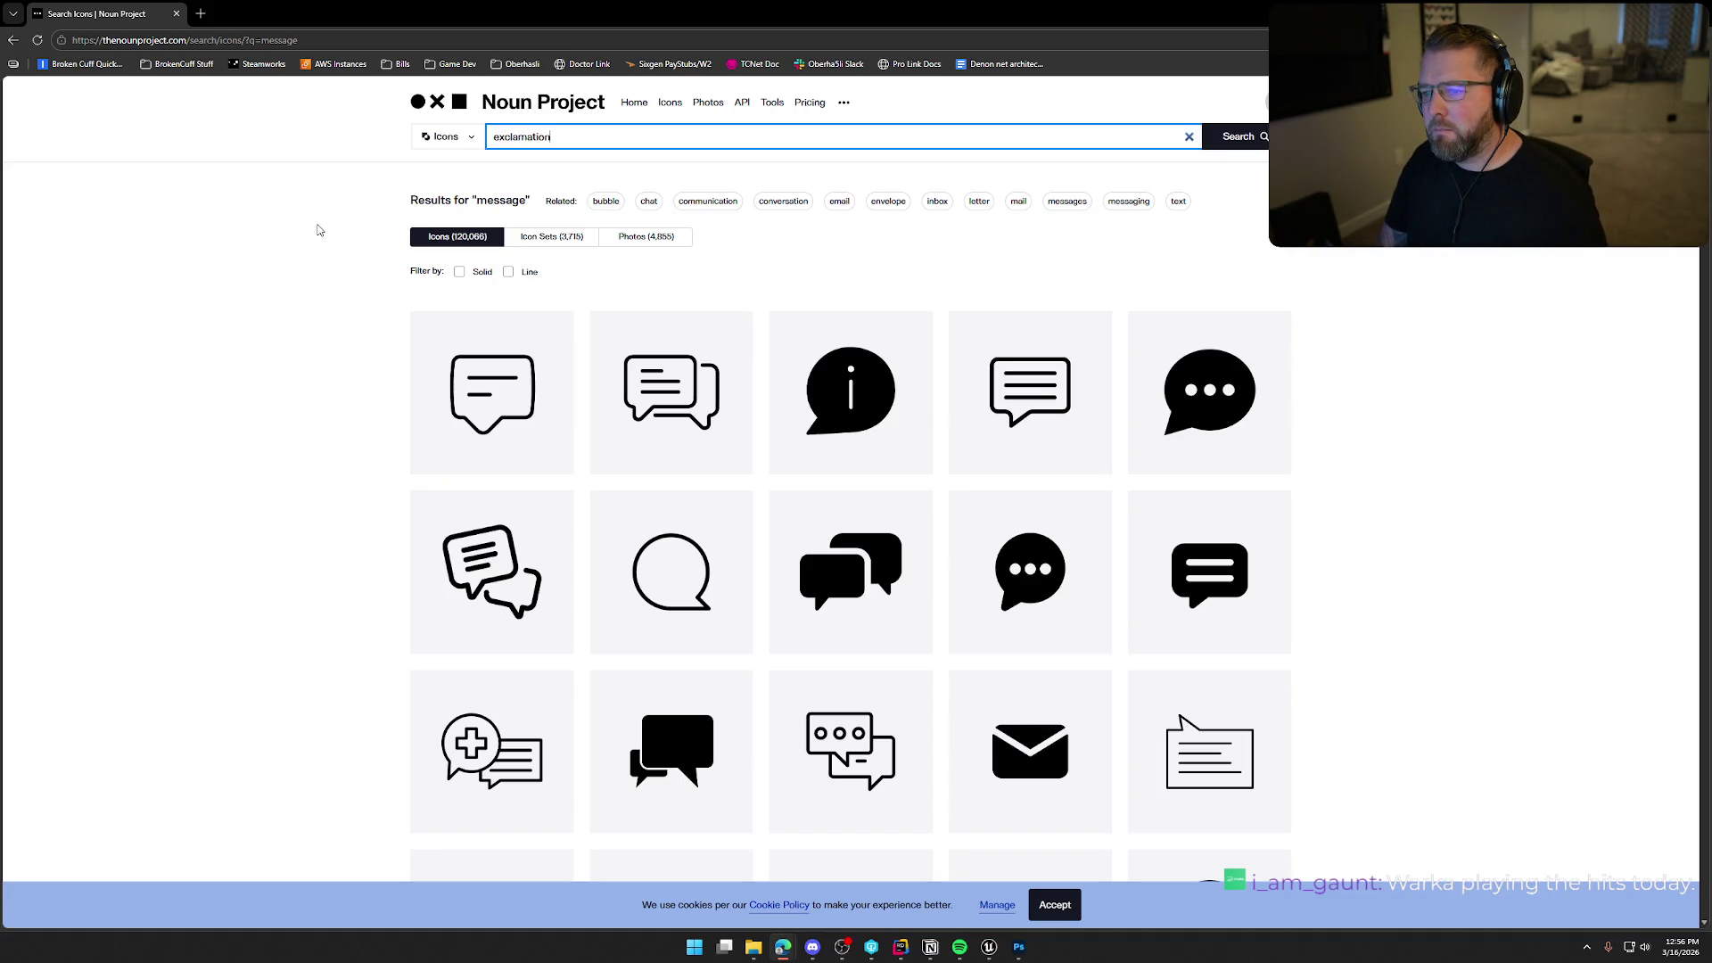
Search for 'exclamation' icons, fixing the misspelled term, and browse the results.
{"action": "left_click", "coordinate": [524, 137]}
{"action": "key", "text": "BackSpace"}
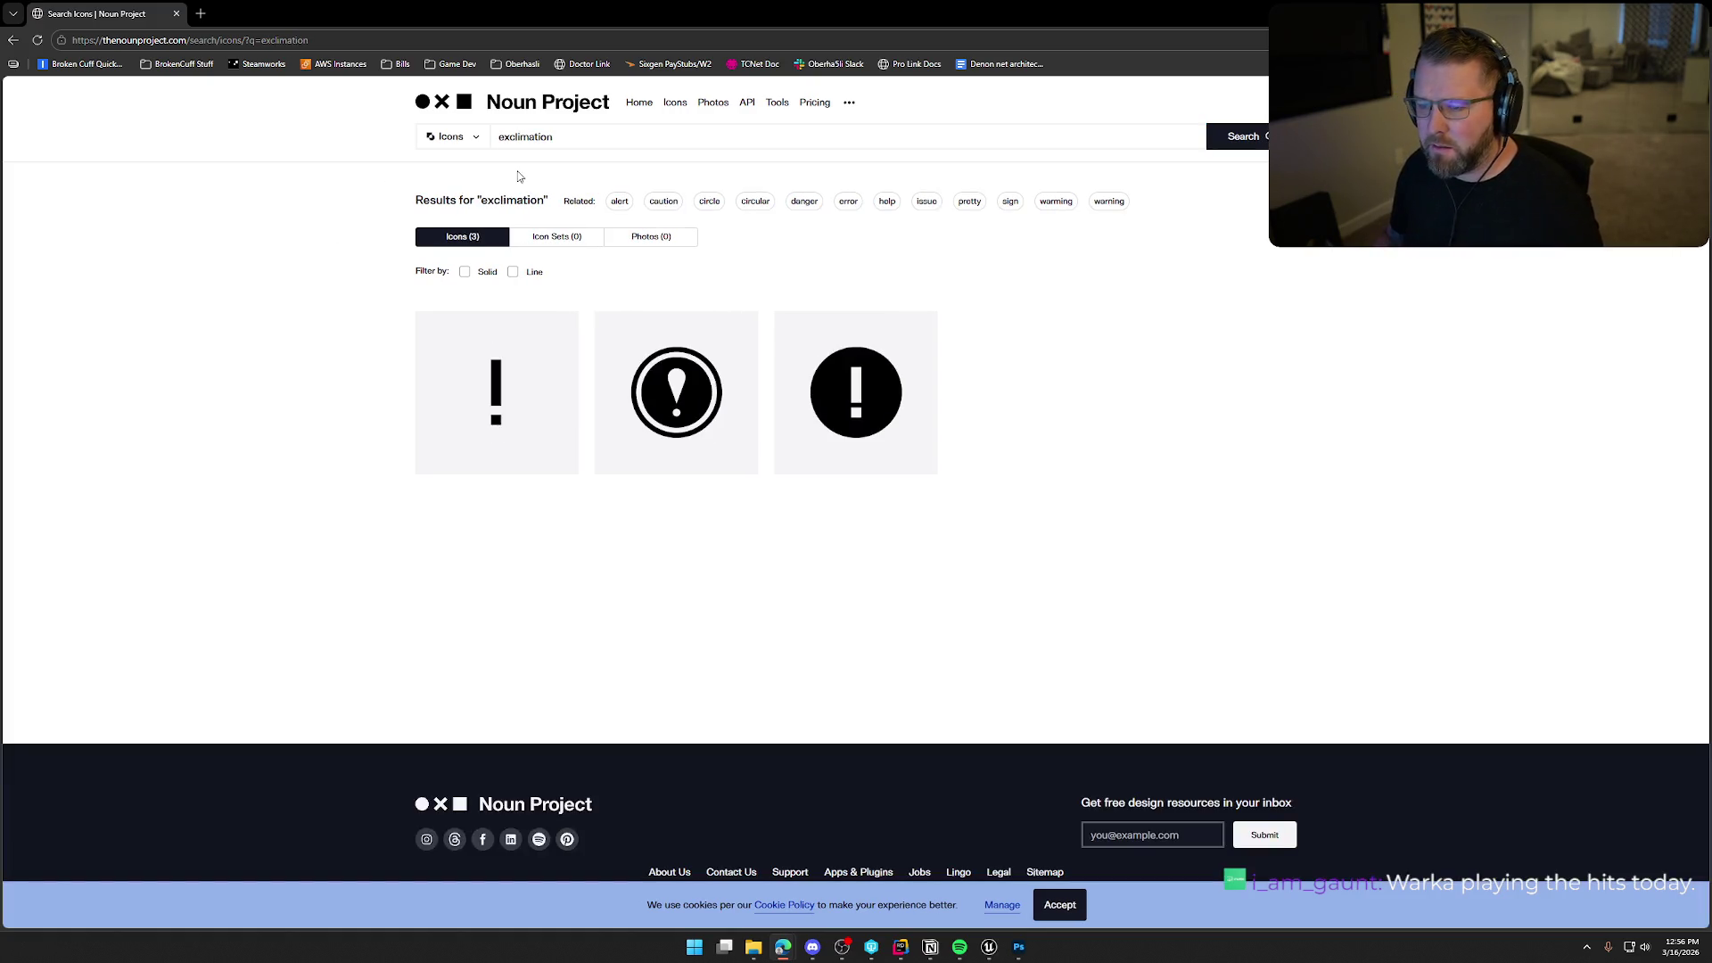
{"action": "left_click", "coordinate": [520, 139]}
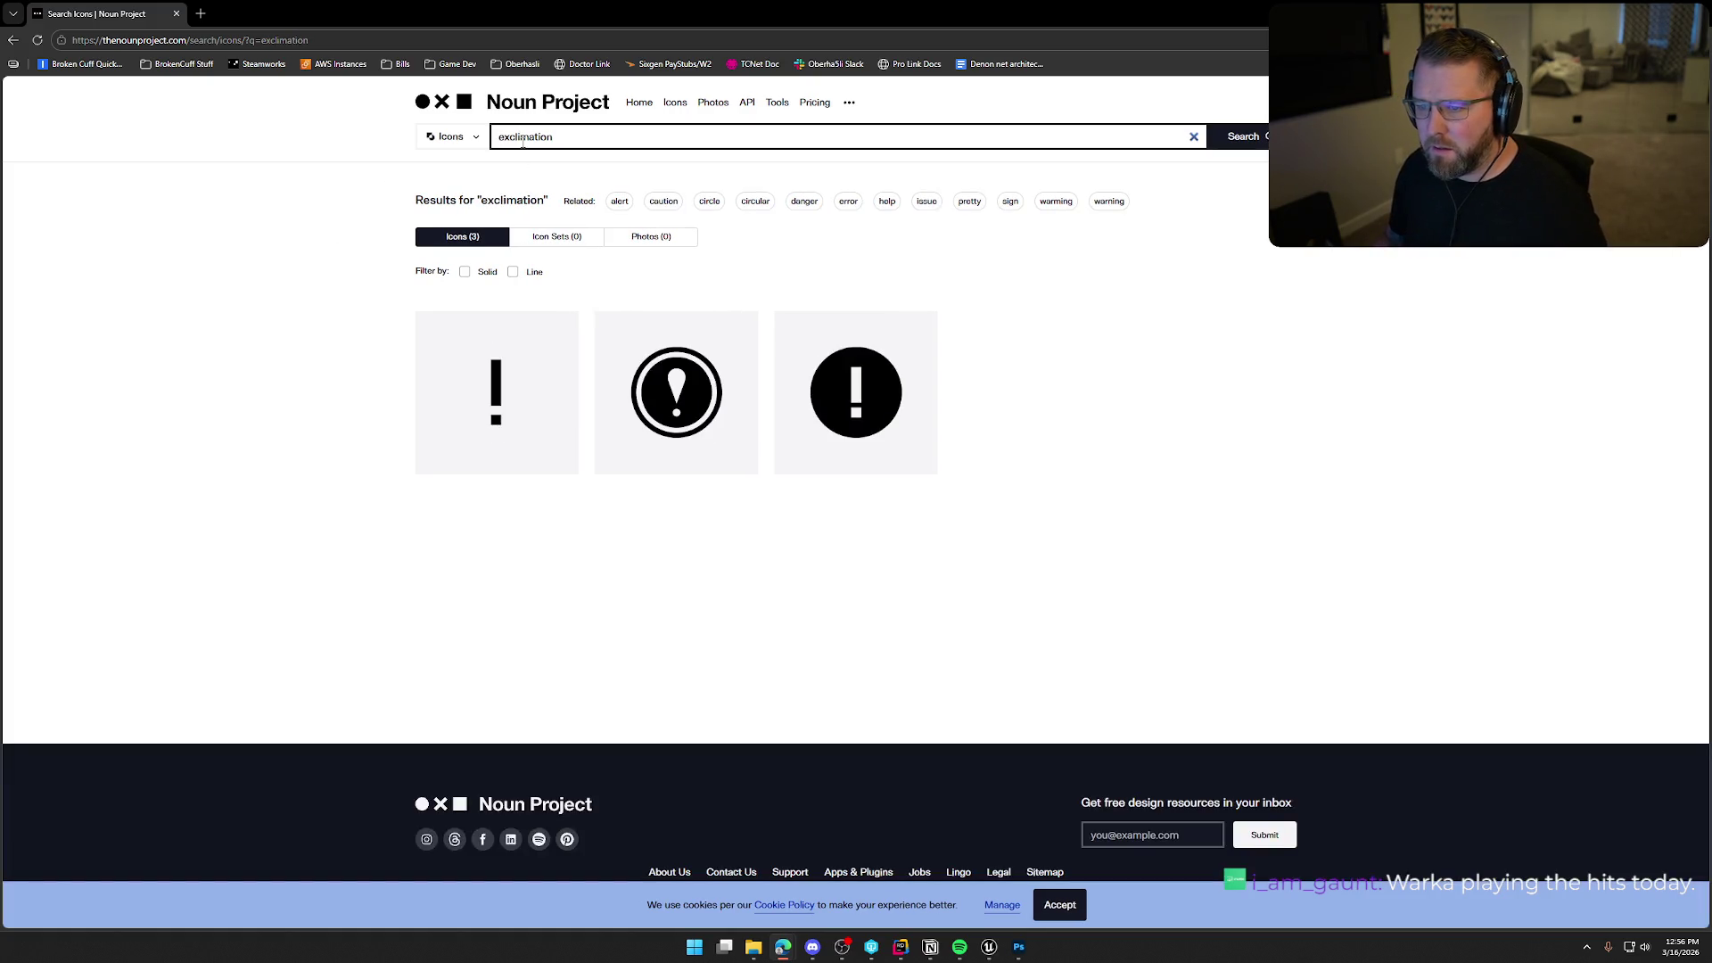
{"action": "type", "text": "a"}
{"action": "key", "text": "Return"}
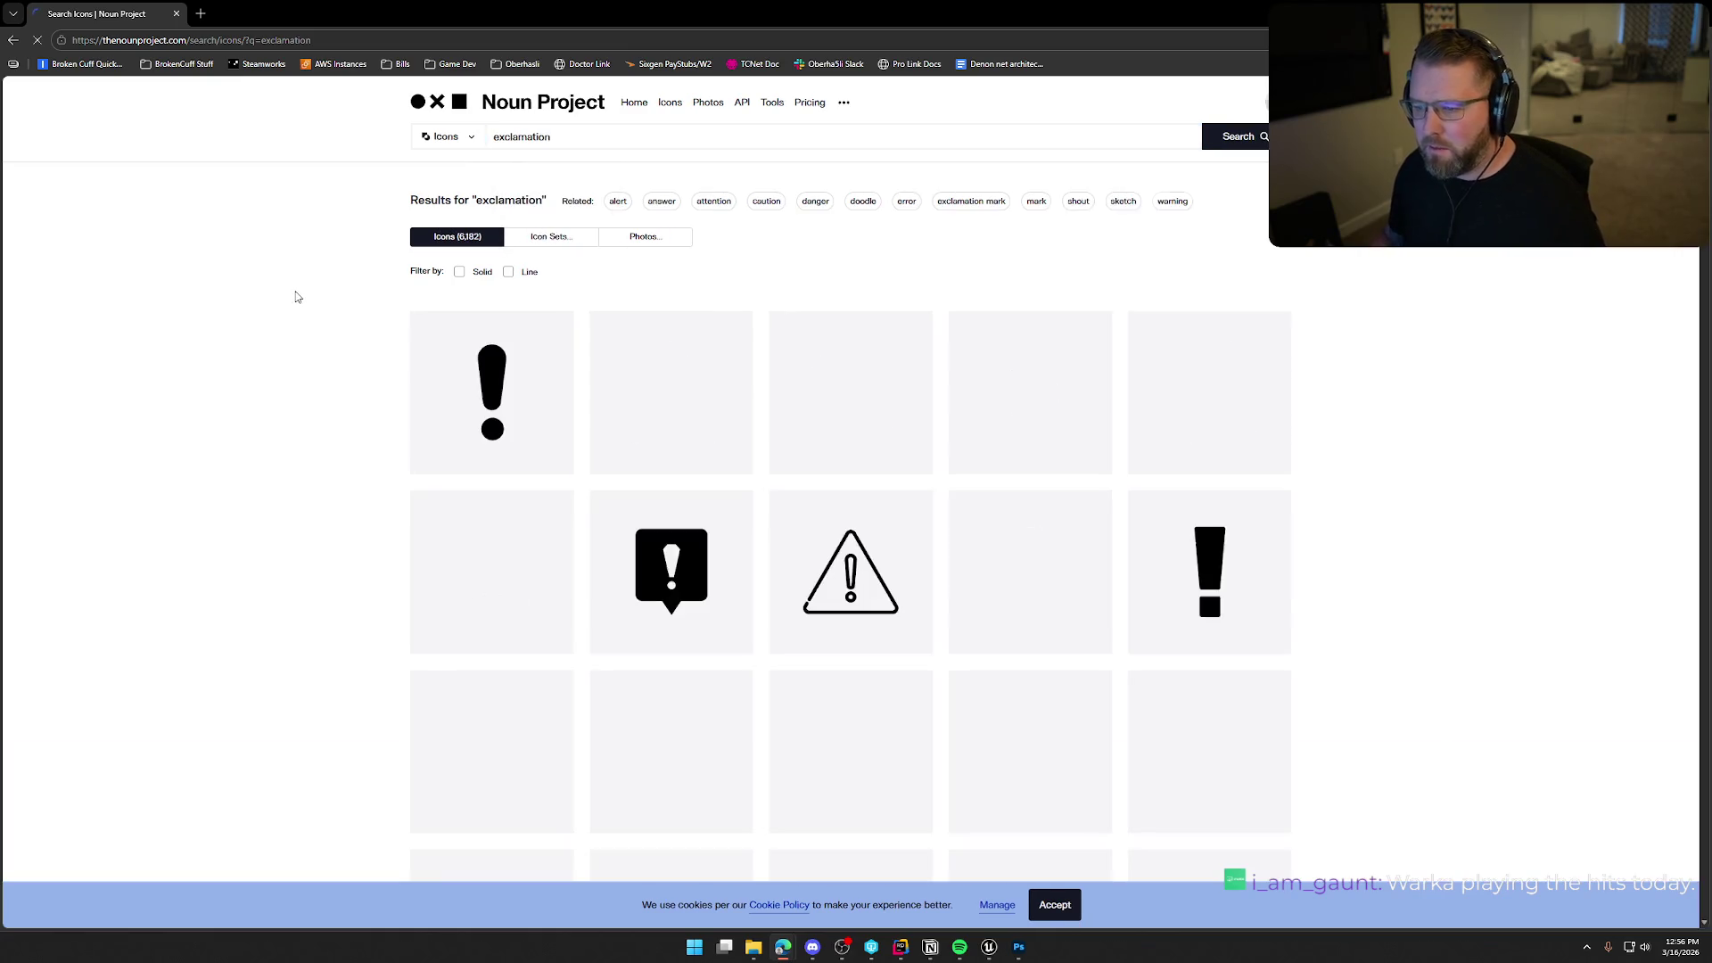
{"action": "scroll", "coordinate": [285, 393], "scroll_direction": "down", "scroll_amount": 1}
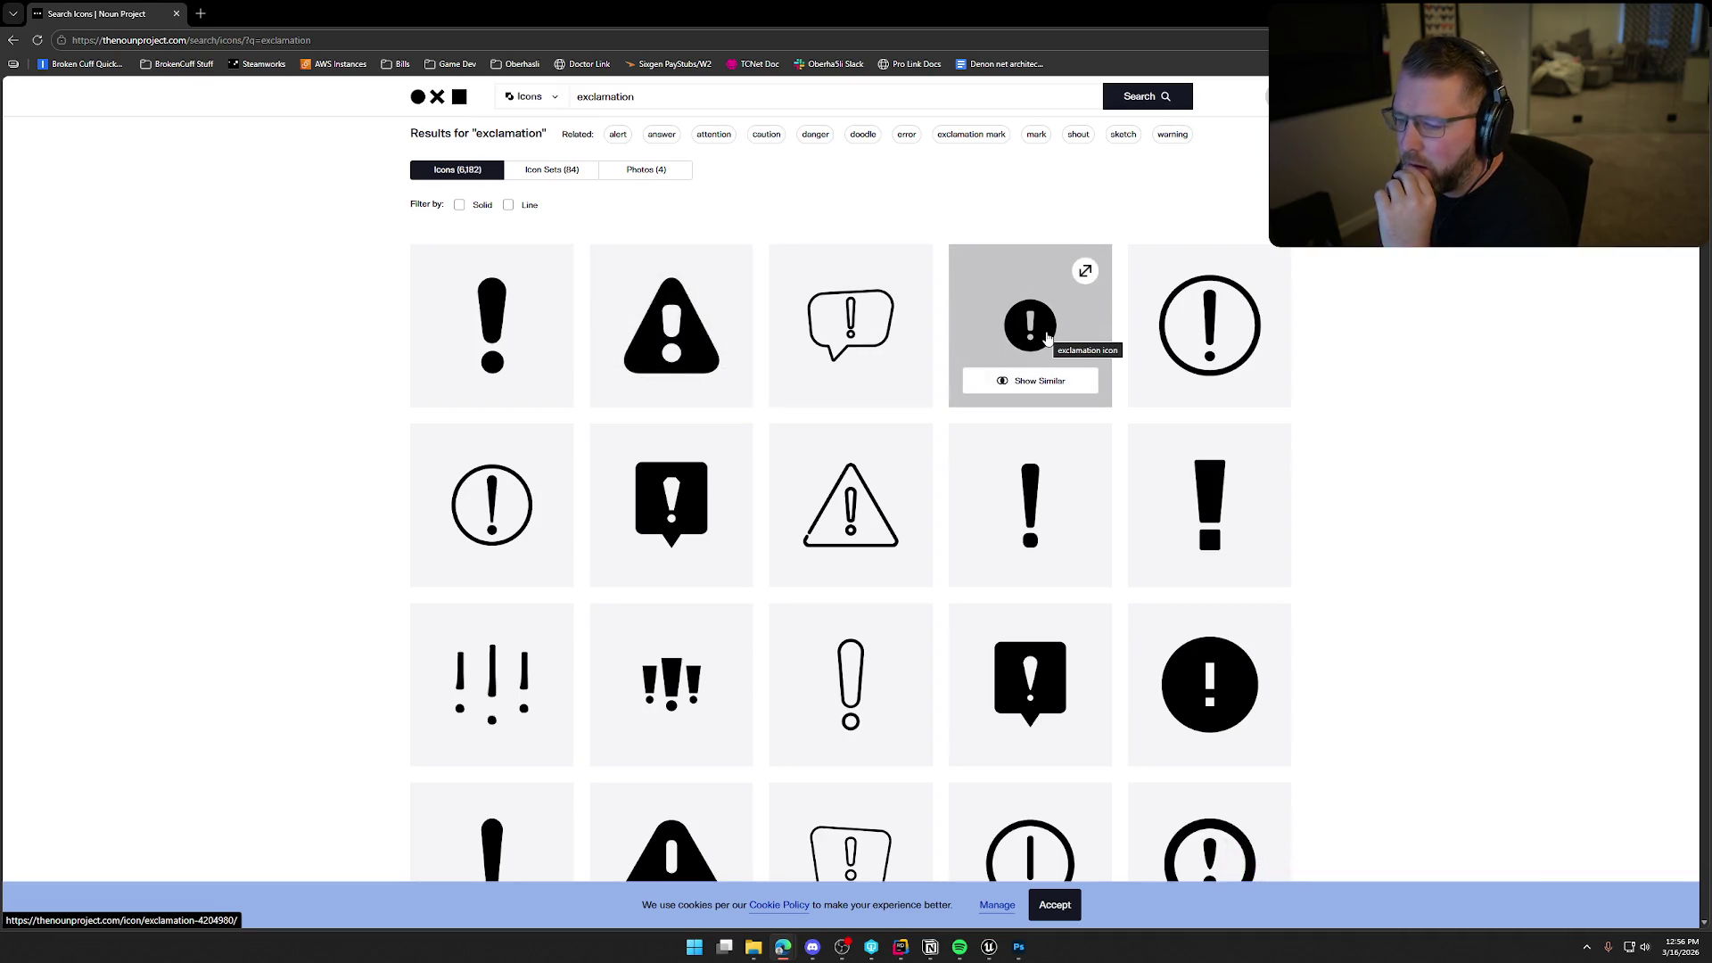
{"action": "scroll", "coordinate": [1456, 420], "scroll_direction": "down", "scroll_amount": 6}
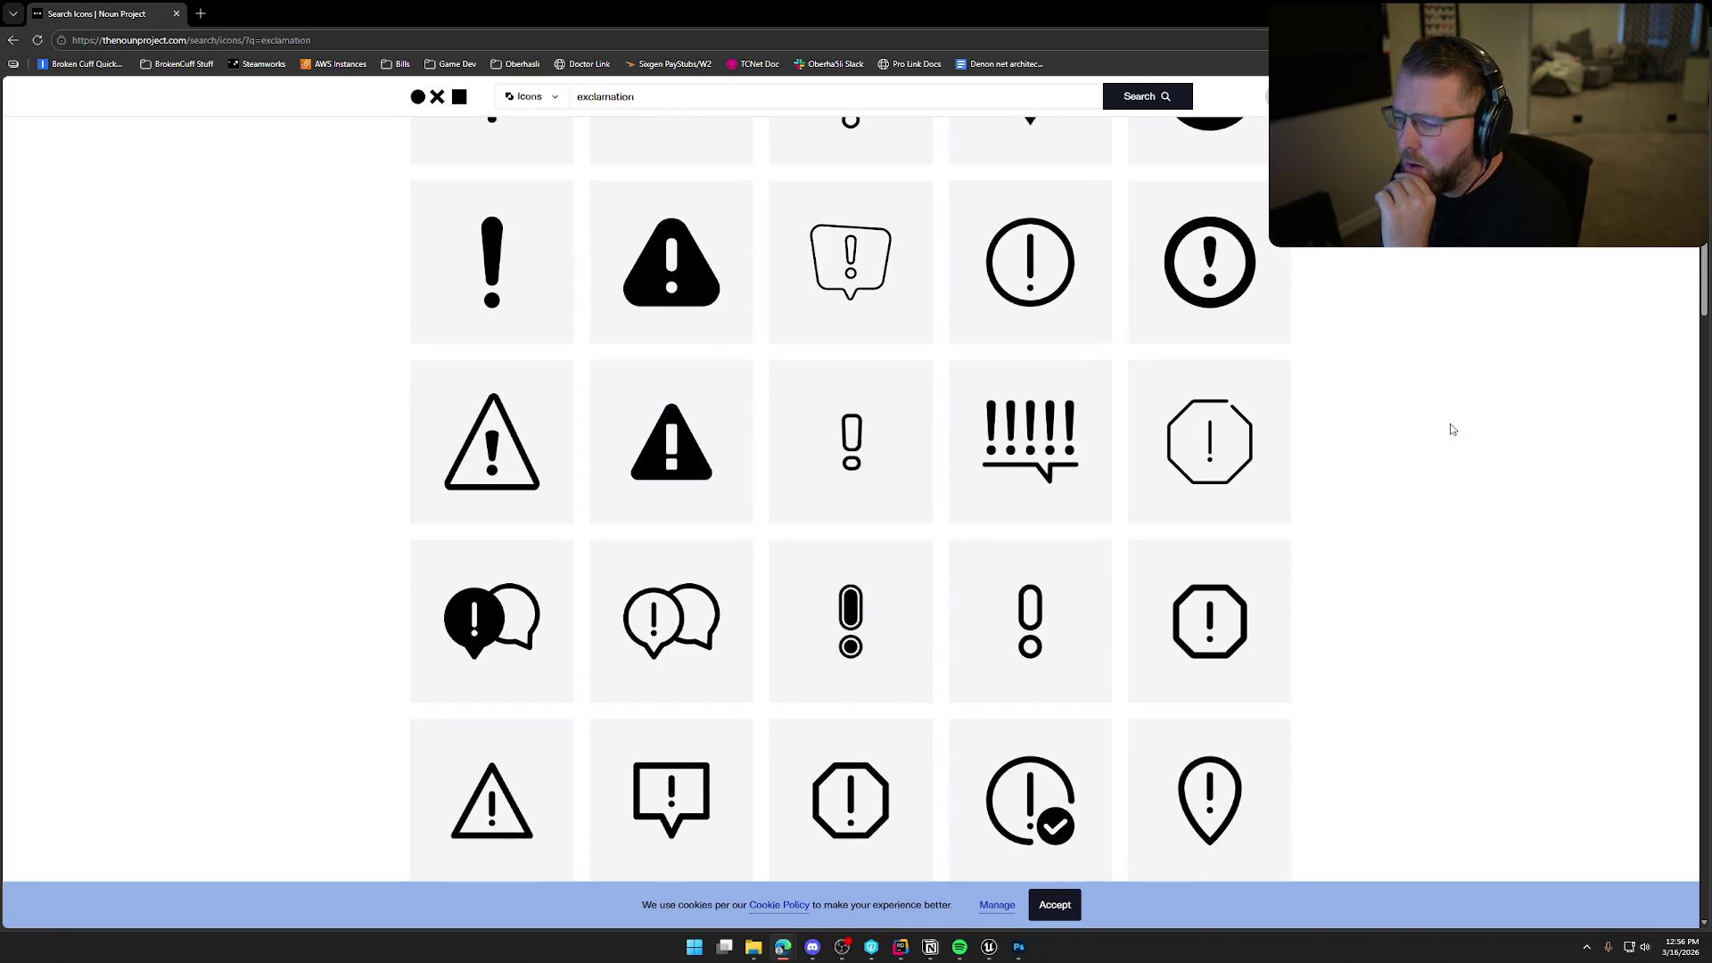
{"action": "scroll", "coordinate": [1453, 428], "scroll_direction": "down", "scroll_amount": 3}
{"action": "scroll", "coordinate": [1452, 426], "scroll_direction": "down", "scroll_amount": 3}
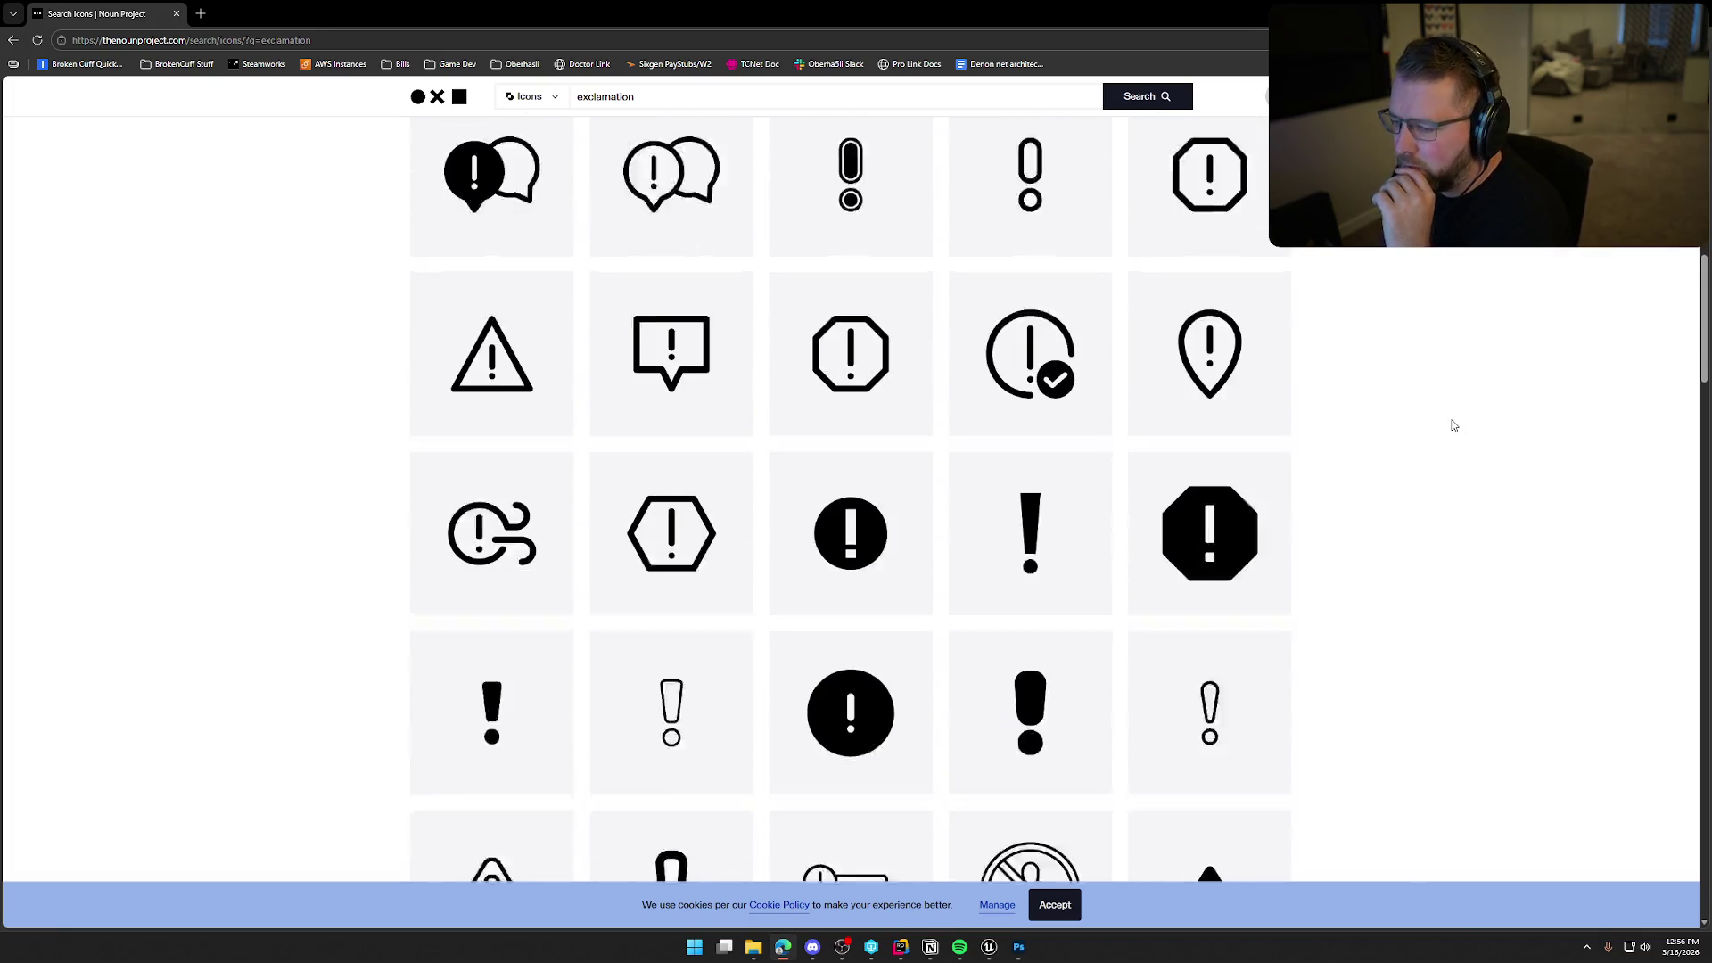
{"action": "scroll", "coordinate": [1453, 425], "scroll_direction": "up", "scroll_amount": 15}
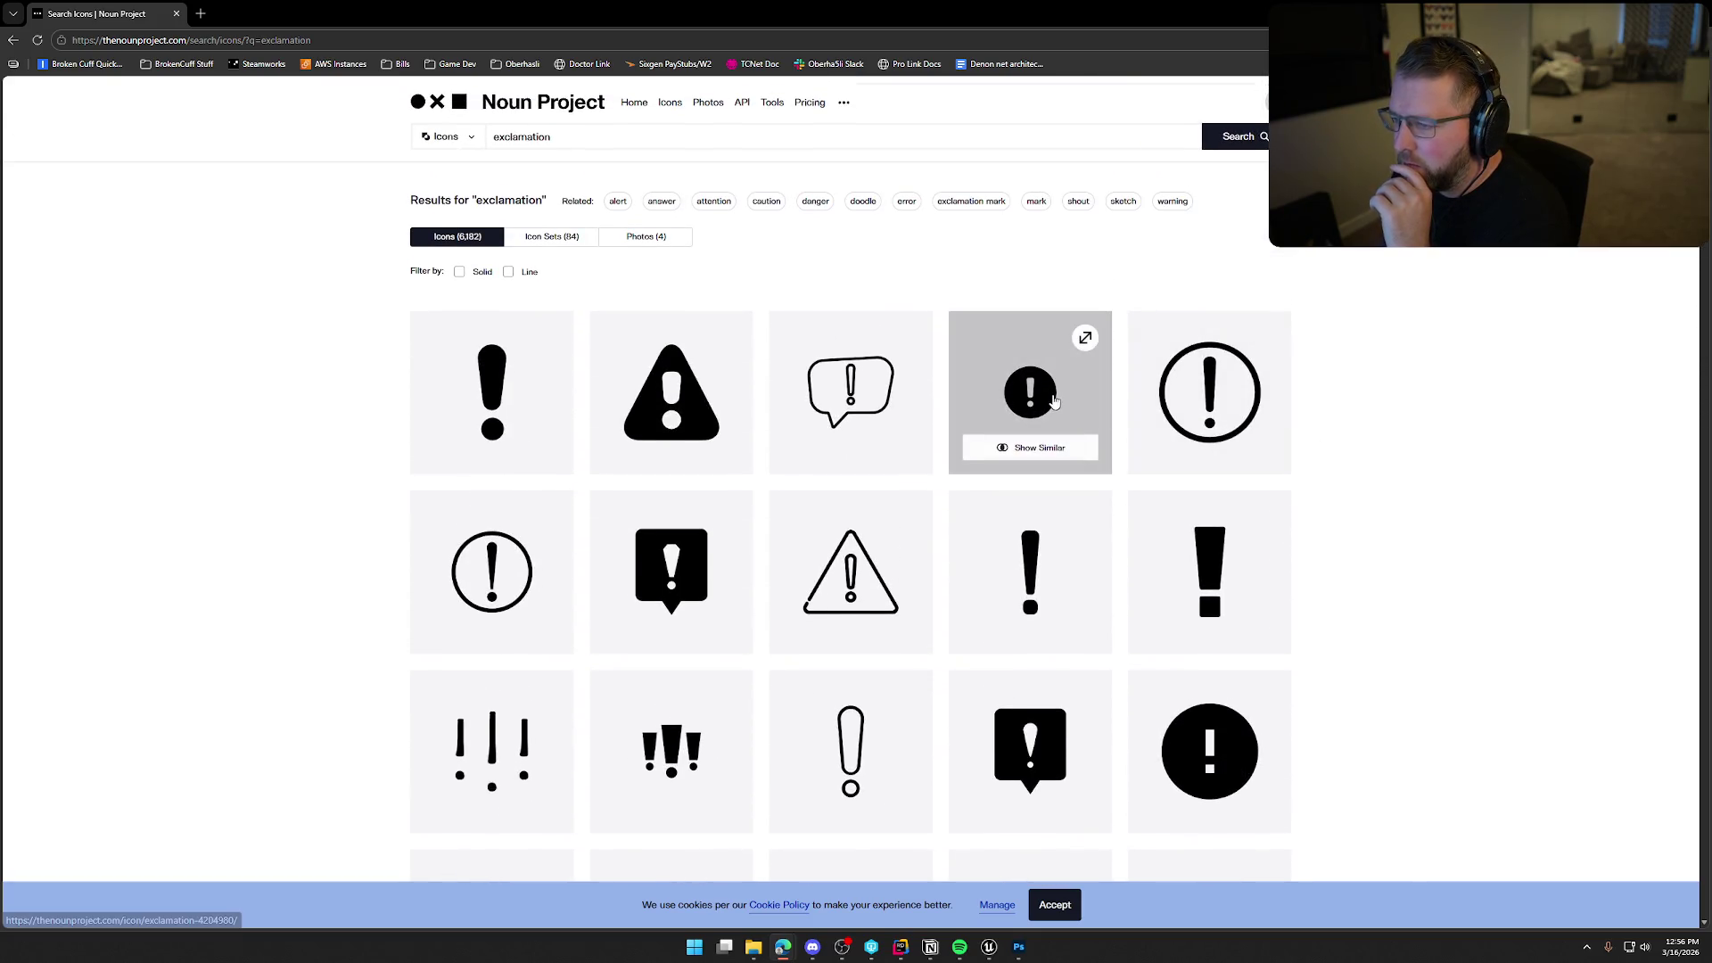
Download the circled exclamation icon as a PNG.
{"action": "left_click", "coordinate": [1032, 447]}
{"action": "left_click", "coordinate": [1177, 367]}
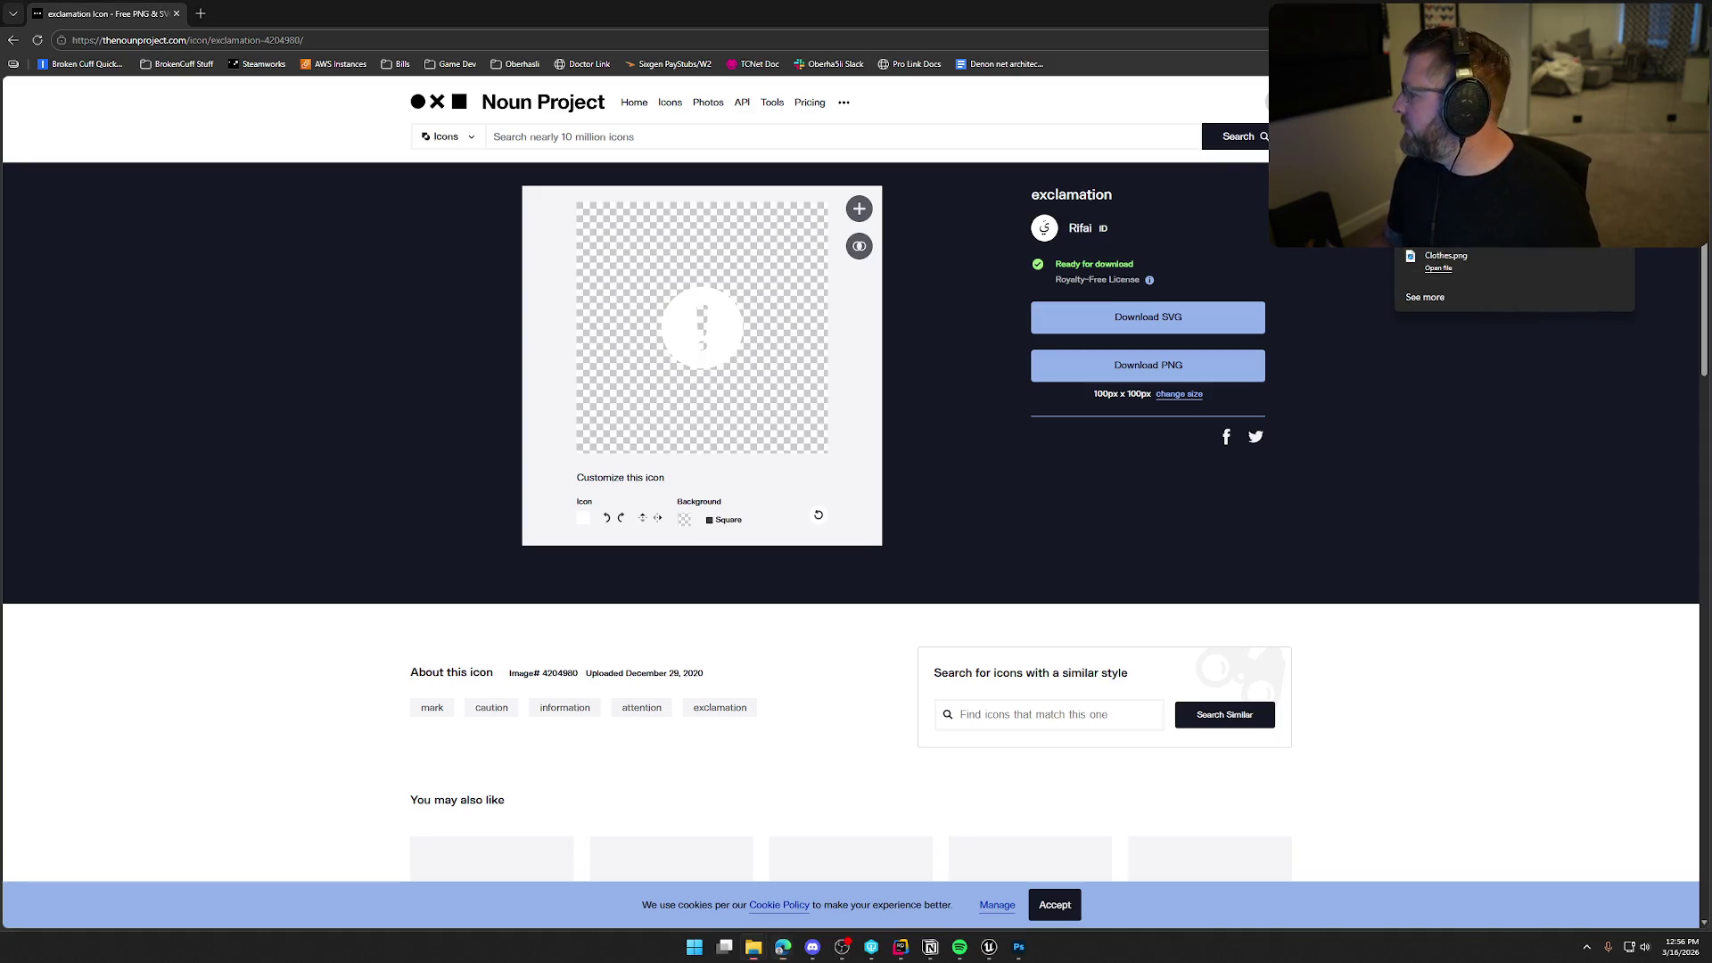
{"action": "left_click", "coordinate": [1019, 947]}
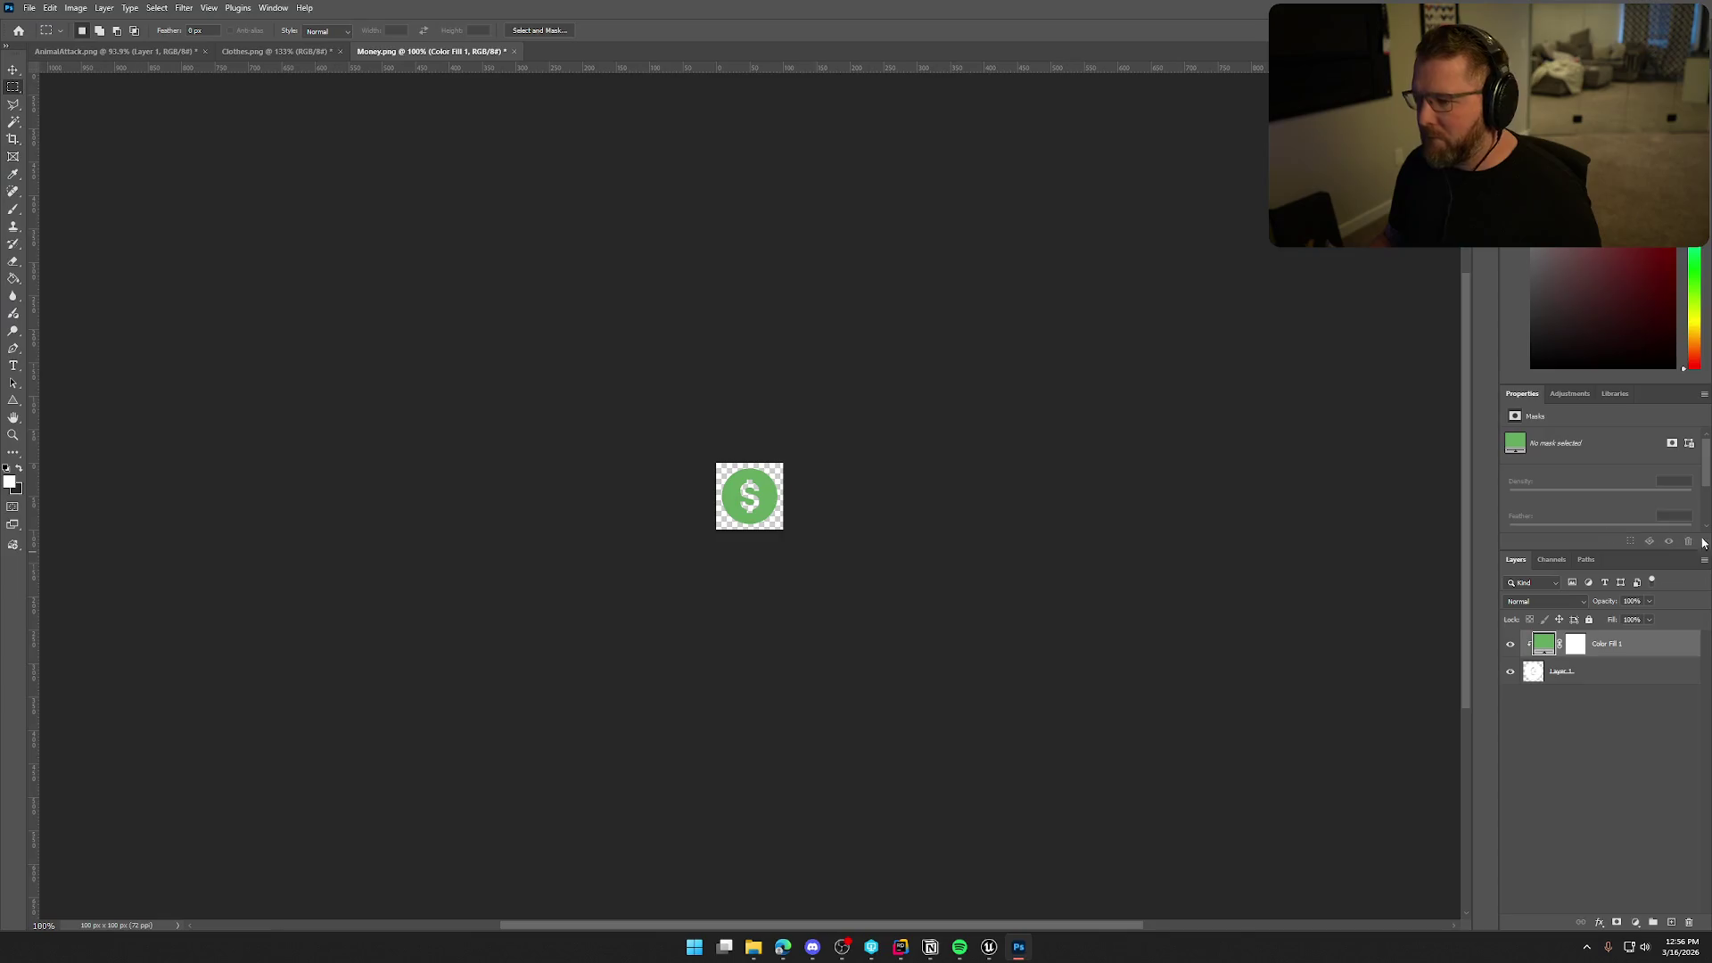
Open the downloaded icon in Photoshop and scale it up to about 163%.
{"action": "mouse_move", "coordinate": [589, 107]}
{"action": "left_mouse_down"}
{"action": "mouse_move", "coordinate": [584, 52]}
{"action": "mouse_move", "coordinate": [734, 53]}
{"action": "left_mouse_up"}
{"action": "key", "text": "ctrl+t"}
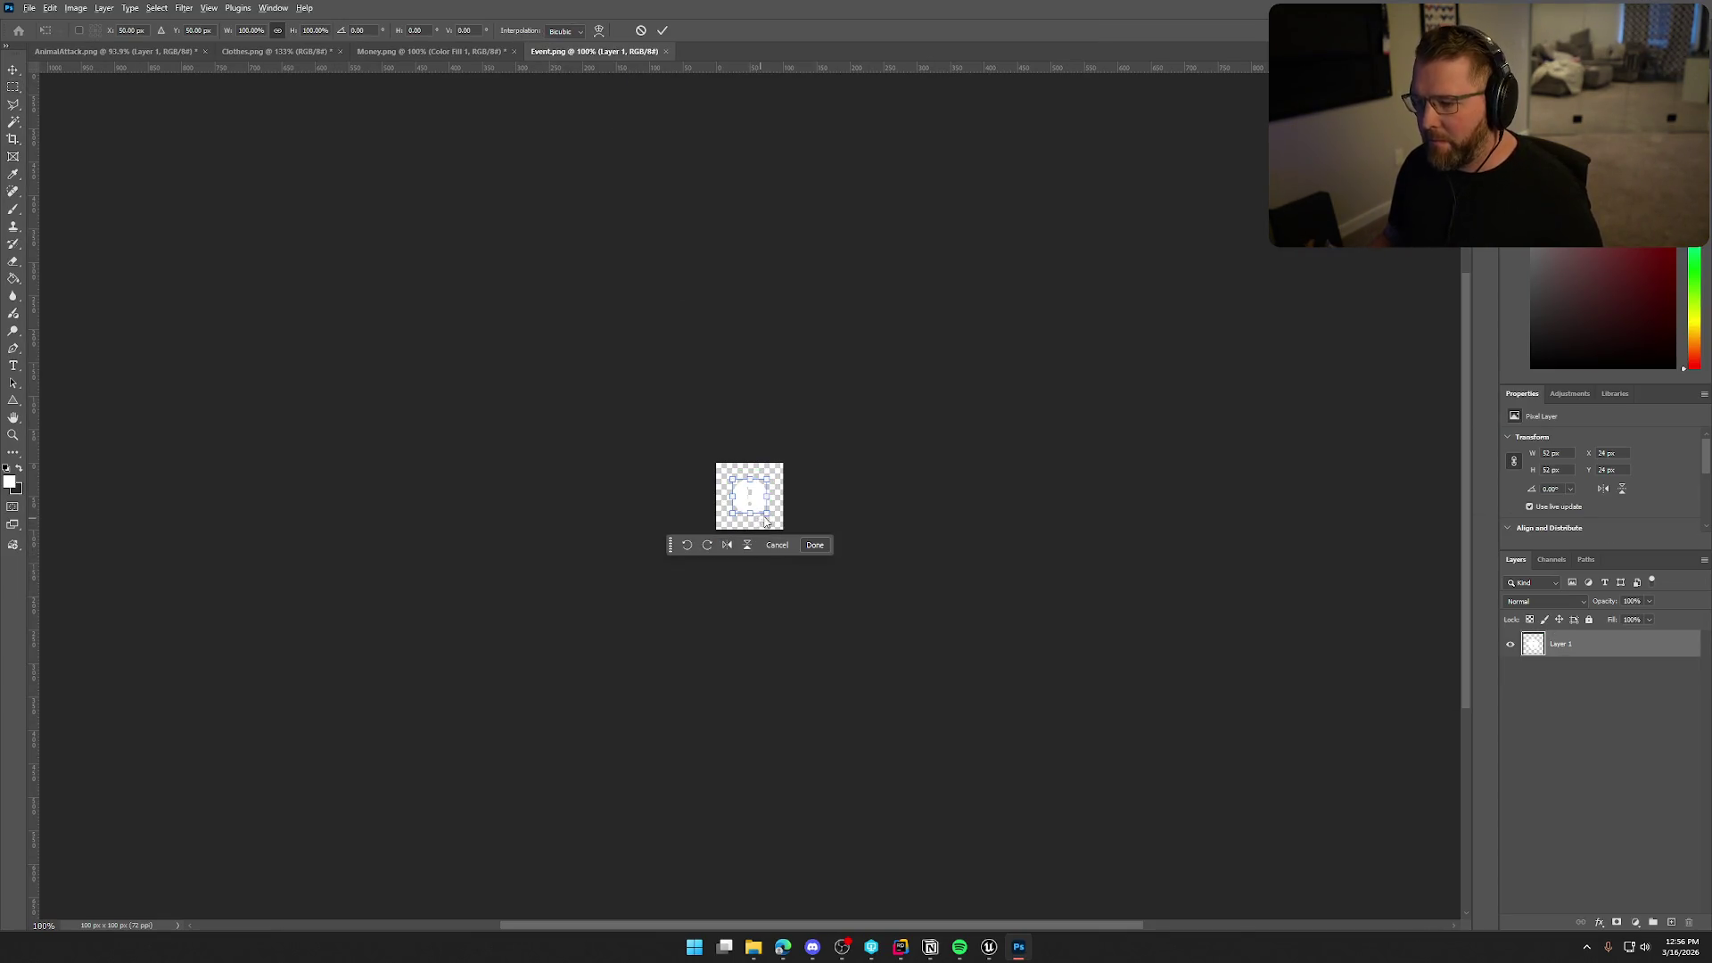
{"action": "left_click_drag", "start_coordinate": [765, 517], "coordinate": [809, 502]}
{"action": "key", "text": "Return"}
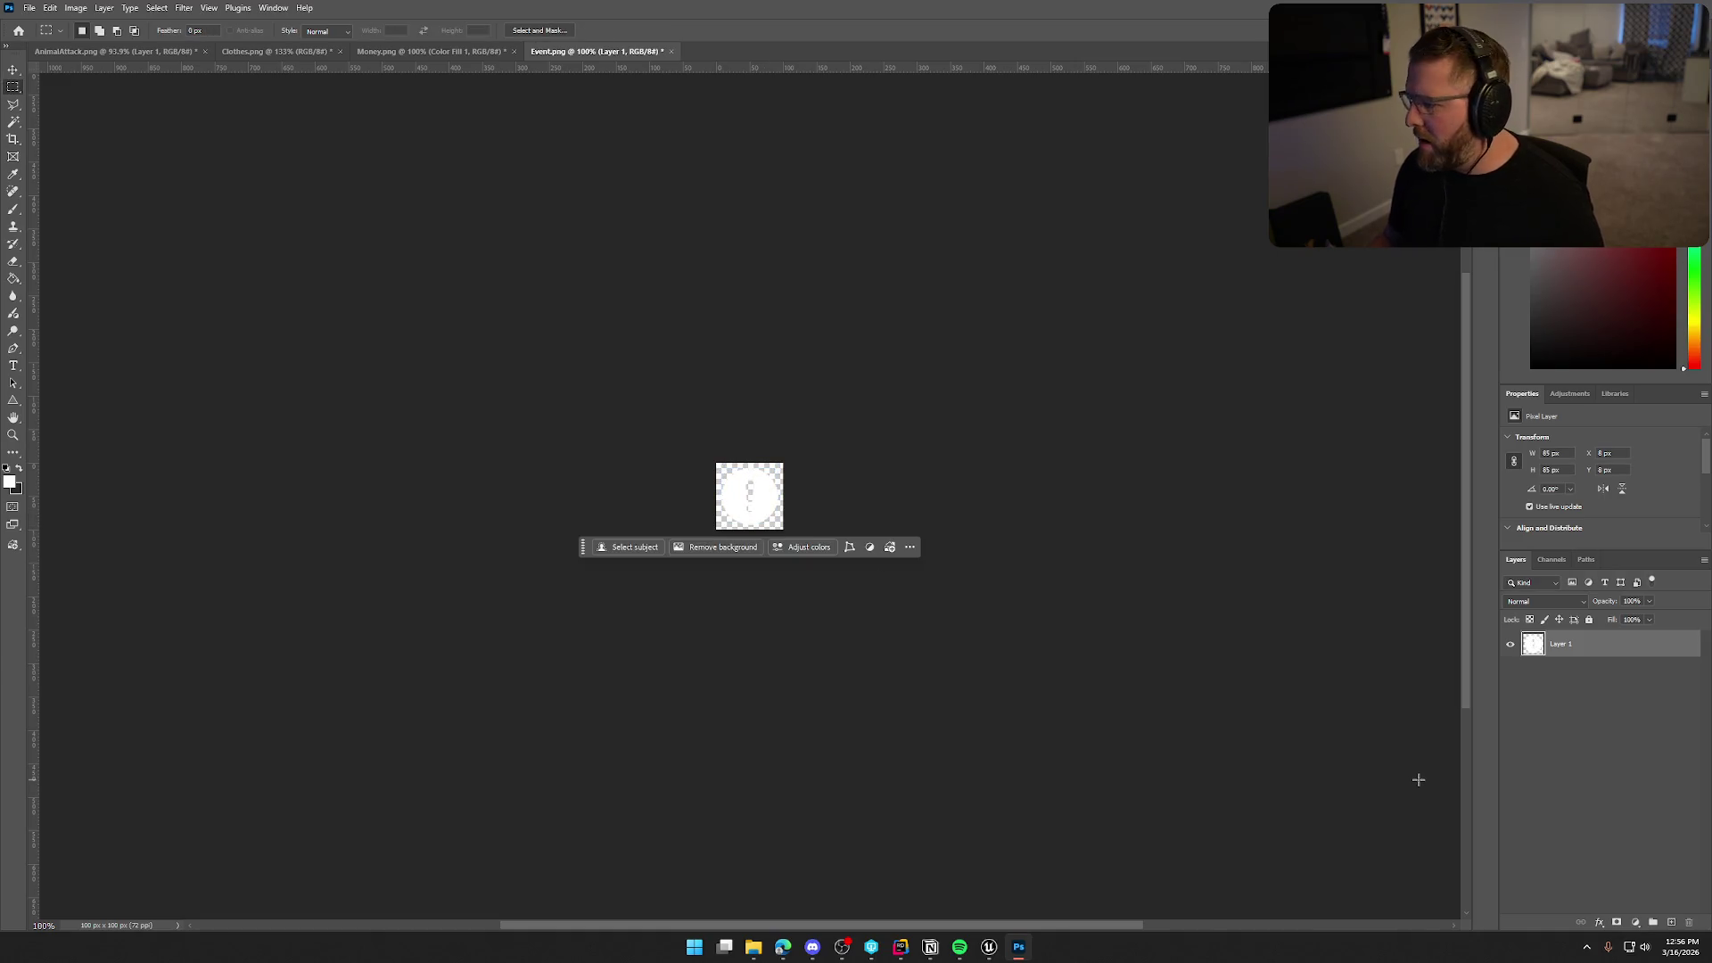
{"action": "left_click", "coordinate": [1618, 924]}
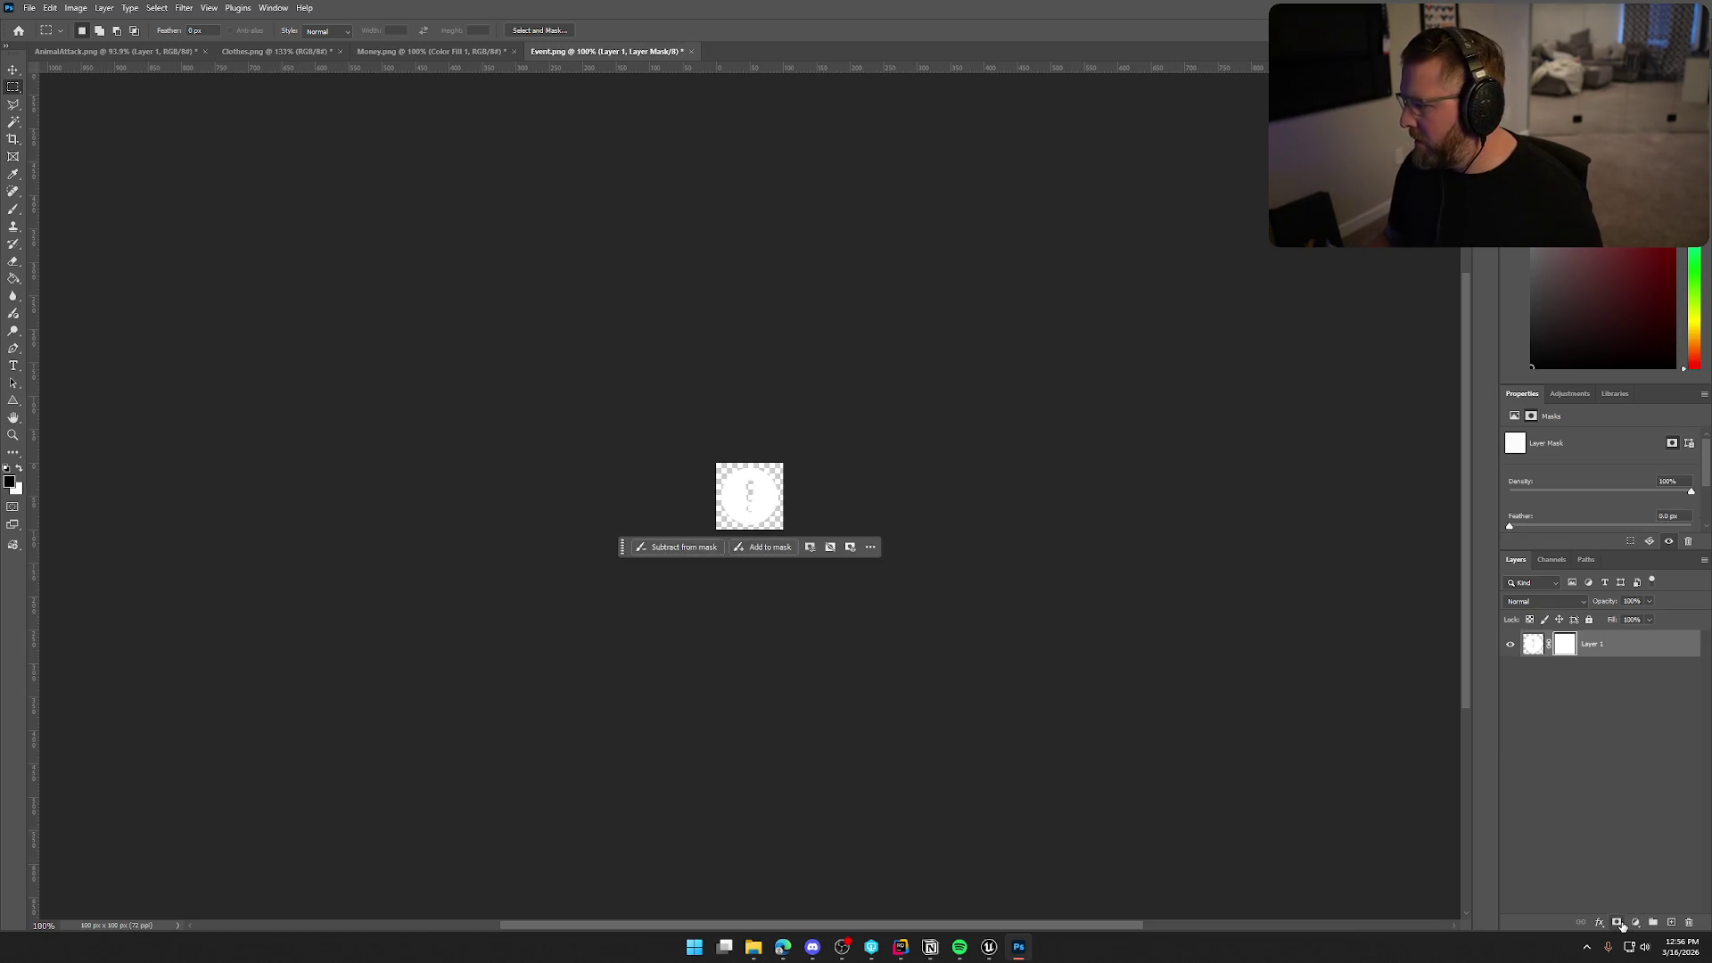
{"action": "key", "text": "ctrl+z"}
Add an orange #f8aa23 solid colour fill clipped to the icon shape.
{"action": "left_click", "coordinate": [1625, 913]}
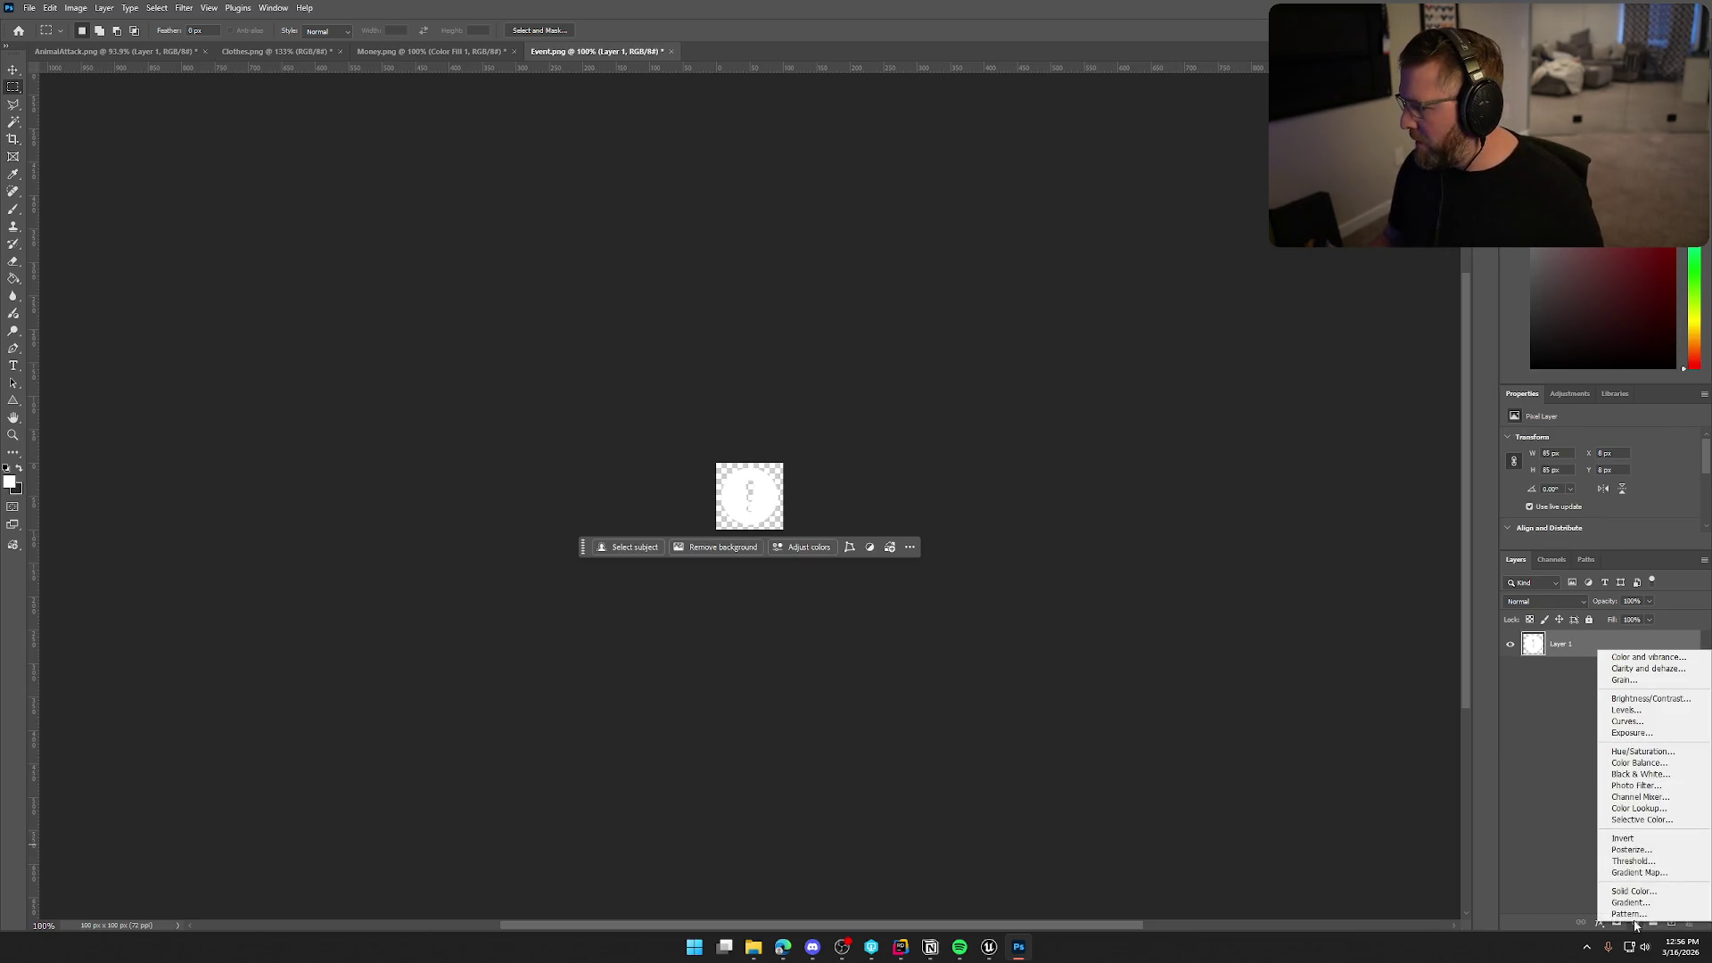
{"action": "left_click", "coordinate": [1632, 658]}
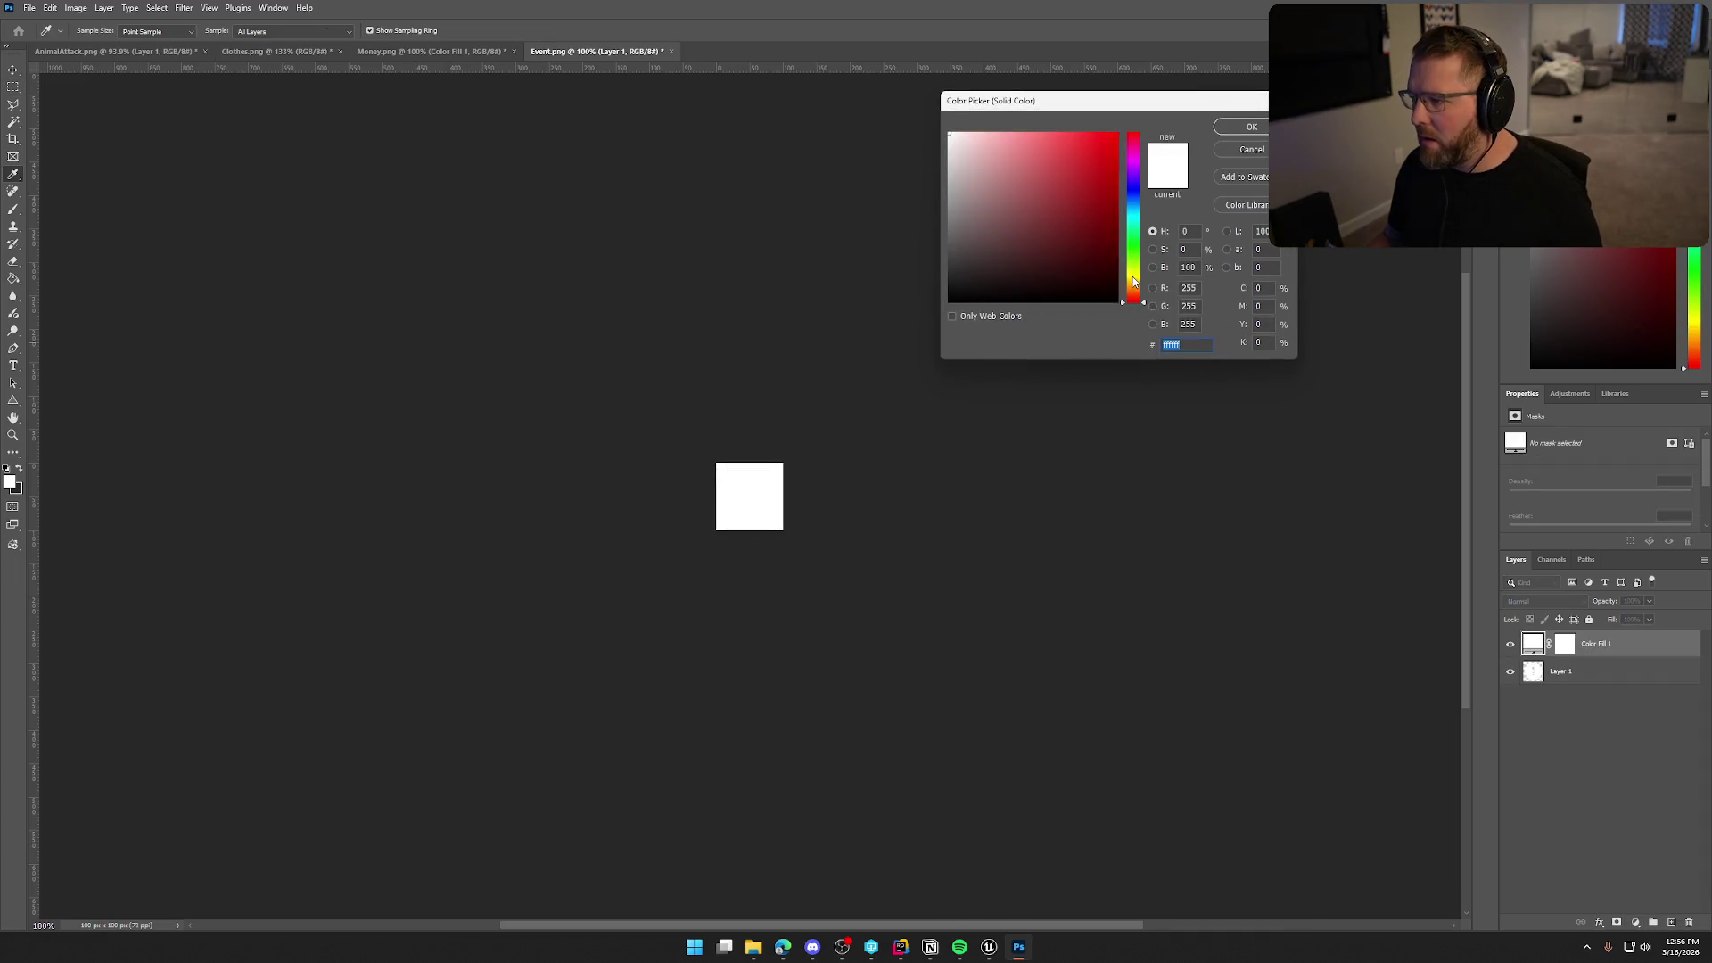
{"action": "left_click", "coordinate": [1133, 283]}
{"action": "left_click_drag", "start_coordinate": [1106, 221], "coordinate": [1094, 136]}
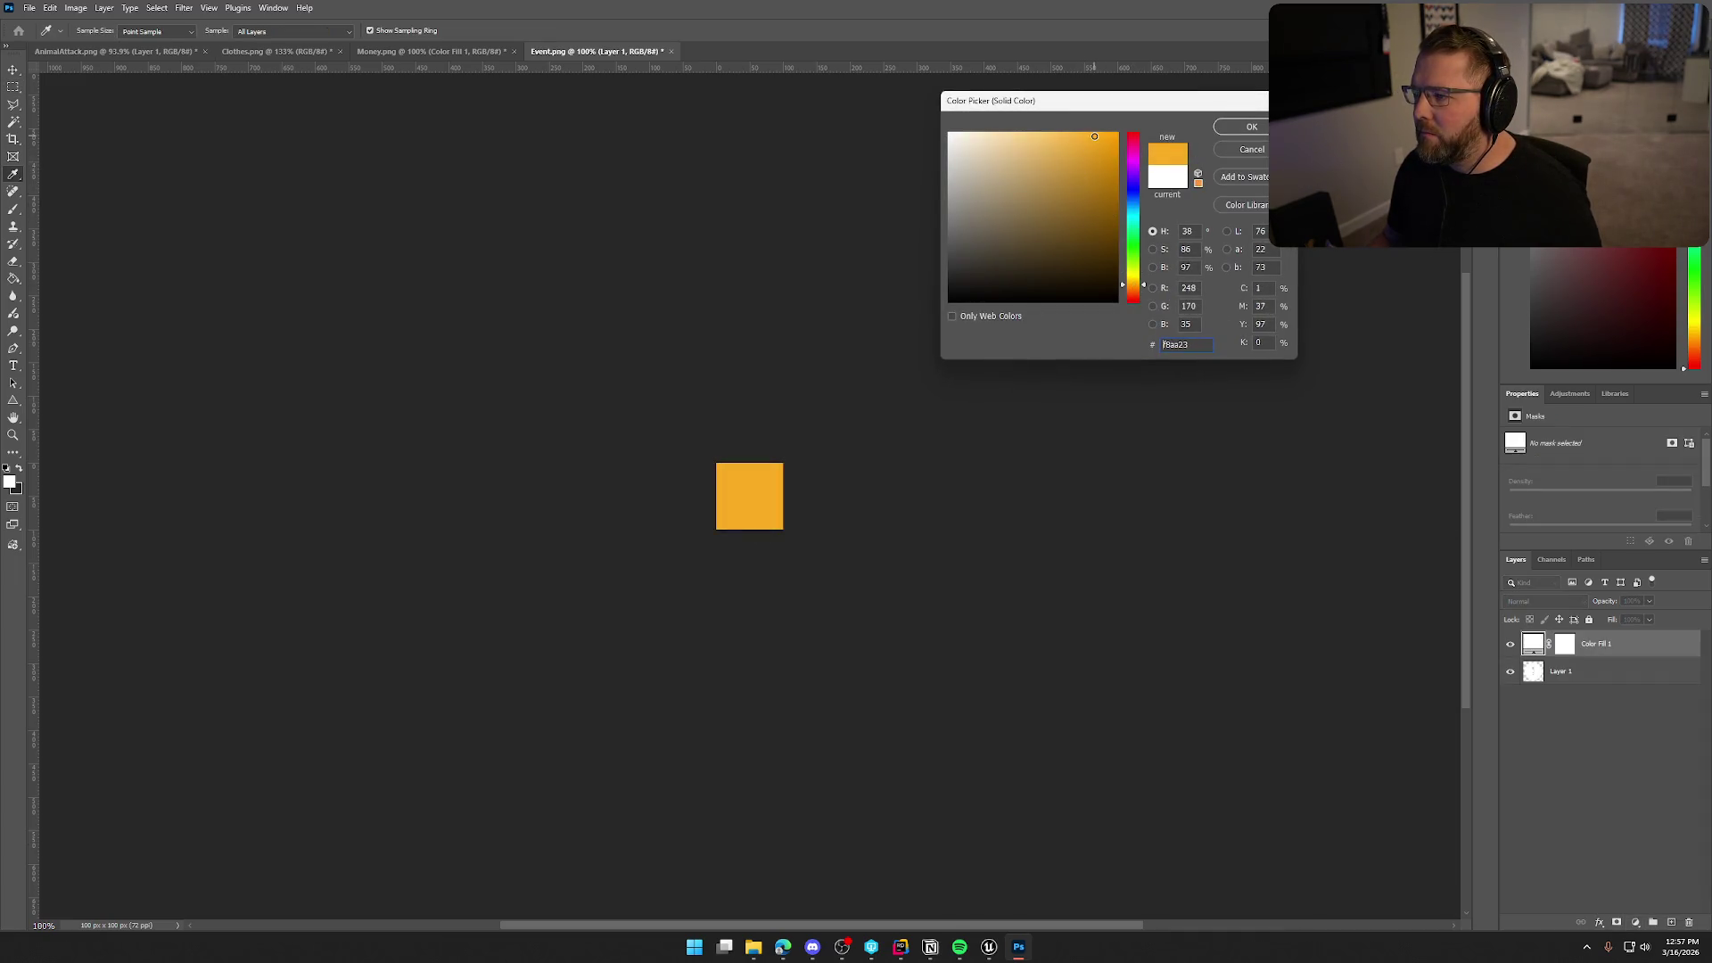
{"action": "left_click", "coordinate": [1251, 126]}
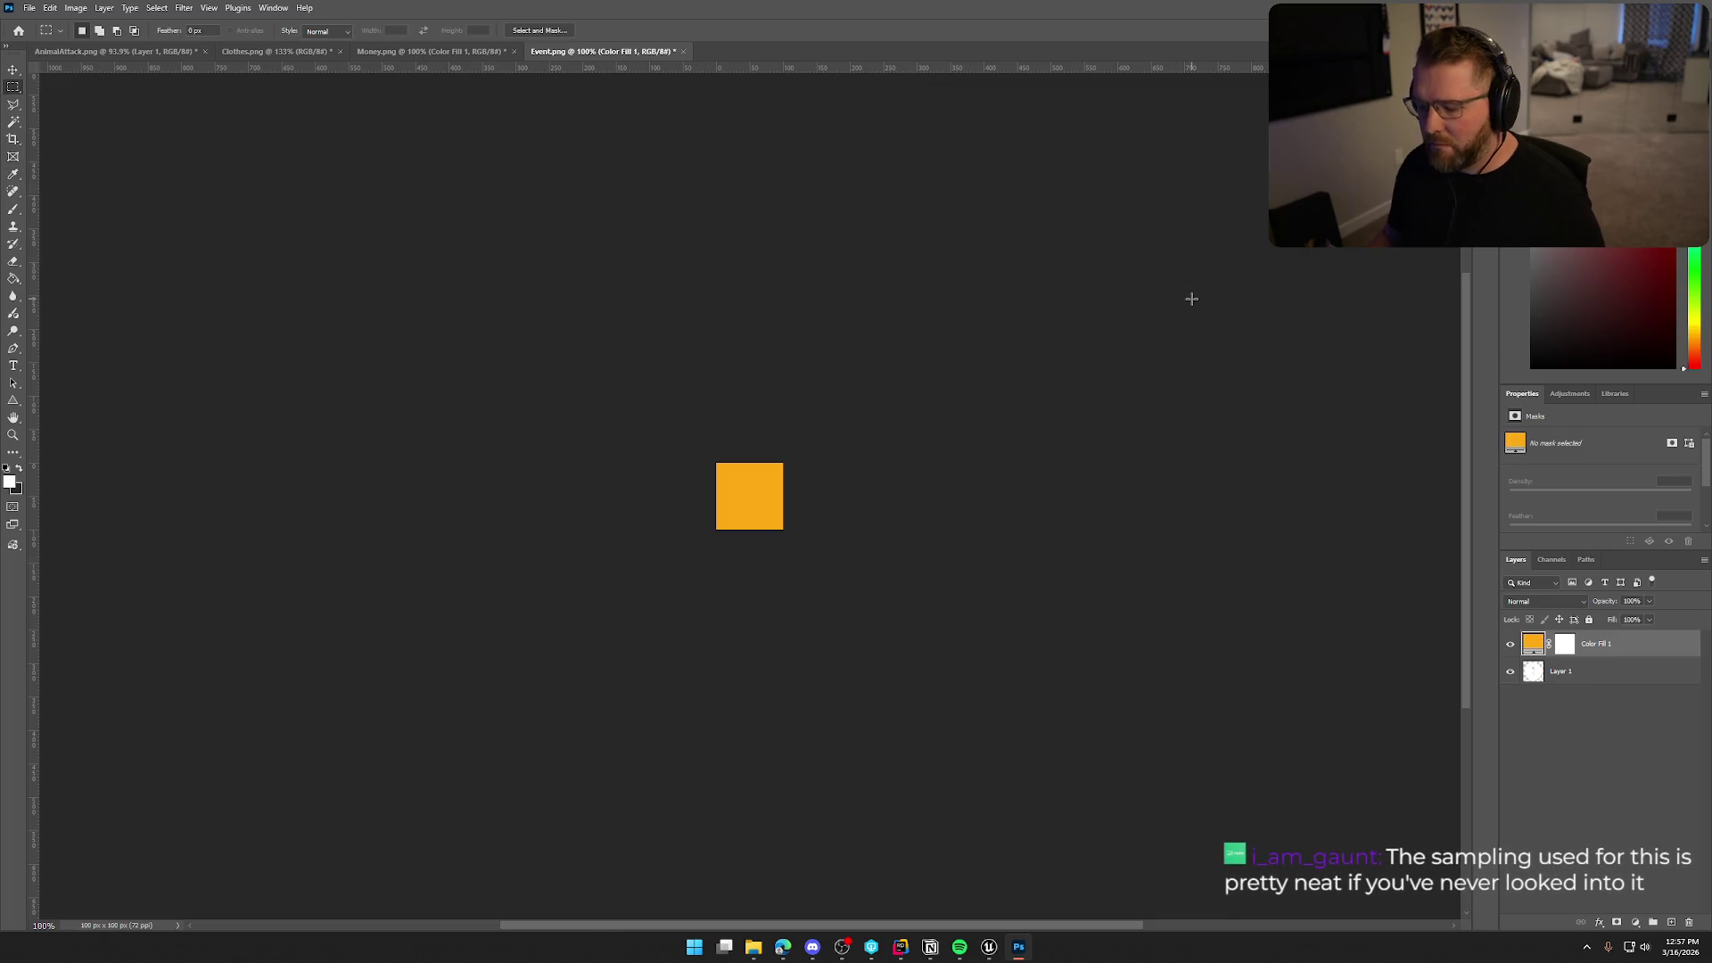
{"action": "key", "text": "ctrl+alt+g"}
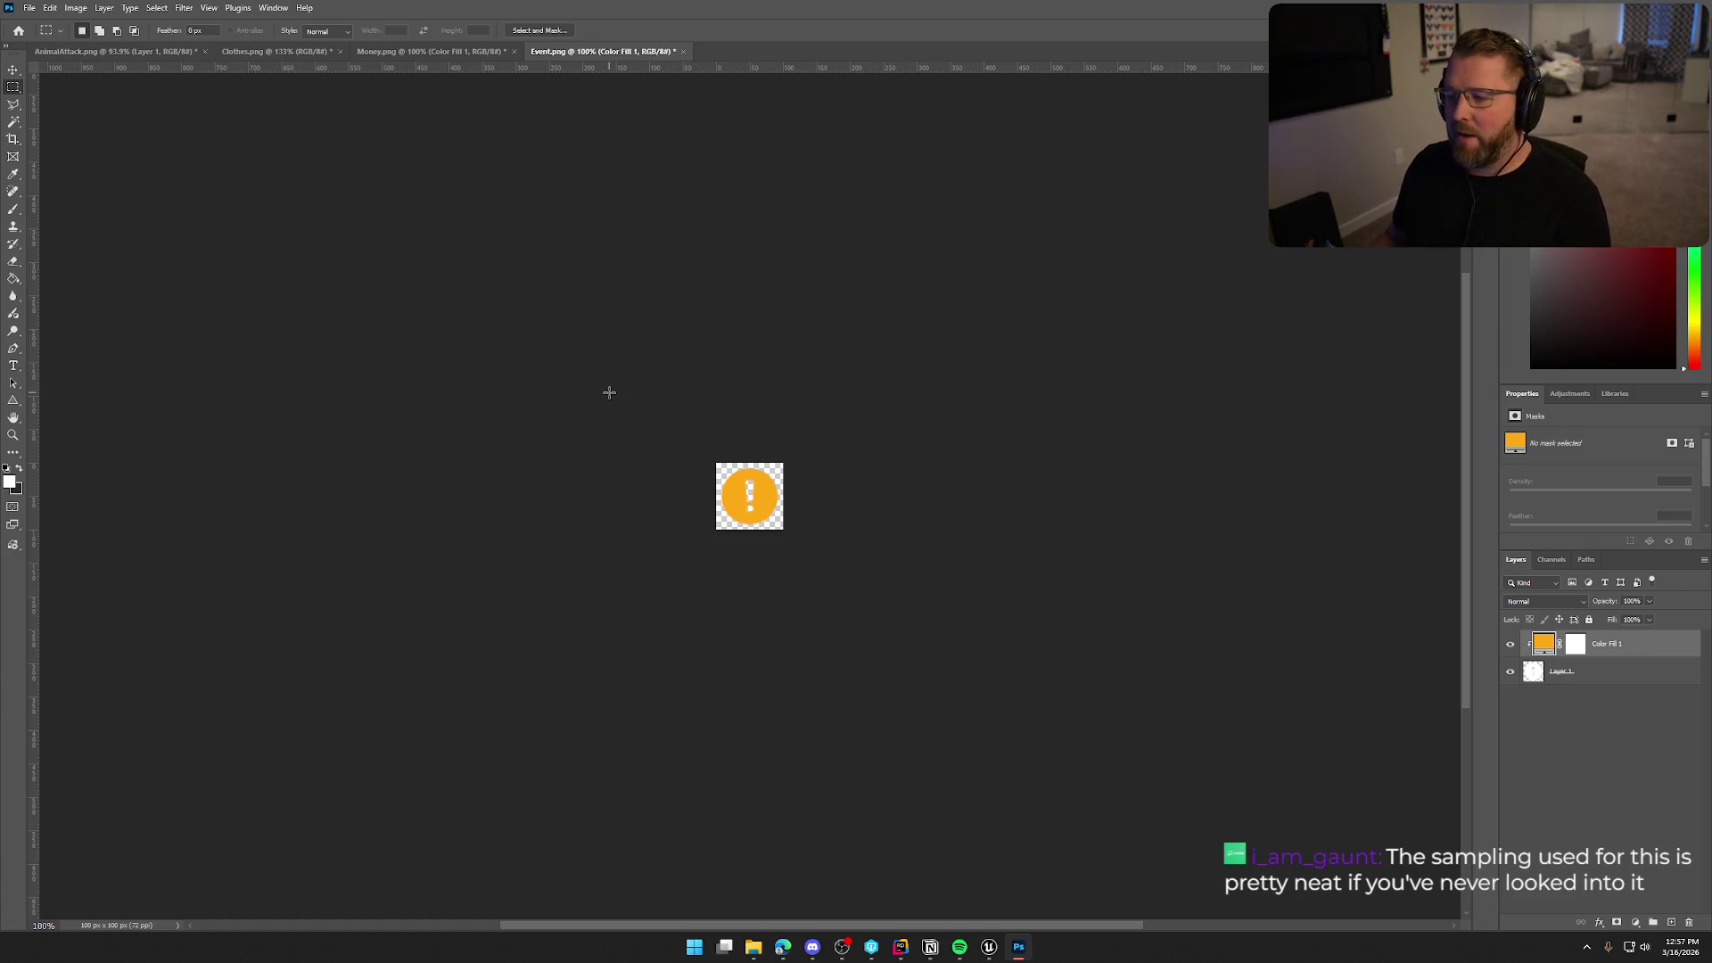
Export the icon as PNG, overwriting Event.png in the Icons folder.
{"action": "left_click", "coordinate": [29, 7]}
{"action": "mouse_move", "coordinate": [95, 246]}
{"action": "left_click", "coordinate": [223, 242]}
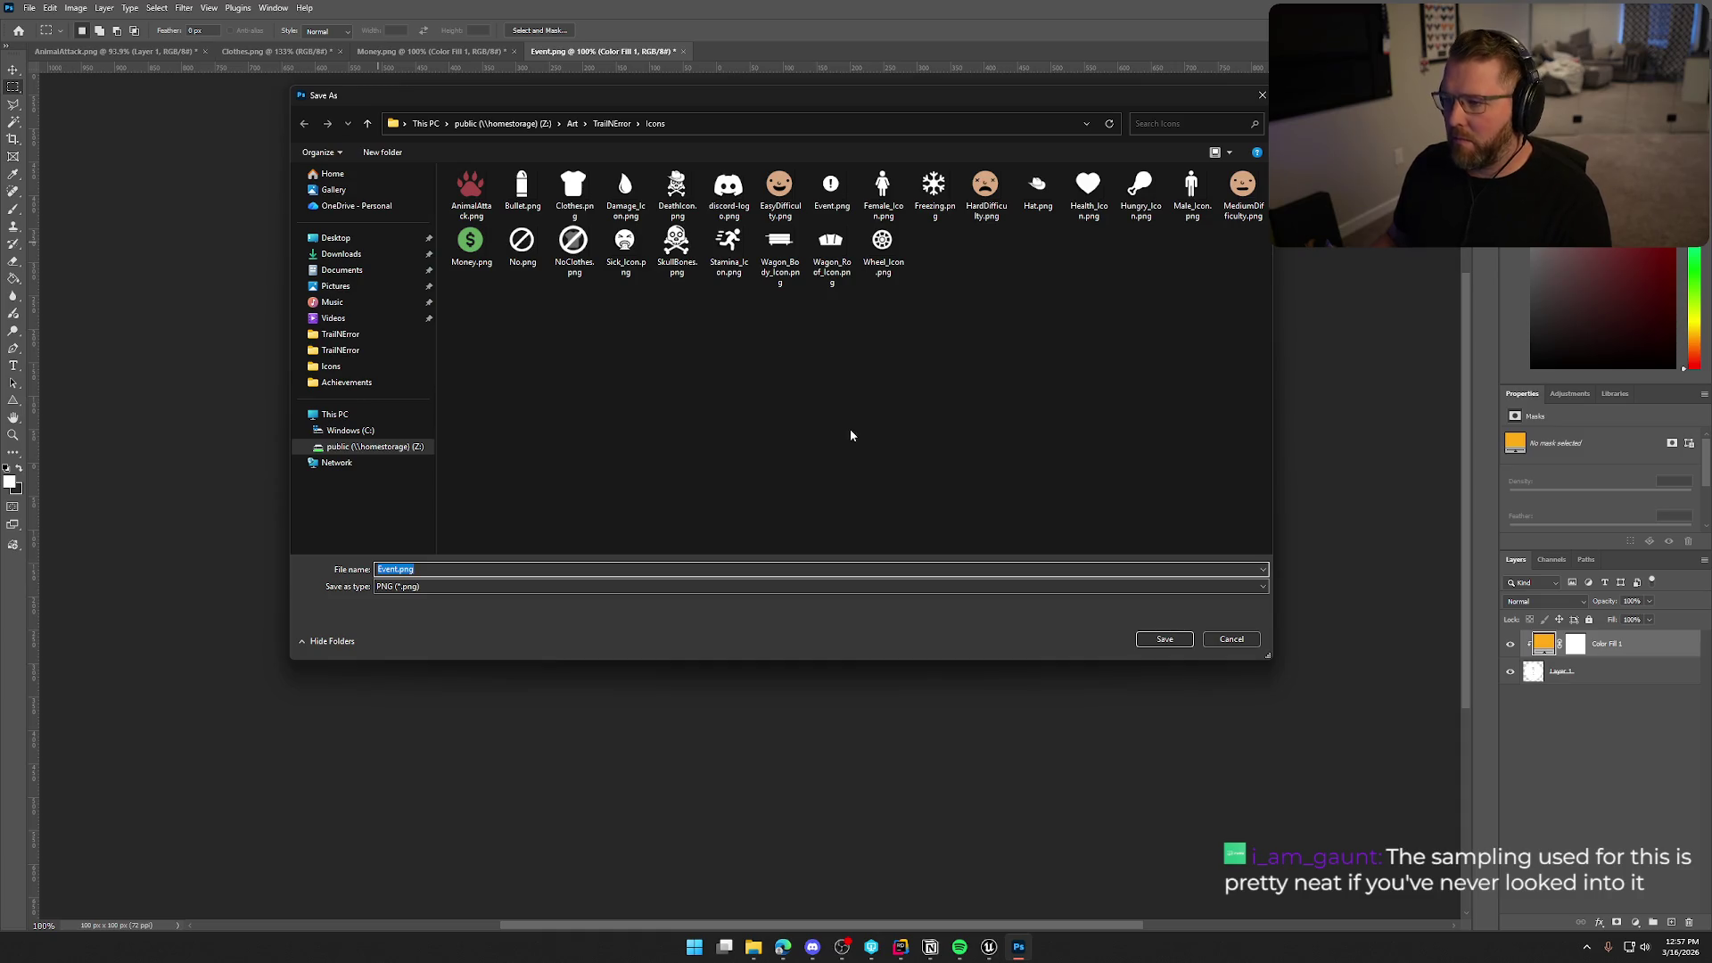
{"action": "left_click", "coordinate": [830, 187]}
{"action": "left_click", "coordinate": [1164, 638]}
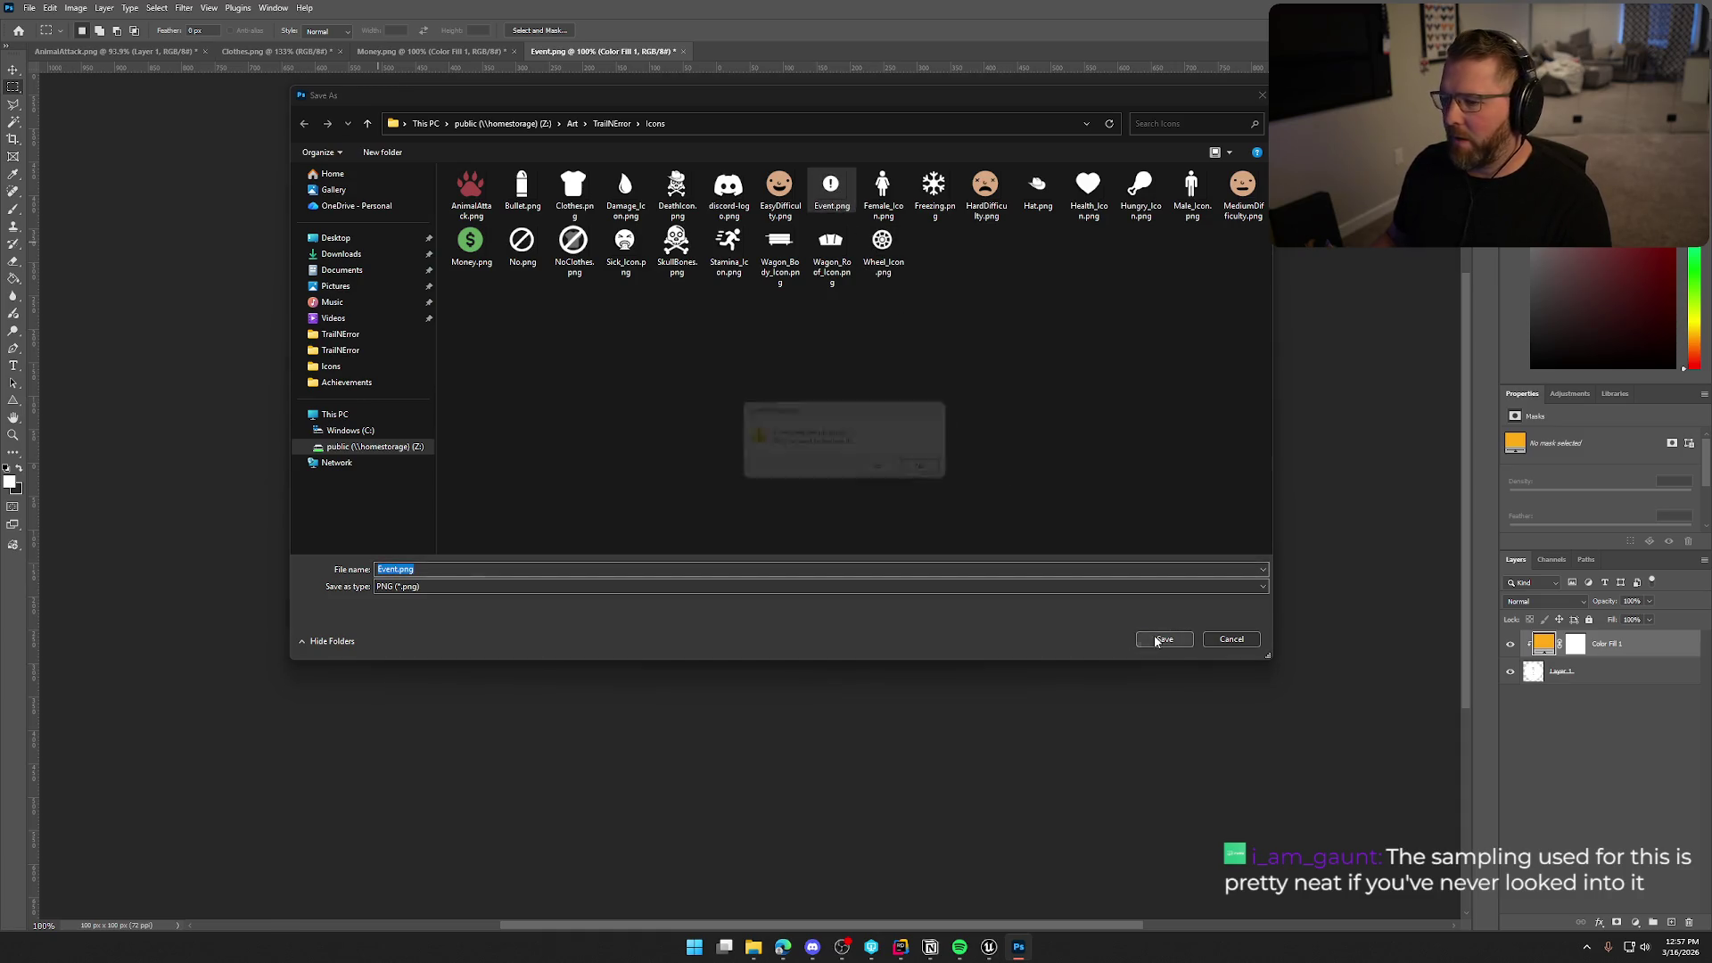
{"action": "key", "text": "y"}
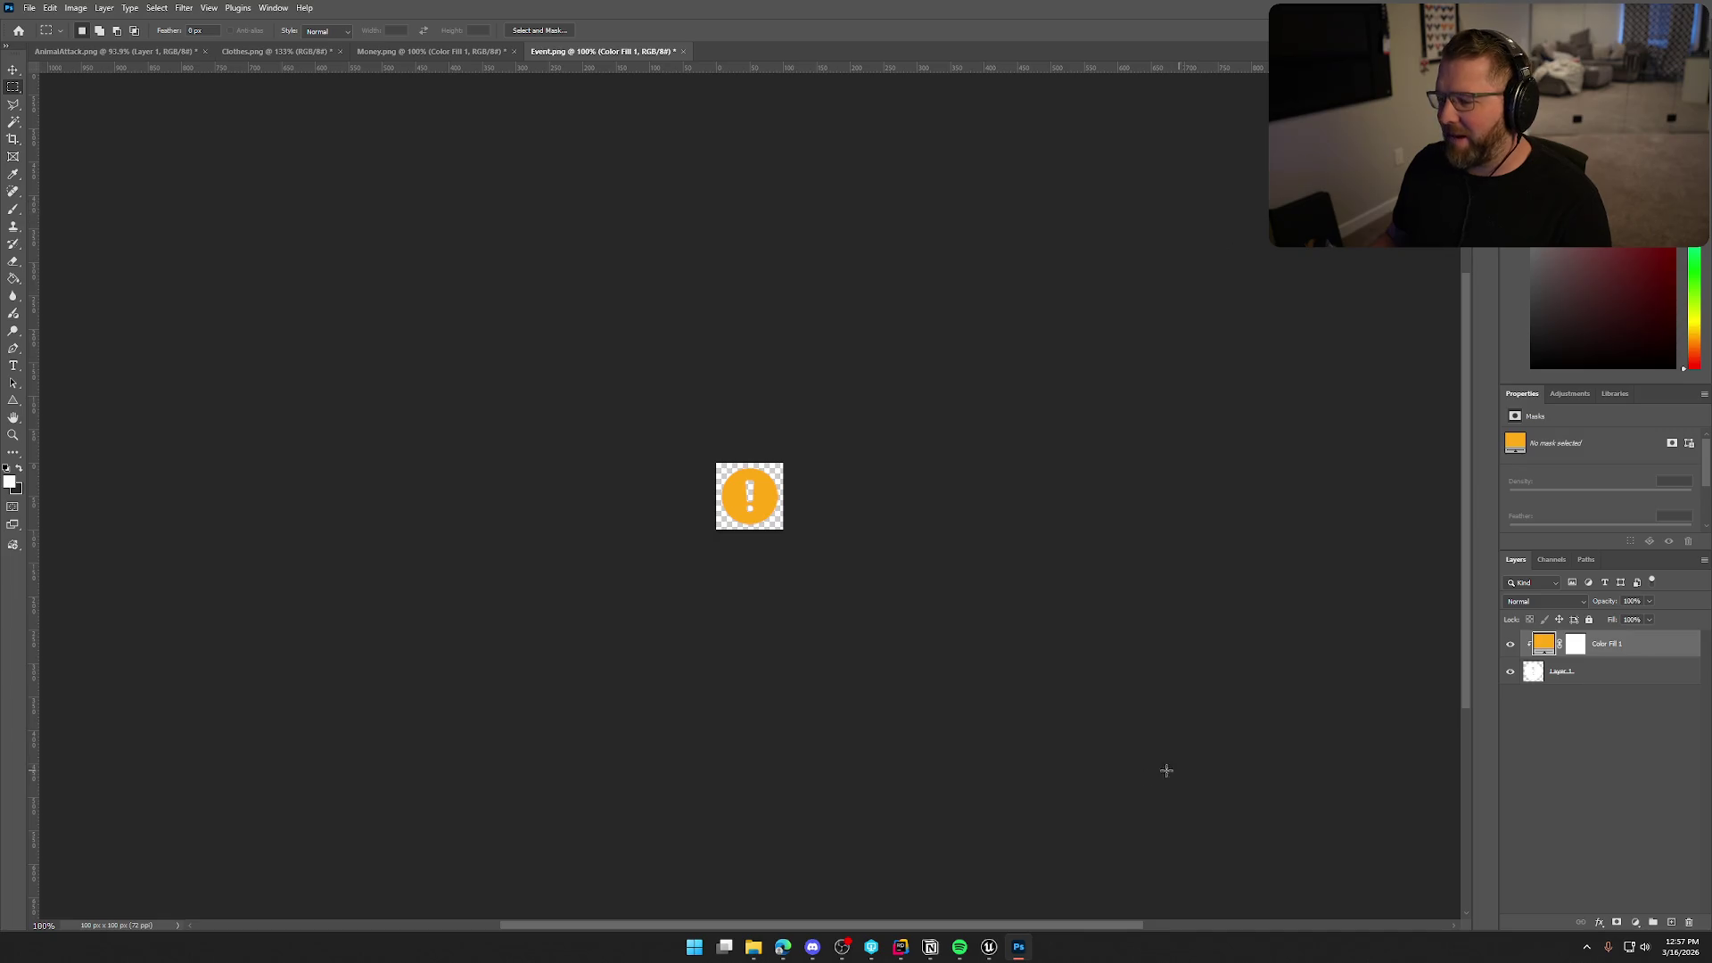
{"action": "left_click", "coordinate": [987, 950]}
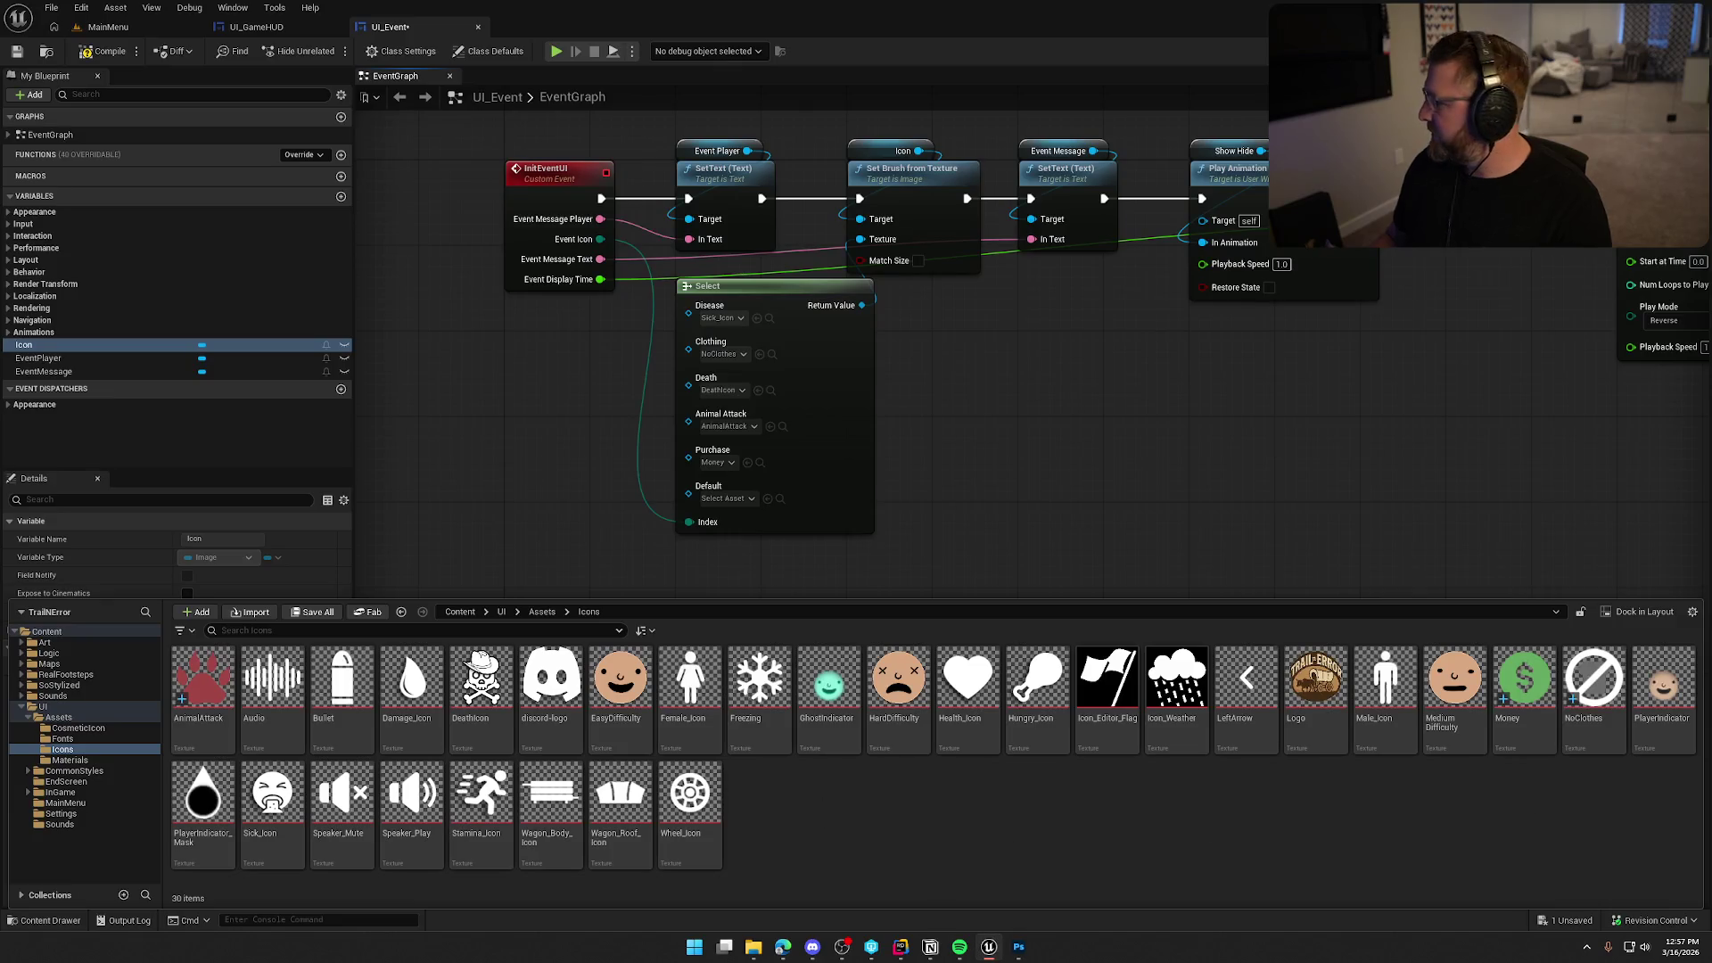
Import Event.png into Icons with FromTextureGroup mip generation and the UI texture group.
{"action": "left_click_drag", "start_coordinate": [987, 950], "coordinate": [1327, 769]}
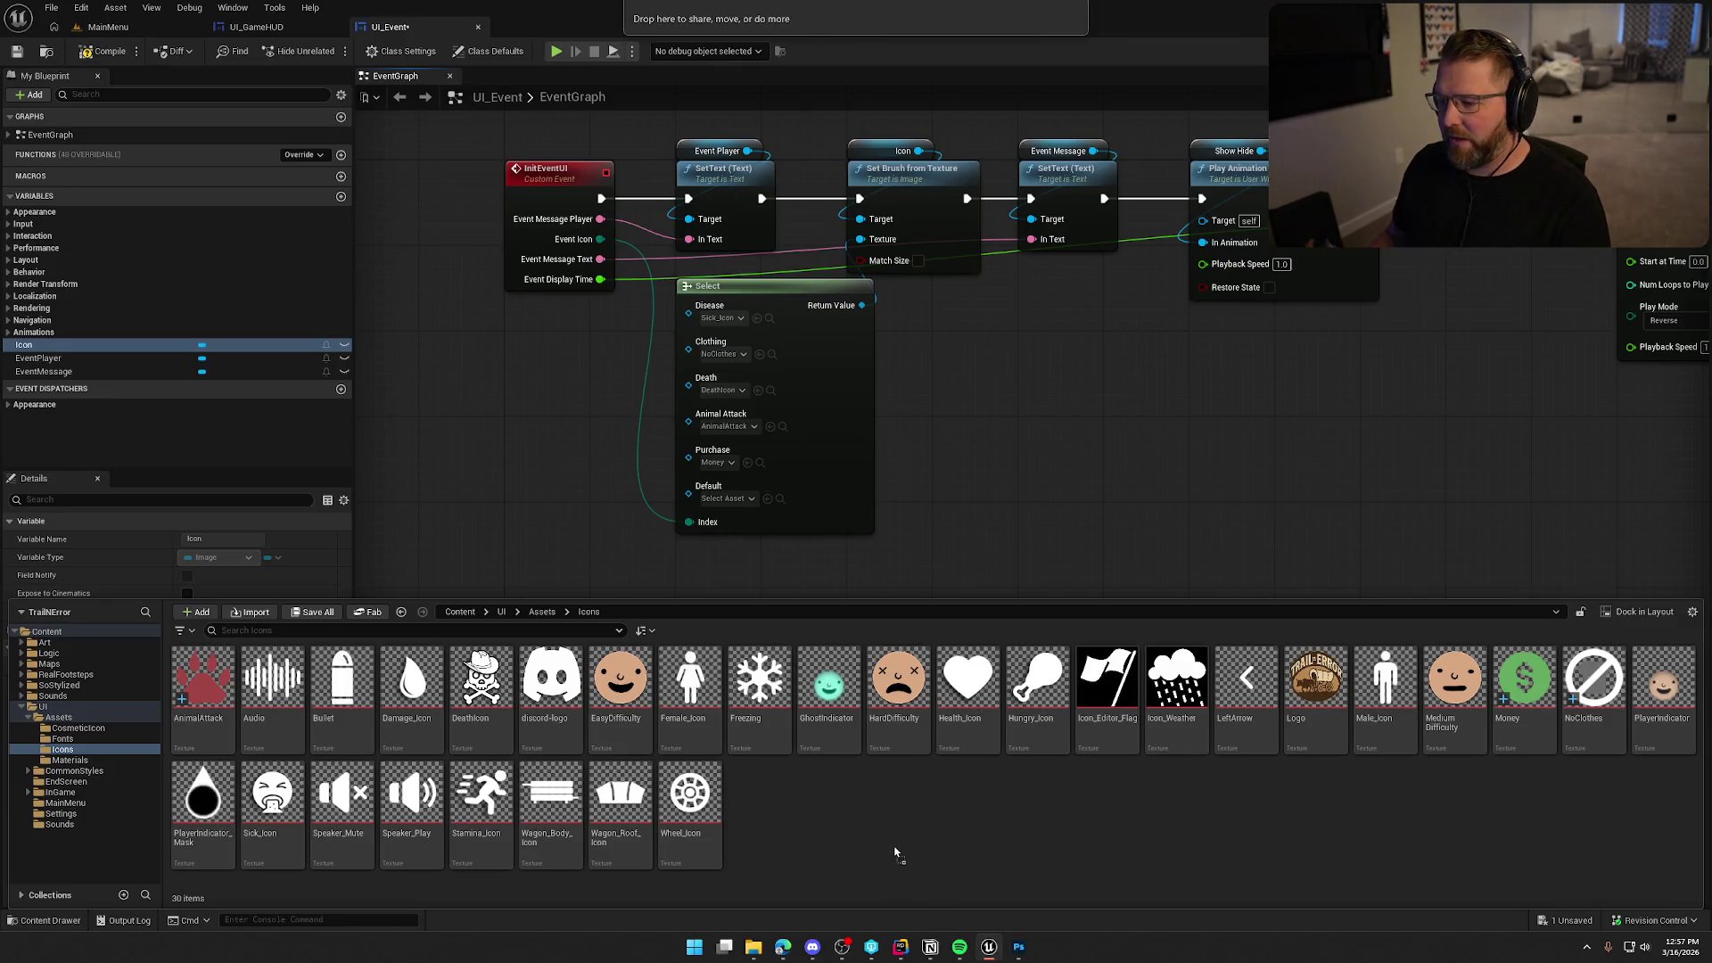
{"action": "left_click_drag", "start_coordinate": [896, 855], "coordinate": [895, 855]}
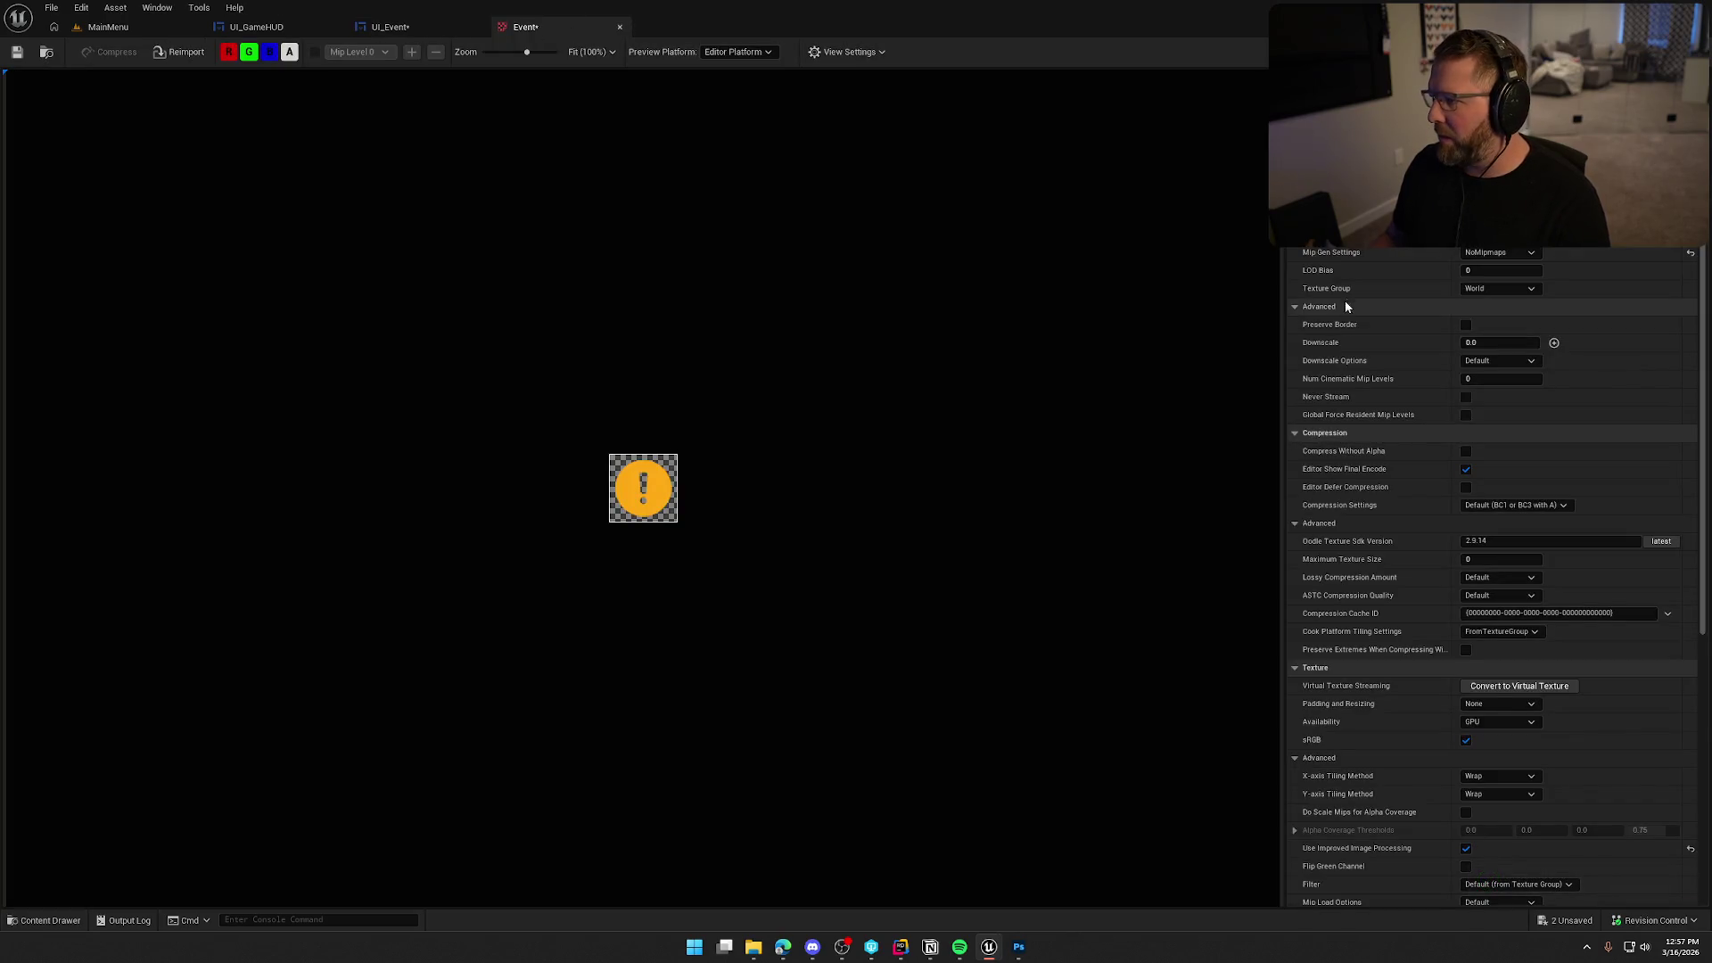
{"action": "left_click", "coordinate": [1482, 253]}
{"action": "left_click", "coordinate": [1495, 280]}
{"action": "left_click", "coordinate": [1500, 288]}
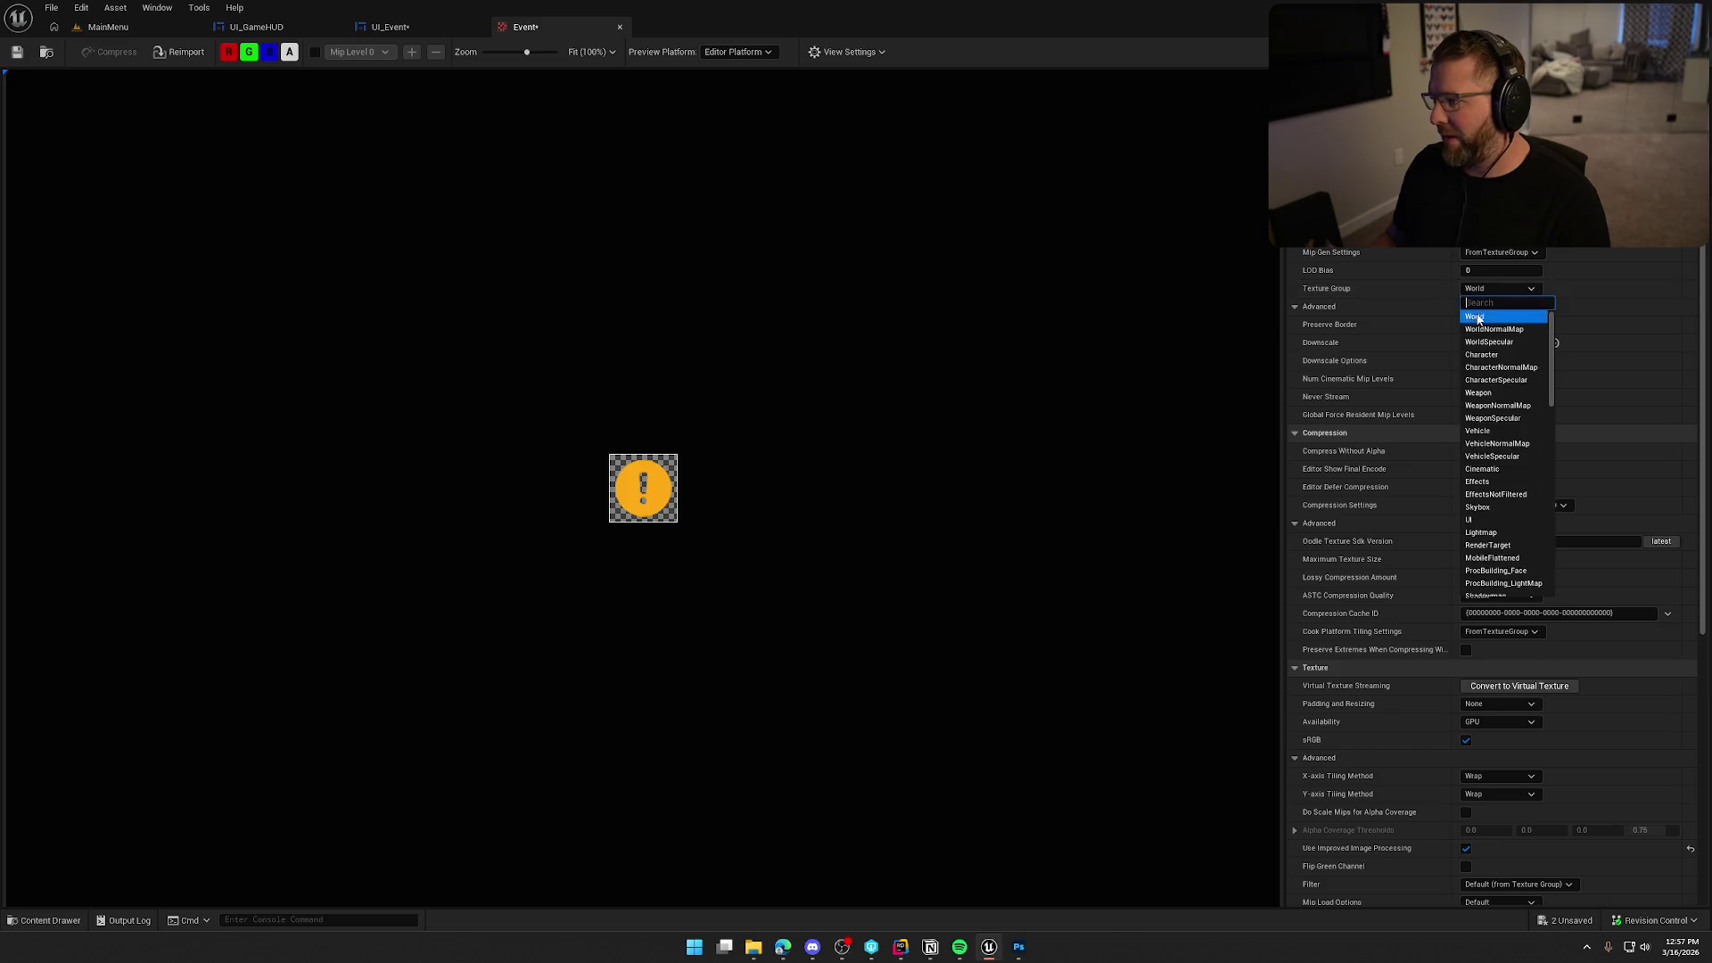
{"action": "left_click", "coordinate": [1497, 523]}
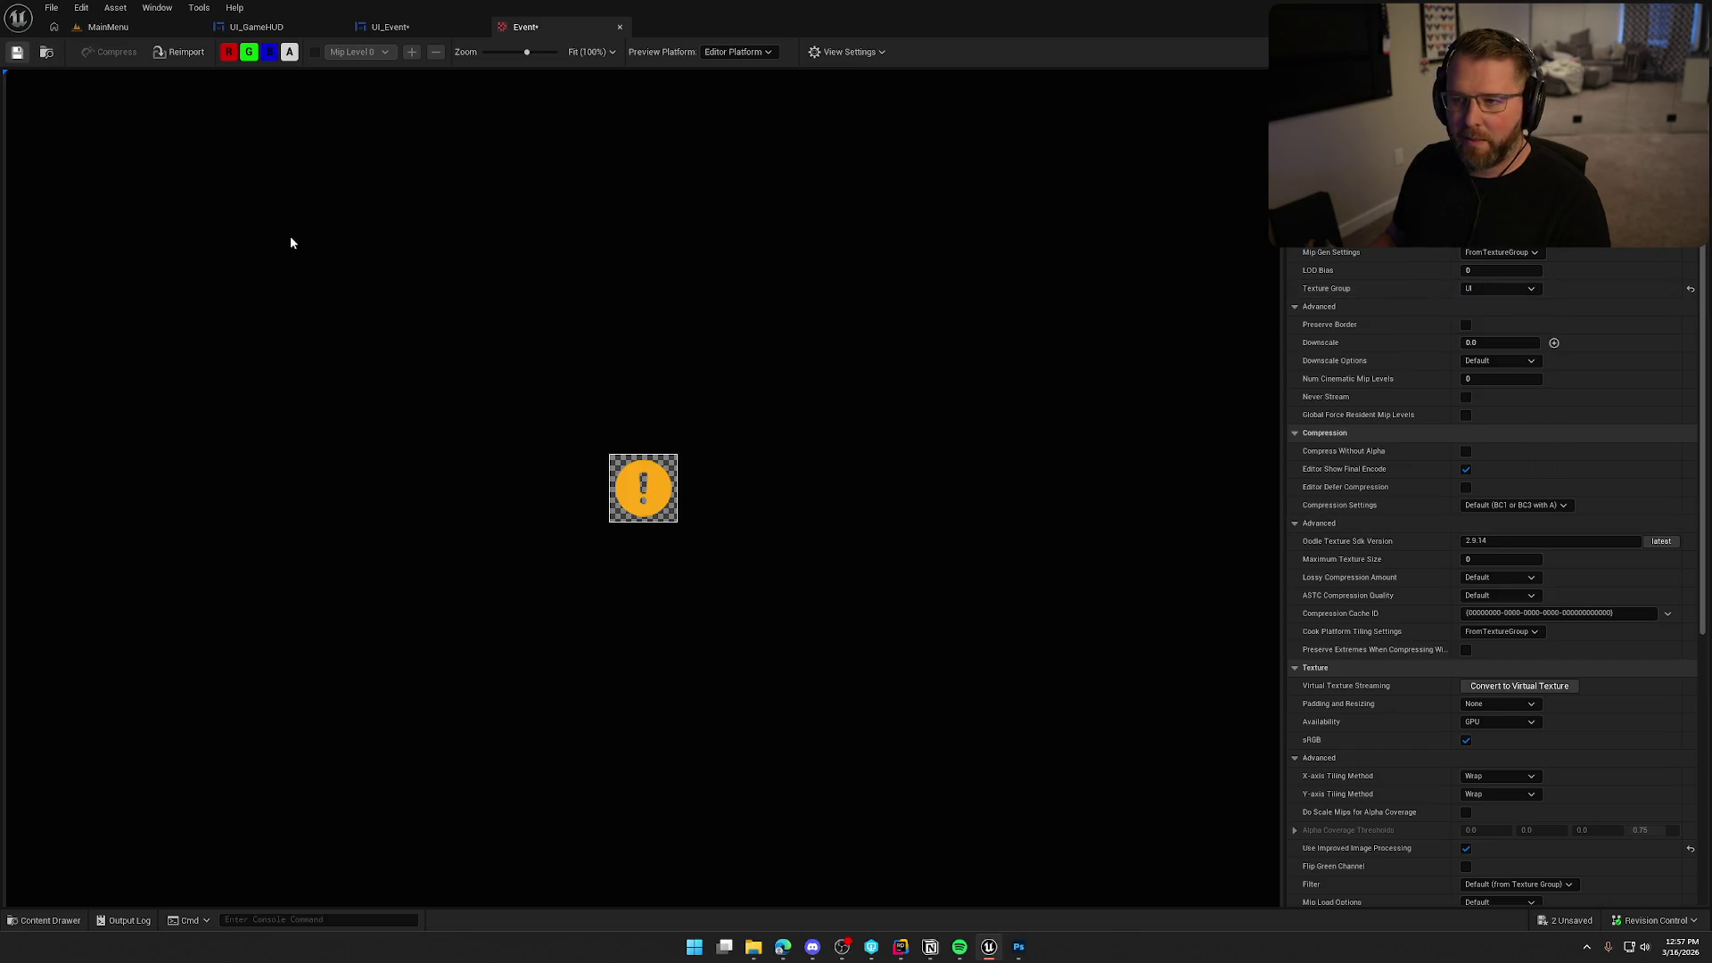
{"action": "middle_click", "coordinate": [563, 31]}
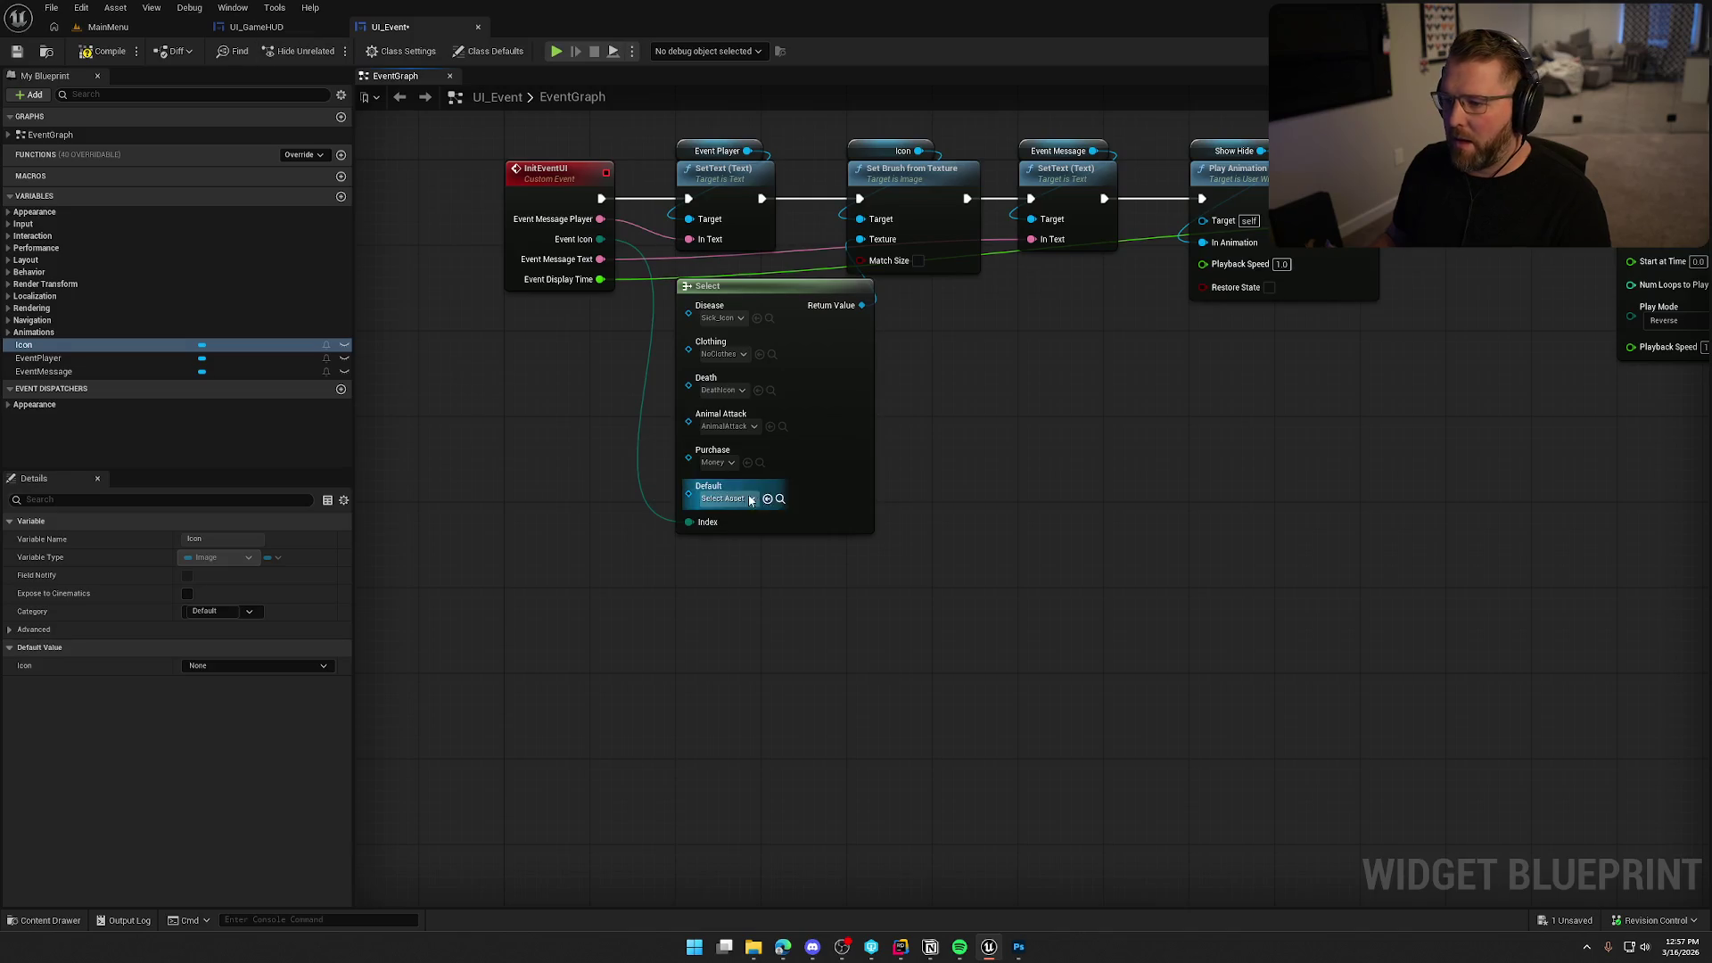
Make the Event texture the Select node's Default icon in UI_Event.
{"action": "key", "text": "ctrl+space"}
{"action": "mouse_move", "coordinate": [690, 682]}
{"action": "left_mouse_down"}
{"action": "mouse_move", "coordinate": [733, 517]}
{"action": "mouse_move", "coordinate": [723, 497]}
{"action": "left_mouse_up"}
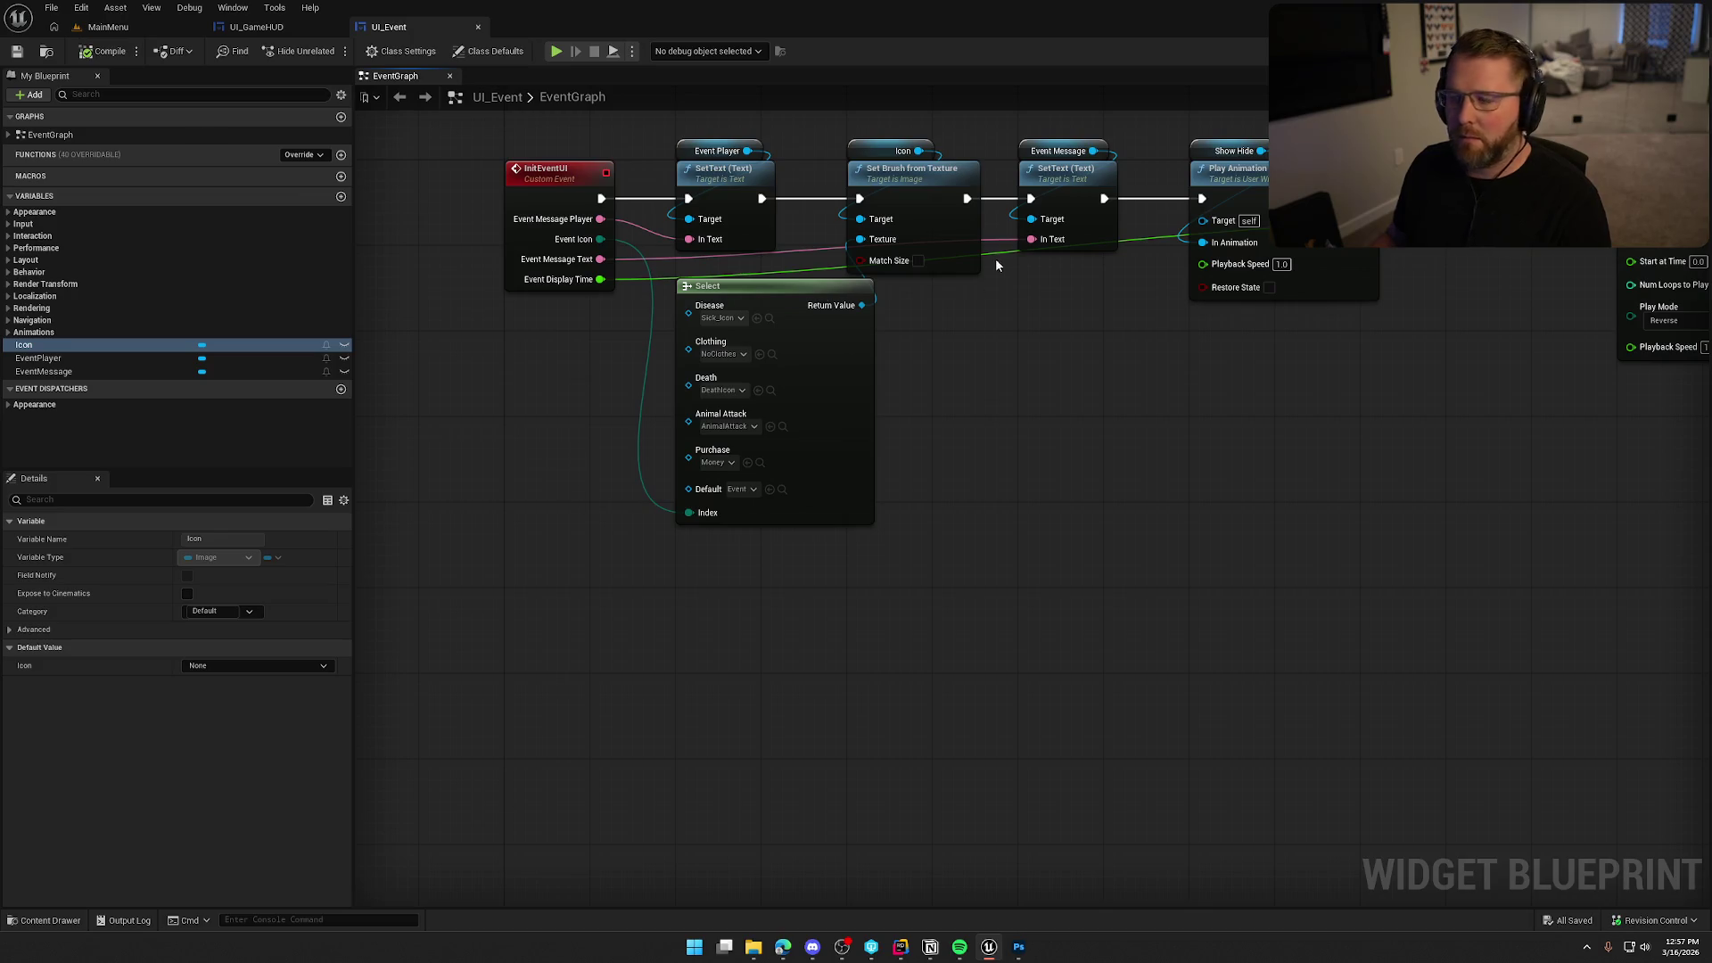
{"action": "left_click", "coordinate": [250, 29]}
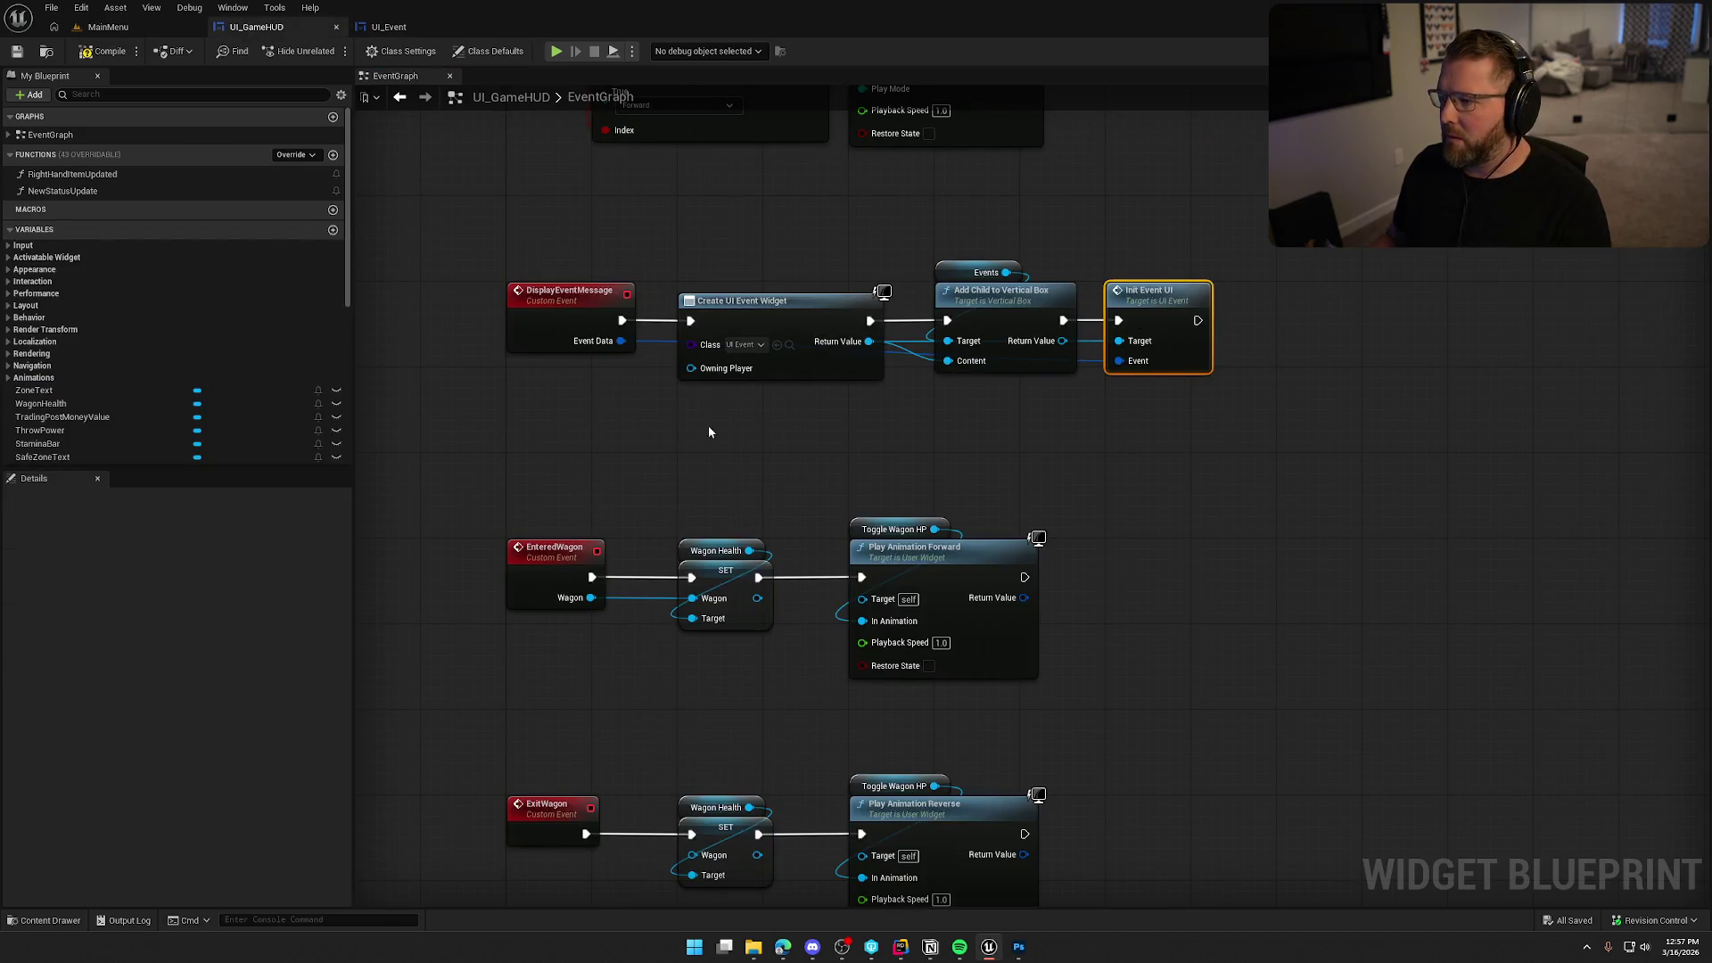
Open the GameWorld level from the Maps folder.
{"action": "left_click", "coordinate": [108, 27]}
{"action": "key", "text": "ctrl+space"}
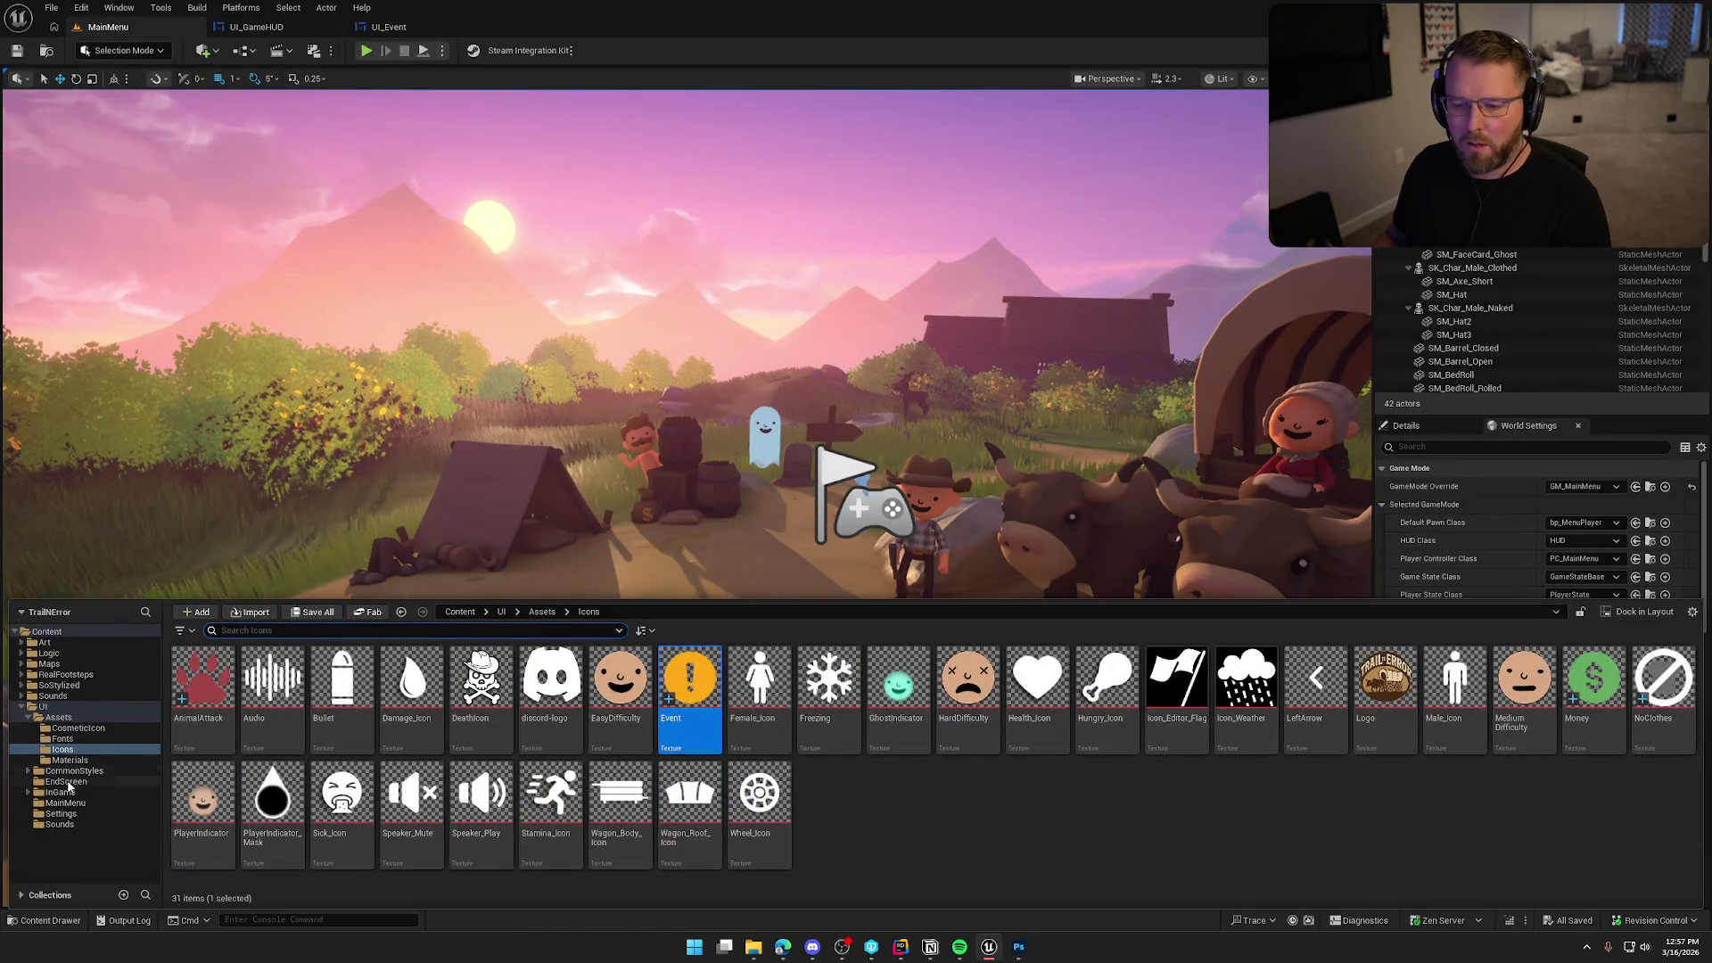
{"action": "double_click", "coordinate": [43, 706]}
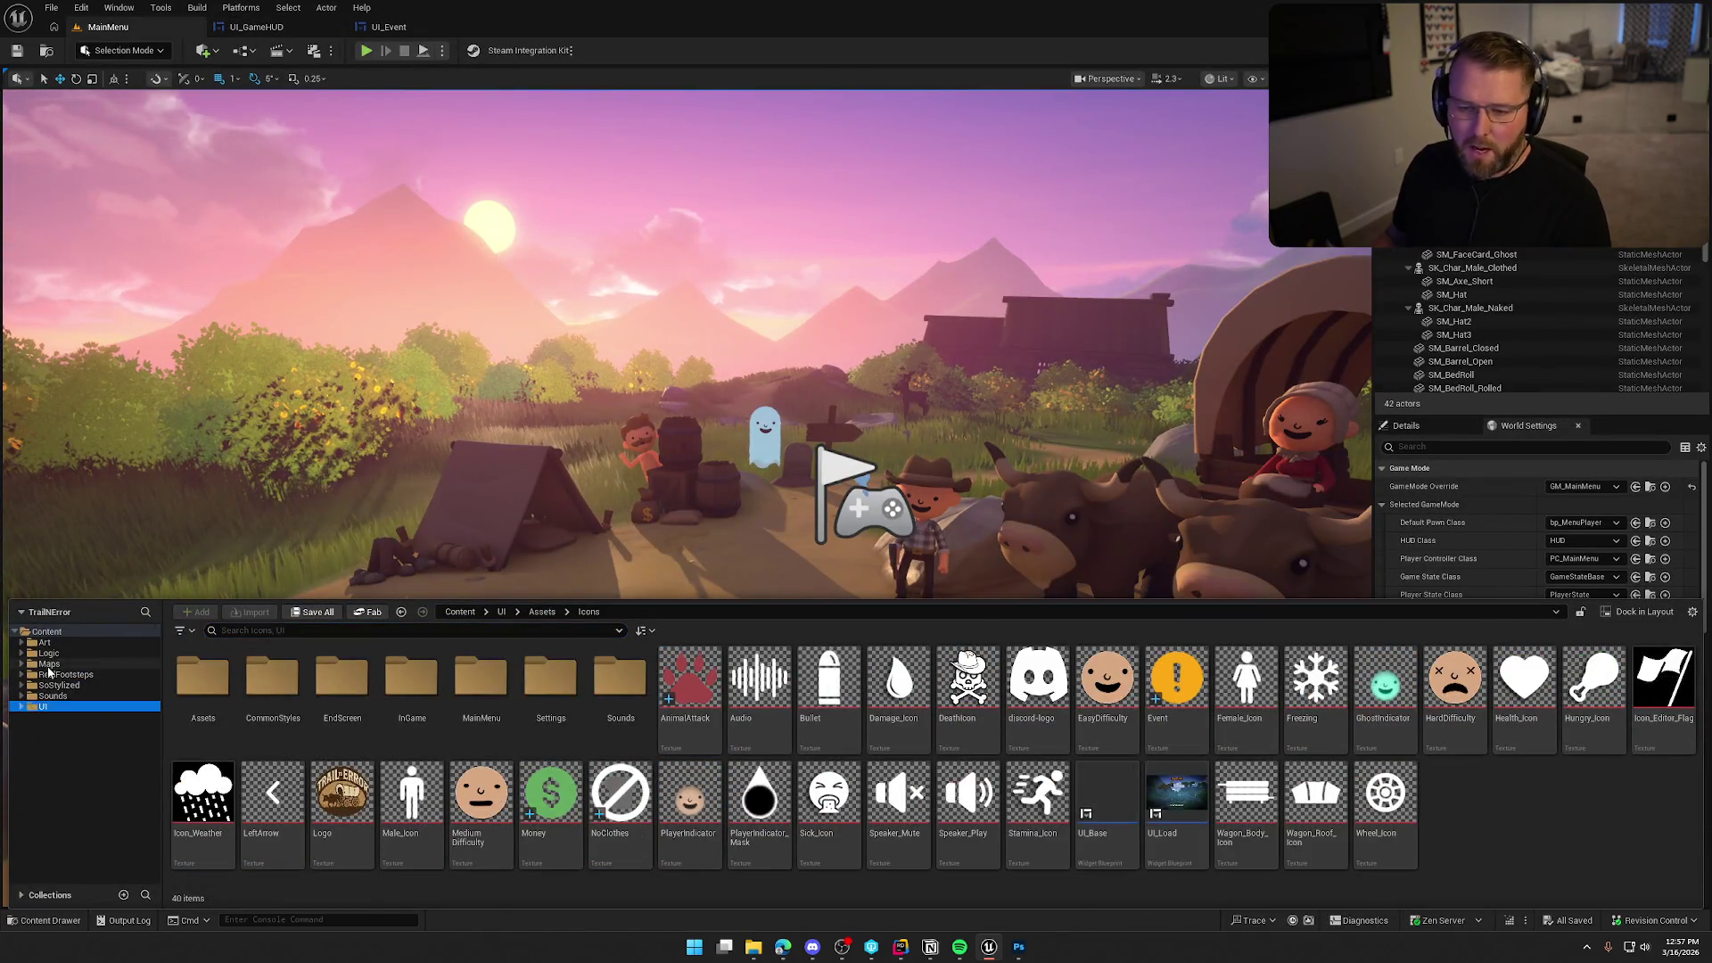
{"action": "left_click", "coordinate": [49, 664]}
{"action": "double_click", "coordinate": [338, 691]}
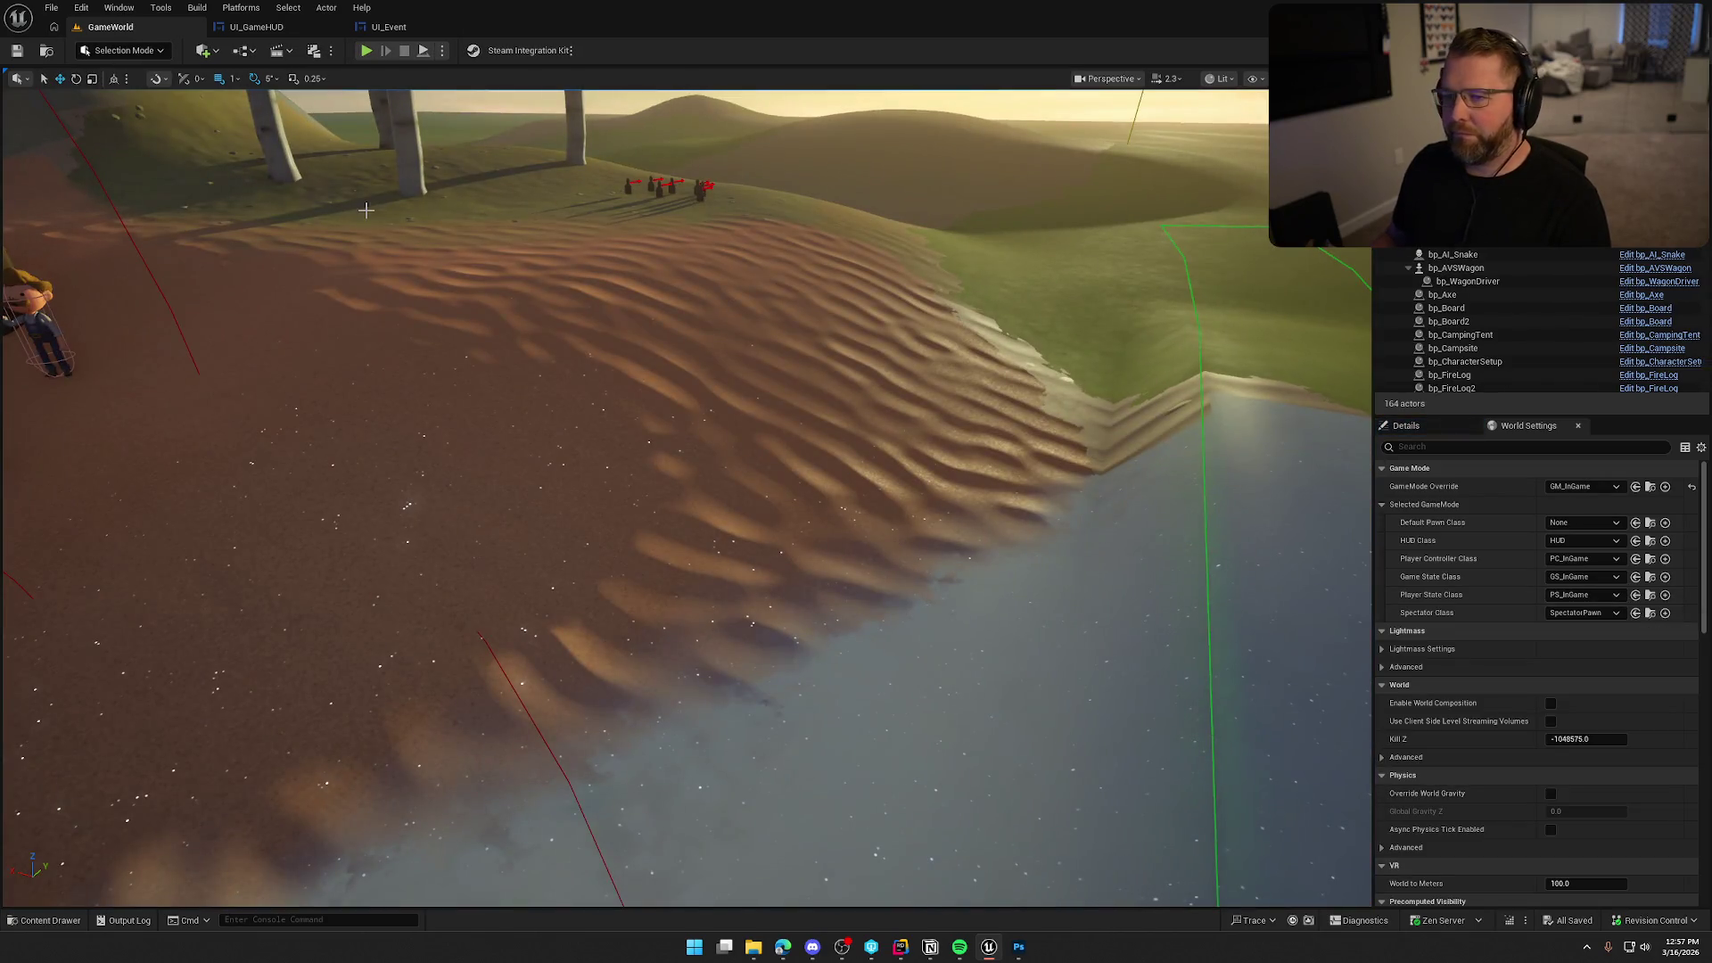
Play GameWorld, run the character toward the deer field, and bring up the console.
{"action": "key", "text": "alt+p"}
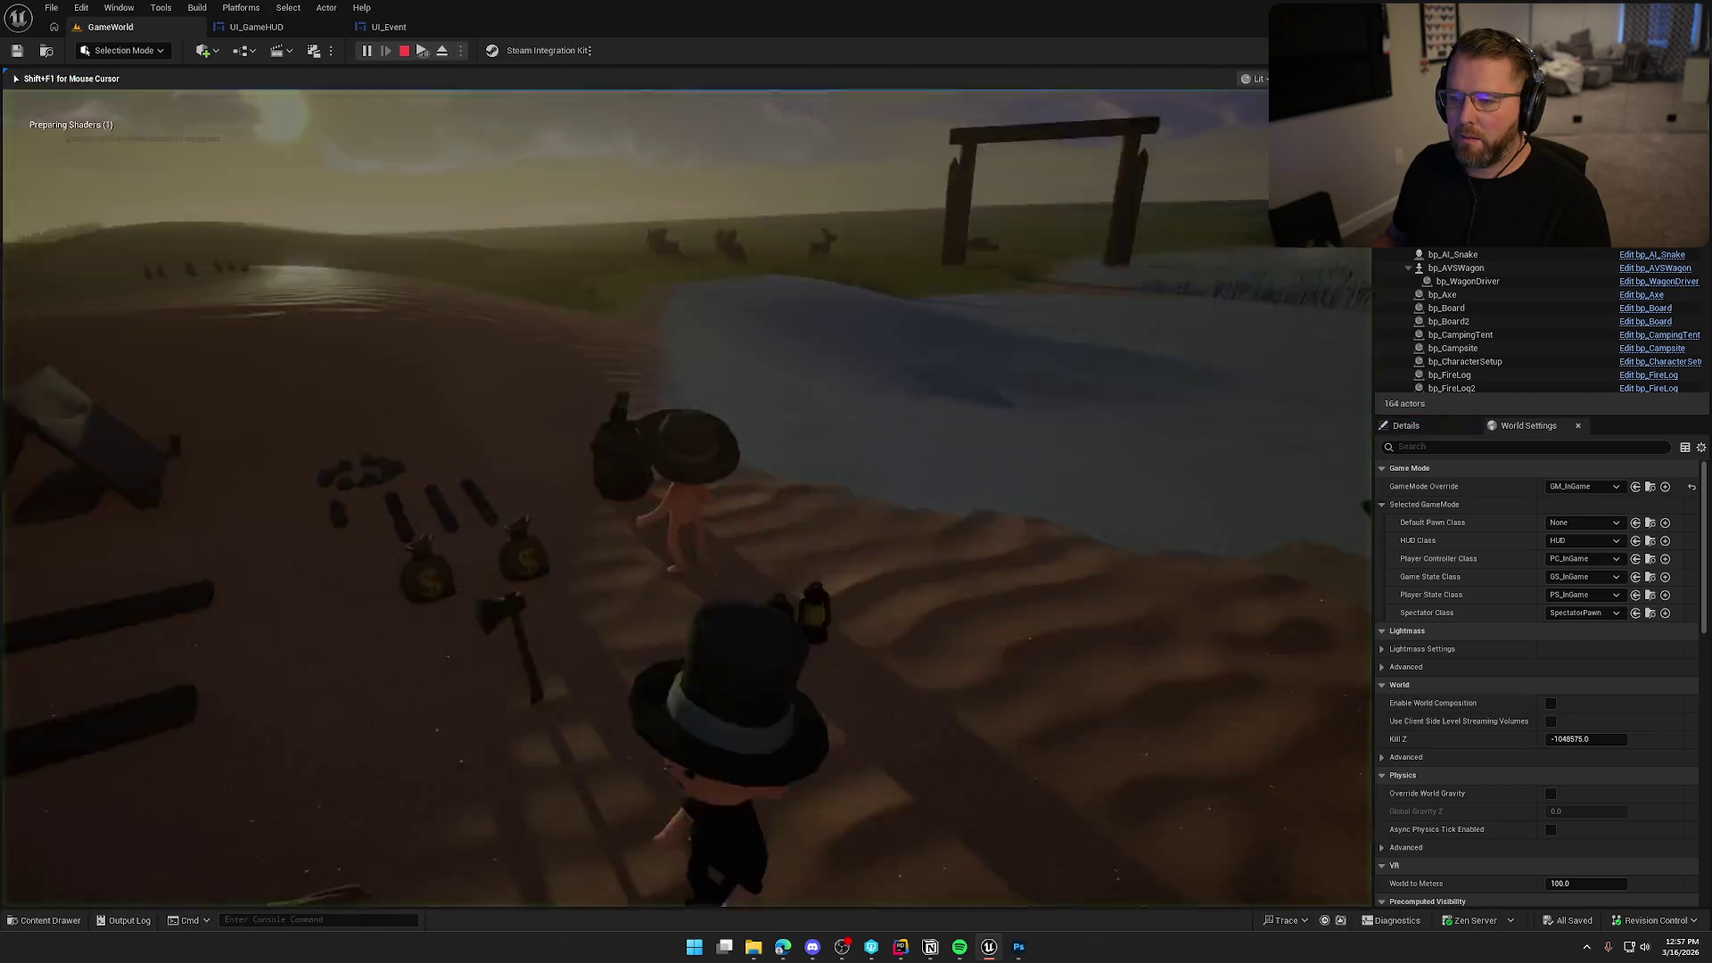
{"action": "key", "text": "shift+w"}
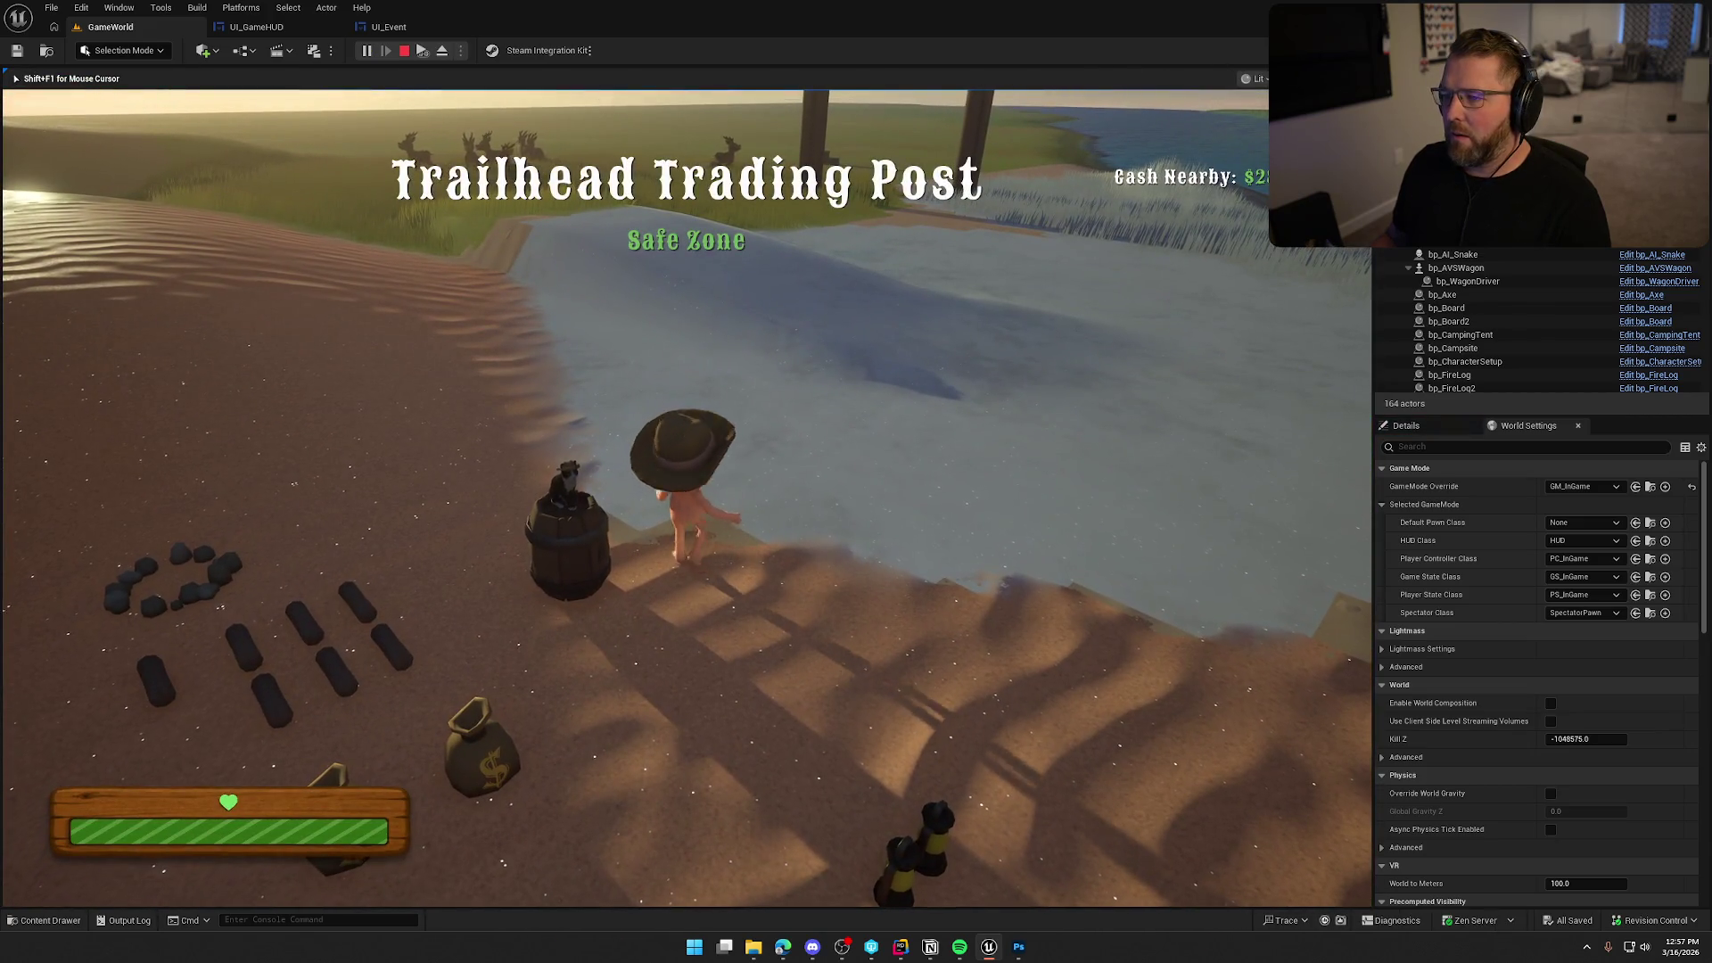
{"action": "key", "text": "a"}
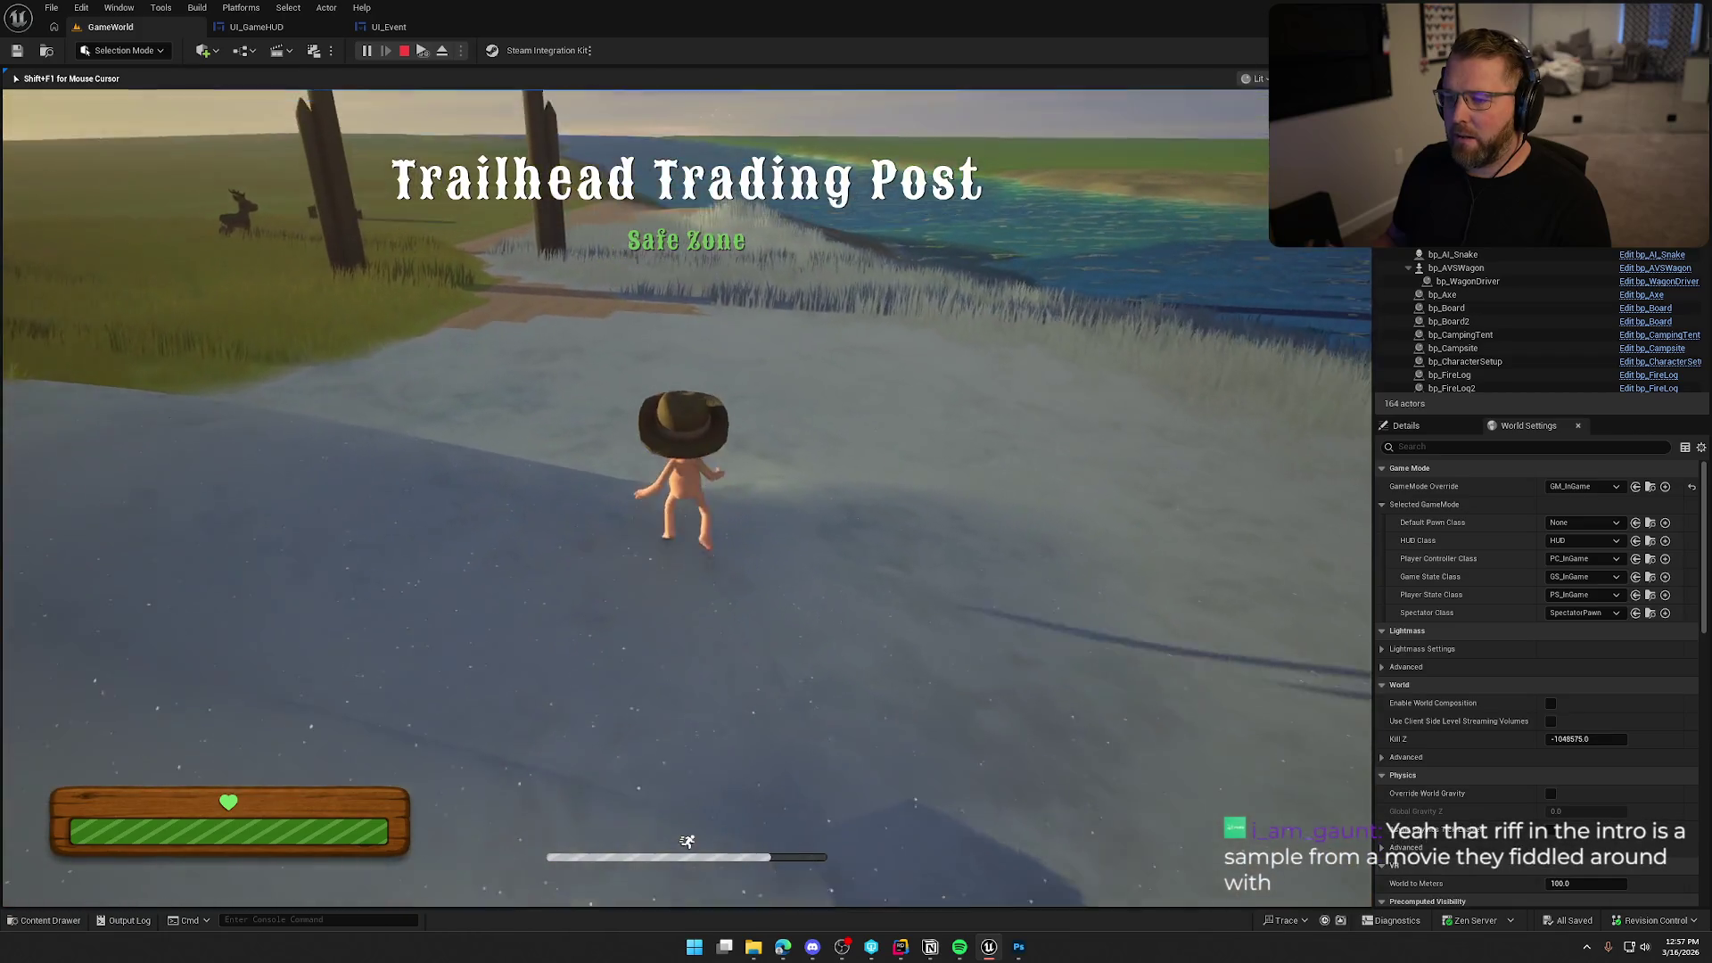
{"action": "key", "text": "s"}
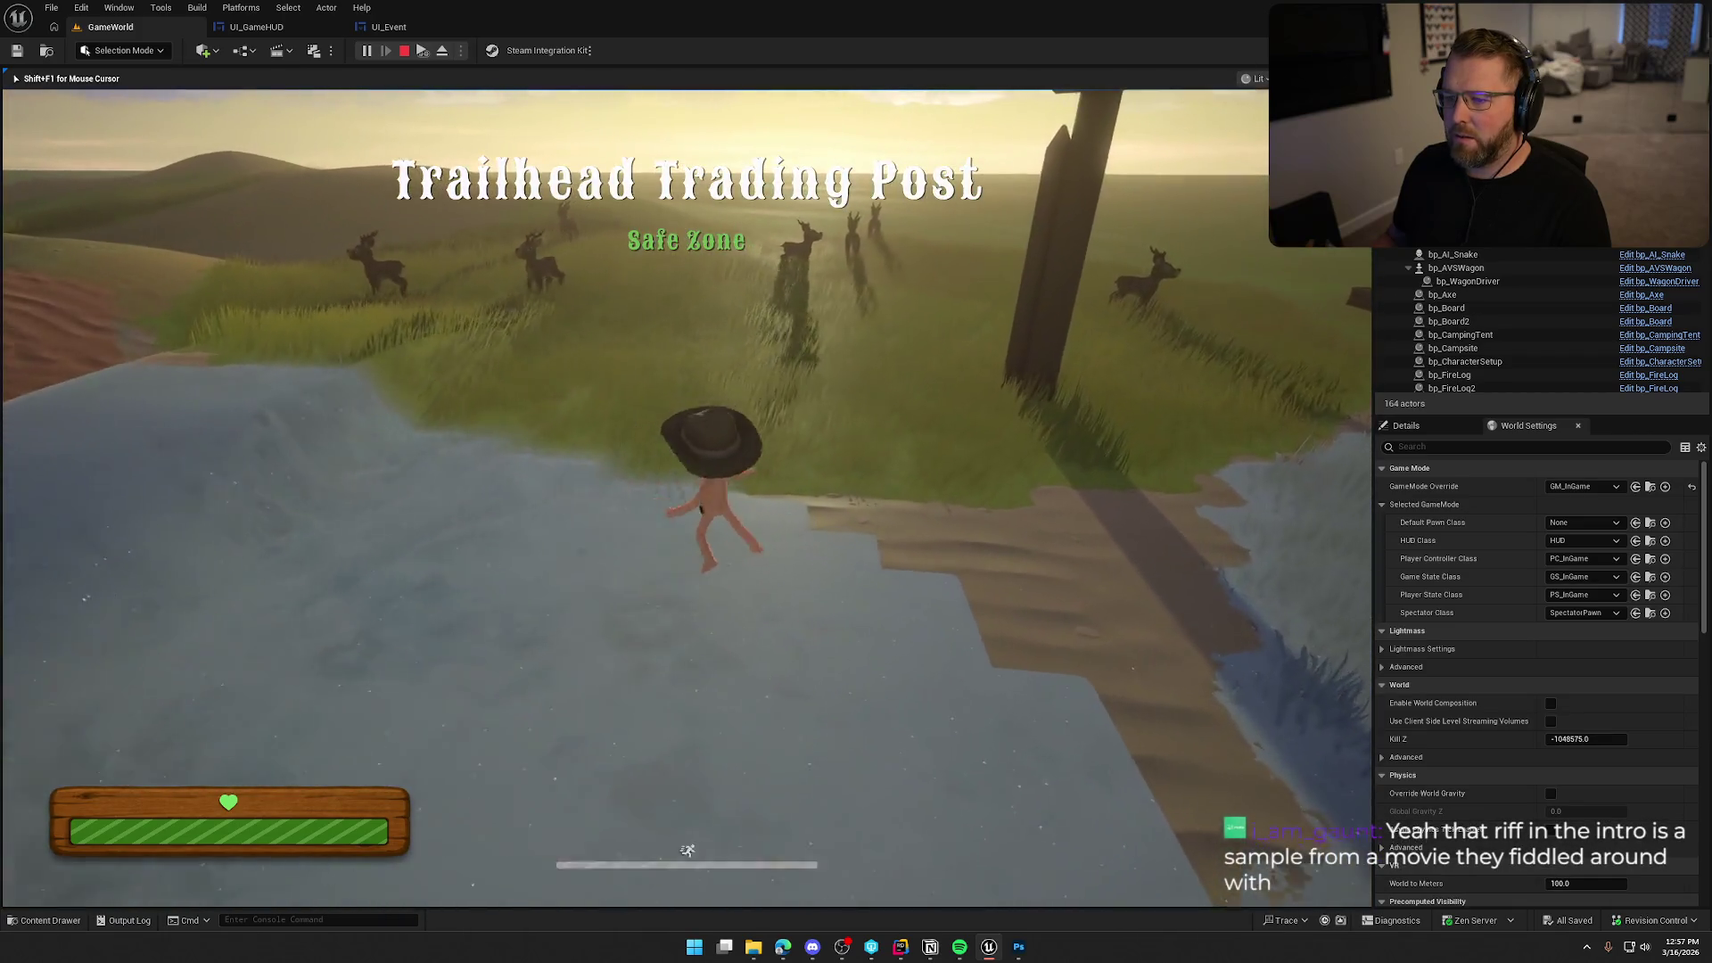
{"action": "key", "text": "w"}
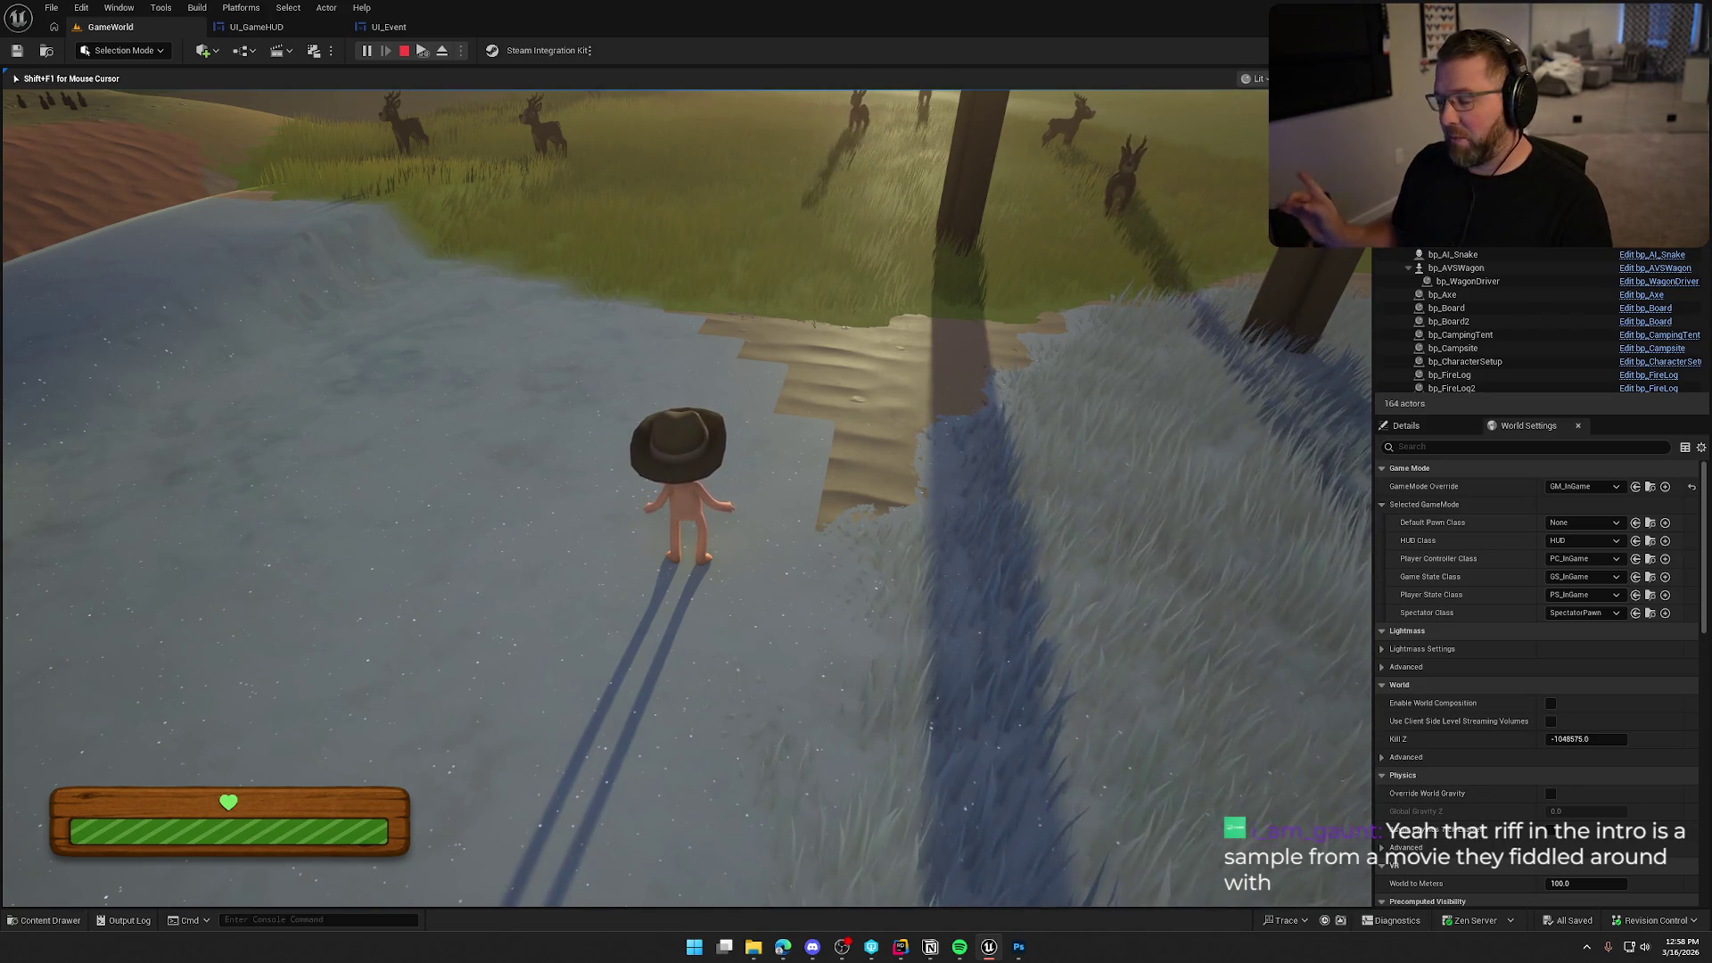
{"action": "key", "text": "shift+w"}
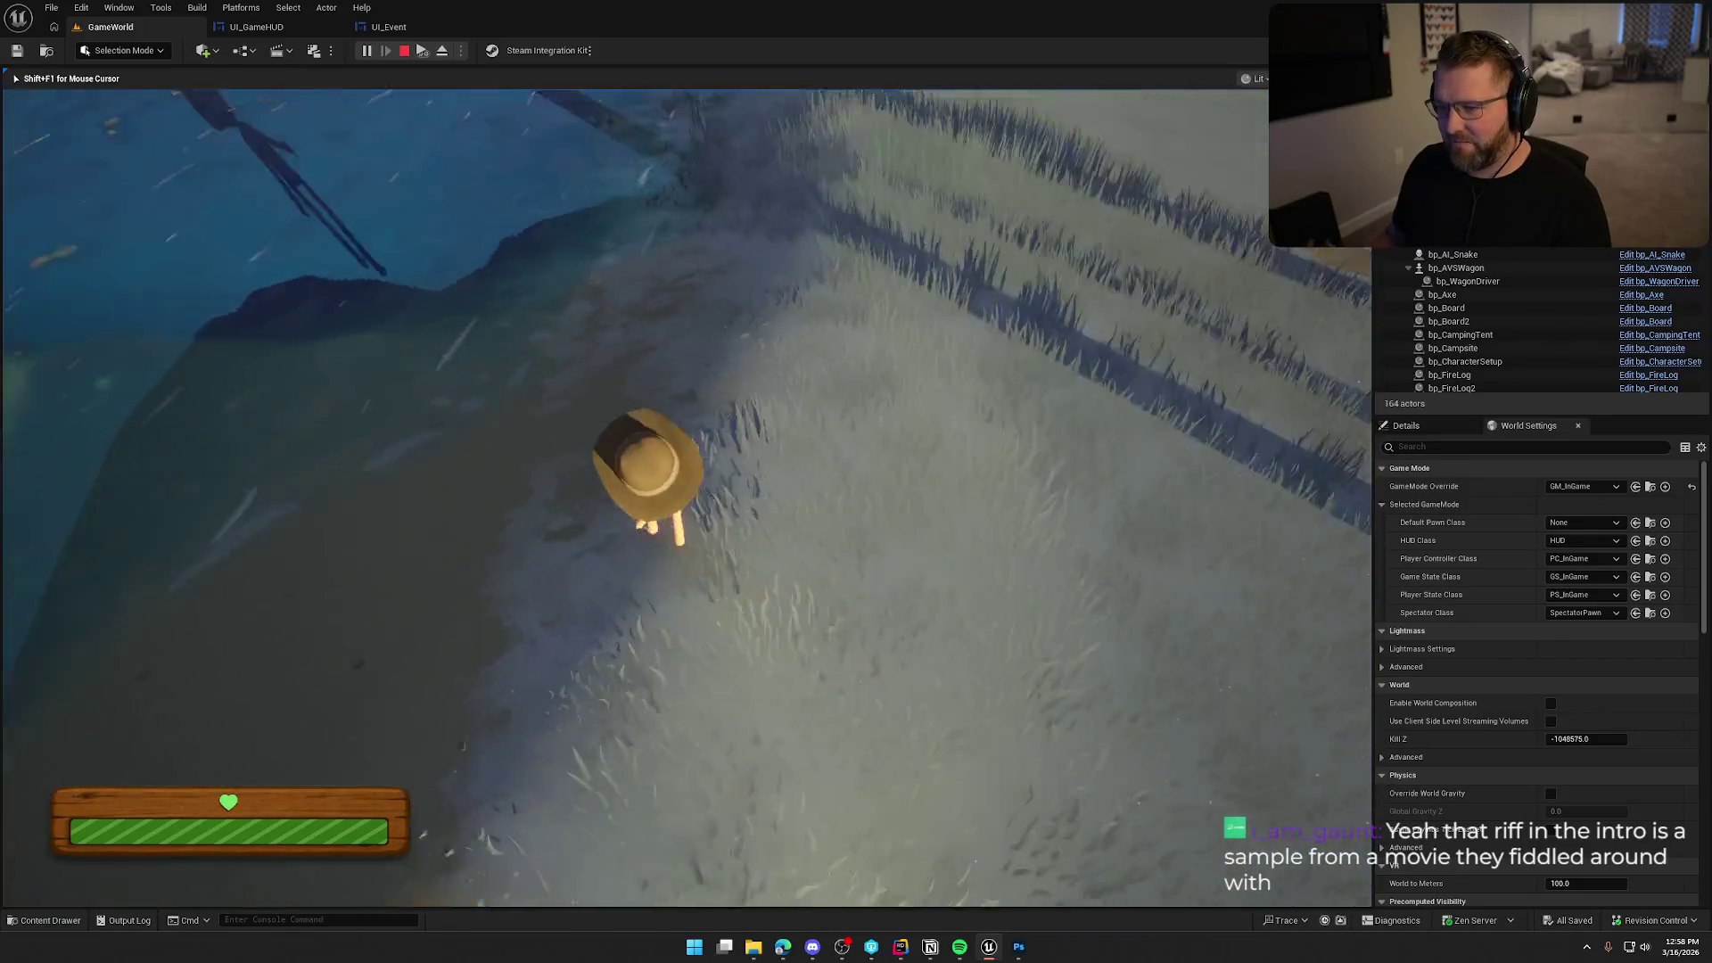
{"action": "key", "text": "grave"}
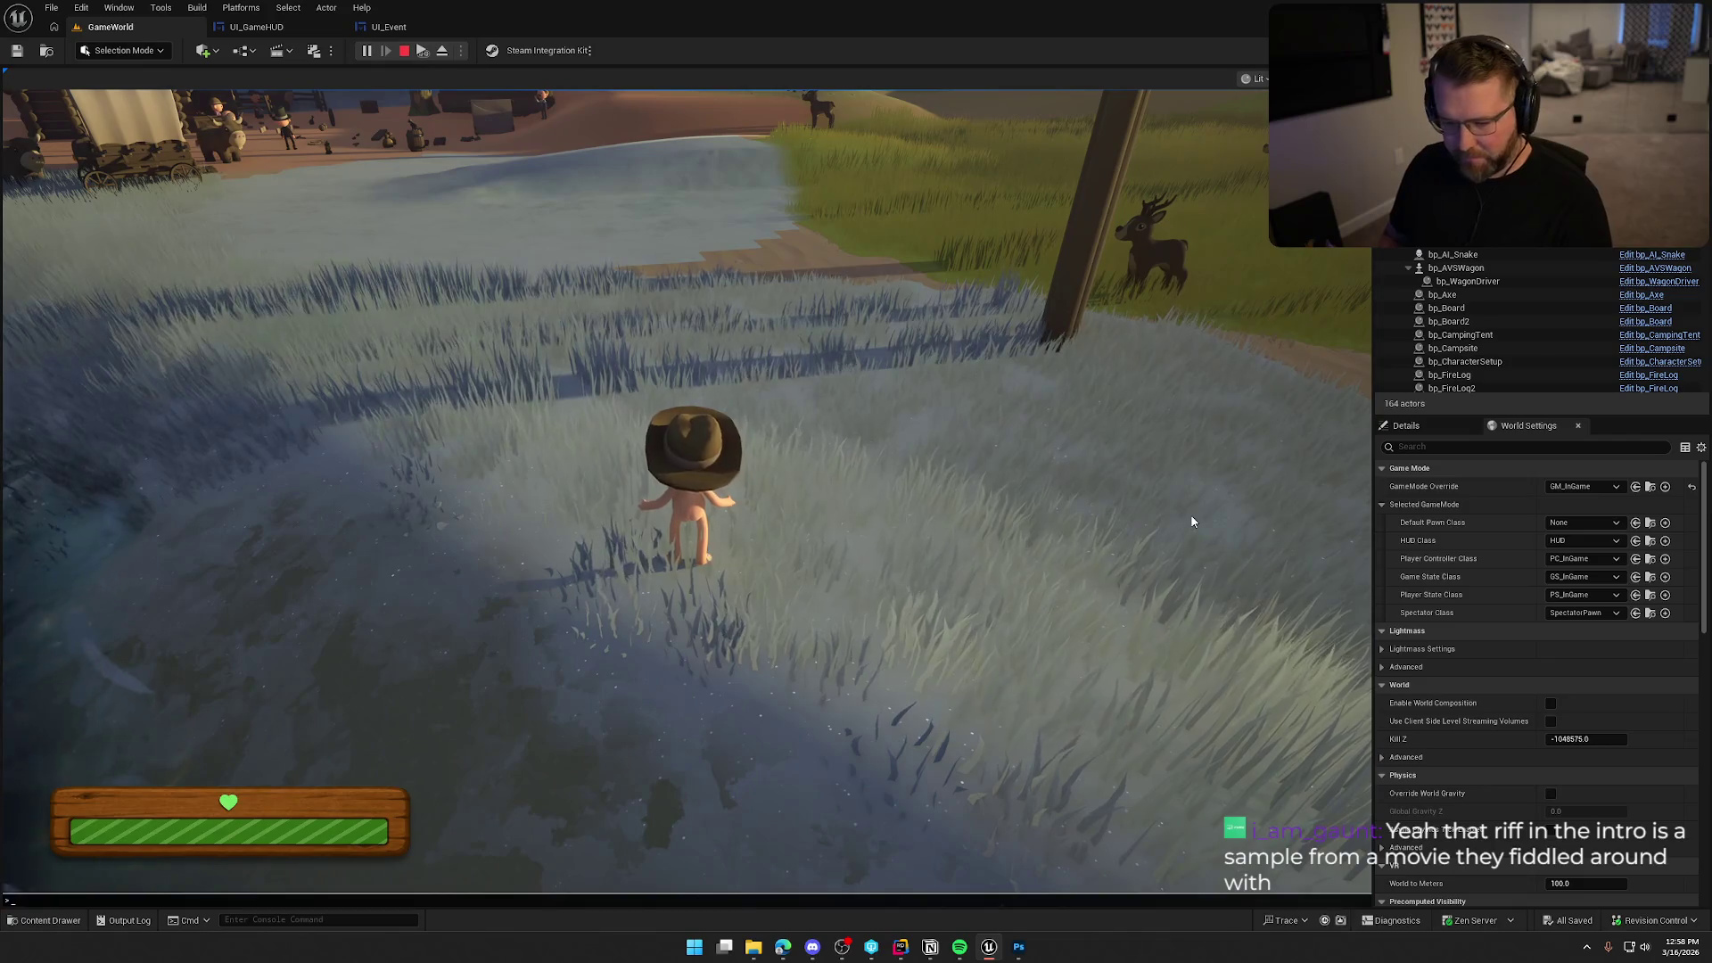
{"action": "key", "text": "Up"}
{"action": "key", "text": "Up"}
{"action": "key", "text": "Up"}
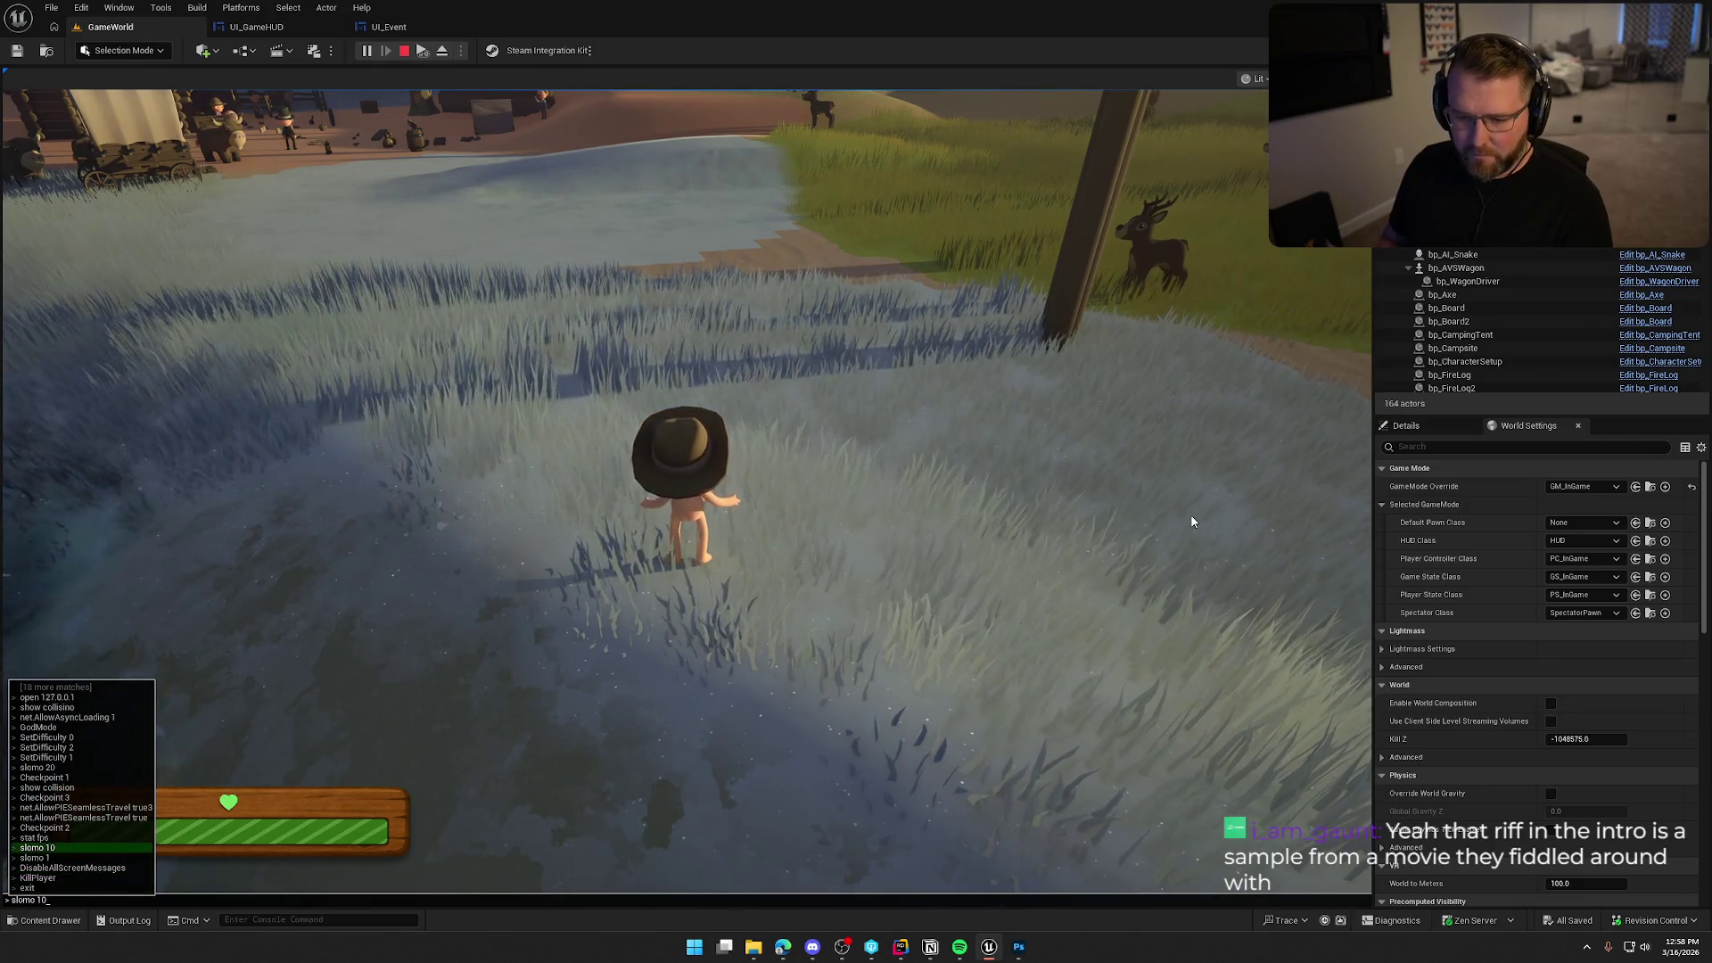
Run slomo 10, then recall the command and start changing it to slomo 1.
{"action": "key", "text": "Return"}
{"action": "key", "text": "grave"}
{"action": "key", "text": "Up"}
{"action": "key", "text": "BackSpace"}
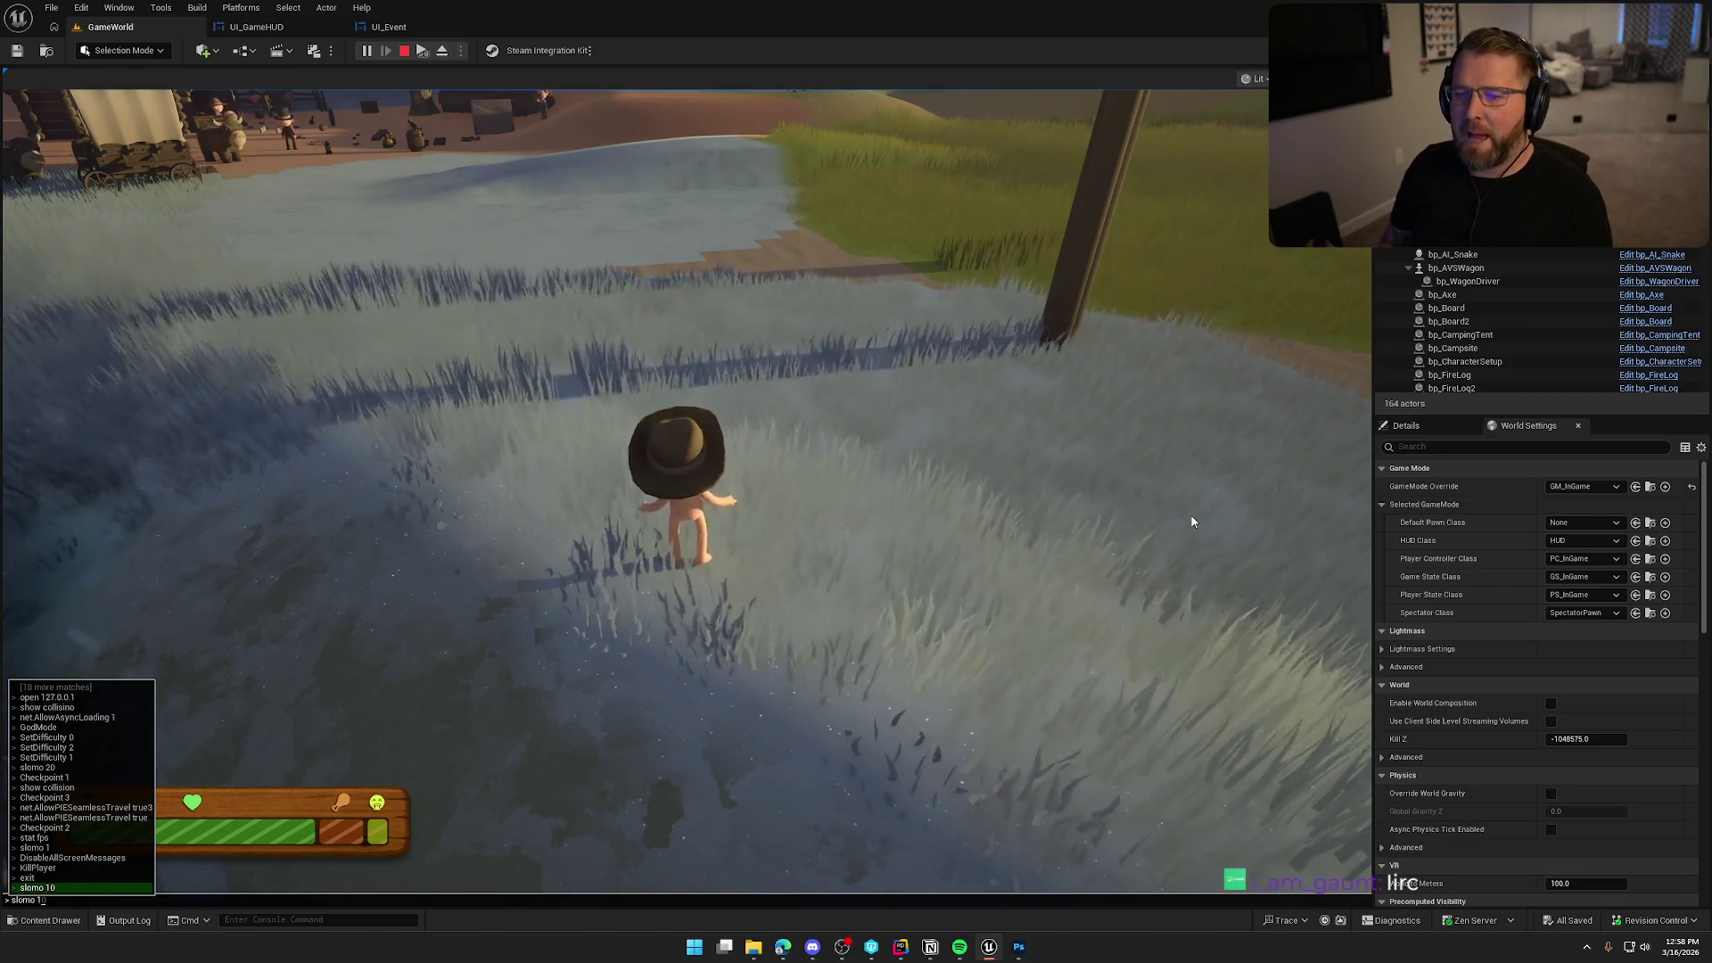
Resume play and run the character out to the river and back to camp.
{"action": "key", "text": "Return"}
{"action": "left_click", "coordinate": [1193, 522]}
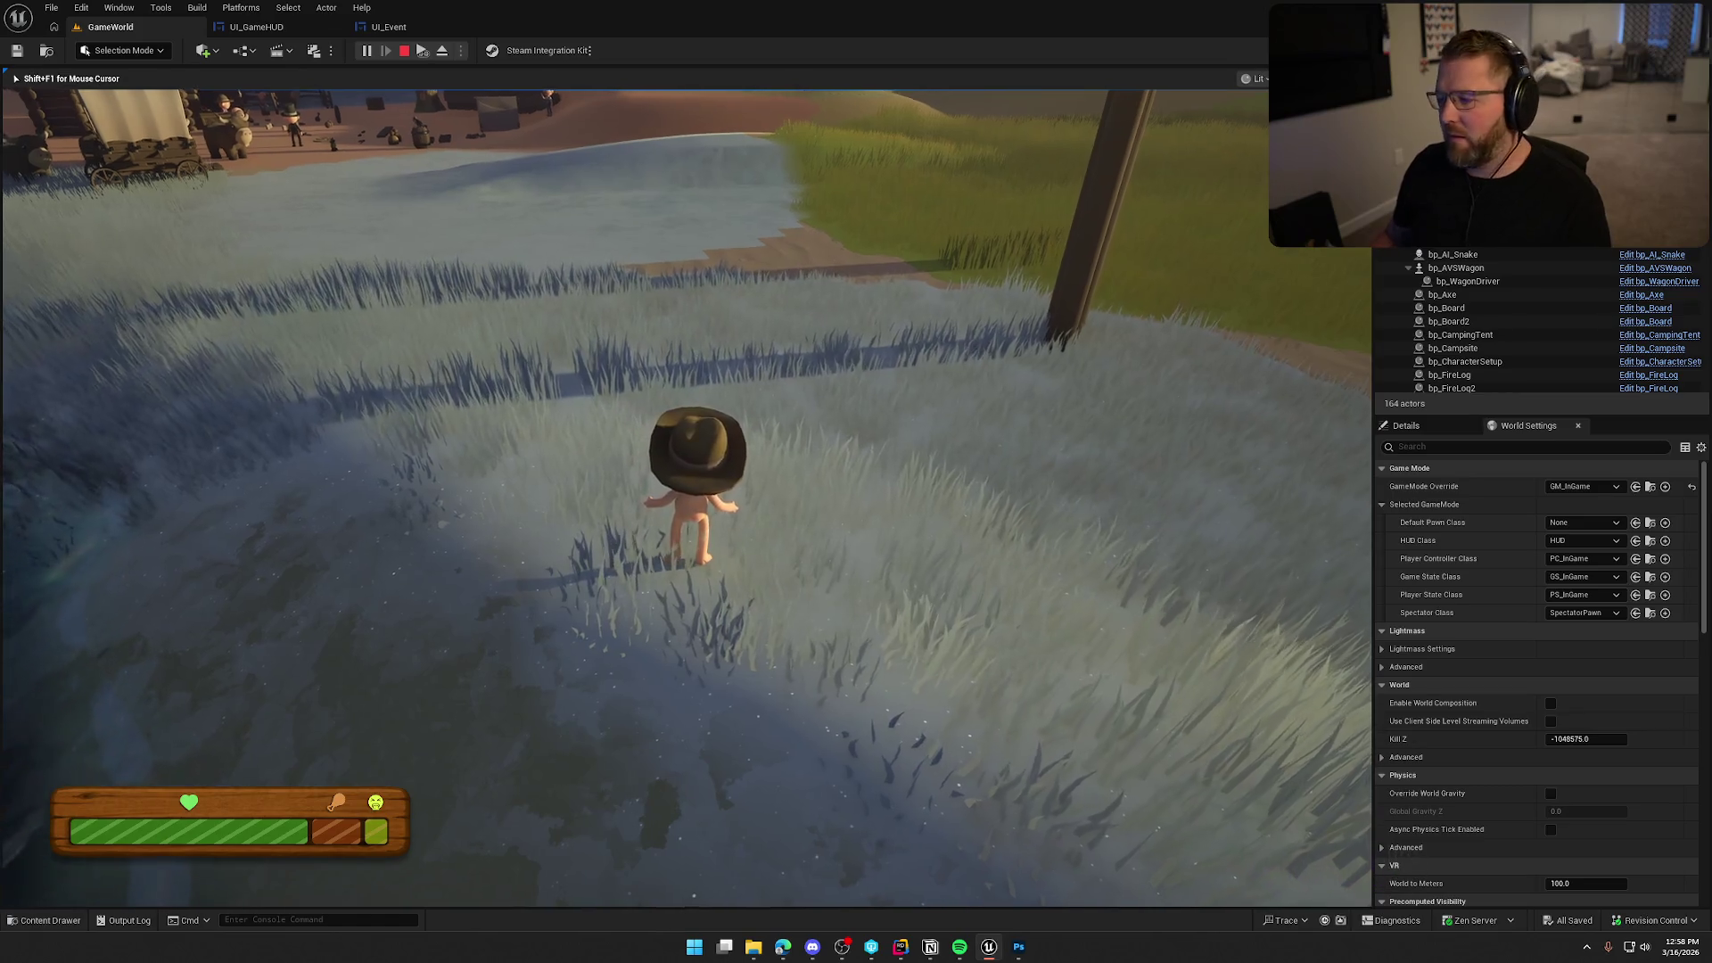
{"action": "key", "text": "w"}
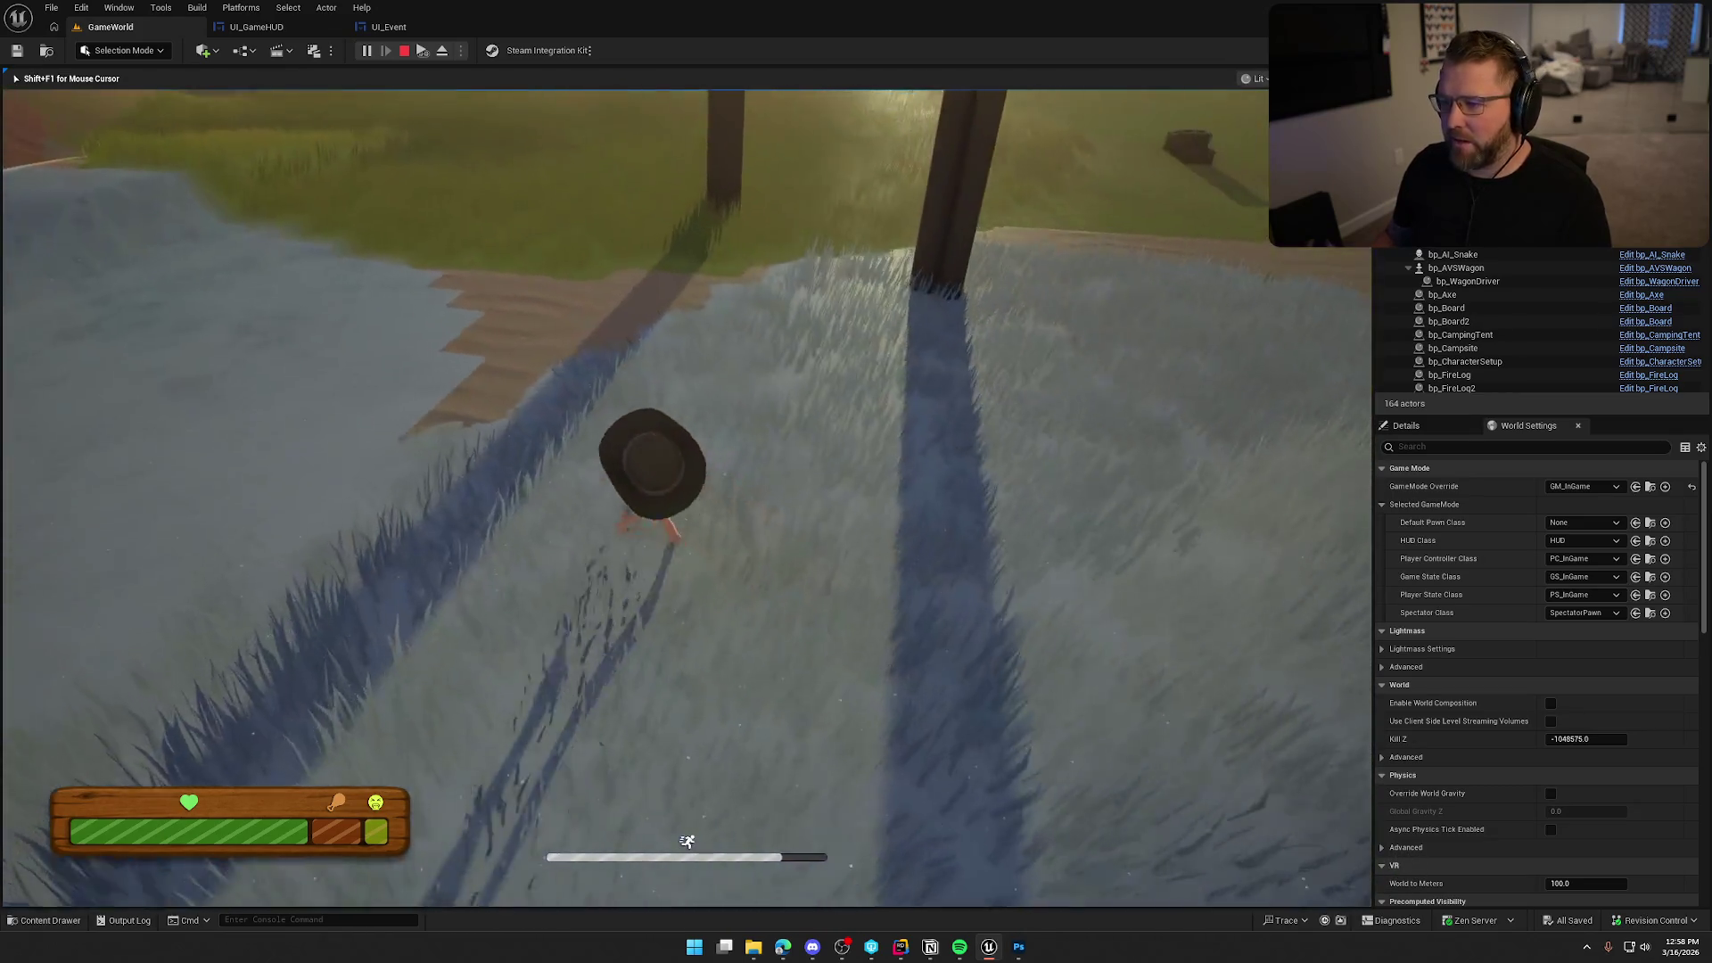
{"action": "key", "text": "w"}
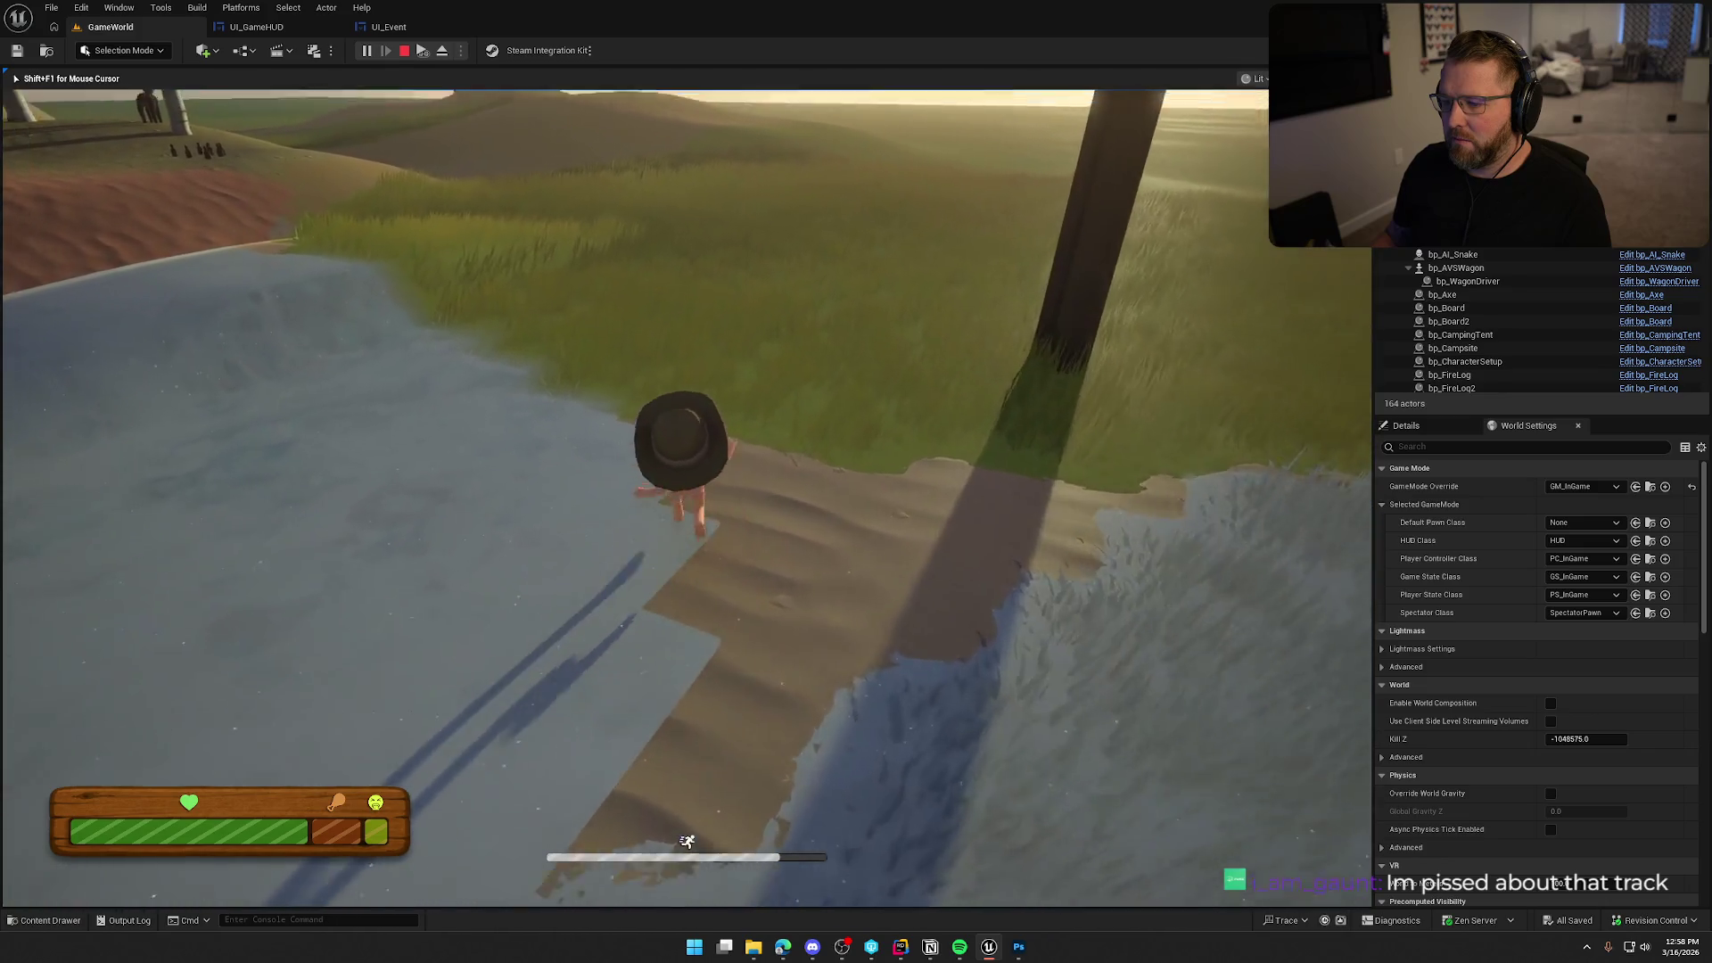
{"action": "key", "text": "w"}
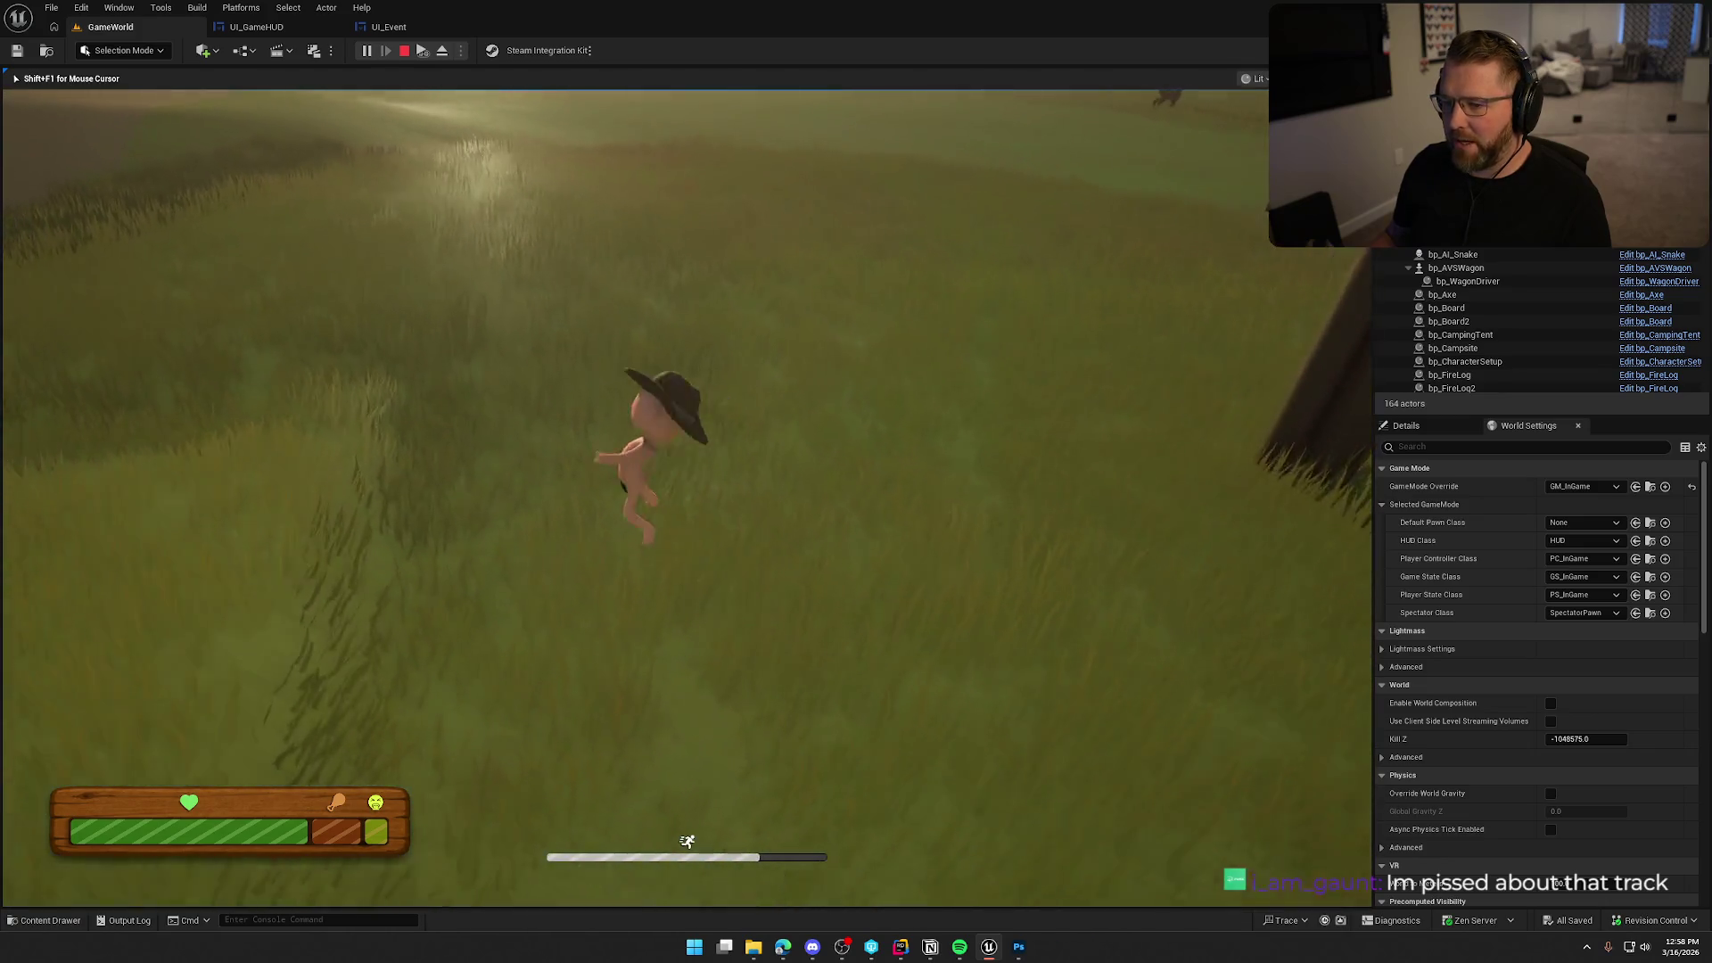
{"action": "key", "text": "w"}
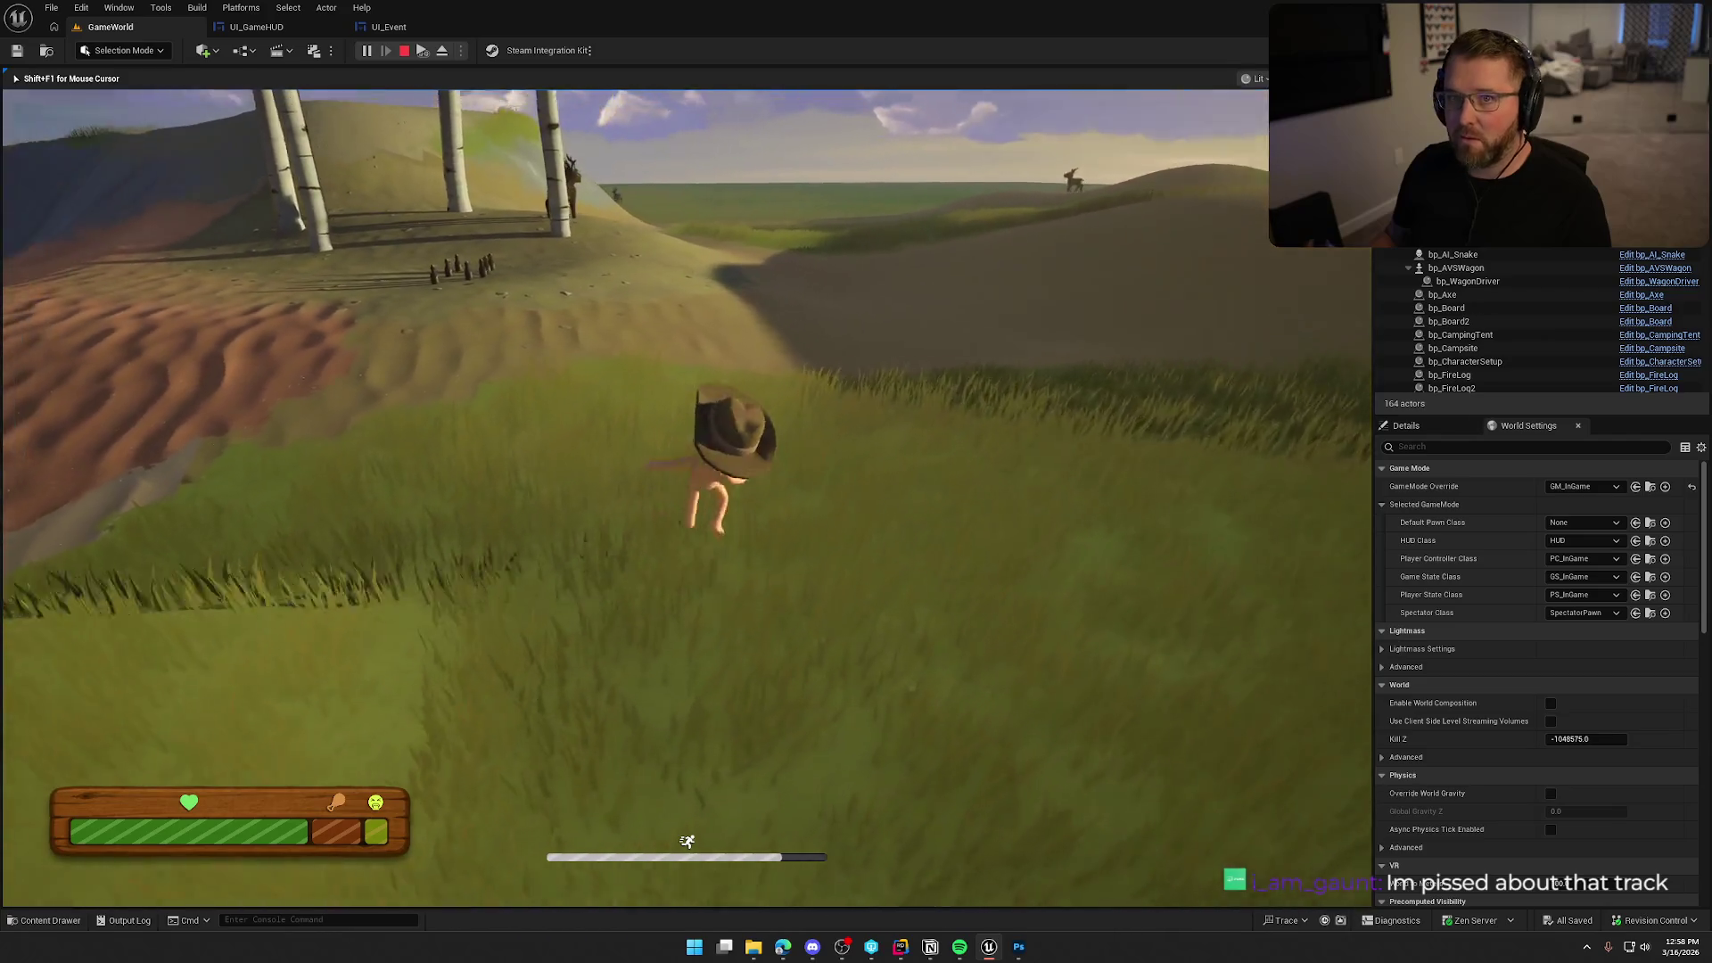
{"action": "key", "text": "w"}
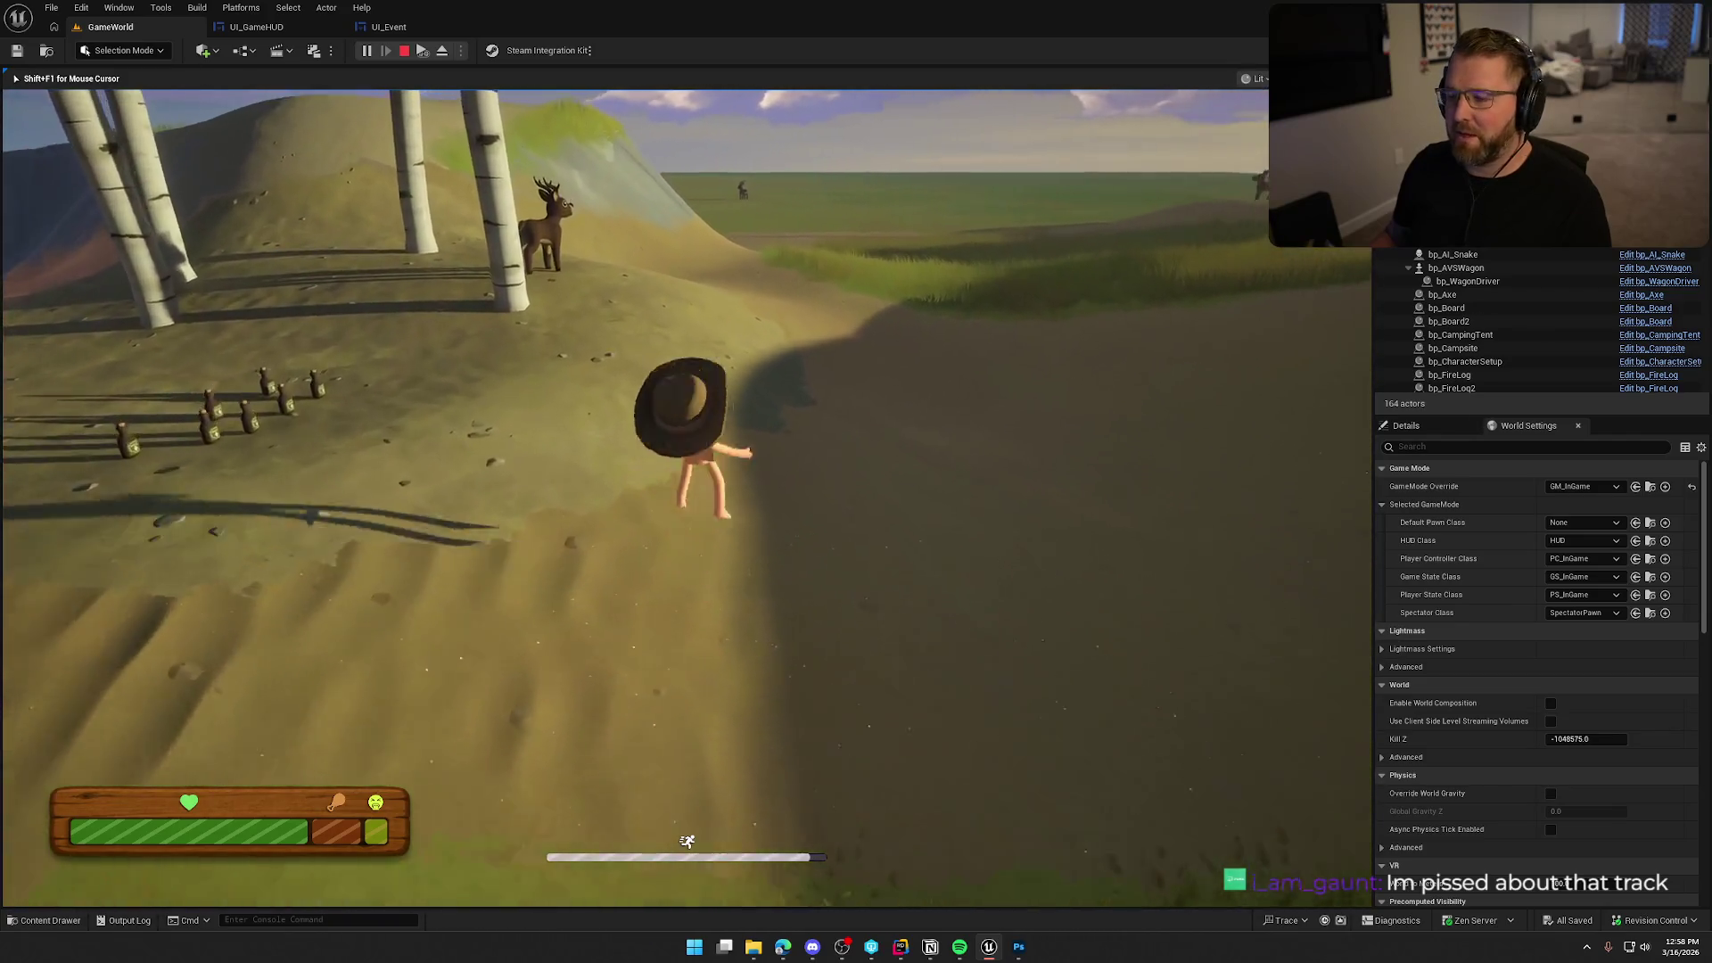
{"action": "key", "text": "w"}
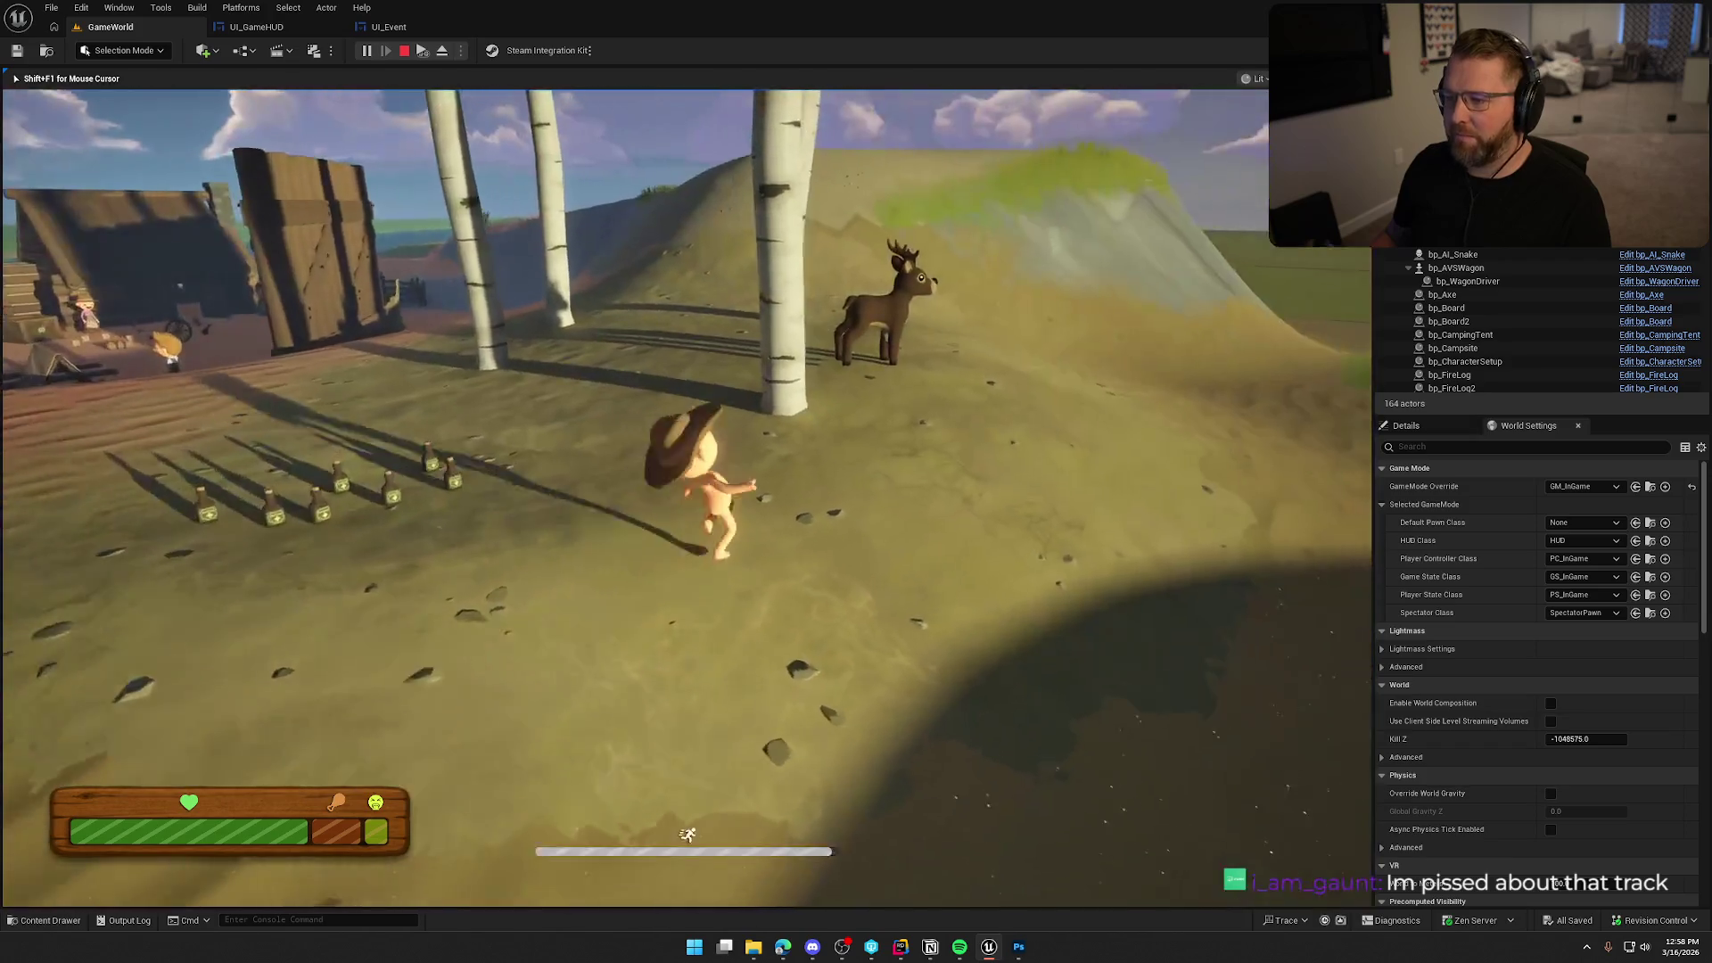
{"action": "key", "text": "w"}
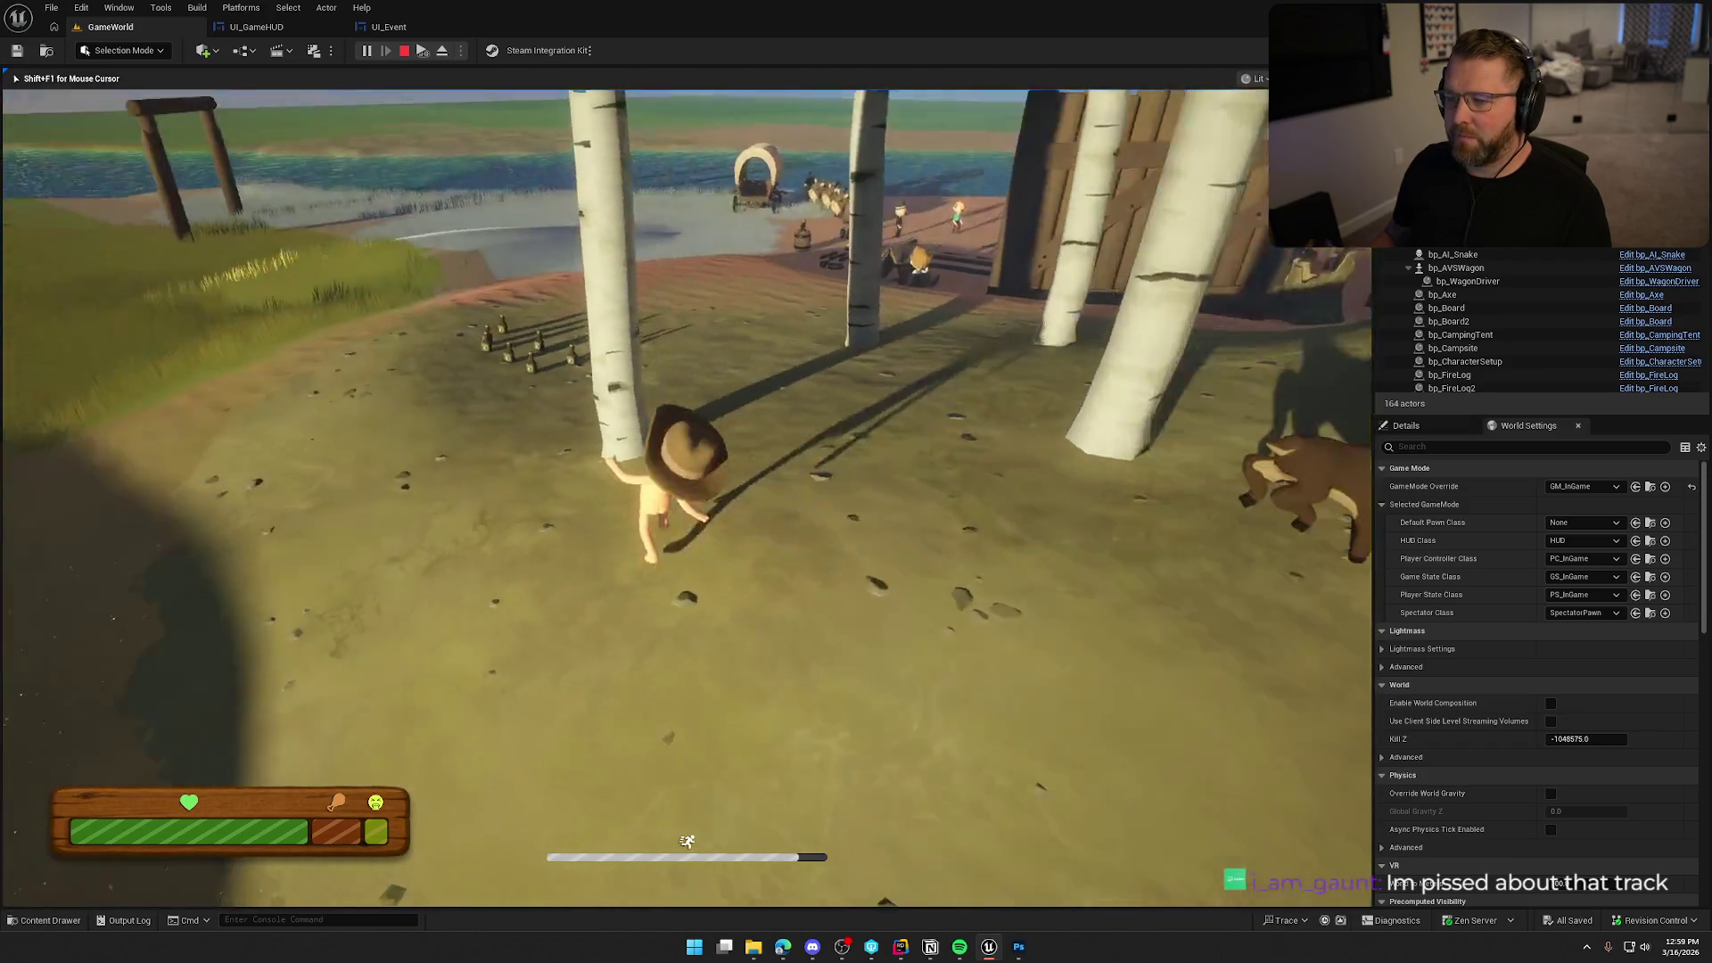
{"action": "key", "text": "w"}
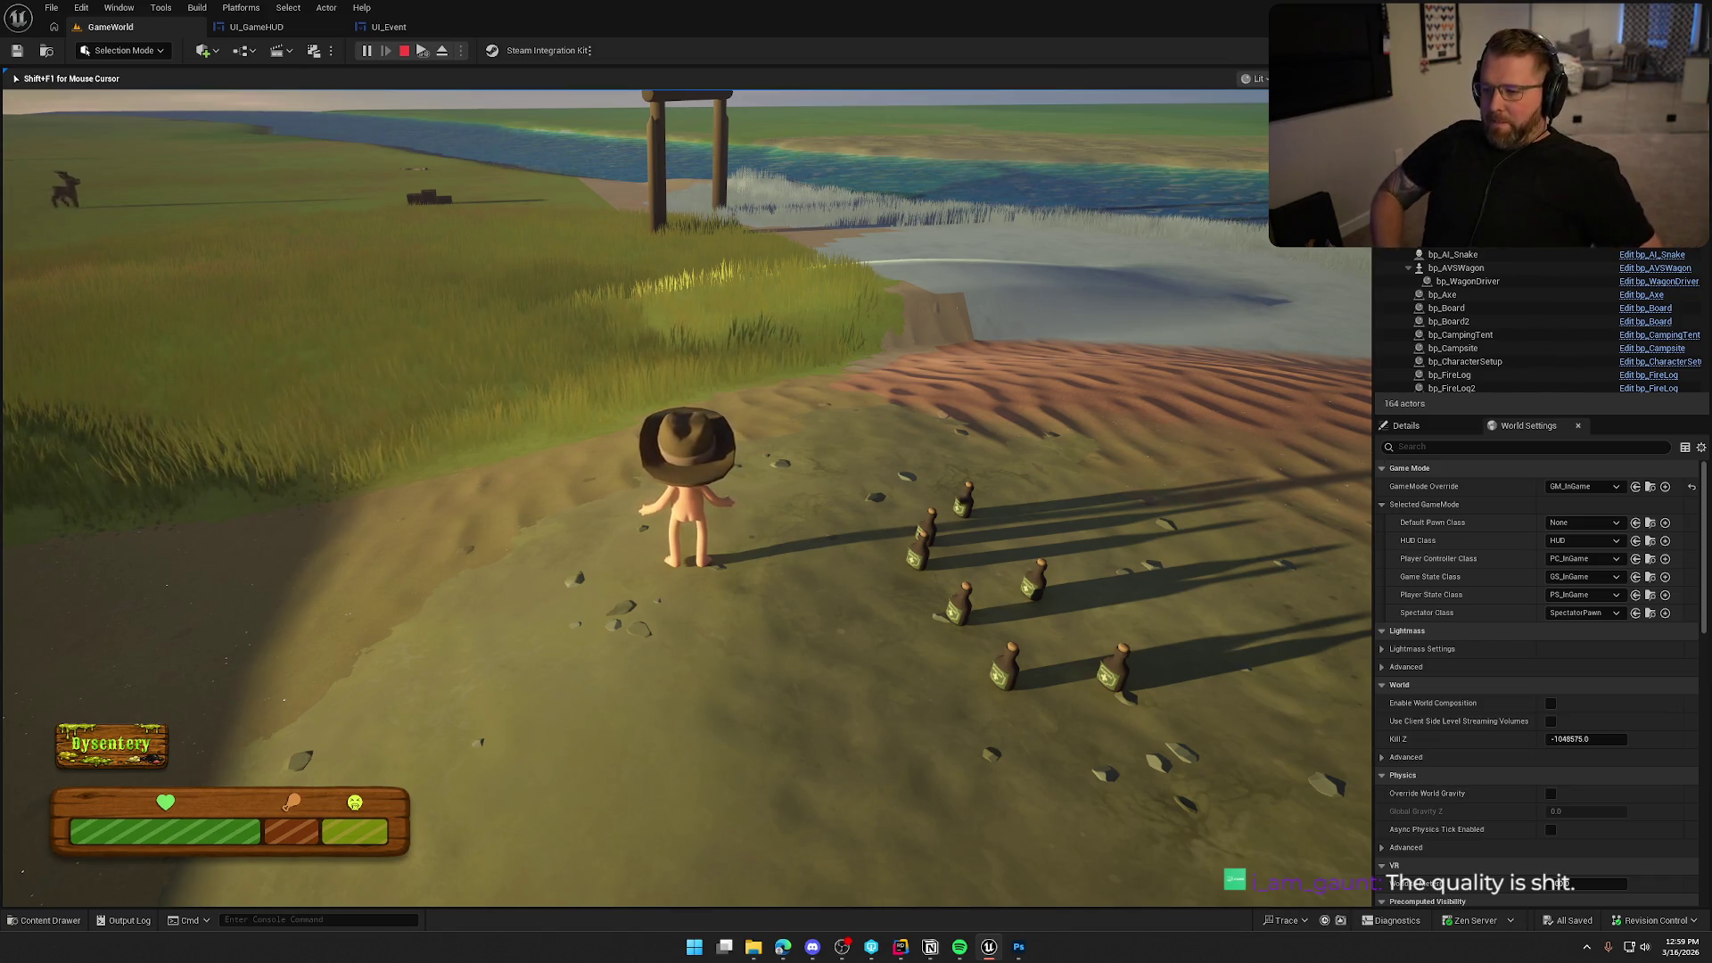
{"action": "key", "text": "w"}
{"action": "key", "text": "shift"}
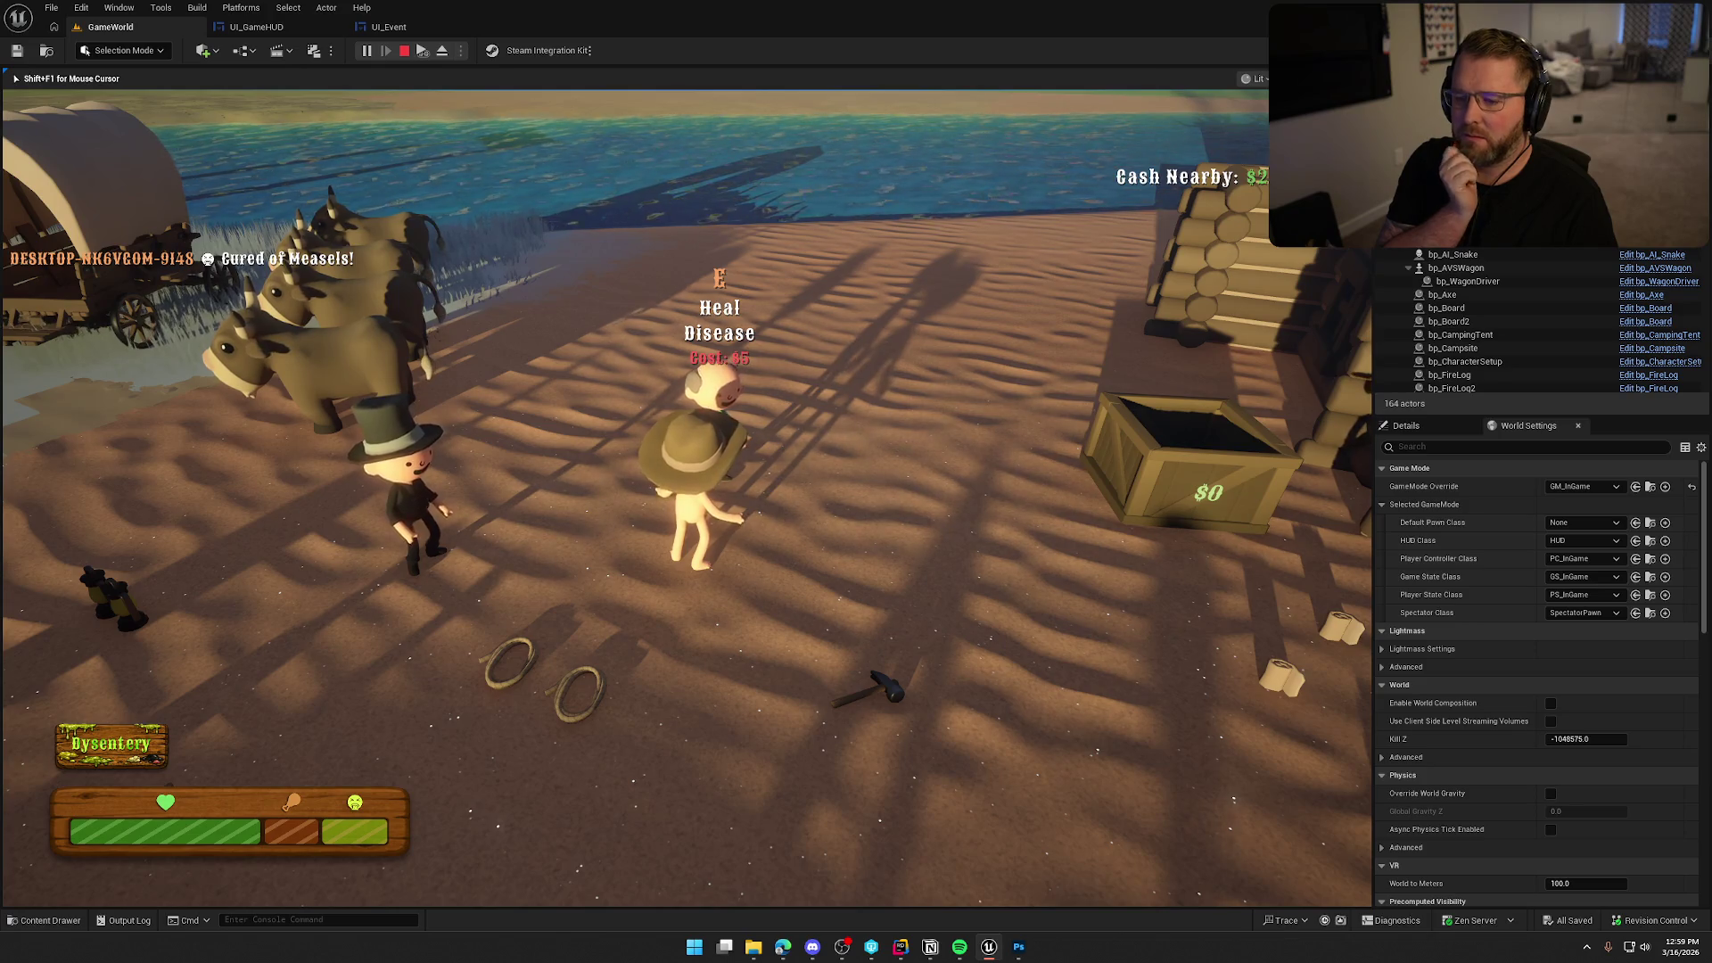
Get the dysentery healed at the camp healer, walk away, and stop playing.
{"action": "key", "text": "e"}
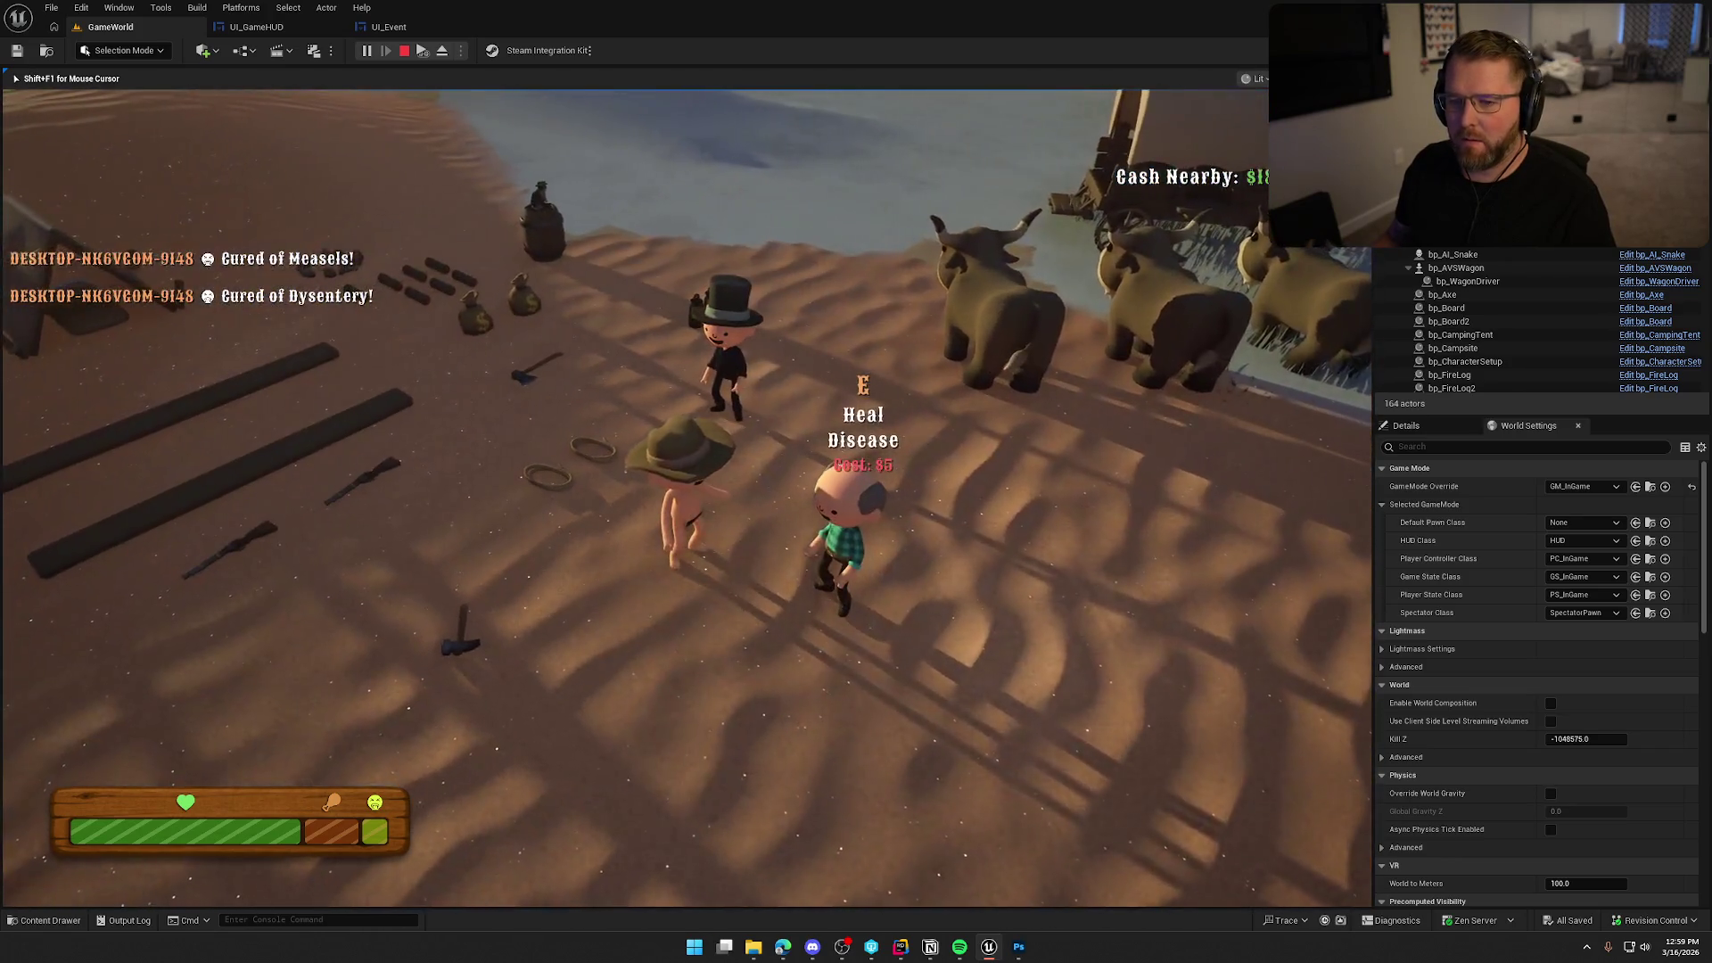
{"action": "key", "text": "shift+d"}
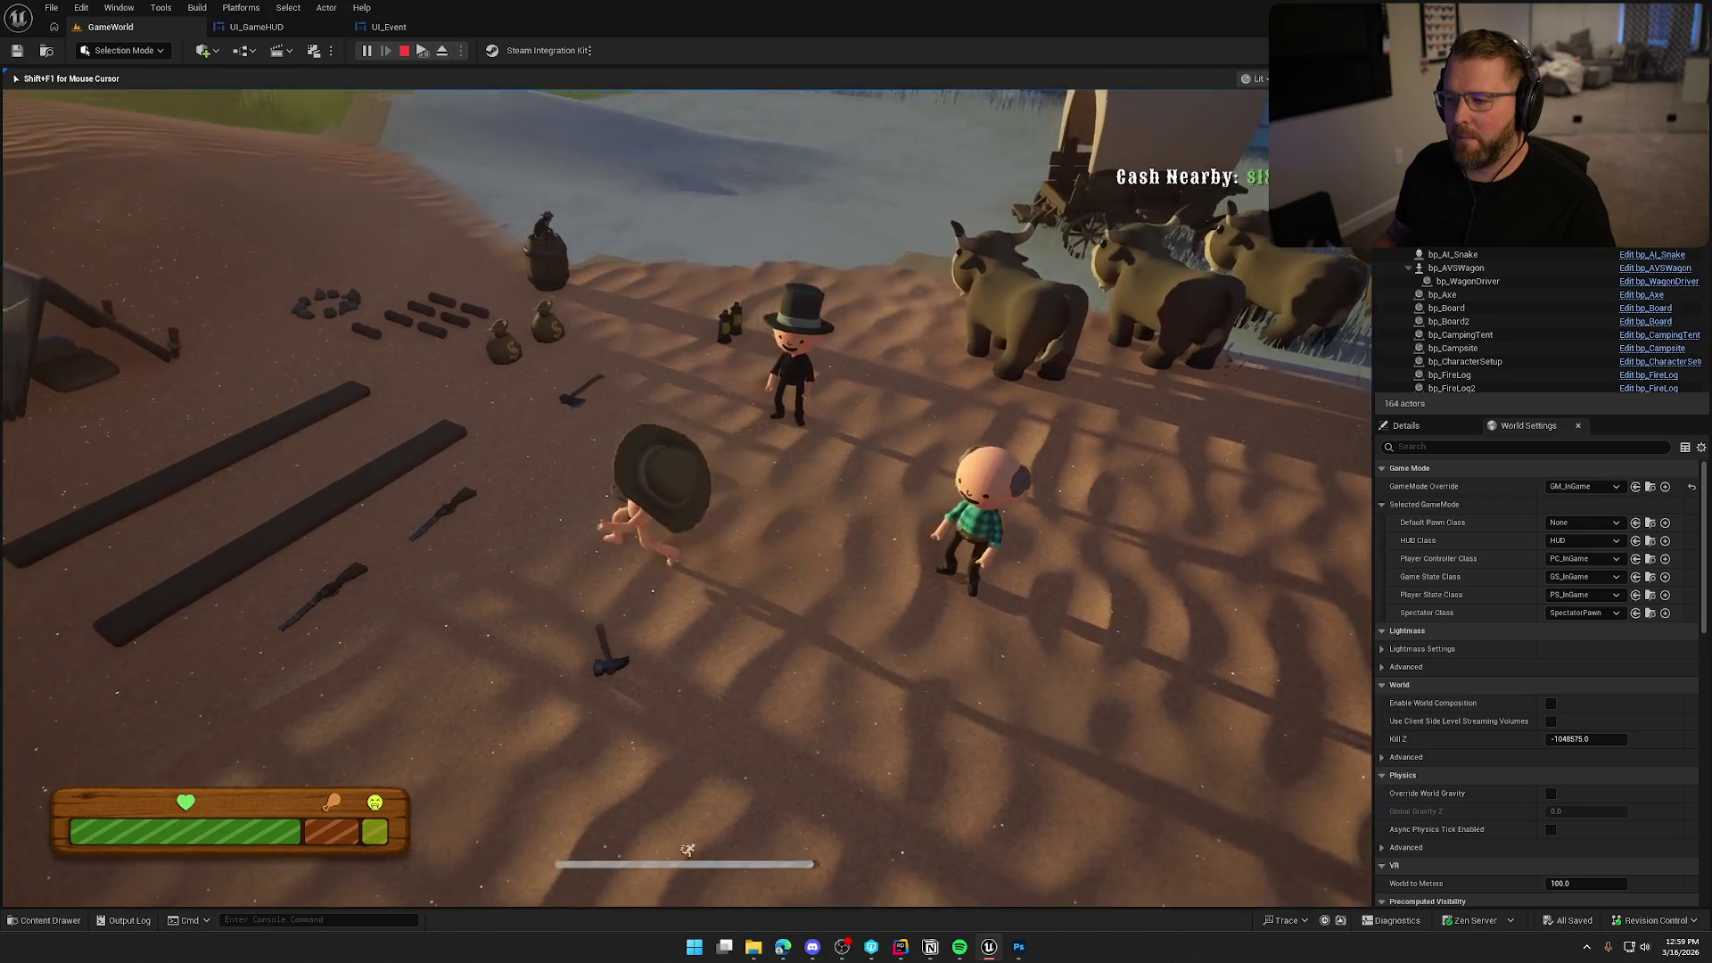
{"action": "key", "text": "w"}
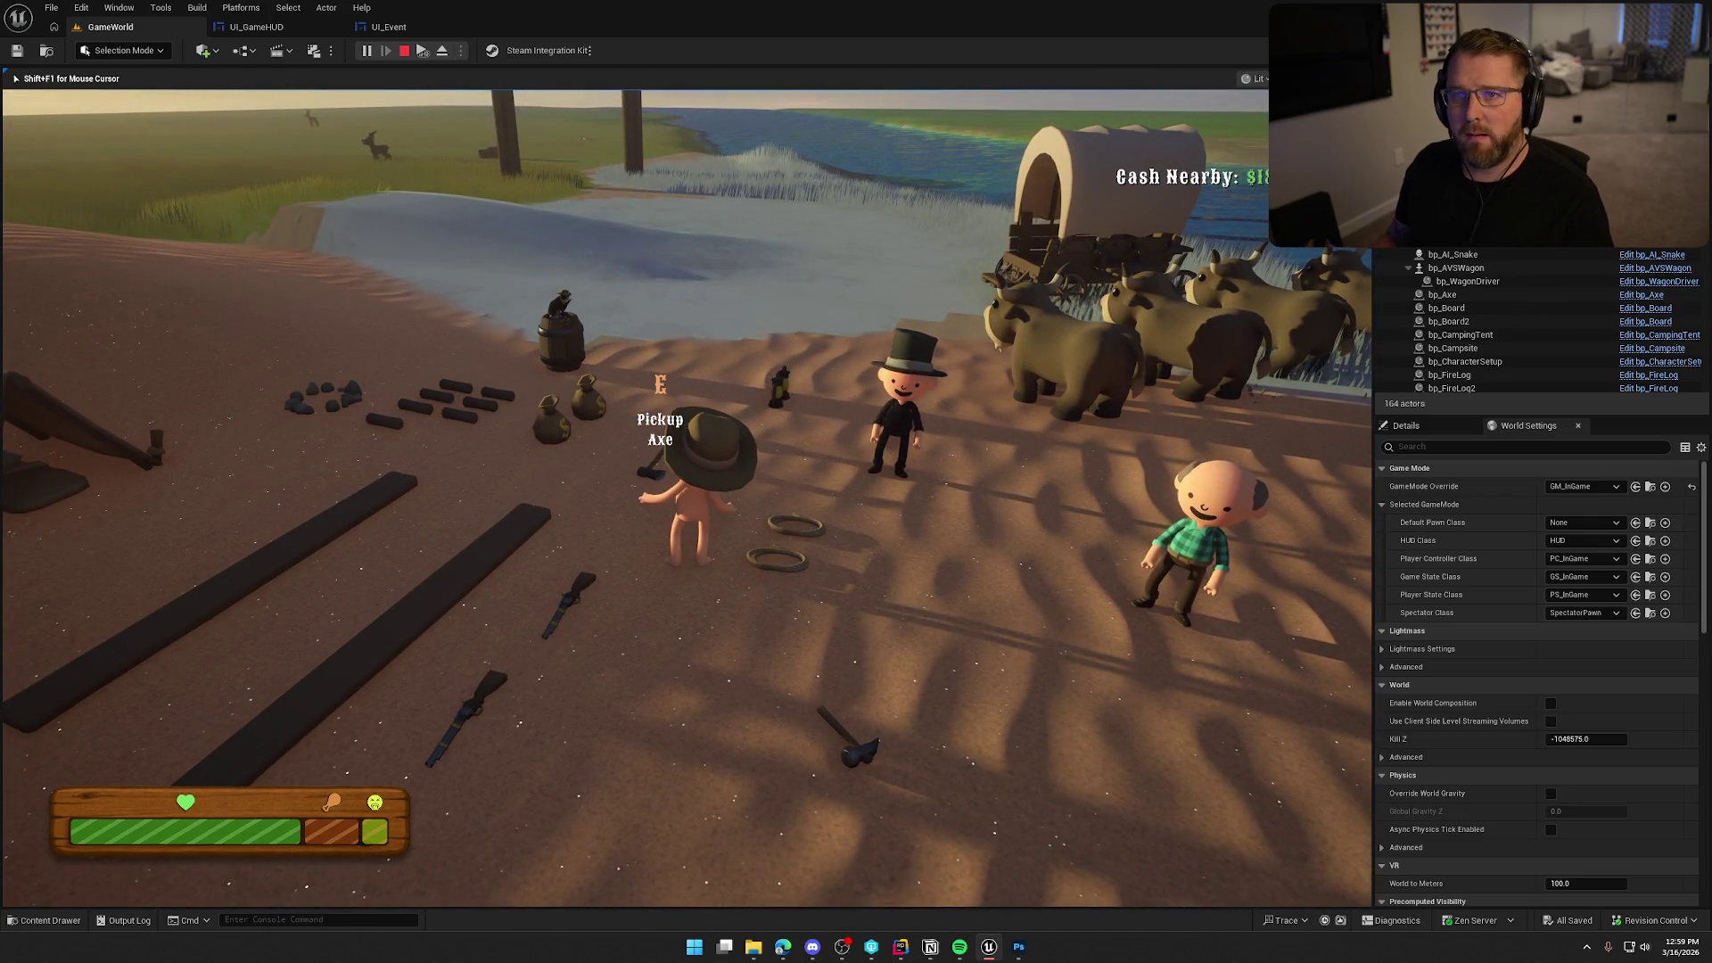
{"action": "key", "text": "Escape"}
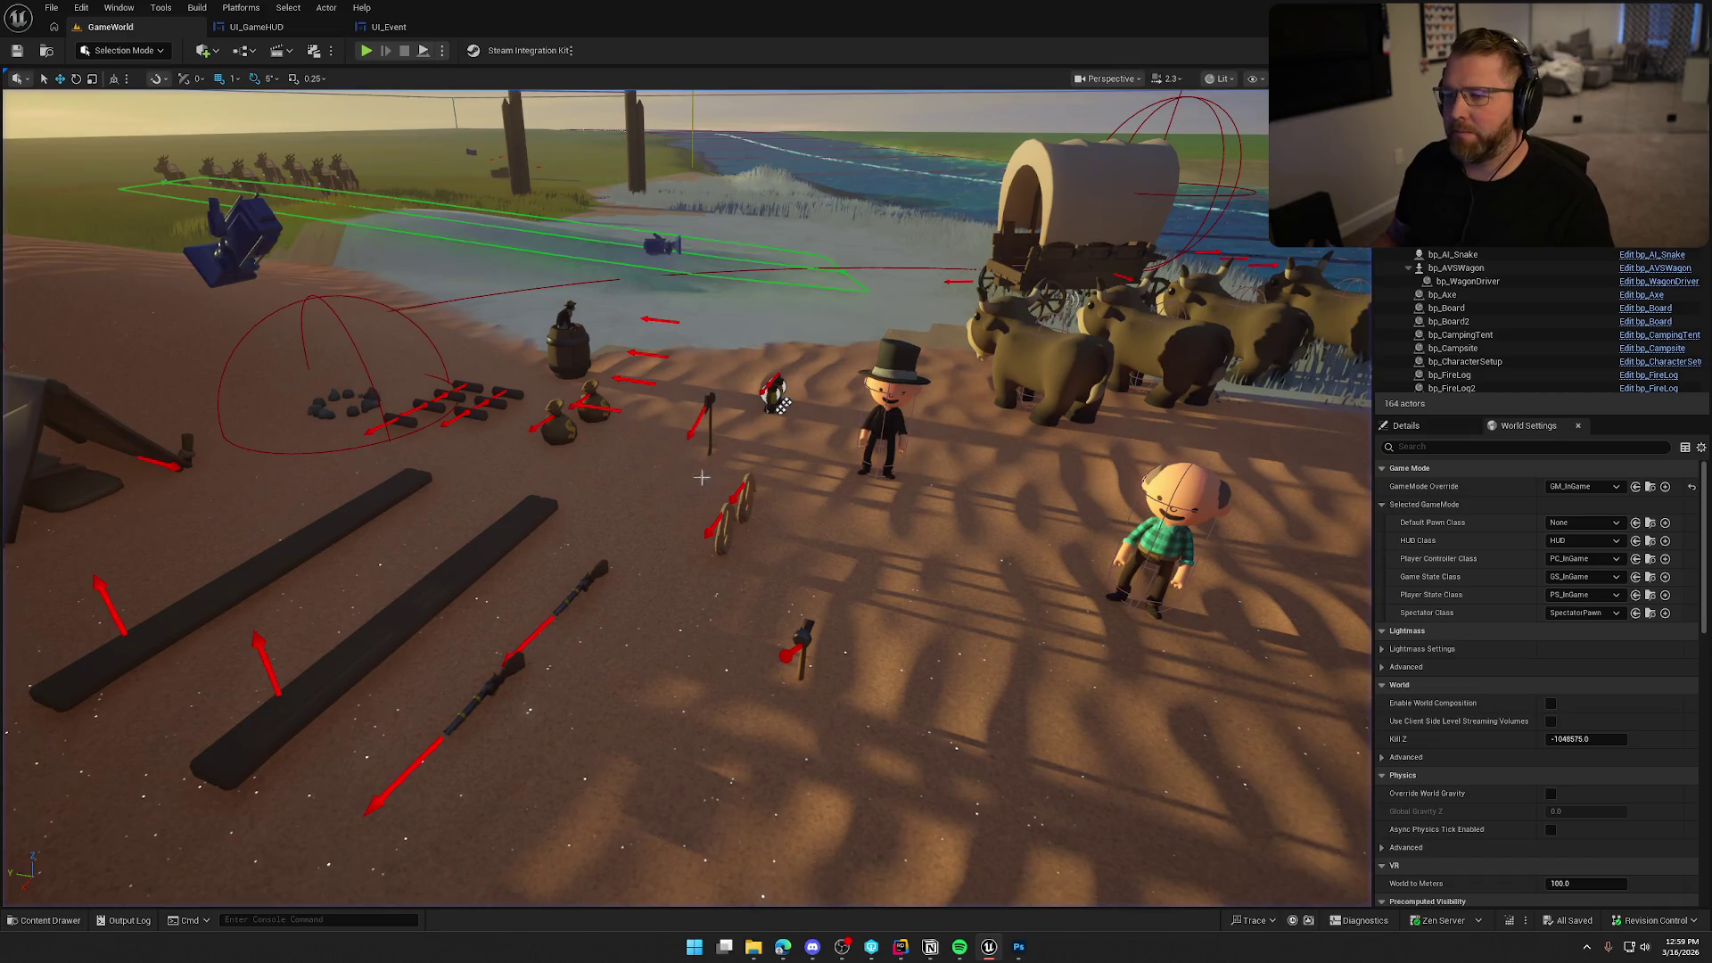
Search the SoStylized folder for 'lighrike' and open BP_LightningStrike.
{"action": "key", "text": "a"}
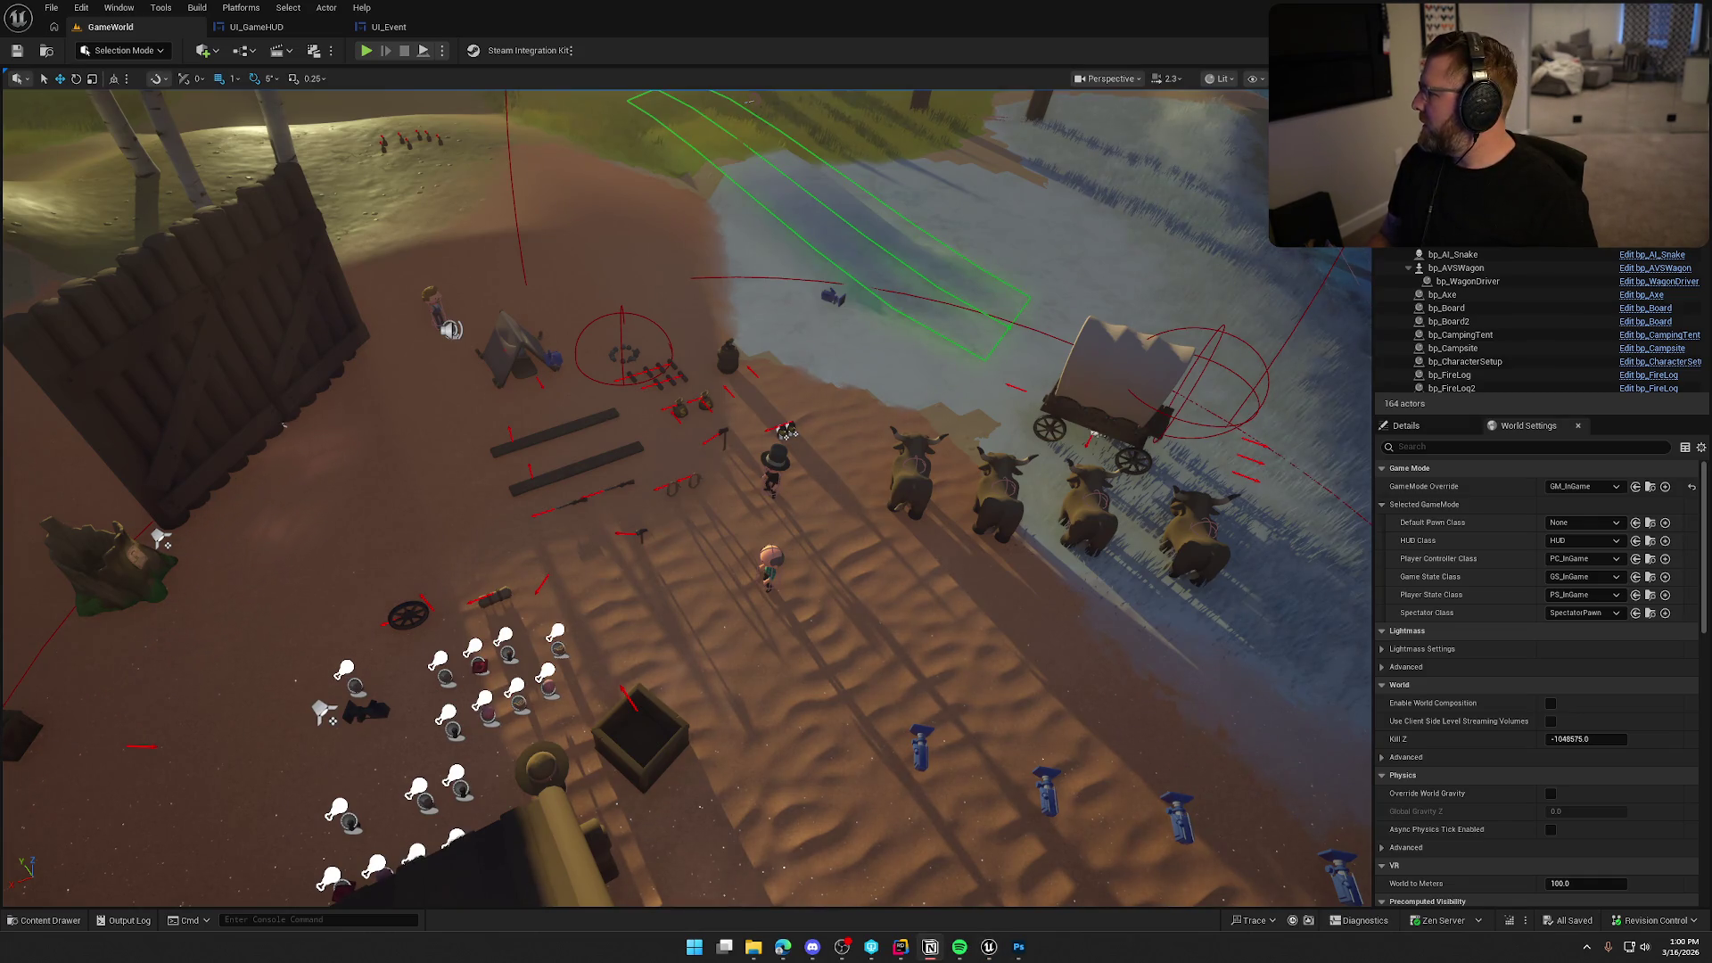
{"action": "key", "text": "ctrl+space"}
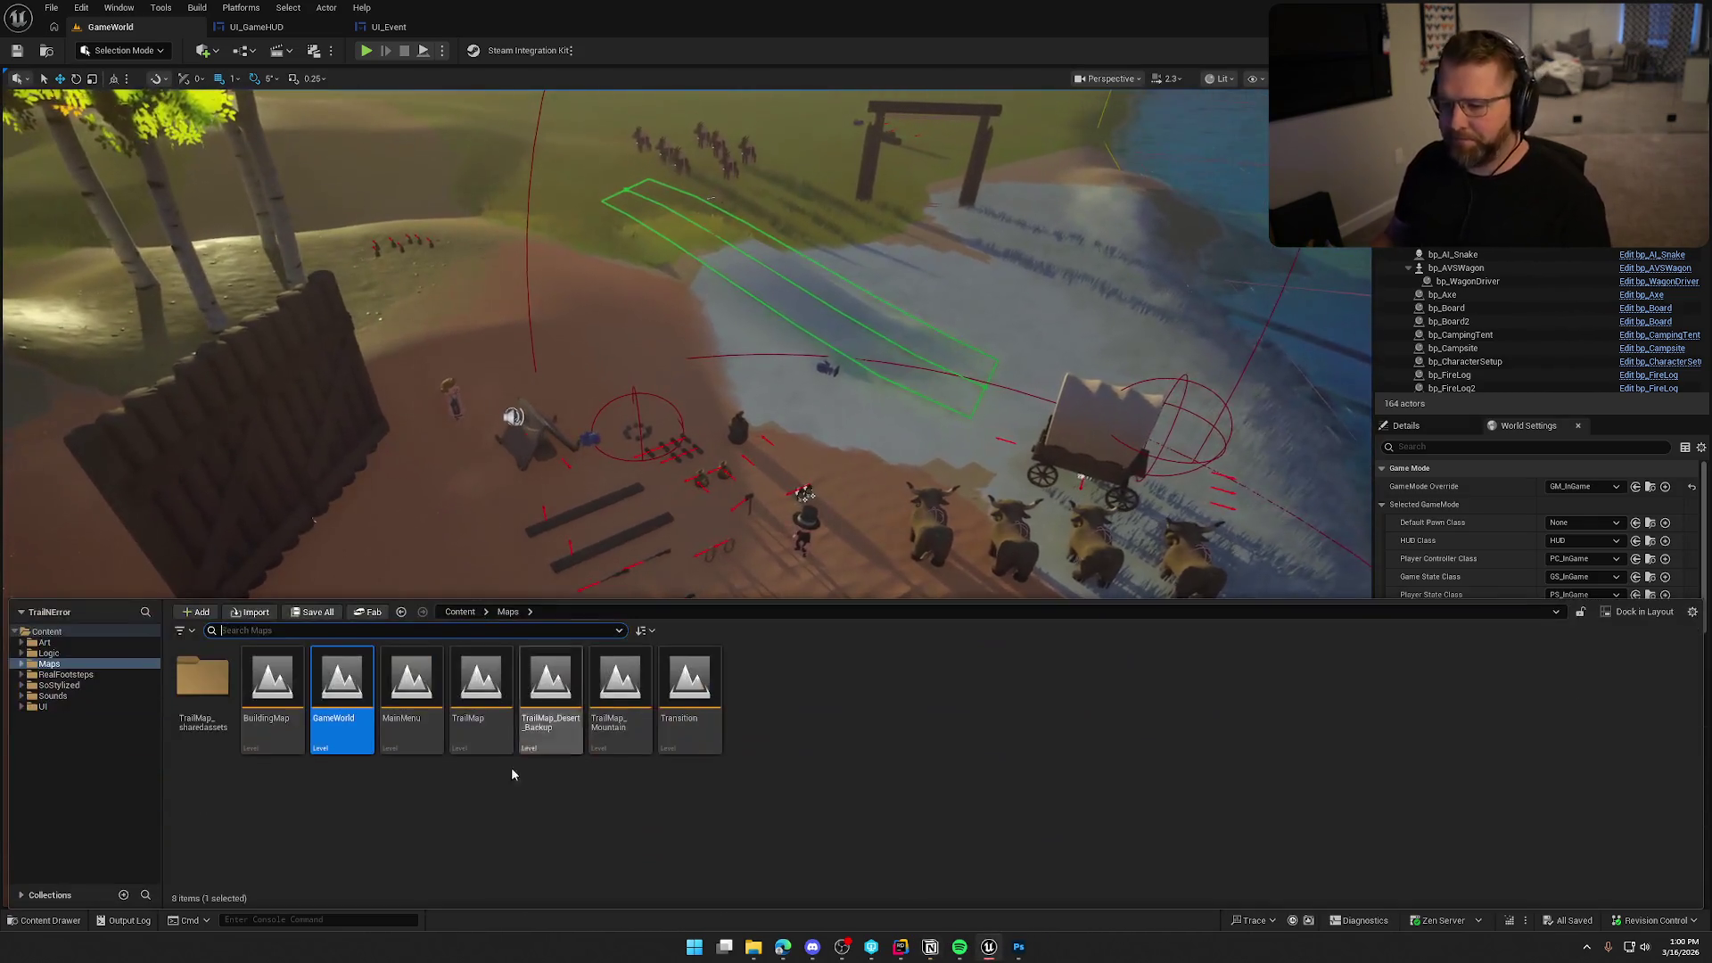
{"action": "left_click", "coordinate": [64, 653]}
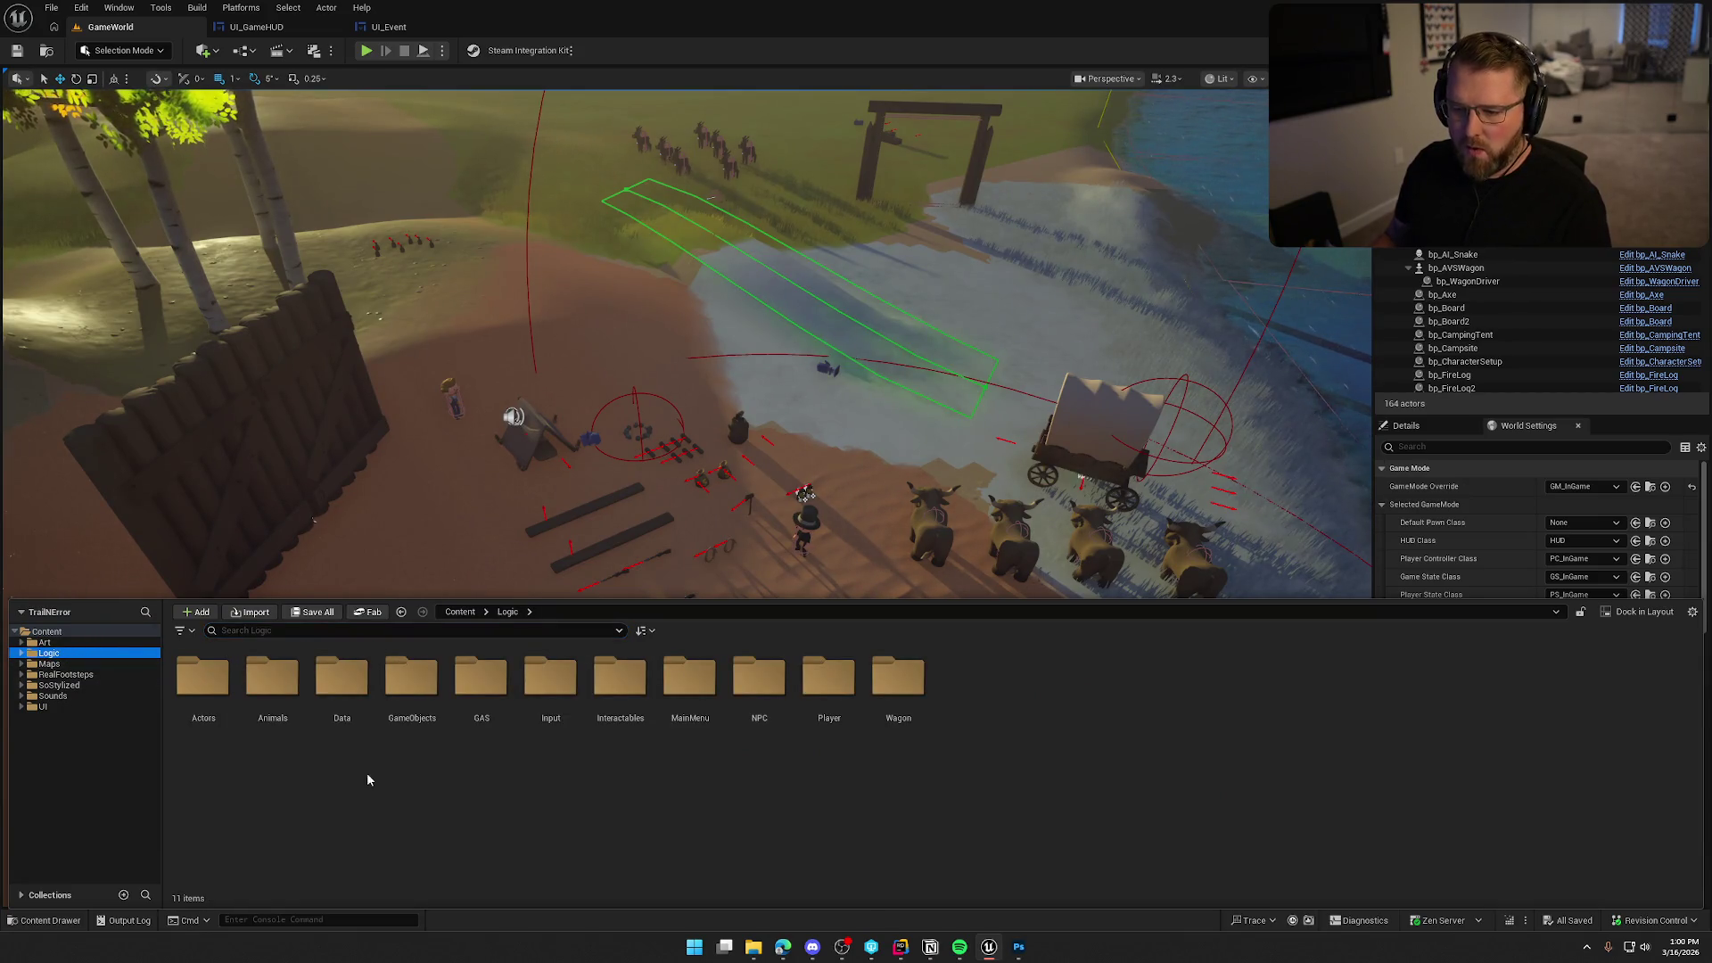
{"action": "left_click", "coordinate": [59, 685]}
{"action": "left_click", "coordinate": [245, 632]}
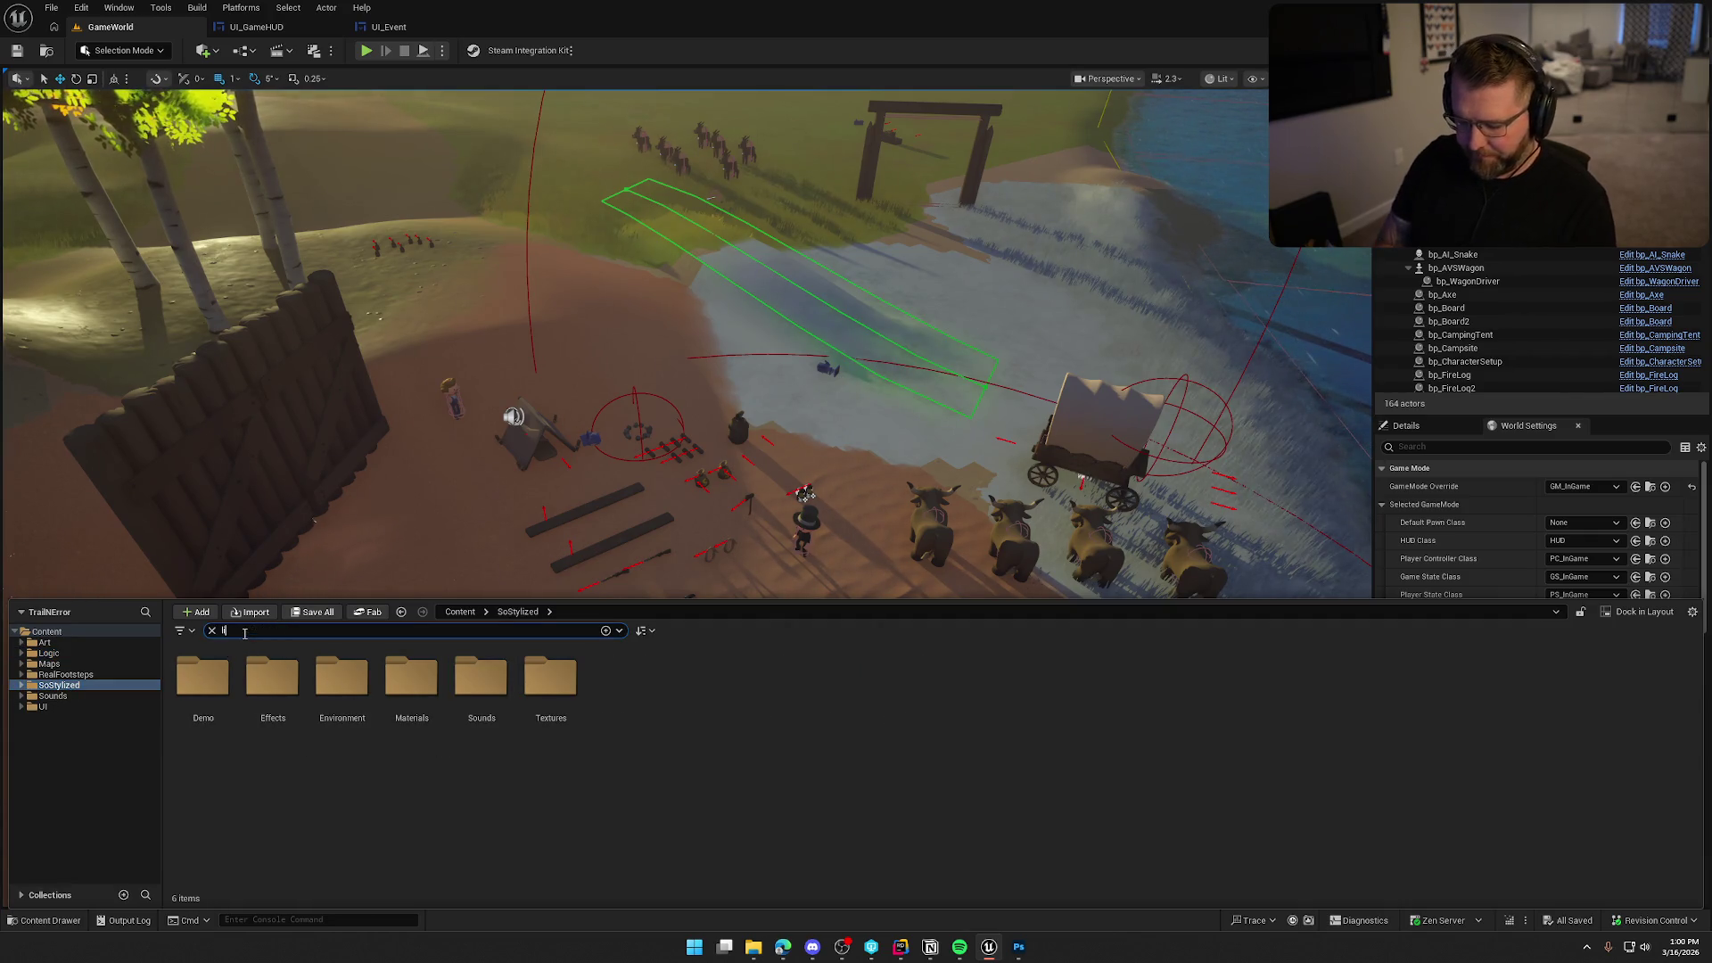
{"action": "type", "text": "ligh"}
{"action": "type", "text": "rike"}
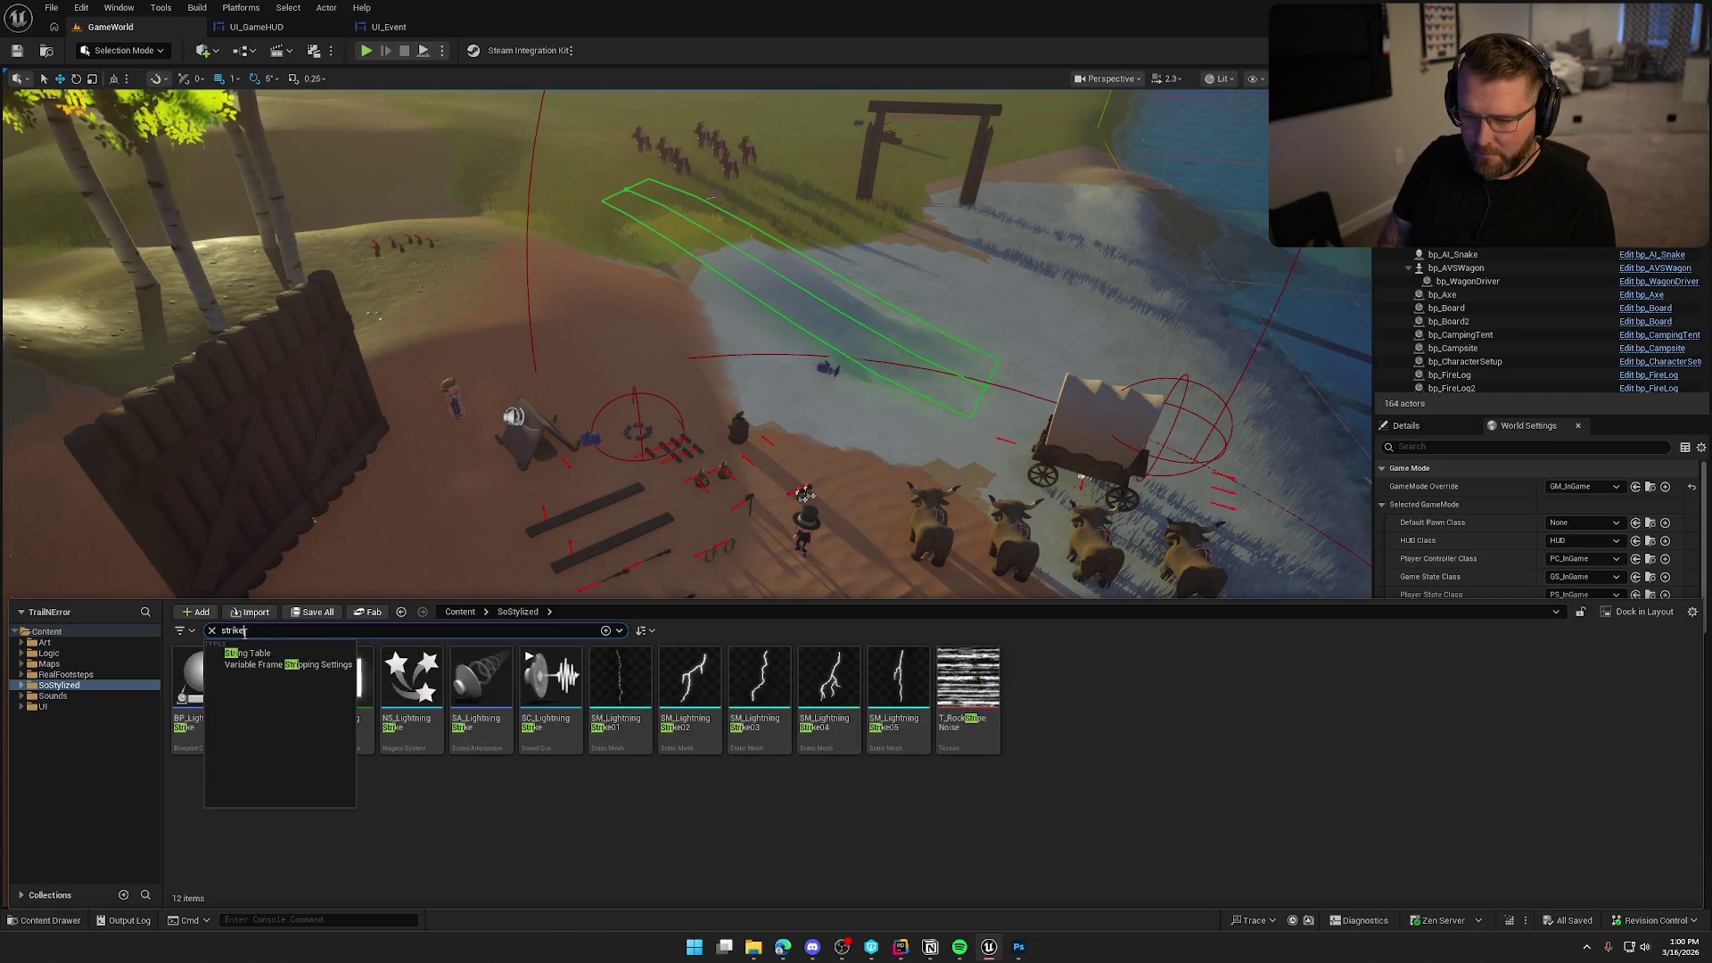
{"action": "left_click", "coordinate": [204, 672]}
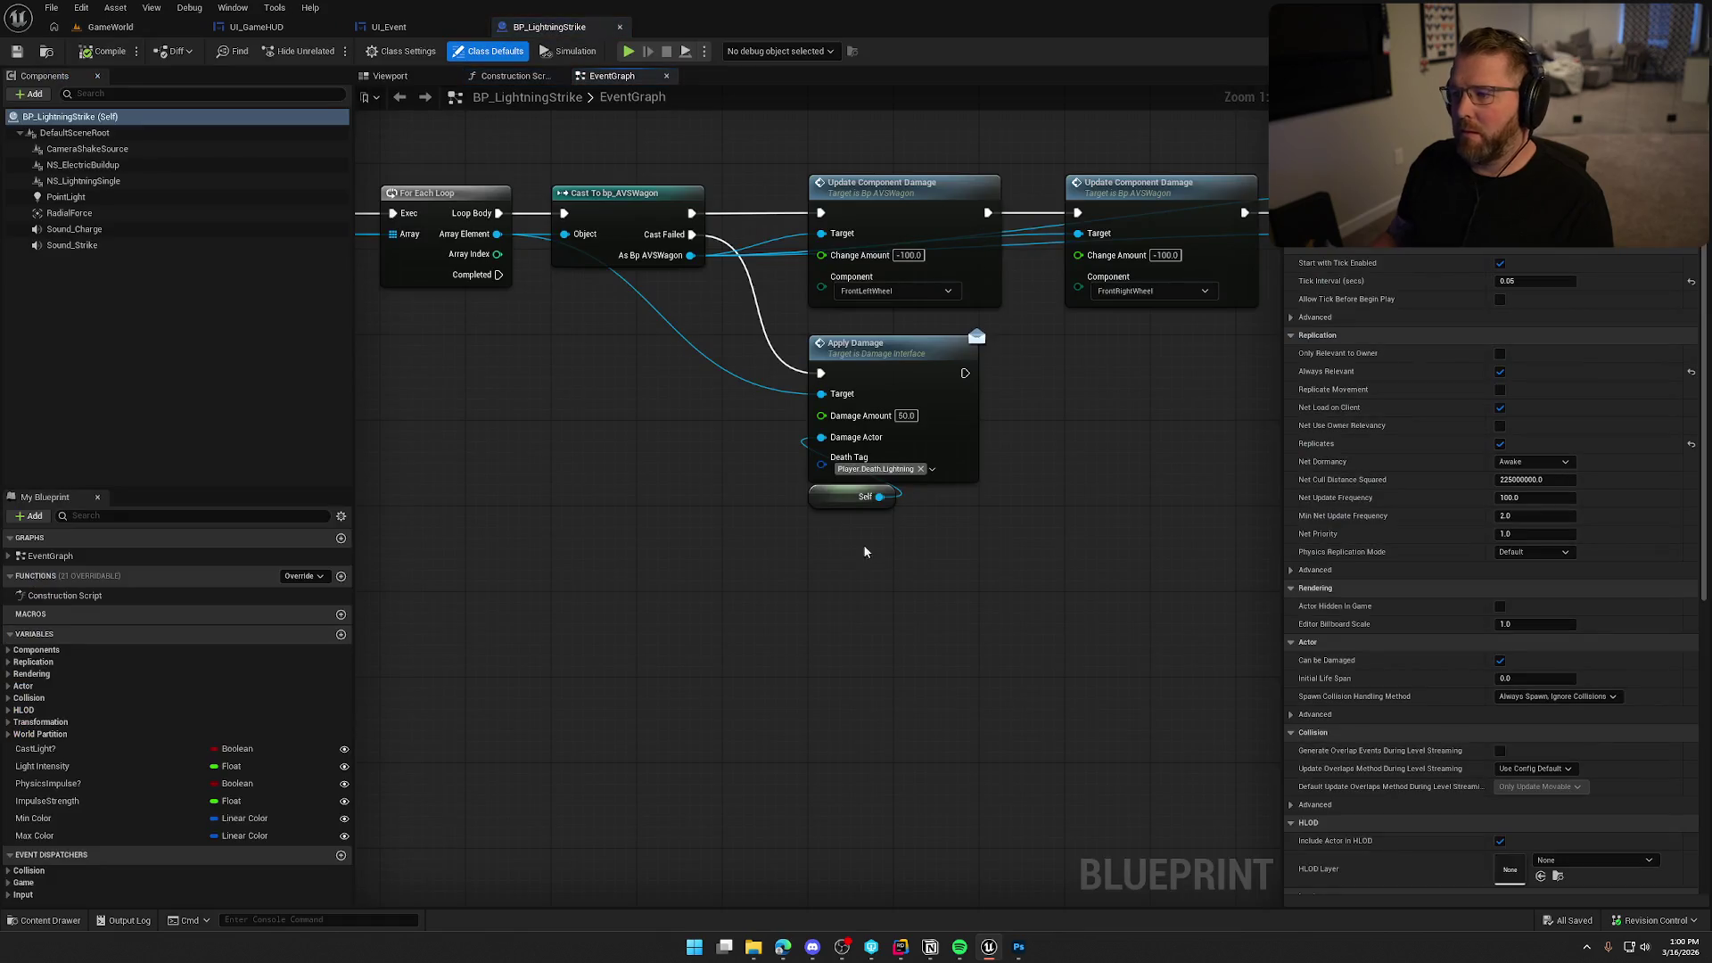
Inspect the Apply Damage node and its Player.Death.Lightning tag, then bring up the content drawer.
{"action": "mouse_move", "coordinate": [917, 590]}
{"action": "left_mouse_down"}
{"action": "mouse_move", "coordinate": [650, 553]}
{"action": "mouse_move", "coordinate": [133, 604]}
{"action": "left_mouse_up"}
{"action": "left_click_drag", "start_coordinate": [428, 571], "coordinate": [1118, 571]}
{"action": "left_click_drag", "start_coordinate": [806, 569], "coordinate": [983, 571]}
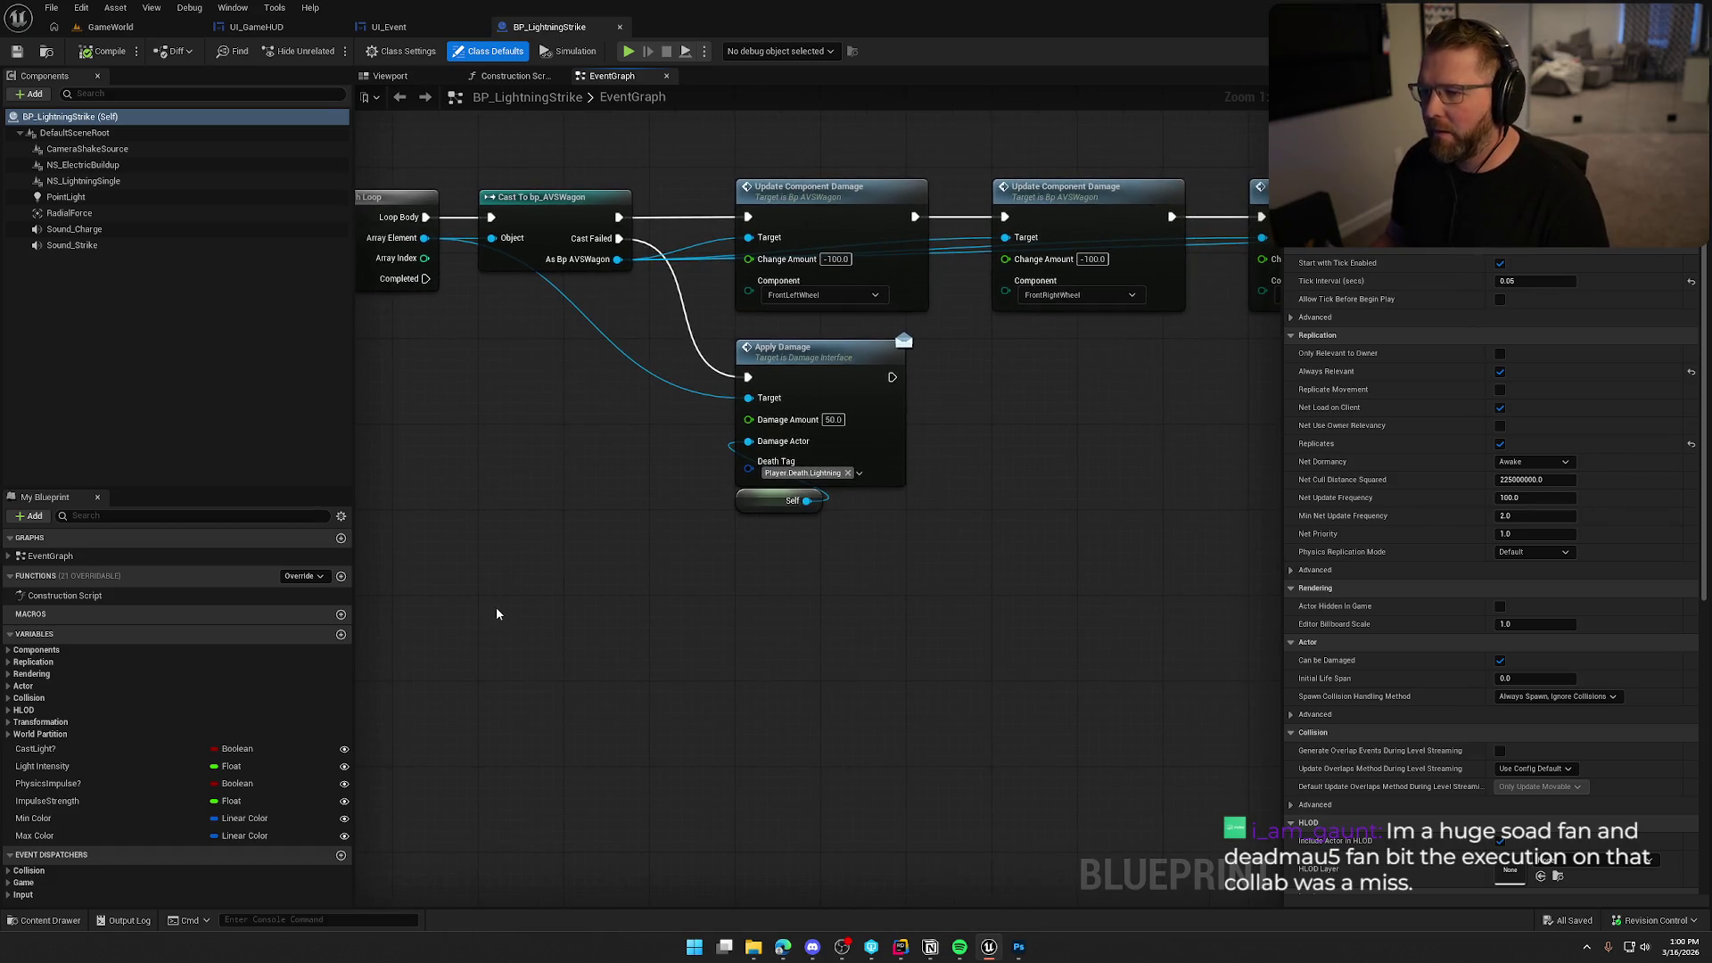
{"action": "key", "text": "ctrl+space"}
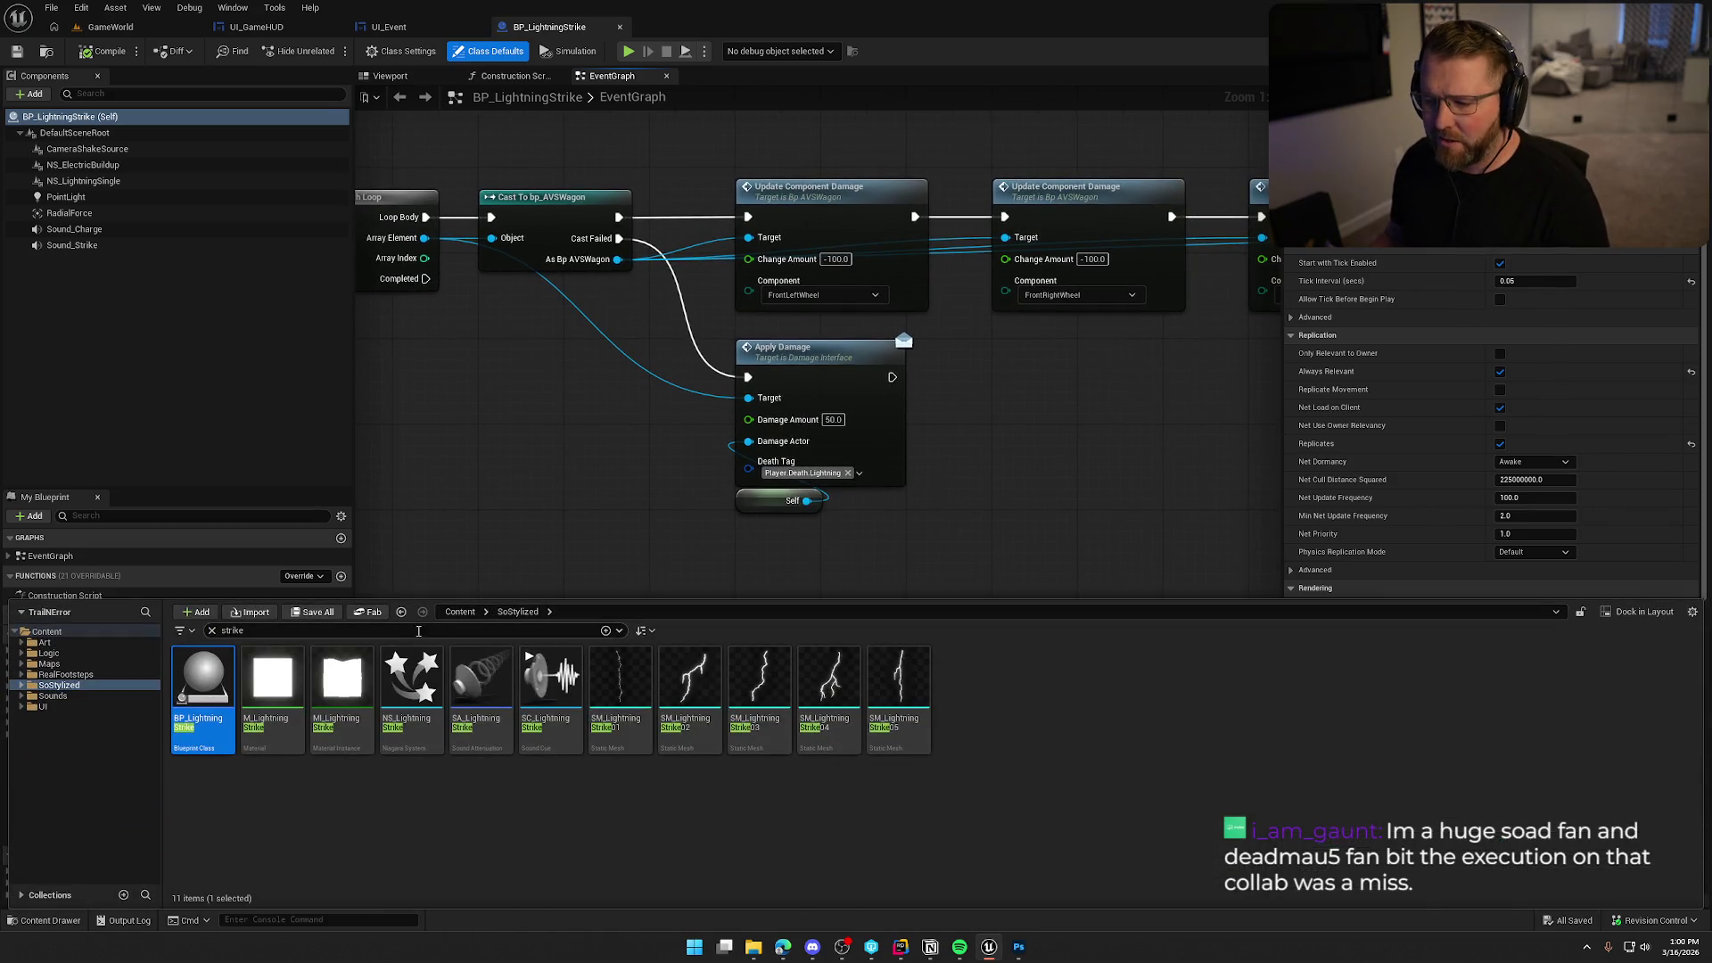
{"action": "mouse_move", "coordinate": [562, 469]}
{"action": "left_mouse_down"}
{"action": "mouse_move", "coordinate": [651, 638]}
{"action": "mouse_move", "coordinate": [284, 480]}
{"action": "left_mouse_up"}
{"action": "mouse_move", "coordinate": [852, 514]}
{"action": "left_mouse_down"}
{"action": "mouse_move", "coordinate": [658, 527]}
{"action": "mouse_move", "coordinate": [871, 385]}
{"action": "mouse_move", "coordinate": [942, 473]}
{"action": "left_mouse_up"}
{"action": "left_click", "coordinate": [719, 395]}
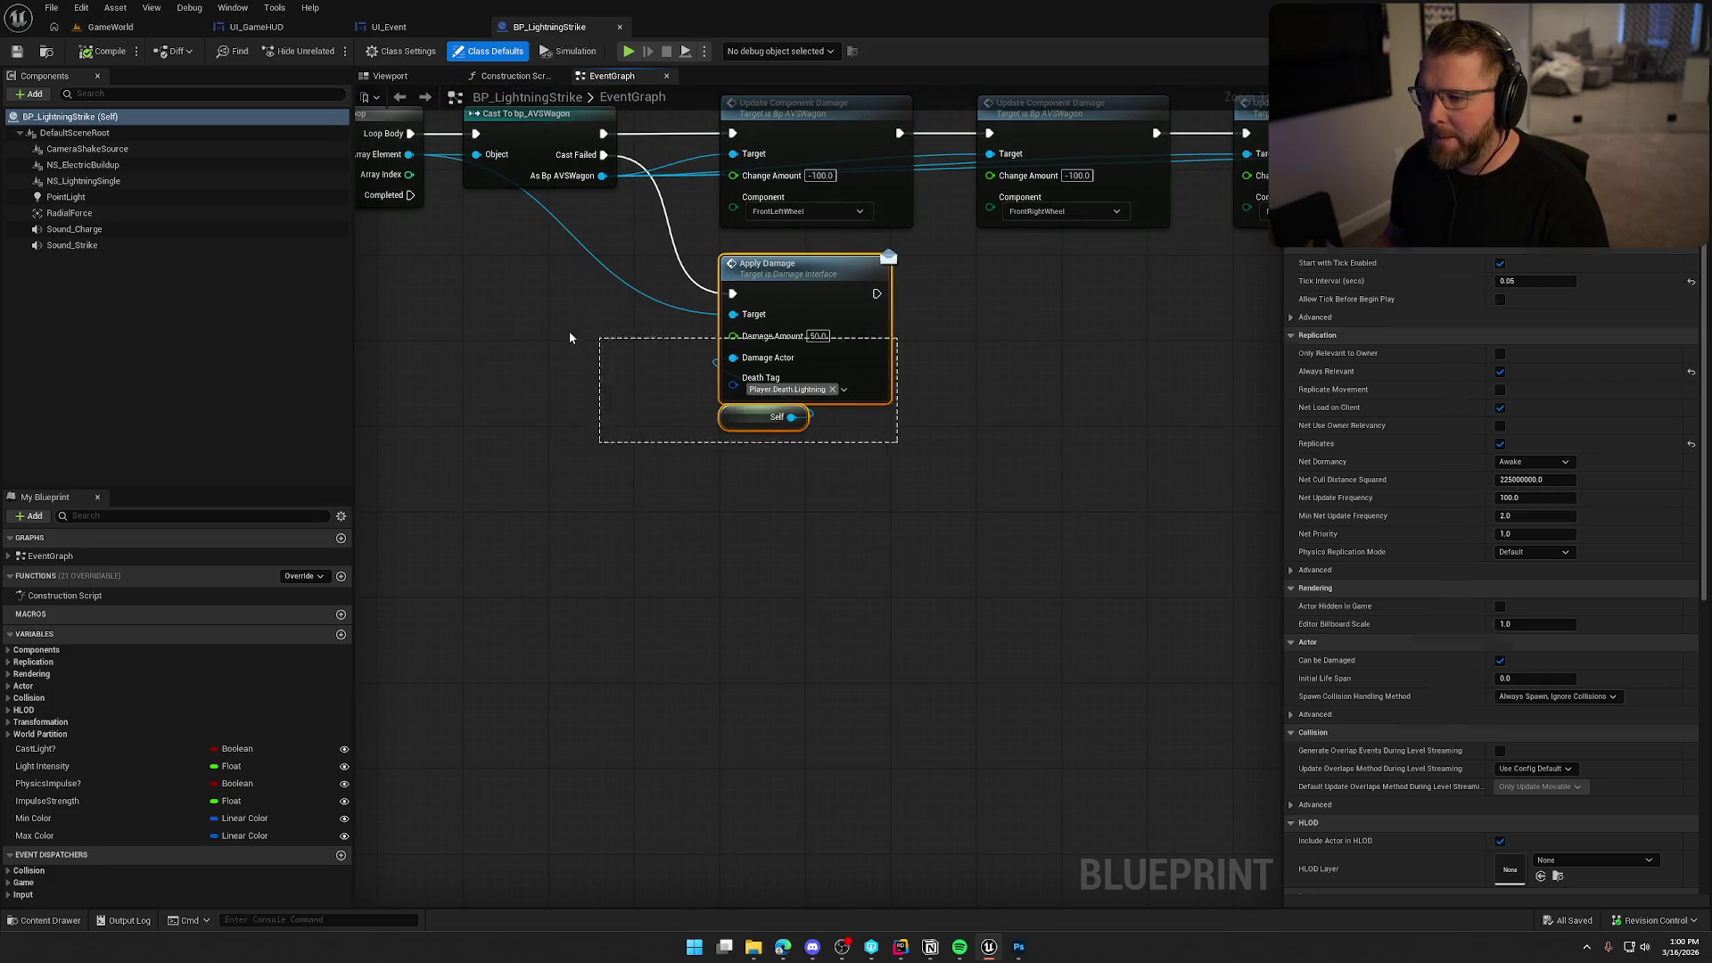
{"action": "left_click", "coordinate": [633, 583]}
{"action": "key", "text": "ctrl+space"}
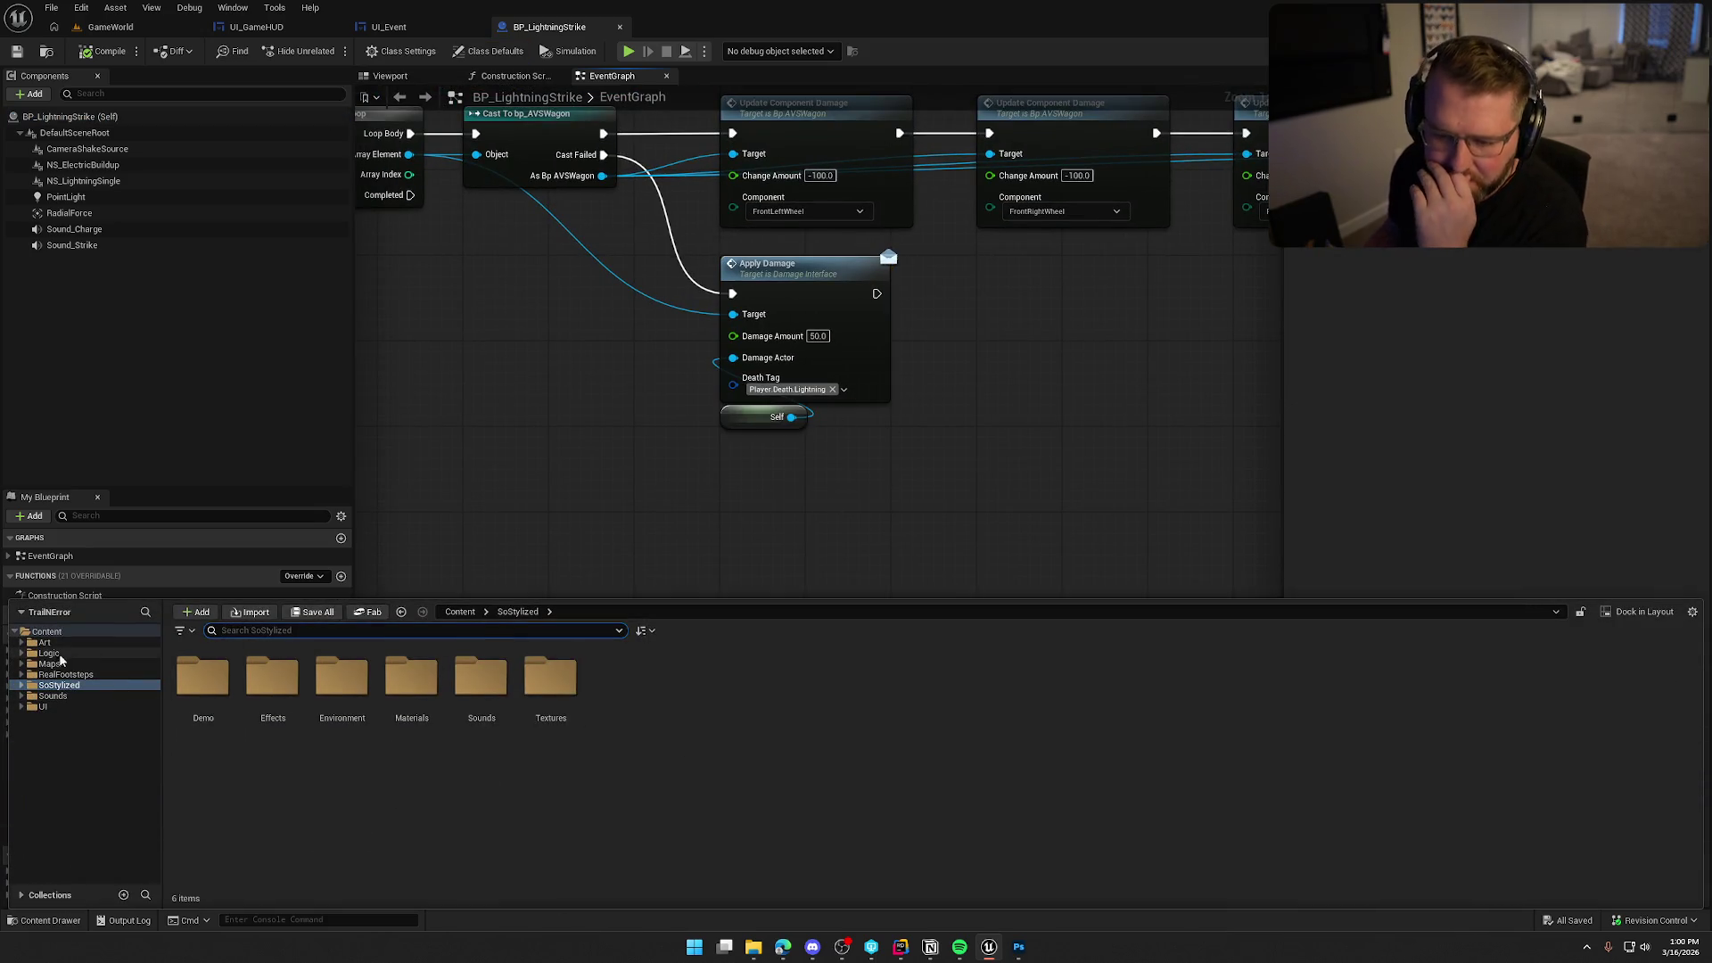
Open bp_Player from Logic > Player and review its fall damage and ApplyDamage event nodes.
{"action": "left_click", "coordinate": [50, 653]}
{"action": "double_click", "coordinate": [851, 692]}
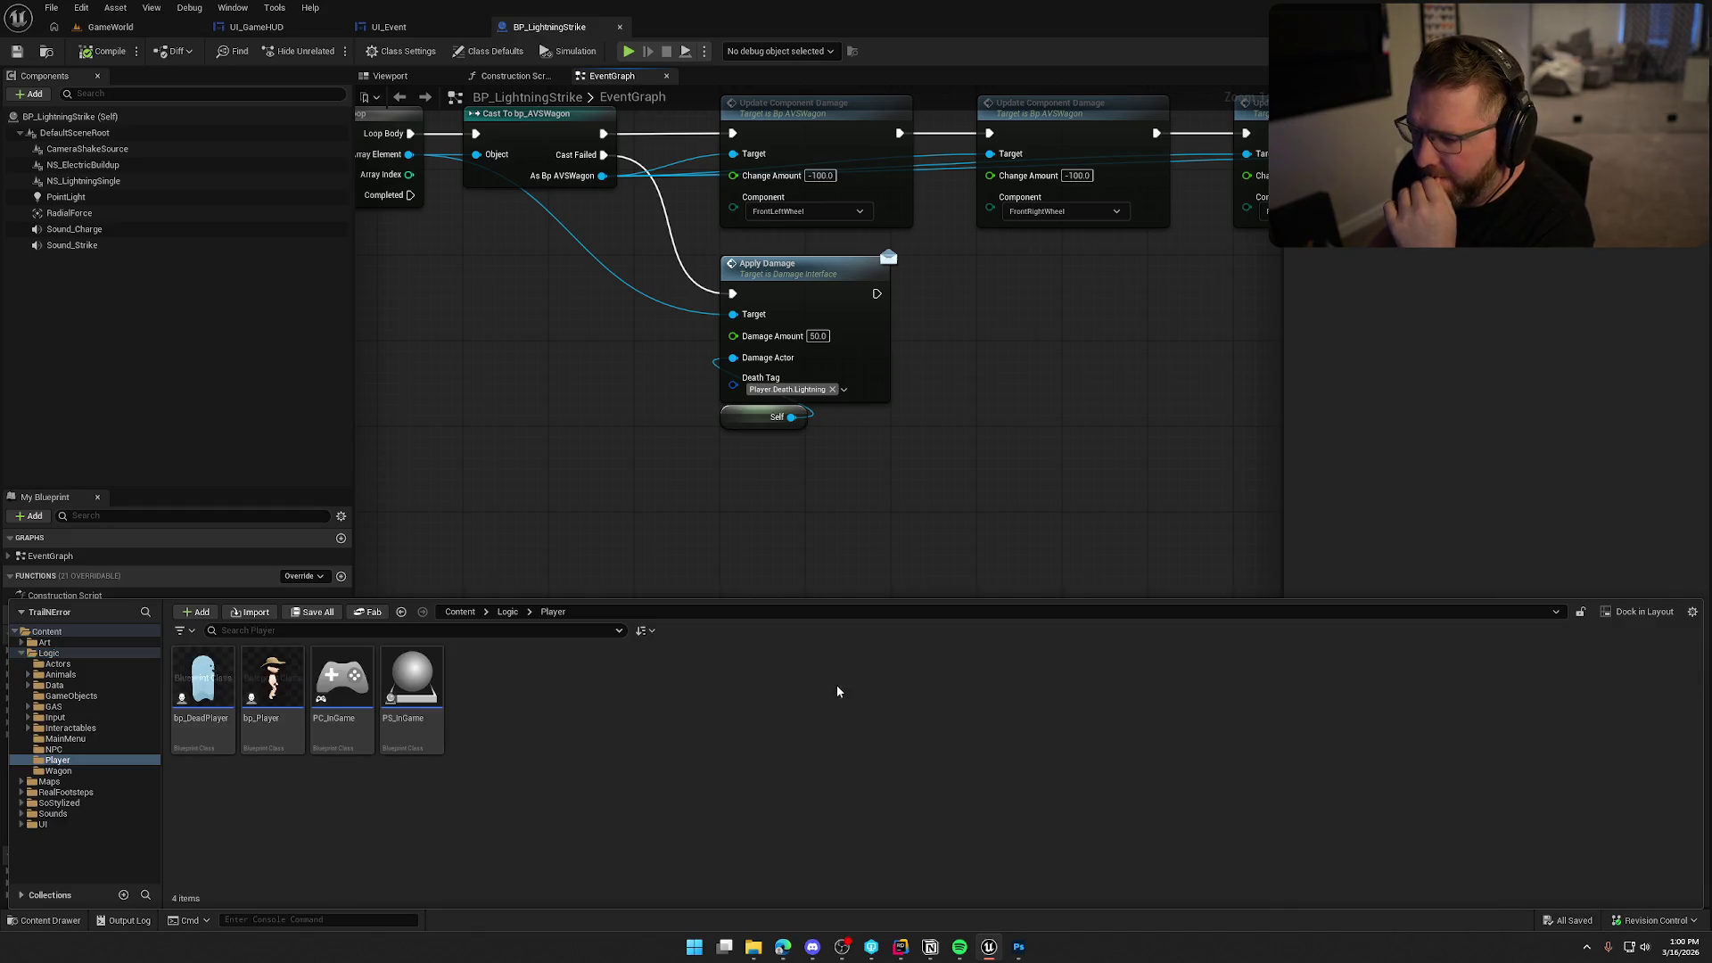
{"action": "left_click", "coordinate": [272, 687]}
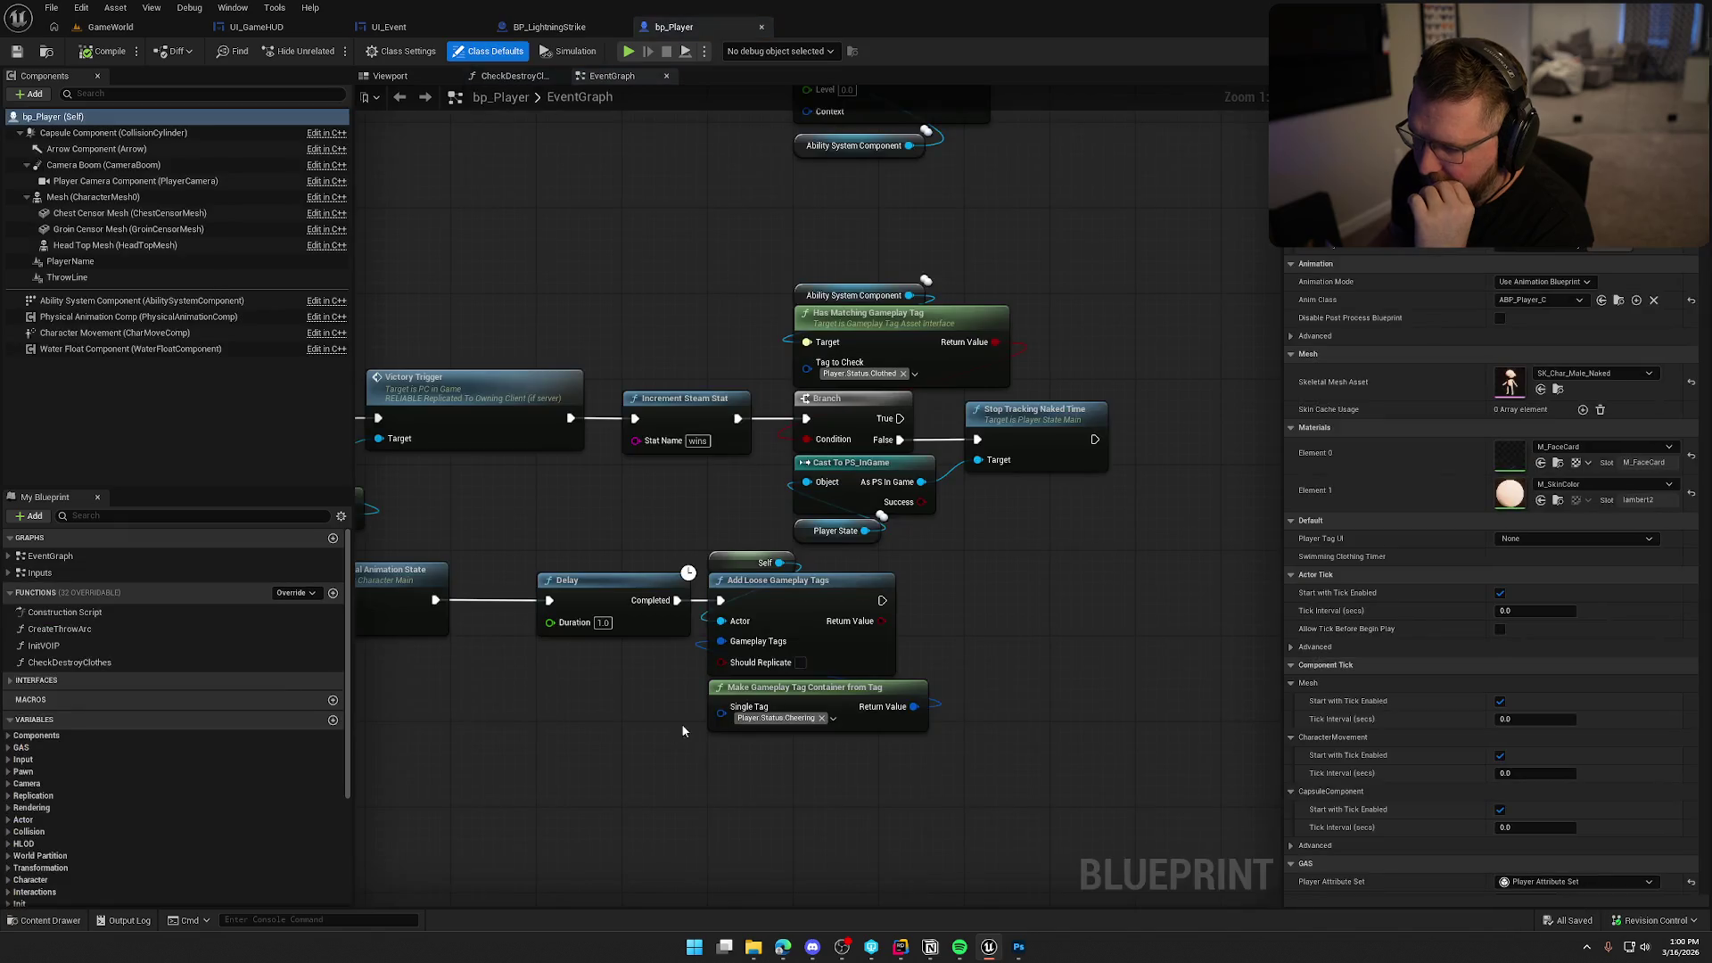
{"action": "scroll", "coordinate": [991, 665], "scroll_direction": "down", "scroll_amount": 3}
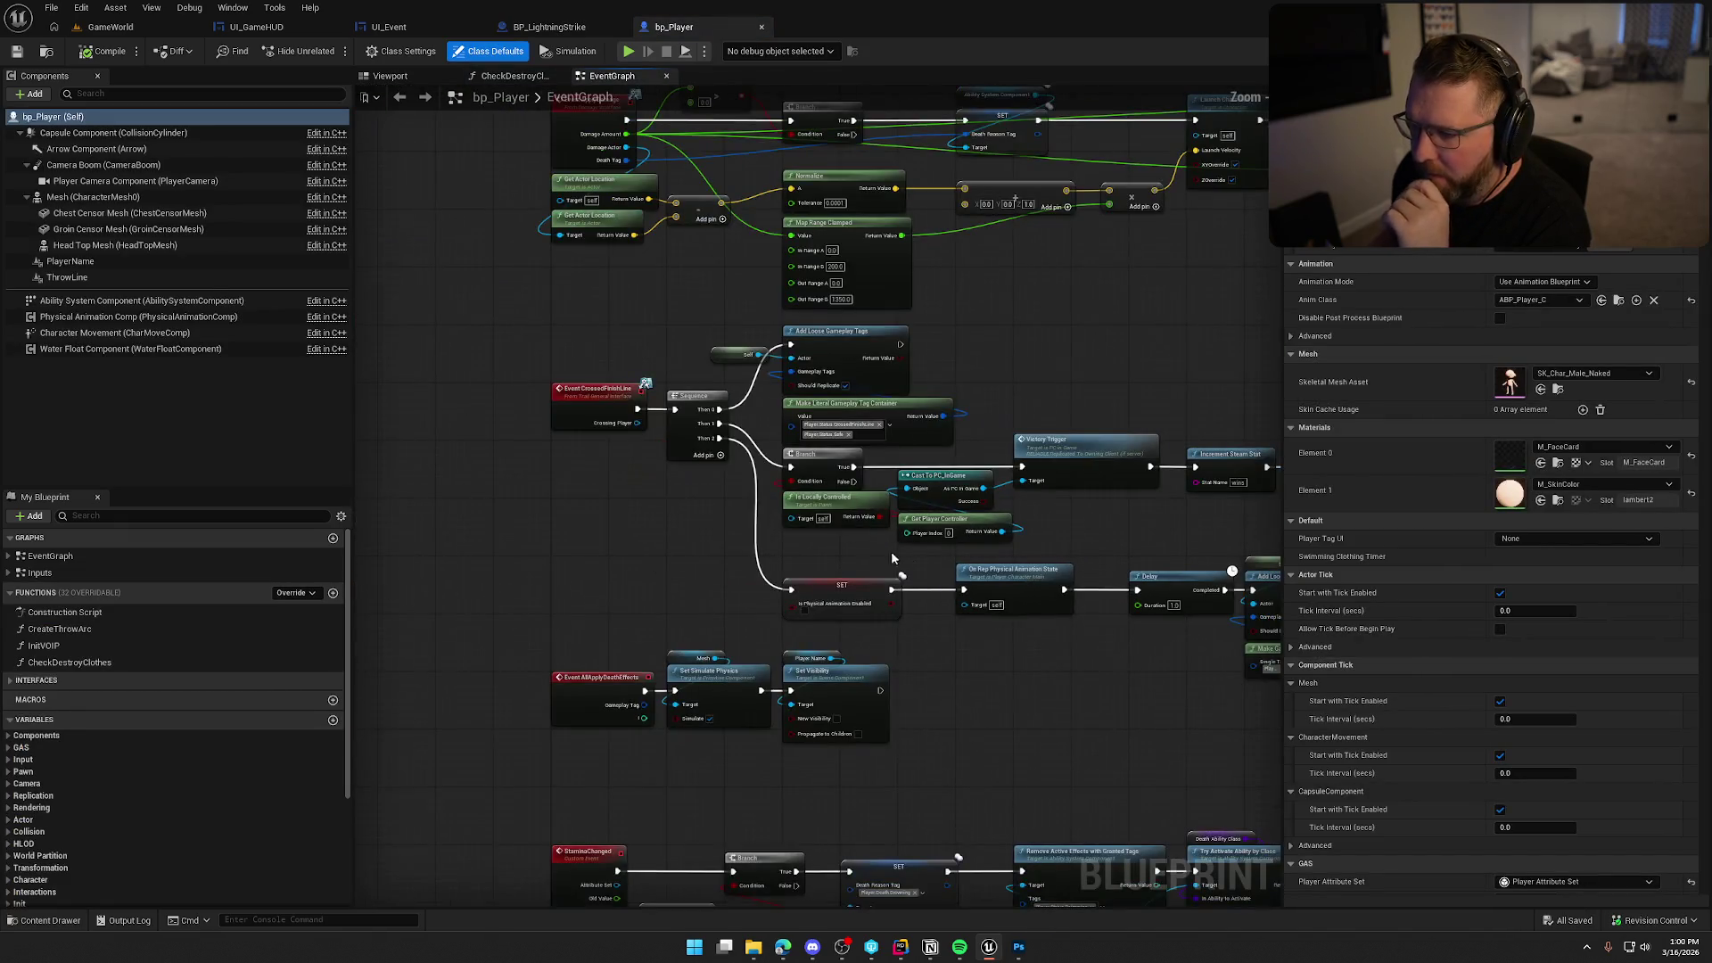
{"action": "left_click_drag", "start_coordinate": [676, 506], "coordinate": [606, 179]}
{"action": "mouse_move", "coordinate": [596, 494]}
{"action": "left_mouse_down"}
{"action": "mouse_move", "coordinate": [617, 845]}
{"action": "mouse_move", "coordinate": [967, 724]}
{"action": "mouse_move", "coordinate": [1003, 768]}
{"action": "left_mouse_up"}
{"action": "mouse_move", "coordinate": [970, 483]}
{"action": "left_mouse_down"}
{"action": "mouse_move", "coordinate": [990, 720]}
{"action": "mouse_move", "coordinate": [901, 790]}
{"action": "mouse_move", "coordinate": [948, 175]}
{"action": "left_mouse_up"}
{"action": "left_click_drag", "start_coordinate": [937, 803], "coordinate": [945, 312]}
{"action": "left_click_drag", "start_coordinate": [615, 629], "coordinate": [601, 560]}
{"action": "scroll", "coordinate": [601, 567], "scroll_direction": "down", "scroll_amount": 2}
{"action": "mouse_move", "coordinate": [954, 568]}
{"action": "left_mouse_down"}
{"action": "mouse_move", "coordinate": [917, 415]}
{"action": "mouse_move", "coordinate": [806, 516]}
{"action": "left_mouse_up"}
{"action": "scroll", "coordinate": [918, 415], "scroll_direction": "up", "scroll_amount": 3}
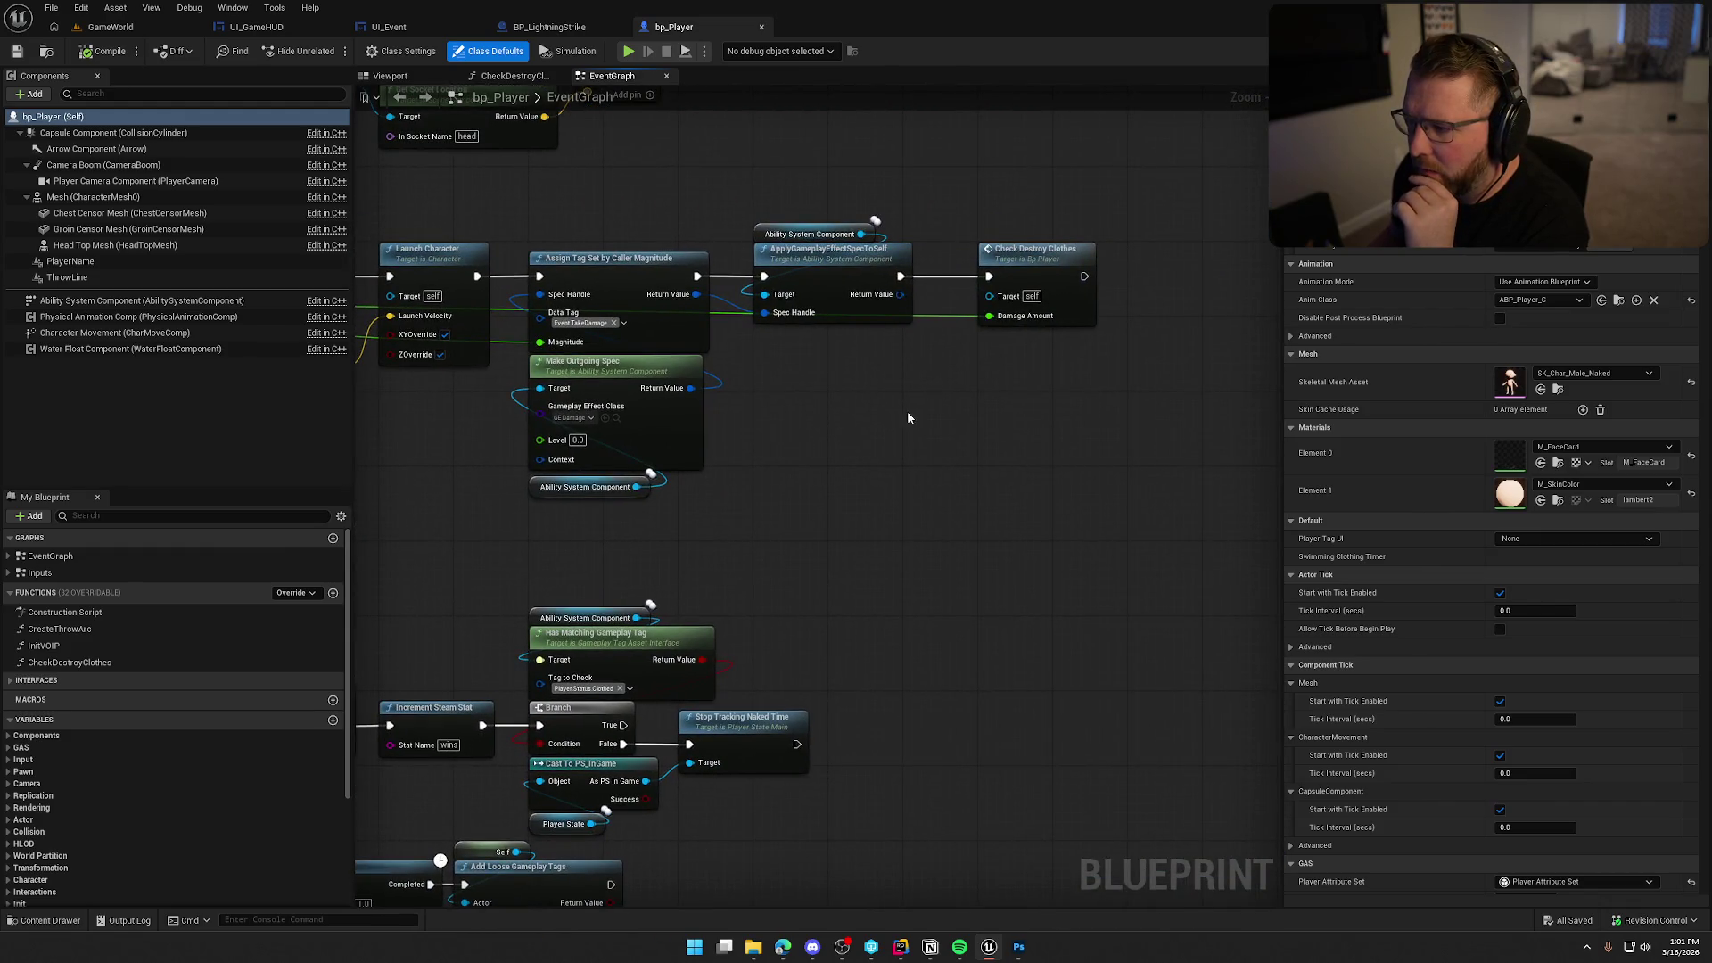
Review the CheckDestroyClothes function graph, then go to the code in Rider.
{"action": "double_click", "coordinate": [1017, 250]}
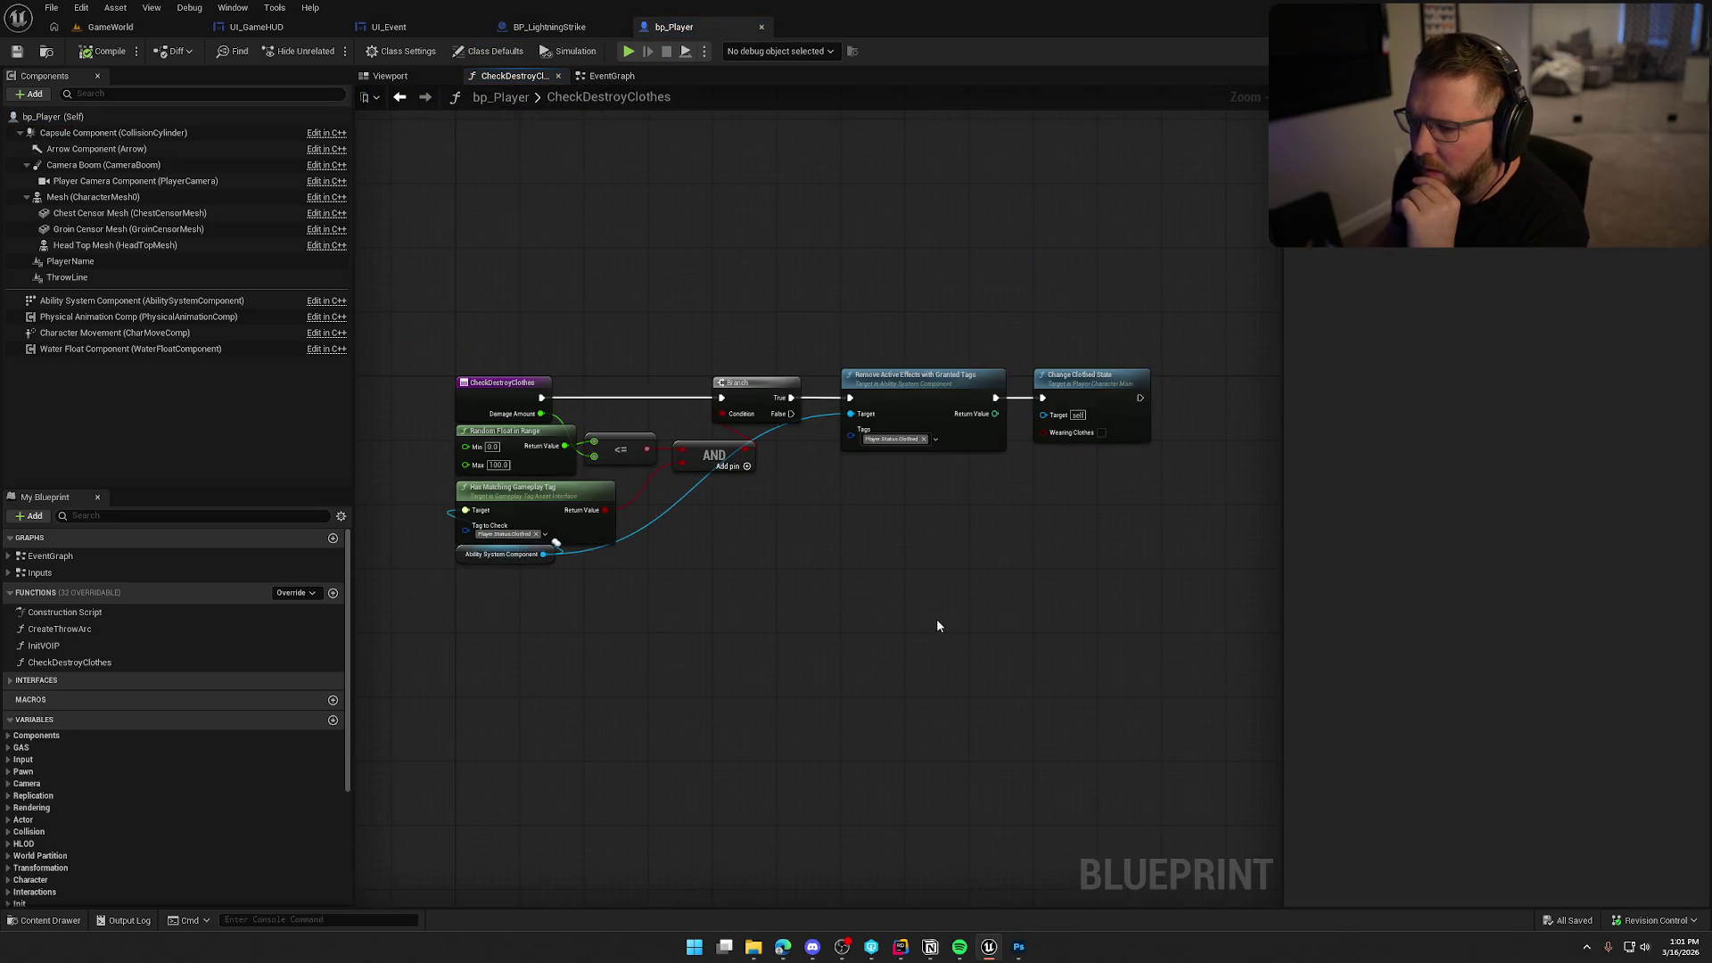
{"action": "scroll", "coordinate": [826, 639], "scroll_direction": "up", "scroll_amount": 3}
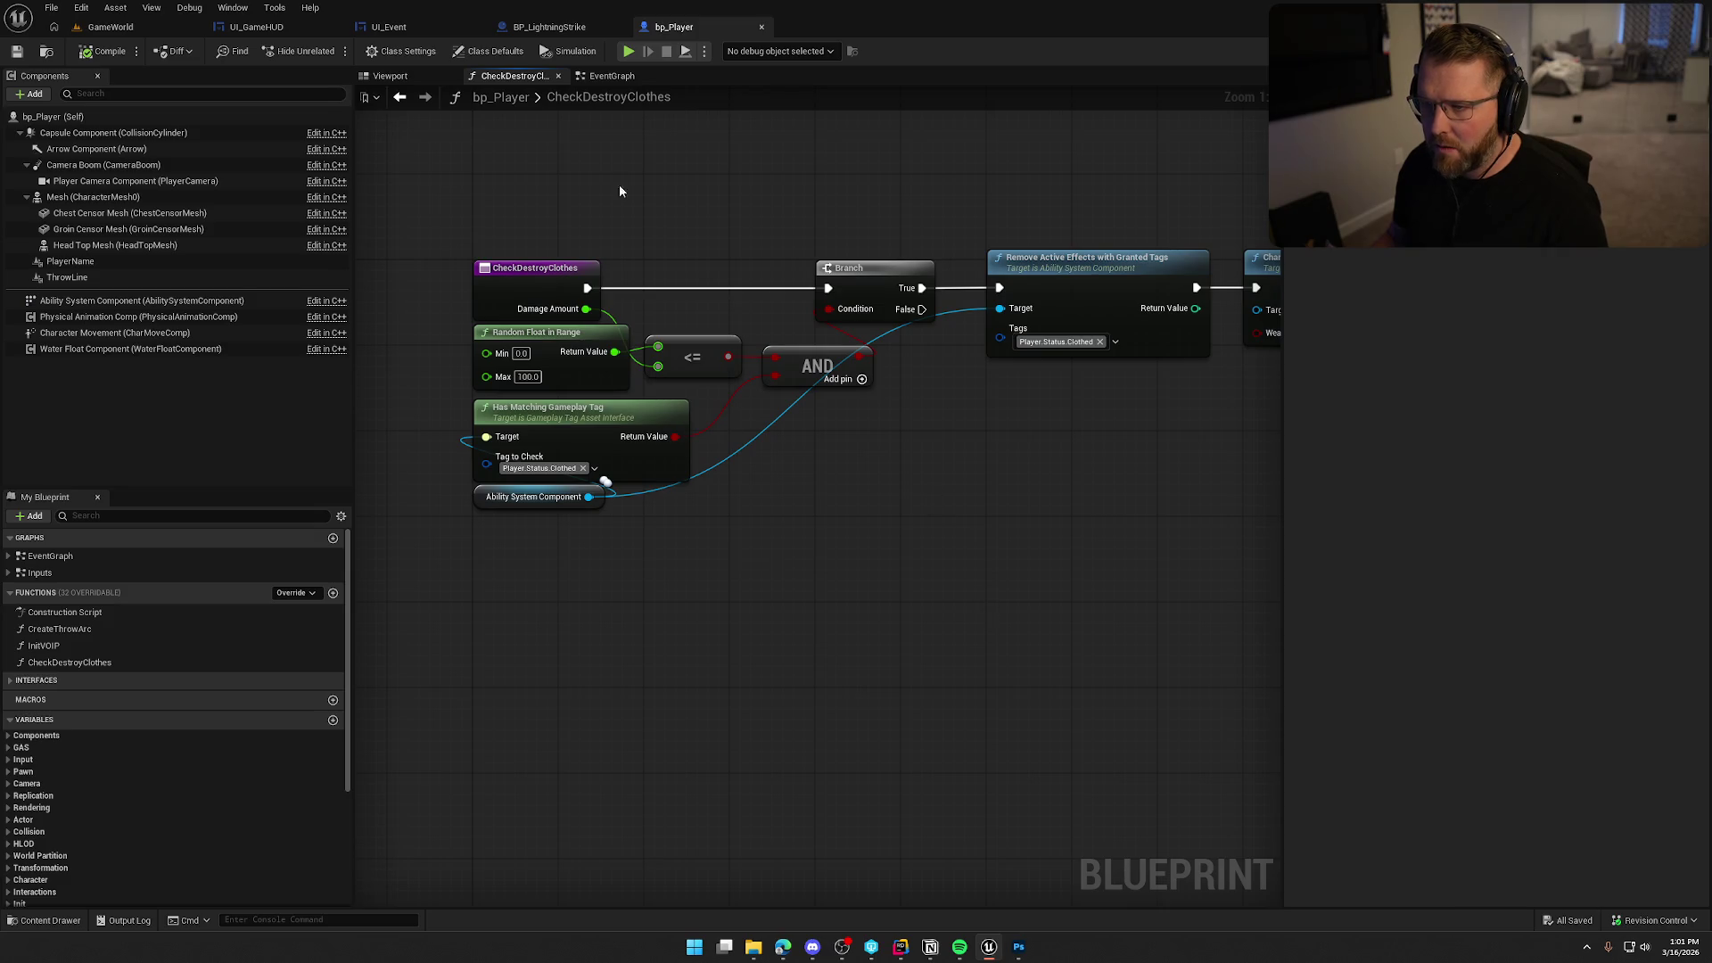
{"action": "left_click", "coordinate": [614, 76]}
{"action": "scroll", "coordinate": [1021, 430], "scroll_direction": "down", "scroll_amount": 3}
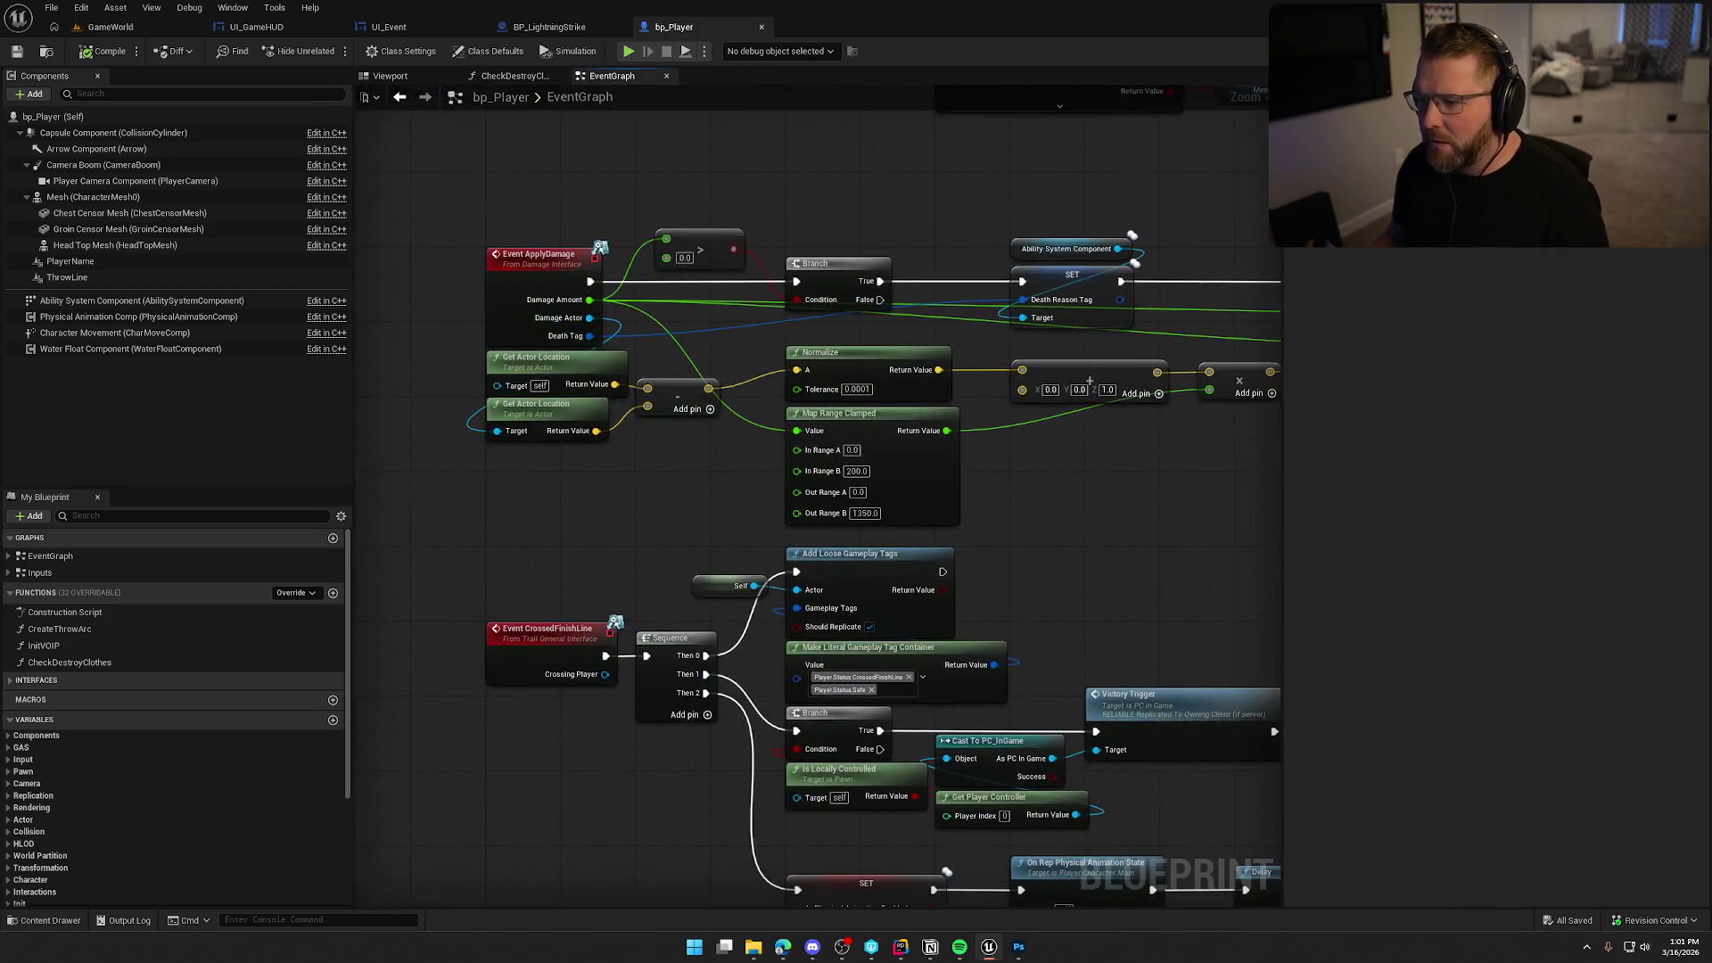
{"action": "scroll", "coordinate": [738, 432], "scroll_direction": "up", "scroll_amount": 3}
{"action": "left_click", "coordinate": [900, 947]}
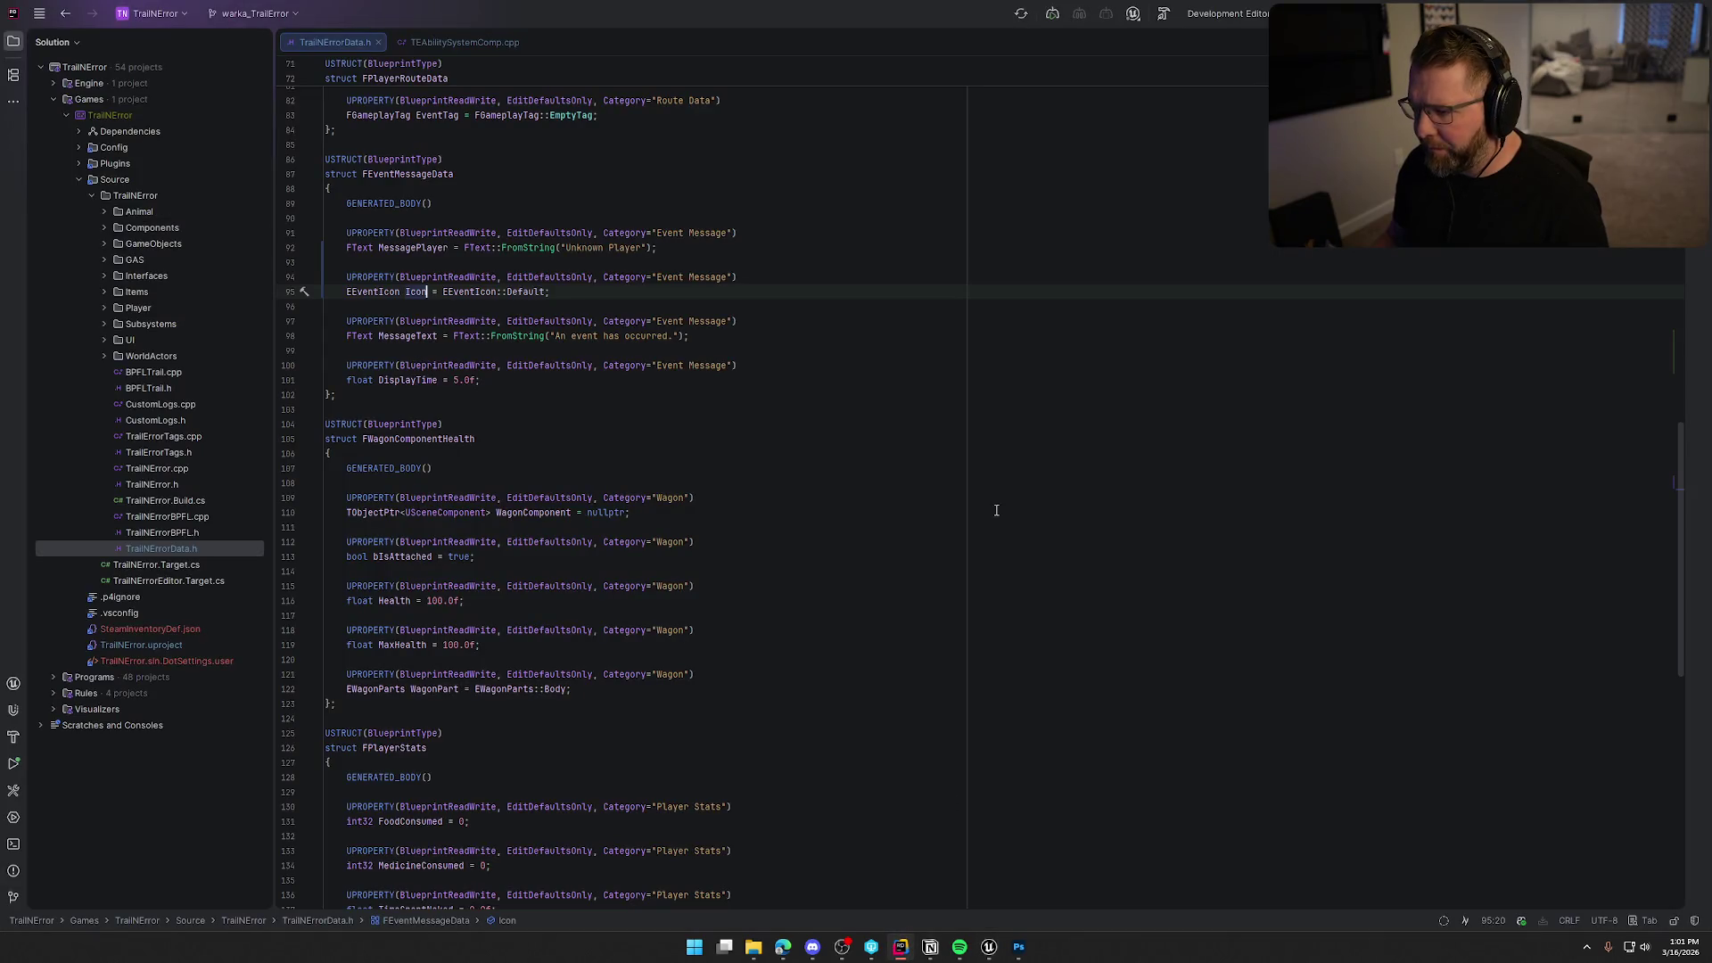
Add 'EventData.Icon = EEventIcon::Disease;' to the disease-cured event message in RemoveRandomDiseaseEffect.
{"action": "left_click", "coordinate": [464, 42]}
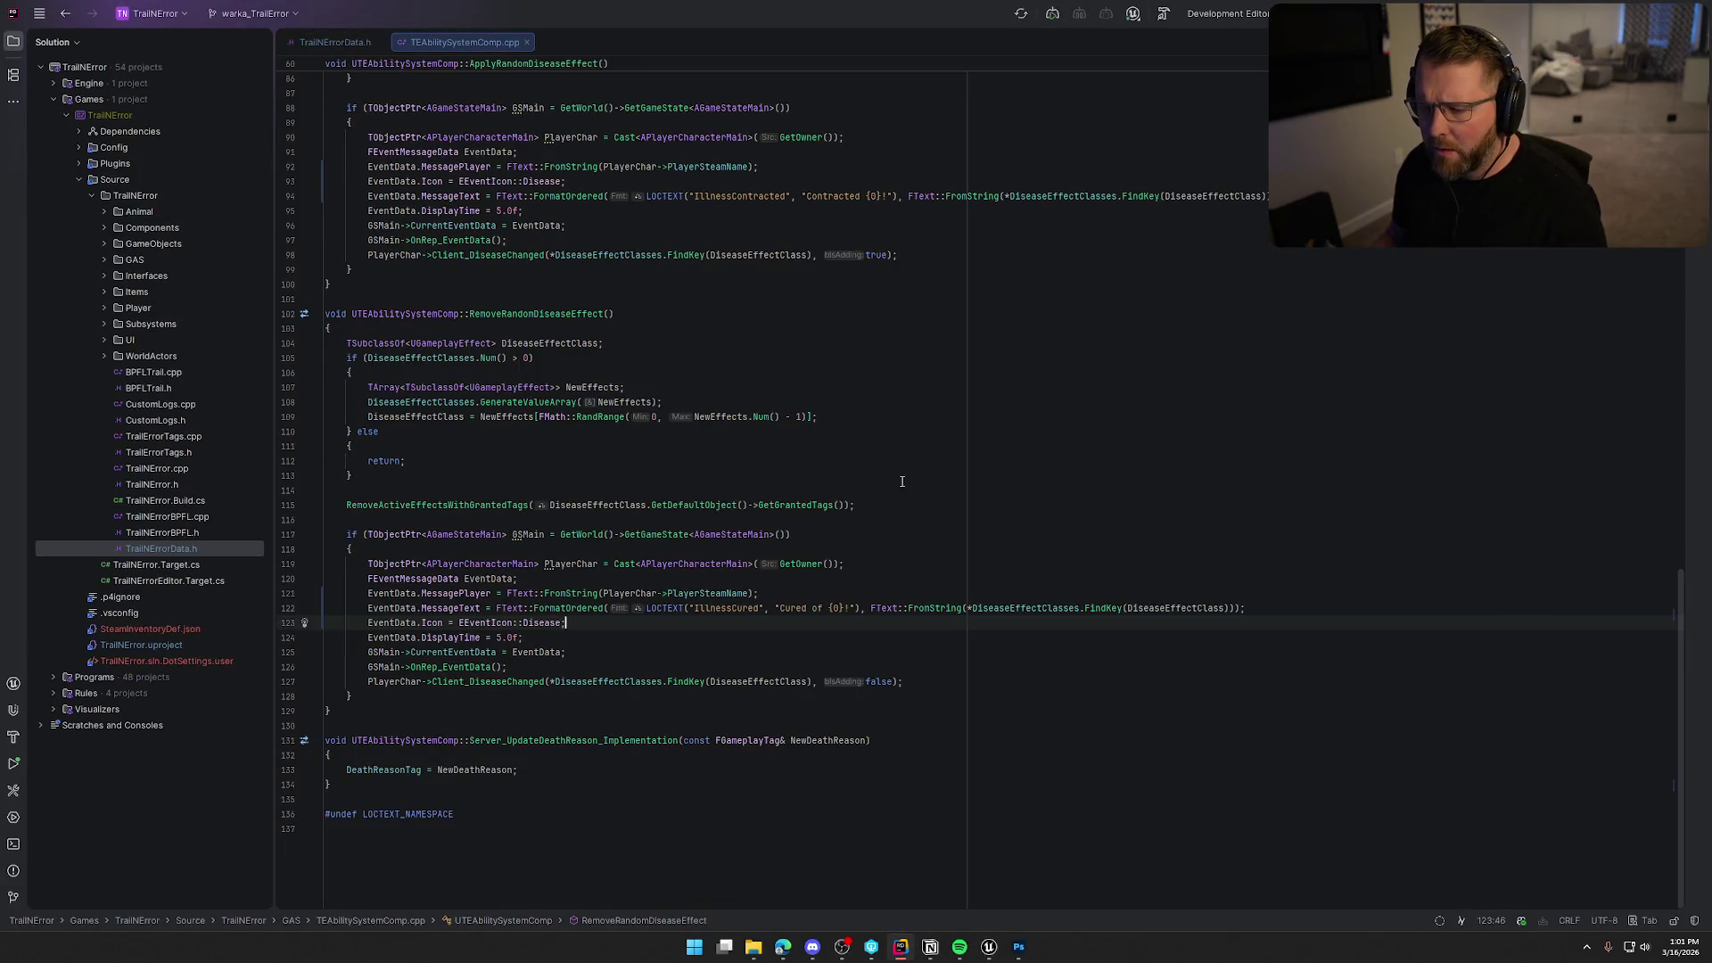
{"action": "key", "text": "ctrl+v"}
{"action": "scroll", "coordinate": [895, 514], "scroll_direction": "up", "scroll_amount": 1}
{"action": "scroll", "coordinate": [821, 505], "scroll_direction": "up", "scroll_amount": 5}
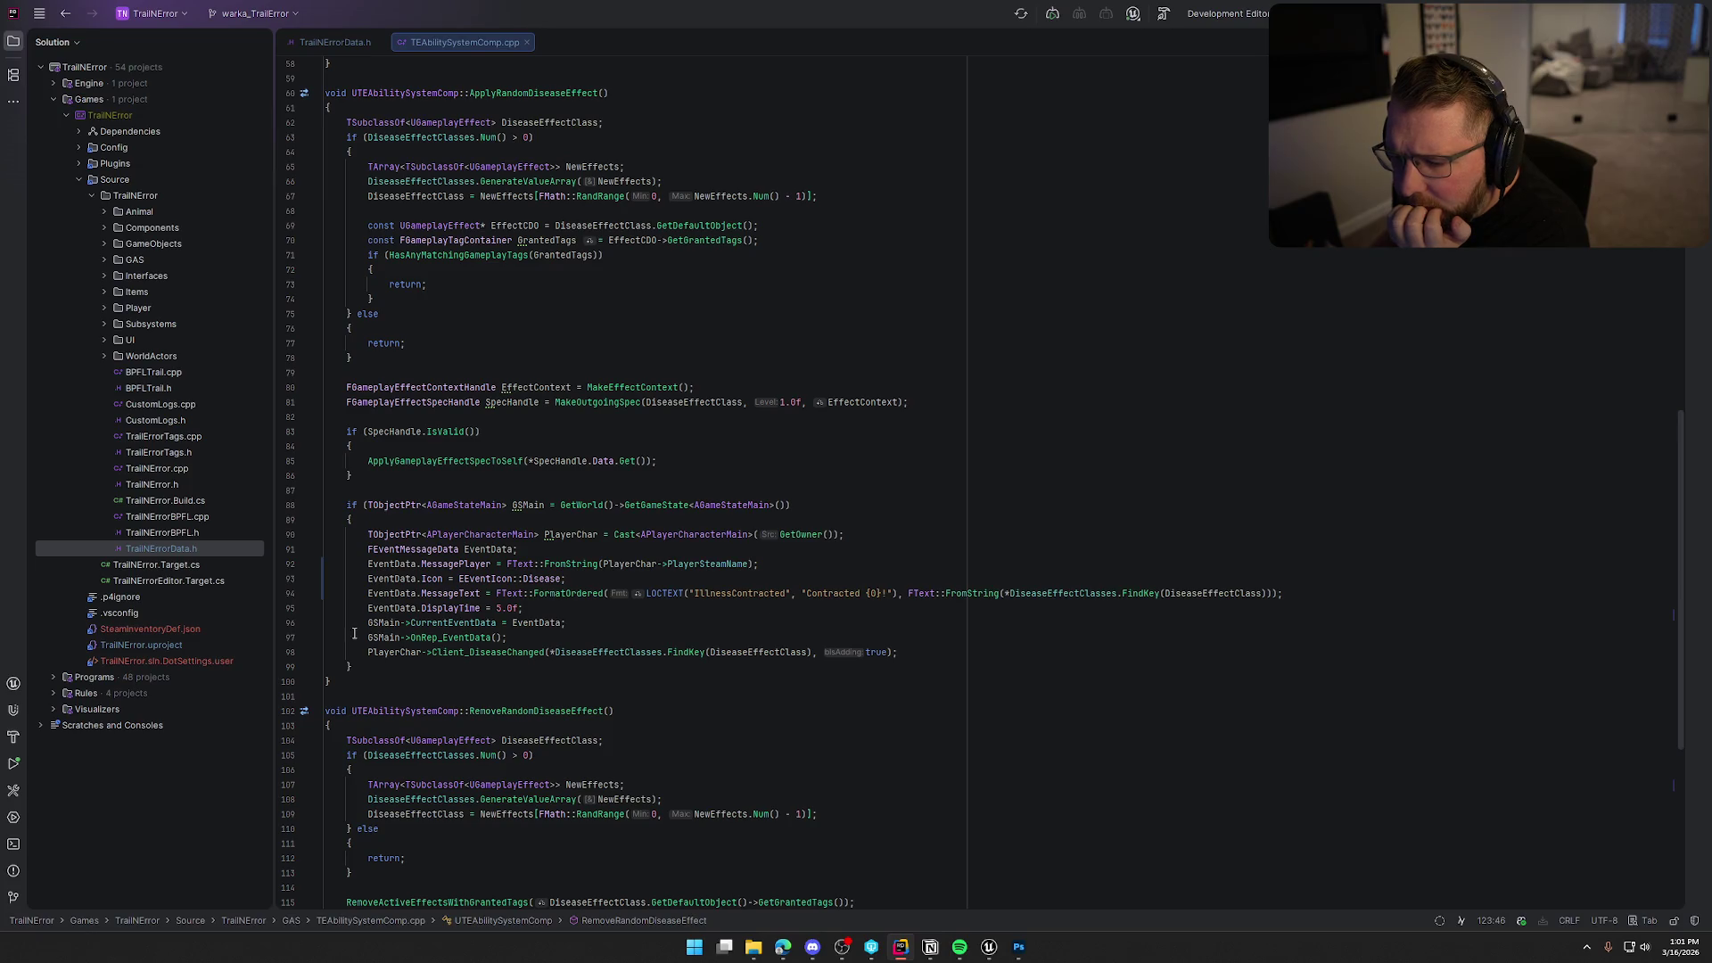
Follow the CurrentEventData assignment to the OnRep_EventData definition in GameStateMain.cpp.
{"action": "left_click", "coordinate": [490, 653]}
{"action": "scroll", "coordinate": [864, 696], "scroll_direction": "down", "scroll_amount": 3}
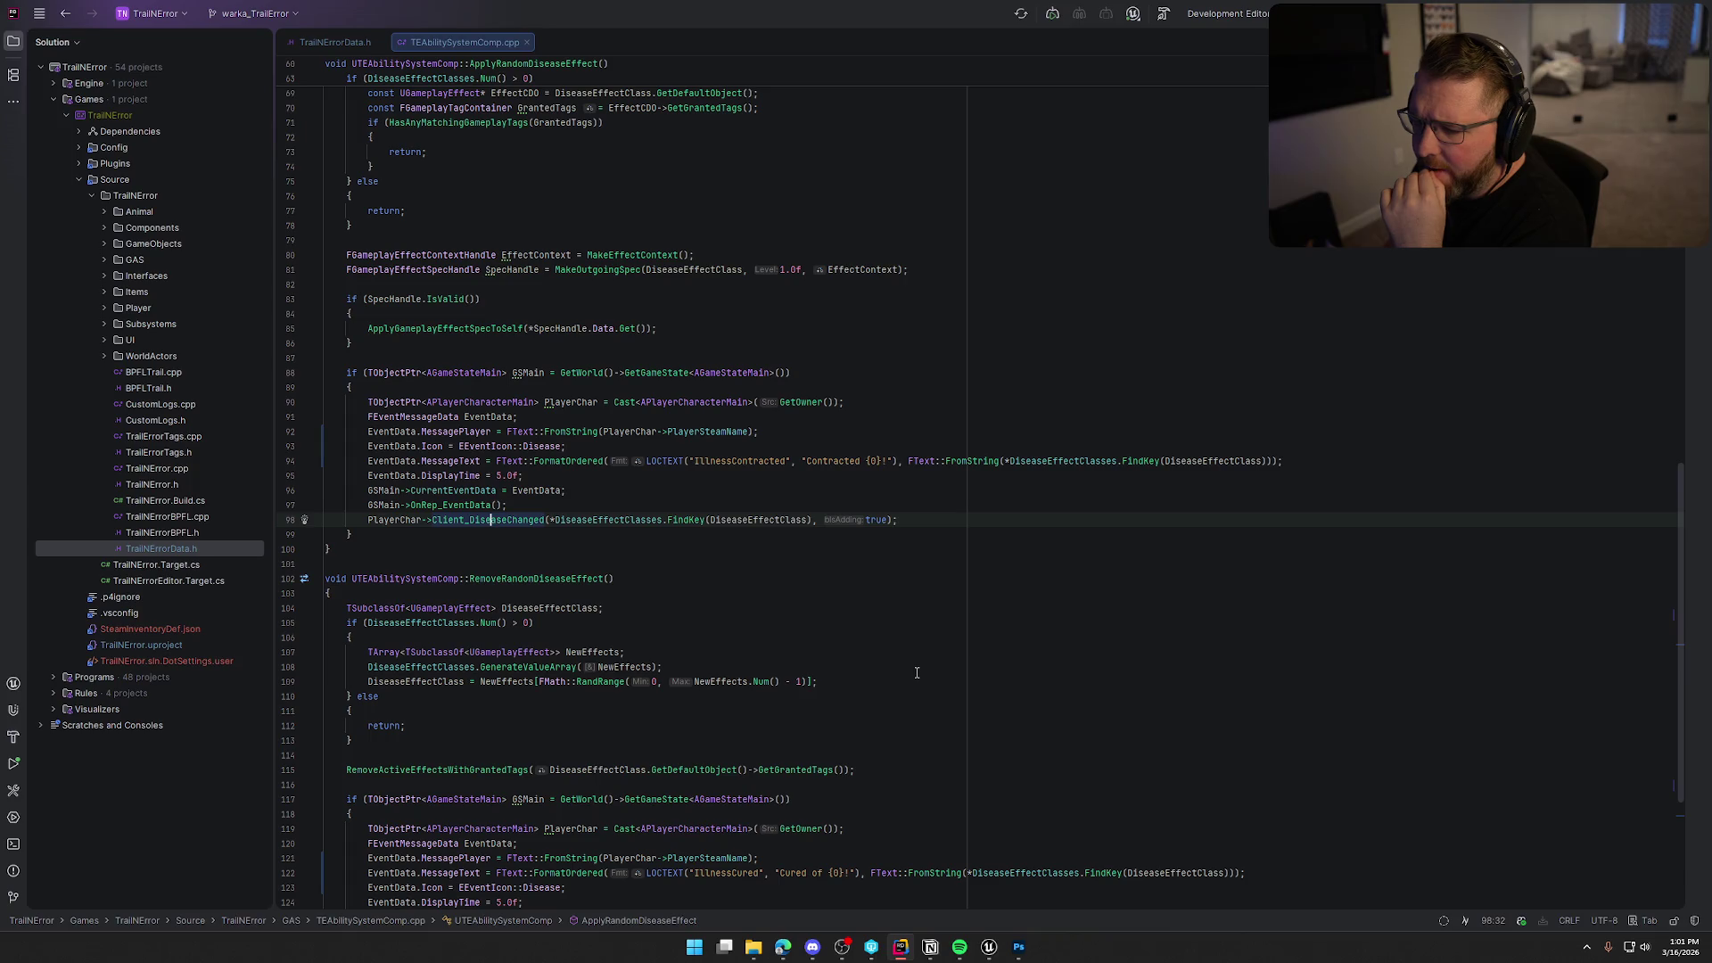
{"action": "left_click", "coordinate": [461, 492]}
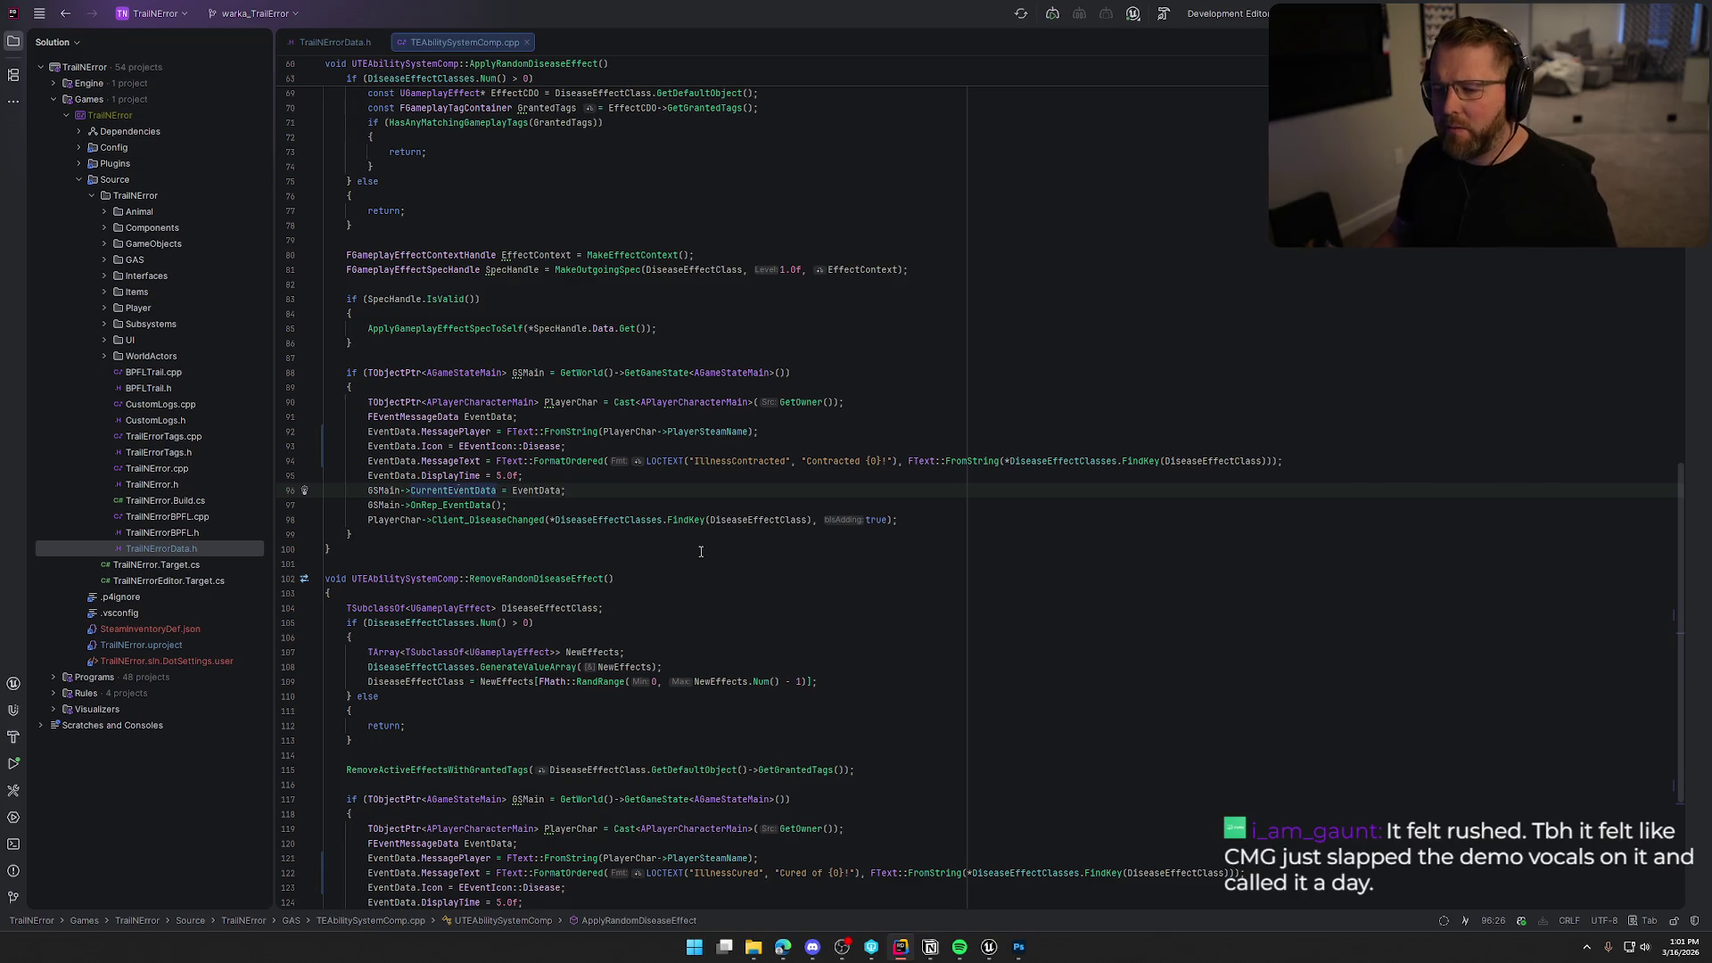
{"action": "scroll", "coordinate": [561, 553], "scroll_direction": "down", "scroll_amount": 3}
{"action": "left_click", "coordinate": [452, 372]}
{"action": "key", "text": "ctrl+b"}
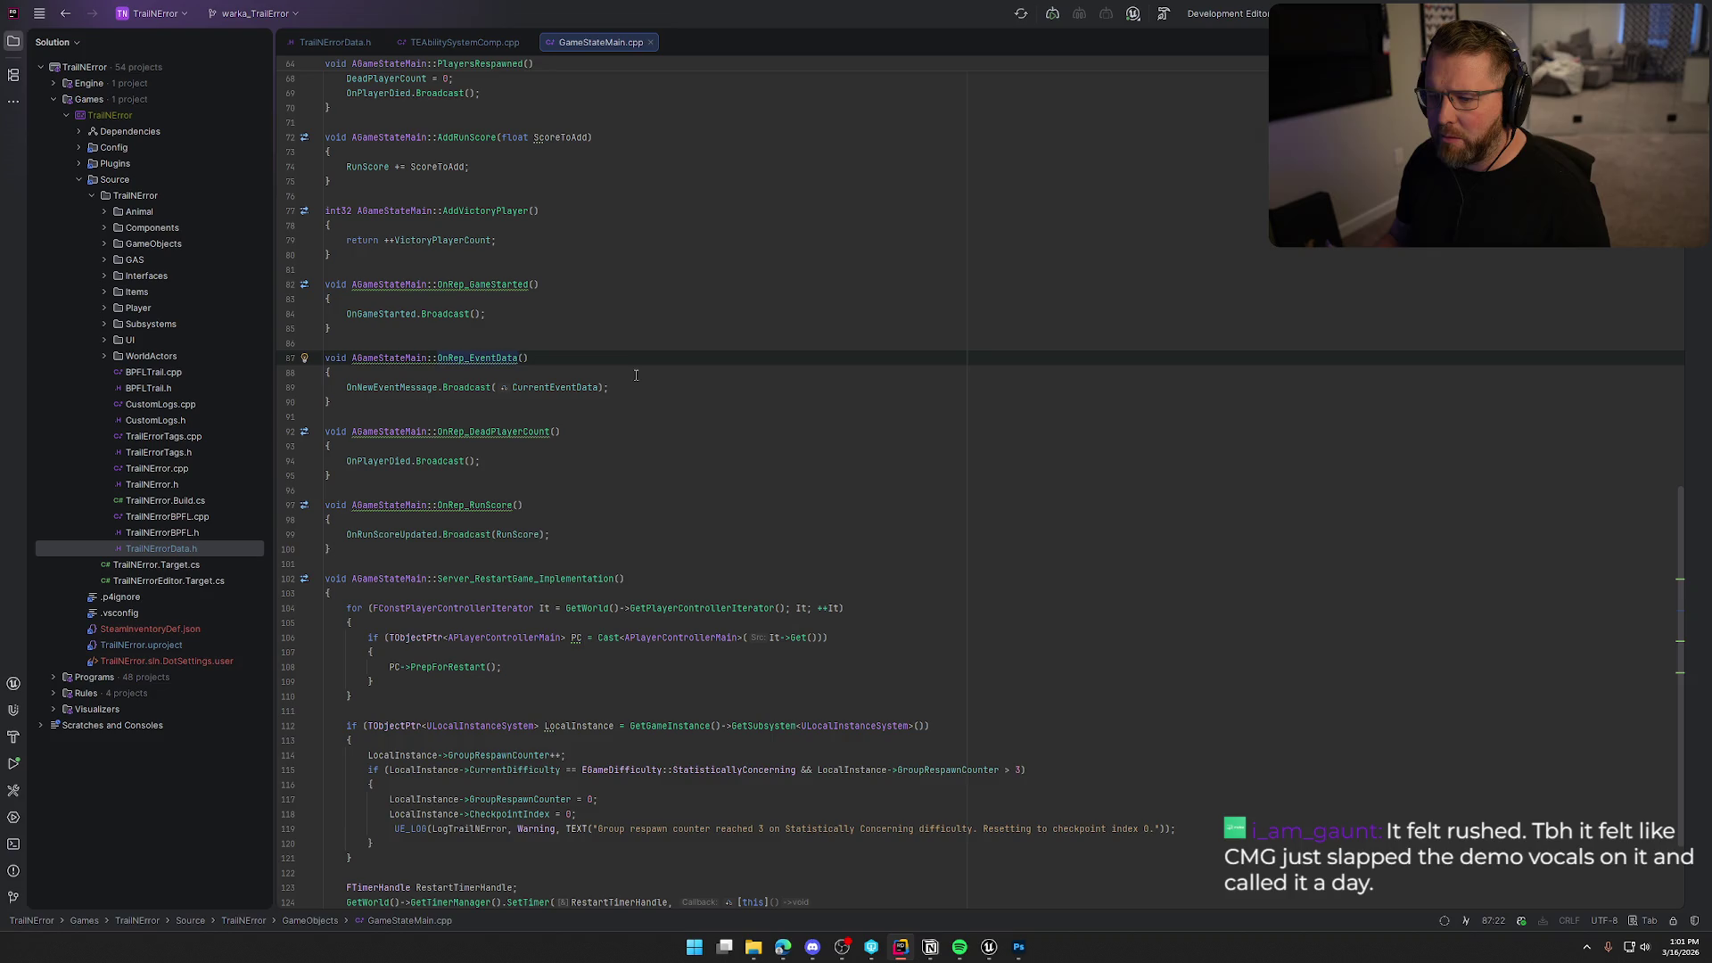
{"action": "left_click", "coordinate": [995, 951]}
Open the CheckDestroyClothes function graph from bp_Player's damage event nodes.
{"action": "left_click_drag", "start_coordinate": [1005, 511], "coordinate": [1004, 223]}
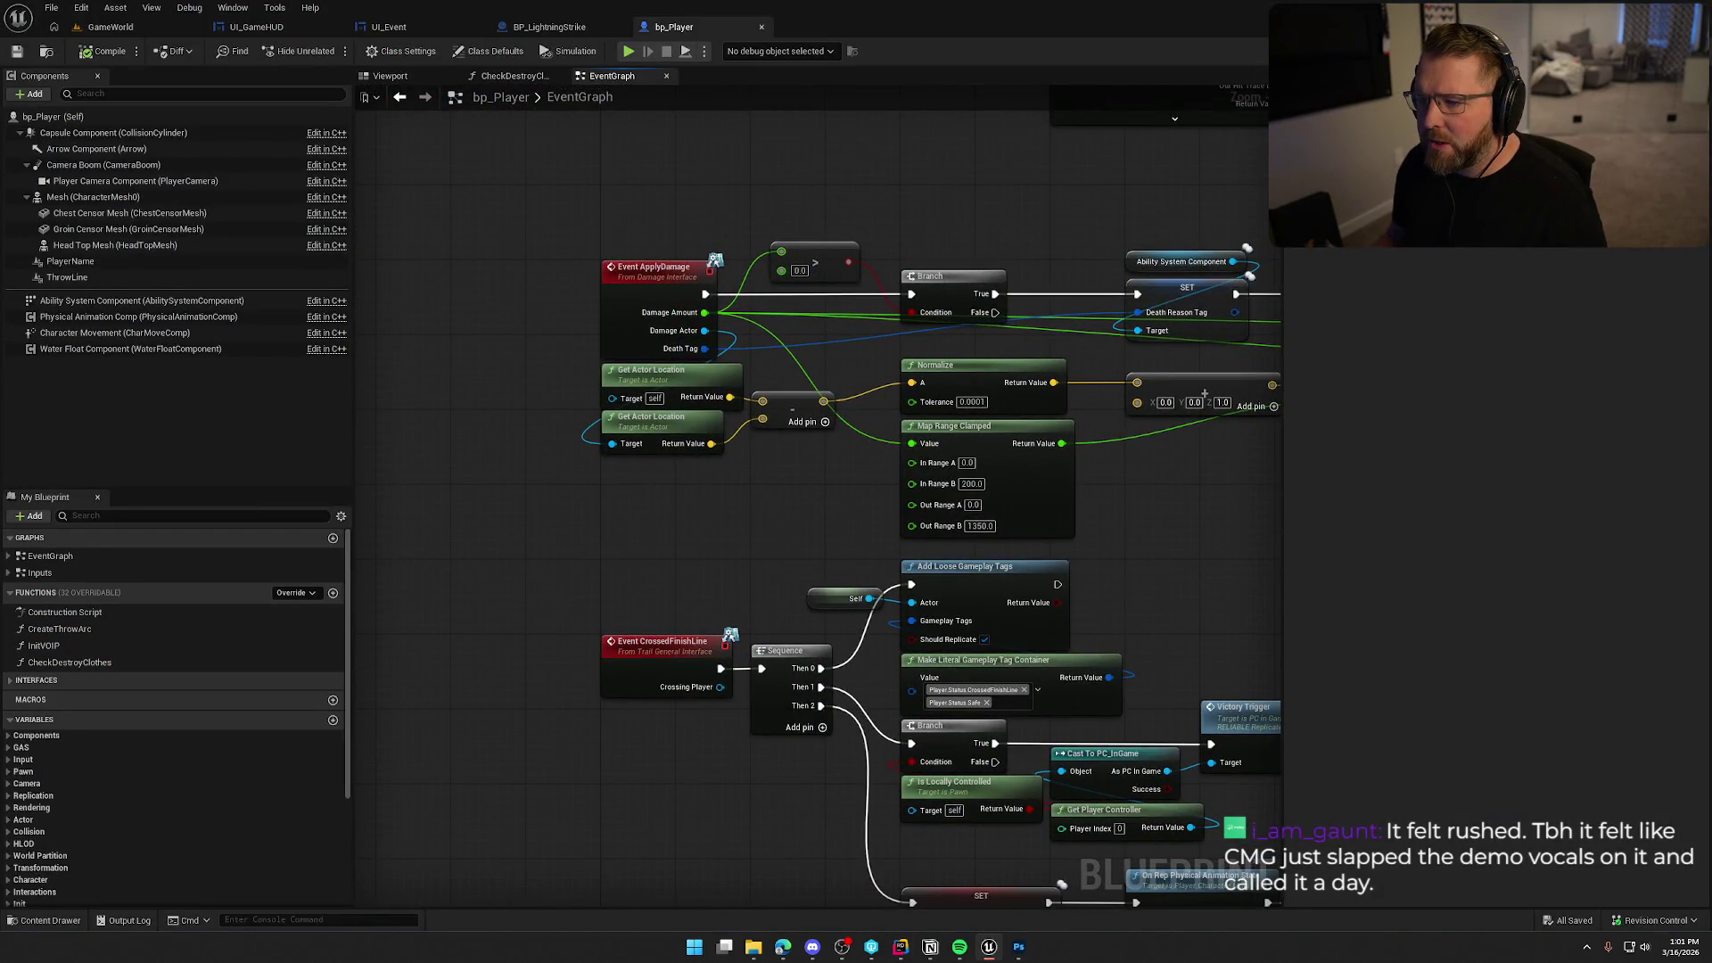
{"action": "mouse_move", "coordinate": [1248, 803]}
{"action": "left_mouse_down"}
{"action": "mouse_move", "coordinate": [967, 527]}
{"action": "mouse_move", "coordinate": [814, 497]}
{"action": "mouse_move", "coordinate": [821, 470]}
{"action": "mouse_move", "coordinate": [565, 445]}
{"action": "mouse_move", "coordinate": [527, 491]}
{"action": "left_mouse_up"}
{"action": "double_click", "coordinate": [606, 308]}
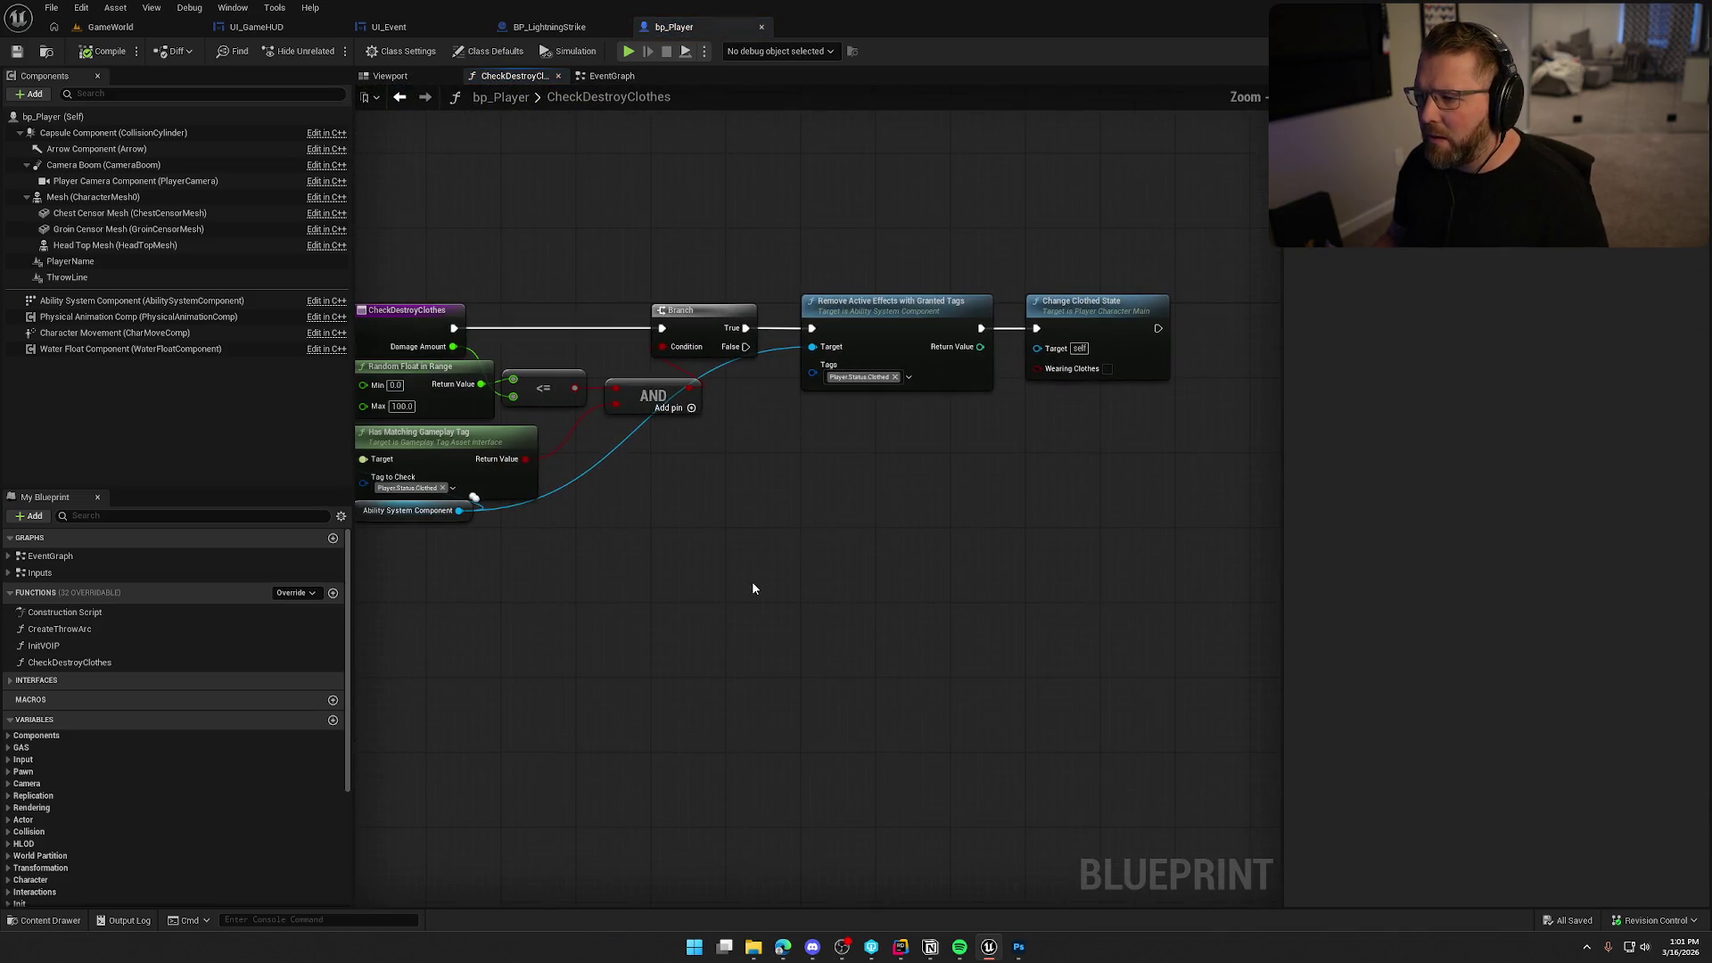
{"action": "left_click_drag", "start_coordinate": [772, 585], "coordinate": [856, 562]}
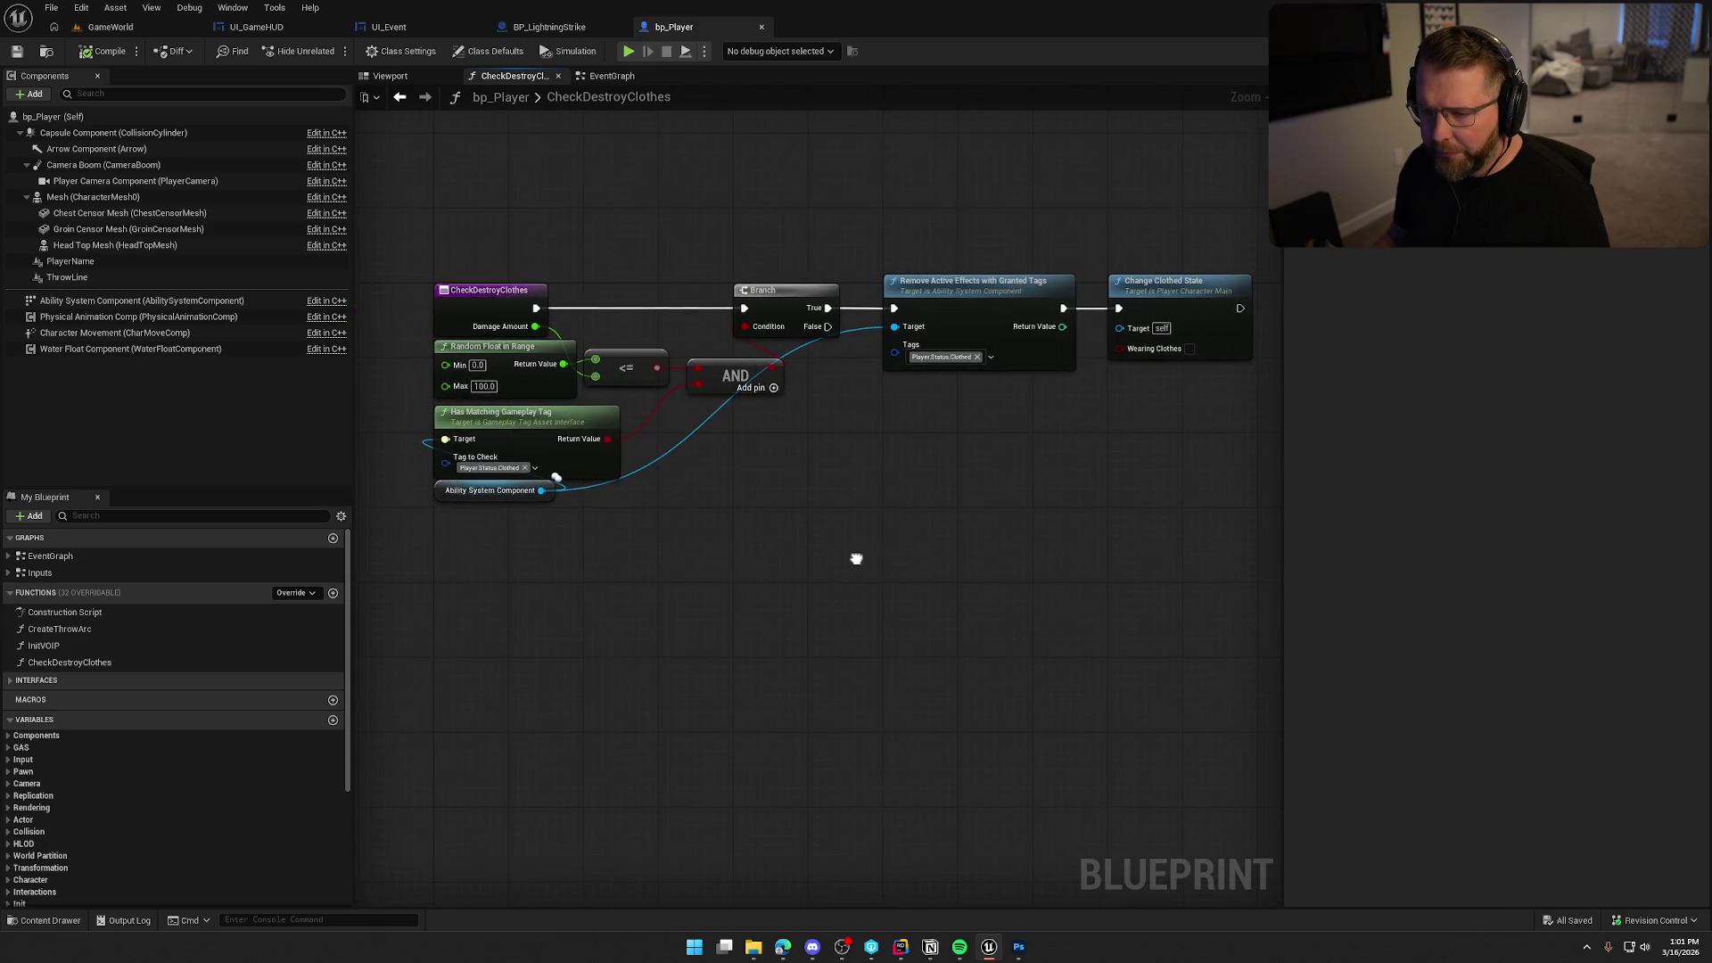
{"action": "left_click_drag", "start_coordinate": [965, 511], "coordinate": [468, 523]}
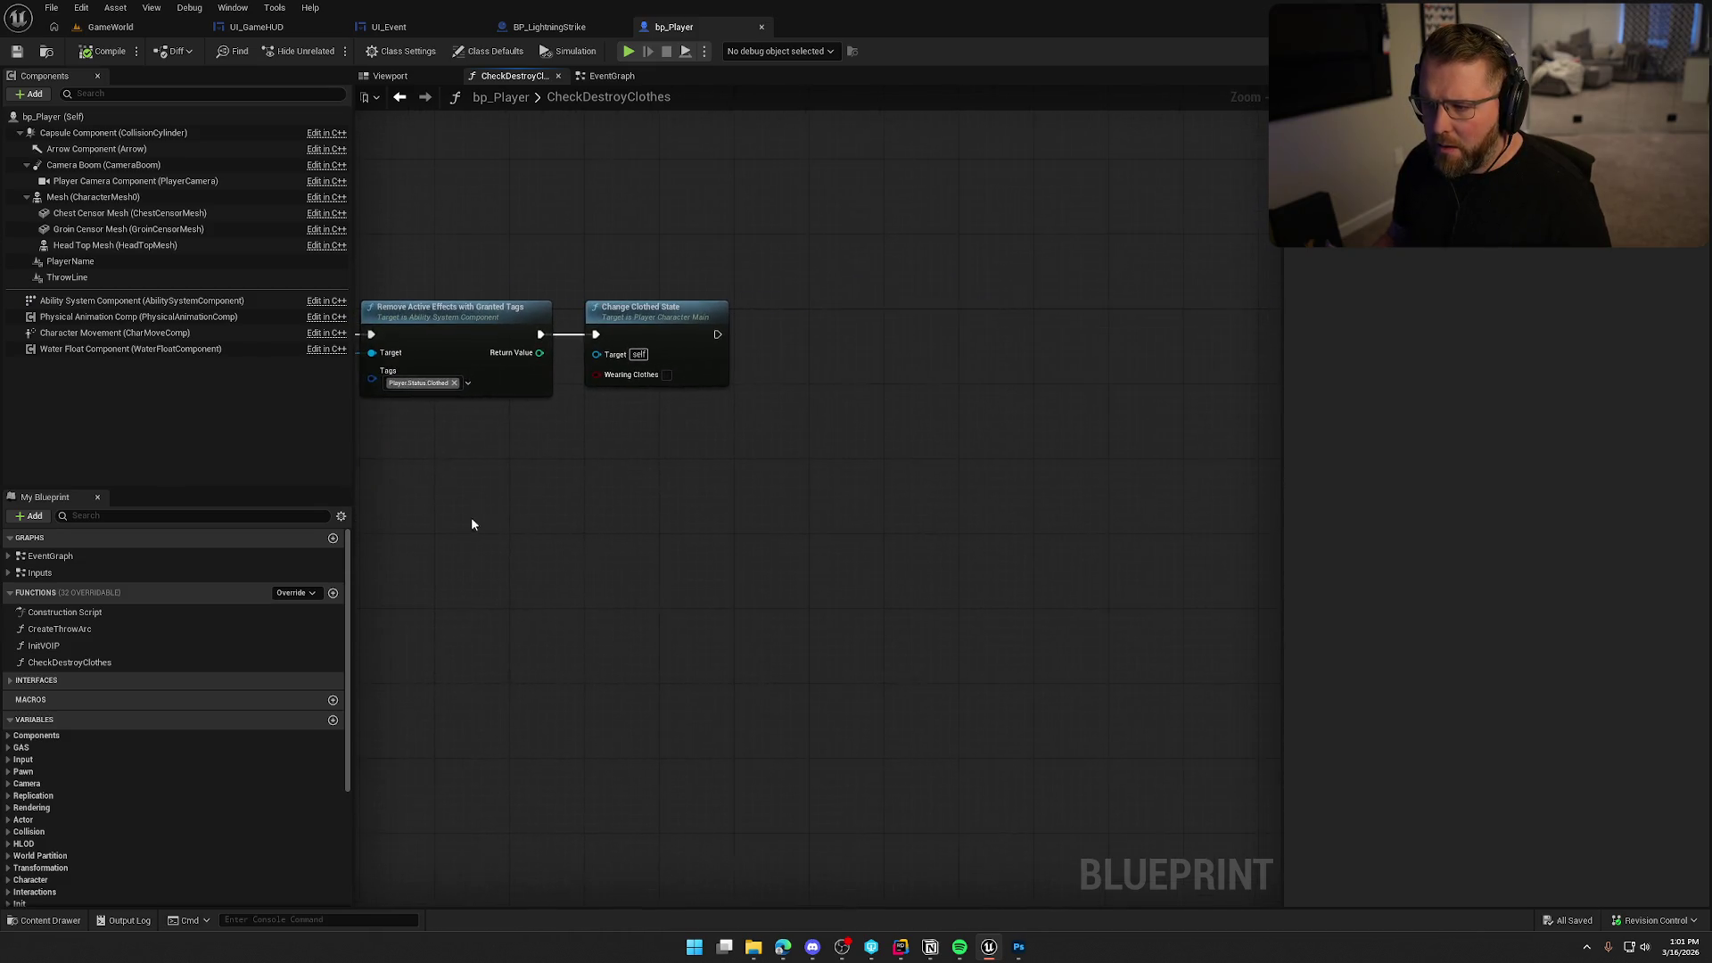
Add Get Game State feeding a Cast To GS_InGame that runs after Change Clothed State.
{"action": "right_click", "coordinate": [631, 426]}
{"action": "type", "text": "get ga"}
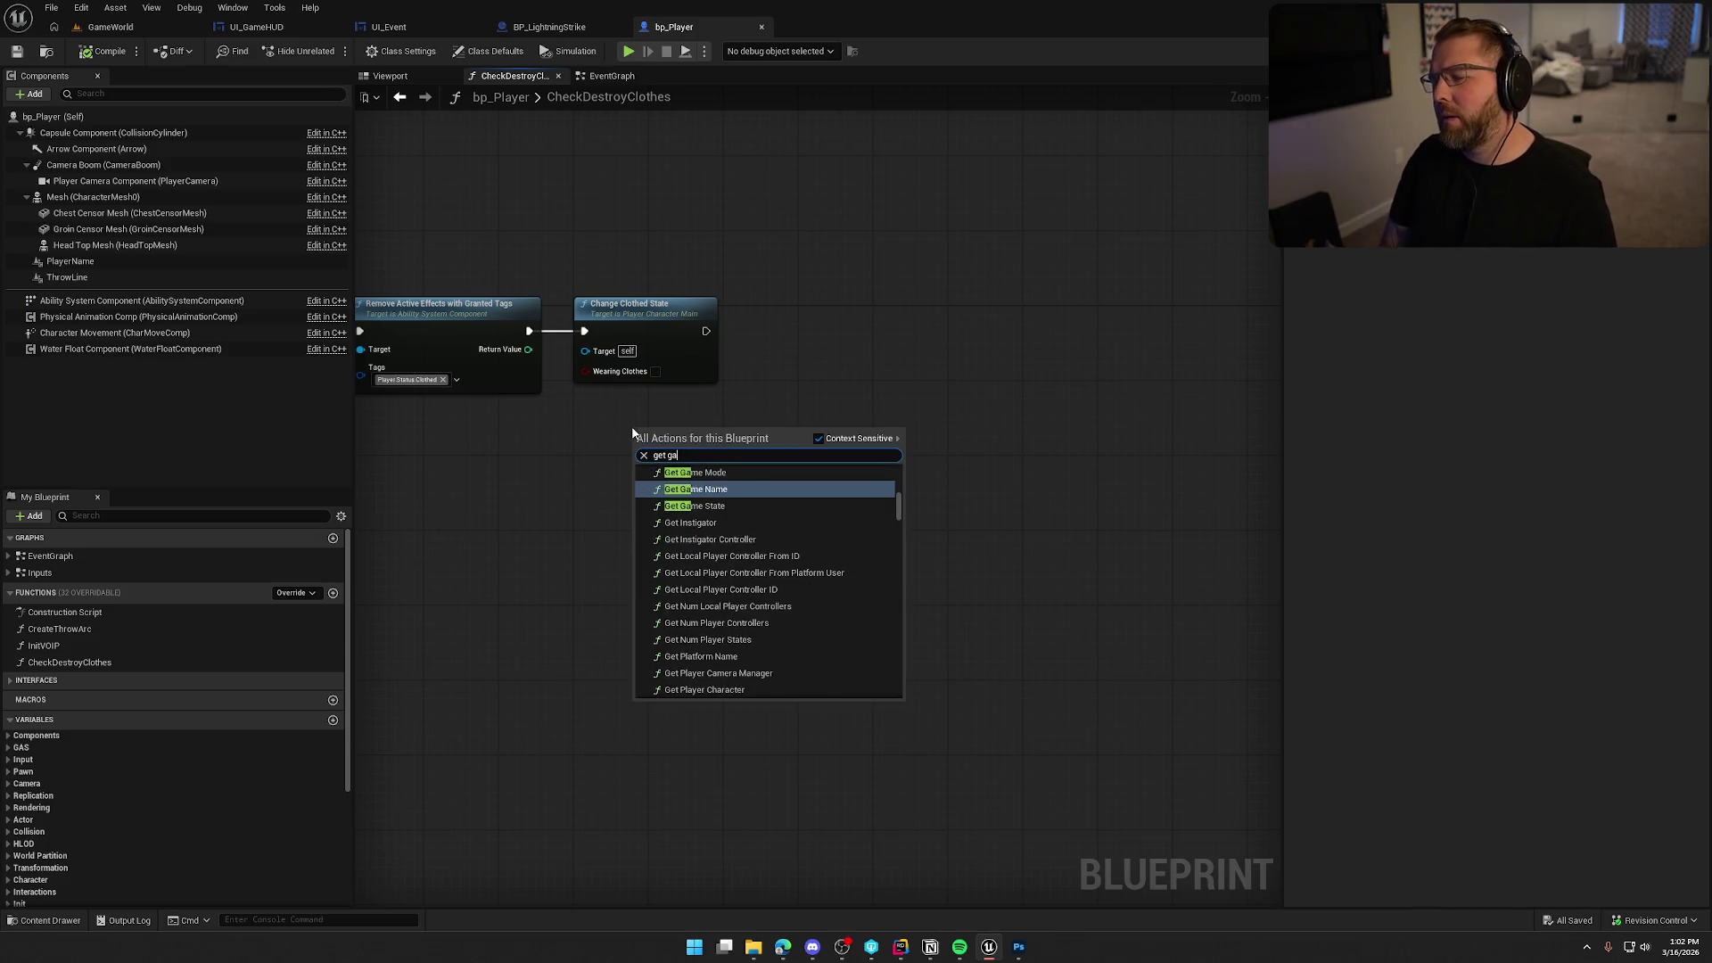
{"action": "type", "text": "mes tate"}
{"action": "key", "text": "Return"}
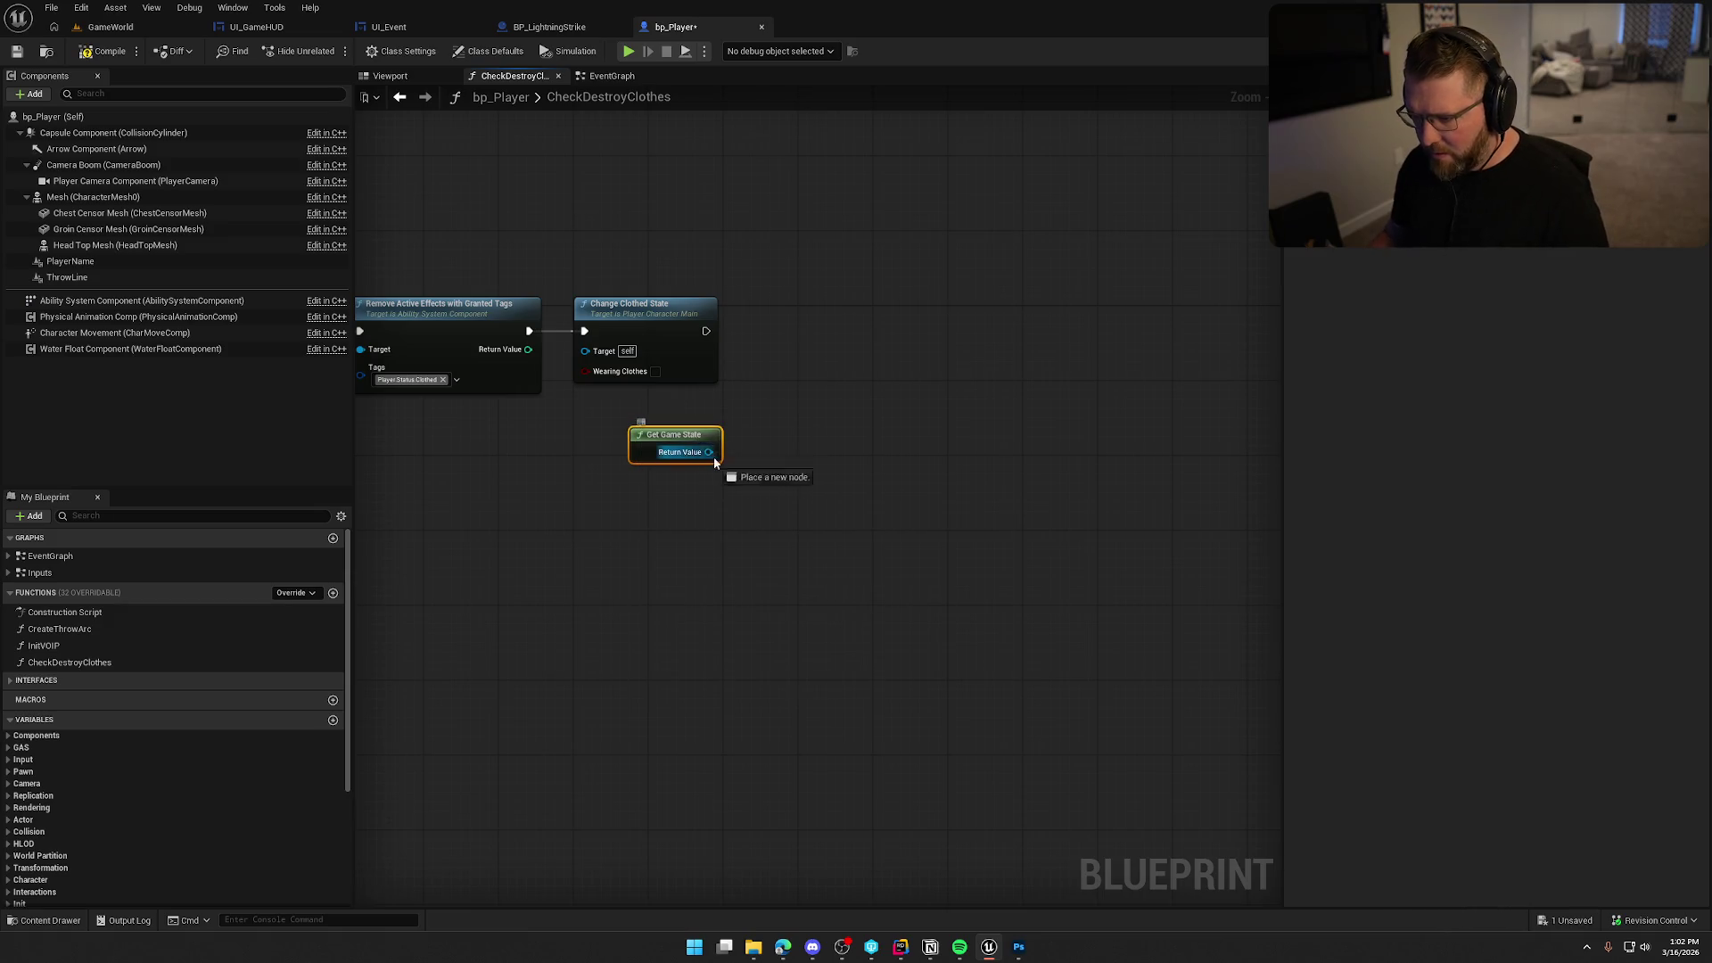
{"action": "left_click_drag", "start_coordinate": [708, 452], "coordinate": [744, 445]}
{"action": "type", "text": "cast togs"}
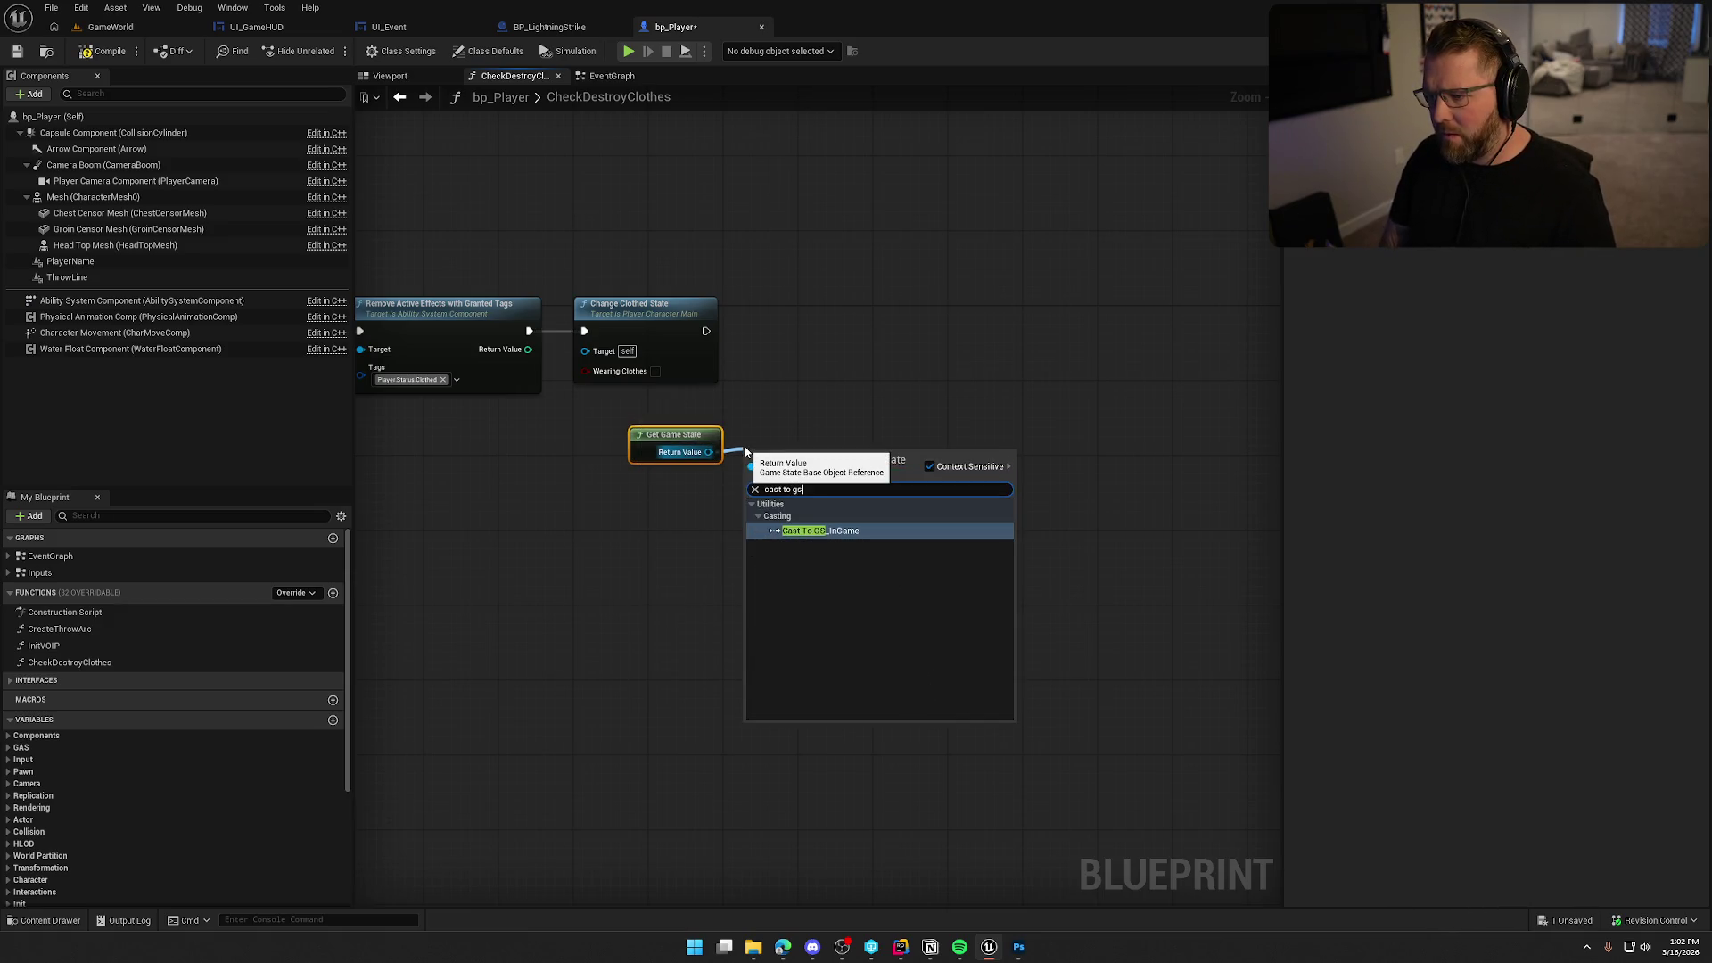
{"action": "key", "text": "Return"}
{"action": "mouse_move", "coordinate": [745, 475]}
{"action": "left_mouse_down"}
{"action": "mouse_move", "coordinate": [766, 322]}
{"action": "mouse_move", "coordinate": [706, 331]}
{"action": "left_mouse_up"}
{"action": "left_click_drag", "start_coordinate": [827, 323], "coordinate": [870, 330]}
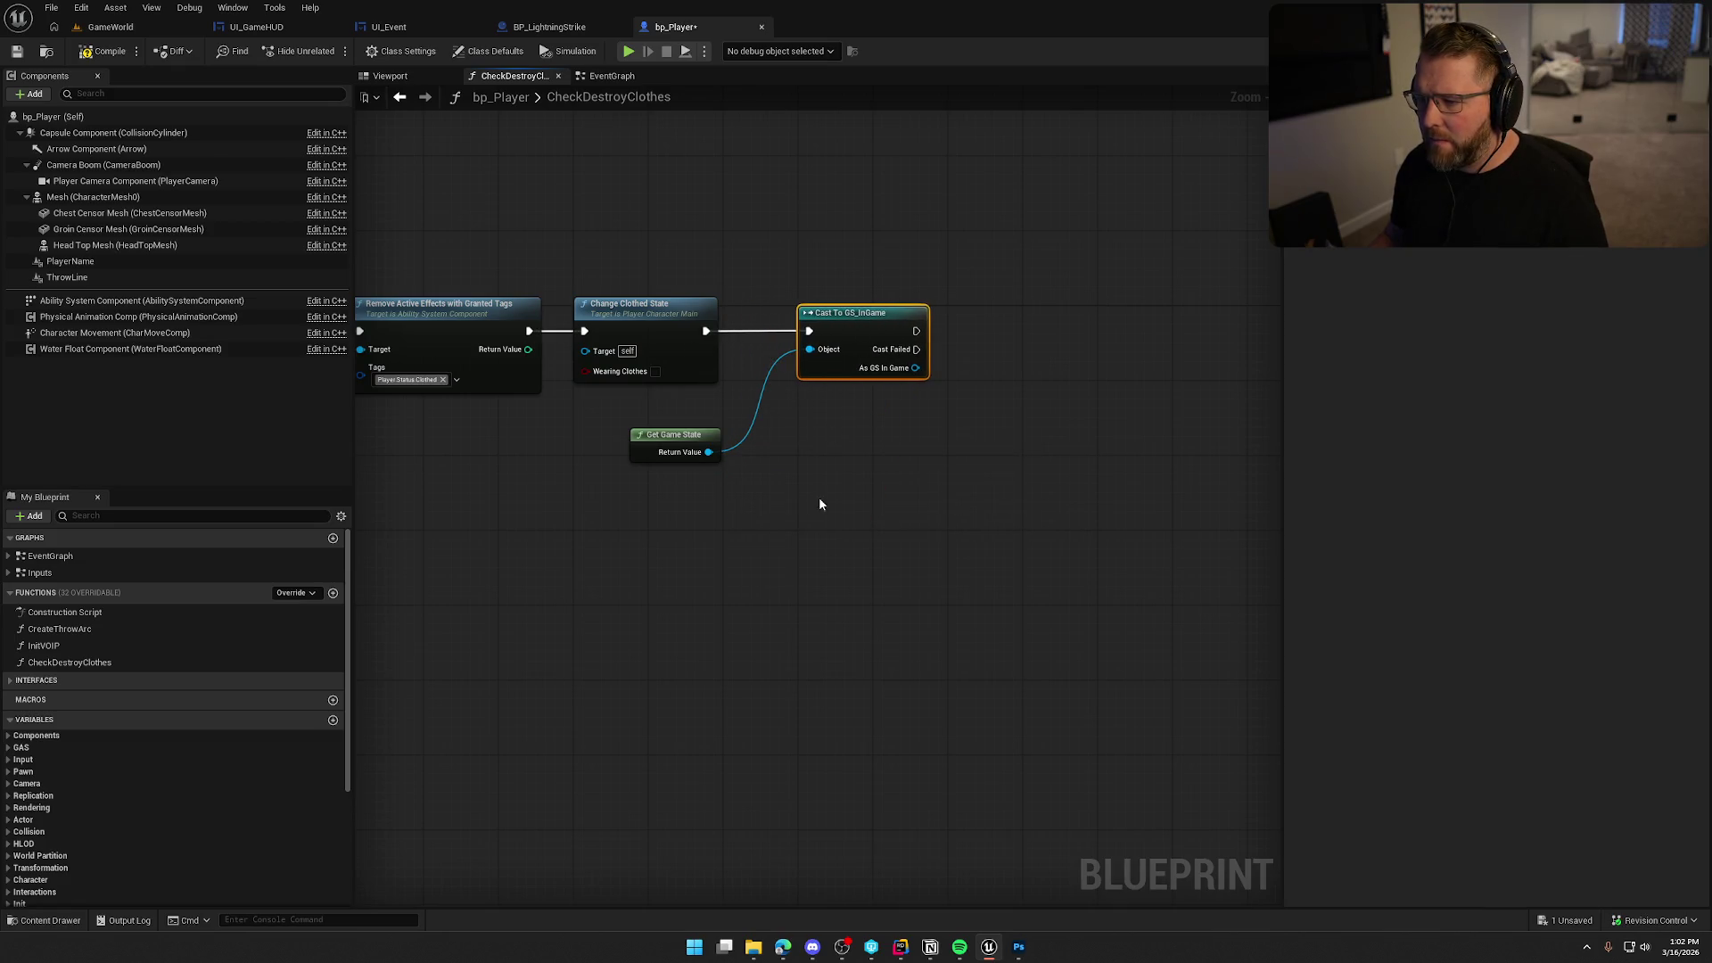
{"action": "mouse_move", "coordinate": [704, 457]}
{"action": "left_mouse_down"}
{"action": "mouse_move", "coordinate": [872, 416]}
{"action": "mouse_move", "coordinate": [764, 478]}
{"action": "mouse_move", "coordinate": [615, 459]}
{"action": "mouse_move", "coordinate": [701, 491]}
{"action": "left_mouse_up"}
Search for a 'set event' node off the As GS In Game output, then cancel it.
{"action": "scroll", "coordinate": [624, 470], "scroll_direction": "up", "scroll_amount": 1}
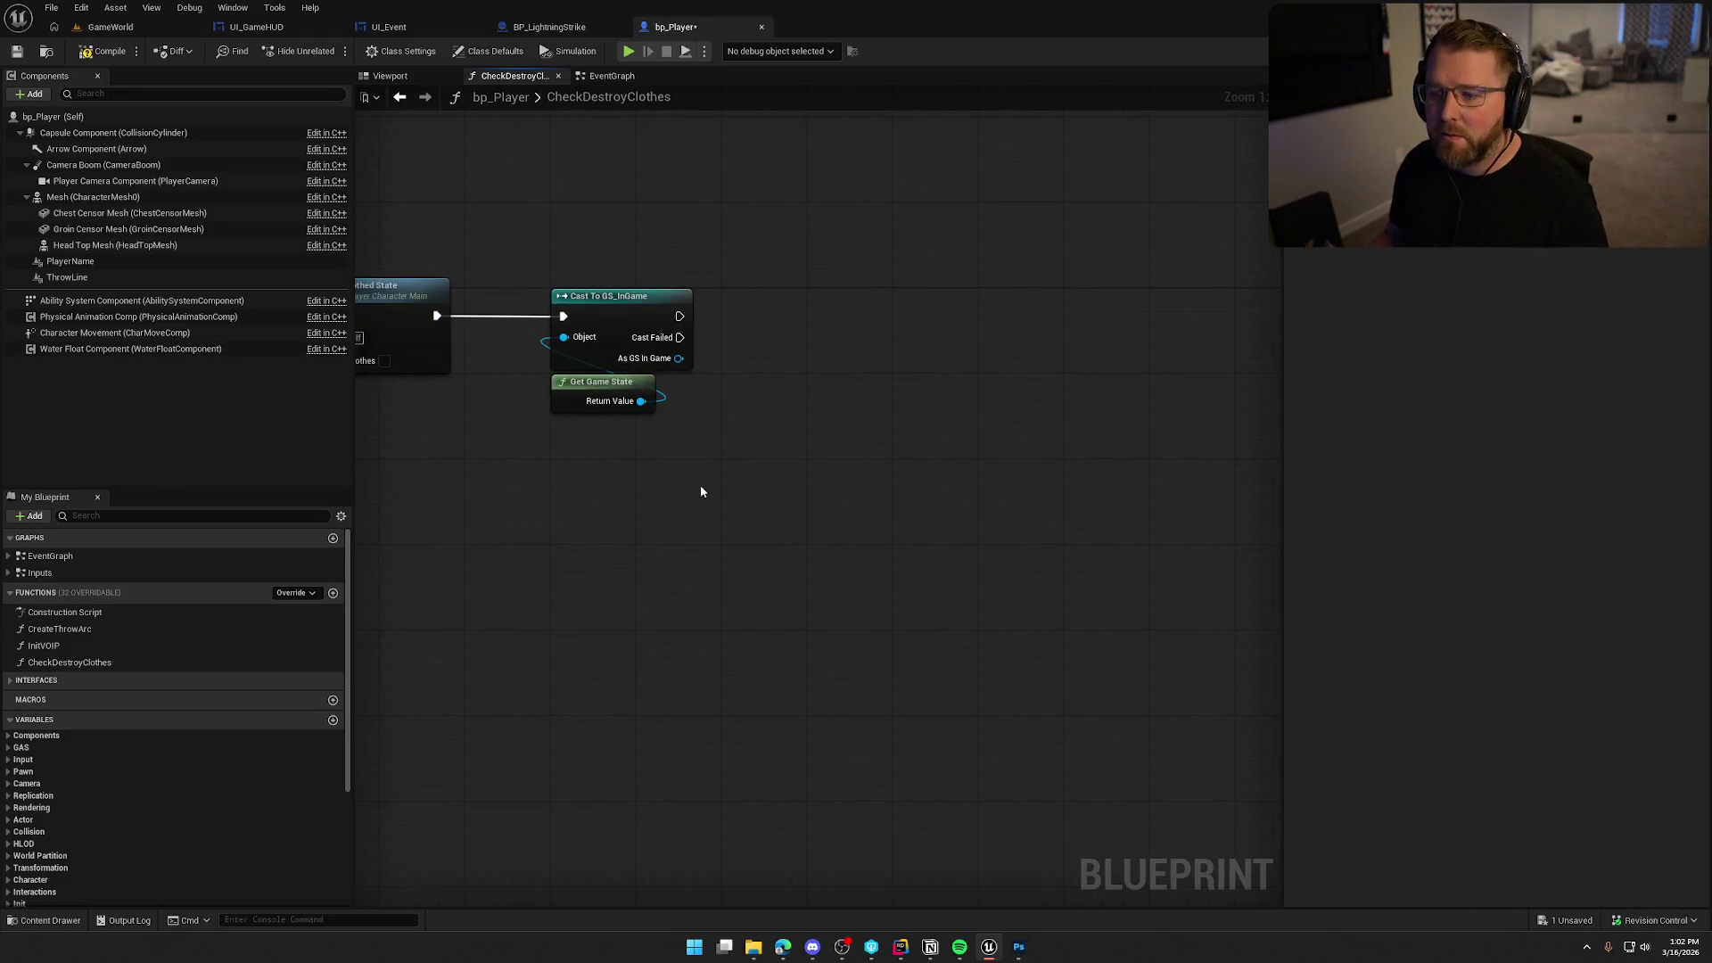
{"action": "left_click", "coordinate": [674, 350]}
{"action": "mouse_move", "coordinate": [678, 357]}
{"action": "left_mouse_down"}
{"action": "mouse_move", "coordinate": [705, 373]}
{"action": "mouse_move", "coordinate": [744, 362]}
{"action": "left_mouse_up"}
{"action": "type", "text": "set event"}
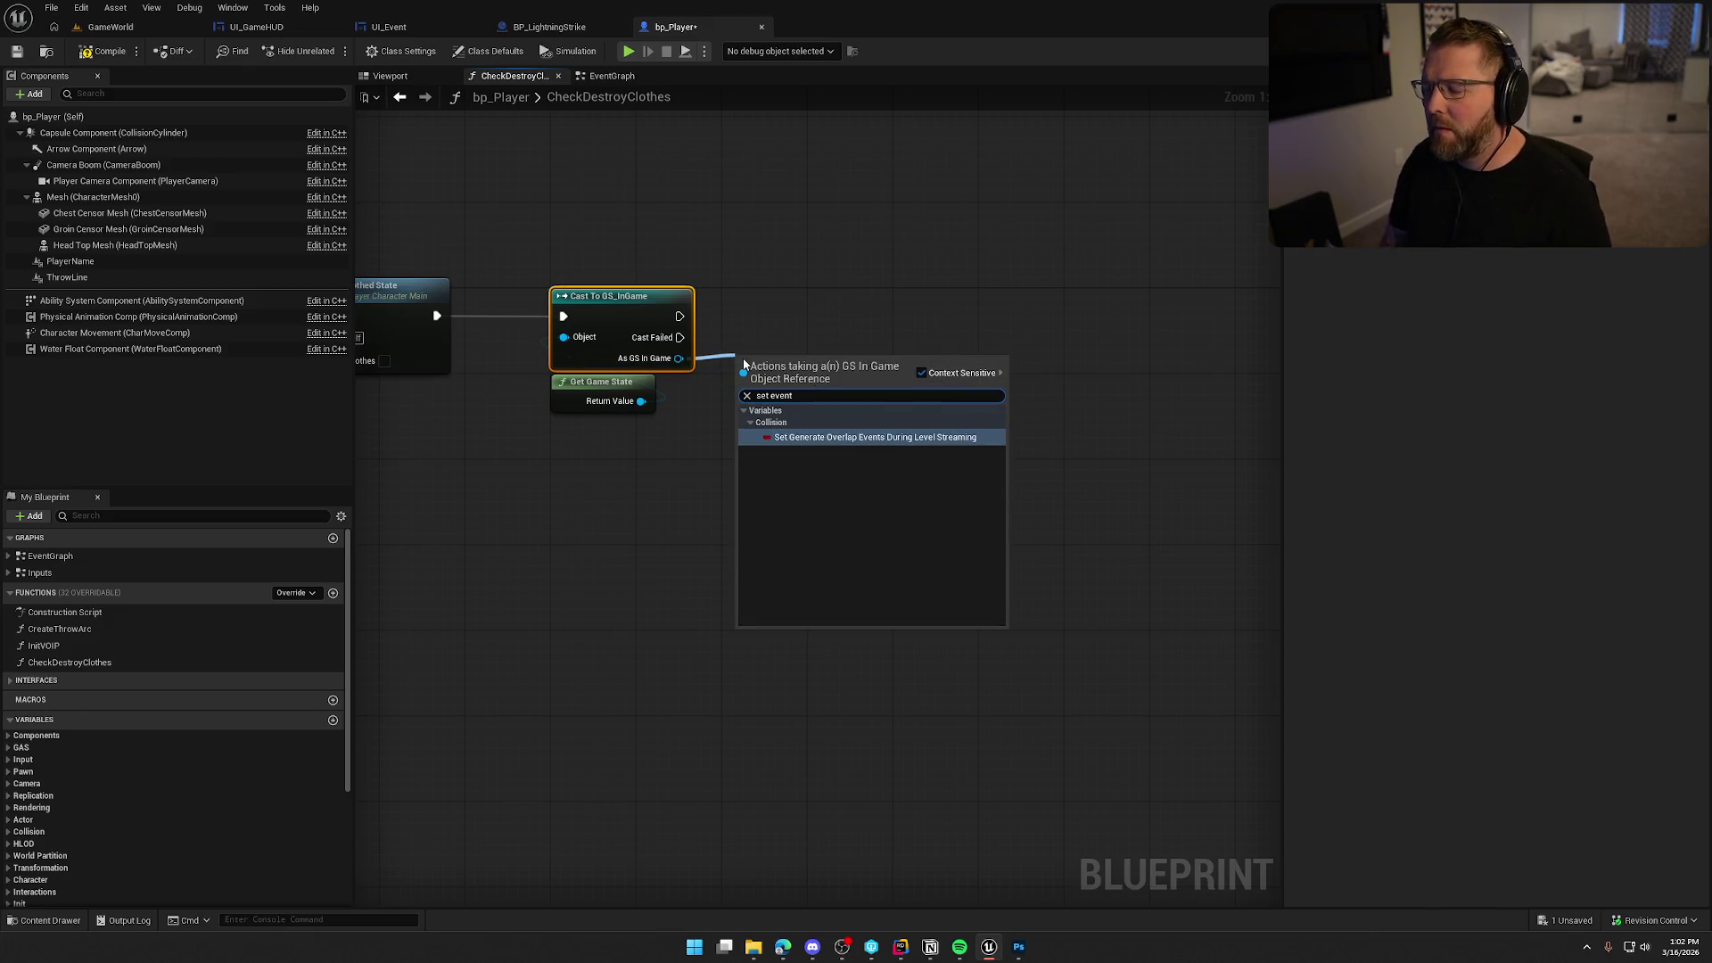
{"action": "left_click", "coordinate": [864, 270]}
{"action": "key", "text": "alt+Tab"}
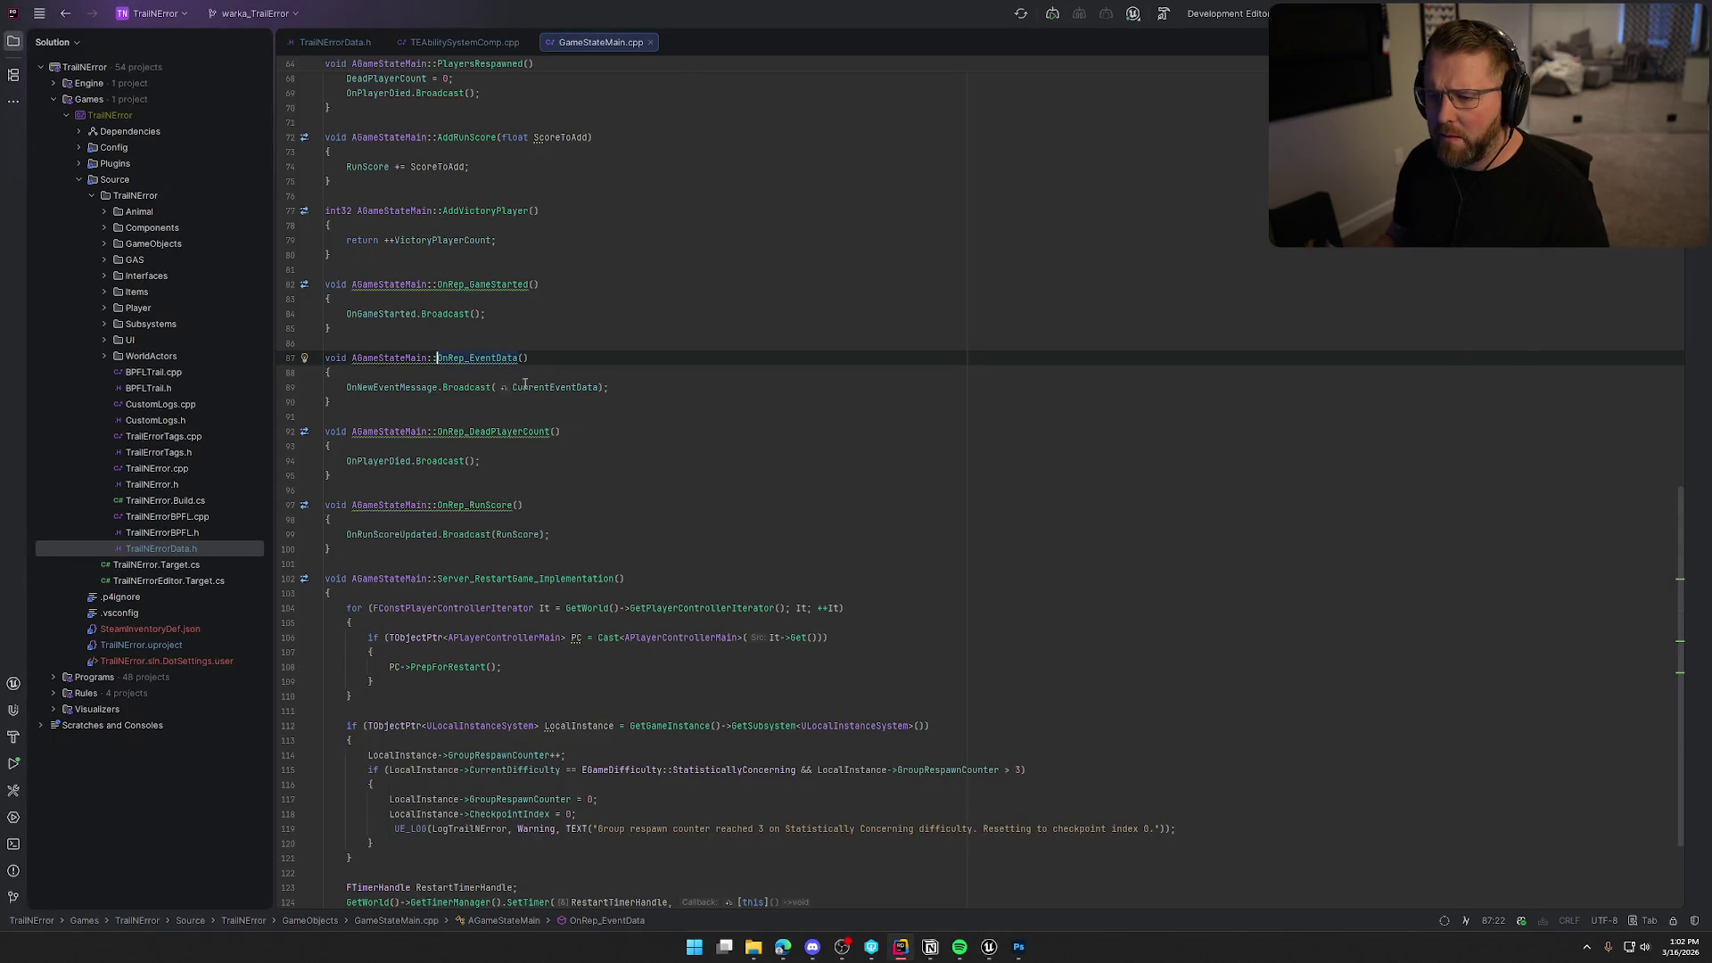
Change CurrentEventData's UPROPERTY in GameStateMain.h from BlueprintReadOnly to BlueprintReadWrite.
{"action": "left_click", "coordinate": [395, 357], "text": "ctrl"}
{"action": "scroll", "coordinate": [806, 563], "scroll_direction": "down", "scroll_amount": 5}
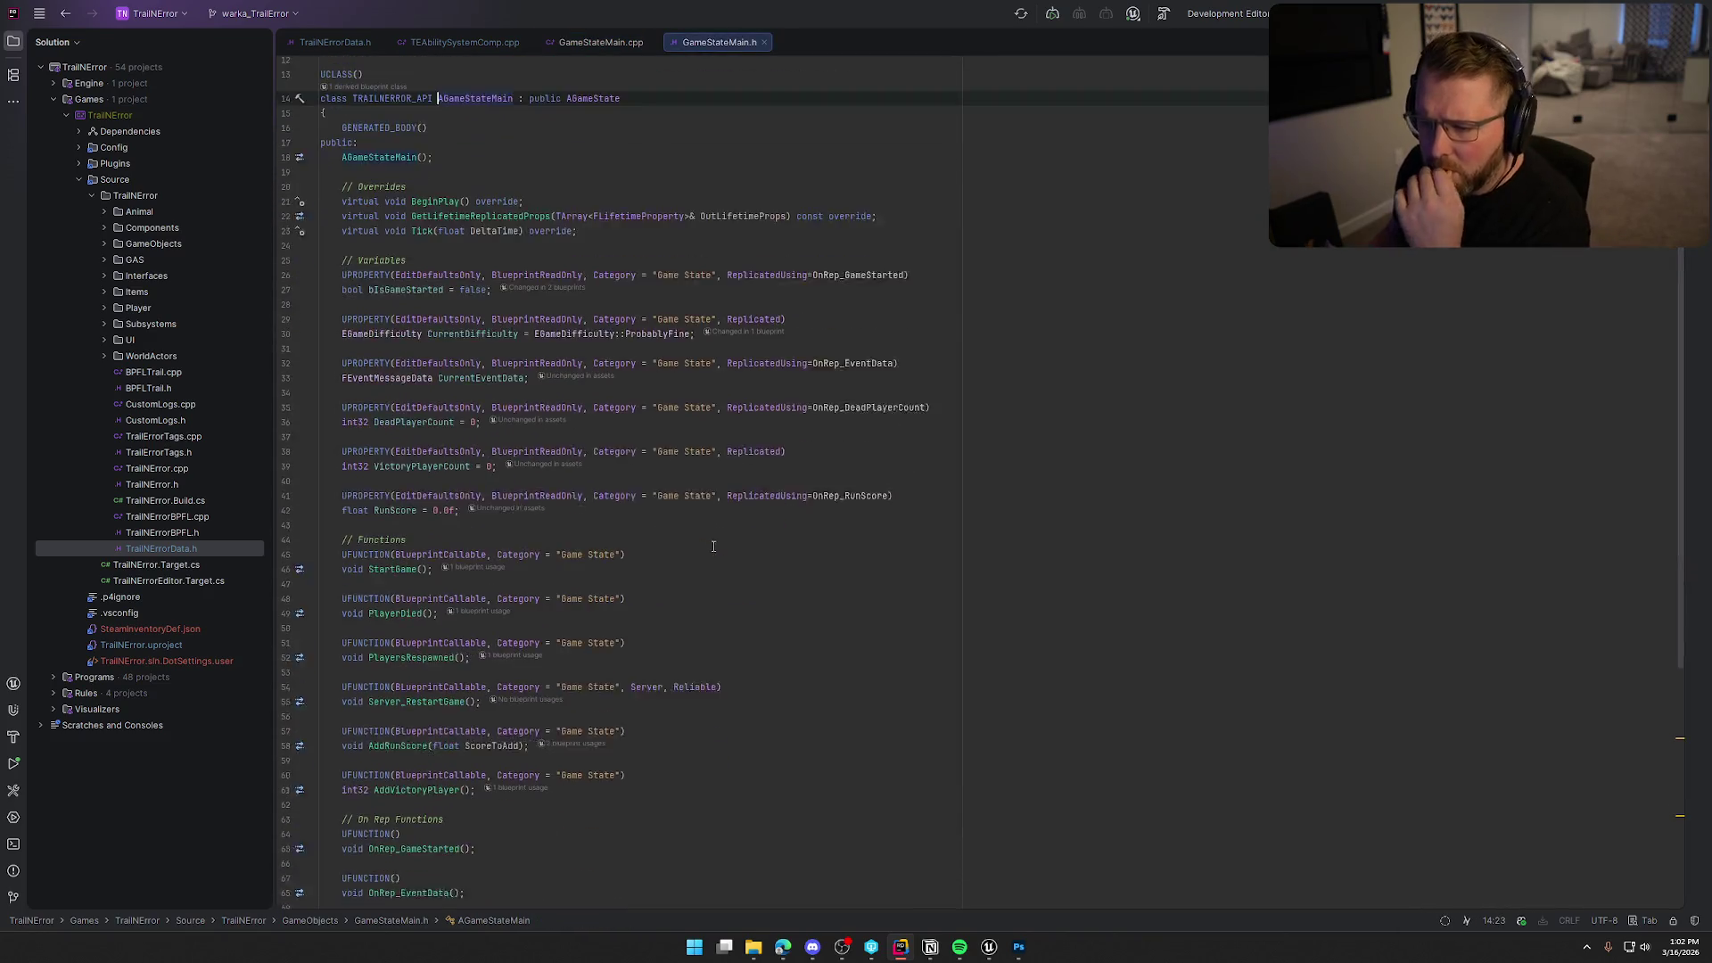
{"action": "scroll", "coordinate": [806, 563], "scroll_direction": "down", "scroll_amount": 3}
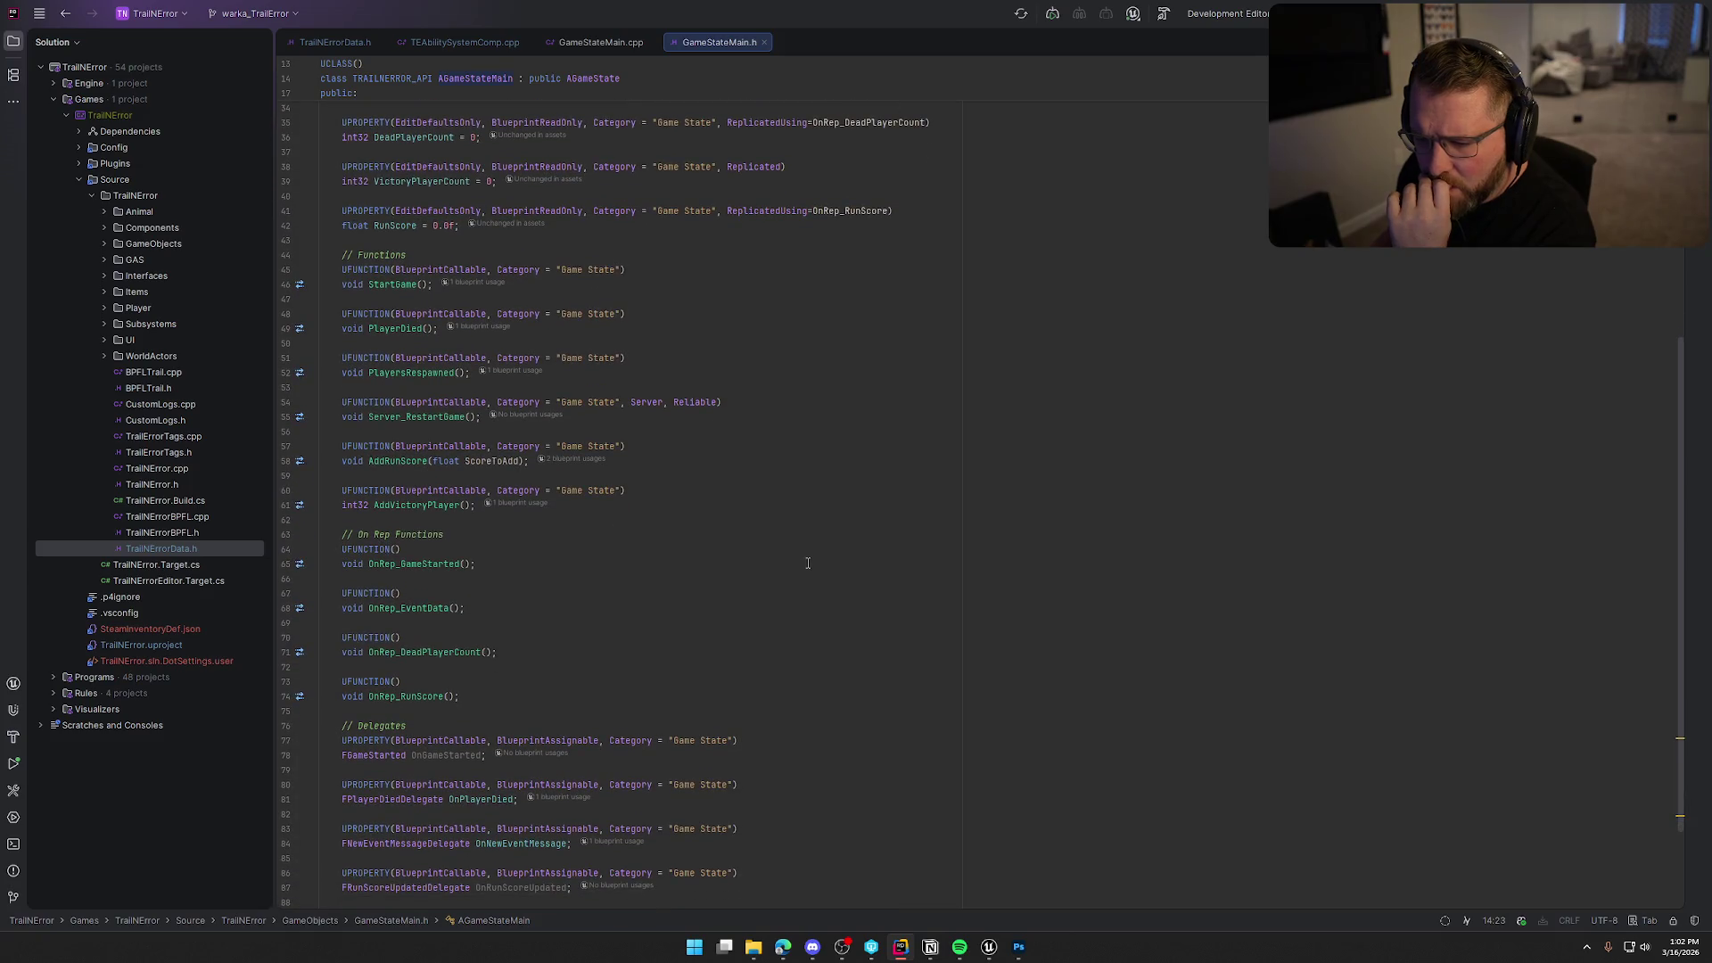
{"action": "scroll", "coordinate": [808, 562], "scroll_direction": "up", "scroll_amount": 5}
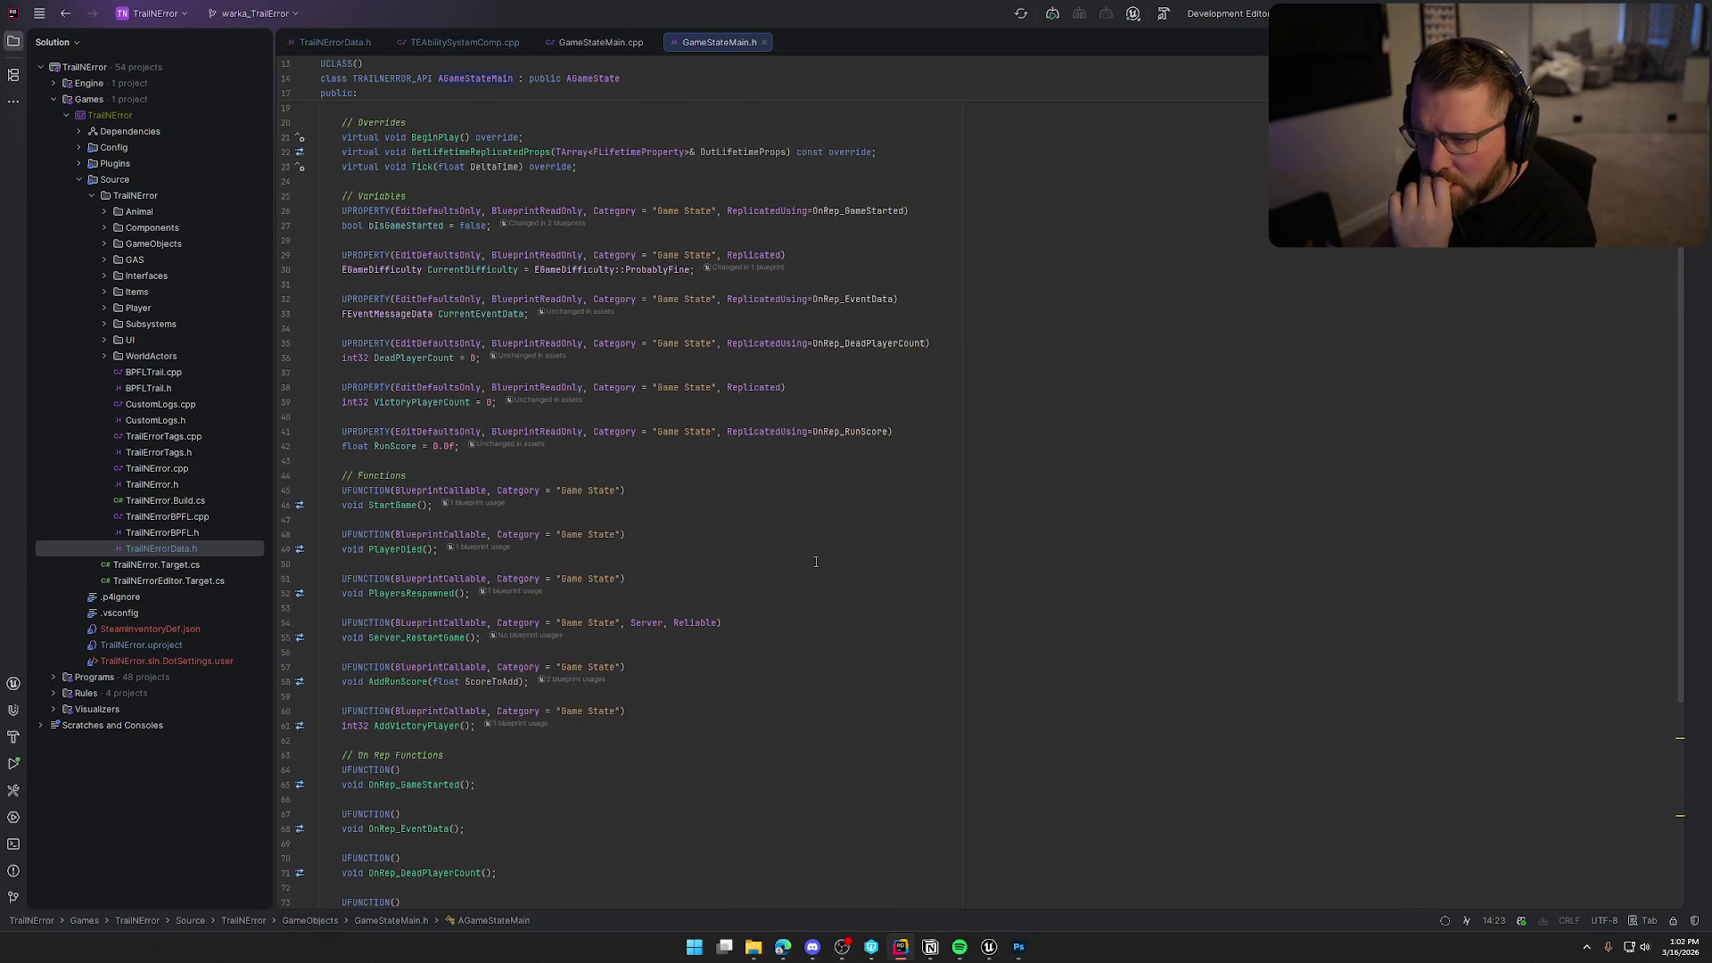
{"action": "left_click", "coordinate": [494, 322]}
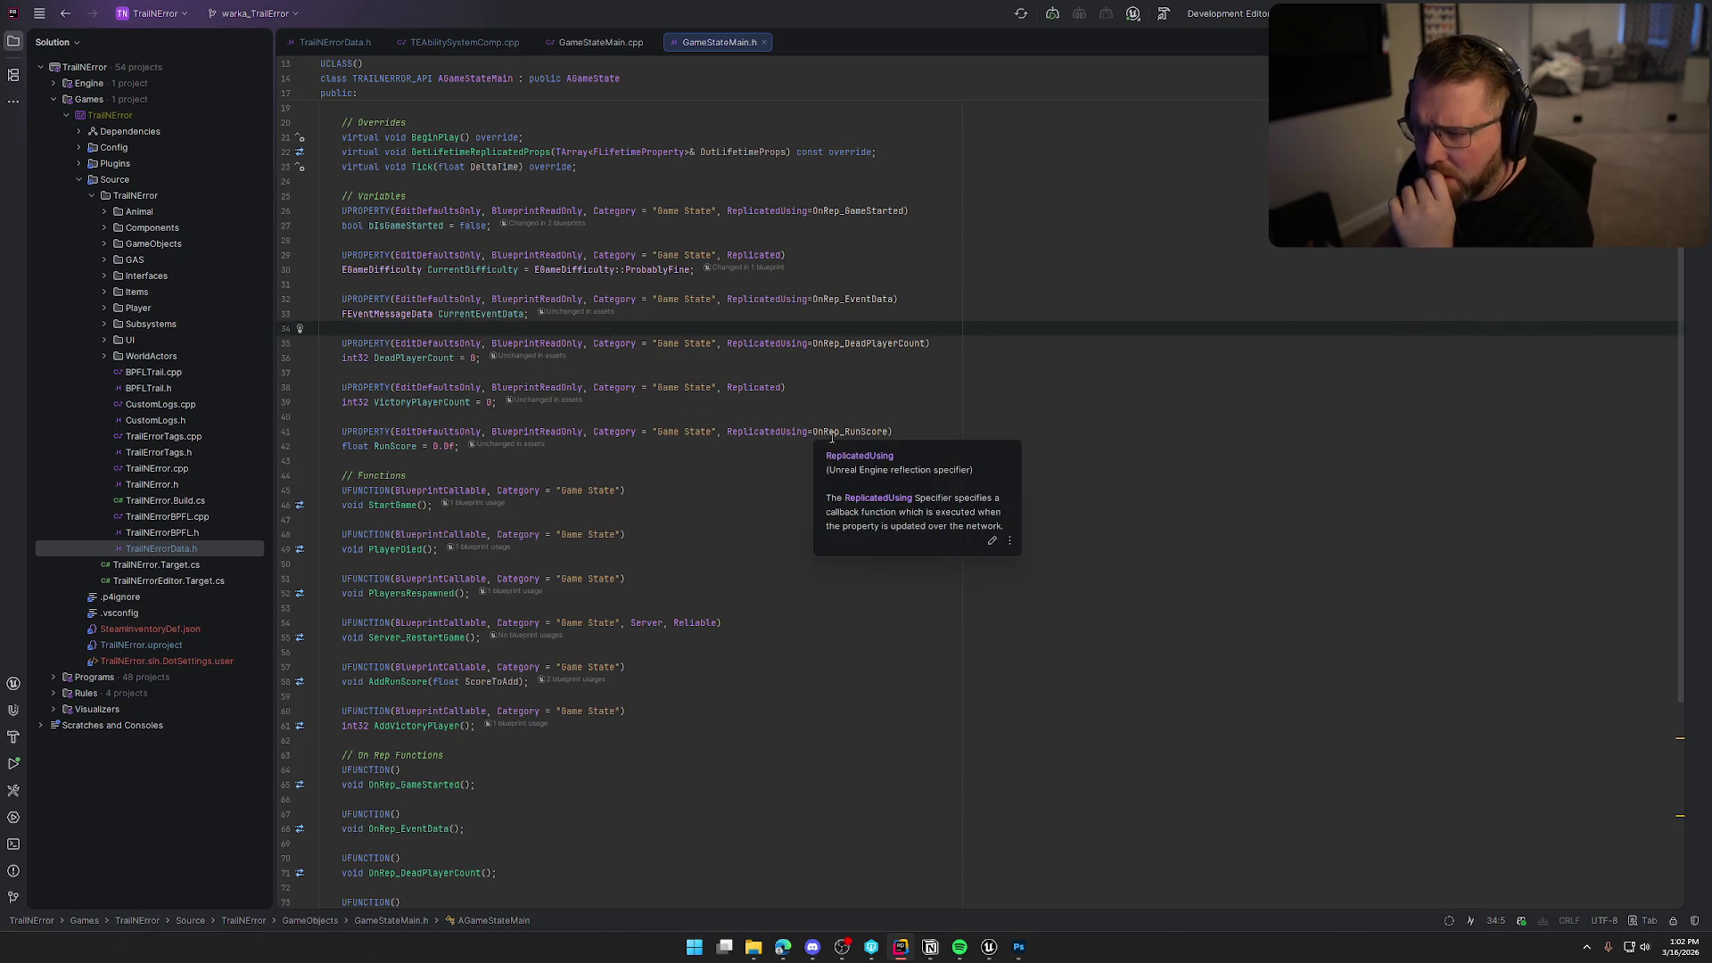
{"action": "left_click", "coordinate": [458, 316]}
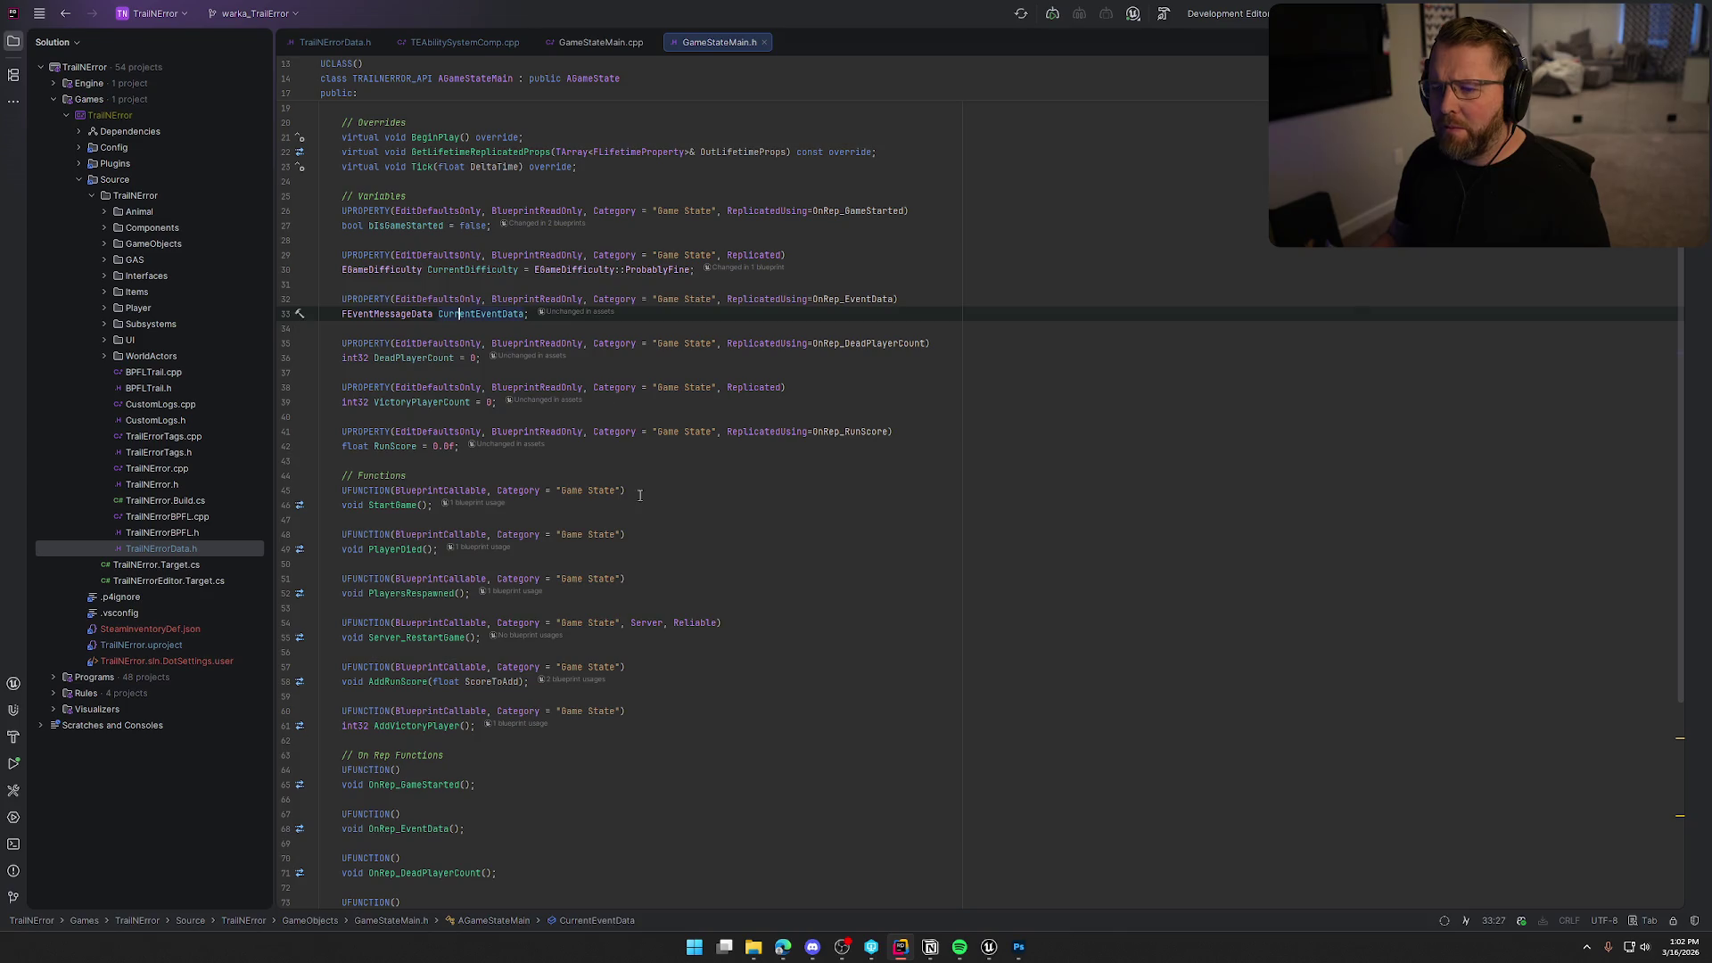
{"action": "left_click", "coordinate": [582, 302]}
{"action": "key", "text": "BackSpace"}
{"action": "key", "text": "BackSpace"}
{"action": "key", "text": "BackSpace"}
{"action": "type", "text": "Write"}
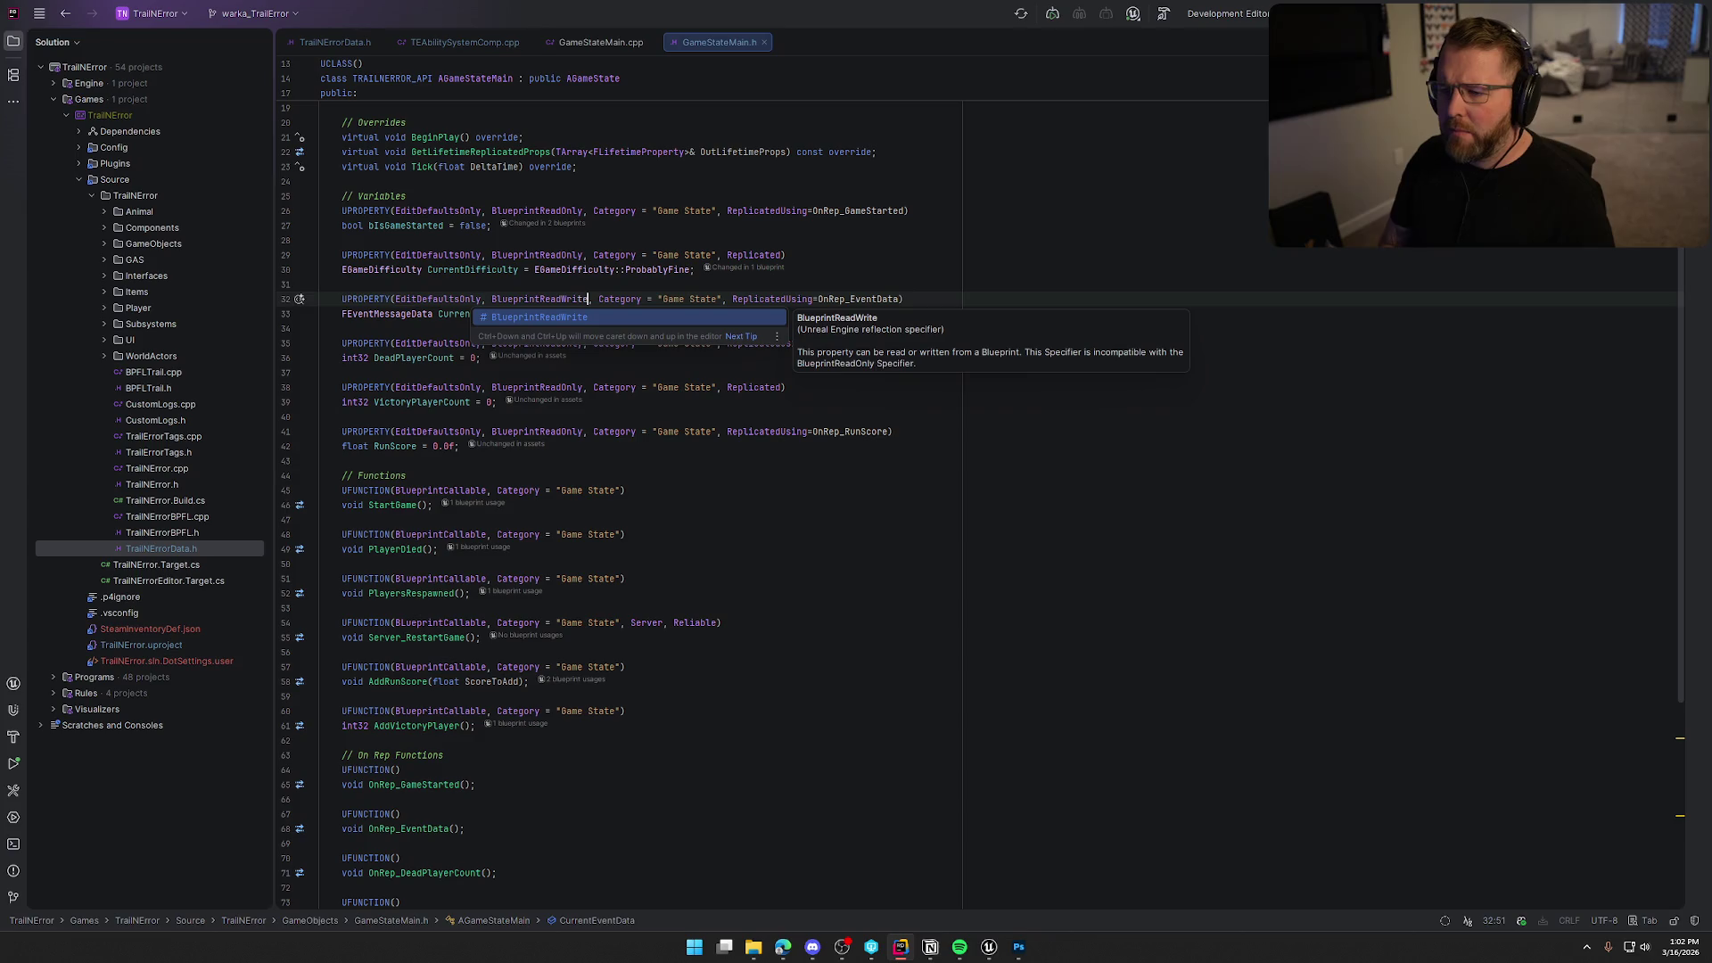
{"action": "left_click", "coordinate": [510, 286]}
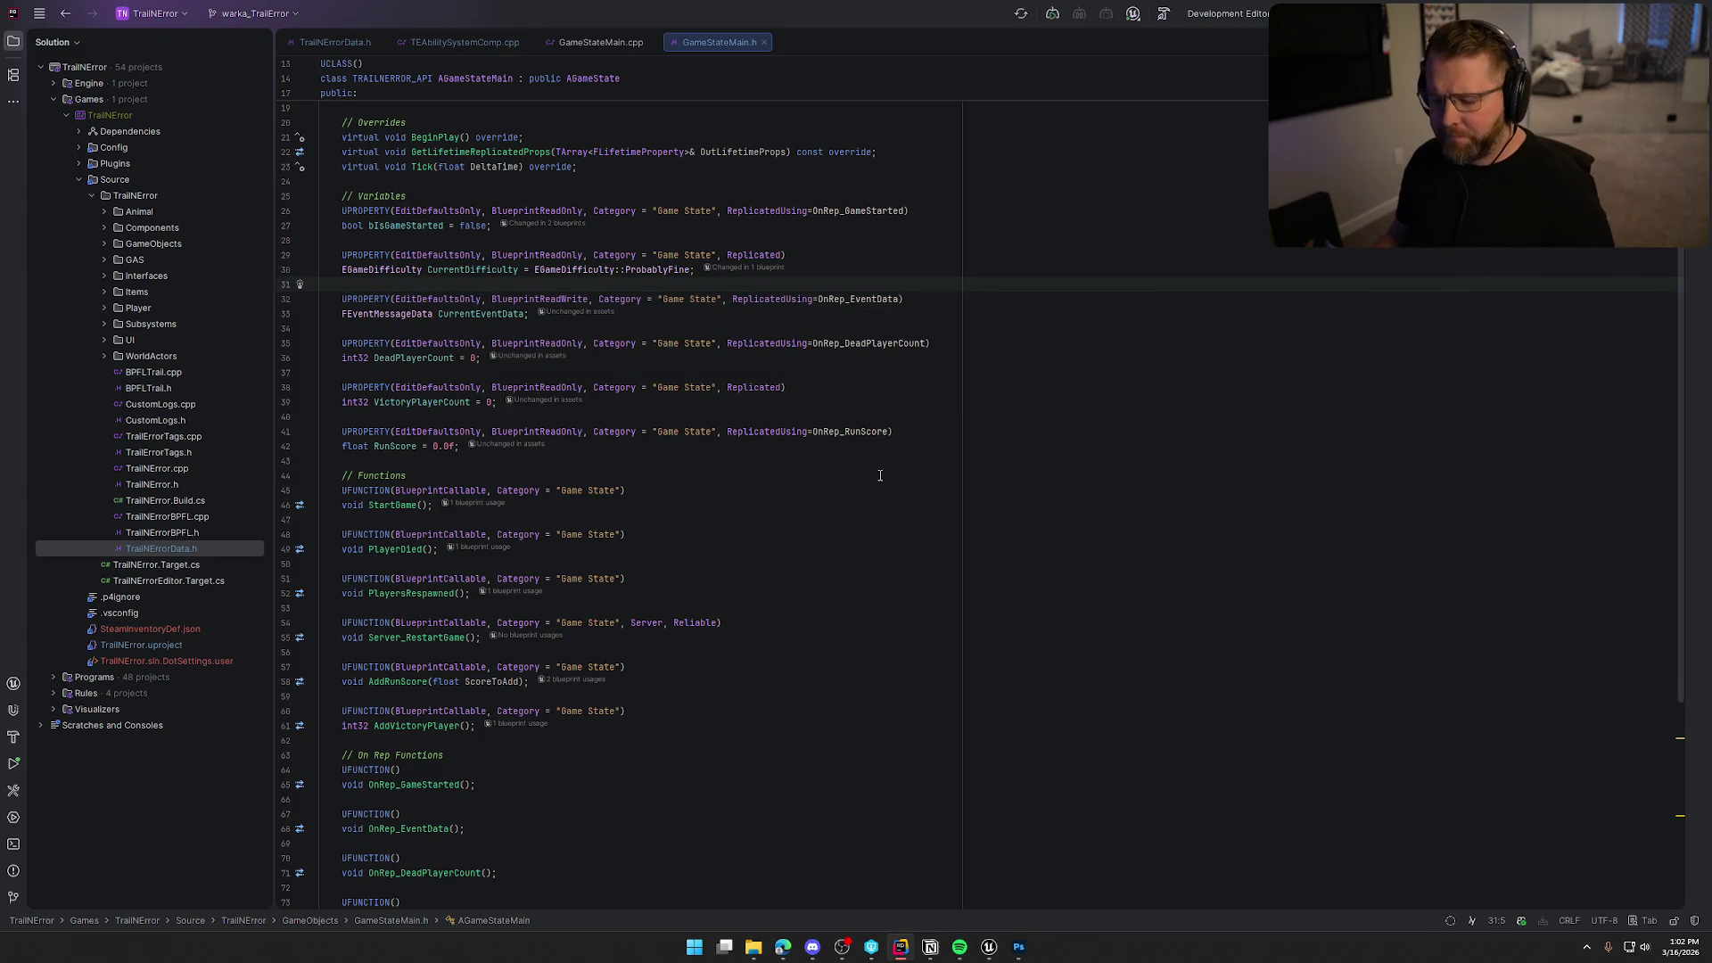
{"action": "left_click", "coordinate": [989, 947]}
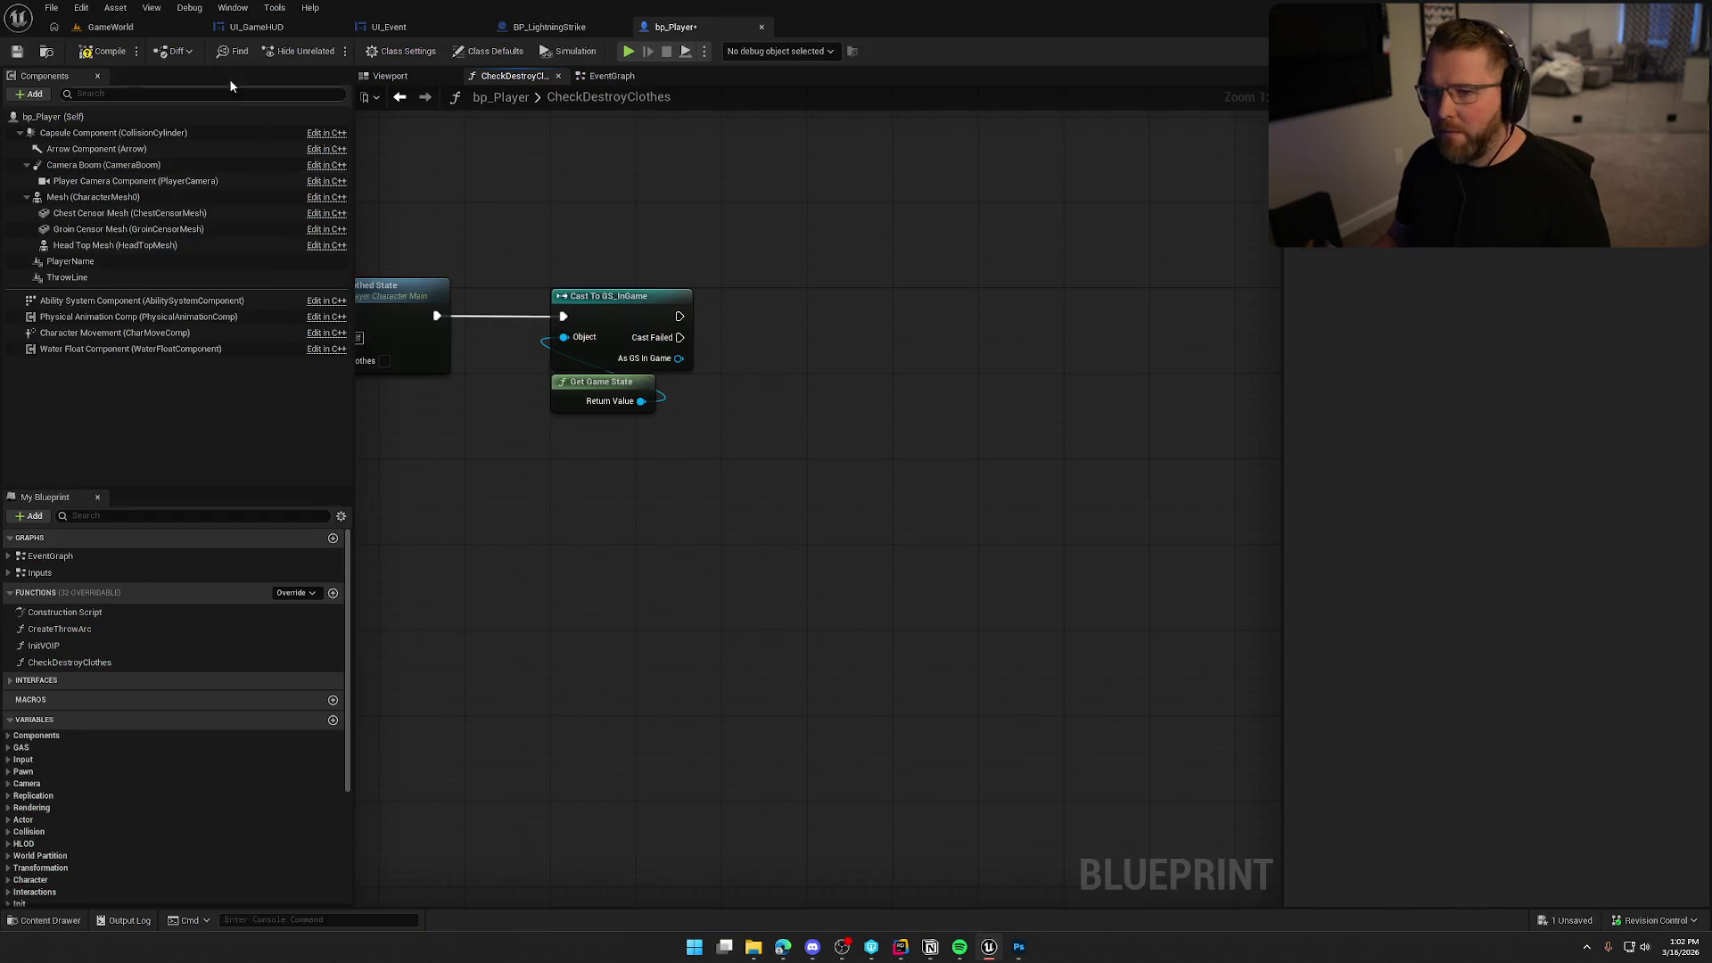
Recompile with Live Coding, check out the modified assets, and return to bp_Player.
{"action": "left_click", "coordinate": [116, 27]}
{"action": "left_click", "coordinate": [1504, 920]}
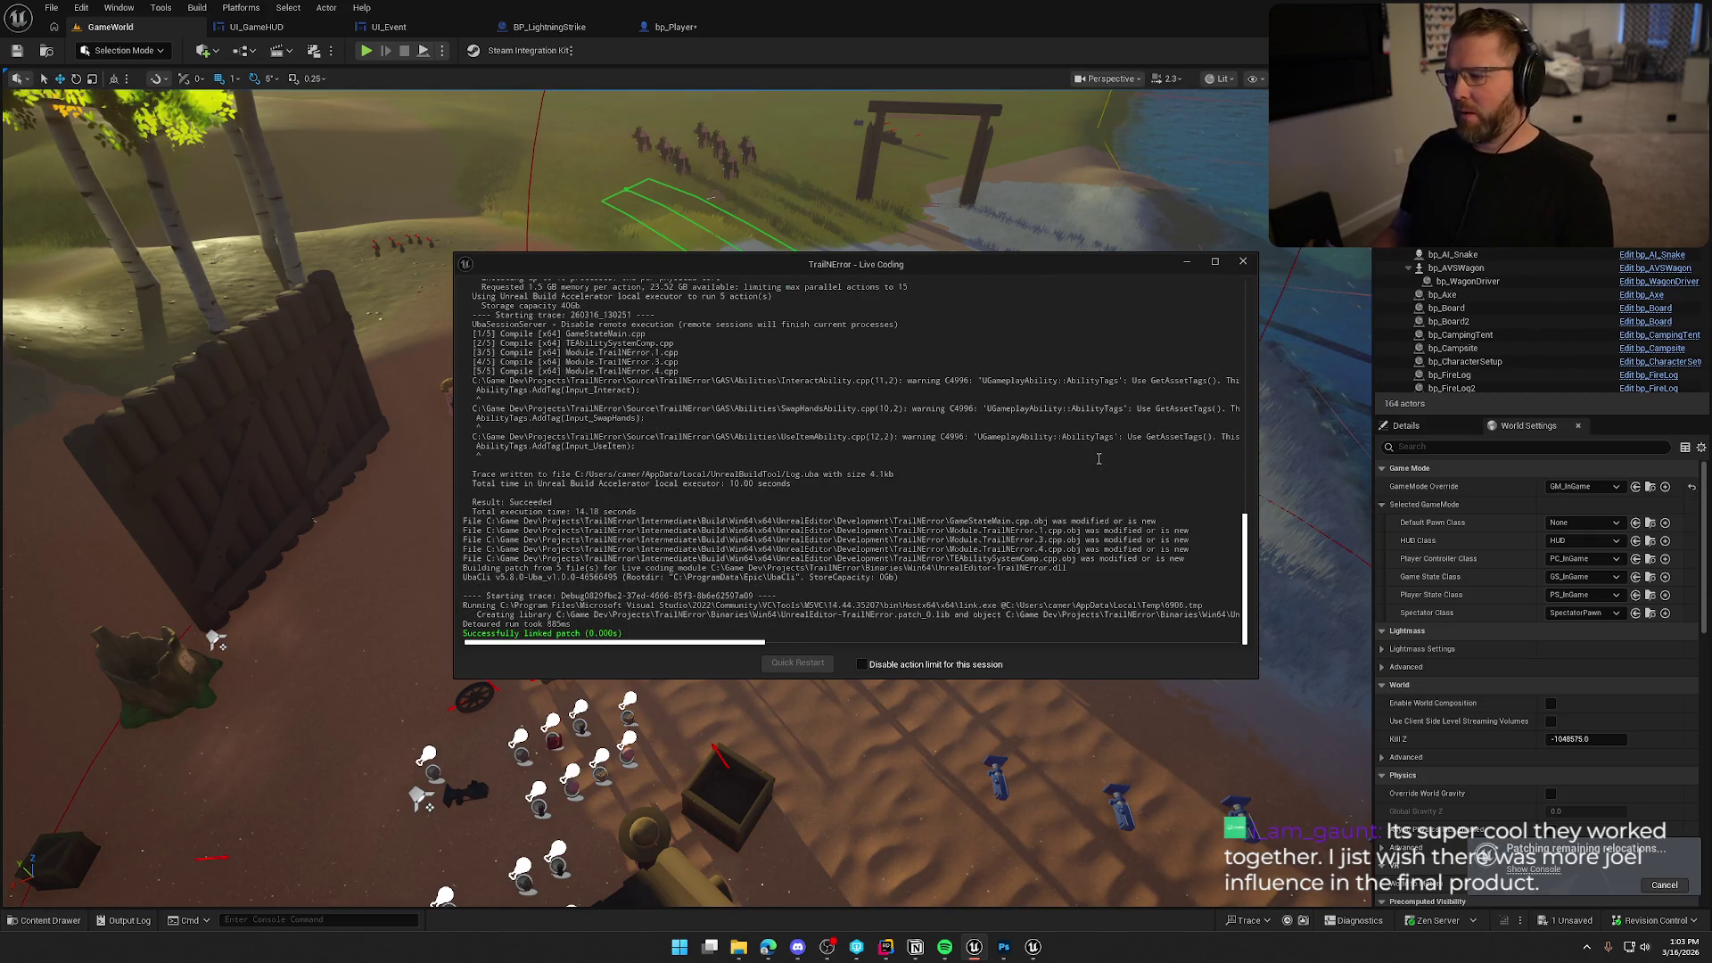
{"action": "left_click", "coordinate": [903, 614]}
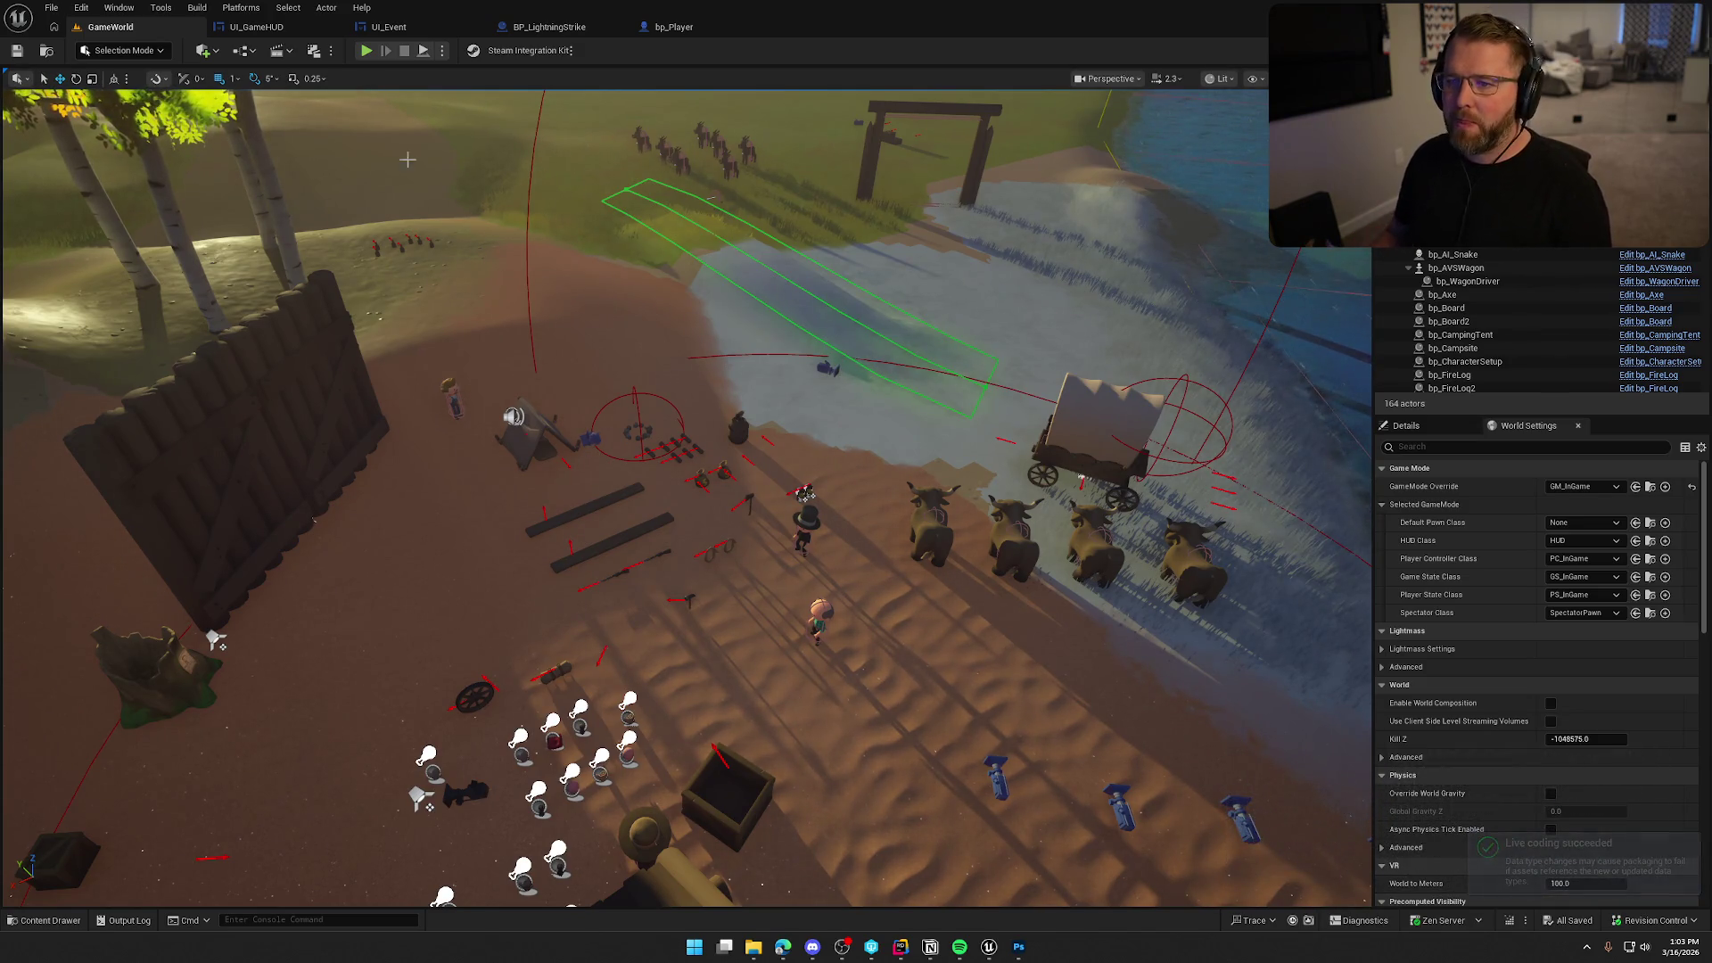
{"action": "left_click", "coordinate": [676, 28]}
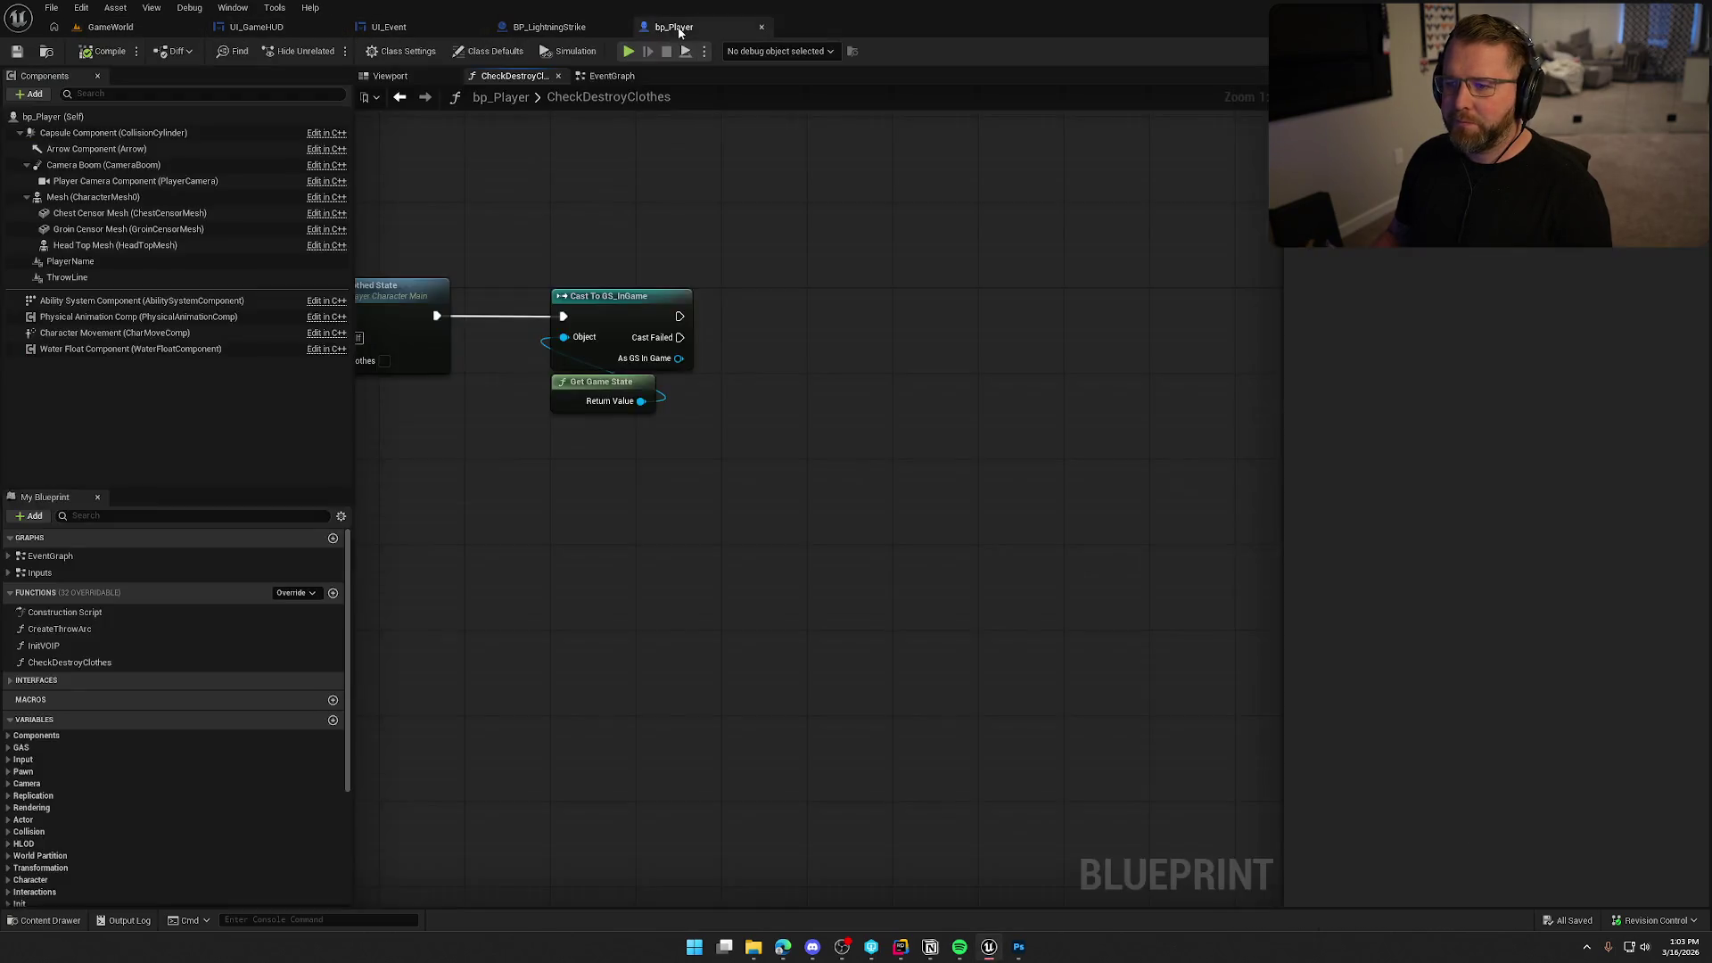
Add a CurrentEventData setter off As GS In Game, executing after the cast.
{"action": "left_click_drag", "start_coordinate": [678, 358], "coordinate": [717, 361]}
{"action": "type", "text": "set"}
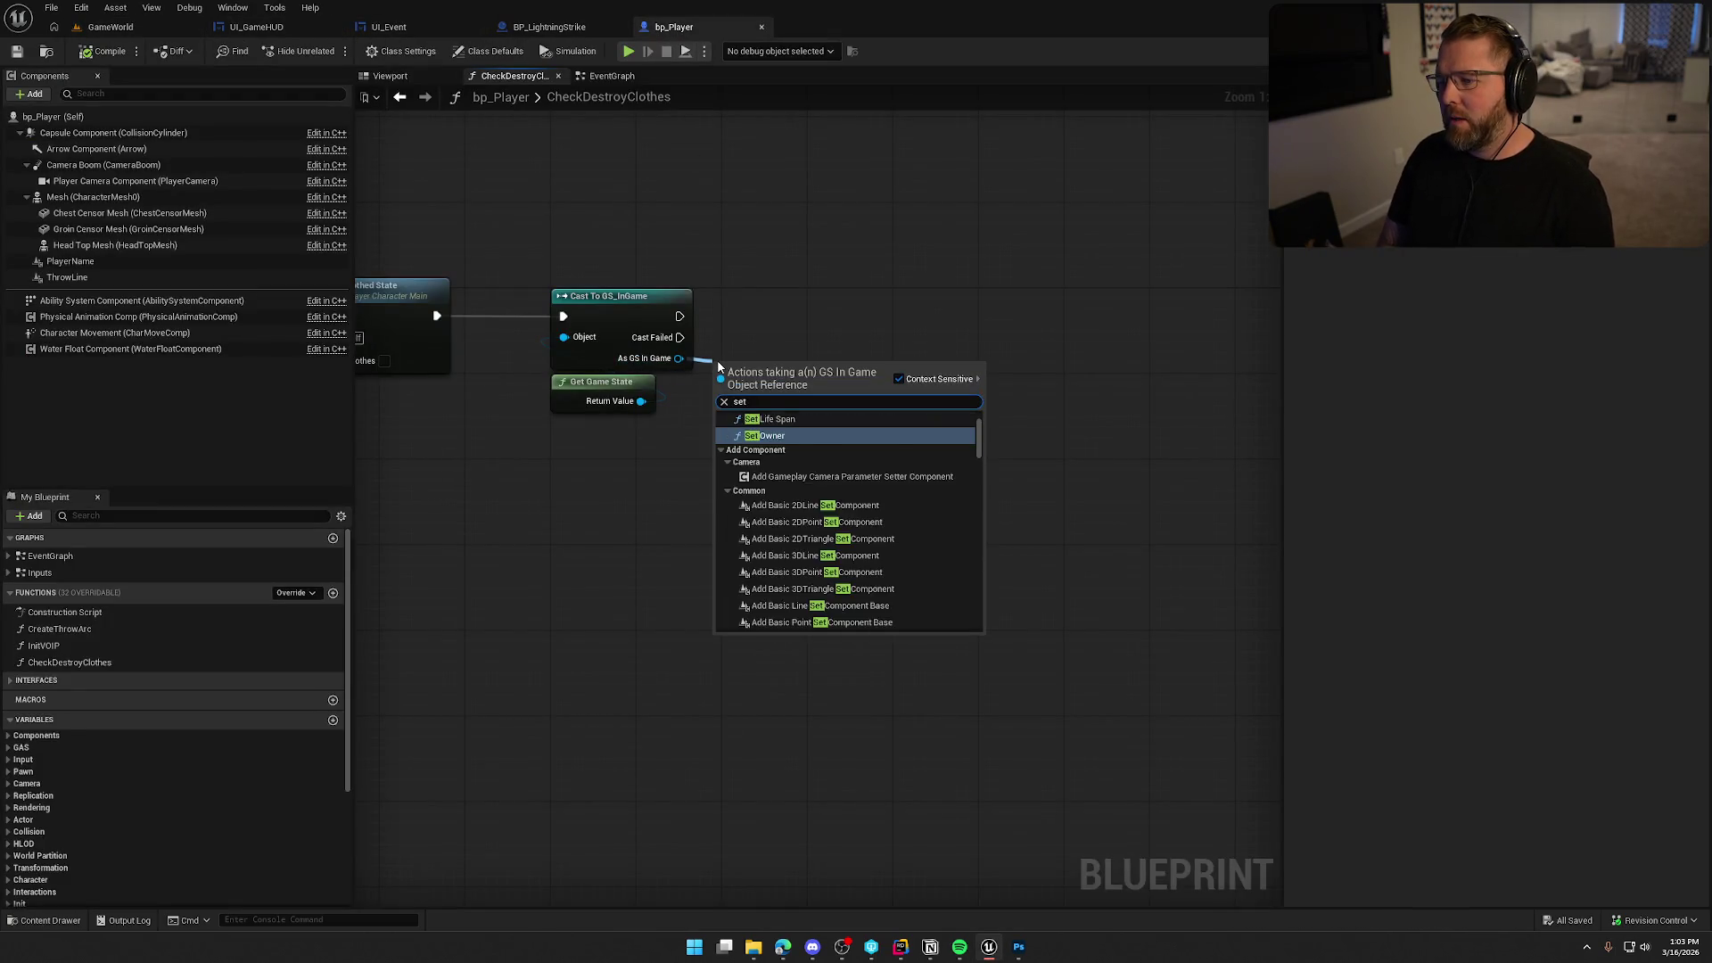
{"action": "type", "text": " current"}
{"action": "key", "text": "Return"}
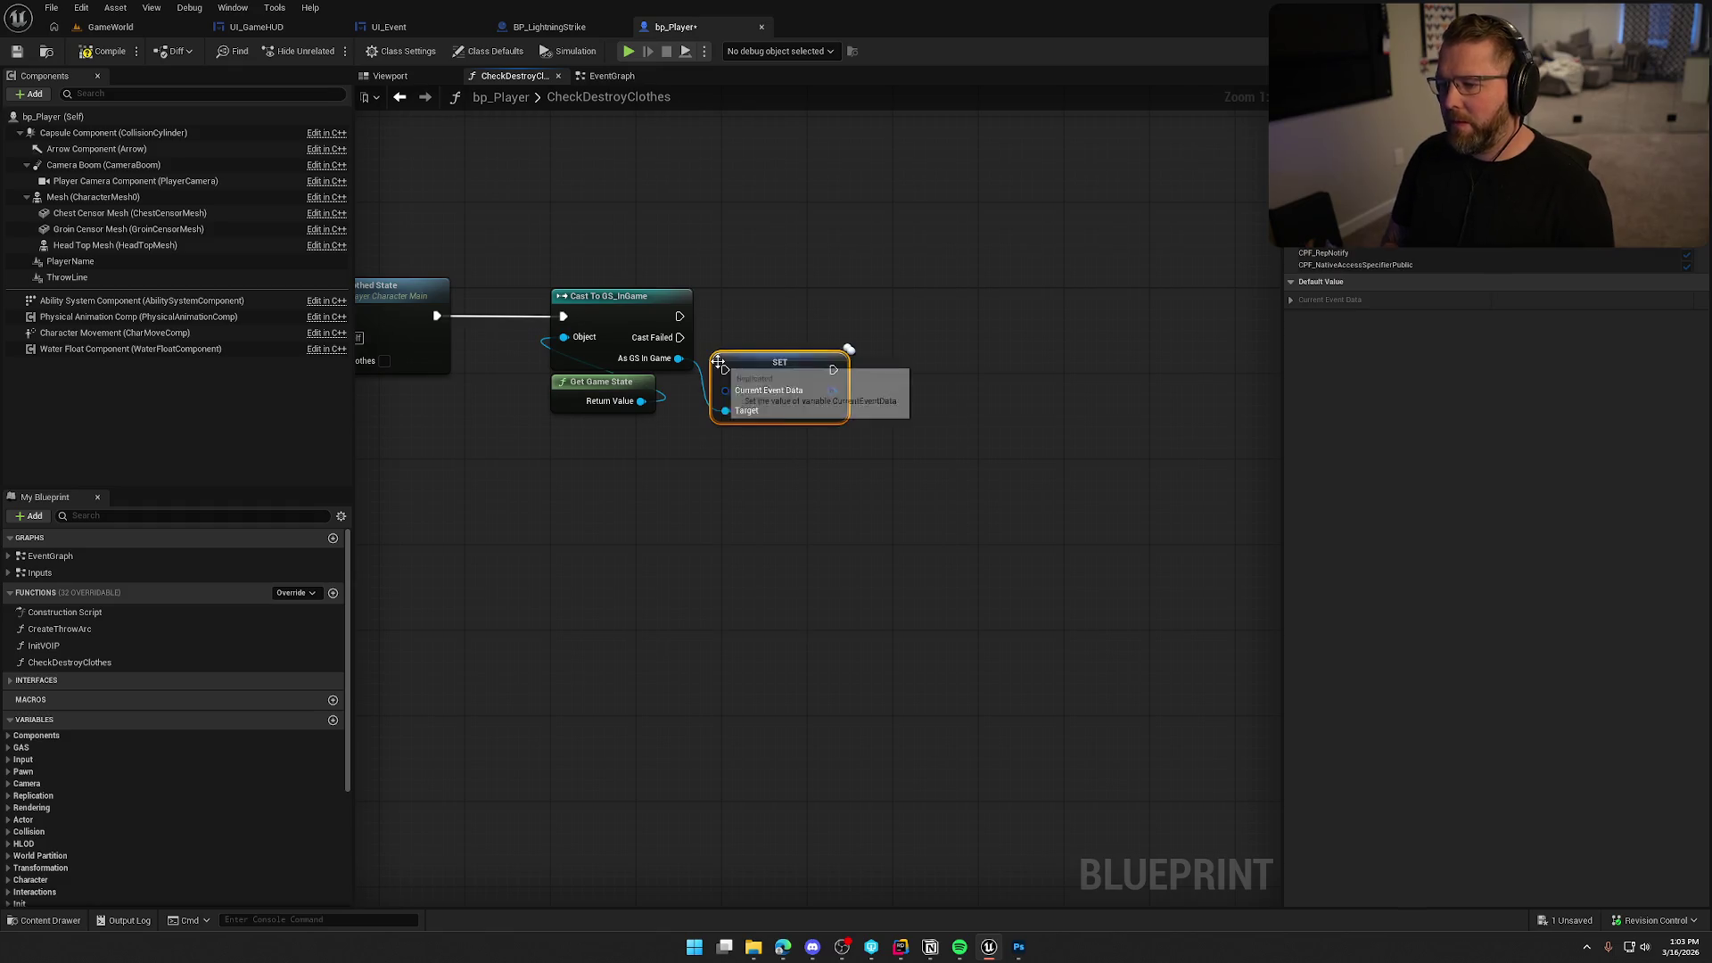
{"action": "left_click_drag", "start_coordinate": [805, 376], "coordinate": [817, 328]}
{"action": "left_click", "coordinate": [847, 425]}
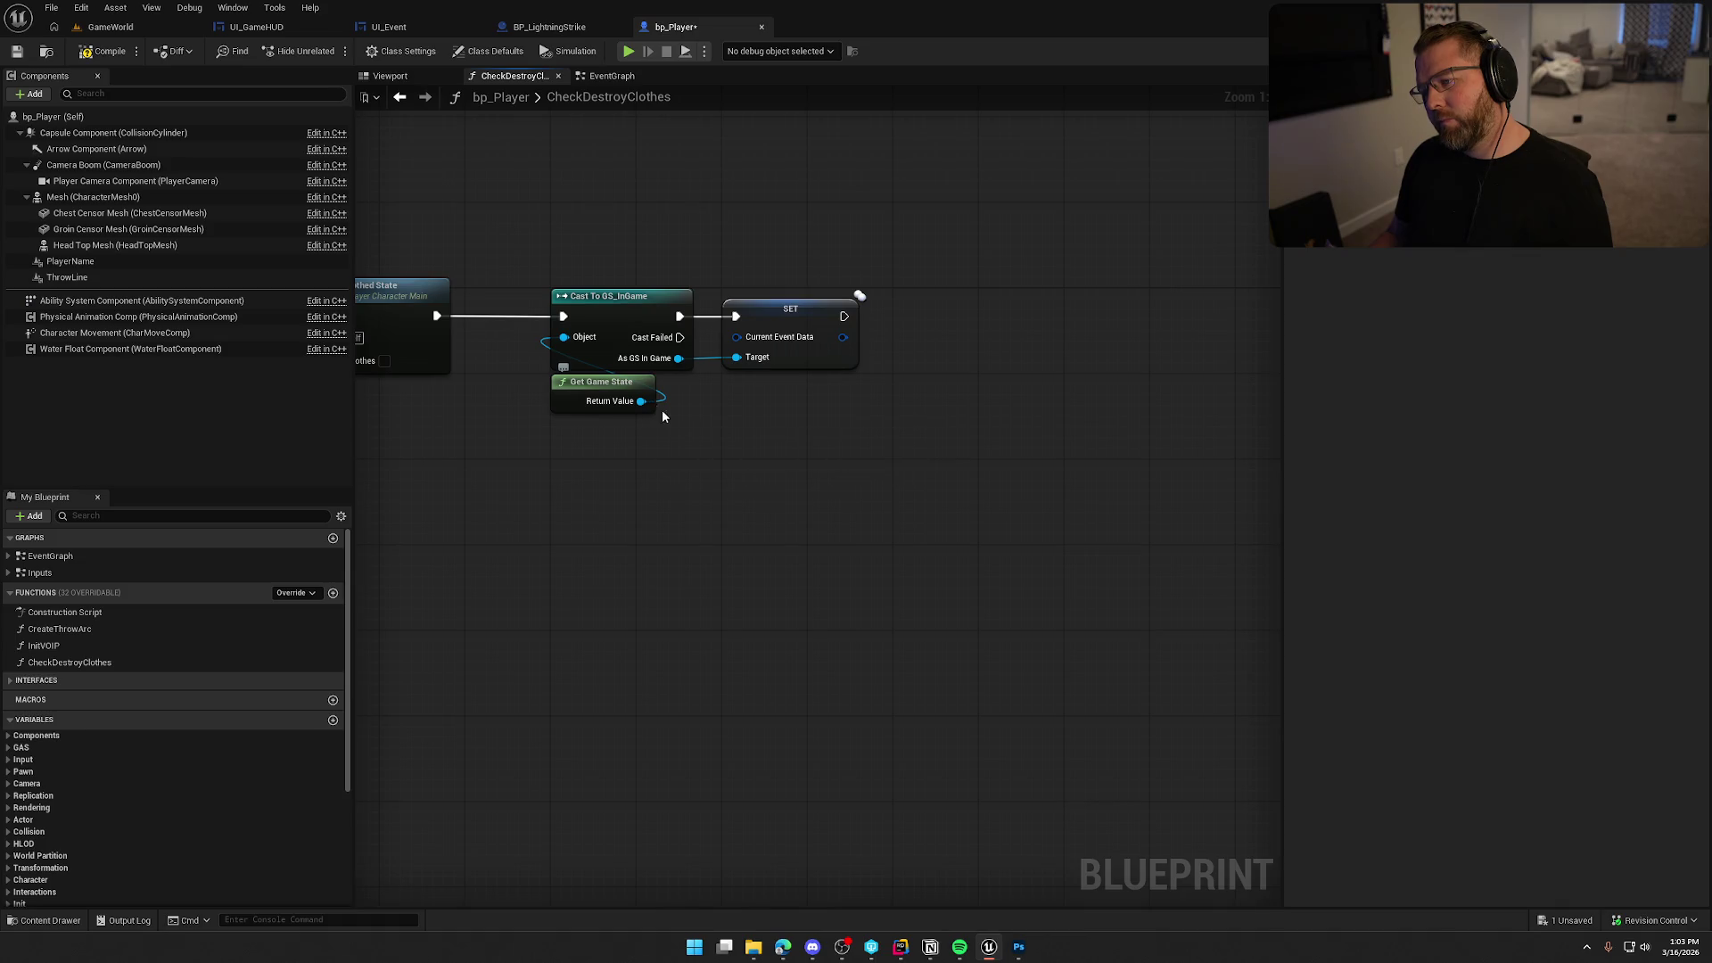
{"action": "left_click_drag", "start_coordinate": [724, 449], "coordinate": [790, 451]}
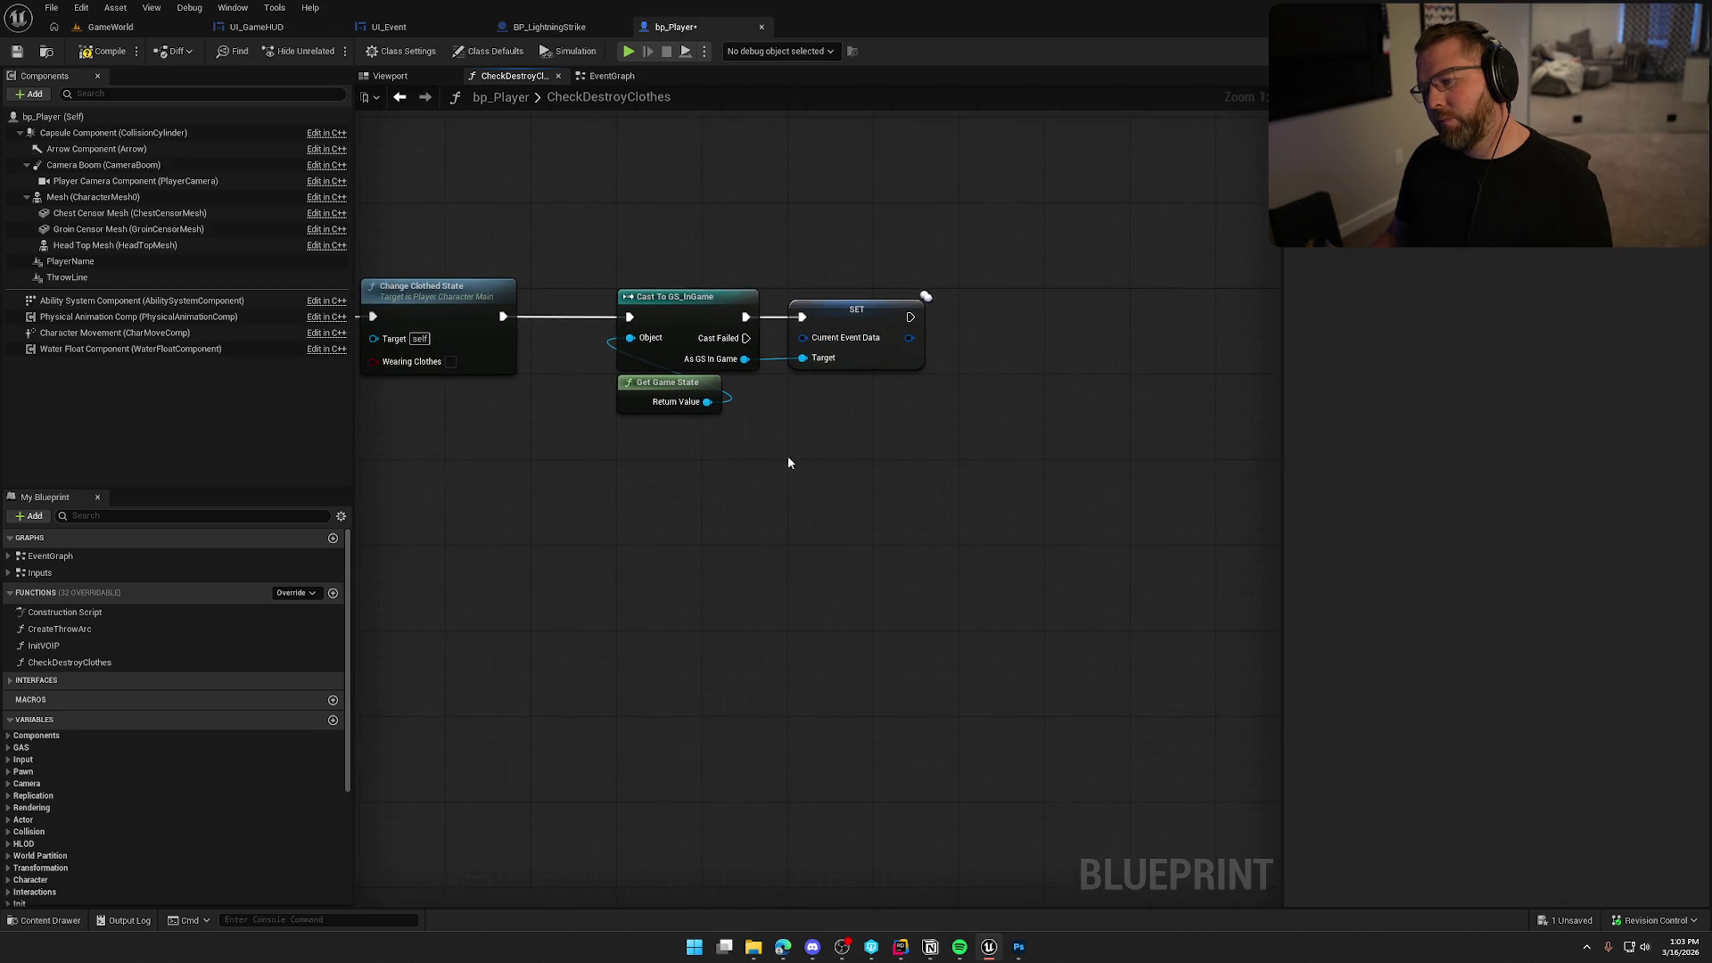
Split the event data pin and wire a Player Steam Name getter into Message Player.
{"action": "right_click", "coordinate": [805, 338]}
{"action": "left_click", "coordinate": [833, 412]}
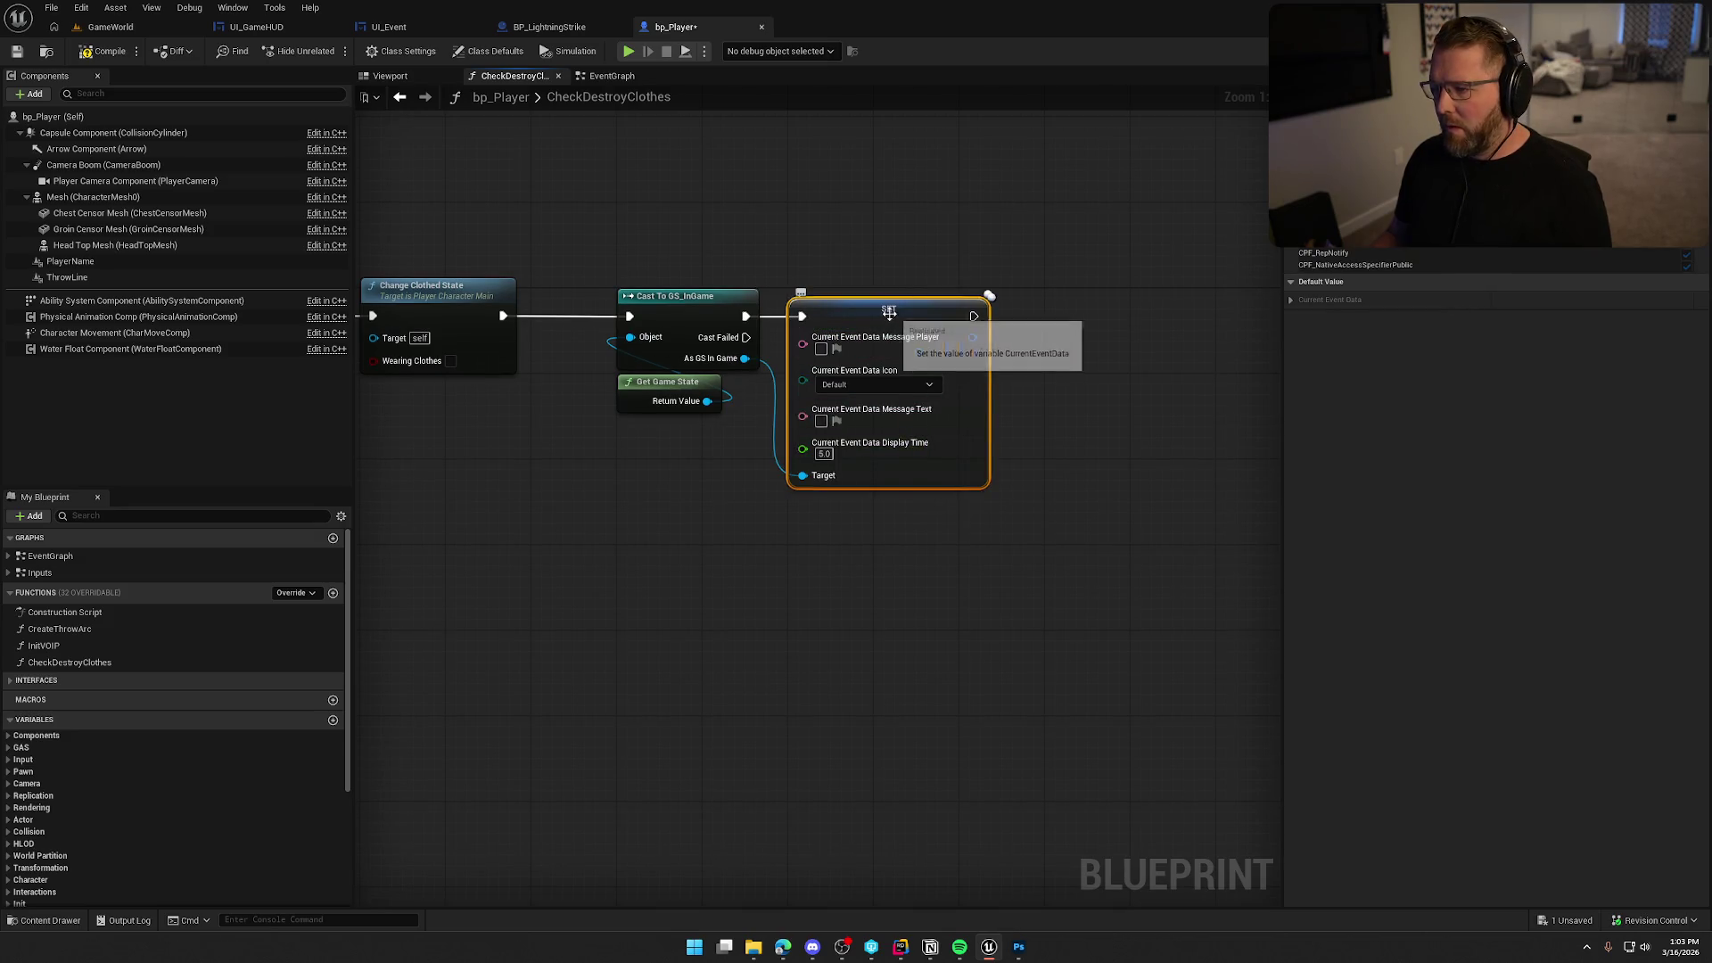
{"action": "left_click_drag", "start_coordinate": [889, 309], "coordinate": [975, 309]}
{"action": "left_click", "coordinate": [909, 348]}
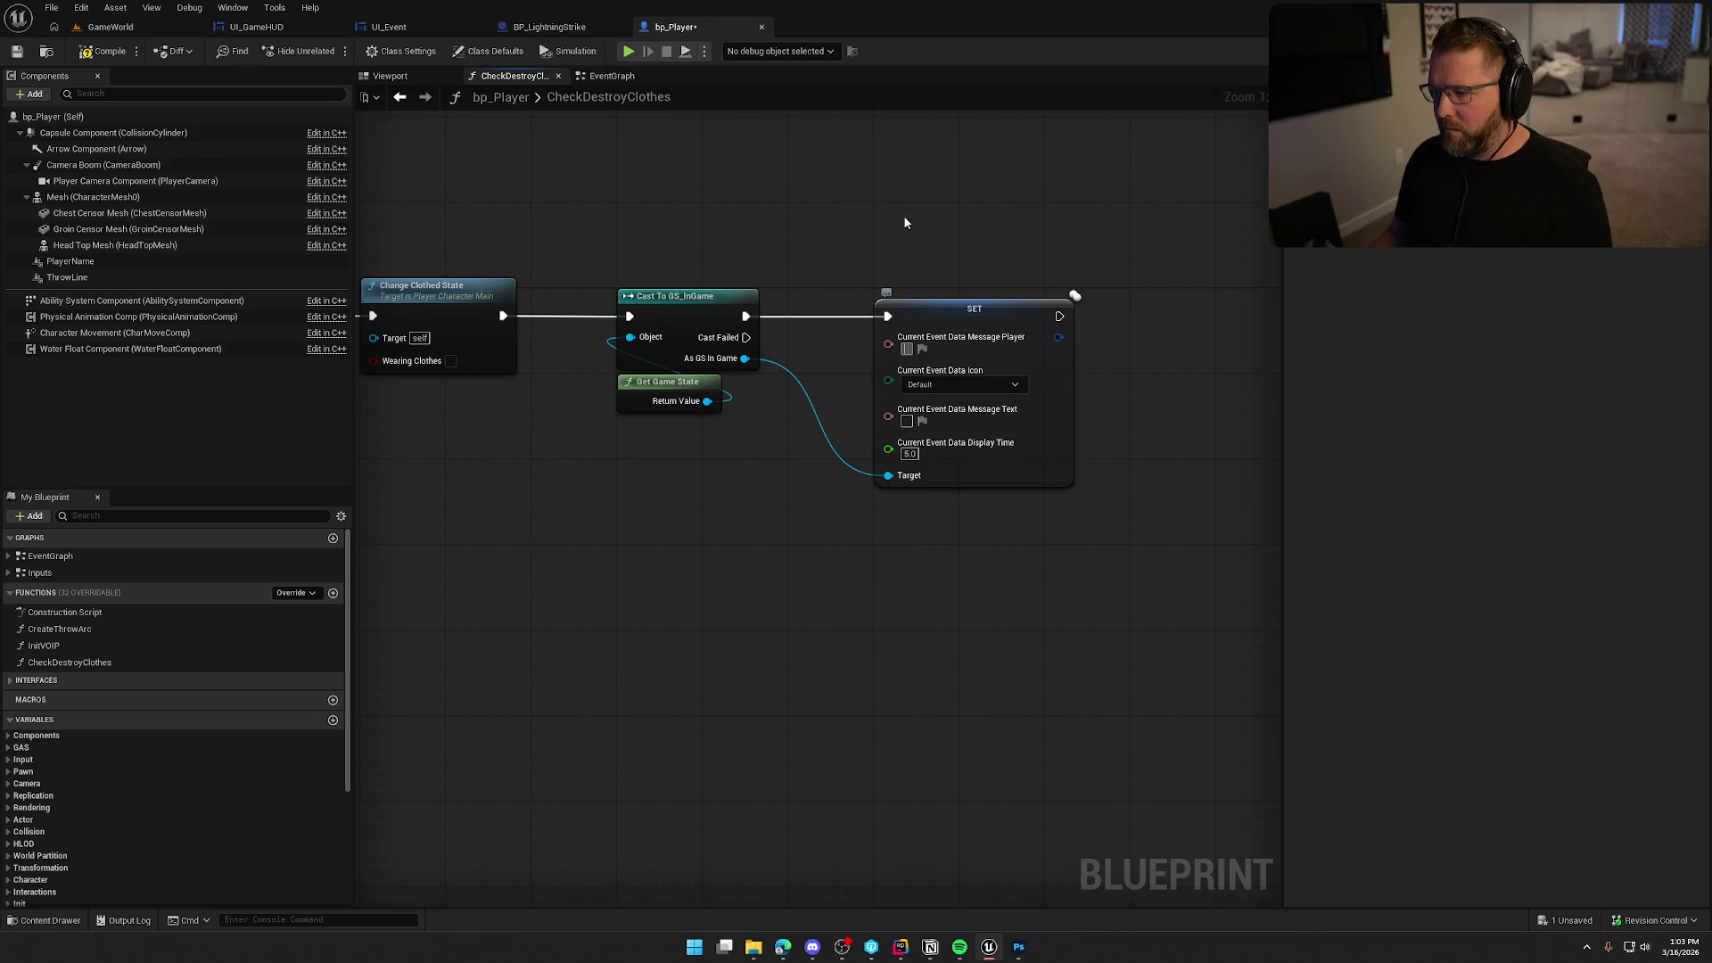
{"action": "right_click", "coordinate": [724, 464]}
{"action": "type", "text": "get steam name"}
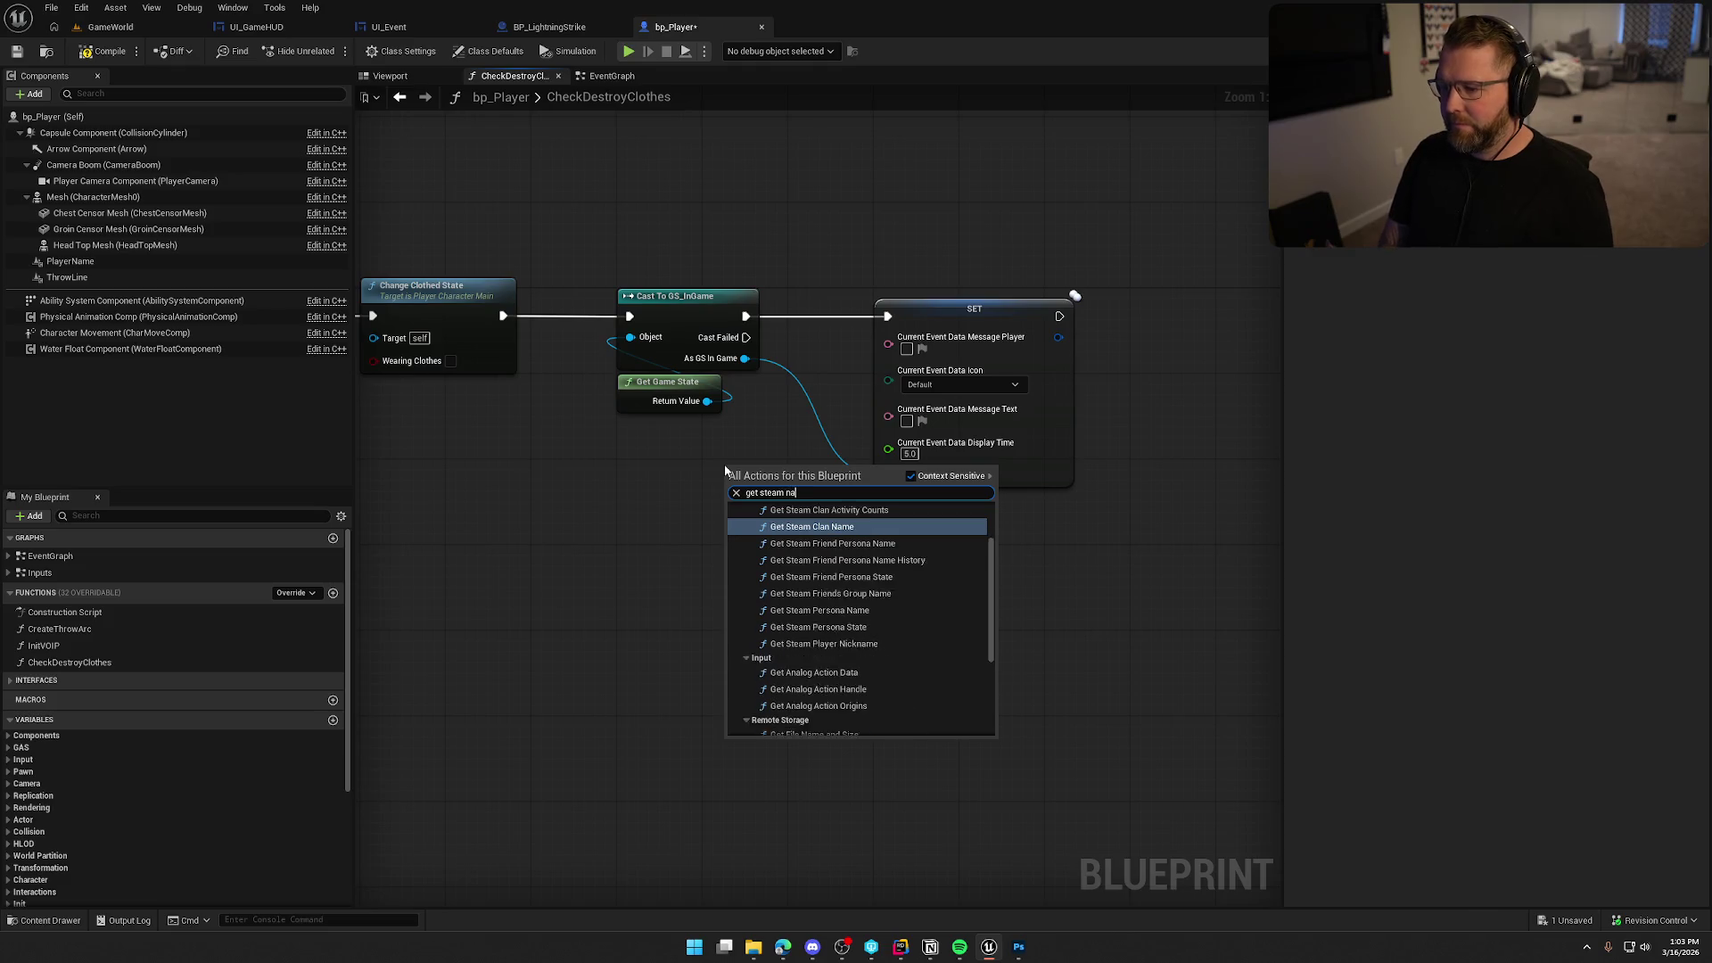
{"action": "scroll", "coordinate": [852, 645], "scroll_direction": "down", "scroll_amount": 3}
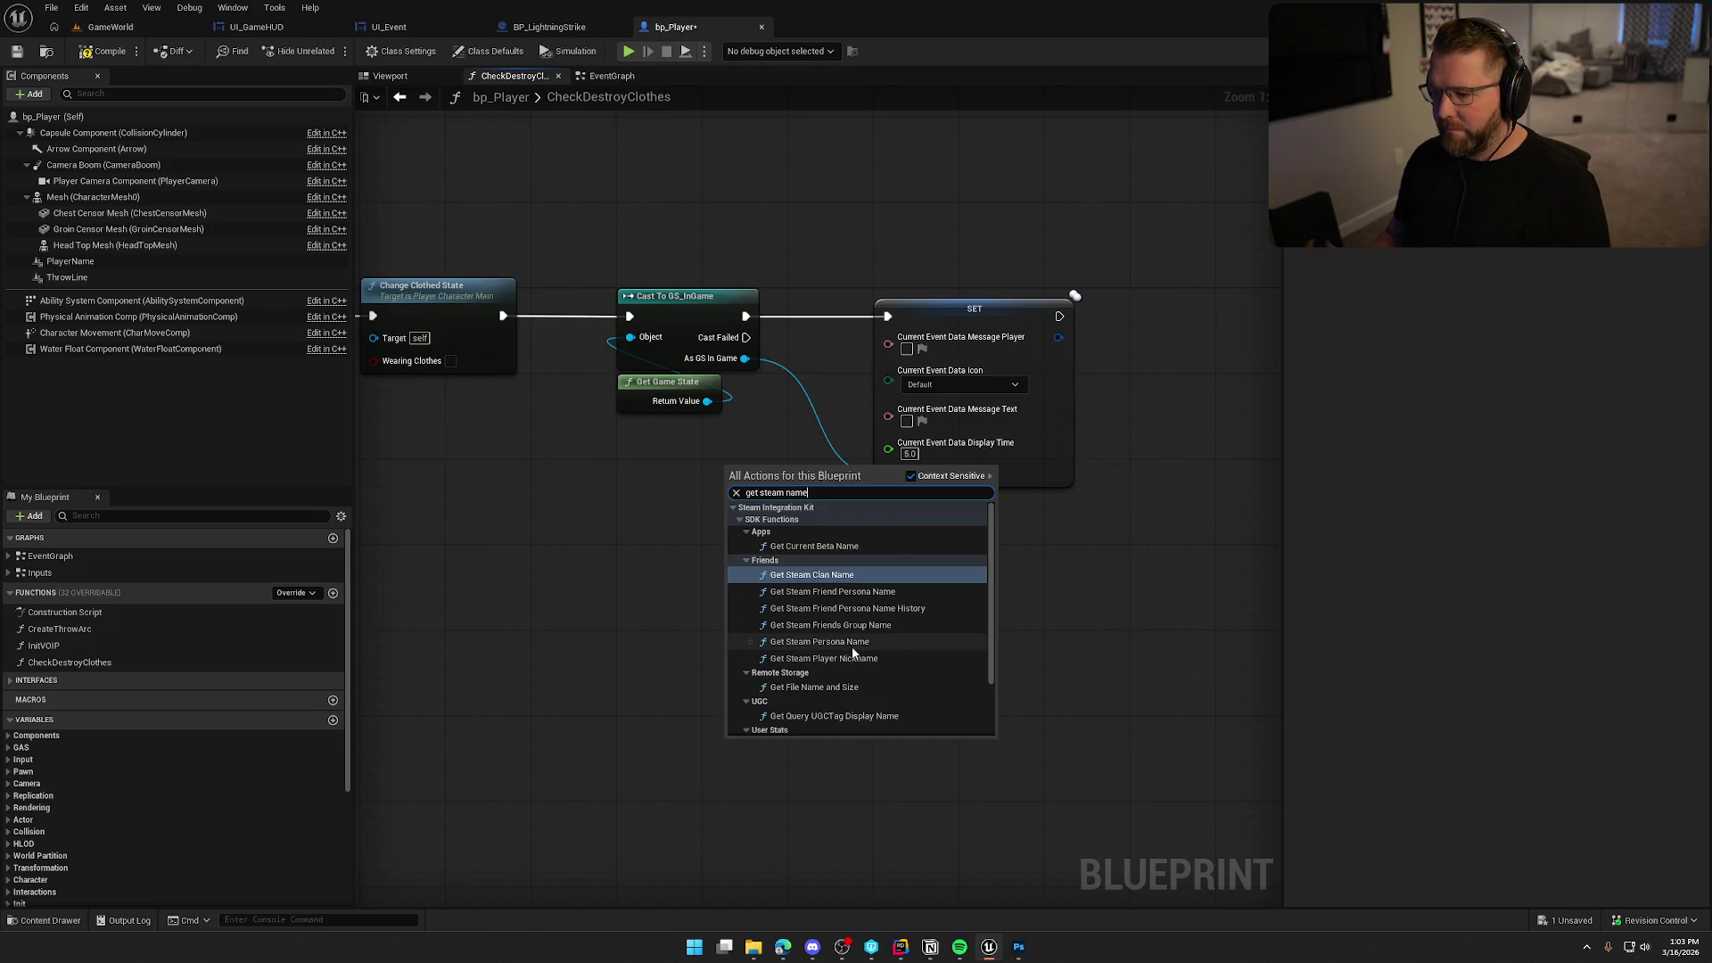
{"action": "left_click", "coordinate": [815, 729]}
{"action": "mouse_move", "coordinate": [818, 470]}
{"action": "left_mouse_down"}
{"action": "mouse_move", "coordinate": [879, 478]}
{"action": "mouse_move", "coordinate": [852, 370]}
{"action": "mouse_move", "coordinate": [675, 452]}
{"action": "mouse_move", "coordinate": [654, 441]}
{"action": "left_mouse_up"}
{"action": "left_click", "coordinate": [769, 471], "text": "ctrl"}
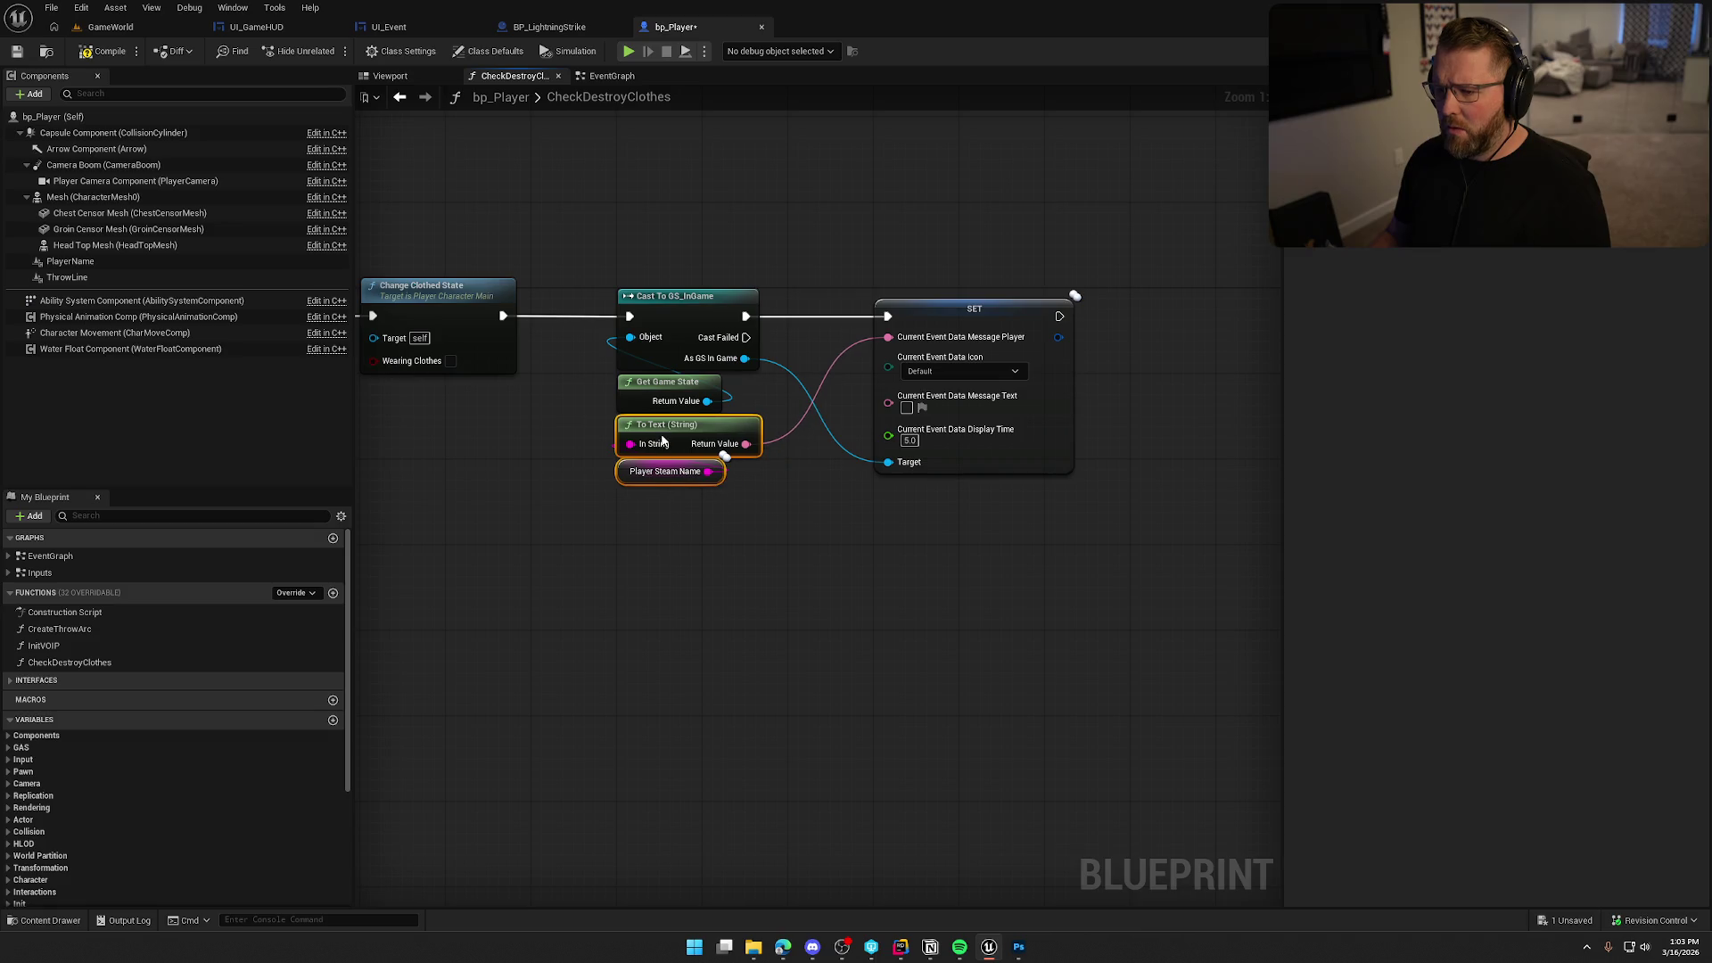
{"action": "left_click", "coordinate": [751, 505]}
Set the event icon to Clothing and the message text to 'Lost Clothing'.
{"action": "left_click", "coordinate": [959, 371]}
{"action": "left_click", "coordinate": [956, 405]}
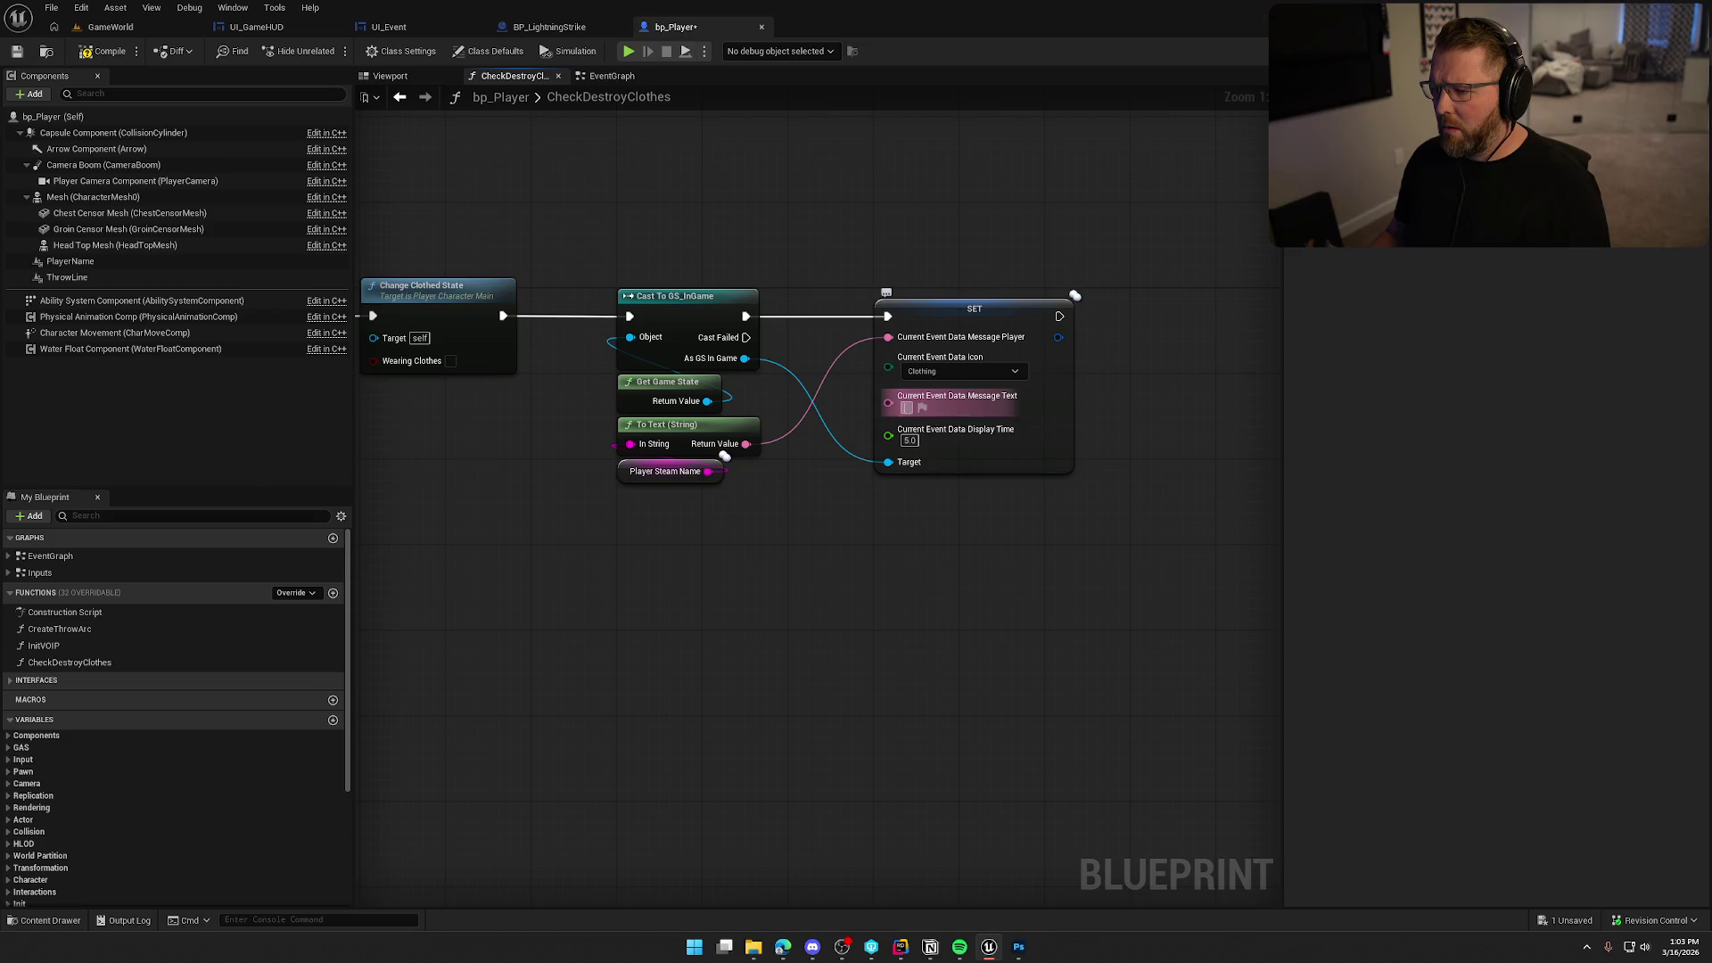
{"action": "type", "text": "Lost Clothing"}
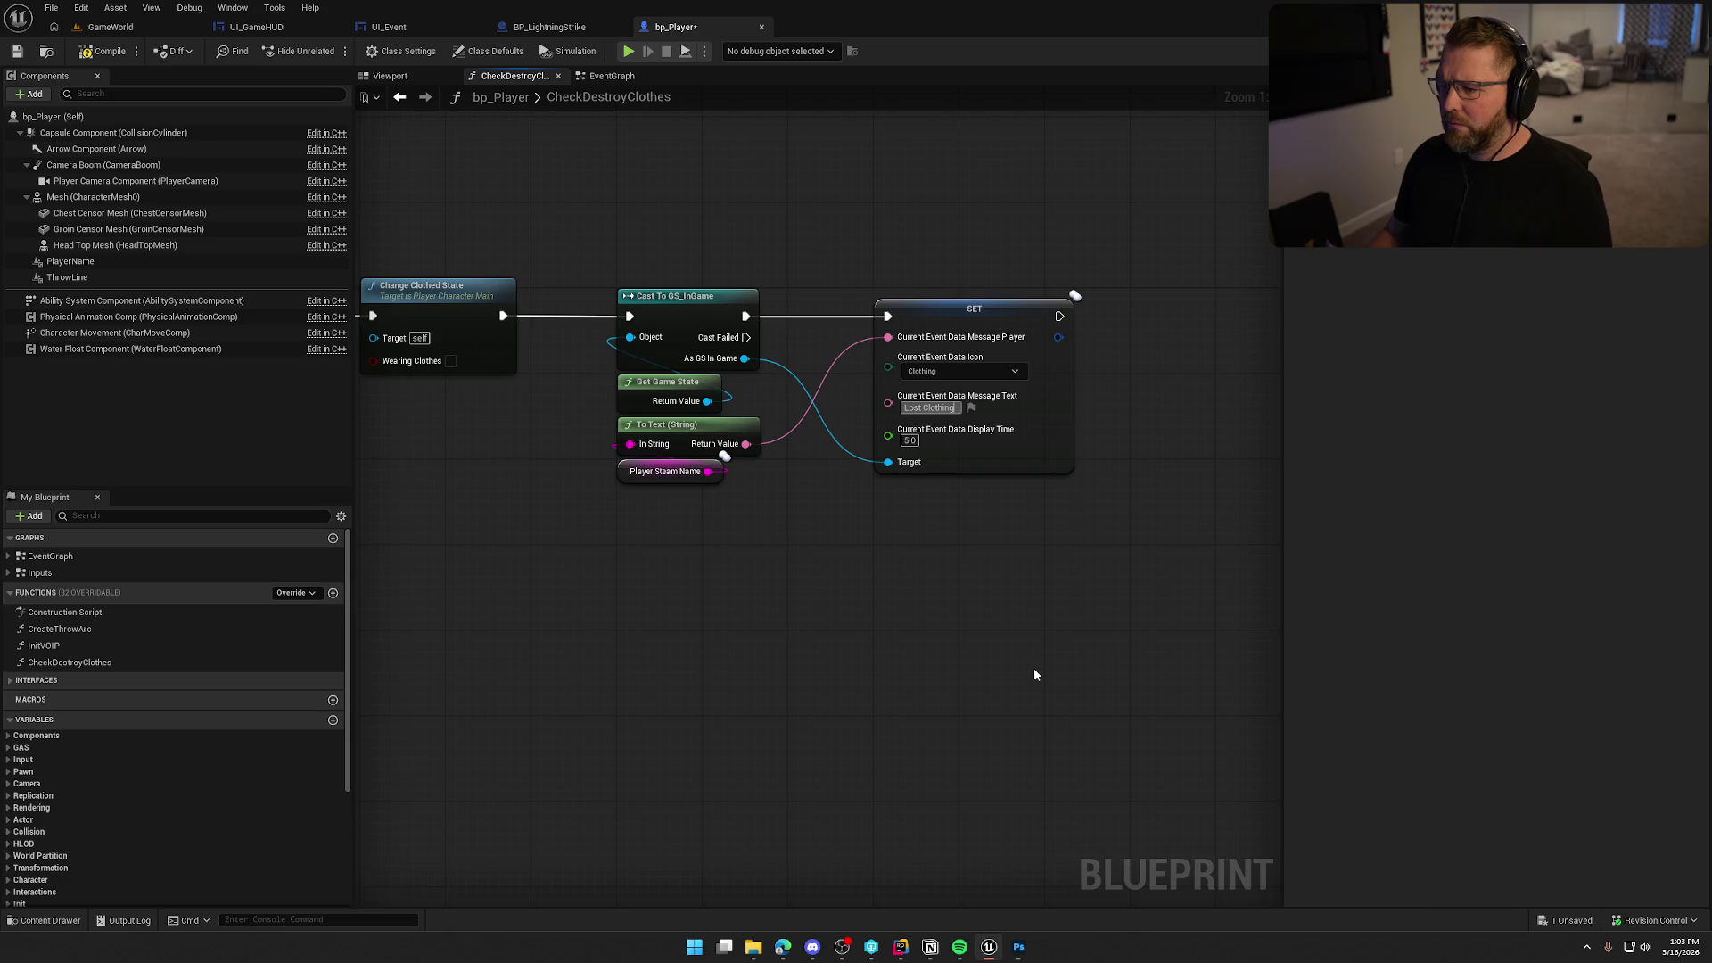
{"action": "left_click_drag", "start_coordinate": [959, 318], "coordinate": [874, 313]}
{"action": "left_click", "coordinate": [869, 225]}
Compile bp_Player and tidy the CheckDestroyClothes node chain.
{"action": "left_click", "coordinate": [101, 53]}
{"action": "left_click_drag", "start_coordinate": [569, 212], "coordinate": [1115, 611]}
{"action": "left_click_drag", "start_coordinate": [897, 306], "coordinate": [897, 296]}
{"action": "mouse_move", "coordinate": [636, 304]}
{"action": "left_mouse_down"}
{"action": "mouse_move", "coordinate": [608, 298]}
{"action": "mouse_move", "coordinate": [851, 279]}
{"action": "left_mouse_up"}
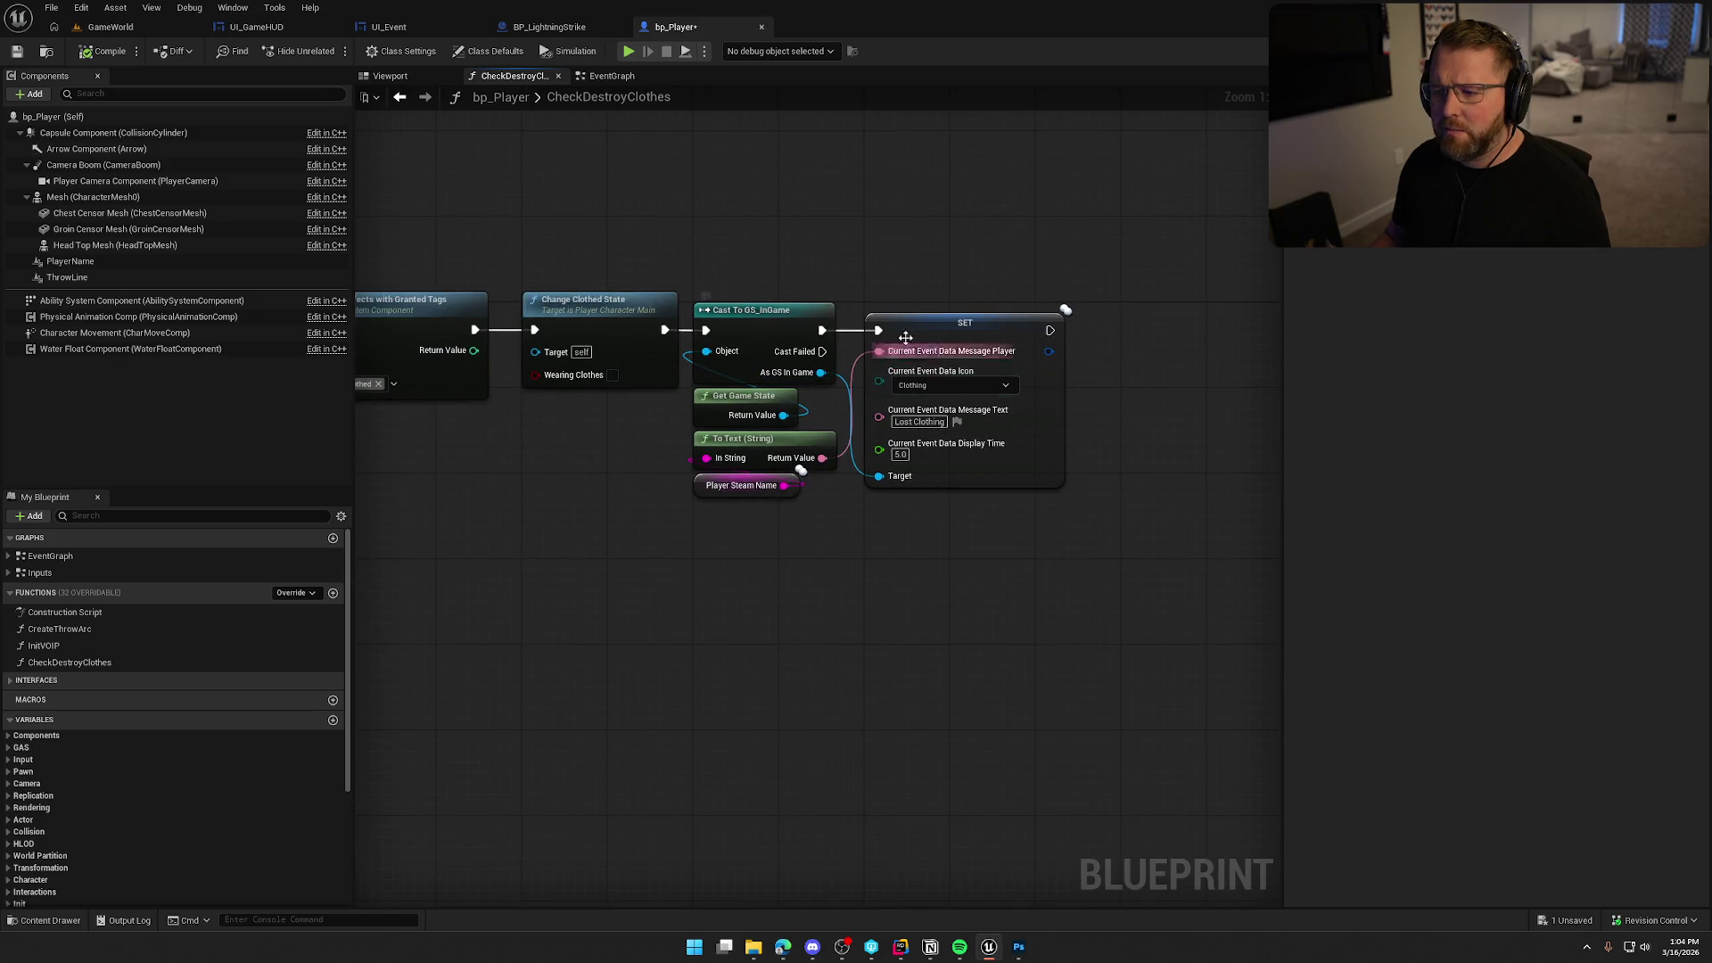
{"action": "left_click_drag", "start_coordinate": [966, 529], "coordinate": [819, 532]}
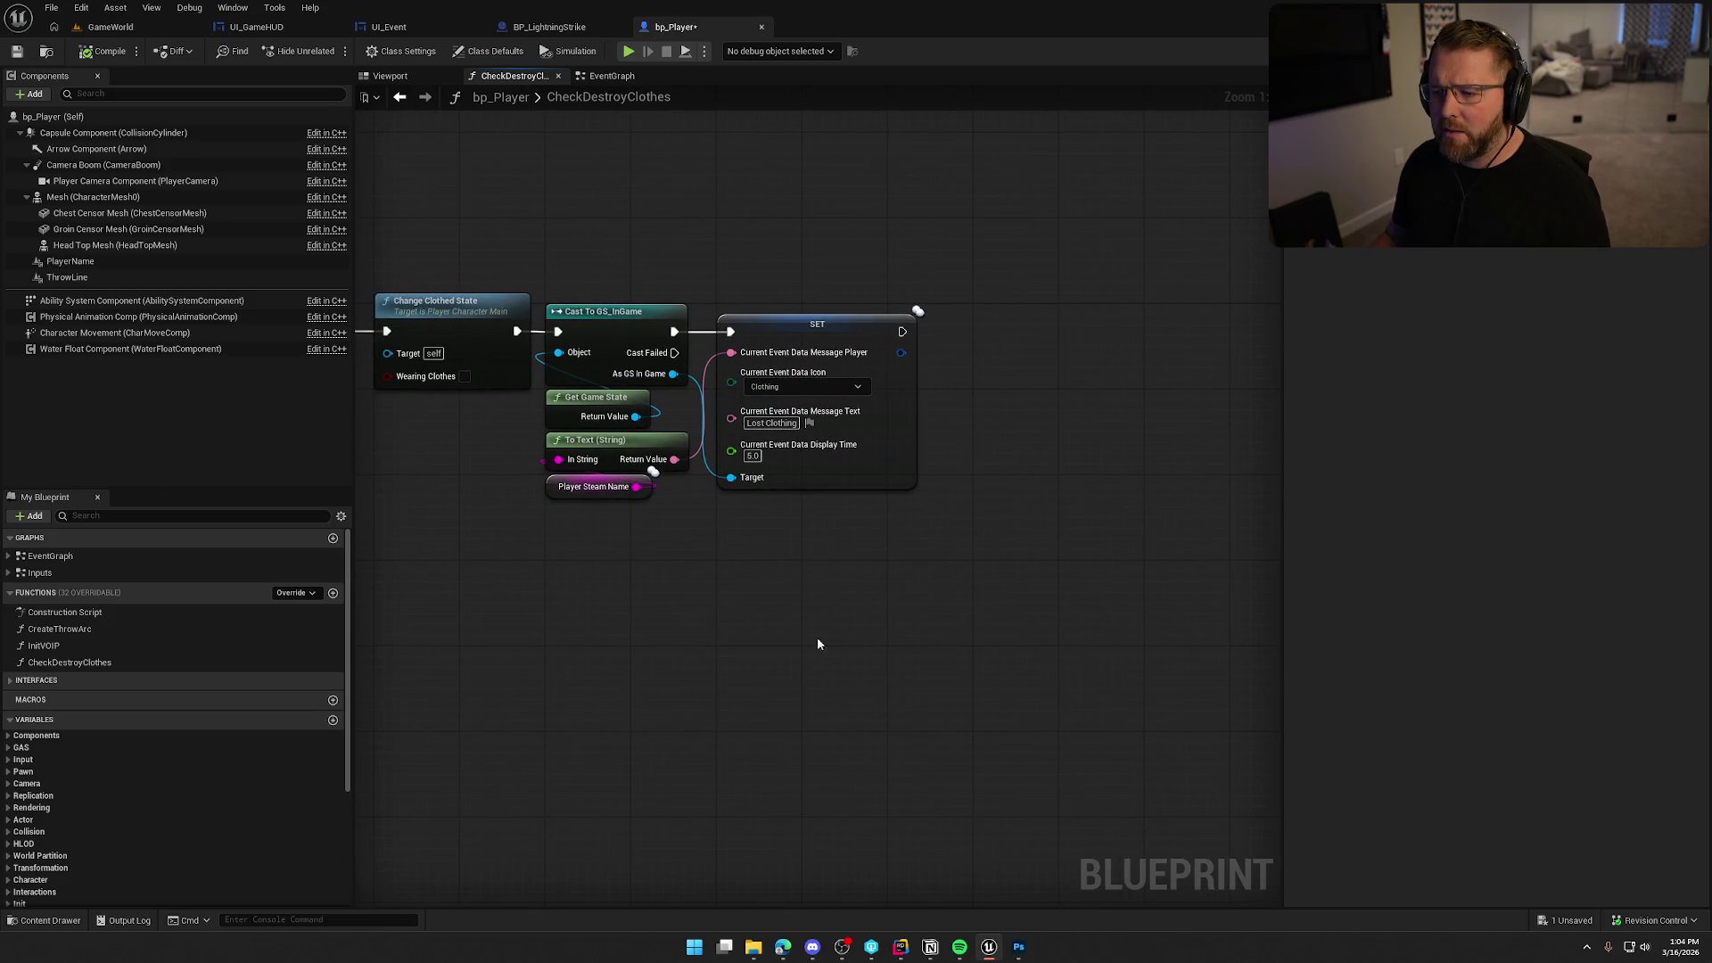
Glance at GameStateMain.cpp in Rider and the Event.png icon in Photoshop.
{"action": "left_click", "coordinate": [903, 950]}
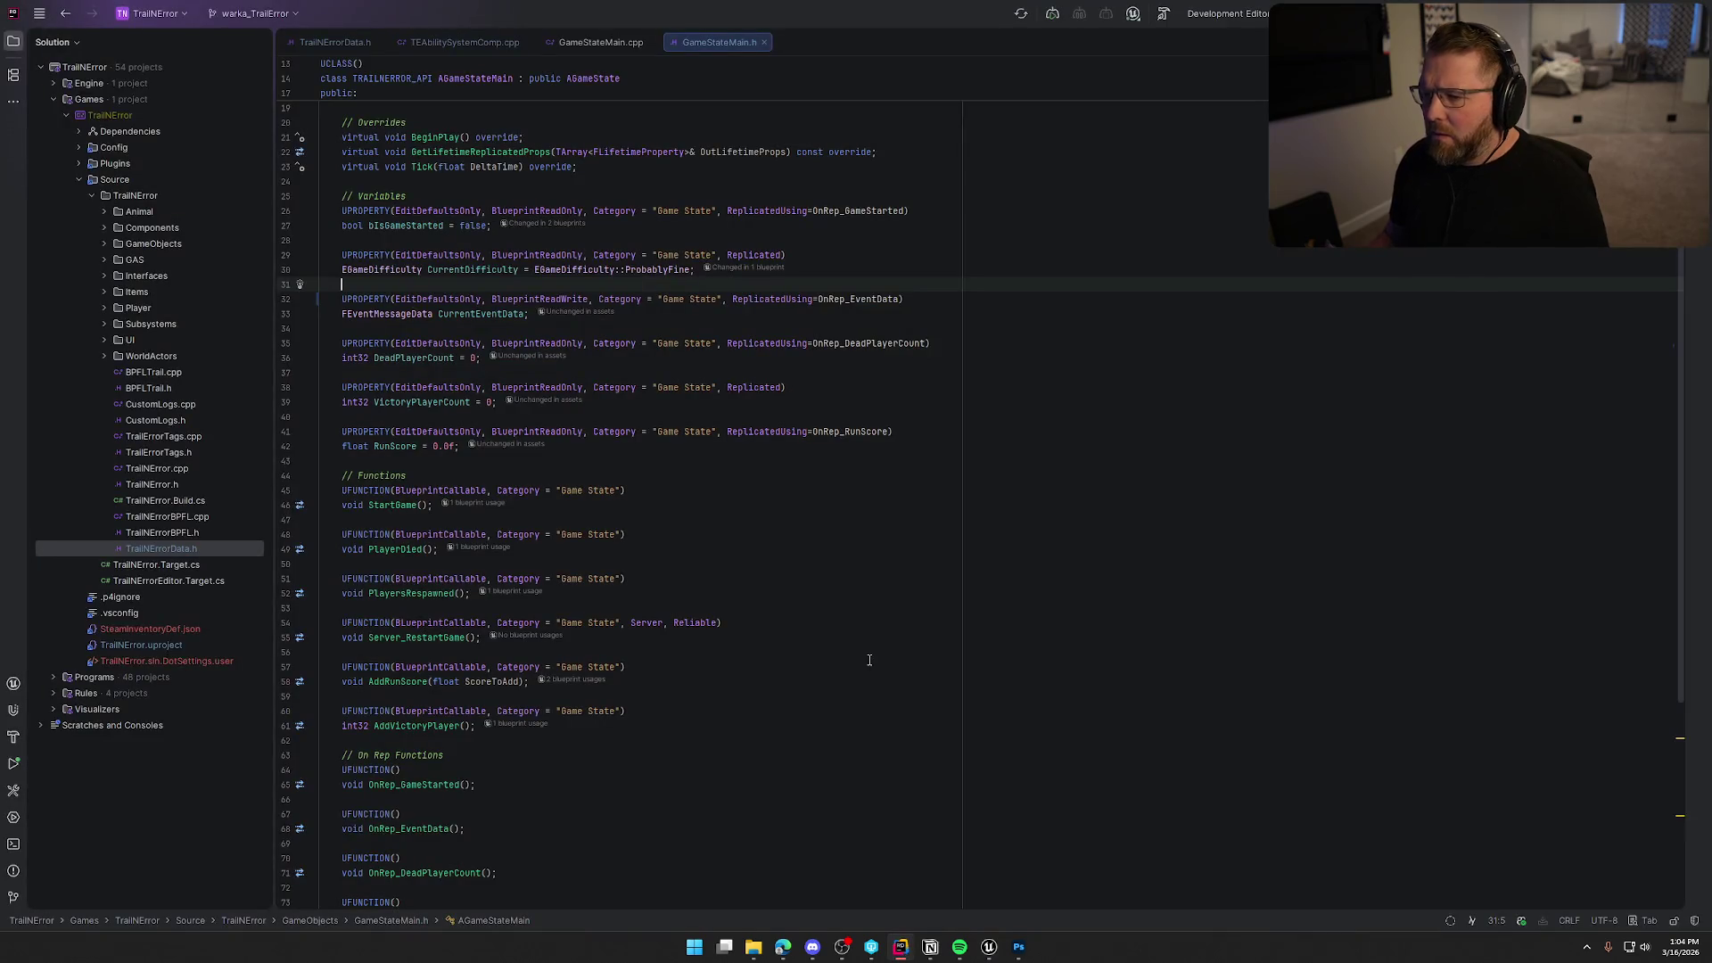
{"action": "left_click", "coordinate": [601, 41]}
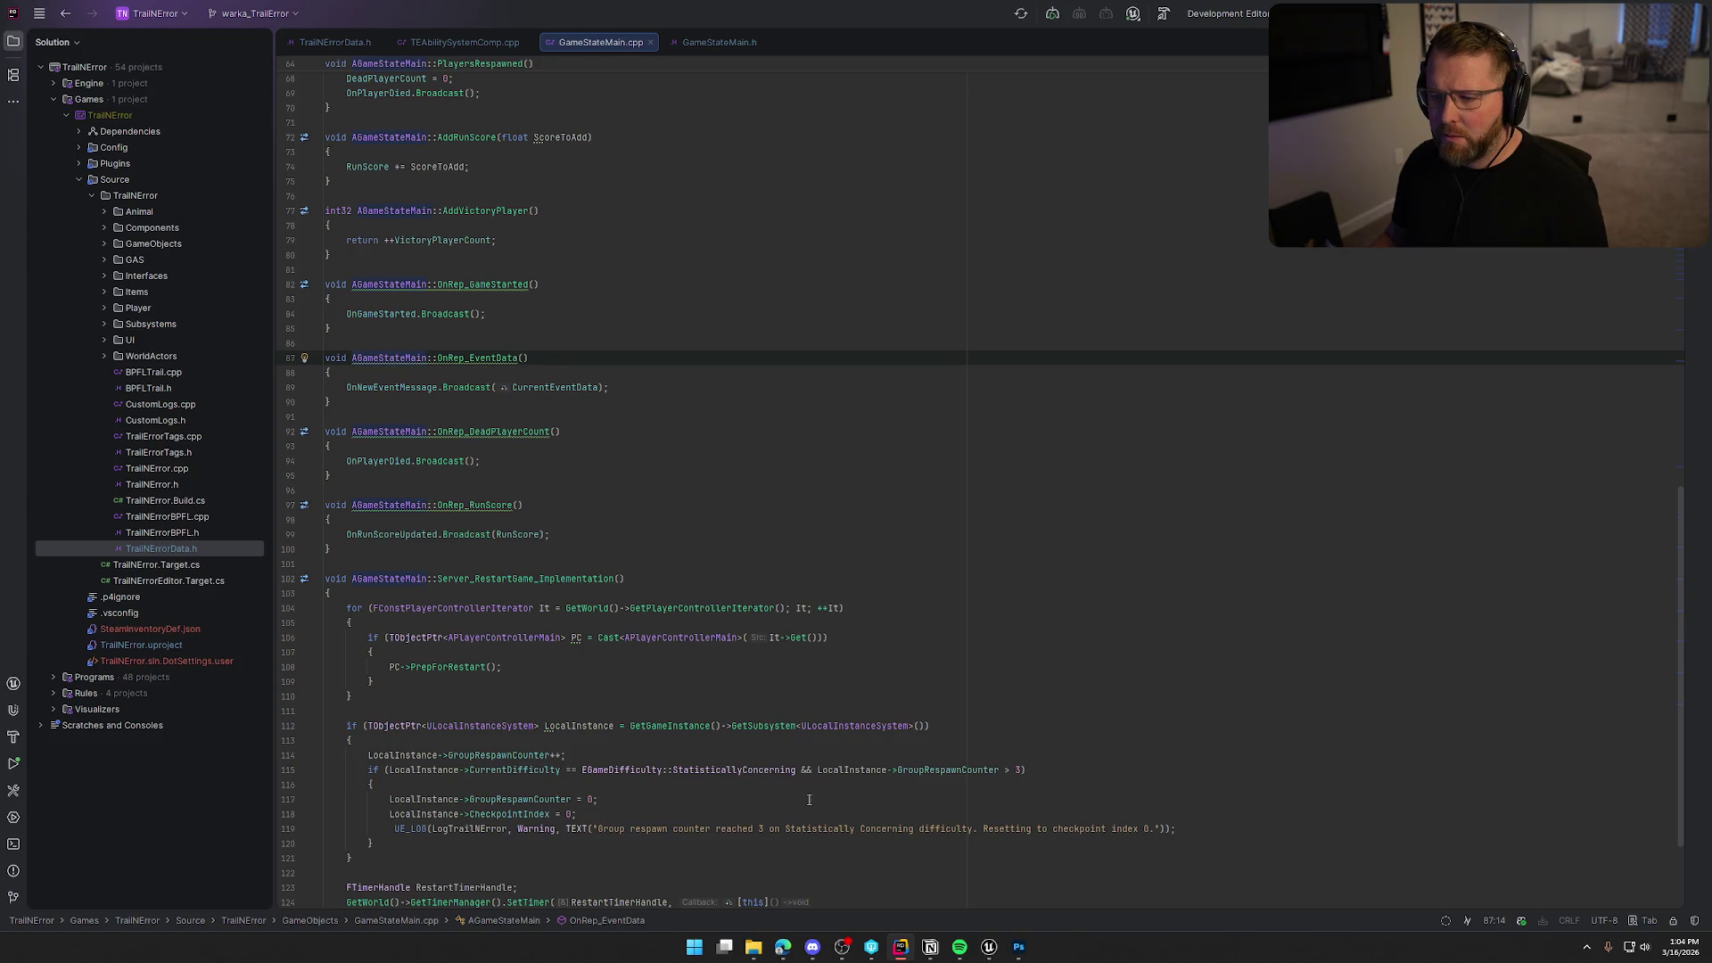
{"action": "left_click", "coordinate": [1018, 950]}
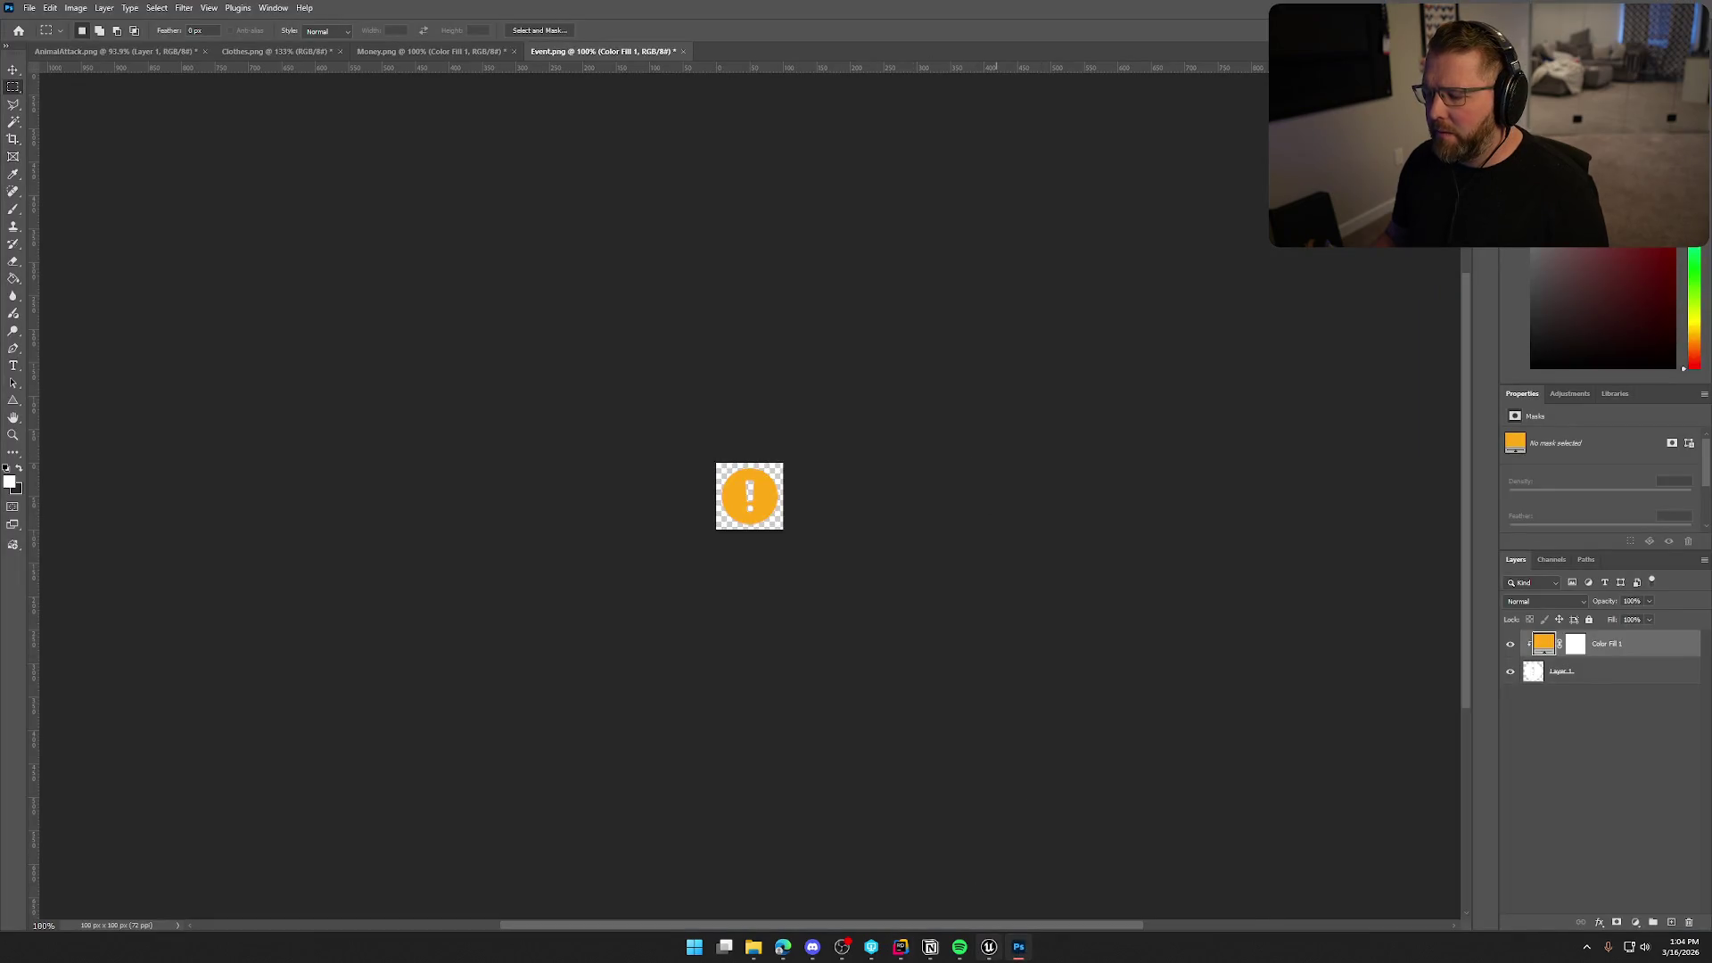
{"action": "left_click", "coordinate": [989, 947]}
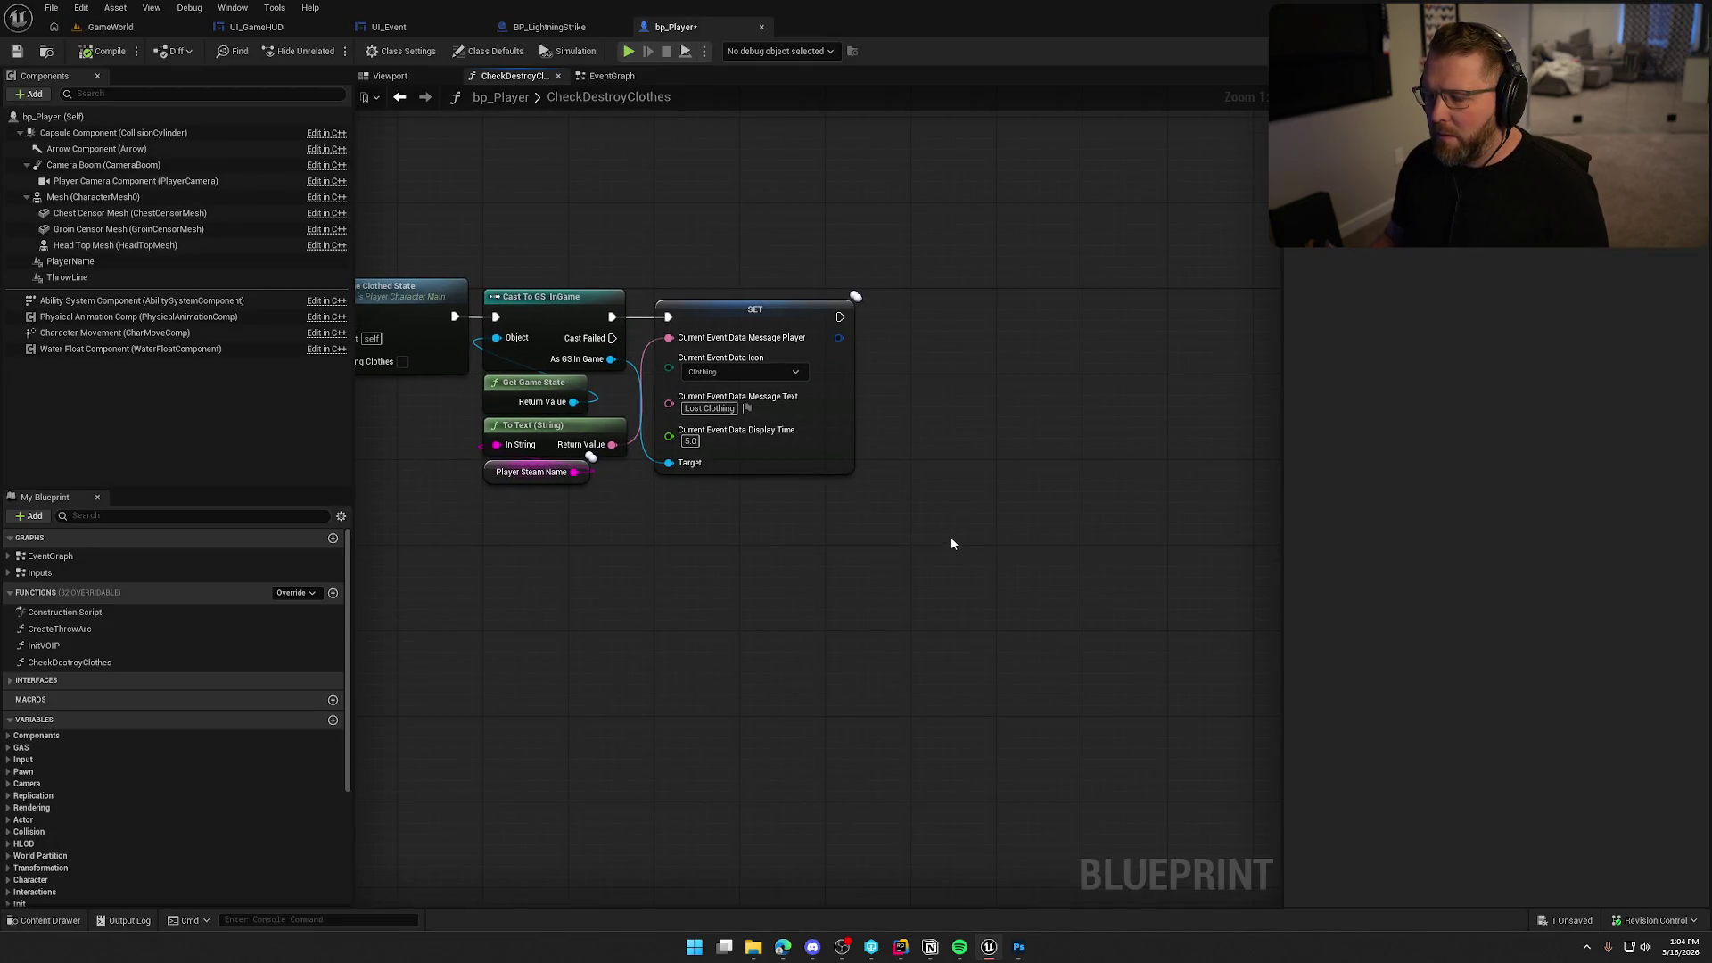
Add a Call On New Event Message node from the As GS In Game output.
{"action": "left_click_drag", "start_coordinate": [611, 358], "coordinate": [948, 385]}
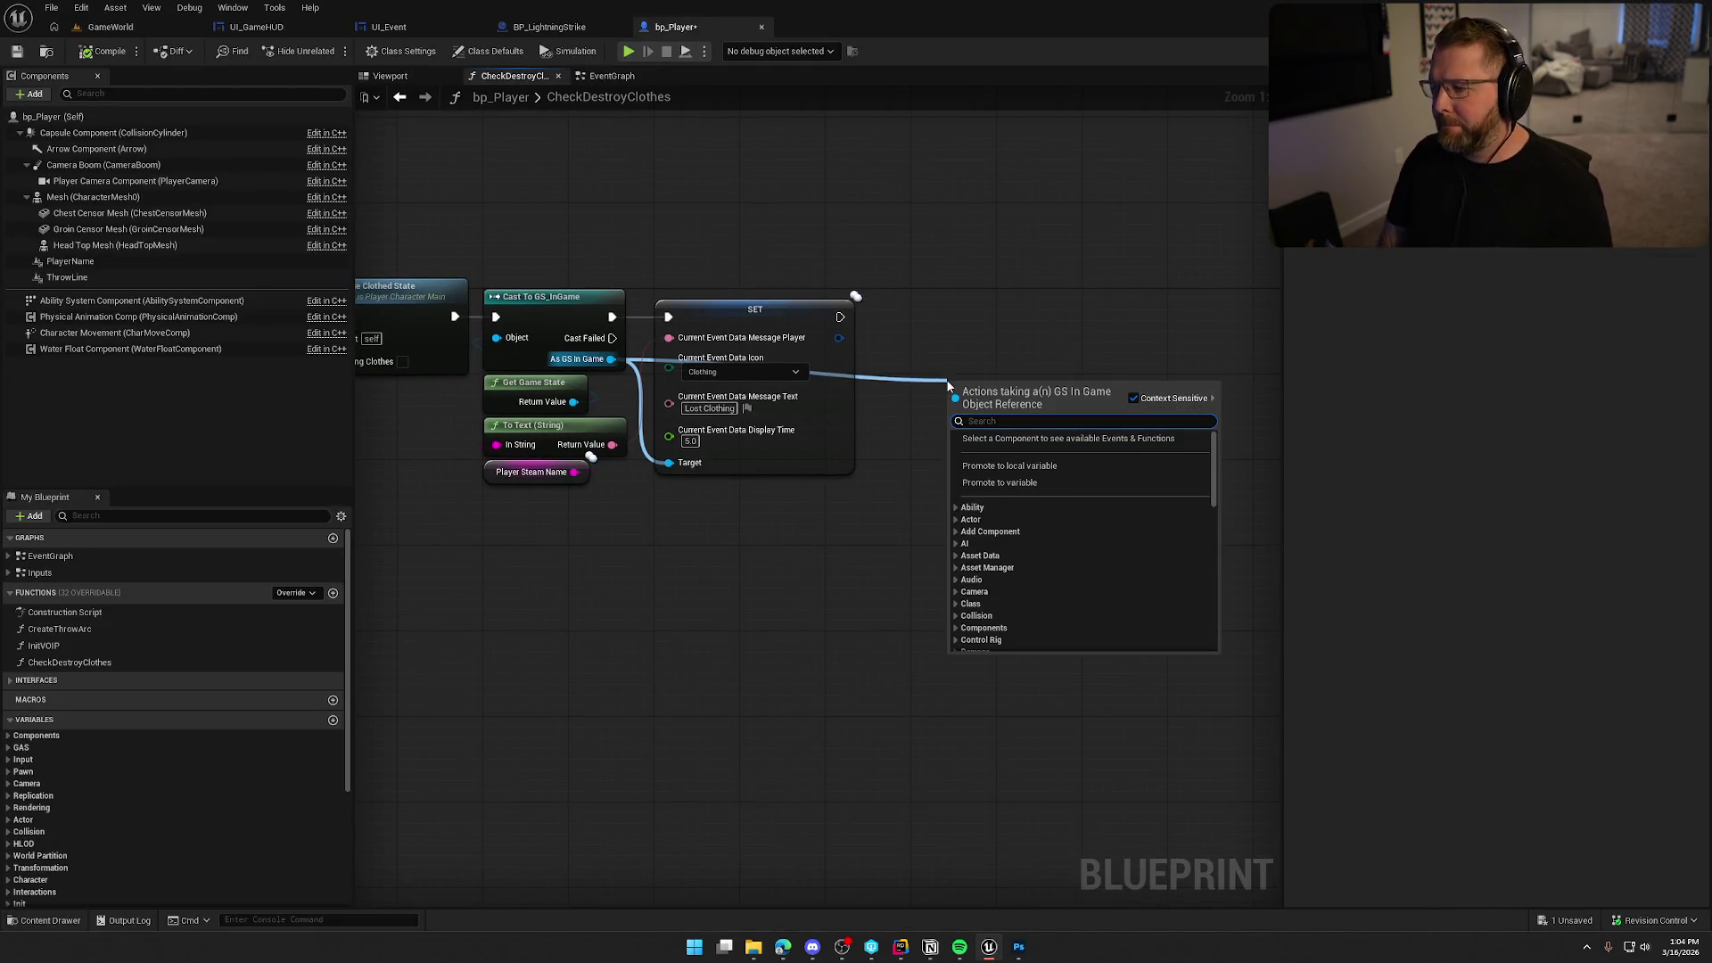
{"action": "type", "text": "call"}
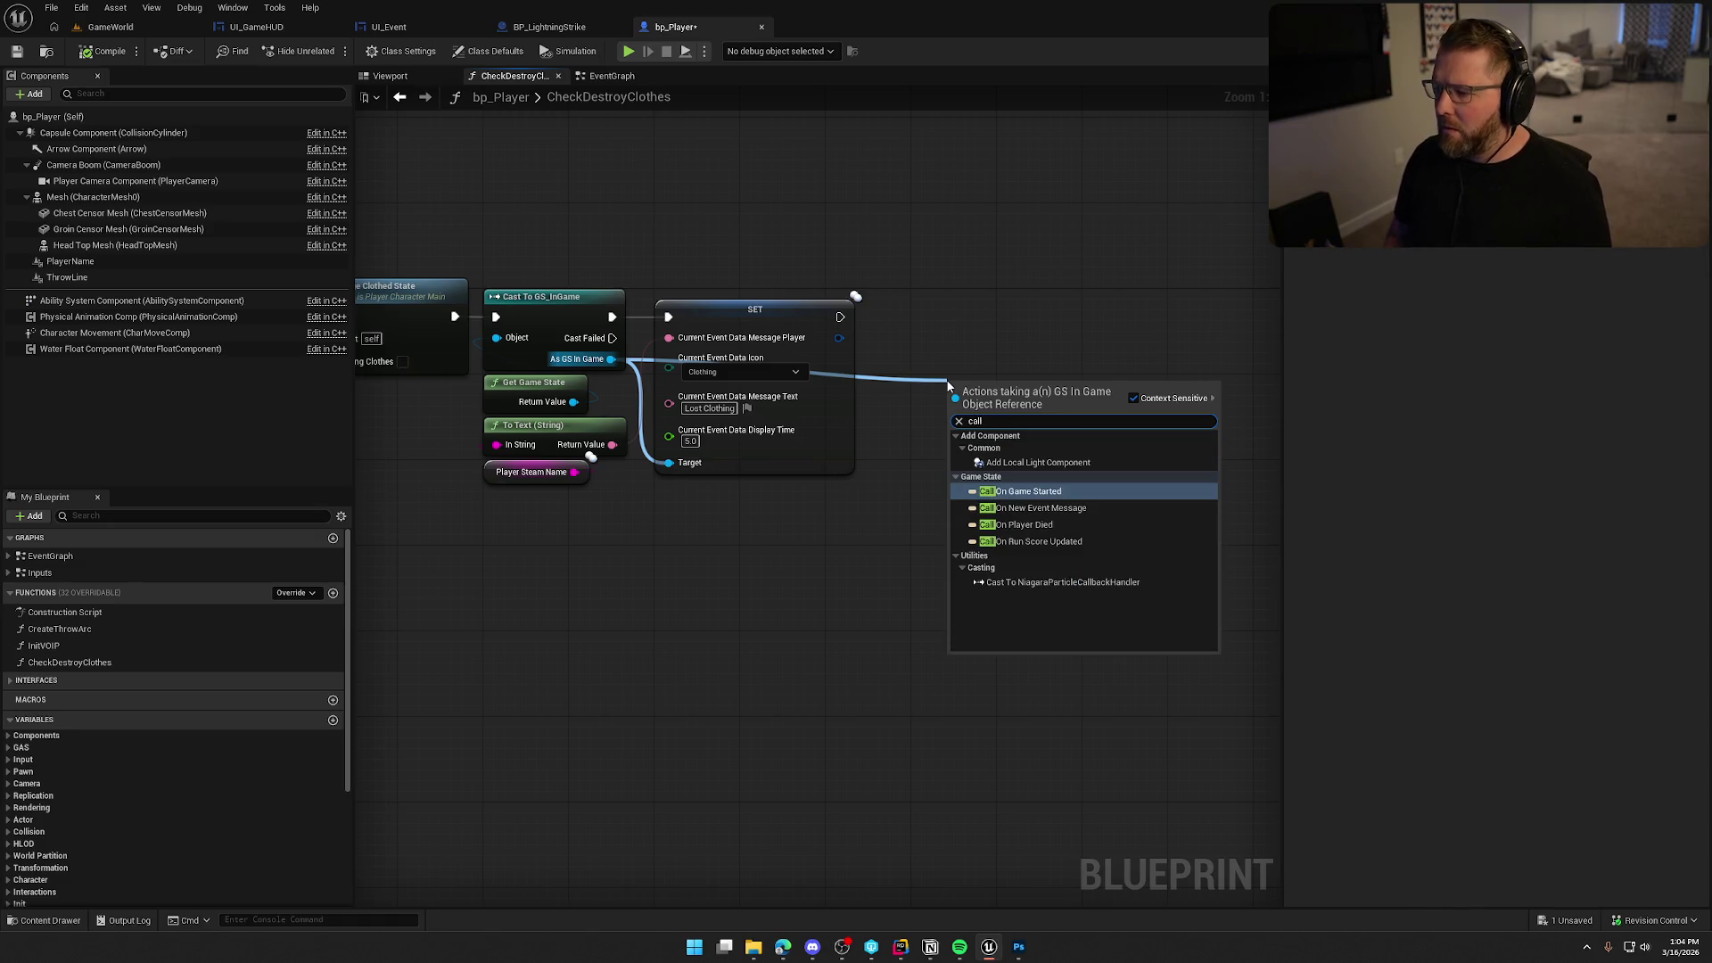
{"action": "key", "text": "Down"}
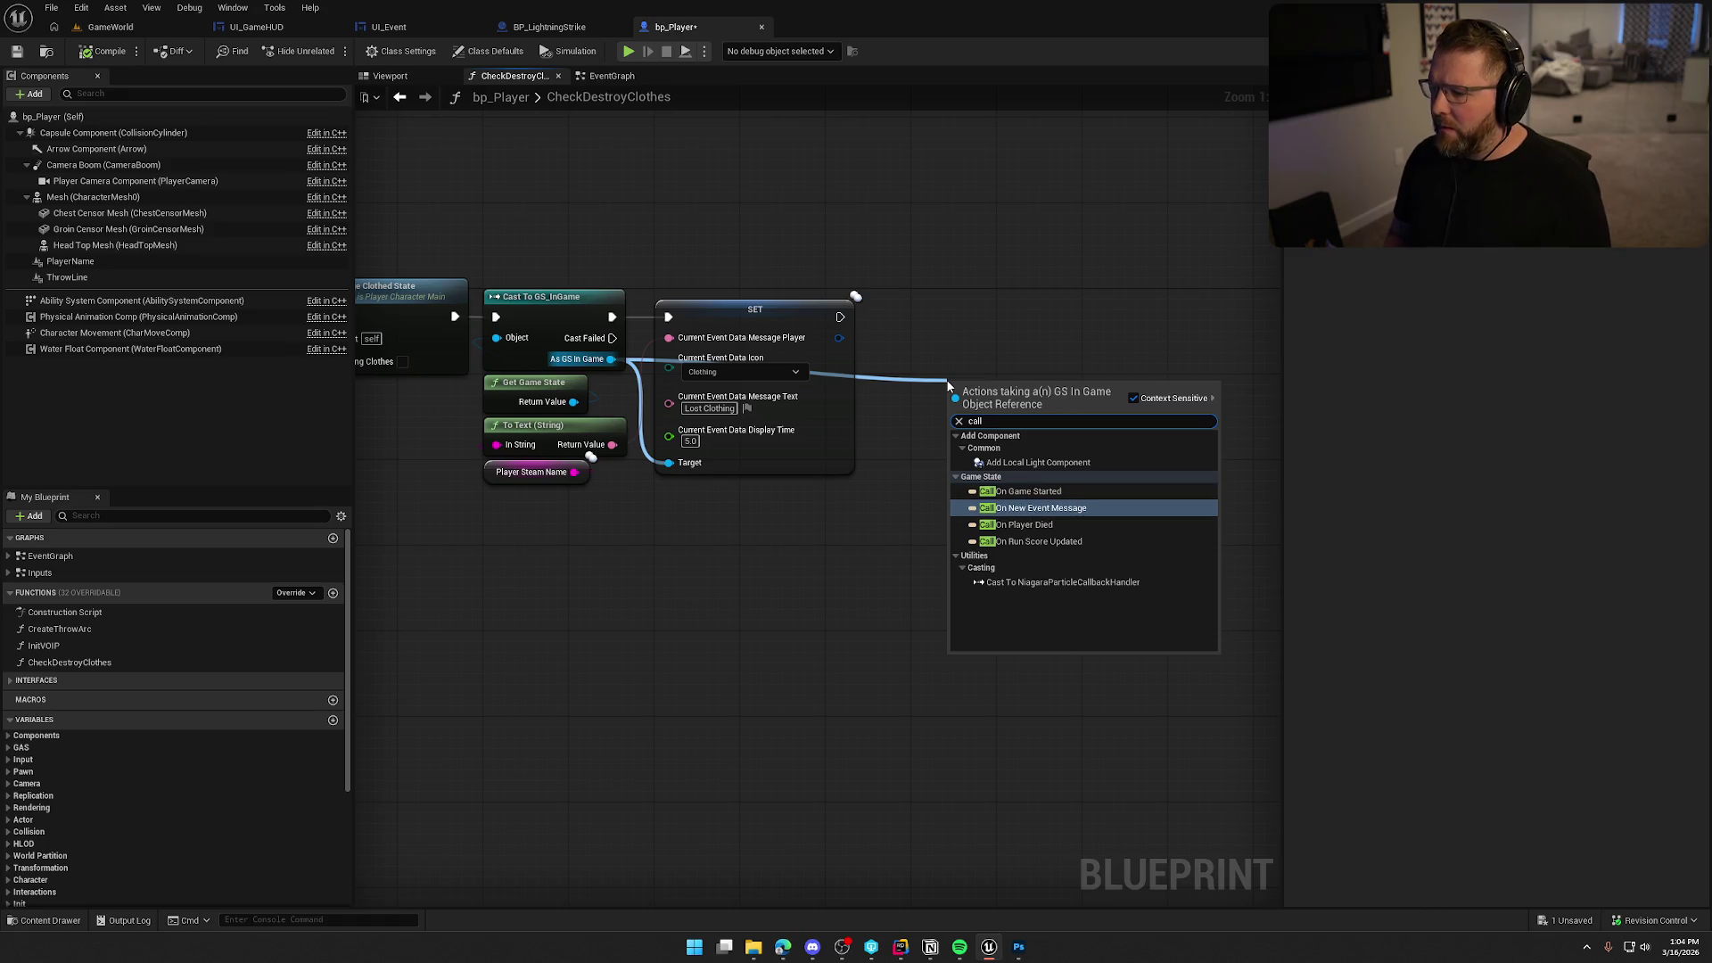
{"action": "key", "text": "Return"}
{"action": "key", "text": "alt+Tab"}
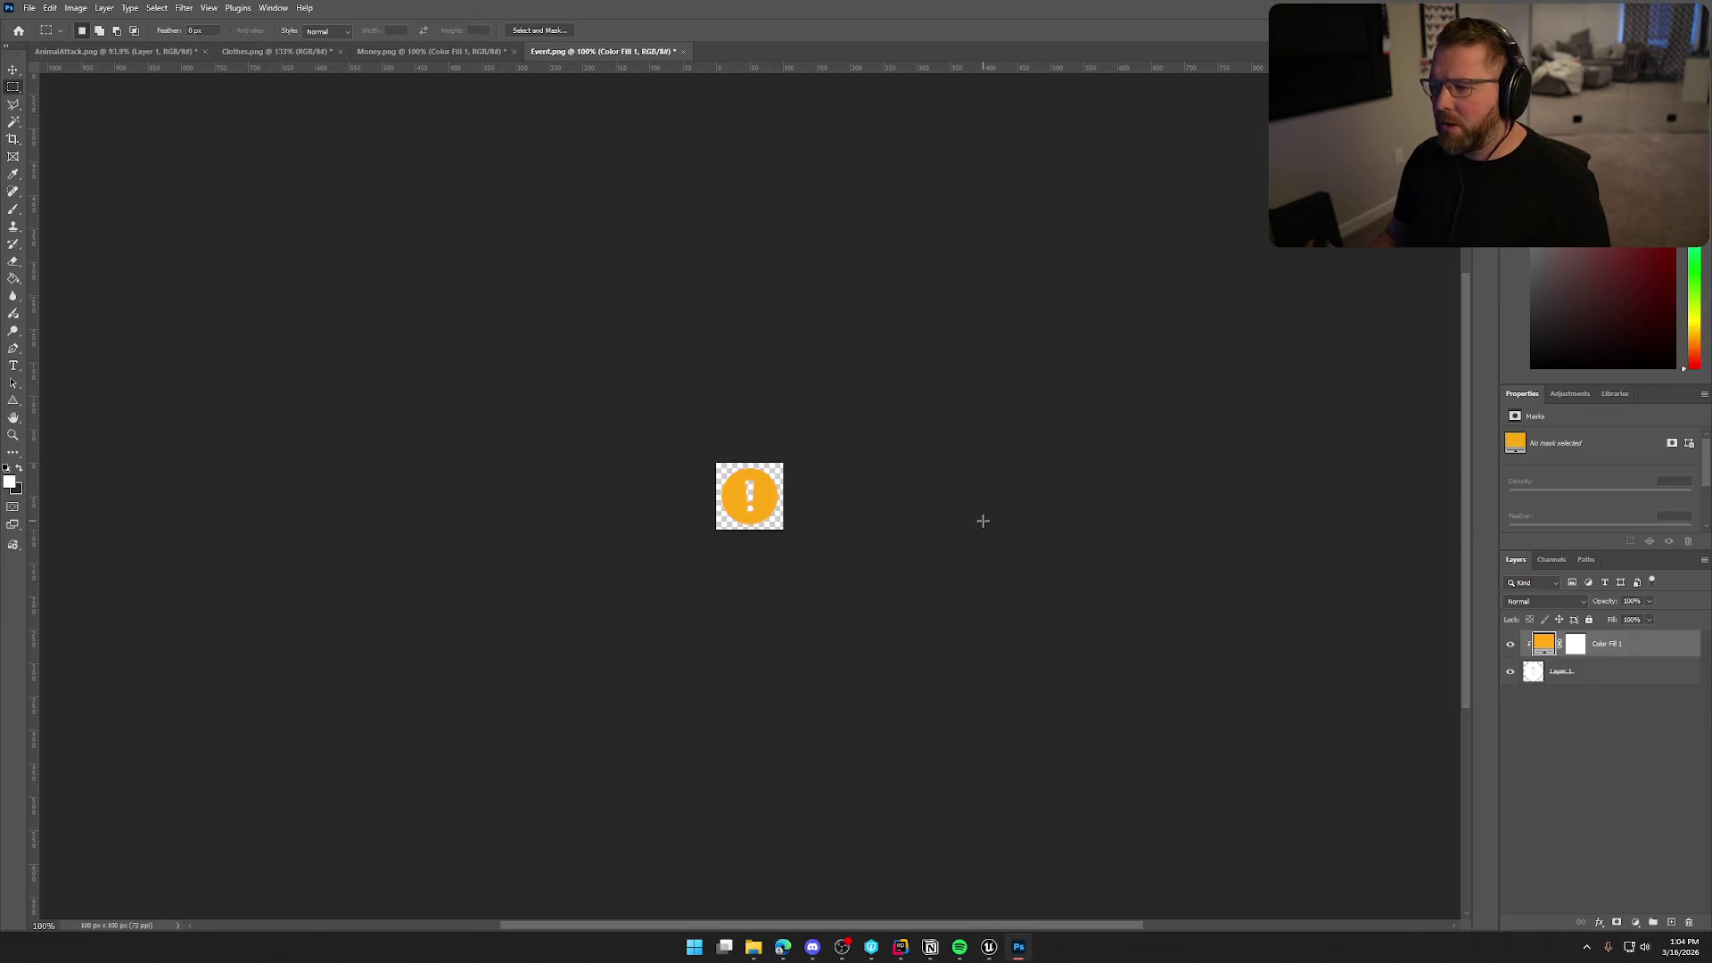
{"action": "key", "text": "alt+Tab"}
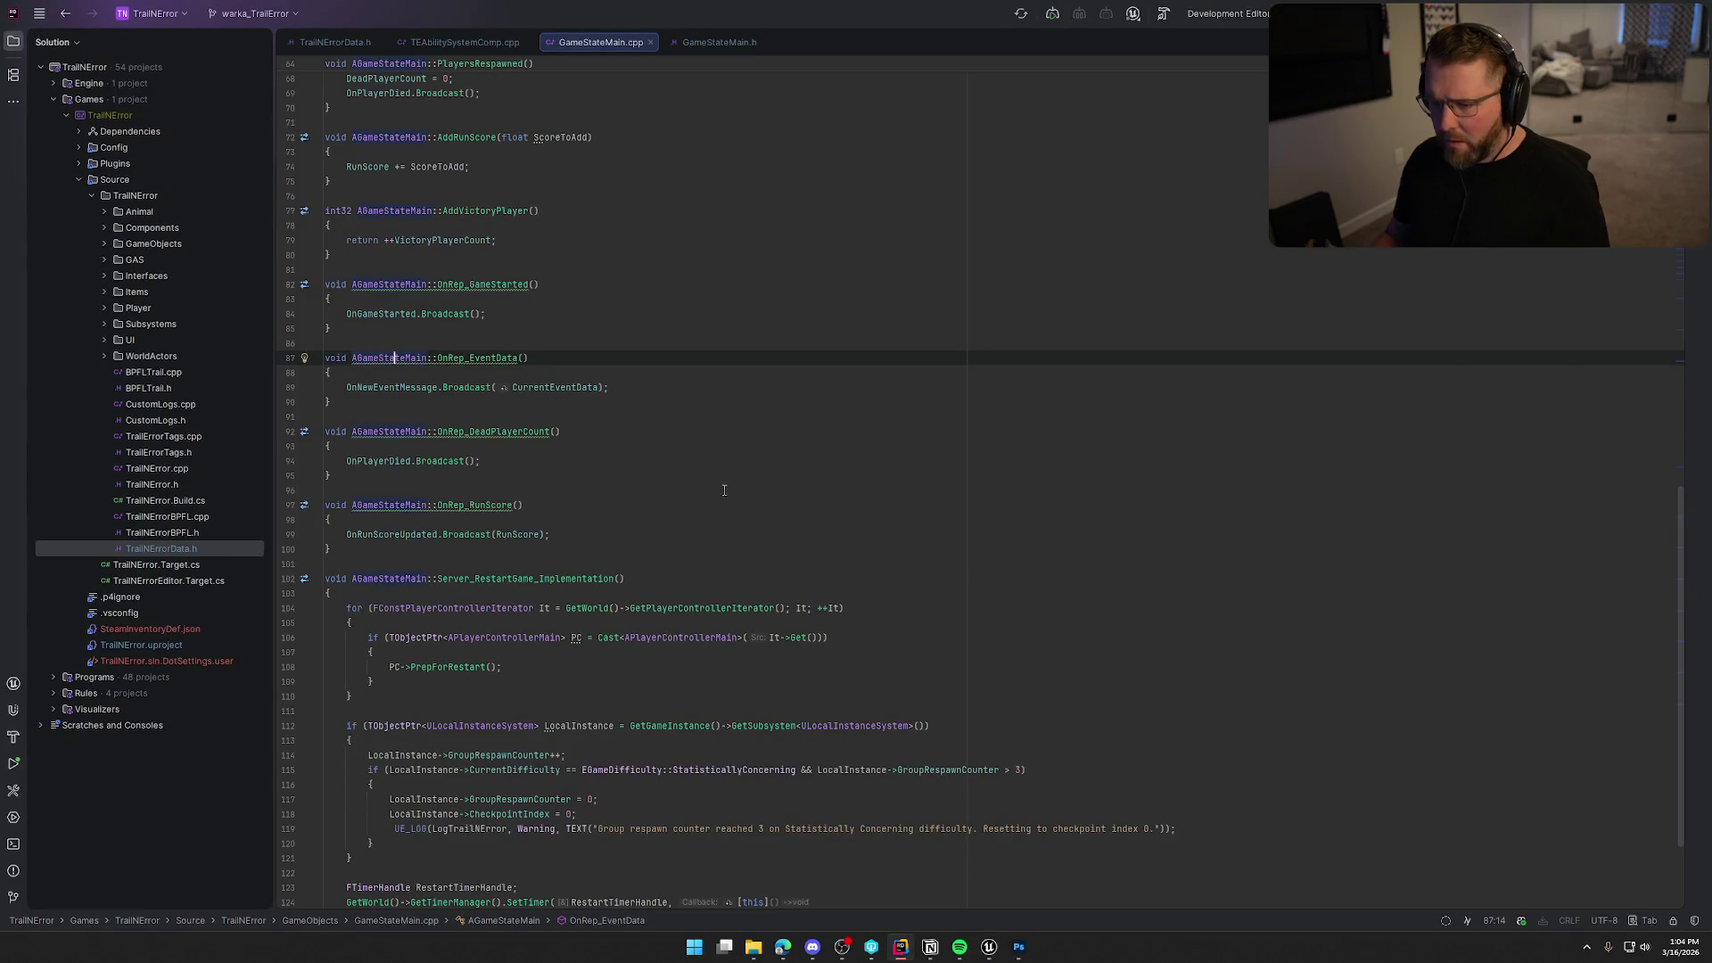
{"action": "key", "text": "alt+Tab"}
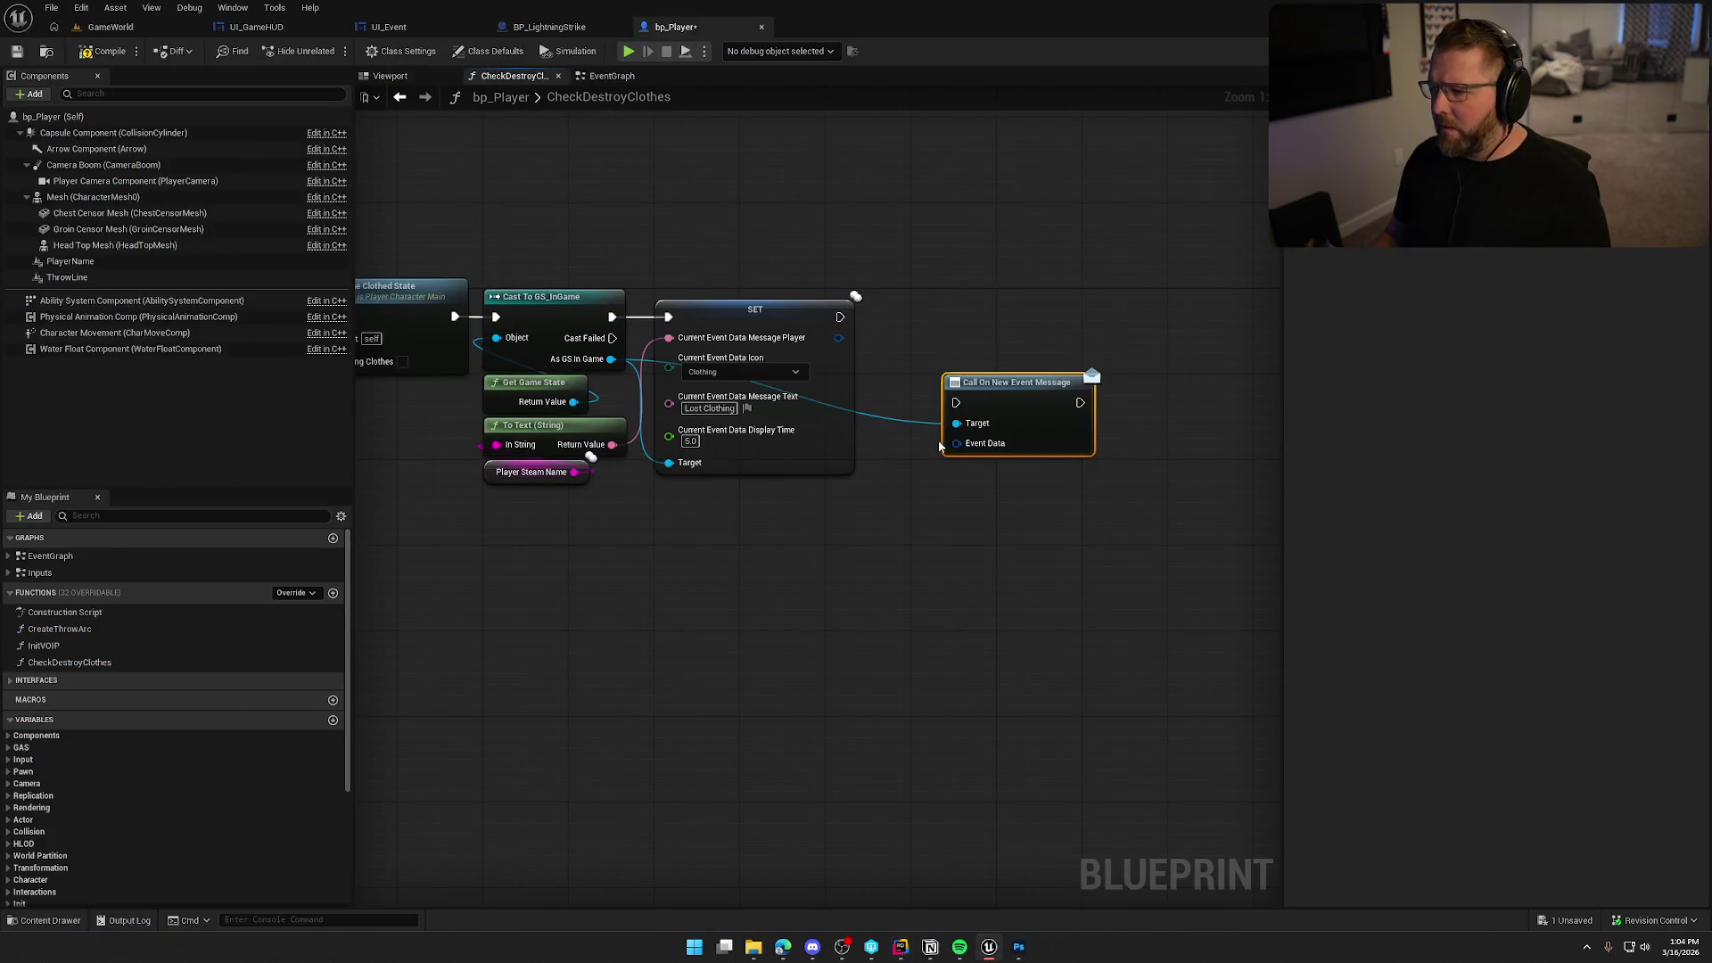
Feed the SET node's event data into On New Event Message and save bp_Player.
{"action": "mouse_move", "coordinate": [956, 444]}
{"action": "left_mouse_down"}
{"action": "mouse_move", "coordinate": [837, 341]}
{"action": "mouse_move", "coordinate": [956, 403]}
{"action": "mouse_move", "coordinate": [986, 318]}
{"action": "left_mouse_up"}
{"action": "left_click_drag", "start_coordinate": [892, 202], "coordinate": [1022, 538]}
{"action": "key", "text": "ctrl+s"}
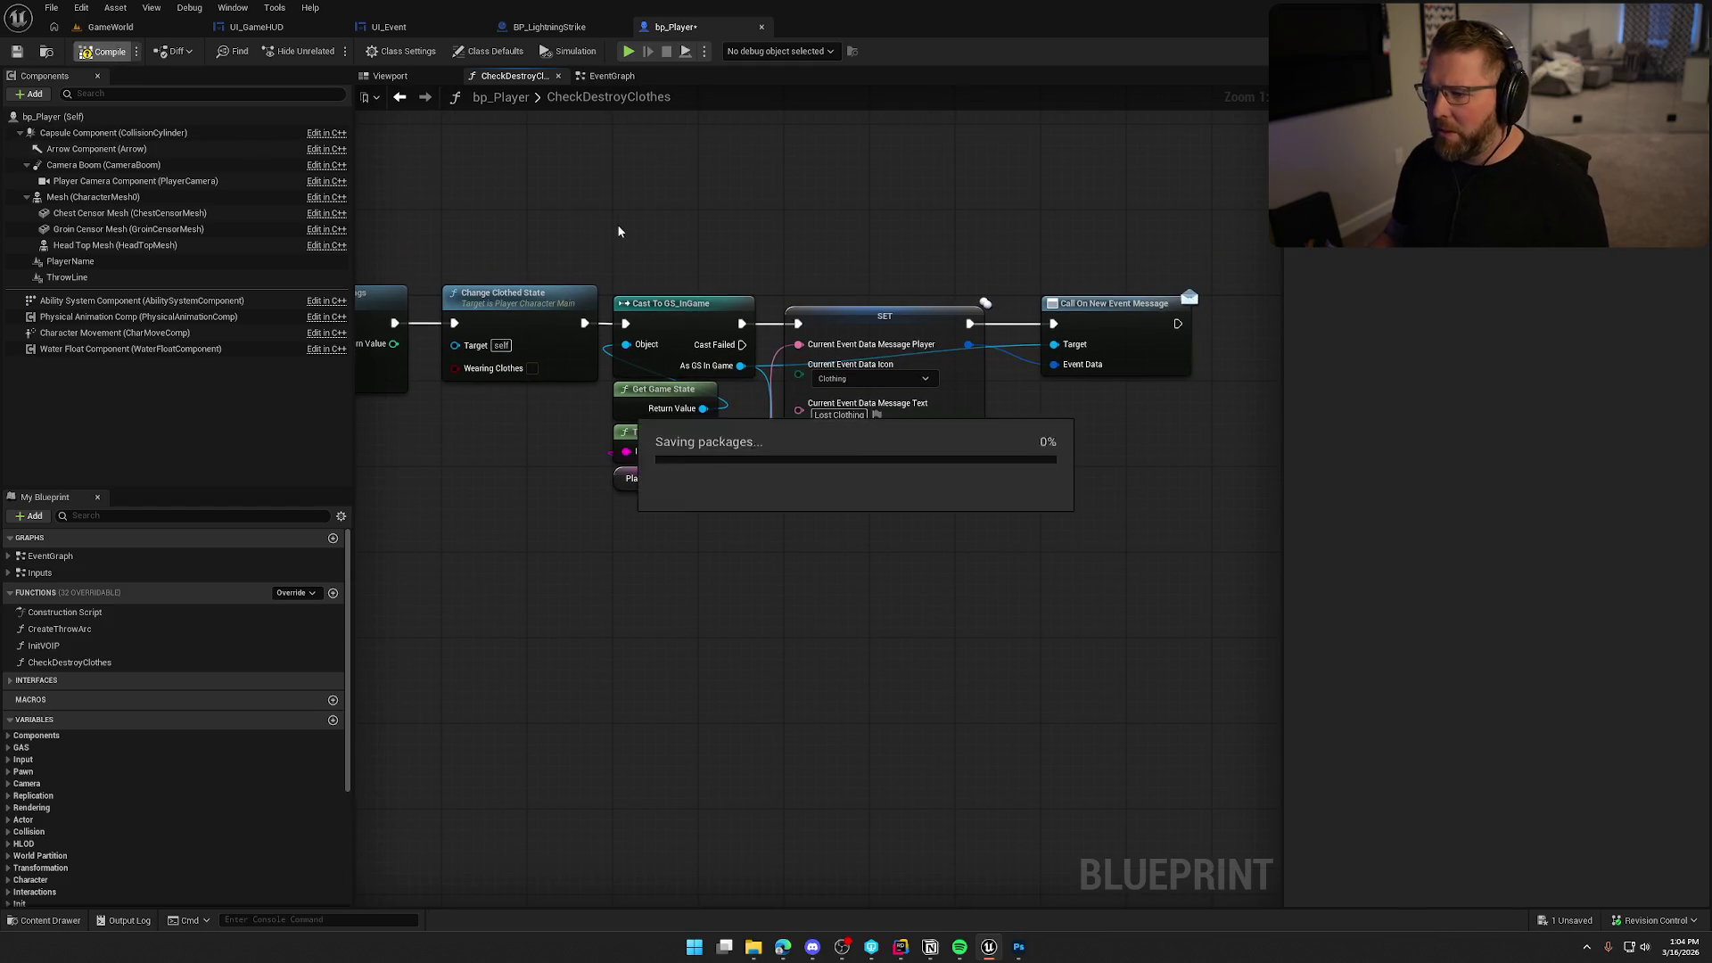
{"action": "left_click", "coordinate": [125, 27]}
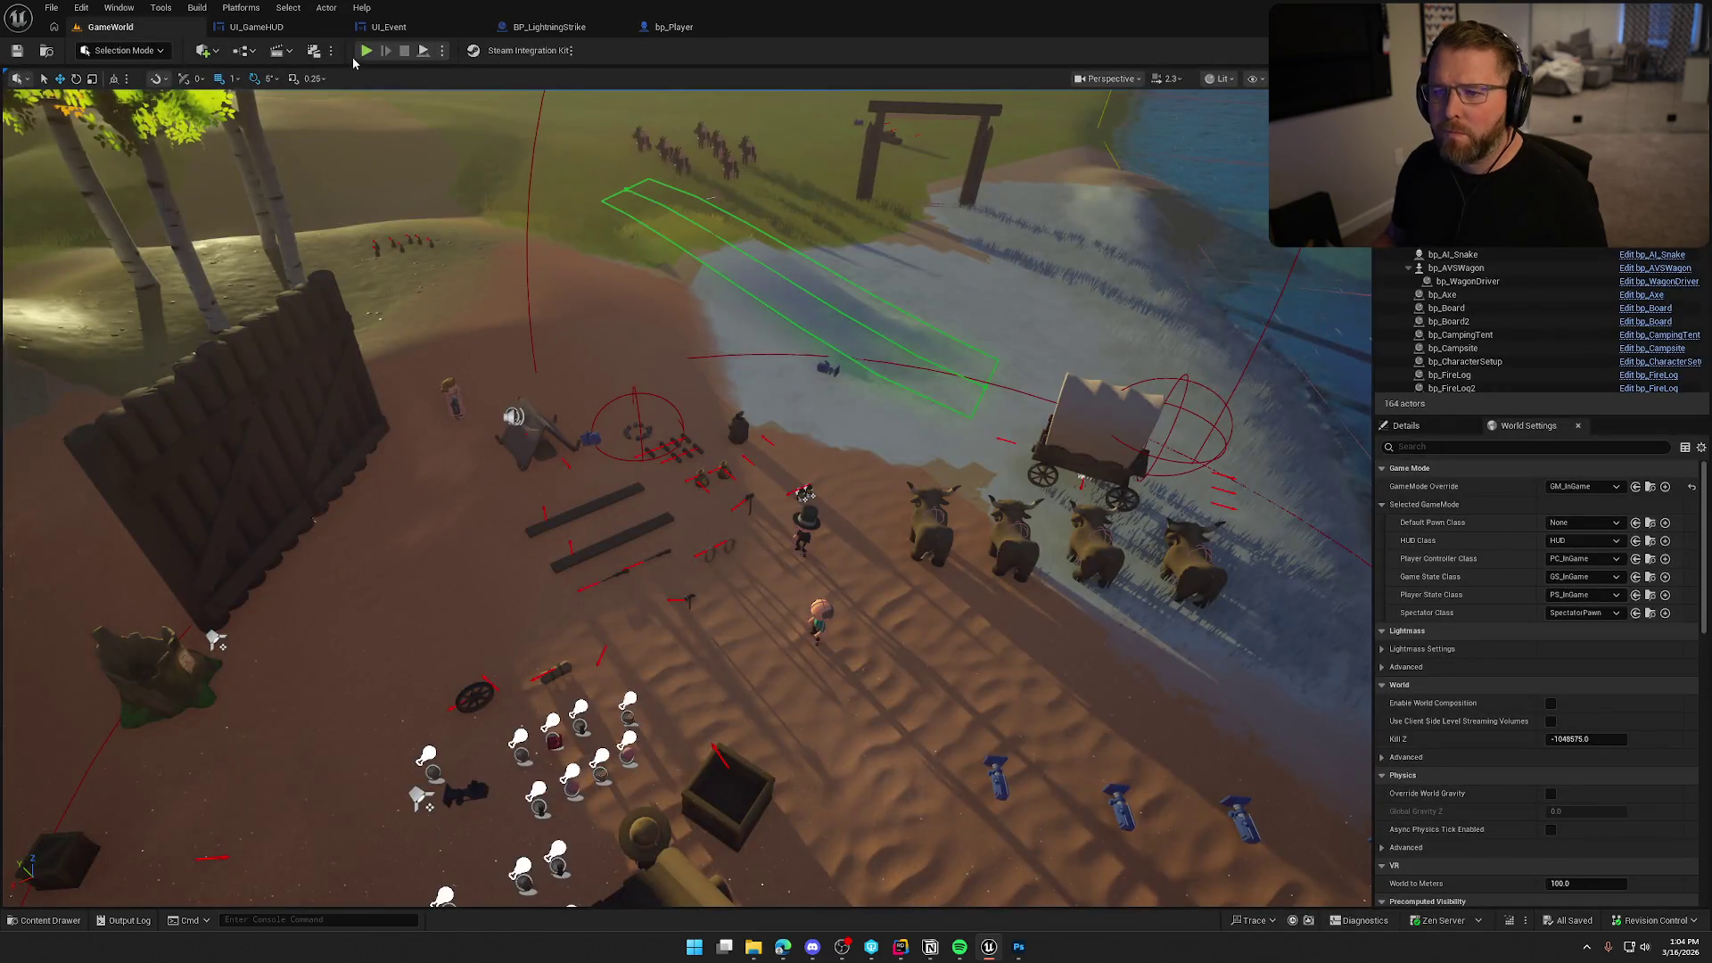
Play in editor, swim through the water to the trading post, then stop play.
{"action": "left_click", "coordinate": [366, 52]}
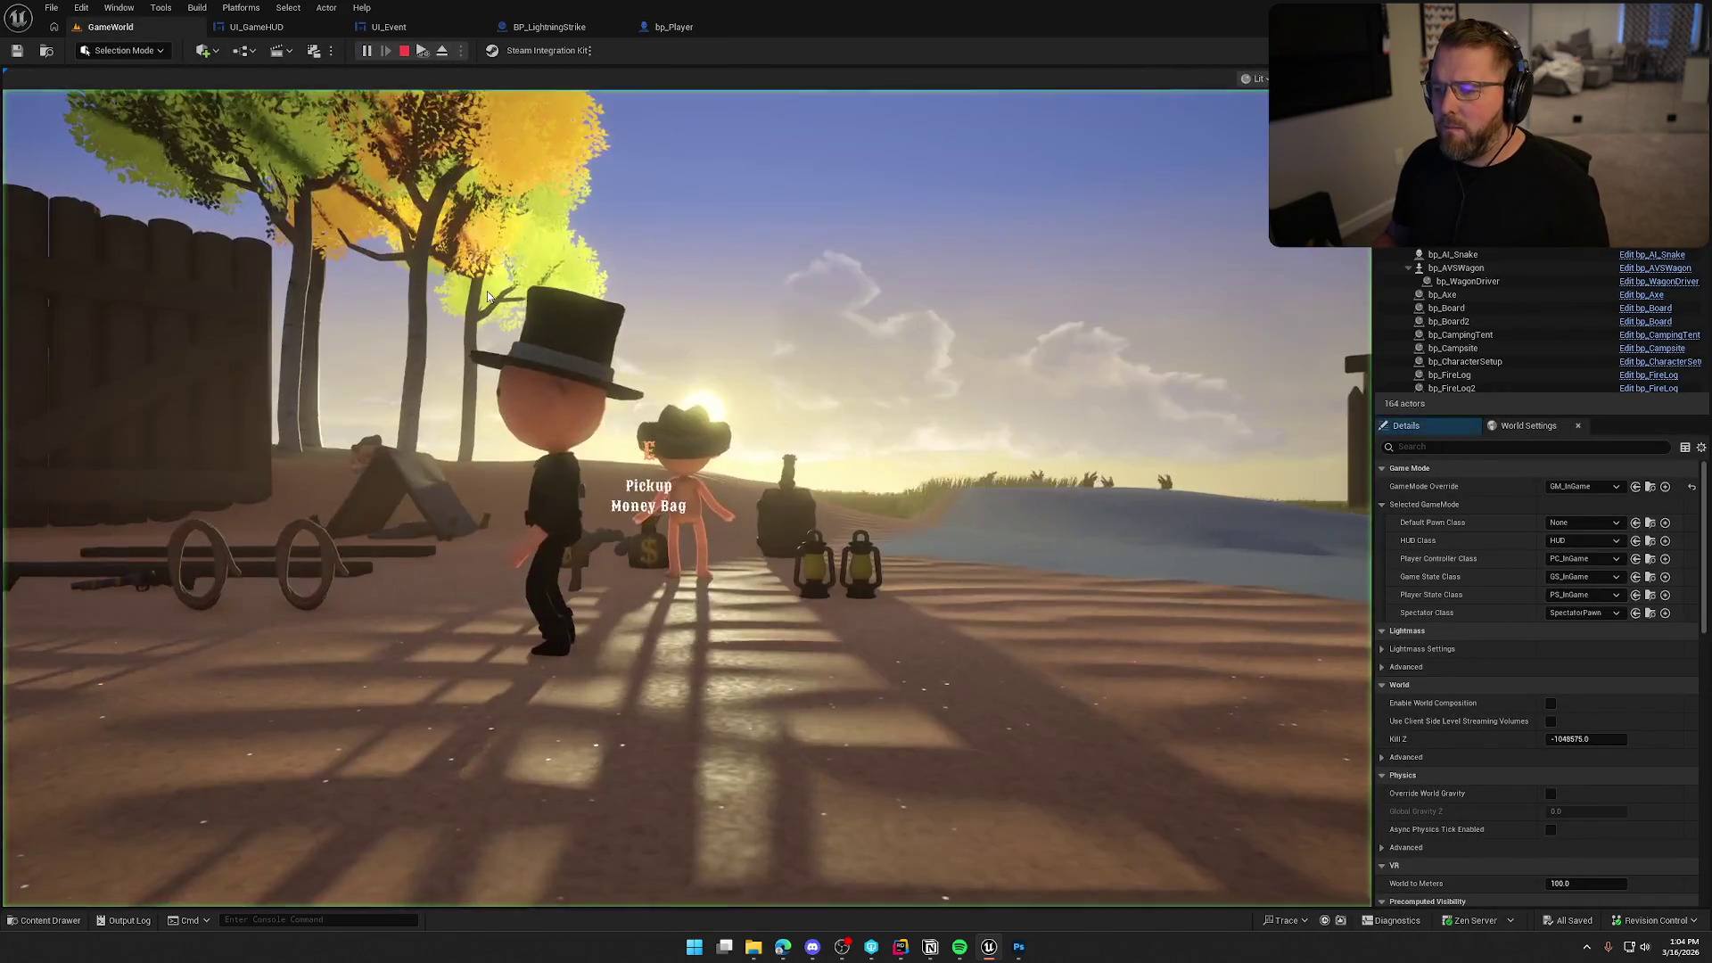
{"action": "key", "text": "w"}
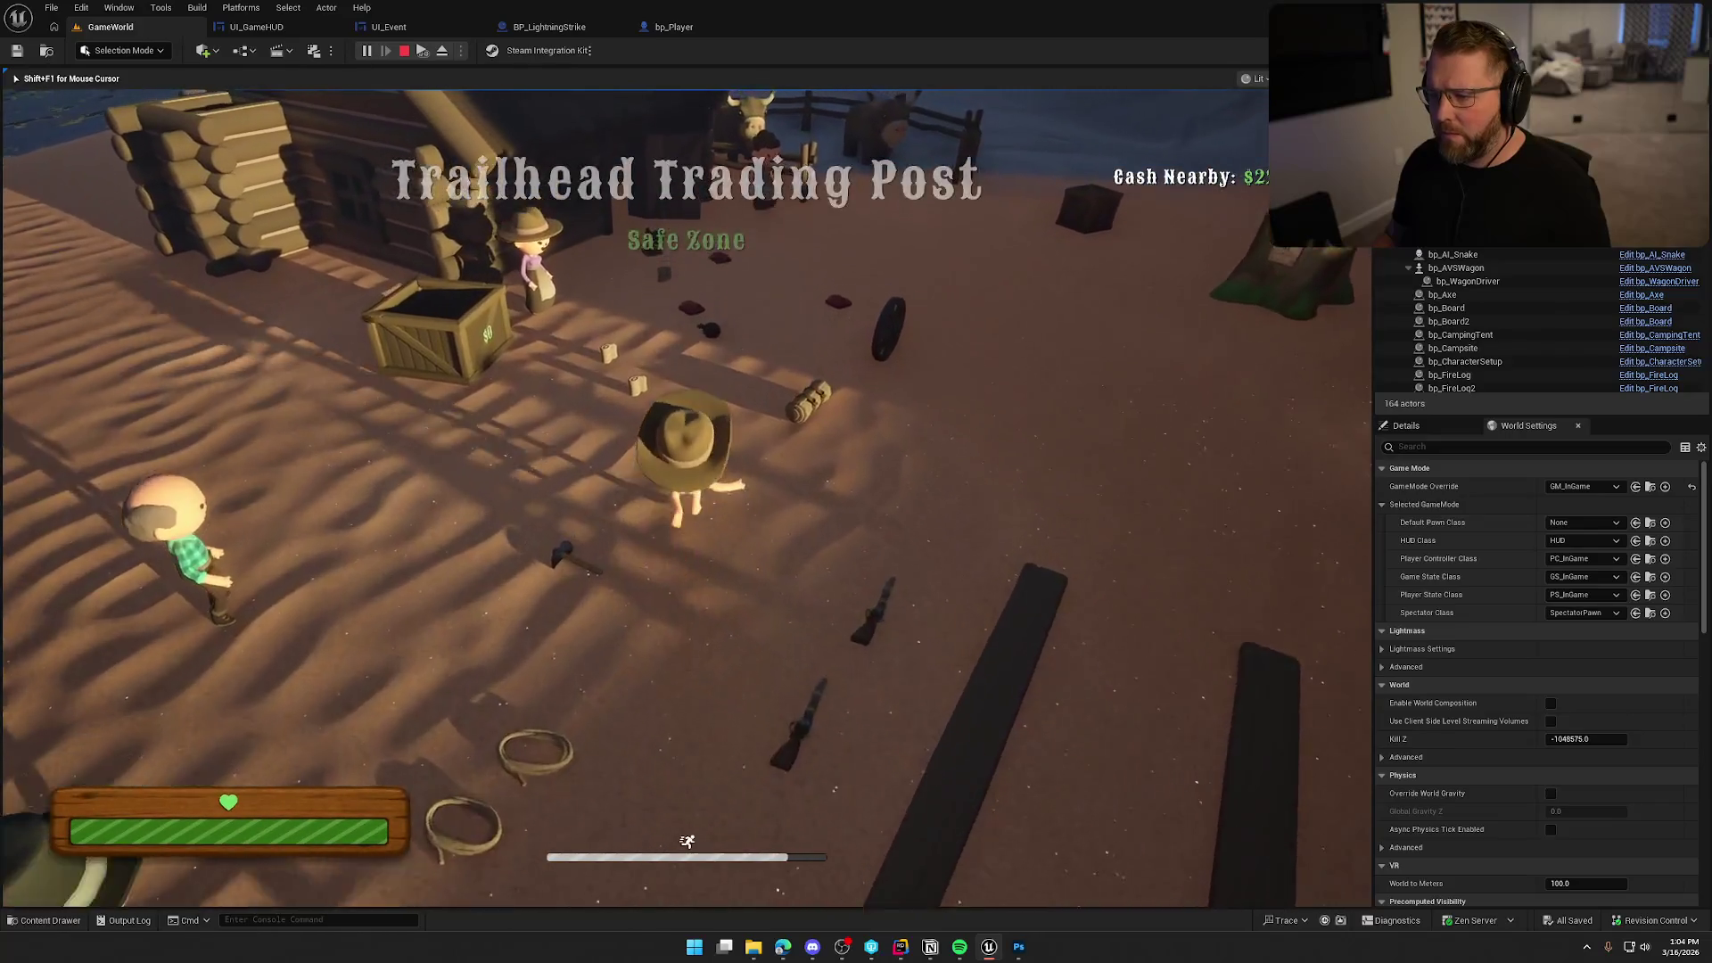
{"action": "key", "text": "w"}
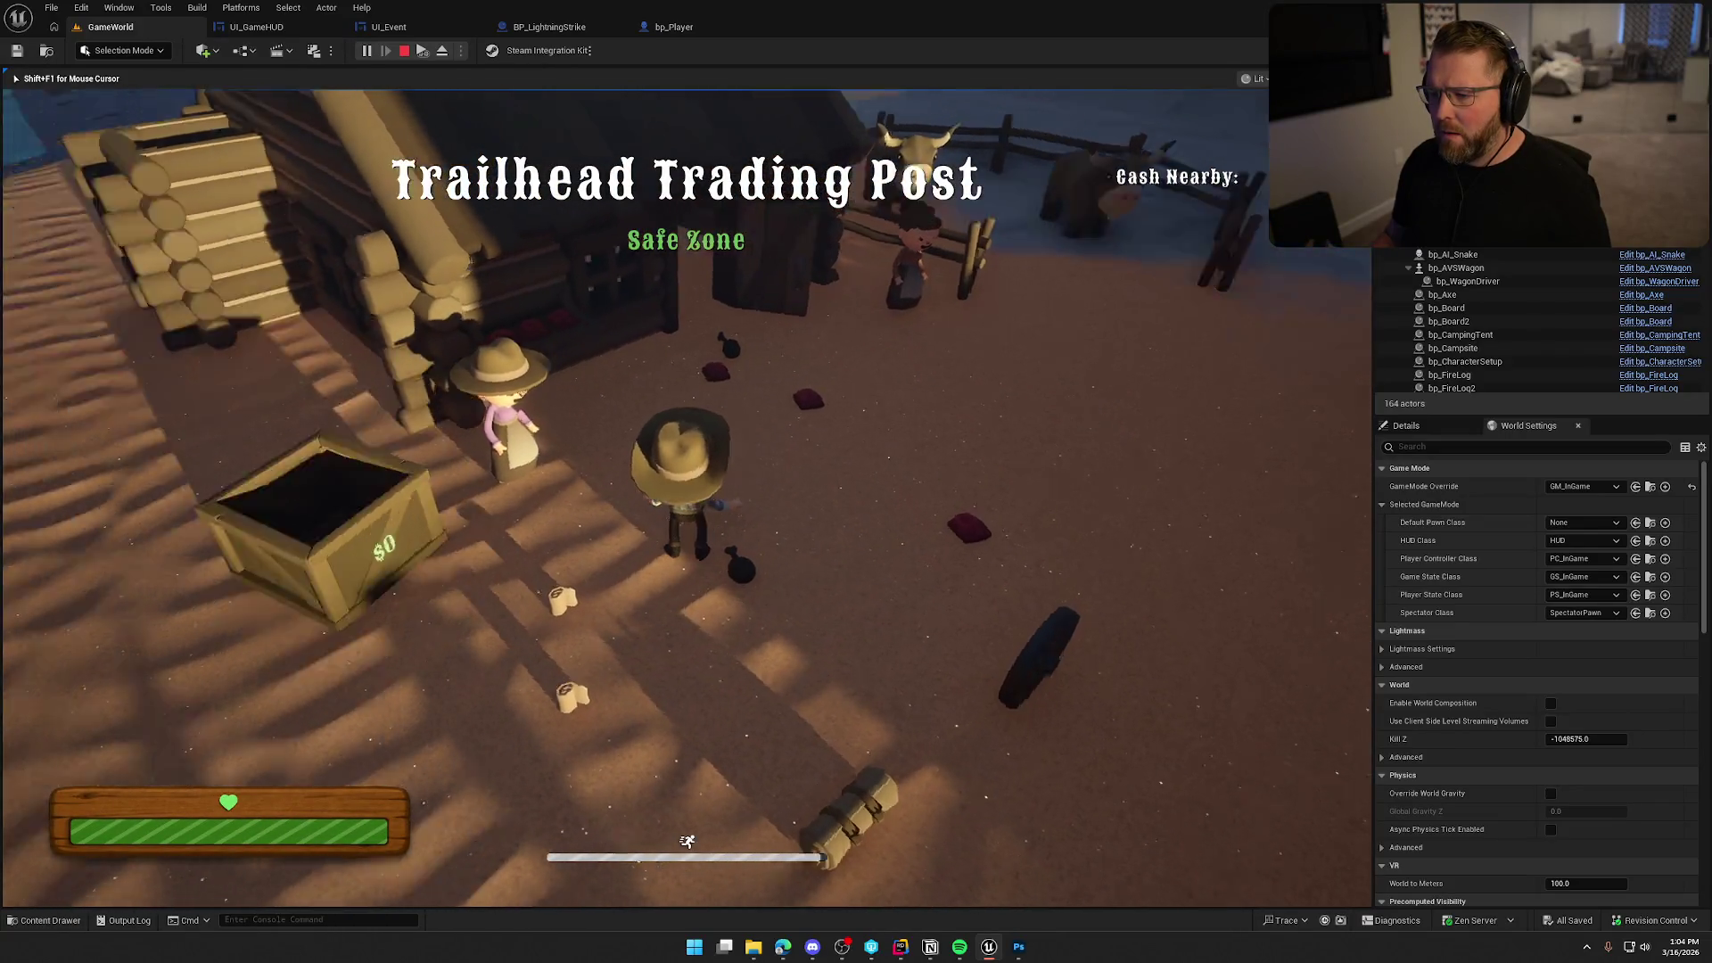
{"action": "key", "text": "w"}
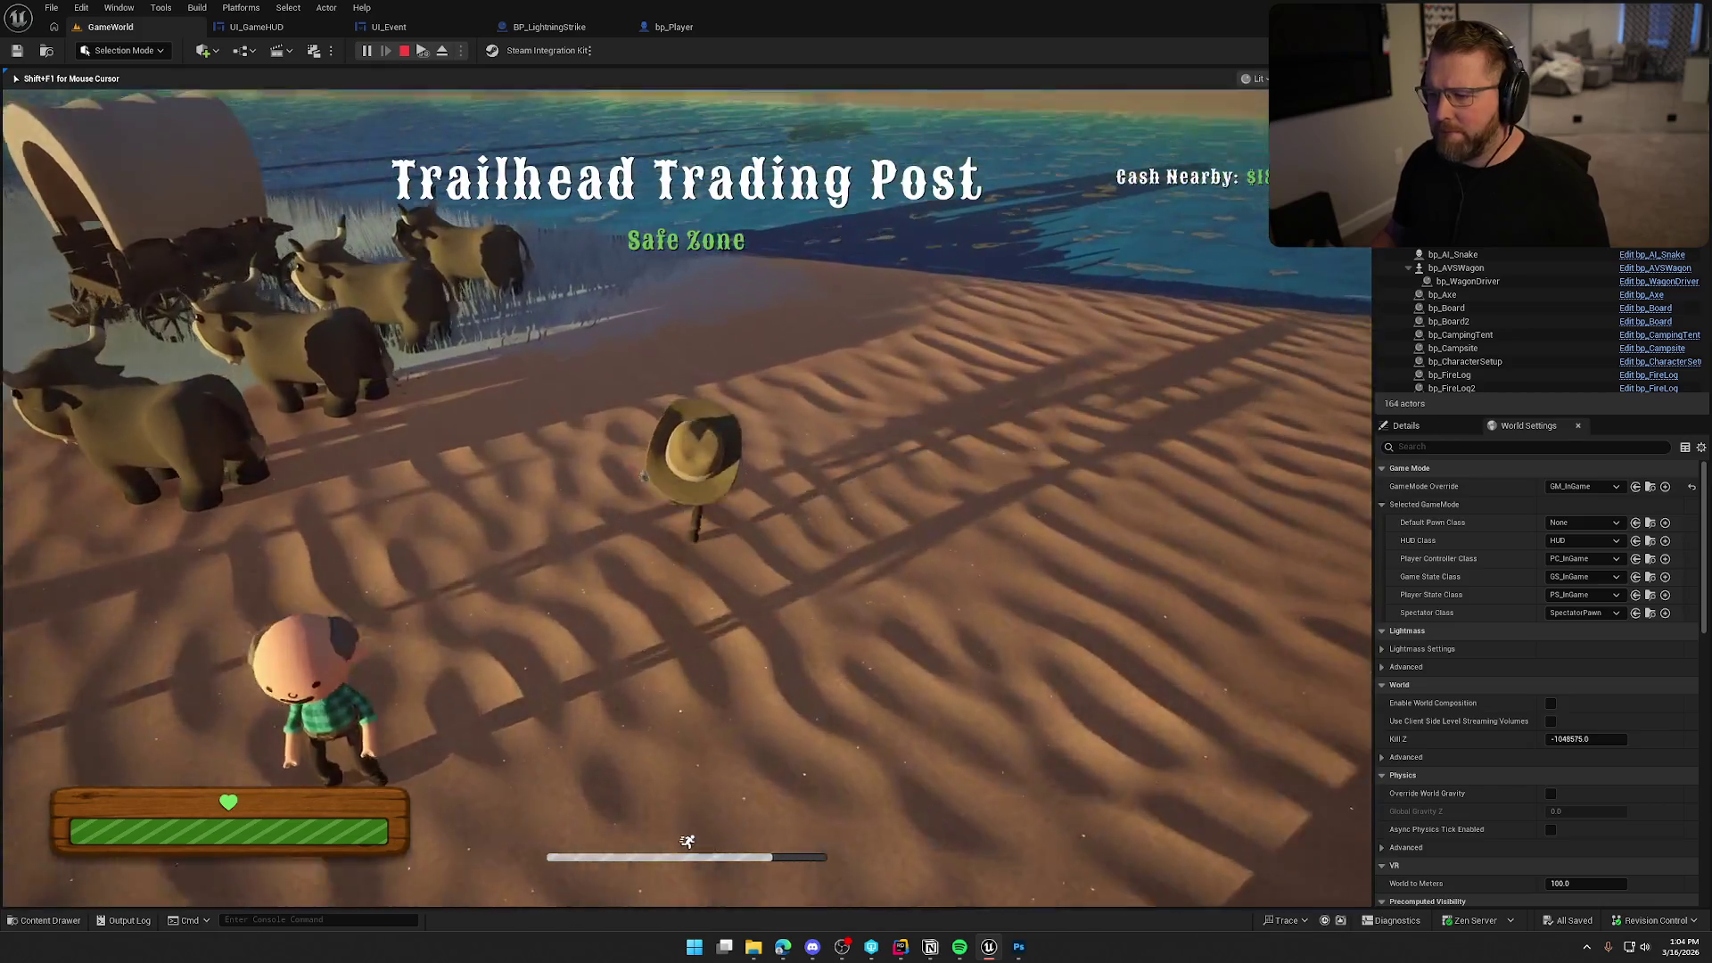
{"action": "key", "text": "w"}
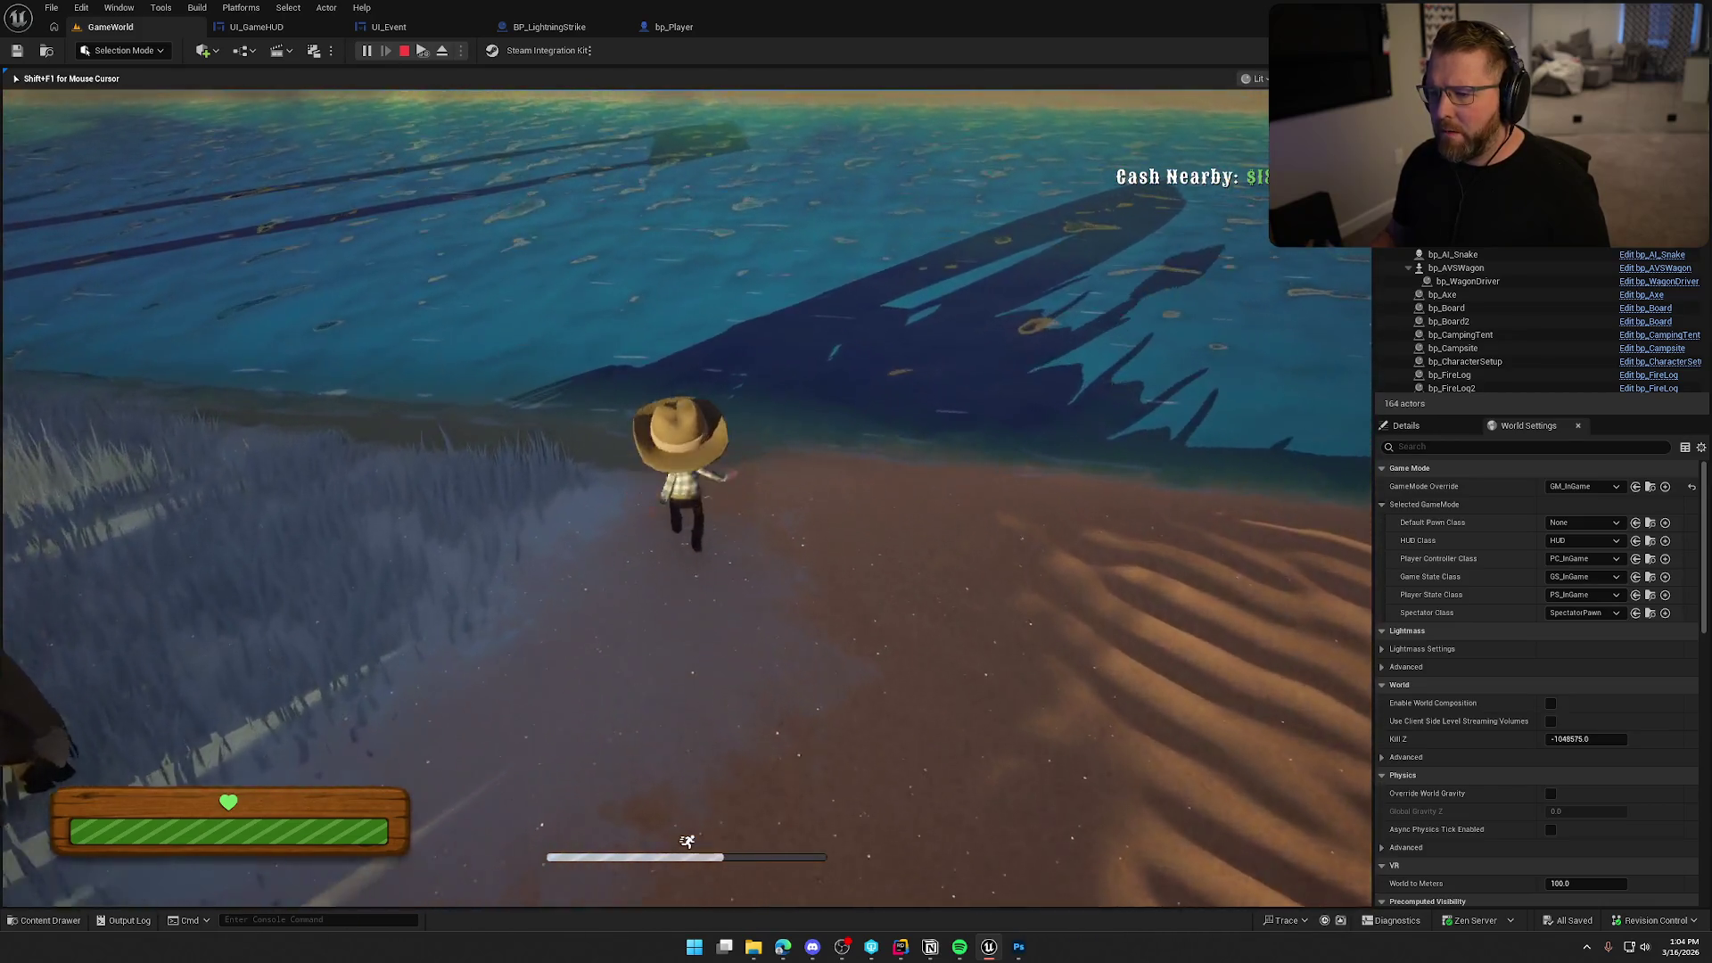
{"action": "key", "text": "w"}
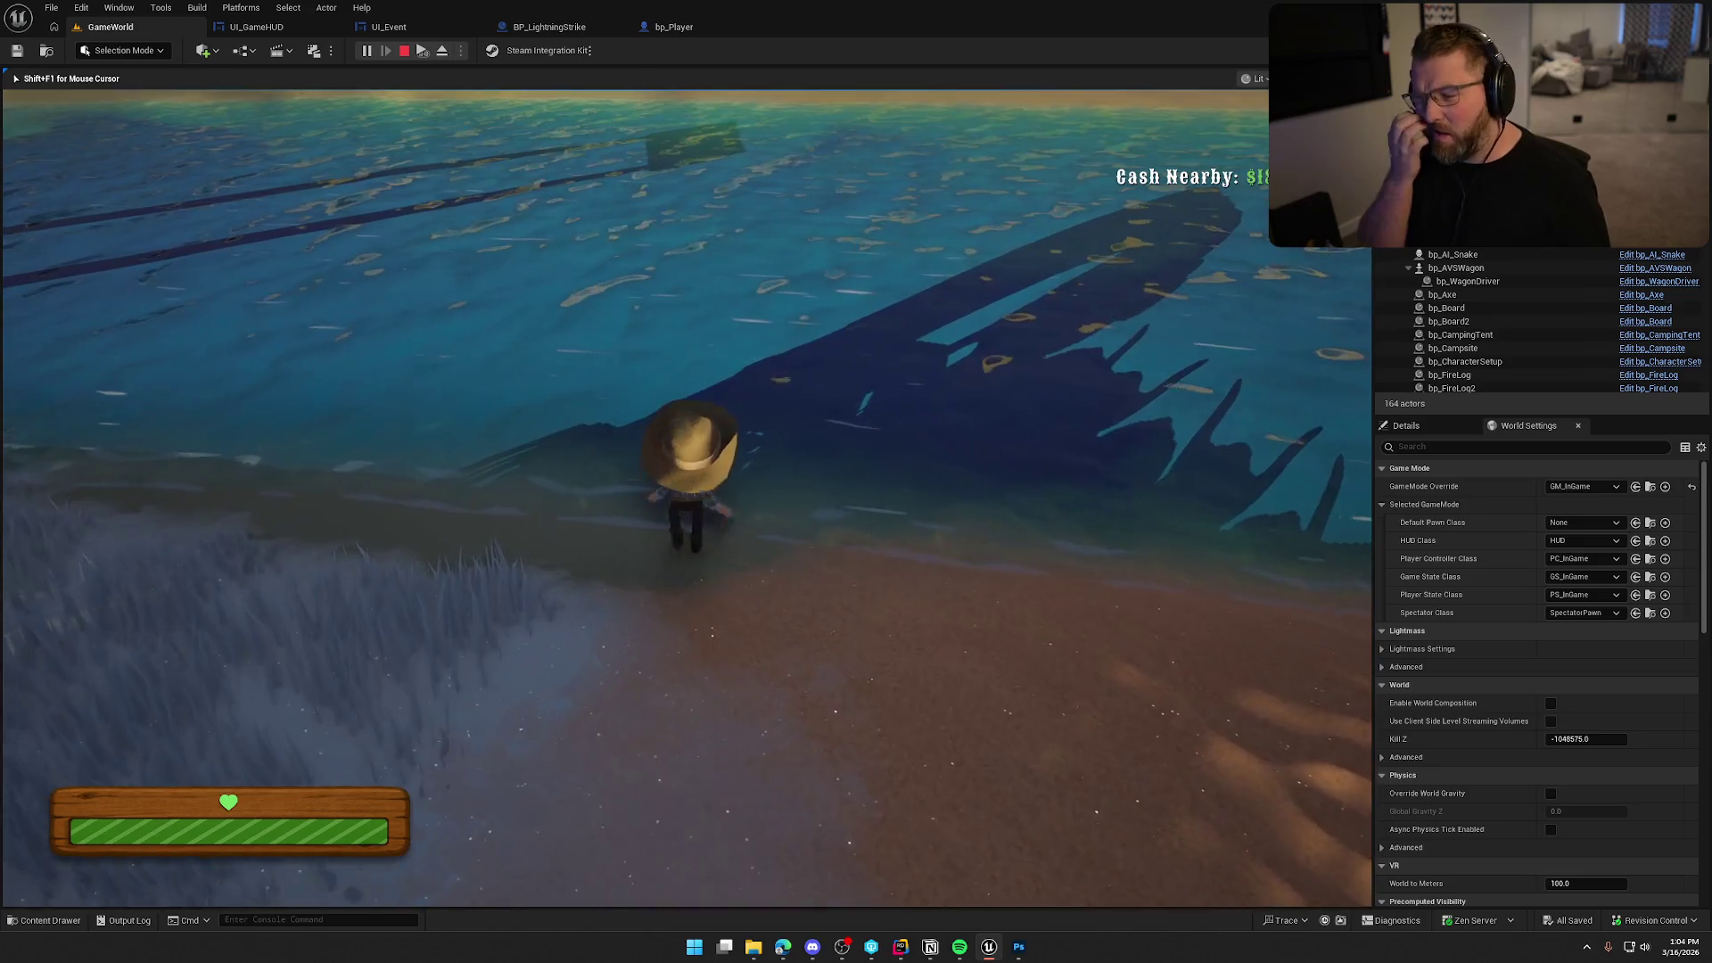
{"action": "key", "text": "w"}
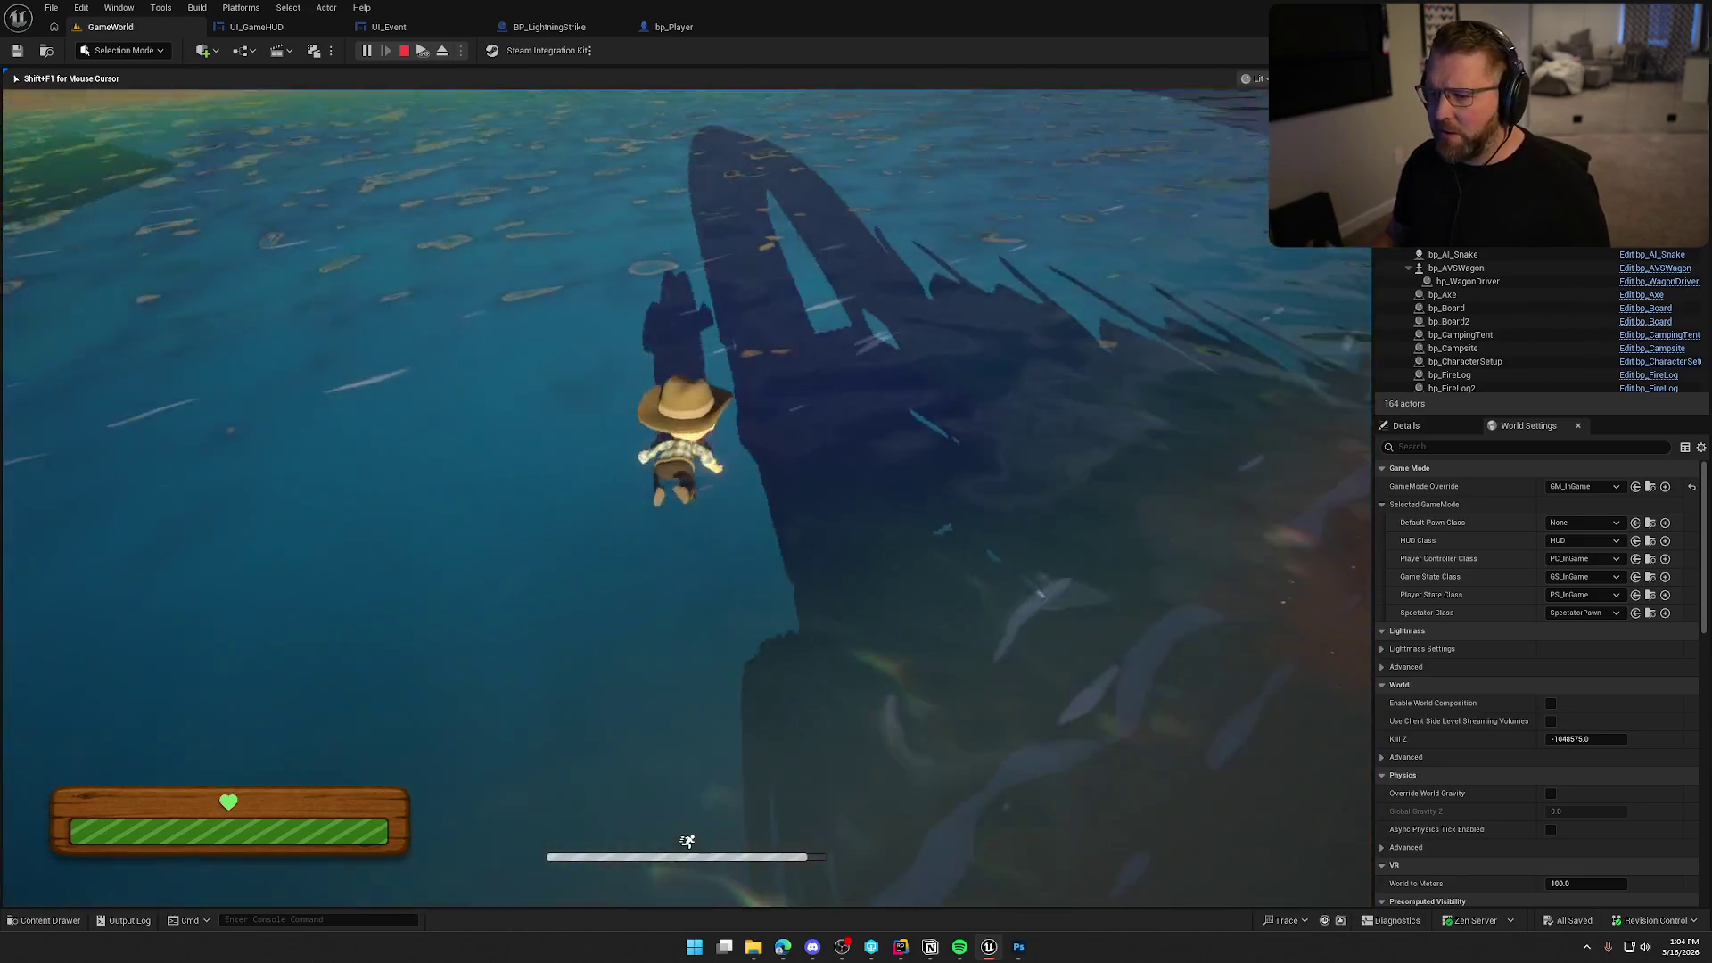
{"action": "key", "text": "w"}
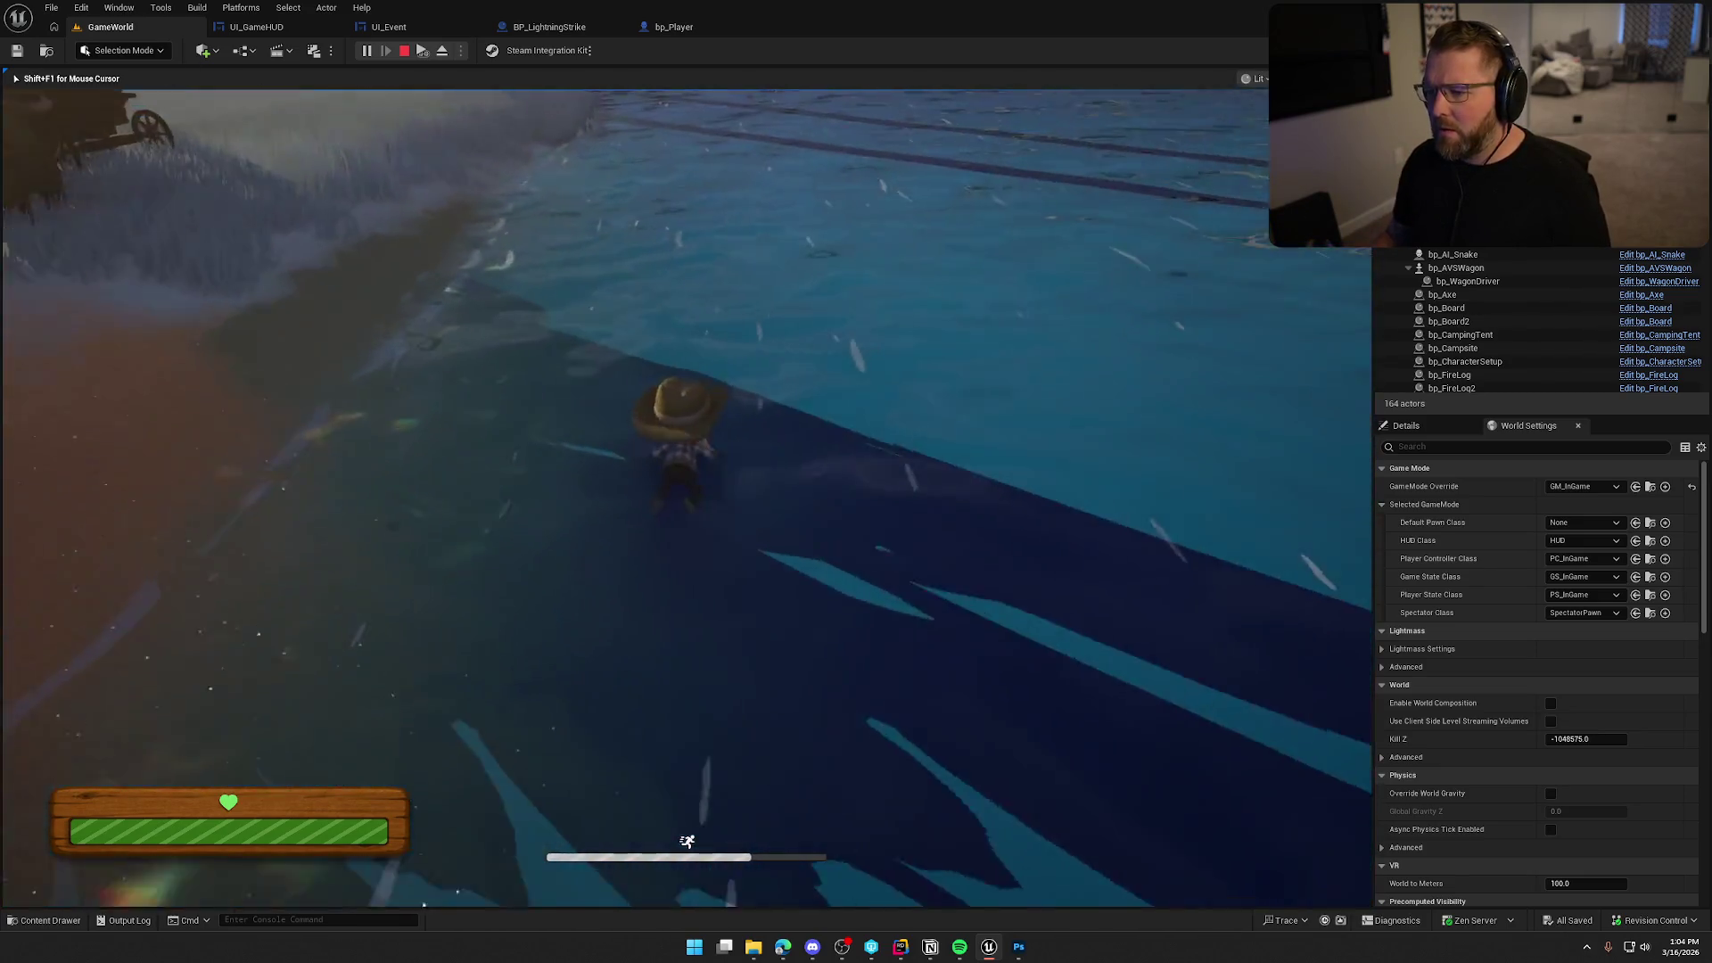
{"action": "key", "text": "w"}
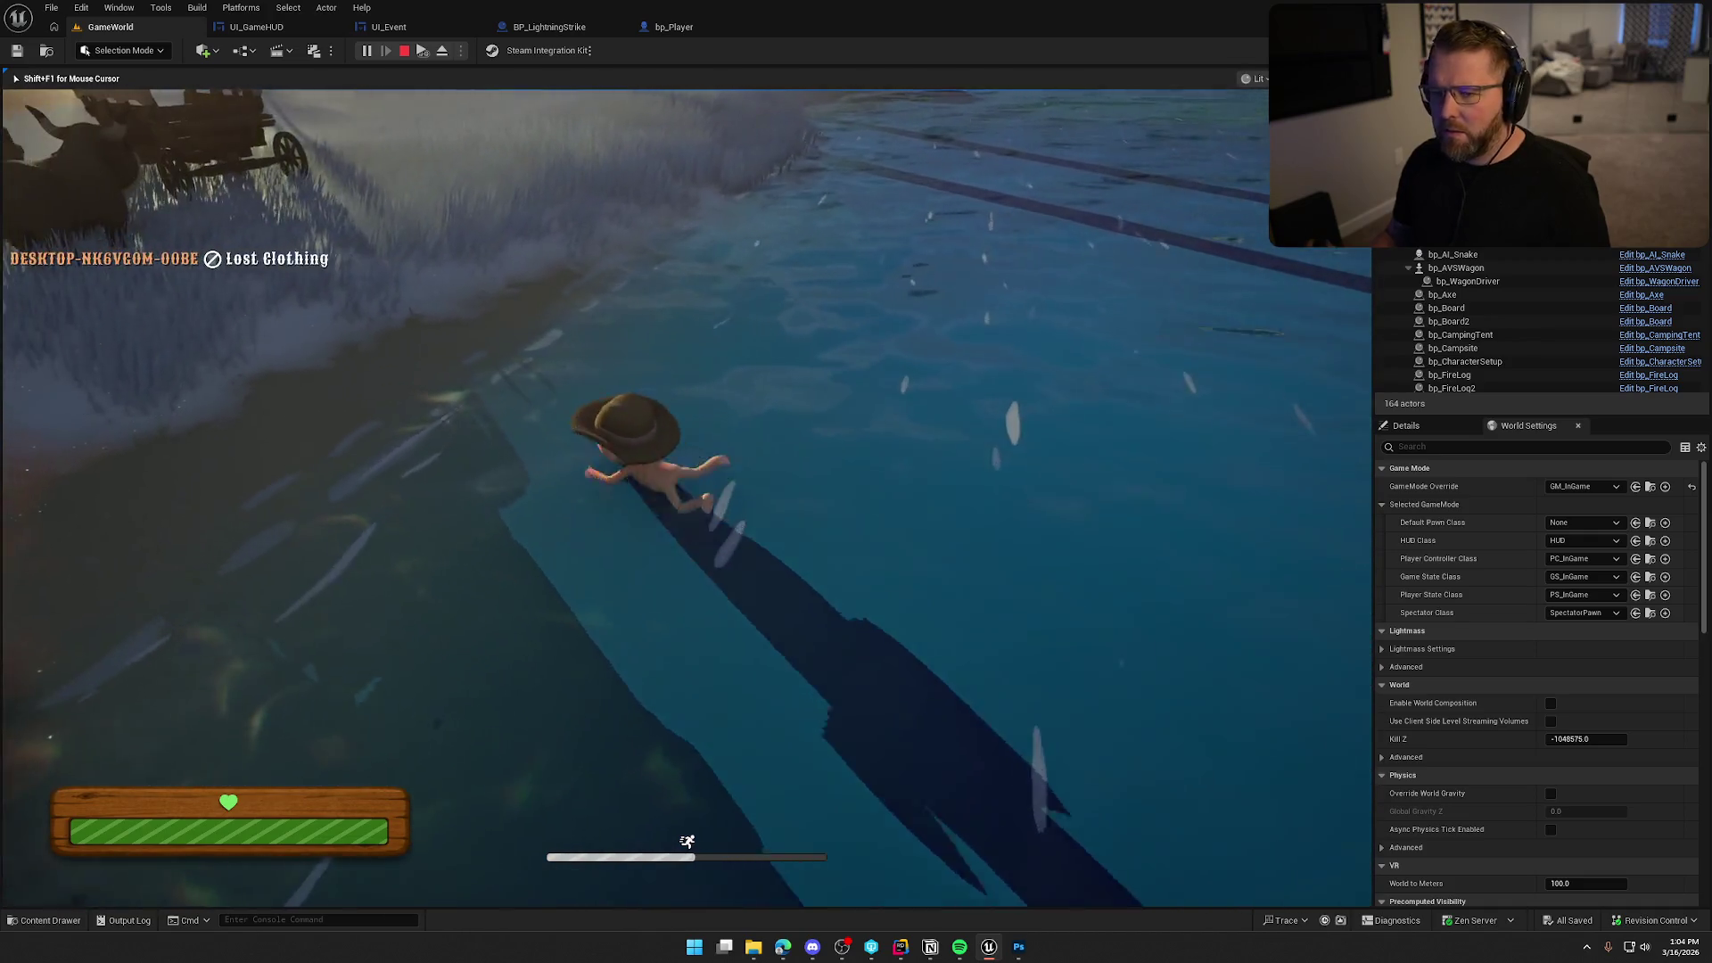
{"action": "key", "text": "w"}
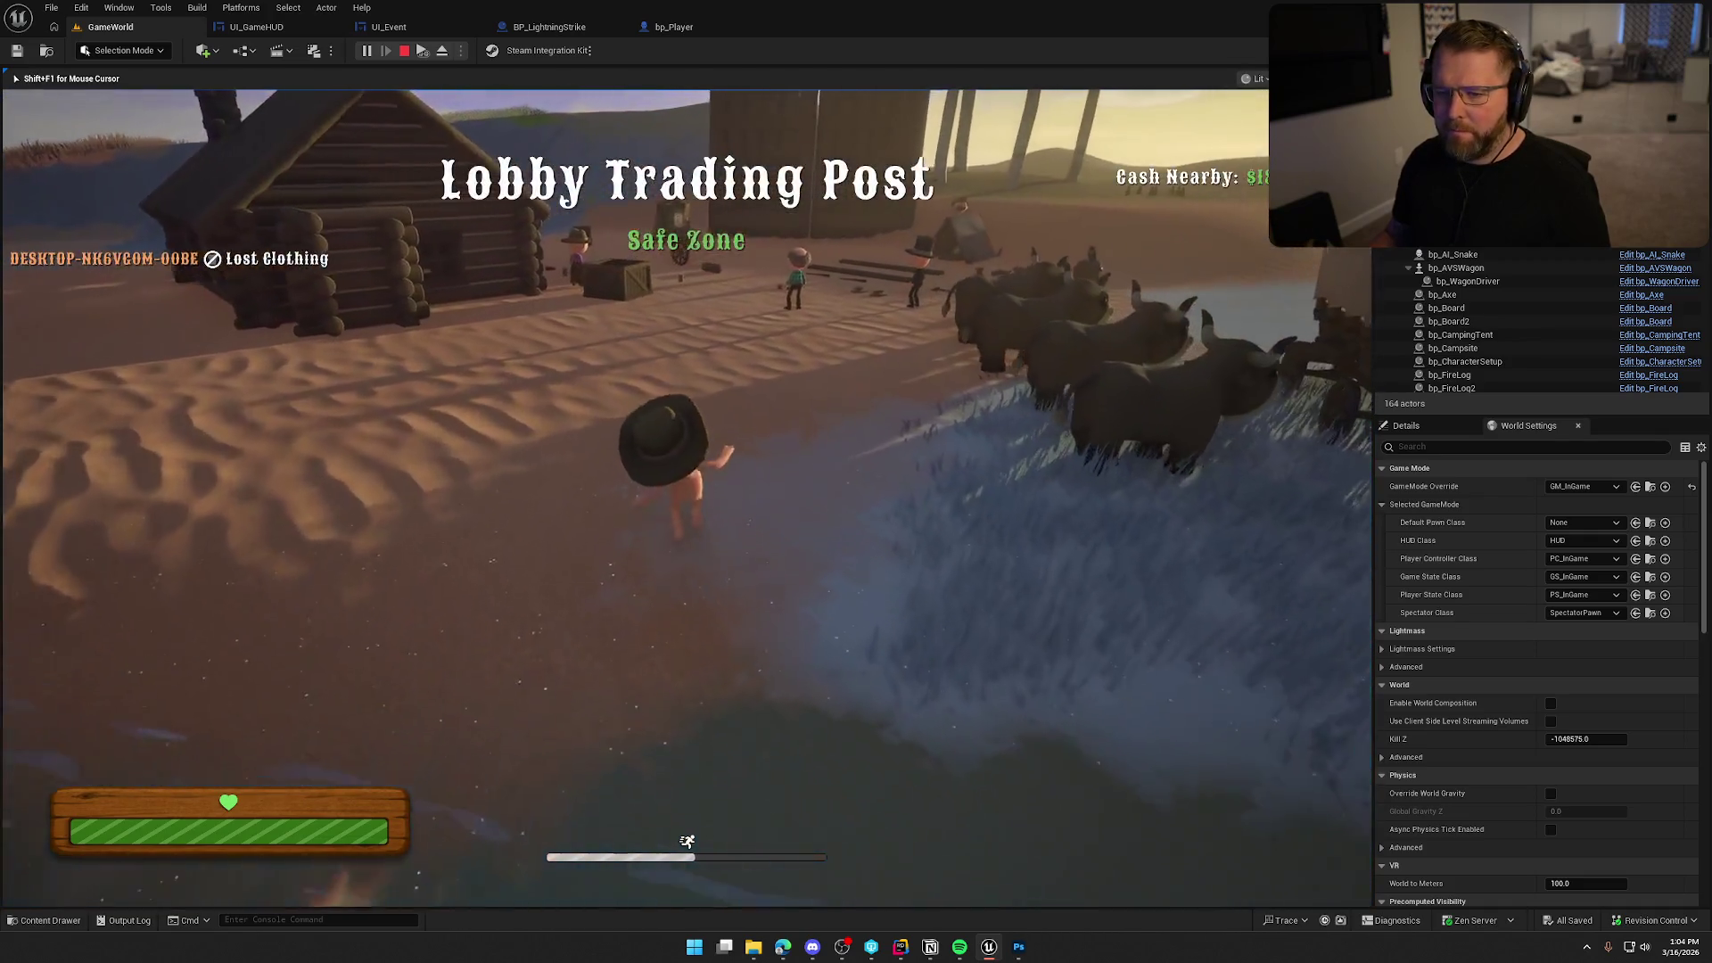
{"action": "key", "text": "w"}
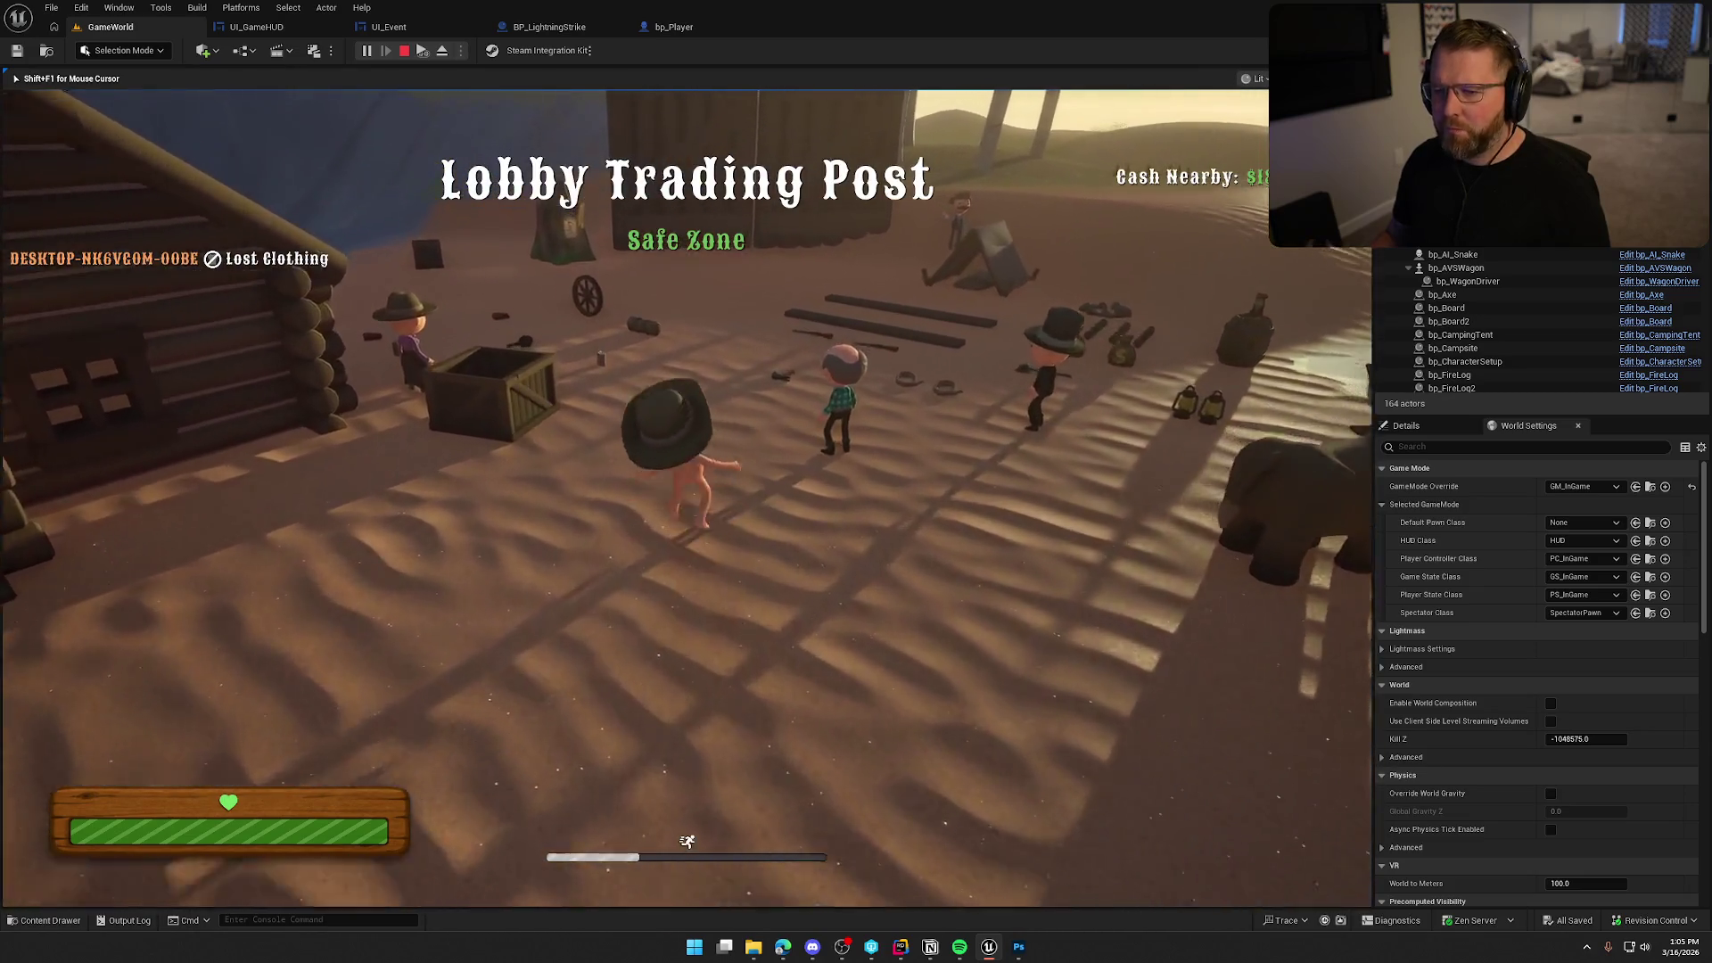
{"action": "key", "text": "w"}
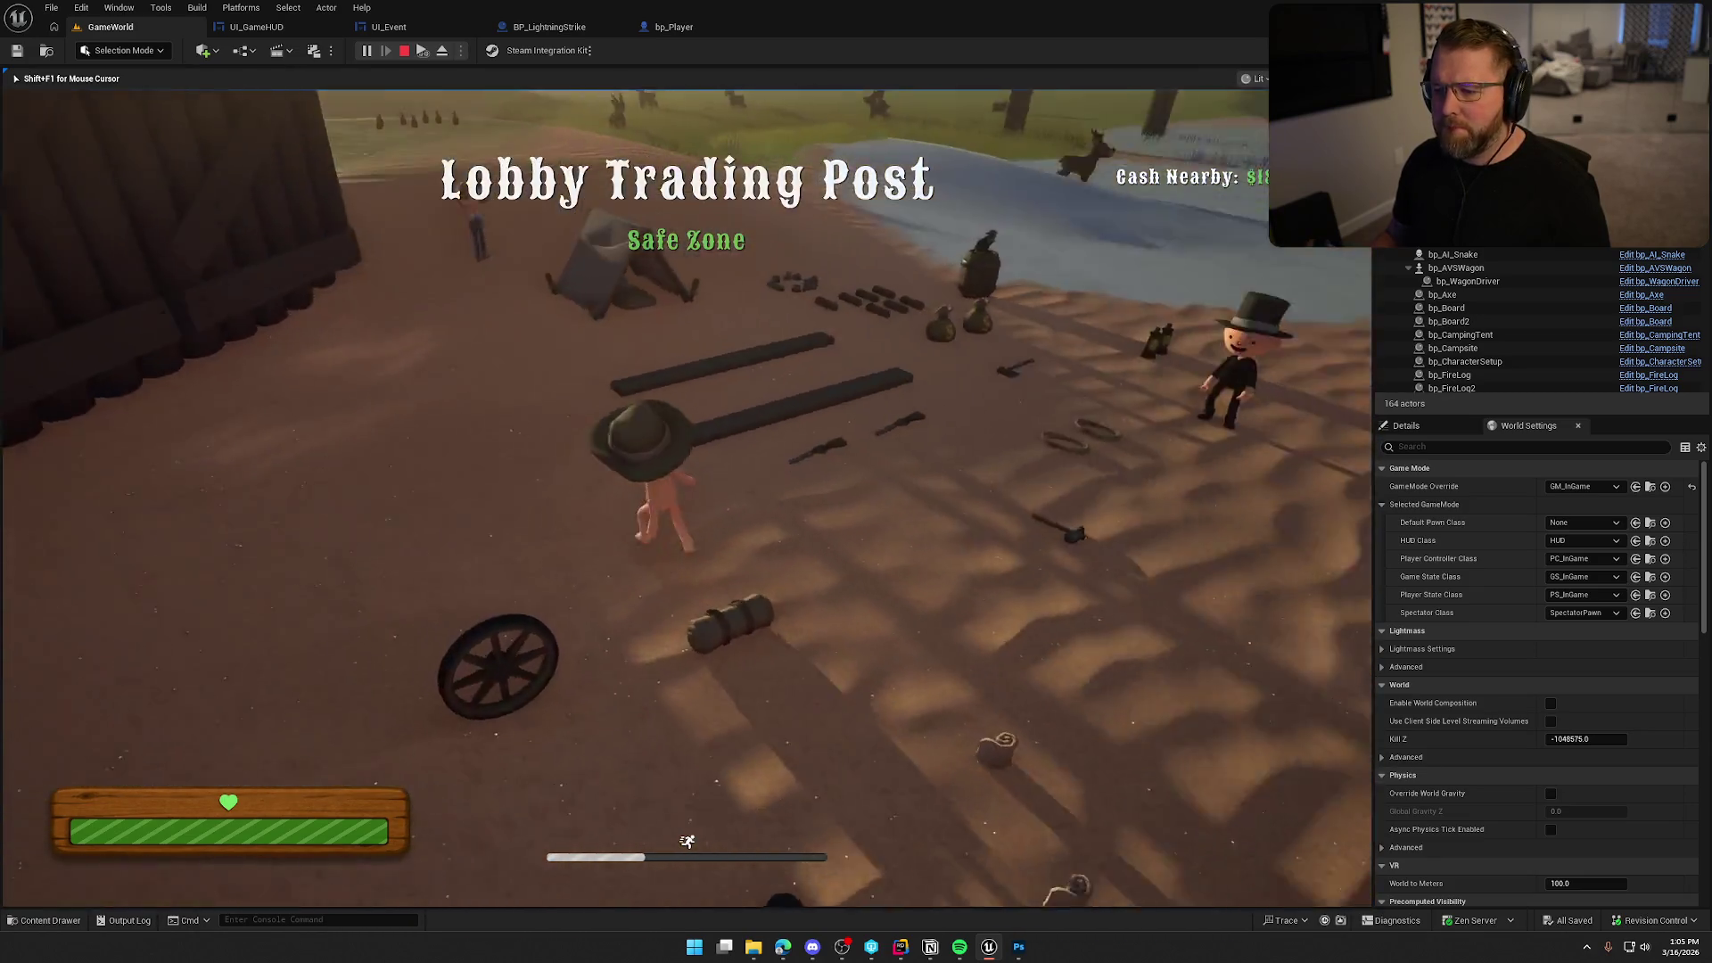
{"action": "key", "text": "s"}
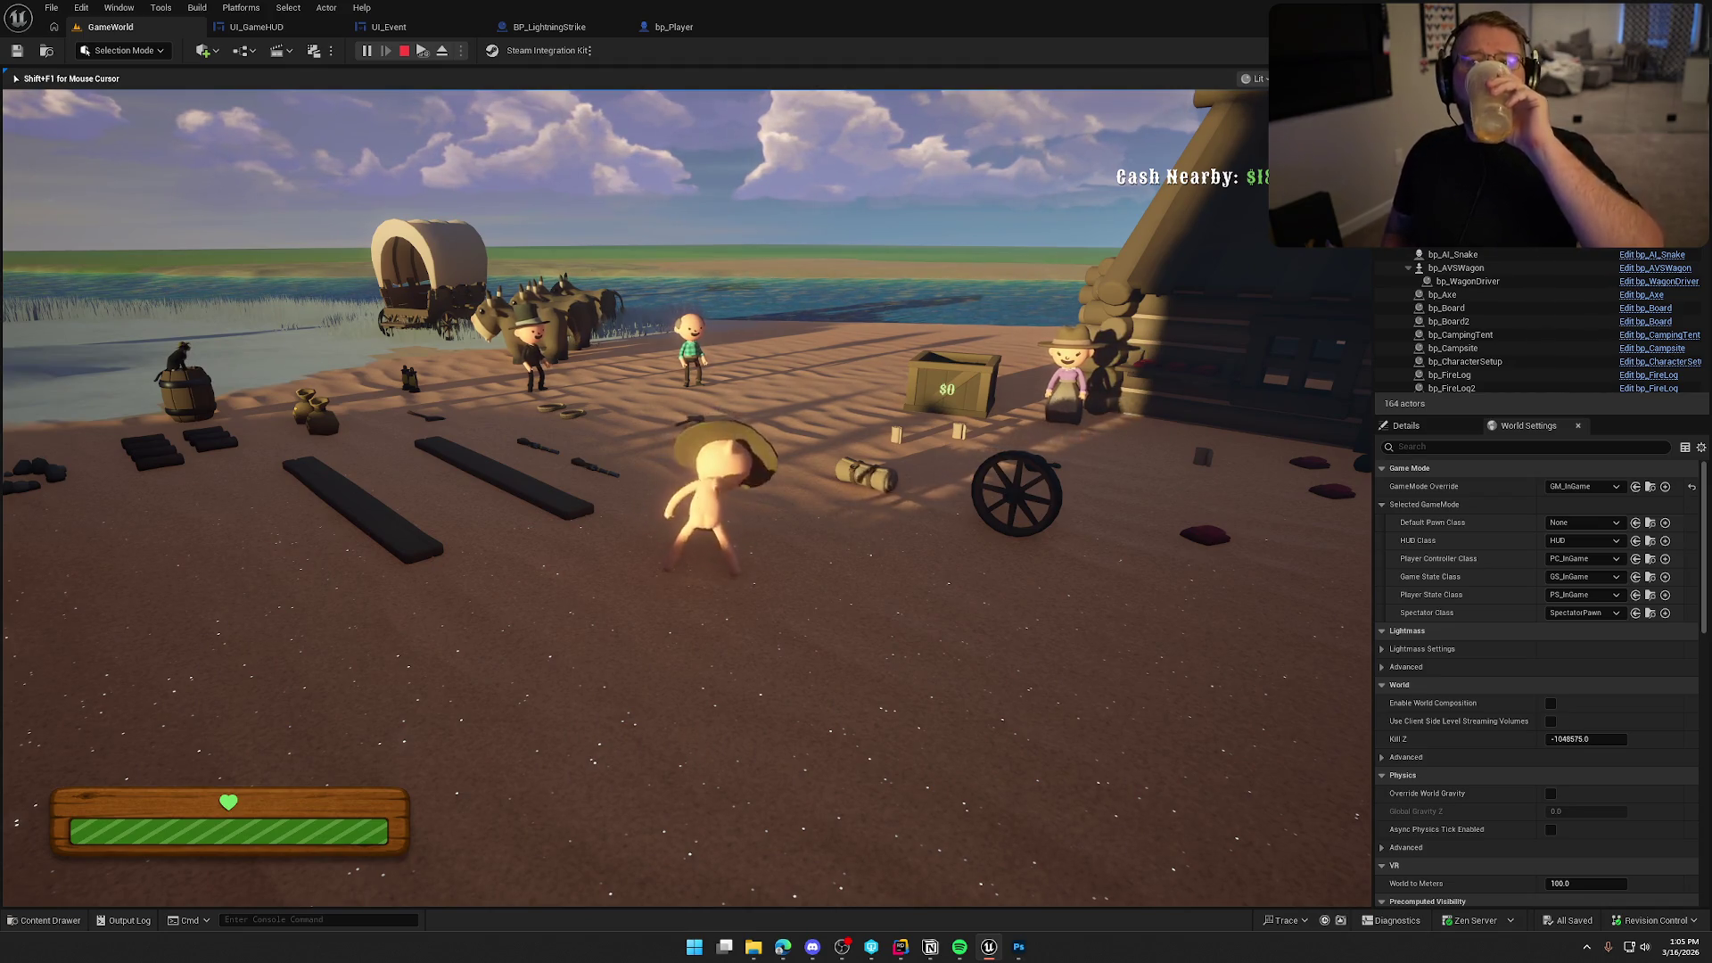
{"action": "key", "text": "a"}
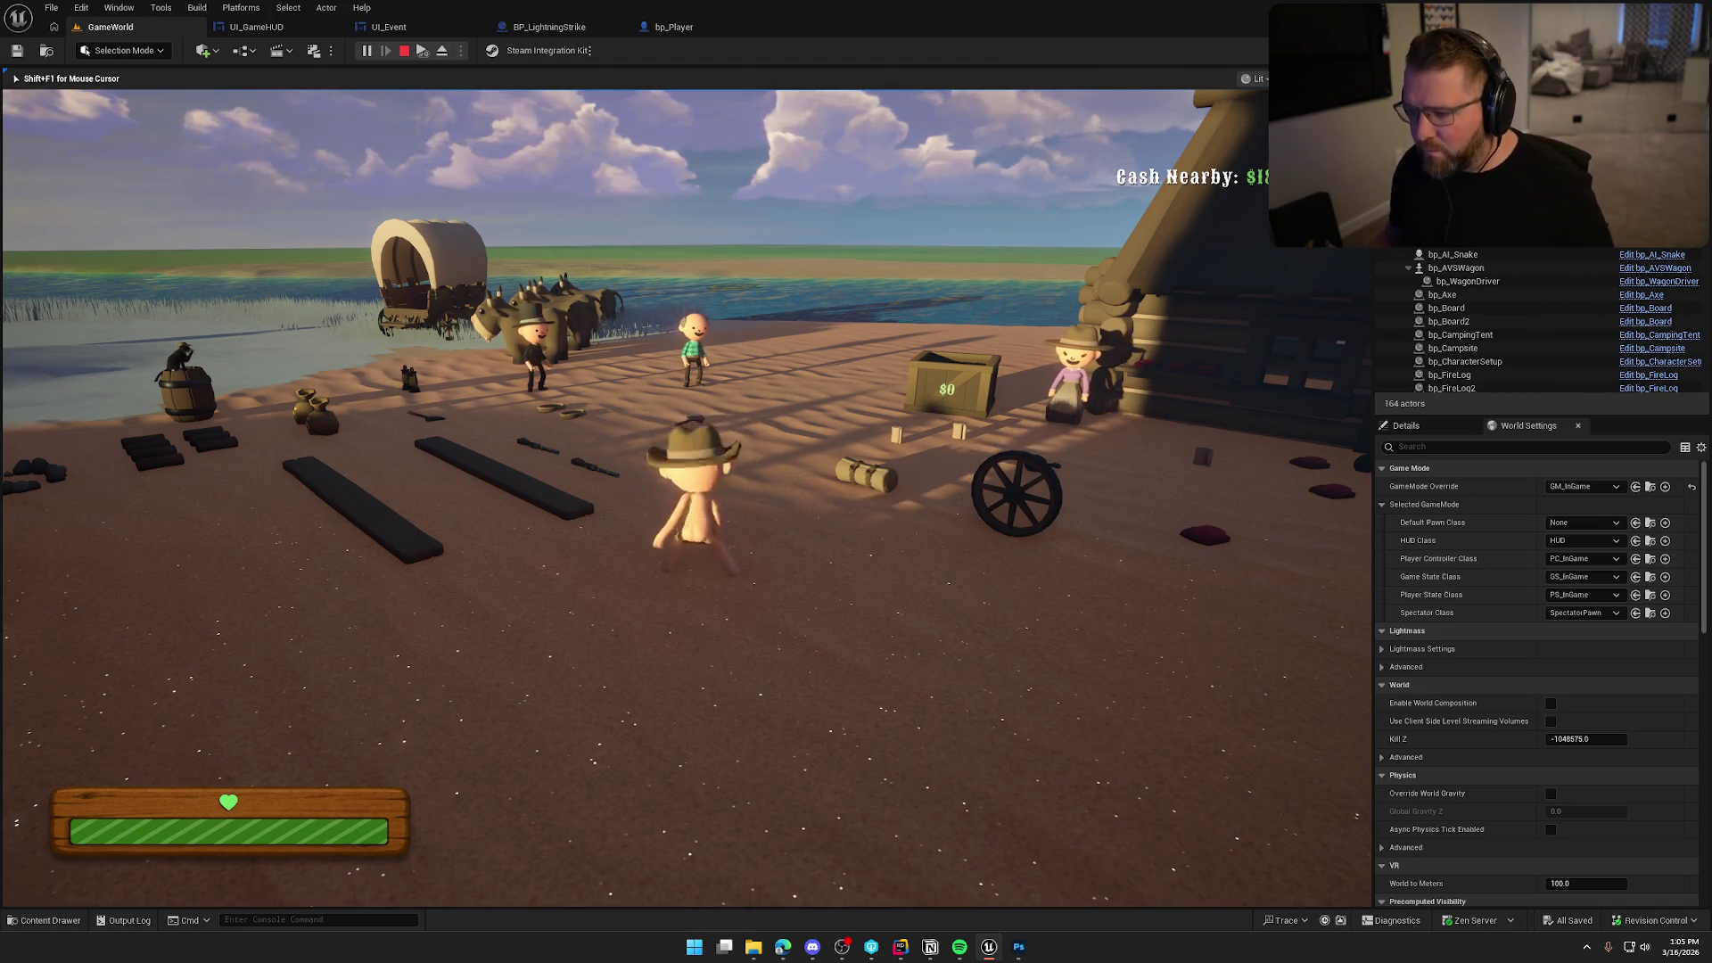
{"action": "key", "text": "w"}
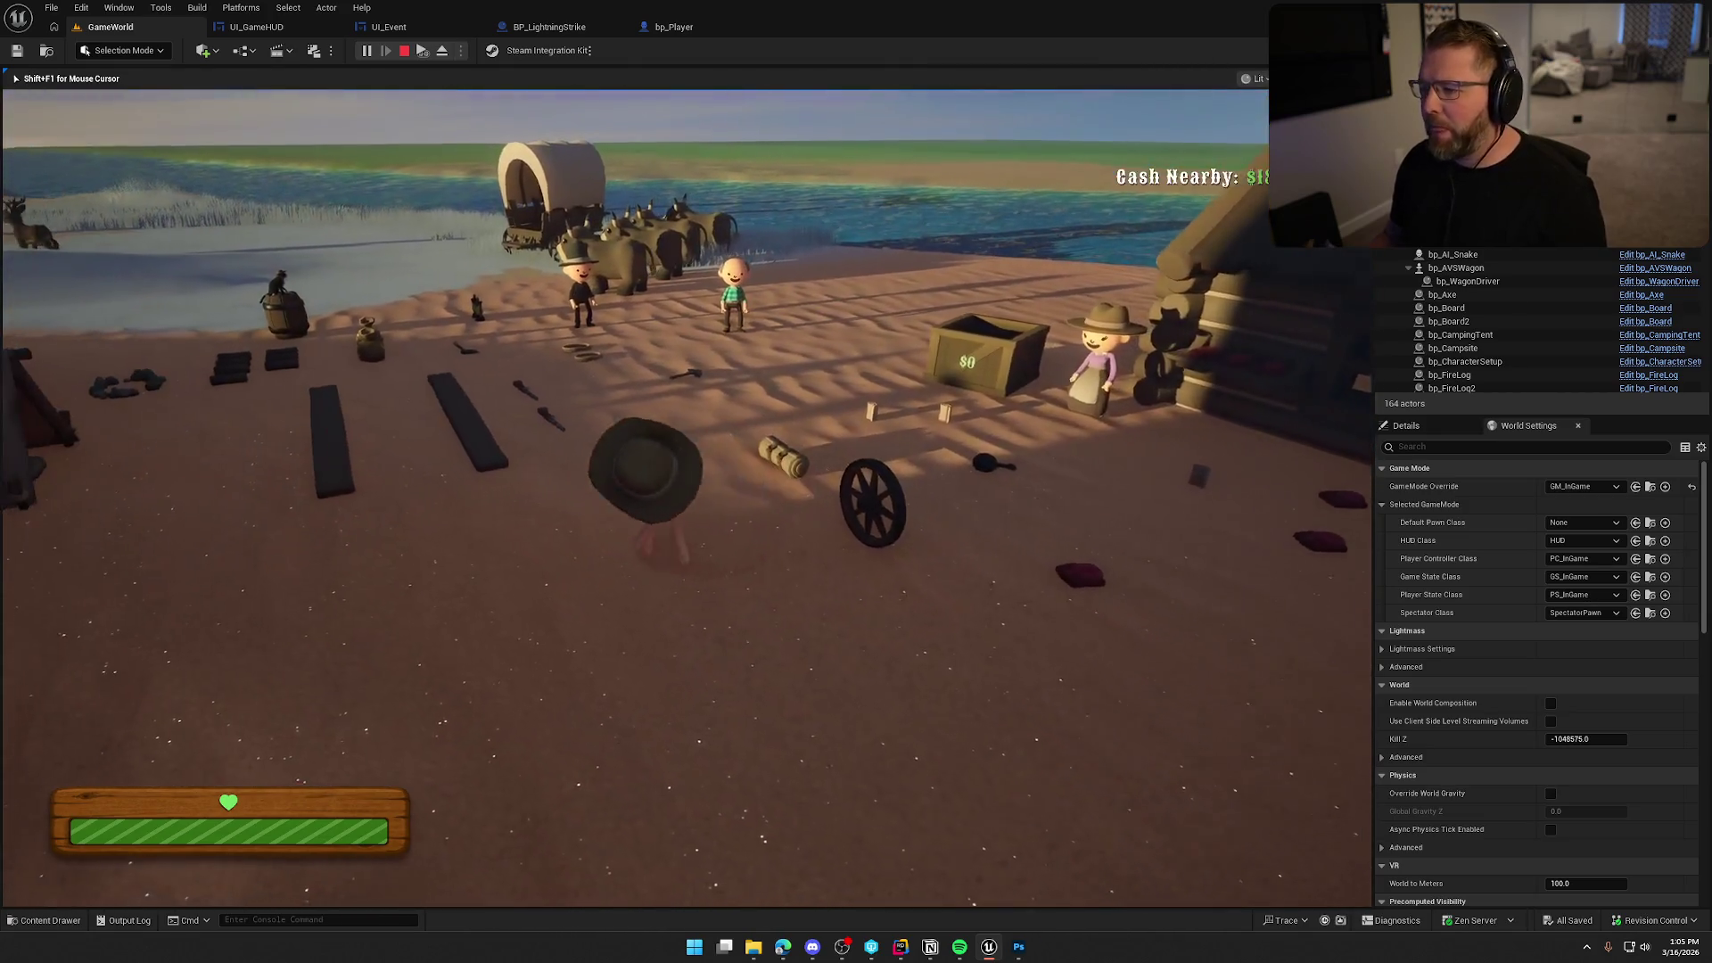
{"action": "key", "text": "Escape"}
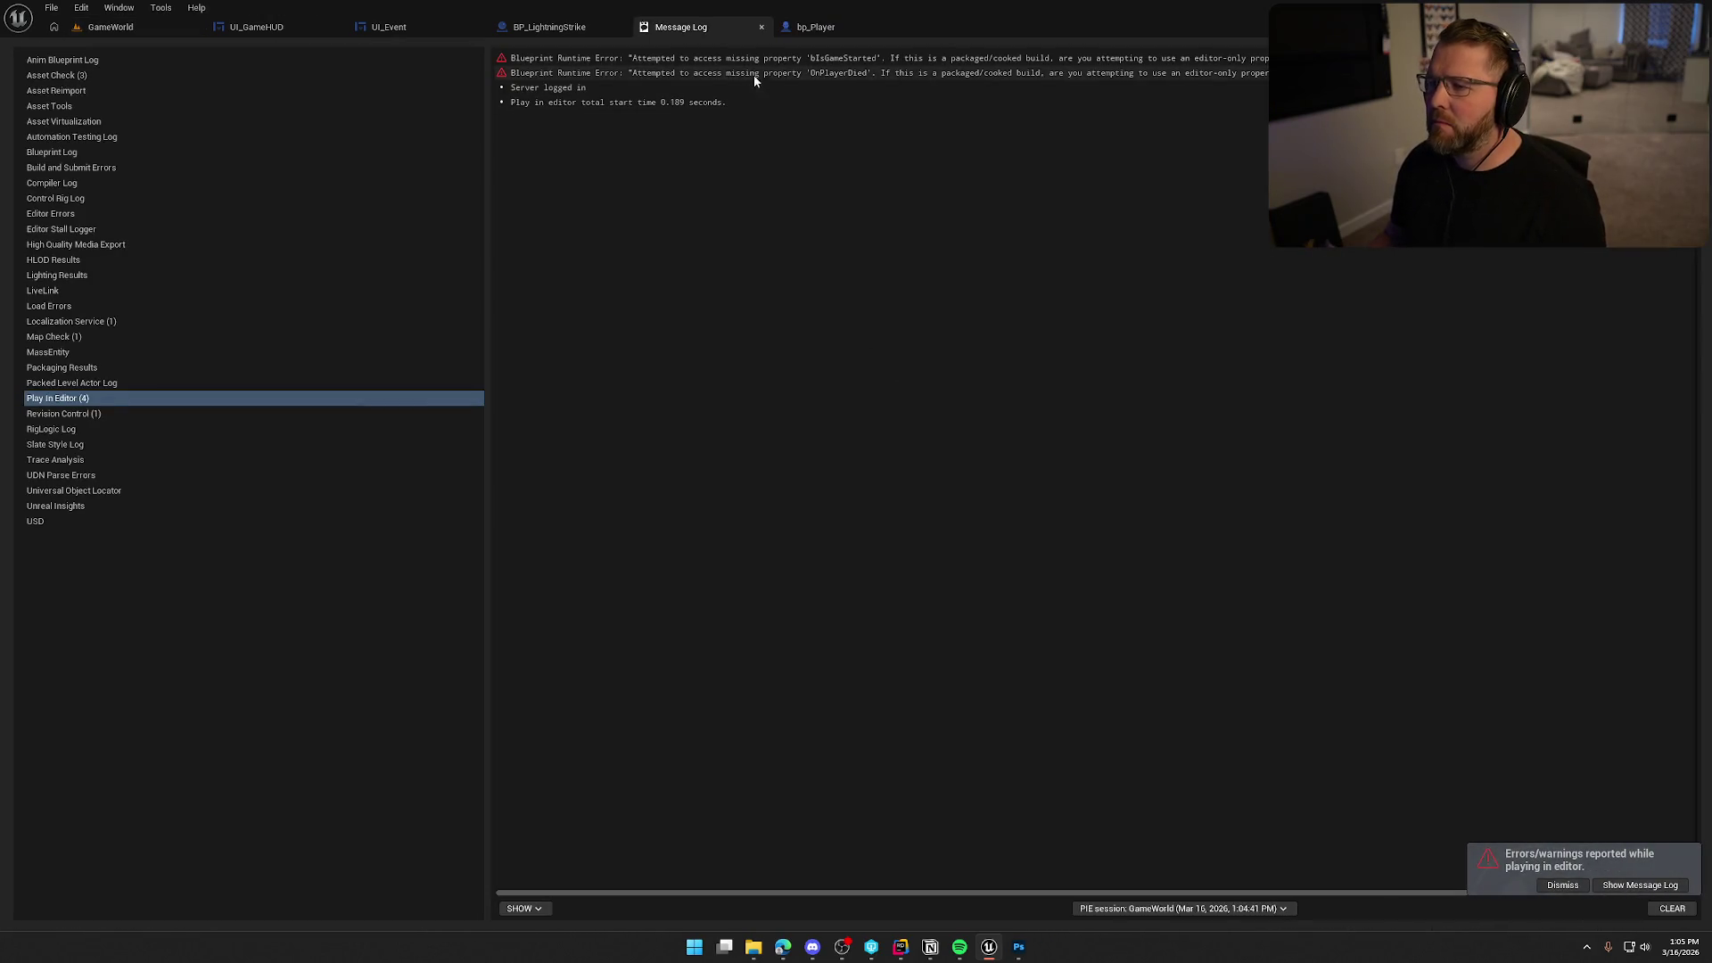
Open GM_InGame from the first Blueprint runtime error, then close Unreal Editor.
{"action": "left_click", "coordinate": [933, 60]}
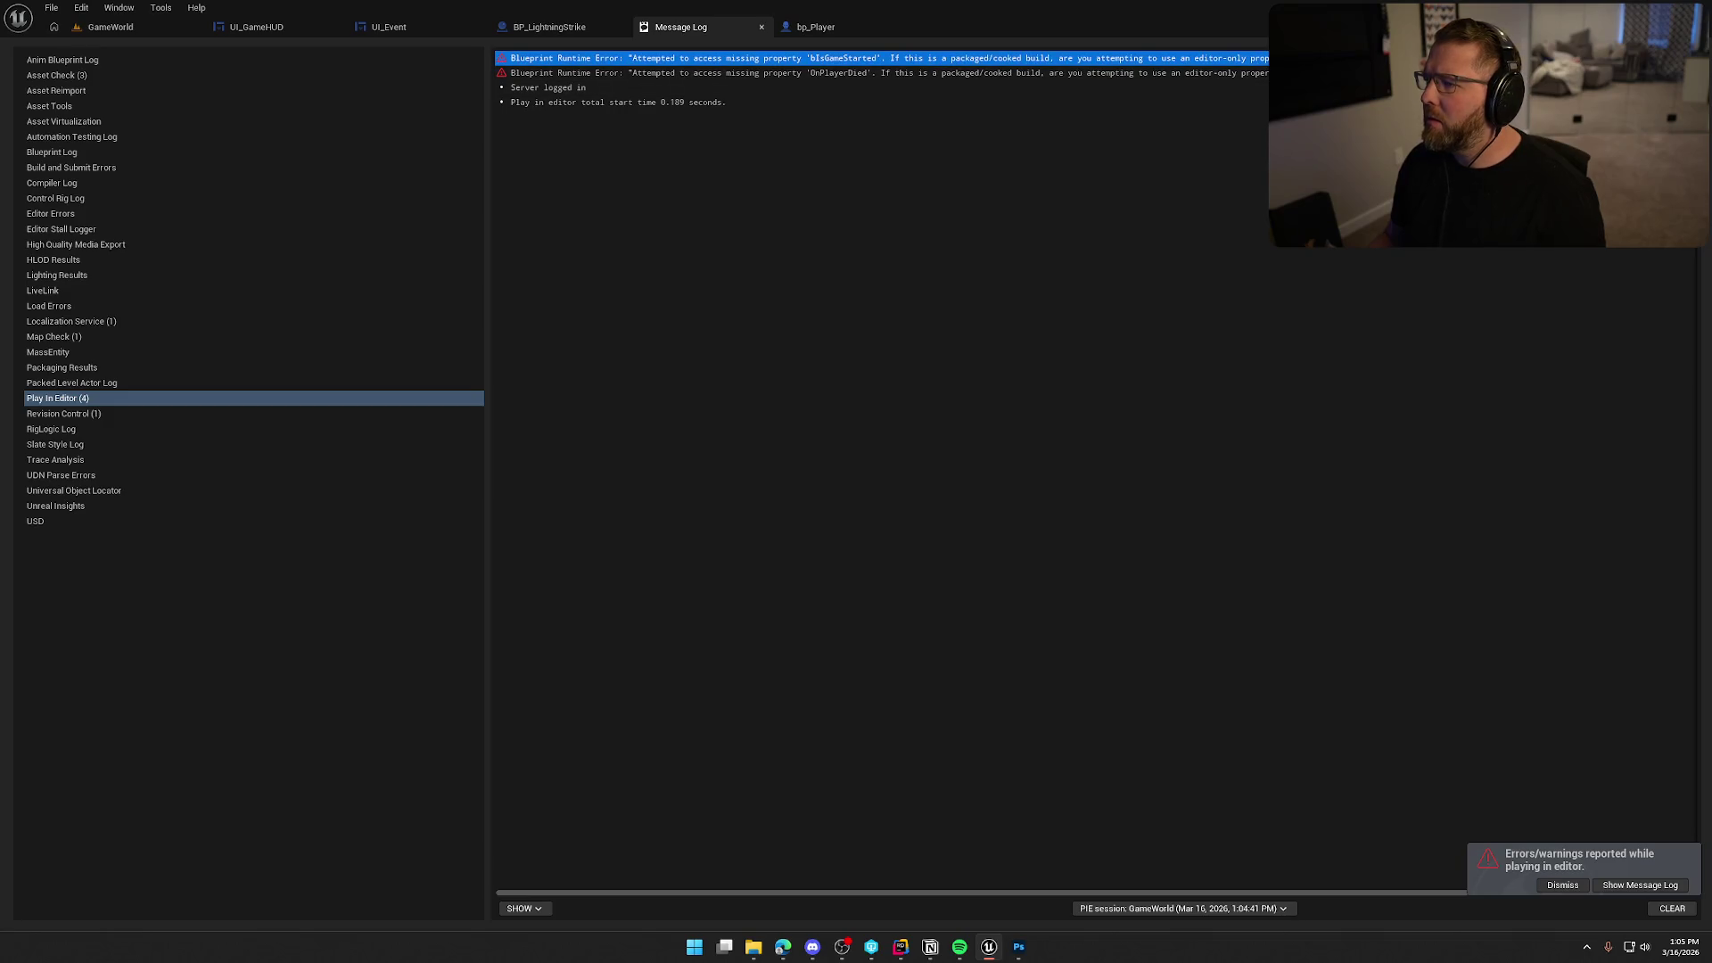
{"action": "double_click", "coordinate": [932, 60]}
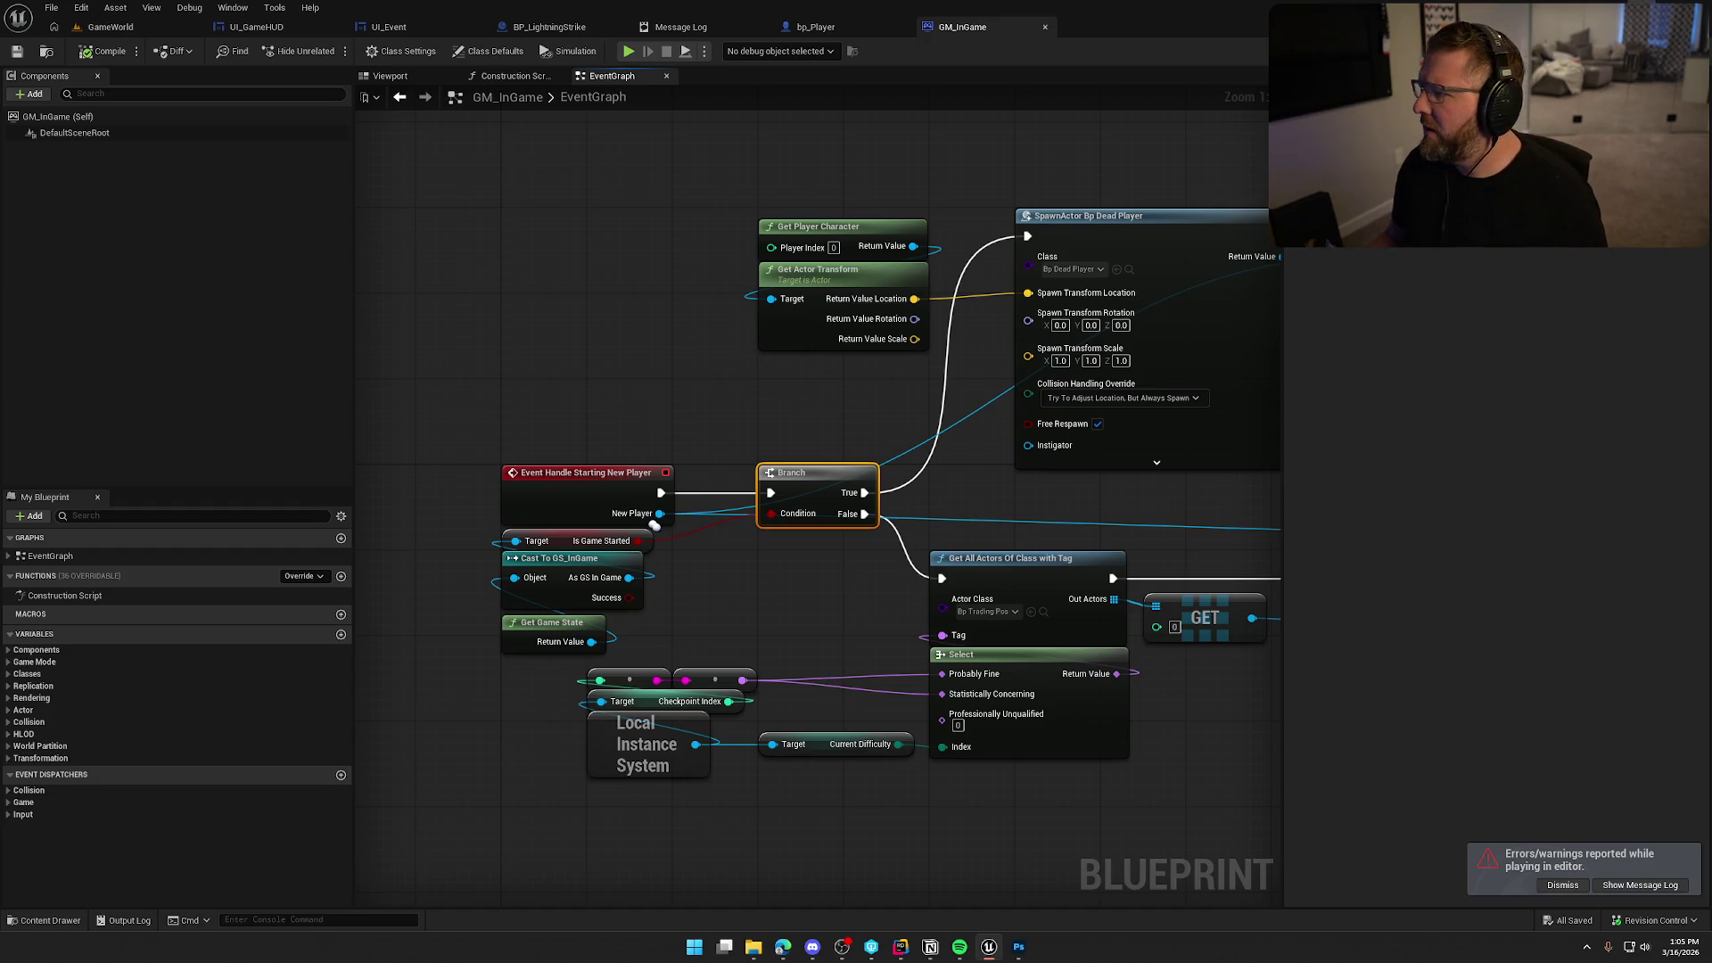
{"action": "key", "text": "super+Down"}
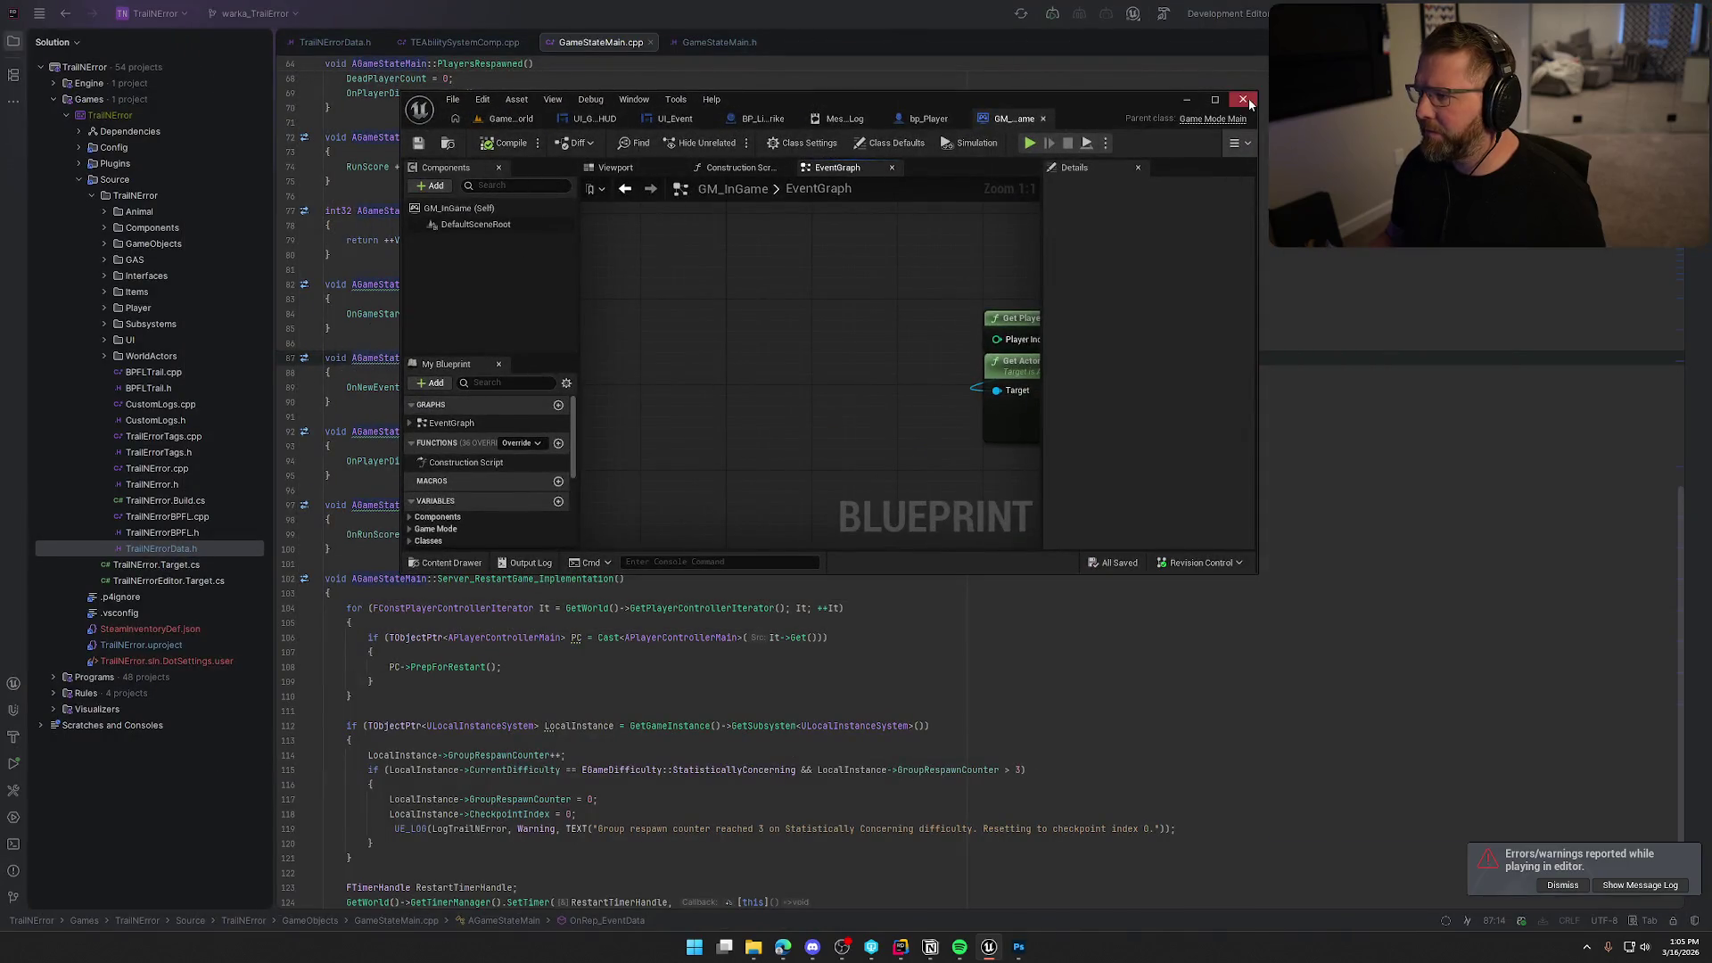
{"action": "key", "text": "alt+F4"}
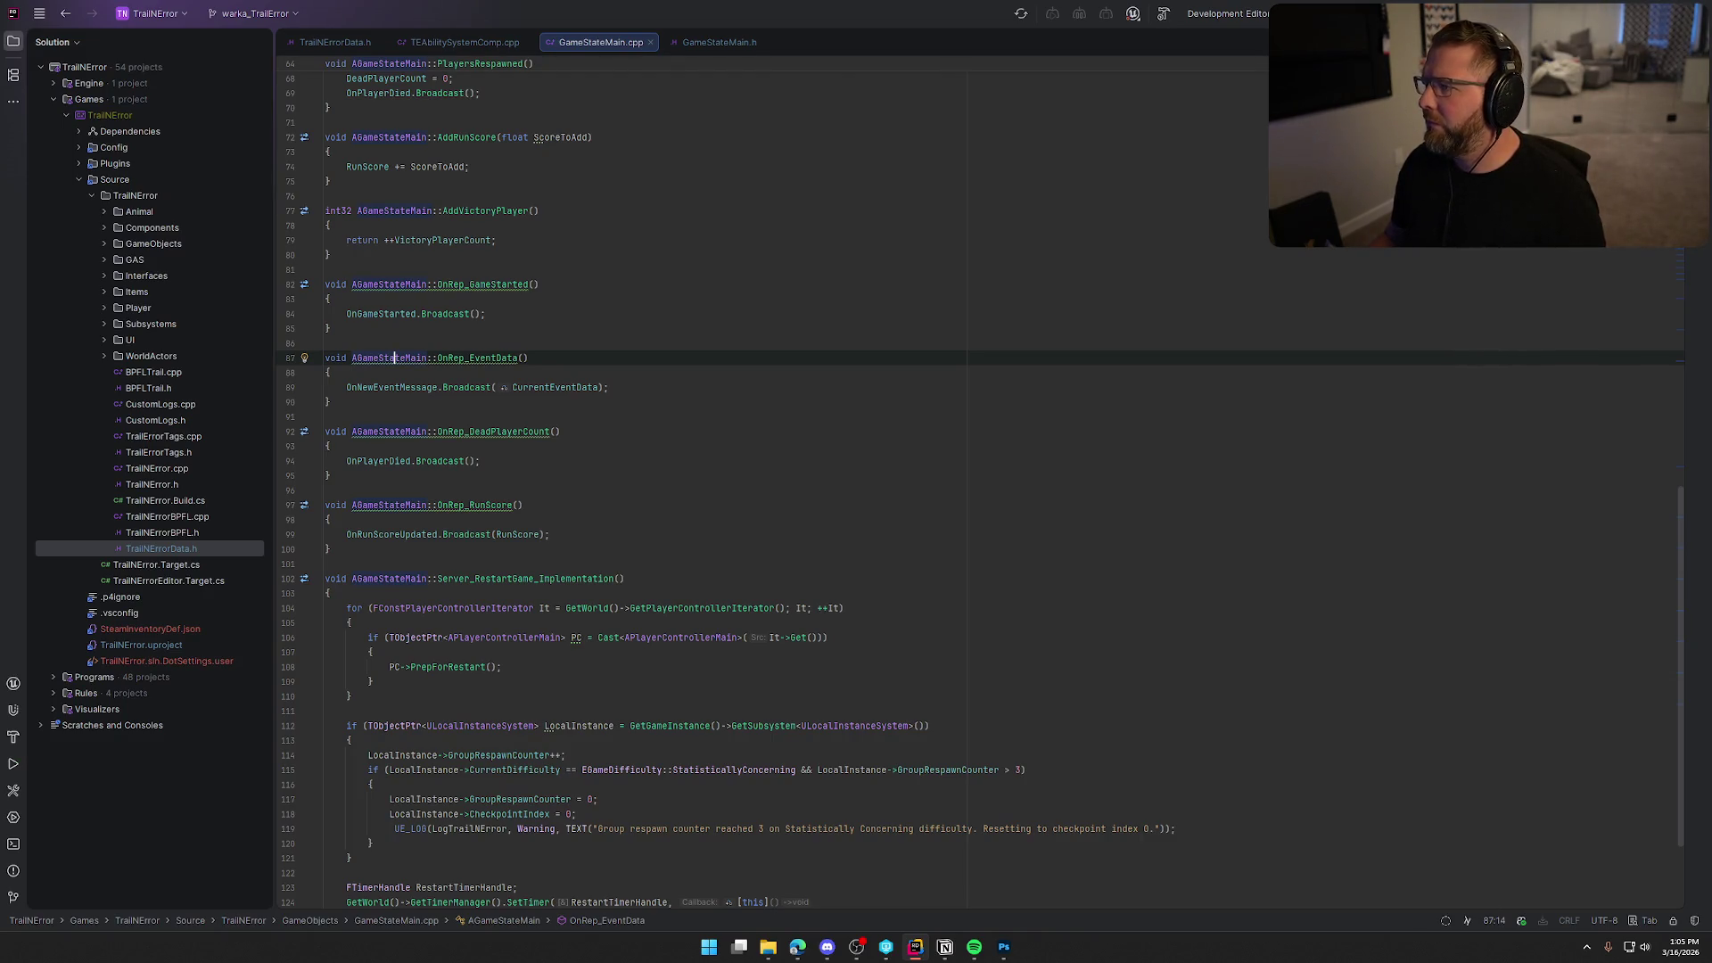
Build the TrailNError project in Rider and maximize the relaunched Unreal Editor.
{"action": "key", "text": "ctrl+shift+b"}
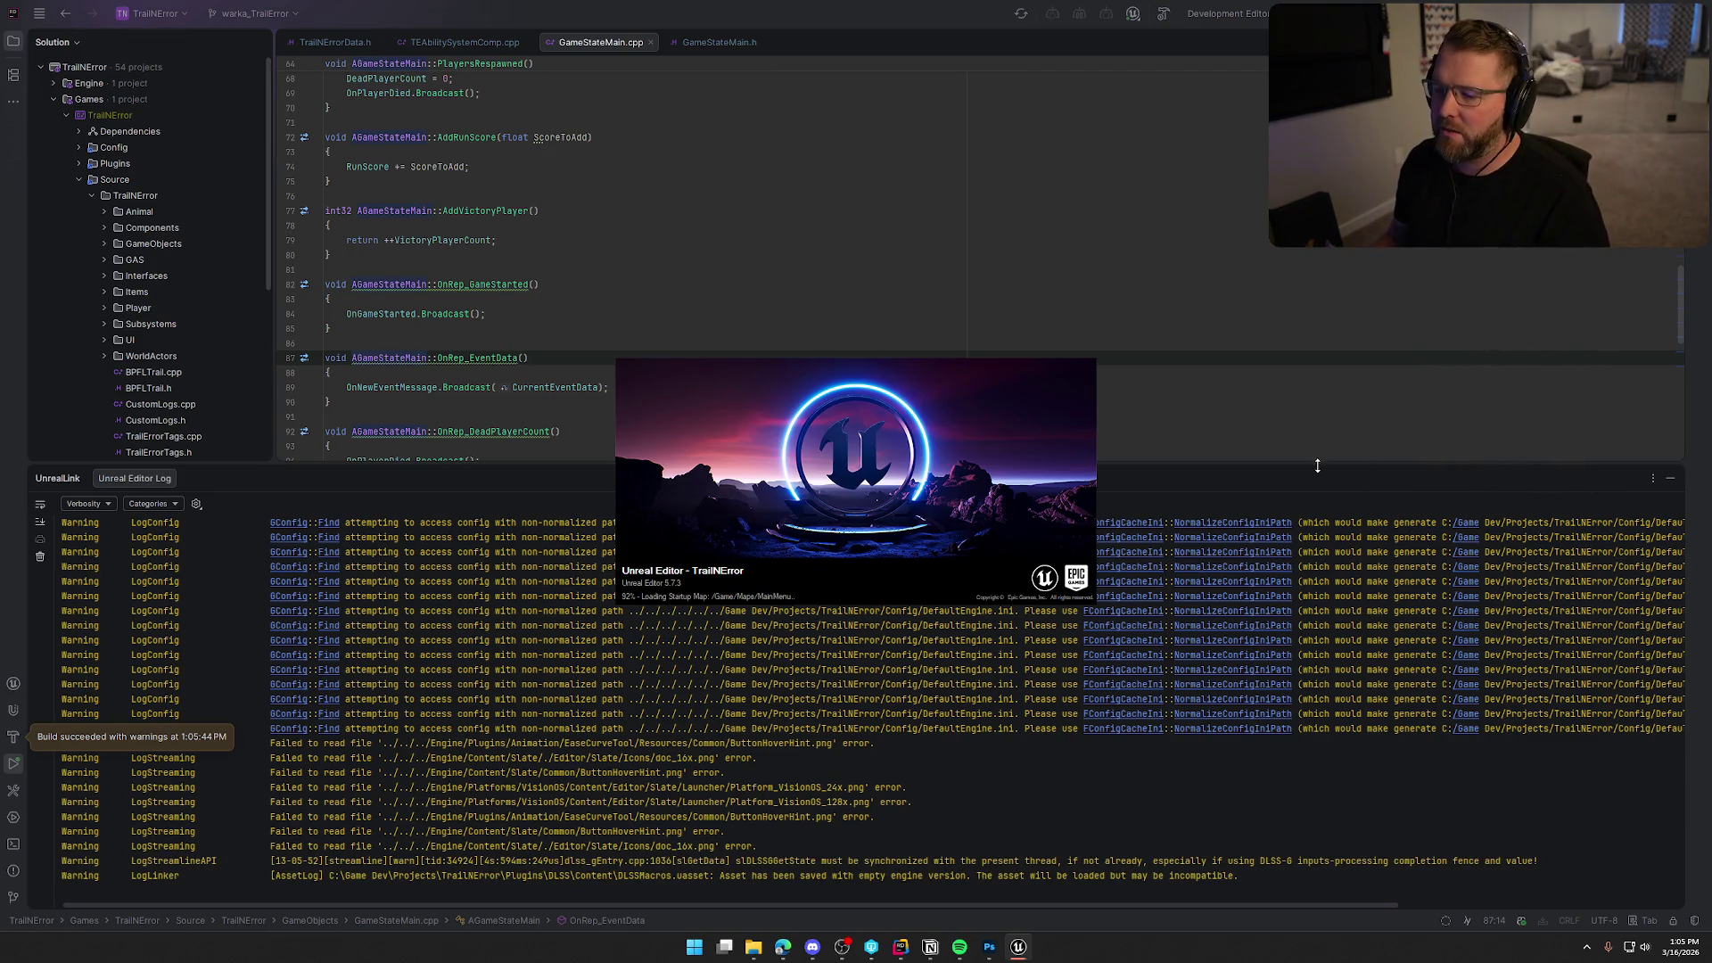
{"action": "left_click", "coordinate": [1669, 480]}
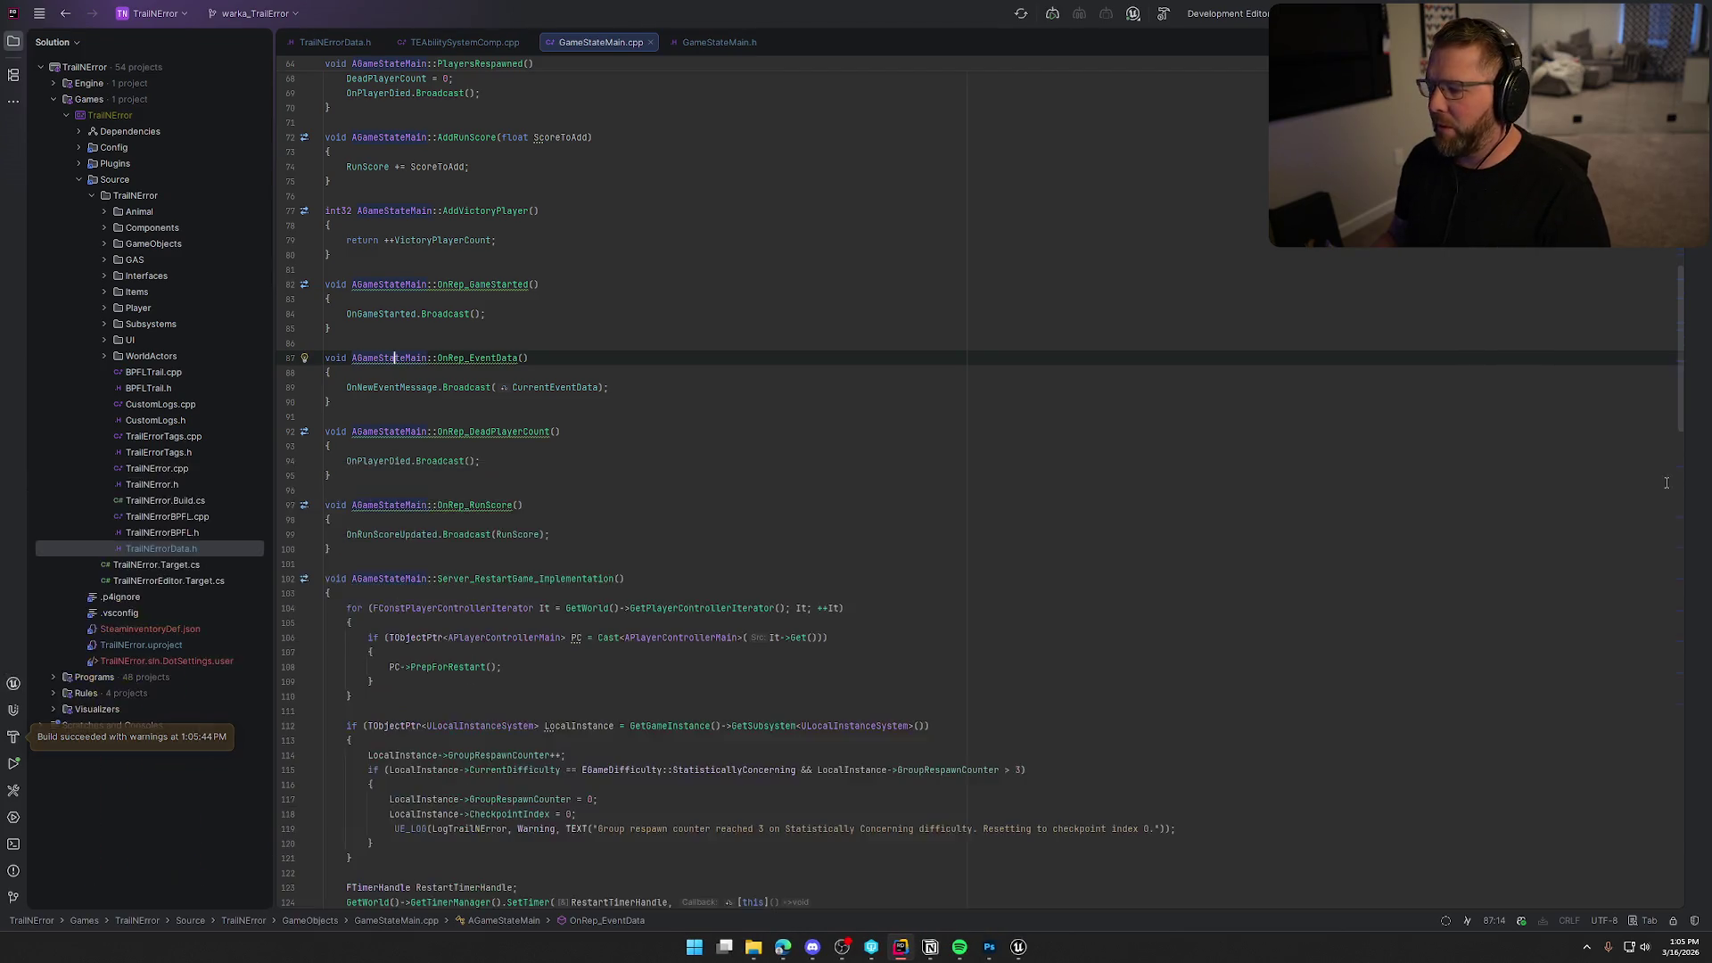
{"action": "left_click", "coordinate": [1024, 952]}
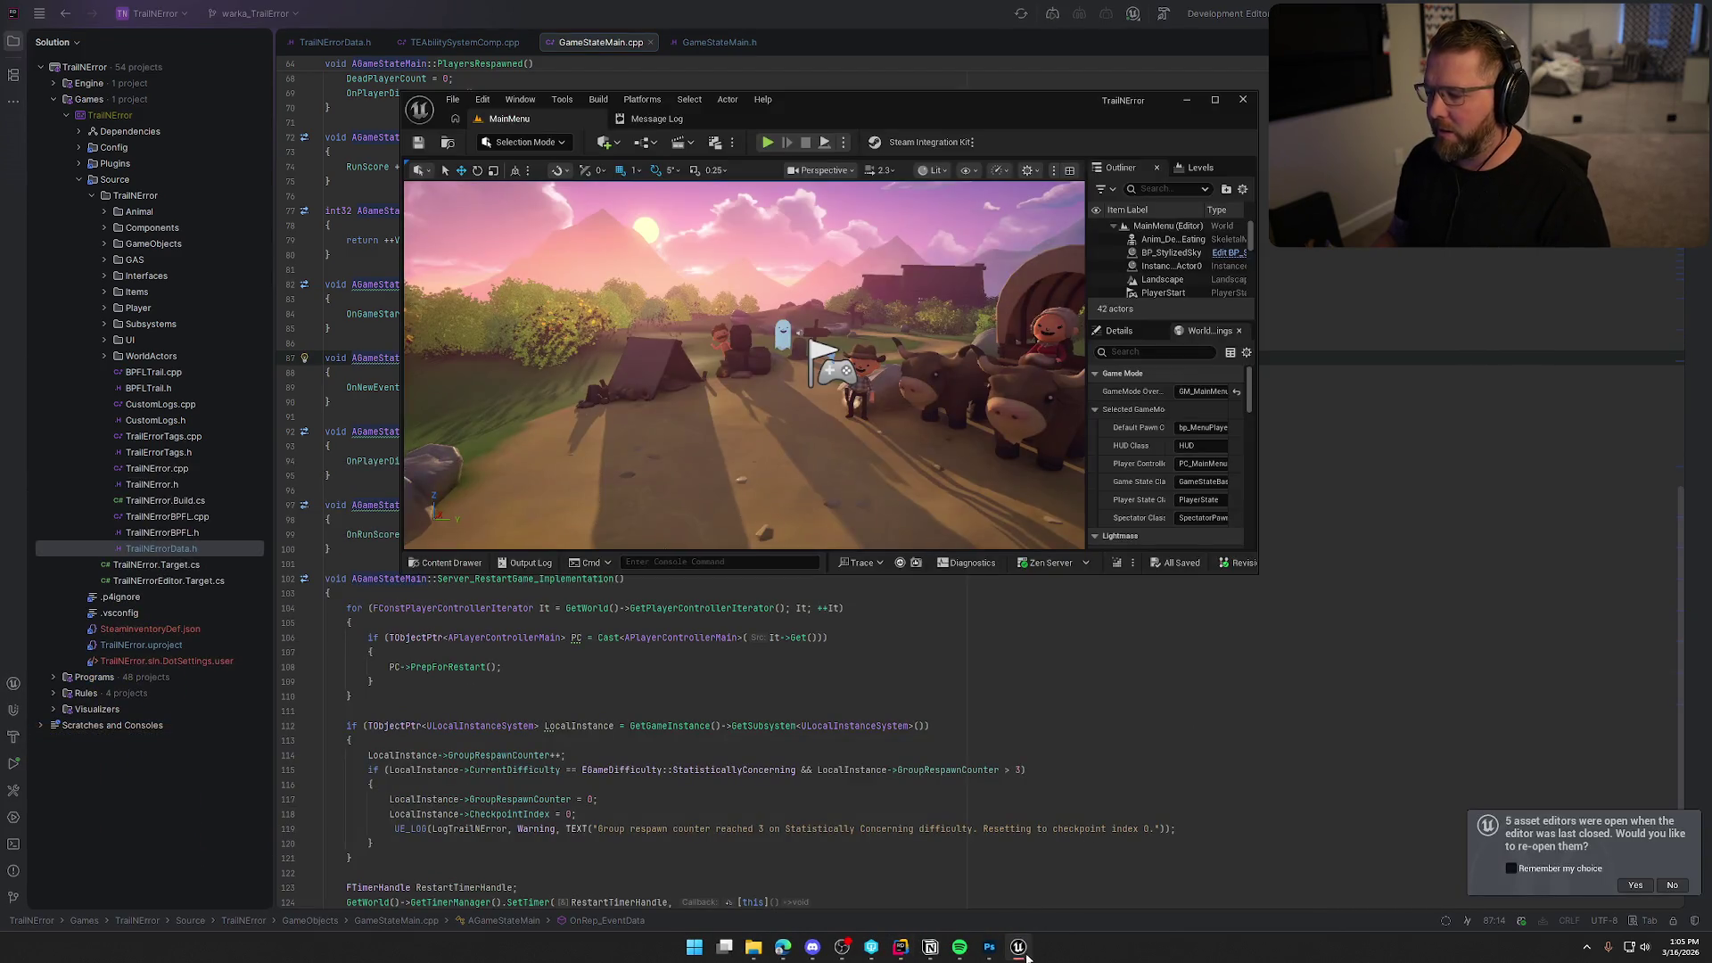
{"action": "left_click", "coordinate": [1215, 100]}
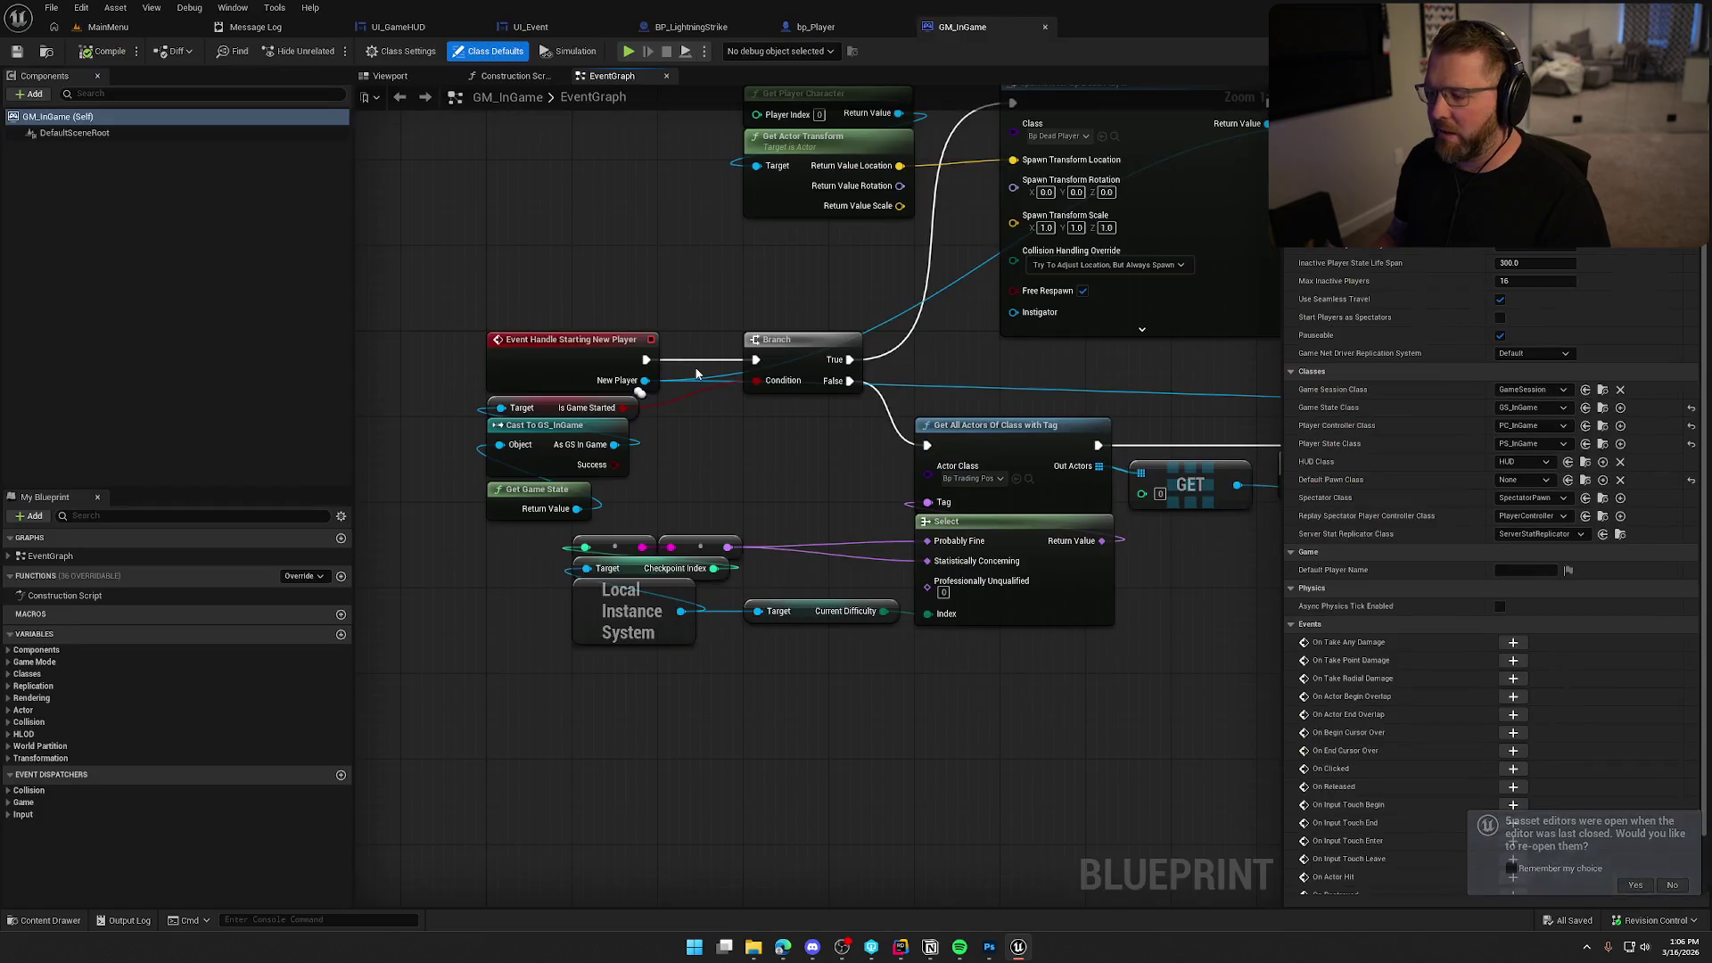
Close the GM_InGame, BP_LightningStrike, Message Log, UI_GameHUD and UI_Event tabs, keeping bp_Player.
{"action": "middle_click", "coordinate": [982, 34]}
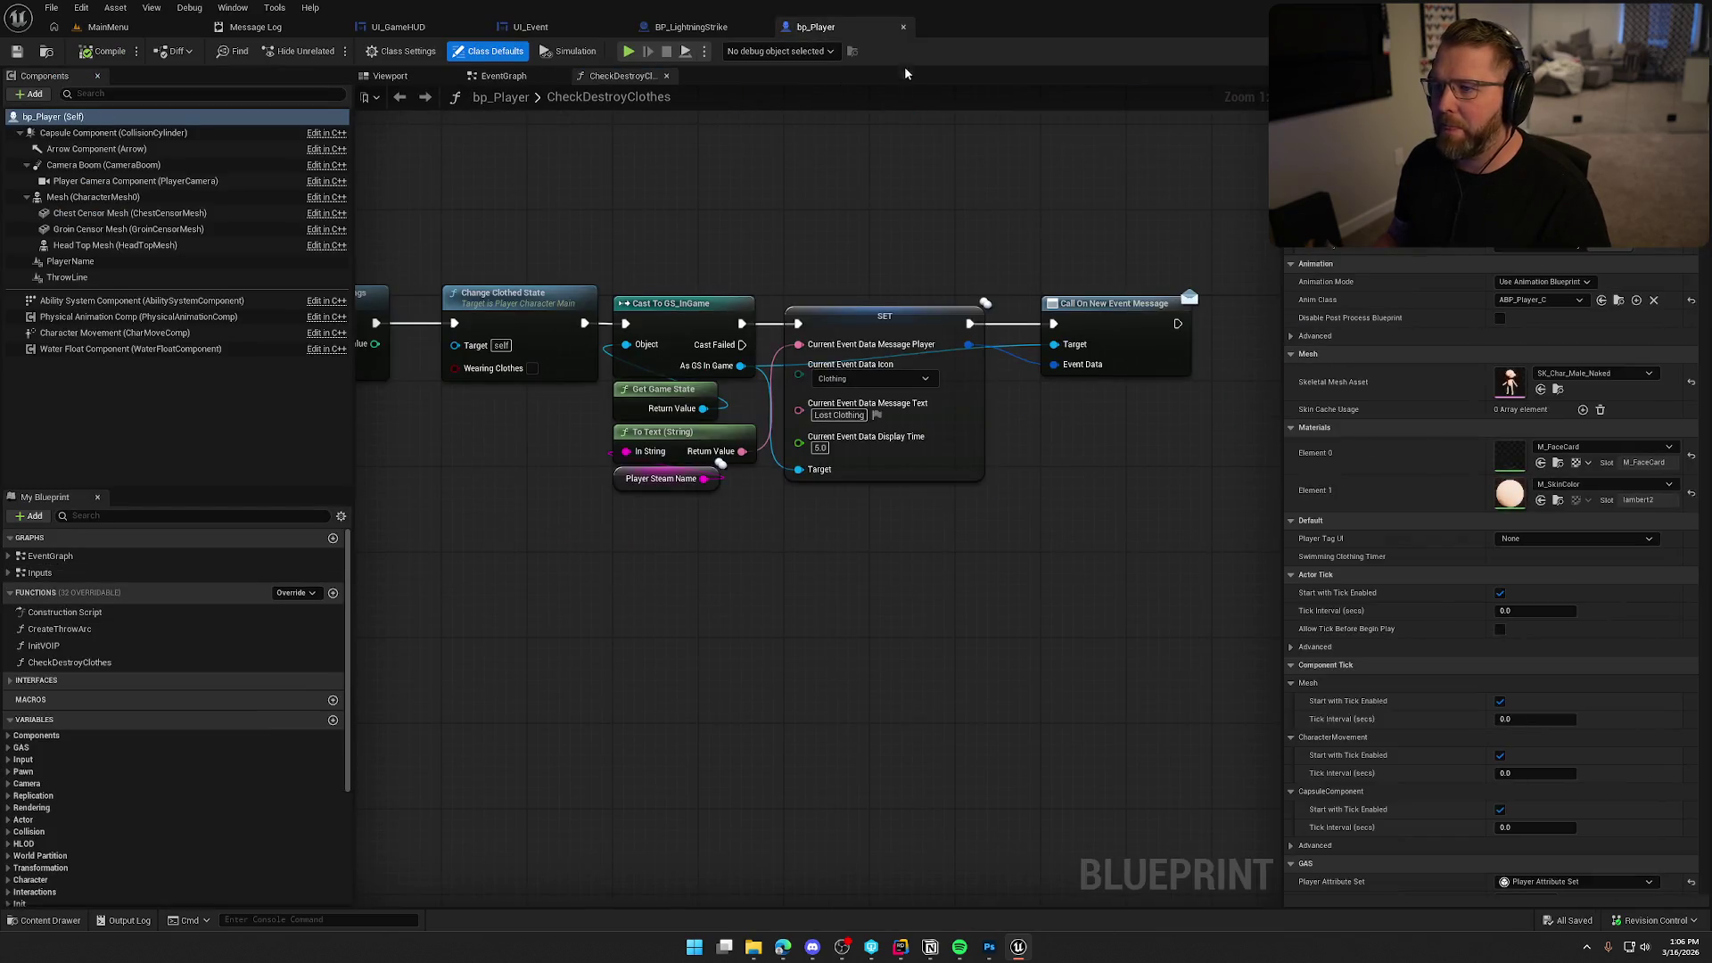
{"action": "middle_click", "coordinate": [694, 34]}
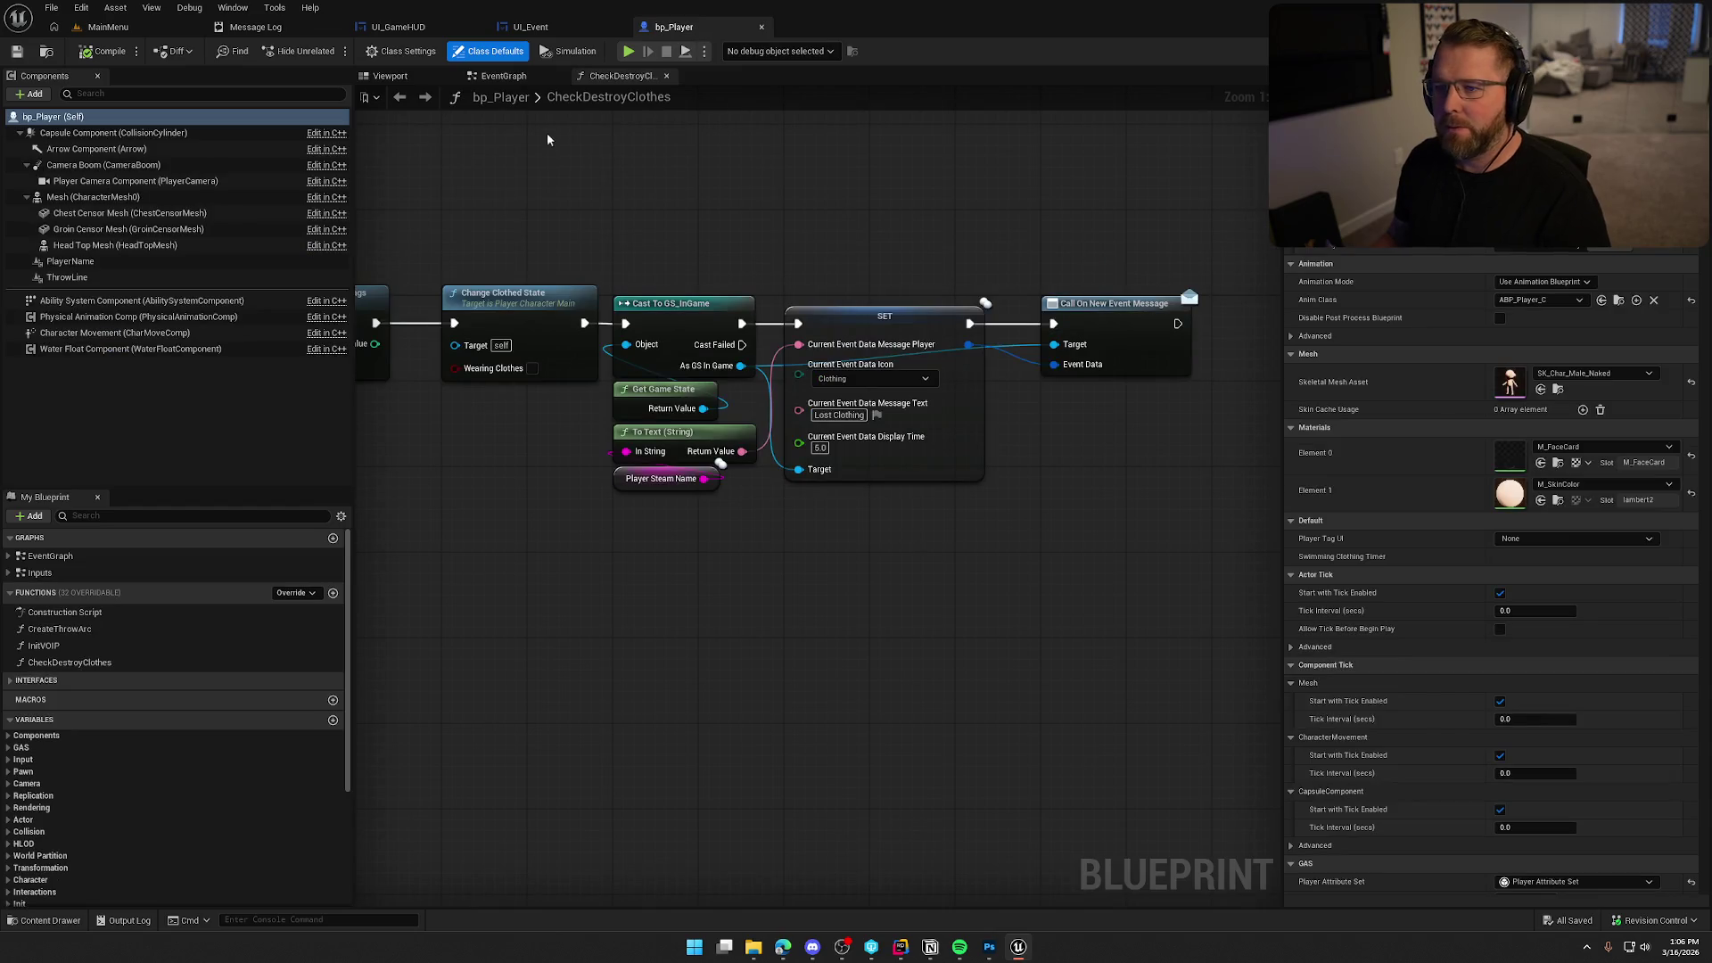
{"action": "left_click", "coordinate": [533, 27]}
{"action": "left_click", "coordinate": [378, 30]}
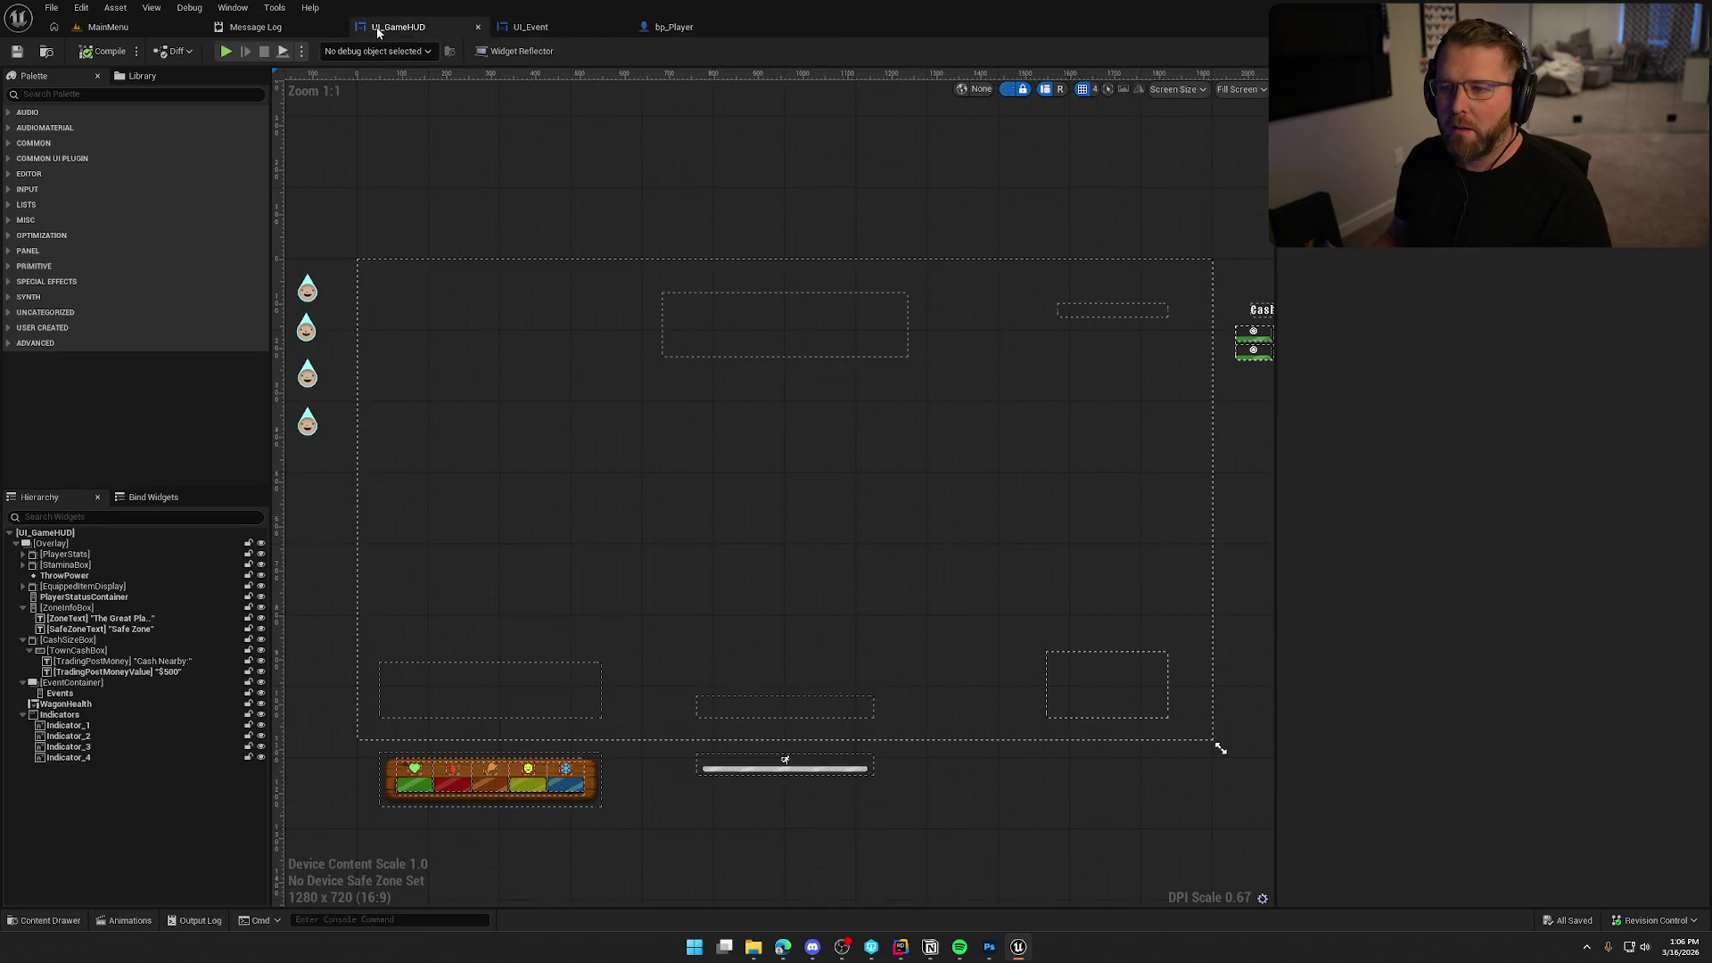
{"action": "left_click", "coordinate": [275, 31]}
{"action": "middle_click", "coordinate": [278, 31]}
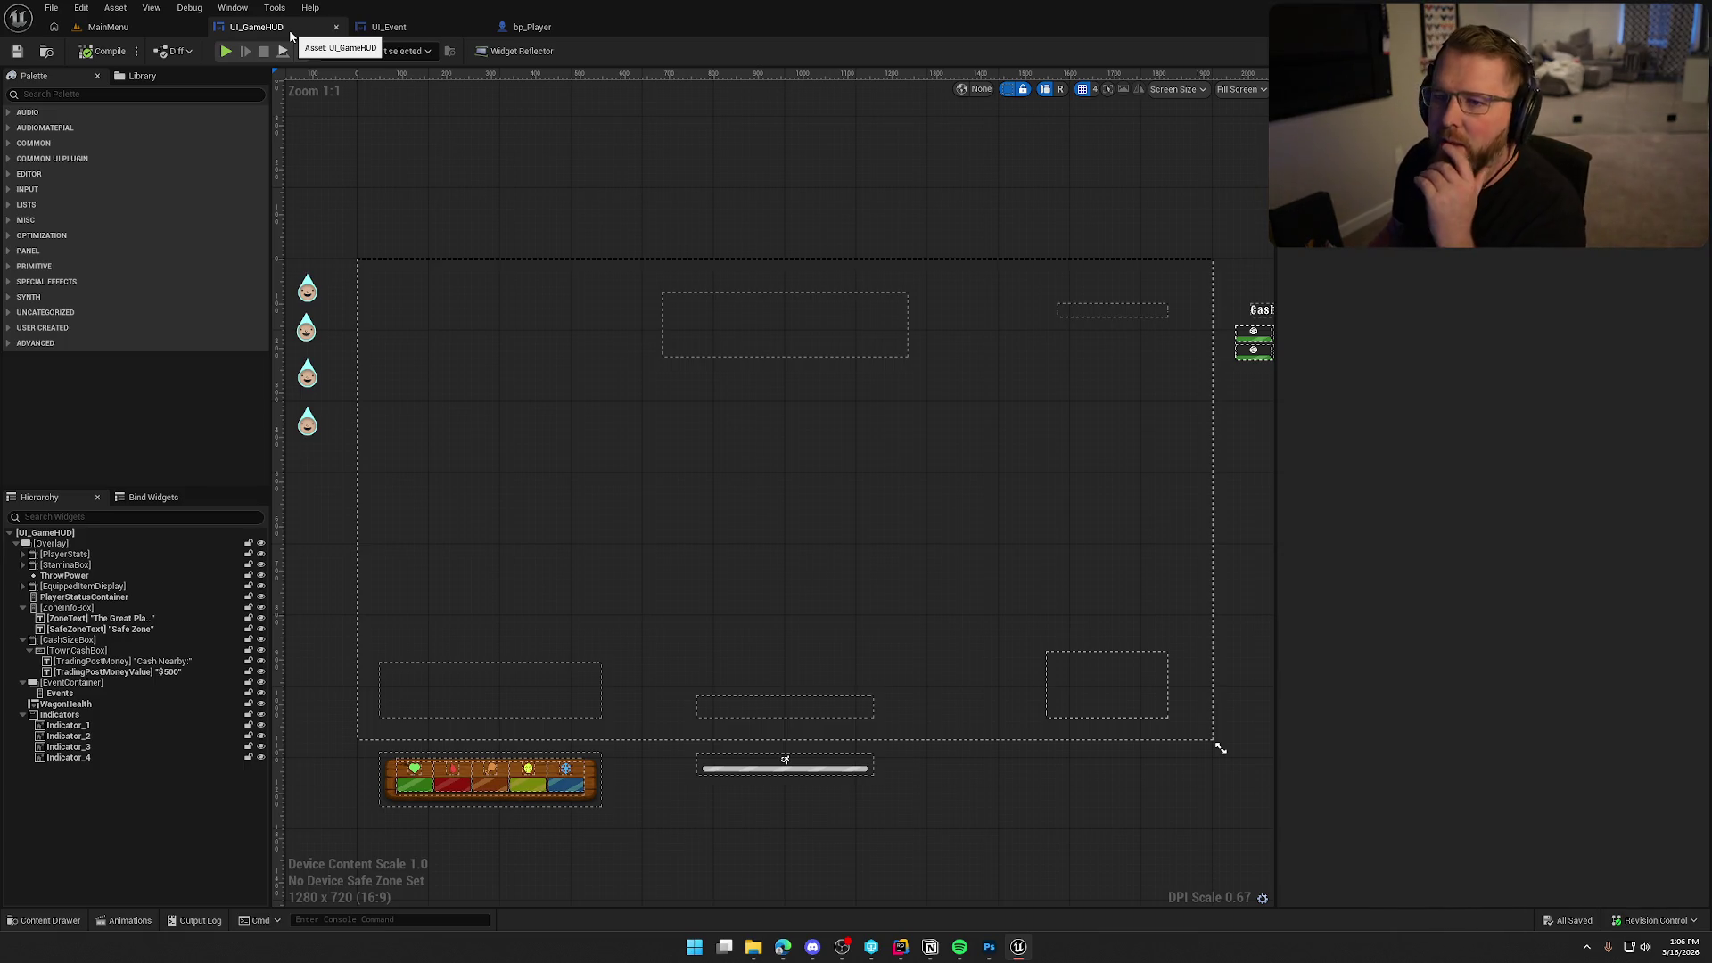
{"action": "middle_click", "coordinate": [289, 30]}
{"action": "middle_click", "coordinate": [288, 29]}
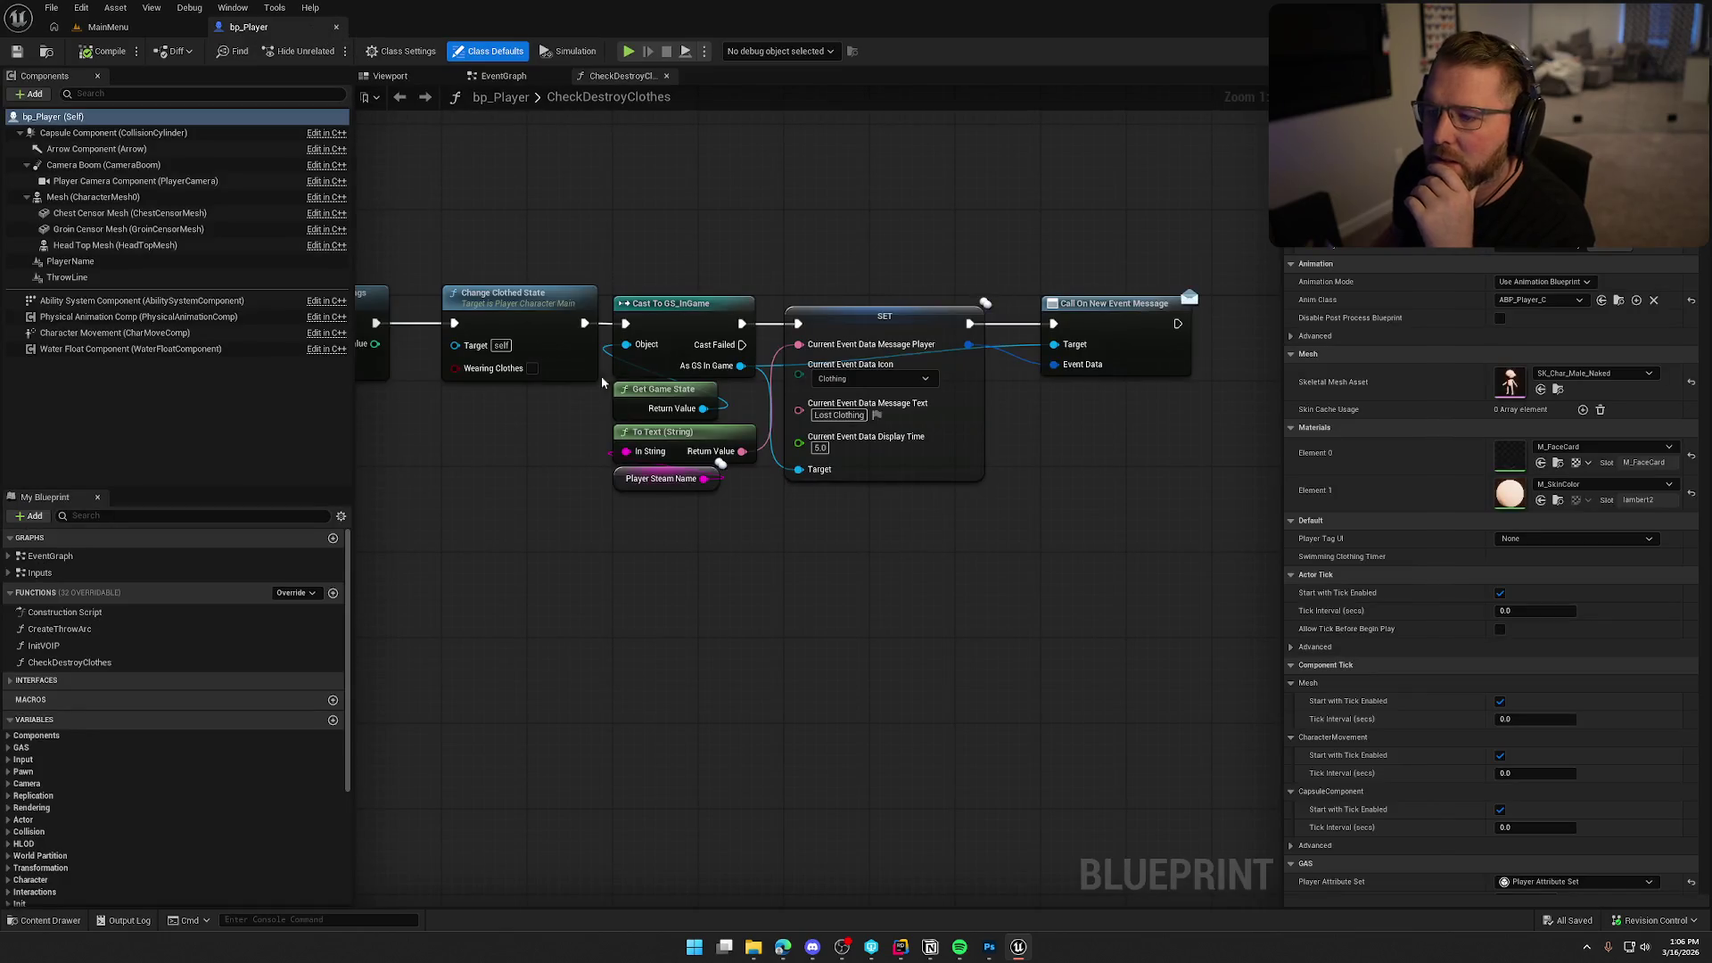
{"action": "left_click", "coordinate": [9, 557]}
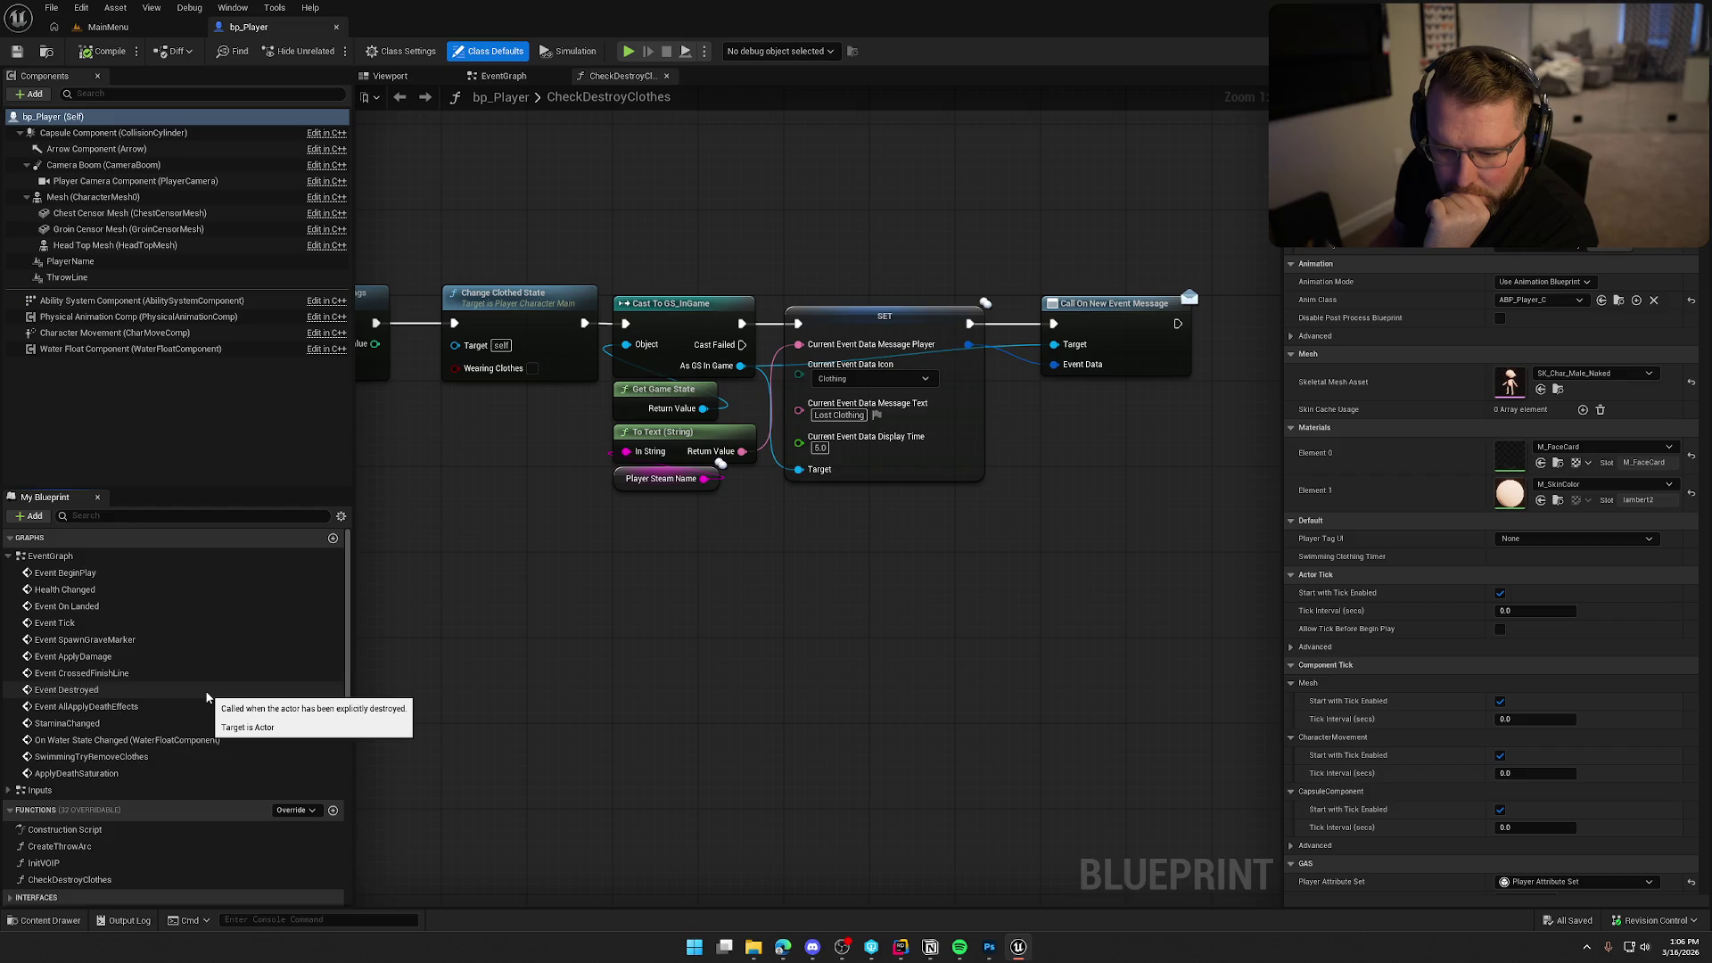
Find the GA_Die asset from the Death Ability Class node and open the blueprint.
{"action": "double_click", "coordinate": [94, 590]}
{"action": "mouse_move", "coordinate": [1104, 658]}
{"action": "left_mouse_down"}
{"action": "mouse_move", "coordinate": [538, 580]}
{"action": "mouse_move", "coordinate": [739, 549]}
{"action": "left_mouse_up"}
{"action": "left_click", "coordinate": [721, 471]}
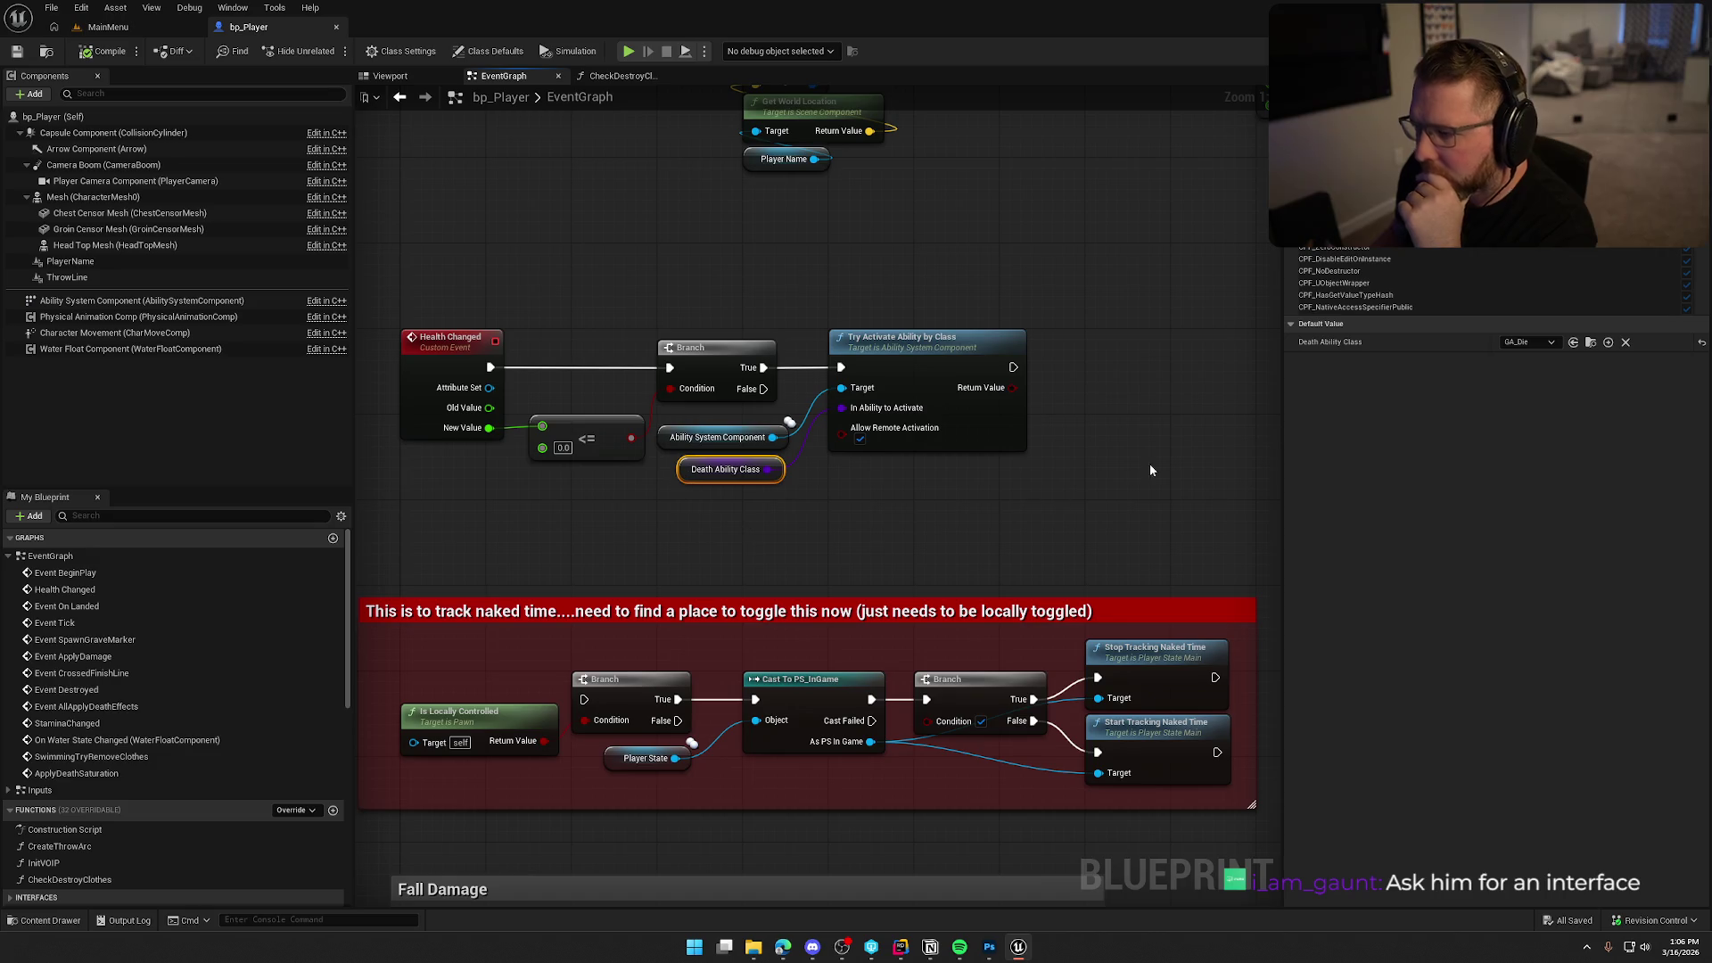
{"action": "left_click", "coordinate": [1592, 342]}
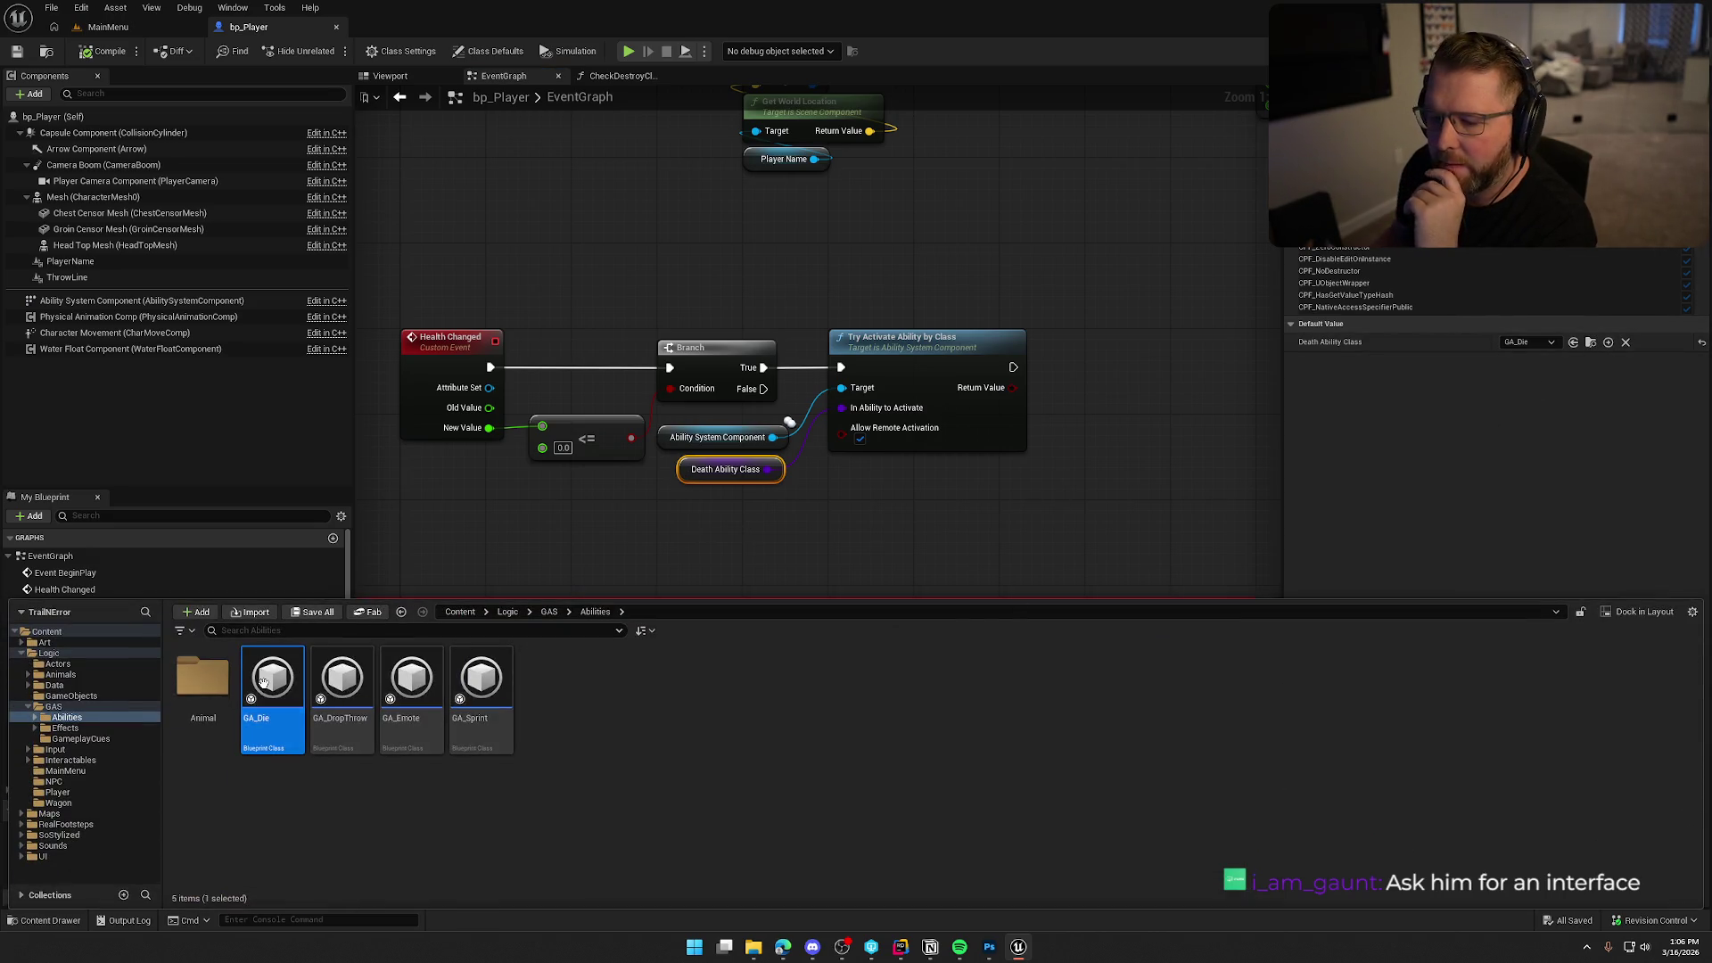
{"action": "double_click", "coordinate": [273, 705]}
Move the authority, death-effect and gameplay-tag nodes up to tidy the start of GA_Die's graph.
{"action": "scroll", "coordinate": [634, 573], "scroll_direction": "down", "scroll_amount": 2}
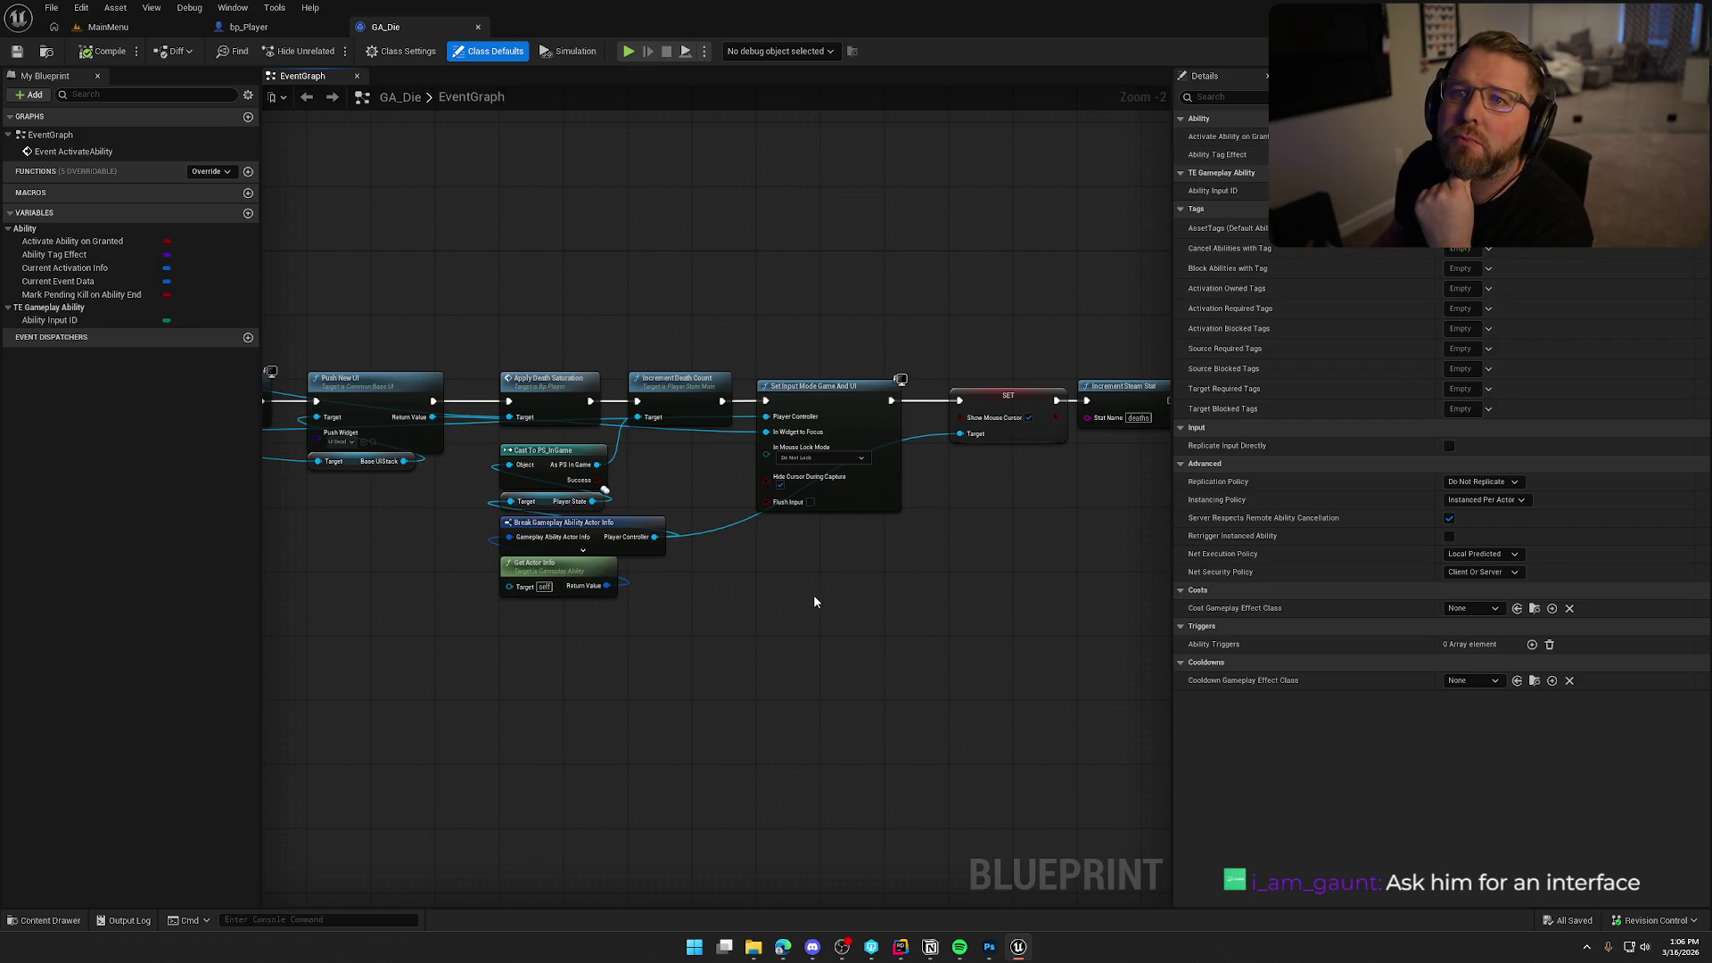
{"action": "mouse_move", "coordinate": [592, 336]}
{"action": "left_mouse_down"}
{"action": "mouse_move", "coordinate": [776, 218]}
{"action": "mouse_move", "coordinate": [624, 621]}
{"action": "mouse_move", "coordinate": [1001, 657]}
{"action": "left_mouse_up"}
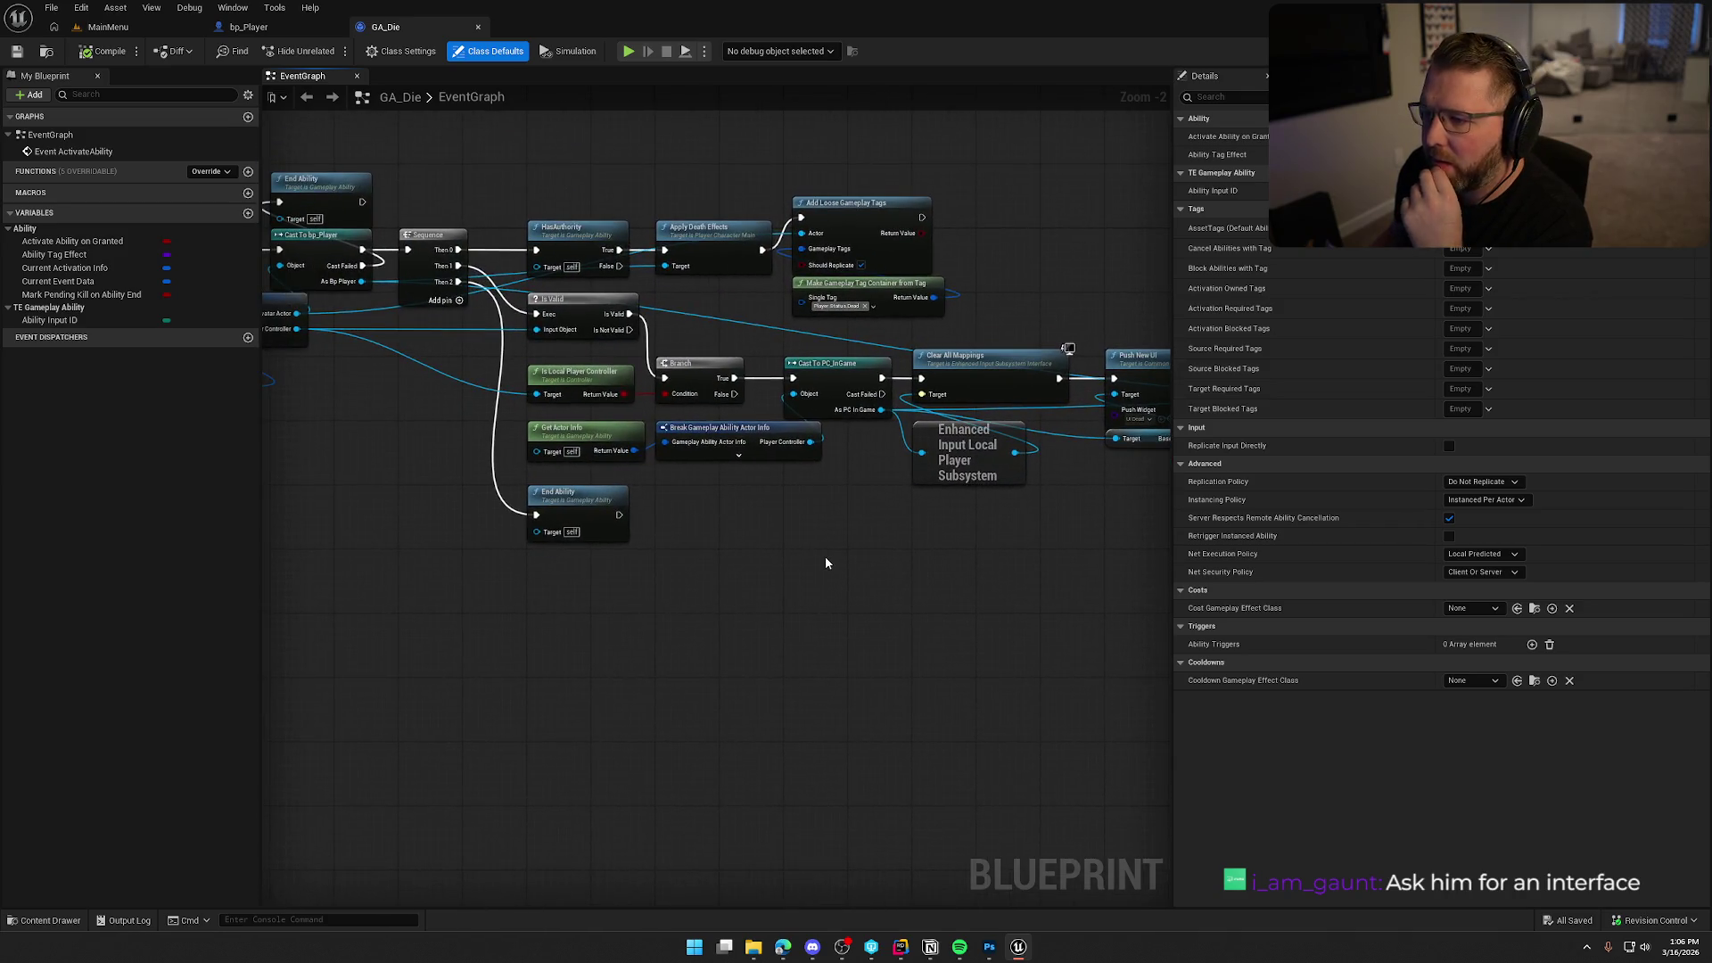
{"action": "scroll", "coordinate": [826, 556], "scroll_direction": "up", "scroll_amount": 2}
{"action": "left_click_drag", "start_coordinate": [714, 705], "coordinate": [884, 786]}
{"action": "left_click_drag", "start_coordinate": [486, 294], "coordinate": [946, 477]}
{"action": "left_click_drag", "start_coordinate": [541, 378], "coordinate": [537, 303]}
{"action": "mouse_move", "coordinate": [1052, 446]}
{"action": "left_mouse_down"}
{"action": "mouse_move", "coordinate": [911, 275]}
{"action": "mouse_move", "coordinate": [900, 313]}
{"action": "left_mouse_up"}
{"action": "left_click", "coordinate": [907, 231]}
Line up the four player-state and actor-info nodes near the Show Mouse end of the chain.
{"action": "left_click_drag", "start_coordinate": [706, 440], "coordinate": [848, 385]}
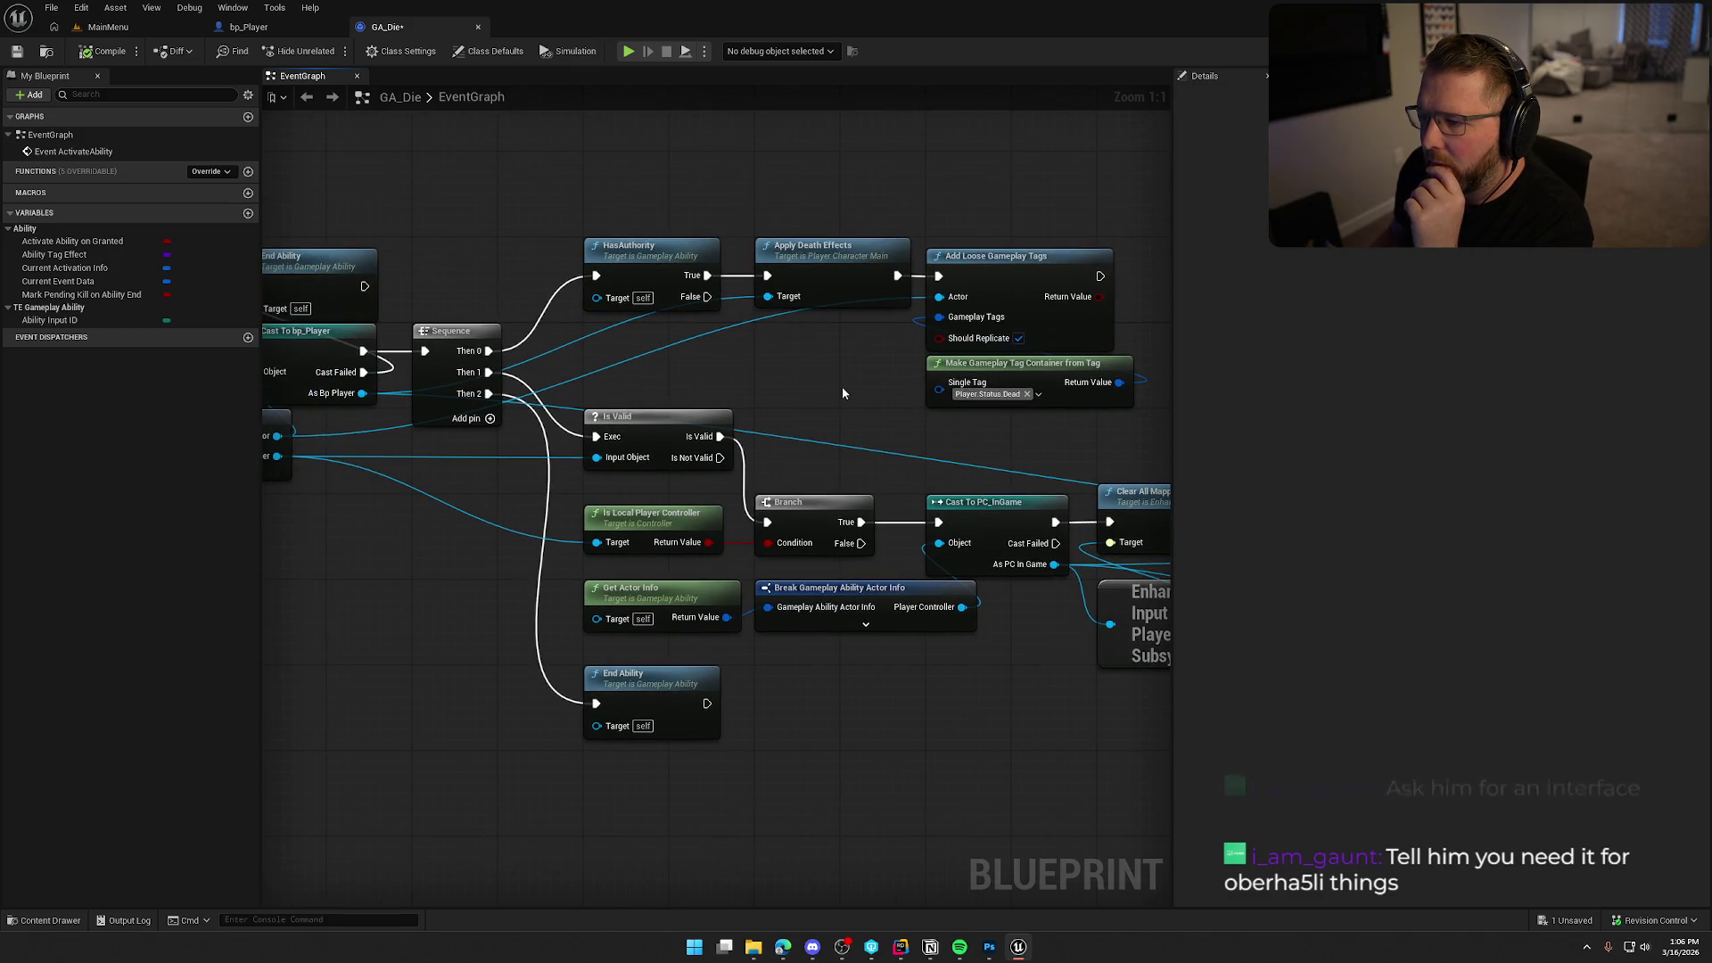
{"action": "left_click_drag", "start_coordinate": [687, 310], "coordinate": [776, 222]}
{"action": "mouse_move", "coordinate": [499, 514]}
{"action": "left_mouse_down"}
{"action": "mouse_move", "coordinate": [833, 500]}
{"action": "mouse_move", "coordinate": [562, 498]}
{"action": "mouse_move", "coordinate": [521, 622]}
{"action": "mouse_move", "coordinate": [553, 670]}
{"action": "mouse_move", "coordinate": [764, 665]}
{"action": "mouse_move", "coordinate": [578, 652]}
{"action": "left_mouse_up"}
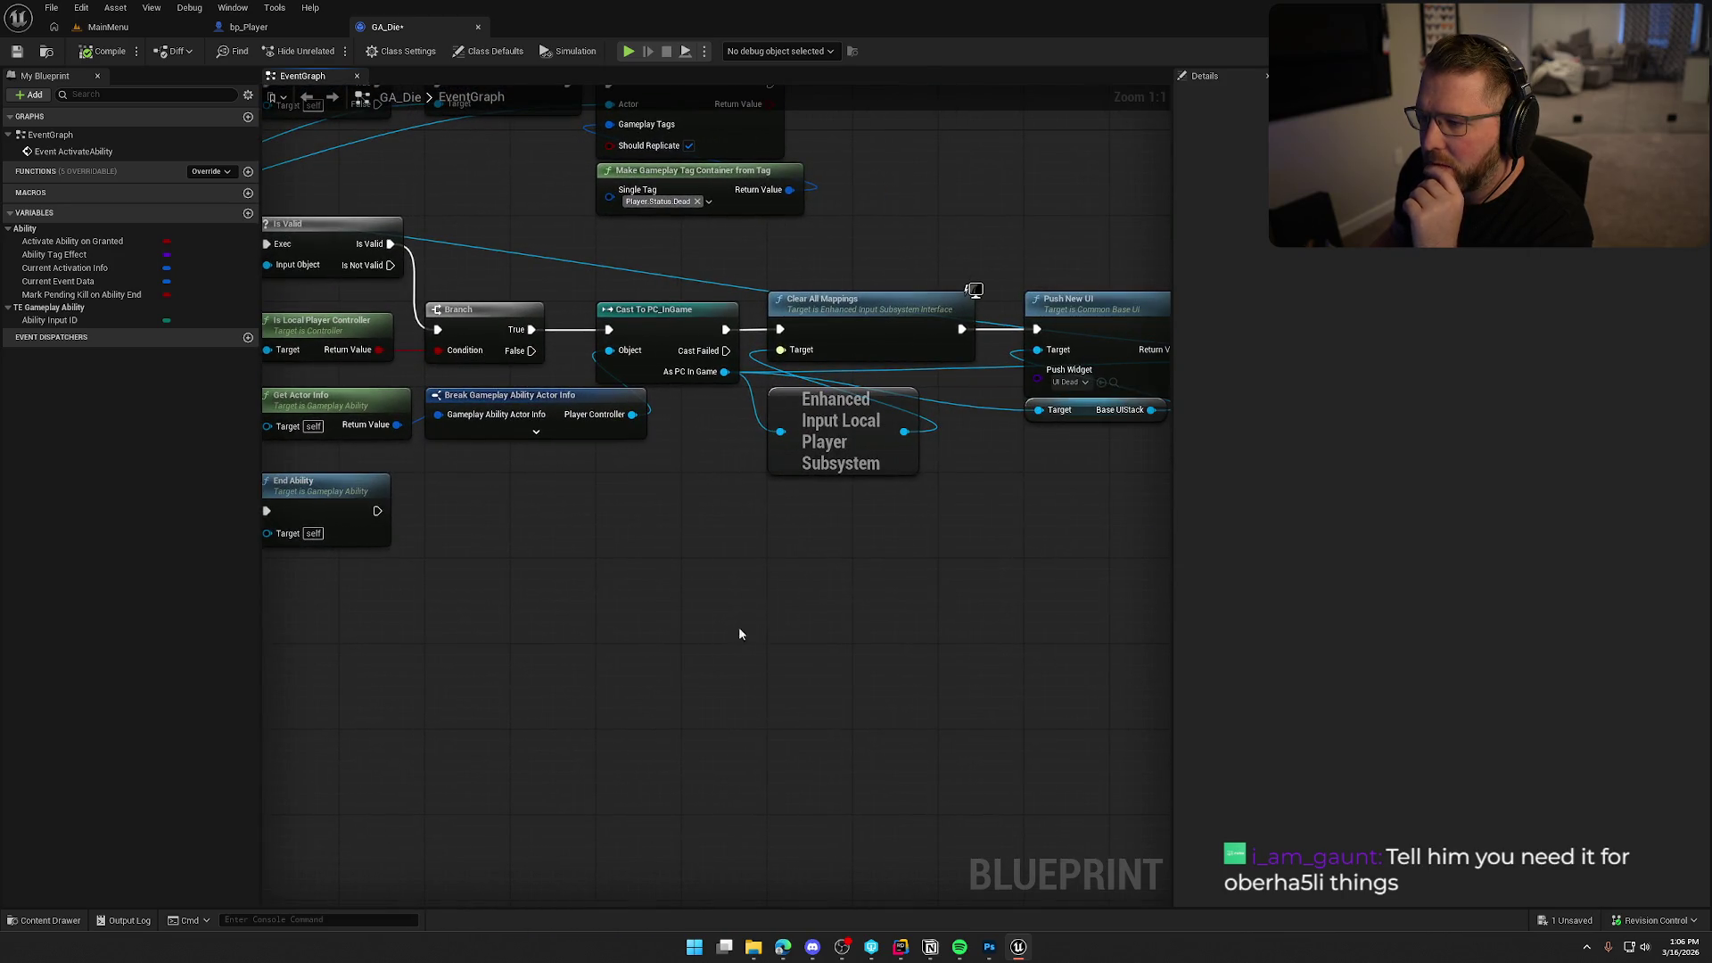
{"action": "left_click_drag", "start_coordinate": [726, 629], "coordinate": [555, 596]}
{"action": "left_click_drag", "start_coordinate": [702, 557], "coordinate": [483, 543]}
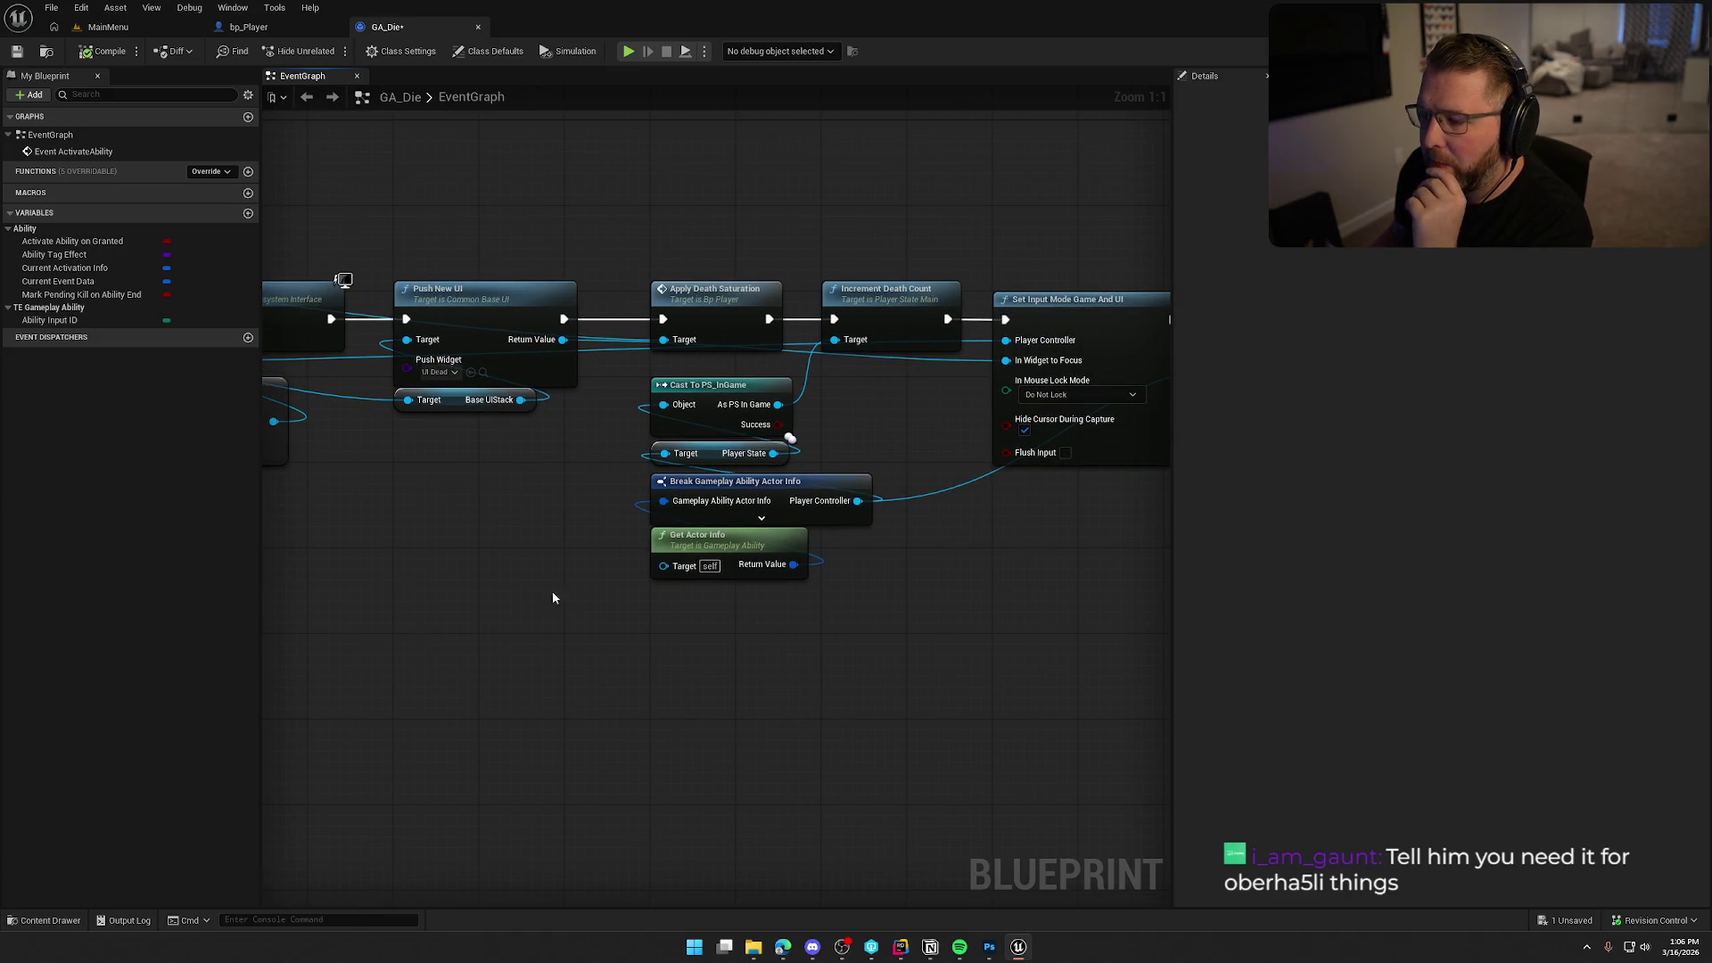
{"action": "left_click_drag", "start_coordinate": [537, 574], "coordinate": [385, 553]}
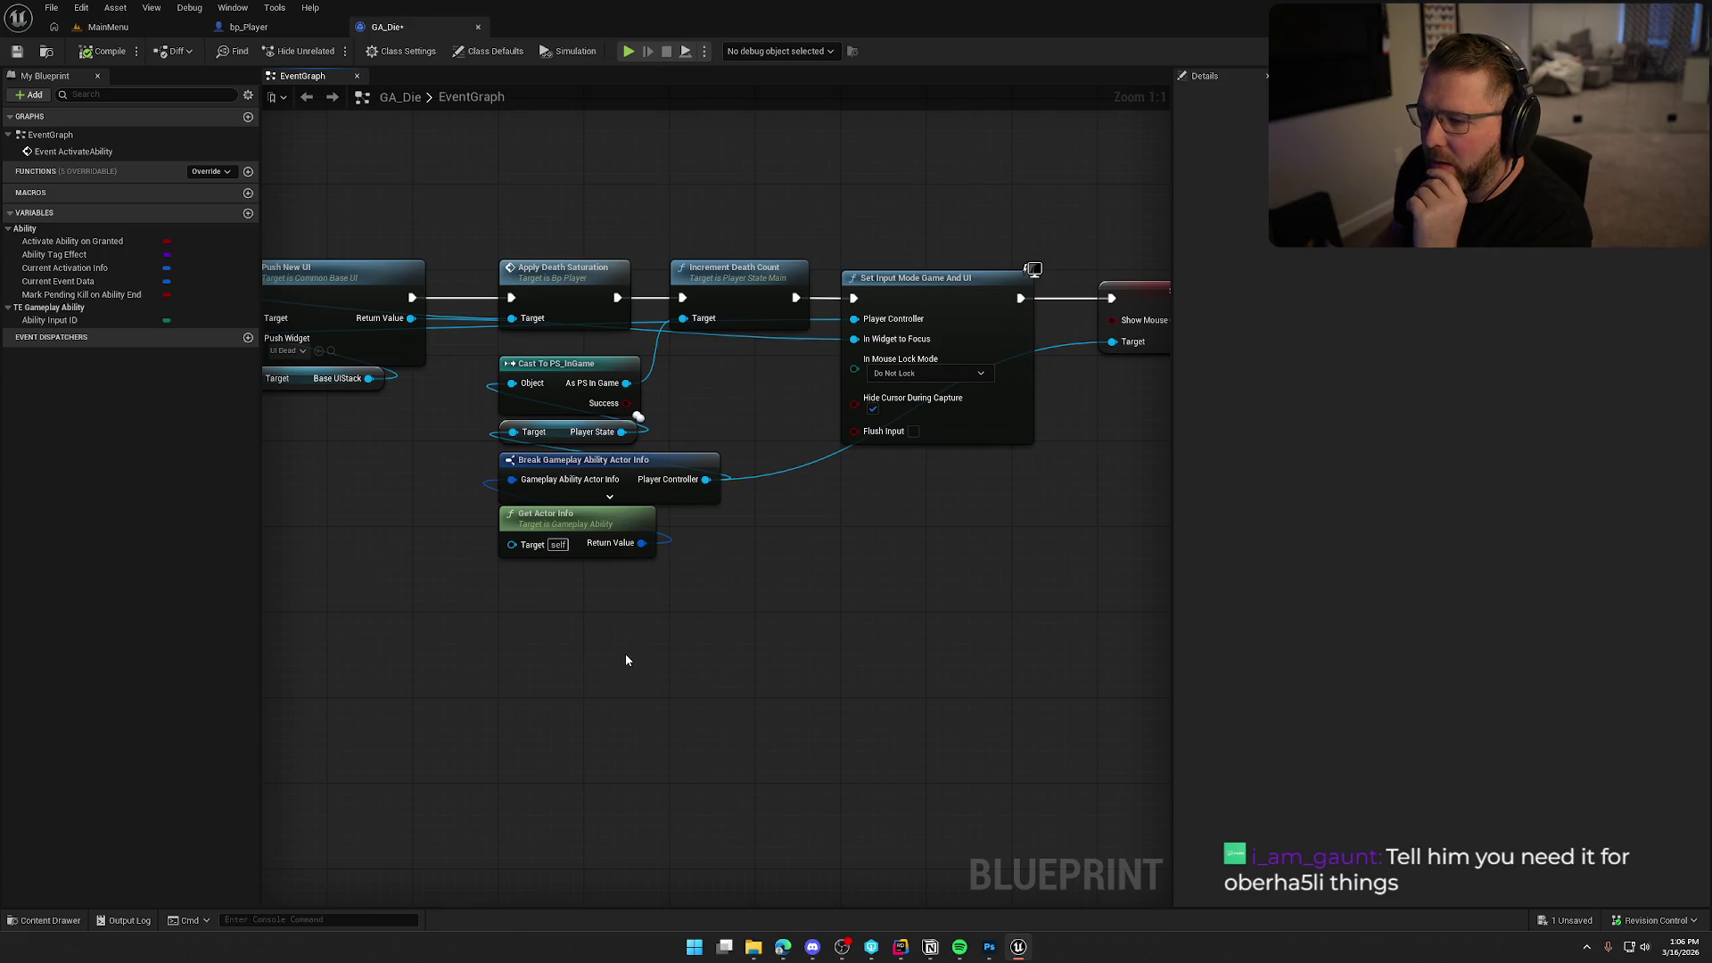
{"action": "mouse_move", "coordinate": [662, 629]}
{"action": "left_mouse_down"}
{"action": "mouse_move", "coordinate": [474, 356]}
{"action": "mouse_move", "coordinate": [535, 353]}
{"action": "left_mouse_up"}
{"action": "left_click_drag", "start_coordinate": [815, 569], "coordinate": [615, 593]}
Review the Cast and Push New UI nodes, then show UI_Dead and UI_DeathStatus in UI/InGame/Death.
{"action": "mouse_move", "coordinate": [720, 623]}
{"action": "left_mouse_down"}
{"action": "mouse_move", "coordinate": [505, 638]}
{"action": "mouse_move", "coordinate": [753, 600]}
{"action": "mouse_move", "coordinate": [903, 632]}
{"action": "left_mouse_up"}
{"action": "scroll", "coordinate": [600, 618], "scroll_direction": "down", "scroll_amount": 4}
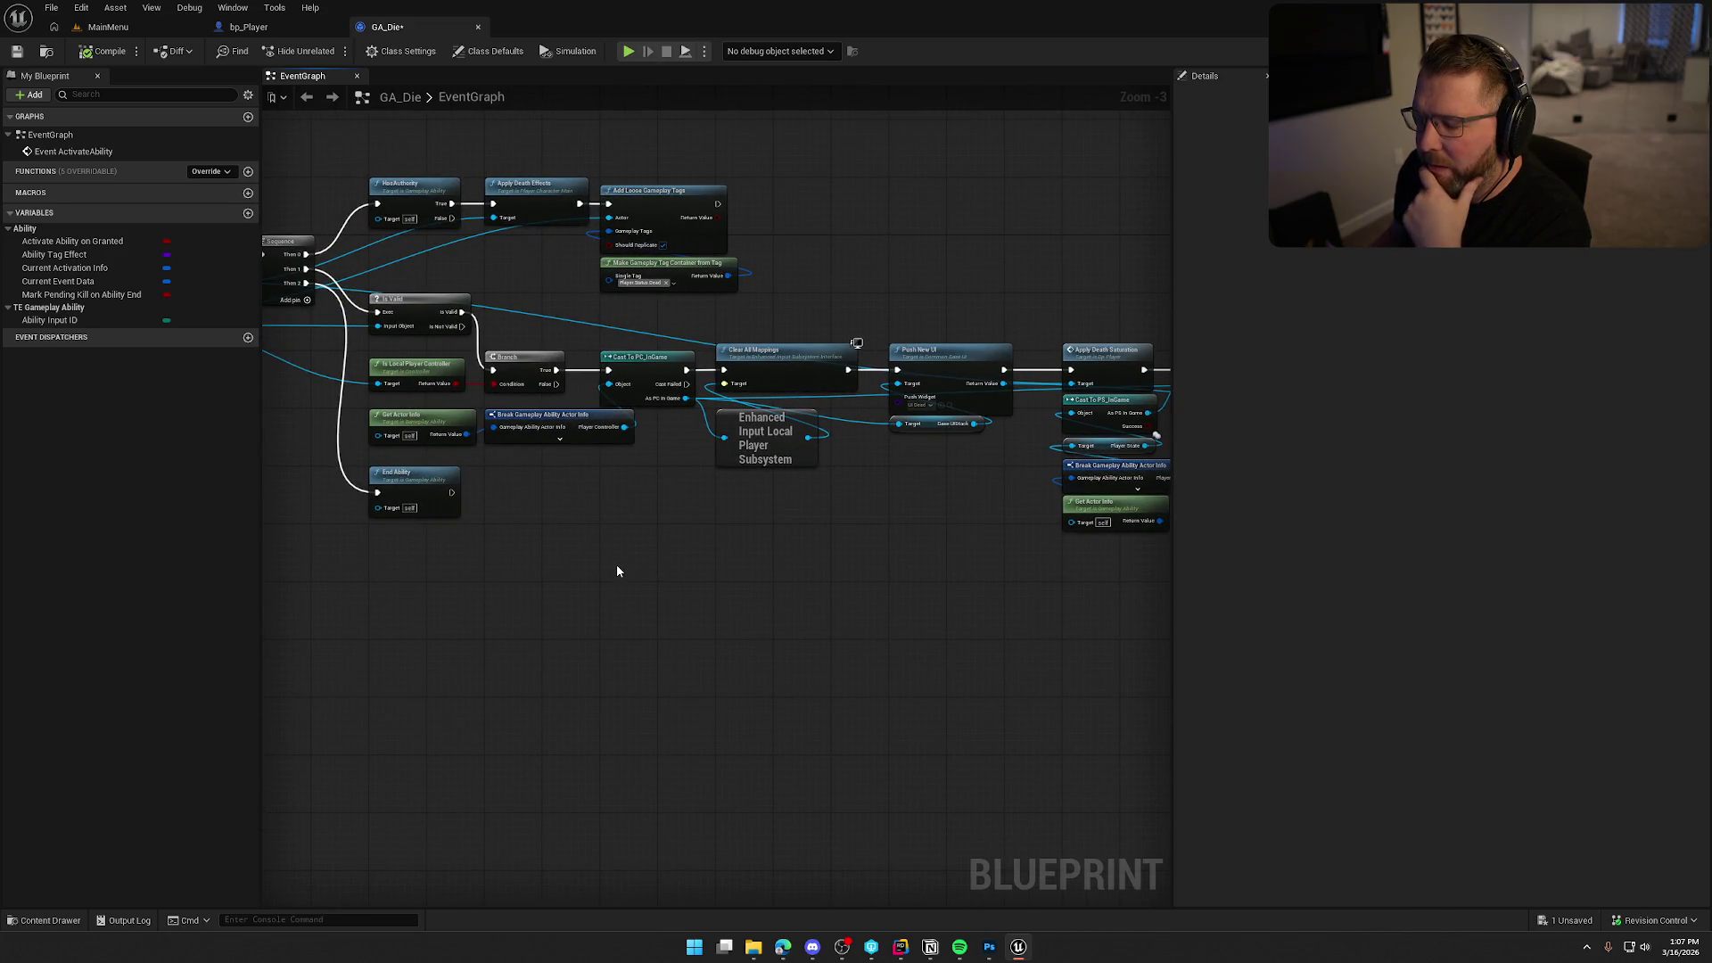
{"action": "left_click_drag", "start_coordinate": [666, 571], "coordinate": [420, 562]}
{"action": "left_click", "coordinate": [505, 375]}
{"action": "left_click_drag", "start_coordinate": [404, 476], "coordinate": [600, 489]}
{"action": "scroll", "coordinate": [543, 569], "scroll_direction": "up", "scroll_amount": 3}
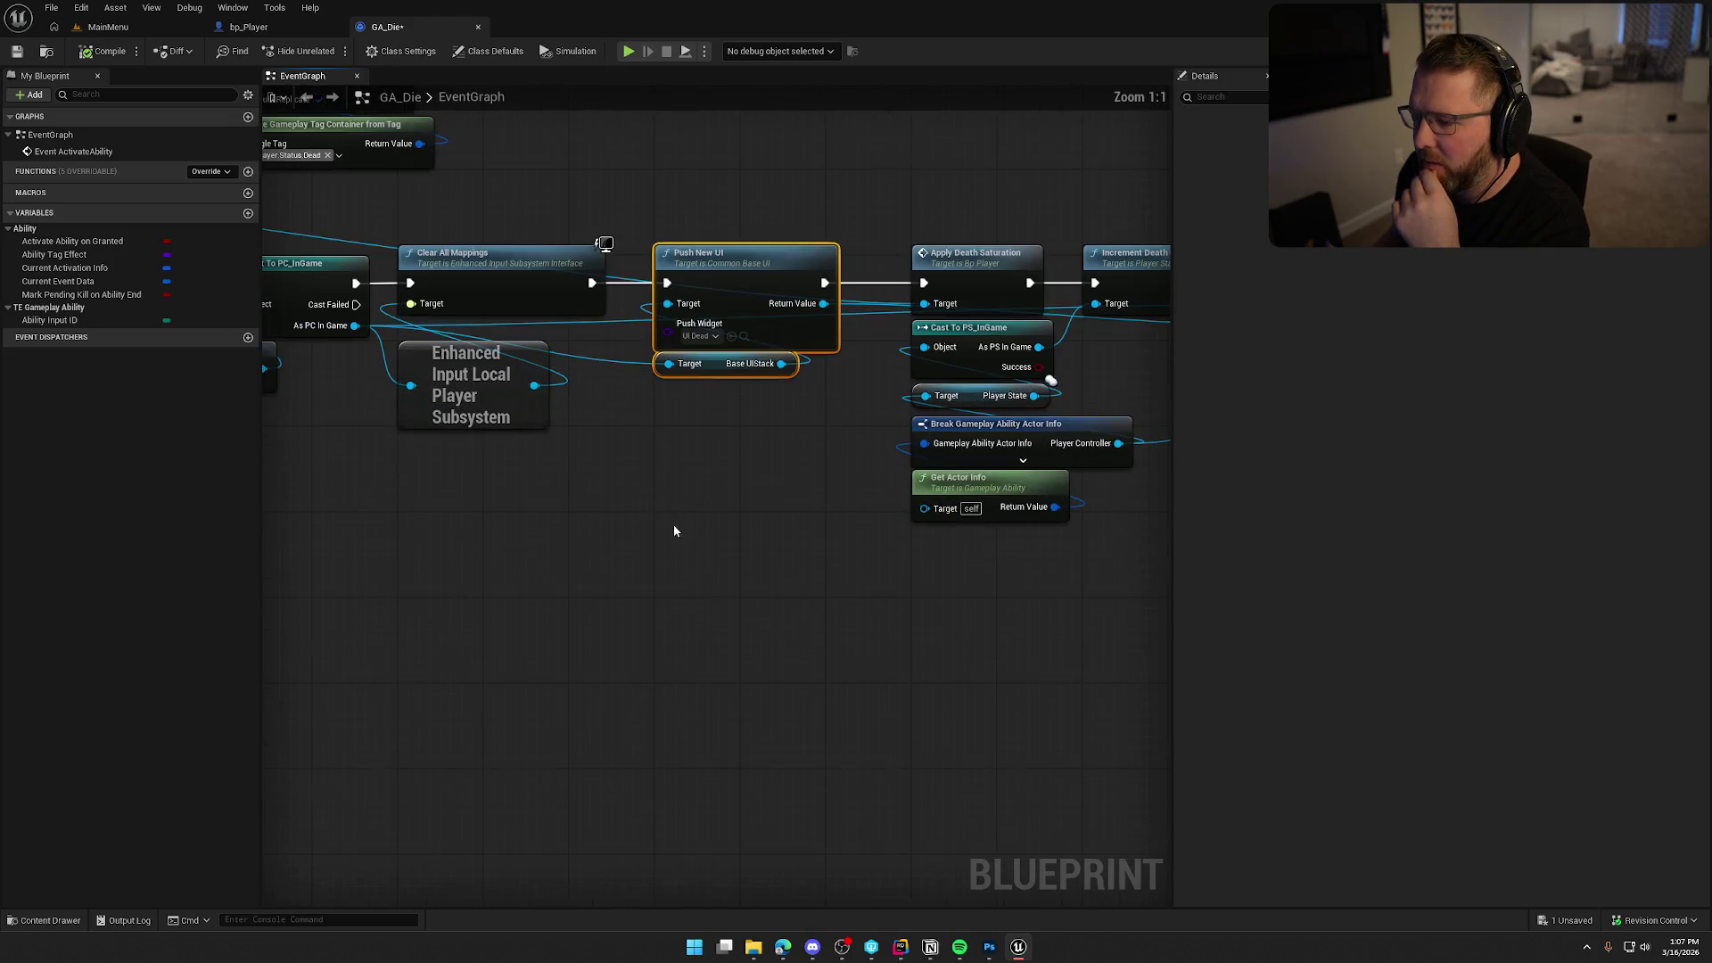
{"action": "mouse_move", "coordinate": [685, 561]}
{"action": "left_mouse_down"}
{"action": "mouse_move", "coordinate": [508, 604]}
{"action": "mouse_move", "coordinate": [535, 569]}
{"action": "mouse_move", "coordinate": [313, 562]}
{"action": "left_mouse_up"}
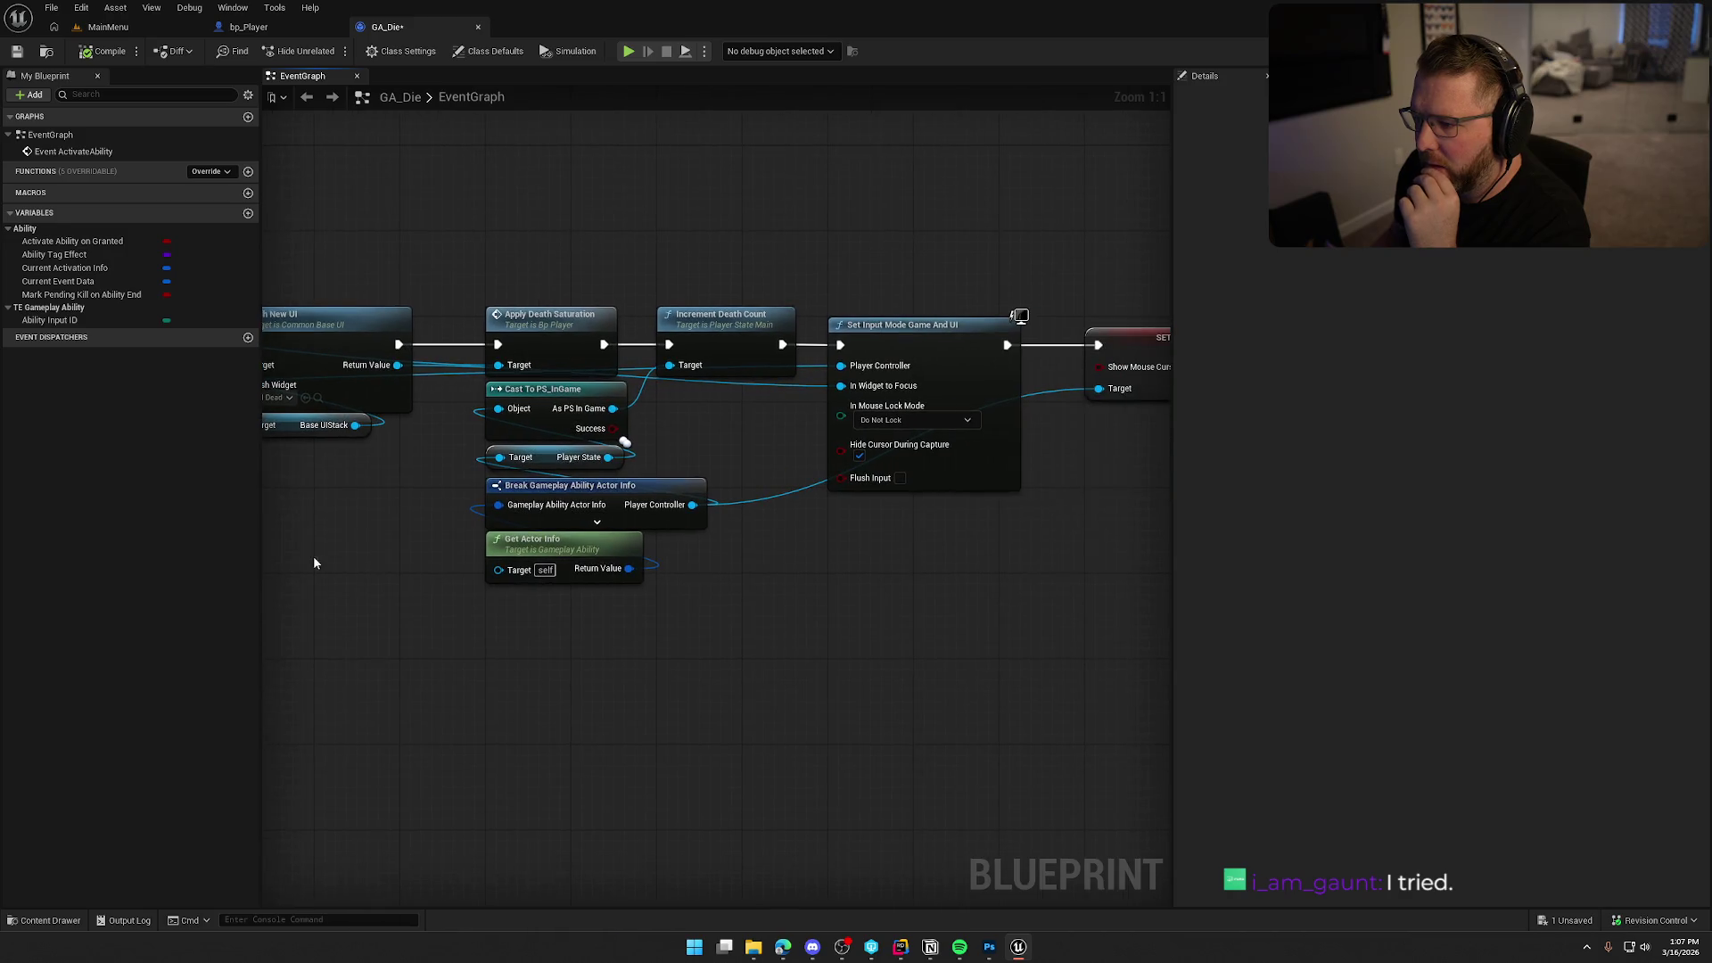
{"action": "left_click_drag", "start_coordinate": [492, 598], "coordinate": [783, 658]}
{"action": "left_click_drag", "start_coordinate": [638, 535], "coordinate": [962, 532]}
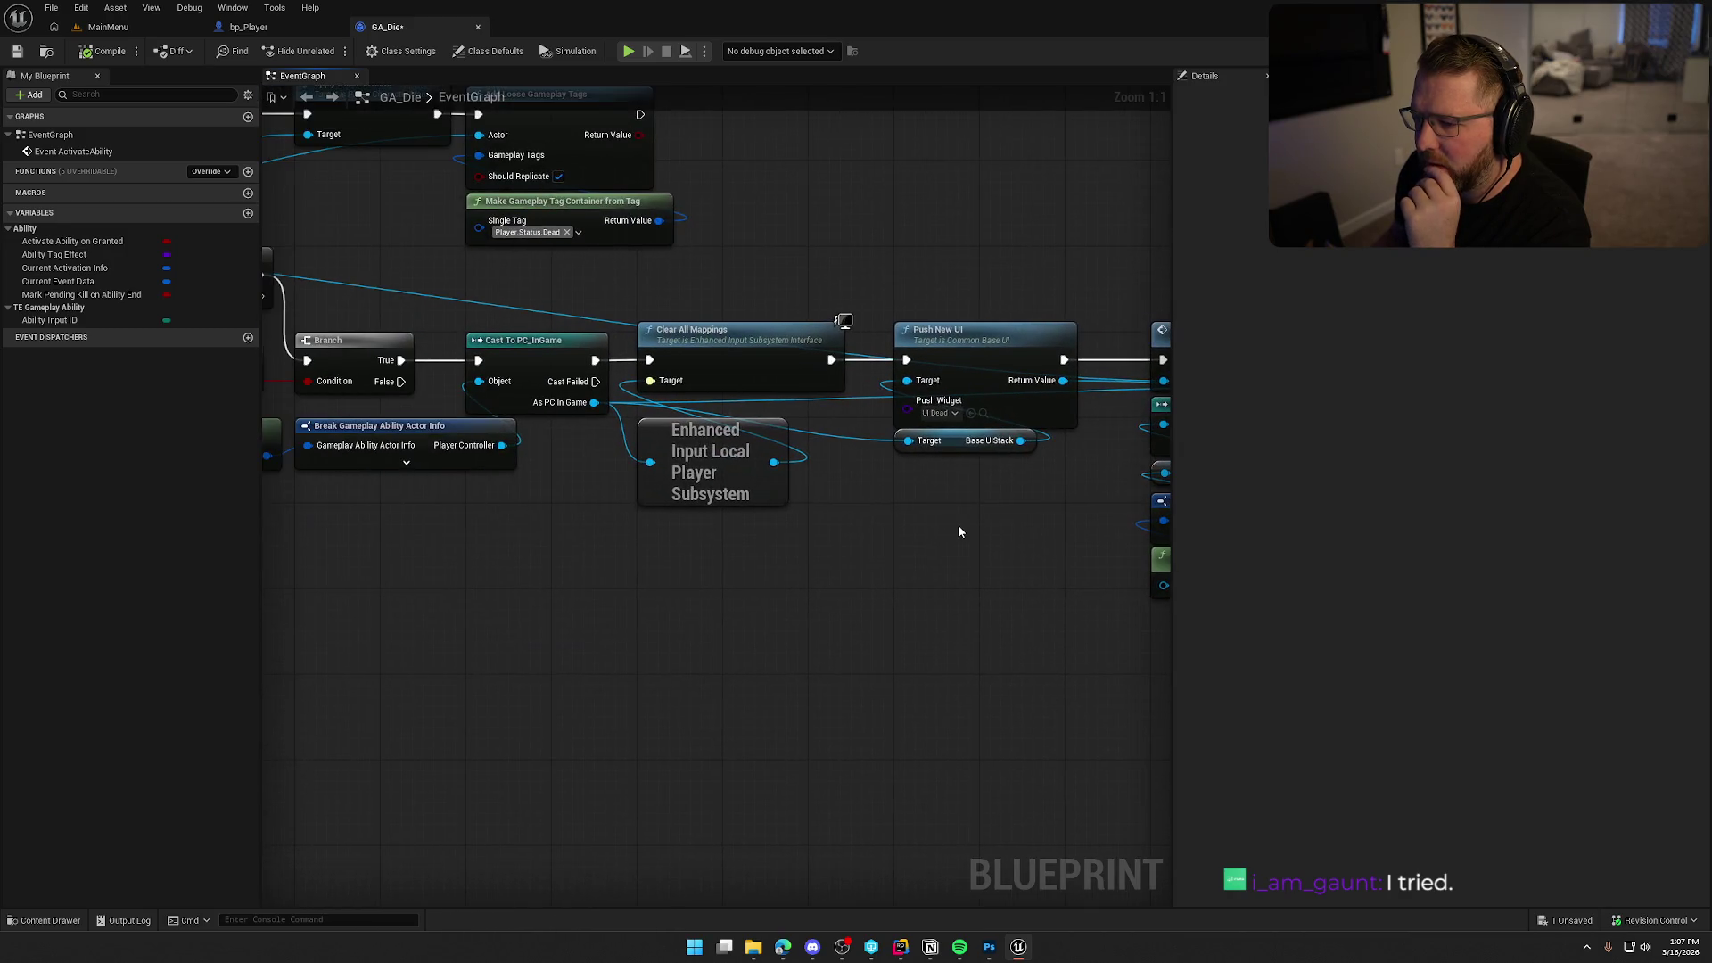
{"action": "left_click", "coordinate": [983, 413]}
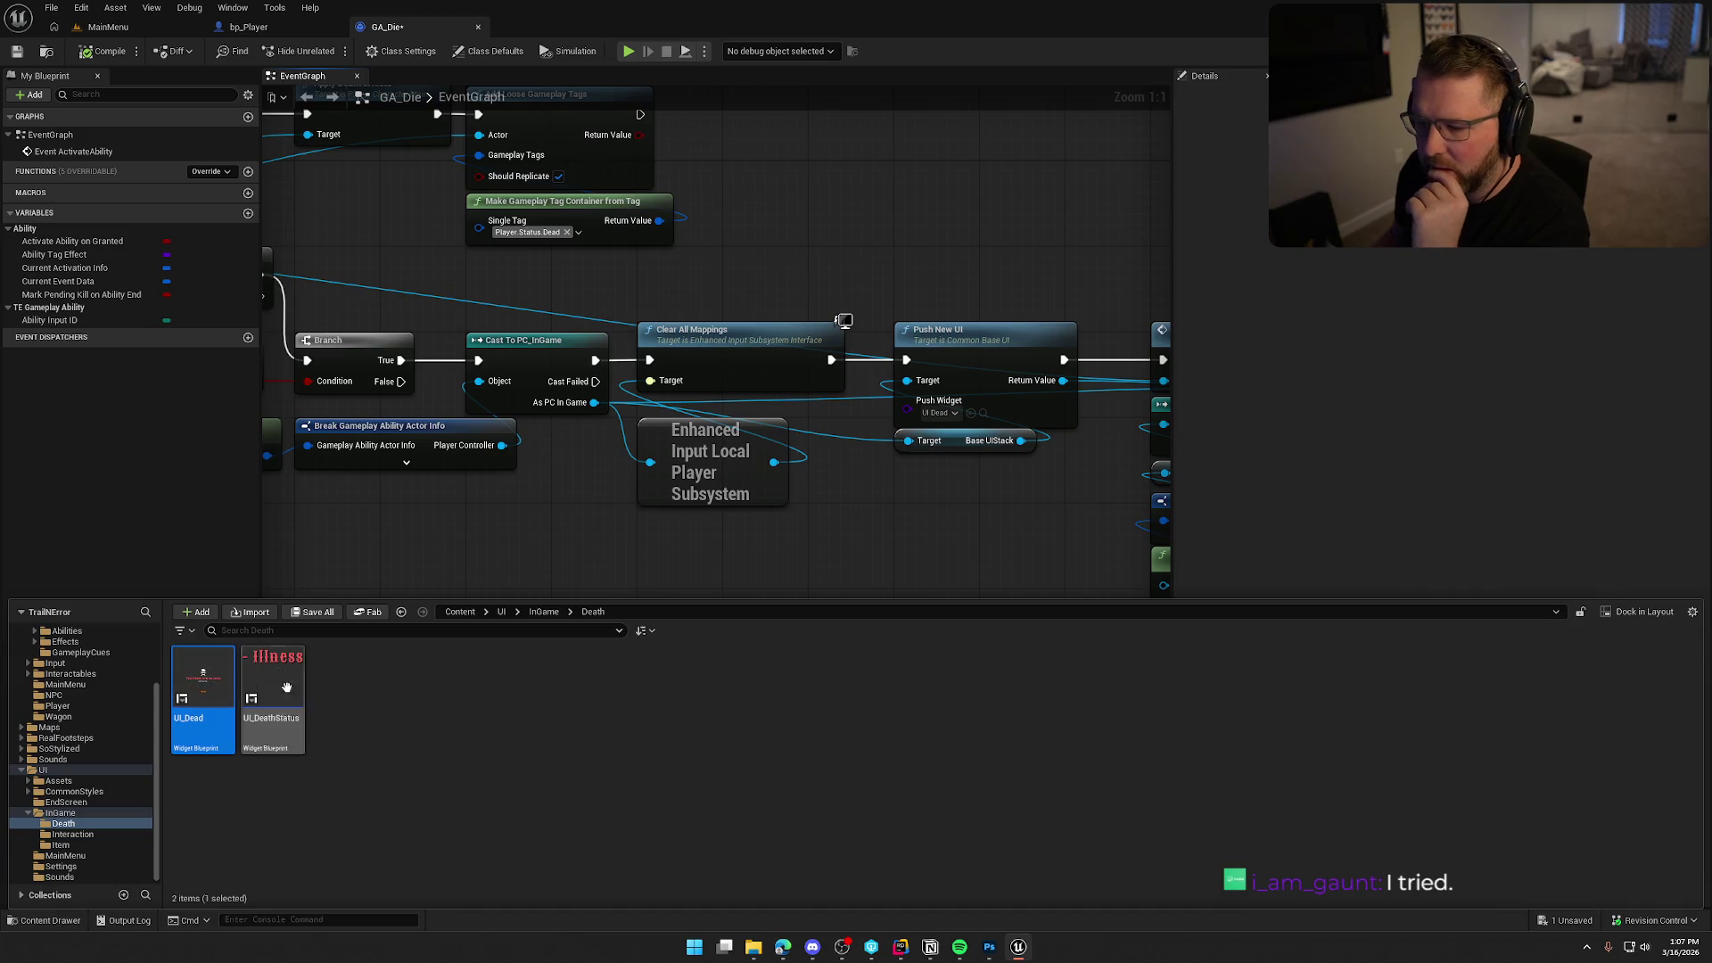
Open UI_Dead's event graph and its GatherDeathText function.
{"action": "double_click", "coordinate": [203, 691]}
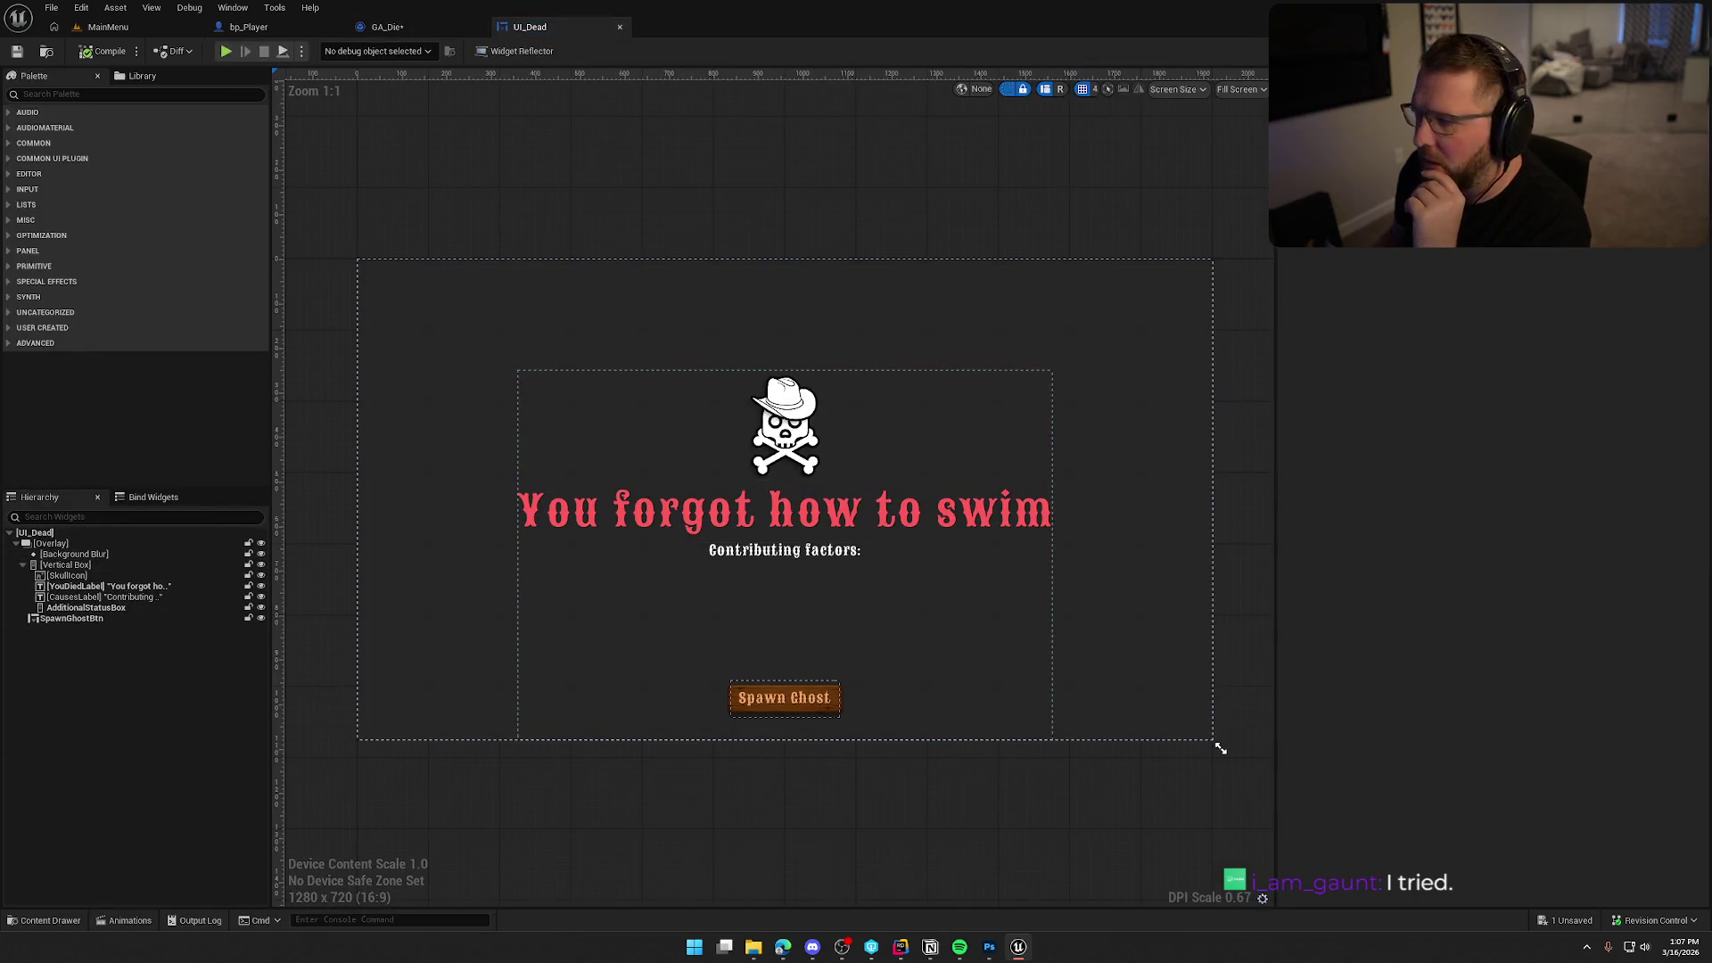
{"action": "key", "text": "shift+F12"}
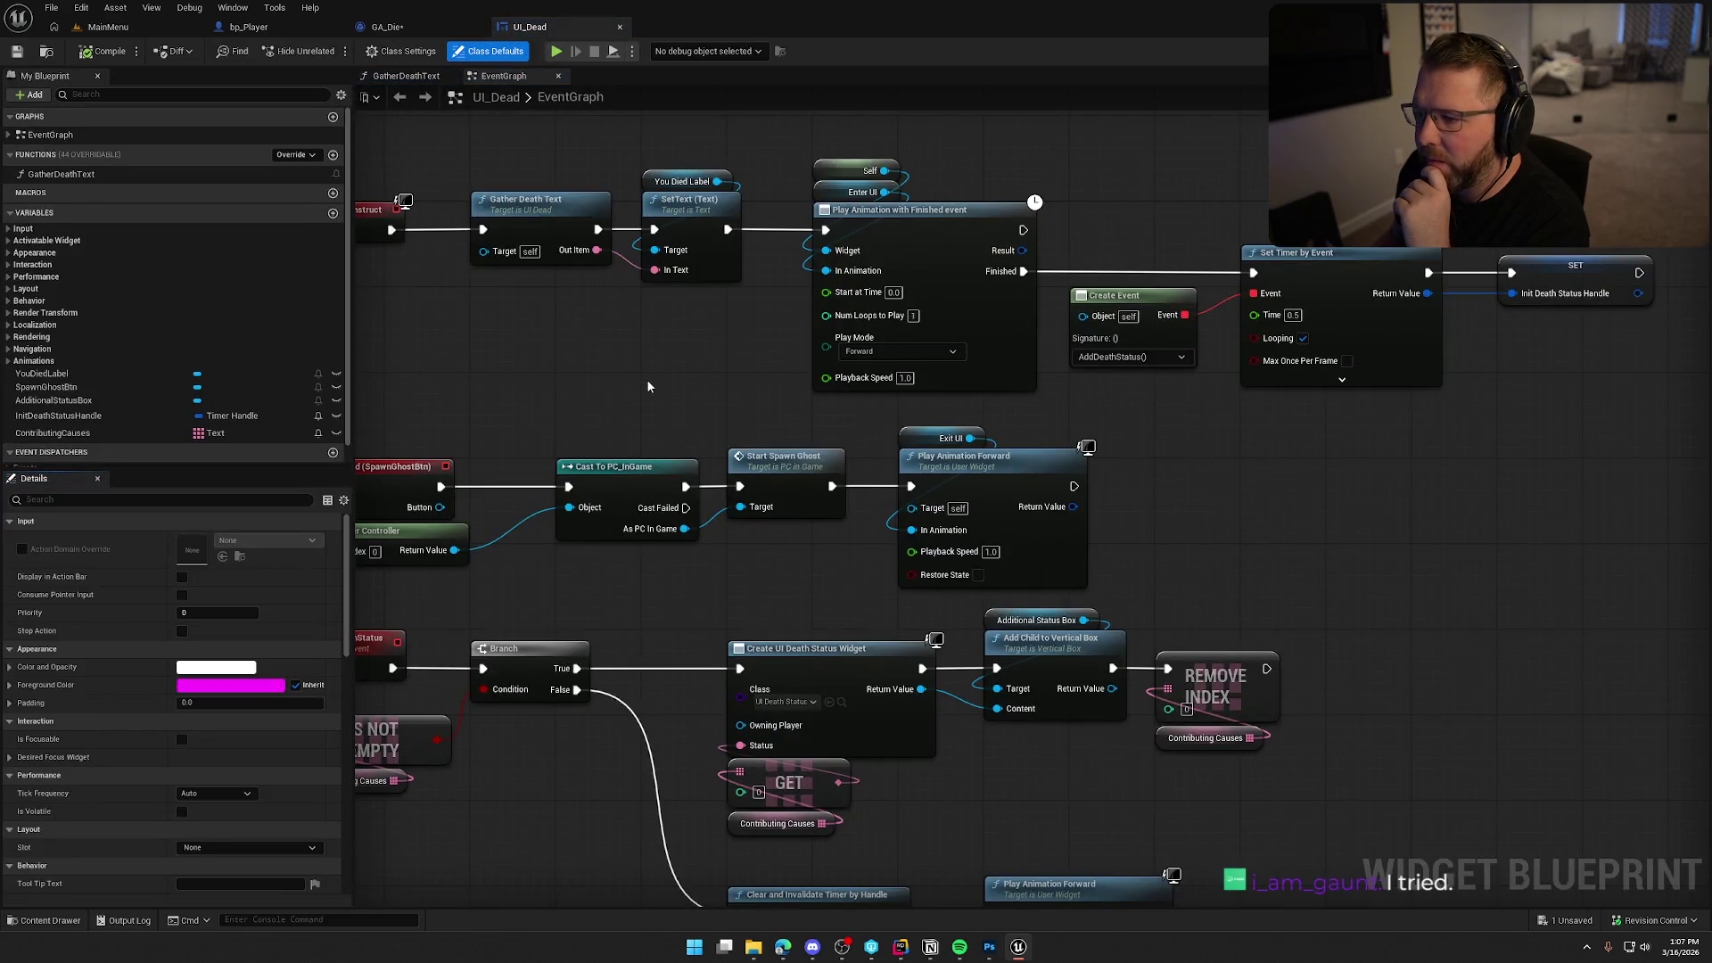
{"action": "left_click_drag", "start_coordinate": [630, 378], "coordinate": [762, 370]}
{"action": "left_click", "coordinate": [658, 209]}
{"action": "double_click", "coordinate": [698, 191]}
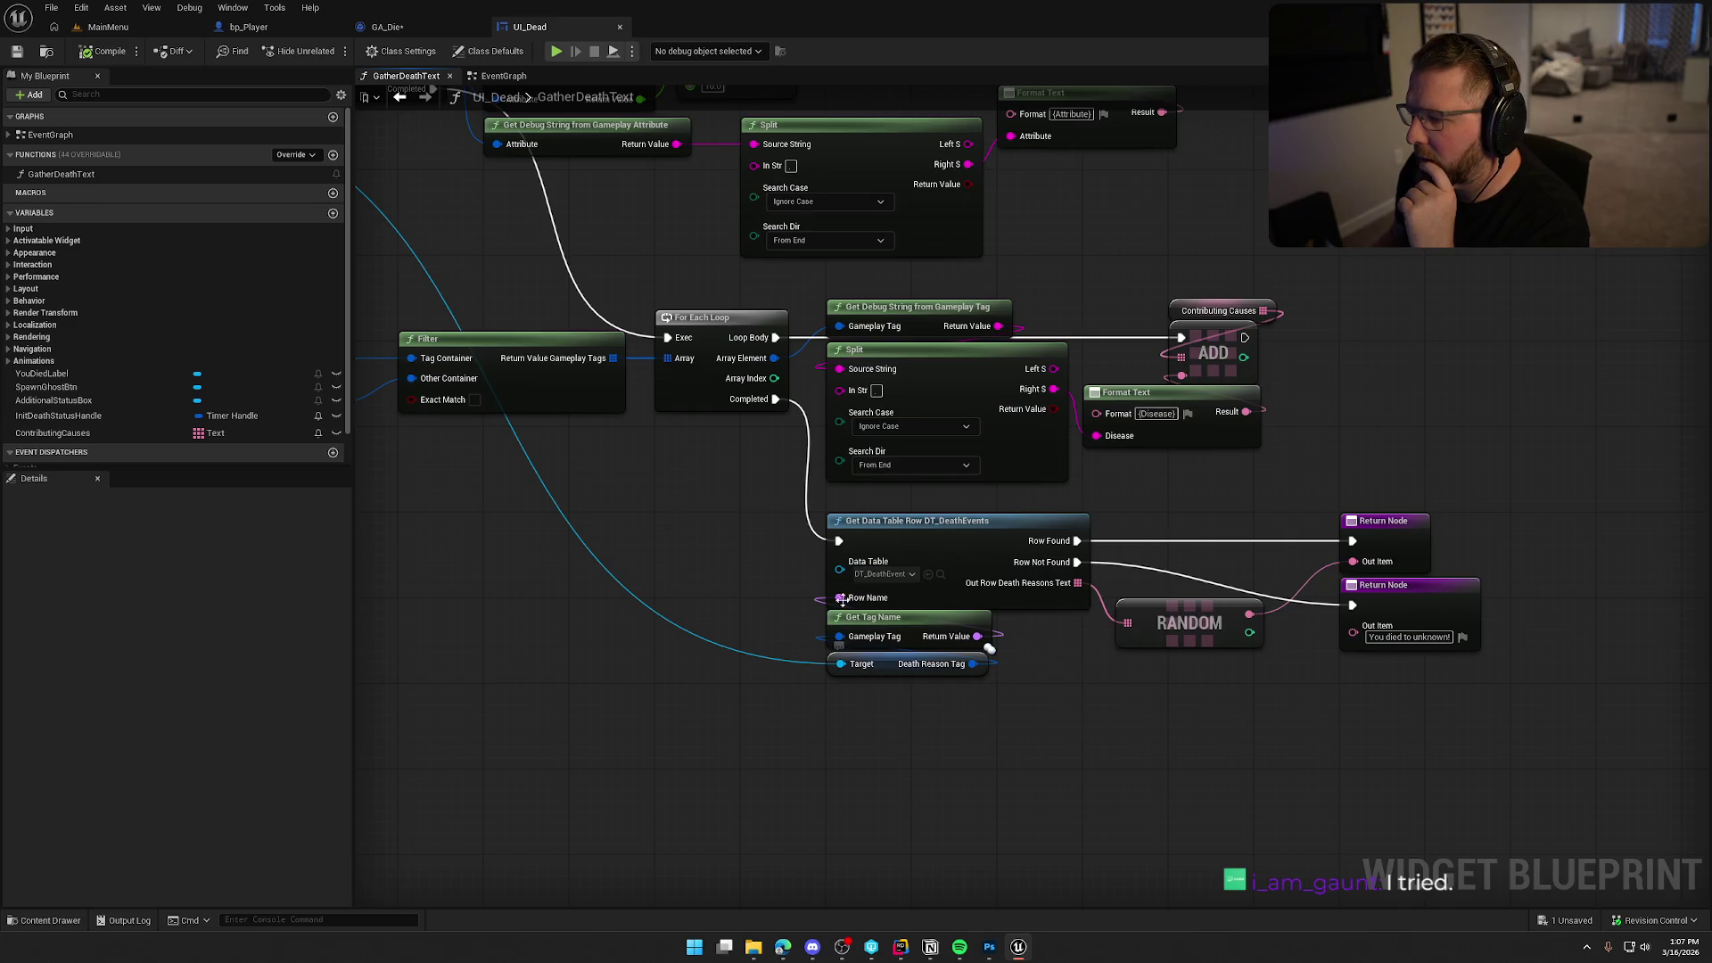
Inspect the data table, tag name and RANDOM nodes, then return to GA_Die.
{"action": "left_click_drag", "start_coordinate": [765, 517], "coordinate": [1223, 769]}
{"action": "left_click", "coordinate": [1046, 762]}
{"action": "mouse_move", "coordinate": [1017, 749]}
{"action": "left_mouse_down"}
{"action": "mouse_move", "coordinate": [1442, 885]}
{"action": "mouse_move", "coordinate": [965, 740]}
{"action": "mouse_move", "coordinate": [1127, 711]}
{"action": "left_mouse_up"}
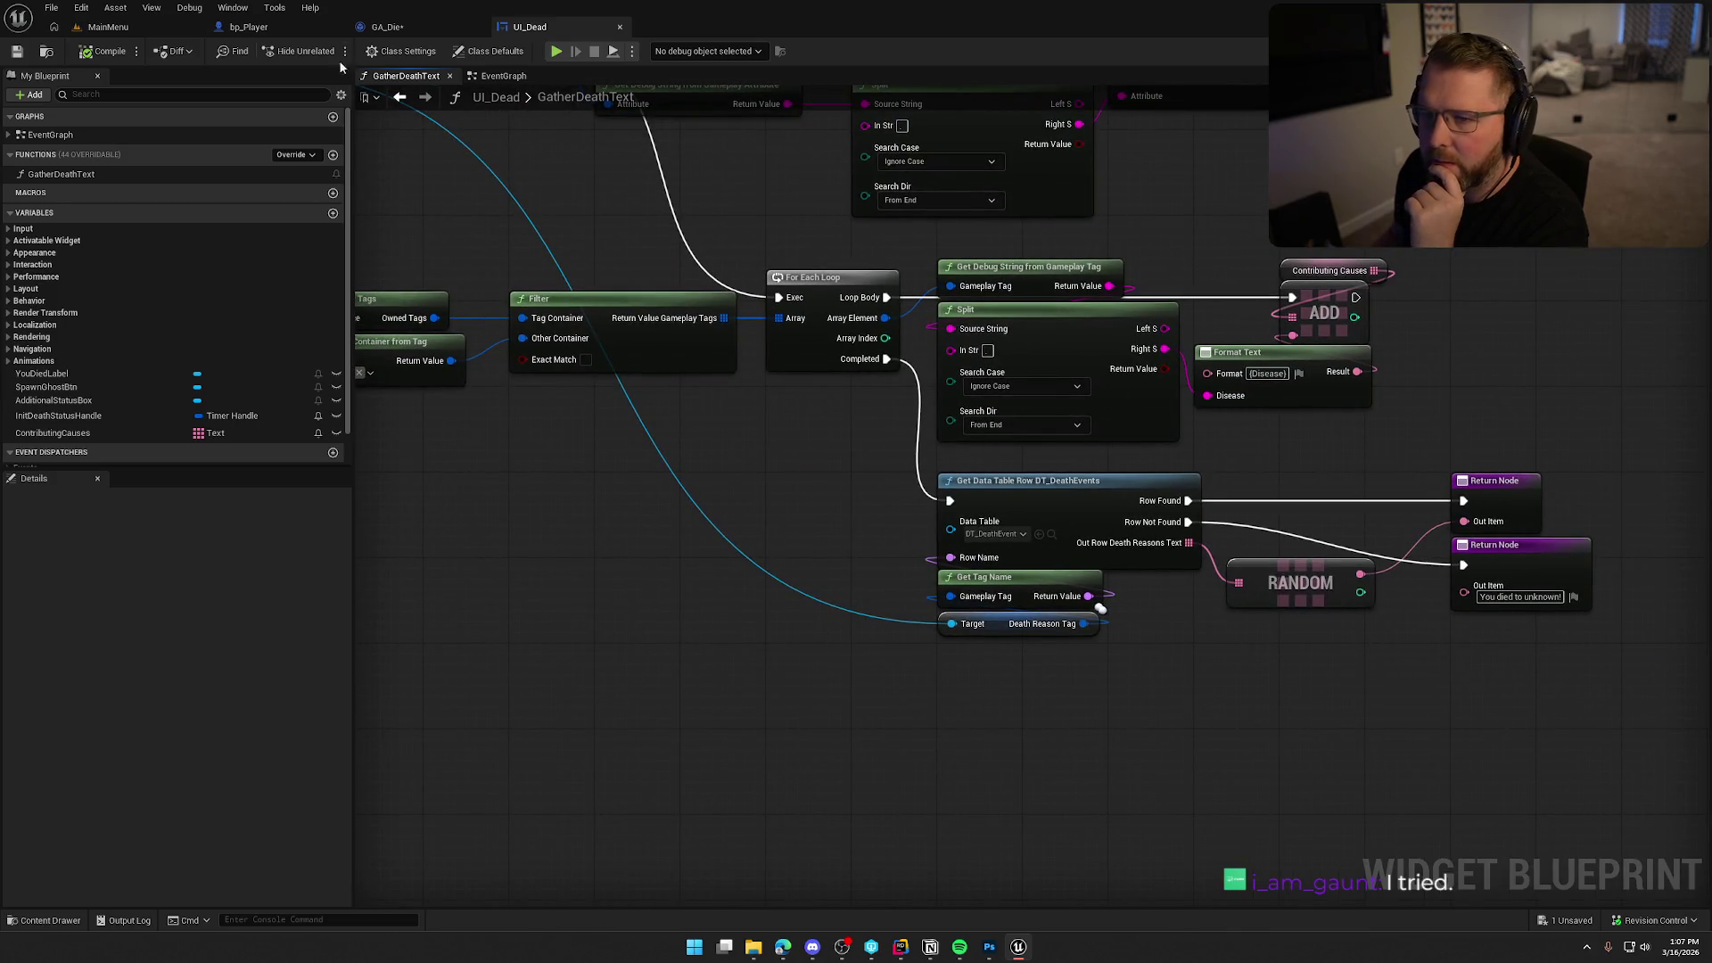
{"action": "left_click", "coordinate": [380, 34]}
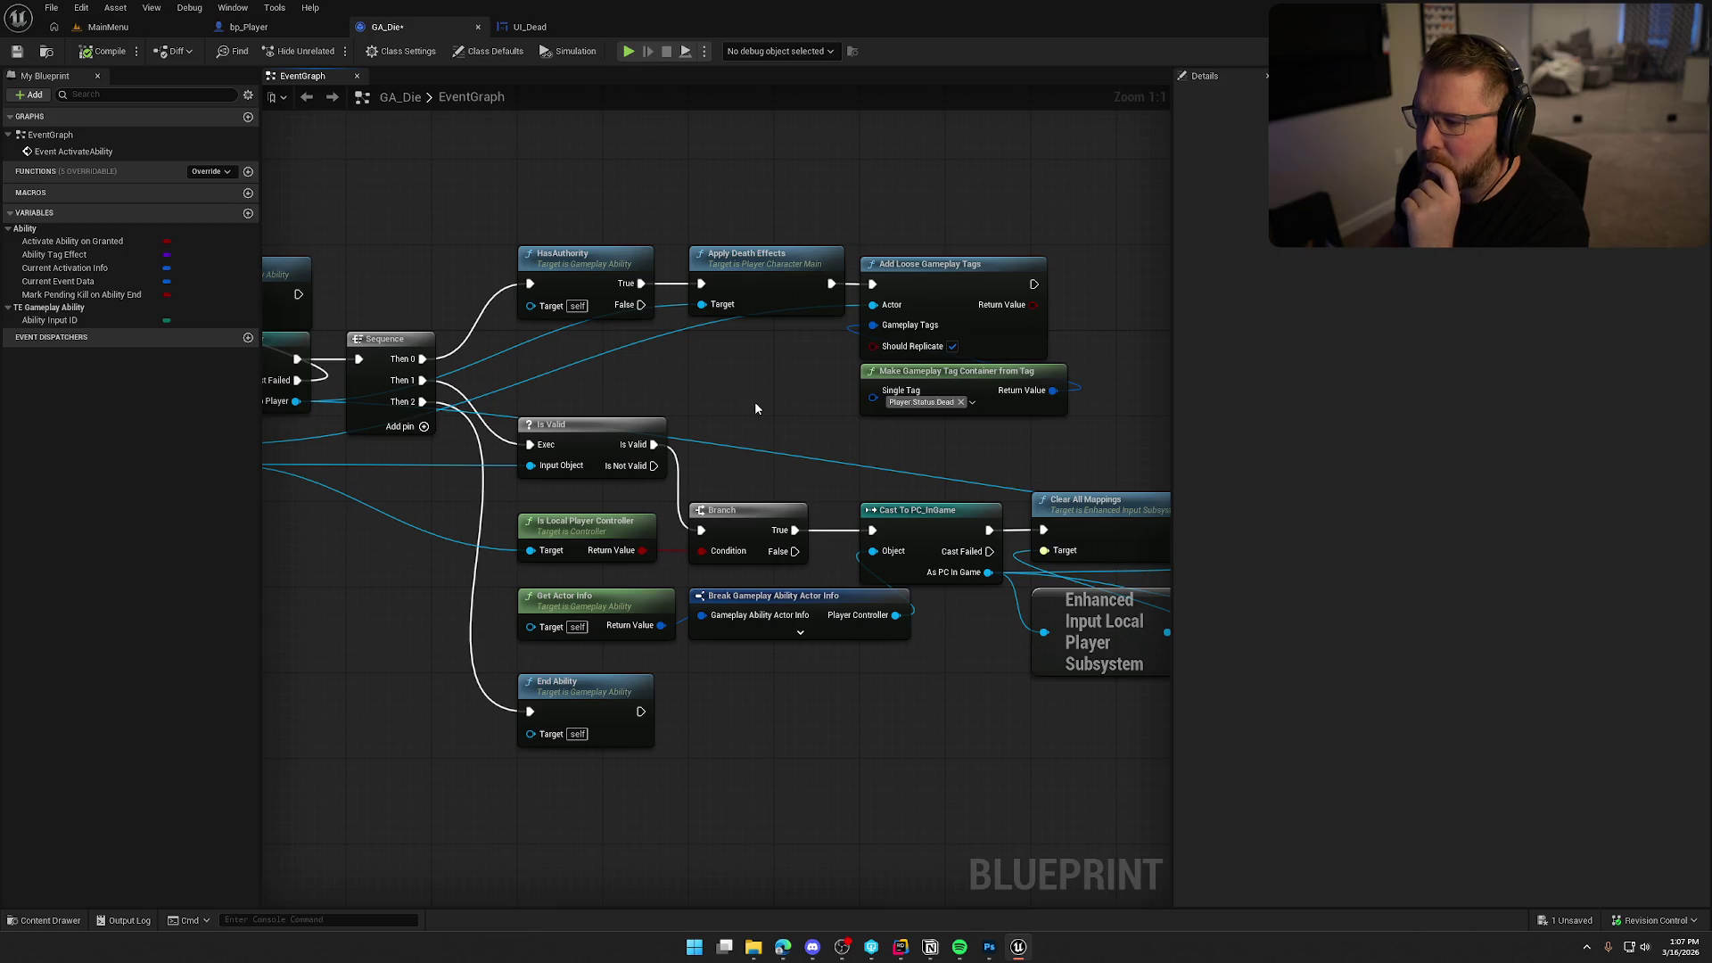
Add Get Game State with a Cast To GS_InGame chained after Add Loose Gameplay Tags.
{"action": "mouse_move", "coordinate": [755, 409]}
{"action": "left_mouse_down"}
{"action": "mouse_move", "coordinate": [803, 411]}
{"action": "mouse_move", "coordinate": [321, 409]}
{"action": "left_mouse_up"}
{"action": "left_click_drag", "start_coordinate": [755, 265], "coordinate": [755, 265]}
{"action": "right_click", "coordinate": [730, 329]}
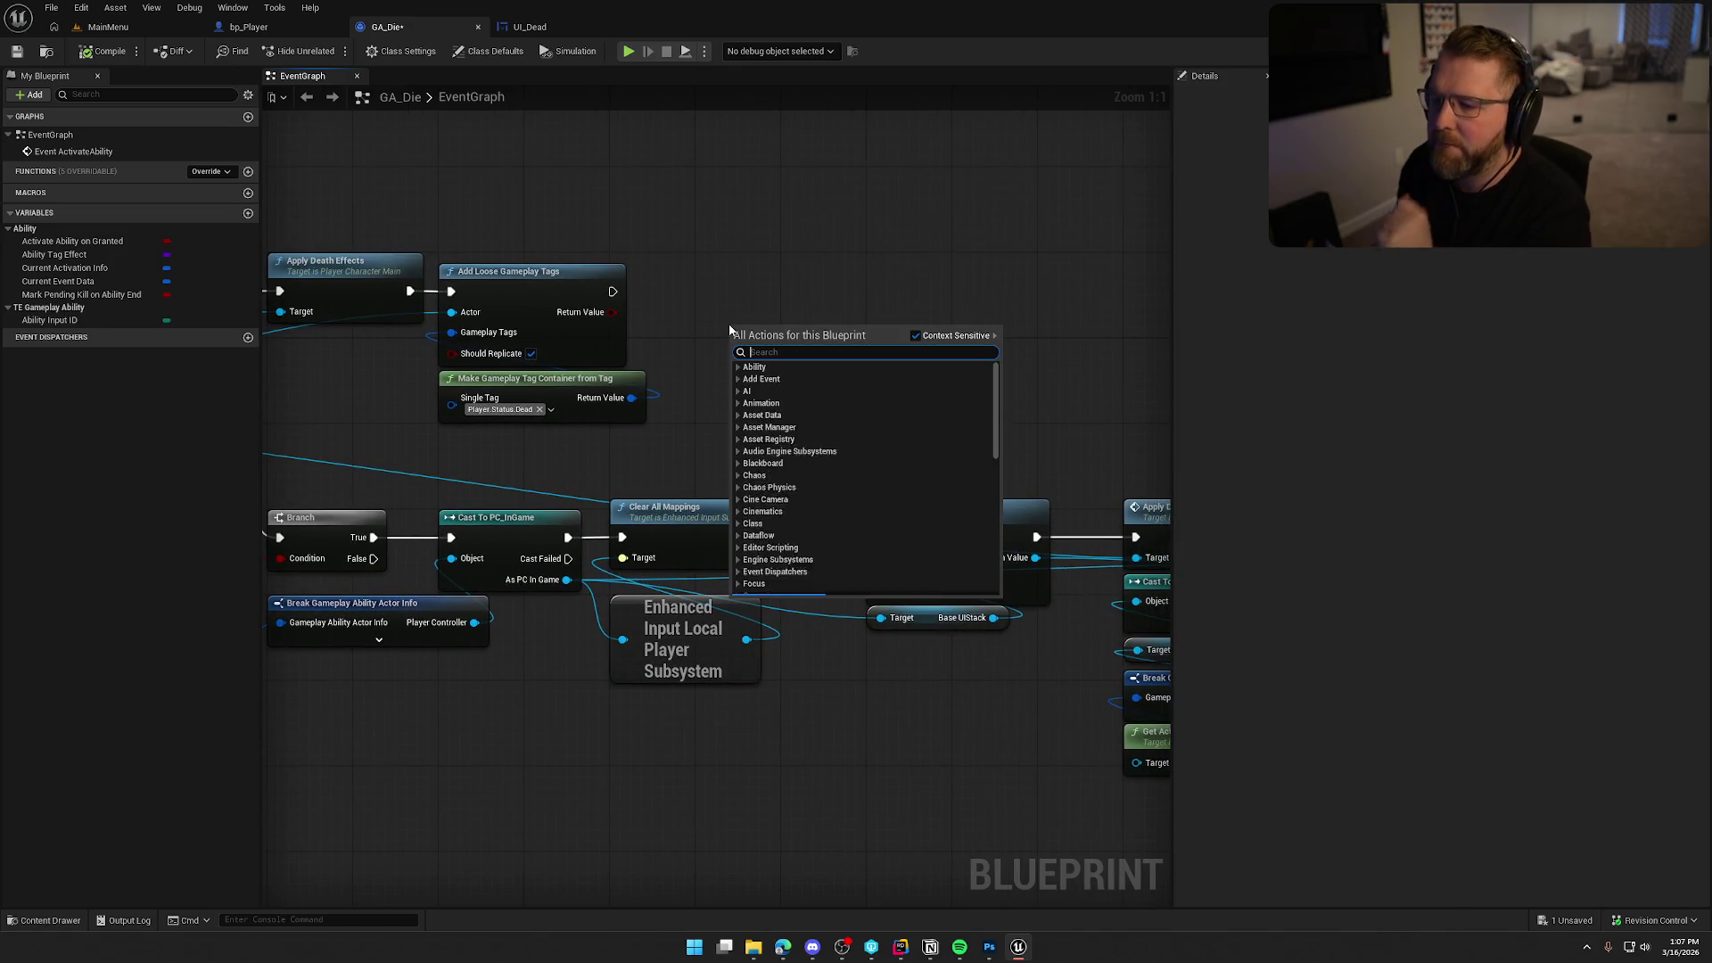
{"action": "type", "text": "get game state"}
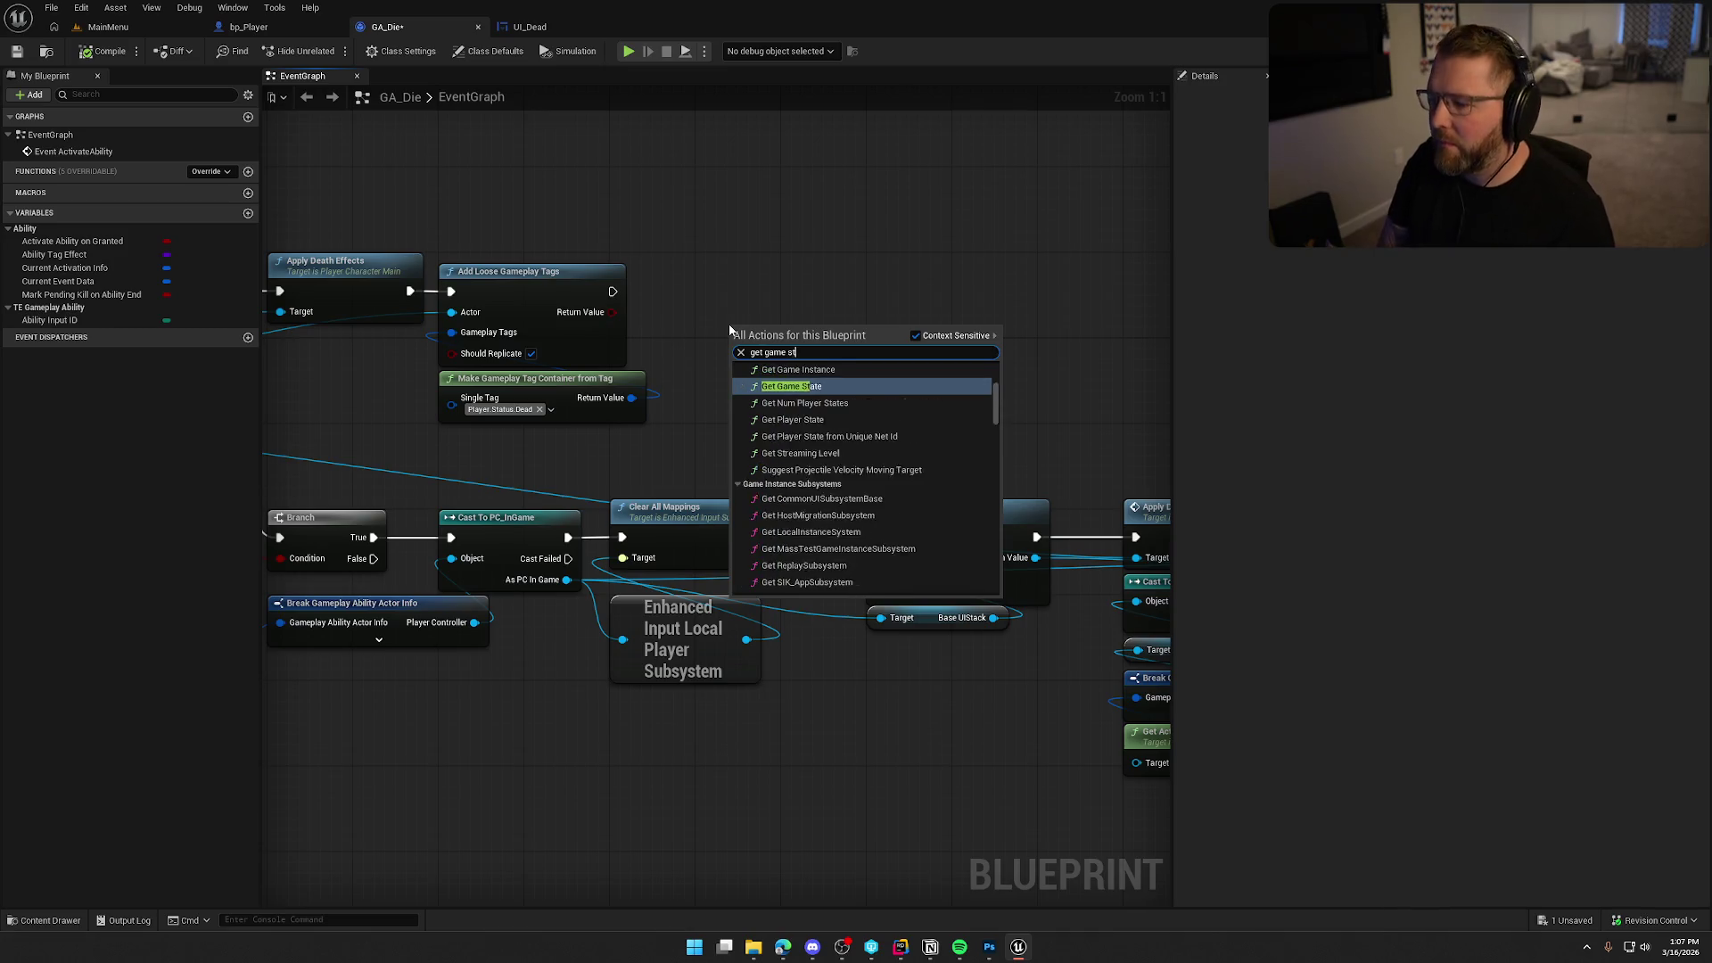
{"action": "key", "text": "Return"}
{"action": "mouse_move", "coordinate": [742, 335]}
{"action": "left_mouse_down"}
{"action": "mouse_move", "coordinate": [710, 399]}
{"action": "mouse_move", "coordinate": [809, 383]}
{"action": "mouse_move", "coordinate": [801, 310]}
{"action": "left_mouse_up"}
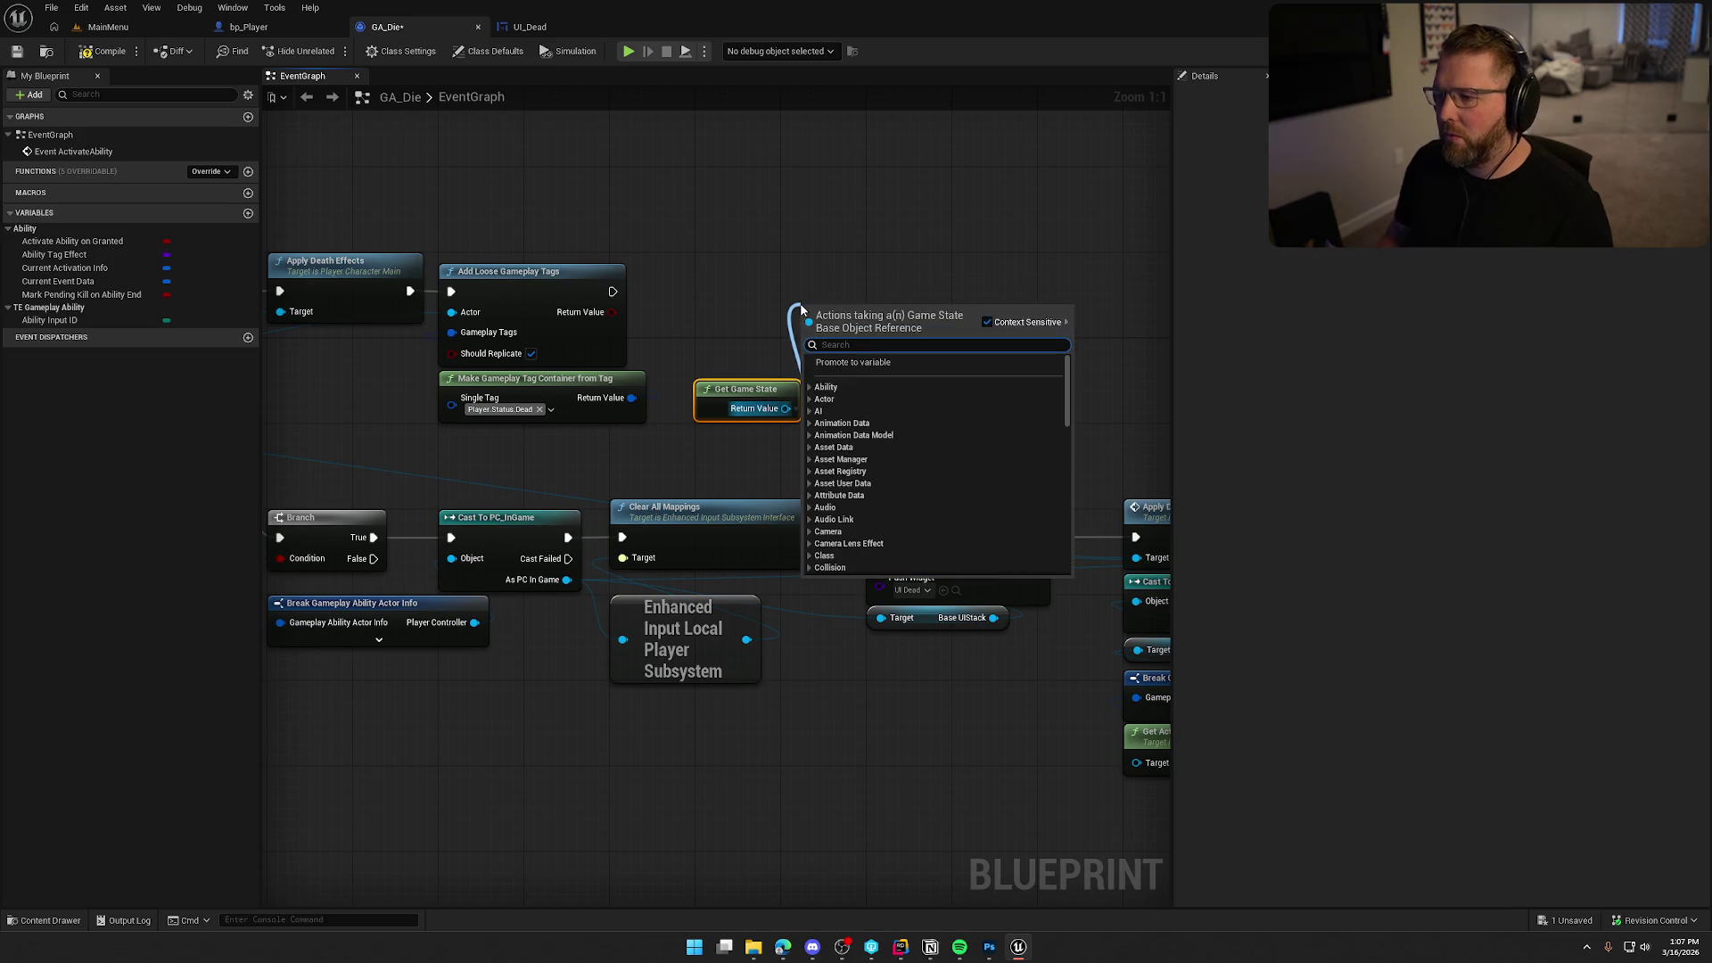
{"action": "type", "text": "cast to gs"}
{"action": "key", "text": "Return"}
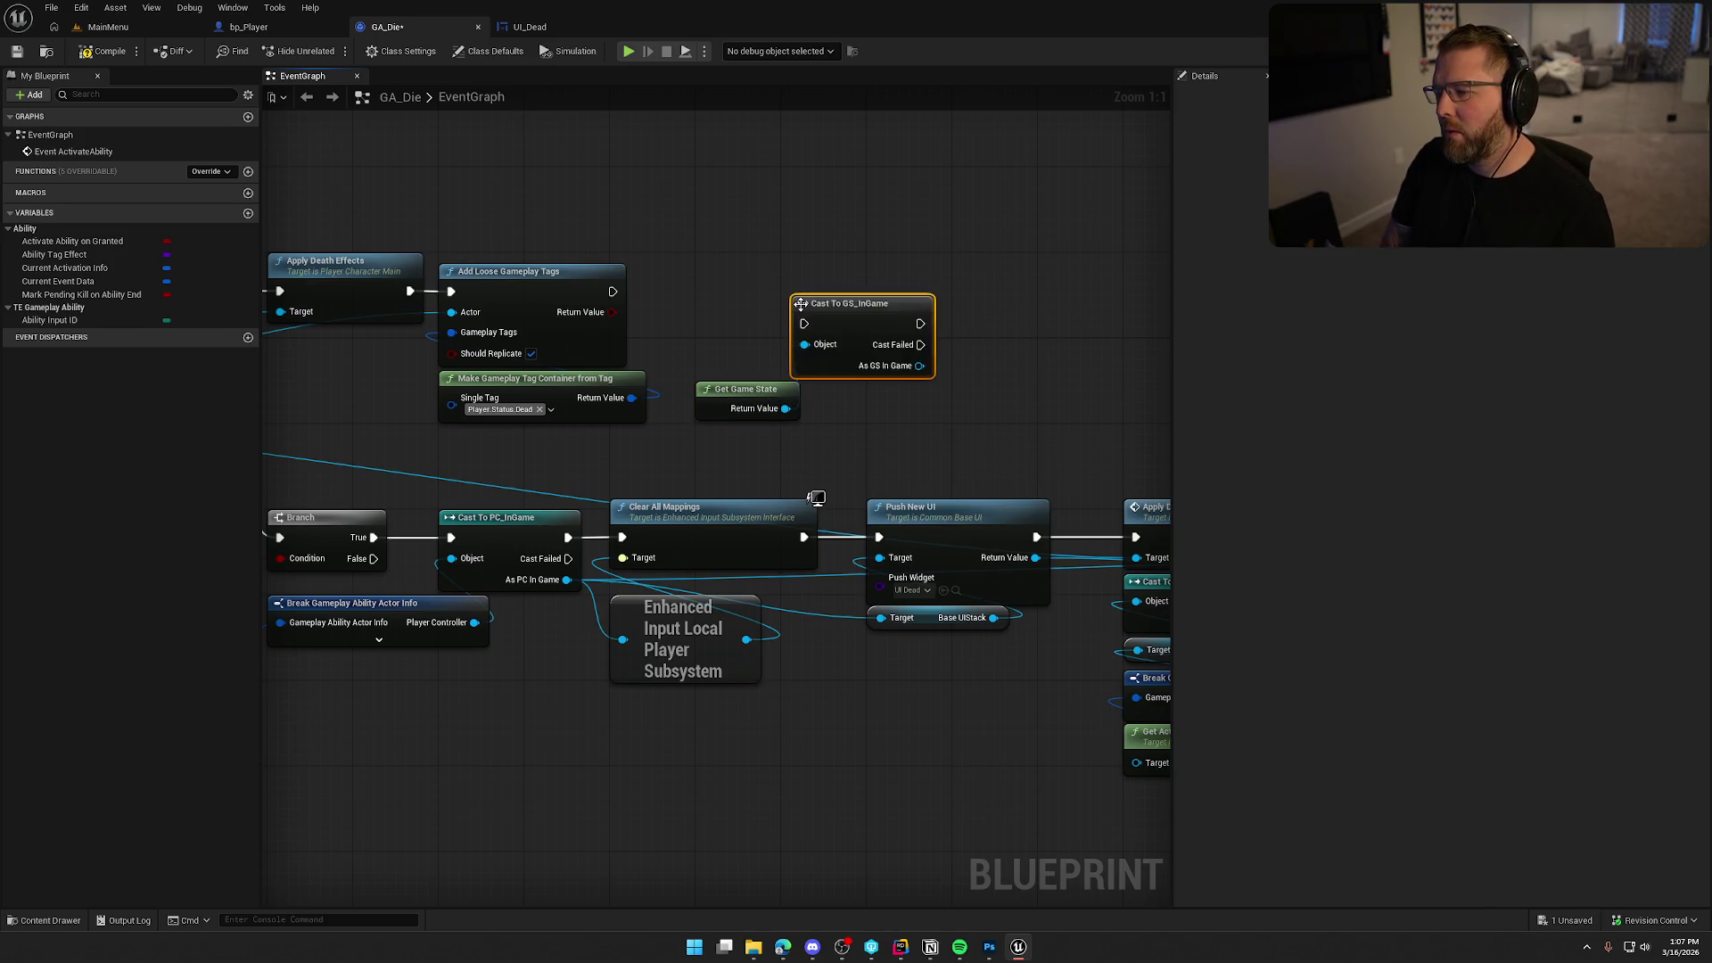
{"action": "mouse_move", "coordinate": [805, 323]}
{"action": "left_mouse_down"}
{"action": "mouse_move", "coordinate": [613, 292]}
{"action": "mouse_move", "coordinate": [808, 306]}
{"action": "mouse_move", "coordinate": [727, 277]}
{"action": "left_mouse_up"}
{"action": "left_click_drag", "start_coordinate": [742, 402], "coordinate": [741, 370]}
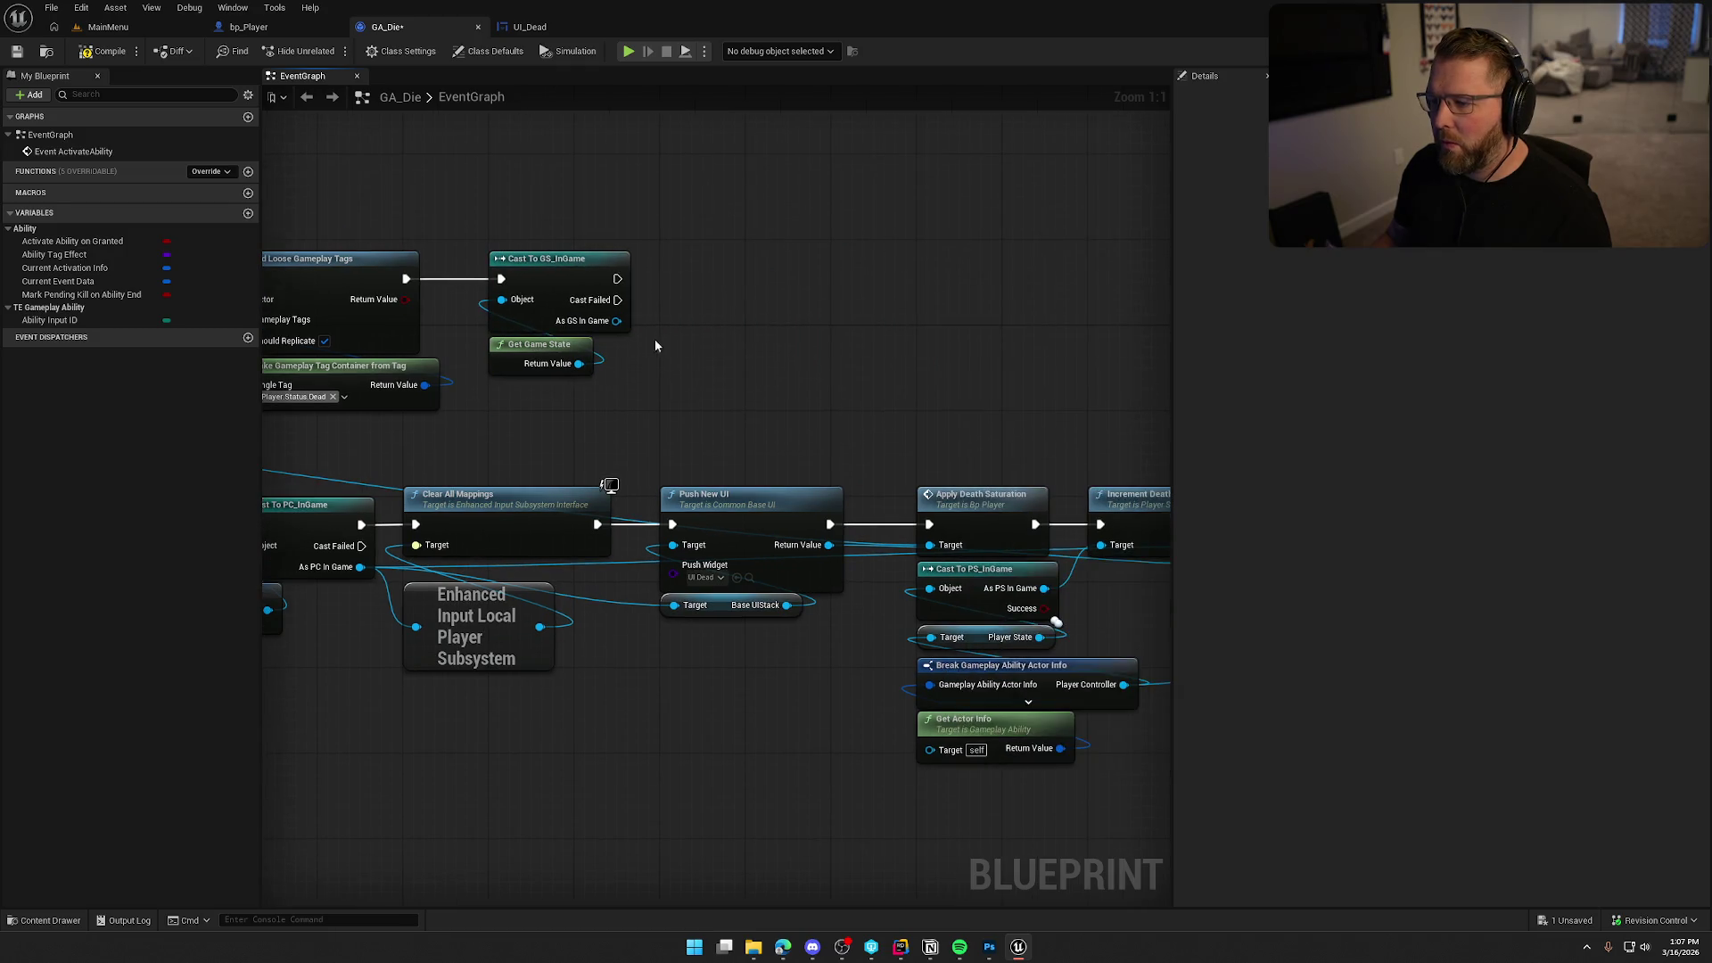
Add a SET Current Event Data node from the cast and split its struct pin.
{"action": "left_click_drag", "start_coordinate": [616, 321], "coordinate": [682, 340]}
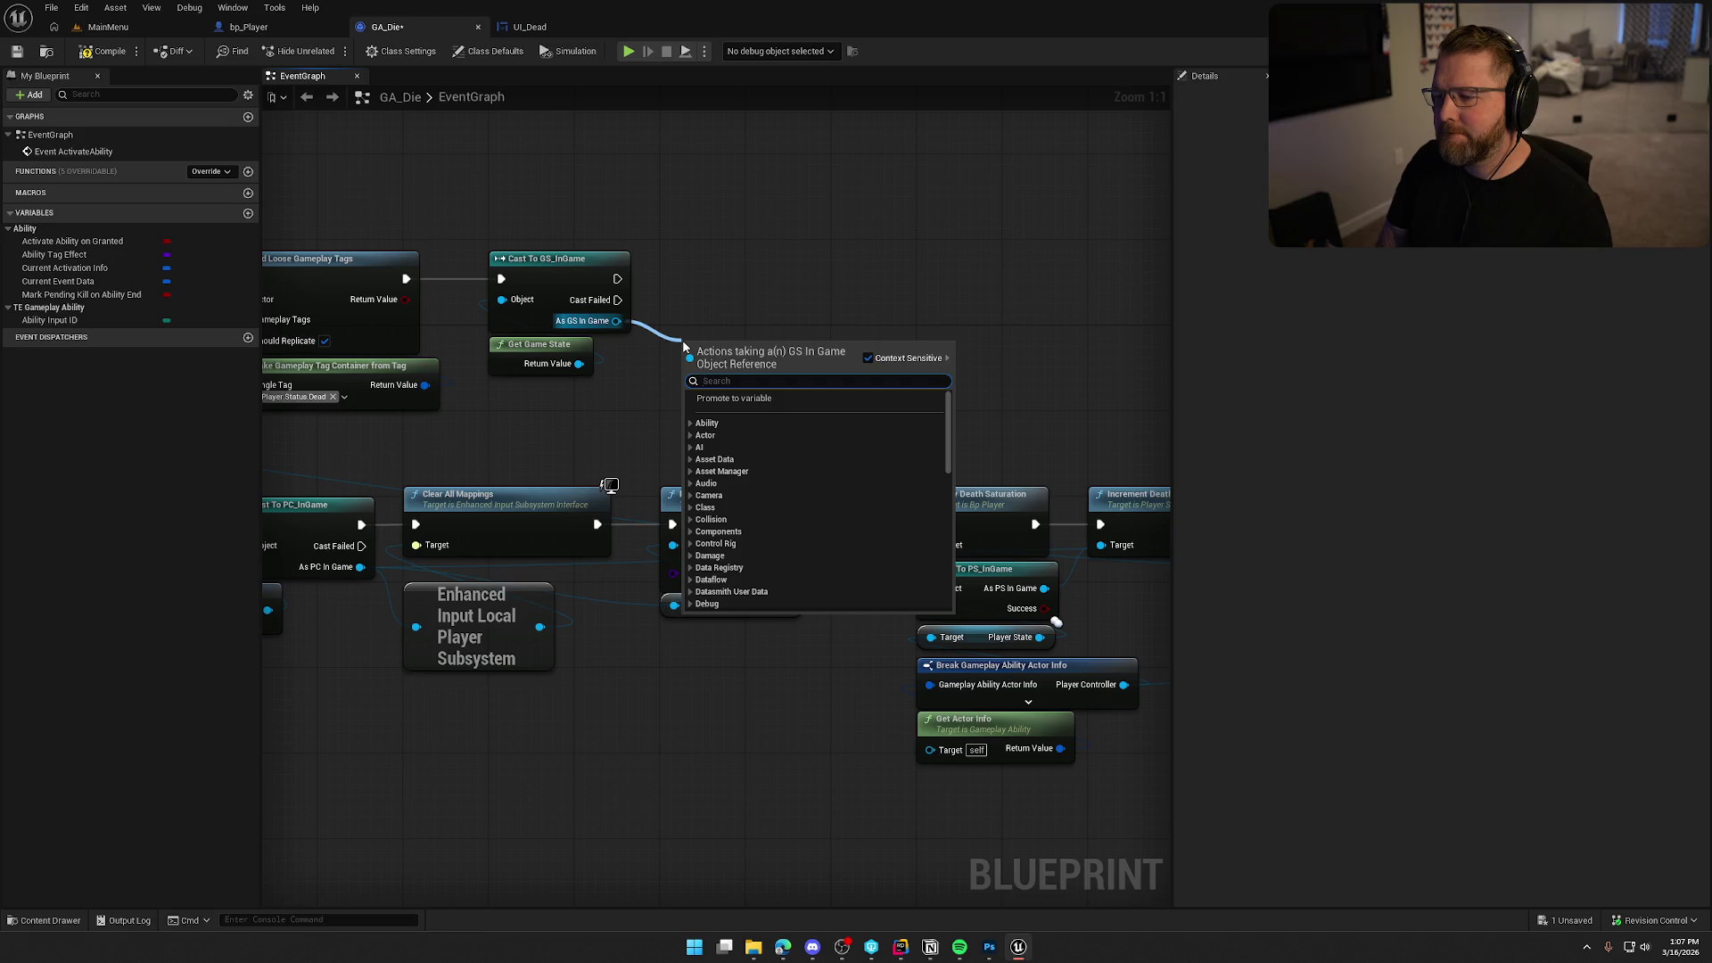
{"action": "type", "text": "set current event data"}
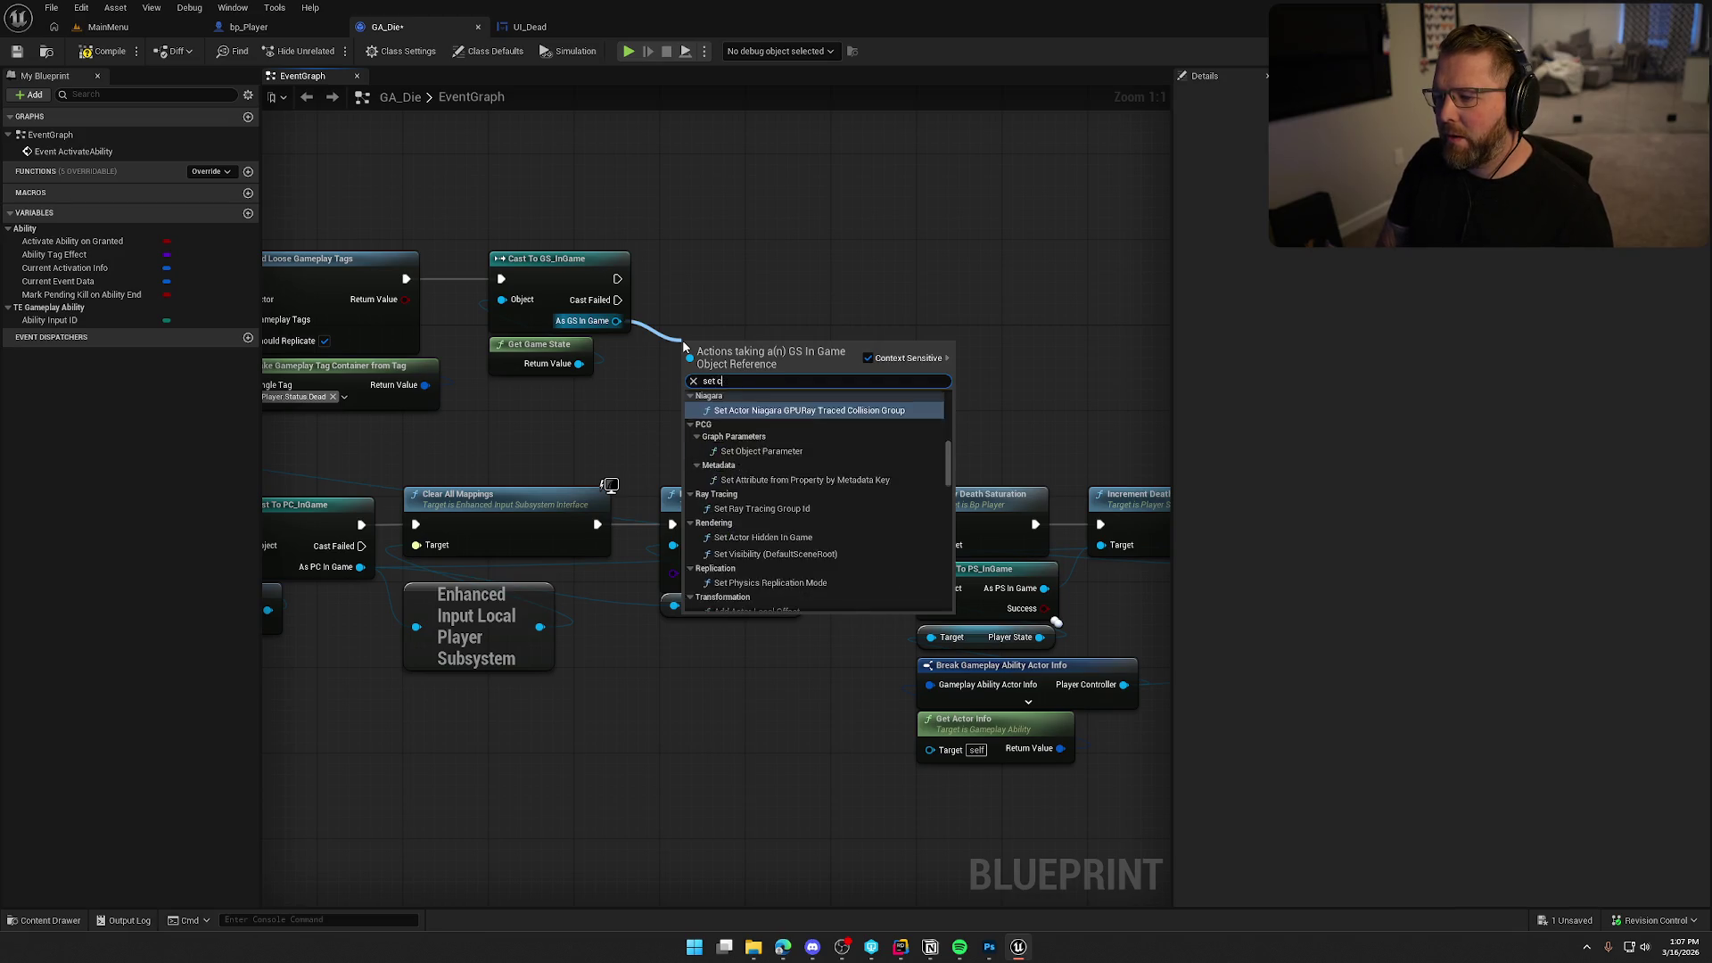
{"action": "key", "text": "Return"}
{"action": "mouse_move", "coordinate": [617, 278]}
{"action": "left_mouse_down"}
{"action": "mouse_move", "coordinate": [693, 353]}
{"action": "mouse_move", "coordinate": [746, 277]}
{"action": "mouse_move", "coordinate": [727, 283]}
{"action": "mouse_move", "coordinate": [833, 279]}
{"action": "left_mouse_up"}
{"action": "right_click", "coordinate": [719, 309]}
{"action": "left_click", "coordinate": [763, 365]}
{"action": "mouse_move", "coordinate": [678, 359]}
{"action": "left_mouse_down"}
{"action": "mouse_move", "coordinate": [877, 355]}
{"action": "mouse_move", "coordinate": [1301, 293]}
{"action": "left_mouse_up"}
{"action": "left_click_drag", "start_coordinate": [678, 357], "coordinate": [1086, 375]}
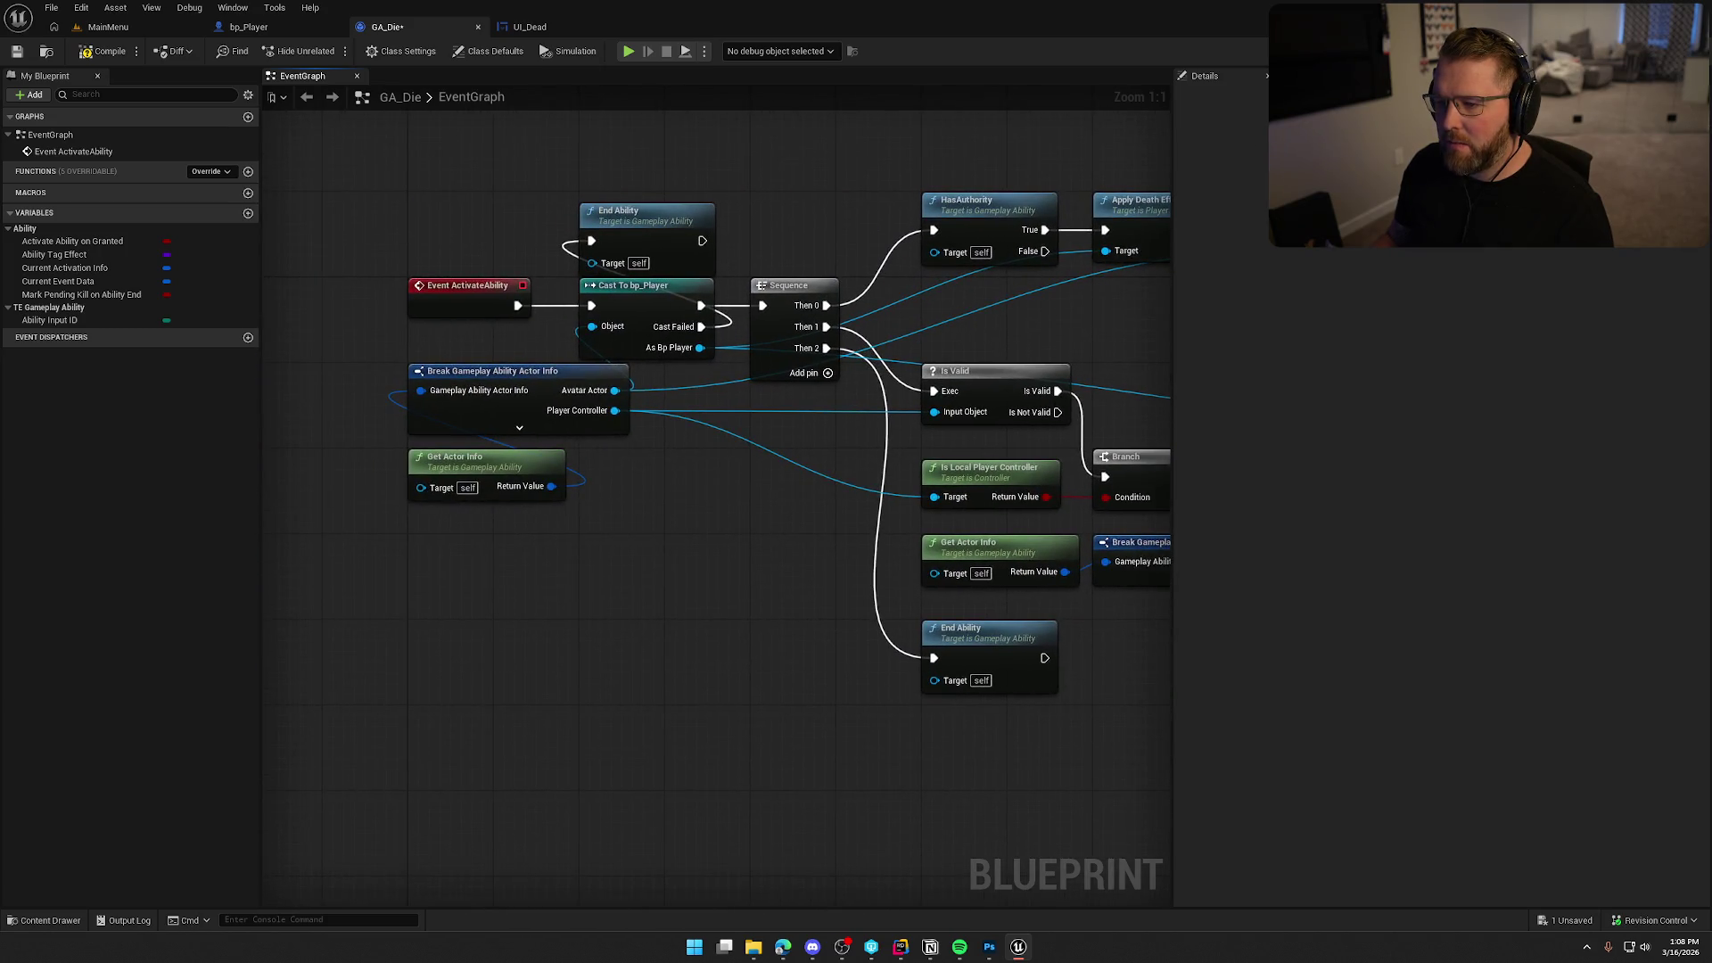
Feed the bp_Player's Steam name, converted with To Text (String), into Message Player.
{"action": "mouse_move", "coordinate": [700, 348]}
{"action": "left_mouse_down"}
{"action": "mouse_move", "coordinate": [1115, 402]}
{"action": "mouse_move", "coordinate": [800, 359]}
{"action": "left_mouse_up"}
{"action": "type", "text": "get steam na"}
{"action": "key", "text": "Return"}
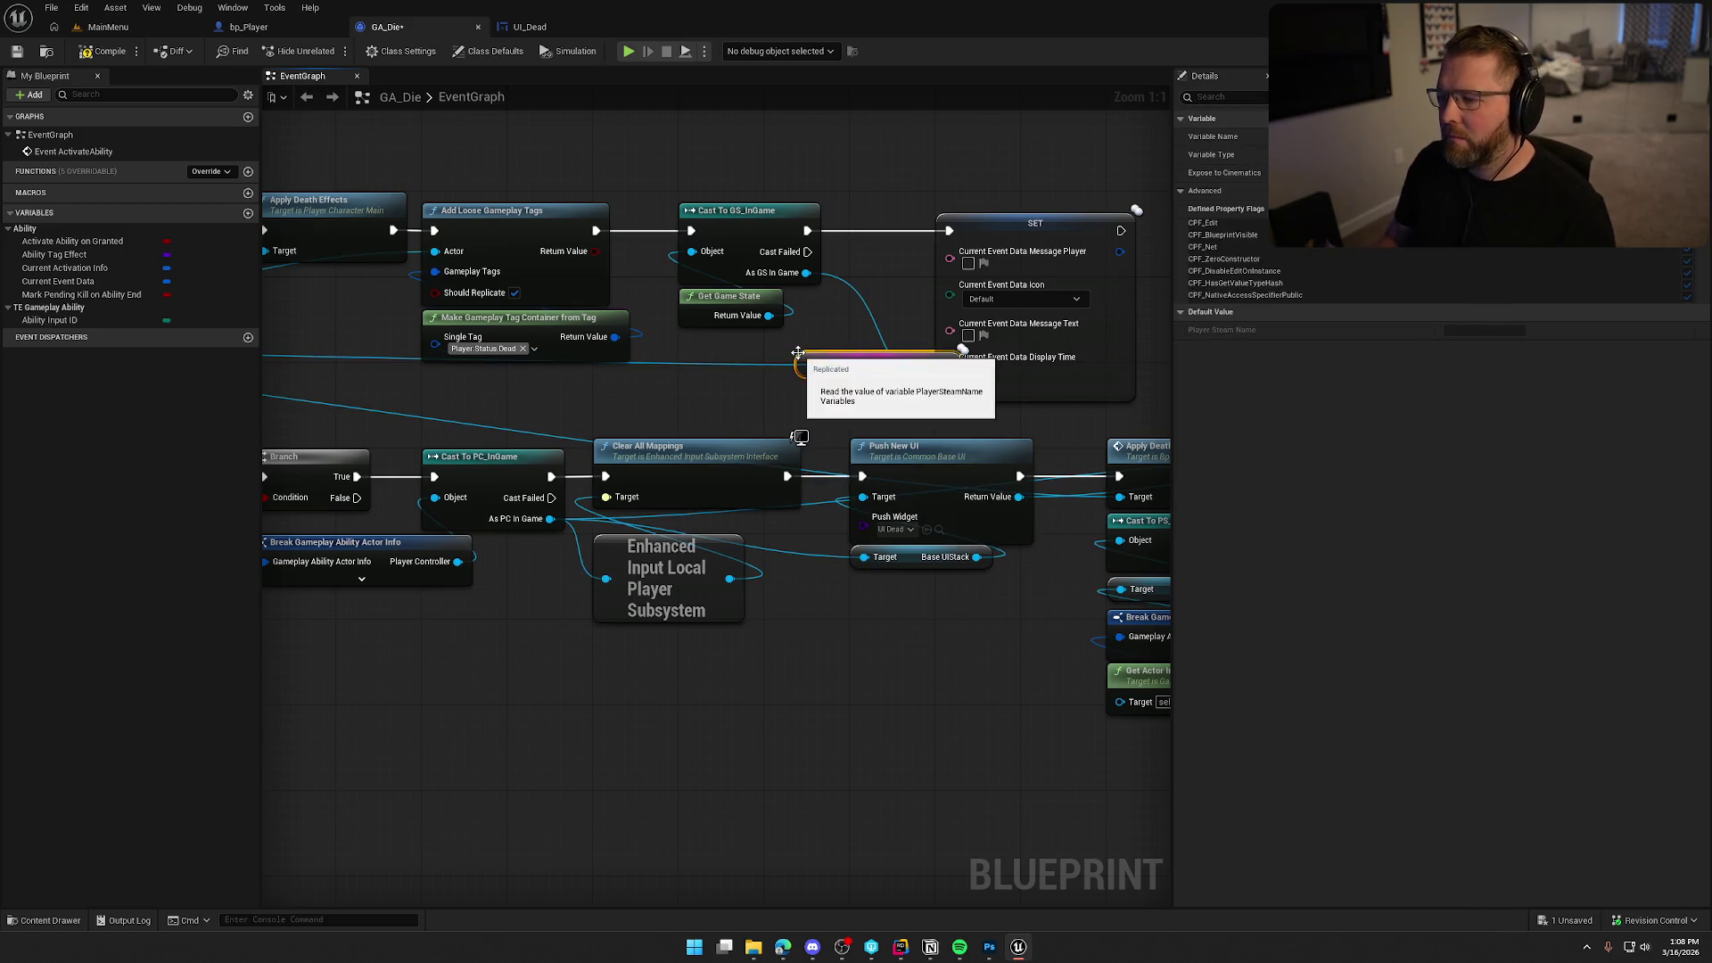
{"action": "mouse_move", "coordinate": [821, 365]}
{"action": "left_mouse_down"}
{"action": "mouse_move", "coordinate": [745, 348]}
{"action": "mouse_move", "coordinate": [949, 252]}
{"action": "left_mouse_up"}
{"action": "left_click_drag", "start_coordinate": [816, 354], "coordinate": [827, 418]}
{"action": "mouse_move", "coordinate": [876, 282]}
{"action": "left_mouse_down"}
{"action": "mouse_move", "coordinate": [780, 376]}
{"action": "mouse_move", "coordinate": [759, 369]}
{"action": "left_mouse_up"}
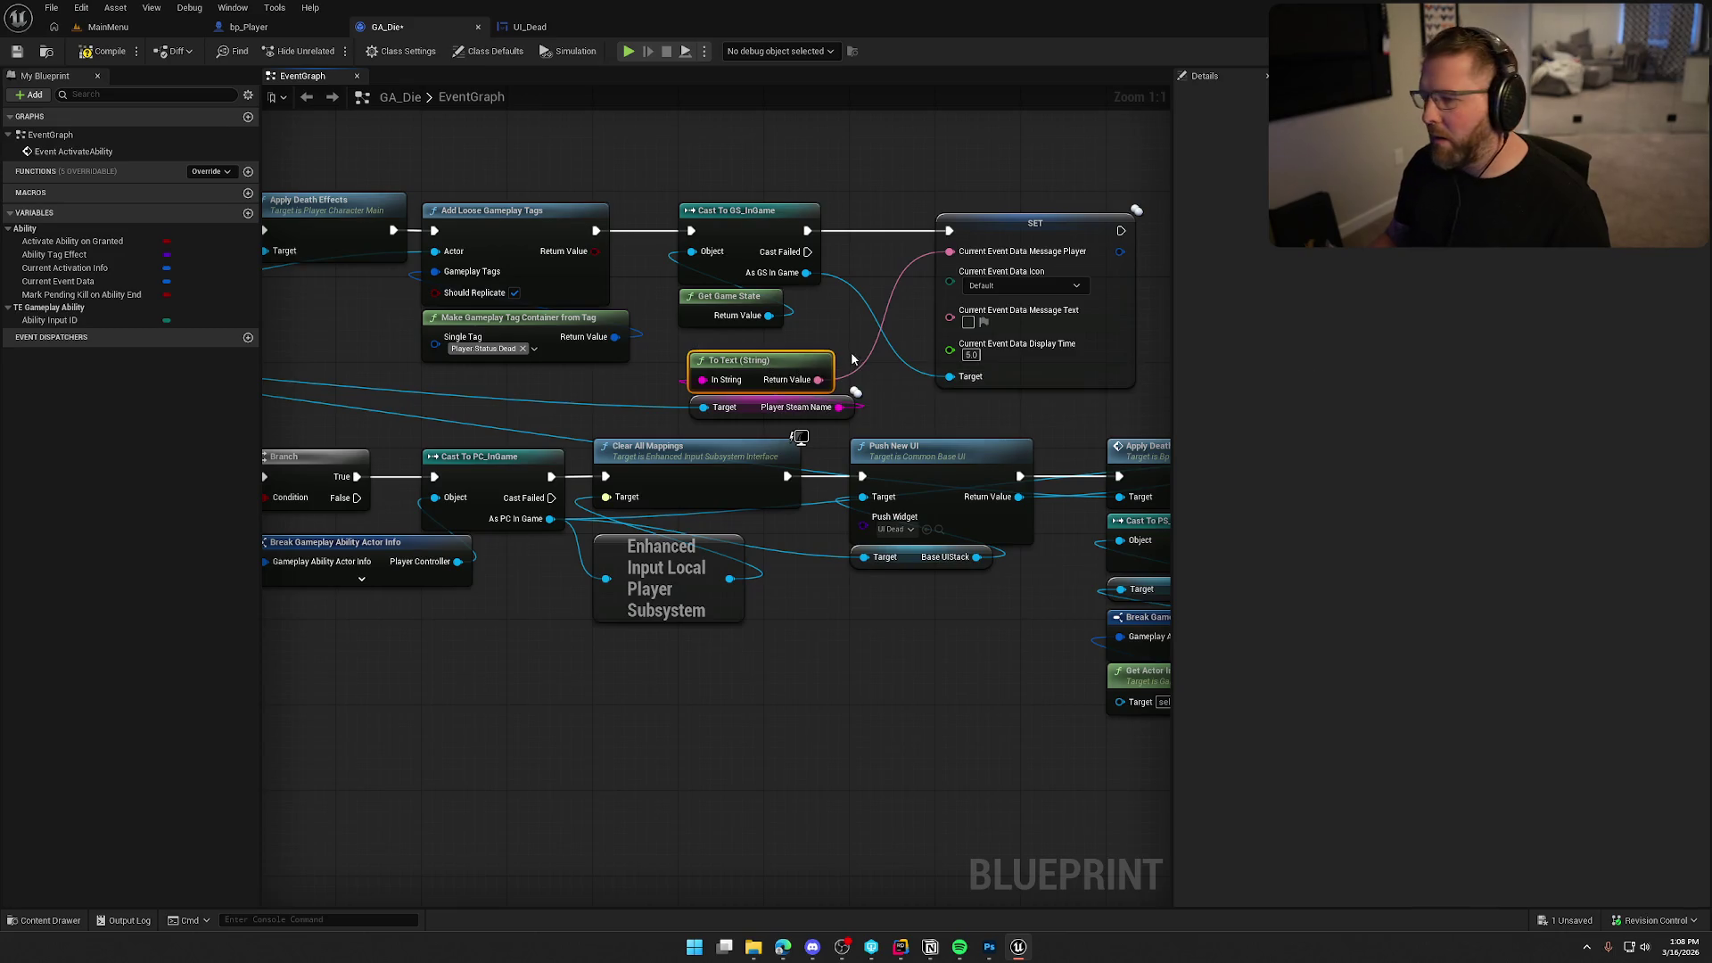
{"action": "mouse_move", "coordinate": [773, 403]}
{"action": "left_mouse_down"}
{"action": "mouse_move", "coordinate": [856, 343]}
{"action": "mouse_move", "coordinate": [731, 396]}
{"action": "left_mouse_up"}
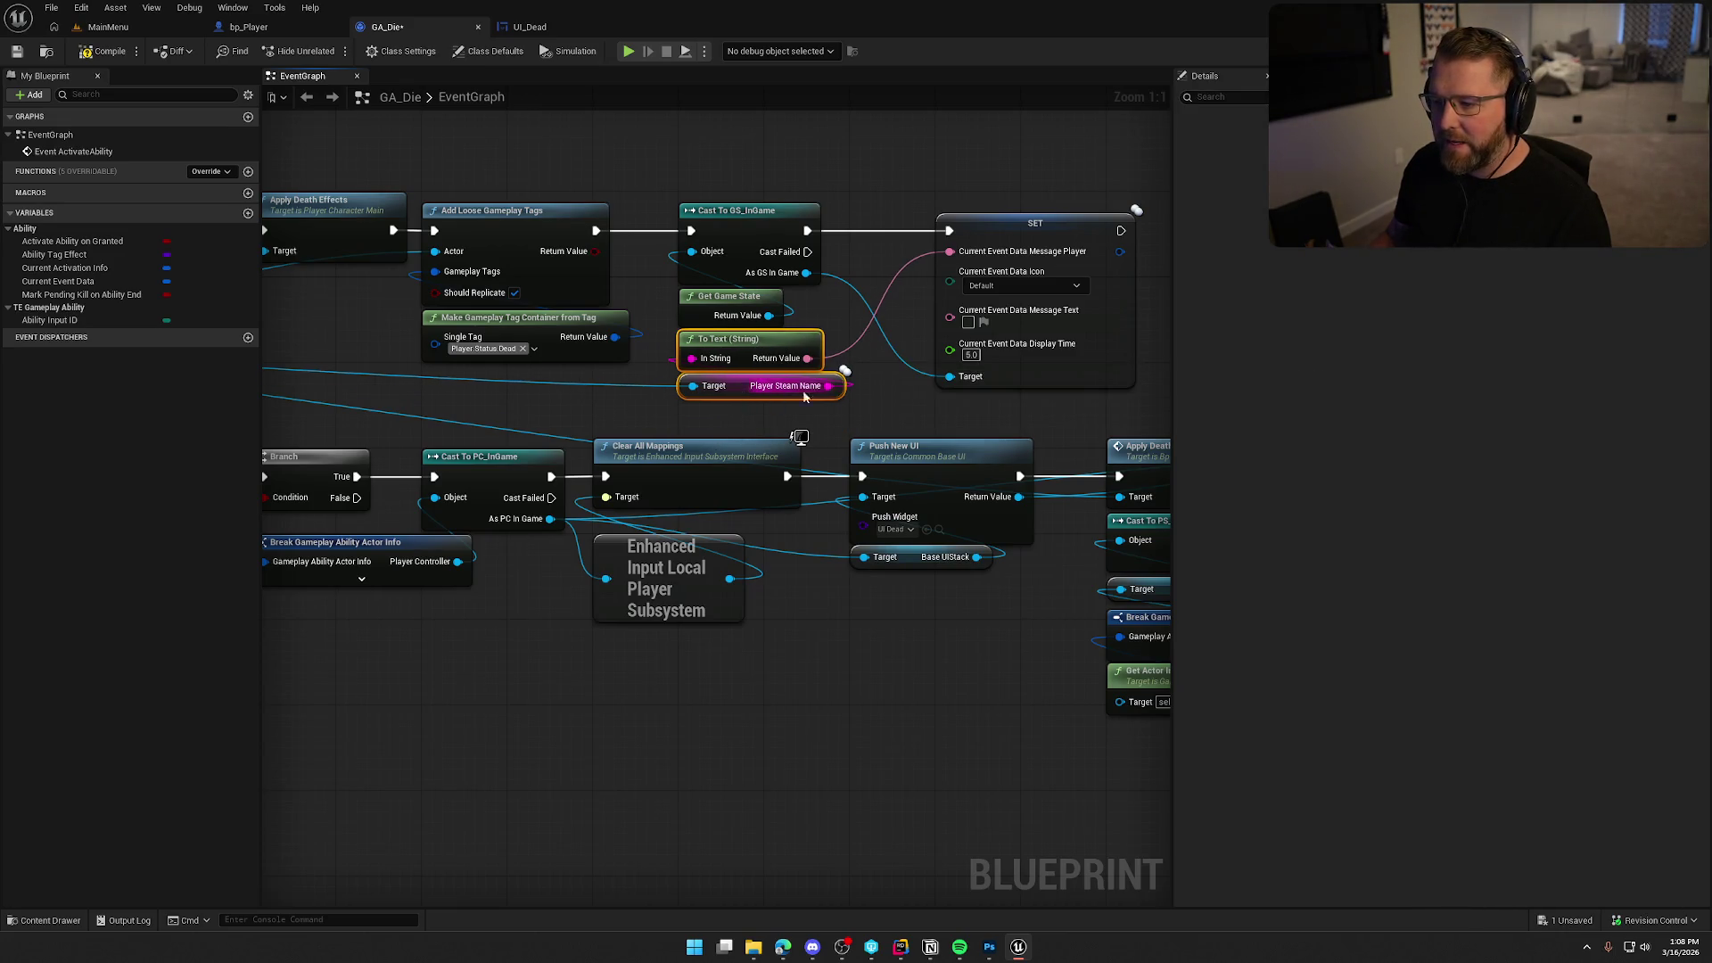
{"action": "left_click", "coordinate": [878, 397]}
{"action": "left_click_drag", "start_coordinate": [878, 397], "coordinate": [768, 383]}
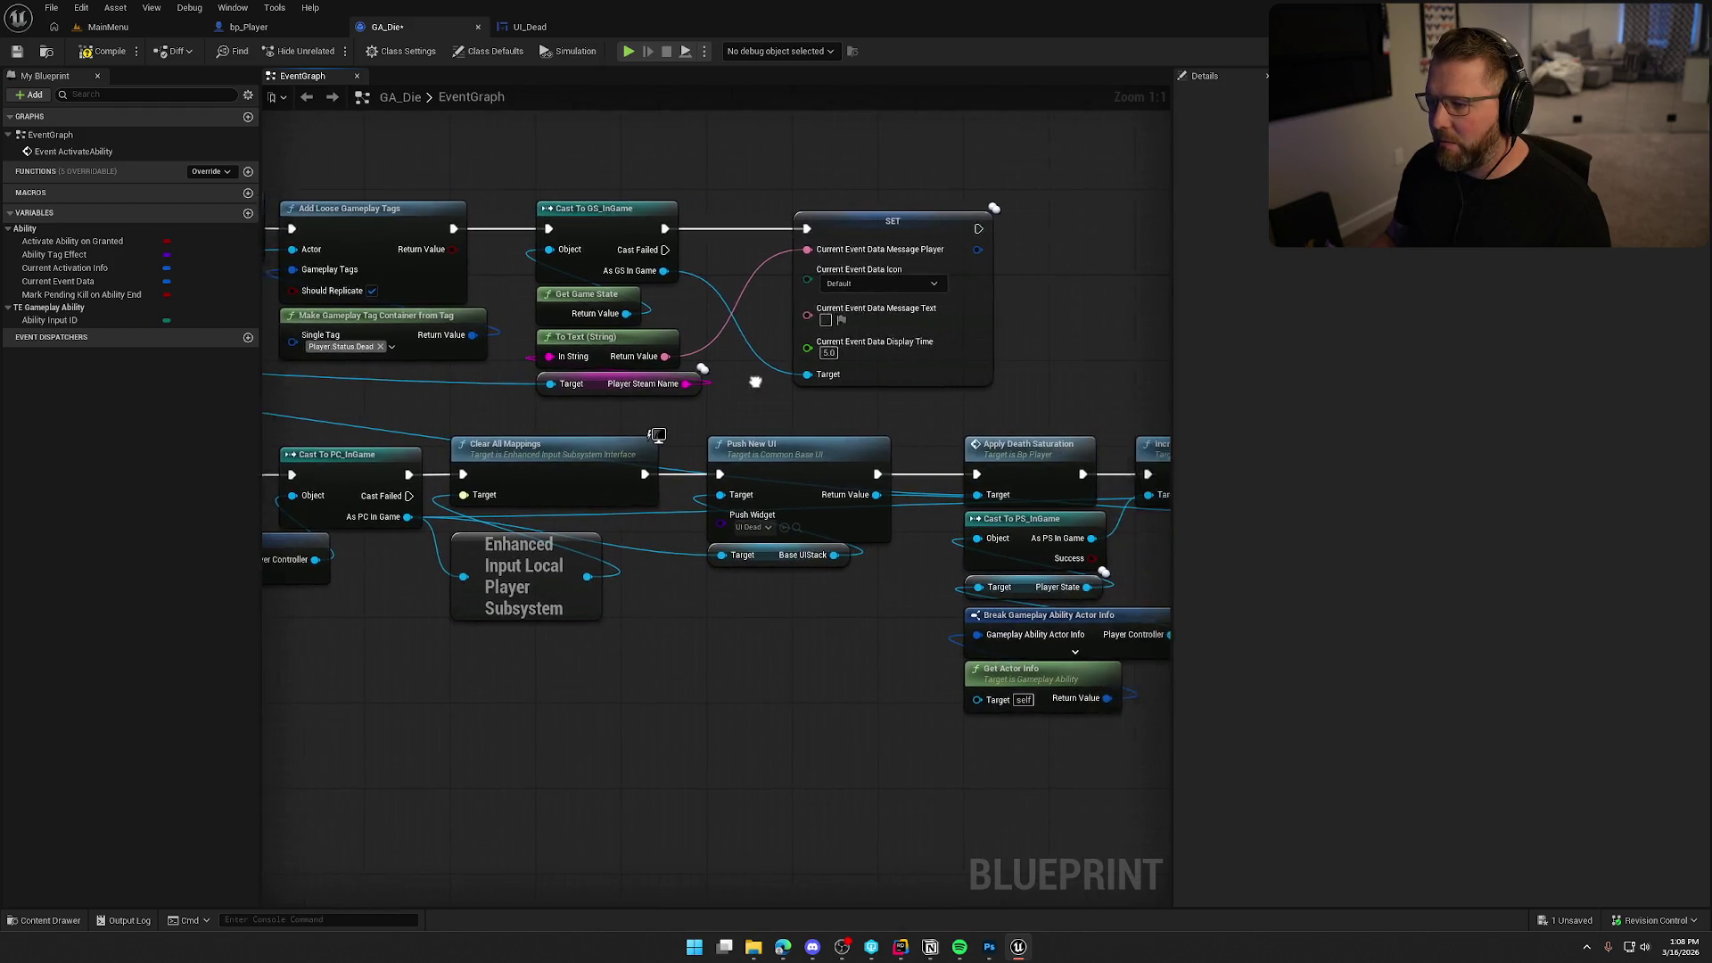
Set the event icon to Death and build the message with Format Text 'Died of {cause}'.
{"action": "left_click", "coordinate": [819, 286]}
{"action": "left_click", "coordinate": [817, 329]}
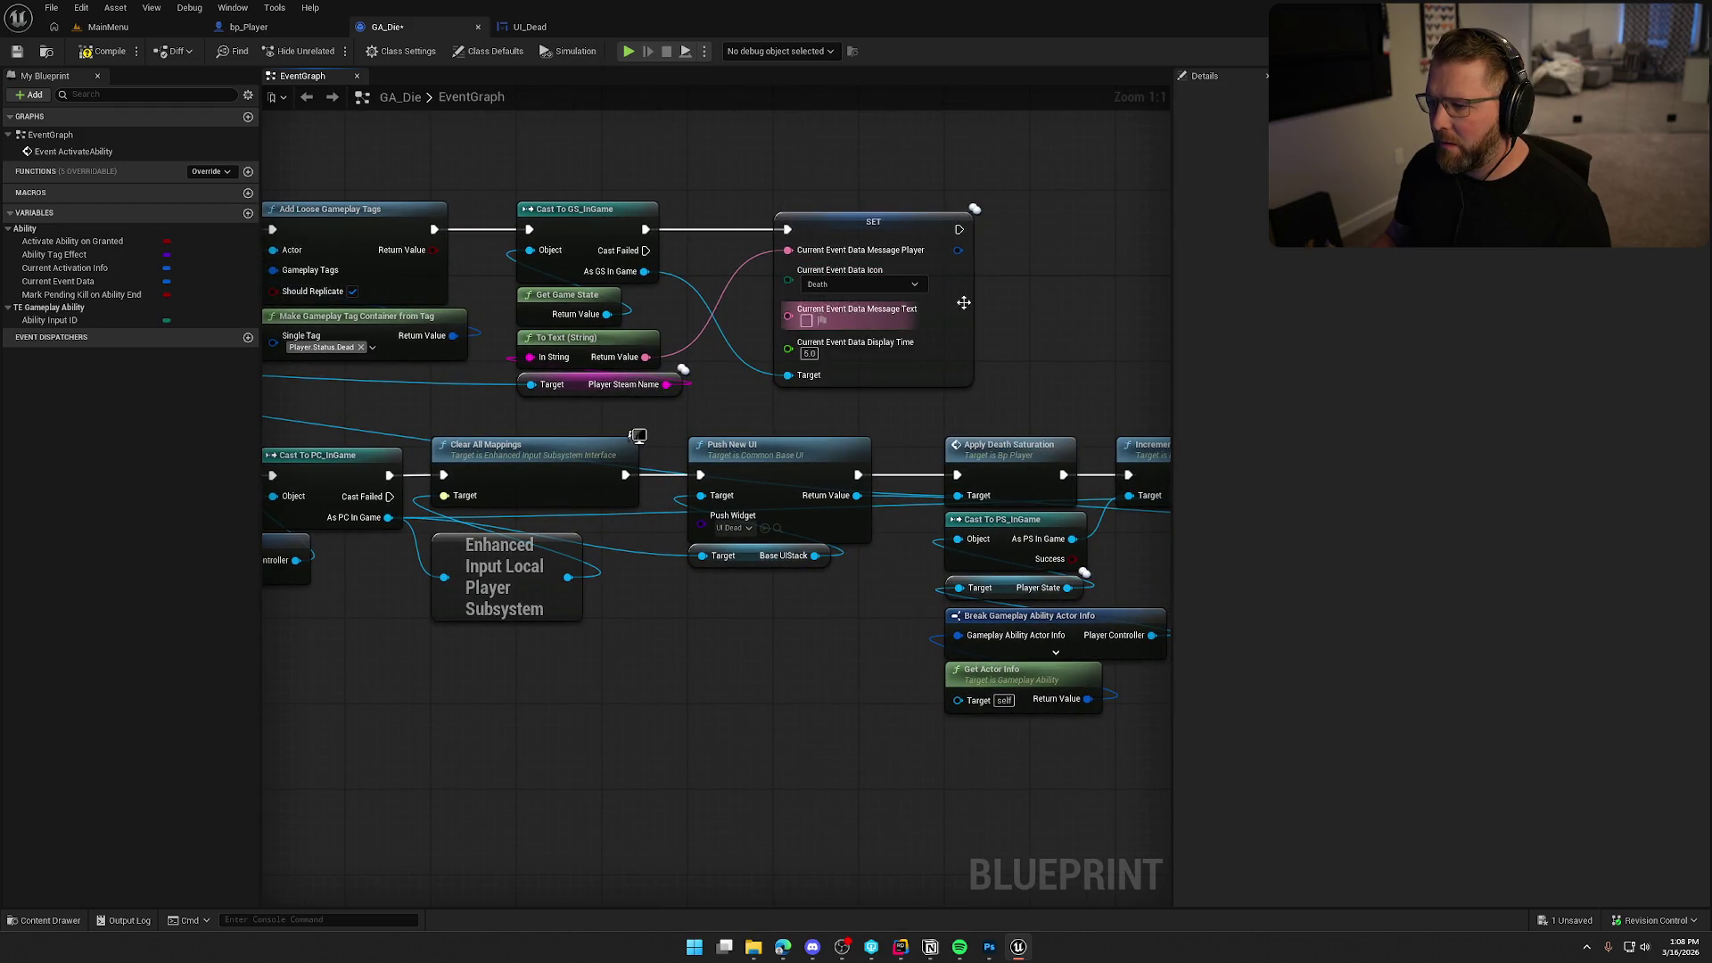
{"action": "left_click_drag", "start_coordinate": [1034, 294], "coordinate": [983, 281]}
{"action": "mouse_move", "coordinate": [747, 318]}
{"action": "left_mouse_down"}
{"action": "mouse_move", "coordinate": [918, 318]}
{"action": "mouse_move", "coordinate": [791, 300]}
{"action": "left_mouse_up"}
{"action": "type", "text": "format"}
{"action": "key", "text": "Return"}
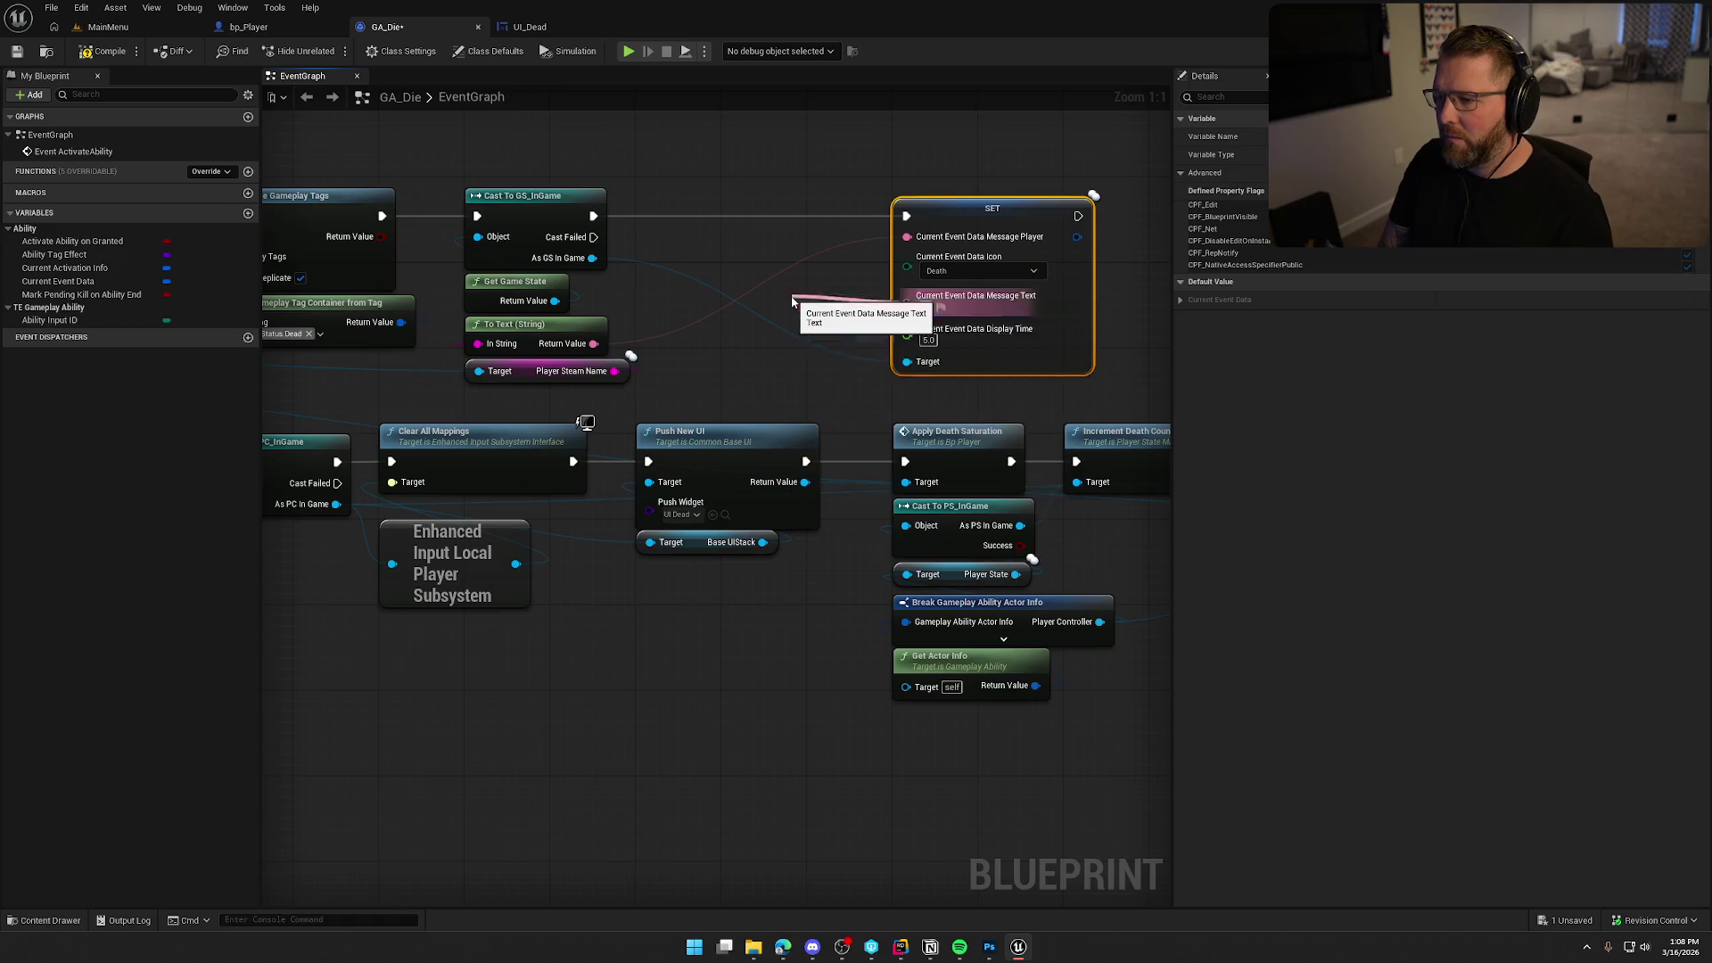
{"action": "left_click", "coordinate": [714, 292]}
{"action": "type", "text": "Died of {"}
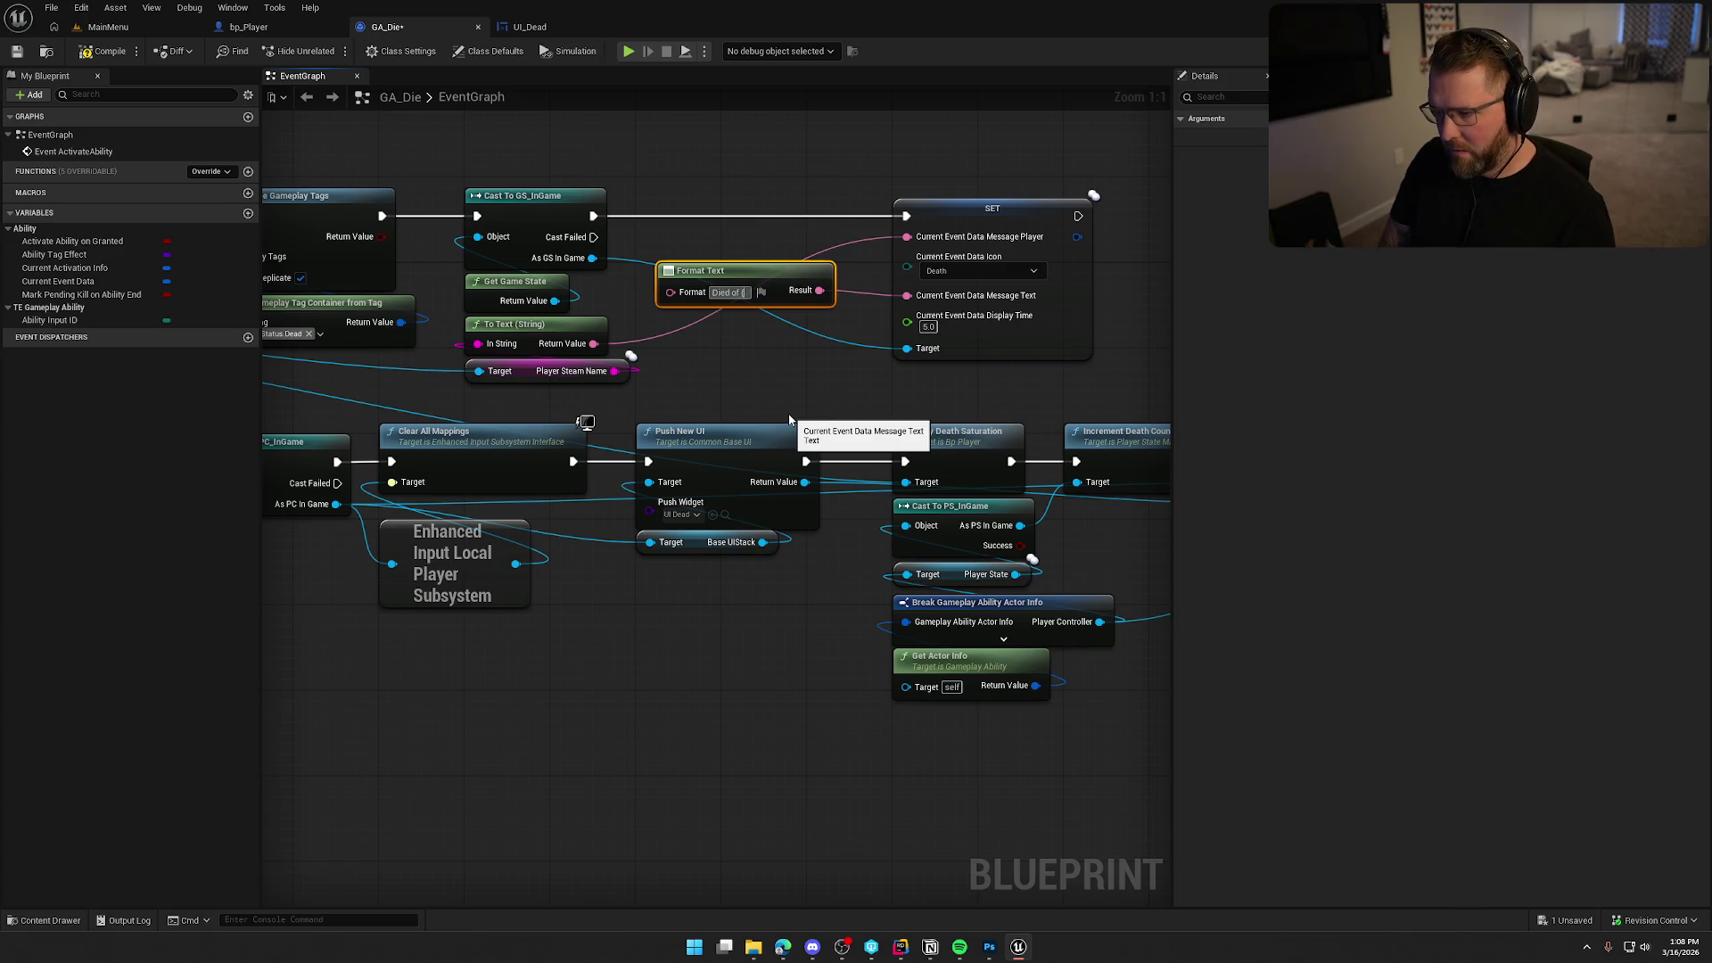
{"action": "type", "text": "cause"}
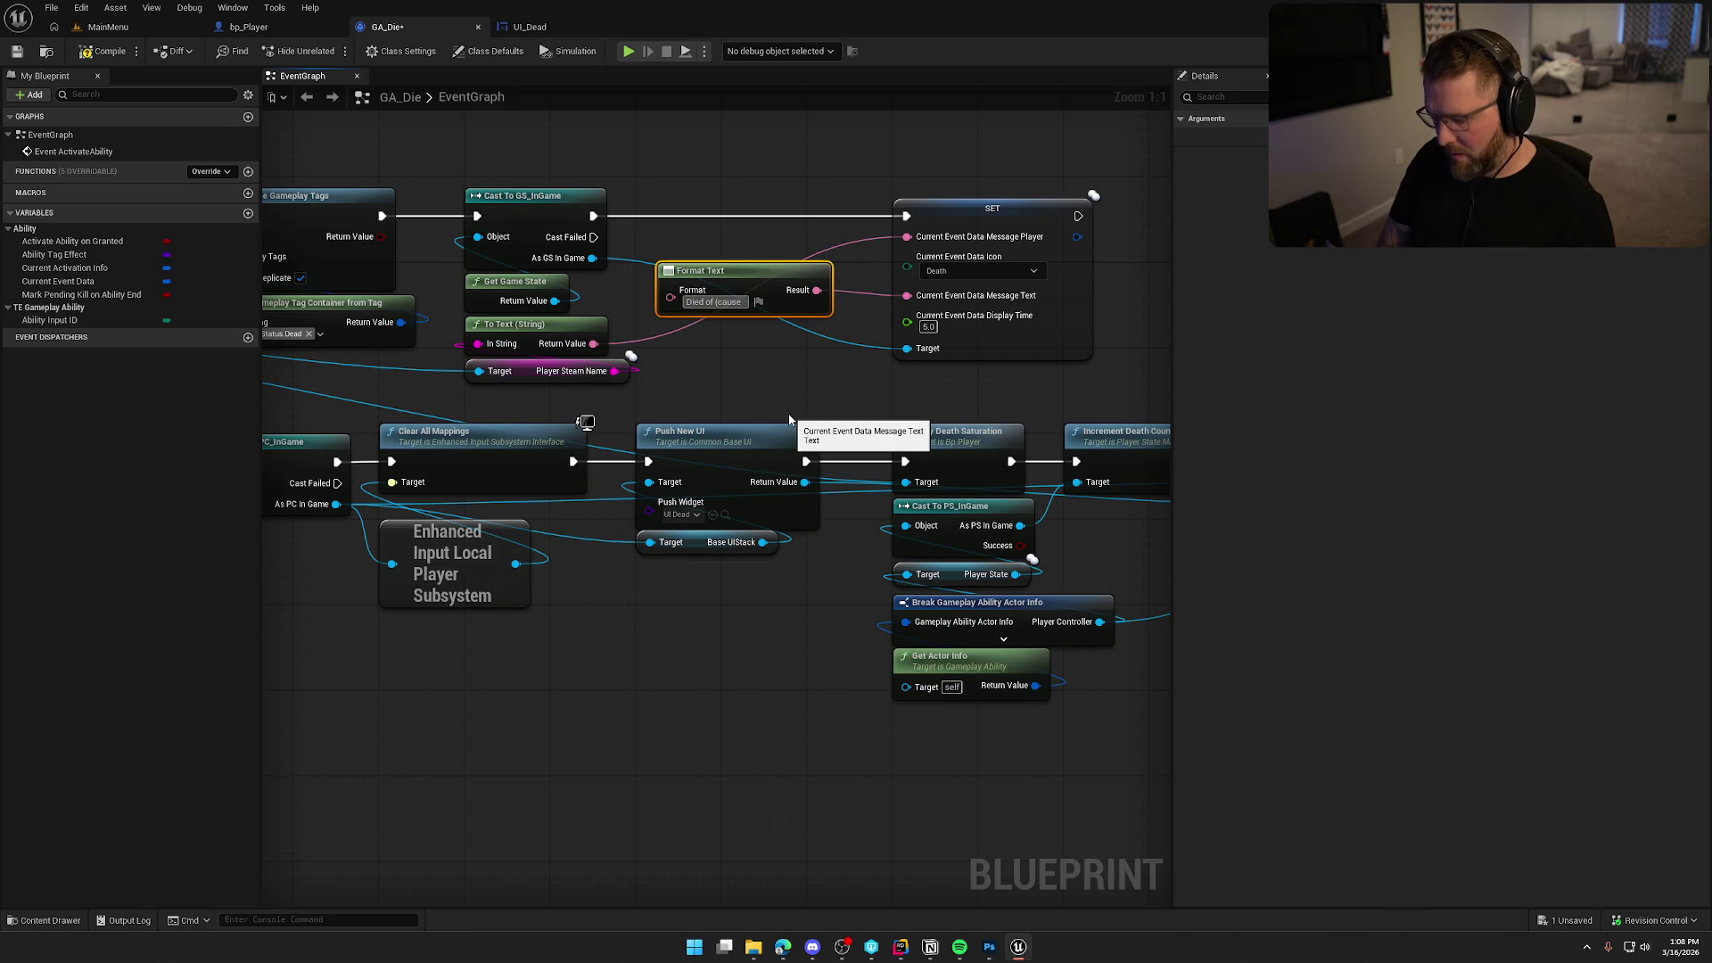
{"action": "type", "text": "}"}
Move the Format Text and SET nodes further right to make room.
{"action": "left_click_drag", "start_coordinate": [764, 276], "coordinate": [815, 276]}
{"action": "left_click", "coordinate": [981, 212], "text": "ctrl"}
{"action": "left_click_drag", "start_coordinate": [980, 212], "coordinate": [1066, 212]}
{"action": "left_click", "coordinate": [909, 174]}
{"action": "left_click", "coordinate": [854, 270]}
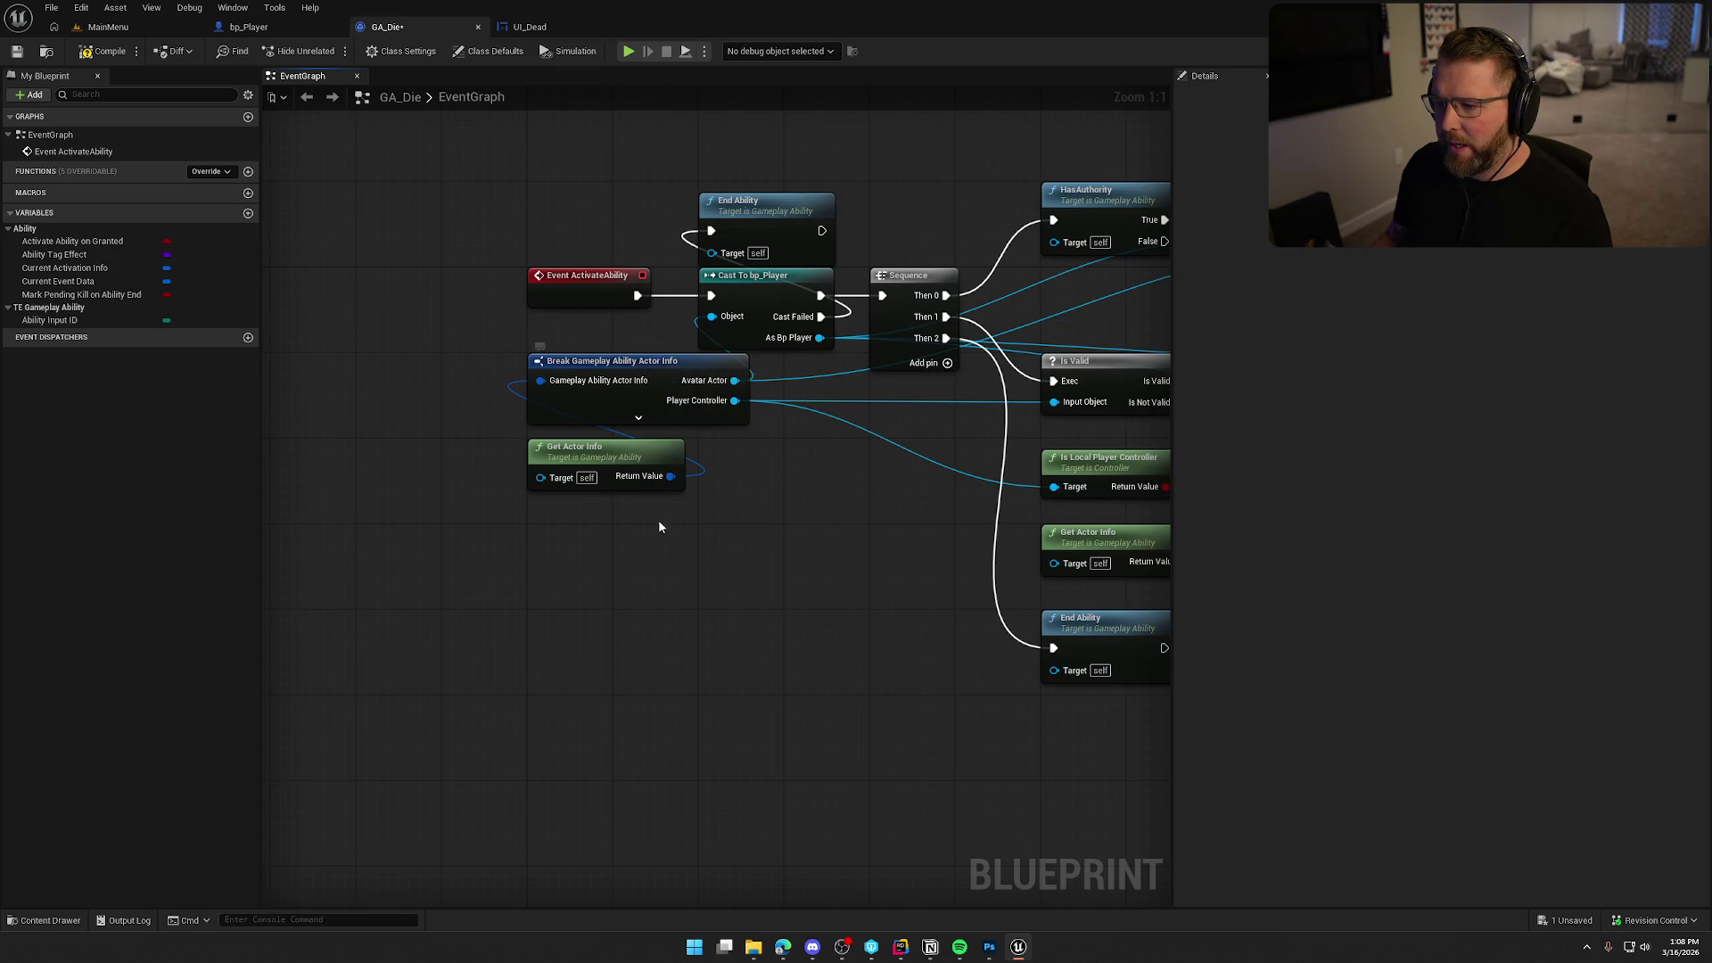
Duplicate Get Actor Info and break it with an expanded Break Gameplay Ability Actor Info node.
{"action": "mouse_move", "coordinate": [604, 497]}
{"action": "left_mouse_down"}
{"action": "mouse_move", "coordinate": [535, 446]}
{"action": "mouse_move", "coordinate": [481, 446]}
{"action": "left_mouse_up"}
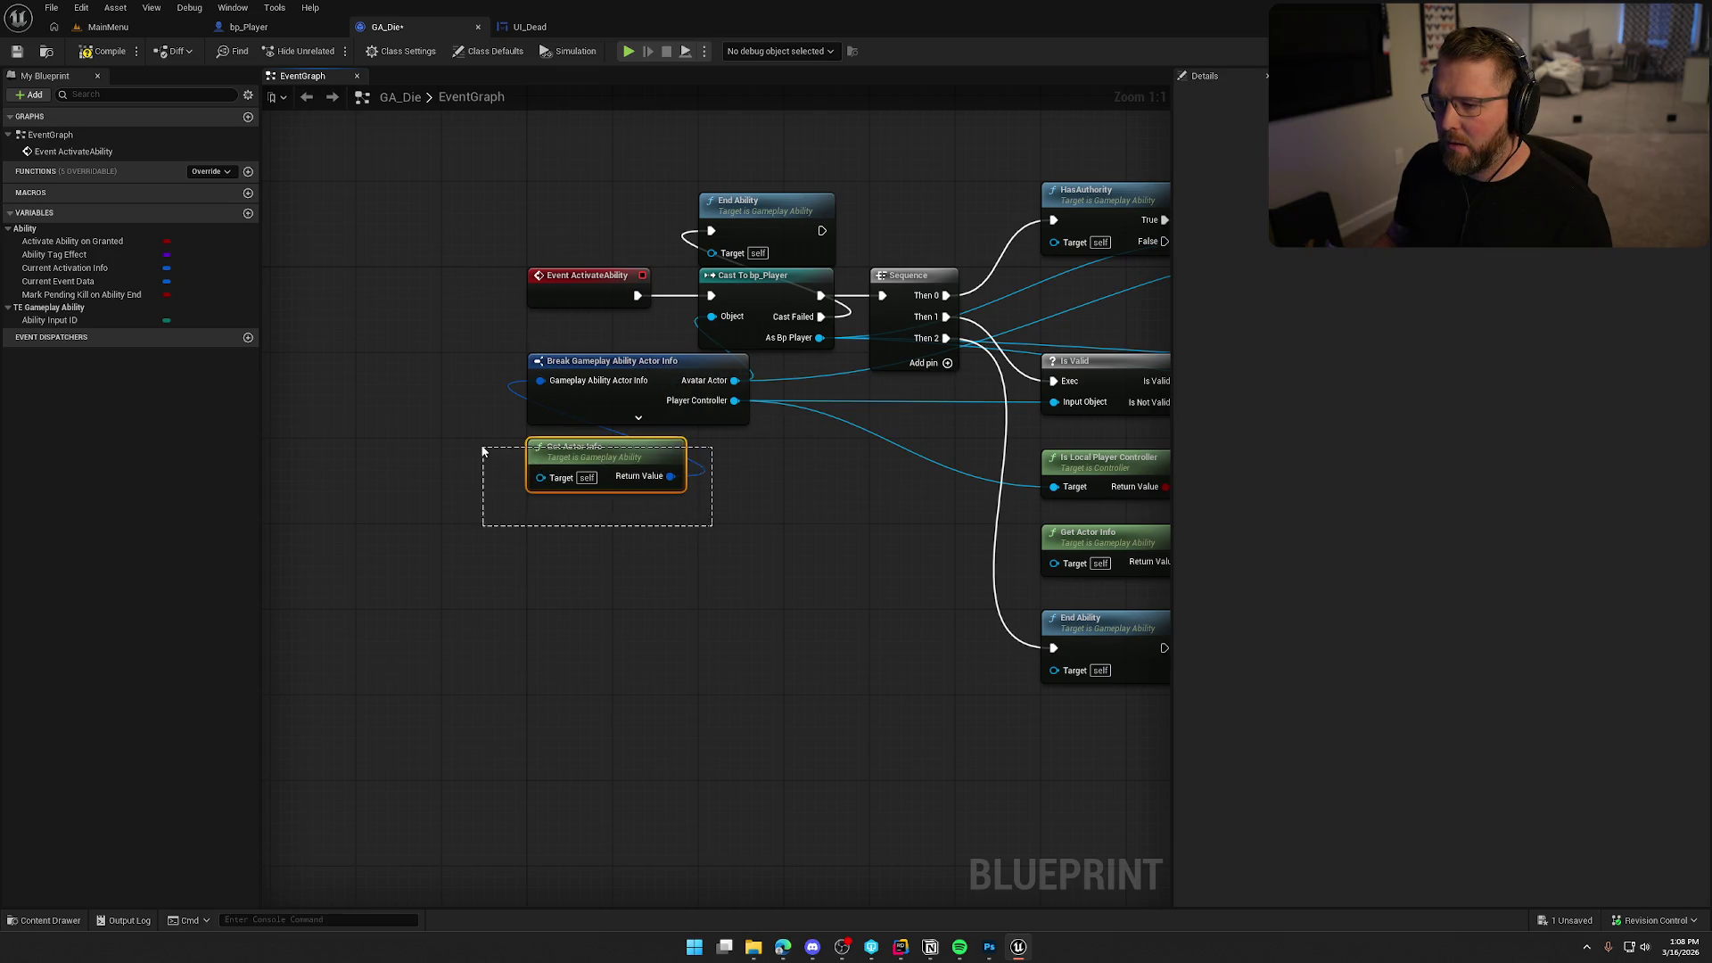
{"action": "key", "text": "ctrl+v"}
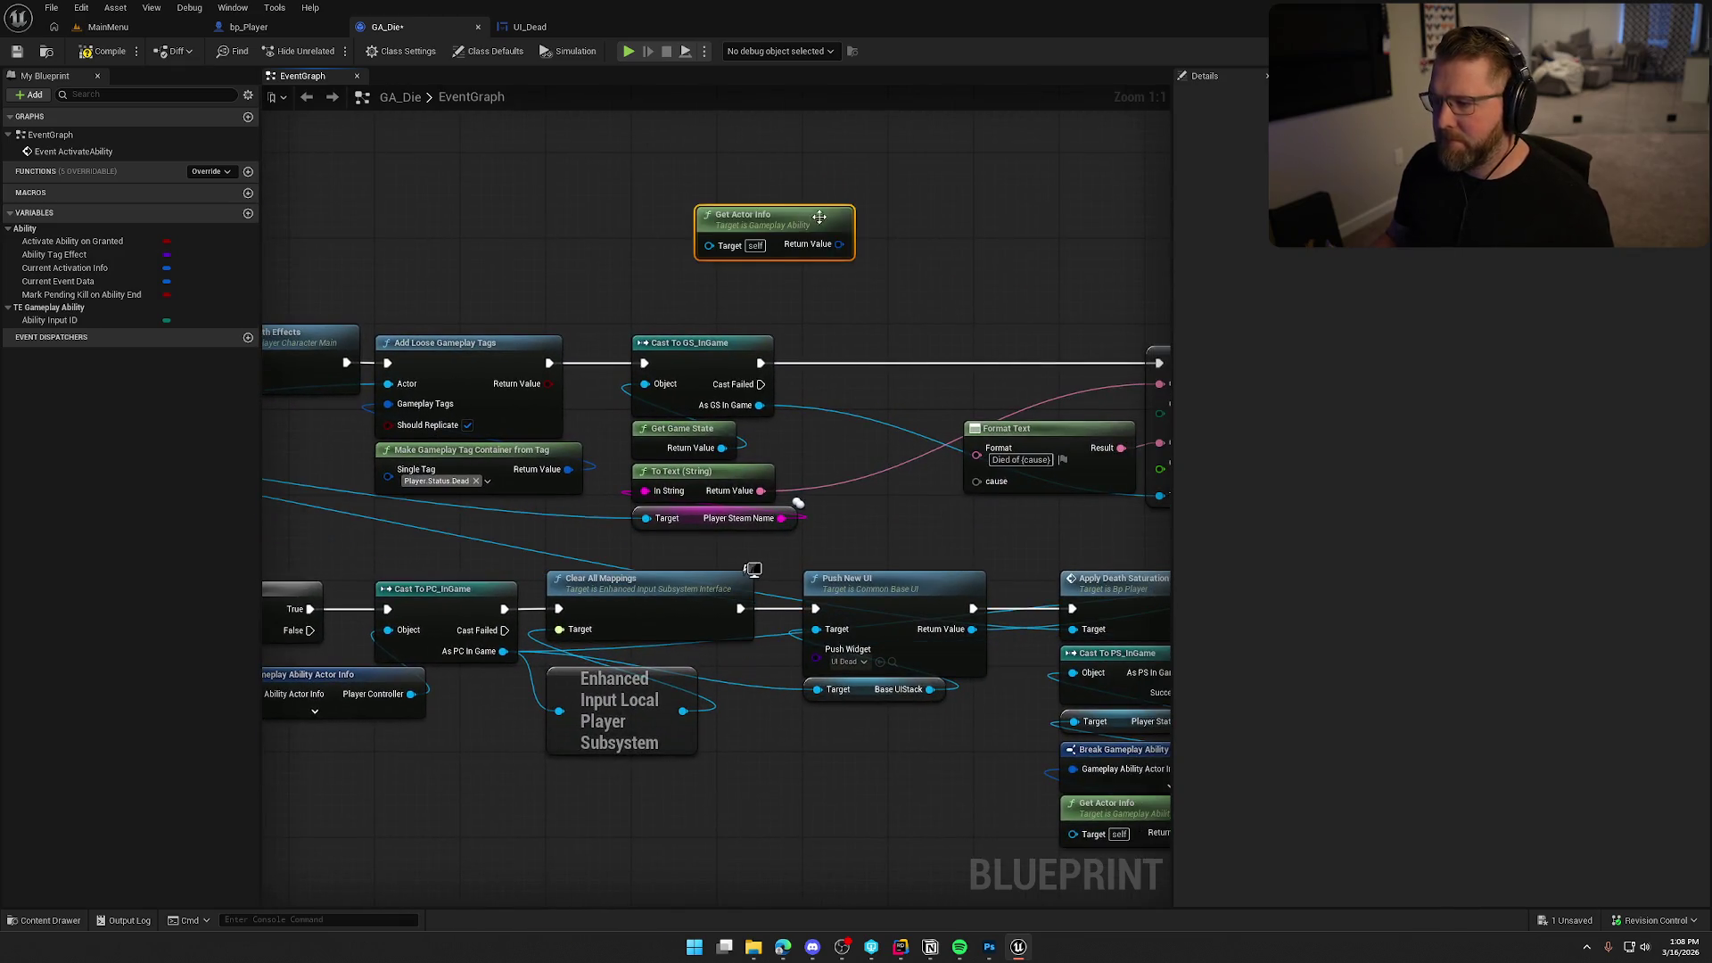
{"action": "mouse_move", "coordinate": [673, 274]}
{"action": "left_mouse_down"}
{"action": "mouse_move", "coordinate": [766, 236]}
{"action": "mouse_move", "coordinate": [823, 174]}
{"action": "left_mouse_up"}
{"action": "type", "text": "break gameplay"}
{"action": "key", "text": "Return"}
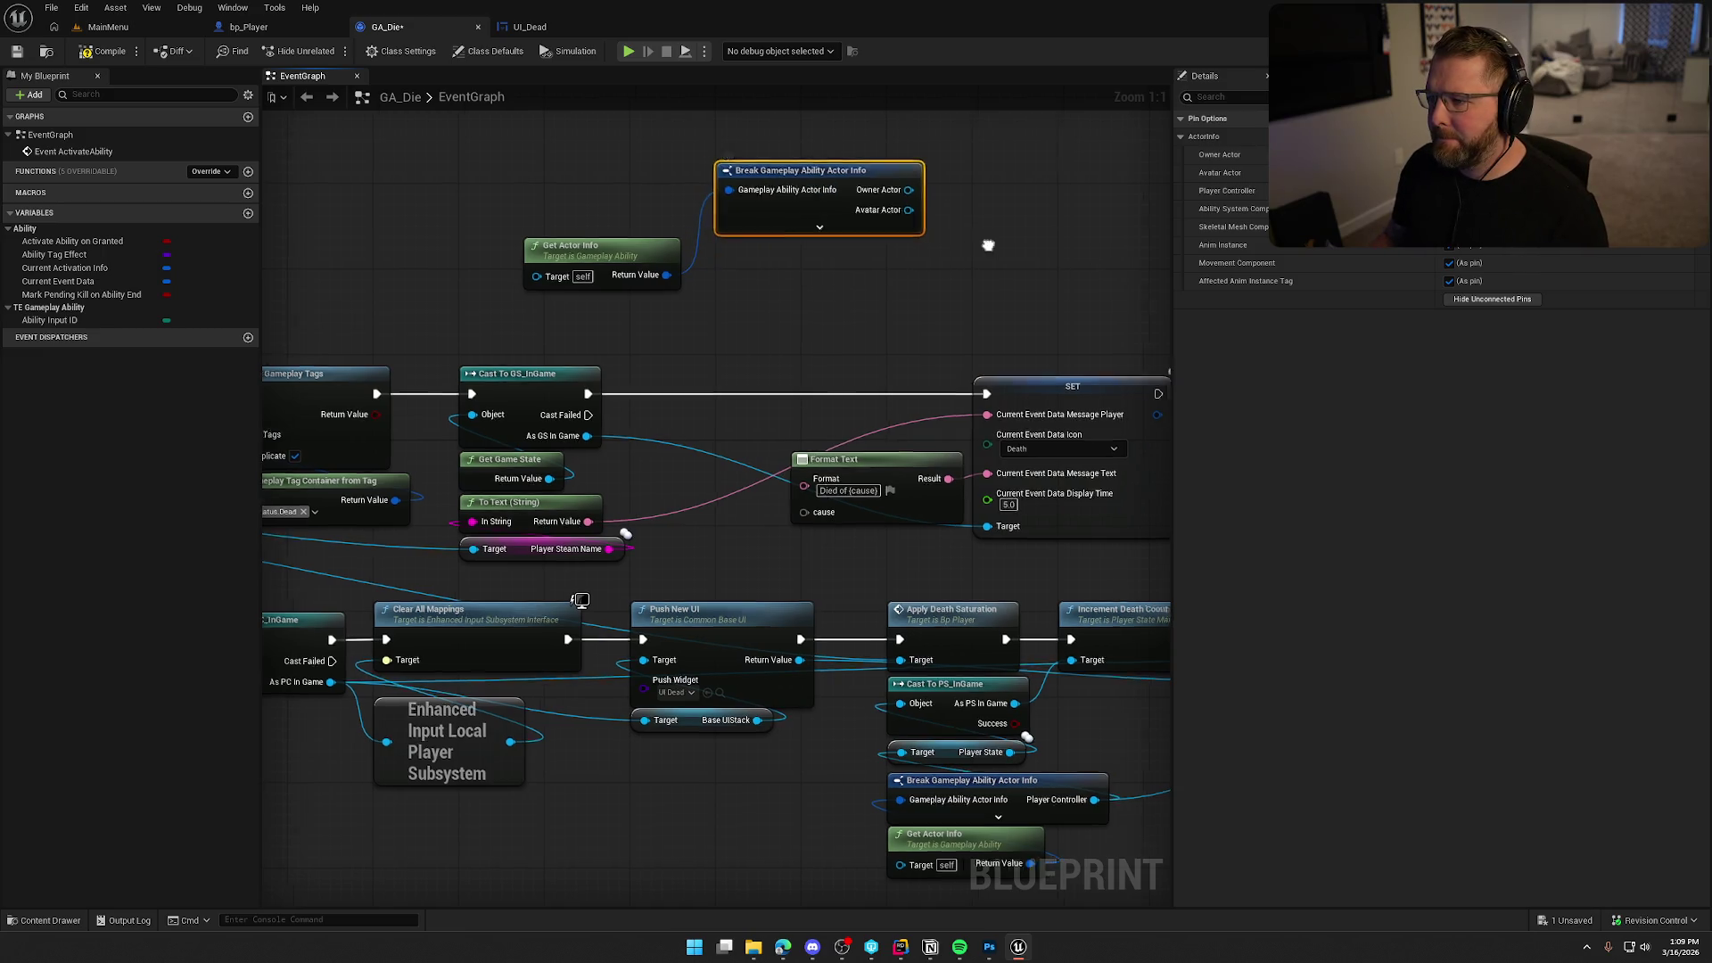
{"action": "left_click", "coordinate": [660, 239]}
{"action": "left_click_drag", "start_coordinate": [491, 264], "coordinate": [408, 191]}
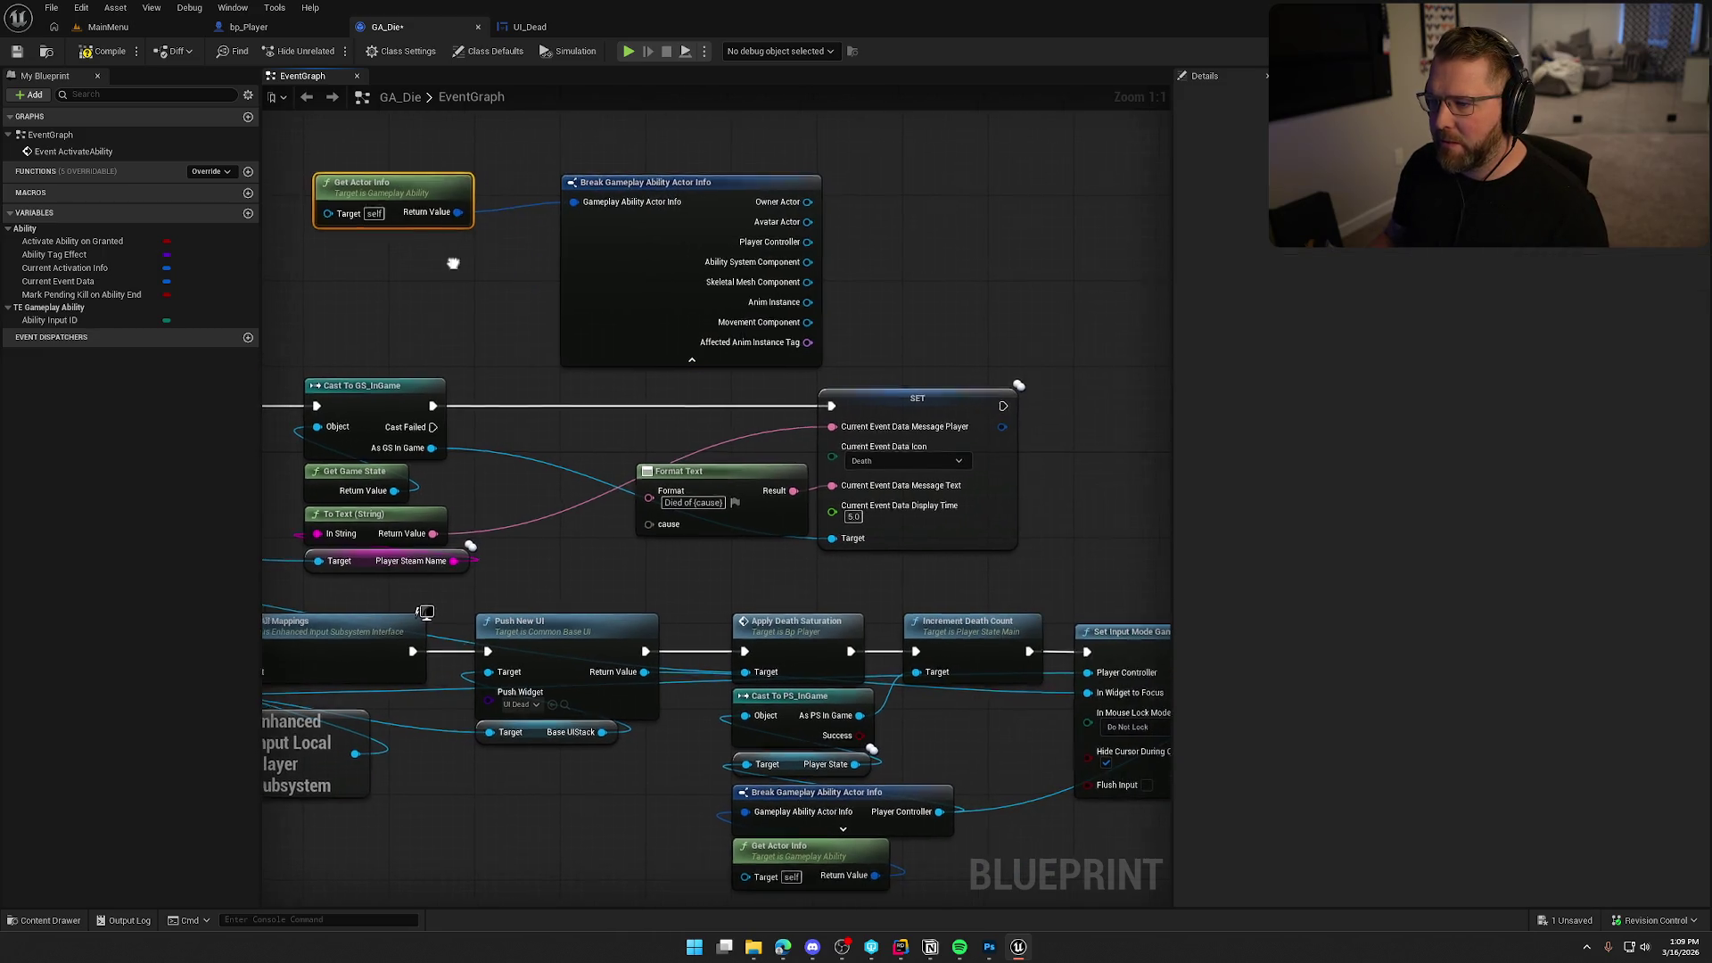
{"action": "left_click_drag", "start_coordinate": [692, 263], "coordinate": [551, 225]}
Pure-cast the Ability System Component to TEAbilitySystemComp and get its Death Reason Tag.
{"action": "left_click_drag", "start_coordinate": [716, 249], "coordinate": [804, 248]}
{"action": "type", "text": "cast to tes"}
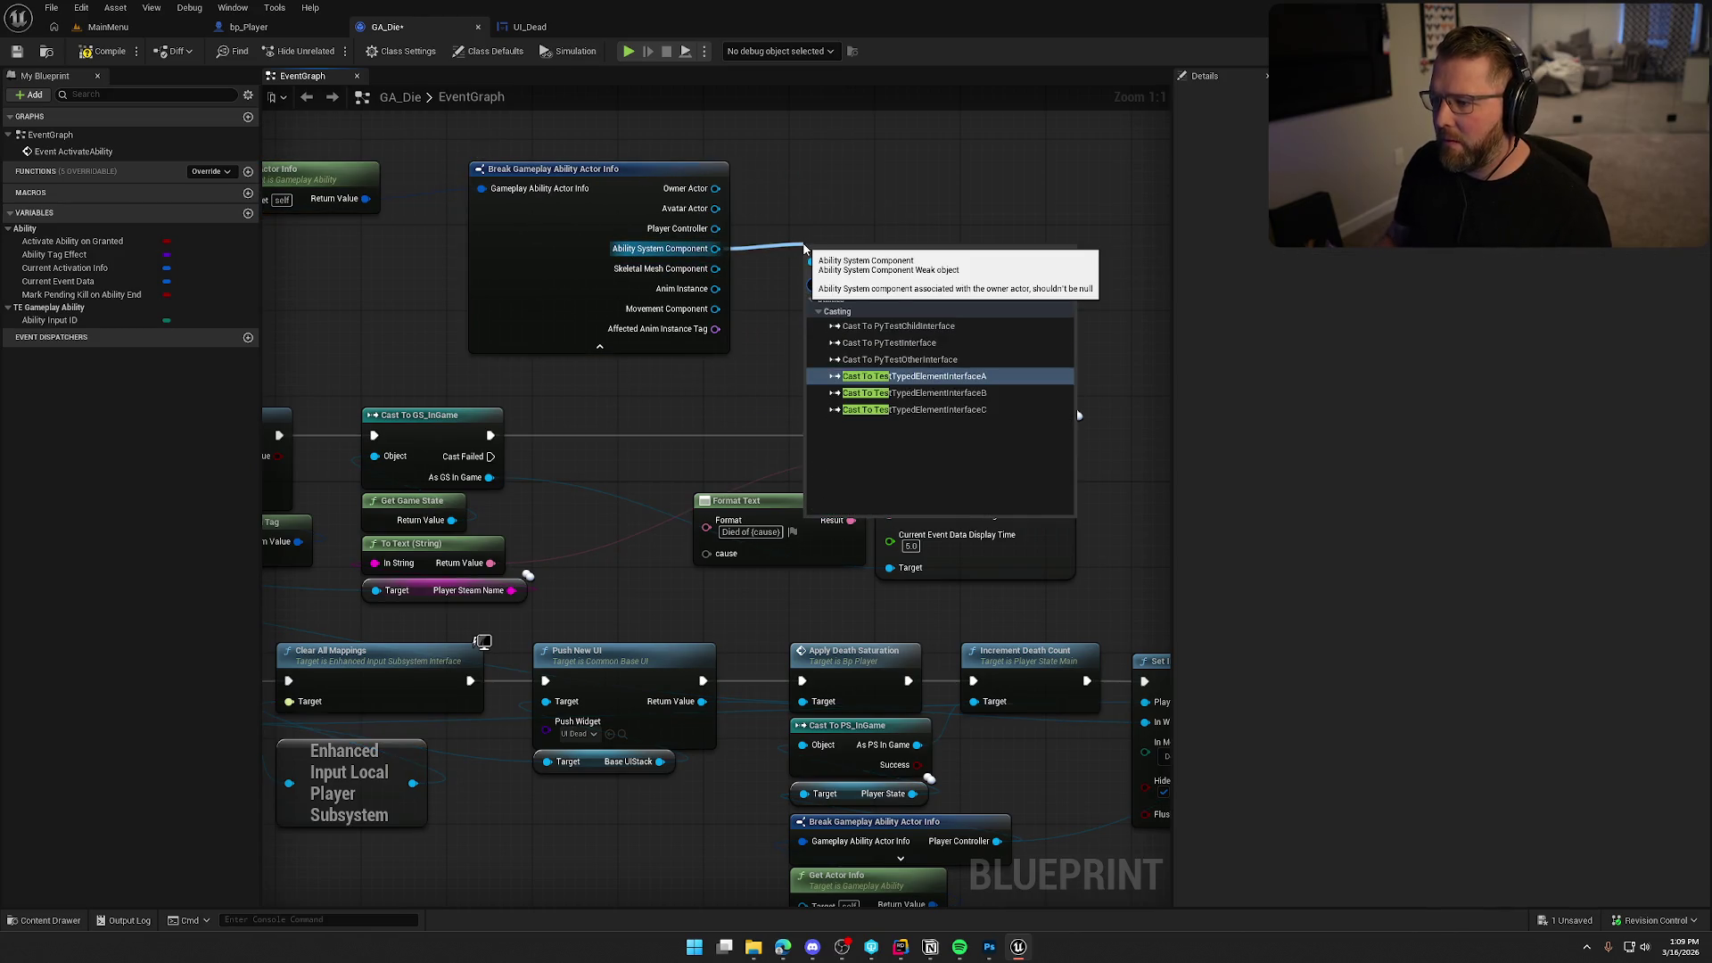
{"action": "key", "text": "BackSpace"}
{"action": "left_click", "coordinate": [904, 304]}
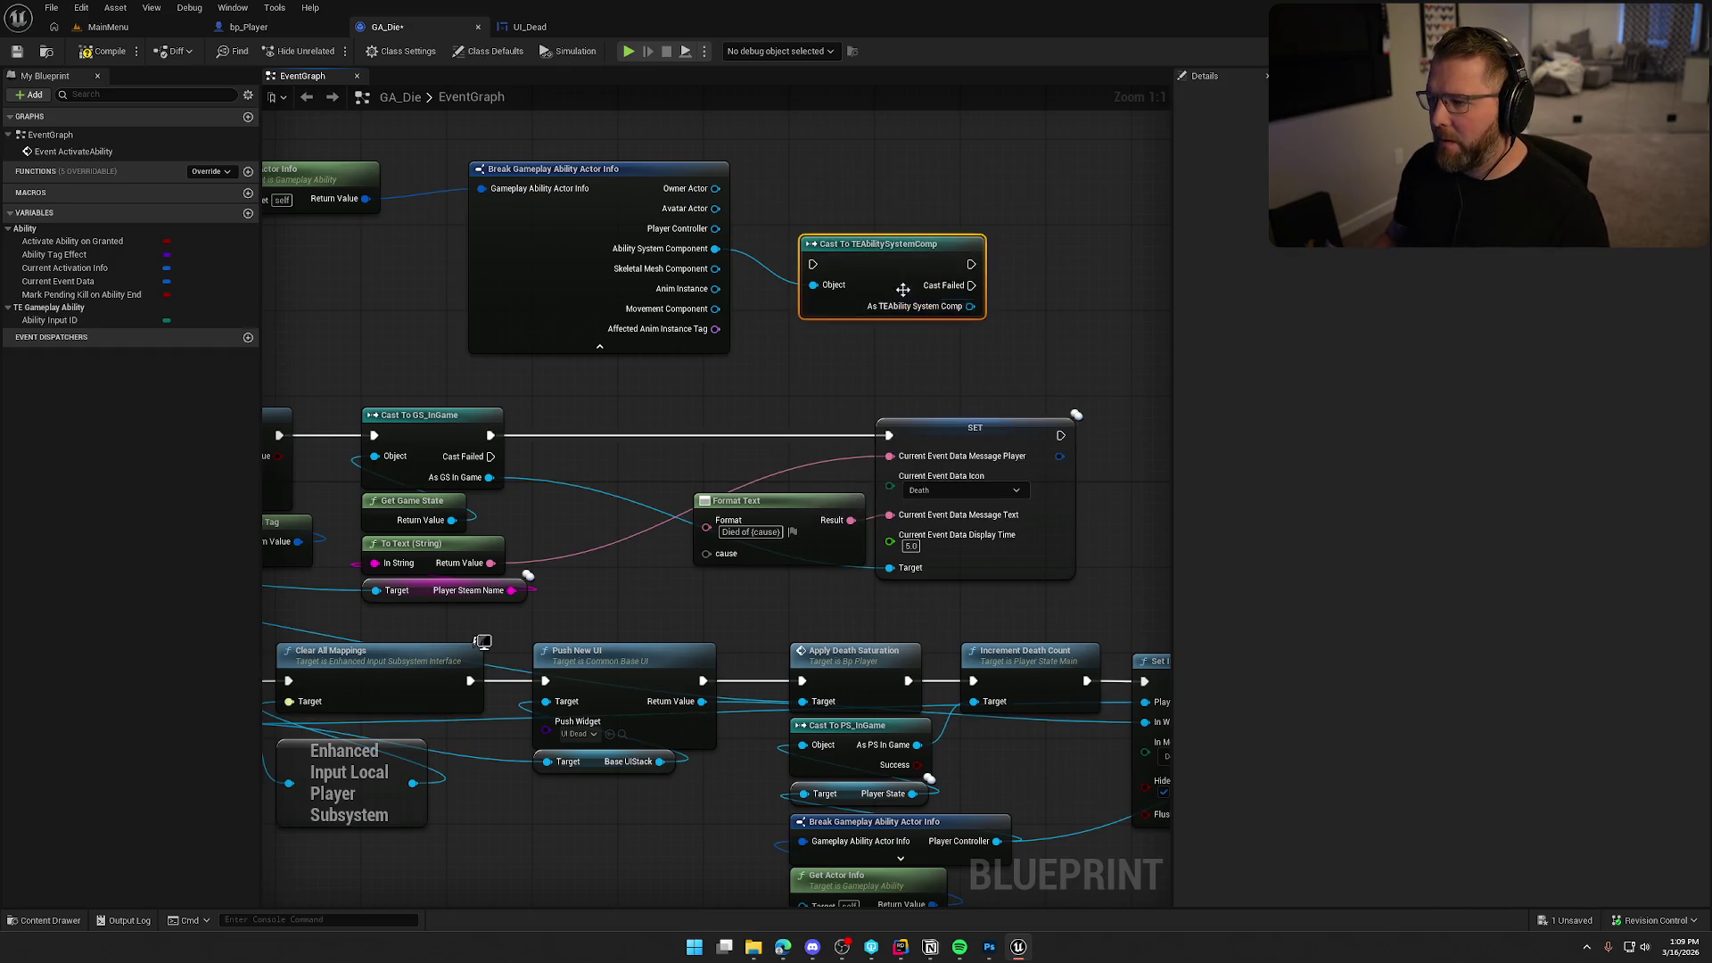
{"action": "right_click", "coordinate": [901, 273]}
{"action": "left_click", "coordinate": [984, 647]}
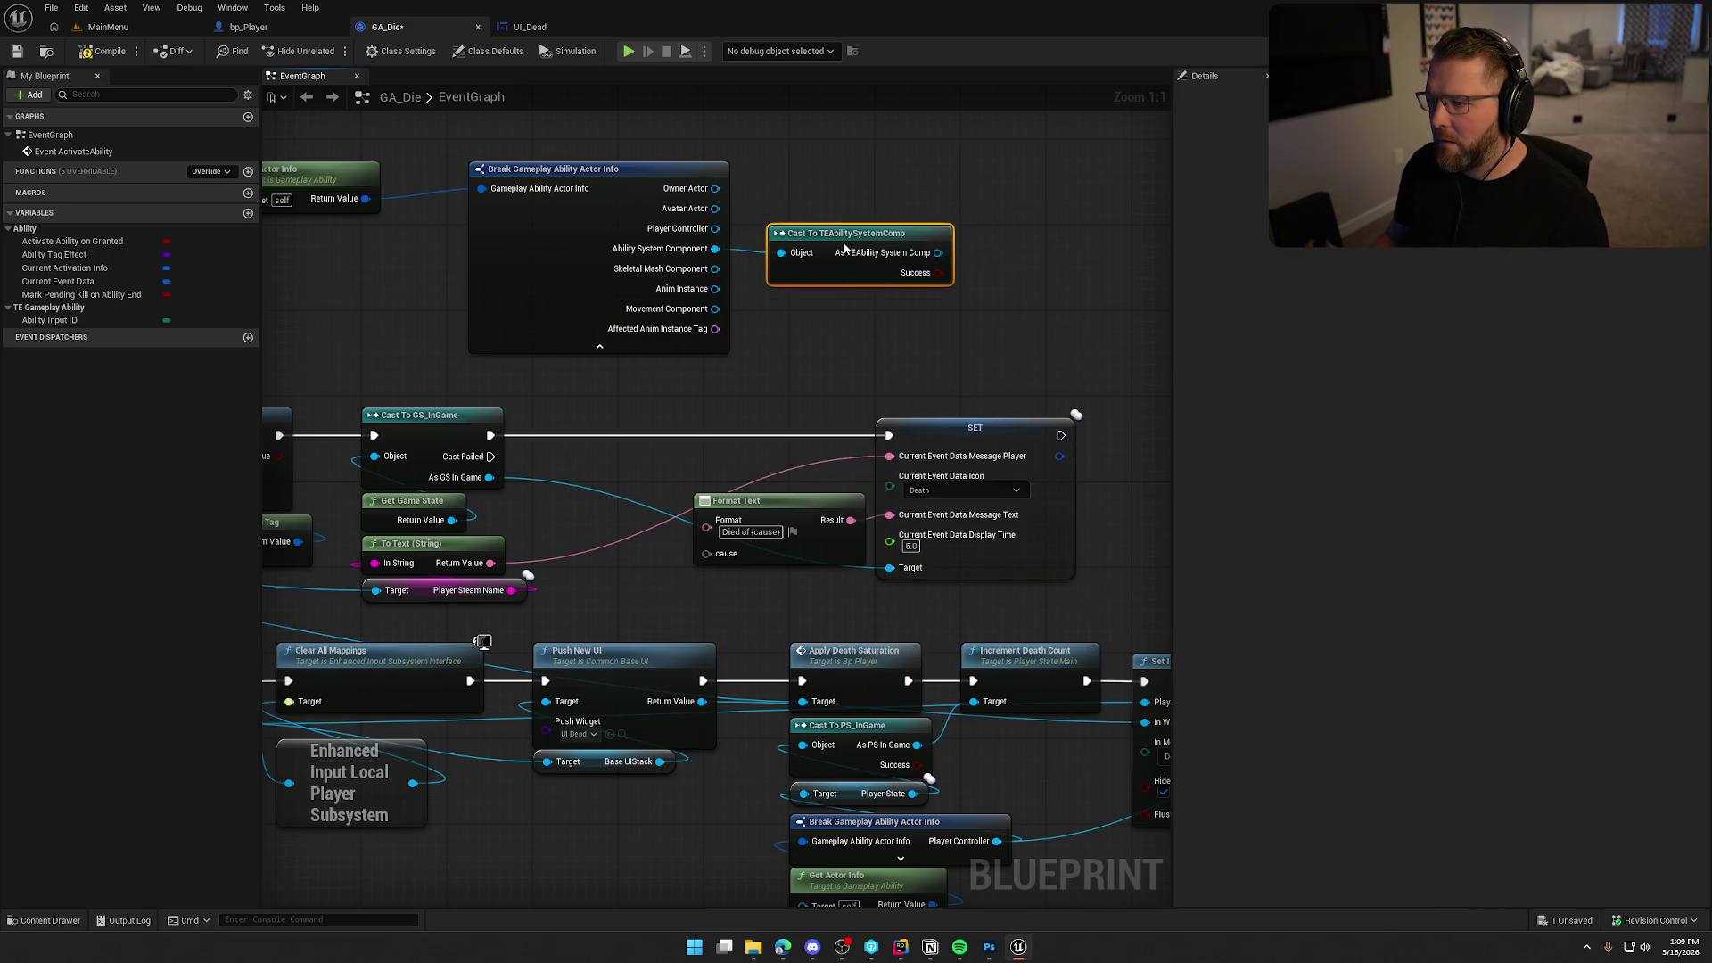
{"action": "left_click_drag", "start_coordinate": [758, 266], "coordinate": [815, 263]}
{"action": "type", "text": "death reason"}
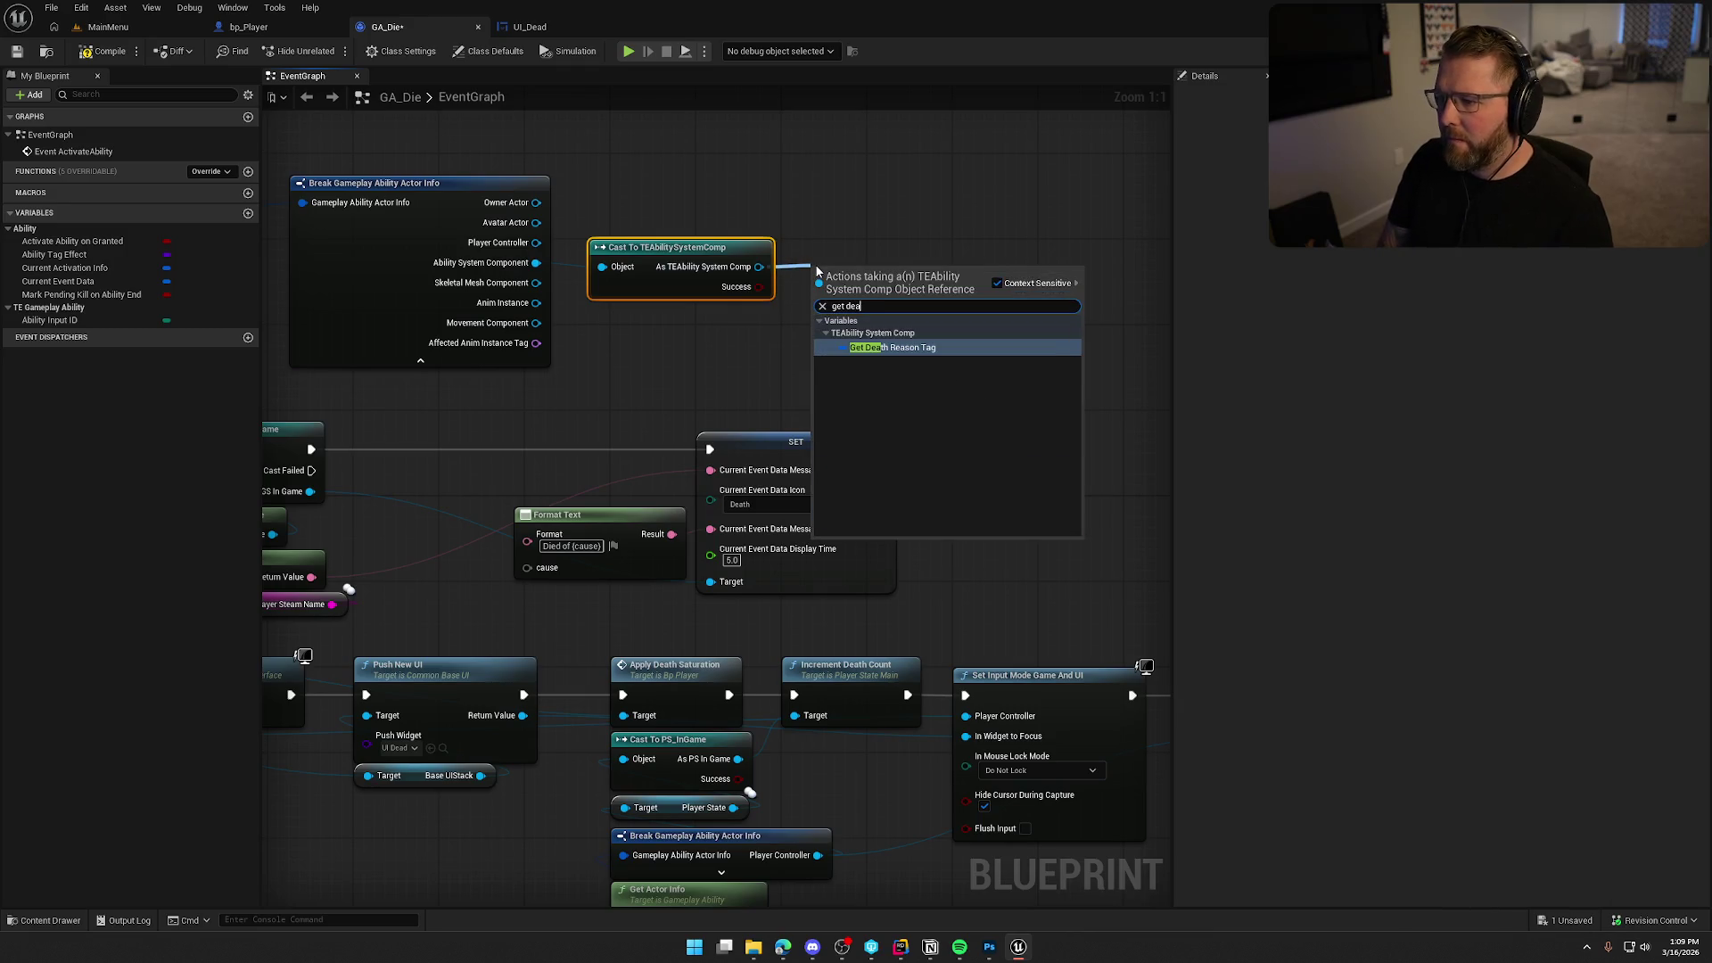
{"action": "key", "text": "Return"}
{"action": "left_click_drag", "start_coordinate": [951, 273], "coordinate": [999, 294]}
{"action": "key", "text": "Escape"}
{"action": "left_click", "coordinate": [526, 26]}
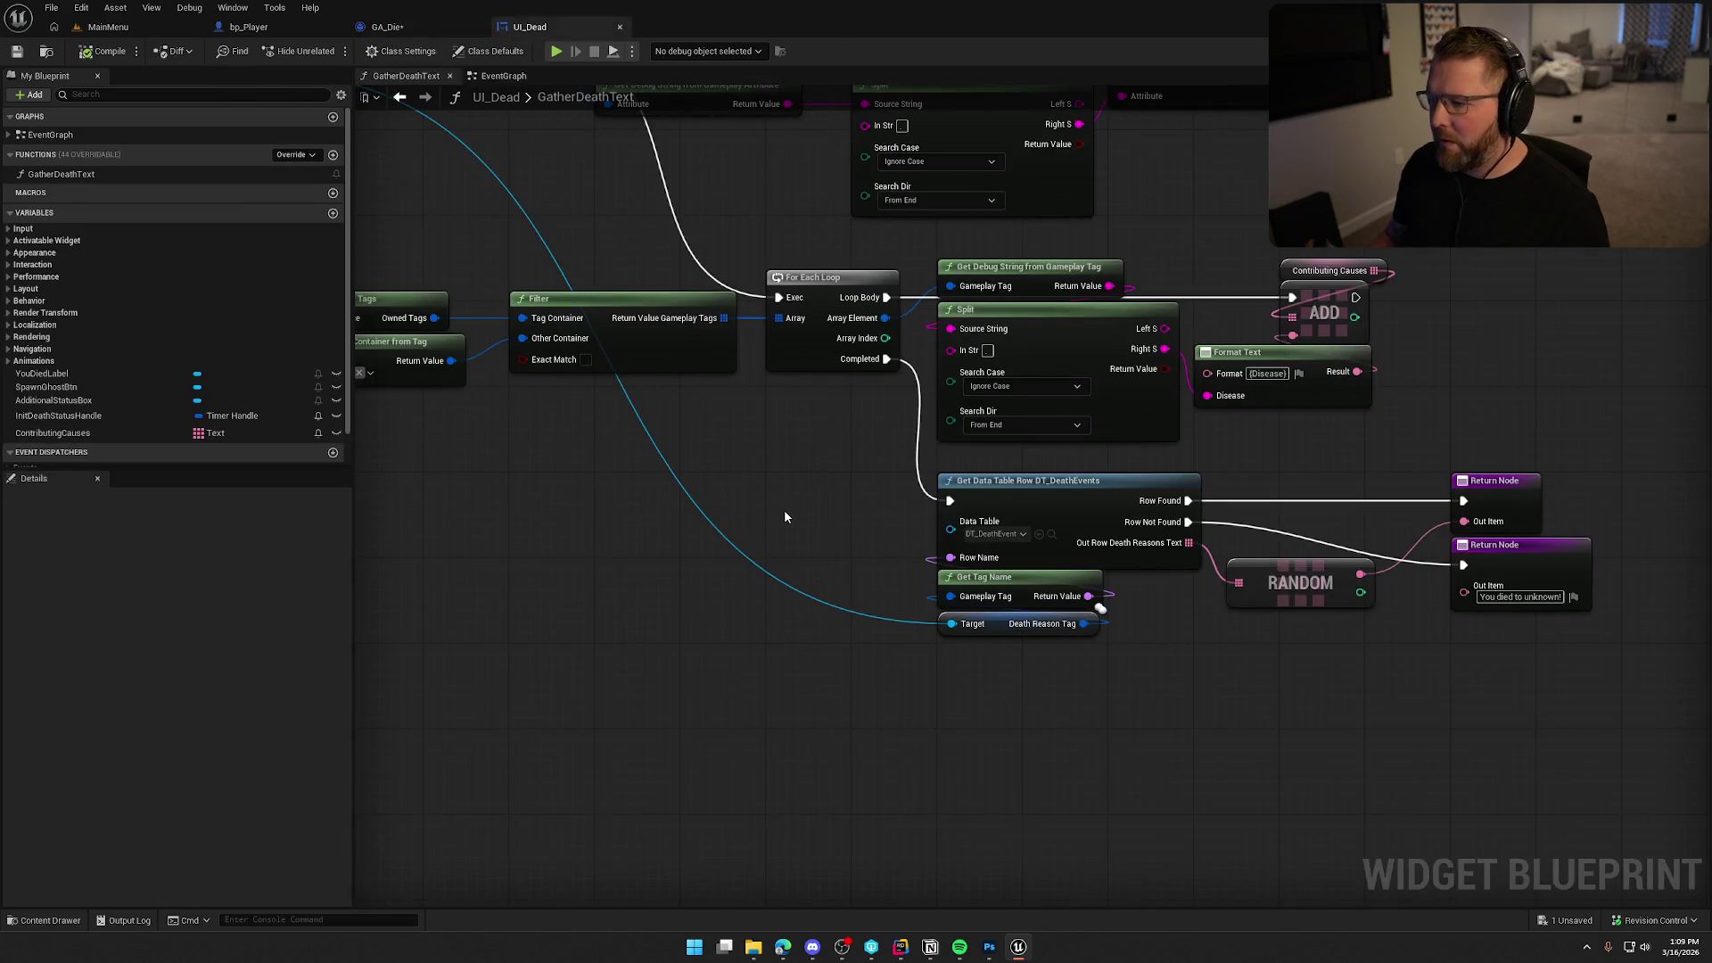
Open DT_DeathEvents from the Get Data Table Row node to review its 11 death-reason rows, then return to UI_Dead.
{"action": "left_click_drag", "start_coordinate": [1139, 664], "coordinate": [954, 643]}
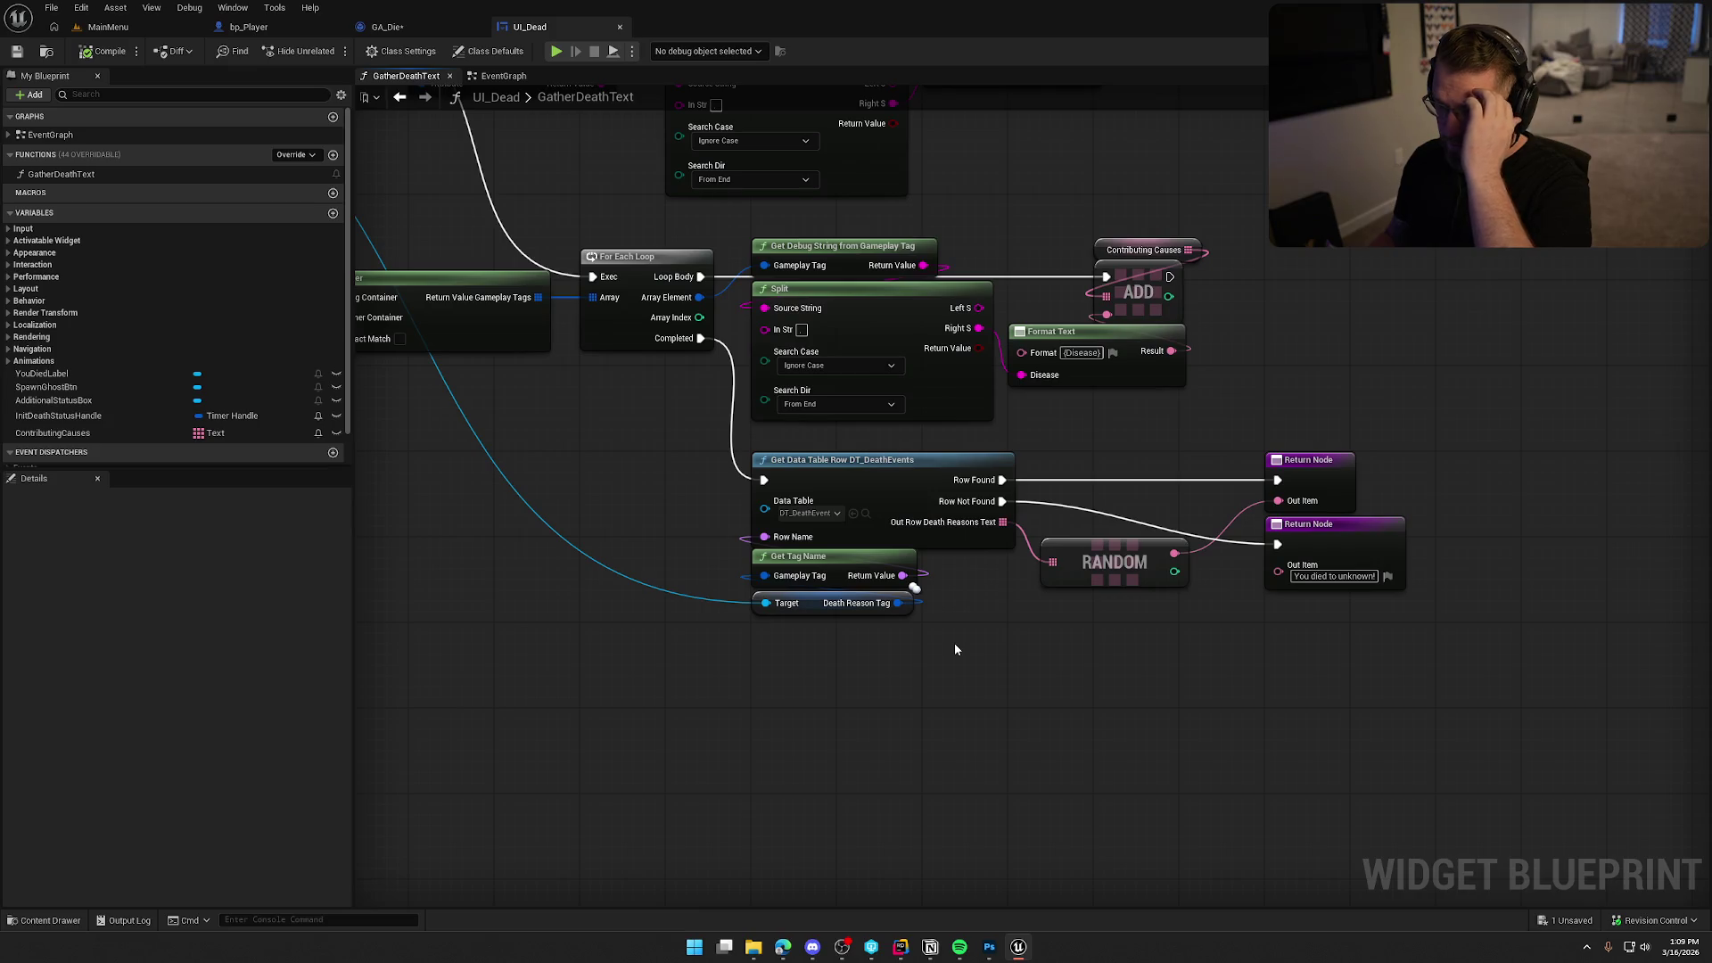
{"action": "left_click_drag", "start_coordinate": [964, 637], "coordinate": [999, 638]}
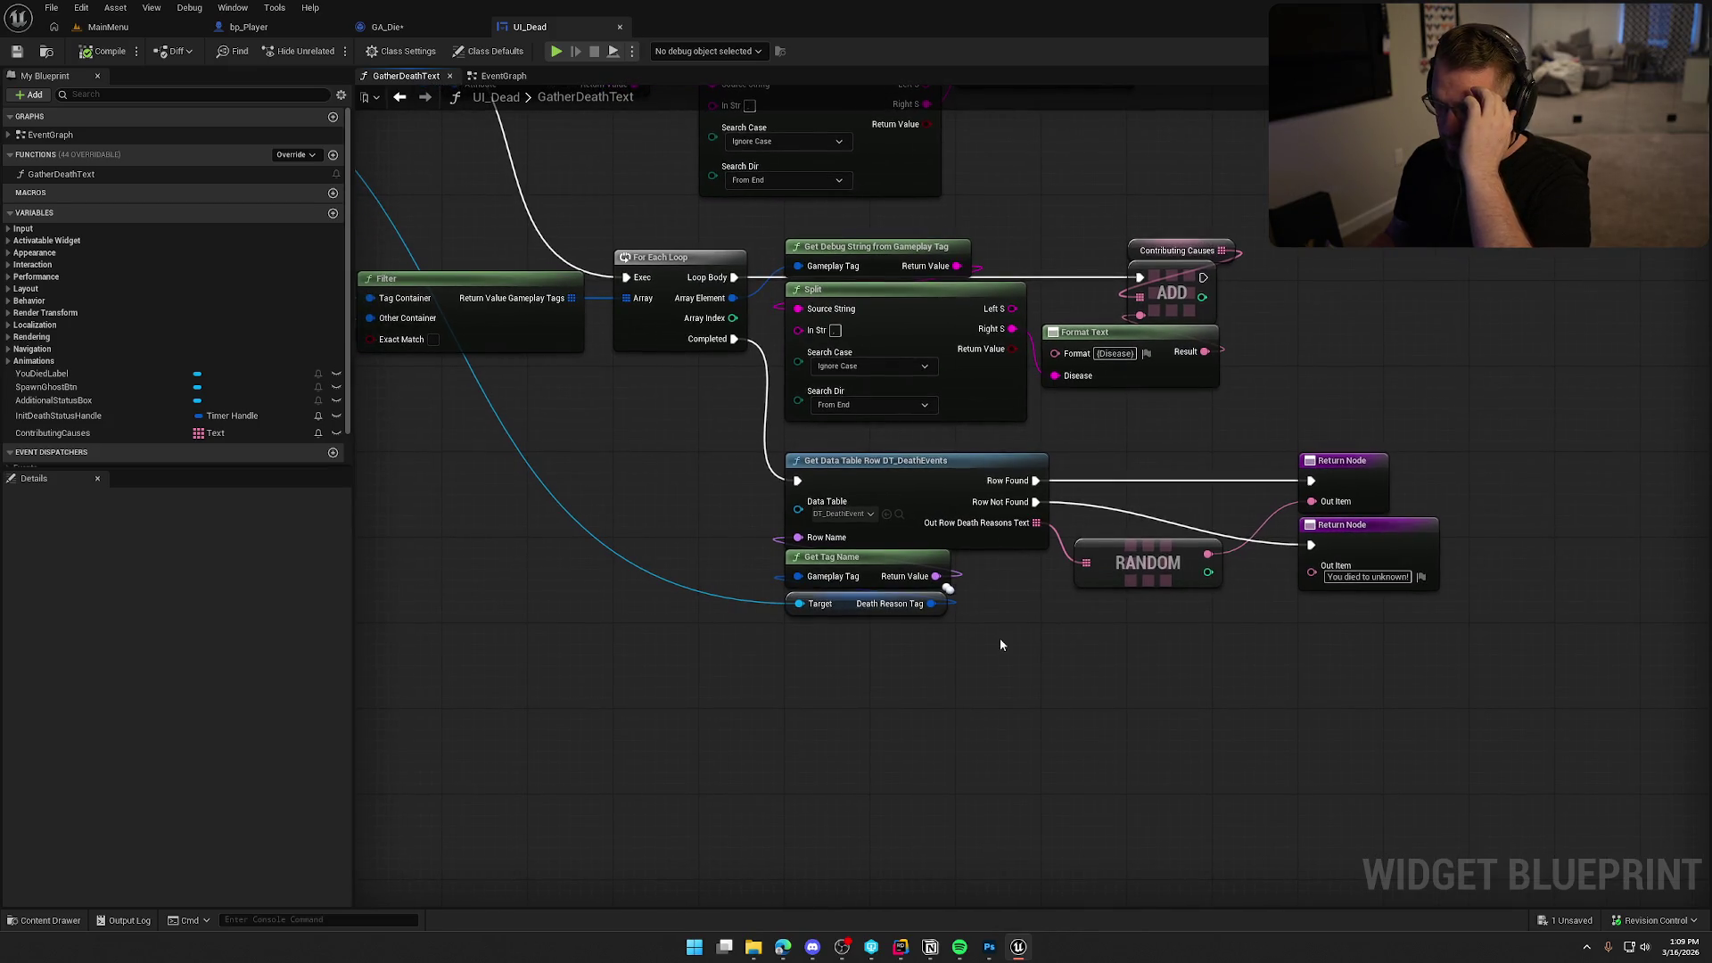
{"action": "left_click", "coordinate": [899, 513]}
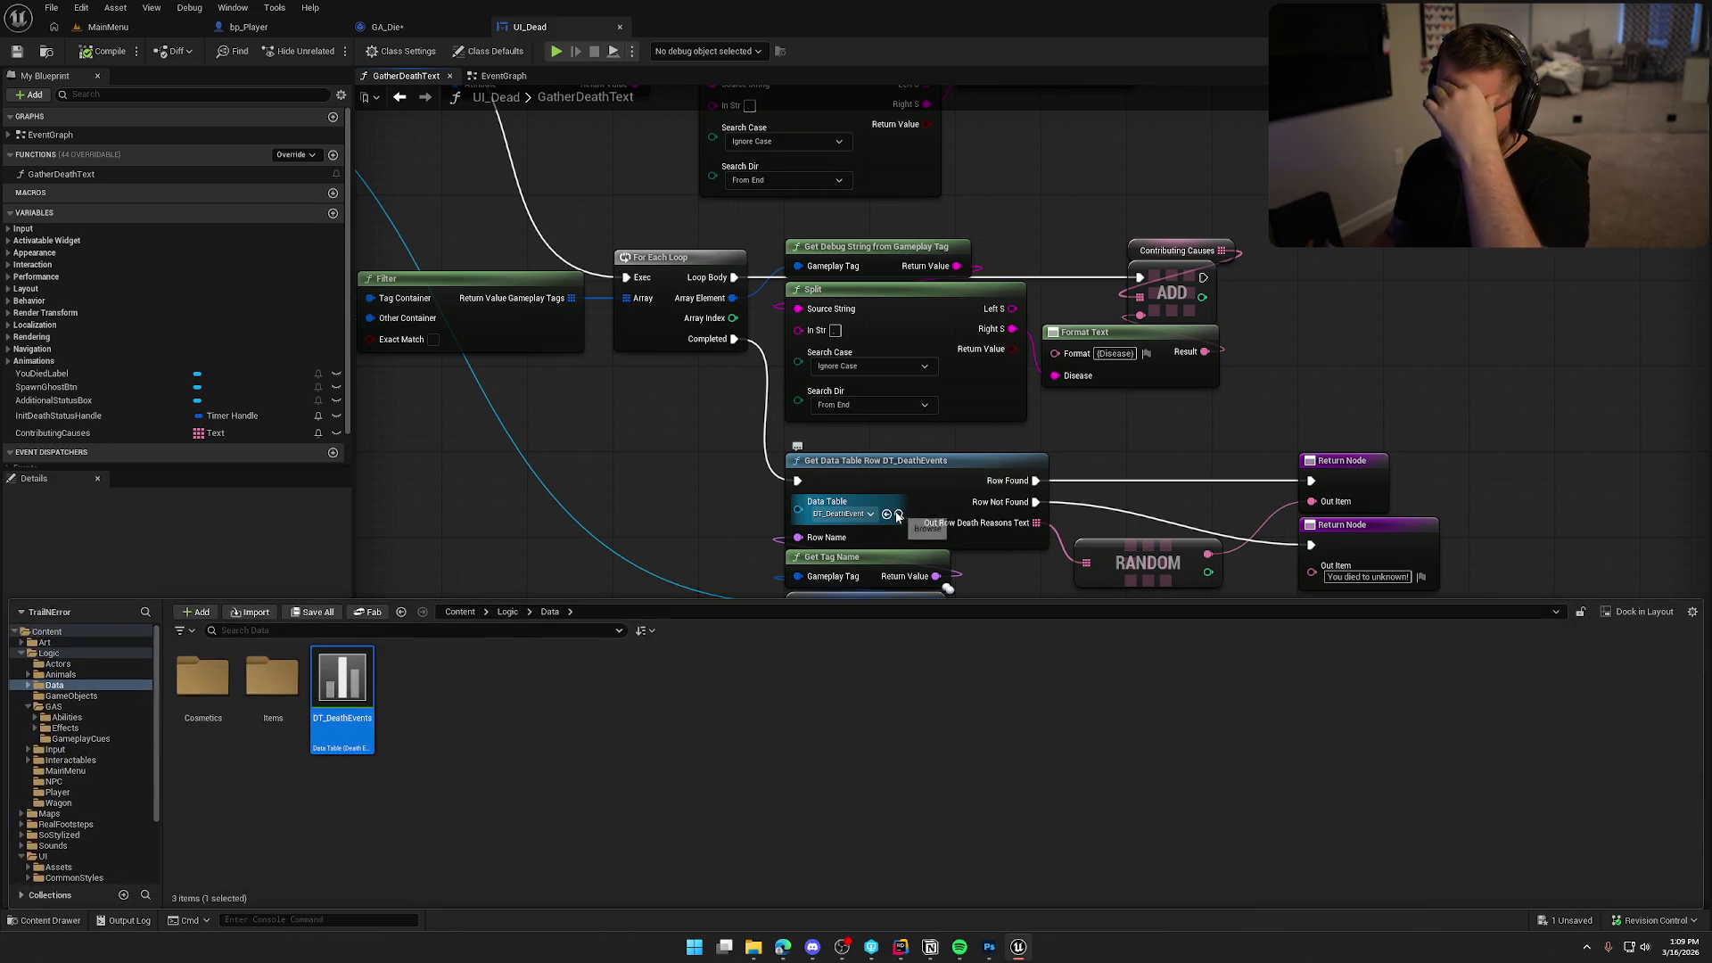
{"action": "double_click", "coordinate": [329, 685]}
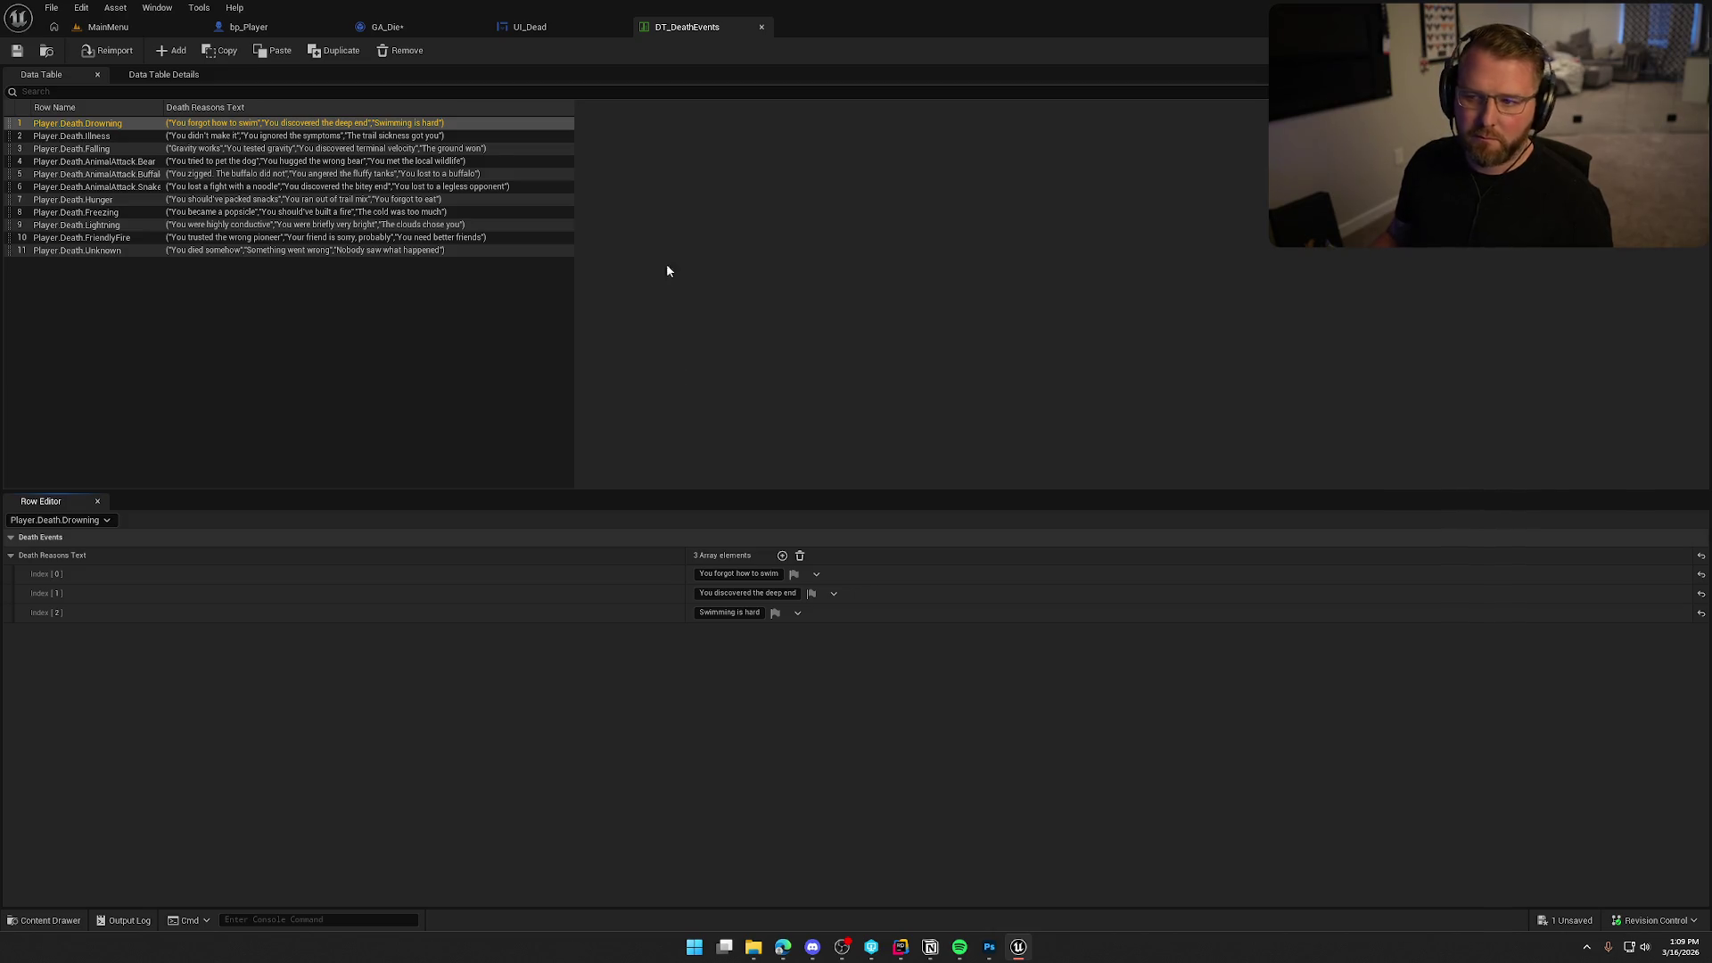
{"action": "left_click", "coordinate": [535, 26]}
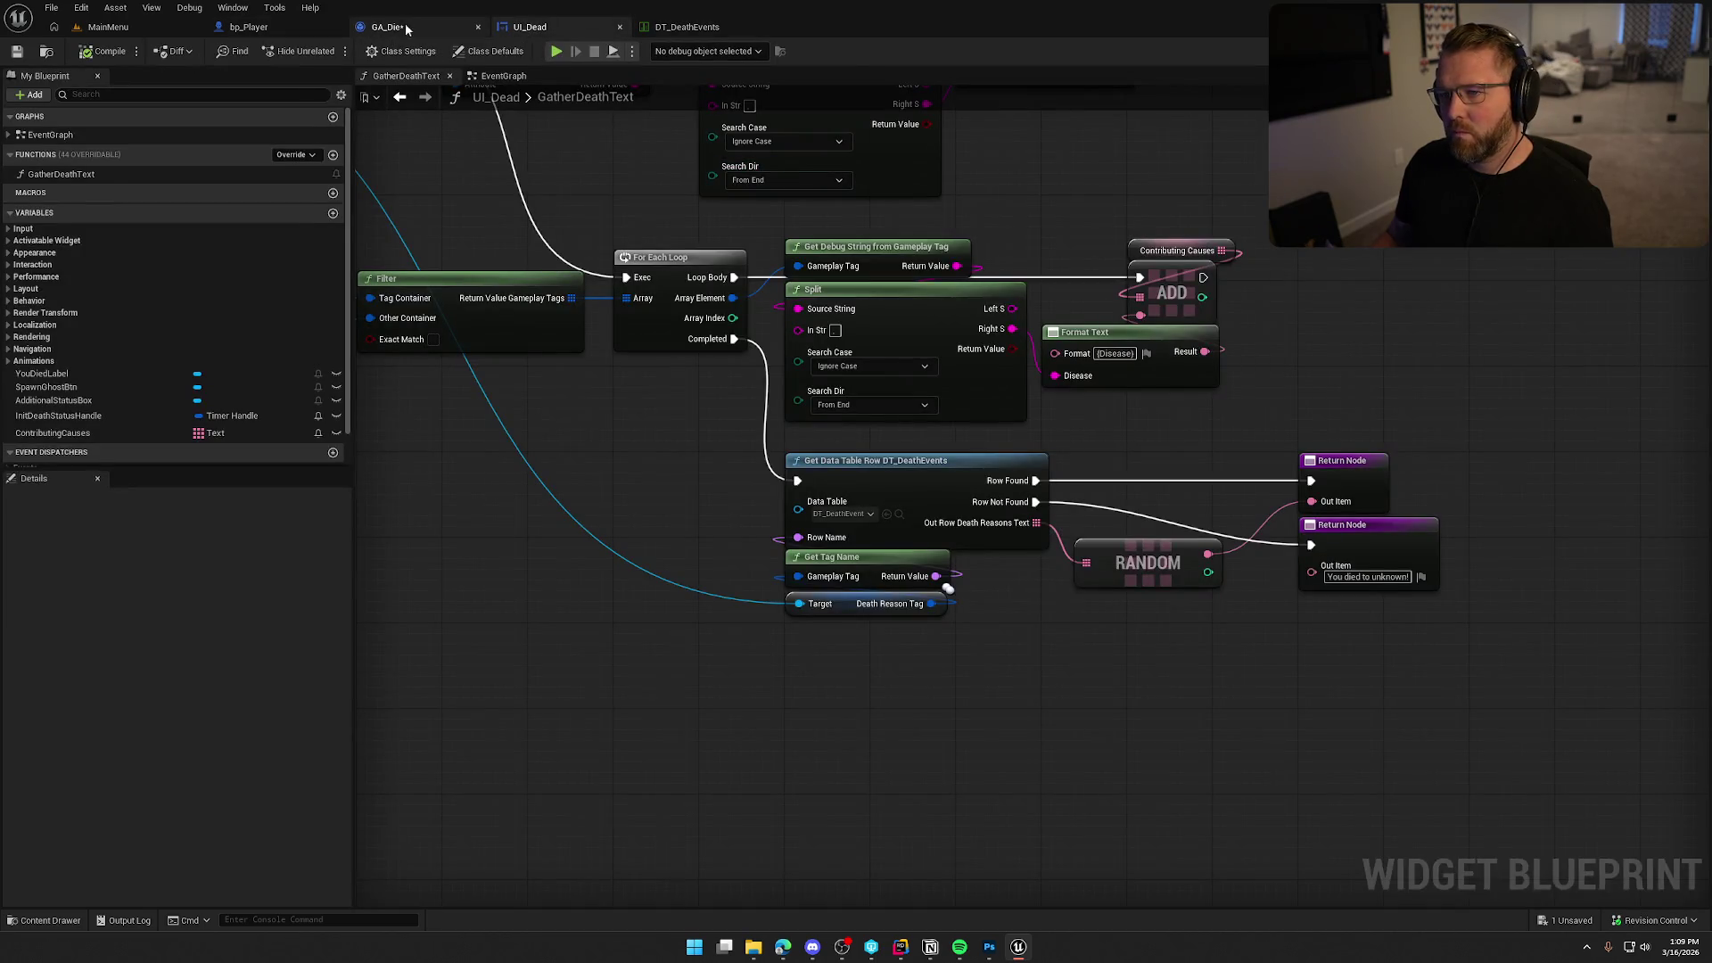
In GA_Die, add Get Debug String from Gameplay Tag on the Death Reason Tag.
{"action": "left_click", "coordinate": [396, 27]}
{"action": "left_click_drag", "start_coordinate": [939, 277], "coordinate": [1014, 265]}
{"action": "type", "text": "strin"}
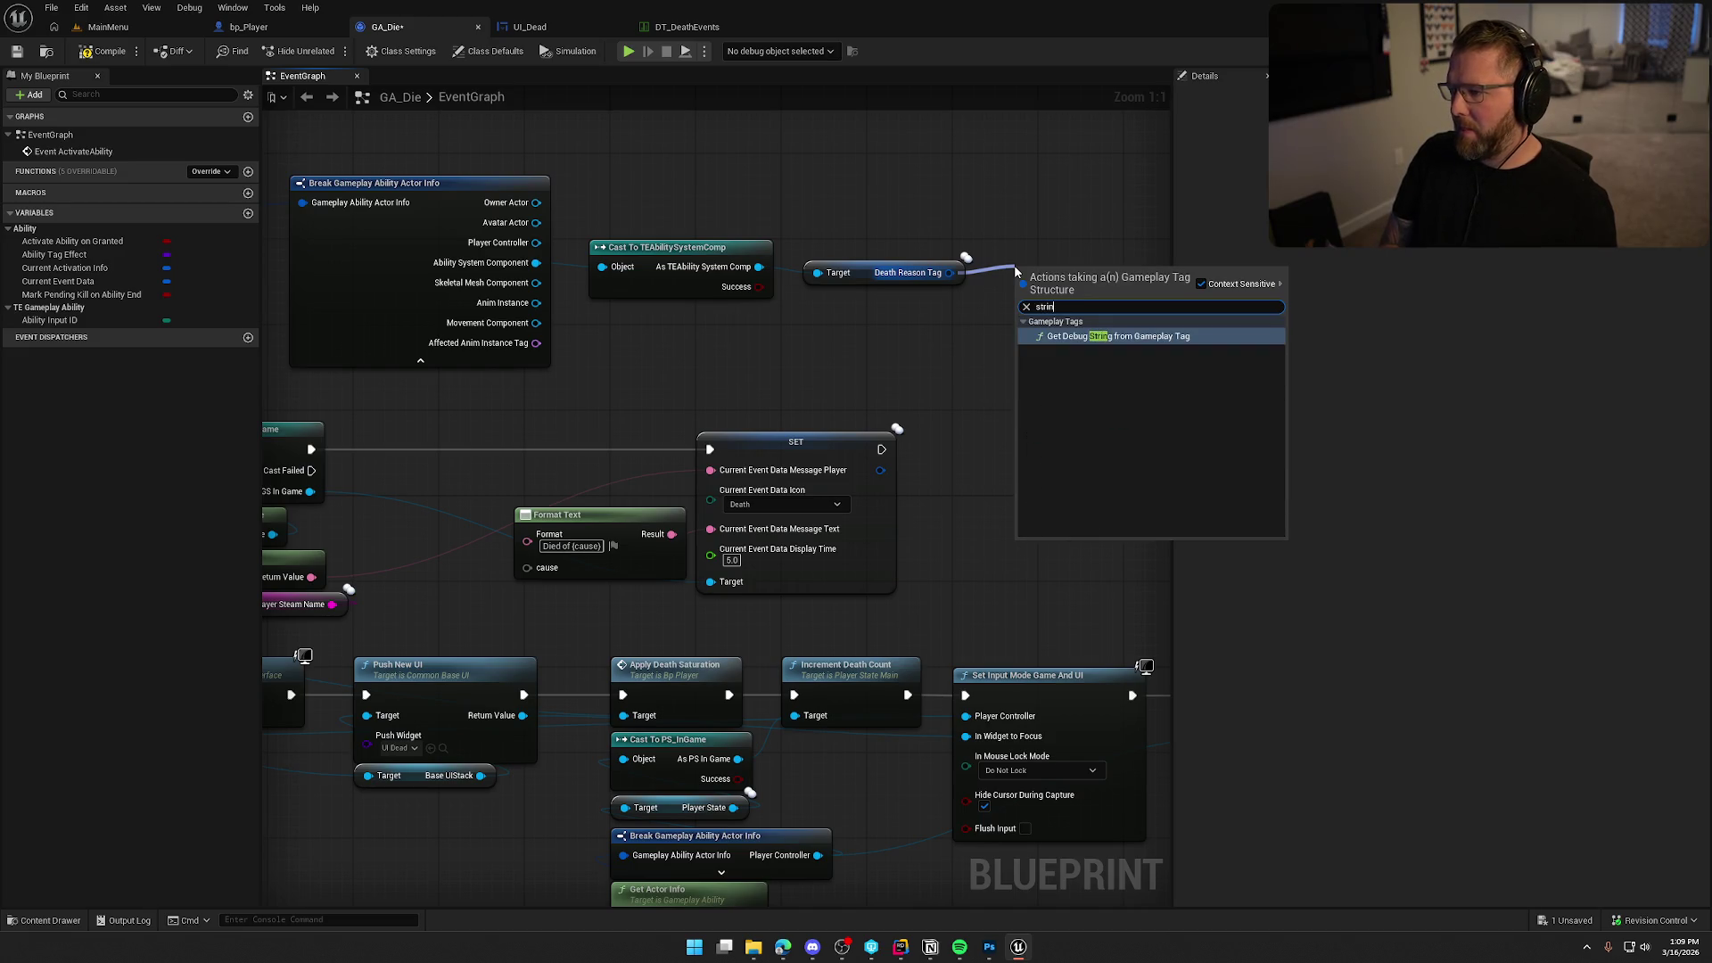
{"action": "key", "text": "Return"}
{"action": "mouse_move", "coordinate": [1014, 285]}
{"action": "left_mouse_down"}
{"action": "mouse_move", "coordinate": [631, 280]}
{"action": "mouse_move", "coordinate": [624, 328]}
{"action": "left_mouse_up"}
{"action": "type", "text": "text"}
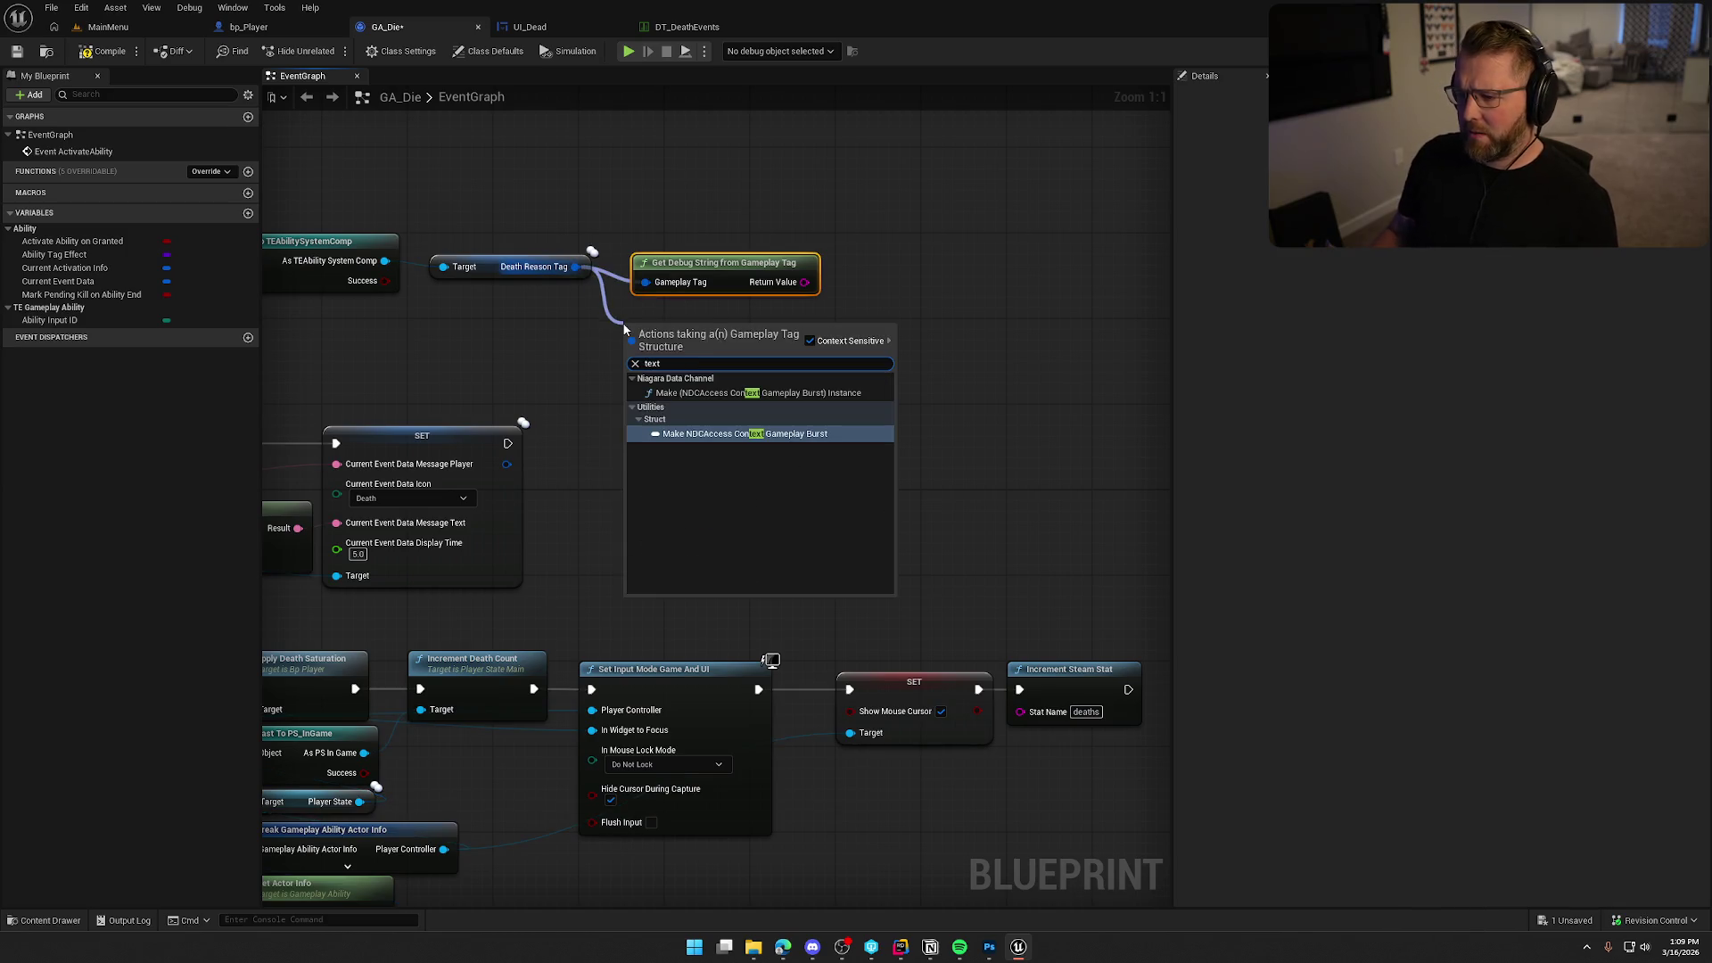
{"action": "key", "text": "Escape"}
{"action": "left_click_drag", "start_coordinate": [576, 266], "coordinate": [624, 335]}
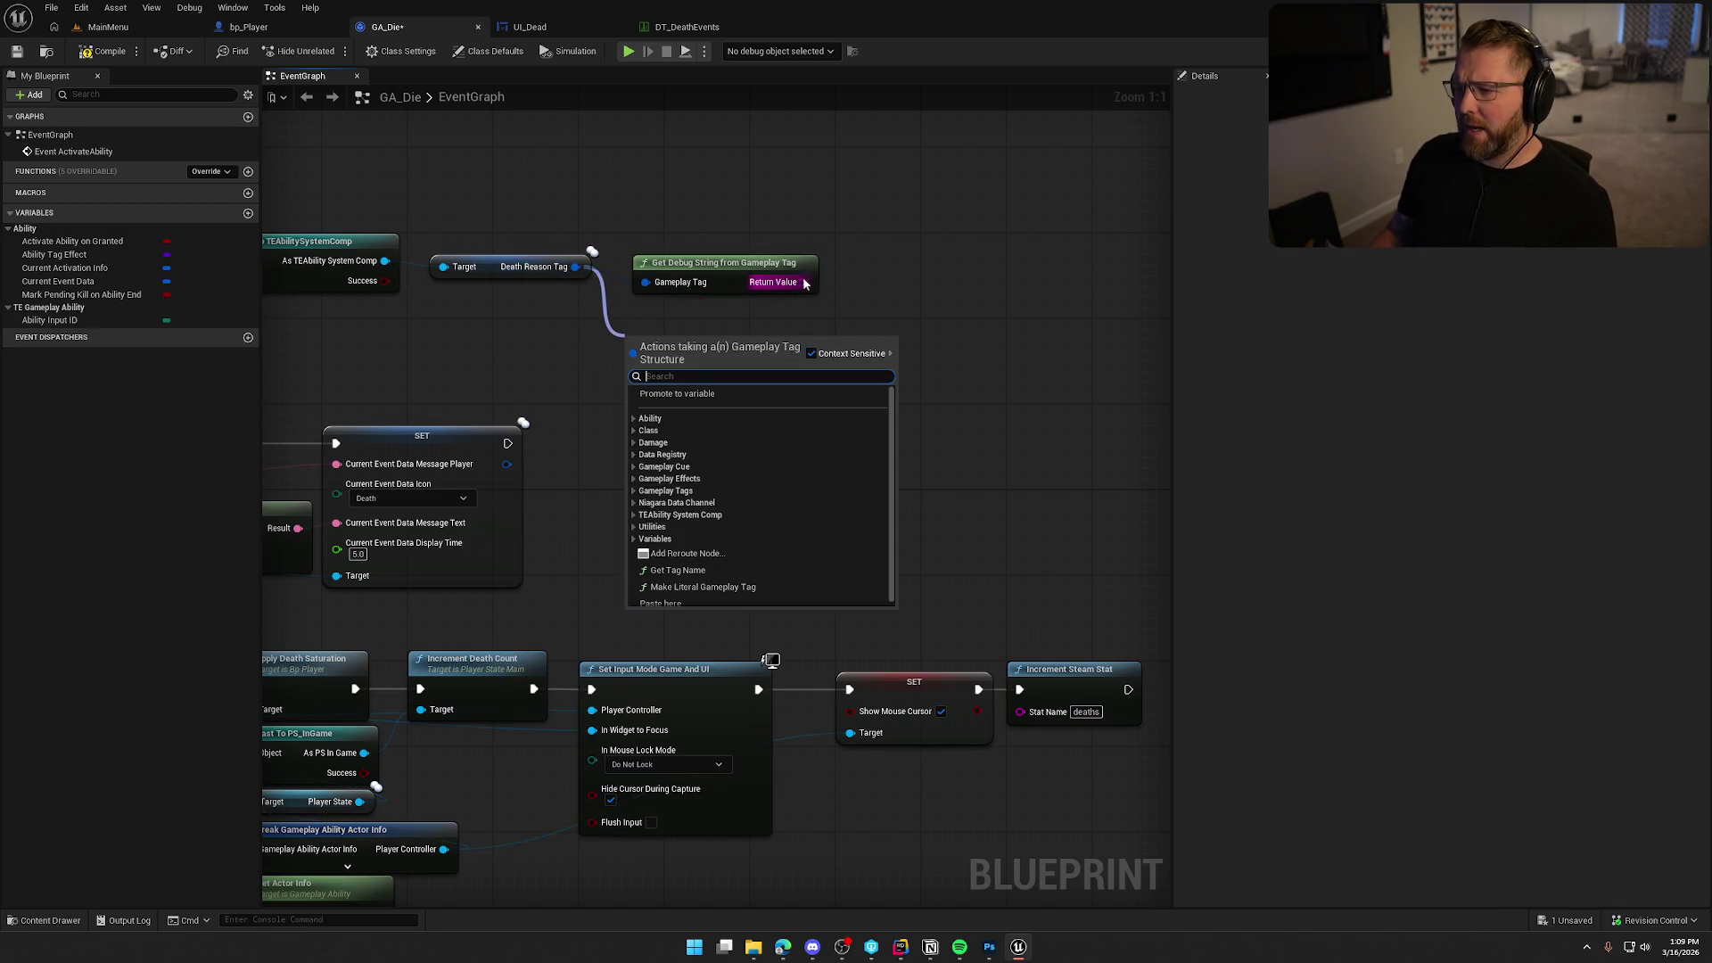
Split the debug string with Search Dir From End and feed Right S into the SET node.
{"action": "left_click_drag", "start_coordinate": [804, 281], "coordinate": [860, 280]}
{"action": "type", "text": "spl"}
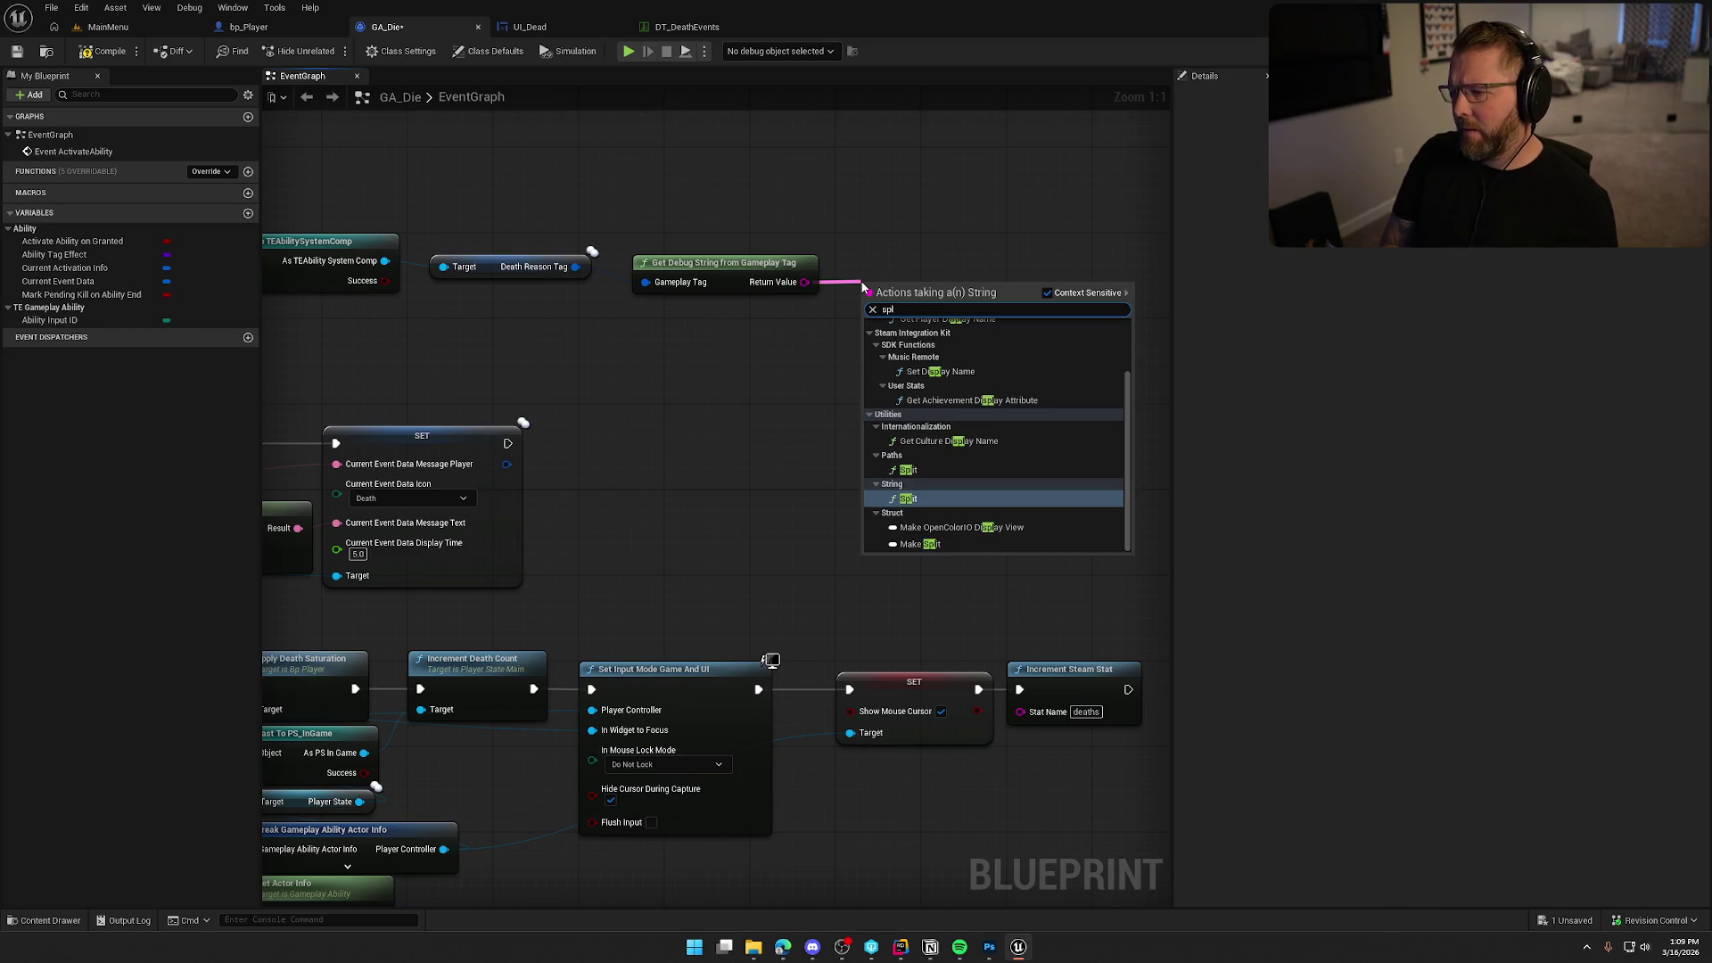
{"action": "type", "text": "it"}
{"action": "key", "text": "Return"}
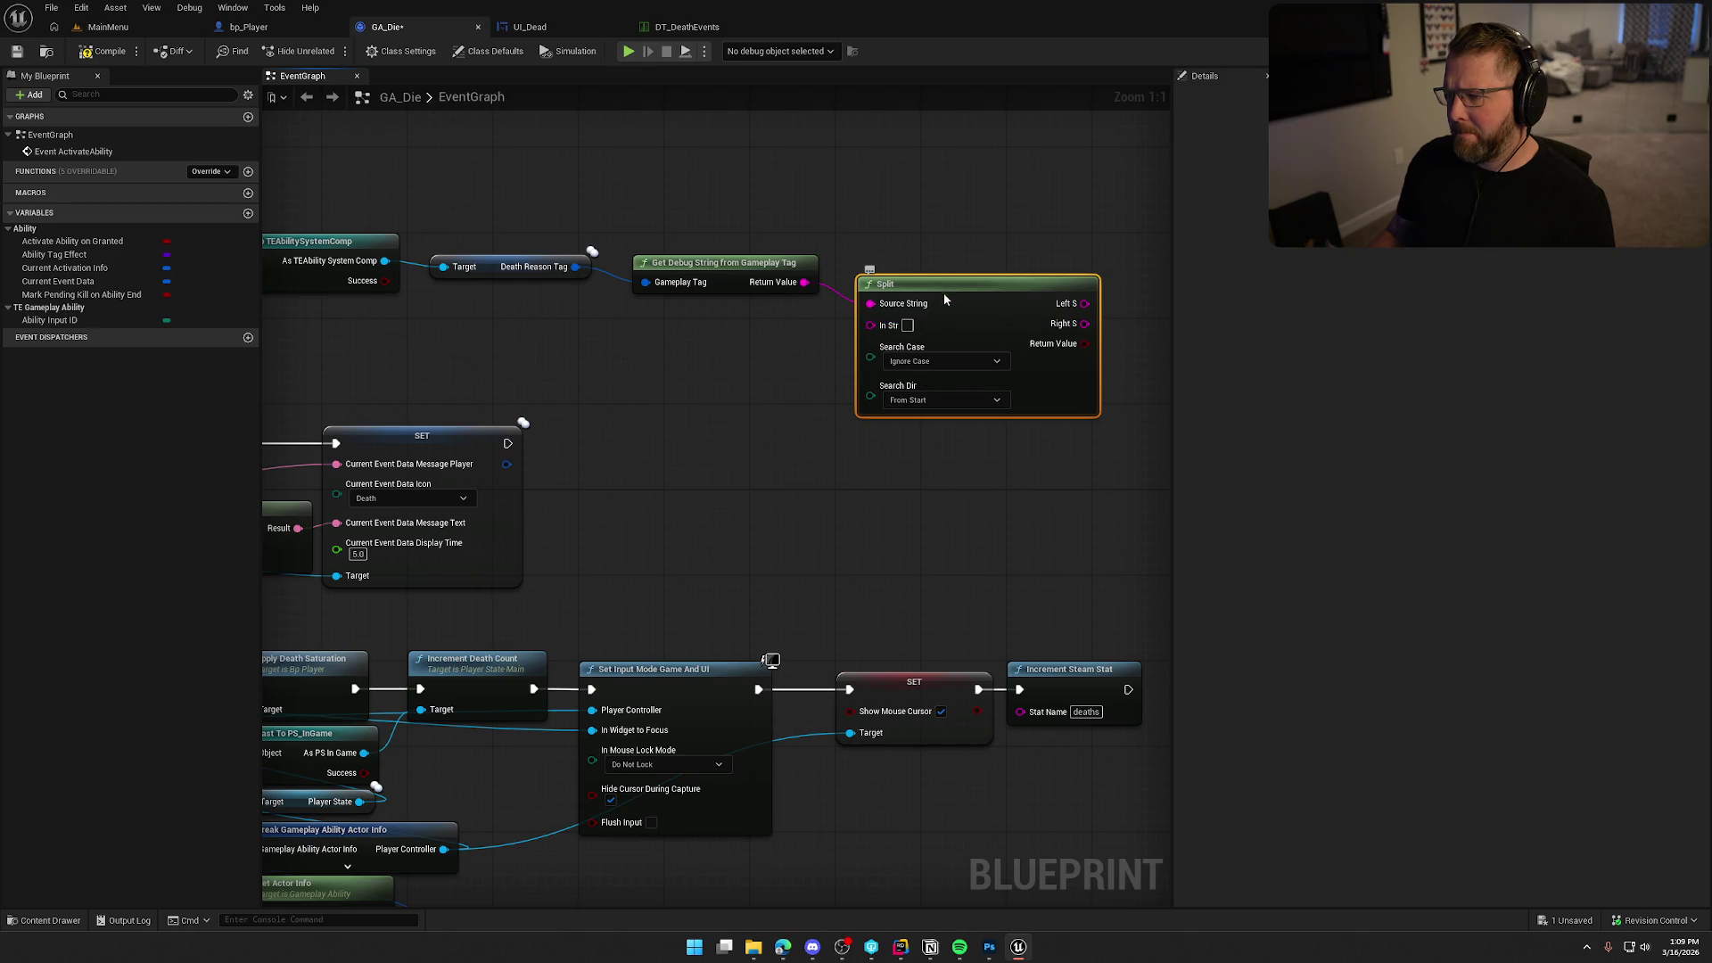
{"action": "left_click_drag", "start_coordinate": [943, 295], "coordinate": [899, 311]}
{"action": "left_click", "coordinate": [945, 178]}
{"action": "left_click", "coordinate": [919, 389]}
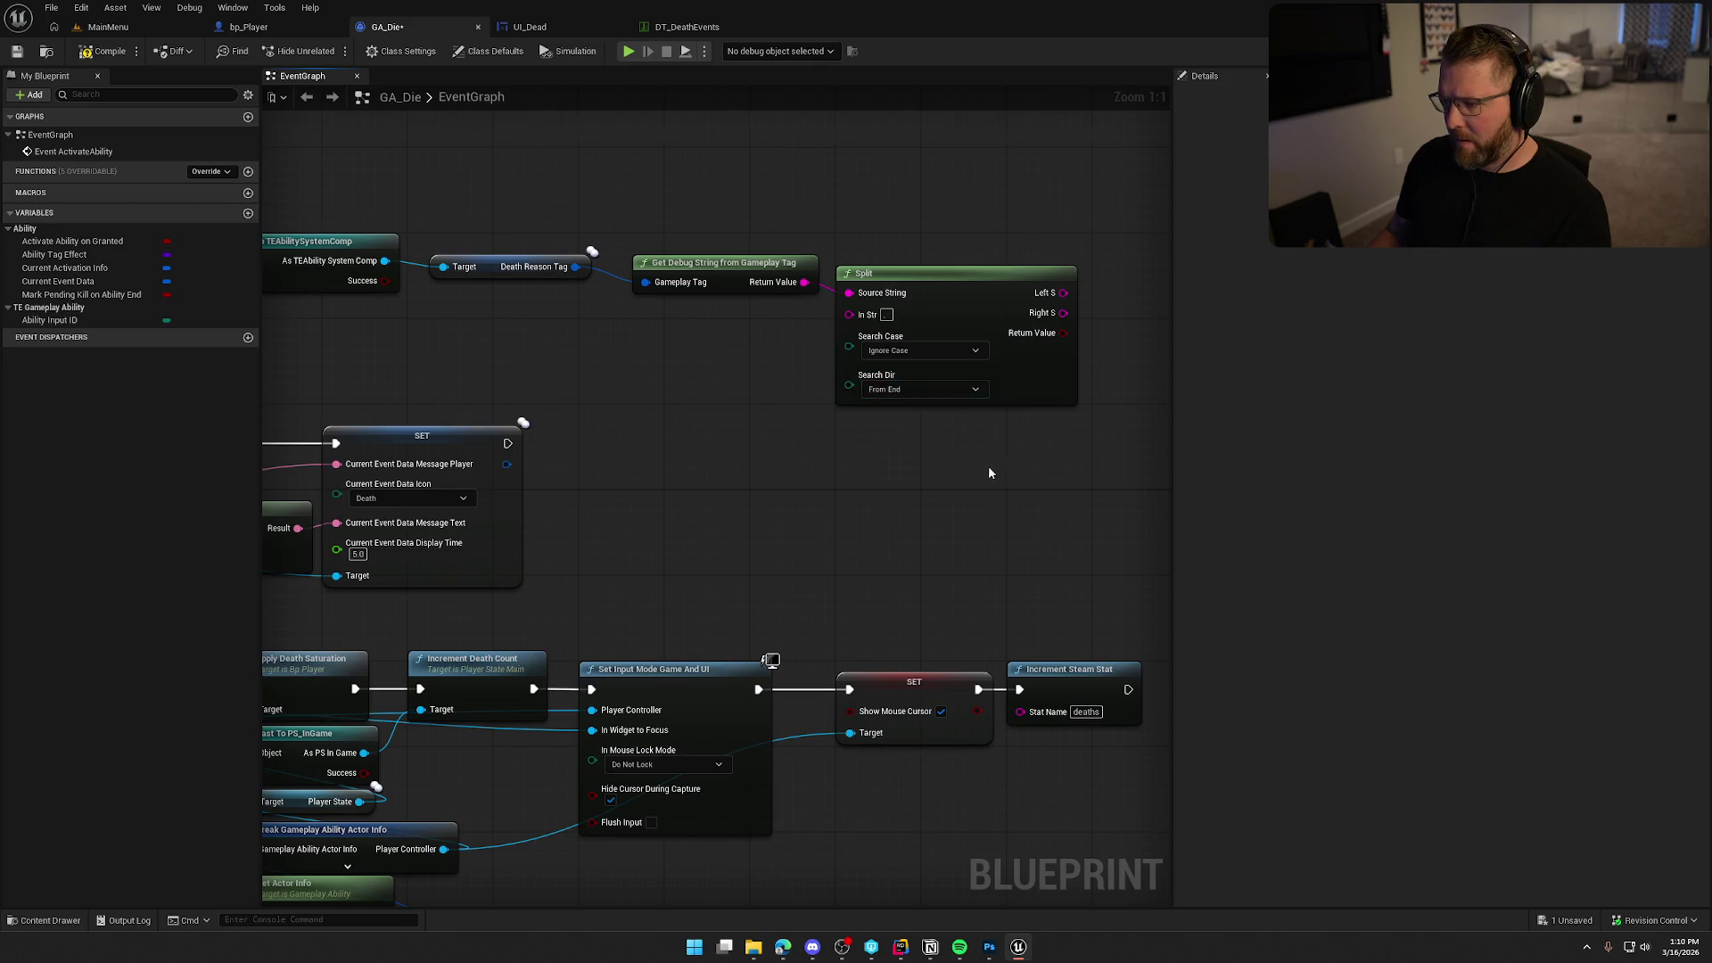
{"action": "left_click_drag", "start_coordinate": [994, 468], "coordinate": [833, 461]}
{"action": "scroll", "coordinate": [781, 435], "scroll_direction": "down", "scroll_amount": 3}
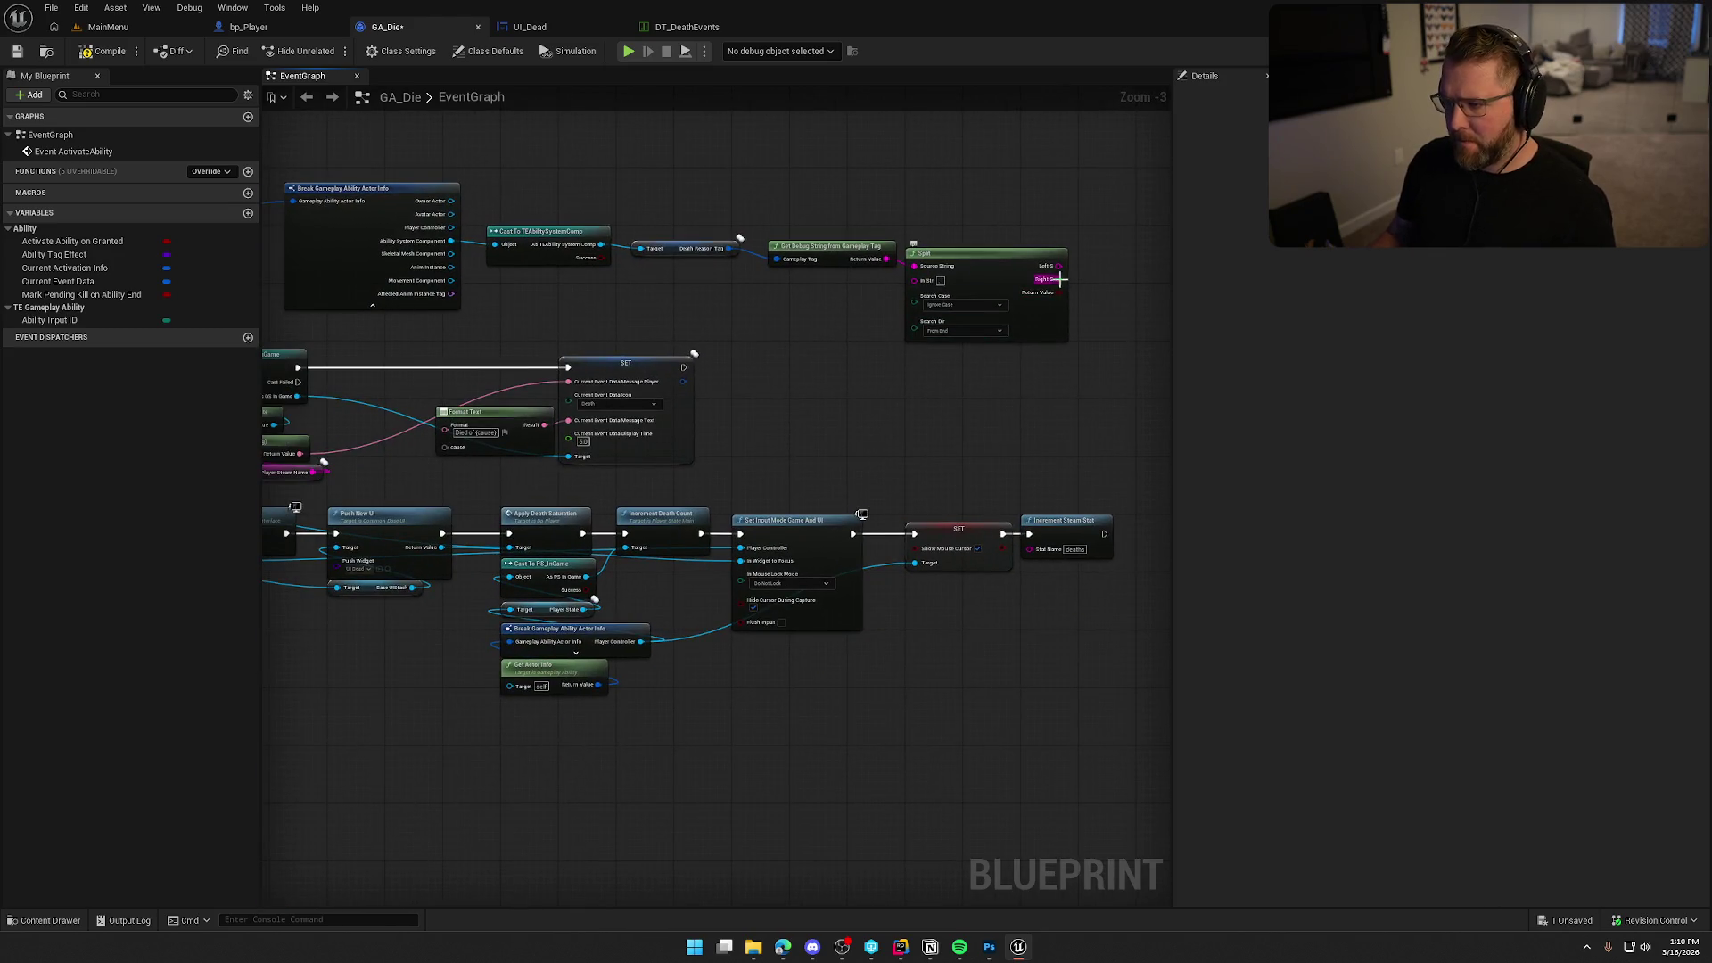
{"action": "mouse_move", "coordinate": [1058, 279]}
{"action": "left_mouse_down"}
{"action": "mouse_move", "coordinate": [952, 390]}
{"action": "mouse_move", "coordinate": [436, 431]}
{"action": "mouse_move", "coordinate": [568, 381]}
{"action": "left_mouse_up"}
{"action": "left_click_drag", "start_coordinate": [526, 317], "coordinate": [655, 332]}
Hide the break node's unused pins and stack the actor-info chain neatly above Split.
{"action": "left_click", "coordinate": [571, 303]}
{"action": "left_click", "coordinate": [1465, 301]}
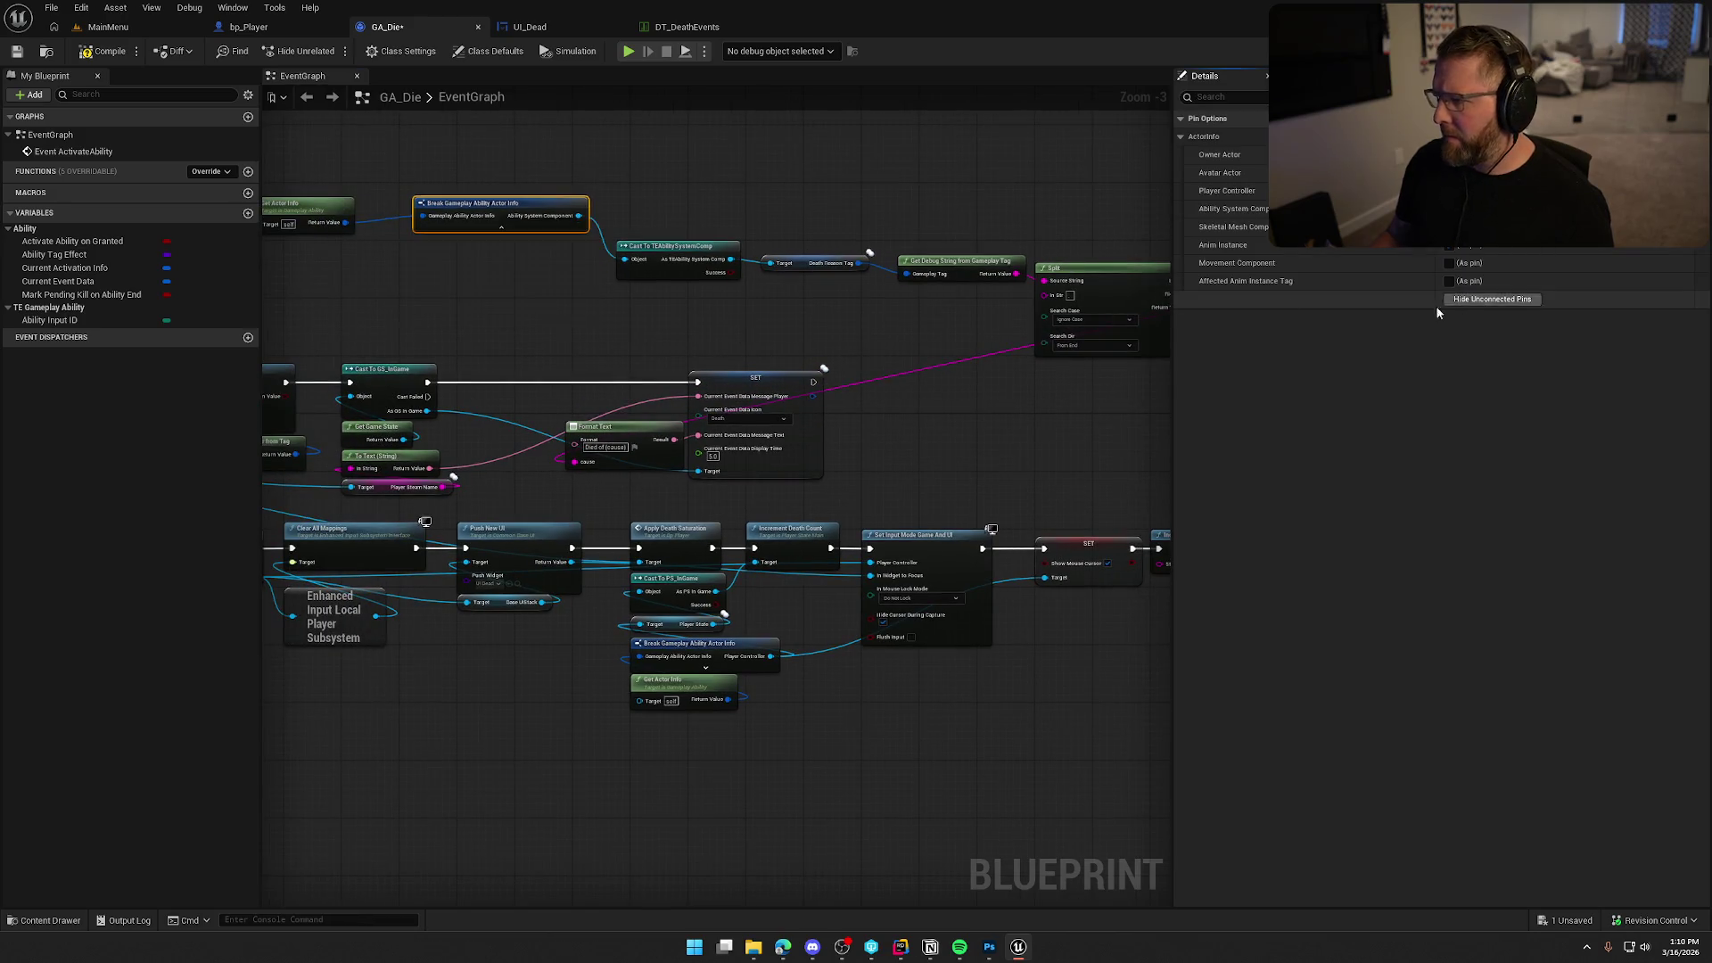
{"action": "left_click_drag", "start_coordinate": [376, 111], "coordinate": [565, 216]}
{"action": "mouse_move", "coordinate": [486, 324]}
{"action": "left_mouse_down"}
{"action": "mouse_move", "coordinate": [649, 290]}
{"action": "mouse_move", "coordinate": [864, 314]}
{"action": "left_mouse_up"}
{"action": "left_click", "coordinate": [660, 309], "text": "ctrl"}
{"action": "left_click_drag", "start_coordinate": [895, 426], "coordinate": [811, 265]}
{"action": "mouse_move", "coordinate": [842, 357]}
{"action": "left_mouse_down"}
{"action": "mouse_move", "coordinate": [986, 343]}
{"action": "mouse_move", "coordinate": [987, 321]}
{"action": "mouse_move", "coordinate": [956, 381]}
{"action": "mouse_move", "coordinate": [688, 371]}
{"action": "mouse_move", "coordinate": [747, 323]}
{"action": "mouse_move", "coordinate": [783, 329]}
{"action": "left_mouse_up"}
{"action": "mouse_move", "coordinate": [833, 402]}
{"action": "left_mouse_down"}
{"action": "mouse_move", "coordinate": [805, 314]}
{"action": "mouse_move", "coordinate": [940, 314]}
{"action": "mouse_move", "coordinate": [451, 312]}
{"action": "left_mouse_up"}
{"action": "left_click", "coordinate": [954, 350], "text": "shift"}
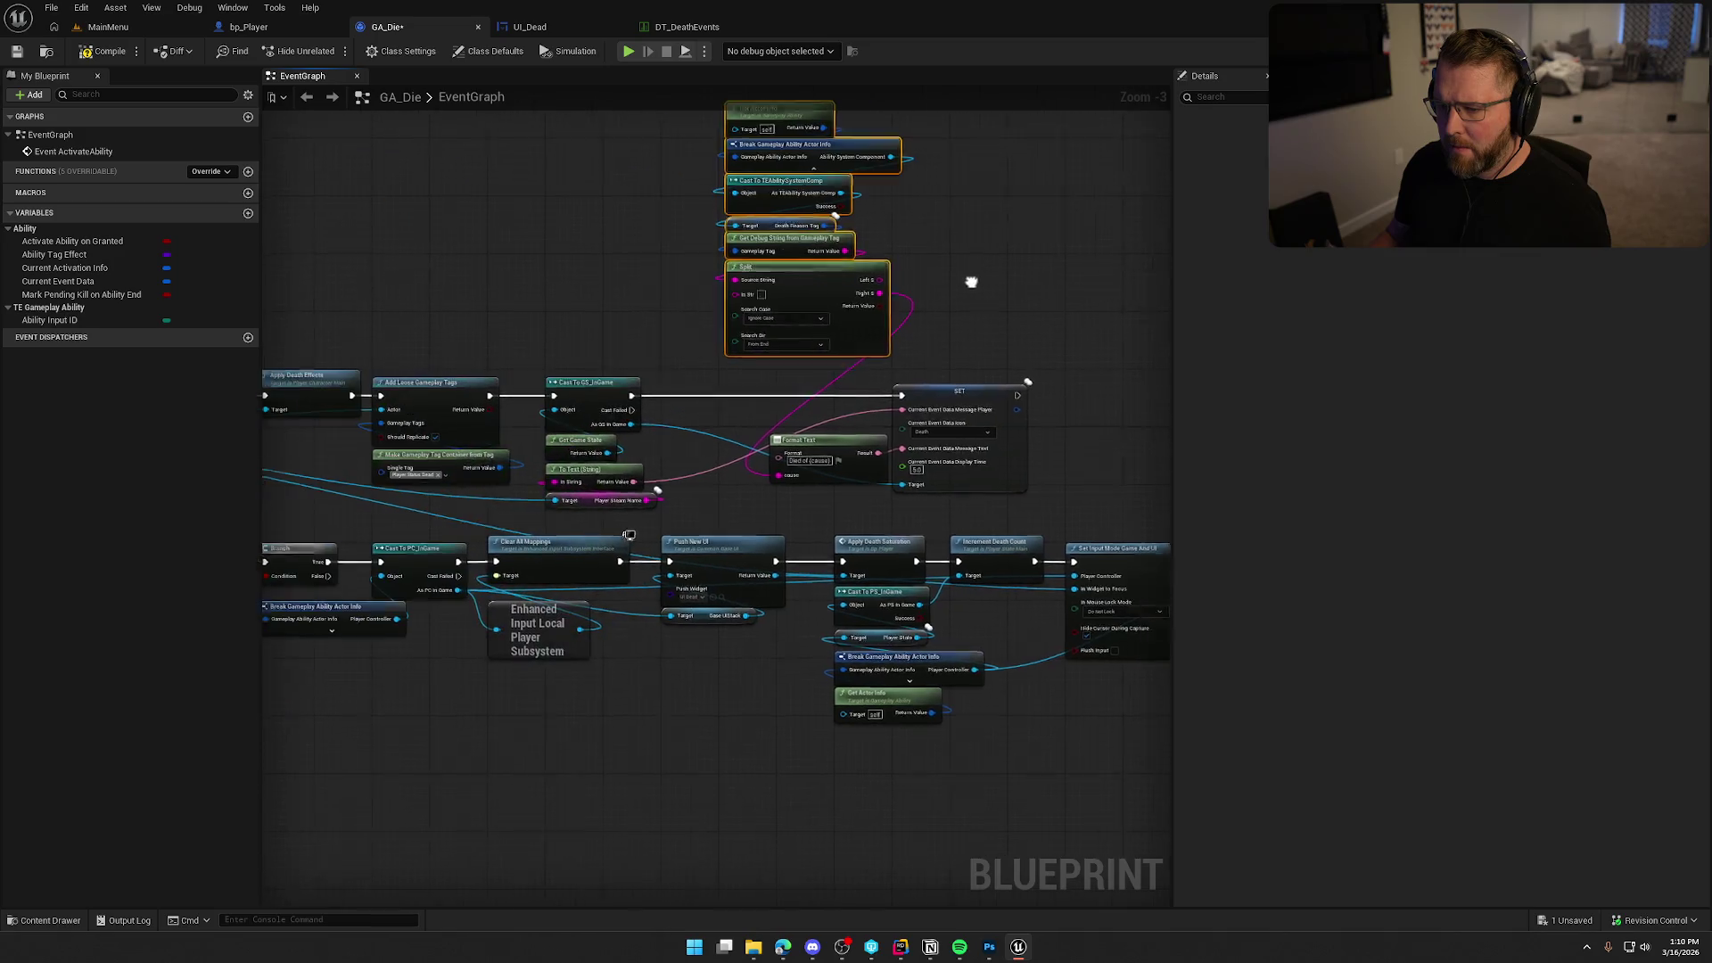
{"action": "left_click_drag", "start_coordinate": [827, 290], "coordinate": [652, 309]}
{"action": "left_click", "coordinate": [838, 291]}
{"action": "scroll", "coordinate": [783, 228], "scroll_direction": "up", "scroll_amount": 1}
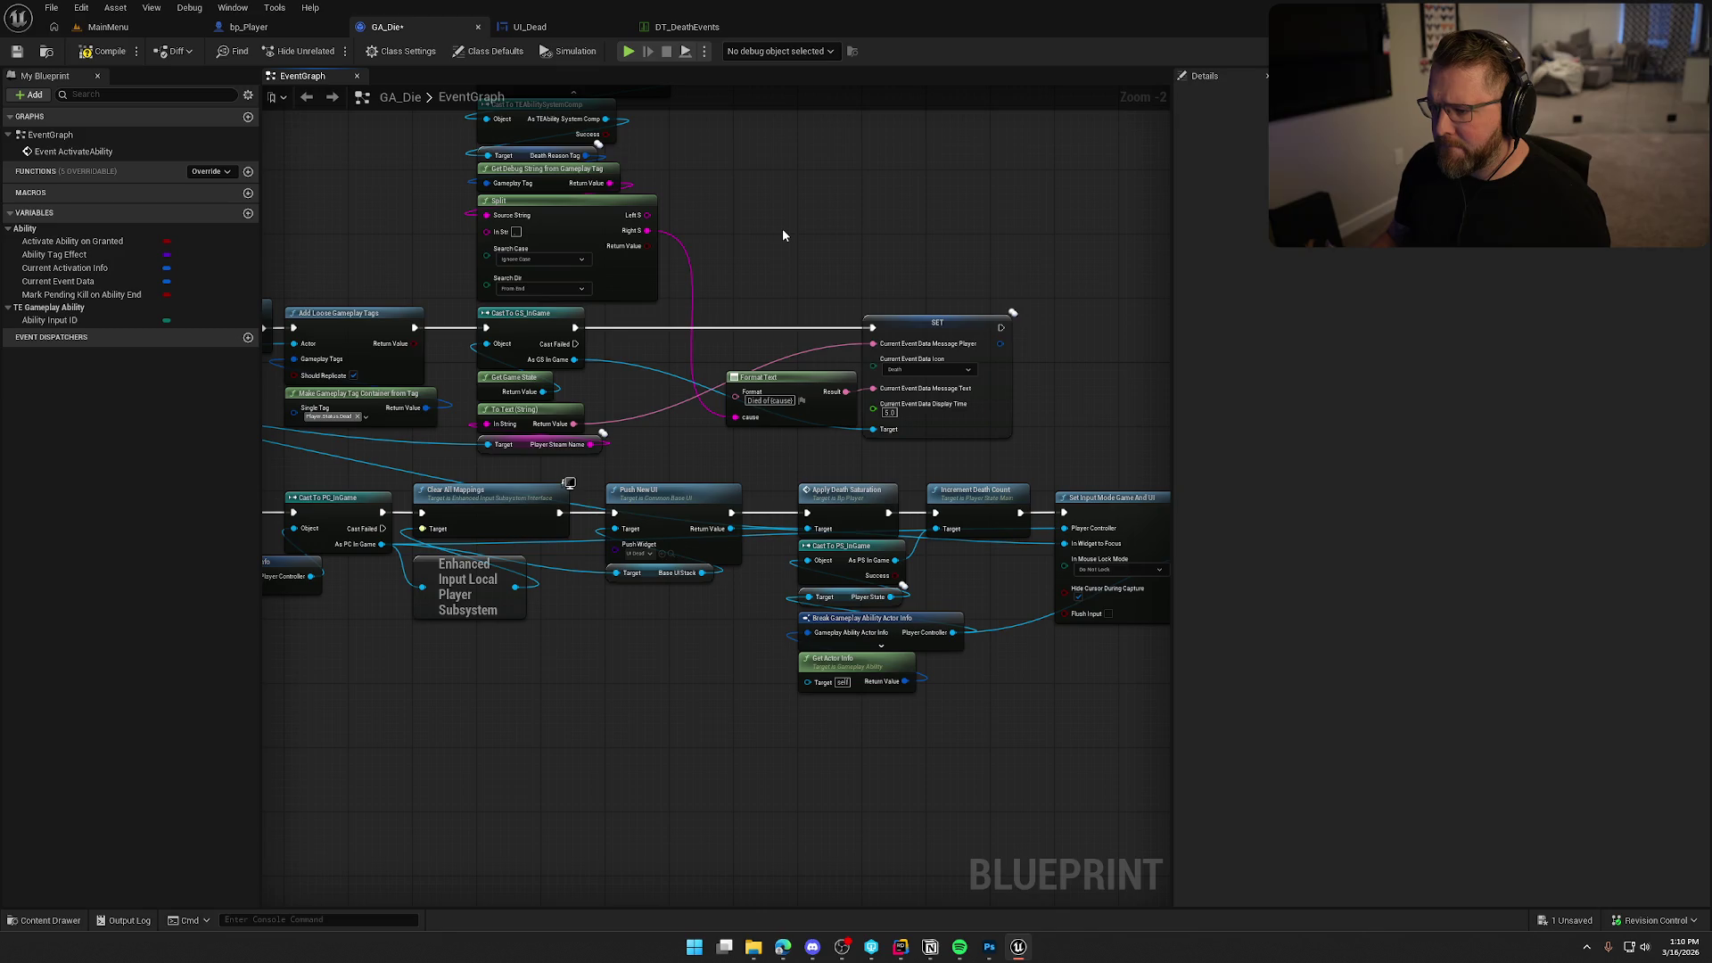
Save GA_Die and bring up the MainMenu level's content files.
{"action": "key", "text": "ctrl+s"}
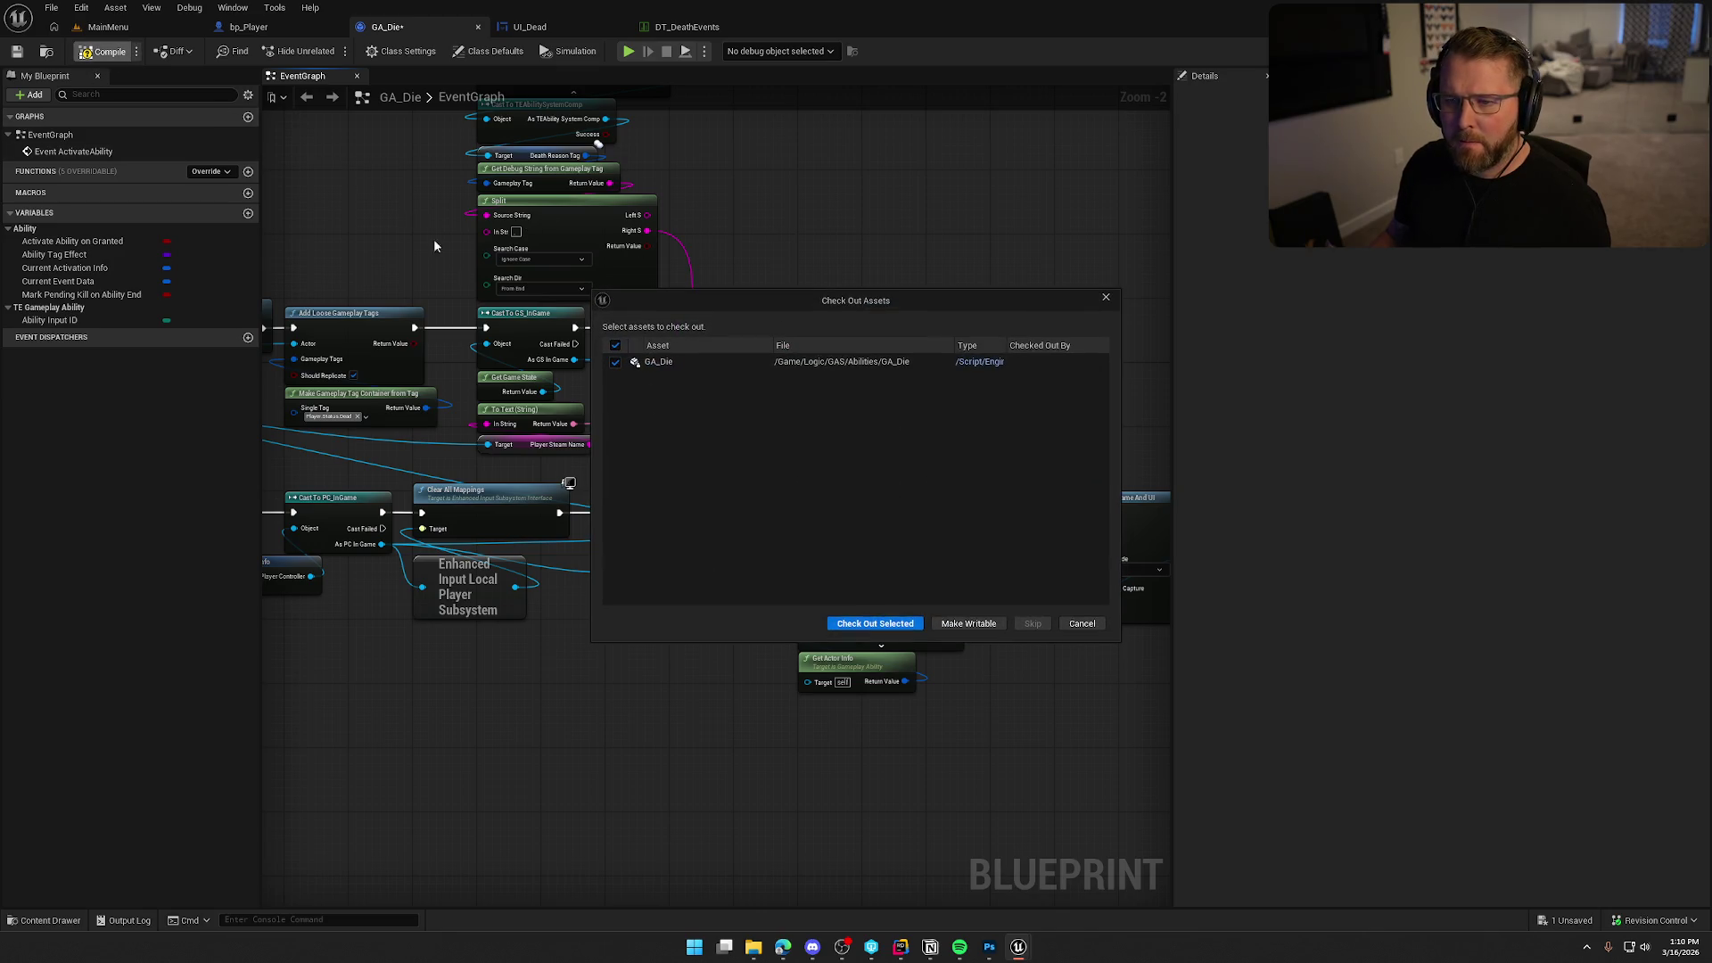
{"action": "left_click", "coordinate": [851, 627]}
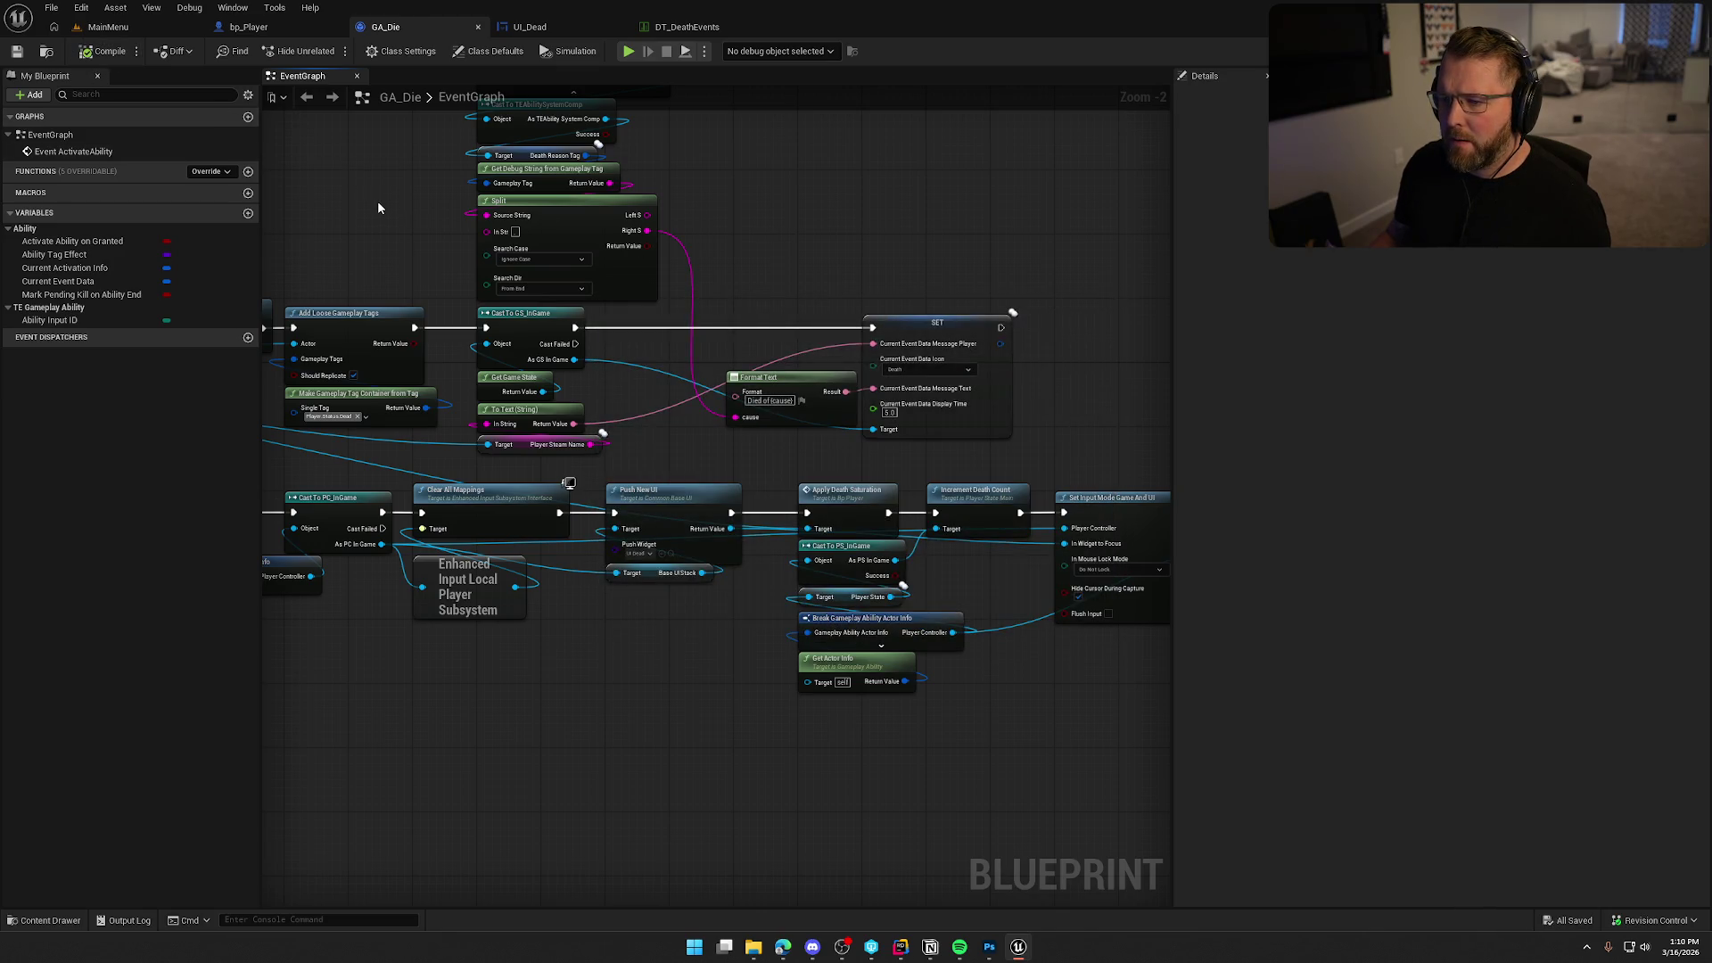
{"action": "left_click", "coordinate": [119, 32]}
{"action": "left_click", "coordinate": [45, 919]}
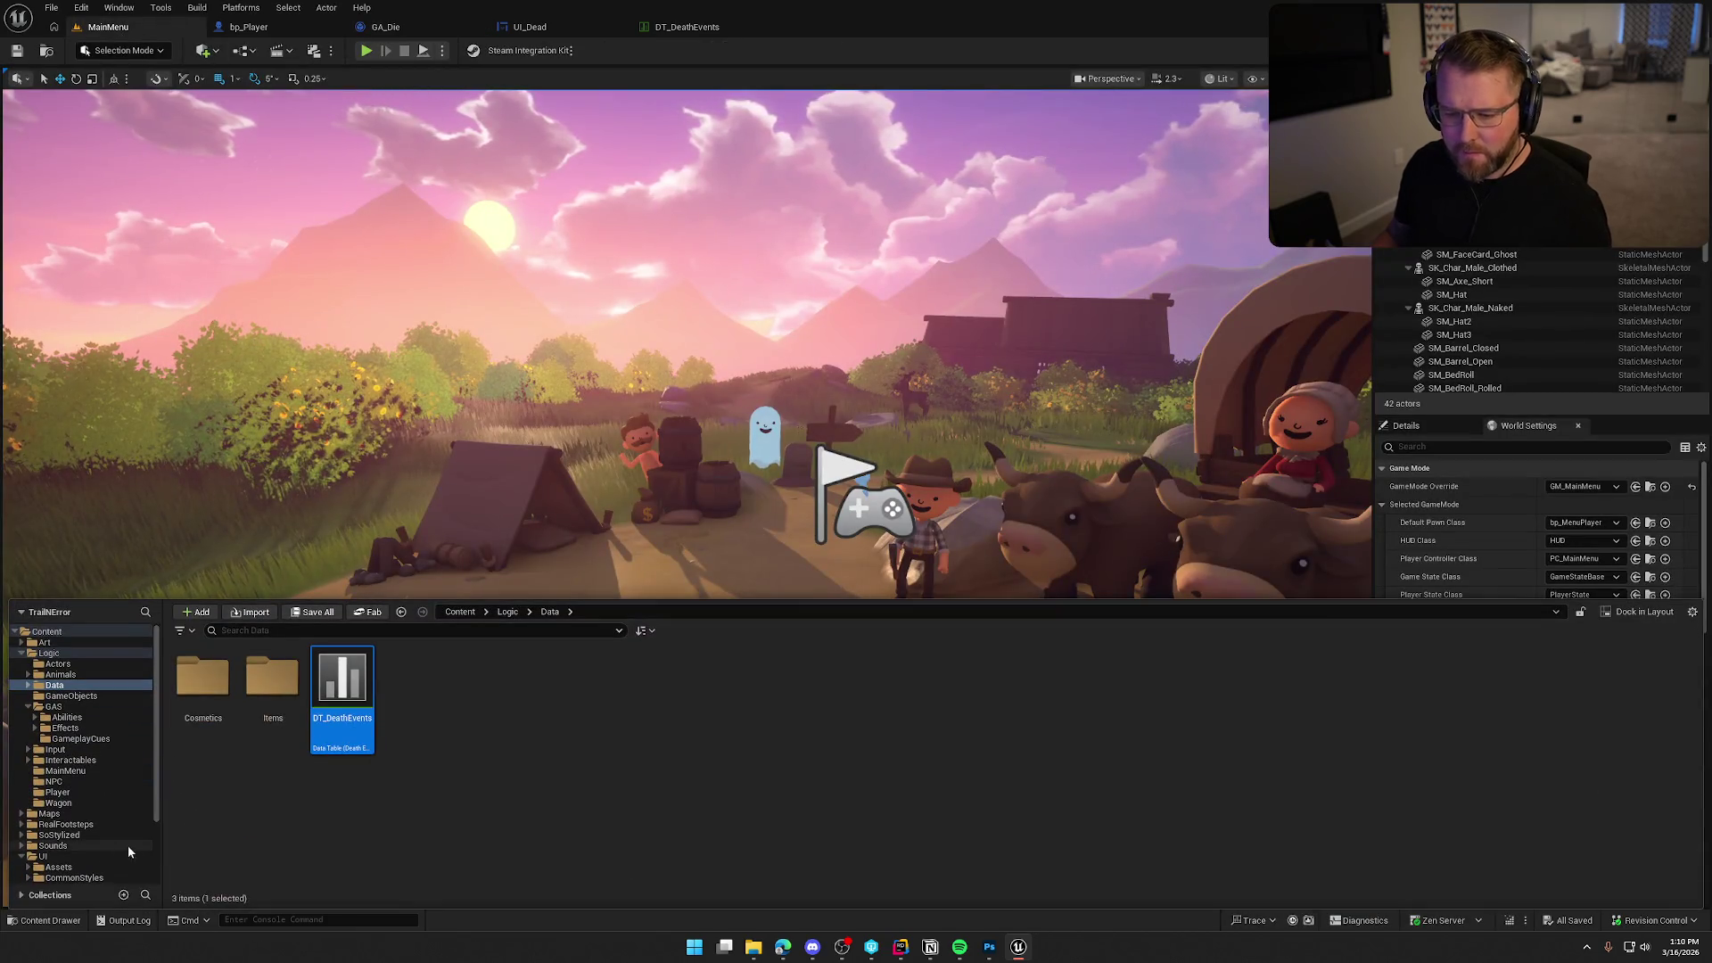
Open the GameWorld map and start a Play-in-Editor session.
{"action": "left_click", "coordinate": [51, 814]}
{"action": "double_click", "coordinate": [342, 687]}
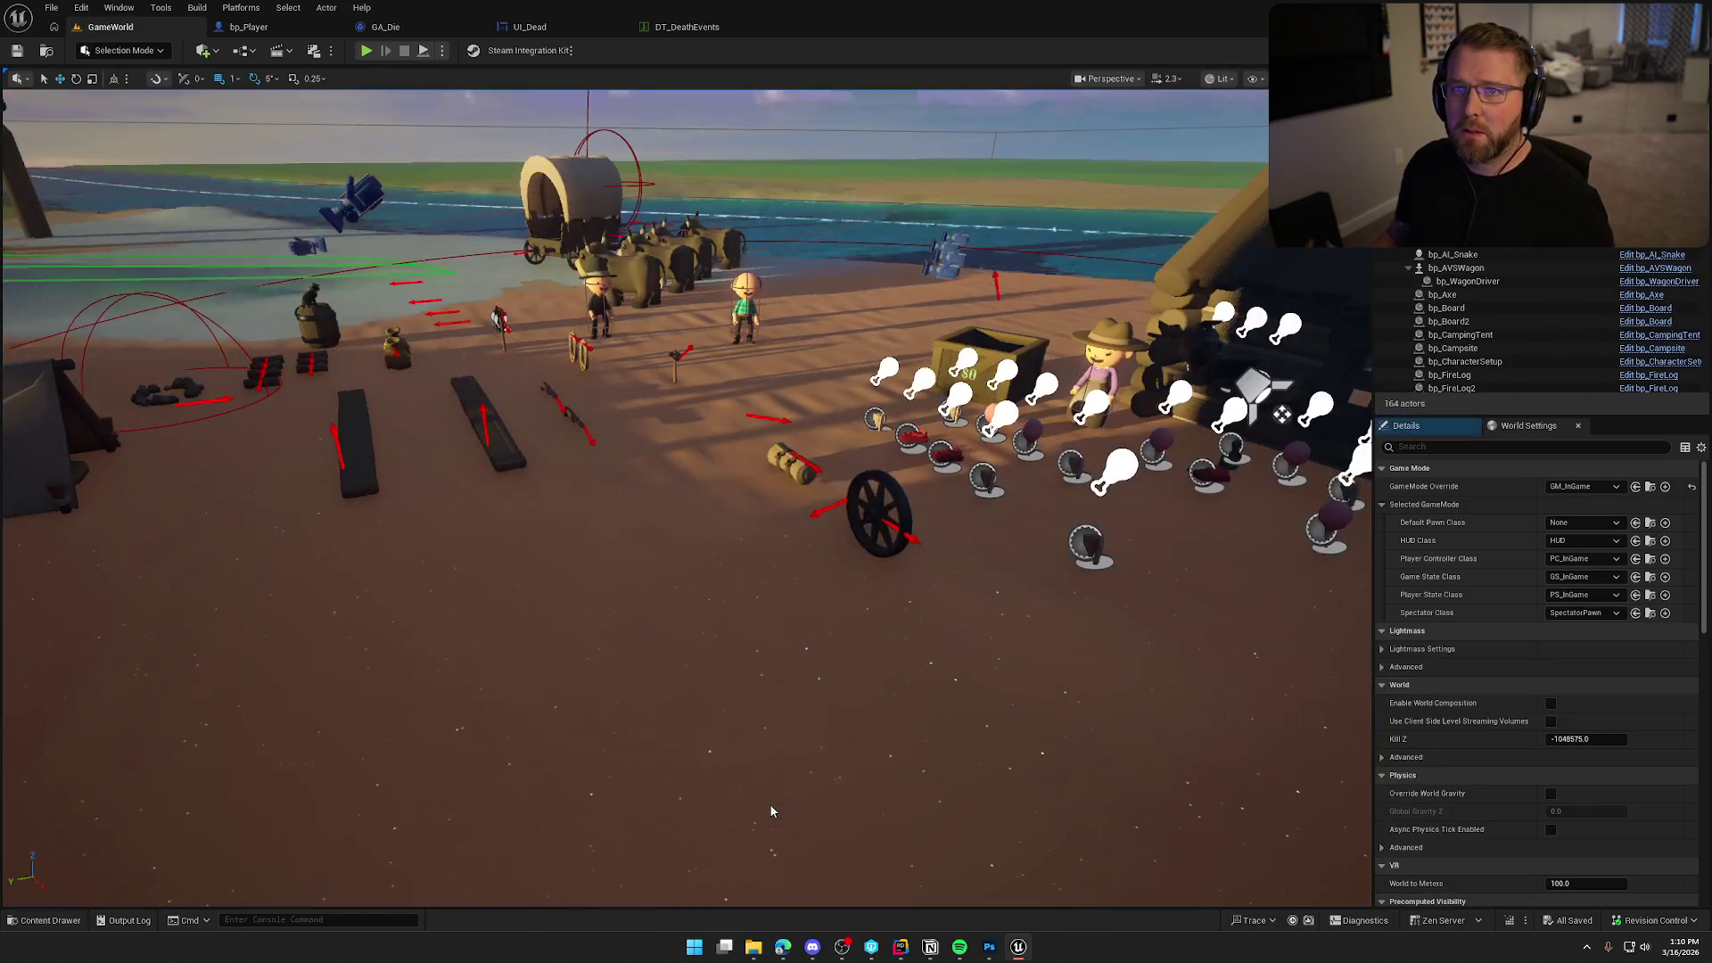
{"action": "mouse_move", "coordinate": [575, 361]}
{"action": "left_mouse_down"}
{"action": "mouse_move", "coordinate": [571, 419]}
{"action": "mouse_move", "coordinate": [527, 450]}
{"action": "left_mouse_up"}
{"action": "key", "text": "alt+p"}
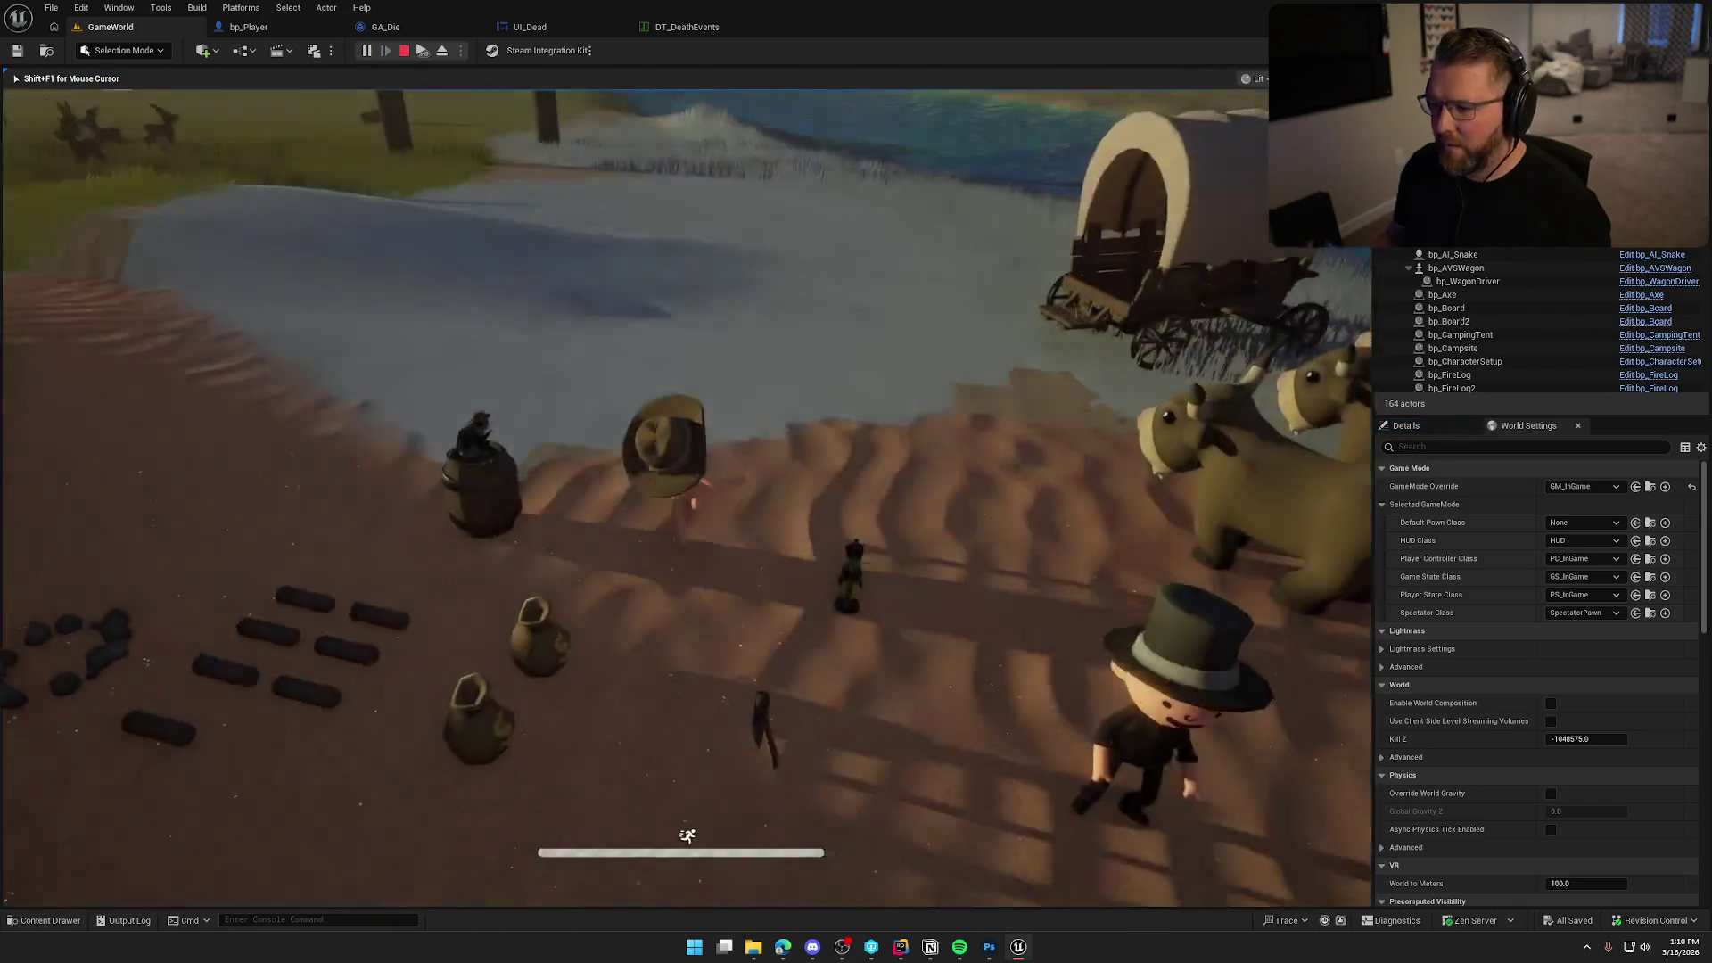
{"action": "key", "text": "w"}
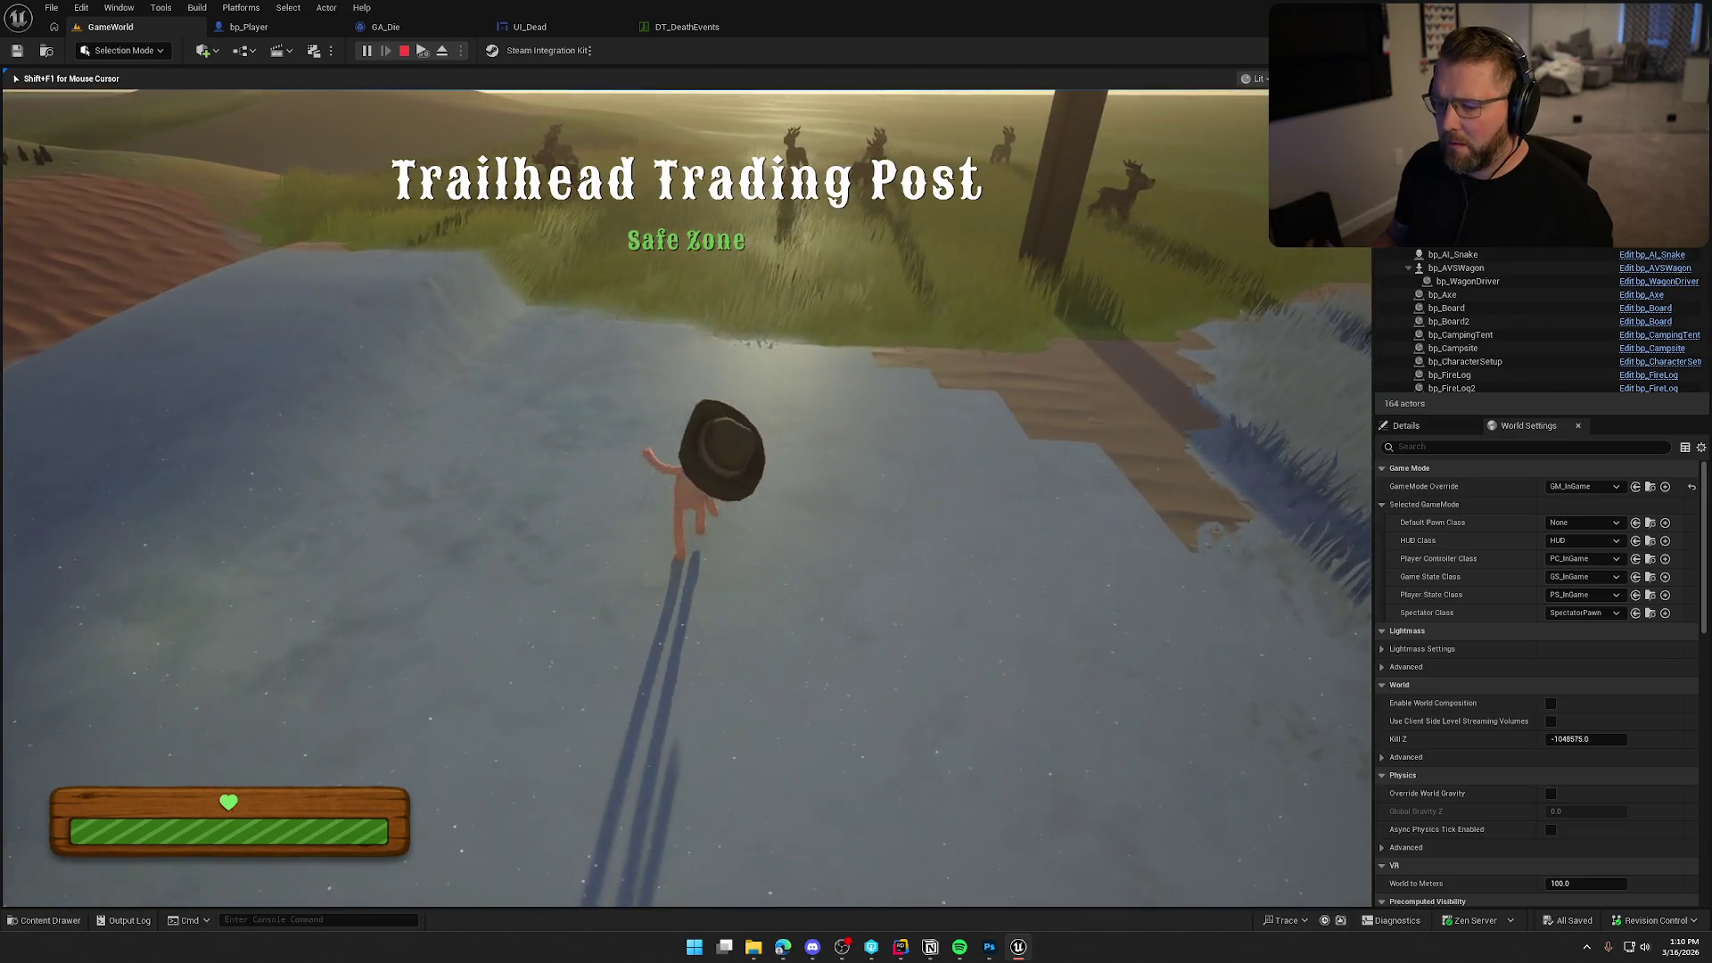
Kill the player with KillPlayer, respawn as a ghost, and stop the session.
{"action": "key", "text": "grave"}
{"action": "key", "text": "Up"}
{"action": "key", "text": "Up"}
{"action": "key", "text": "Up"}
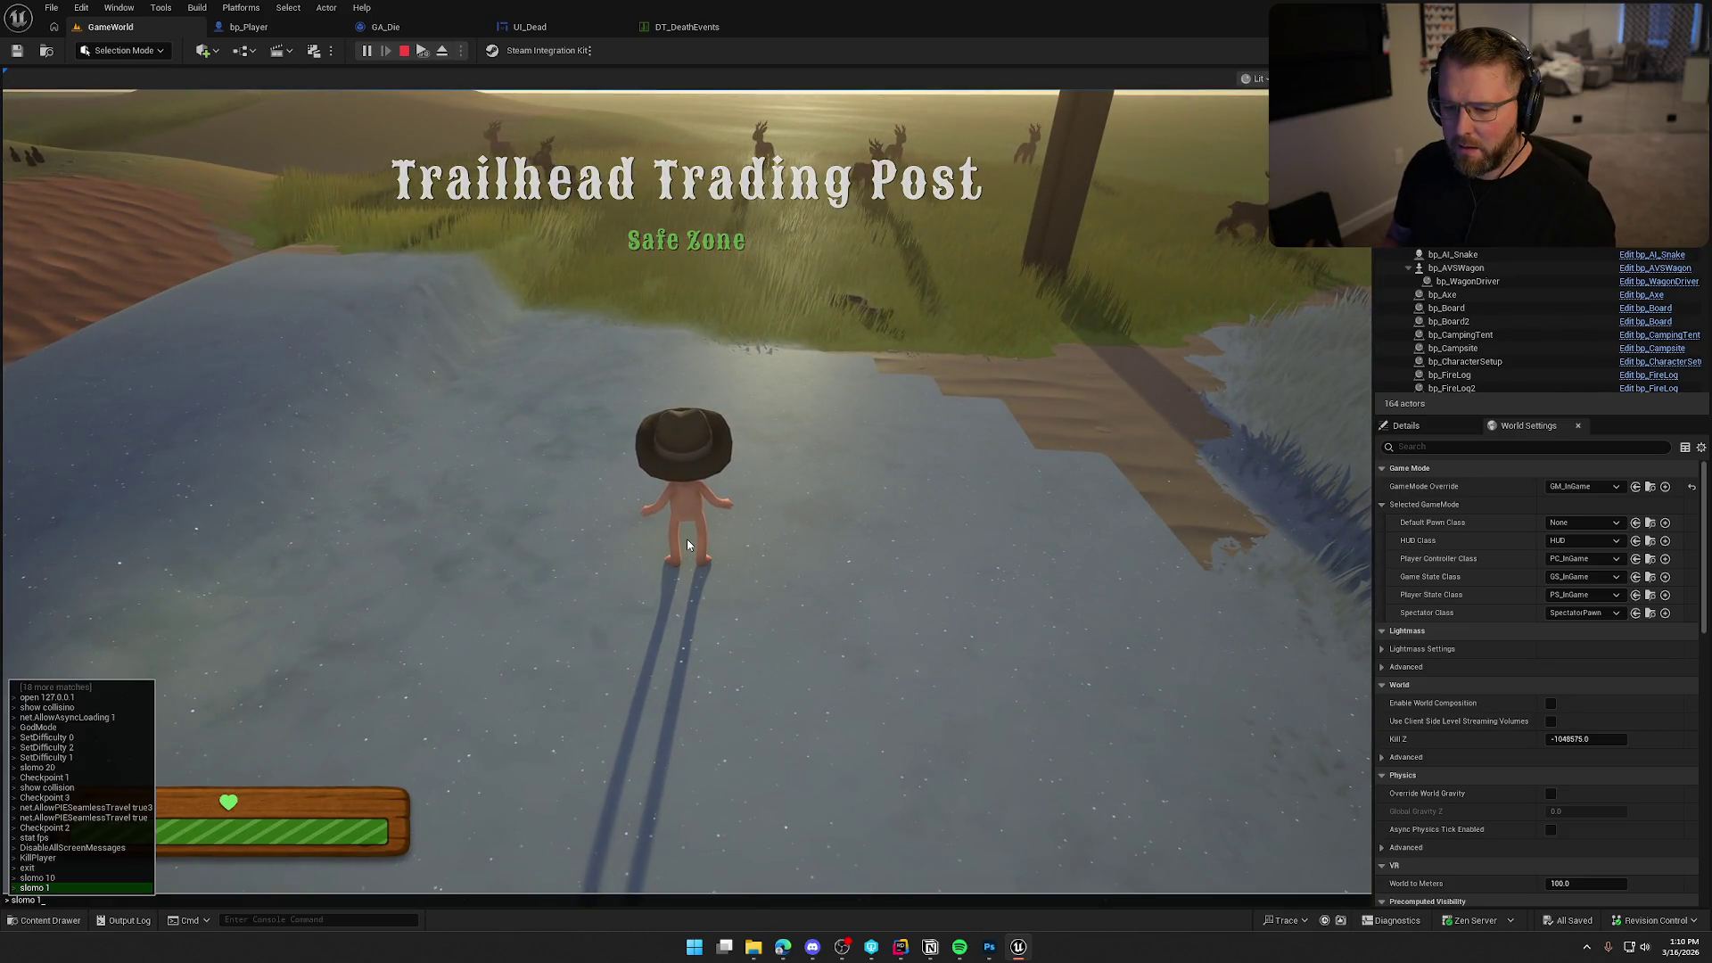
{"action": "key", "text": "Return"}
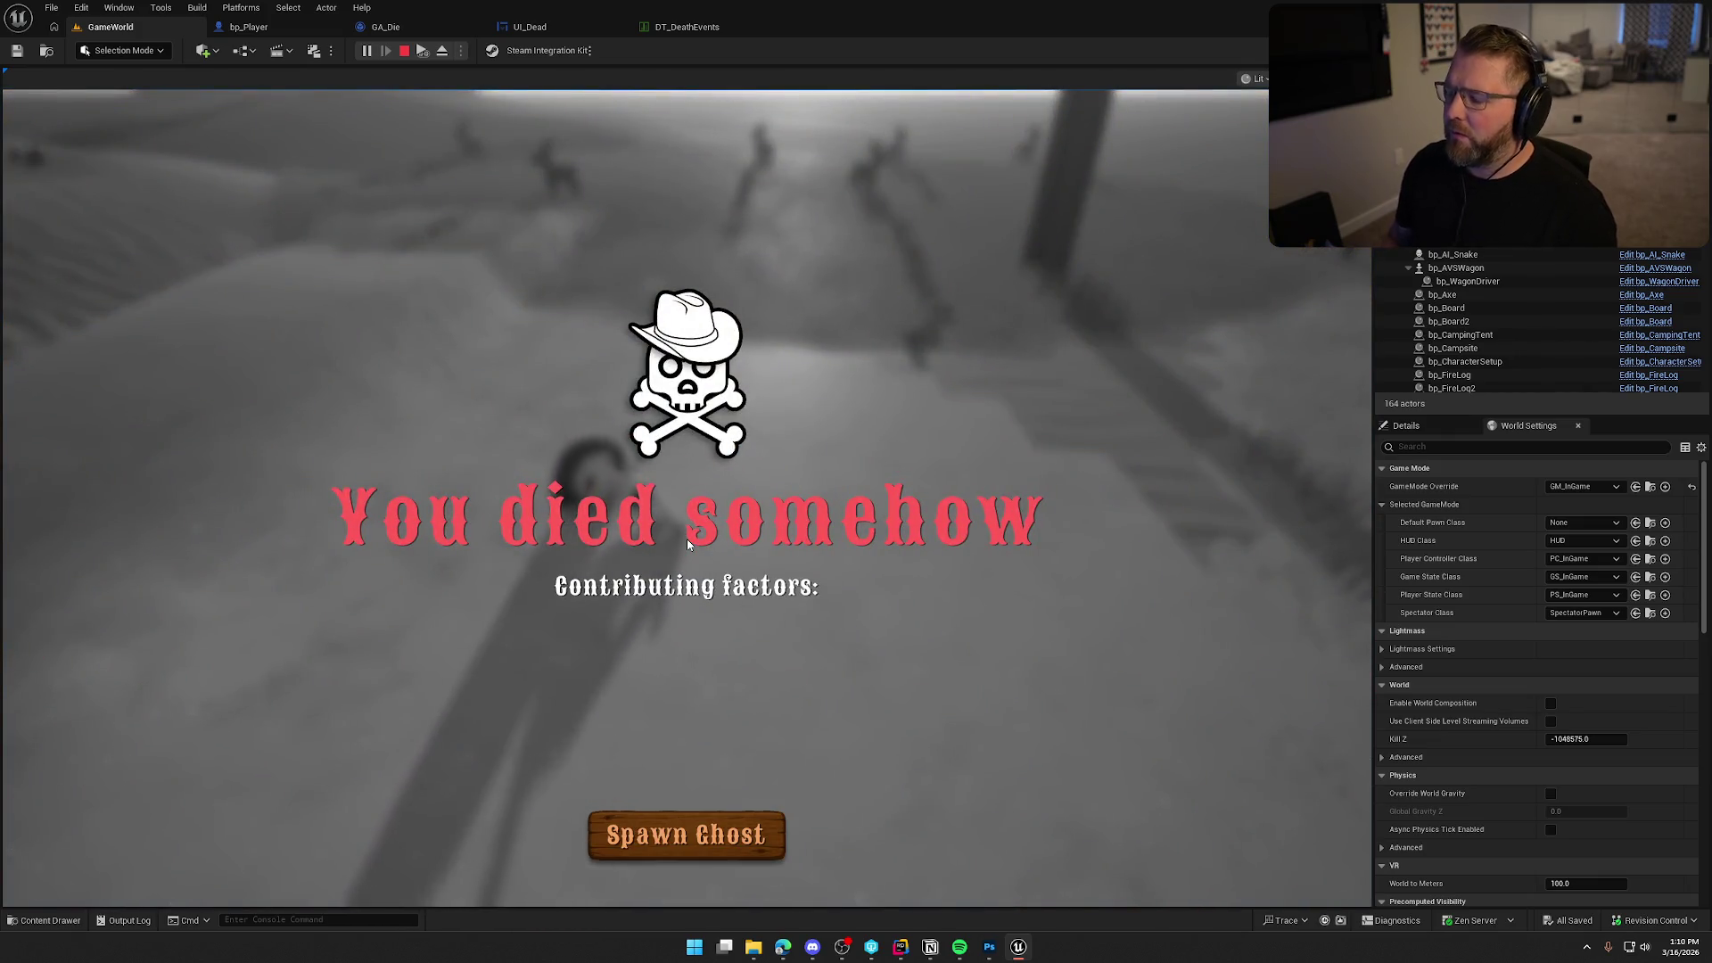
{"action": "left_click", "coordinate": [688, 847]}
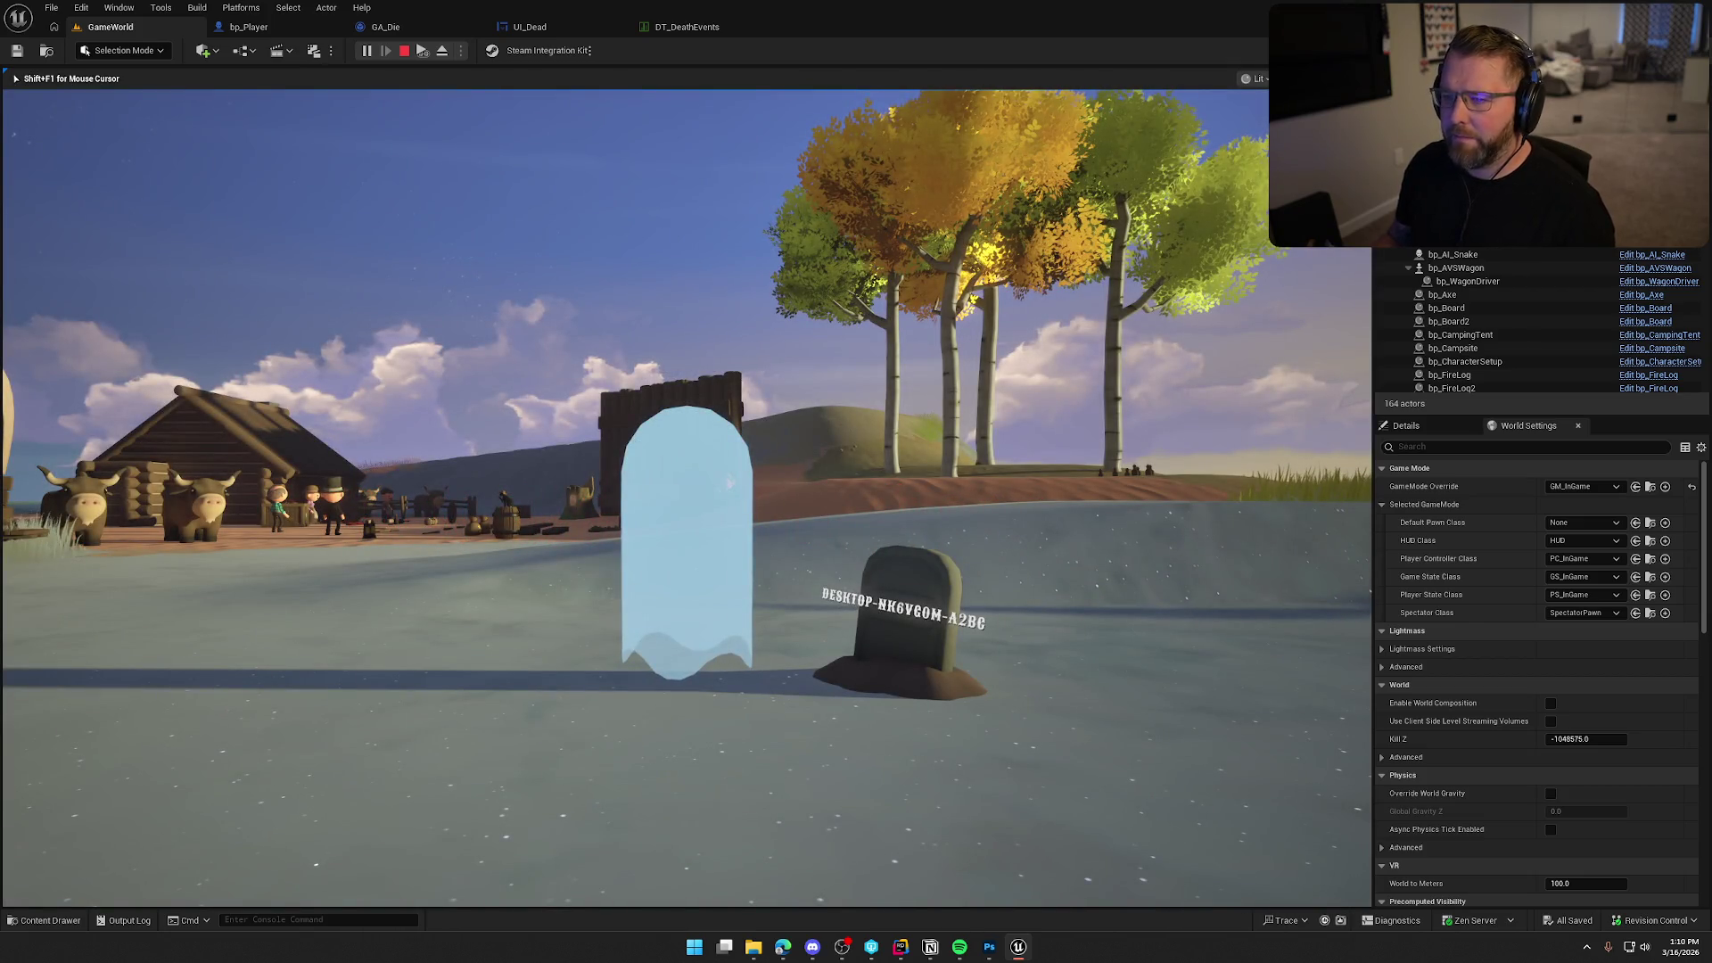
{"action": "key", "text": "Escape"}
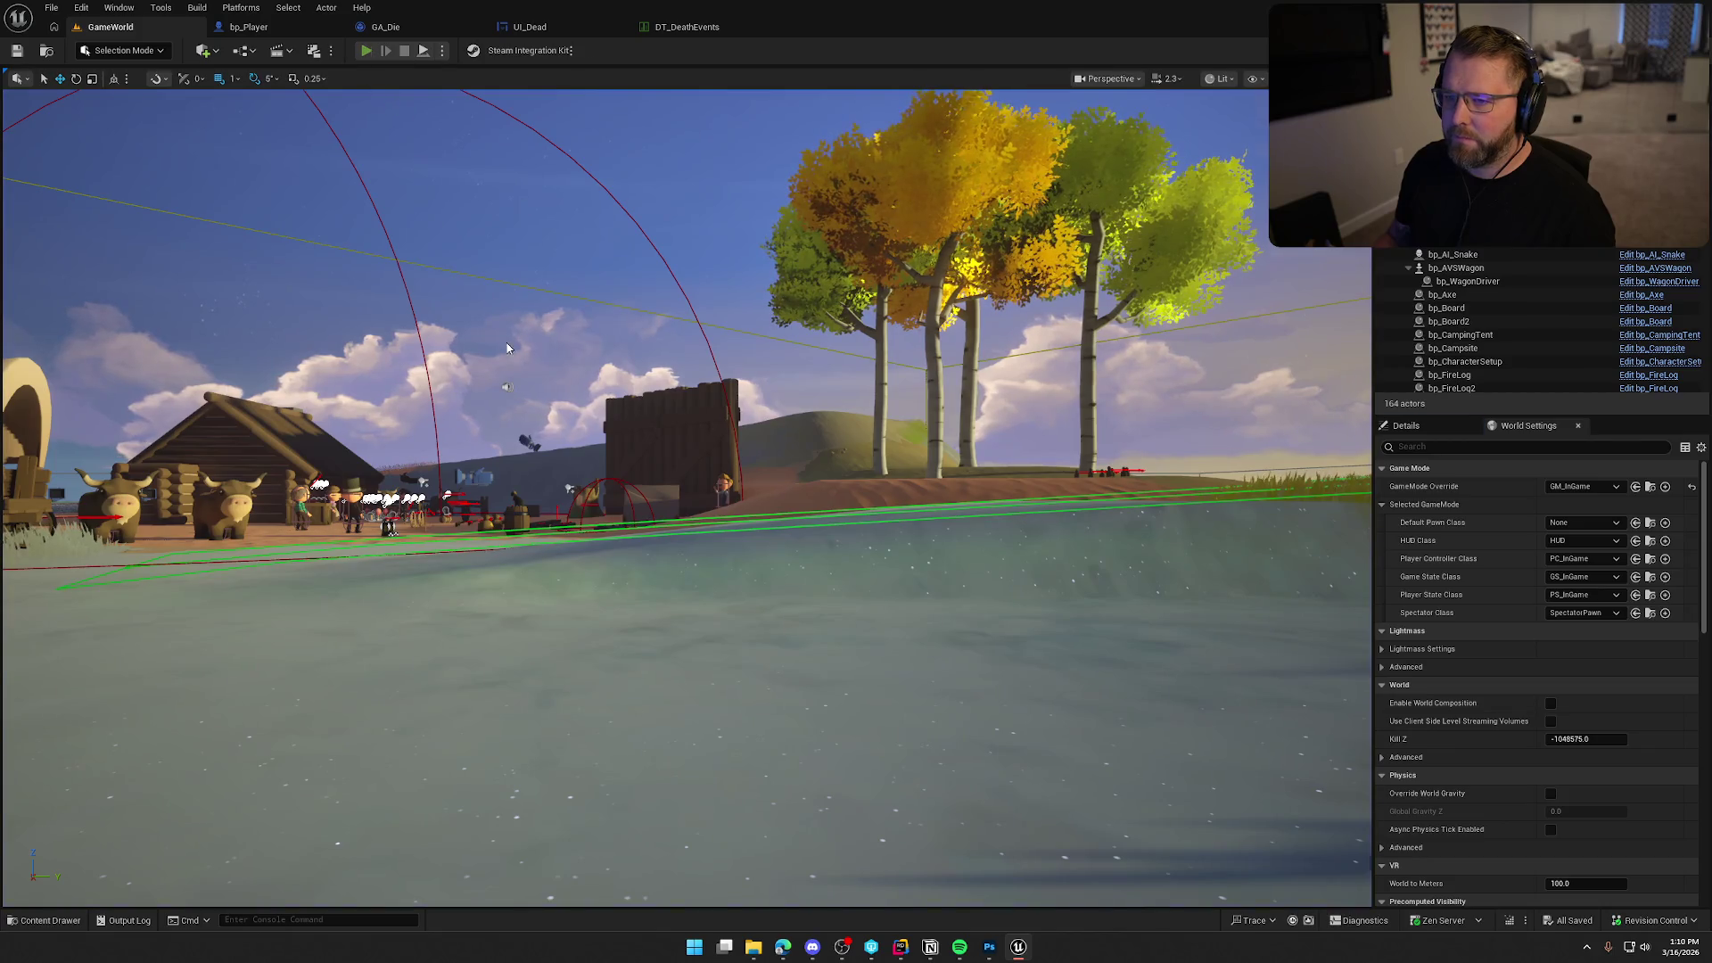
Start a fresh play session of GameWorld.
{"action": "key", "text": "alt+p"}
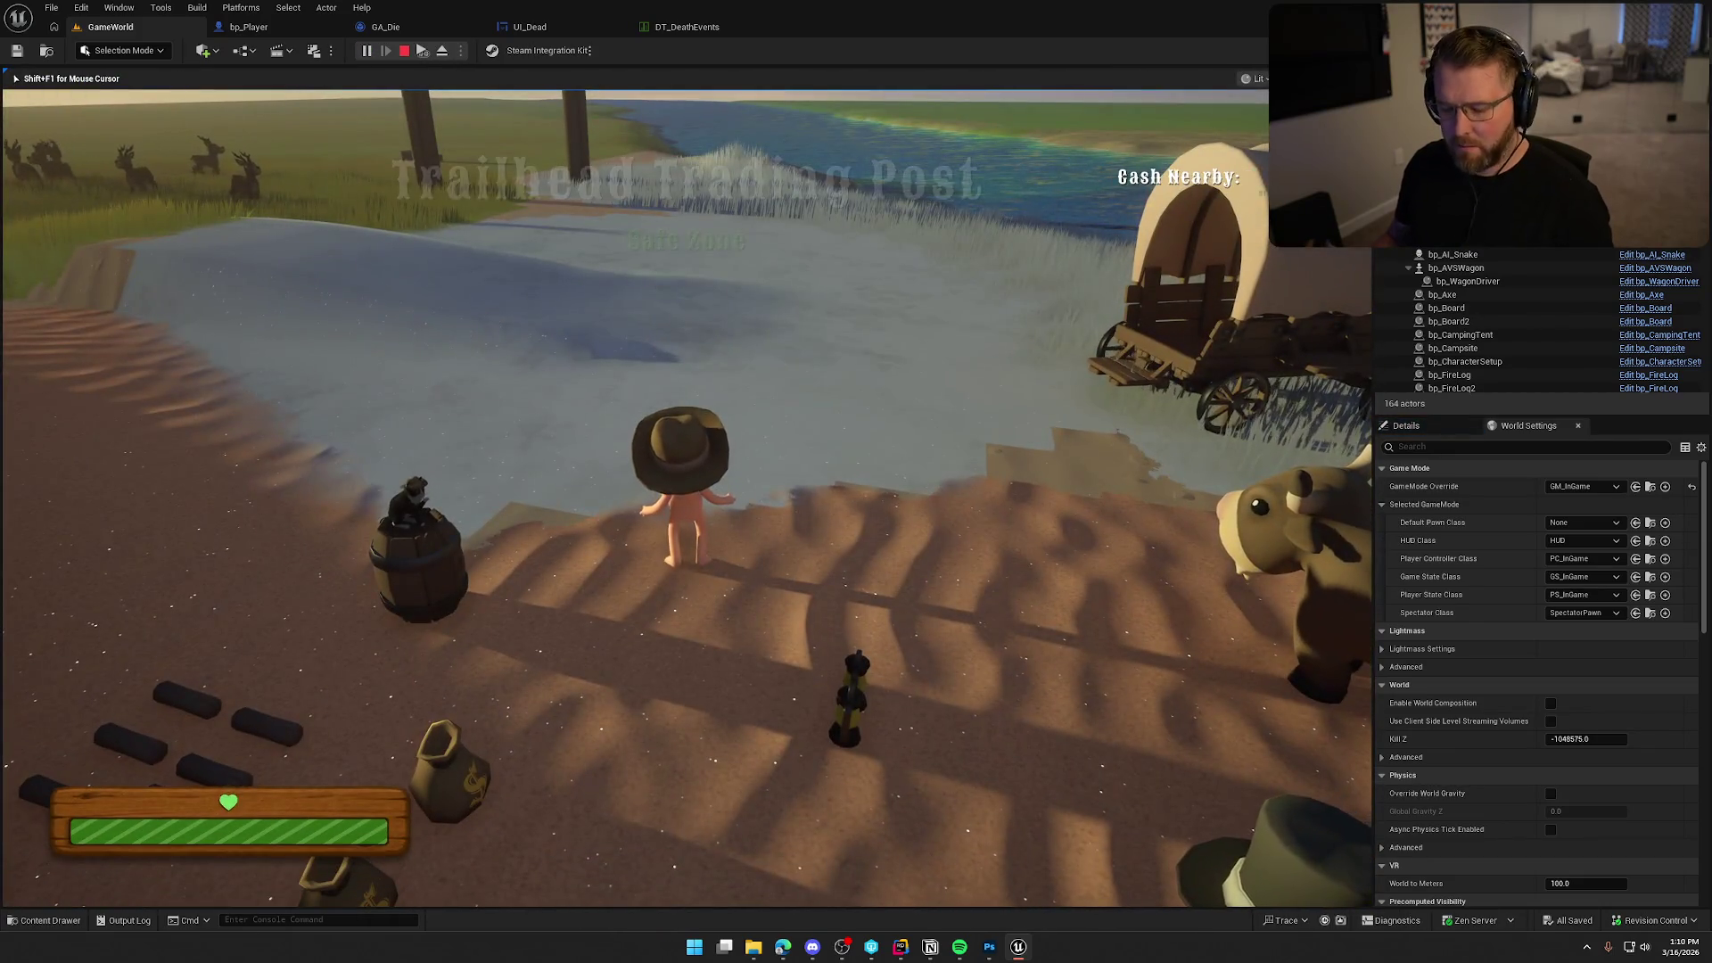
{"action": "key", "text": "super"}
{"action": "left_click", "coordinate": [453, 62]}
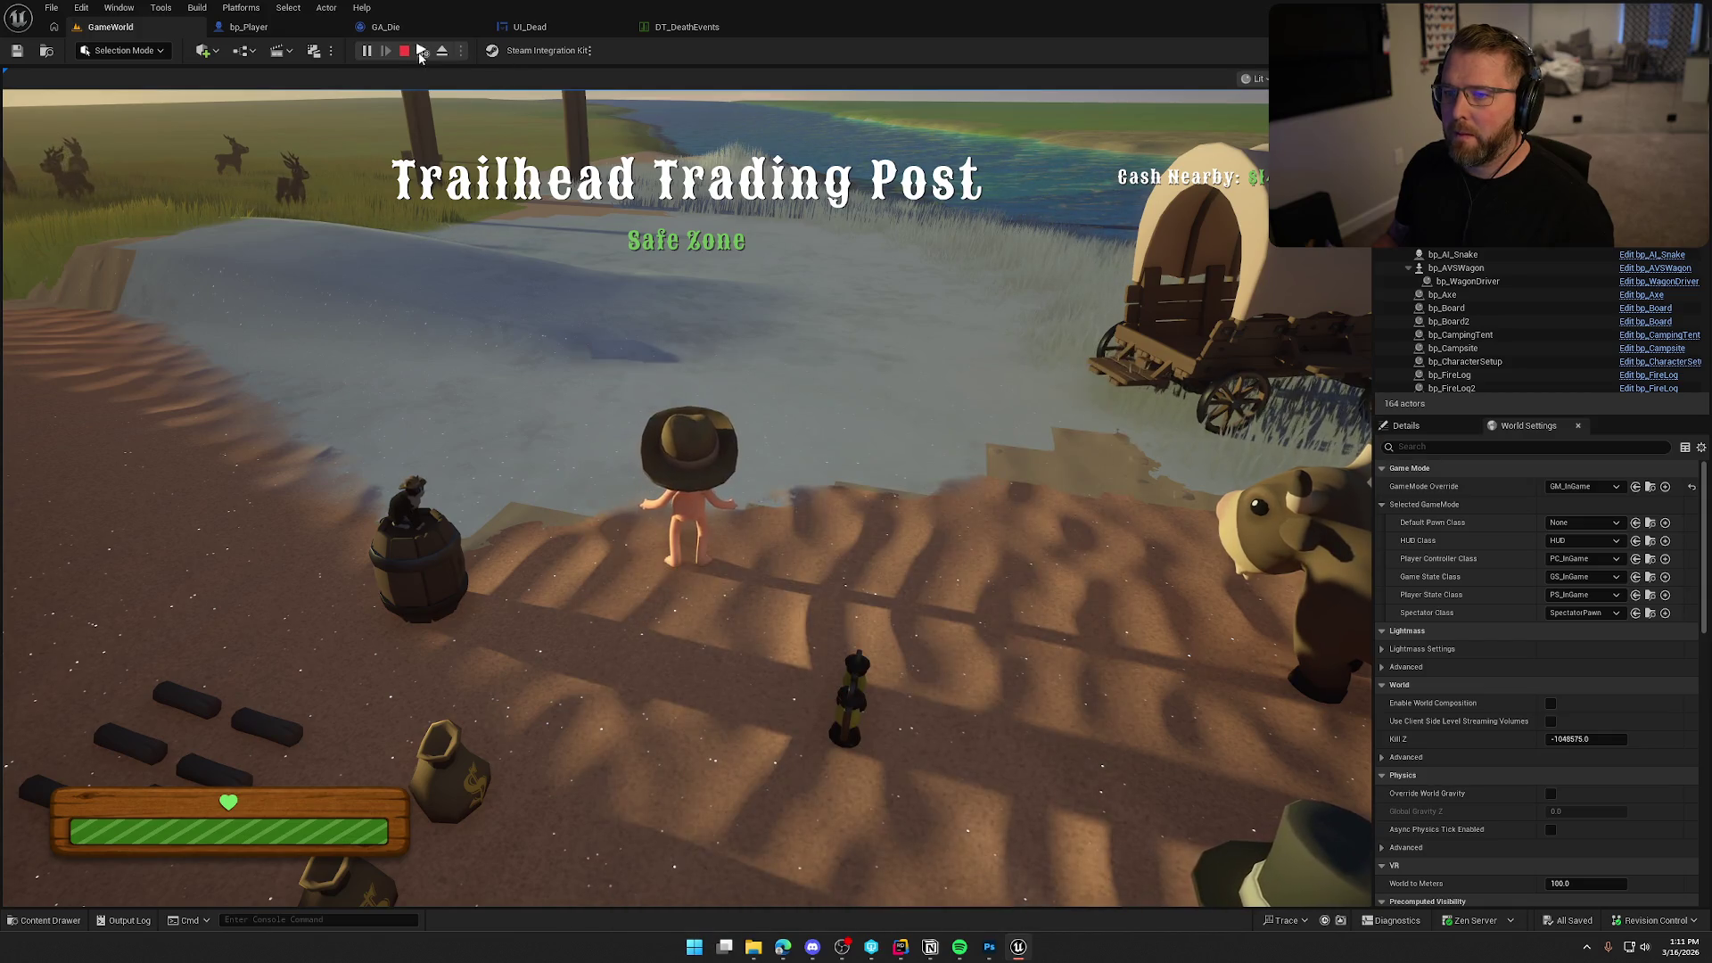
Add a second client to the running game and walk toward the gate.
{"action": "left_click", "coordinate": [420, 51]}
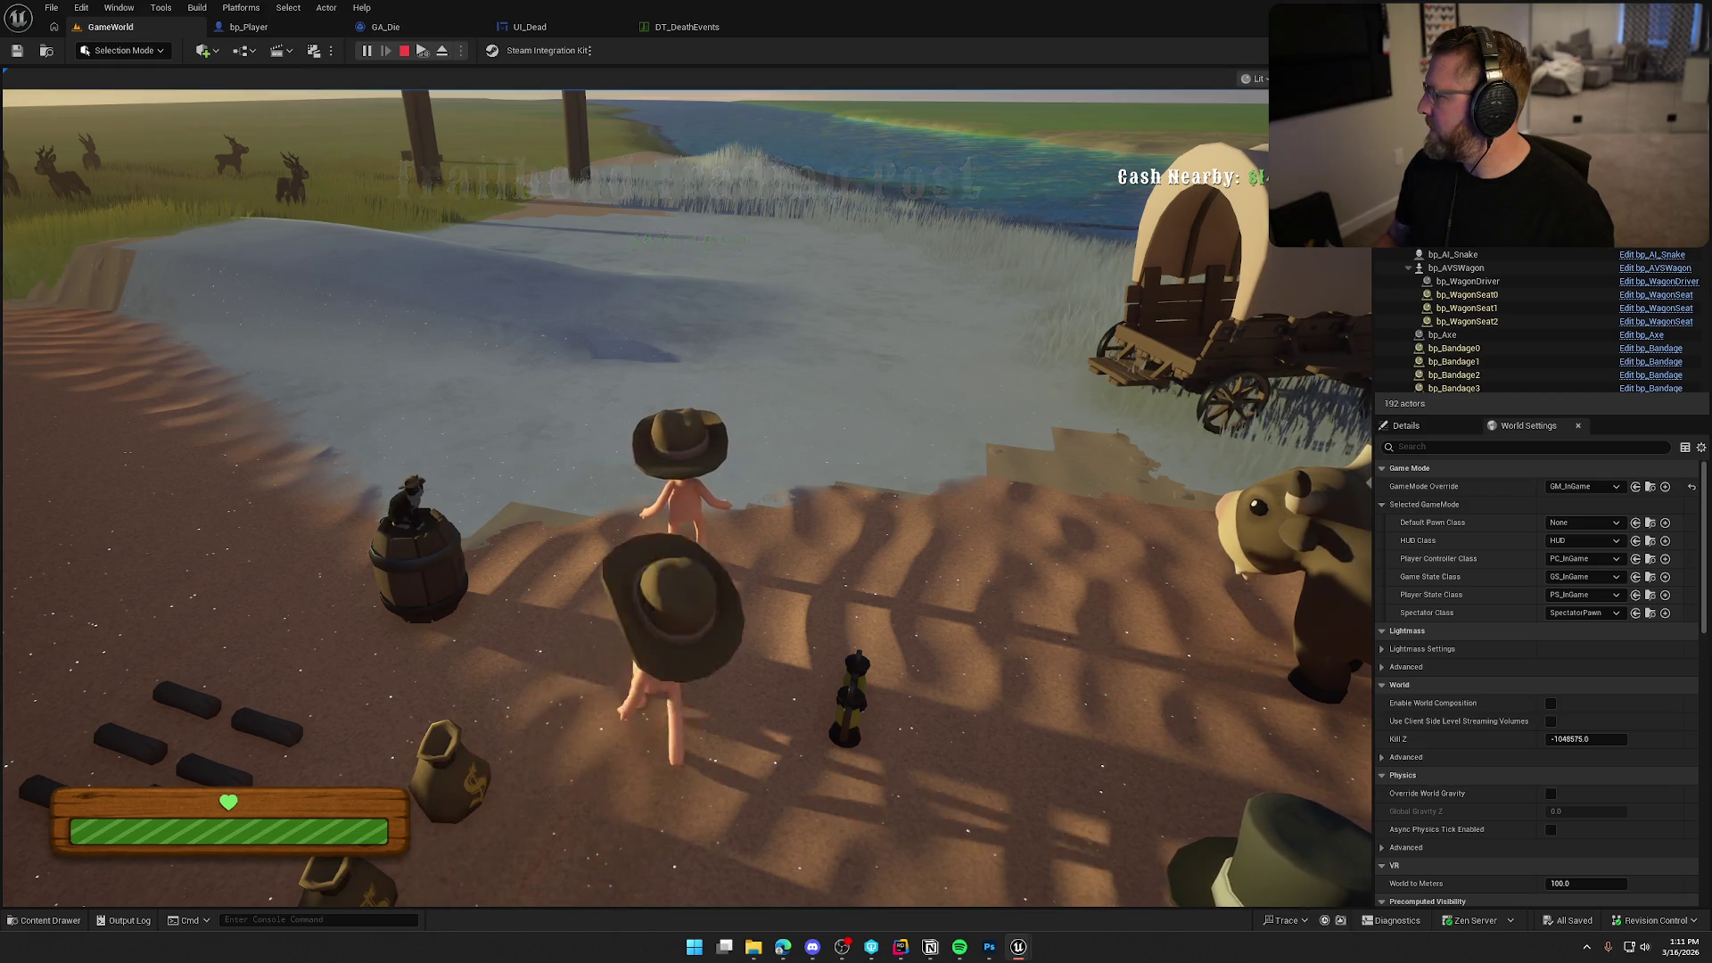
{"action": "key", "text": "super"}
{"action": "left_click", "coordinate": [678, 481]}
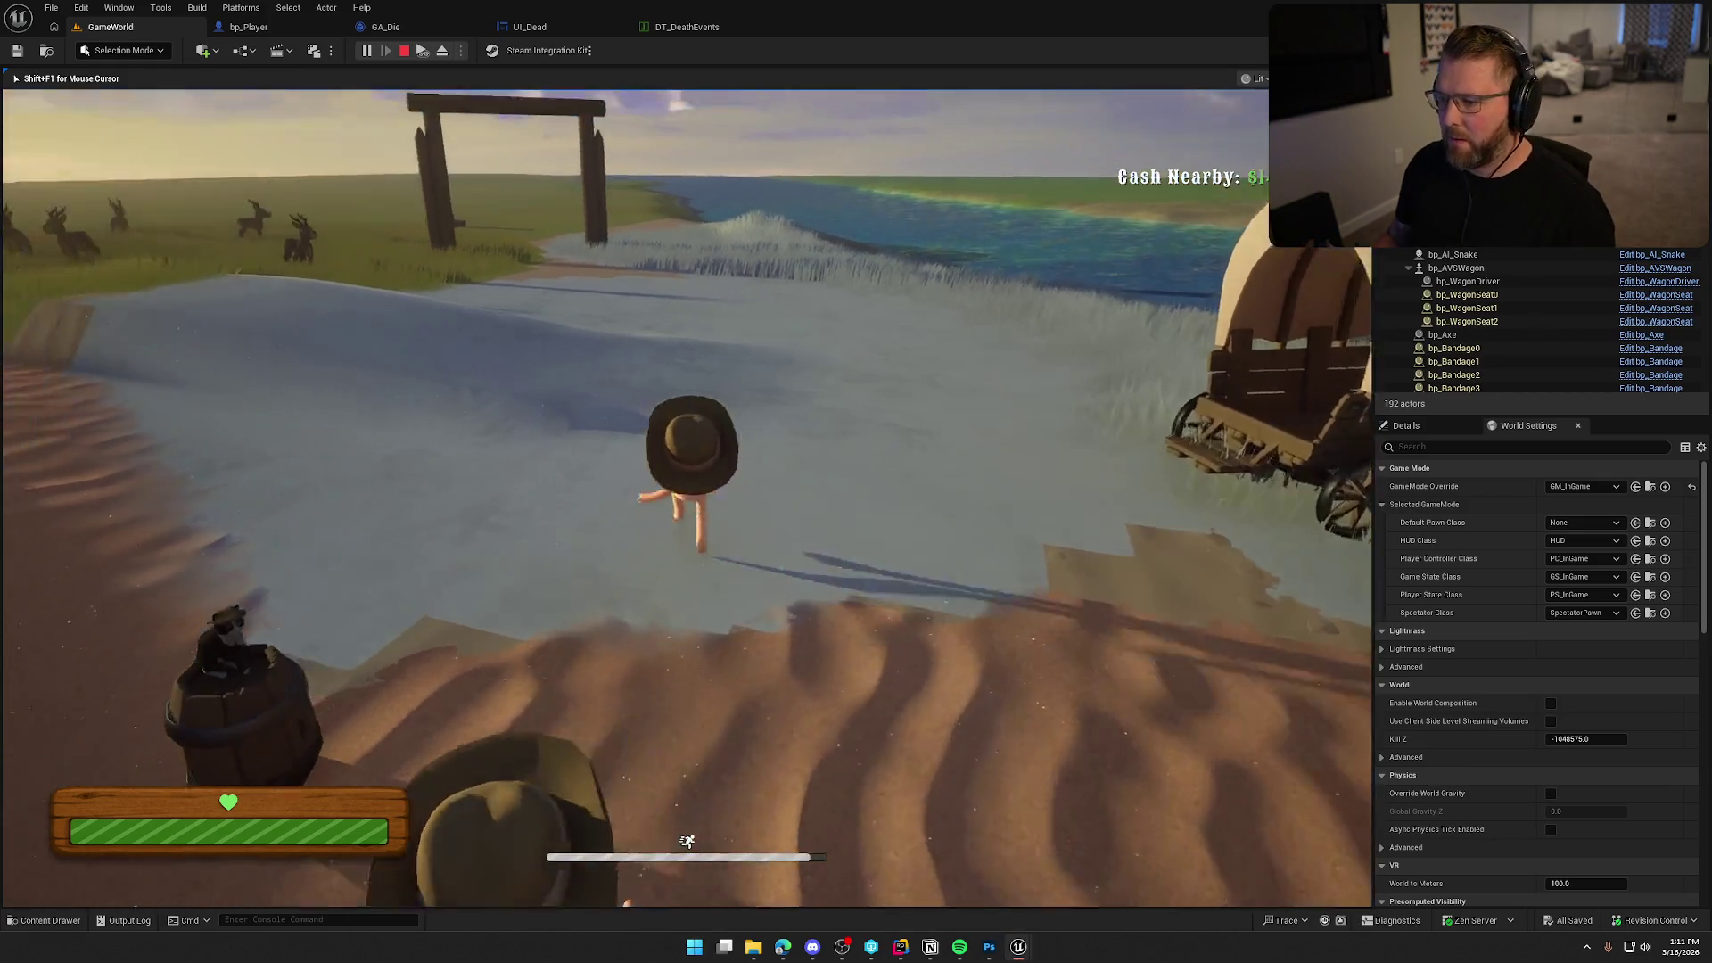
{"action": "key", "text": "w"}
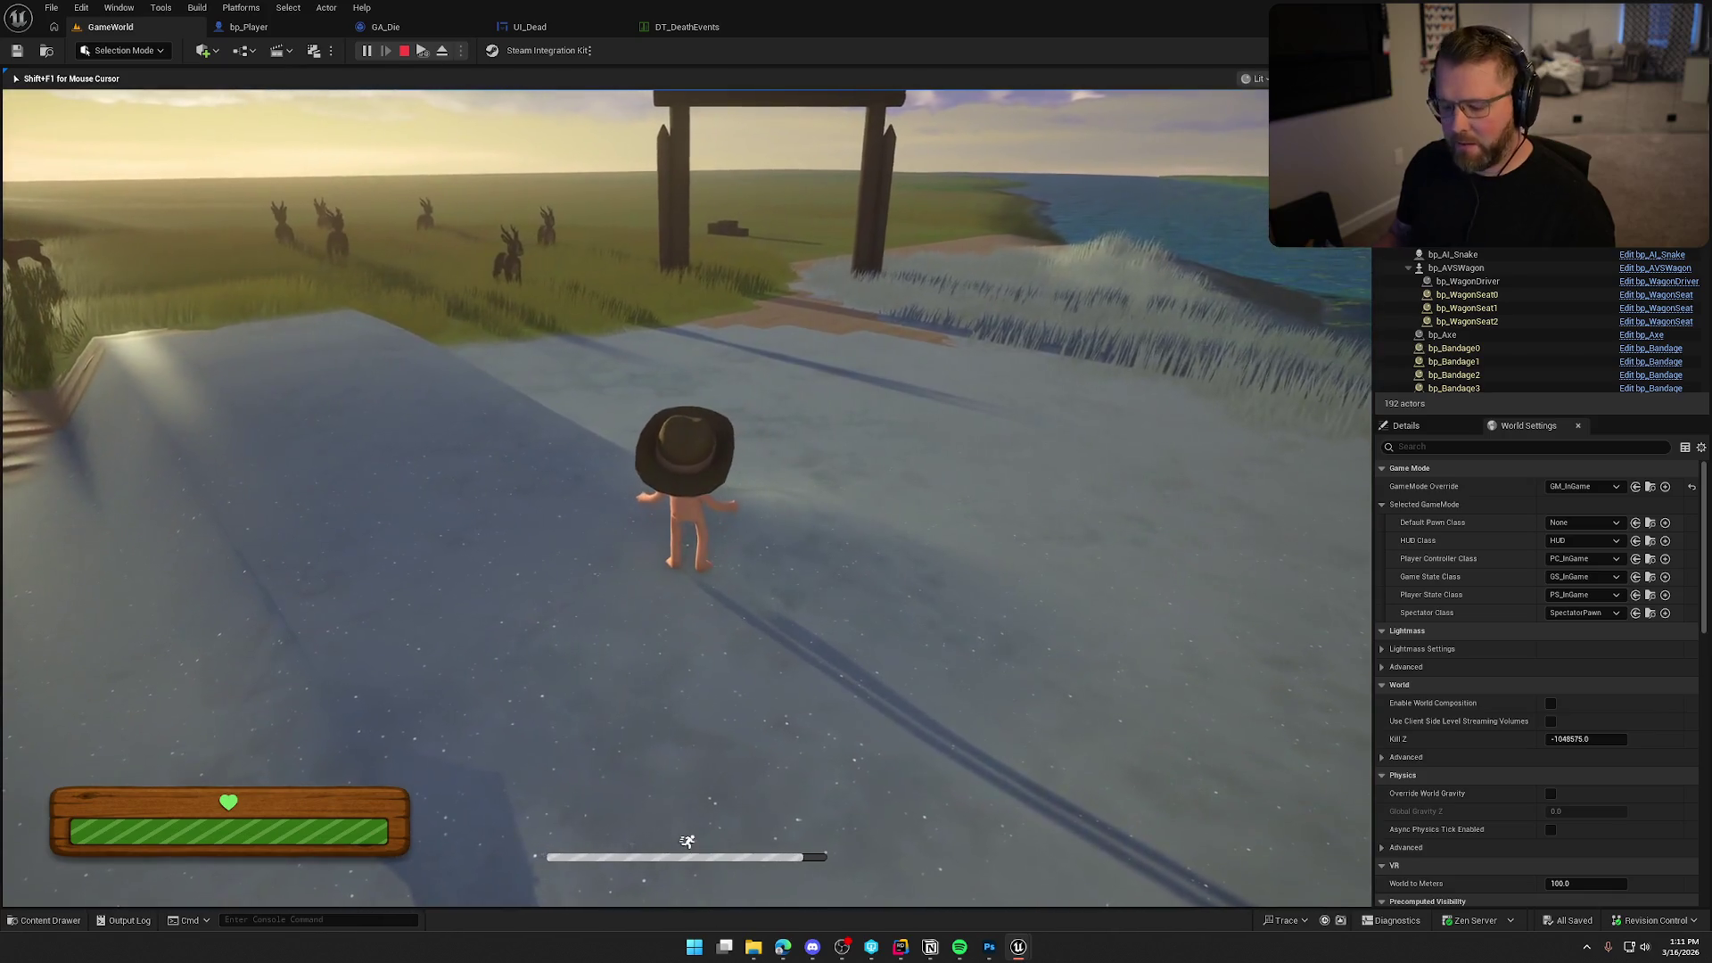
Kill the player again with KillPlayer, then return to GA_Die's event graph.
{"action": "key", "text": "grave"}
{"action": "key", "text": "Up"}
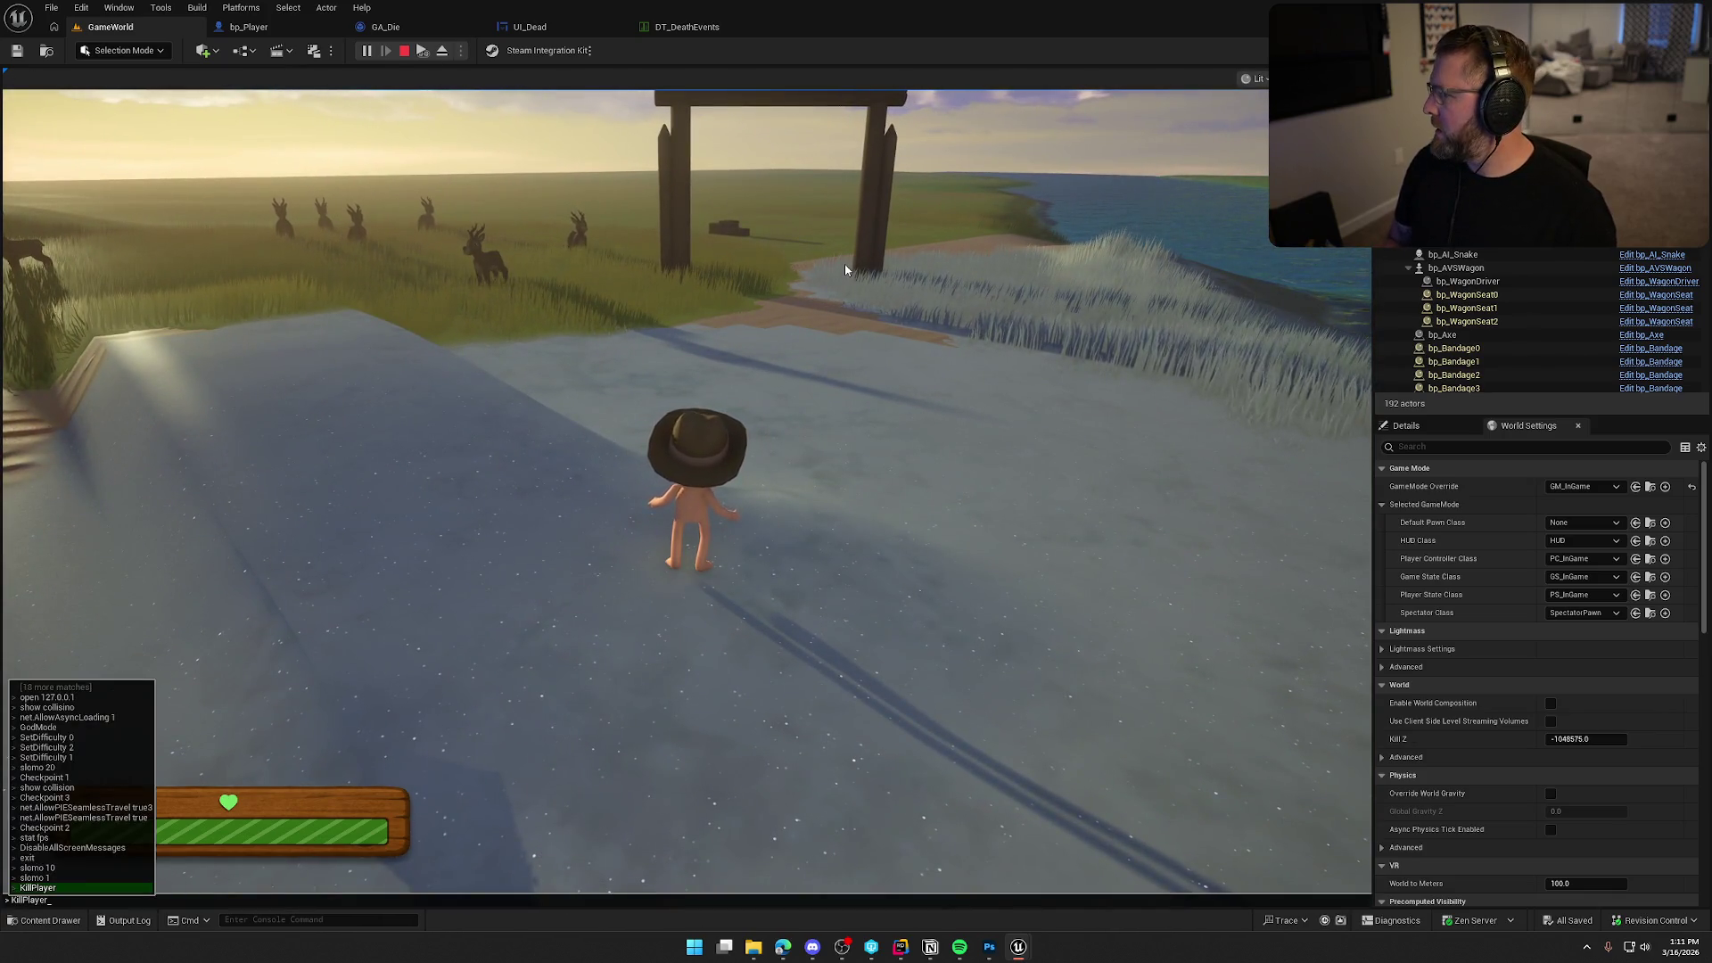
{"action": "key", "text": "Return"}
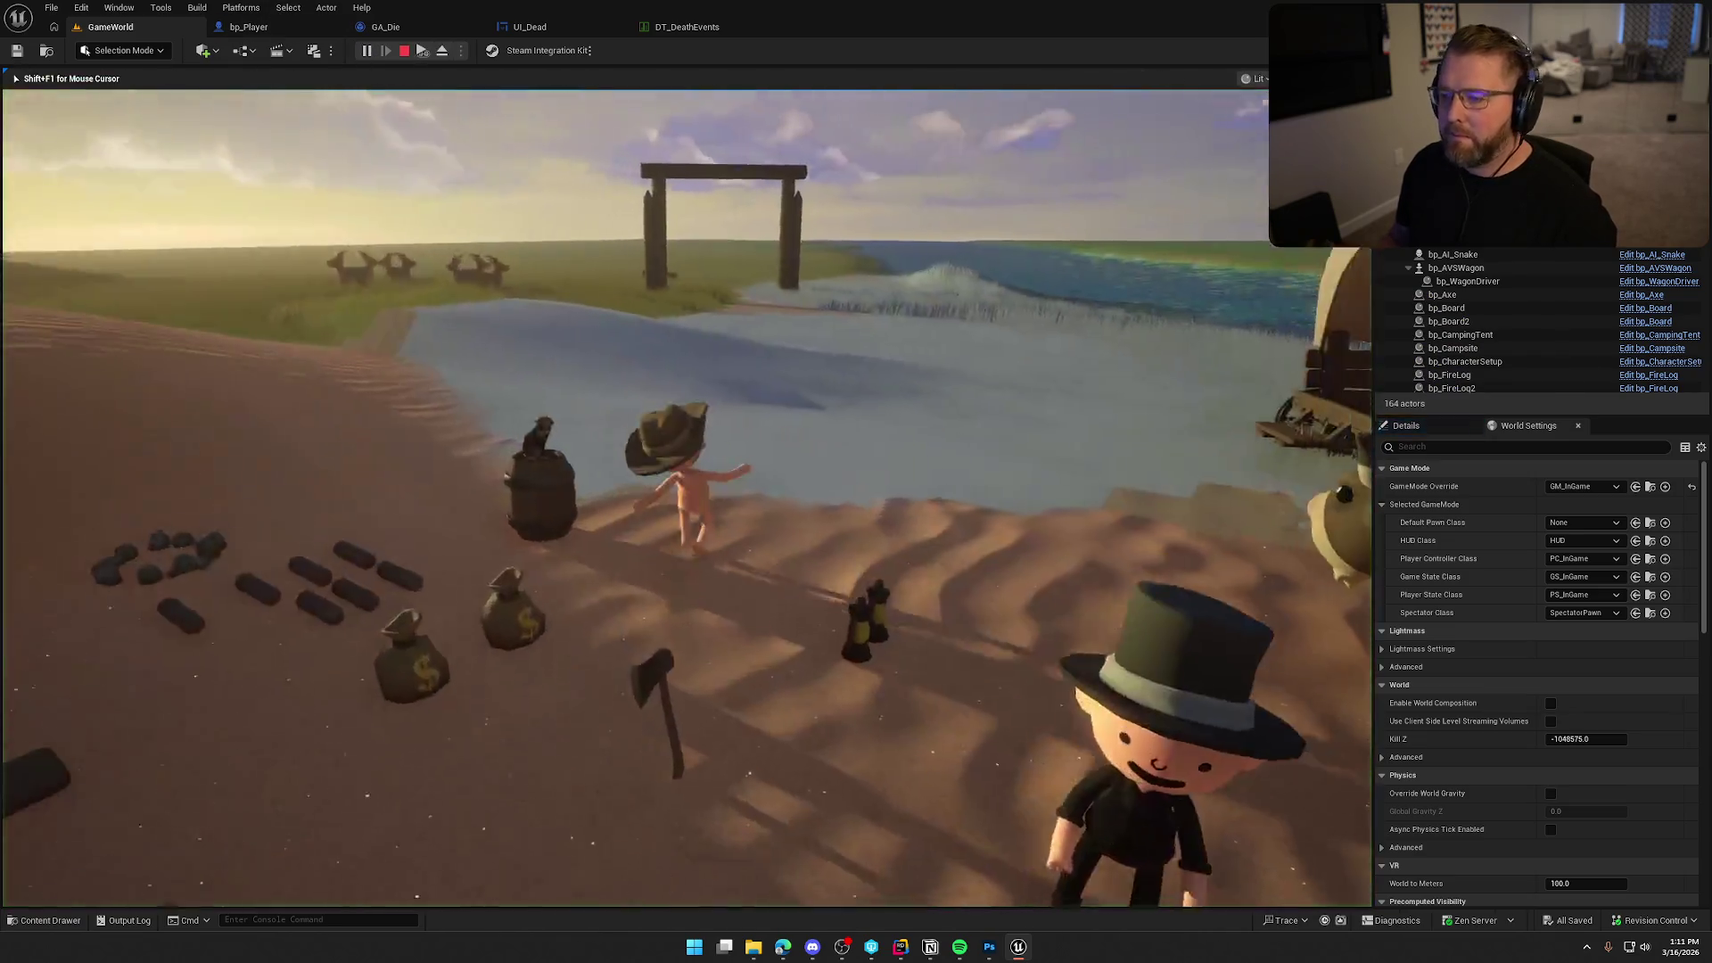
{"action": "key", "text": "super"}
{"action": "key", "text": "super"}
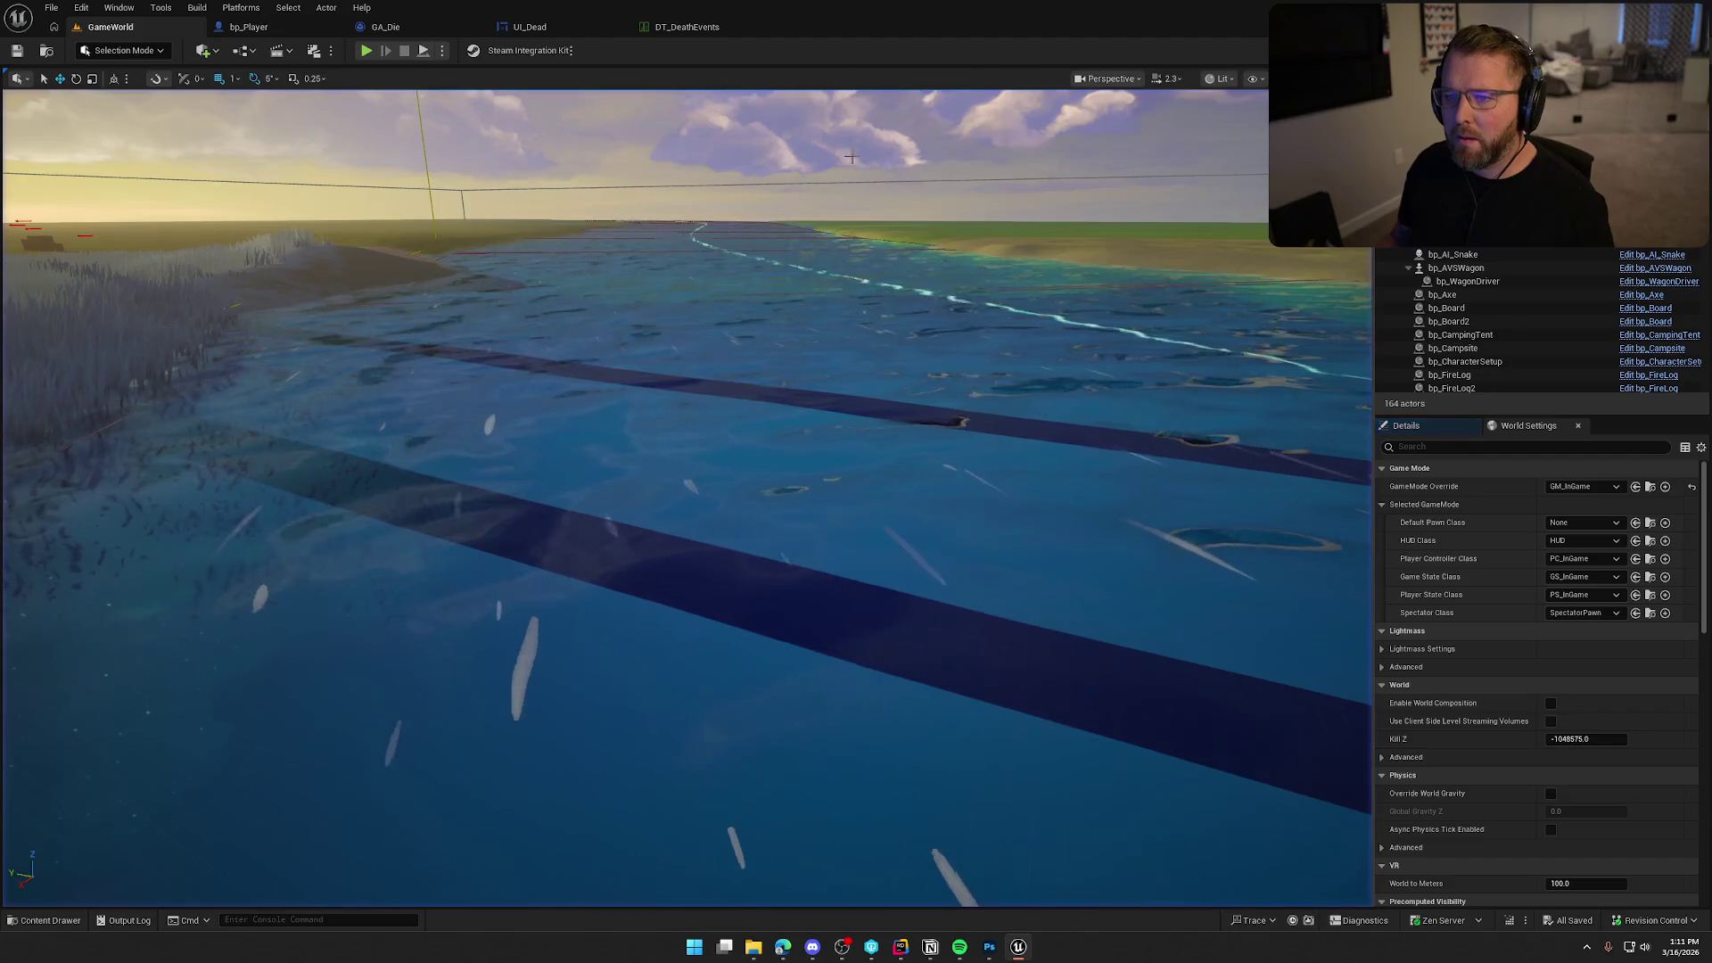
{"action": "left_click", "coordinate": [386, 26]}
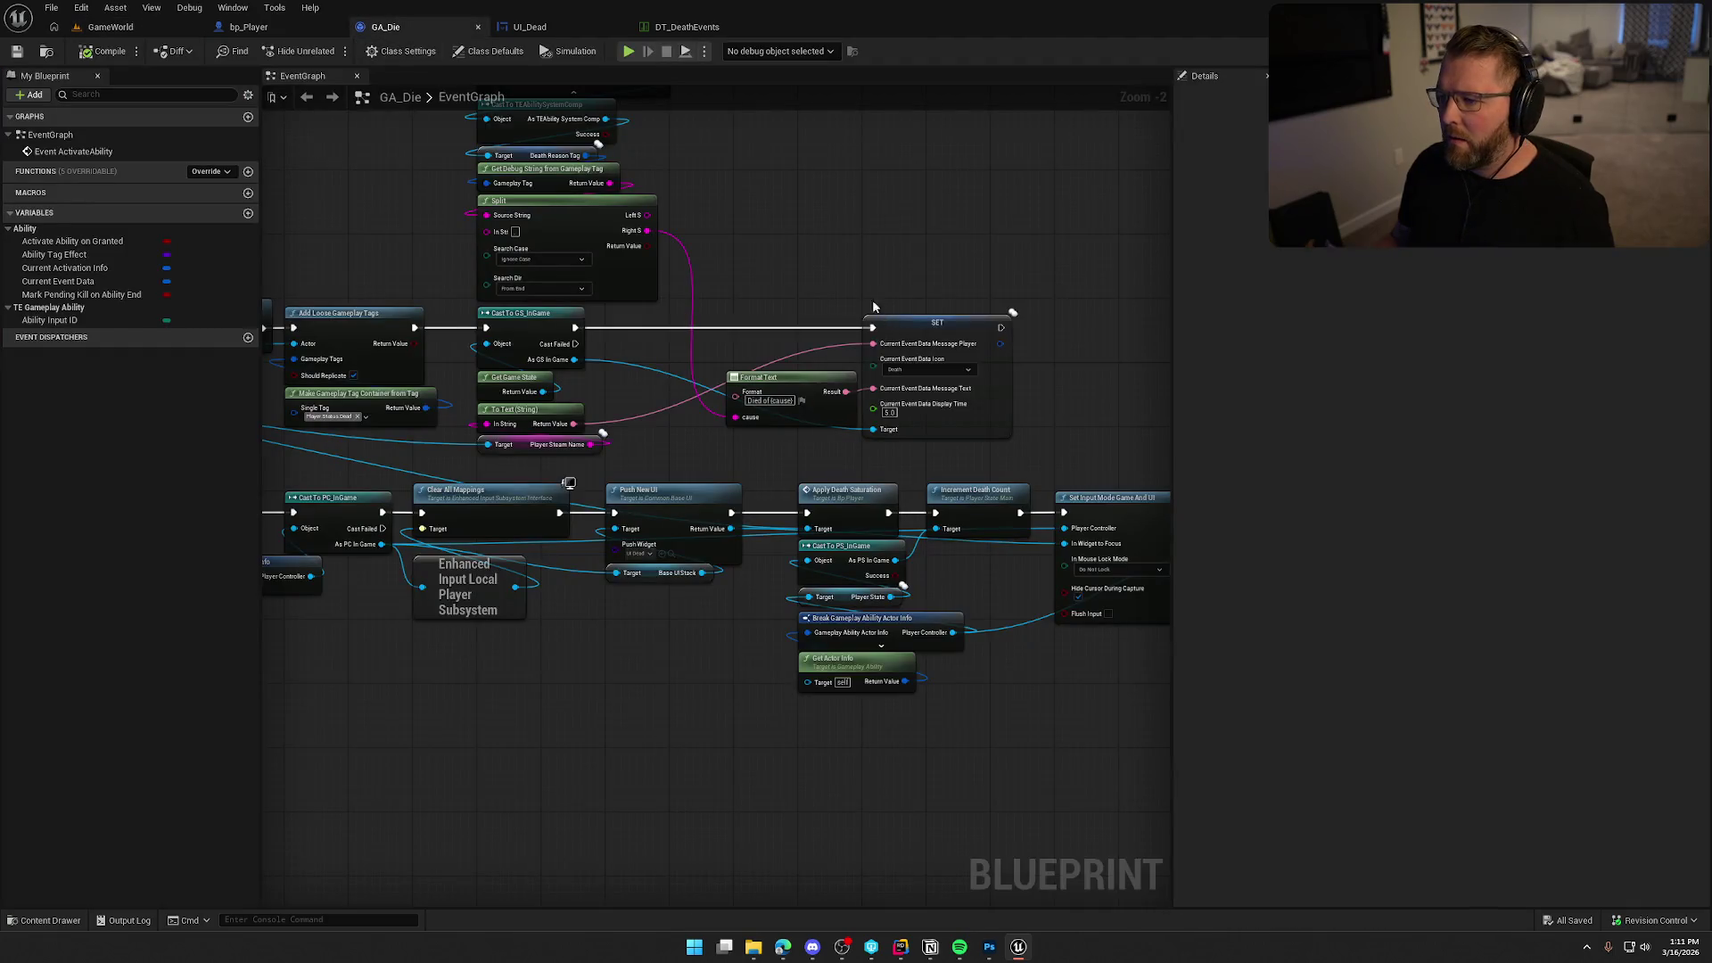
From As GS In Game, add Call On New Event Message after SET, wired to Event Data.
{"action": "scroll", "coordinate": [752, 236], "scroll_direction": "up", "scroll_amount": 2}
{"action": "scroll", "coordinate": [1039, 332], "scroll_direction": "down", "scroll_amount": 1}
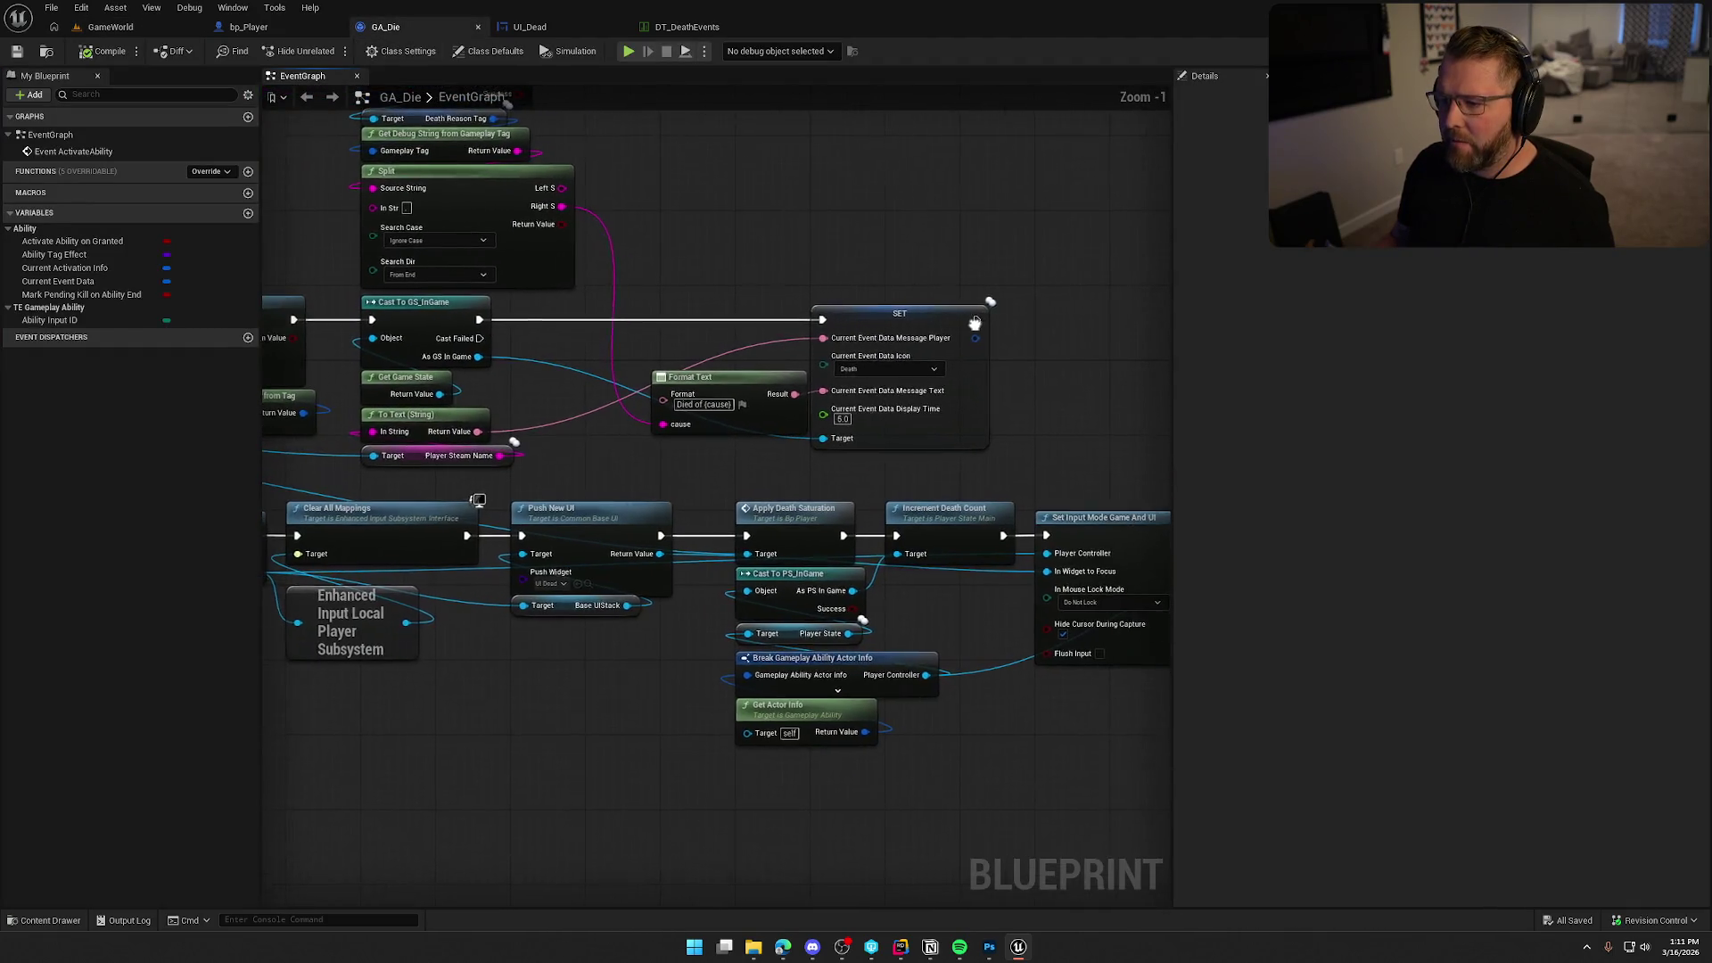
{"action": "left_click_drag", "start_coordinate": [484, 359], "coordinate": [1040, 354]}
{"action": "type", "text": "call"}
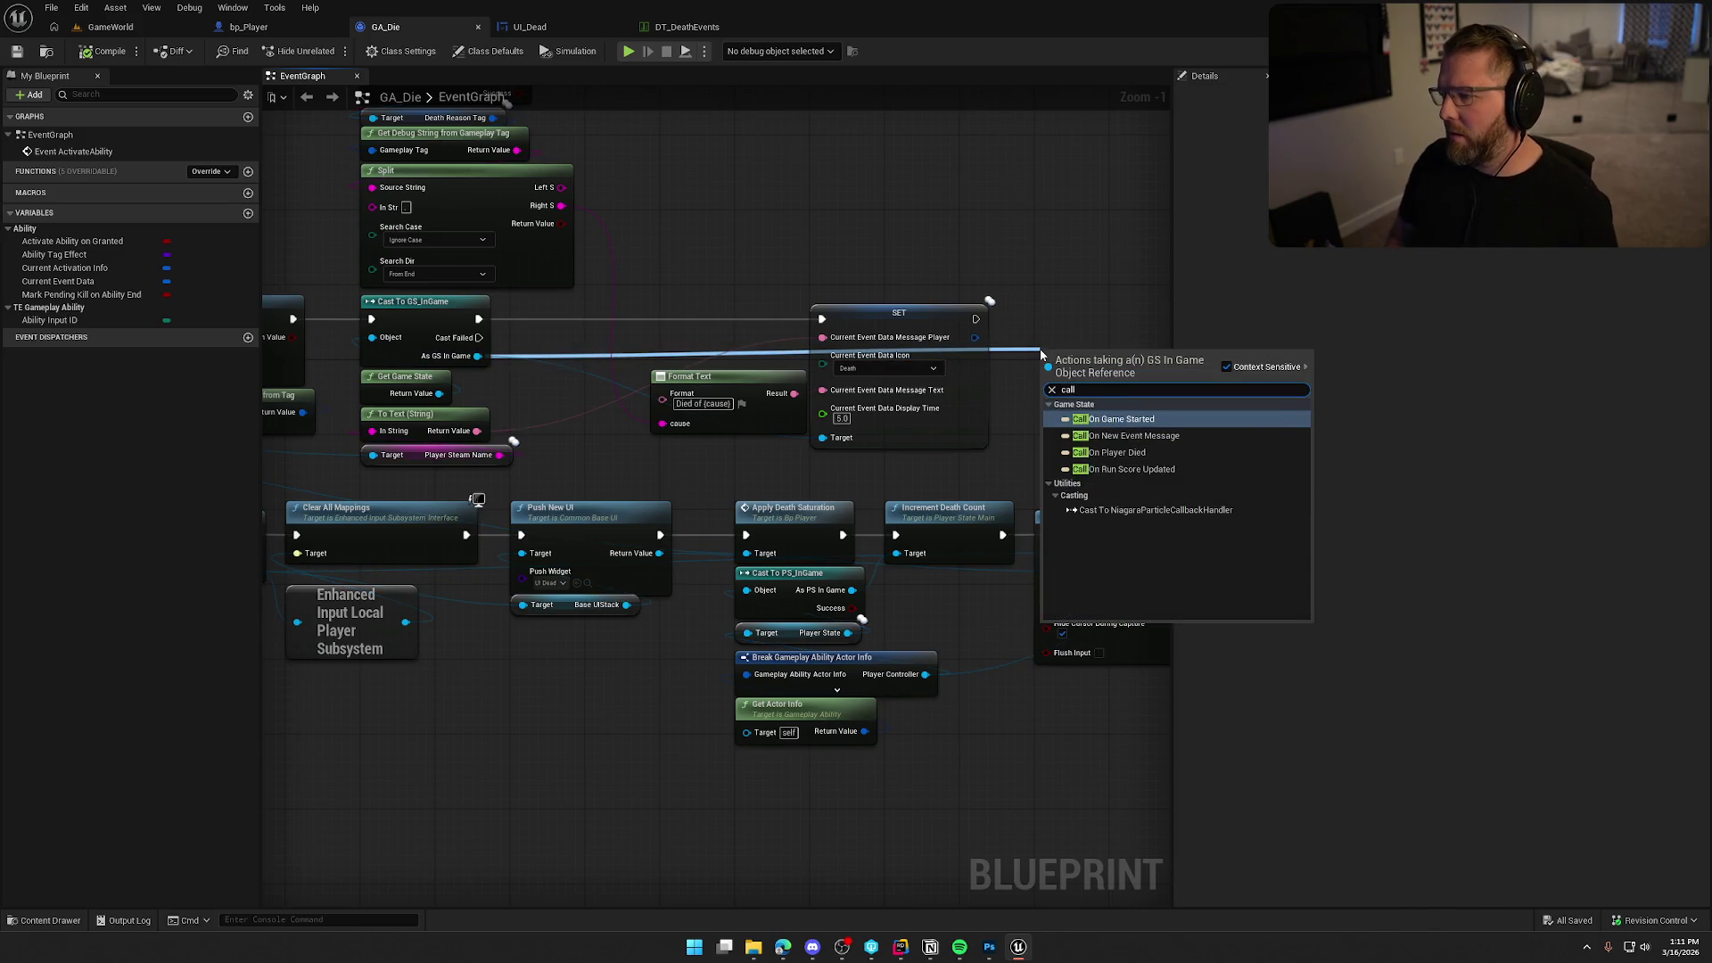
{"action": "key", "text": "Down"}
{"action": "key", "text": "Return"}
{"action": "mouse_move", "coordinate": [1047, 366]}
{"action": "left_mouse_down"}
{"action": "mouse_move", "coordinate": [975, 318]}
{"action": "mouse_move", "coordinate": [1046, 401]}
{"action": "mouse_move", "coordinate": [1091, 307]}
{"action": "left_mouse_up"}
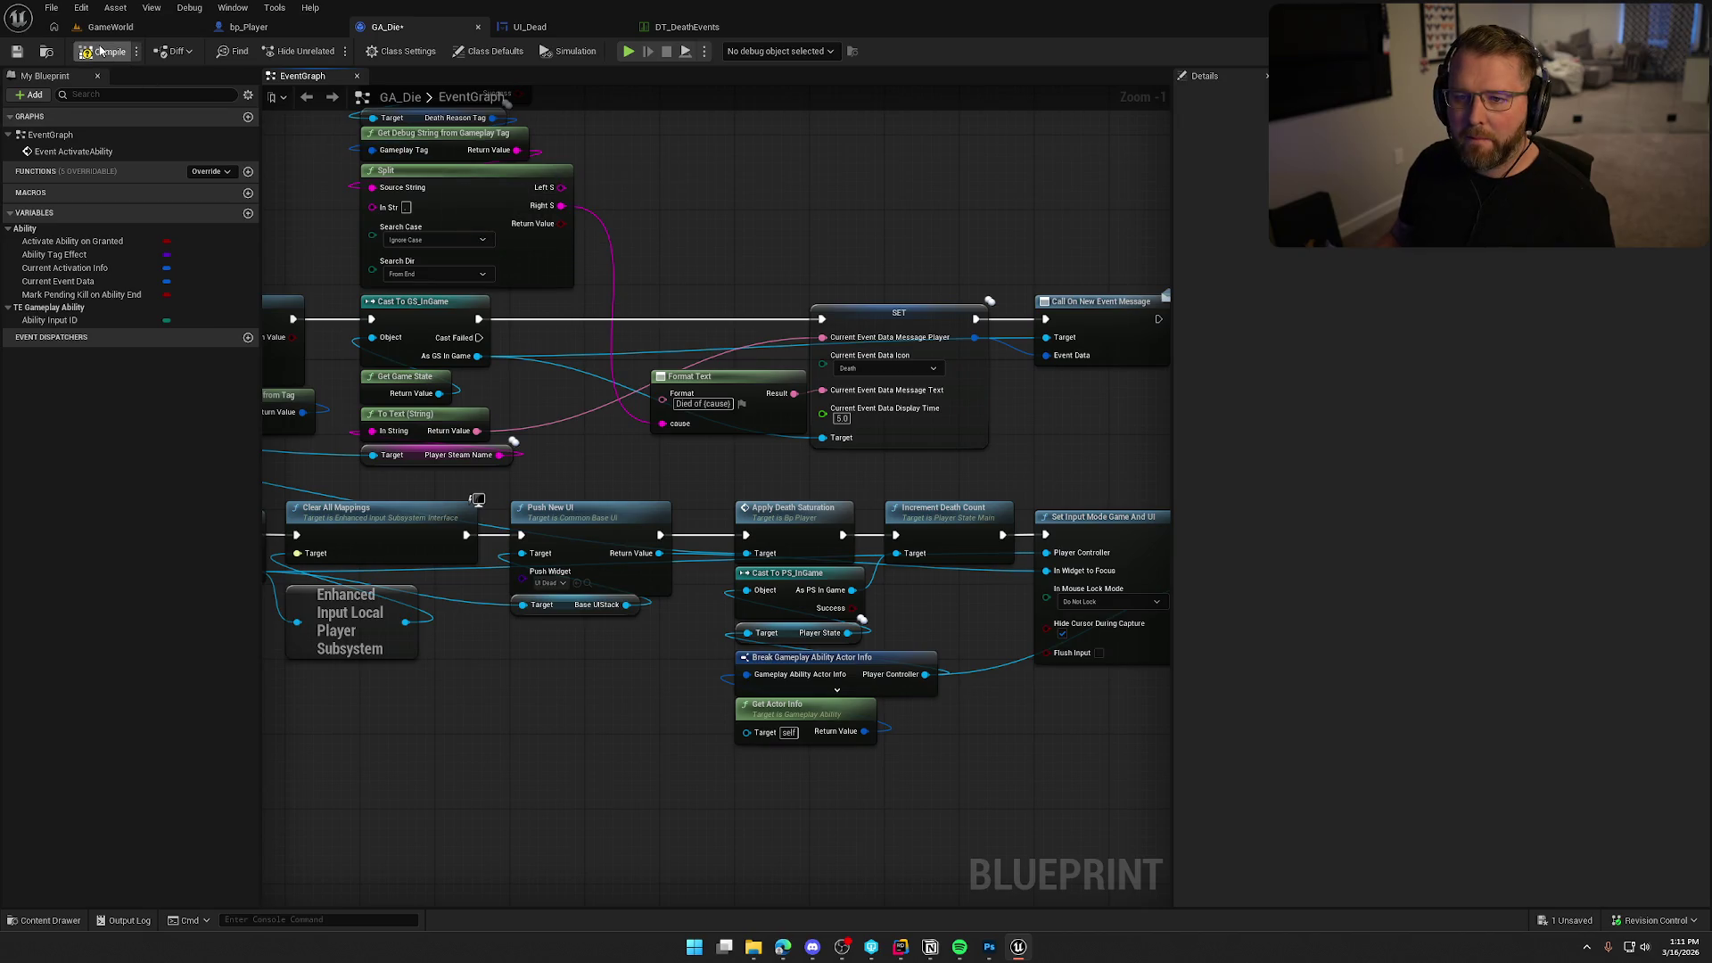
{"action": "left_click", "coordinate": [134, 29]}
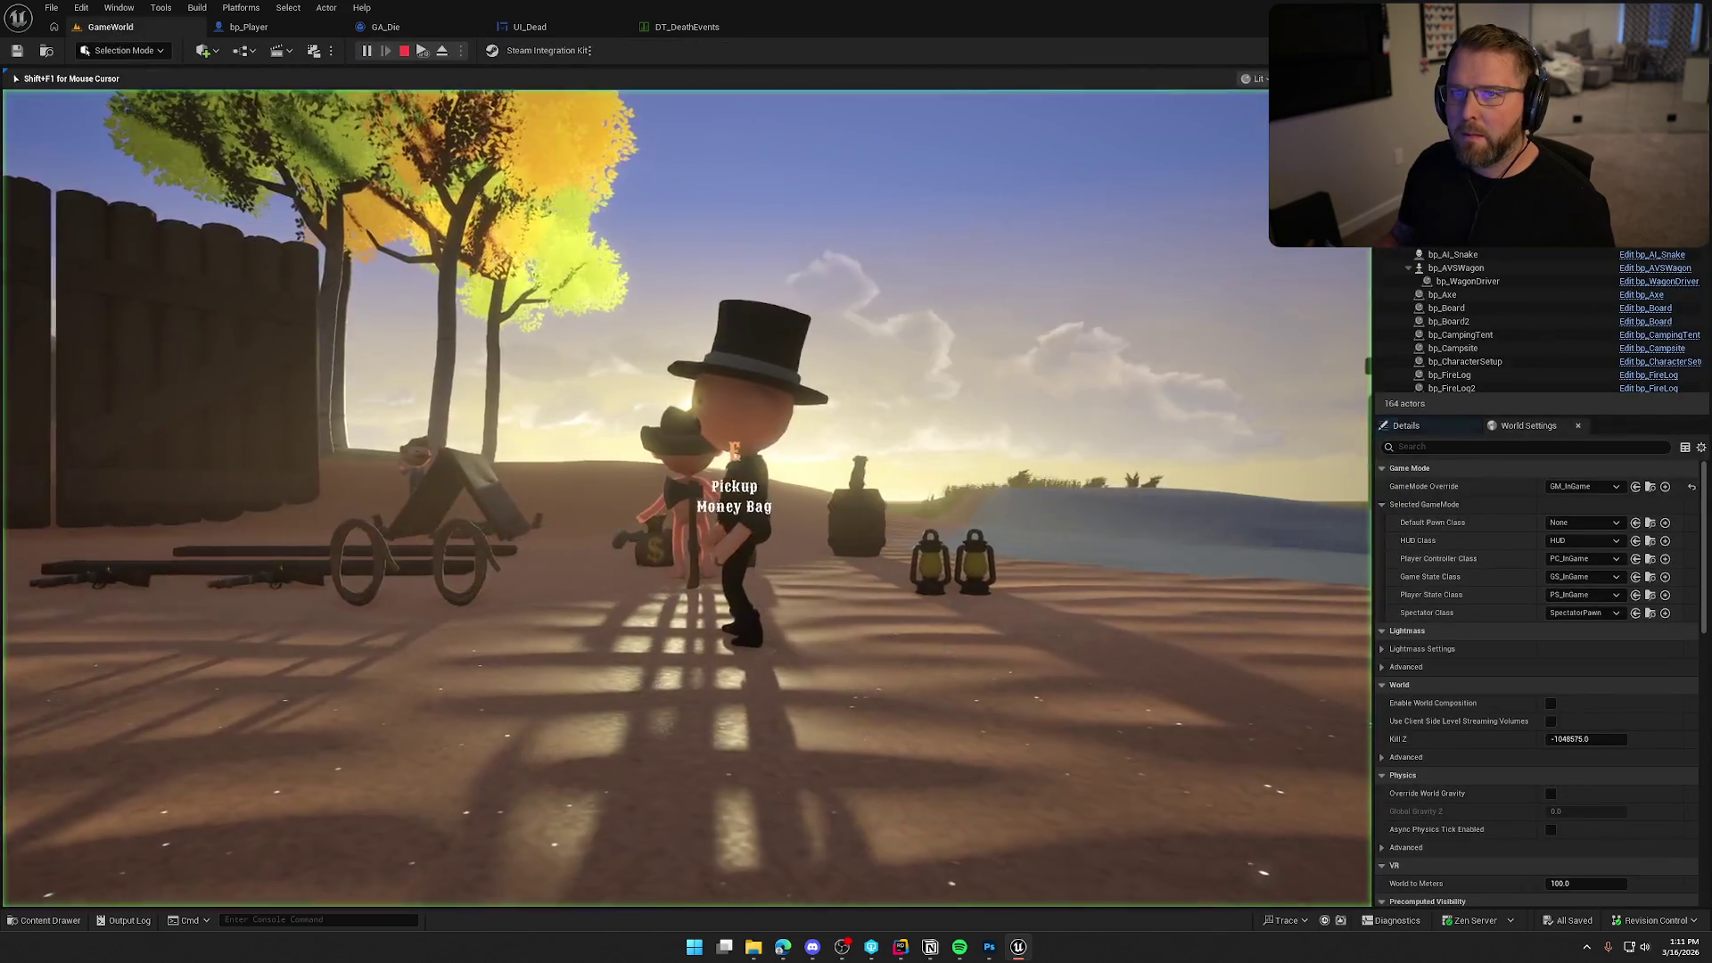
Drown the character to see the 'Died of Drowning' event message, then stop play.
{"action": "key", "text": "super"}
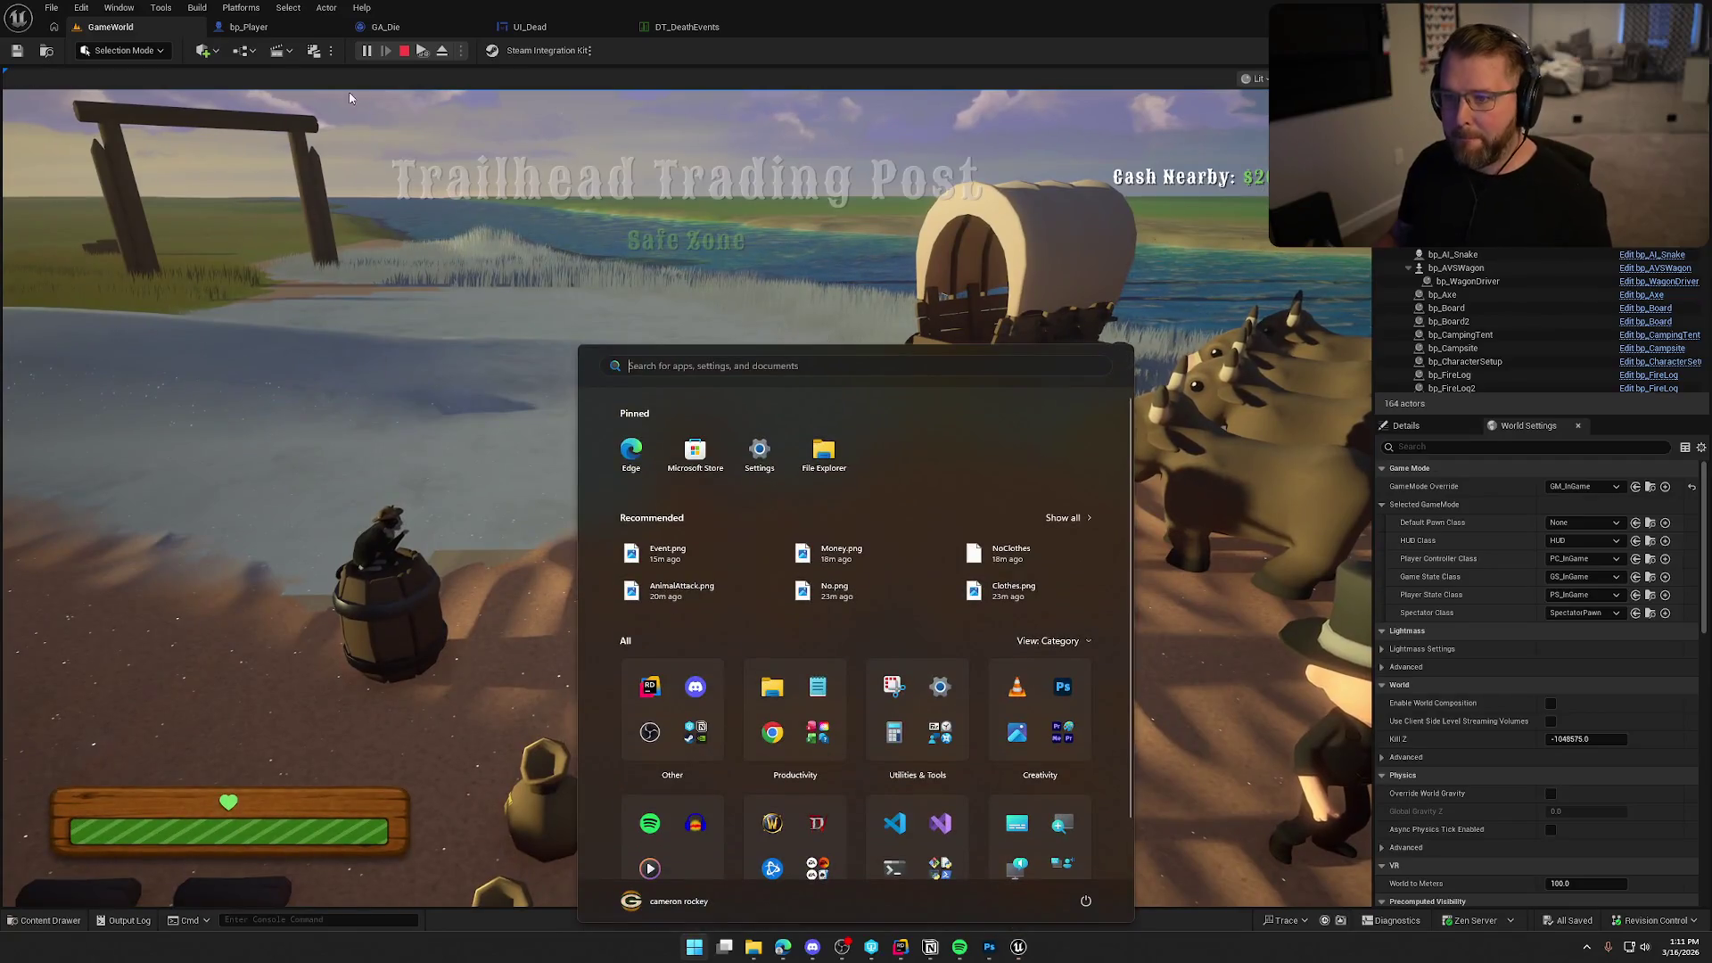
{"action": "key", "text": "super"}
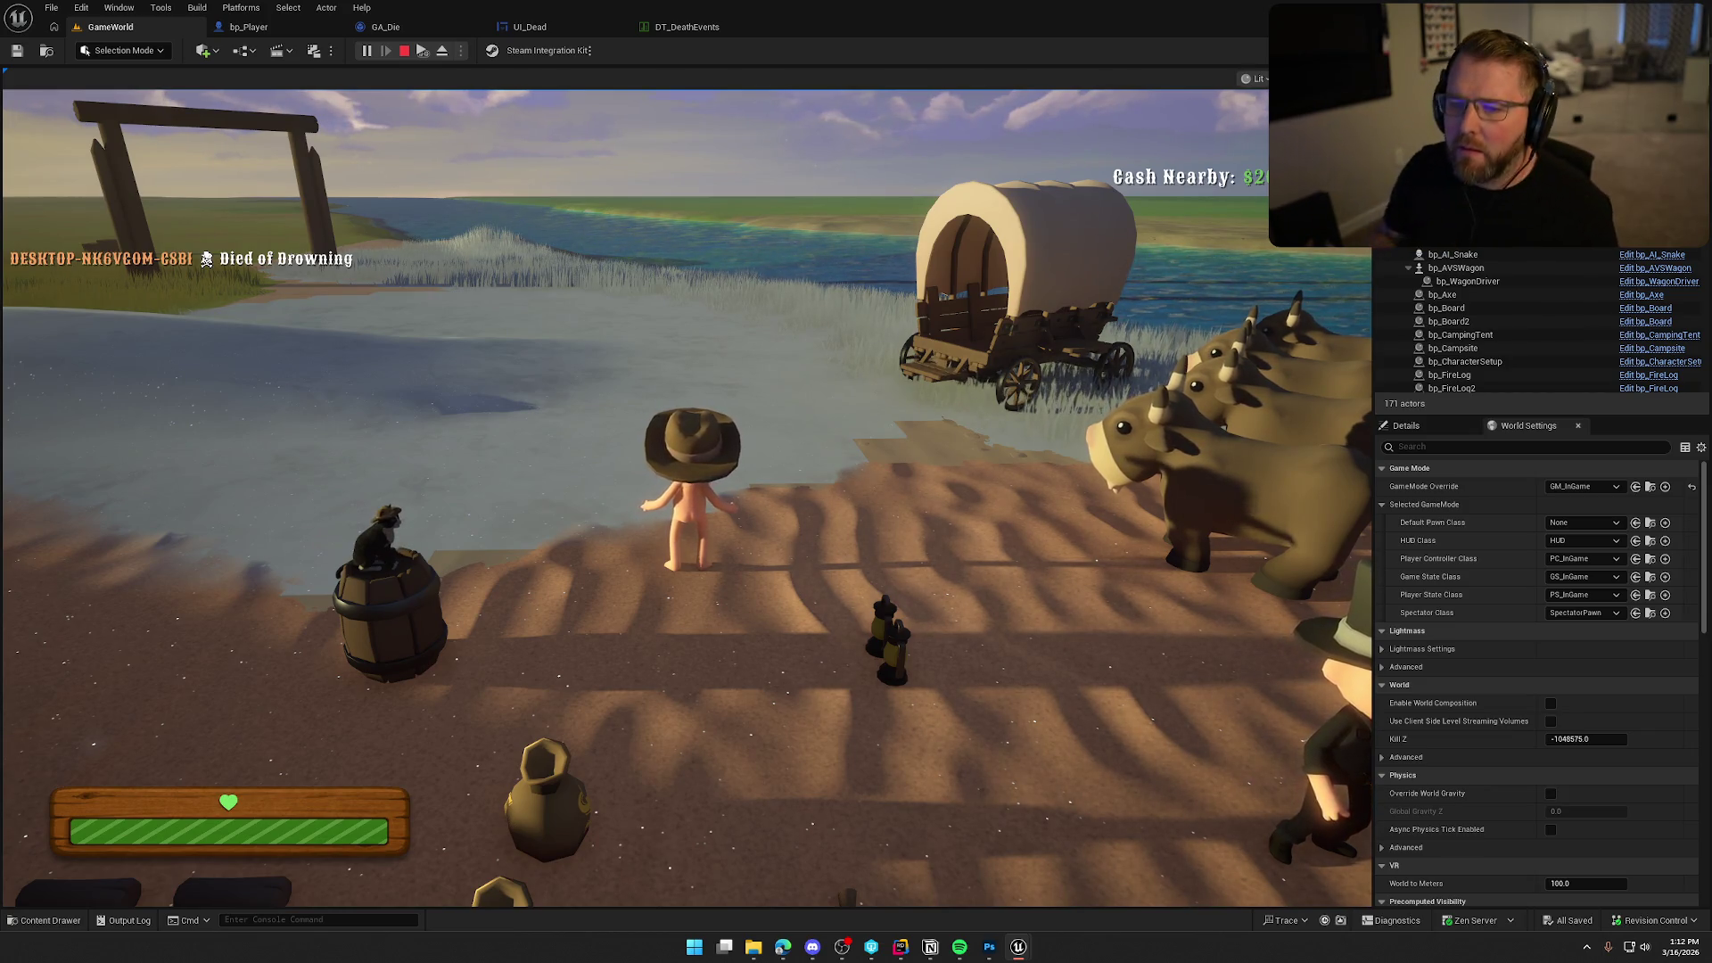
{"action": "key", "text": "Escape"}
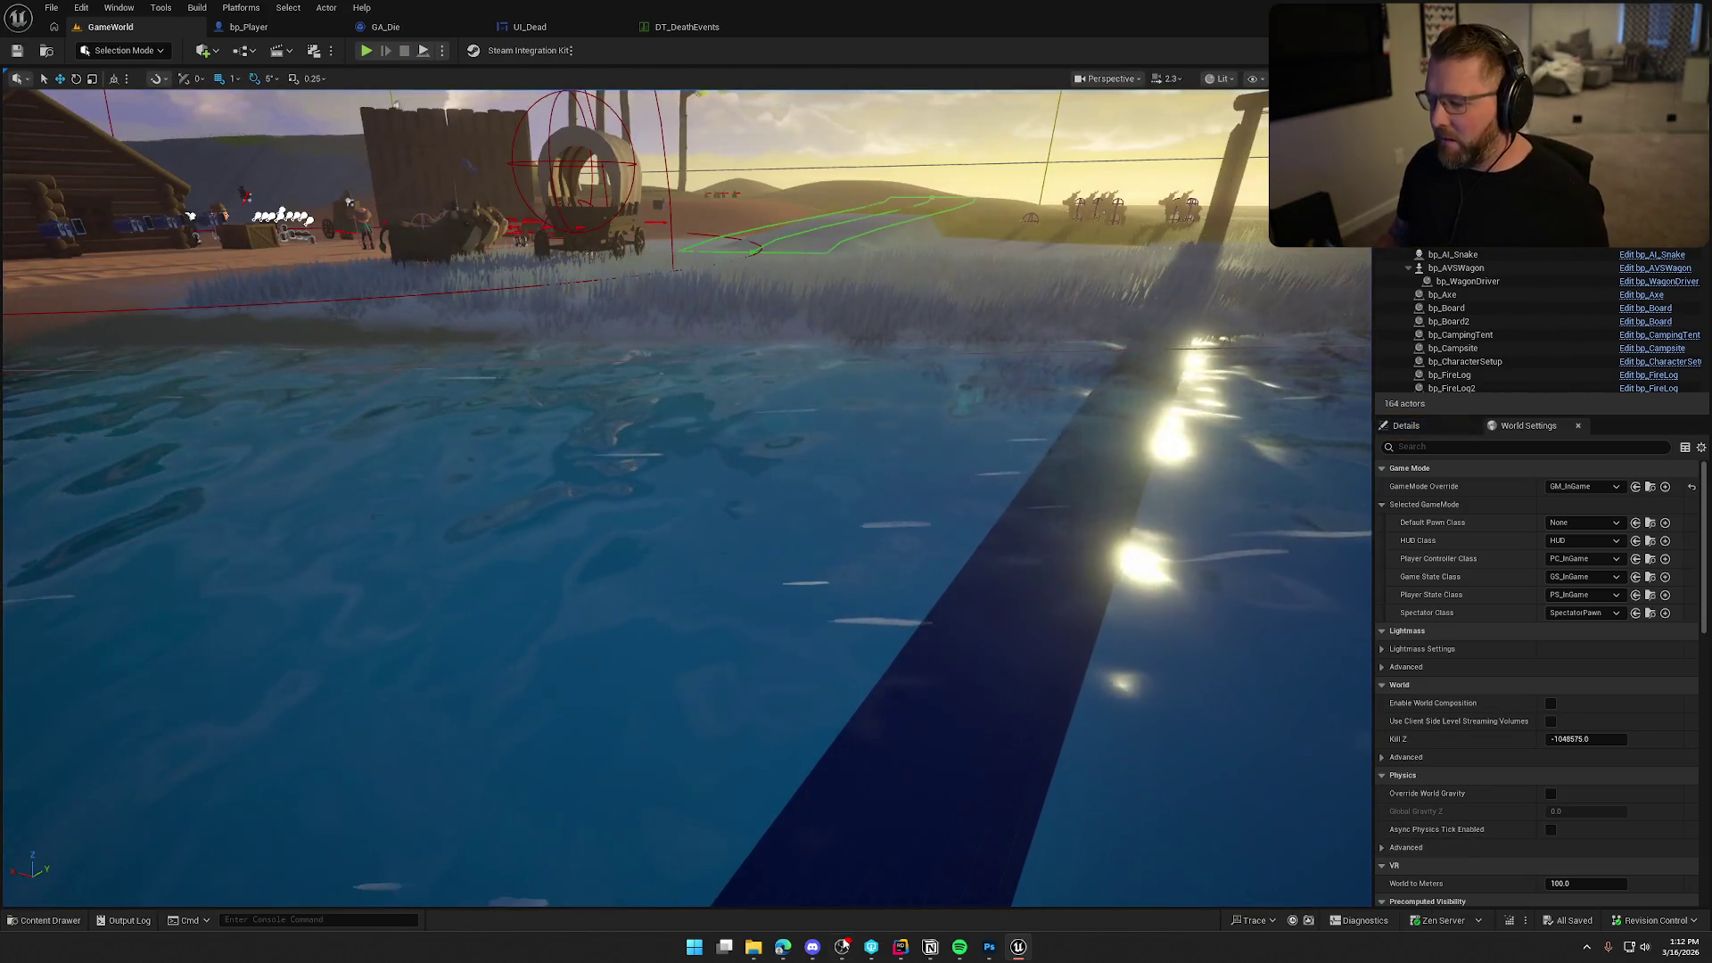
{"action": "left_click", "coordinate": [988, 951]}
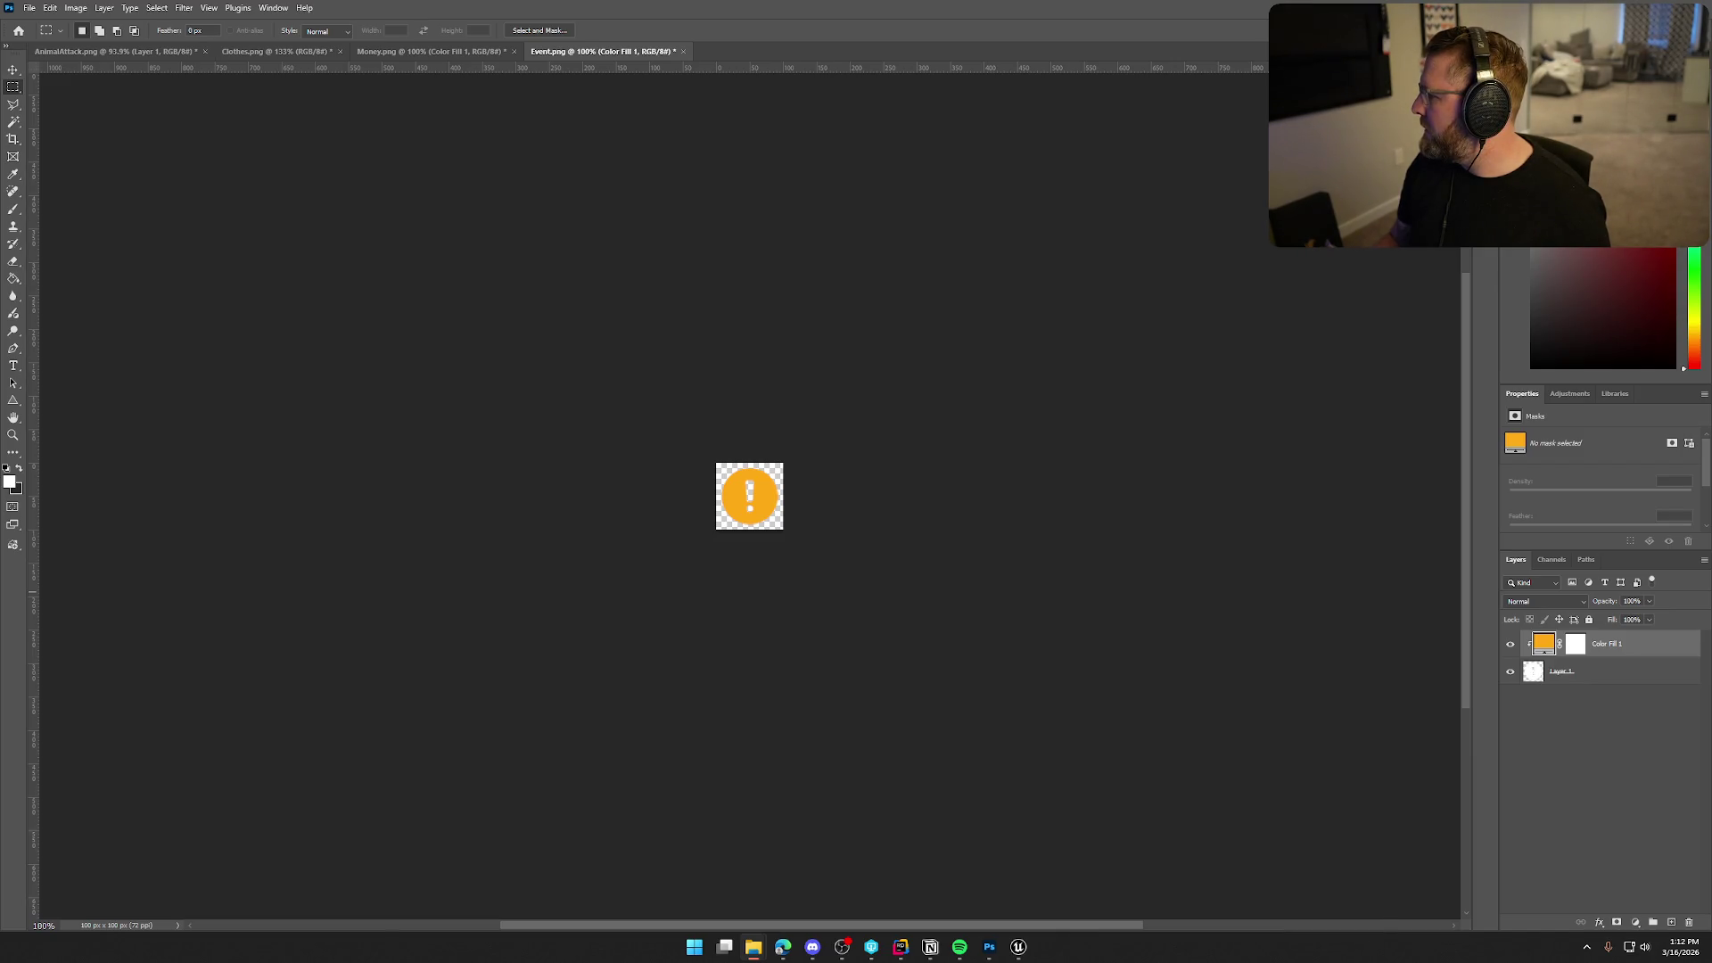
Copy the skull layer from SkullBones.png into Event.png, try a resize, then undo it.
{"action": "mouse_move", "coordinate": [1347, 236]}
{"action": "left_mouse_down"}
{"action": "mouse_move", "coordinate": [833, 140]}
{"action": "mouse_move", "coordinate": [766, 68]}
{"action": "mouse_move", "coordinate": [822, 144]}
{"action": "left_mouse_up"}
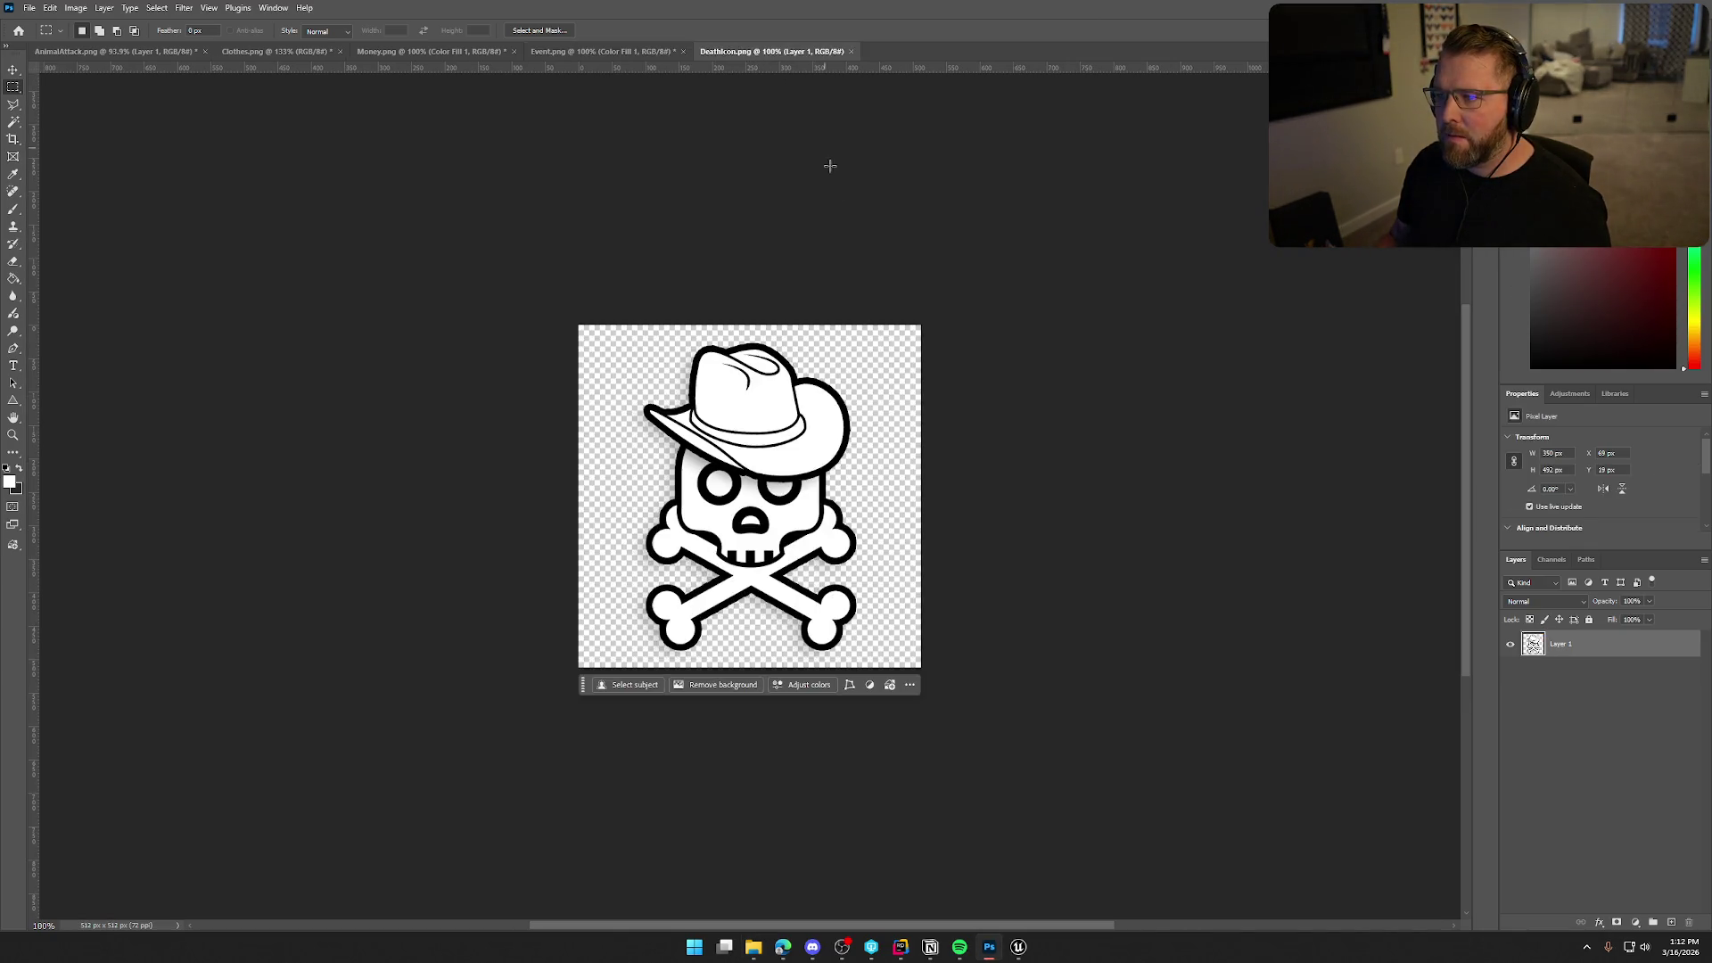
{"action": "mouse_move", "coordinate": [1574, 653]}
{"action": "left_mouse_down"}
{"action": "mouse_move", "coordinate": [776, 214]}
{"action": "mouse_move", "coordinate": [615, 57]}
{"action": "mouse_move", "coordinate": [776, 499]}
{"action": "left_mouse_up"}
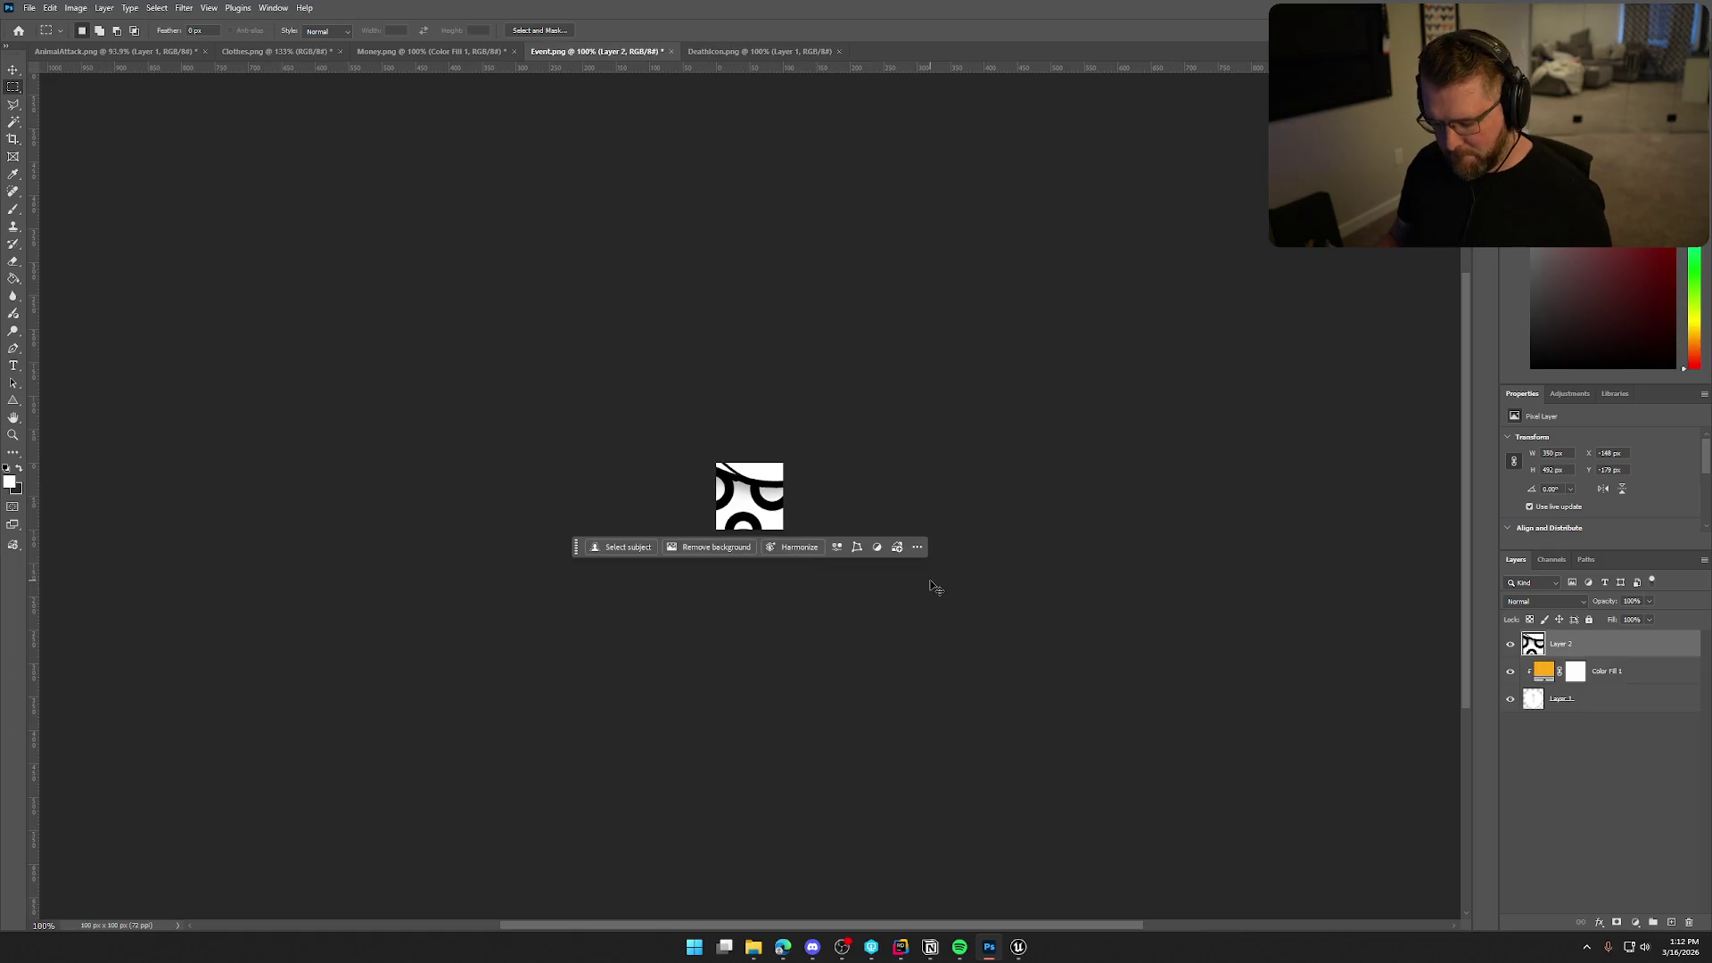
{"action": "key", "text": "ctrl+t"}
{"action": "mouse_move", "coordinate": [852, 672]}
{"action": "left_mouse_down"}
{"action": "mouse_move", "coordinate": [803, 565]}
{"action": "mouse_move", "coordinate": [749, 560]}
{"action": "mouse_move", "coordinate": [750, 483]}
{"action": "left_mouse_up"}
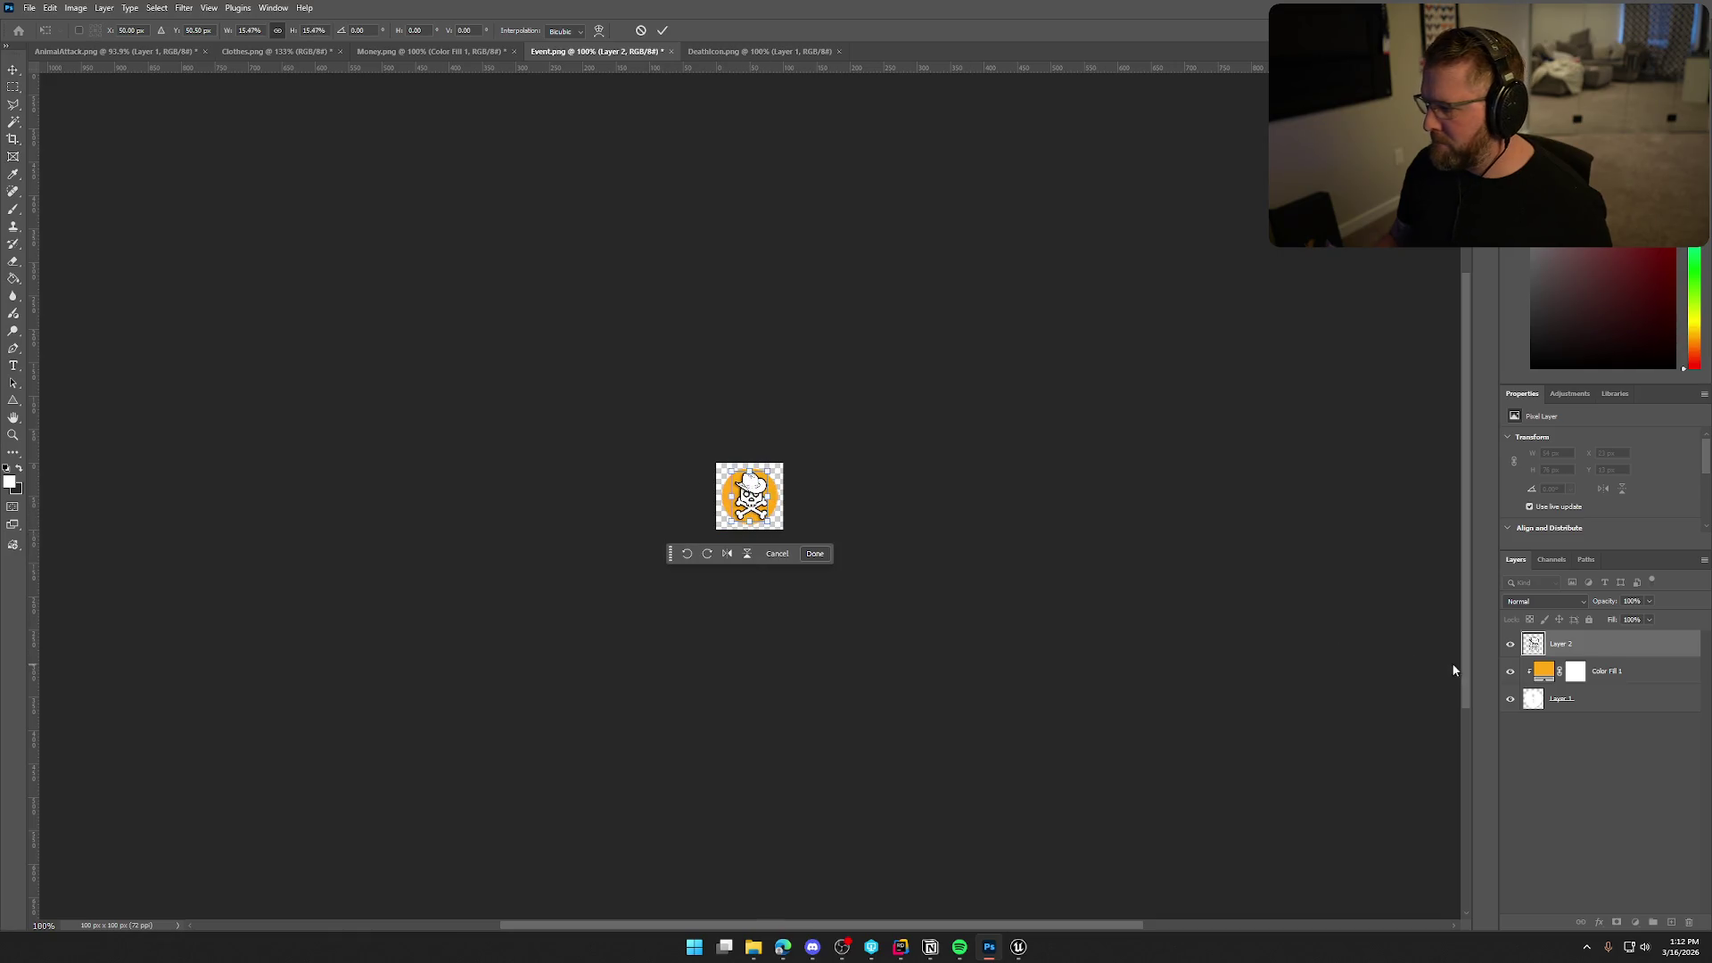
{"action": "left_click", "coordinate": [1512, 700]}
{"action": "key", "text": "m"}
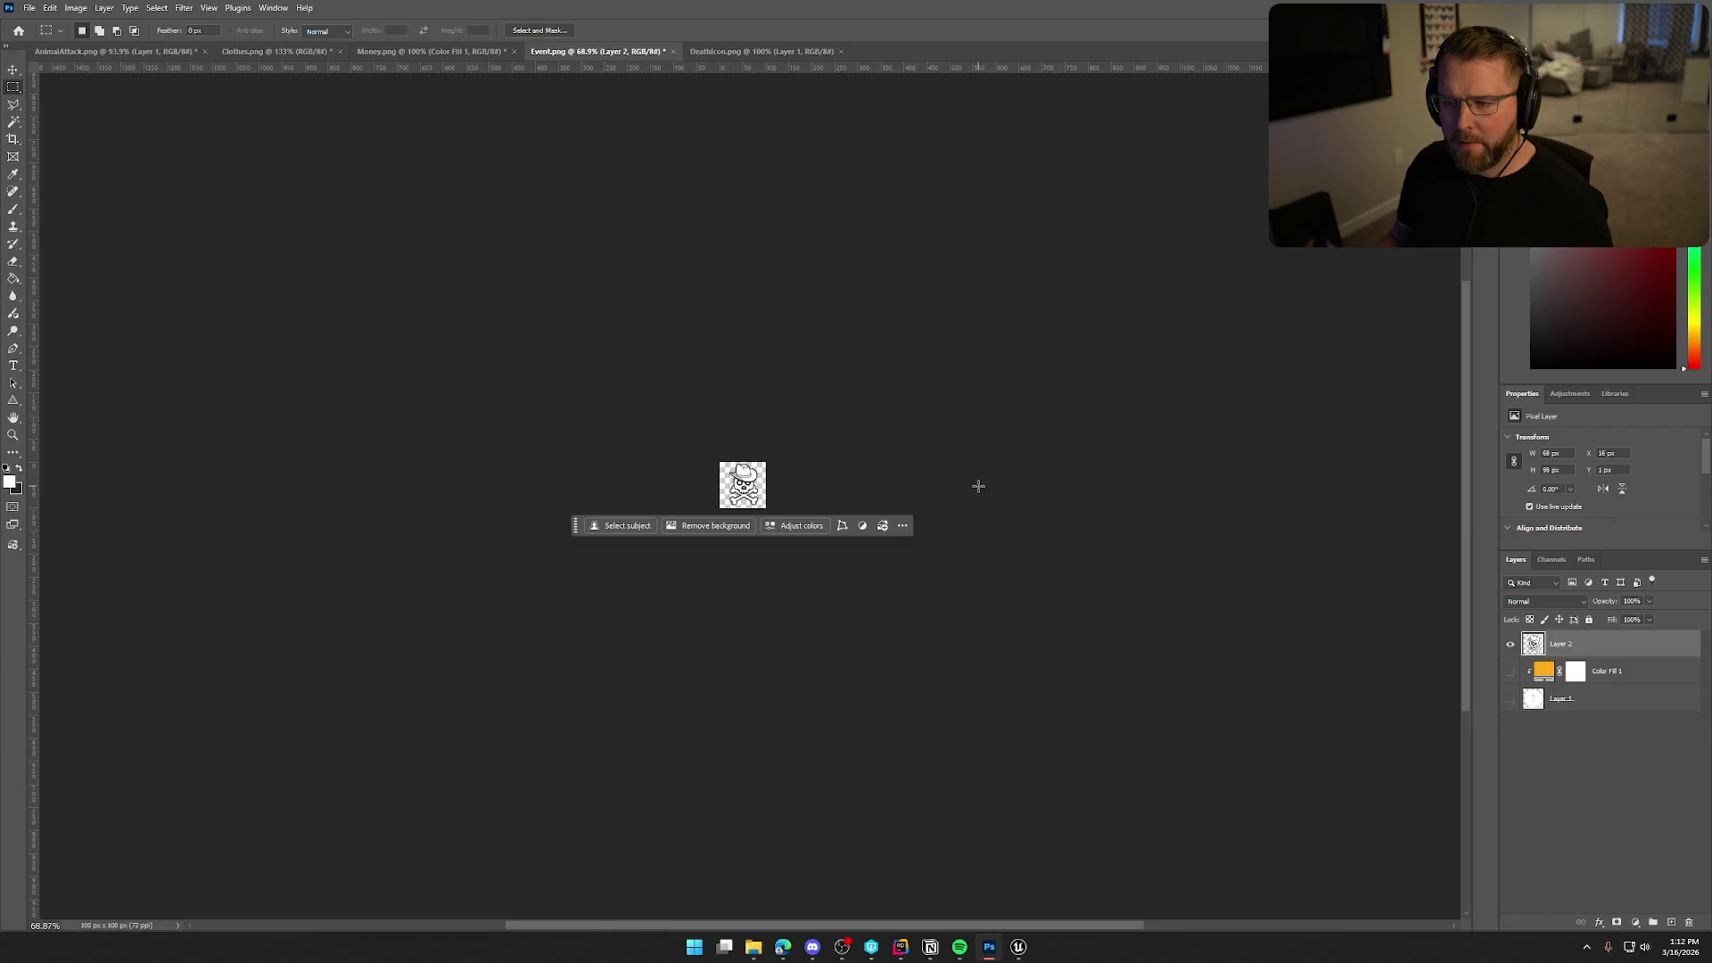
{"action": "scroll", "coordinate": [978, 486], "scroll_direction": "down", "scroll_amount": 4}
{"action": "scroll", "coordinate": [978, 485], "scroll_direction": "up", "scroll_amount": 4}
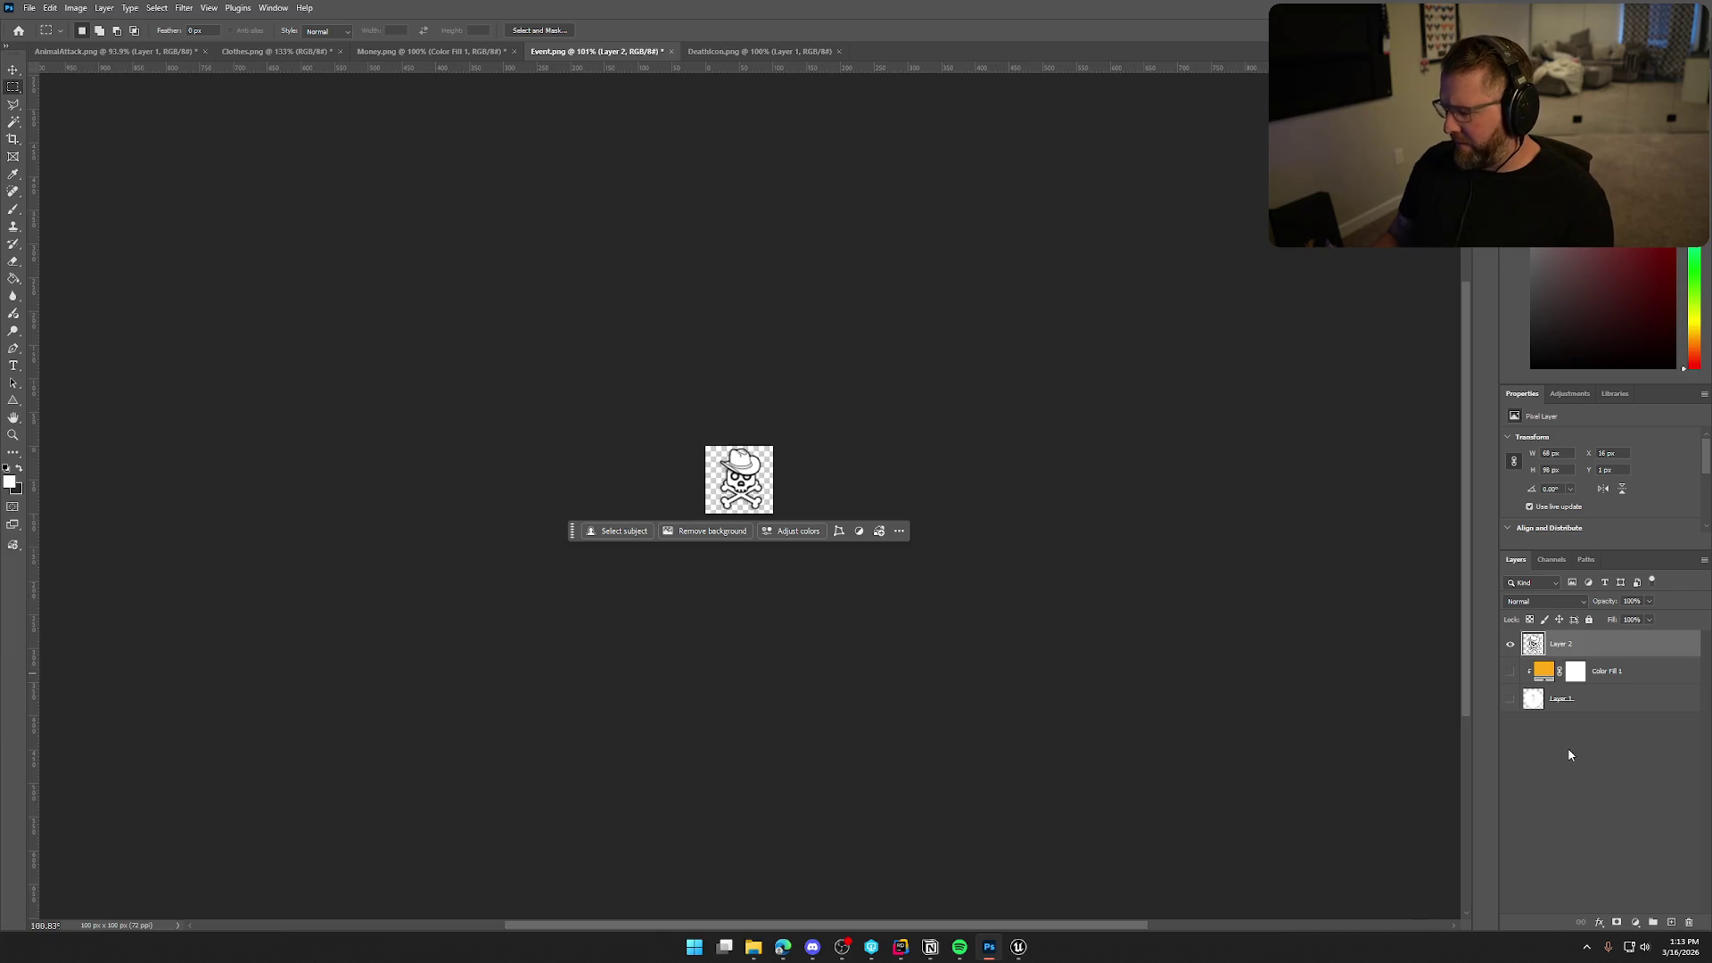
{"action": "key", "text": "ctrl+z"}
{"action": "key", "text": "ctrl+z"}
{"action": "key", "text": "ctrl+z"}
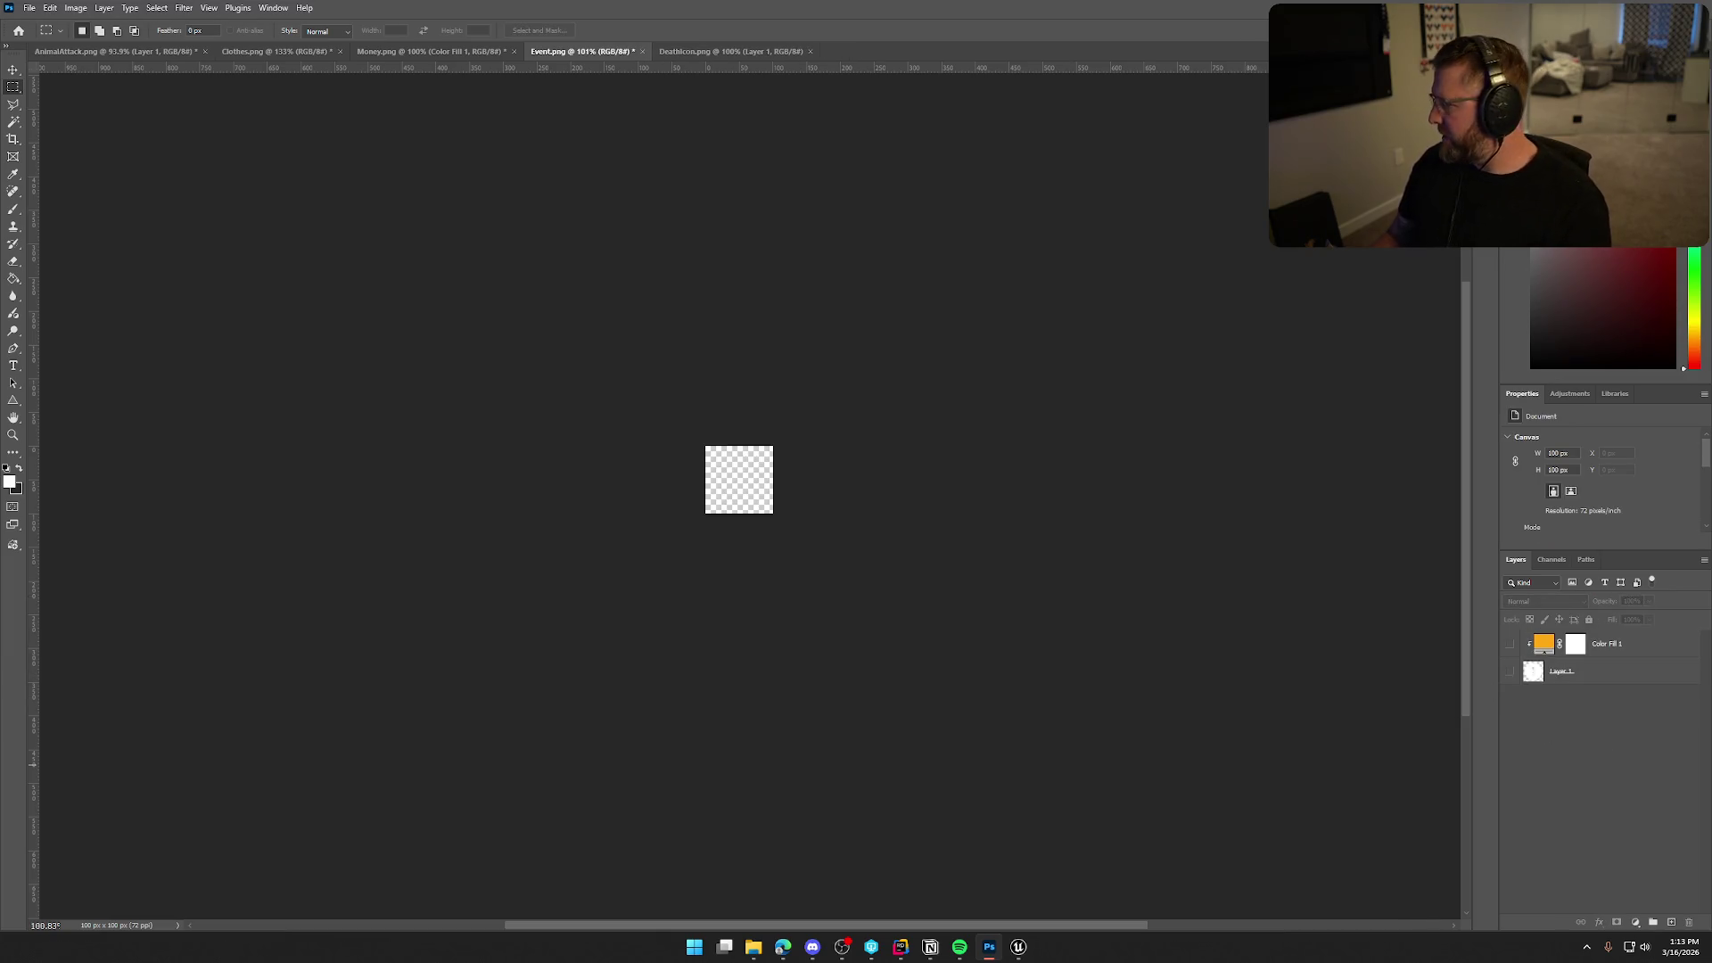
Copy the white skull into Event.png at about 74×89 px, with Color Fill 1 above.
{"action": "mouse_move", "coordinate": [1174, 546]}
{"action": "left_mouse_down"}
{"action": "mouse_move", "coordinate": [838, 526]}
{"action": "mouse_move", "coordinate": [1038, 208]}
{"action": "mouse_move", "coordinate": [1166, 60]}
{"action": "mouse_move", "coordinate": [1168, 77]}
{"action": "left_mouse_up"}
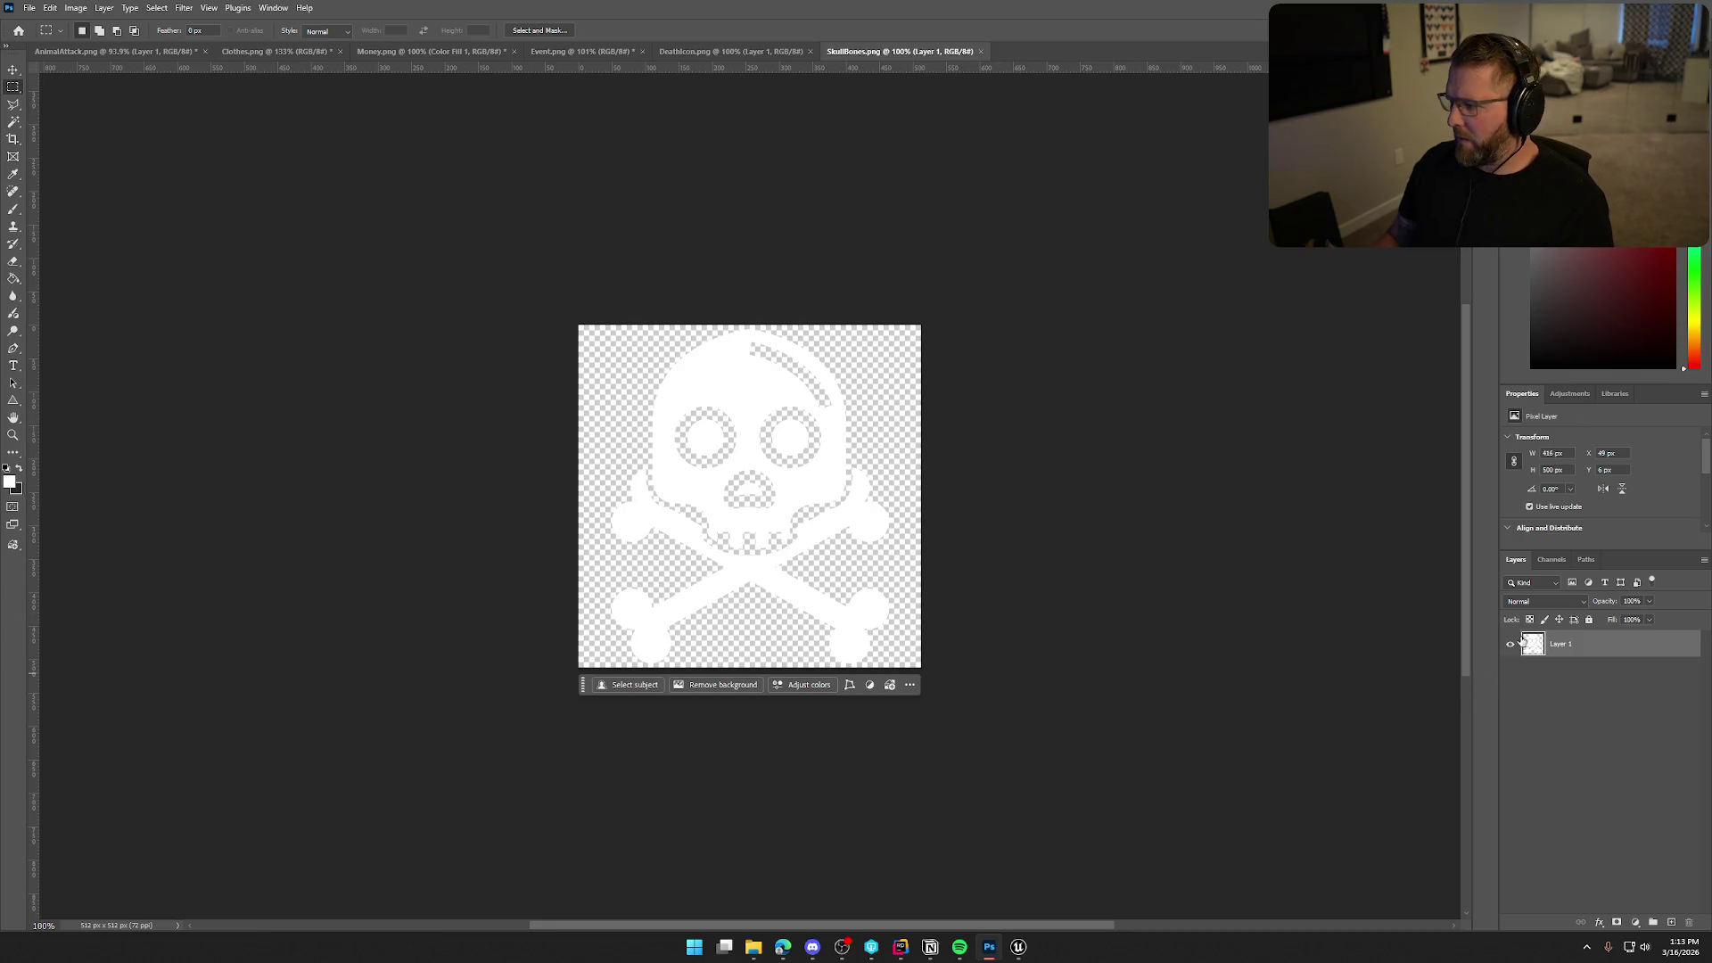
{"action": "mouse_move", "coordinate": [1547, 647]}
{"action": "left_mouse_down"}
{"action": "mouse_move", "coordinate": [714, 59]}
{"action": "mouse_move", "coordinate": [704, 80]}
{"action": "mouse_move", "coordinate": [578, 52]}
{"action": "mouse_move", "coordinate": [675, 413]}
{"action": "mouse_move", "coordinate": [712, 484]}
{"action": "left_mouse_up"}
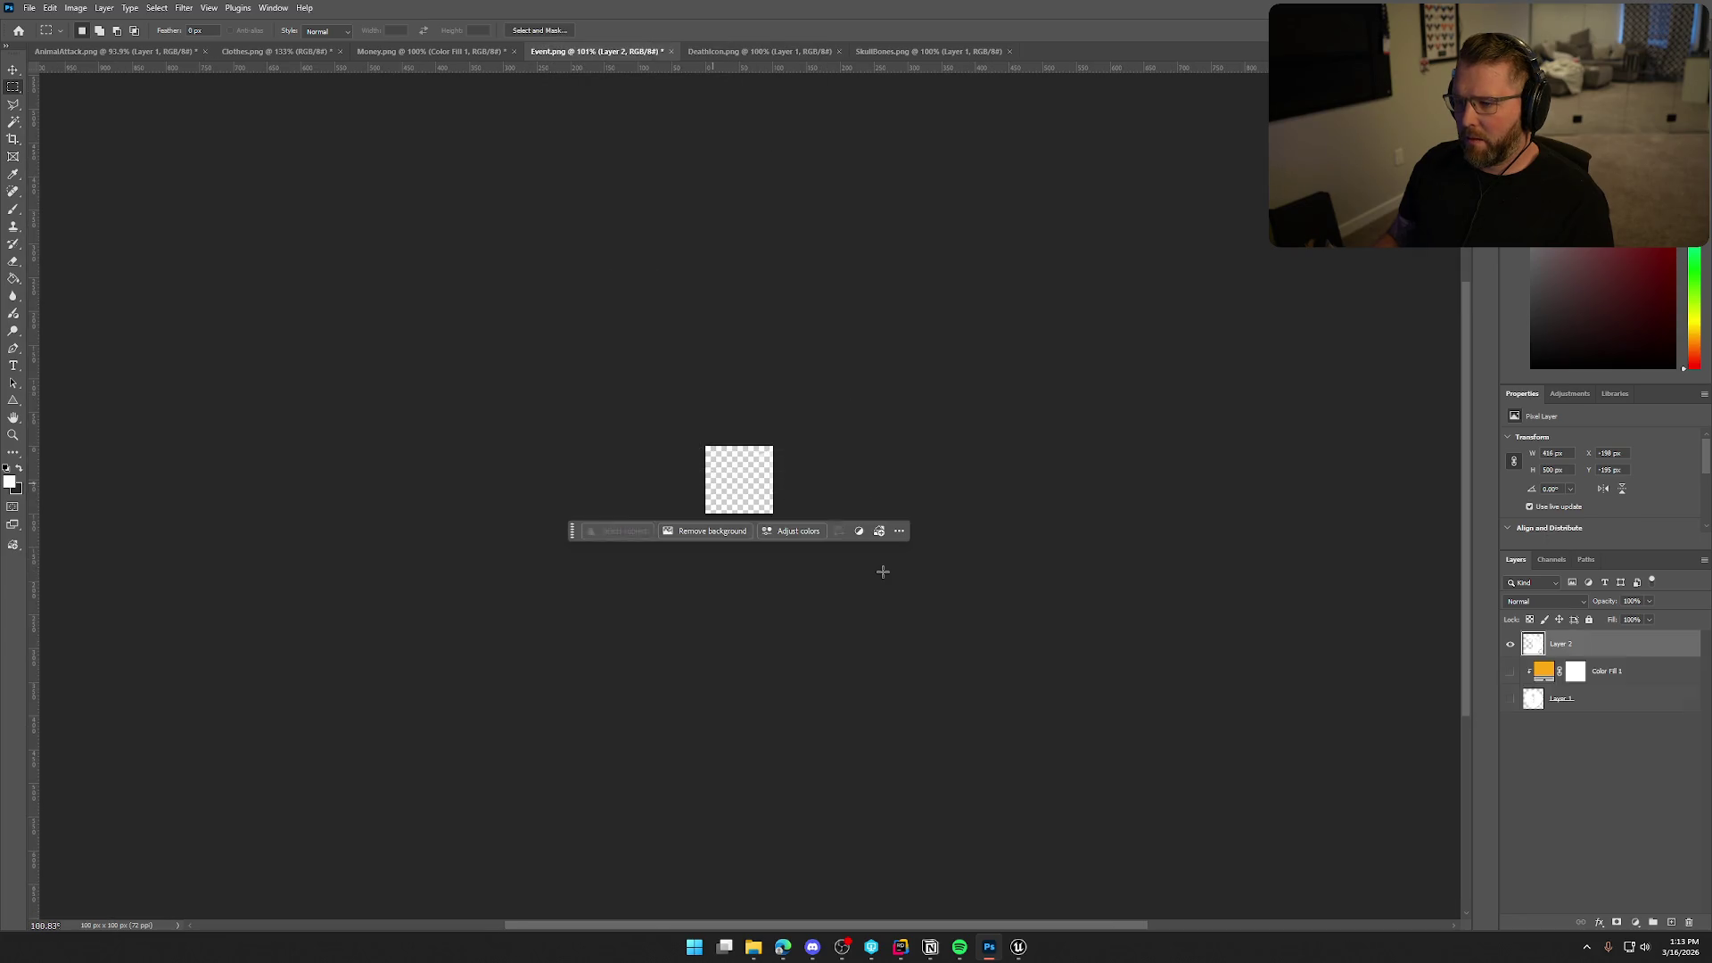
{"action": "key", "text": "ctrl+t"}
{"action": "mouse_move", "coordinate": [852, 649]}
{"action": "left_mouse_down"}
{"action": "mouse_move", "coordinate": [720, 504]}
{"action": "mouse_move", "coordinate": [781, 515]}
{"action": "left_mouse_up"}
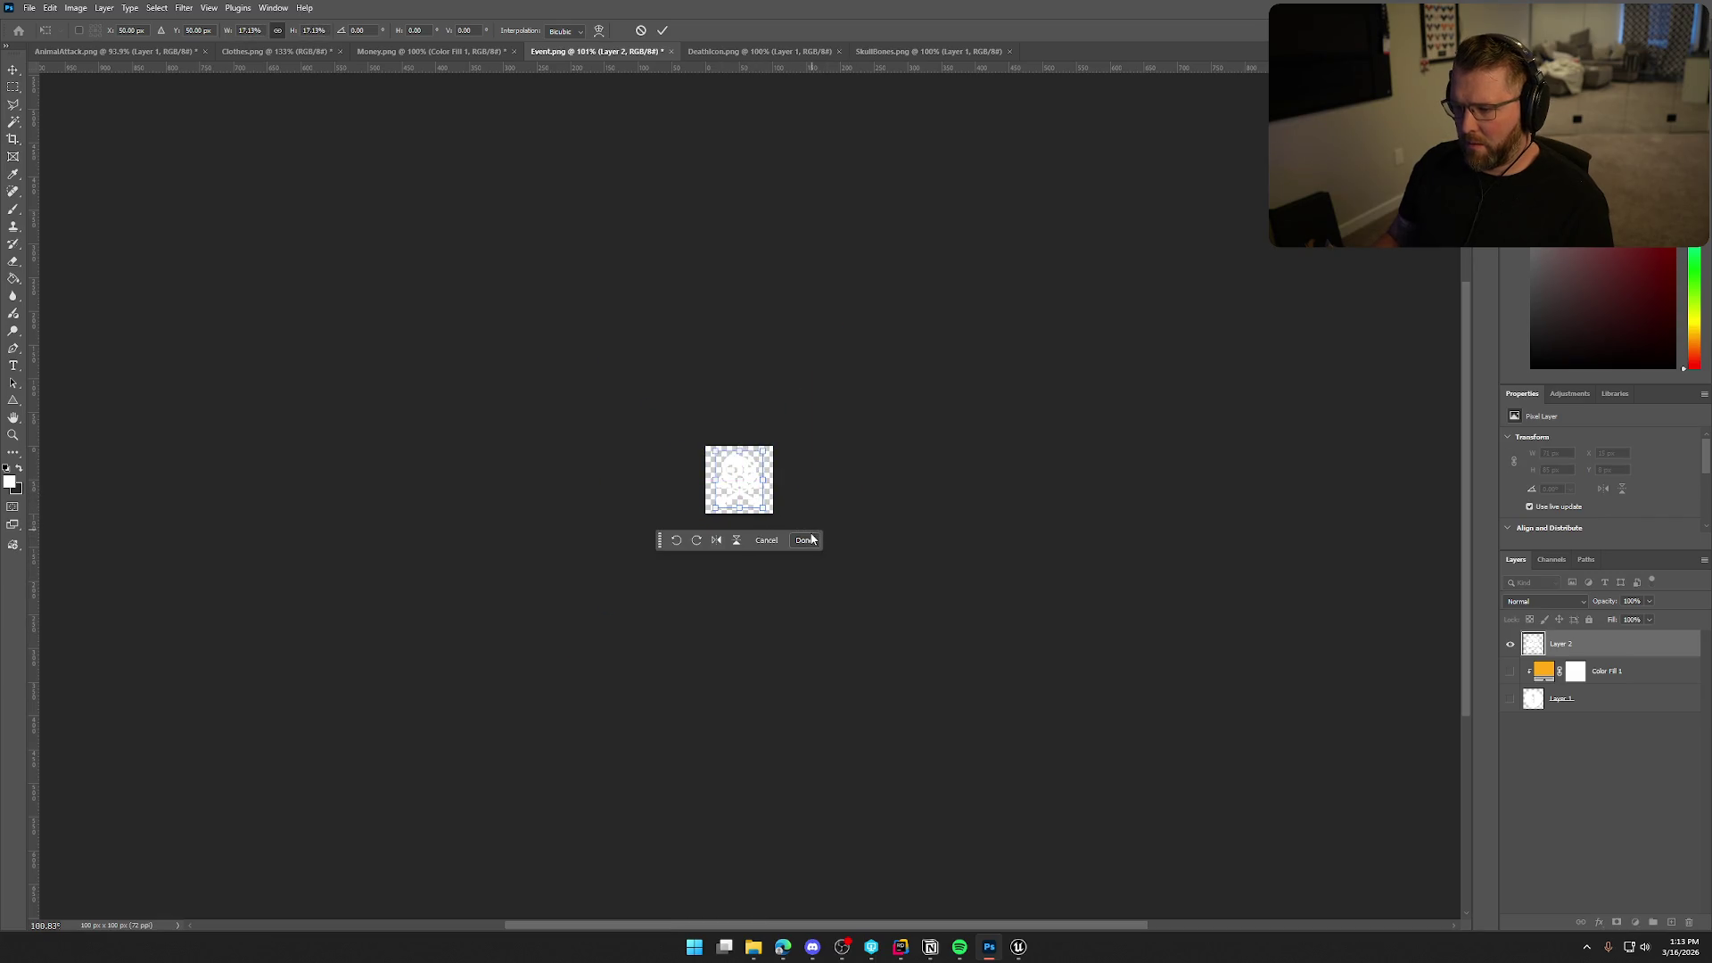
{"action": "left_click", "coordinate": [805, 540]}
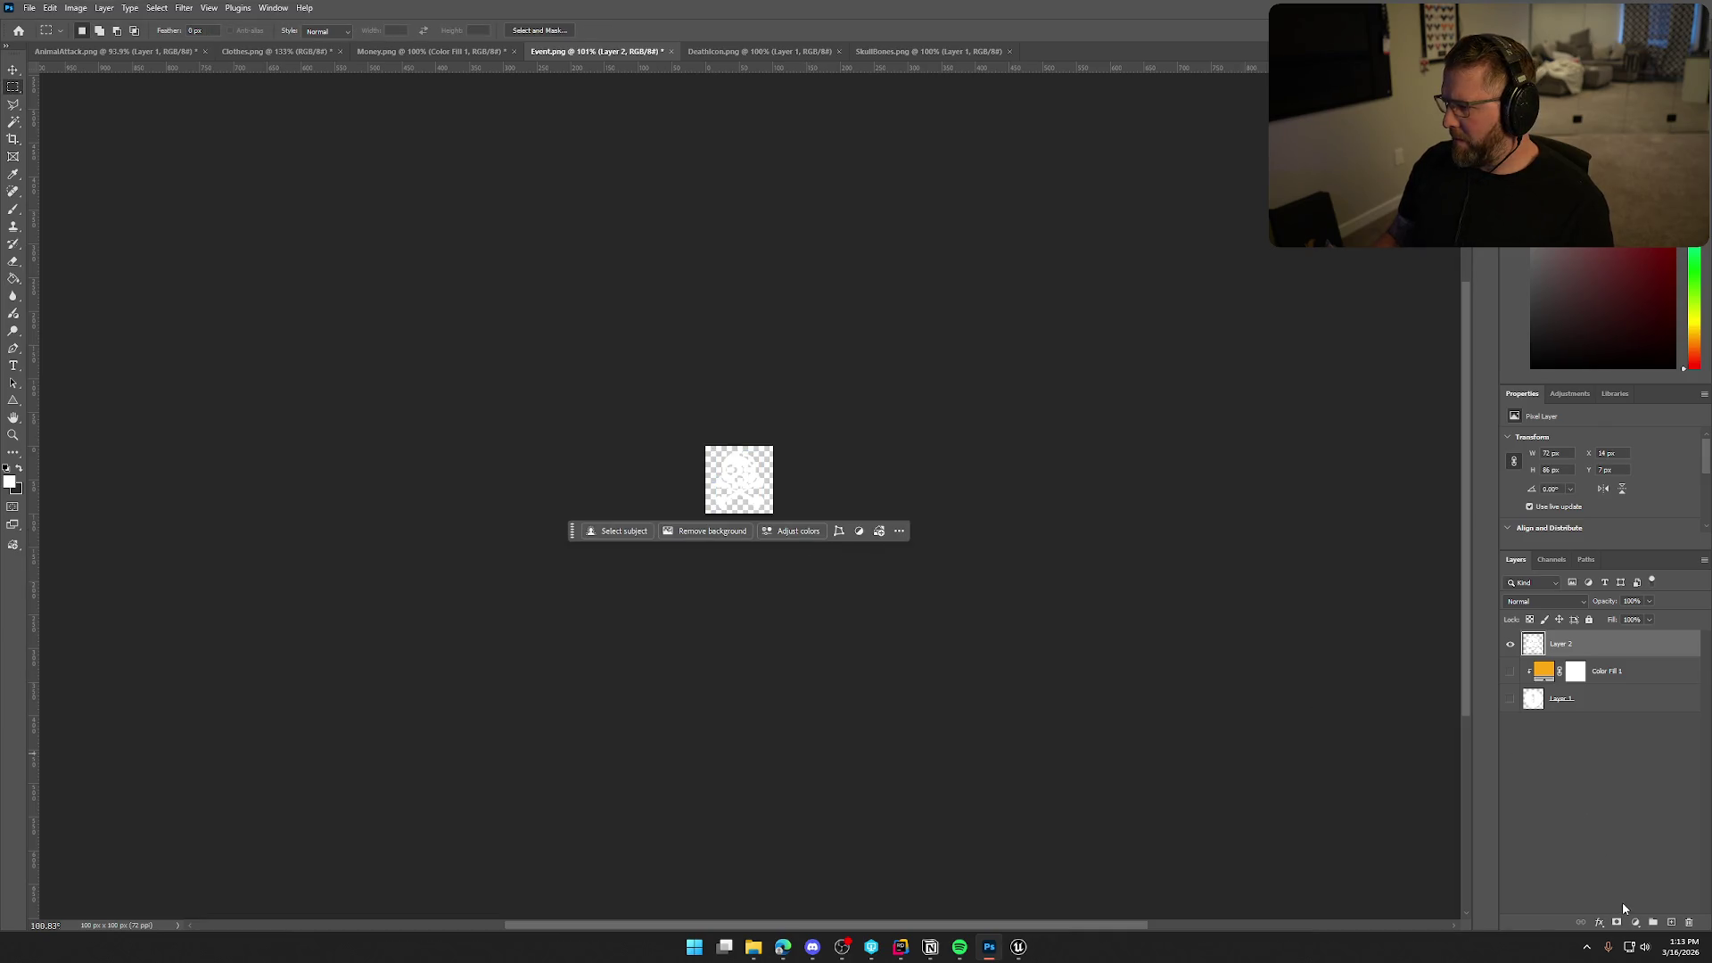
{"action": "left_click_drag", "start_coordinate": [1621, 674], "coordinate": [1618, 637]}
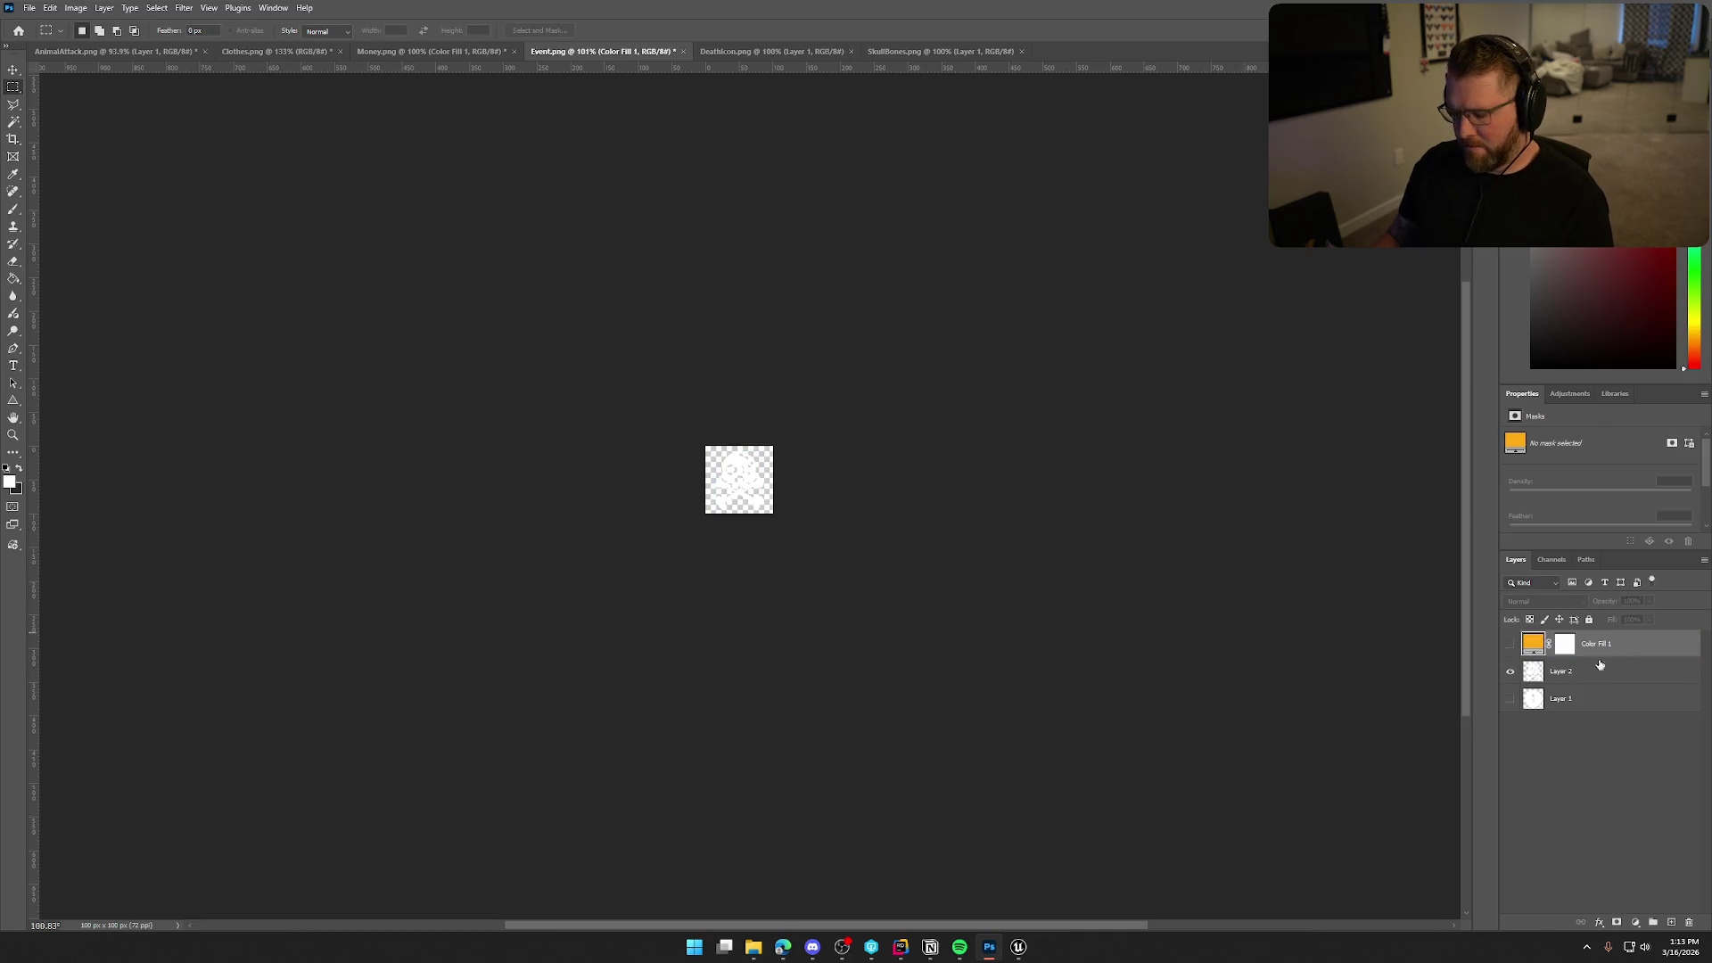
Show Color Fill 1, clip it to the skull layer, and set its colour to white.
{"action": "left_click", "coordinate": [1509, 644]}
{"action": "key", "text": "ctrl+alt+g"}
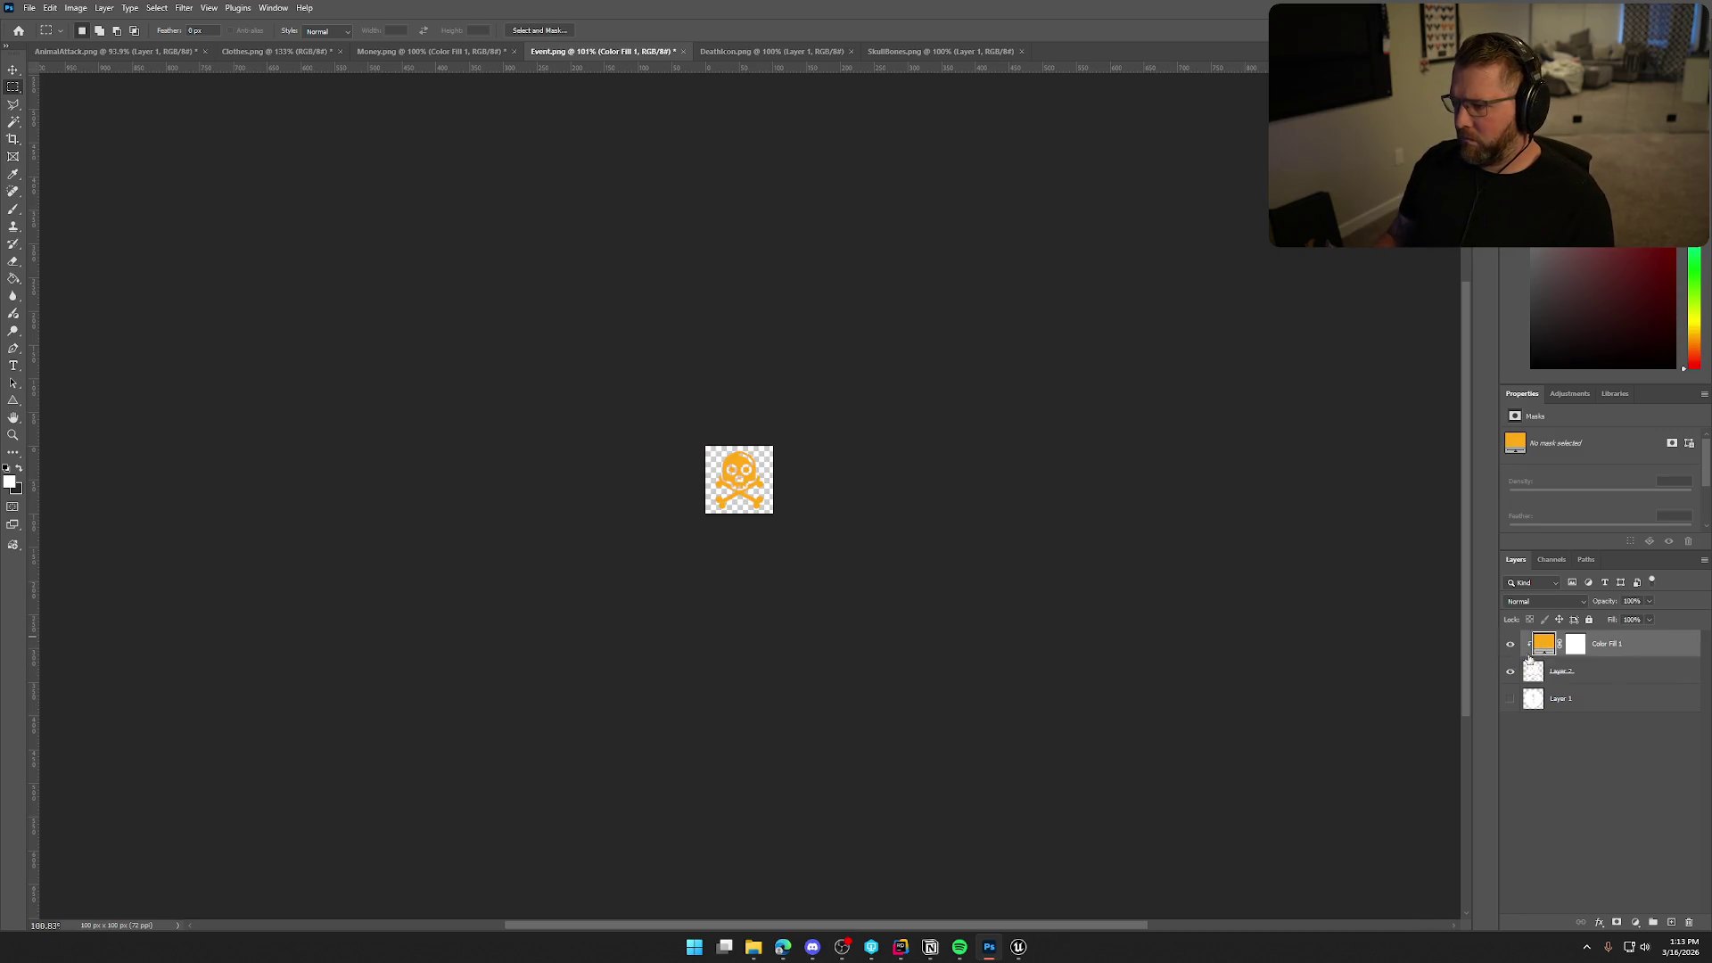
{"action": "double_click", "coordinate": [1548, 648]}
{"action": "left_click", "coordinate": [911, 265]}
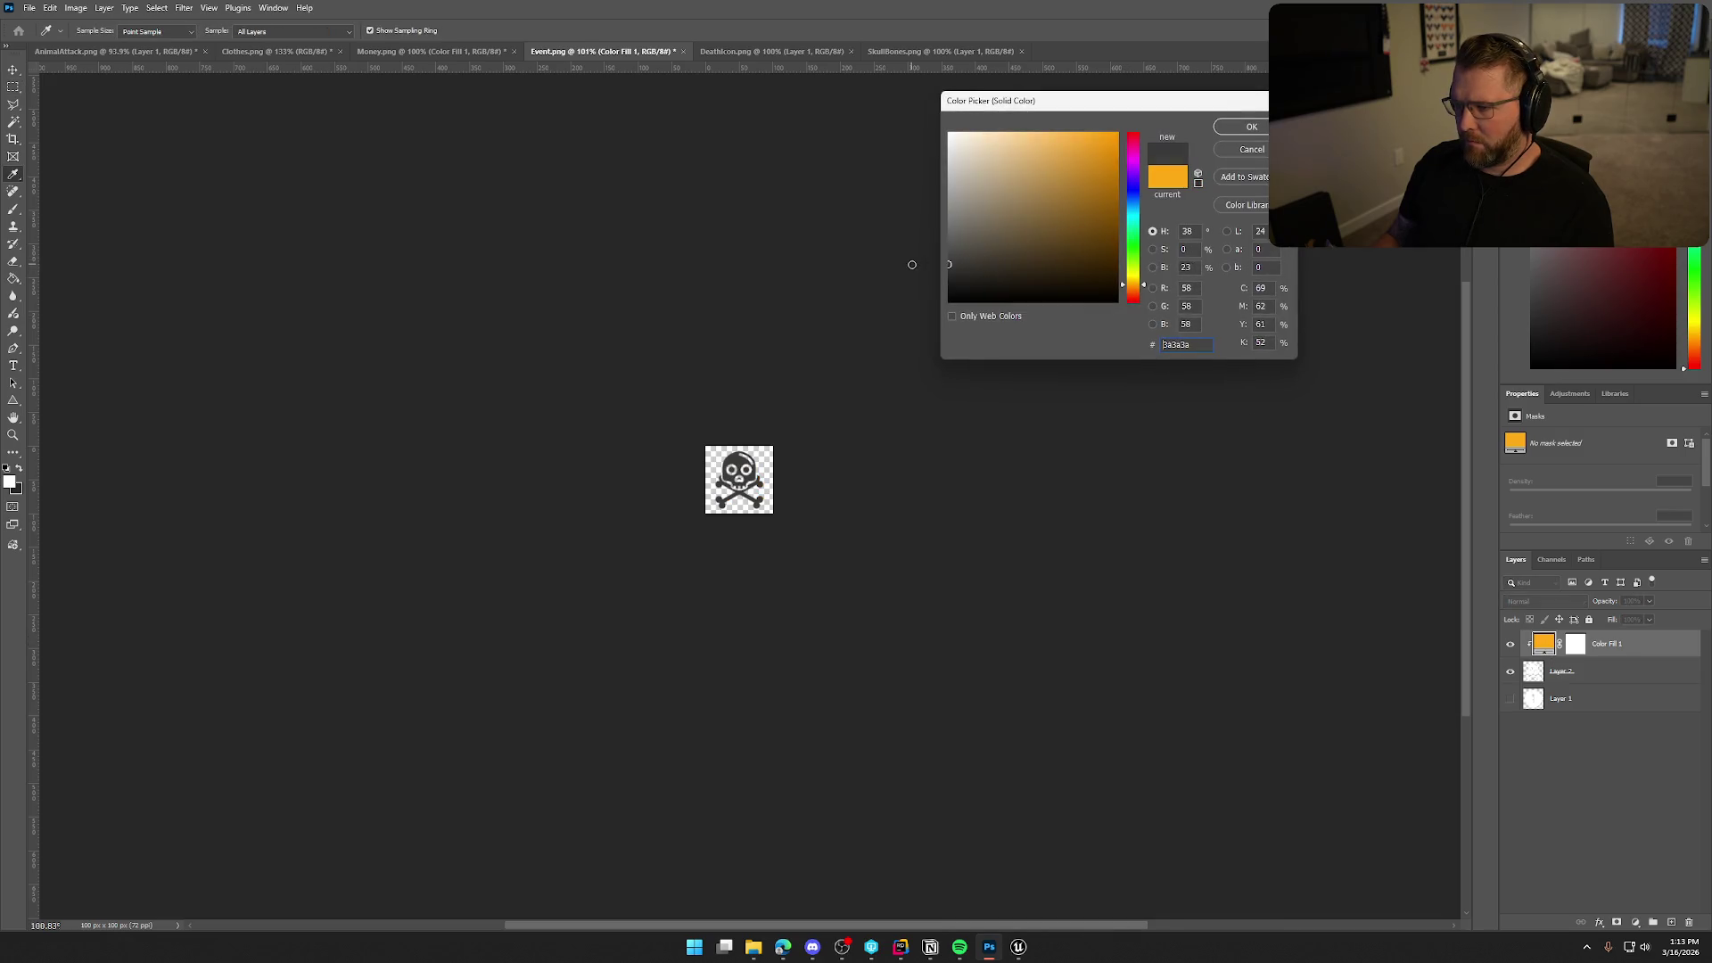
{"action": "left_click_drag", "start_coordinate": [906, 290], "coordinate": [882, 159]}
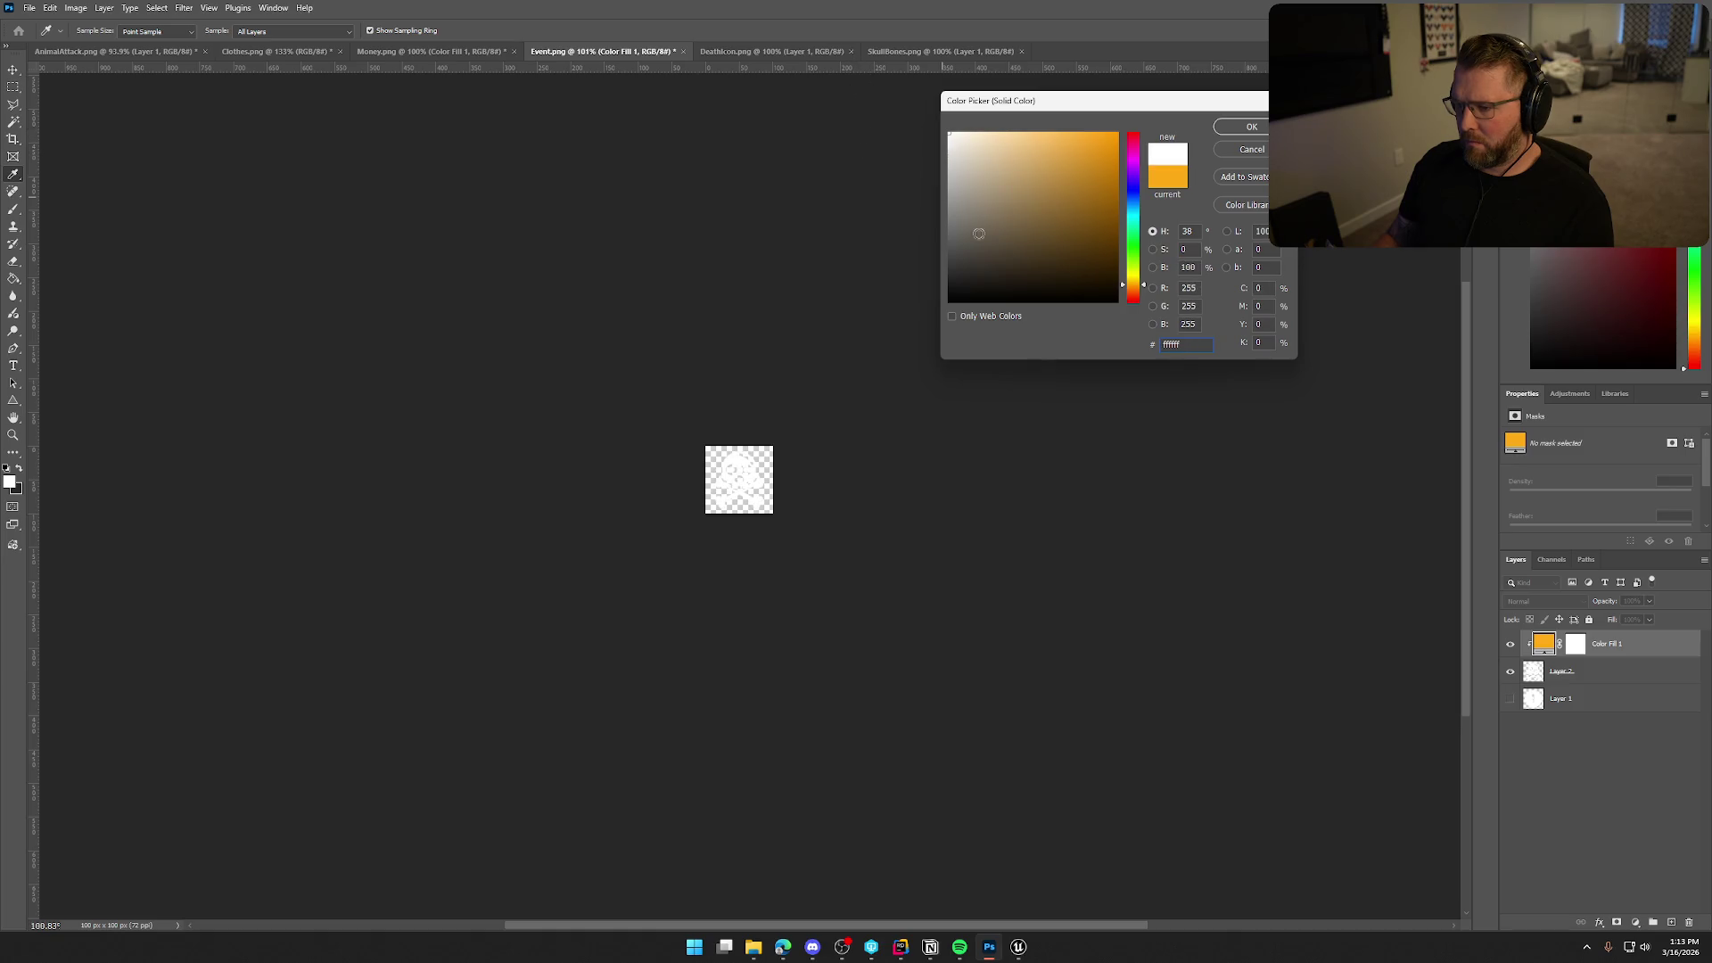
{"action": "left_click", "coordinate": [1252, 127]}
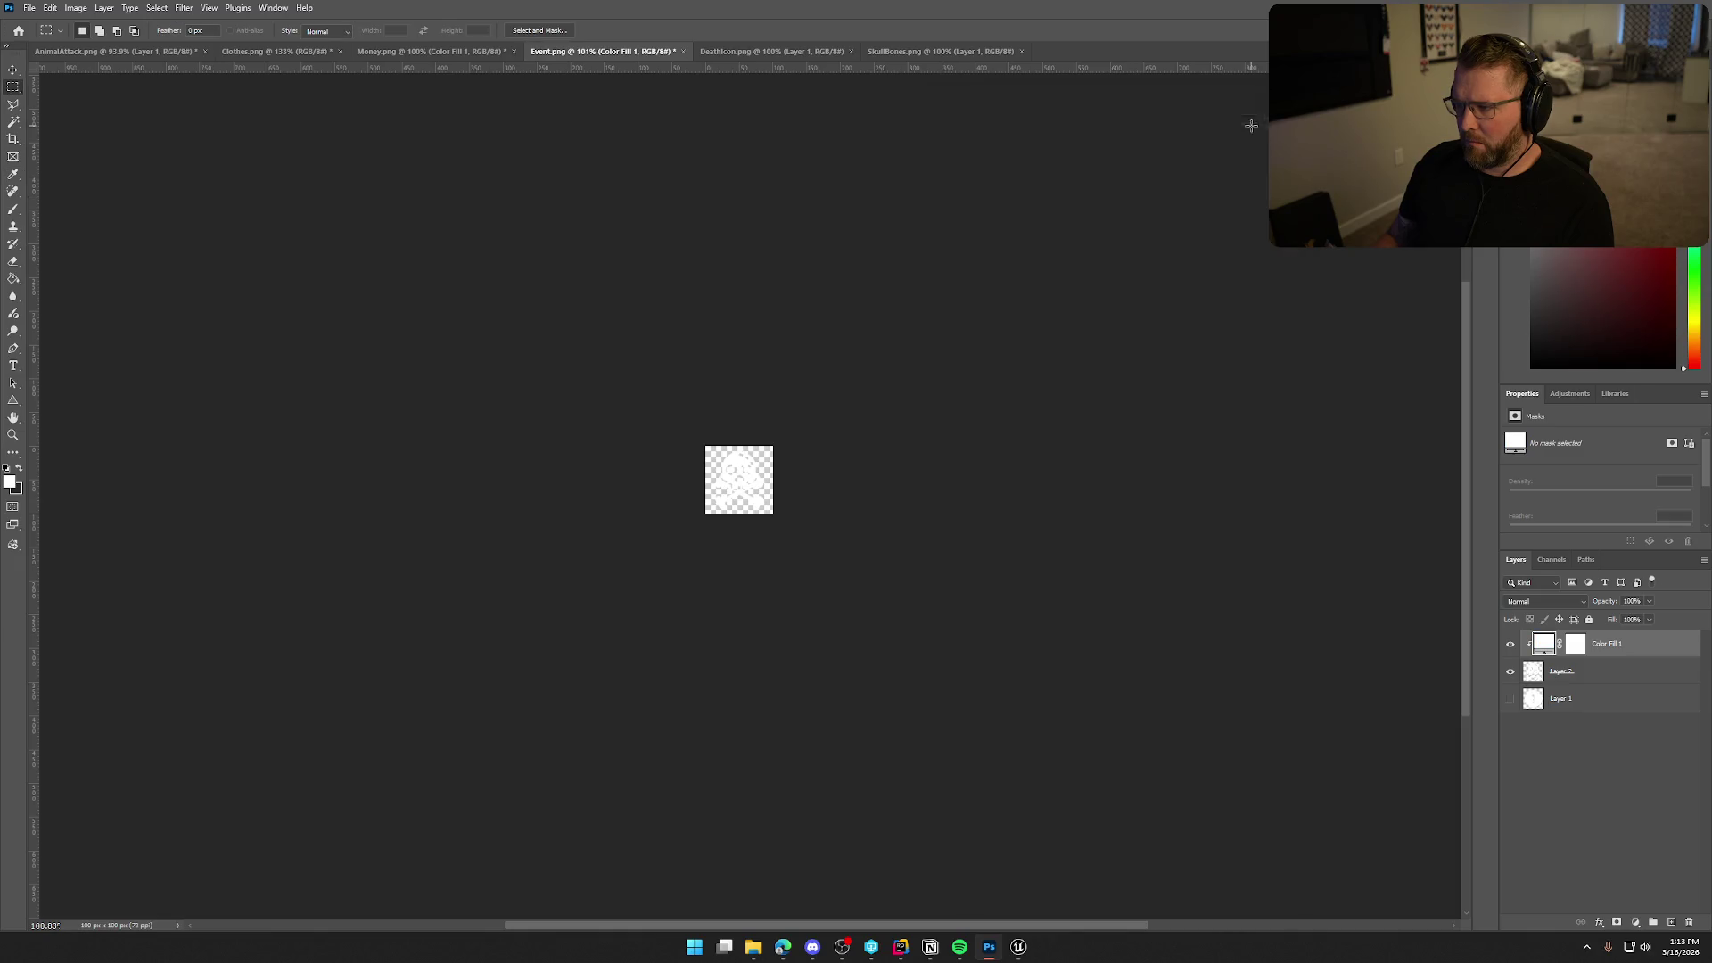
Quick Export the icon as a PNG named DeadEvent.
{"action": "left_click", "coordinate": [29, 8]}
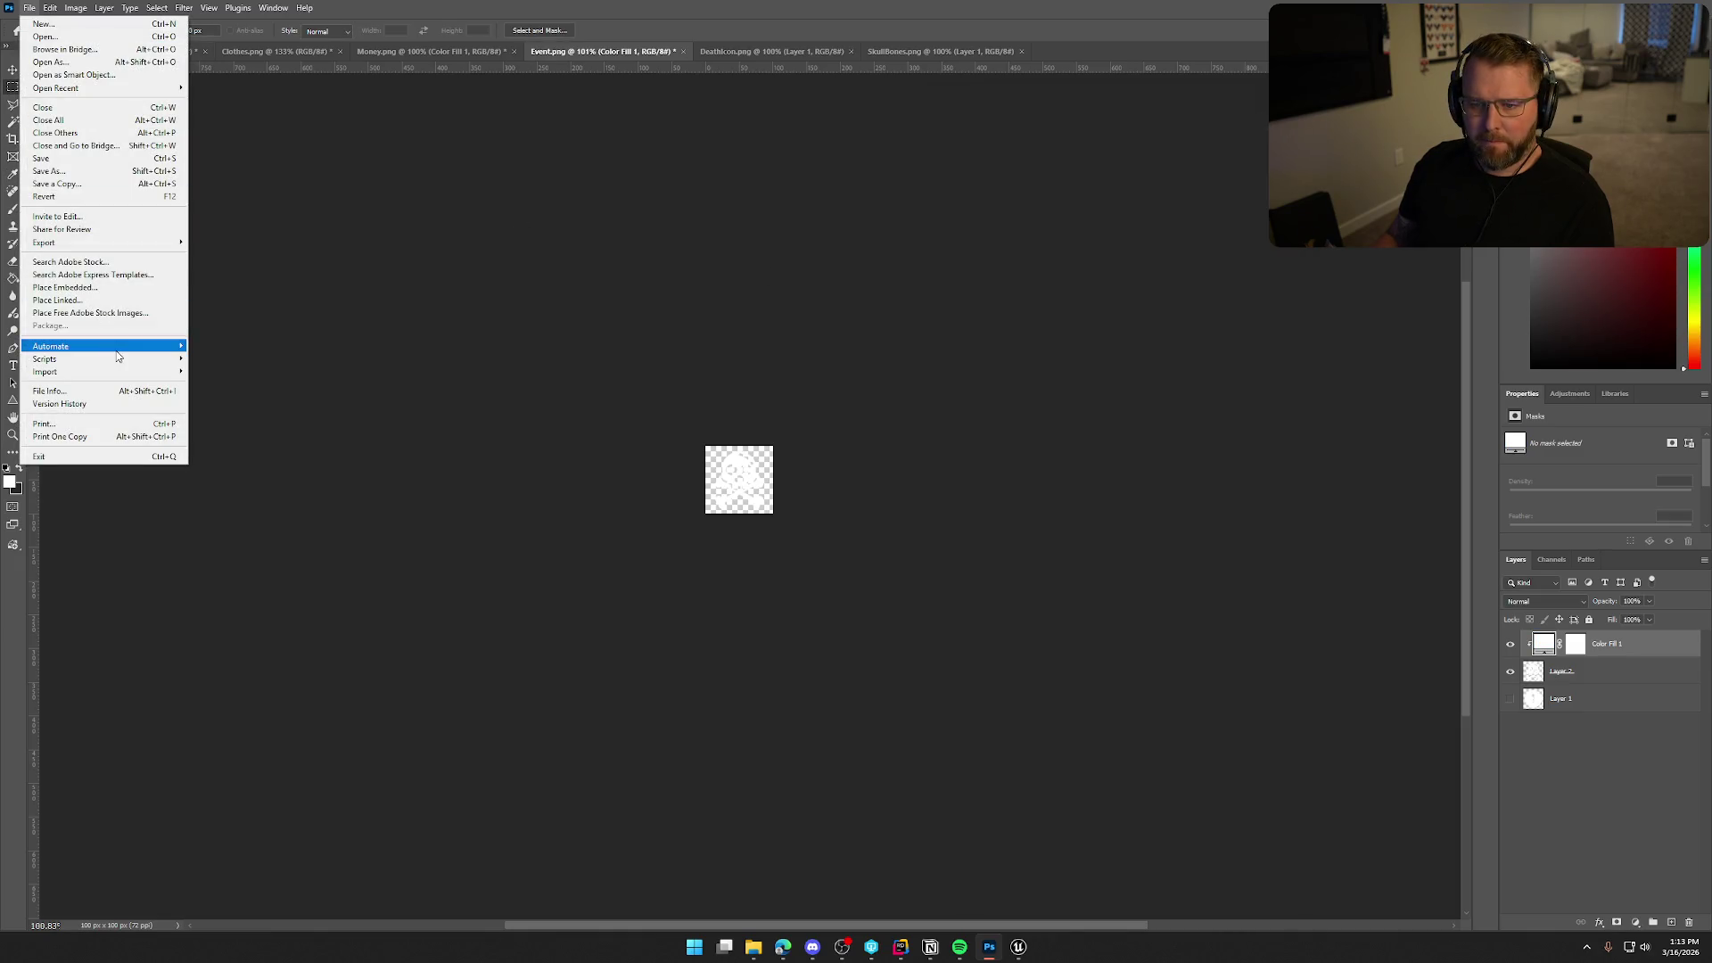
{"action": "mouse_move", "coordinate": [107, 242]}
{"action": "left_click", "coordinate": [237, 242]}
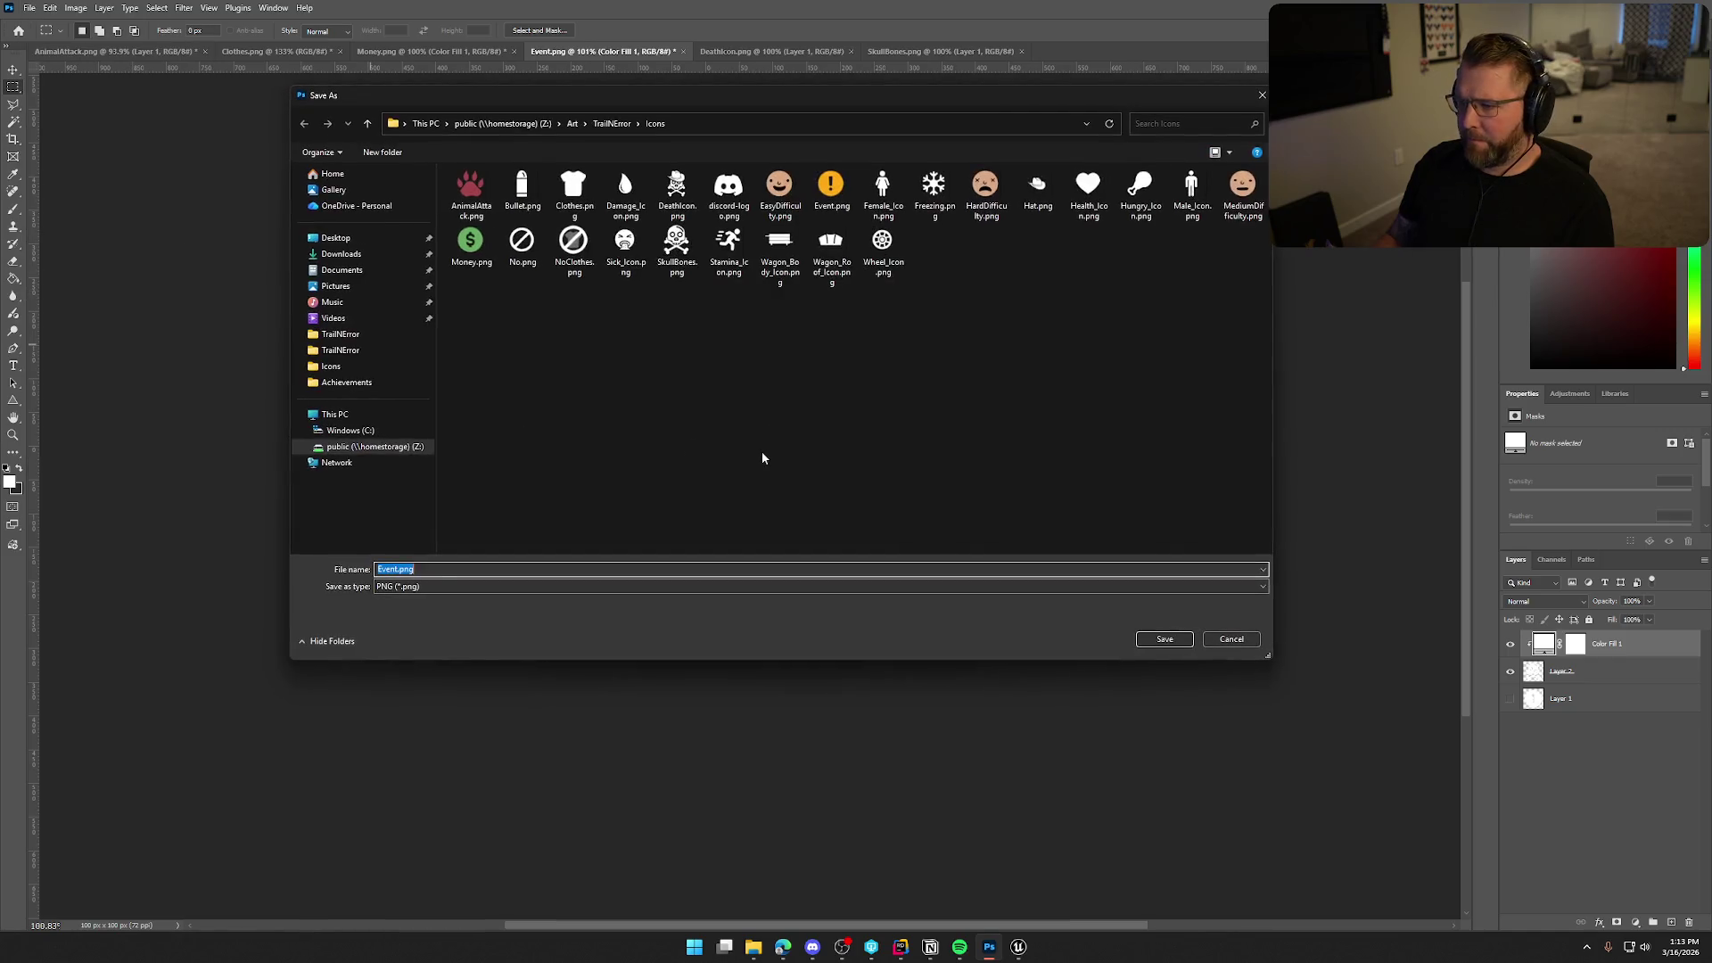
{"action": "type", "text": "eadE"}
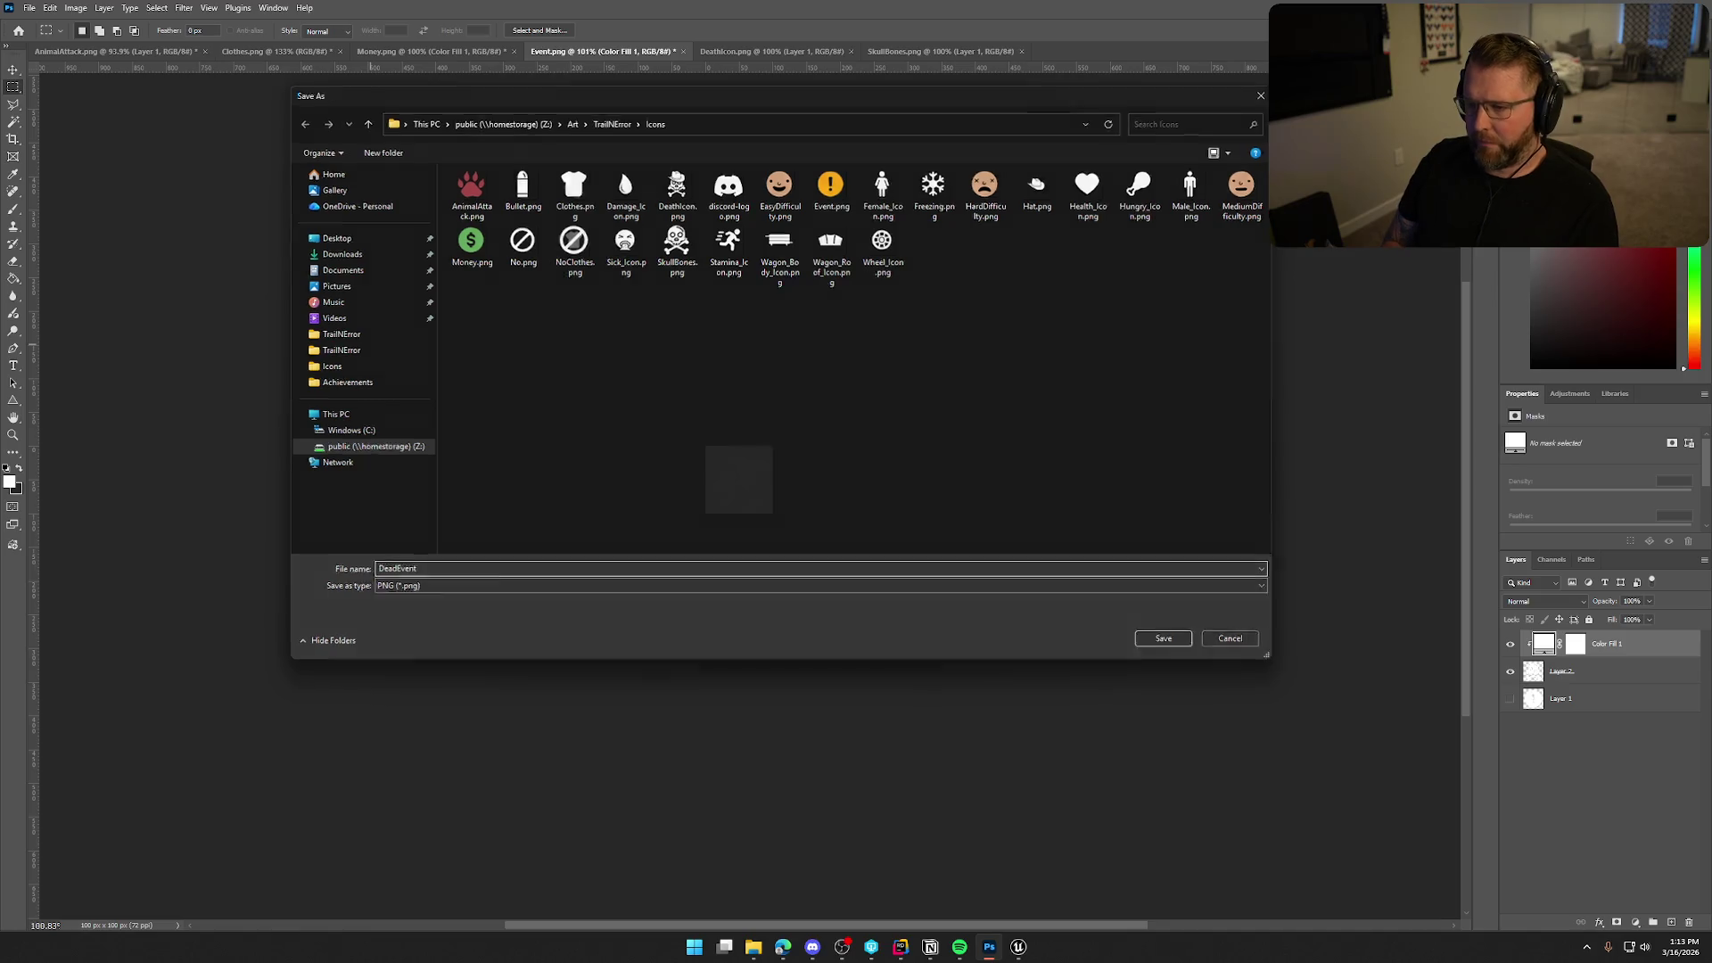
{"action": "key", "text": "Return"}
{"action": "left_click", "coordinate": [1018, 947]}
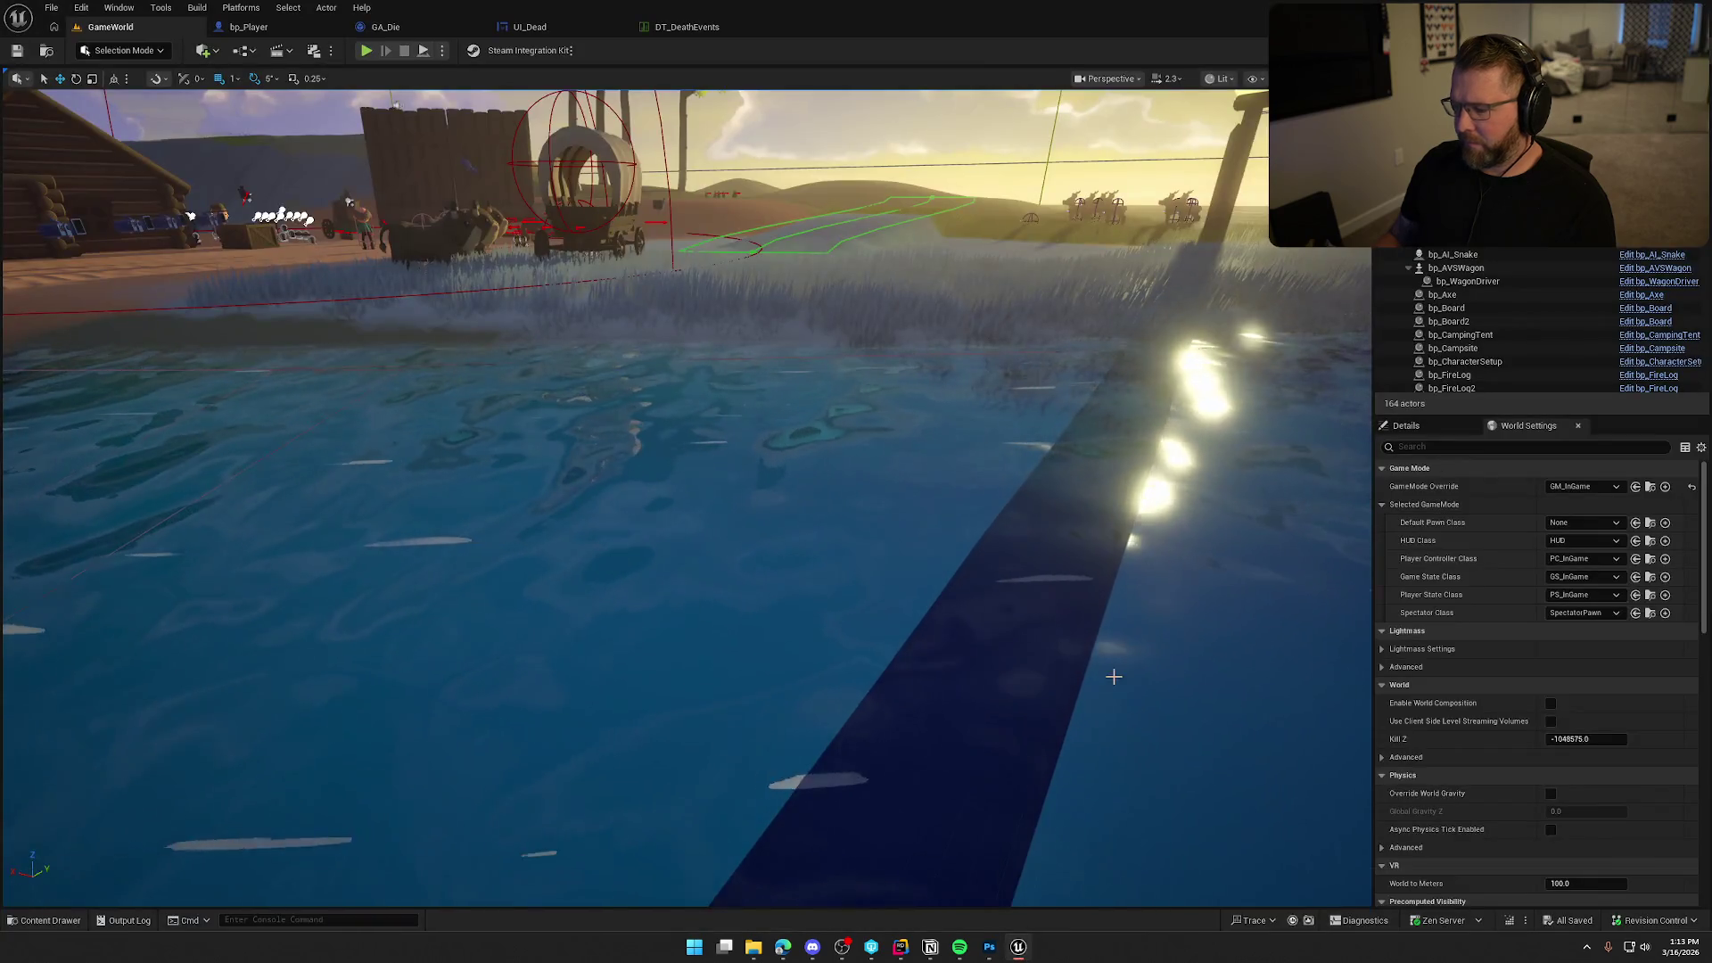
Import DeadEvent.png into the Content/UI/Assets/Icons folder.
{"action": "key", "text": "ctrl+space"}
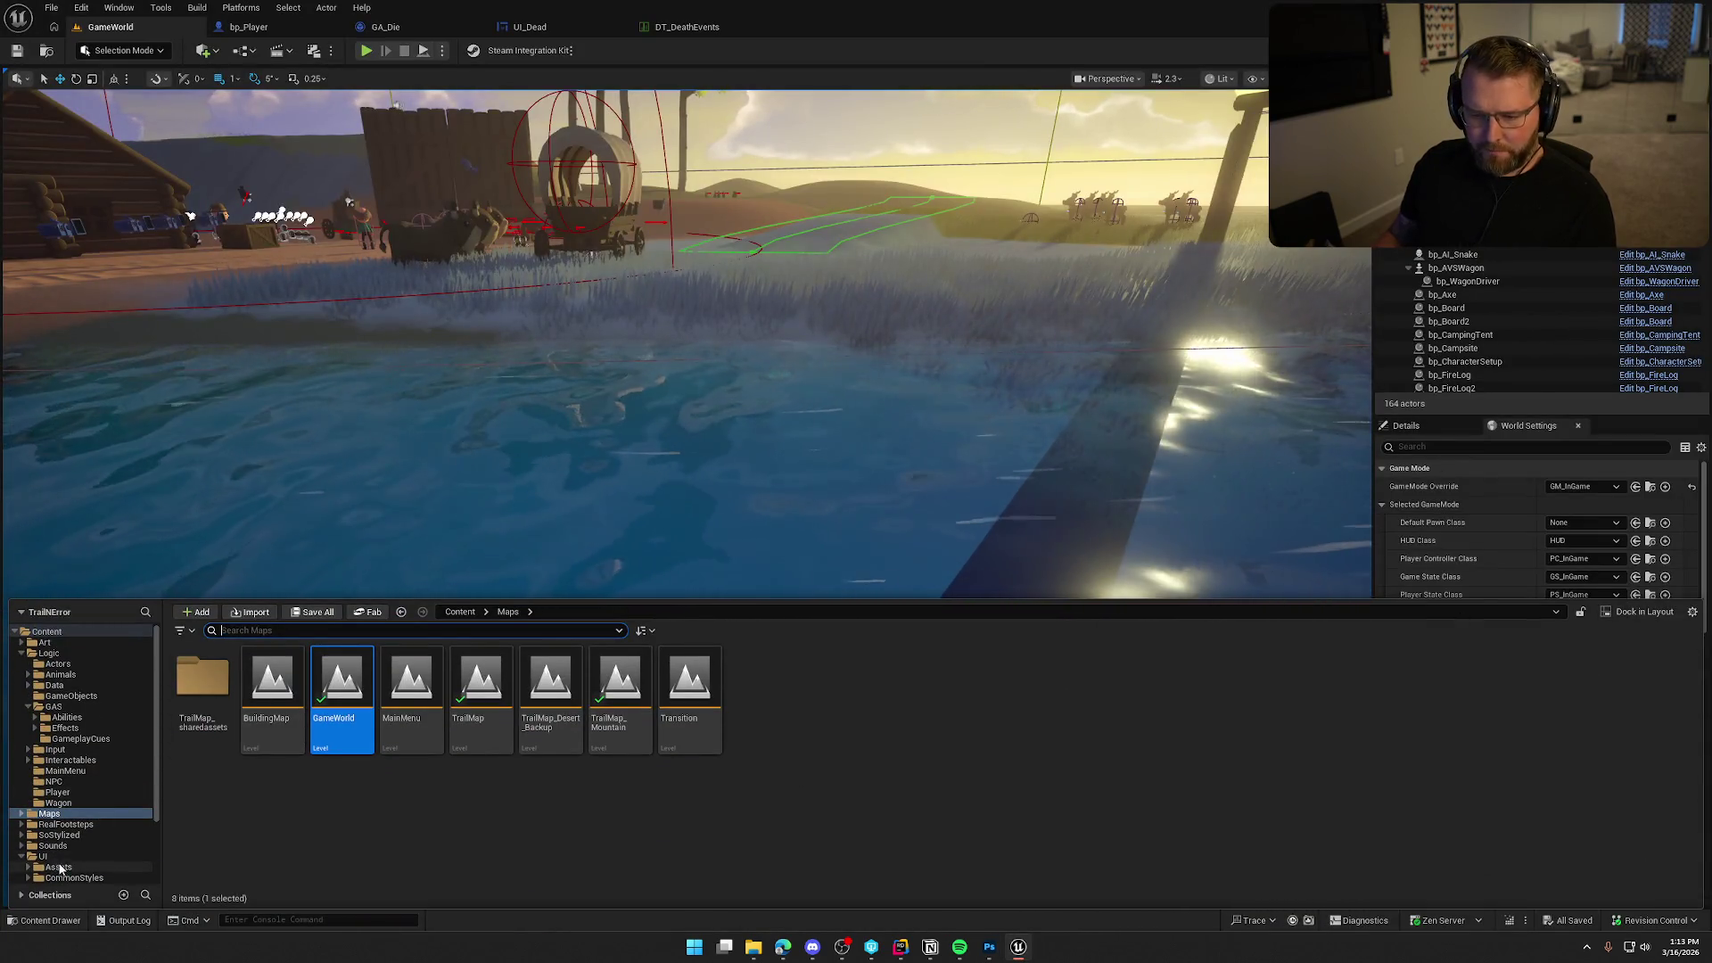
{"action": "key", "text": "alt+Left"}
{"action": "double_click", "coordinate": [349, 693]}
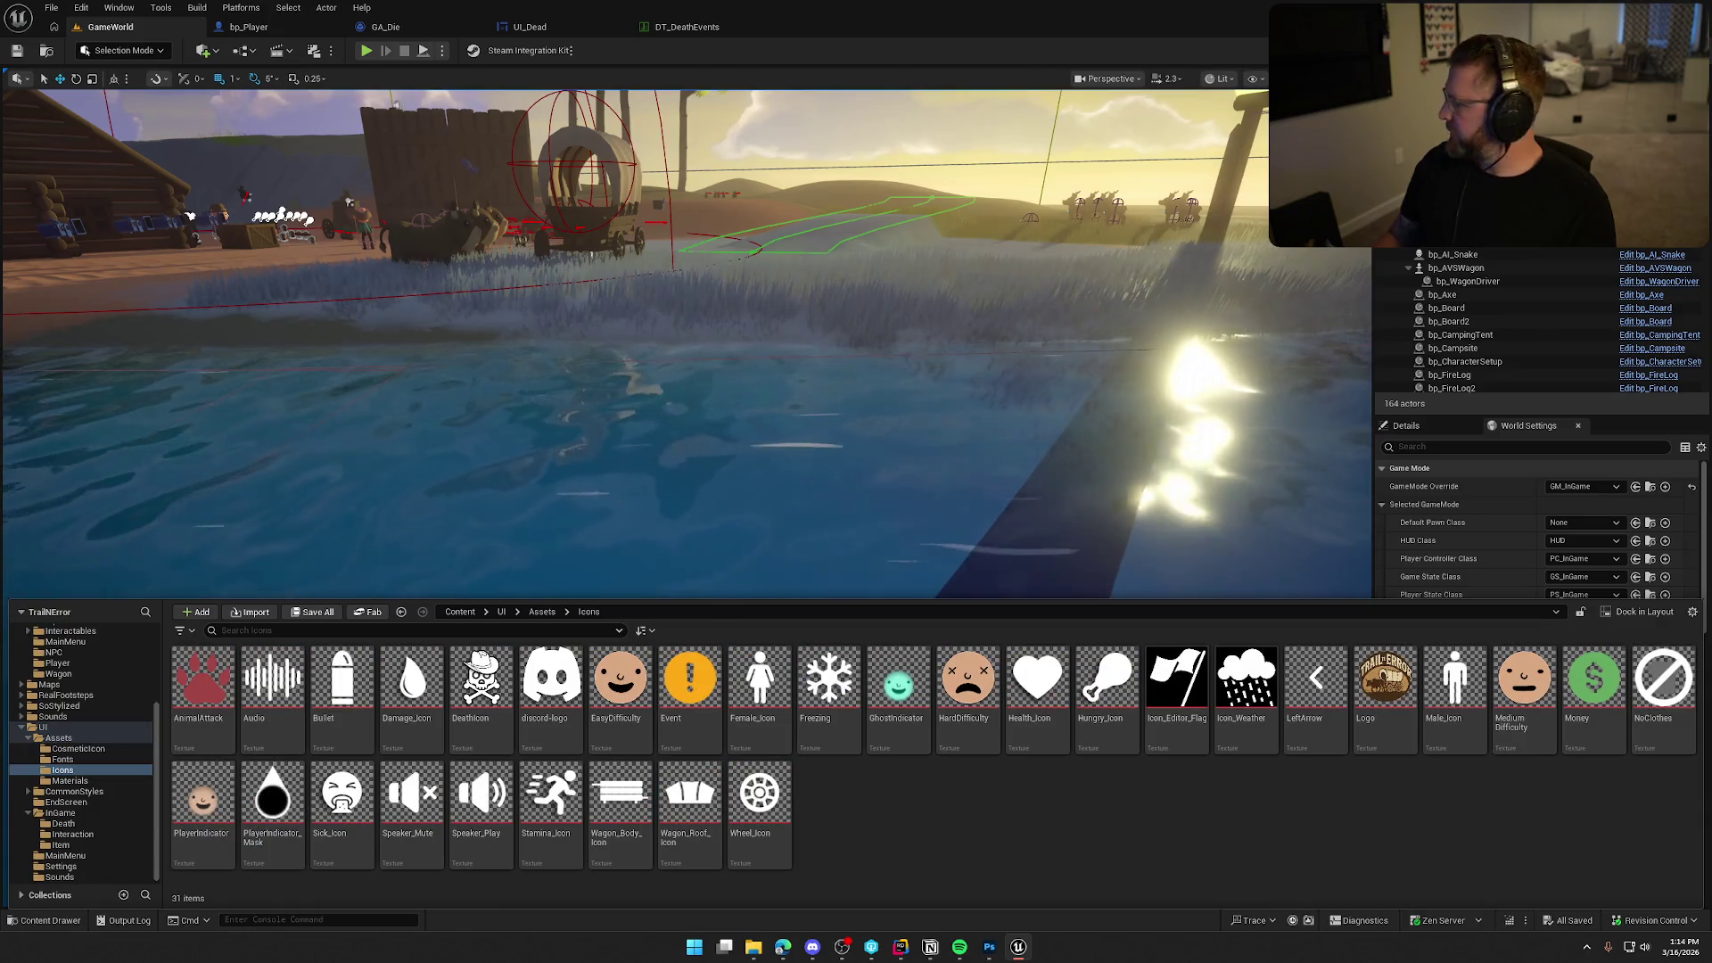
{"action": "mouse_move", "coordinate": [482, 687]}
{"action": "left_mouse_down"}
{"action": "mouse_move", "coordinate": [1120, 829]}
{"action": "mouse_move", "coordinate": [868, 831]}
{"action": "mouse_move", "coordinate": [963, 803]}
{"action": "mouse_move", "coordinate": [63, 919]}
{"action": "left_mouse_up"}
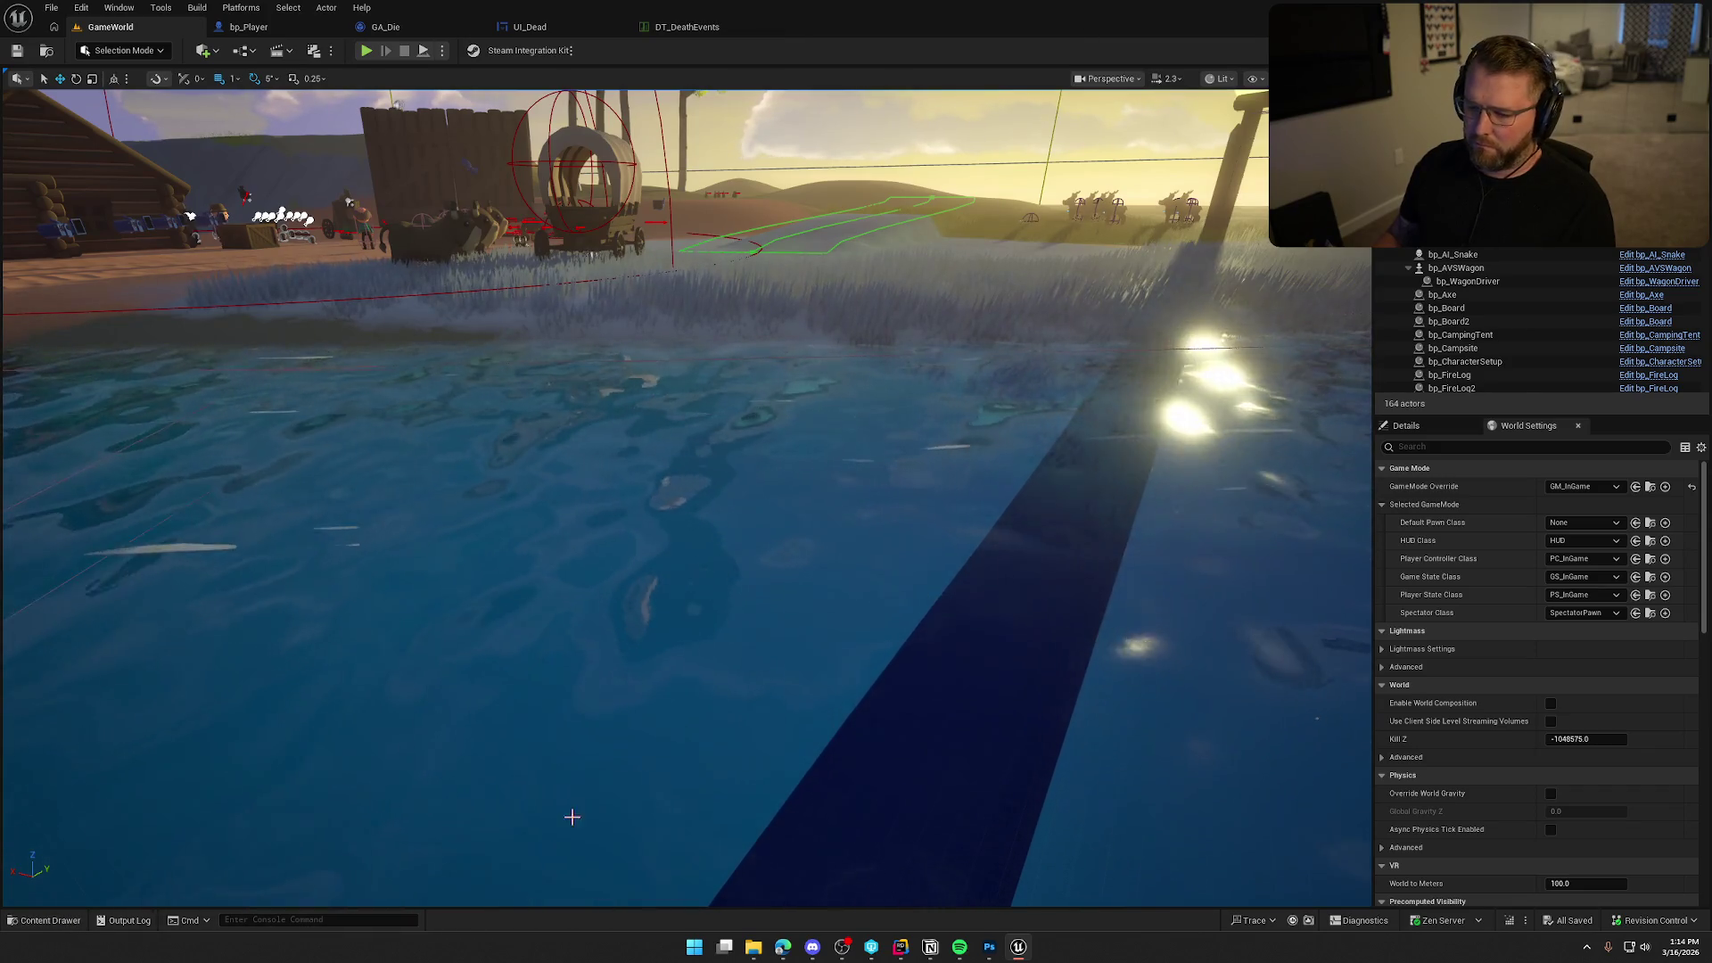
{"action": "key", "text": "ctrl+space"}
{"action": "mouse_move", "coordinate": [62, 919]}
{"action": "left_mouse_down"}
{"action": "mouse_move", "coordinate": [1031, 794]}
{"action": "mouse_move", "coordinate": [1015, 814]}
{"action": "left_mouse_up"}
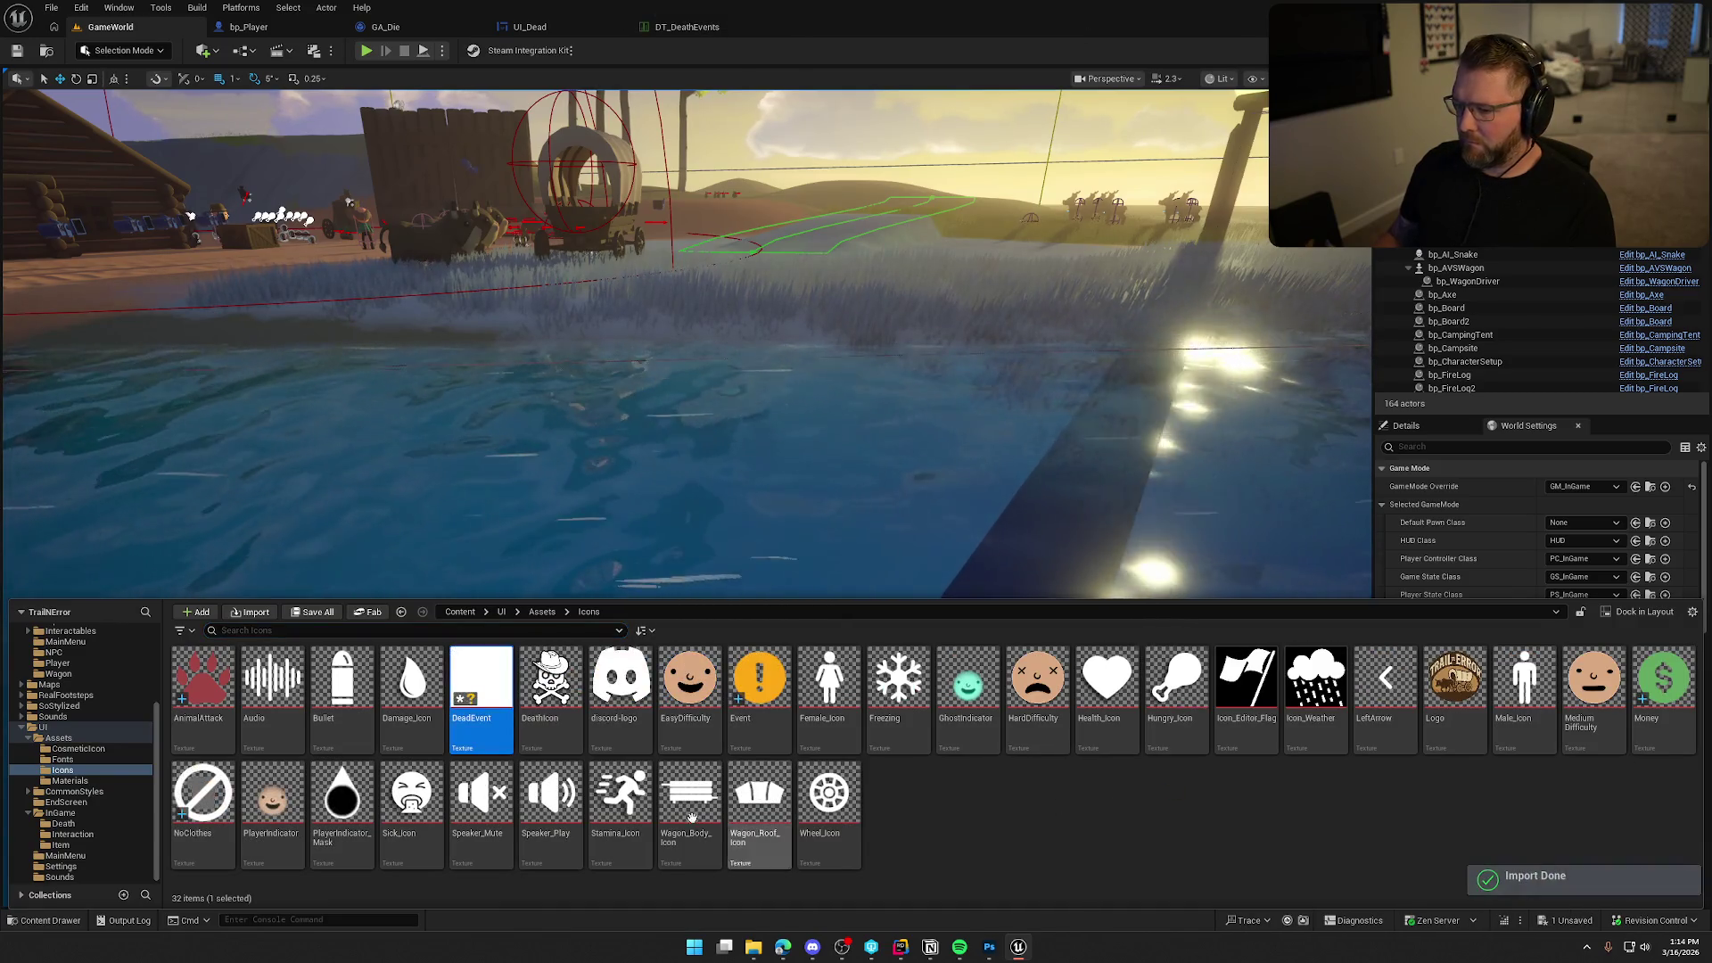
Set DeadEvent's Mip Gen Settings to FromTextureGroup and Texture Group to UI.
{"action": "double_click", "coordinate": [500, 660]}
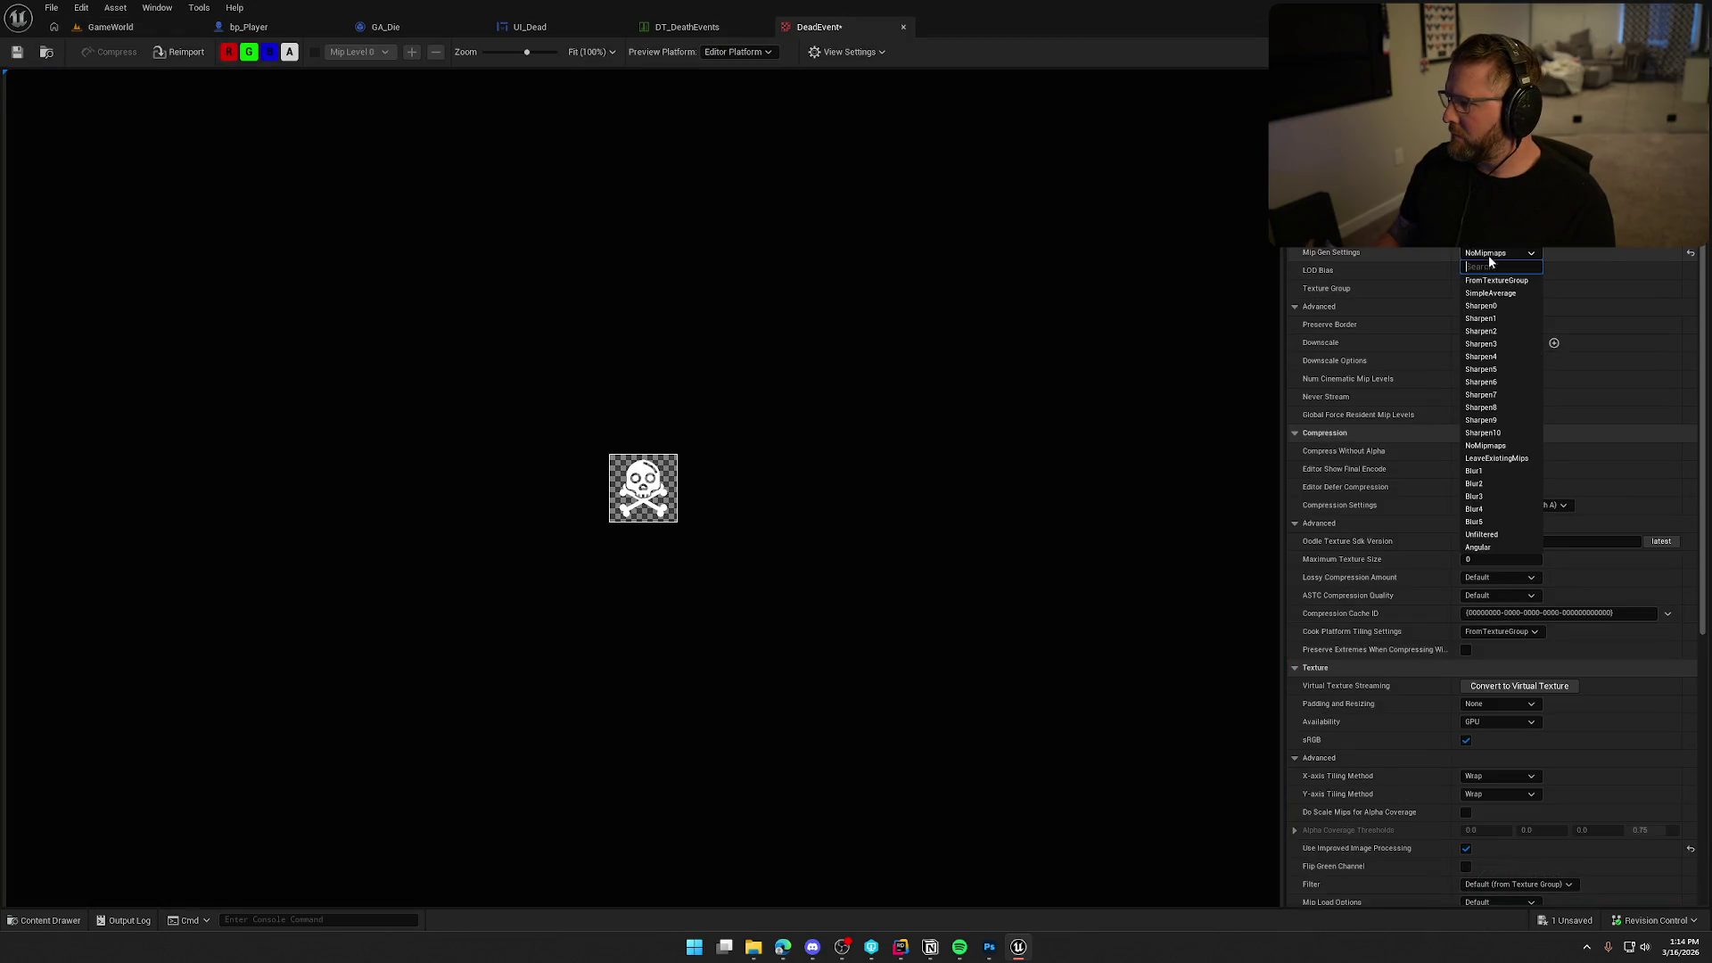
{"action": "left_click", "coordinate": [1496, 280]}
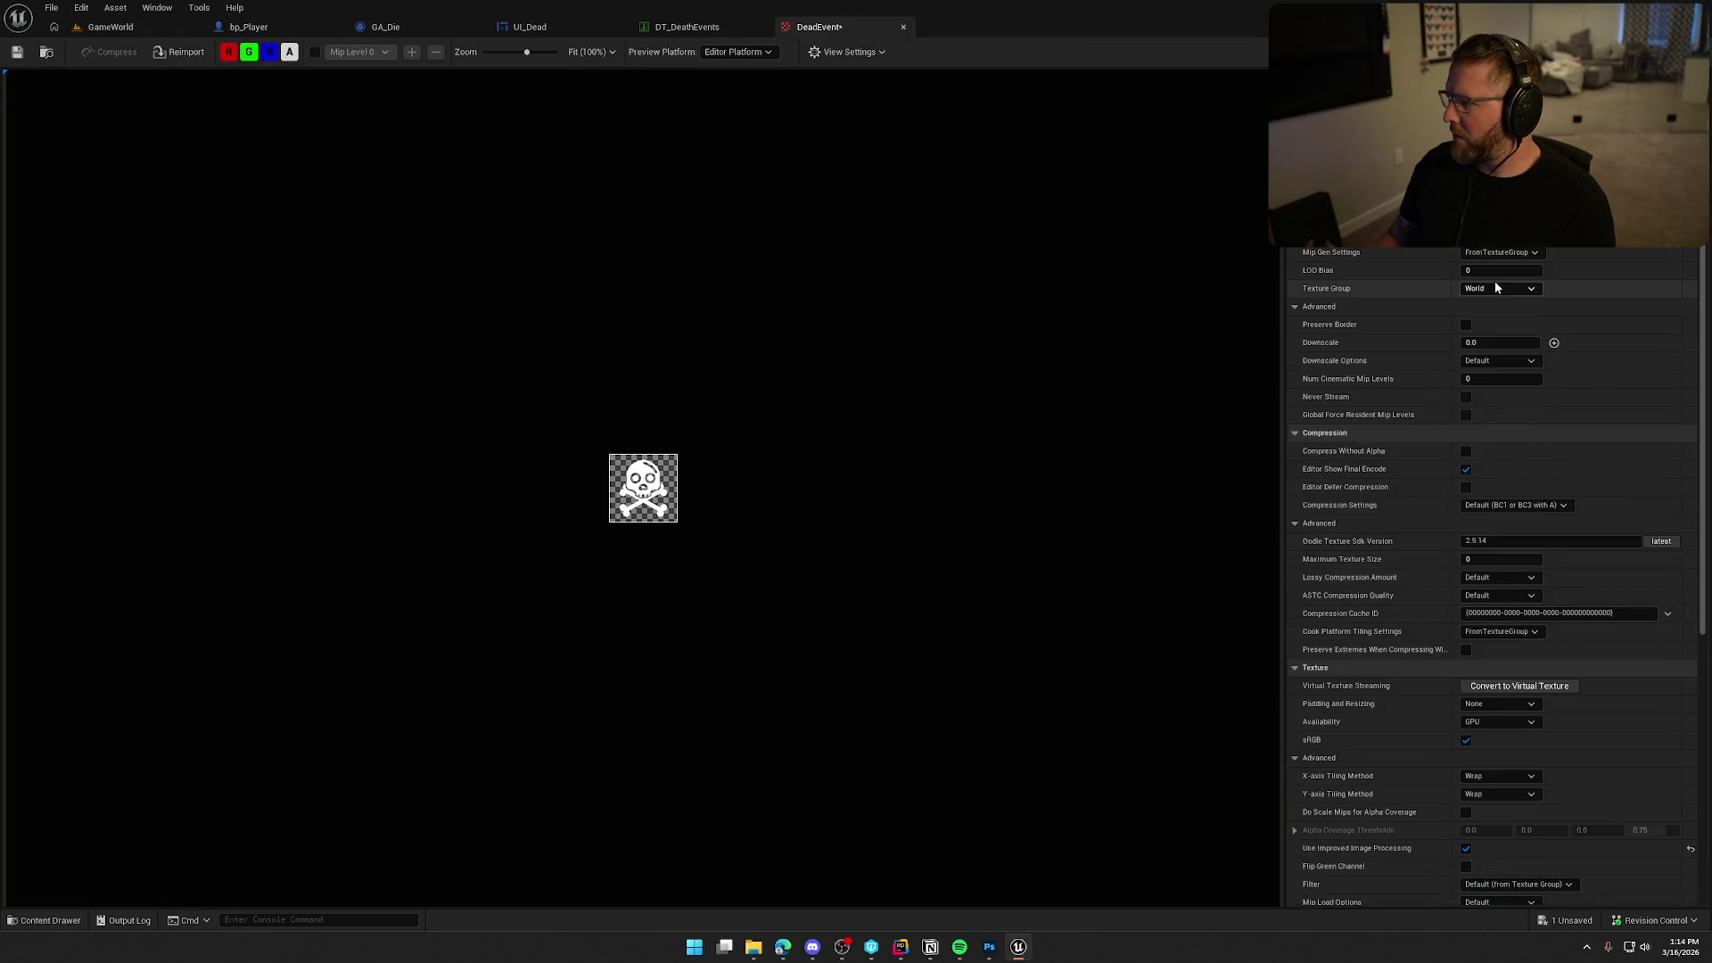
{"action": "left_click", "coordinate": [1500, 288]}
{"action": "left_click", "coordinate": [1492, 522]}
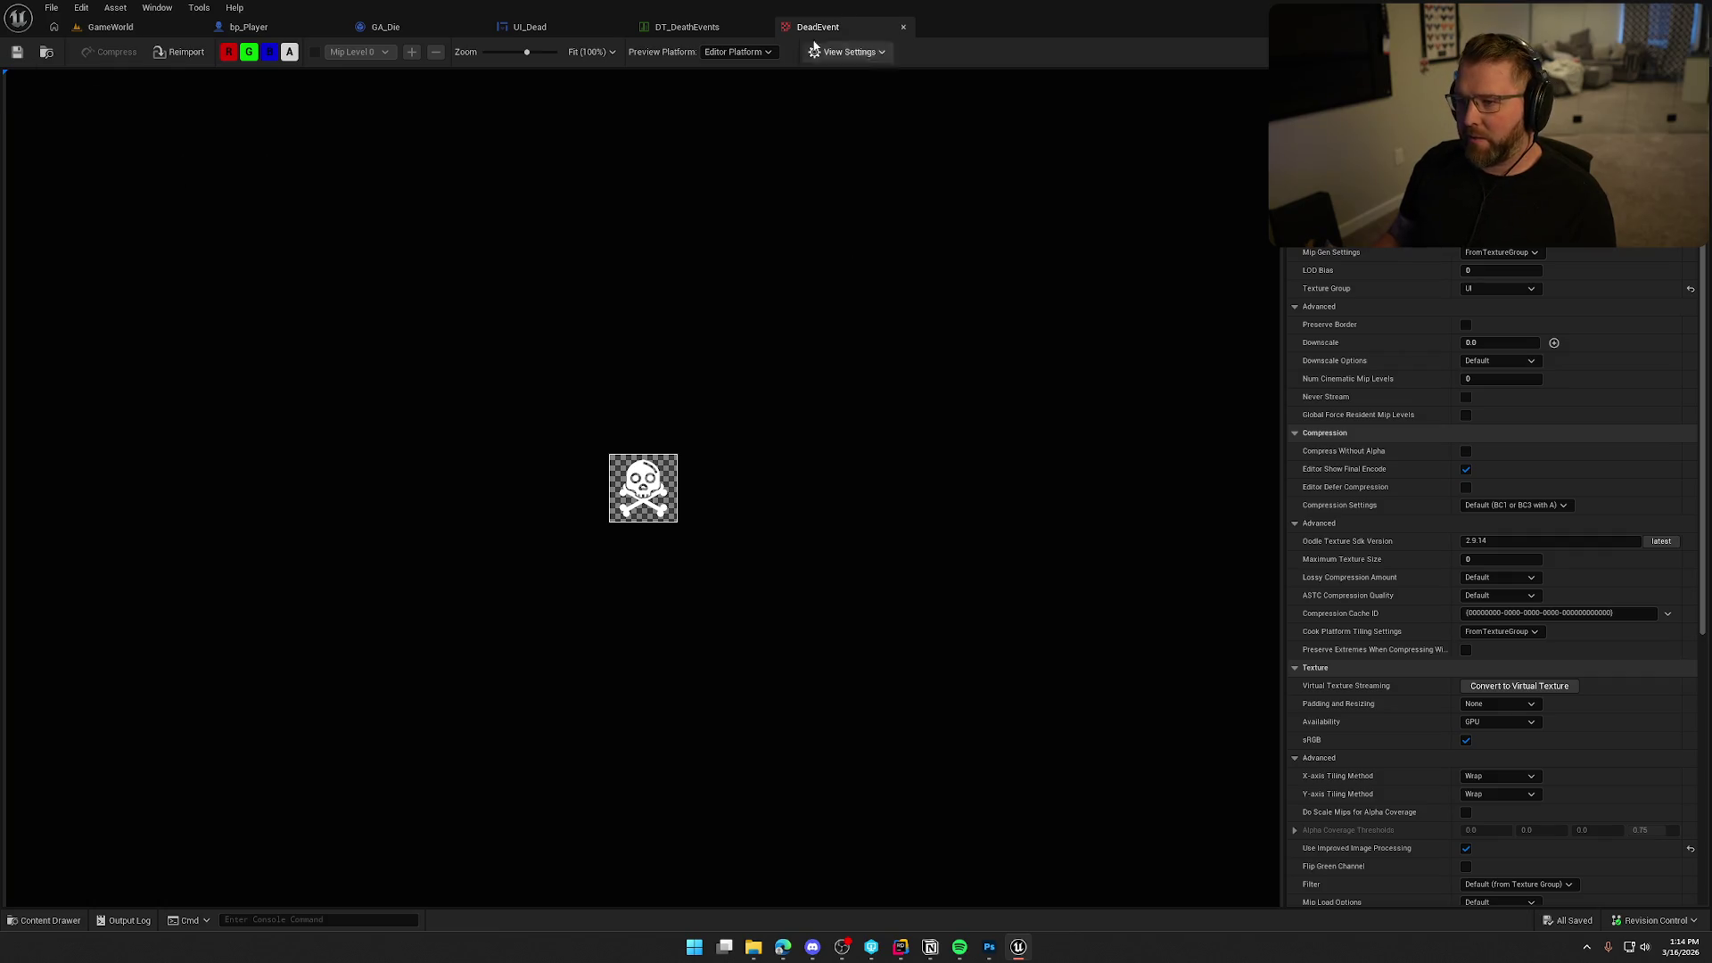
{"action": "left_click", "coordinate": [696, 27]}
{"action": "middle_click", "coordinate": [713, 29]}
{"action": "left_click", "coordinate": [542, 28]}
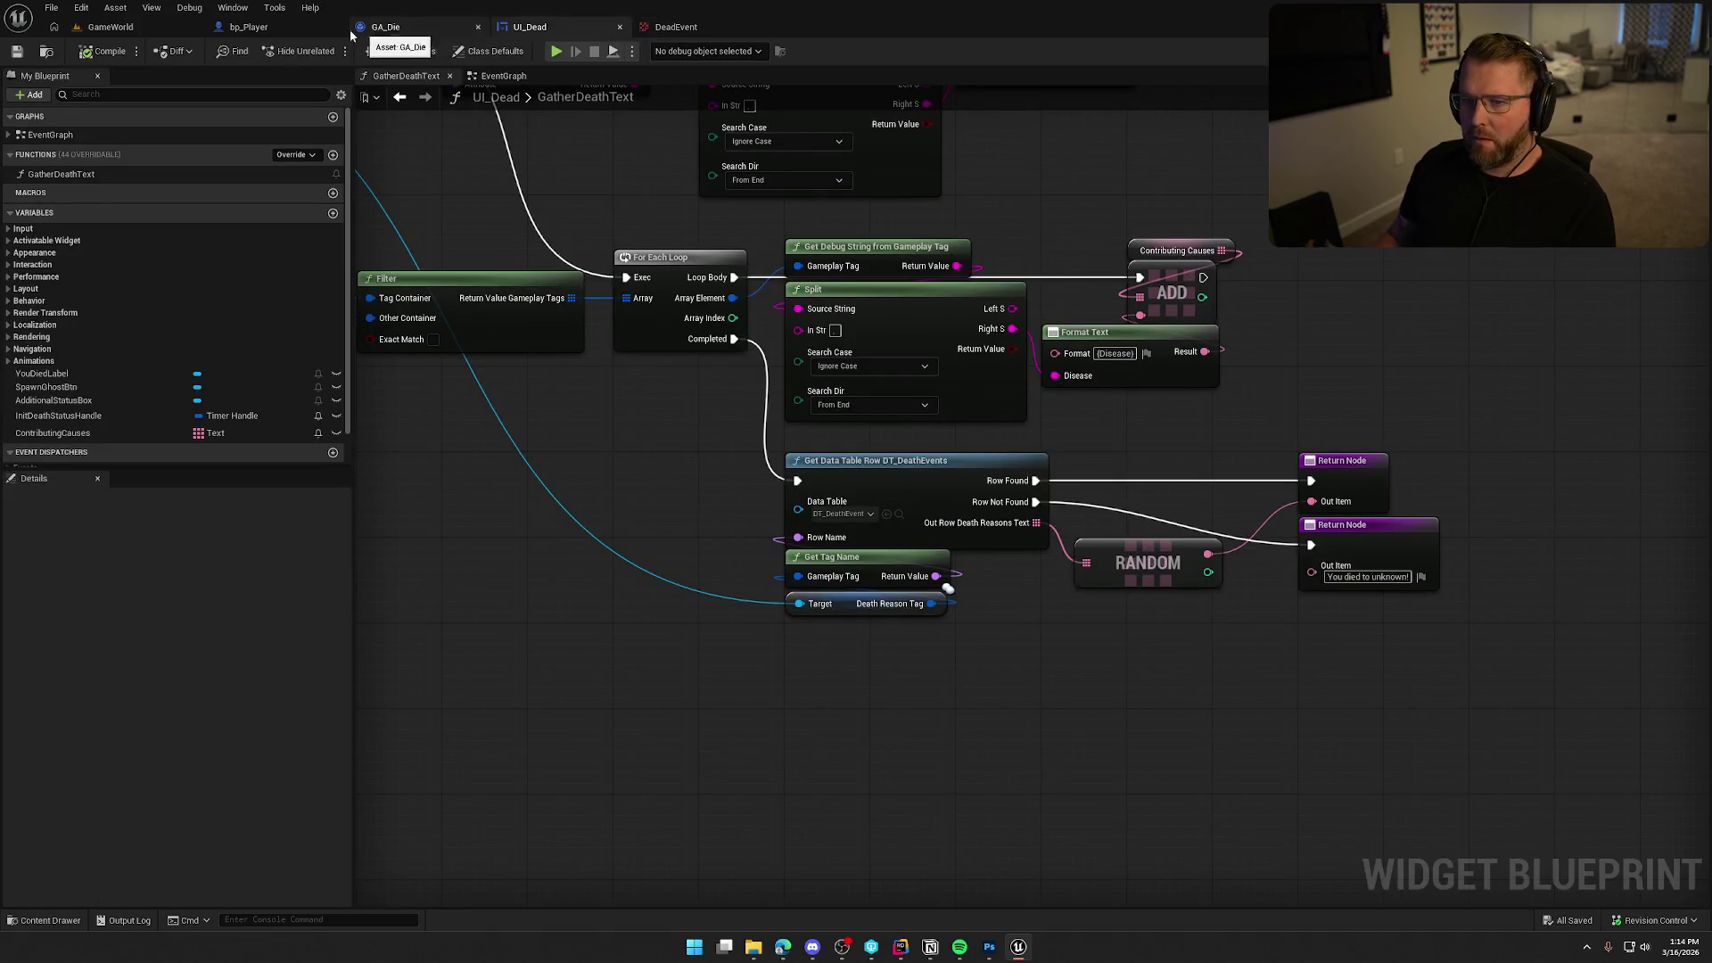
Open UI_Event from UI/InGame and put DeadEvent on the Select node's Death pin.
{"action": "left_click", "coordinate": [47, 53]}
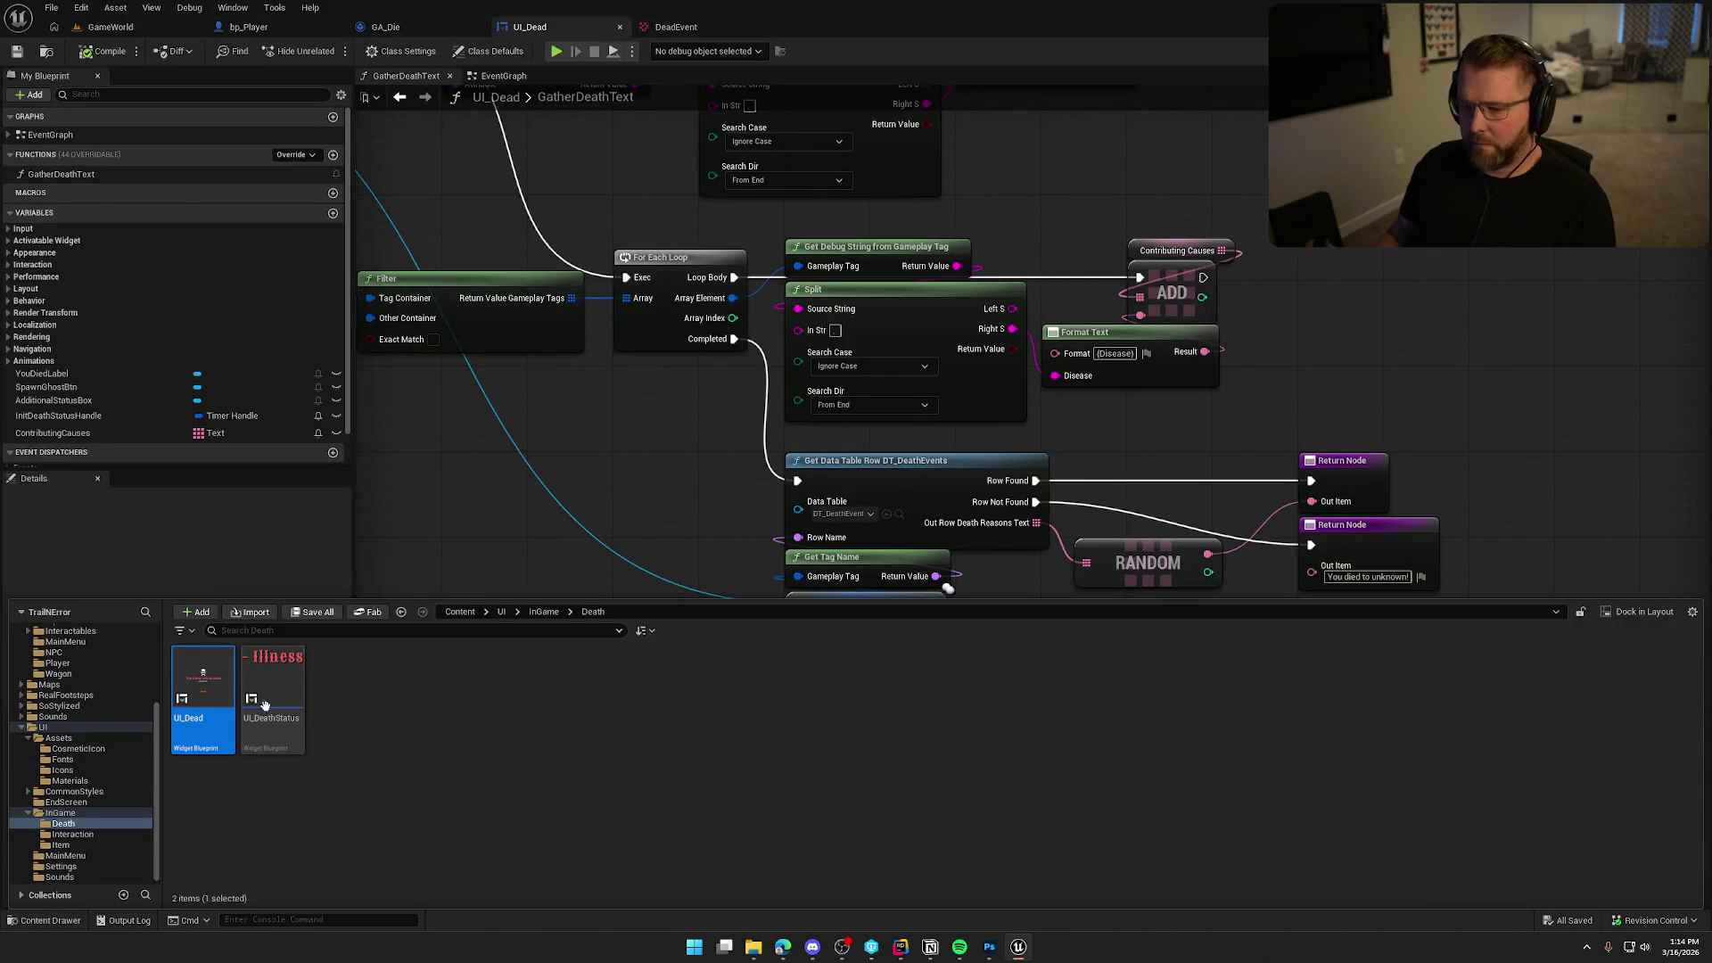
{"action": "left_click", "coordinate": [64, 814]}
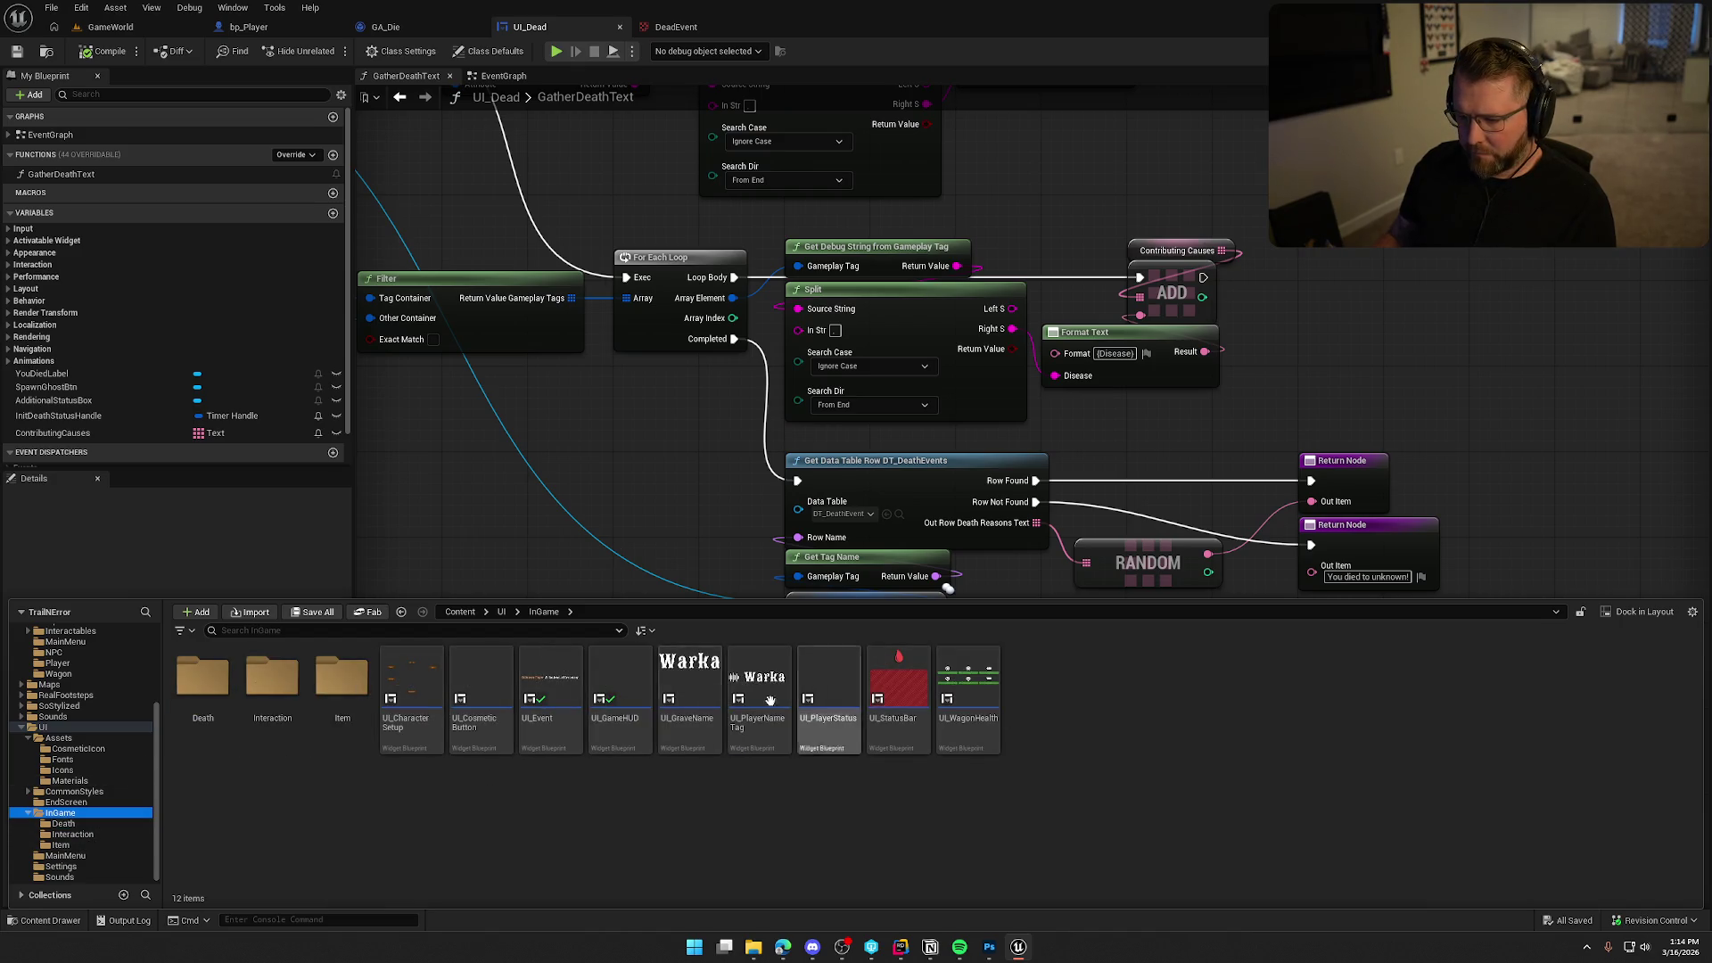
{"action": "double_click", "coordinate": [569, 691]}
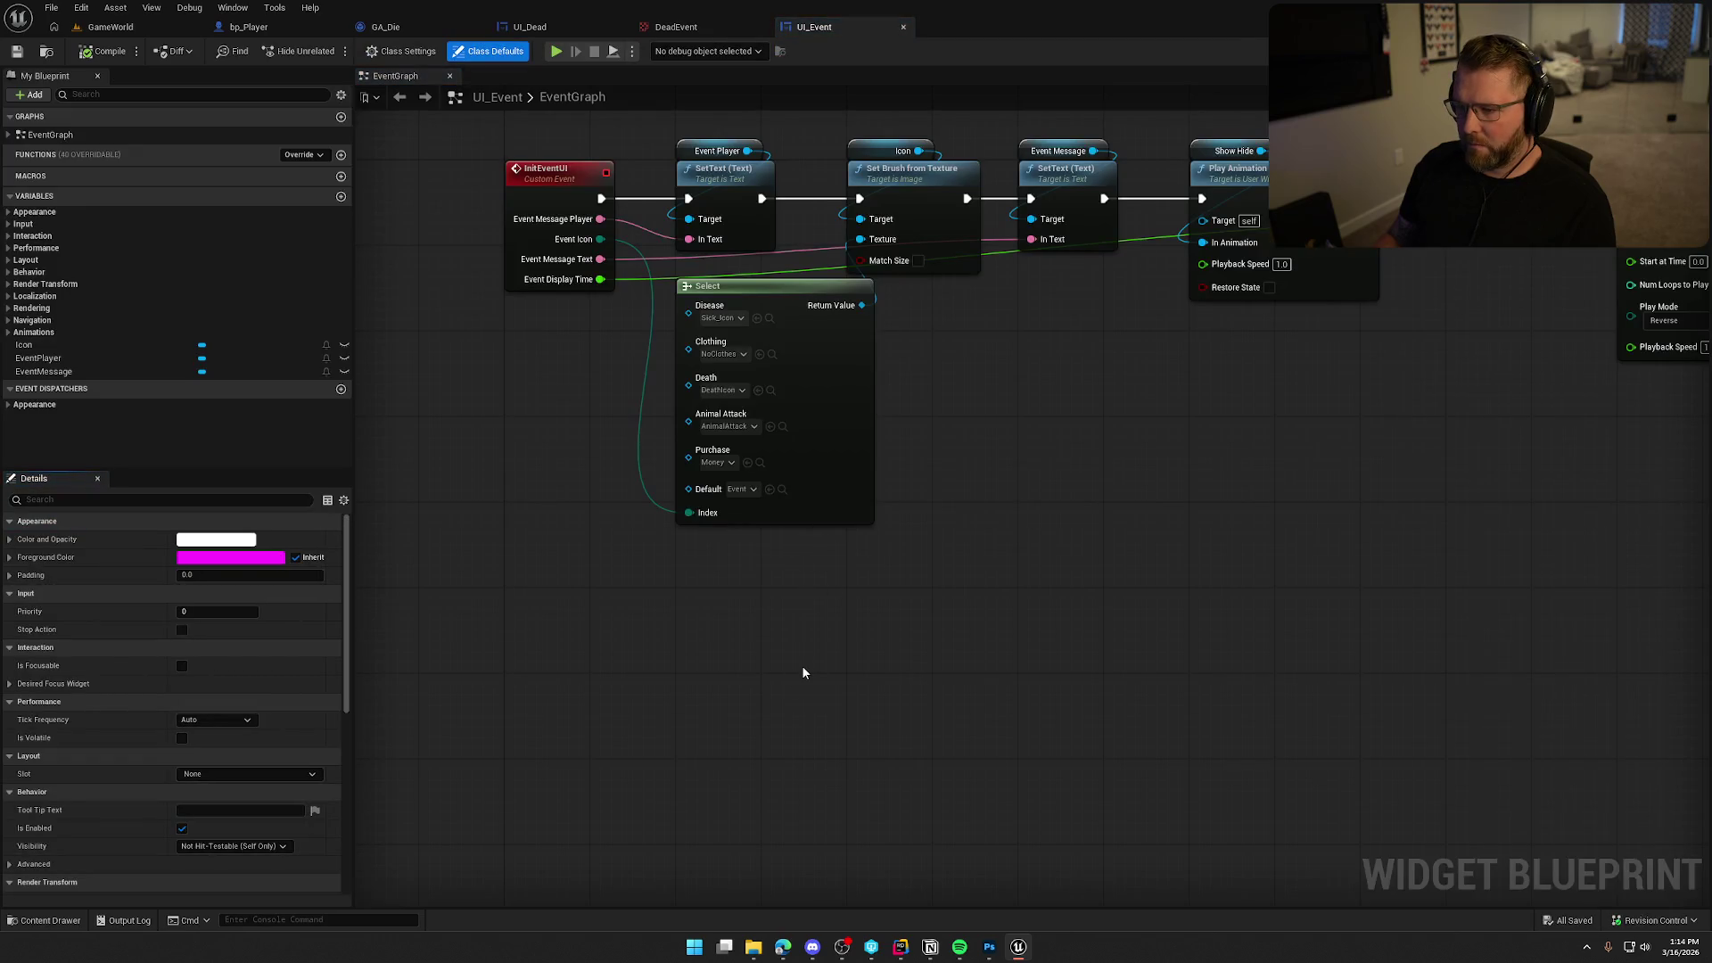
{"action": "key", "text": "ctrl+space"}
{"action": "left_click", "coordinate": [773, 394]}
{"action": "mouse_move", "coordinate": [482, 691]}
{"action": "left_mouse_down"}
{"action": "mouse_move", "coordinate": [553, 616]}
{"action": "mouse_move", "coordinate": [689, 387]}
{"action": "left_mouse_up"}
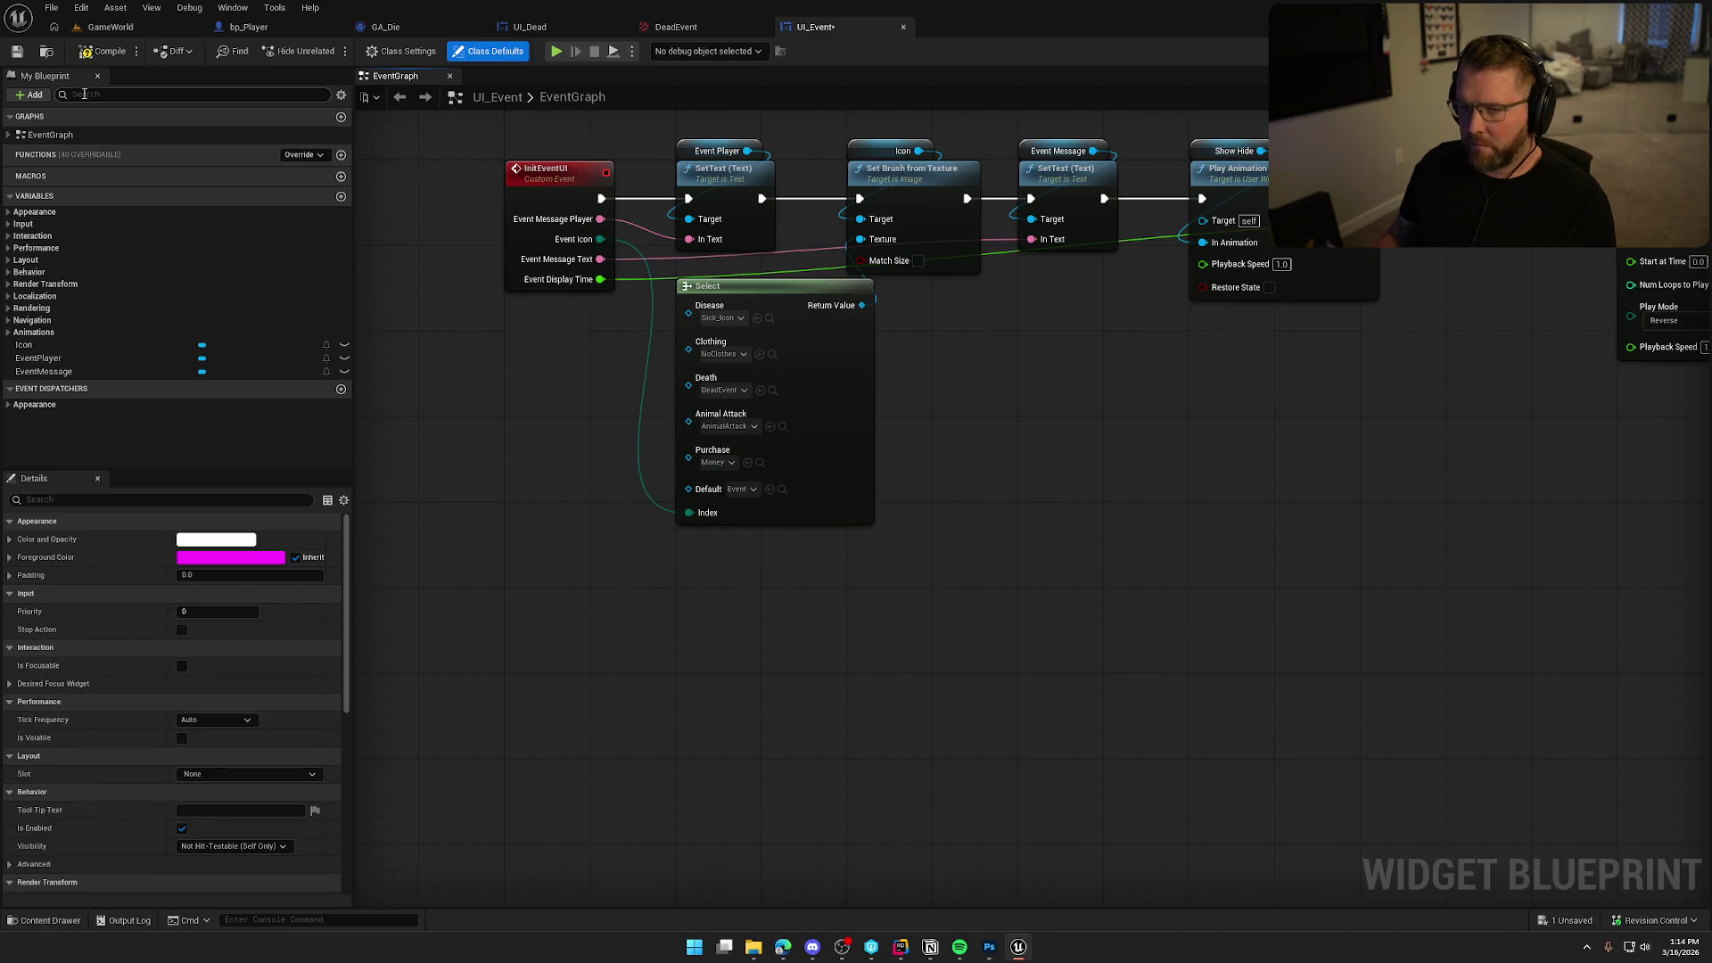
{"action": "left_click", "coordinate": [106, 30]}
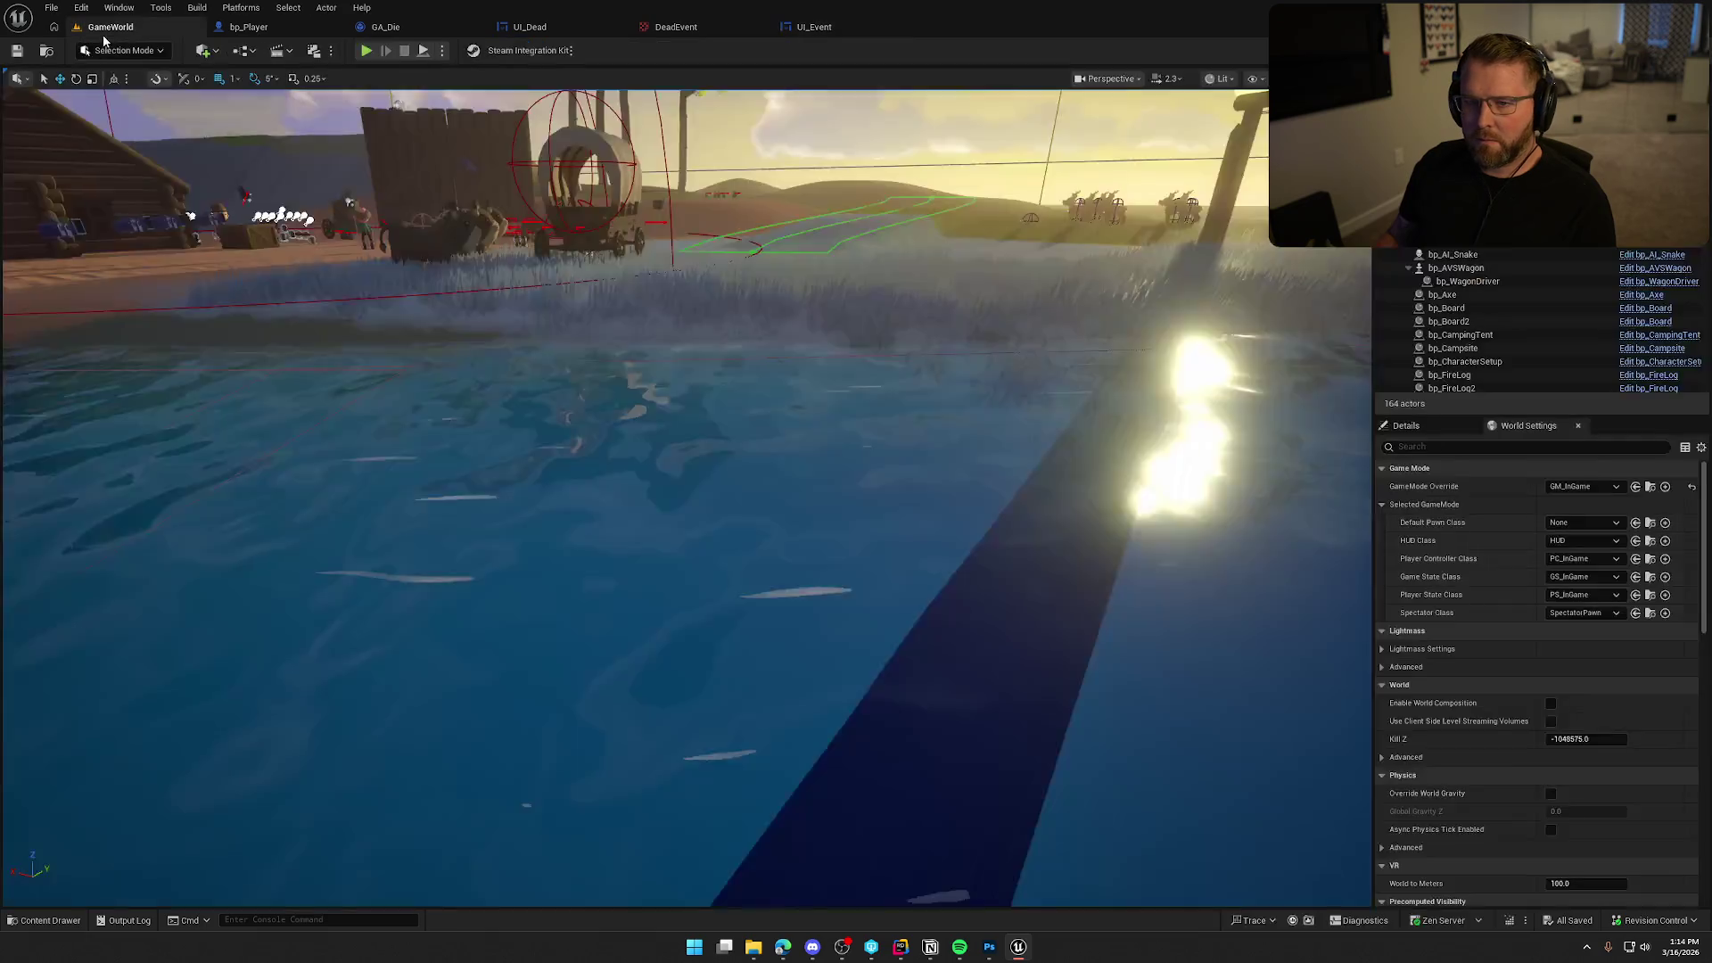
Start a Play-in-Editor session of GameWorld at the Trailhead Trading Post.
{"action": "left_click", "coordinate": [366, 52]}
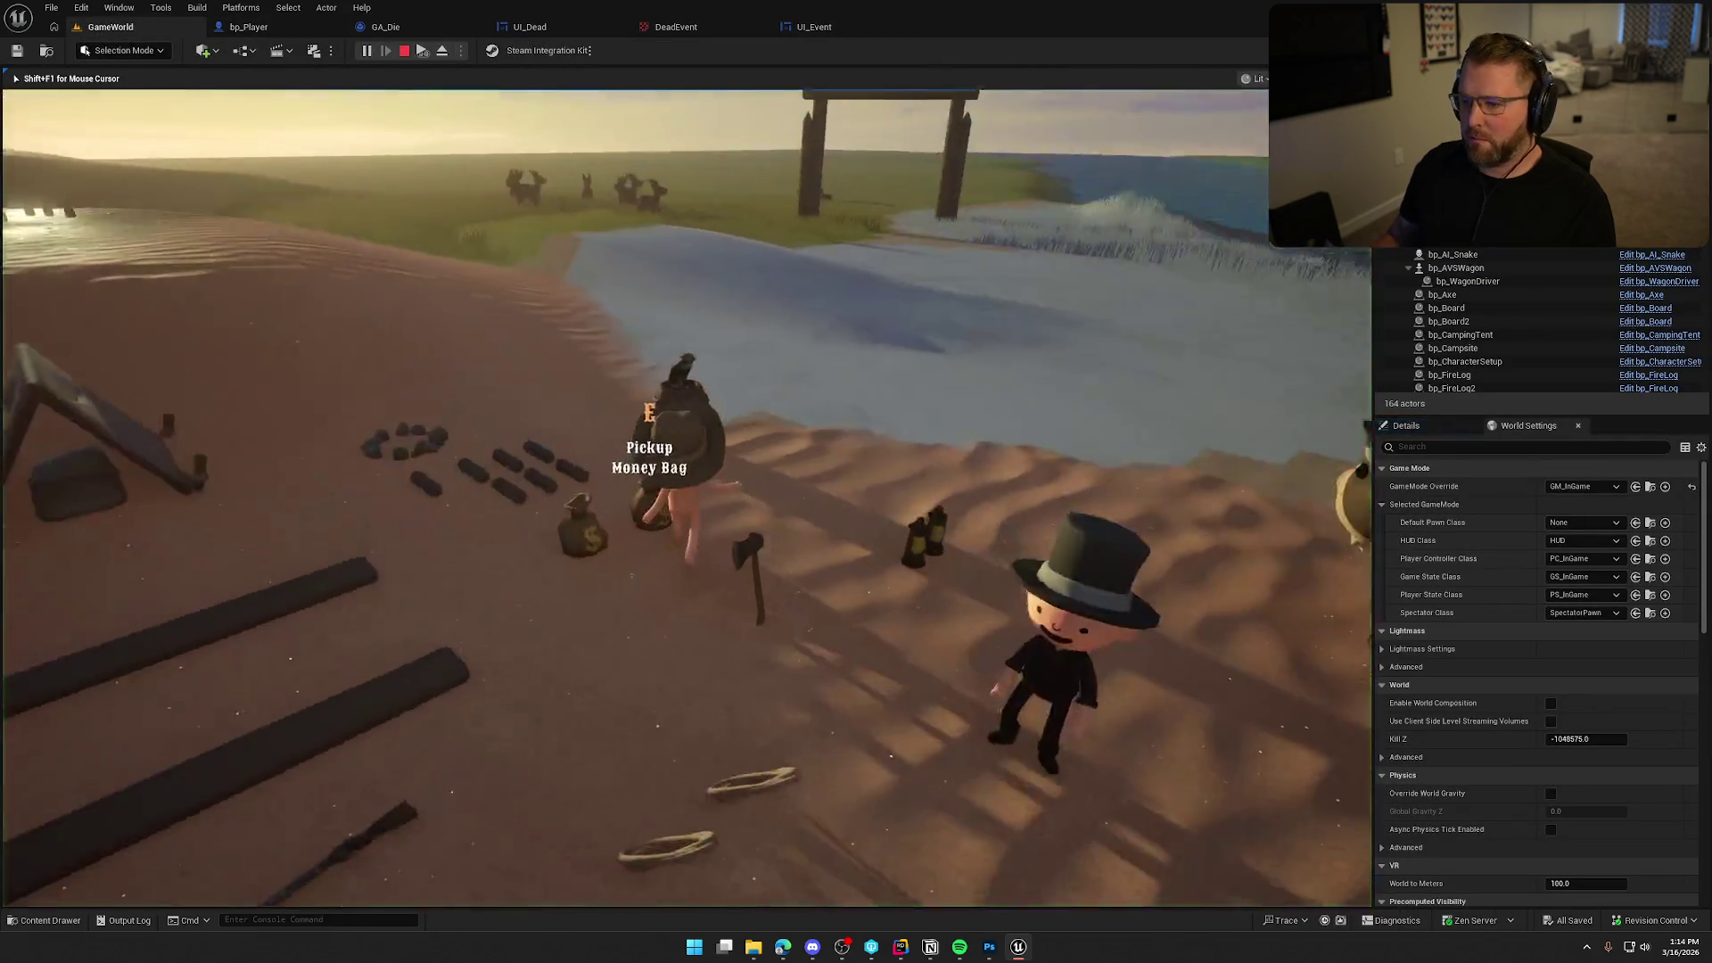
{"action": "key", "text": "super"}
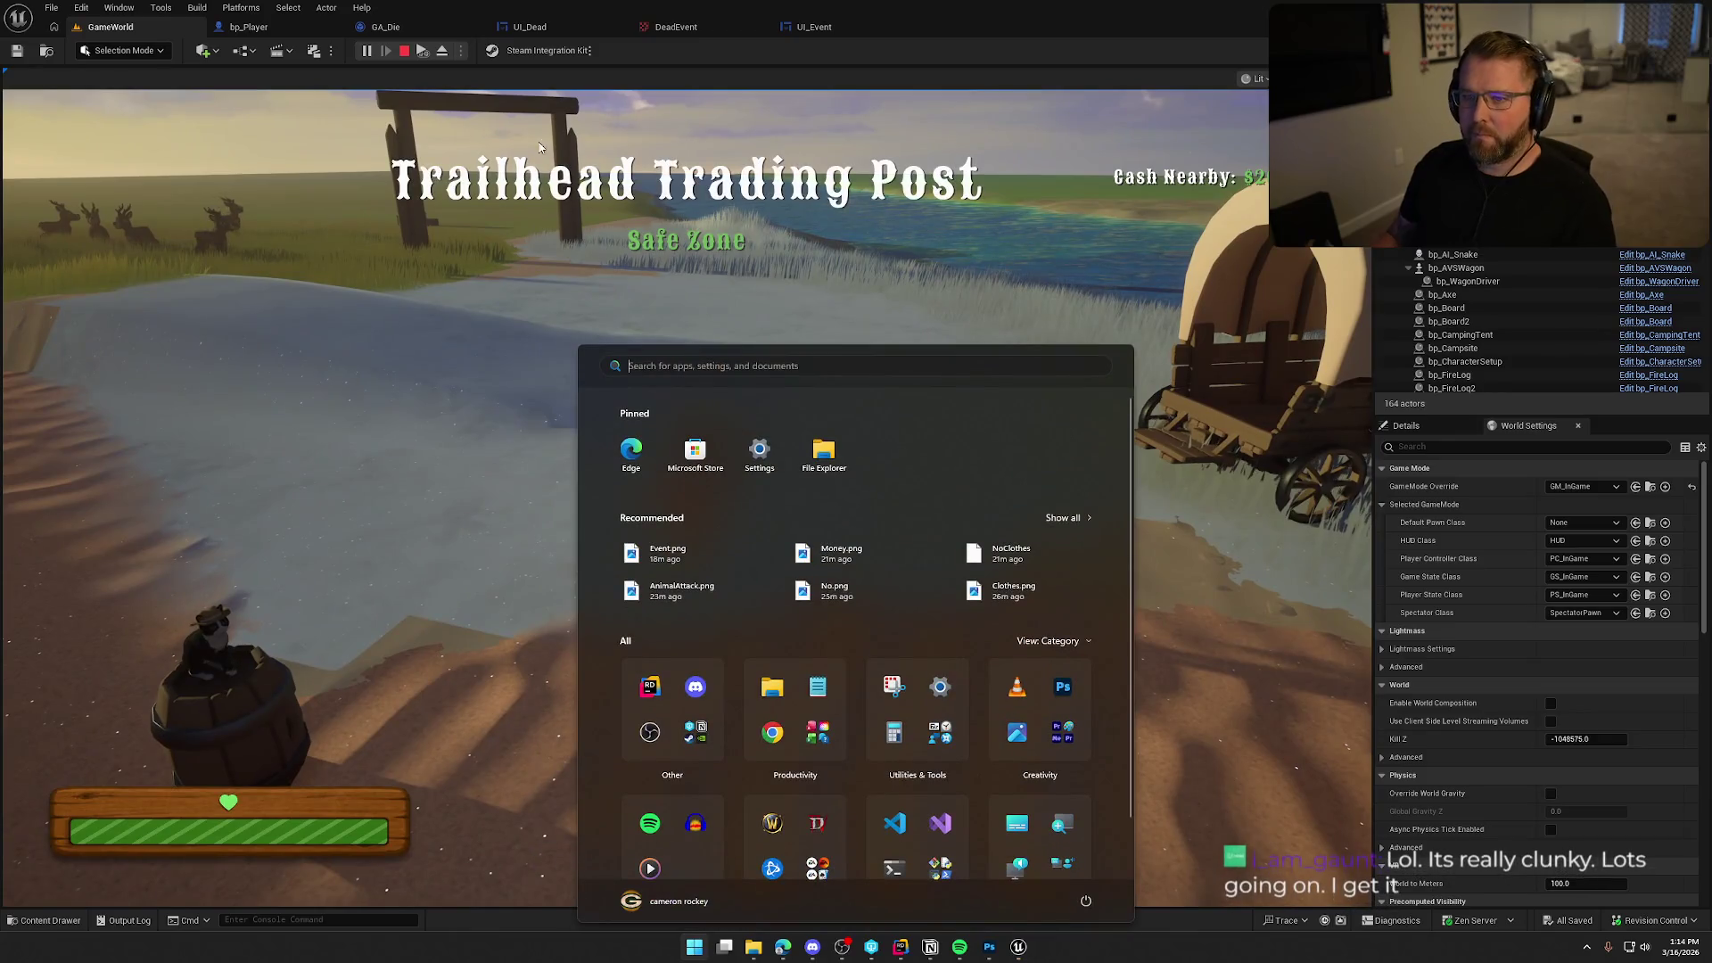
{"action": "left_click", "coordinate": [1547, 430]}
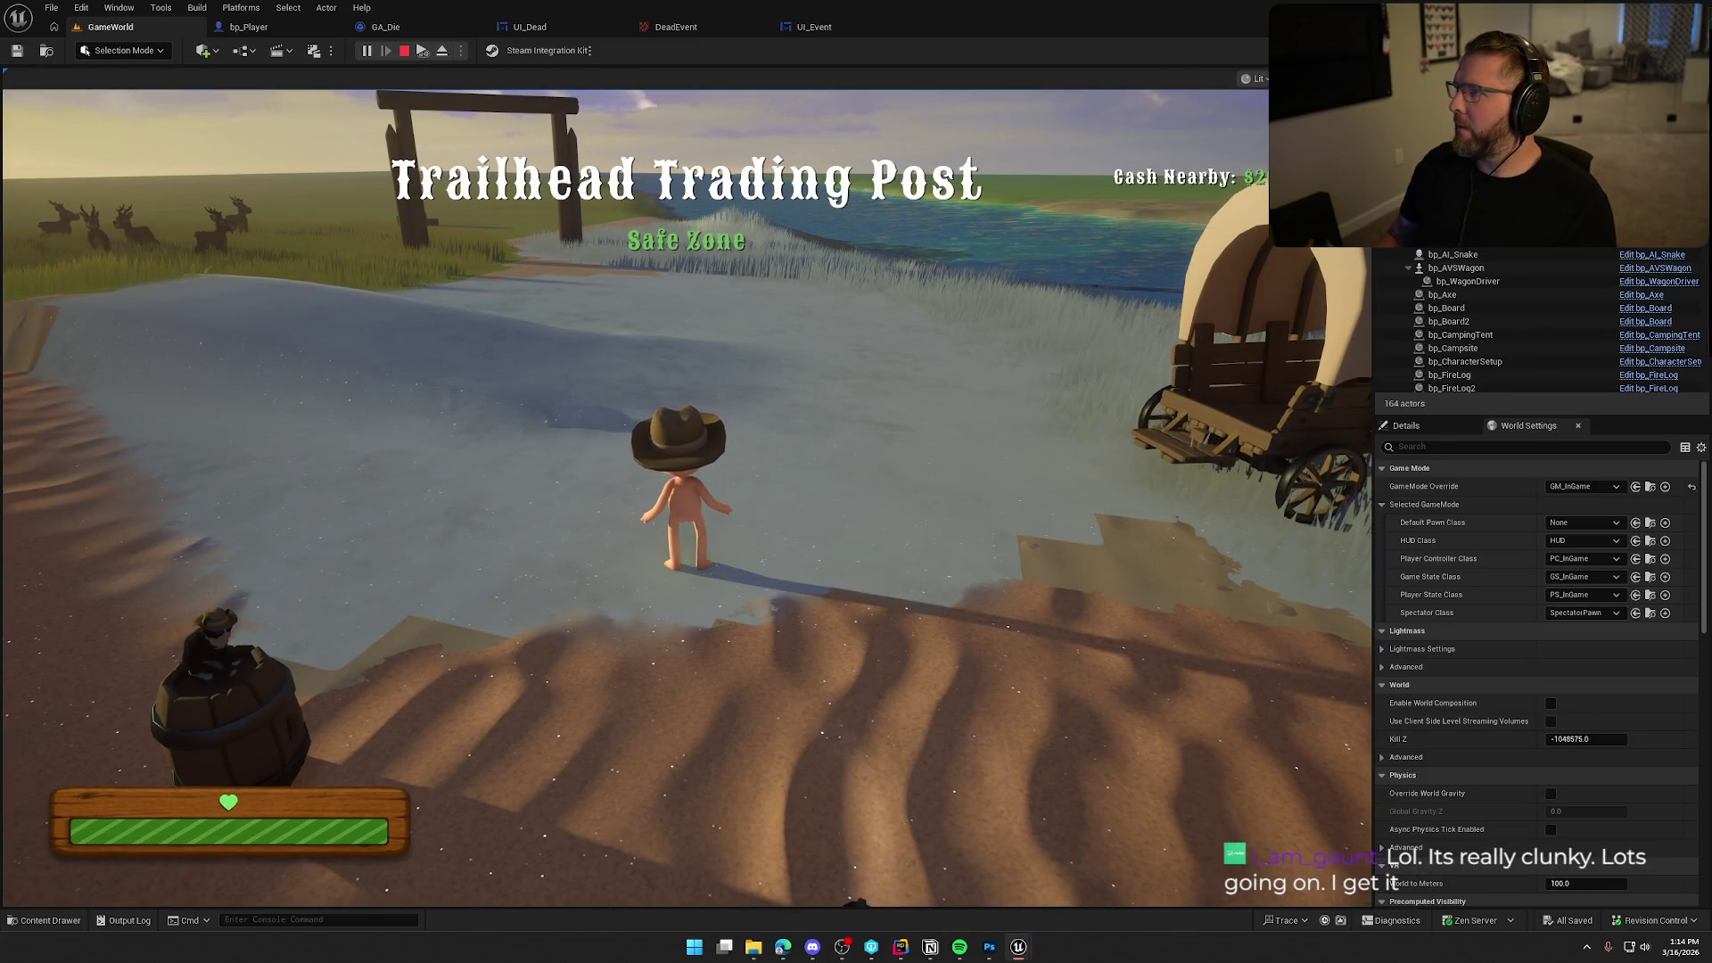
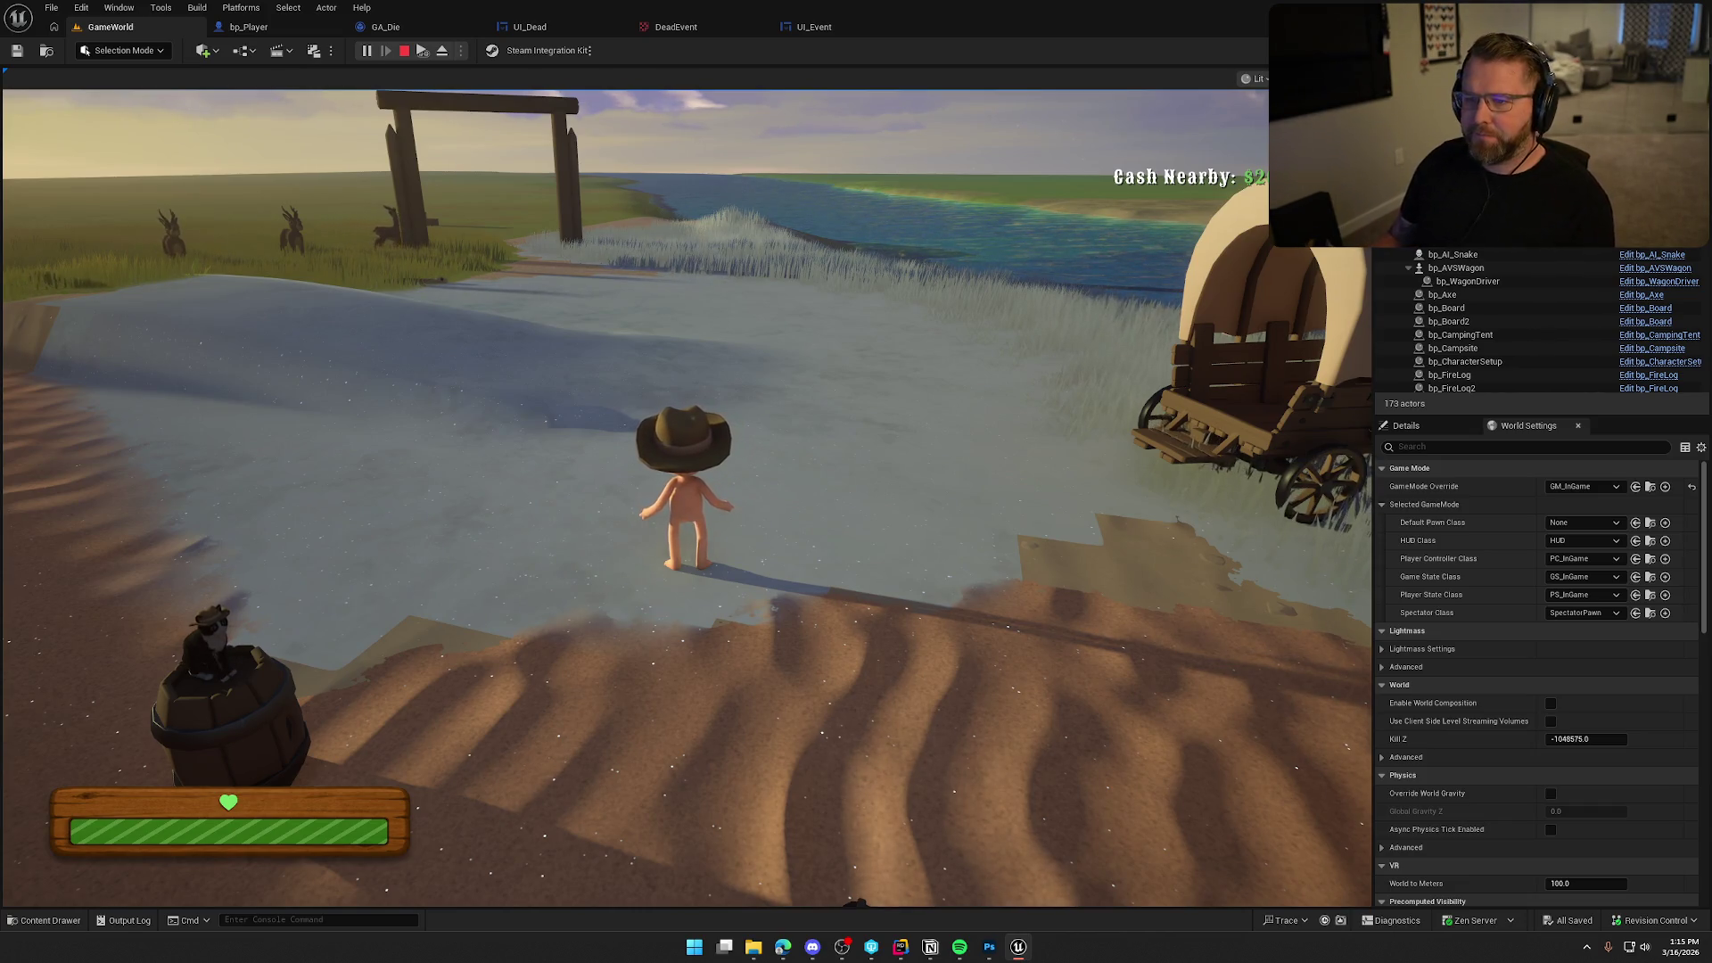
Stop the current play session, replay the level briefly in the editor, then stop it again.
{"action": "key", "text": "Escape"}
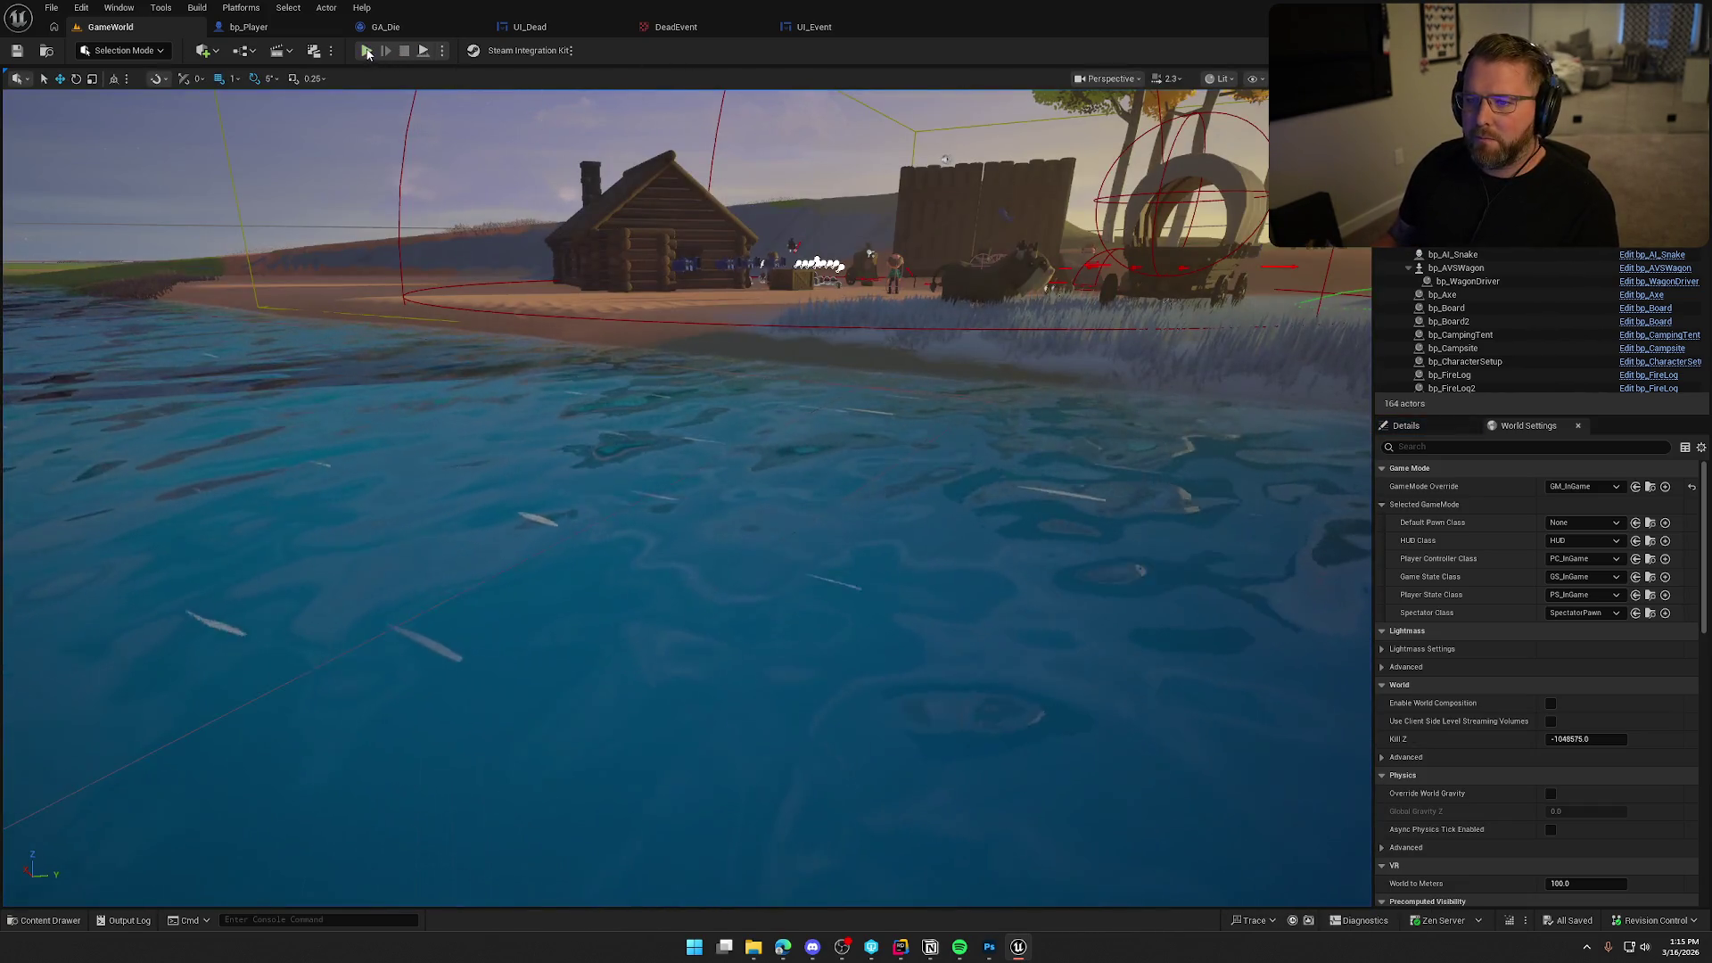
{"action": "left_click", "coordinate": [366, 52]}
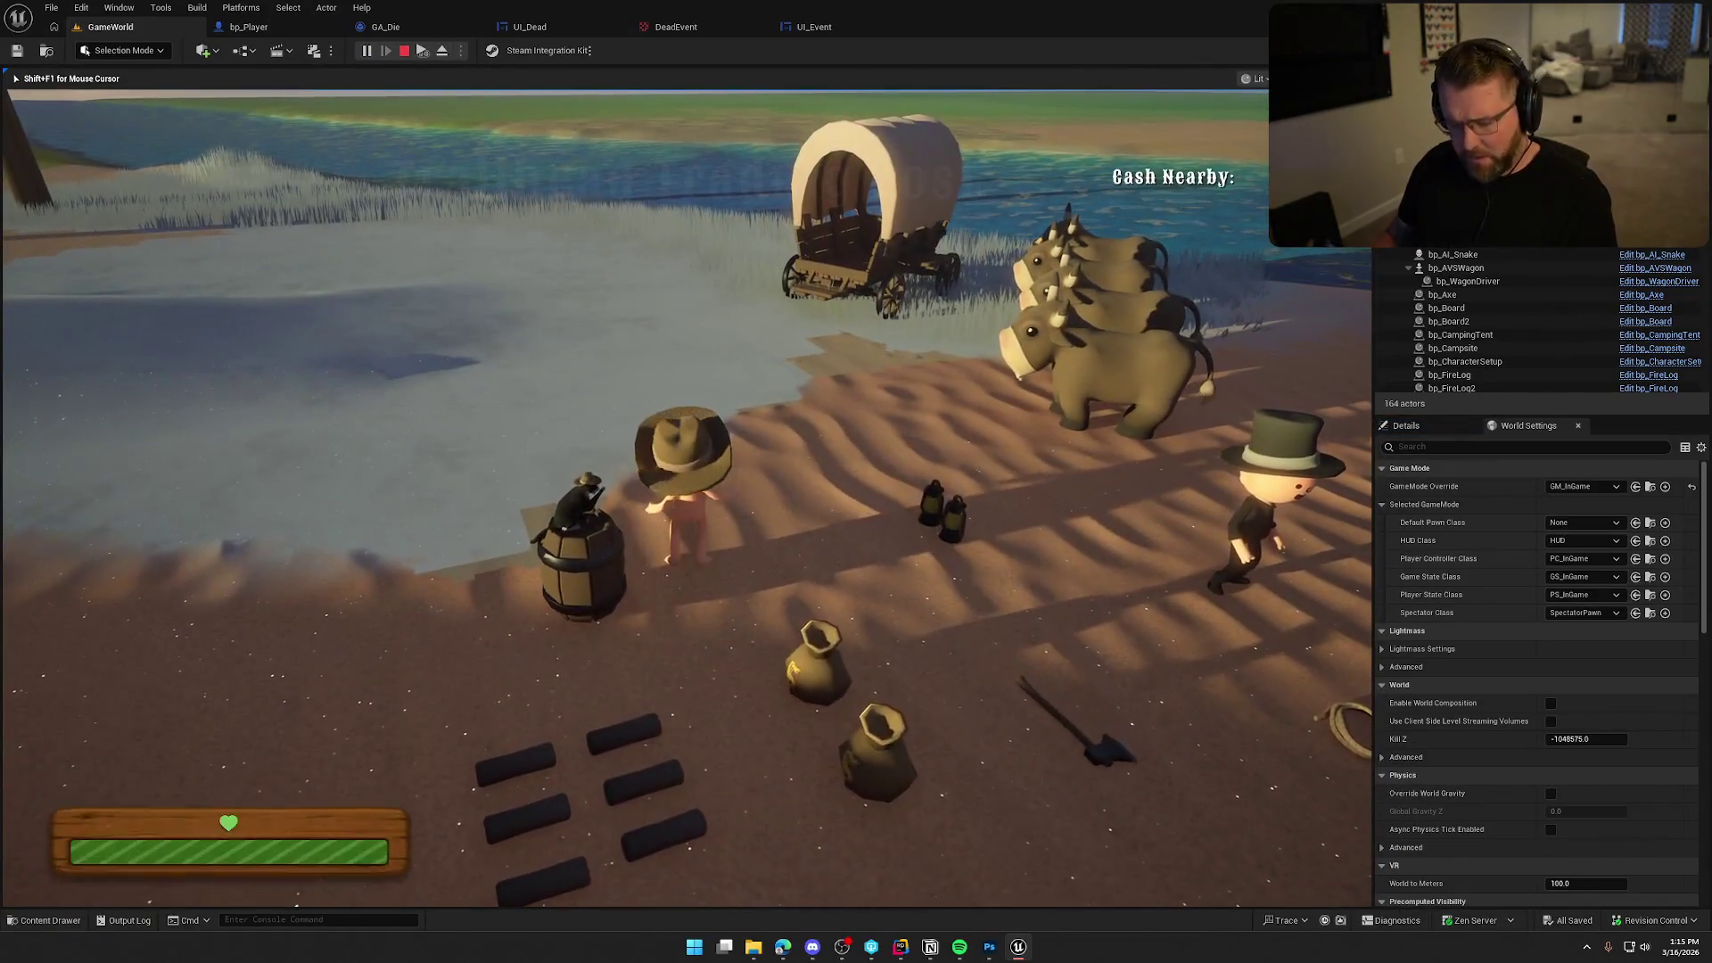
{"action": "key", "text": "super"}
{"action": "left_click", "coordinate": [446, 100]}
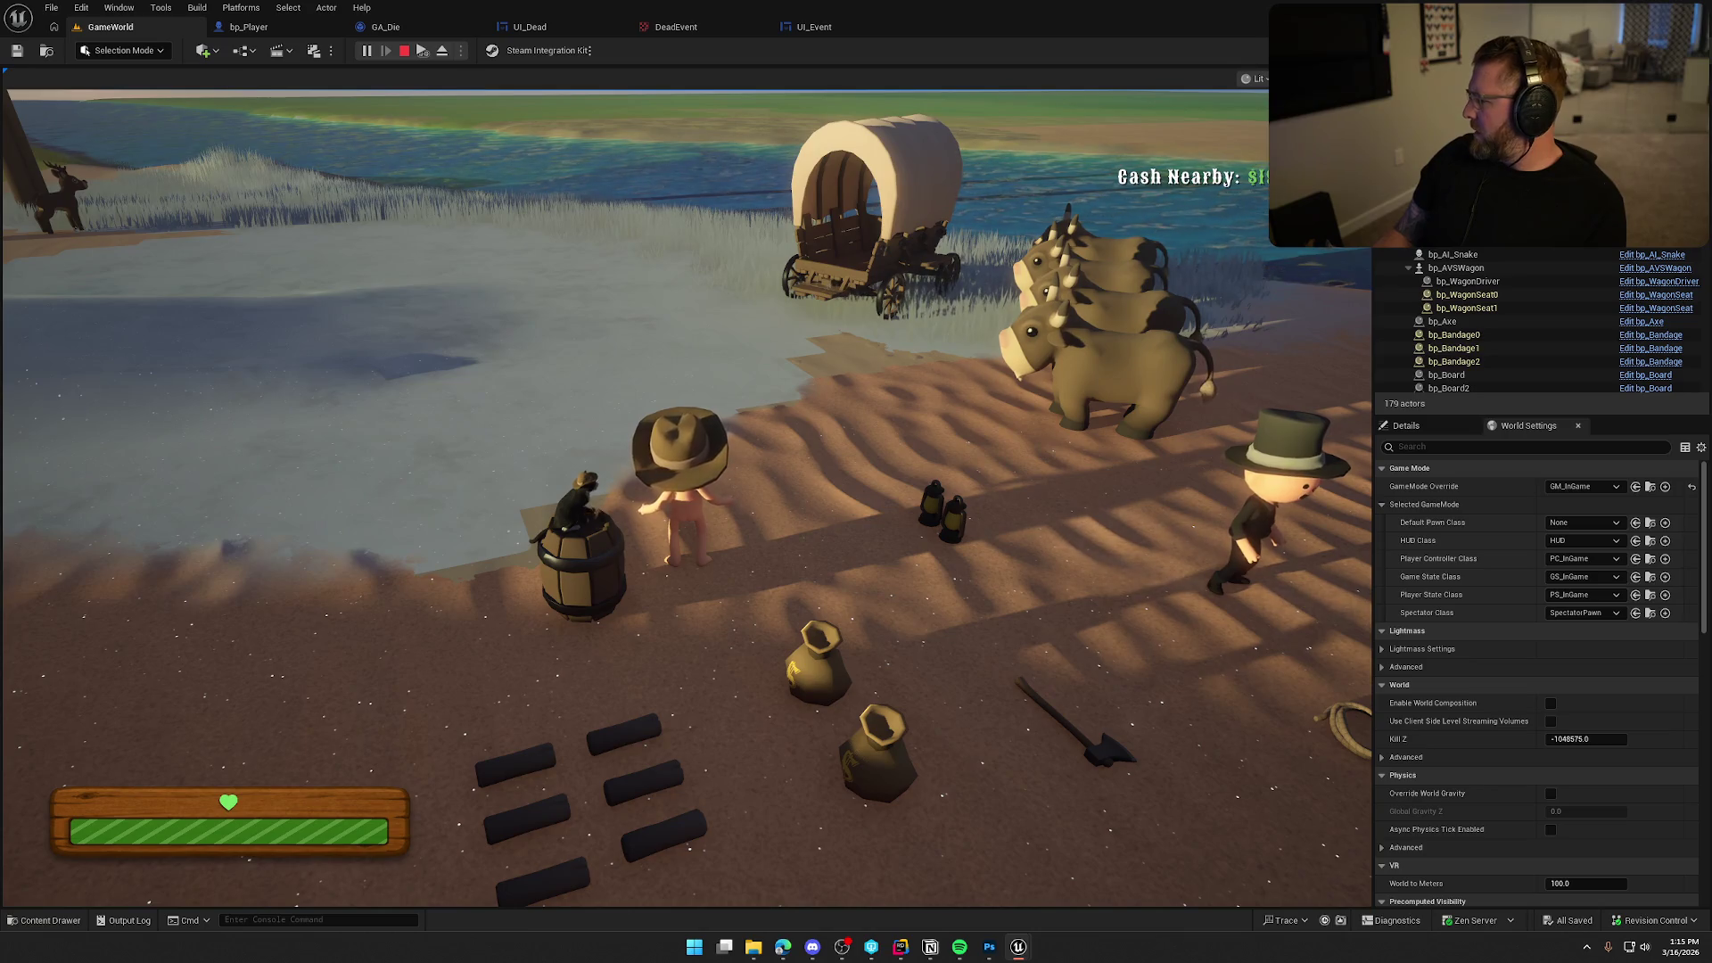
{"action": "key", "text": "Escape"}
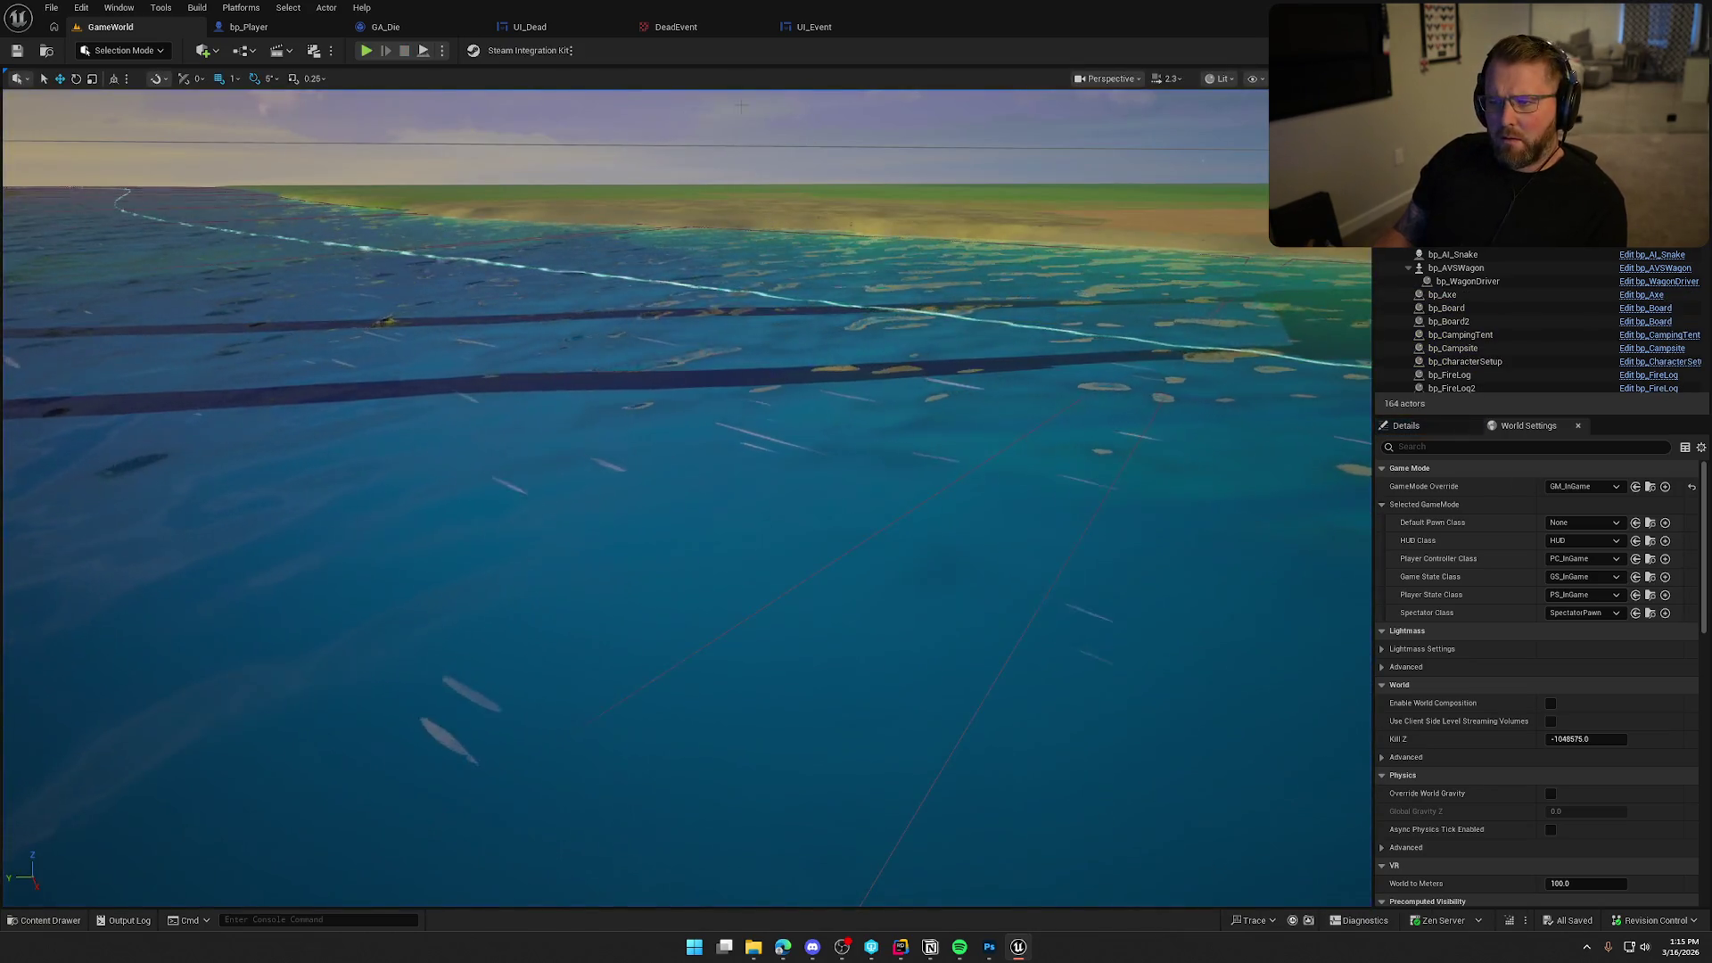
Look over UI_Dead's GatherDeathText entry nodes, then move to bp_Player's Event Graph near Event Tick.
{"action": "left_click", "coordinate": [562, 27]}
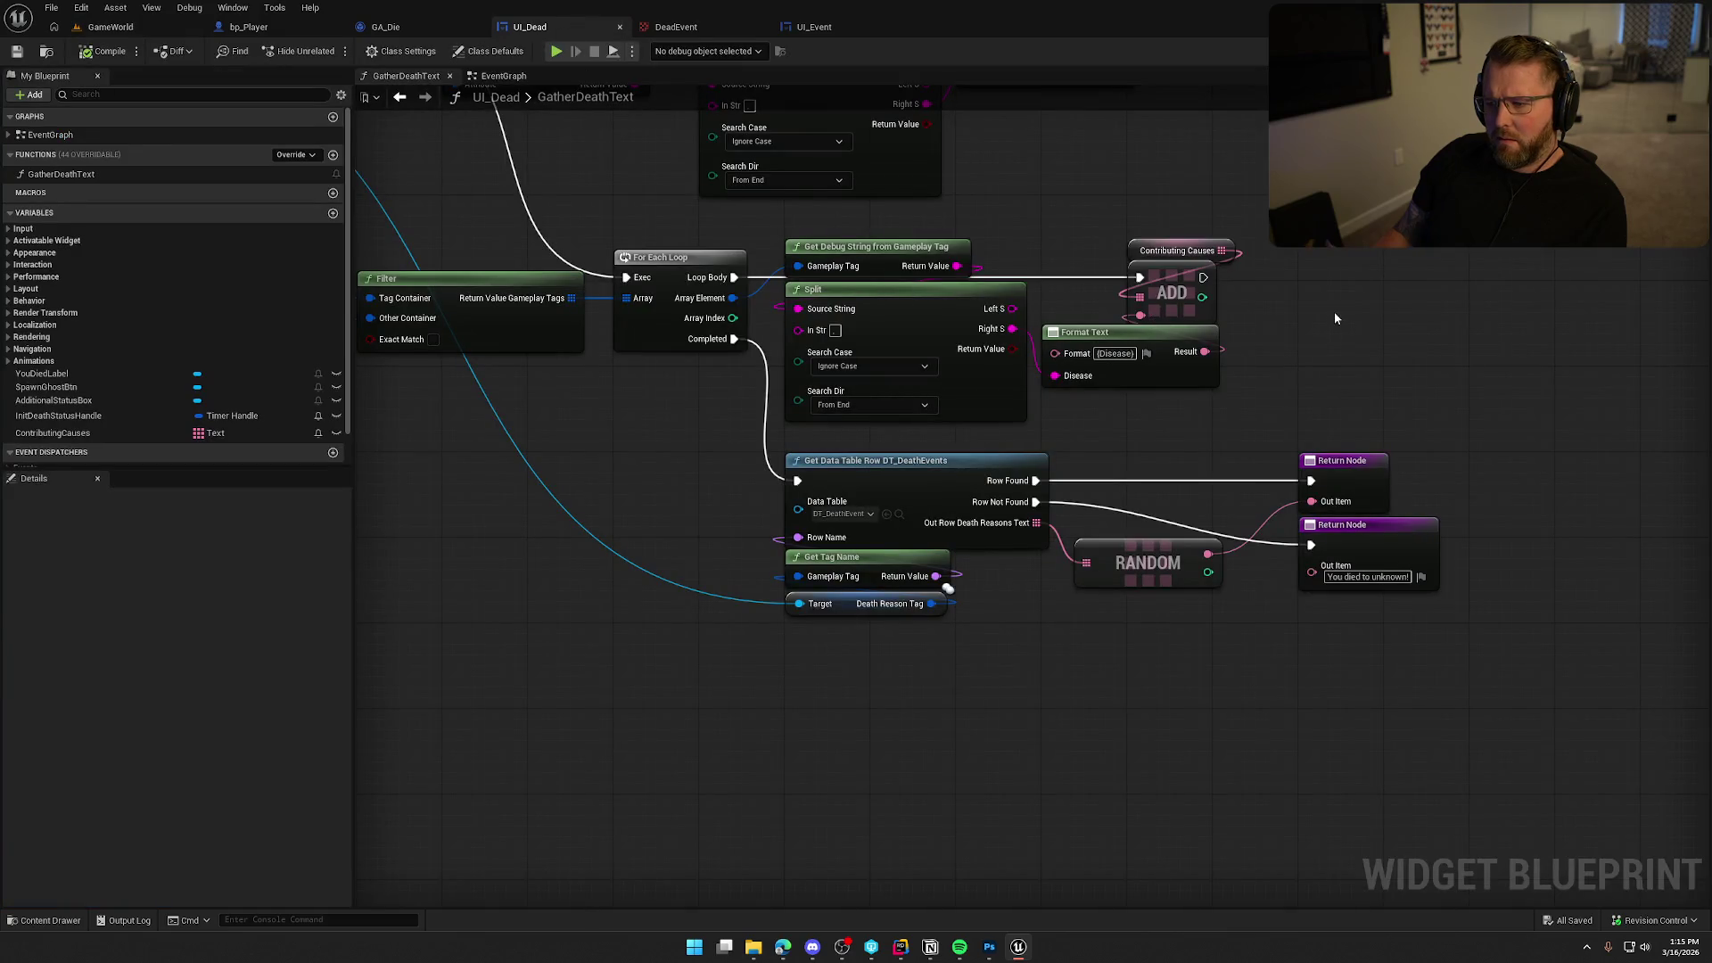
{"action": "mouse_move", "coordinate": [844, 627]}
{"action": "left_mouse_down"}
{"action": "mouse_move", "coordinate": [1218, 749]}
{"action": "mouse_move", "coordinate": [1094, 704]}
{"action": "mouse_move", "coordinate": [1073, 662]}
{"action": "left_mouse_up"}
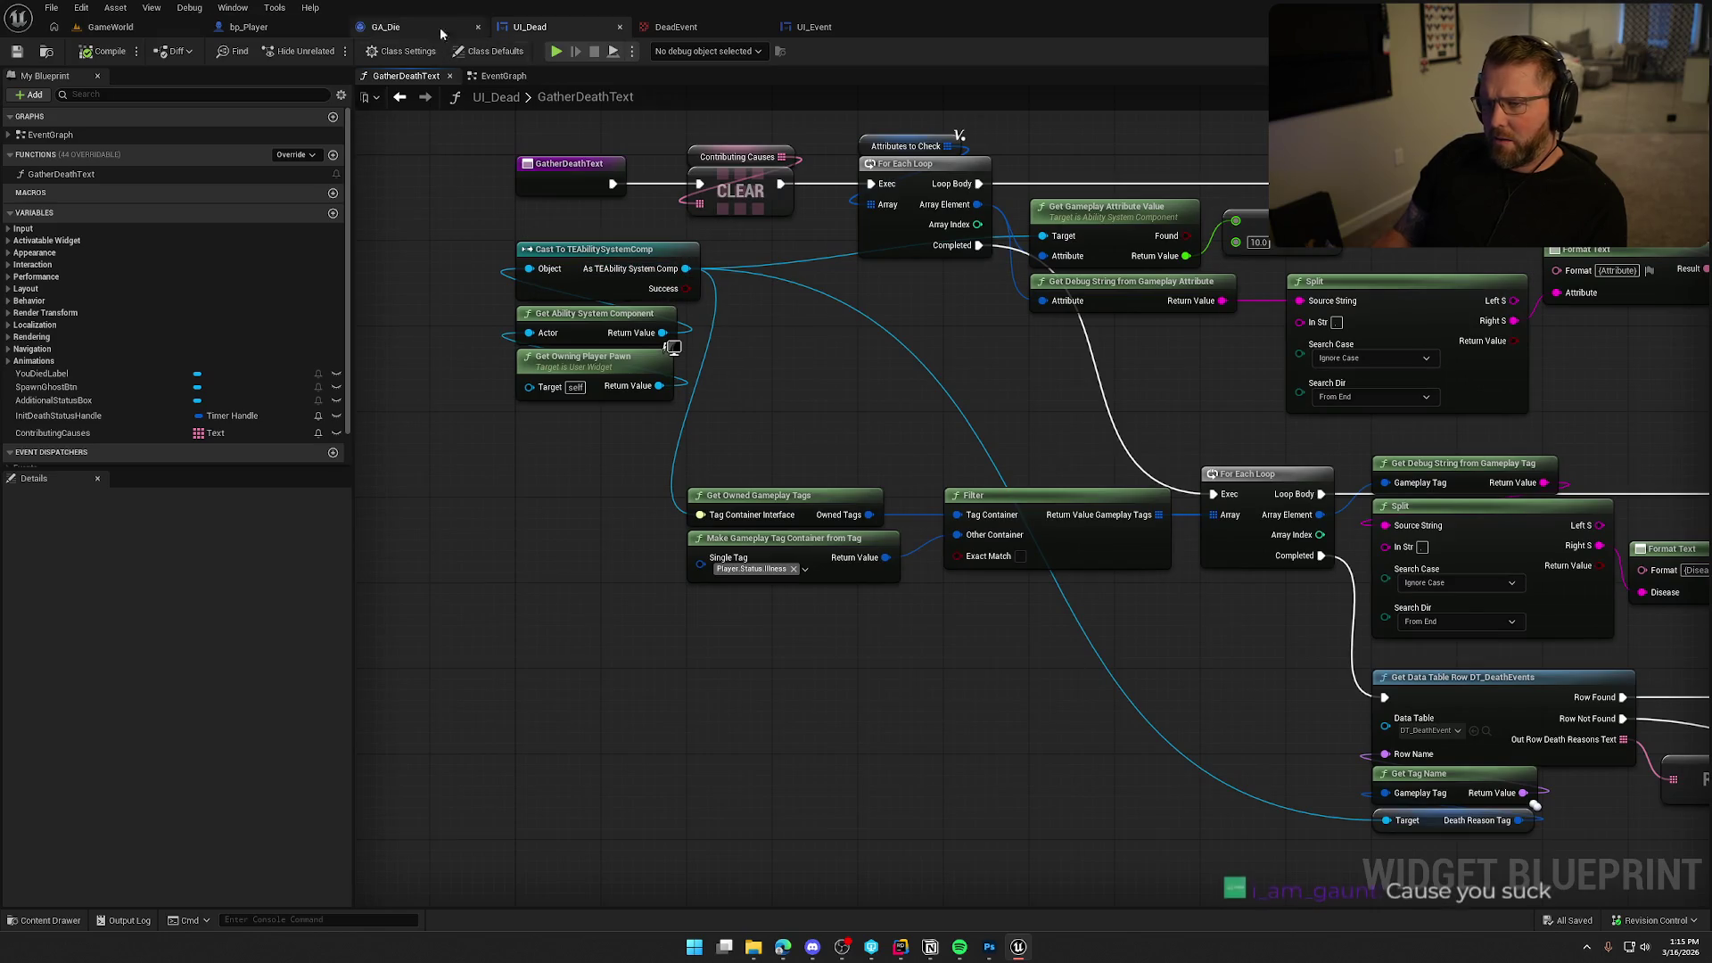
{"action": "left_click", "coordinate": [291, 26]}
{"action": "mouse_move", "coordinate": [607, 332]}
{"action": "left_mouse_down"}
{"action": "mouse_move", "coordinate": [646, 375]}
{"action": "mouse_move", "coordinate": [670, 550]}
{"action": "left_mouse_up"}
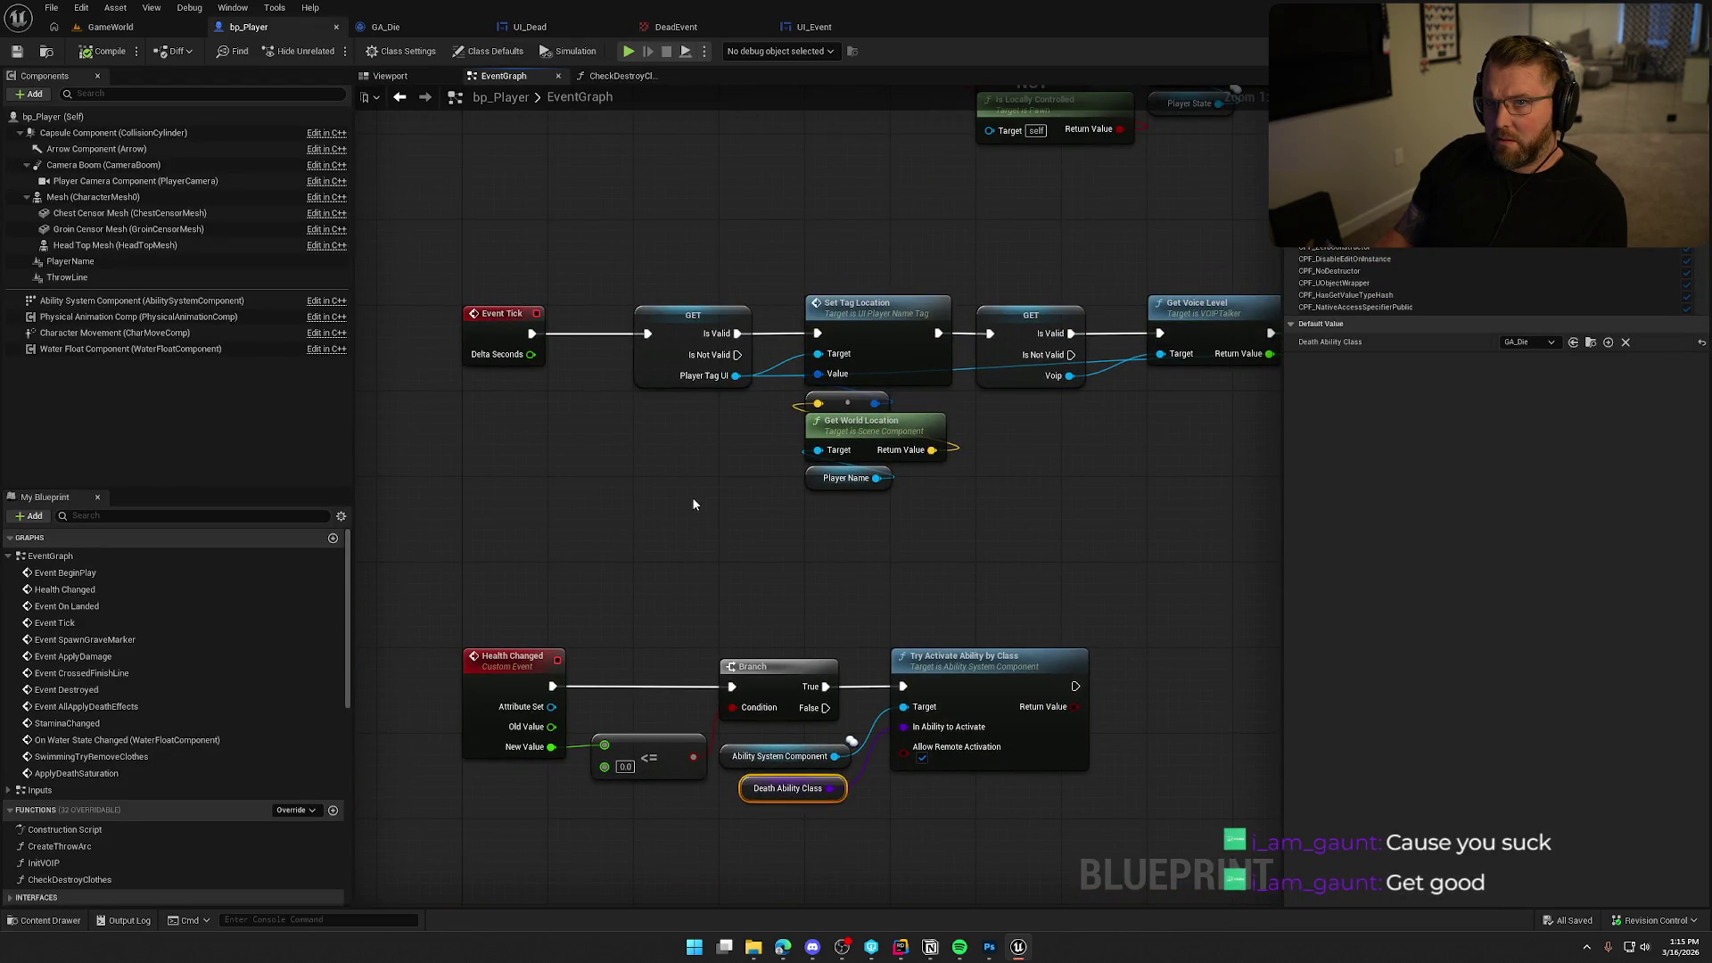
Jump to the StaminaChanged event and pan through its Branch, AND and Try Activate Ability nodes.
{"action": "mouse_move", "coordinate": [692, 496]}
{"action": "left_mouse_down"}
{"action": "mouse_move", "coordinate": [585, 602]}
{"action": "mouse_move", "coordinate": [719, 424]}
{"action": "mouse_move", "coordinate": [280, 244]}
{"action": "left_mouse_up"}
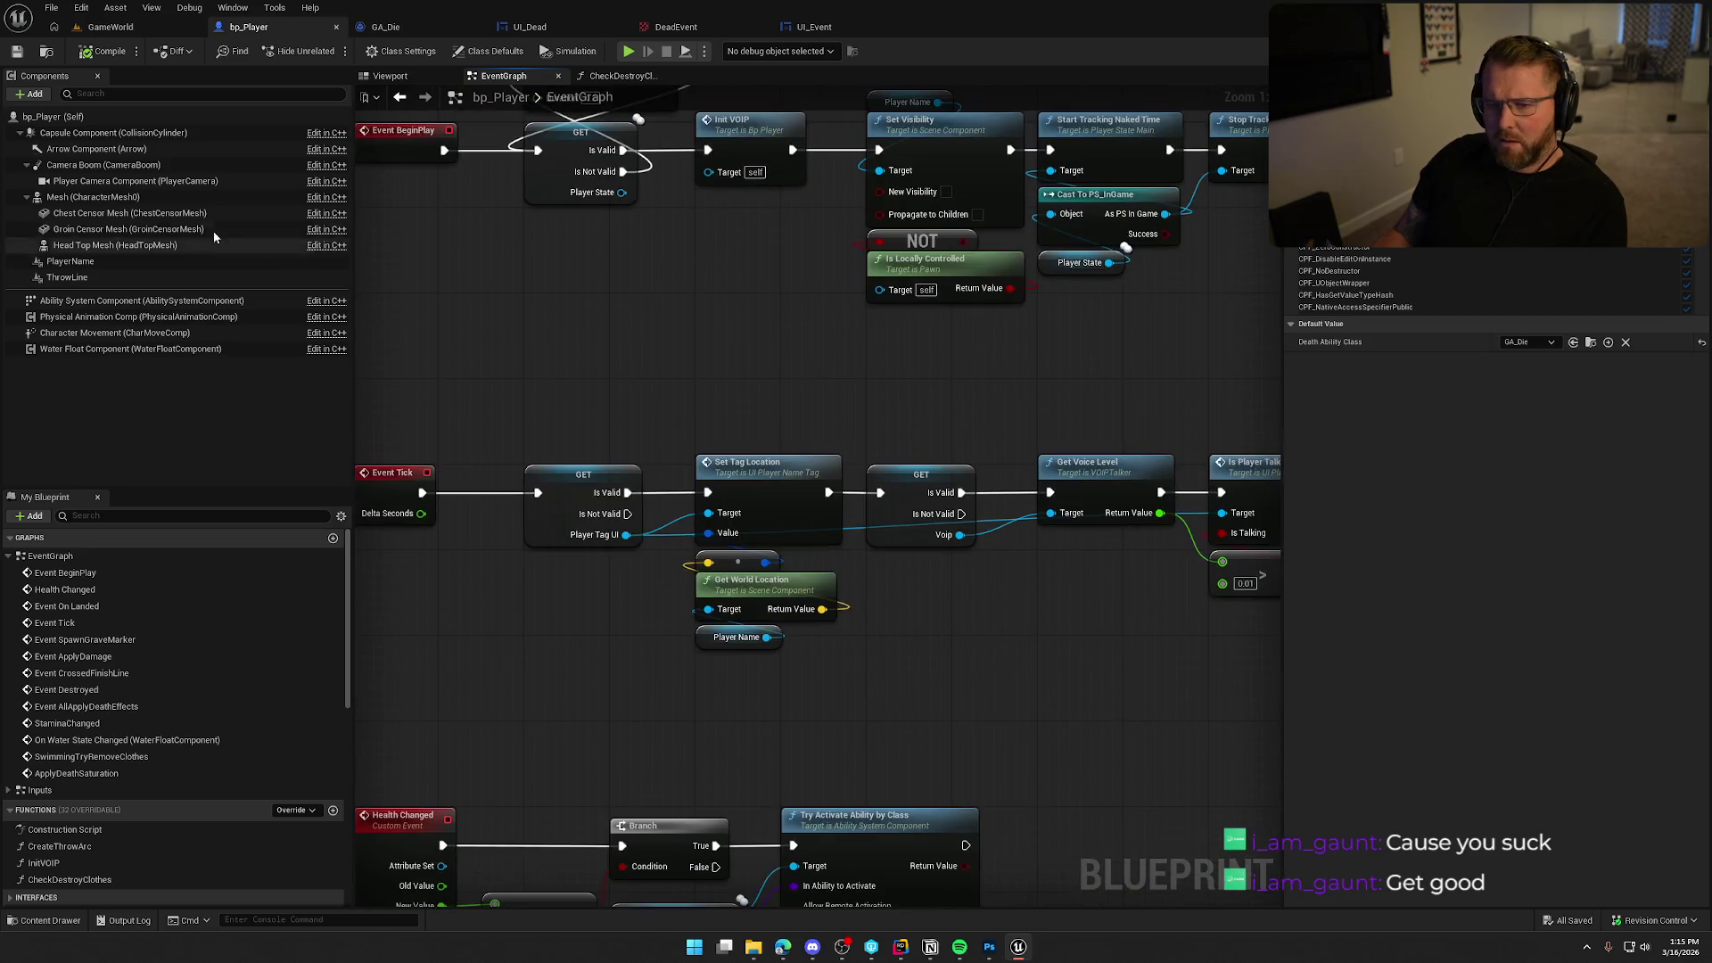
{"action": "double_click", "coordinate": [79, 726]}
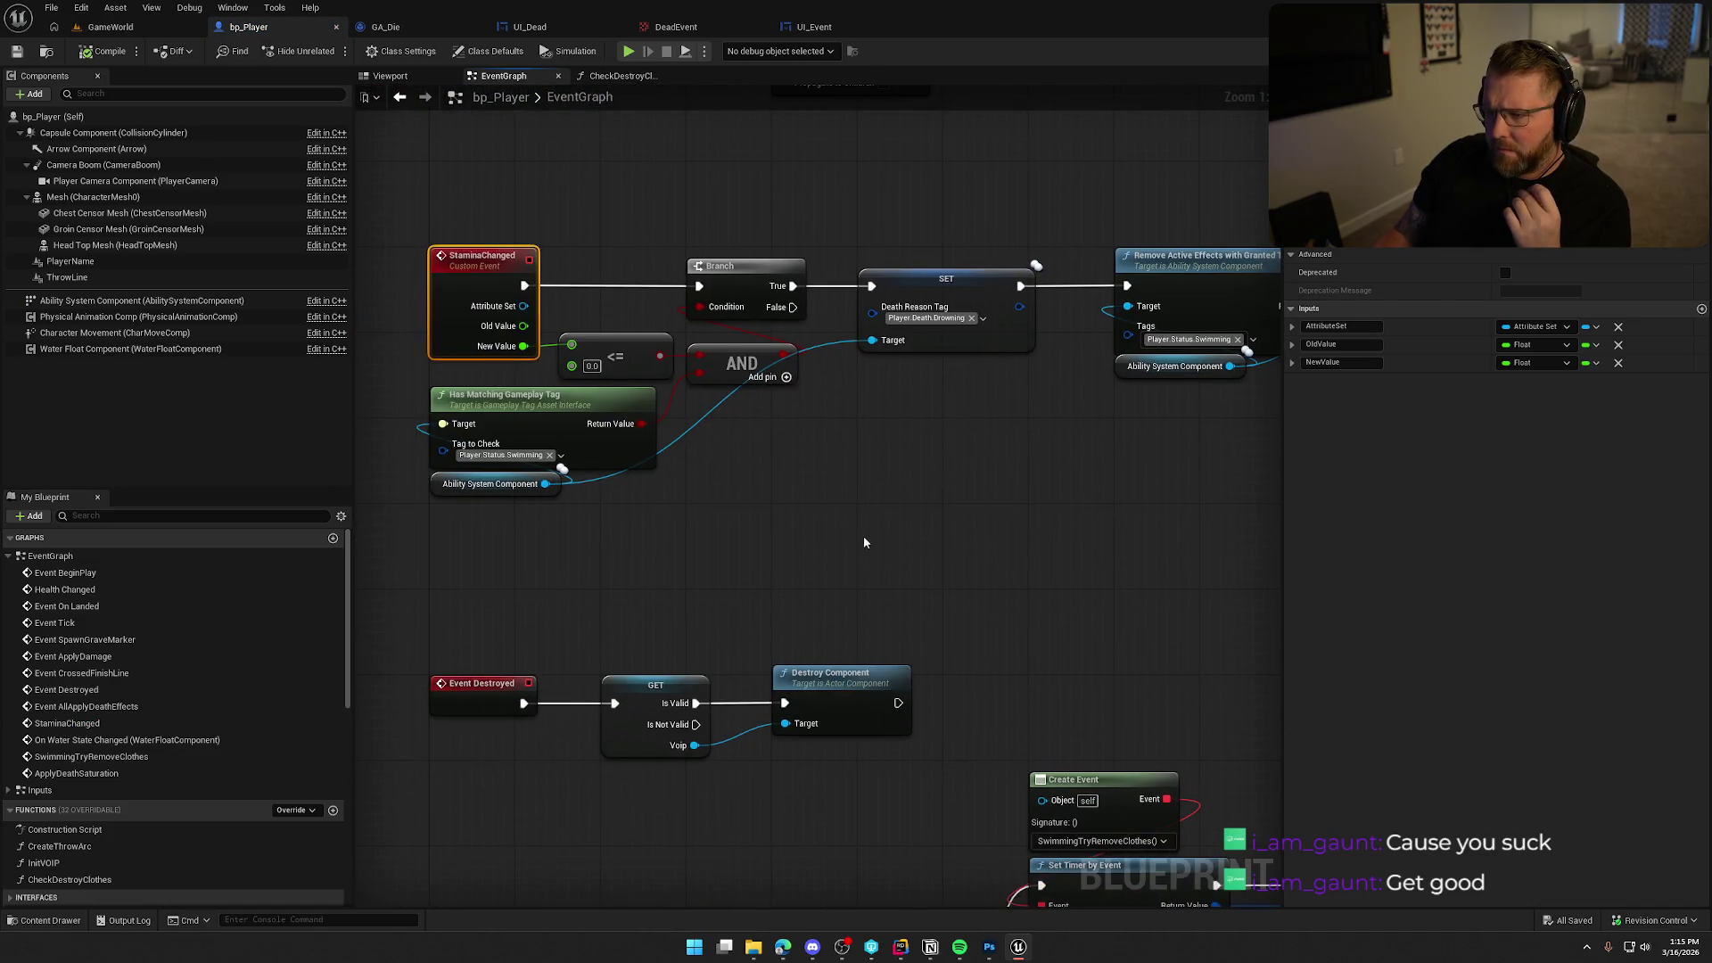
{"action": "left_click_drag", "start_coordinate": [914, 552], "coordinate": [878, 344]}
{"action": "left_click", "coordinate": [922, 552]}
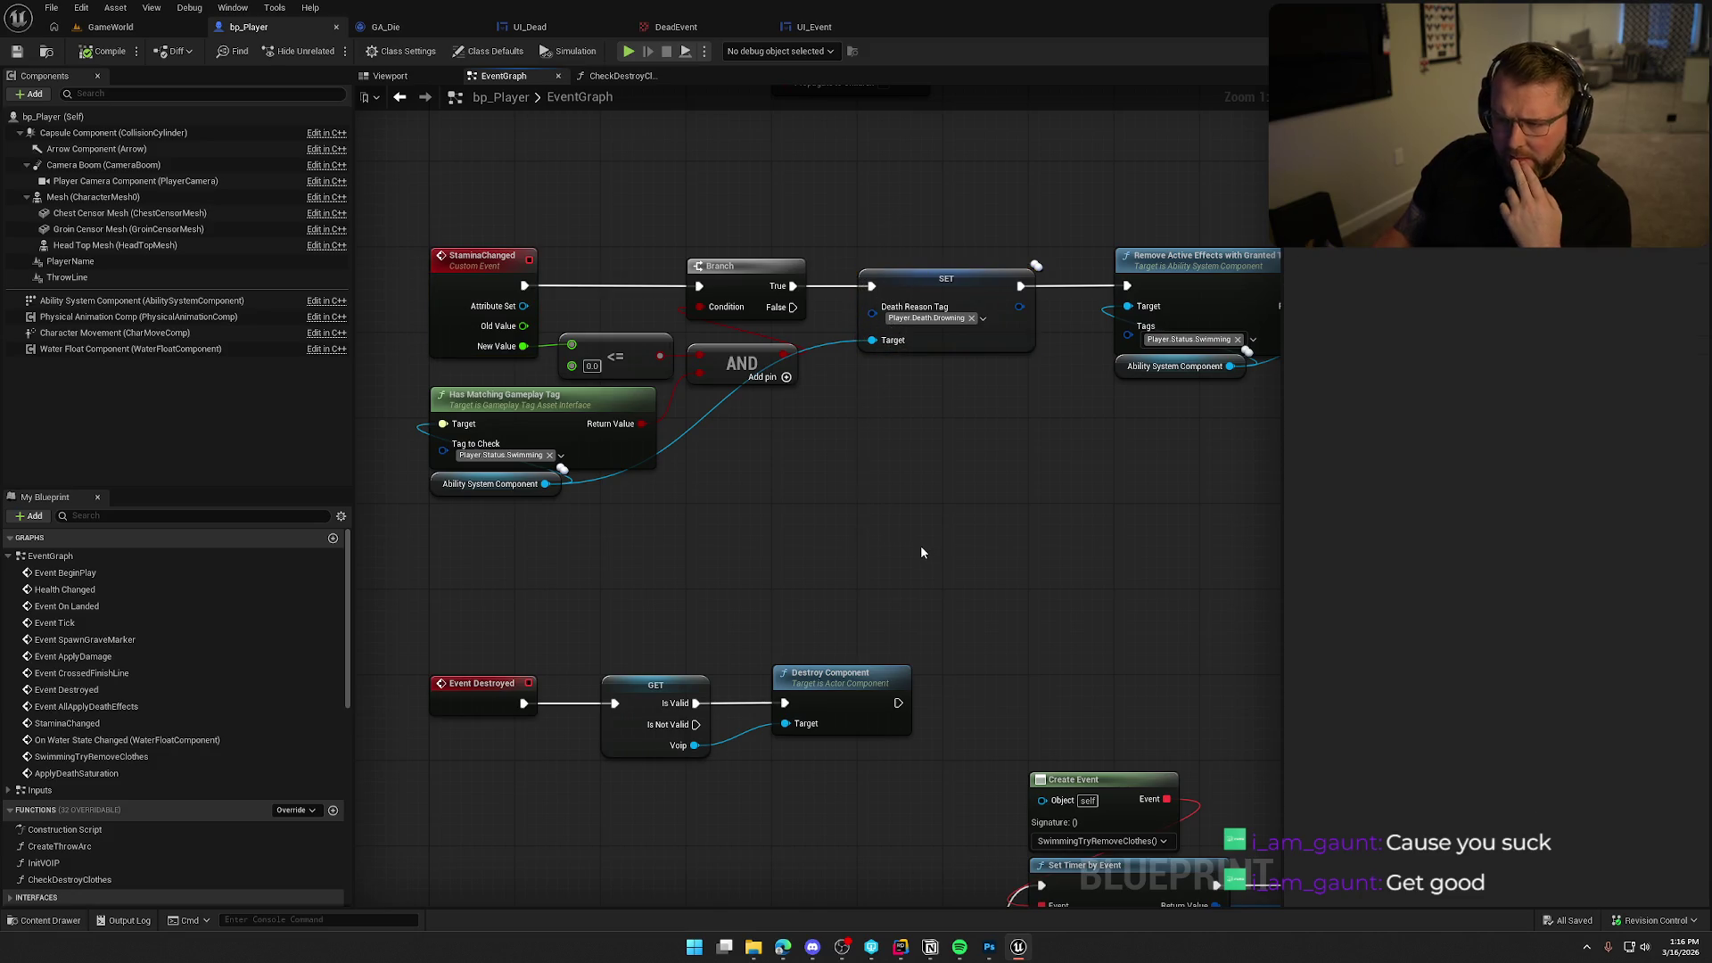
{"action": "left_click_drag", "start_coordinate": [997, 499], "coordinate": [598, 487]}
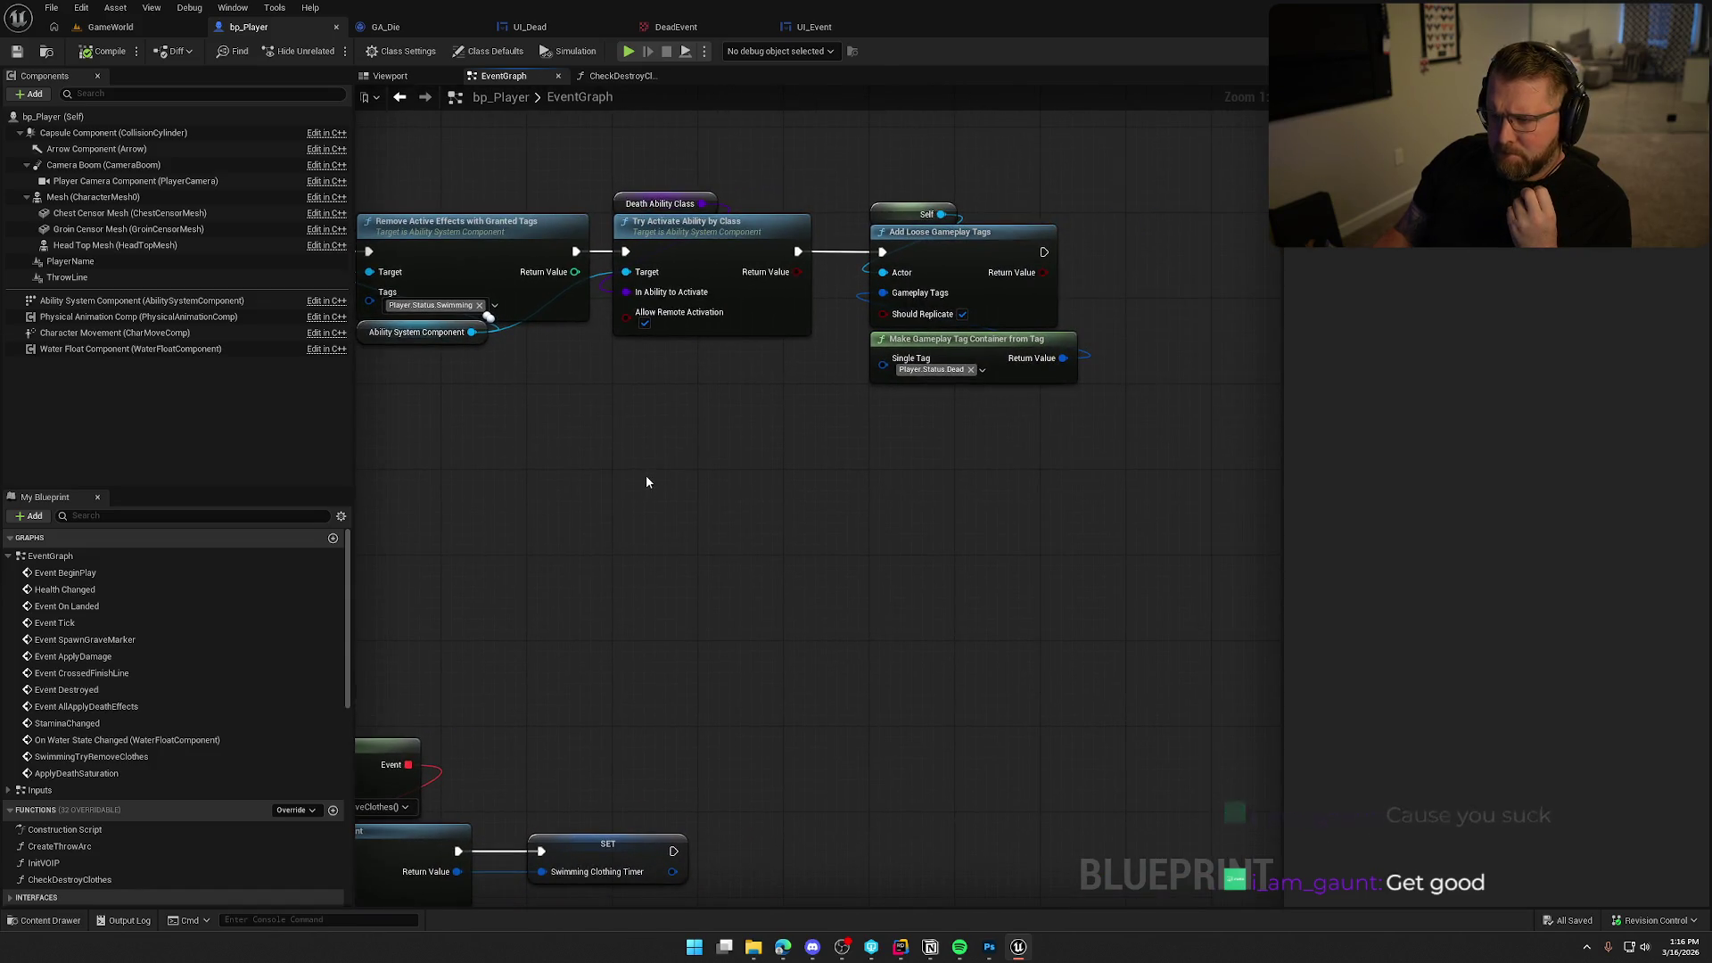
{"action": "left_click_drag", "start_coordinate": [597, 485], "coordinate": [932, 492]}
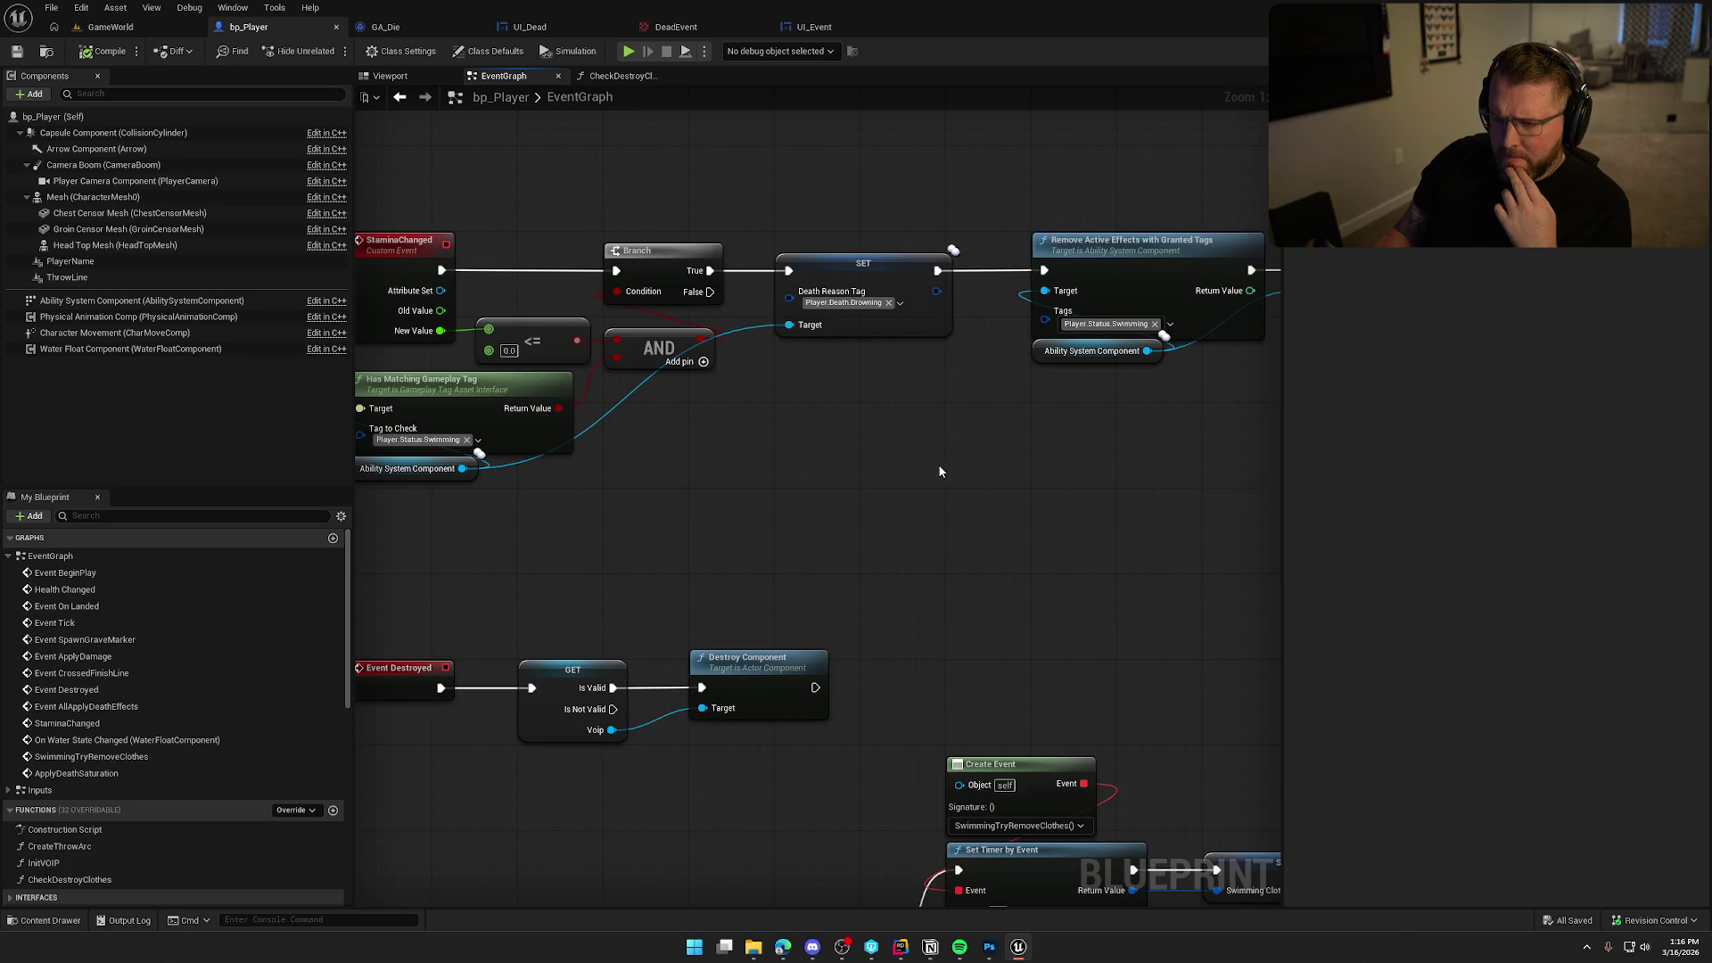
{"action": "left_click_drag", "start_coordinate": [884, 465], "coordinate": [489, 455]}
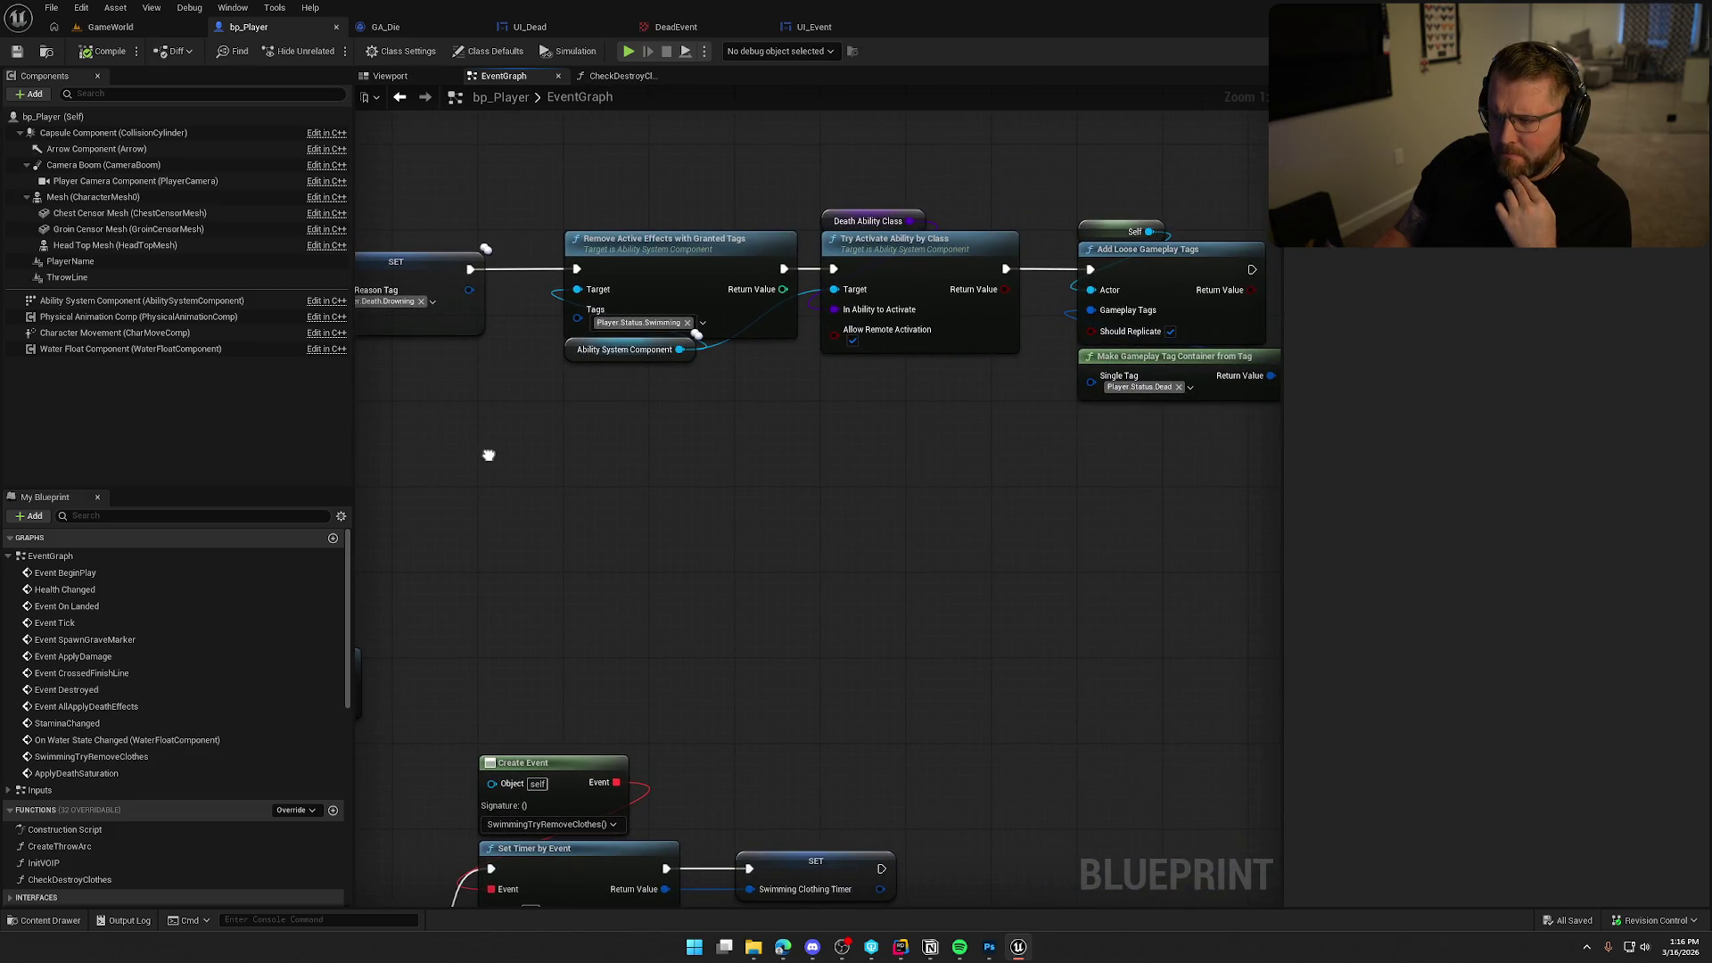
{"action": "left_click_drag", "start_coordinate": [535, 201], "coordinate": [935, 446]}
{"action": "left_click_drag", "start_coordinate": [366, 459], "coordinate": [997, 440]}
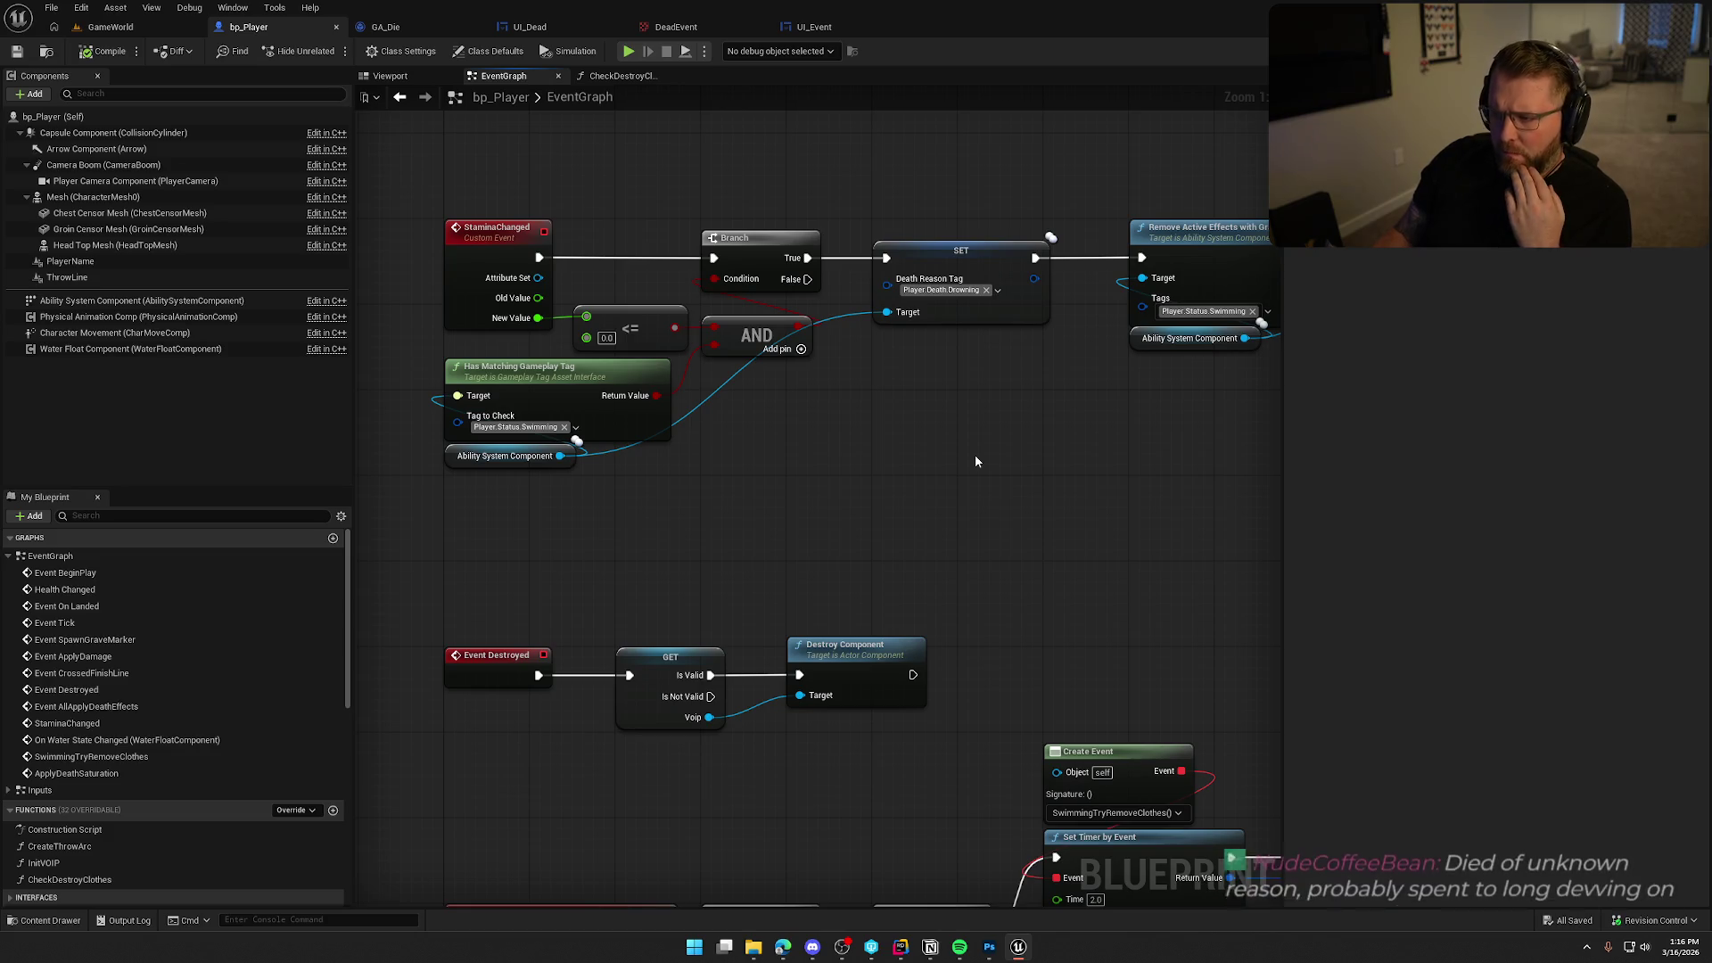
Inspect the SET node's Death Reason Tag in Details, then return to UI_Dead's GatherDeathText graph.
{"action": "left_click", "coordinate": [963, 251]}
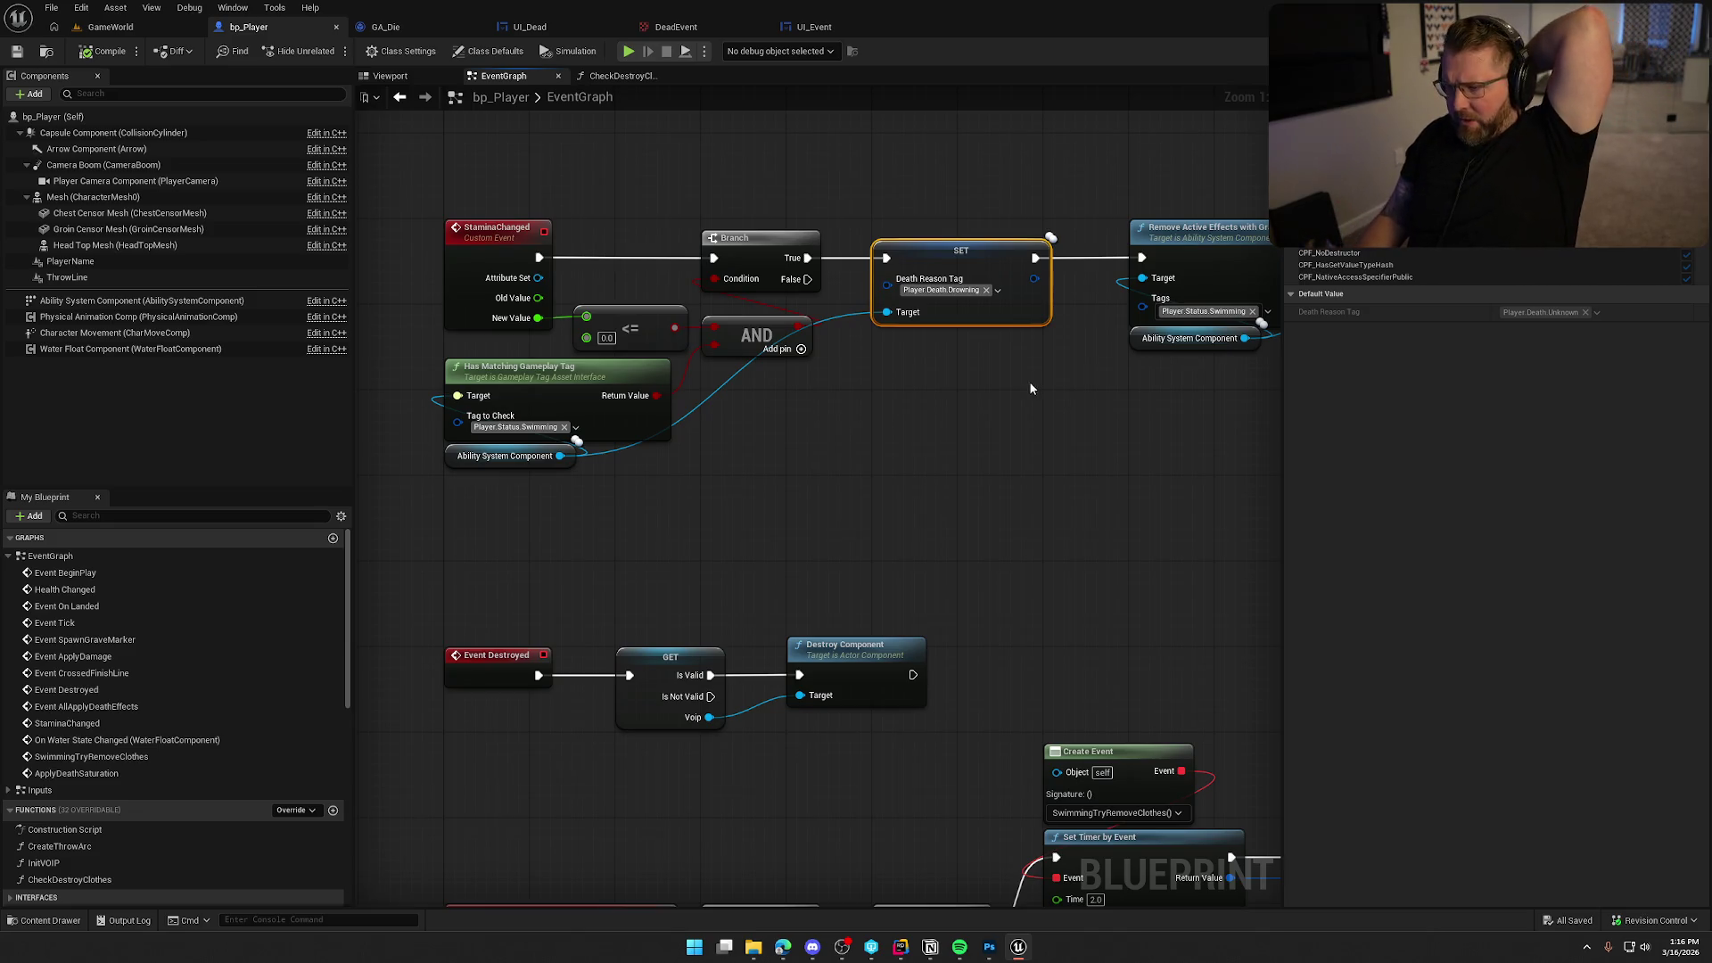
{"action": "mouse_move", "coordinate": [1038, 404]}
{"action": "left_mouse_down"}
{"action": "mouse_move", "coordinate": [884, 488]}
{"action": "mouse_move", "coordinate": [634, 519]}
{"action": "mouse_move", "coordinate": [723, 559]}
{"action": "mouse_move", "coordinate": [1171, 550]}
{"action": "left_mouse_up"}
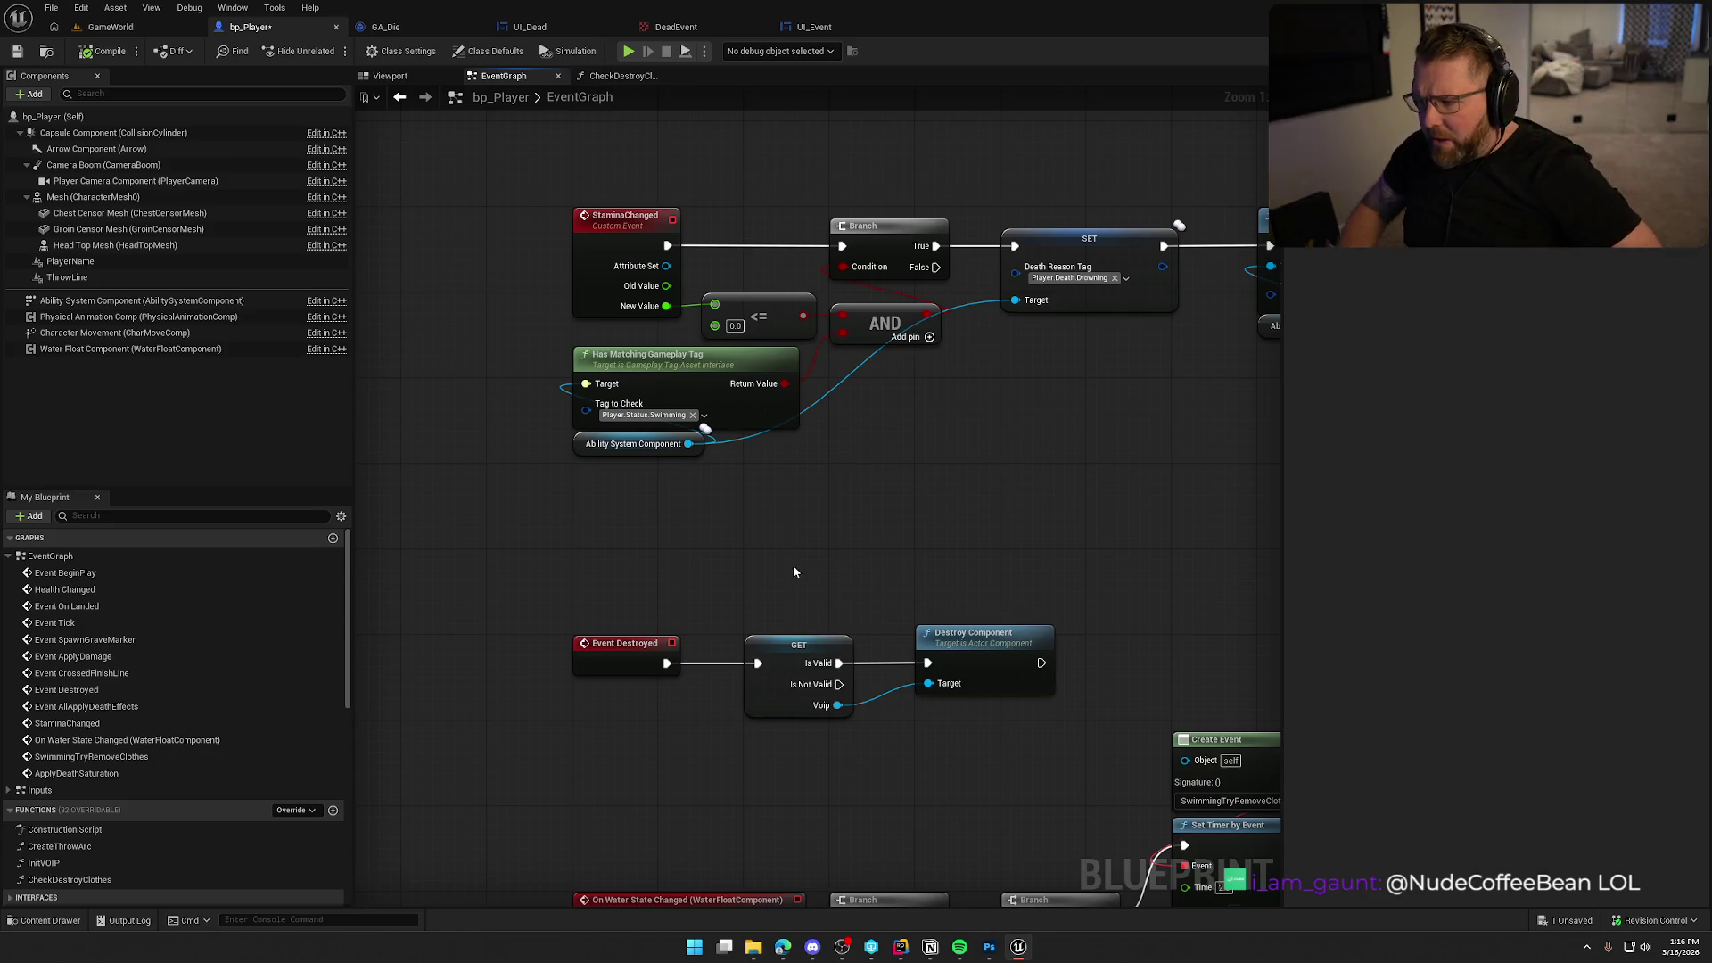
{"action": "left_click_drag", "start_coordinate": [1056, 444], "coordinate": [731, 367]}
{"action": "mouse_move", "coordinate": [901, 425]}
{"action": "left_mouse_down"}
{"action": "mouse_move", "coordinate": [682, 428]}
{"action": "mouse_move", "coordinate": [750, 443]}
{"action": "mouse_move", "coordinate": [650, 200]}
{"action": "left_mouse_up"}
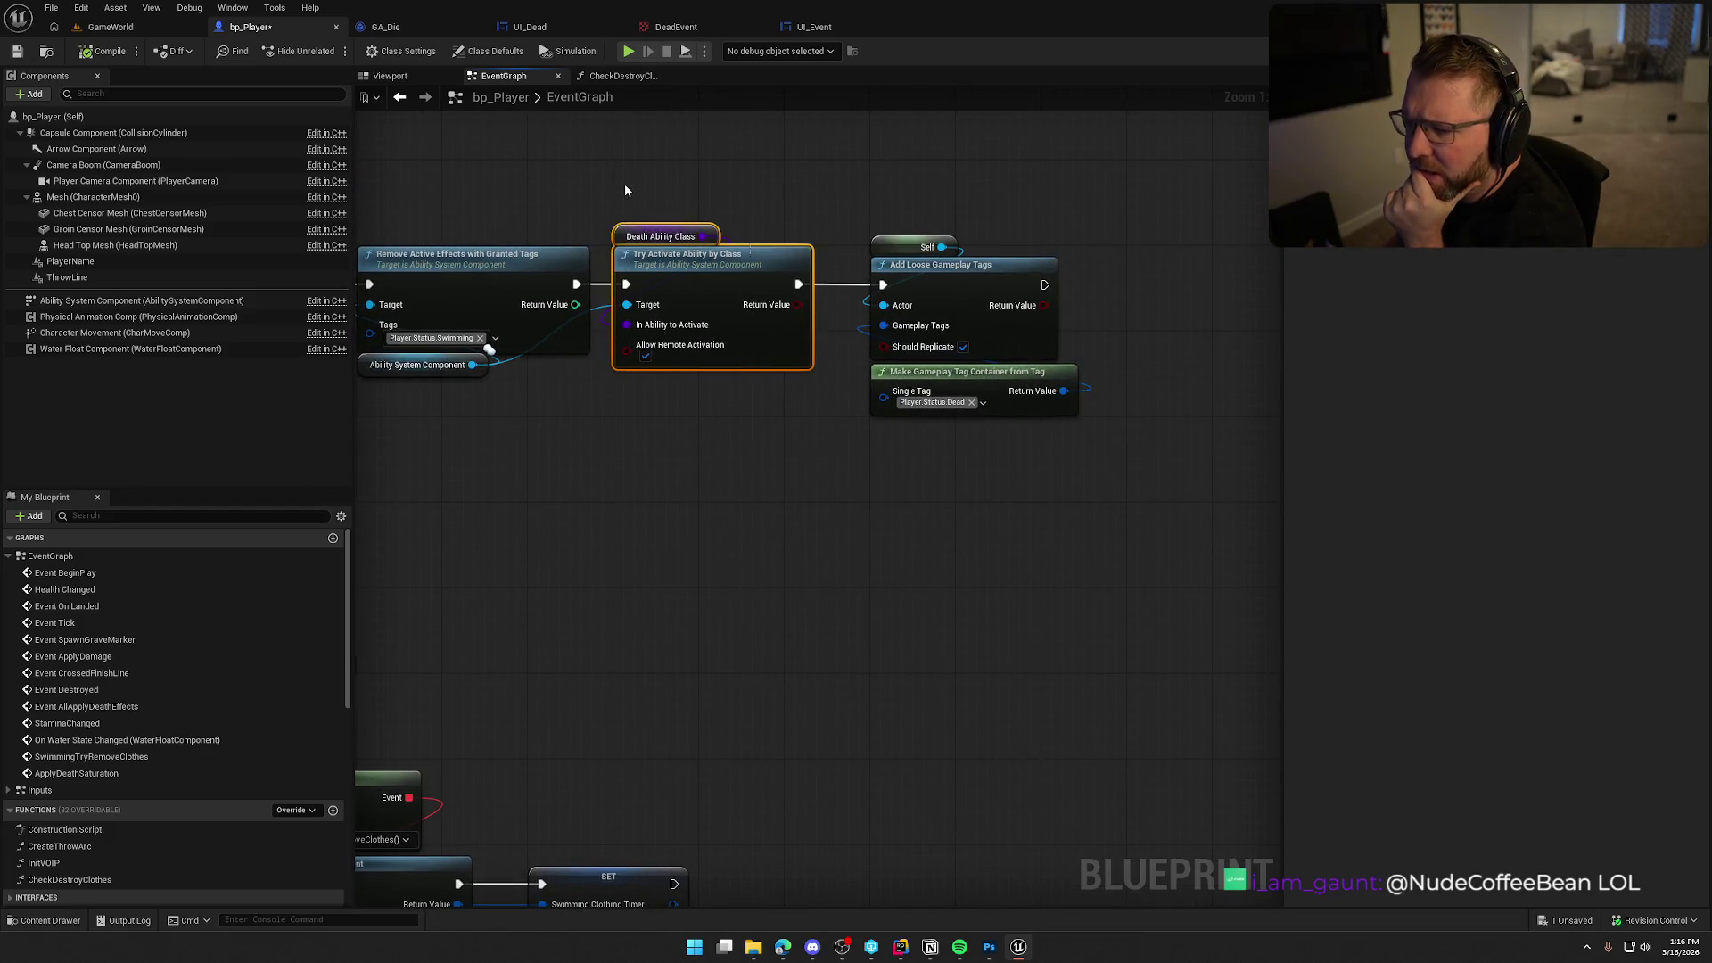
{"action": "left_click", "coordinate": [727, 468]}
{"action": "mouse_move", "coordinate": [727, 469]}
{"action": "left_mouse_down"}
{"action": "mouse_move", "coordinate": [823, 470]}
{"action": "mouse_move", "coordinate": [888, 429]}
{"action": "left_mouse_up"}
{"action": "scroll", "coordinate": [825, 463], "scroll_direction": "up", "scroll_amount": 1}
{"action": "scroll", "coordinate": [816, 431], "scroll_direction": "down", "scroll_amount": 3}
{"action": "left_click", "coordinate": [530, 27]}
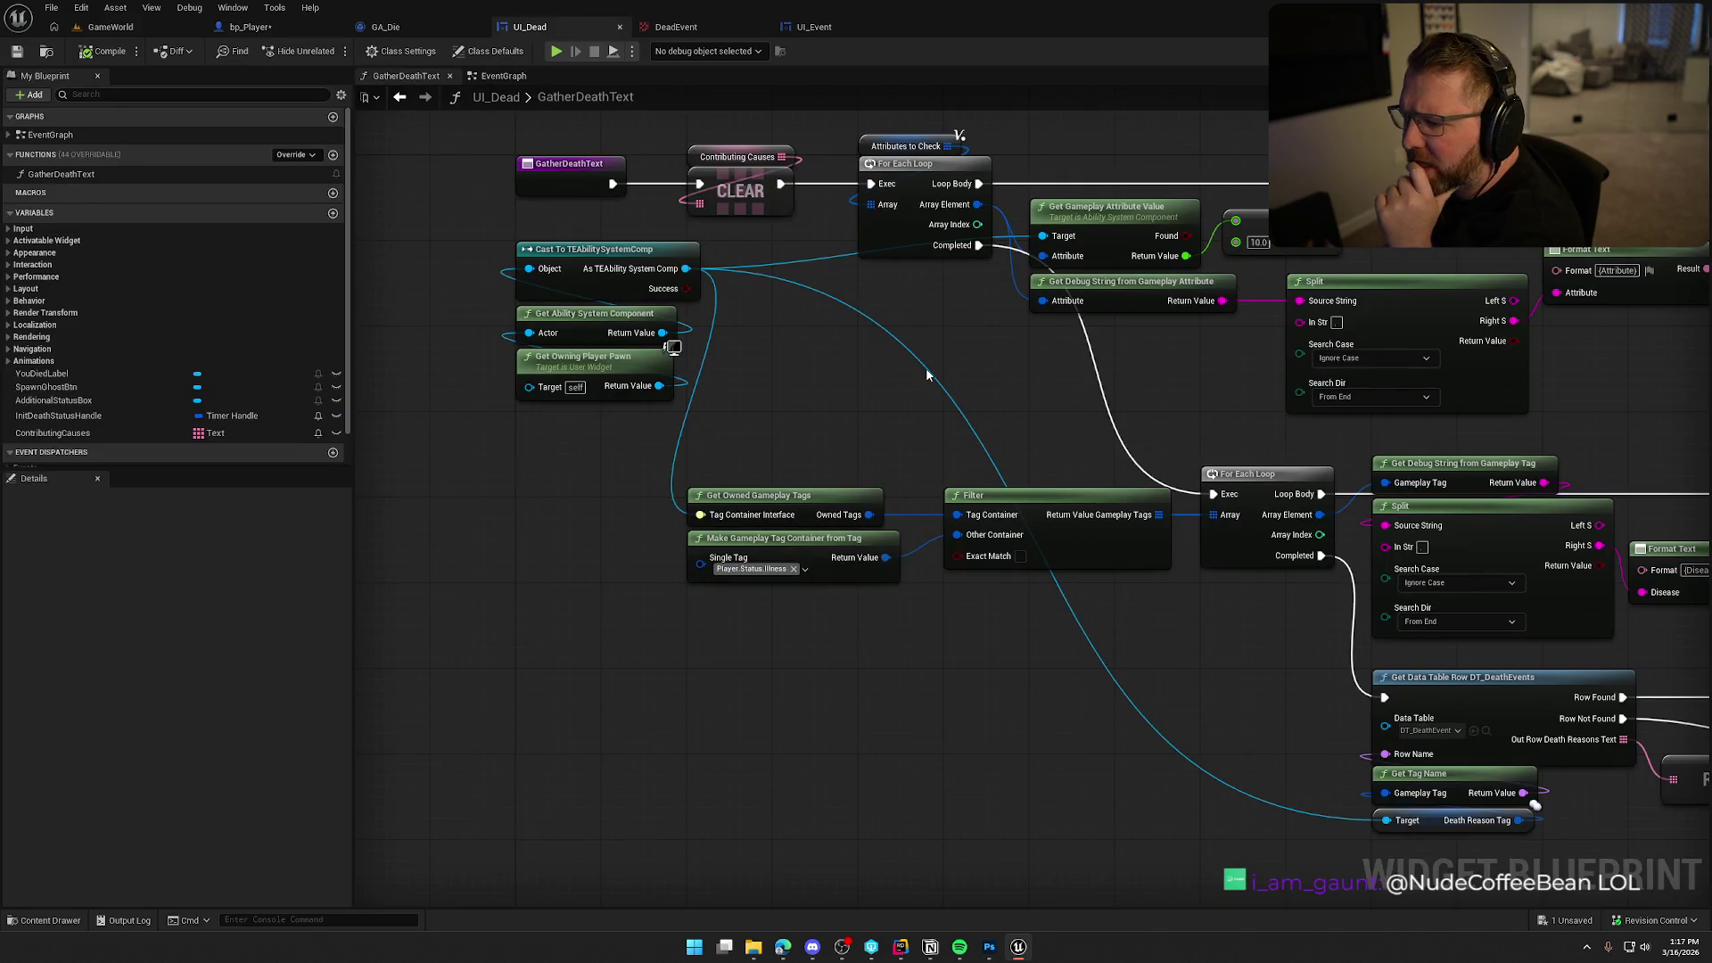
Review GatherDeathText's data-table lookup, return, Cast and Get Owned Gameplay Tags nodes.
{"action": "mouse_move", "coordinate": [625, 272]}
{"action": "left_mouse_down"}
{"action": "mouse_move", "coordinate": [683, 253]}
{"action": "mouse_move", "coordinate": [477, 143]}
{"action": "left_mouse_up"}
{"action": "left_click_drag", "start_coordinate": [1109, 601], "coordinate": [784, 403]}
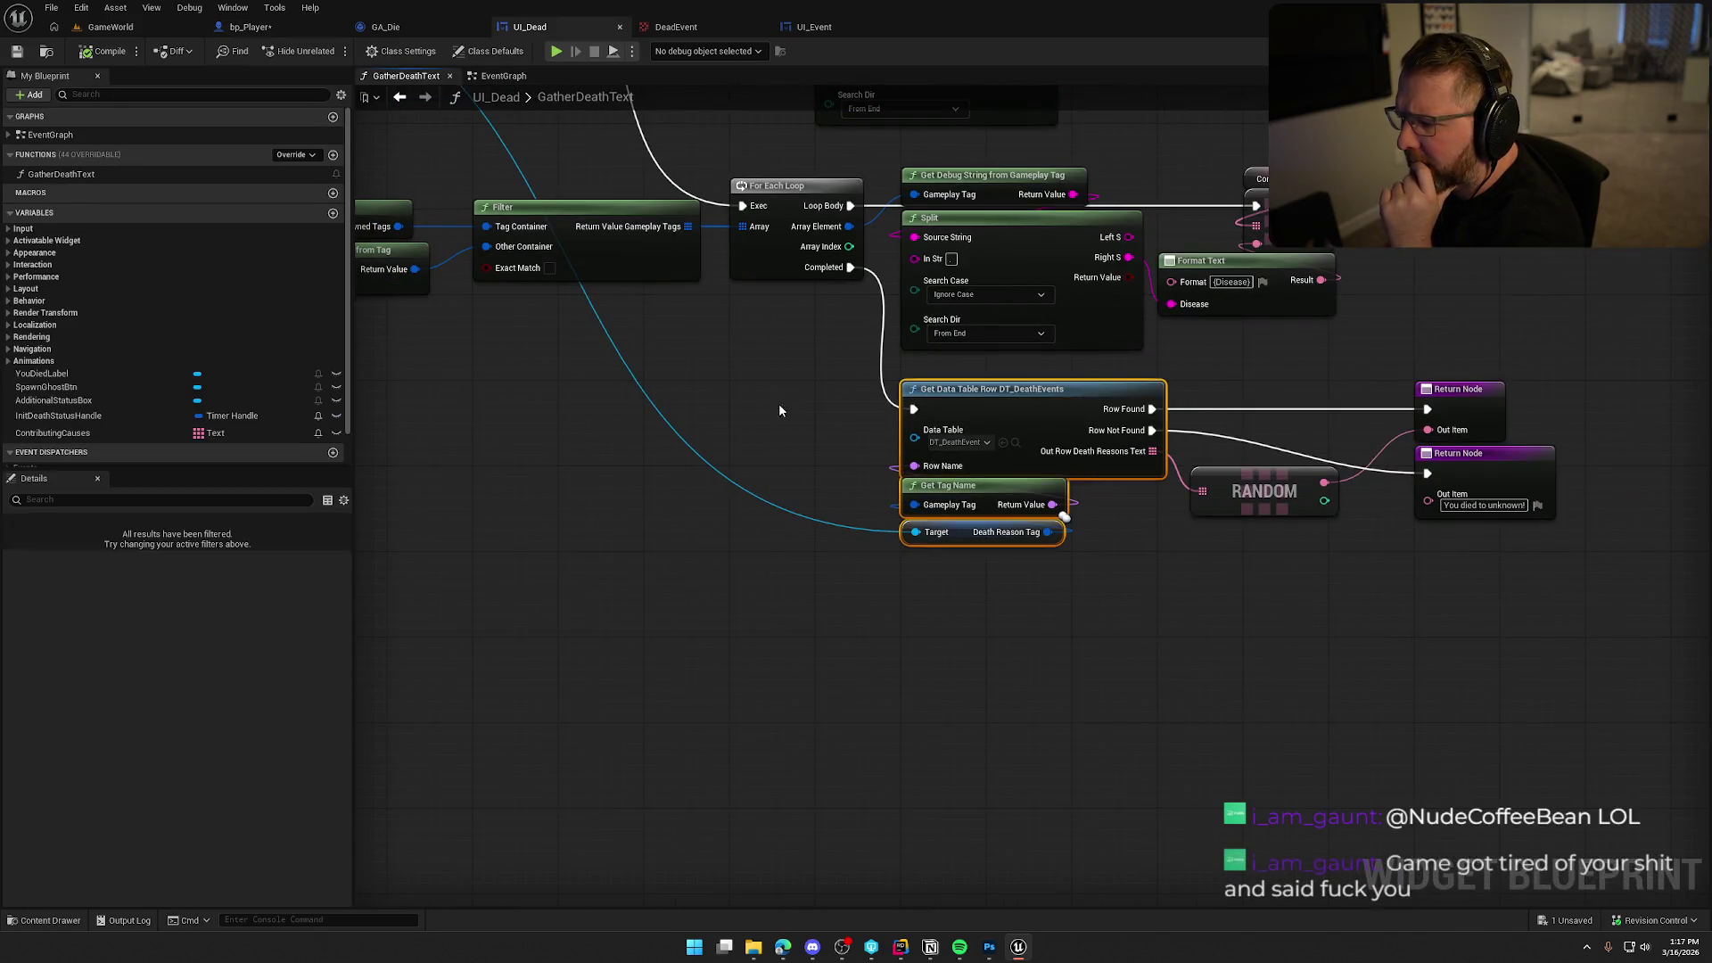
{"action": "left_click", "coordinate": [1164, 632]}
{"action": "left_click_drag", "start_coordinate": [1611, 764], "coordinate": [804, 387]}
{"action": "left_click", "coordinate": [873, 654]}
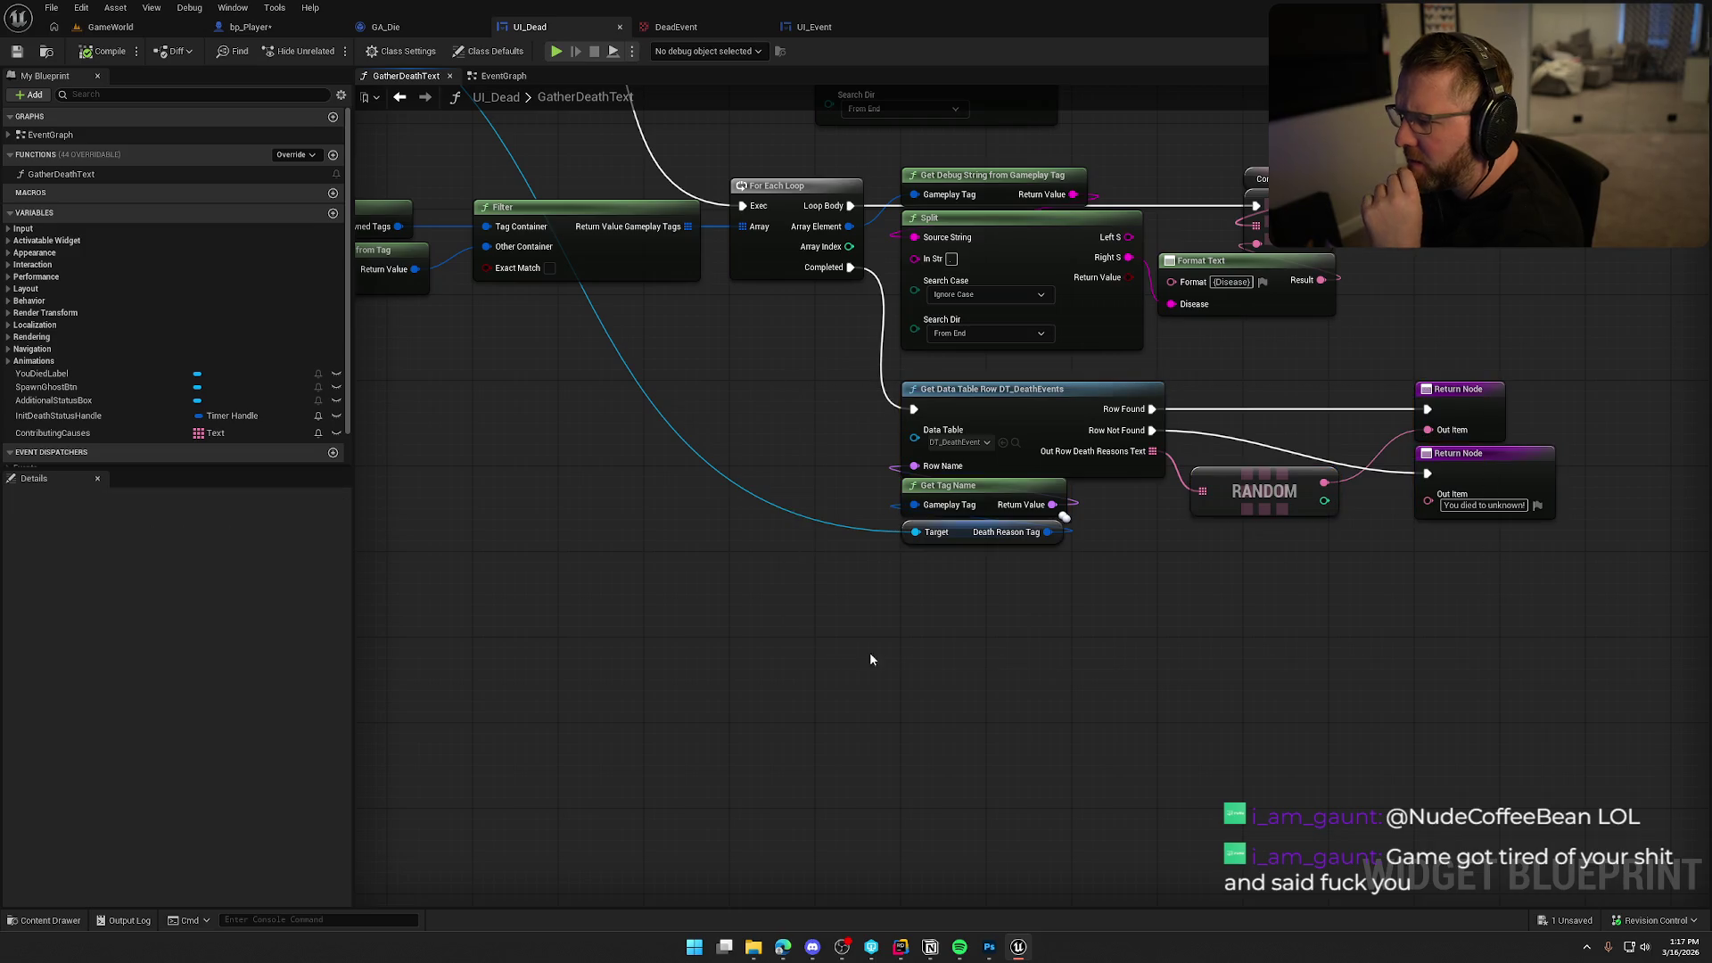
{"action": "mouse_move", "coordinate": [654, 577]}
{"action": "left_mouse_down"}
{"action": "mouse_move", "coordinate": [890, 600]}
{"action": "mouse_move", "coordinate": [890, 751]}
{"action": "left_mouse_up"}
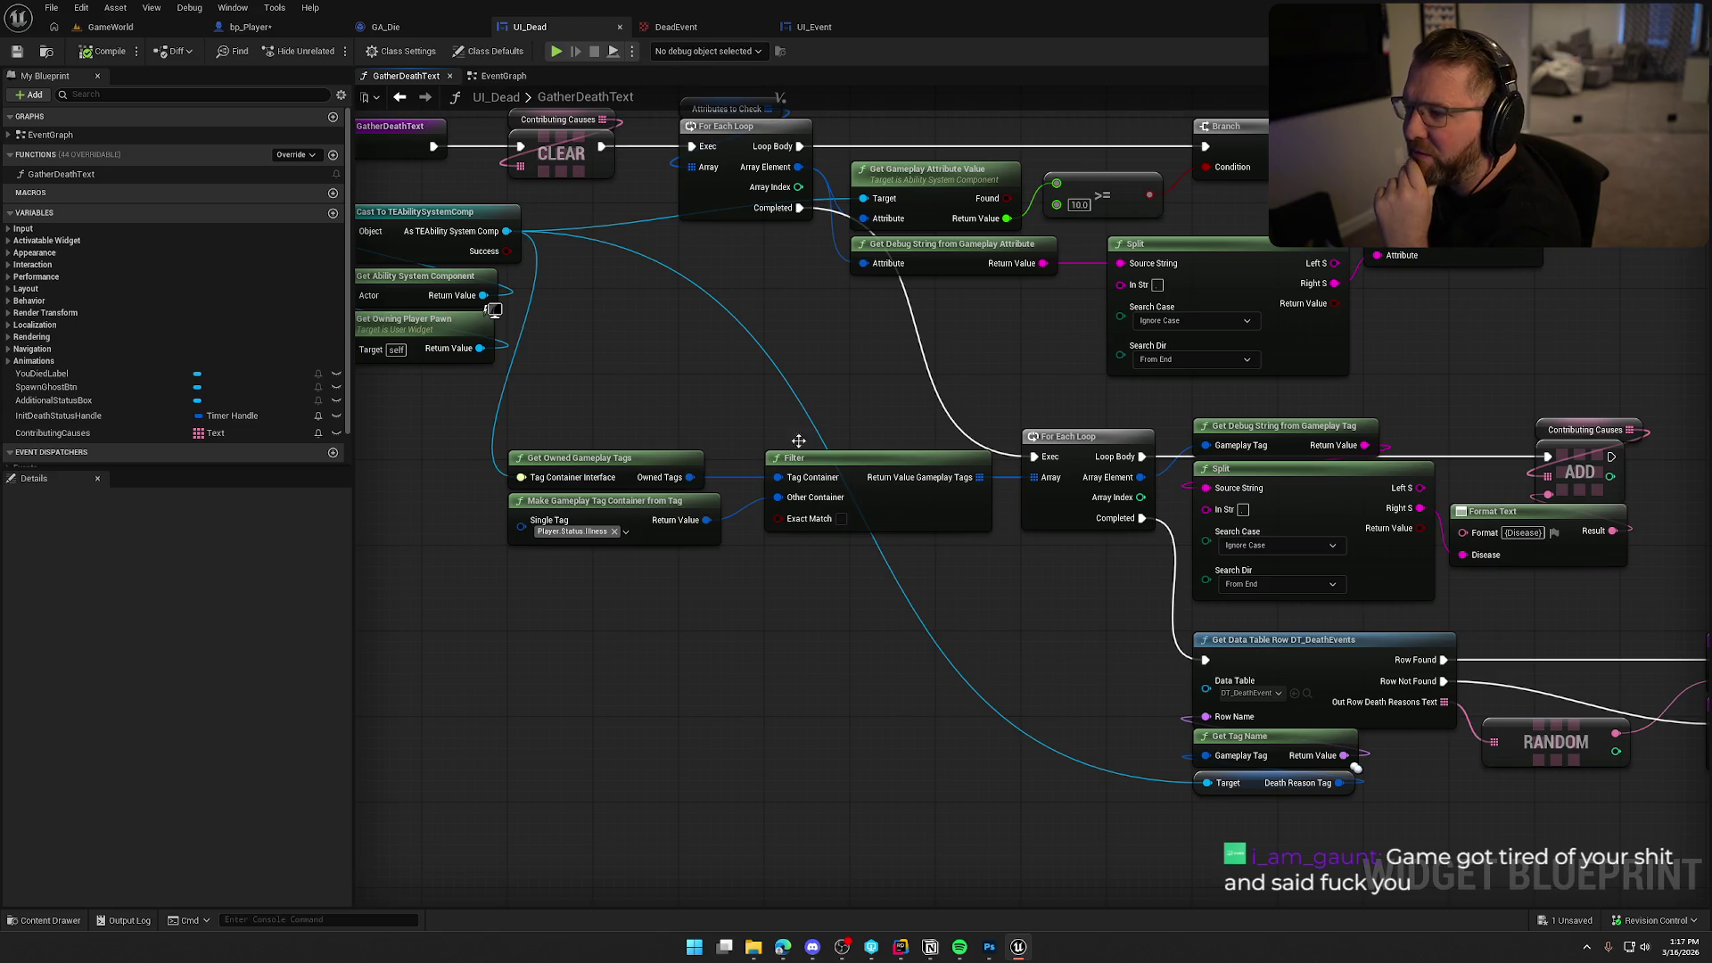
Close the DeadEvent texture, check the Delay in UI_Event's graph, and return to bp_Player.
{"action": "left_click", "coordinate": [685, 26]}
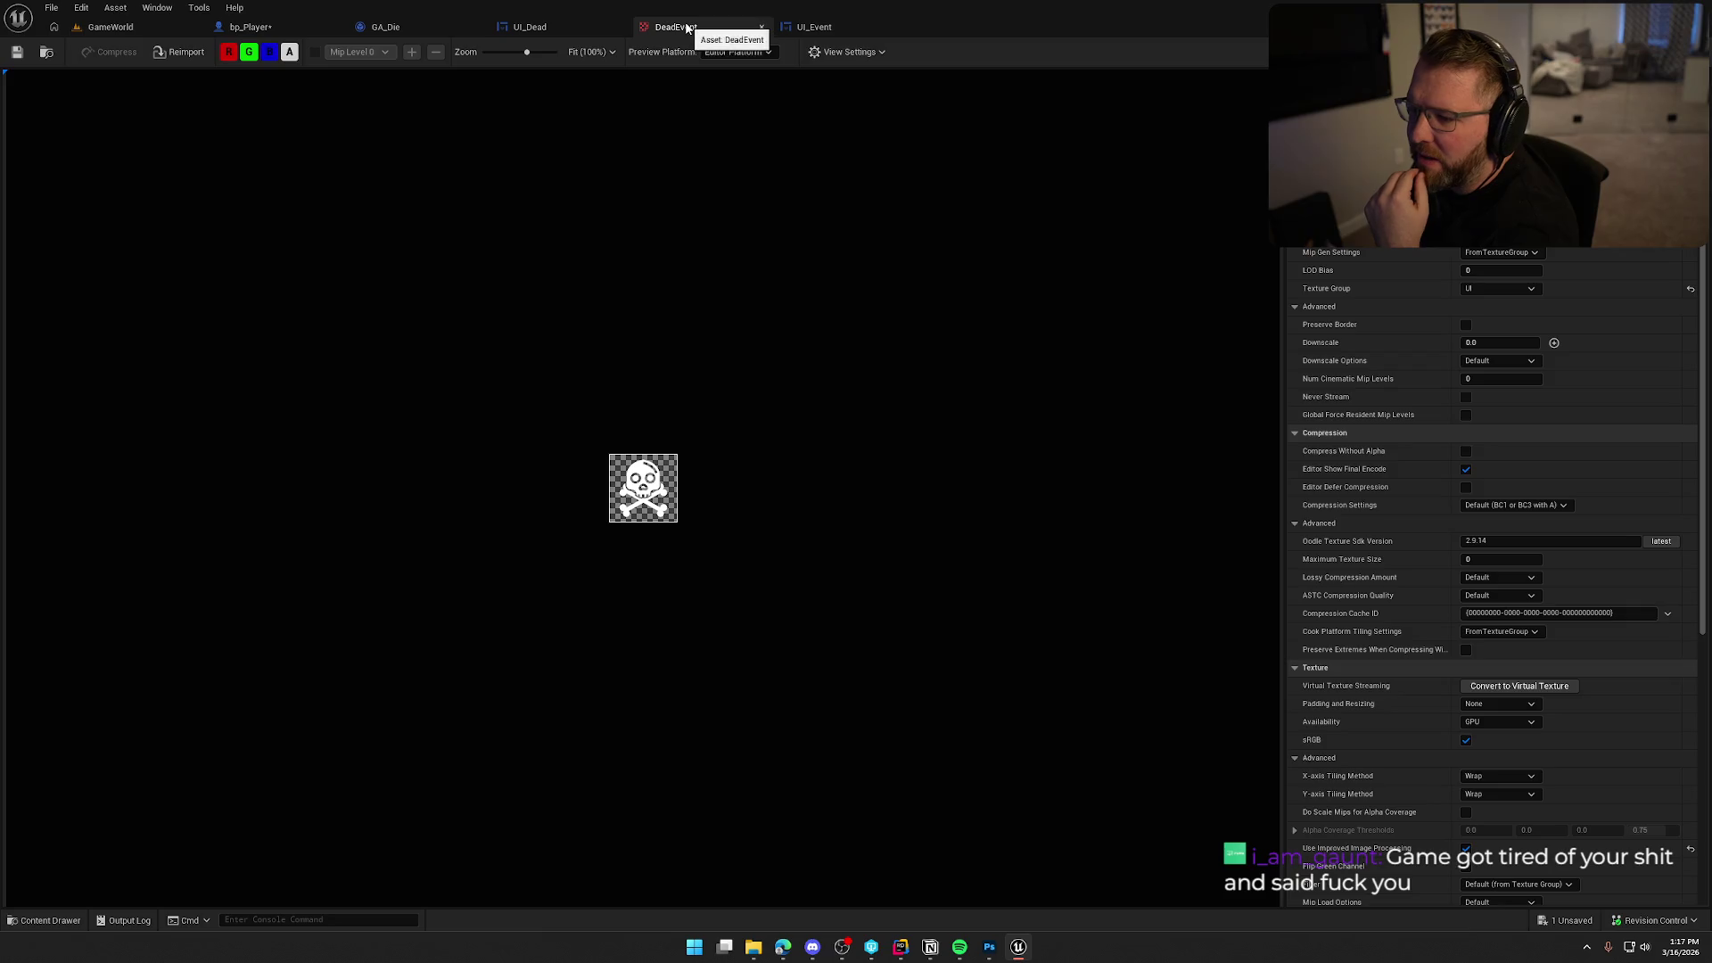
{"action": "left_click_drag", "start_coordinate": [997, 526], "coordinate": [1180, 630]}
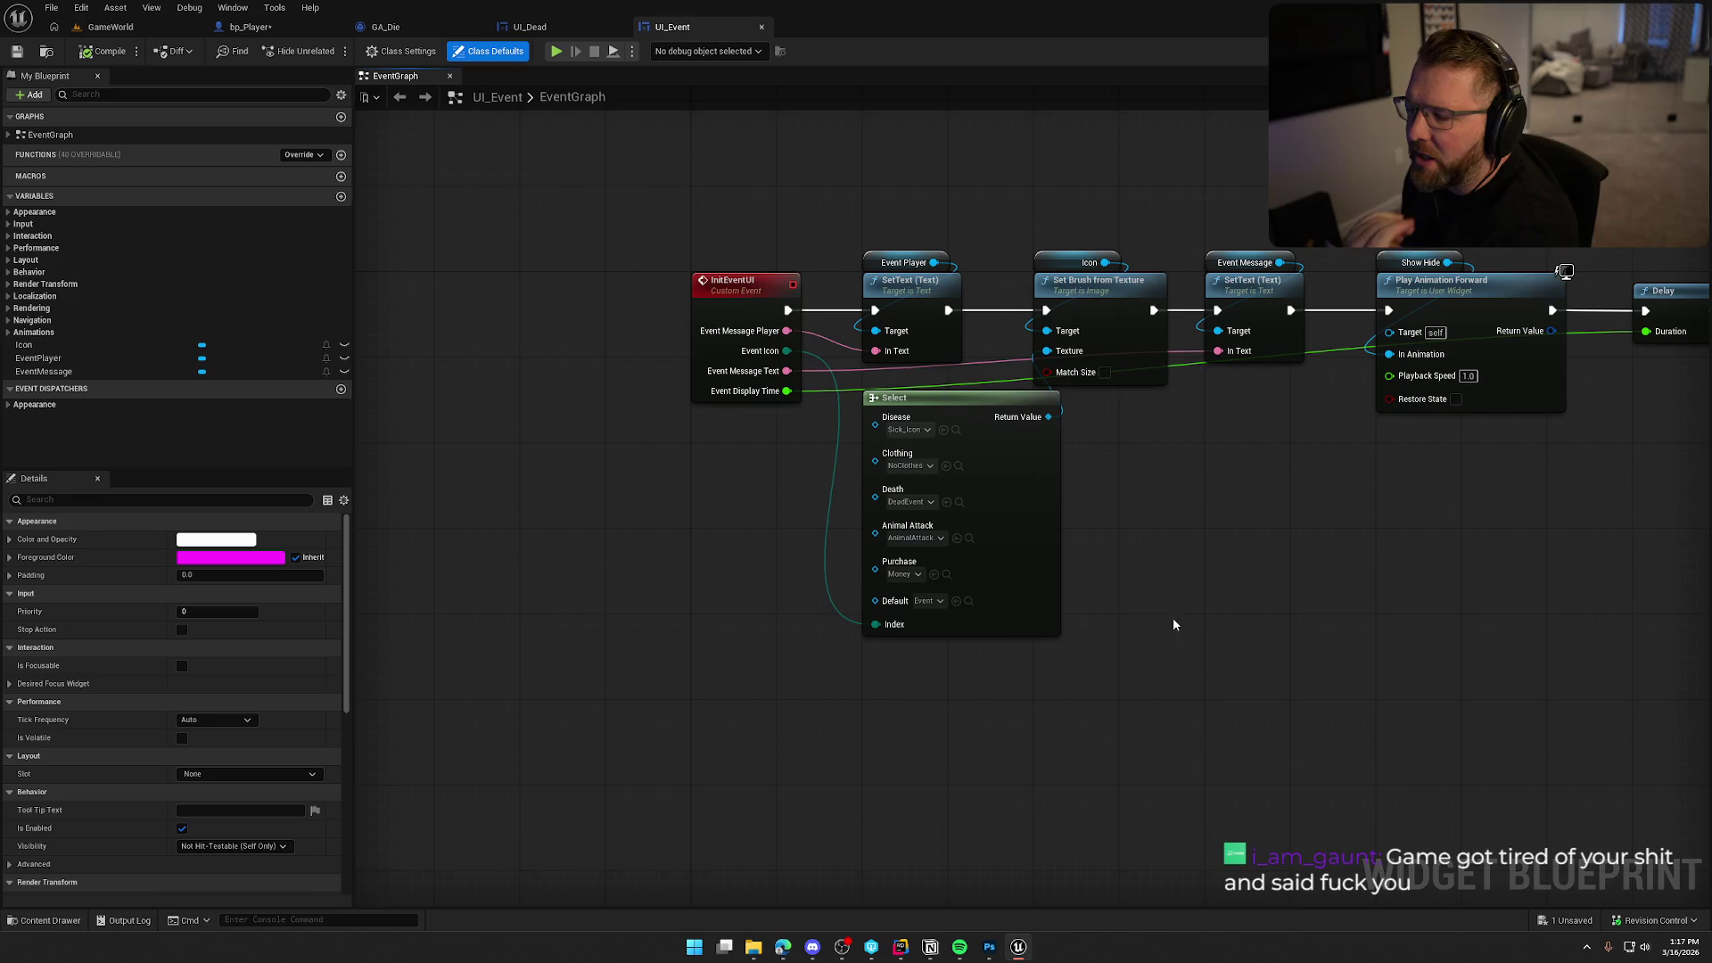
{"action": "left_click", "coordinate": [250, 27]}
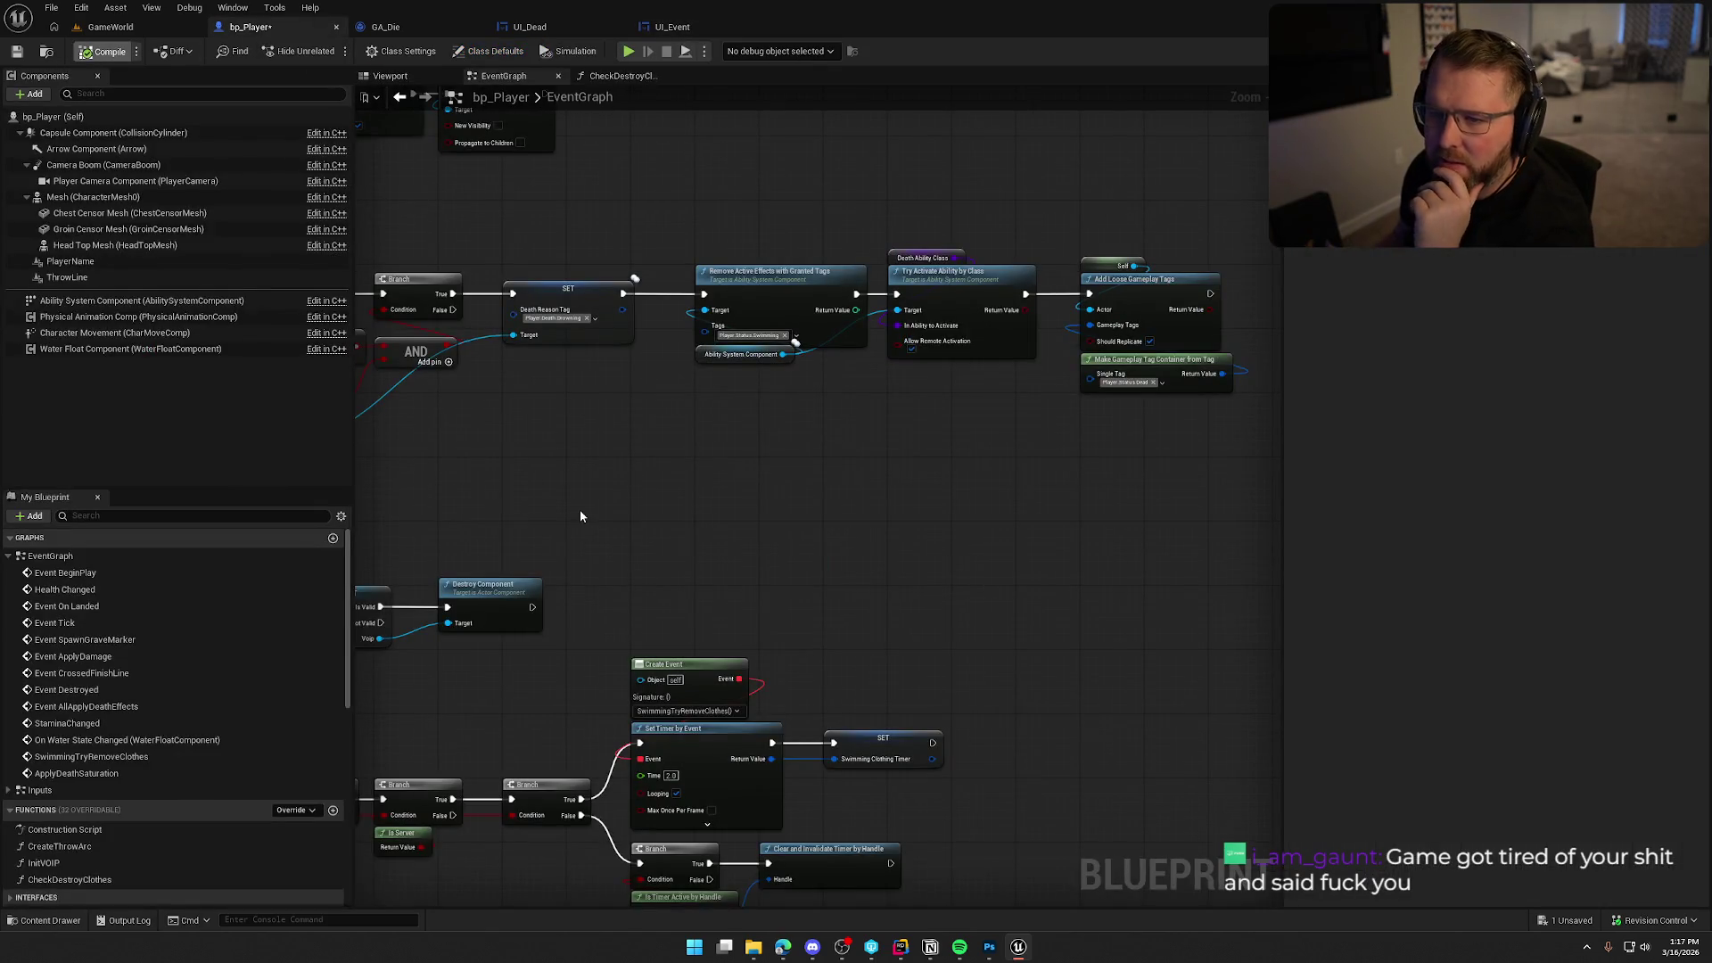
Save bp_Player and review the Bind Event and Create Event pairs under Event BeginPlay.
{"action": "key", "text": "ctrl+s"}
{"action": "left_click_drag", "start_coordinate": [869, 504], "coordinate": [1067, 535]}
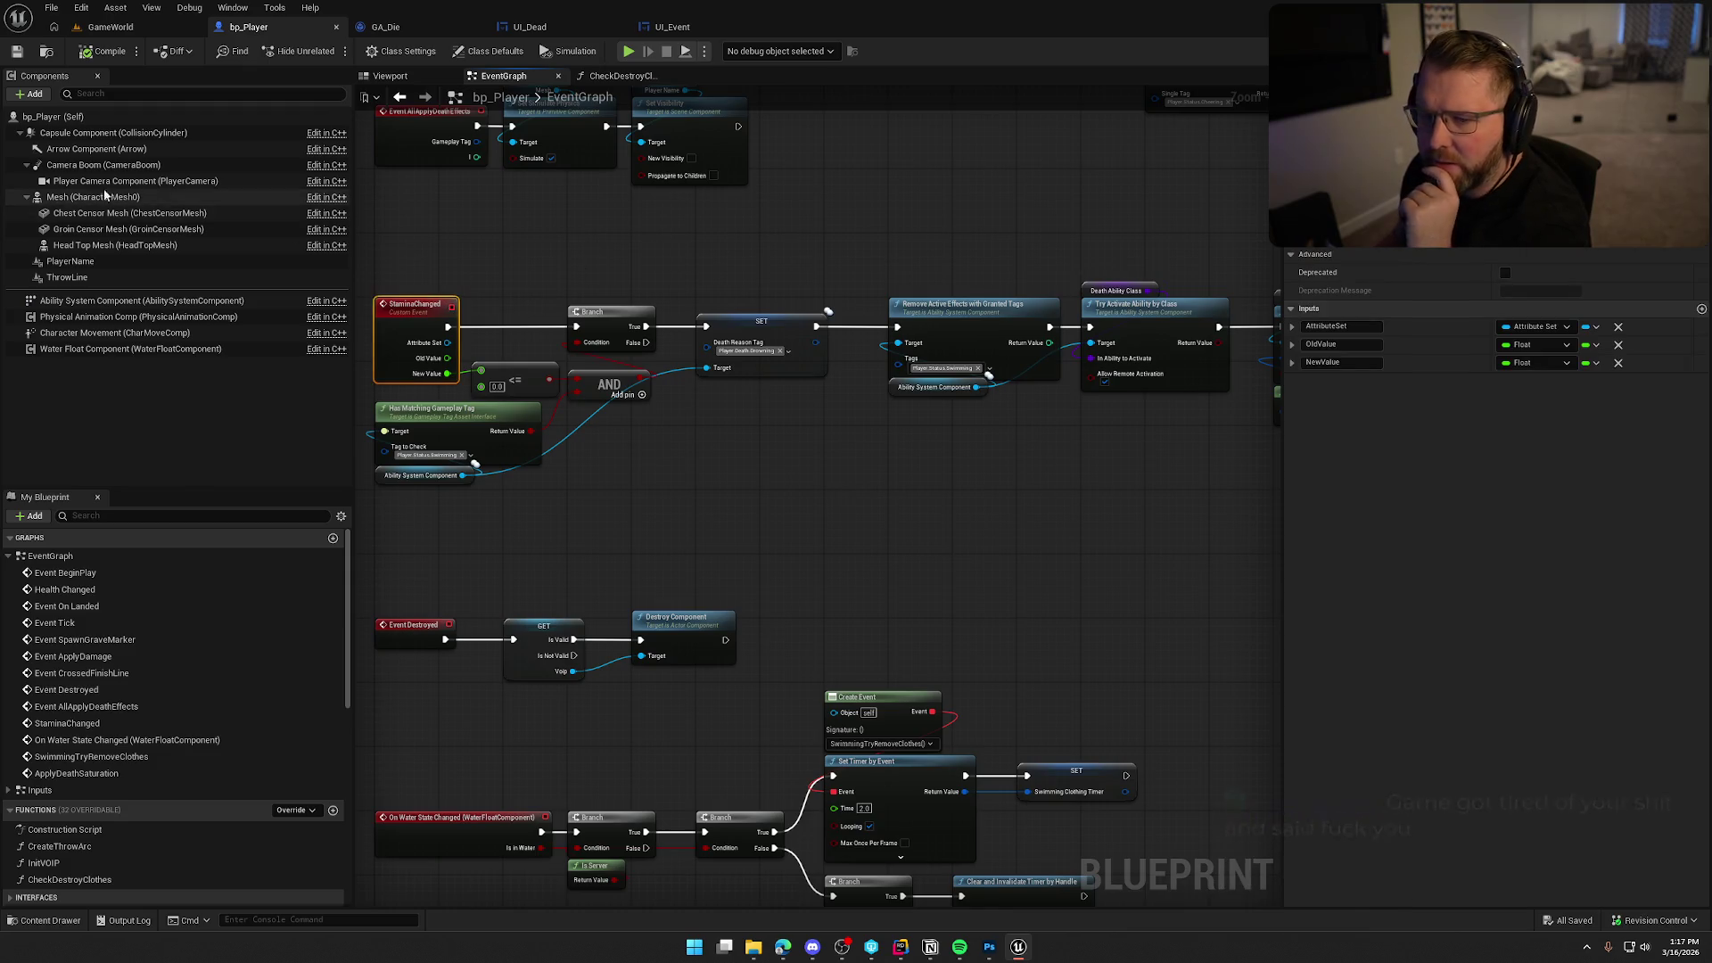
{"action": "double_click", "coordinate": [51, 577]}
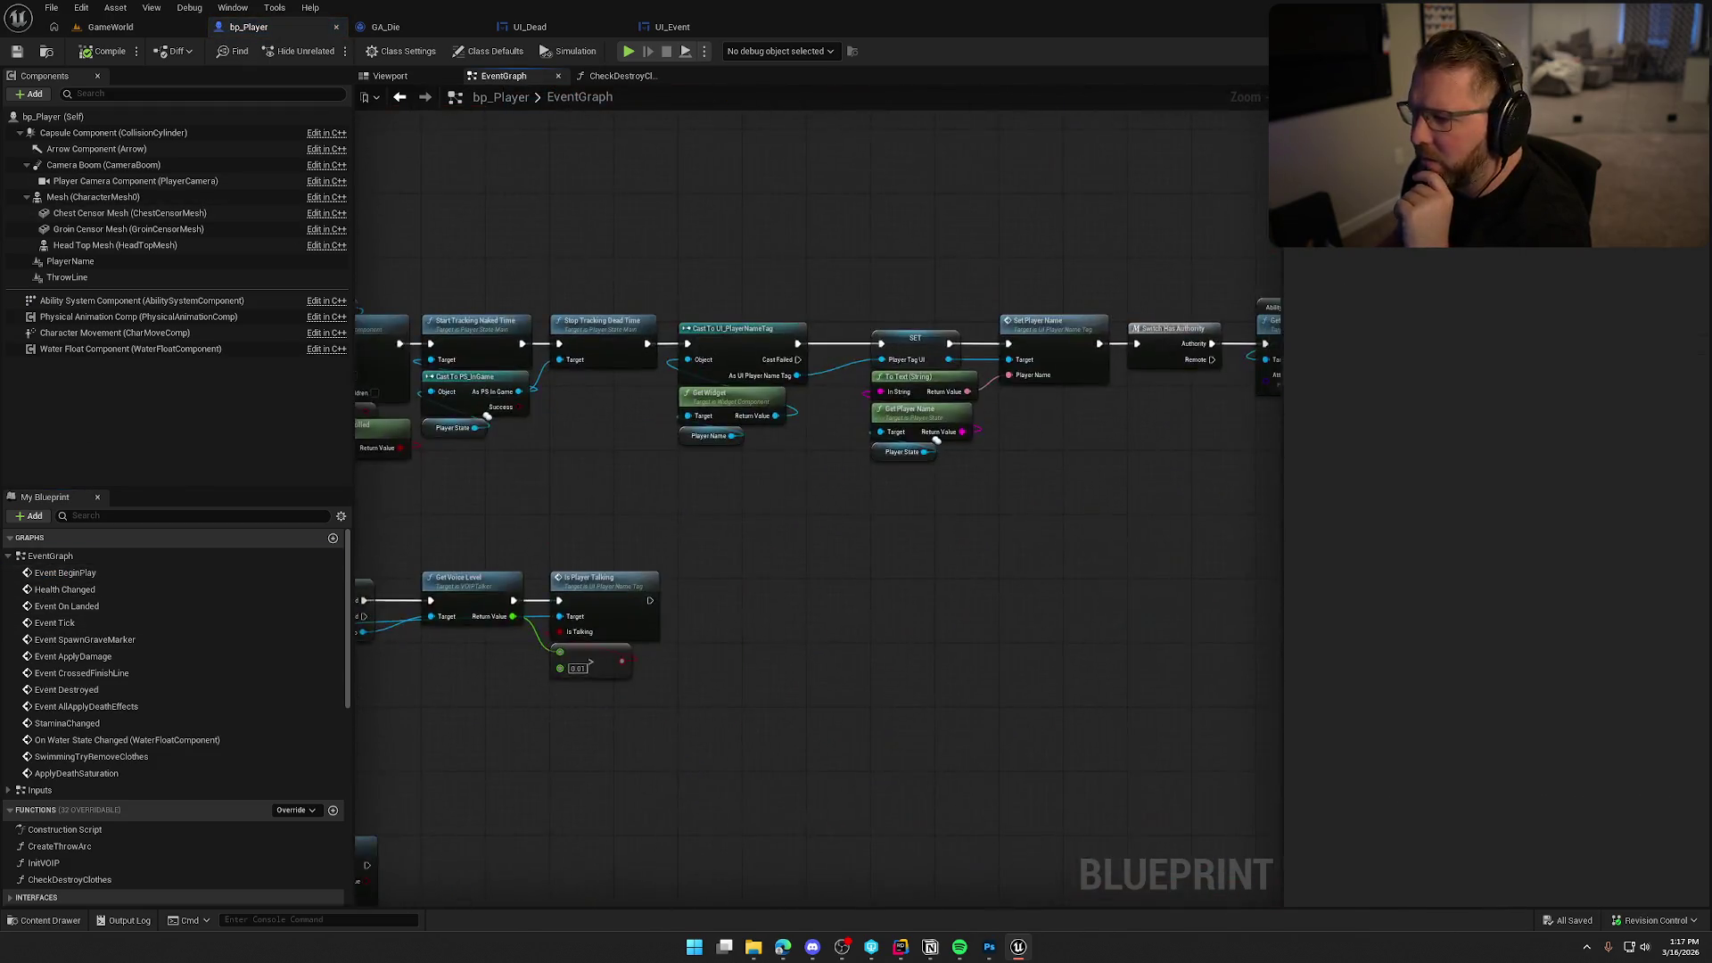
{"action": "left_click_drag", "start_coordinate": [789, 273], "coordinate": [887, 544]}
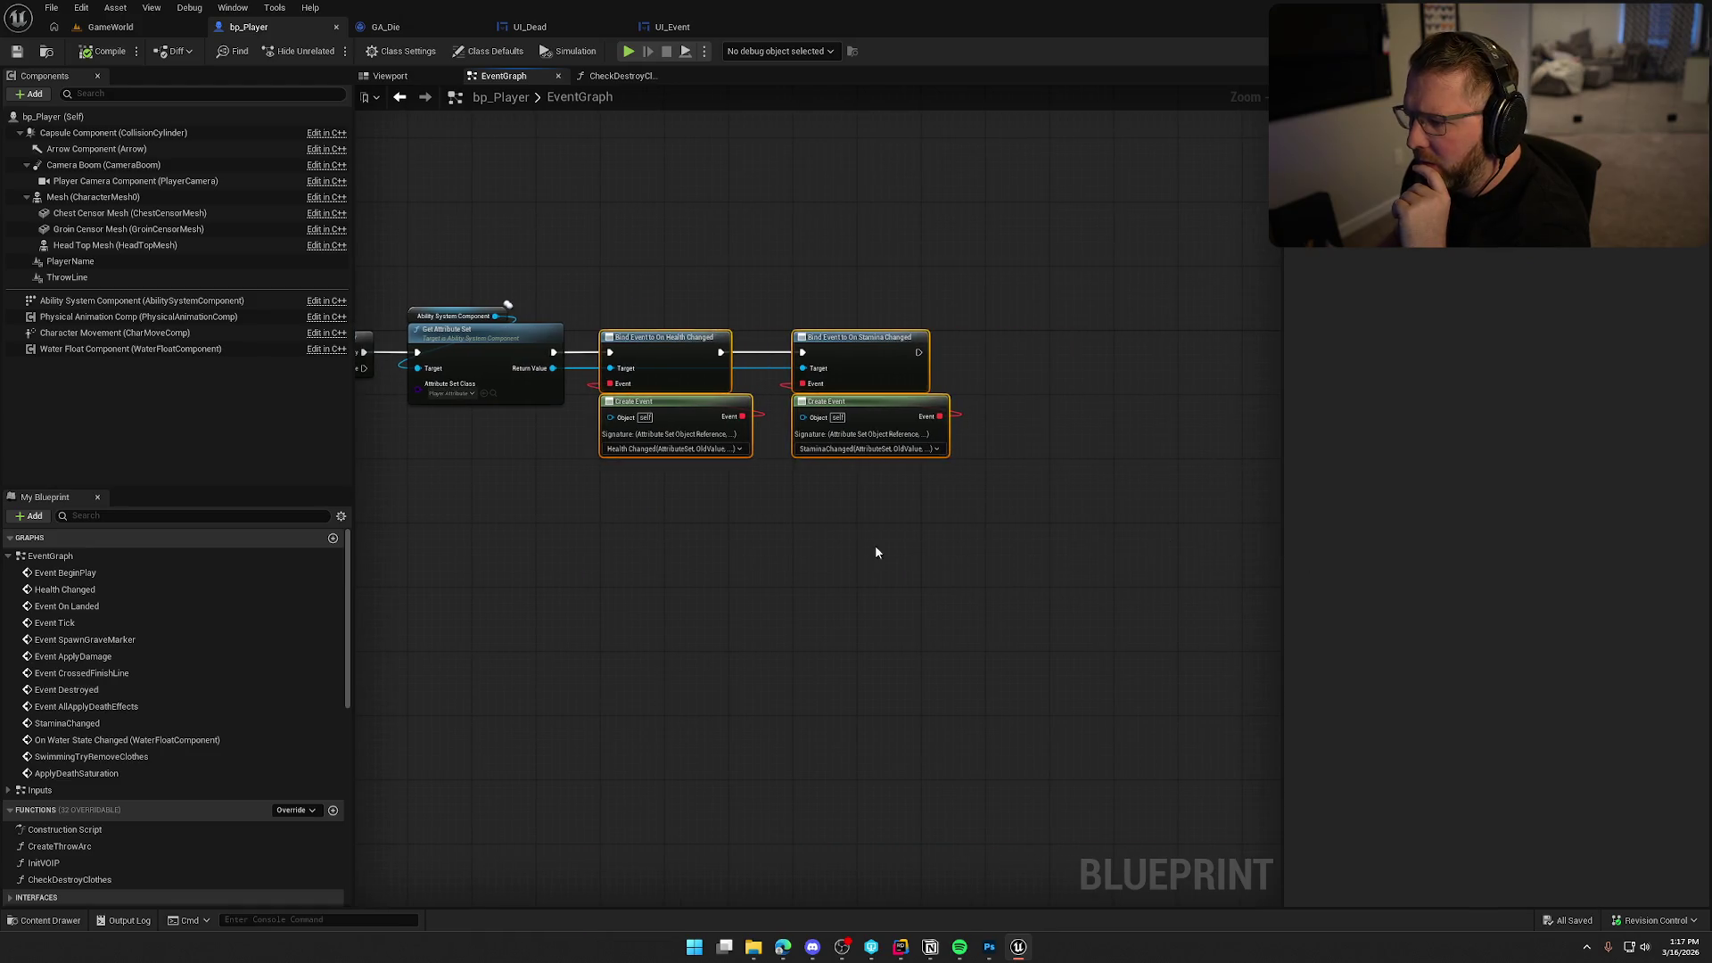
{"action": "left_click", "coordinate": [590, 420]}
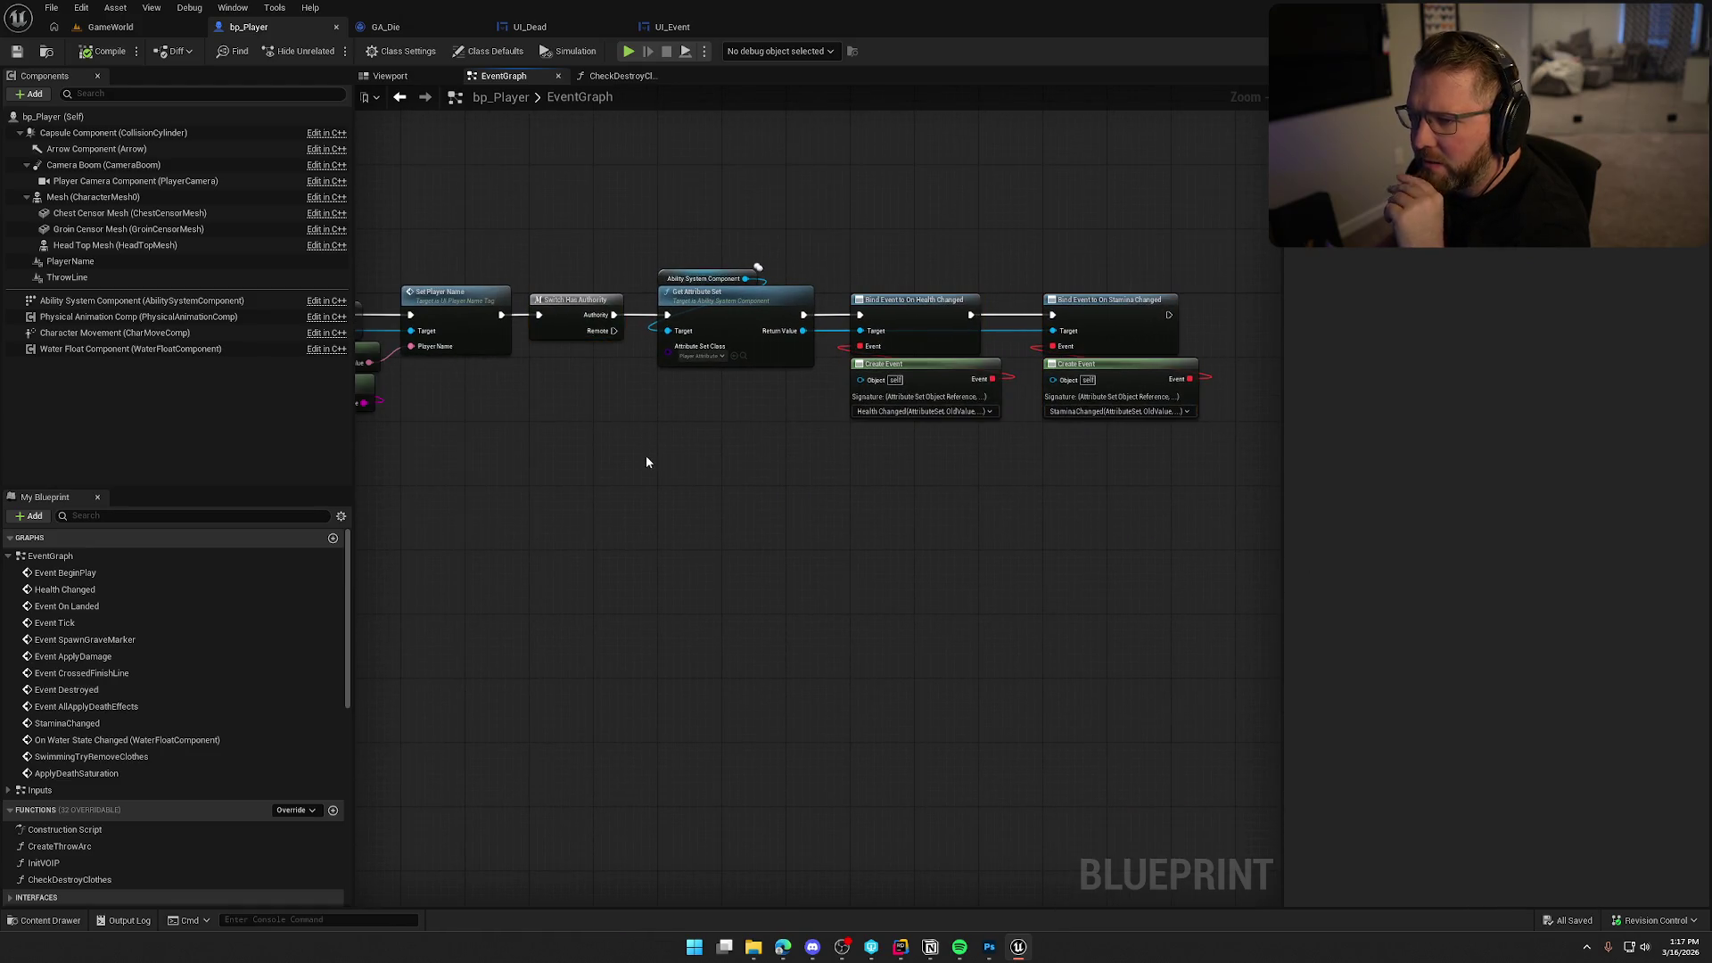
{"action": "scroll", "coordinate": [604, 450], "scroll_direction": "up", "scroll_amount": 2}
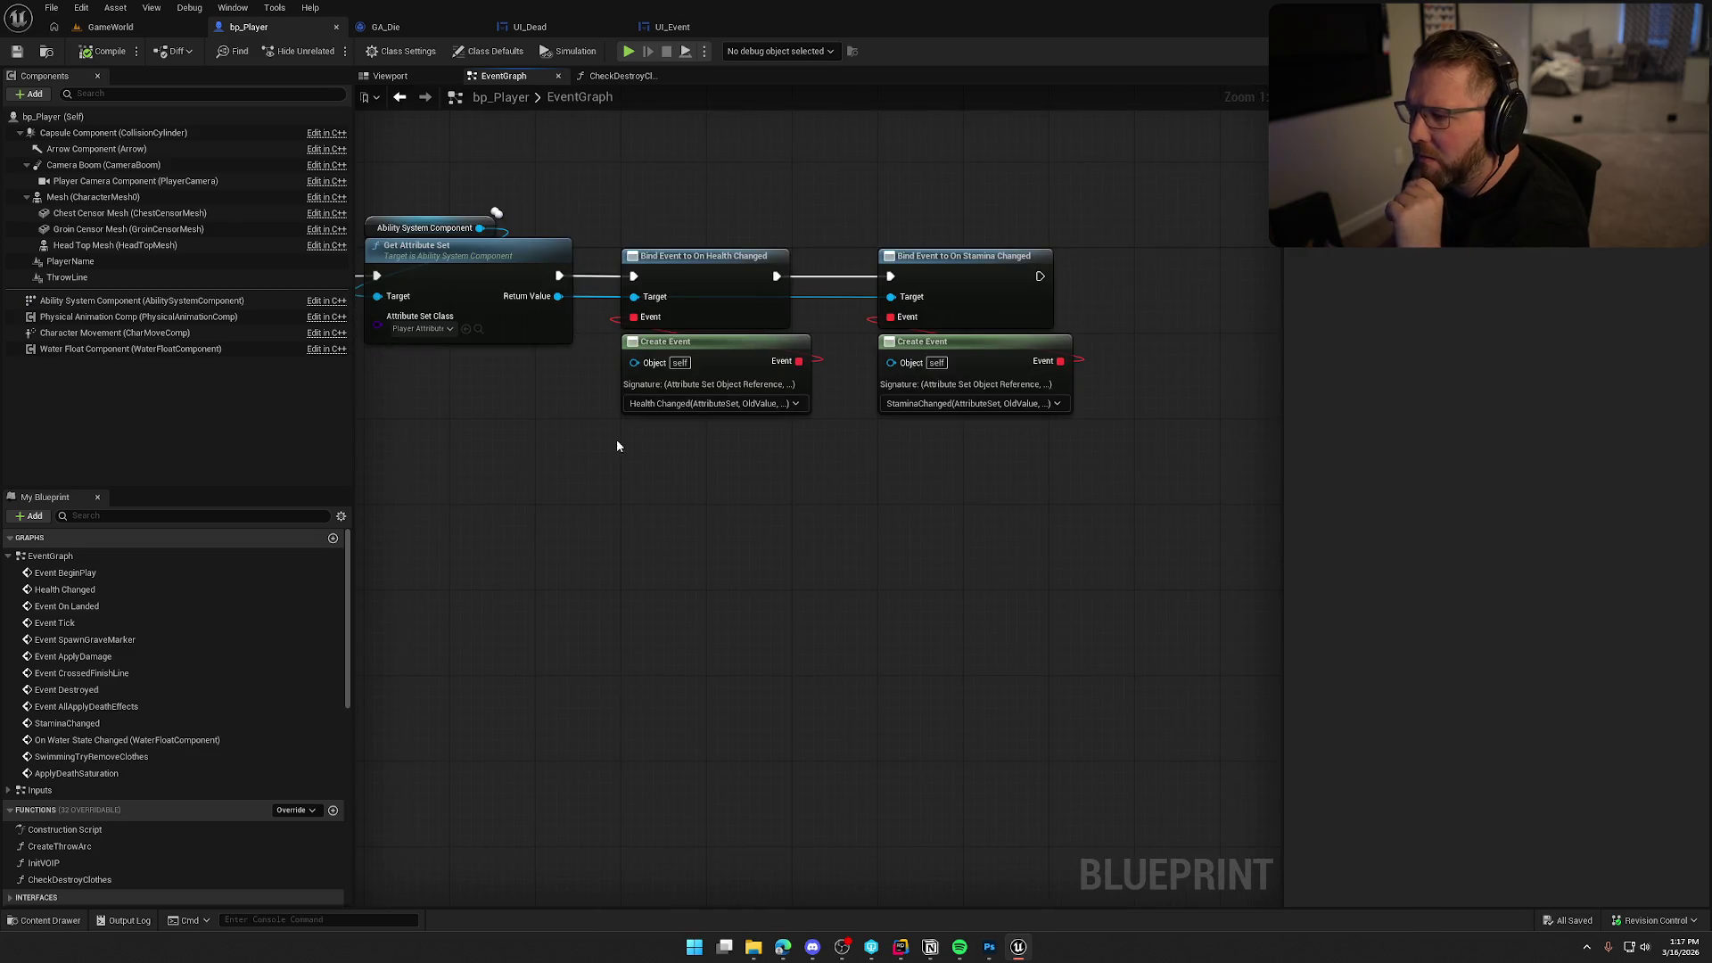
{"action": "mouse_move", "coordinate": [1135, 526]}
{"action": "left_mouse_down"}
{"action": "mouse_move", "coordinate": [925, 332]}
{"action": "mouse_move", "coordinate": [585, 200]}
{"action": "left_mouse_up"}
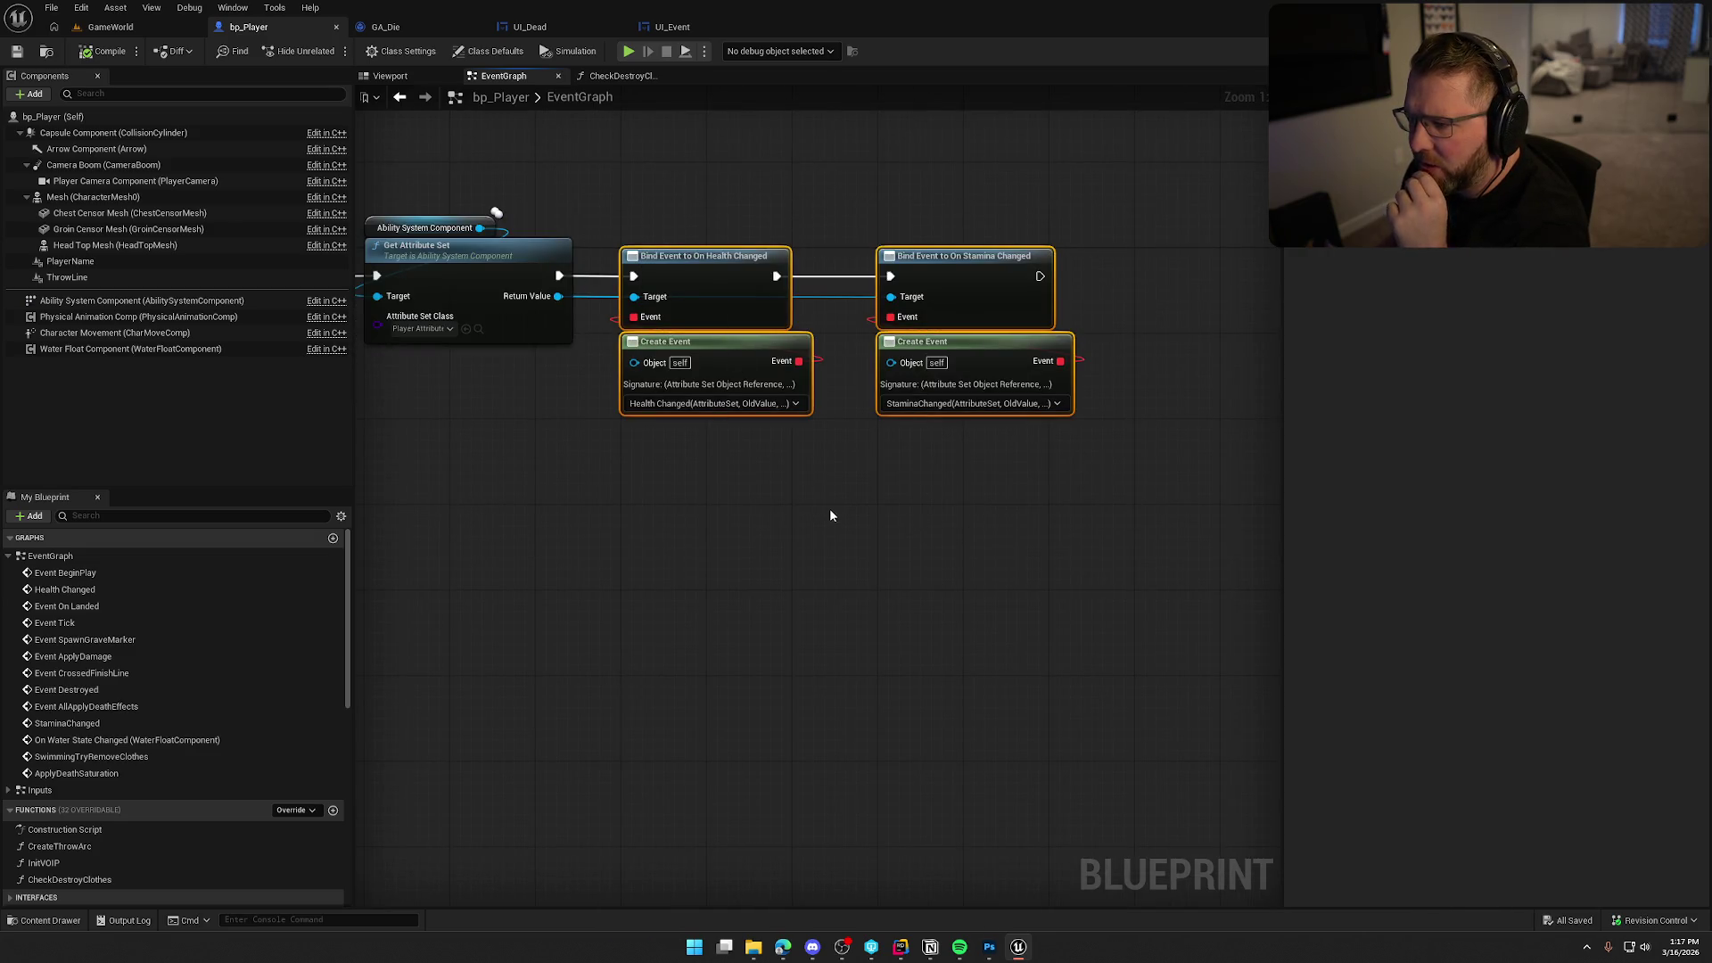
{"action": "scroll", "coordinate": [815, 518], "scroll_direction": "down", "scroll_amount": 1}
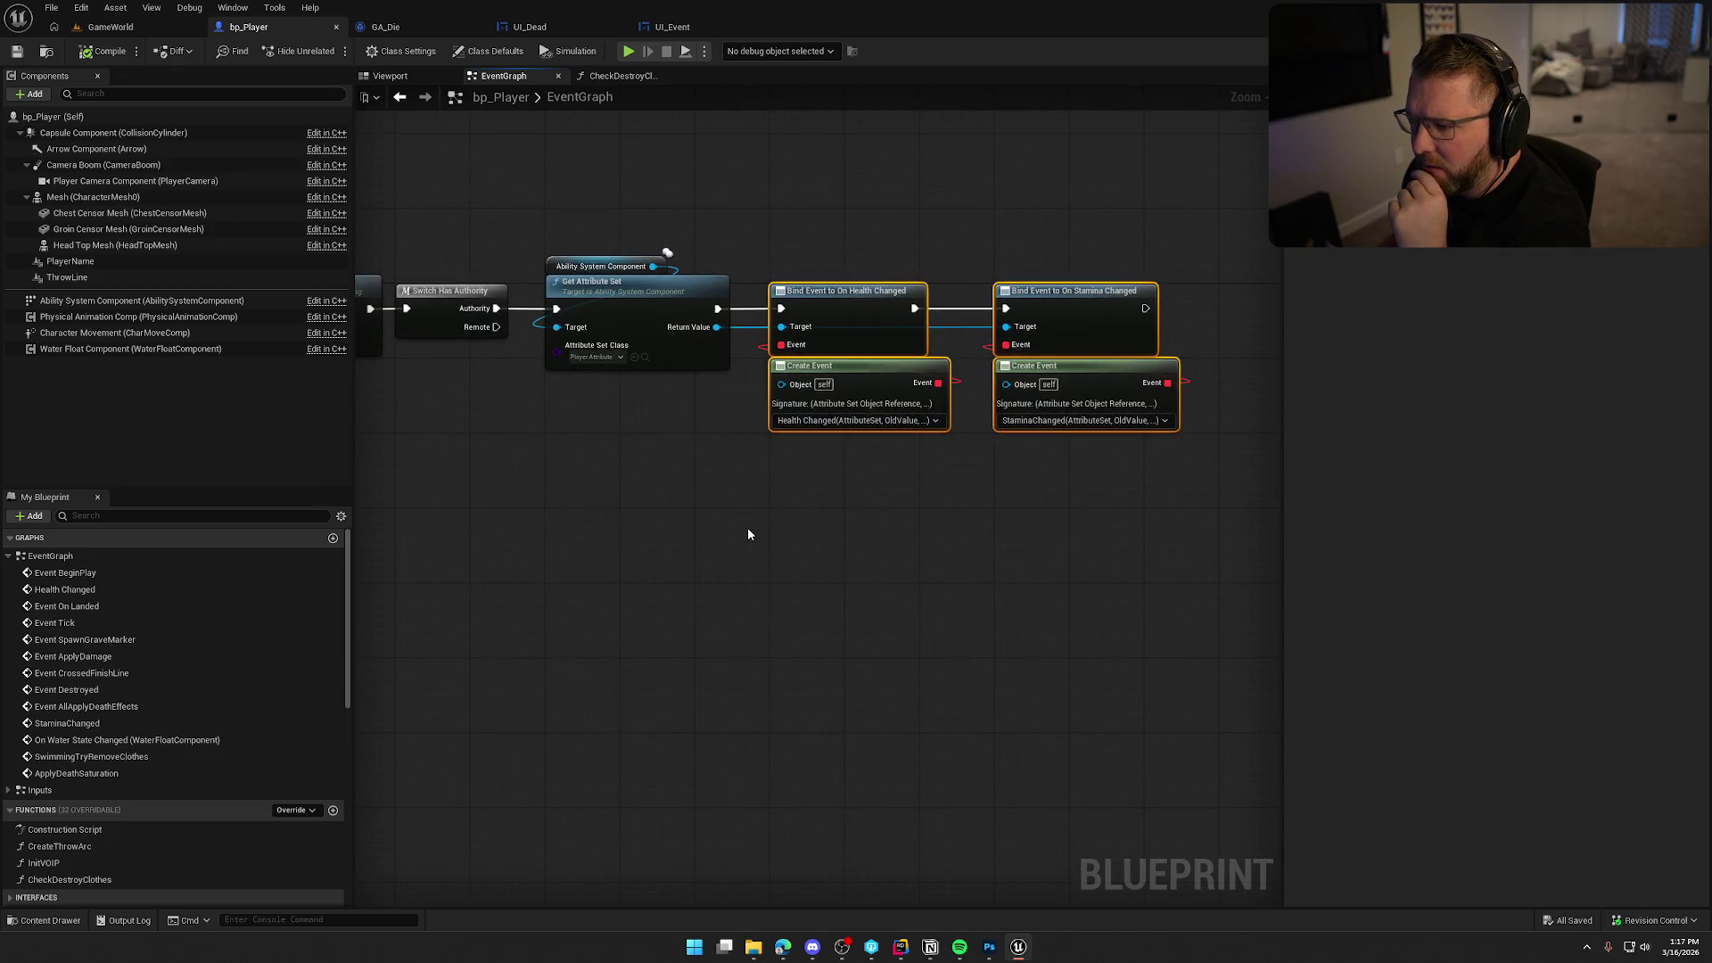
{"action": "left_click", "coordinate": [788, 529]}
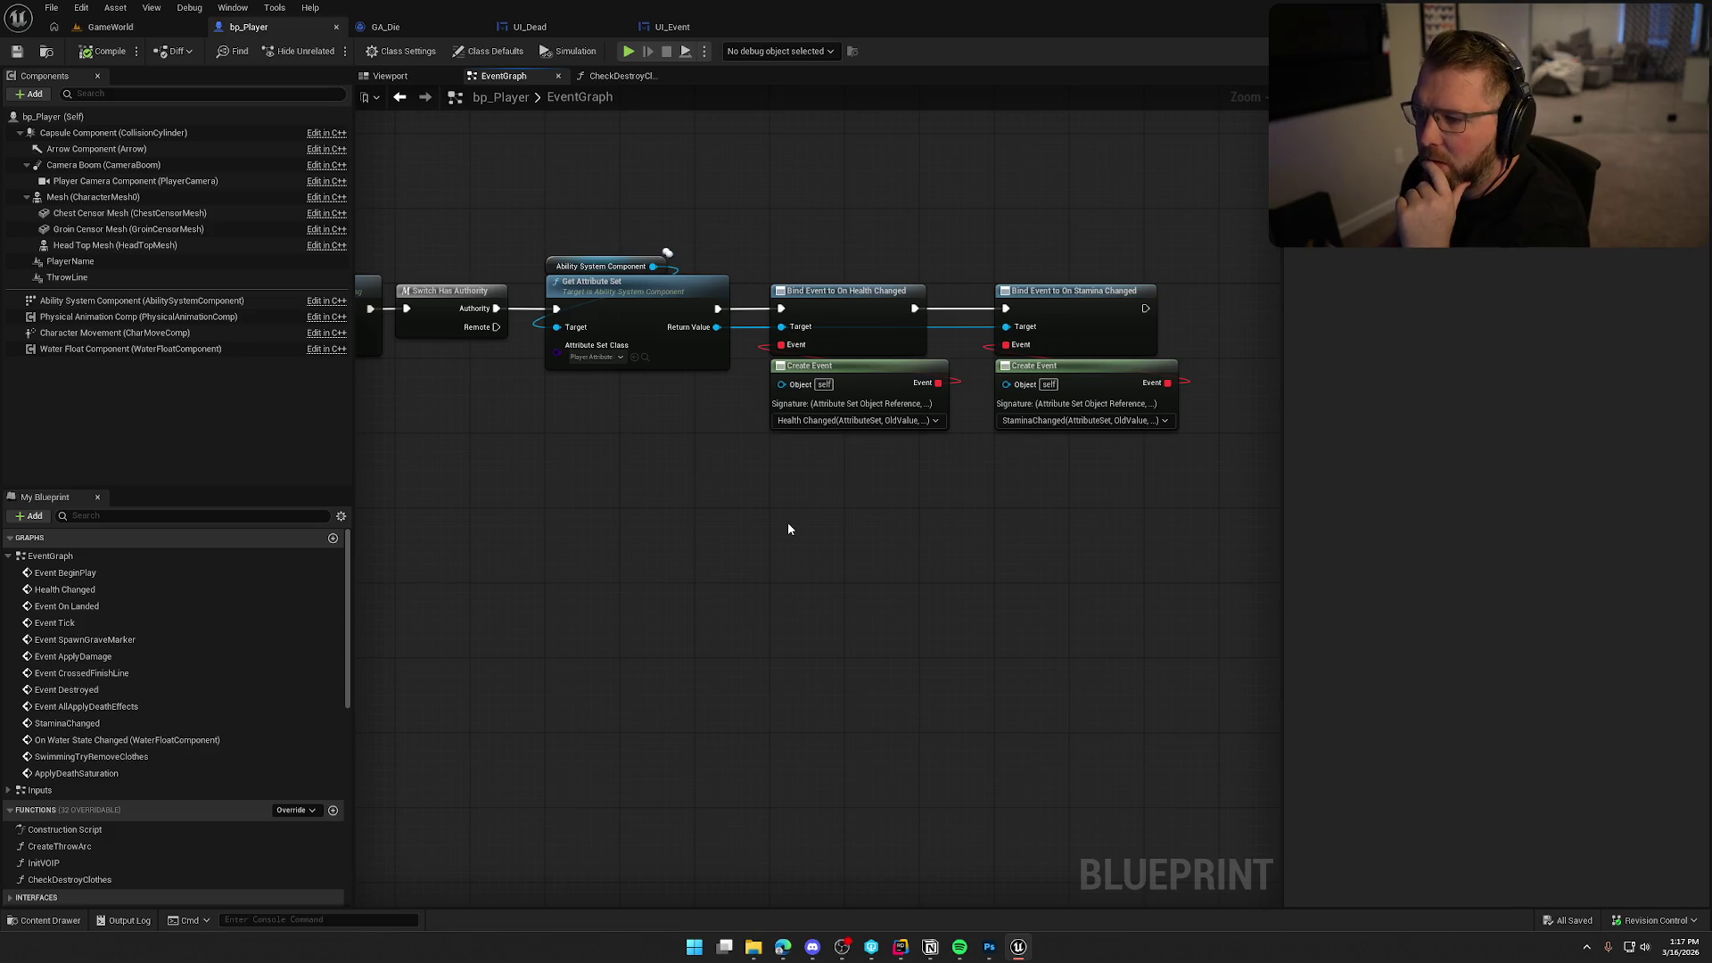
{"action": "mouse_move", "coordinate": [721, 515]}
{"action": "left_mouse_down"}
{"action": "mouse_move", "coordinate": [741, 523]}
{"action": "mouse_move", "coordinate": [711, 604]}
{"action": "left_mouse_up"}
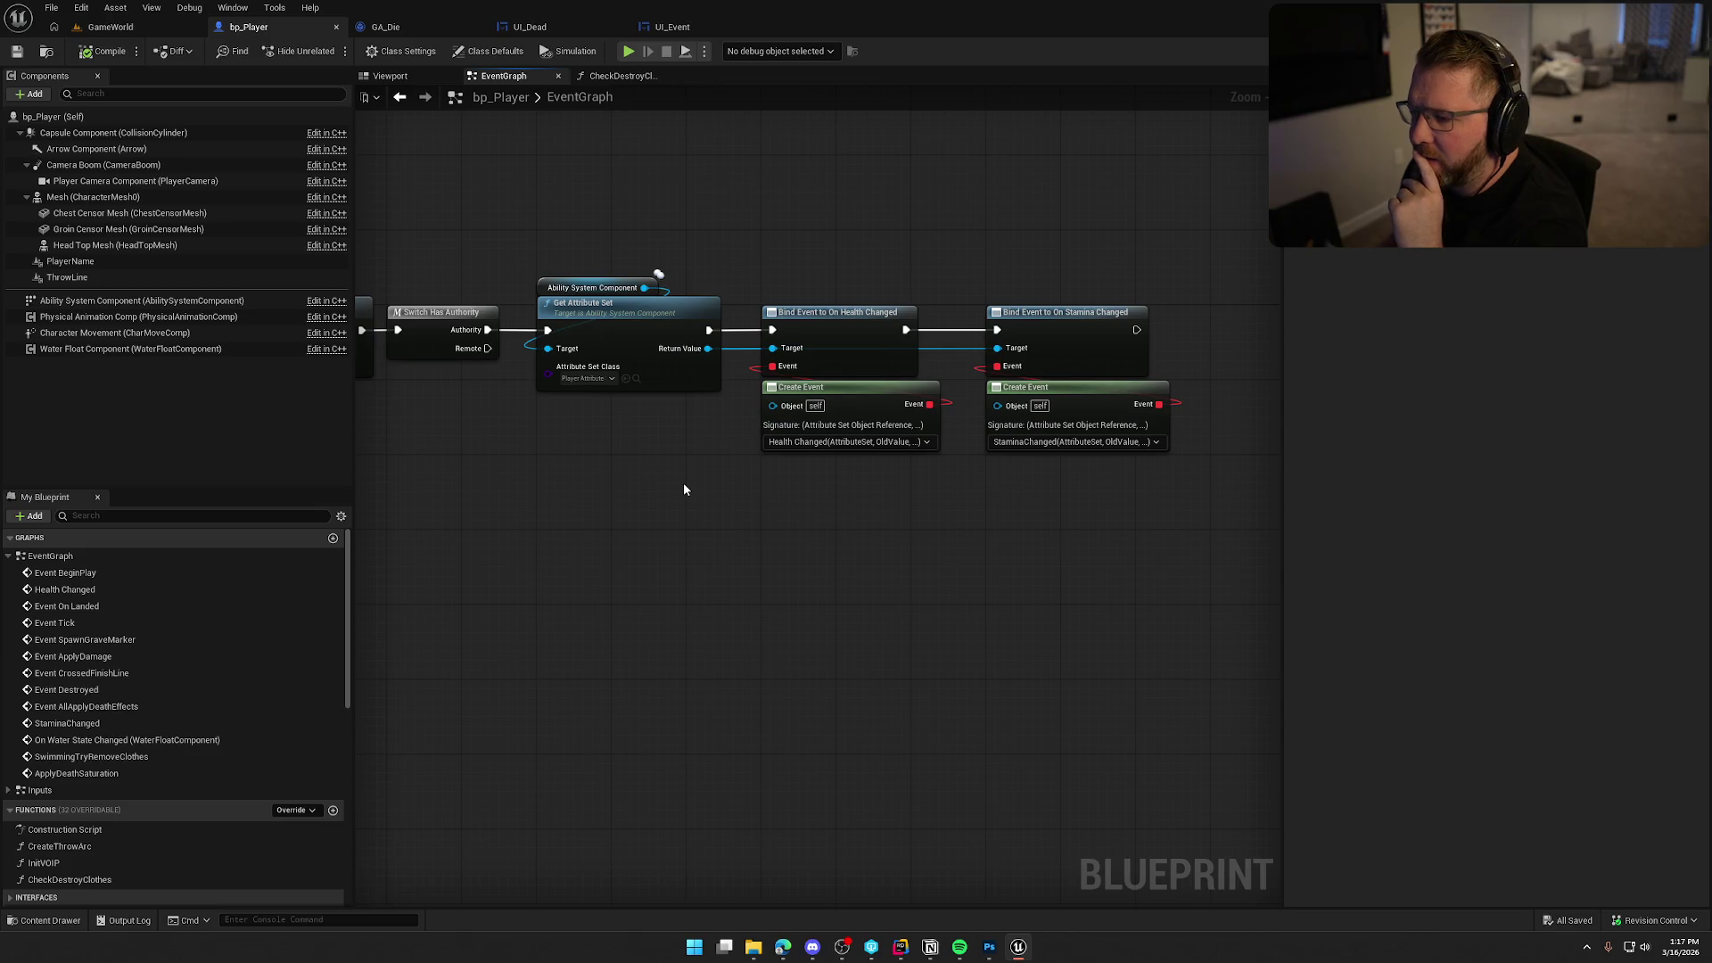
{"action": "scroll", "coordinate": [138, 730], "scroll_direction": "down", "scroll_amount": 6}
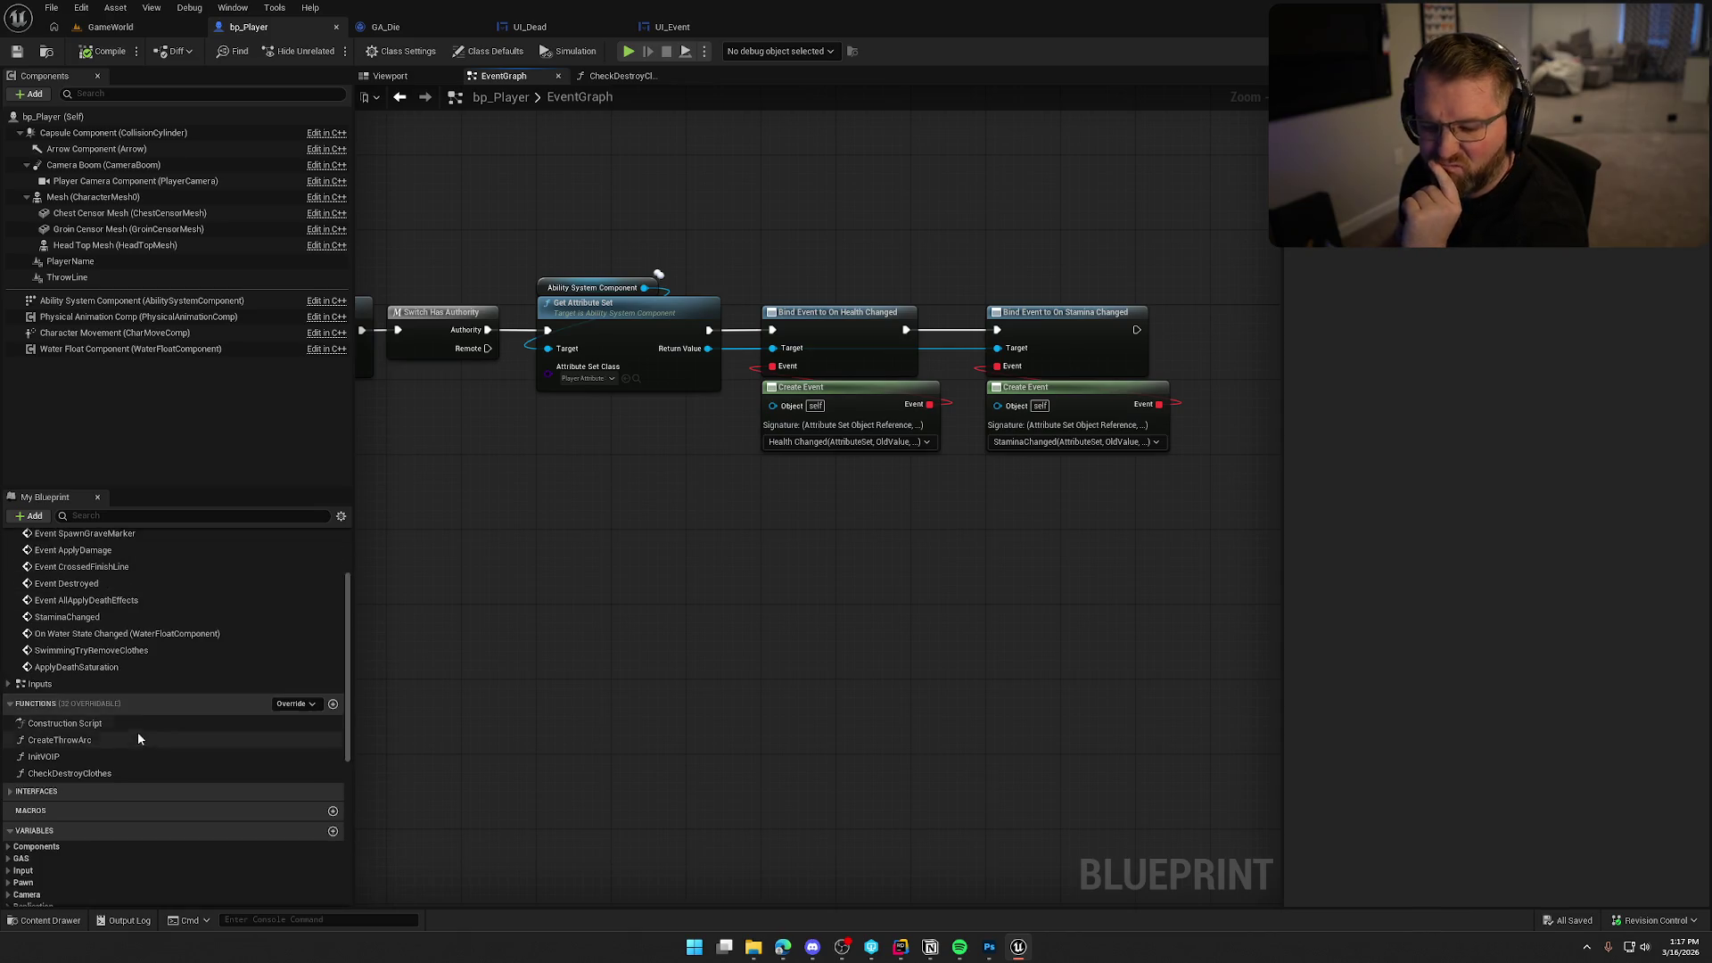
{"action": "scroll", "coordinate": [140, 729], "scroll_direction": "up", "scroll_amount": 6}
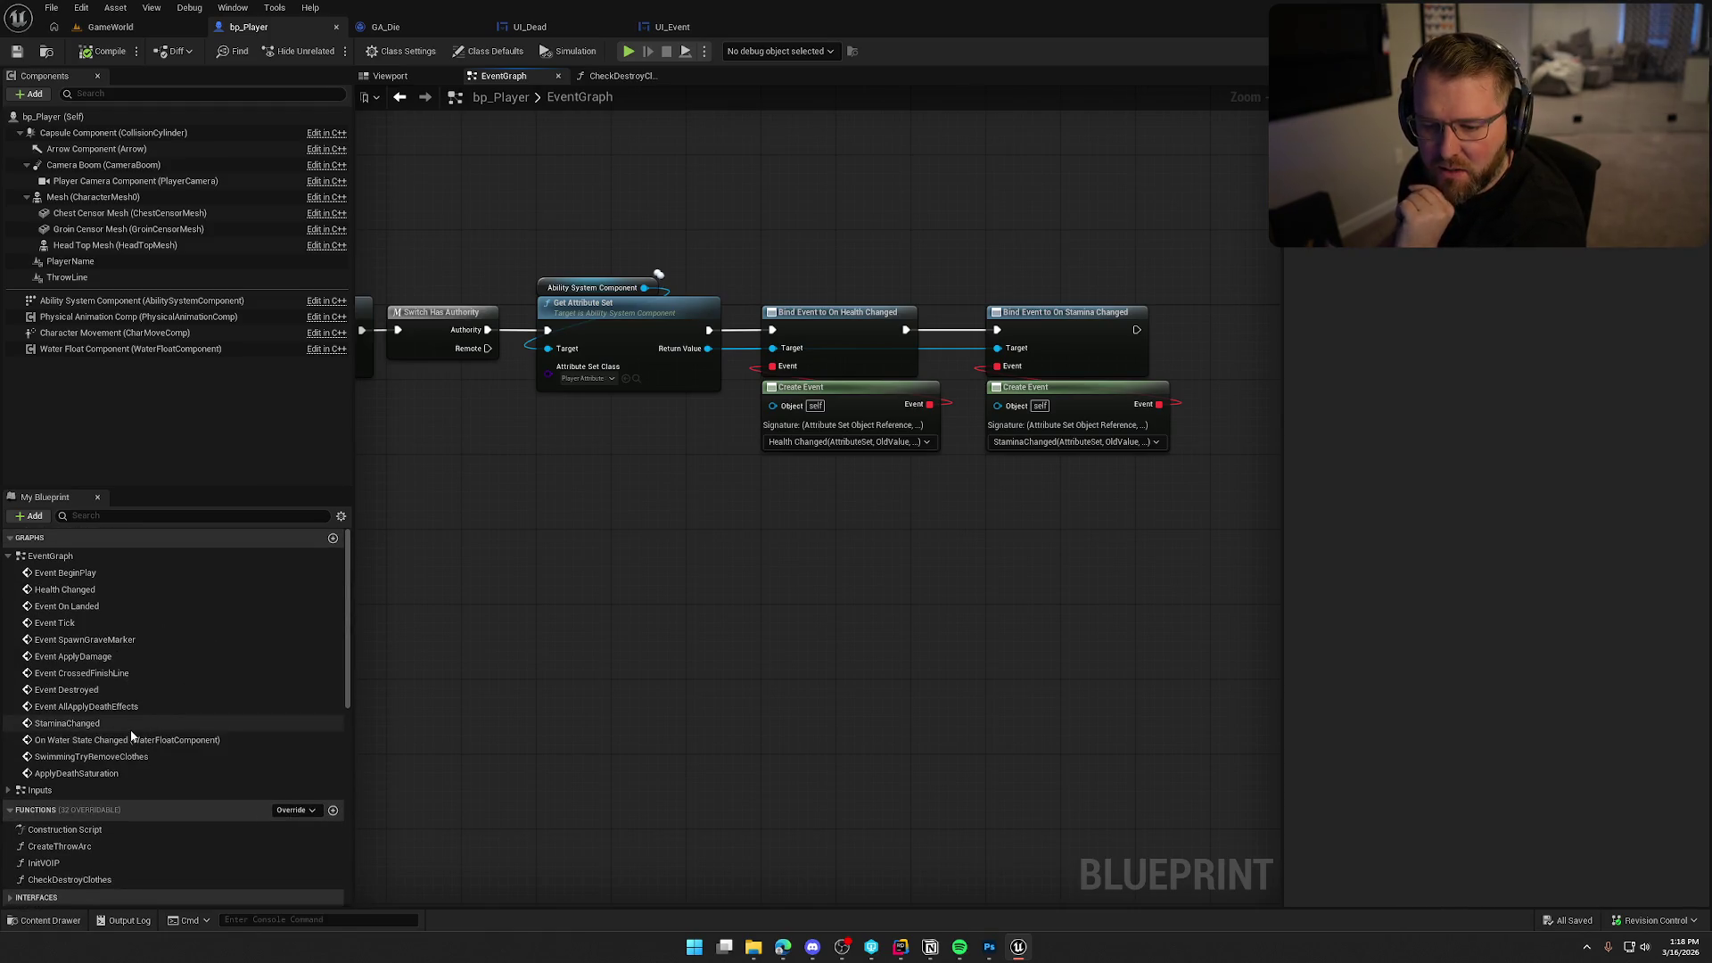
Jump to StaminaChanged, select its death reason SET node, then open UI_Dead.
{"action": "double_click", "coordinate": [132, 727]}
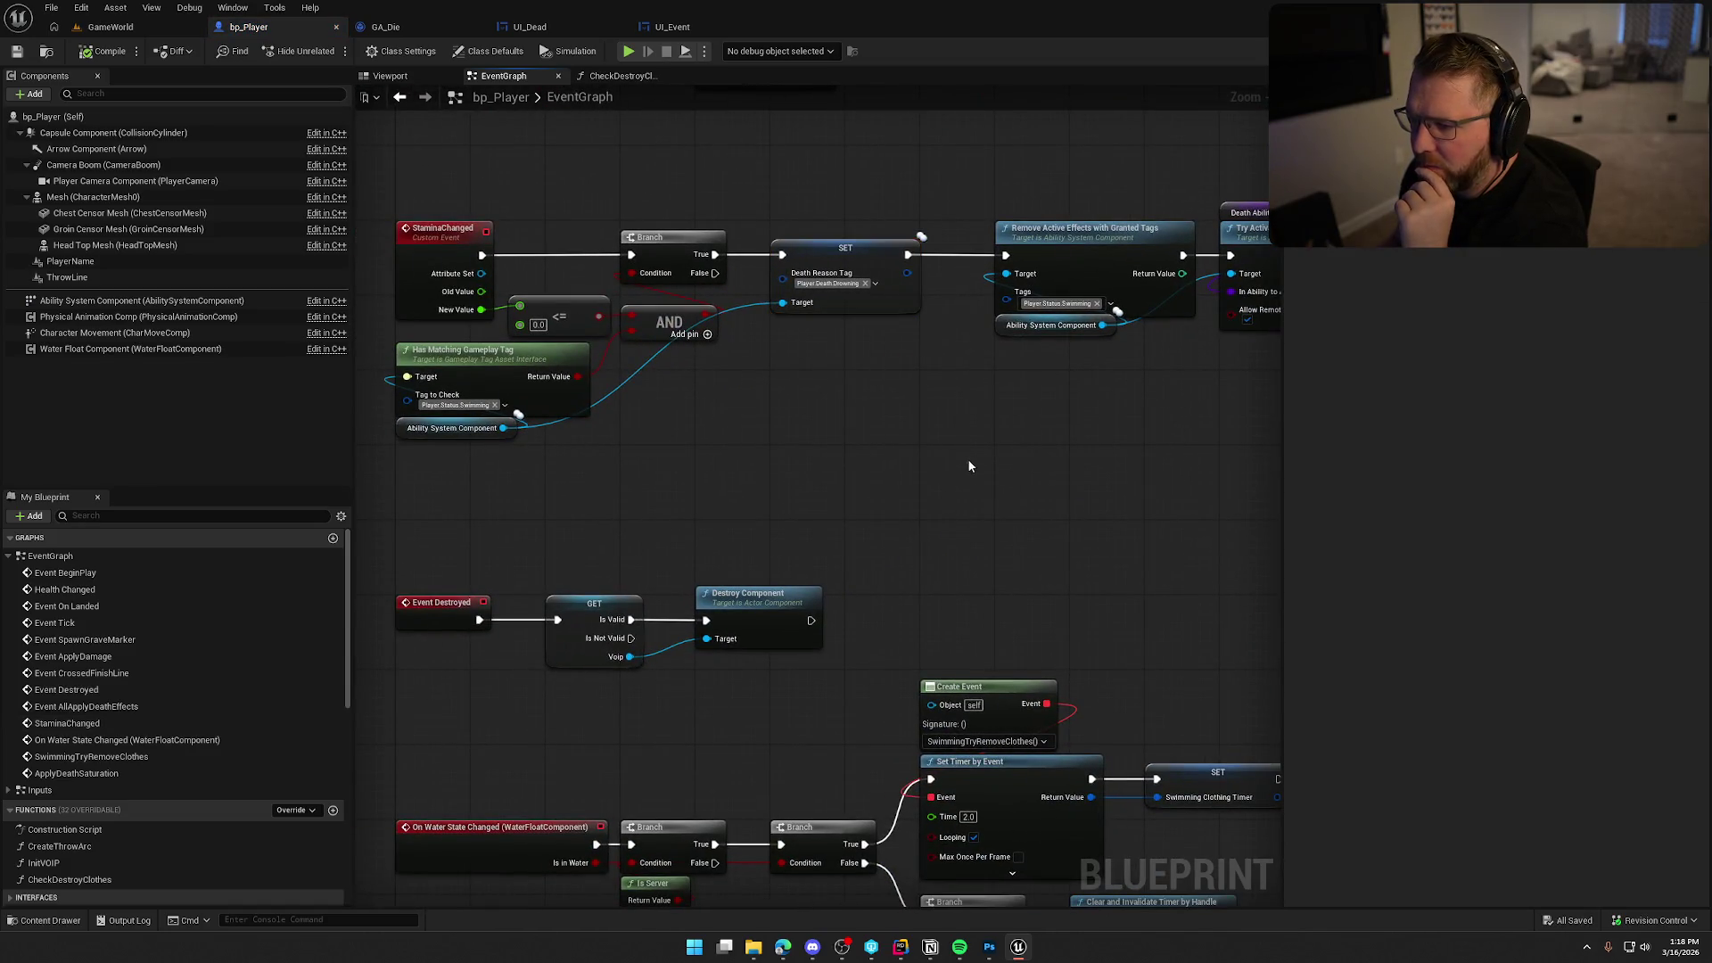
{"action": "left_click_drag", "start_coordinate": [940, 350], "coordinate": [760, 229]}
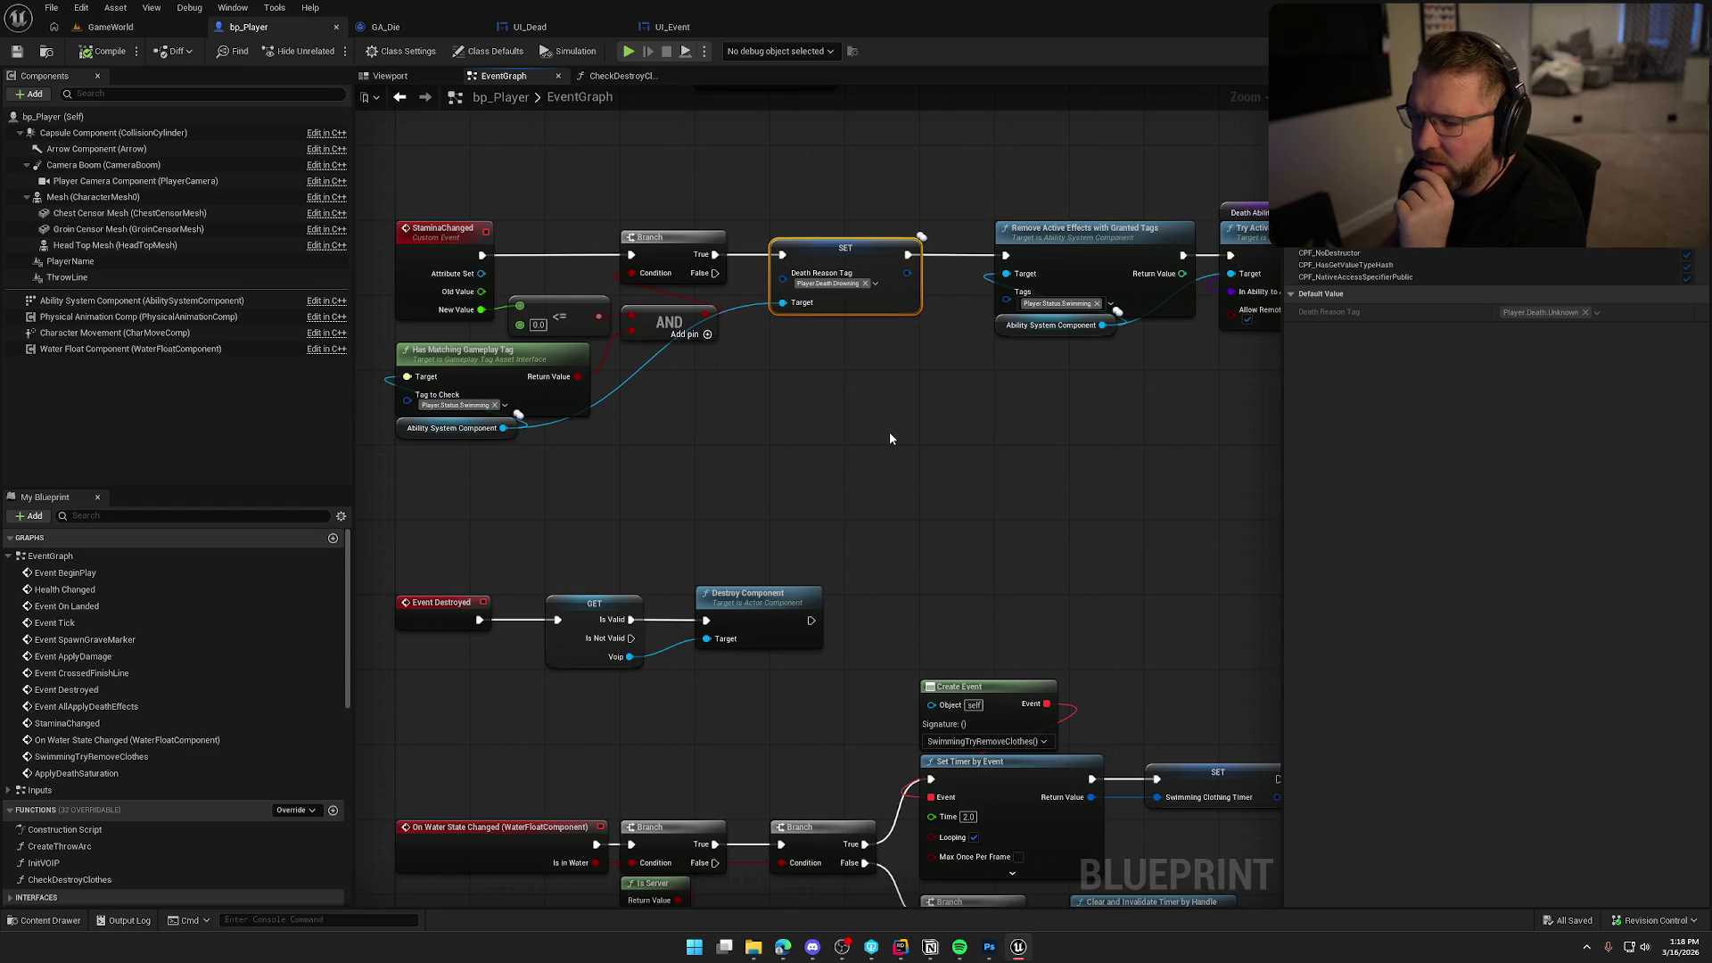
{"action": "left_click", "coordinate": [530, 27]}
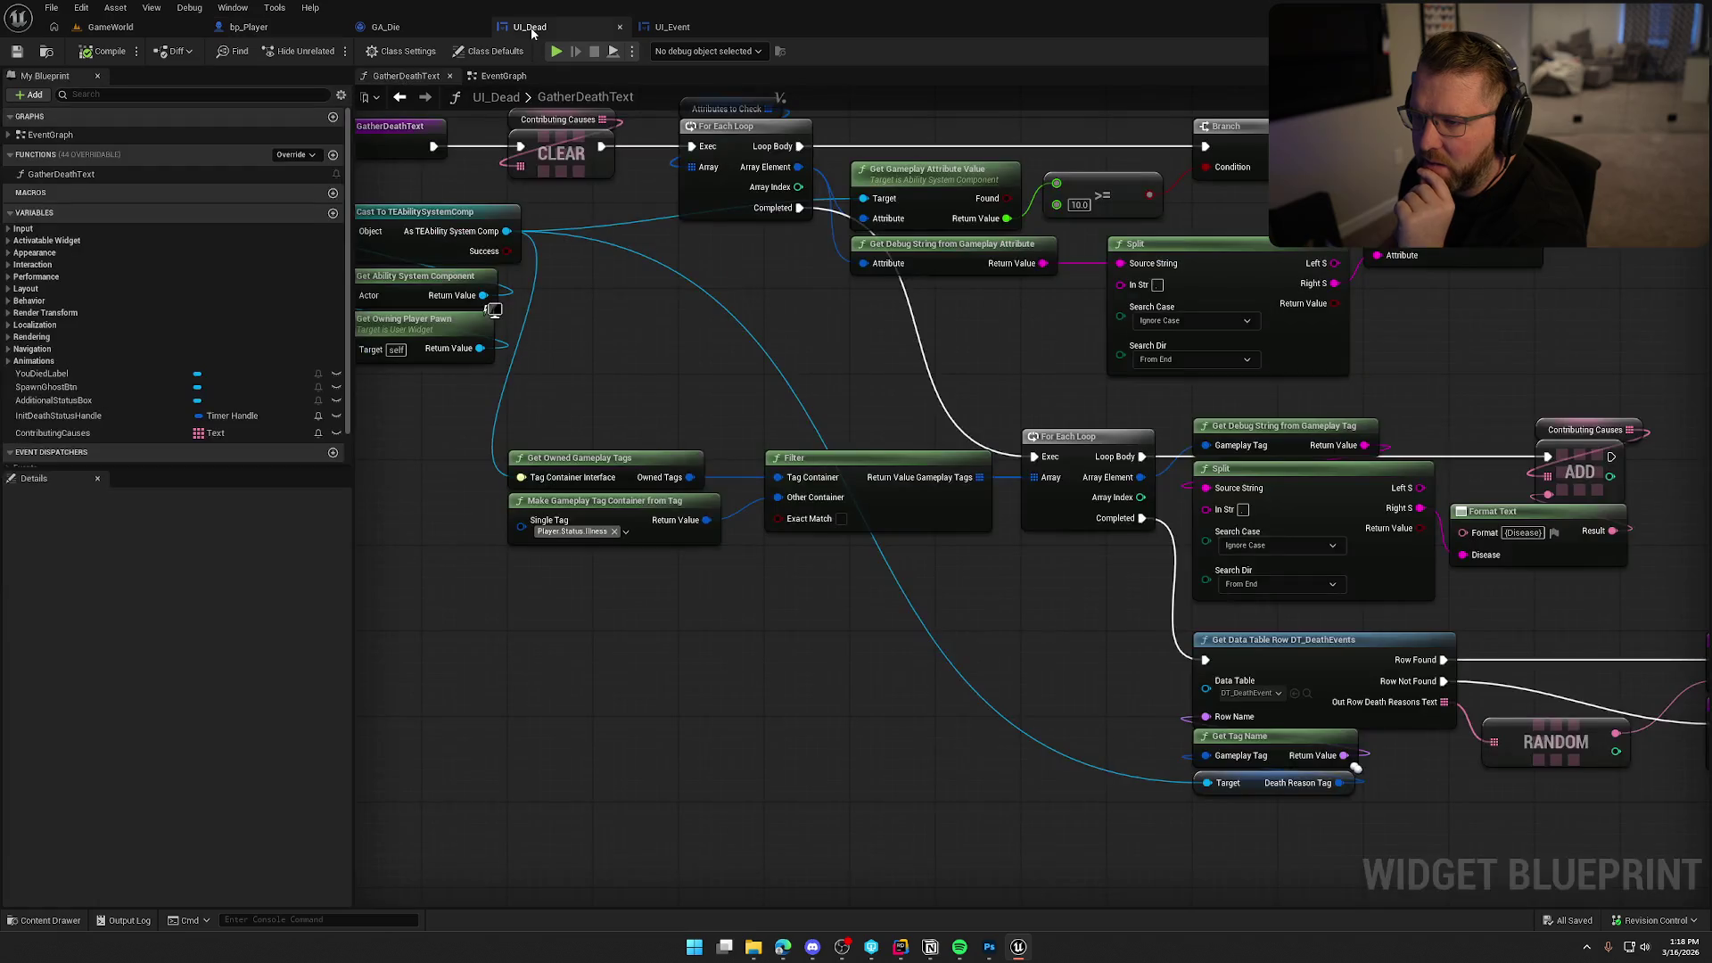
In UI_Dead's event graph, shift the top-row nodes after Event Construct right to make room.
{"action": "left_click", "coordinate": [503, 76]}
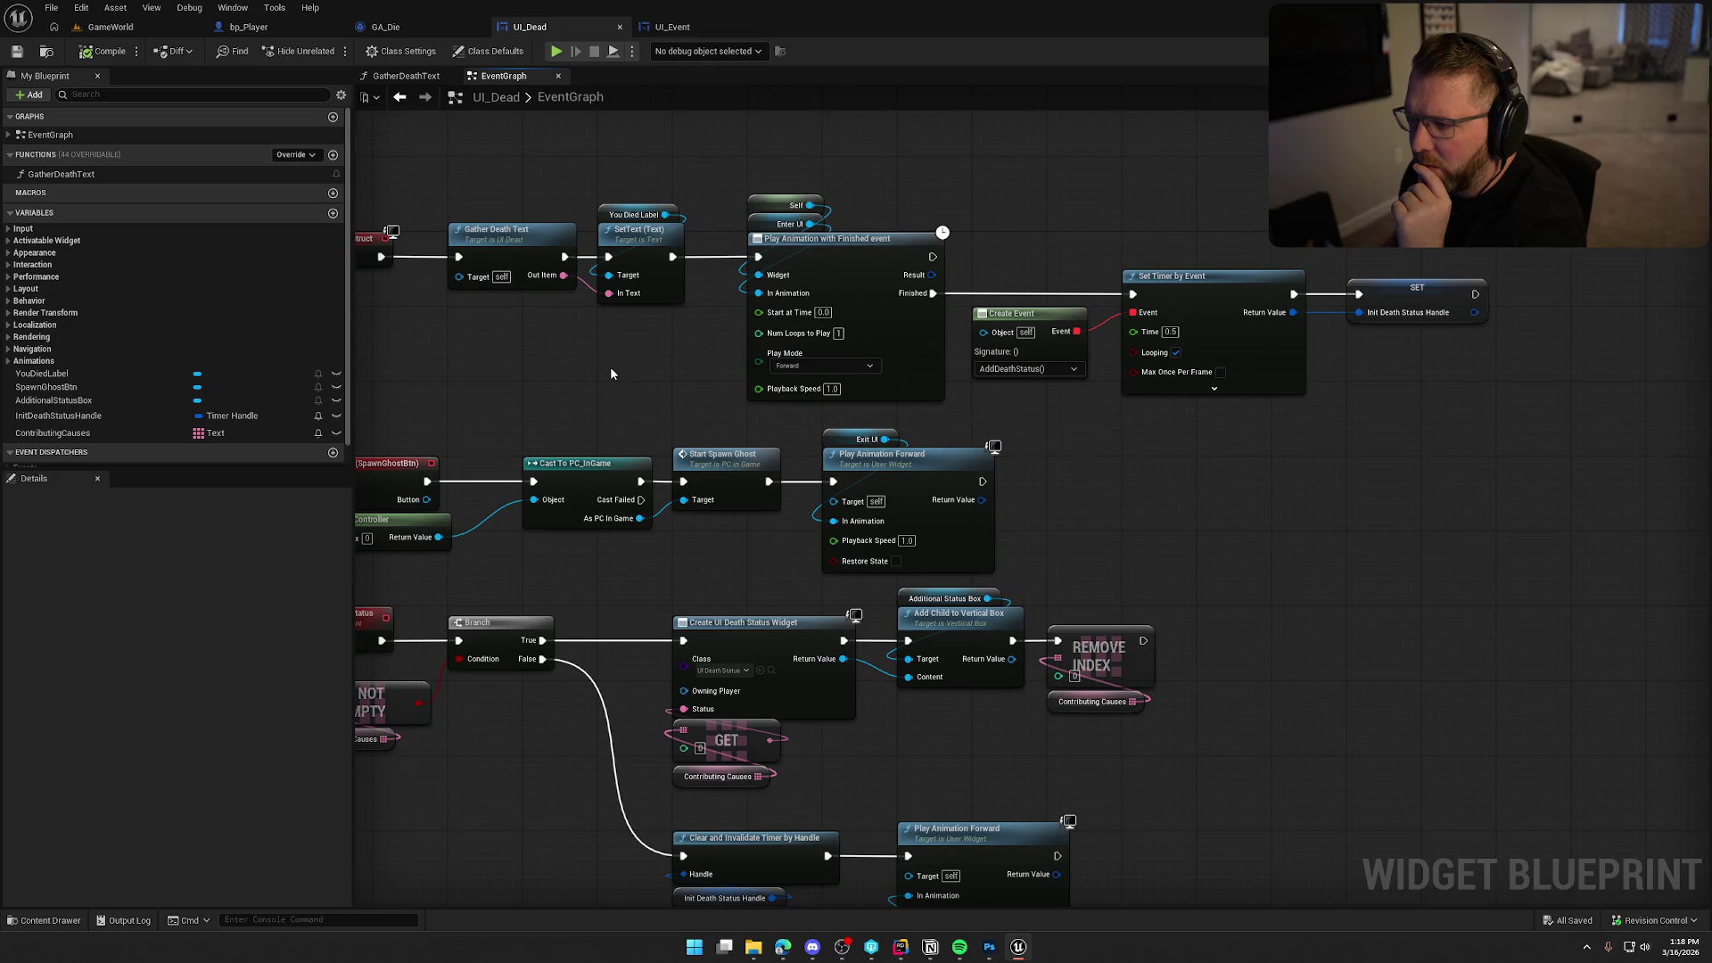
{"action": "scroll", "coordinate": [608, 366], "scroll_direction": "down", "scroll_amount": 1}
{"action": "mouse_move", "coordinate": [526, 212]}
{"action": "left_mouse_down"}
{"action": "mouse_move", "coordinate": [1204, 393]}
{"action": "mouse_move", "coordinate": [1325, 404]}
{"action": "left_mouse_up"}
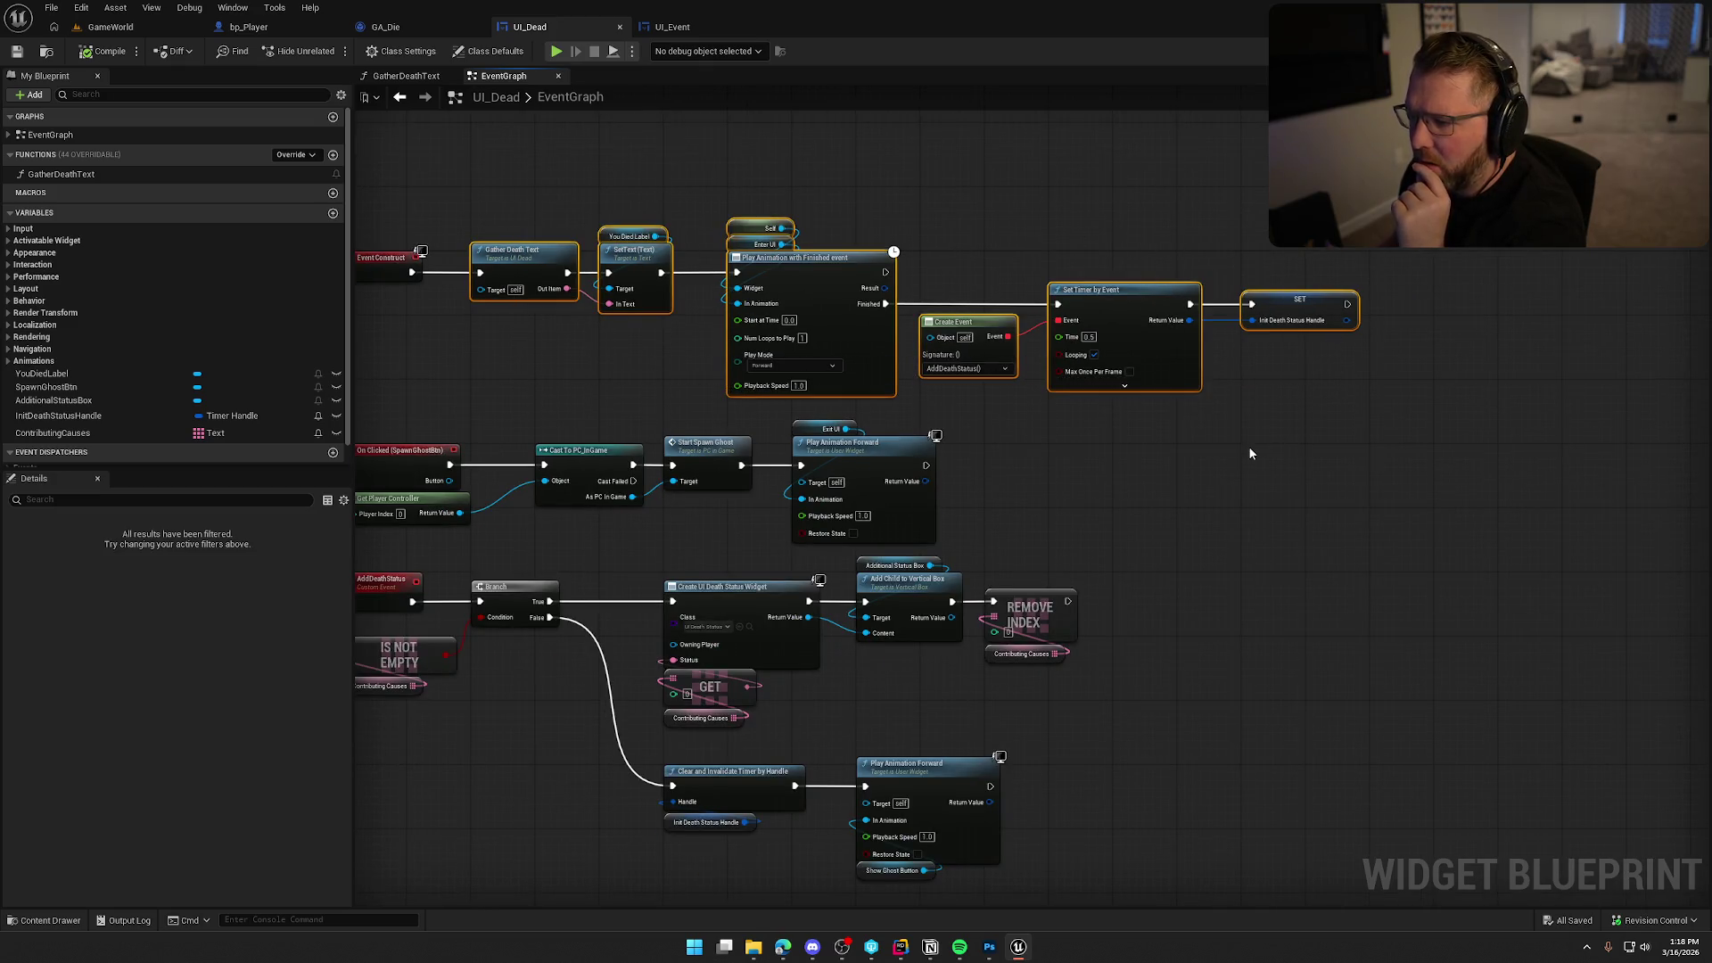
{"action": "mouse_move", "coordinate": [1190, 457]}
{"action": "left_mouse_down"}
{"action": "mouse_move", "coordinate": [1248, 341]}
{"action": "mouse_move", "coordinate": [1315, 386]}
{"action": "left_mouse_up"}
{"action": "key", "text": "f"}
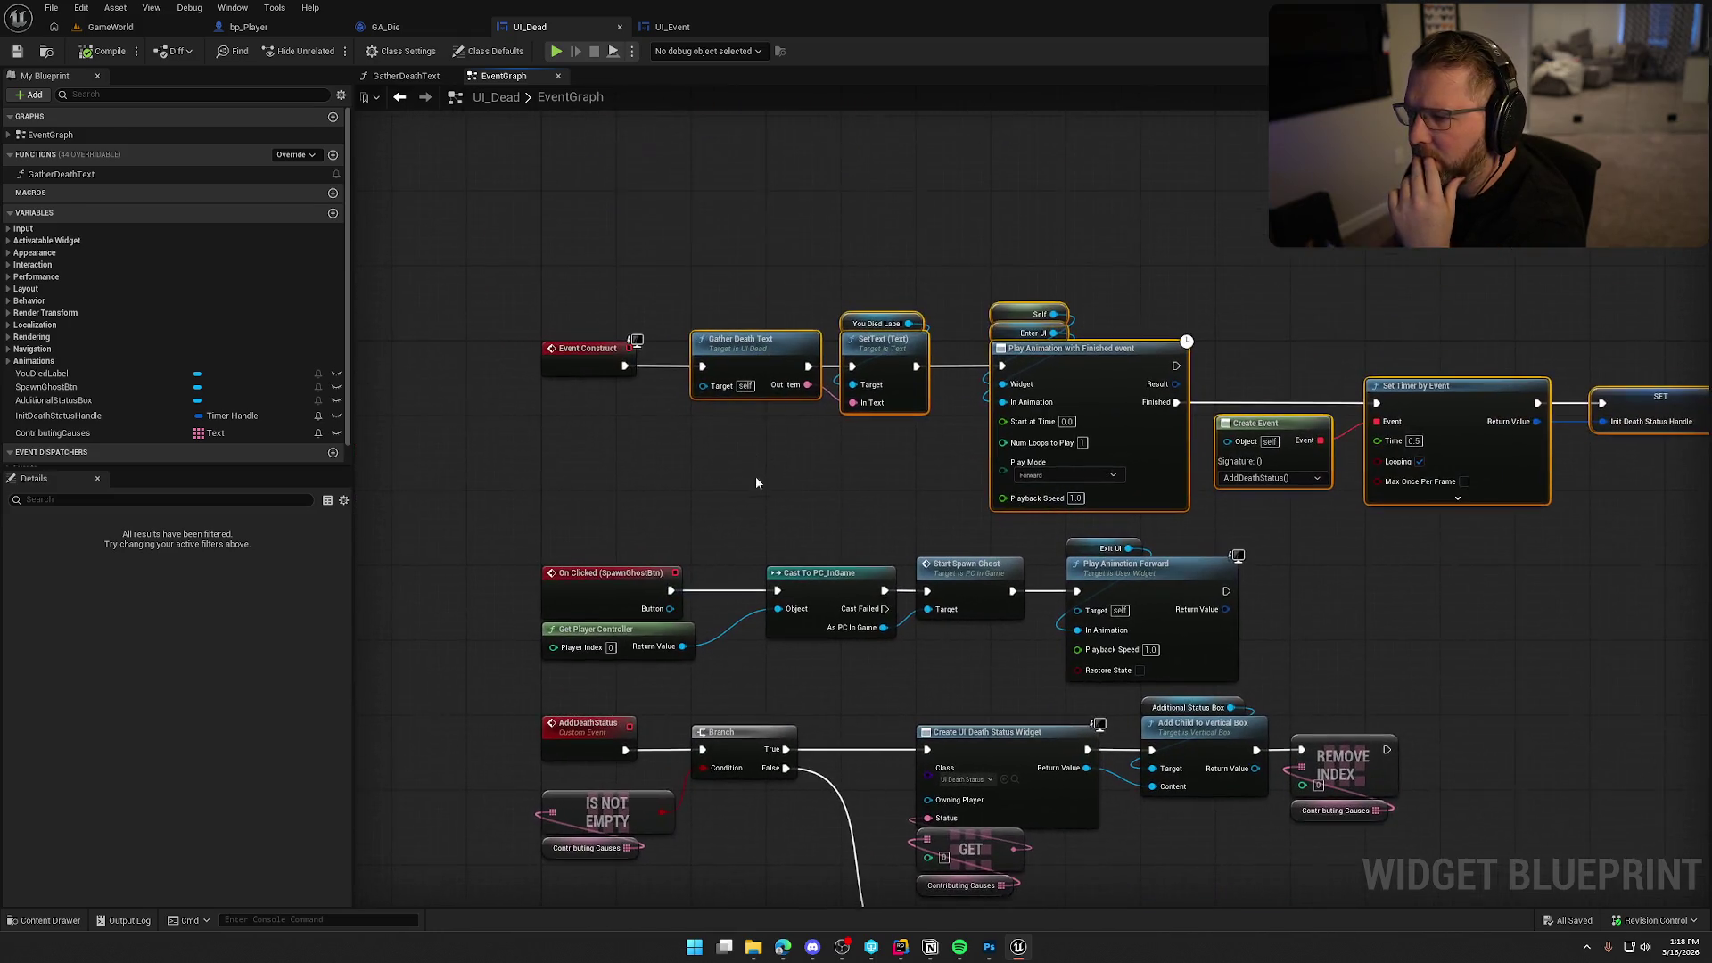
{"action": "left_click_drag", "start_coordinate": [757, 356], "coordinate": [905, 355]}
{"action": "left_click", "coordinate": [705, 398]}
Insert a 2.0-second Delay before Gather Death Text, save with Check Out, and play GameWorld.
{"action": "scroll", "coordinate": [698, 399], "scroll_direction": "up", "scroll_amount": 1}
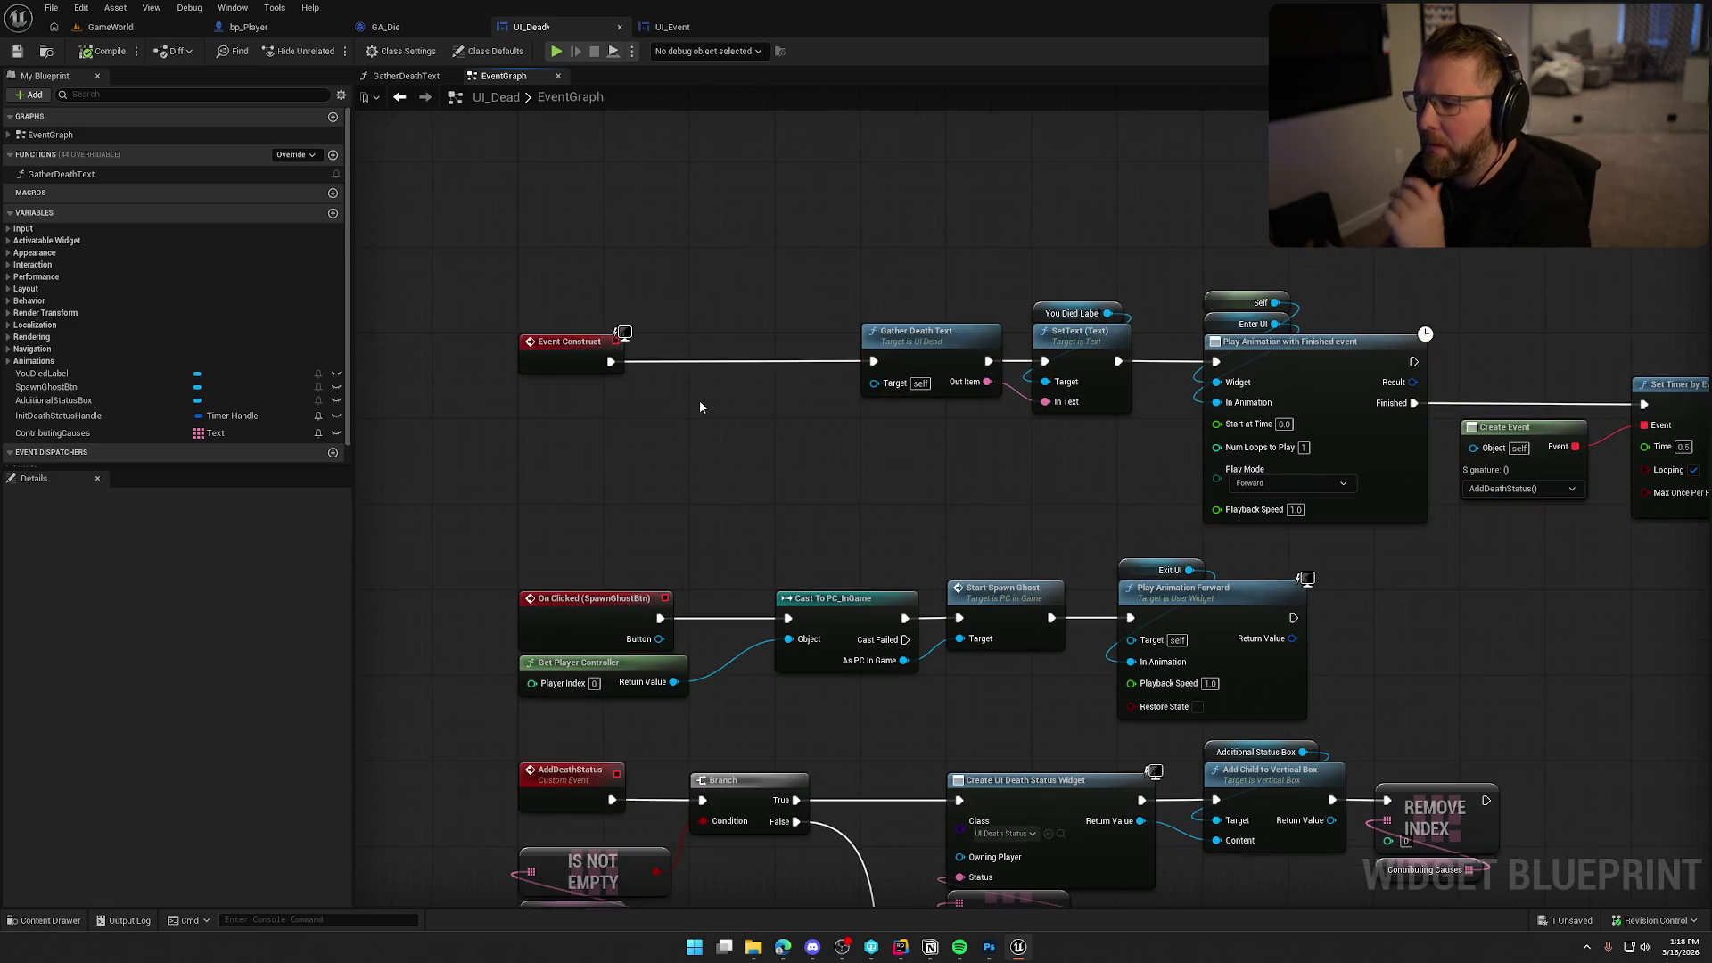
{"action": "left_click", "coordinate": [698, 399]}
{"action": "left_click_drag", "start_coordinate": [611, 361], "coordinate": [772, 355]}
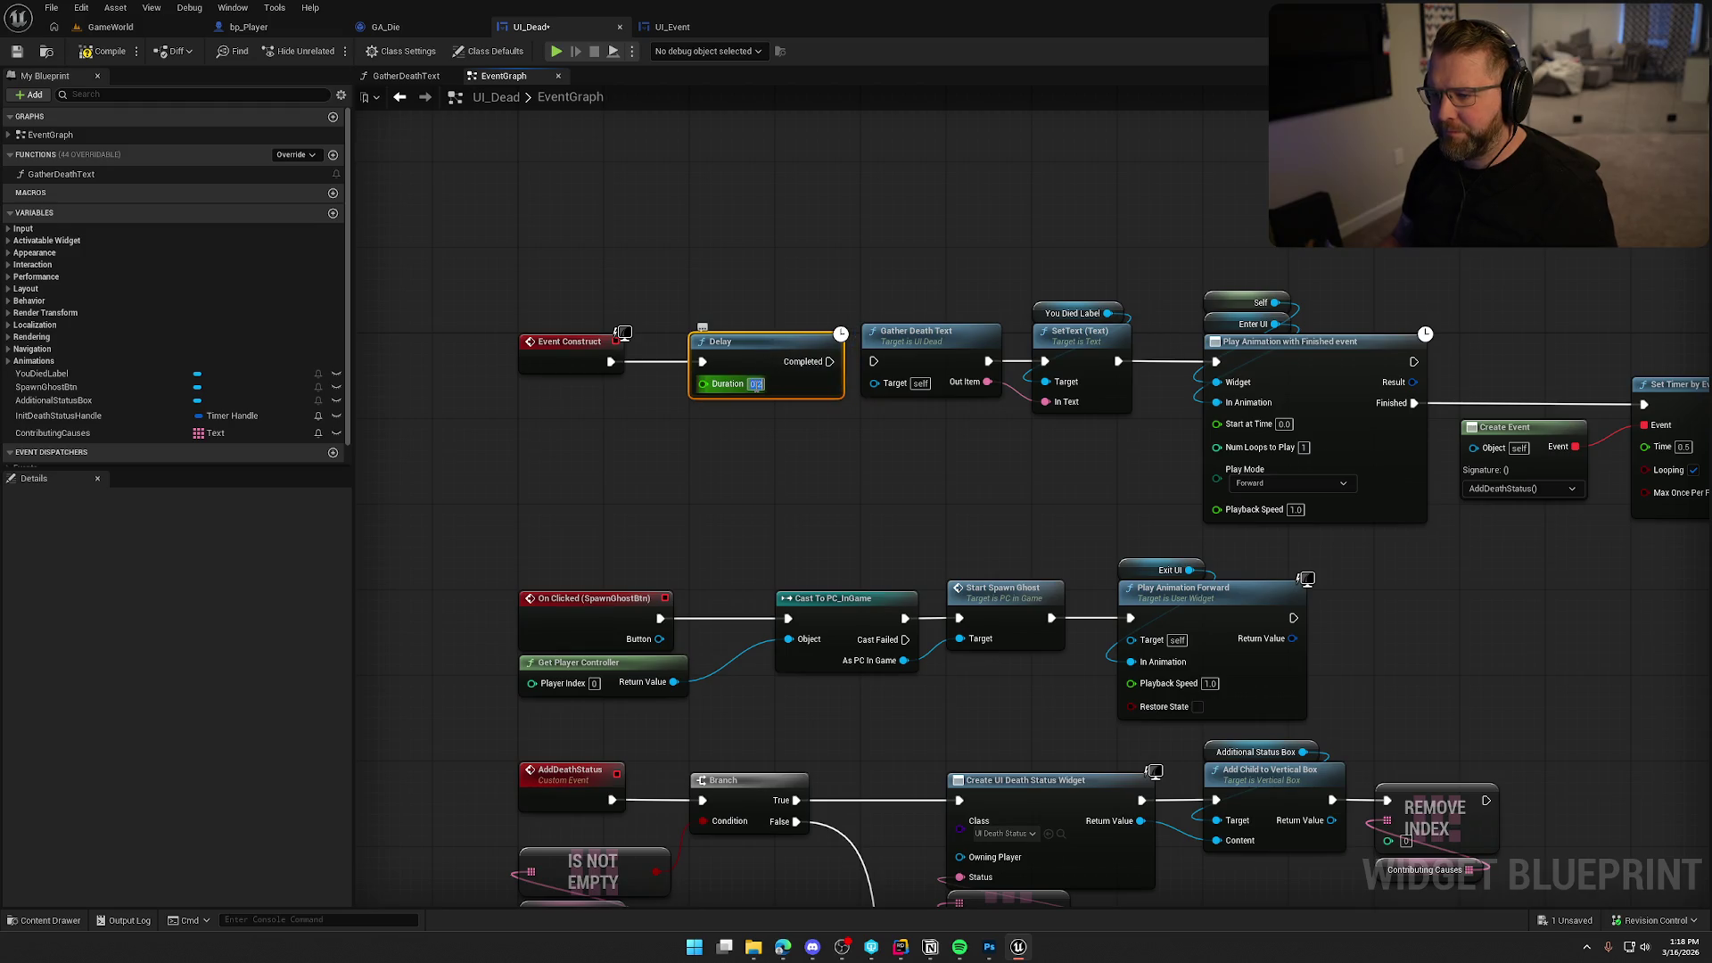
{"action": "type", "text": "2"}
{"action": "left_click", "coordinate": [783, 468]}
{"action": "left_click_drag", "start_coordinate": [829, 361], "coordinate": [874, 362]}
{"action": "key", "text": "ctrl+s"}
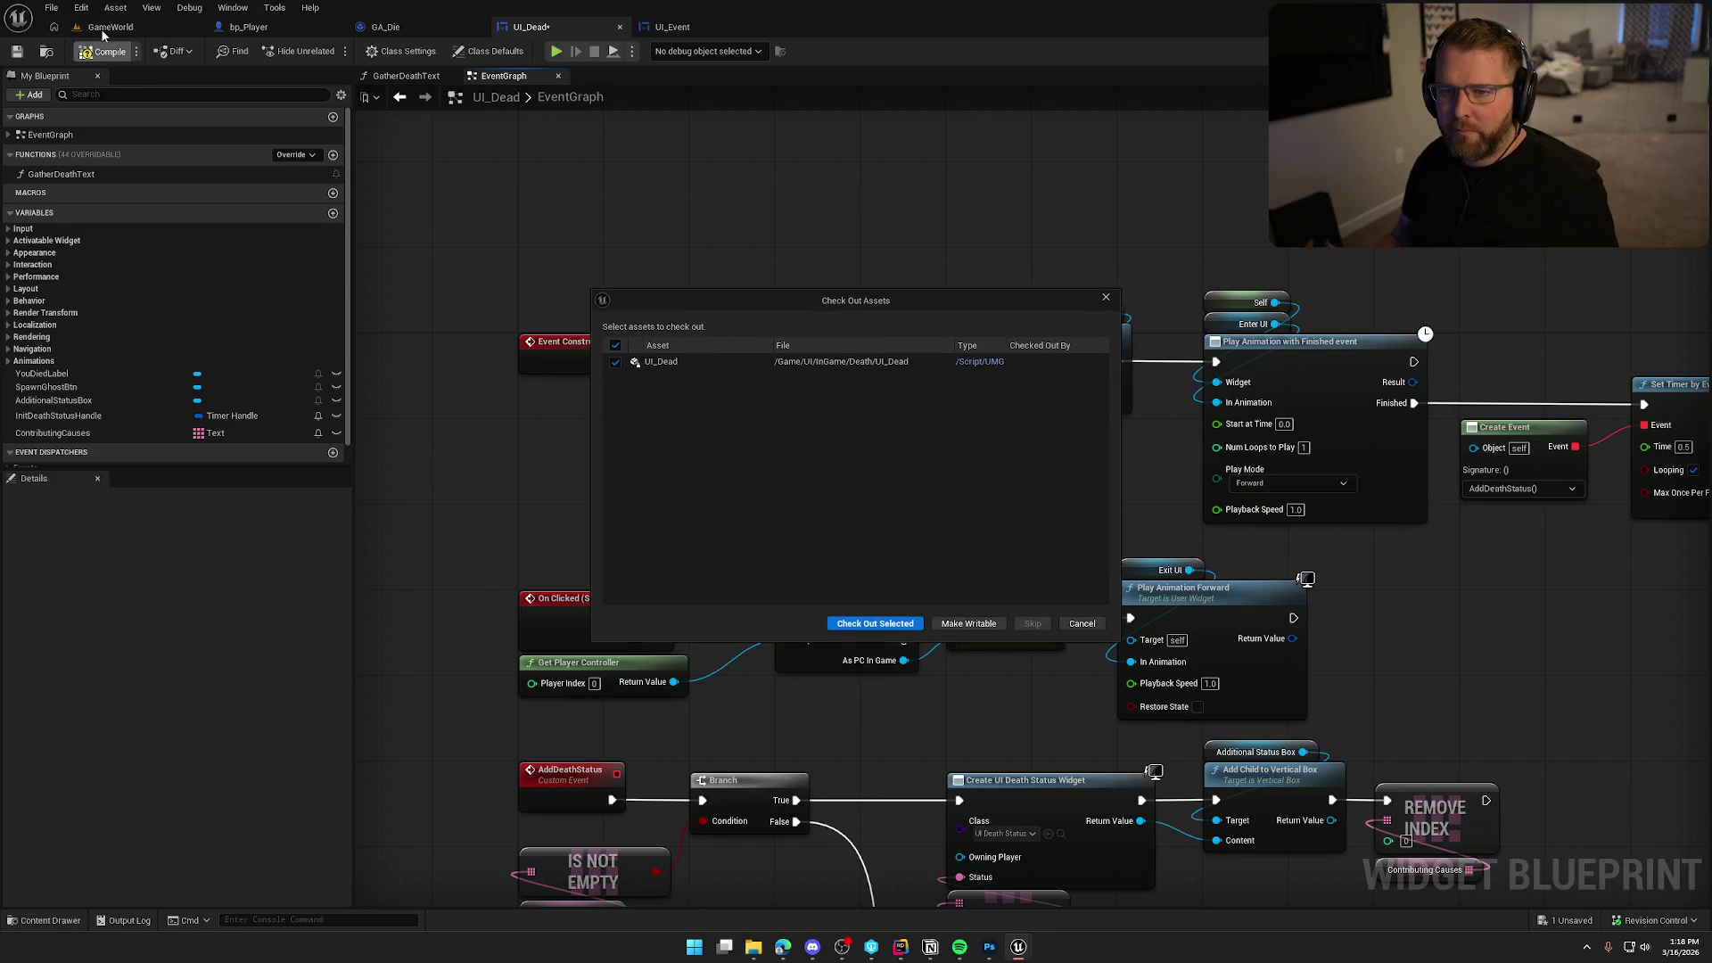
{"action": "left_click", "coordinate": [896, 625]}
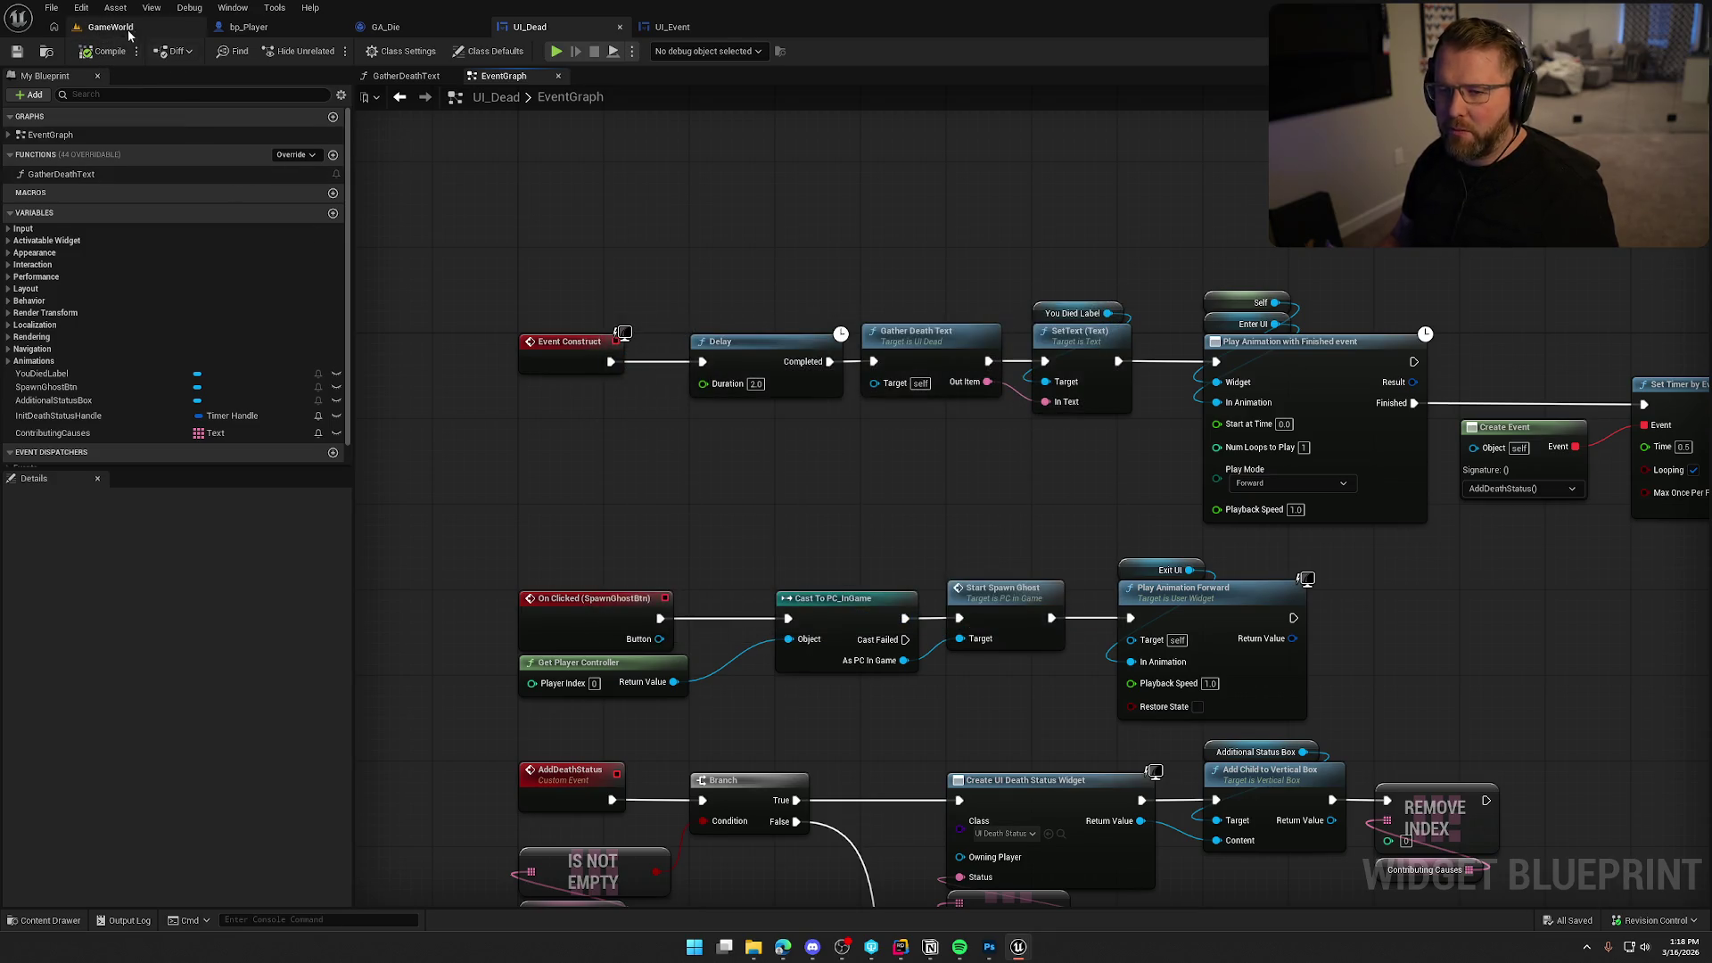
{"action": "left_click", "coordinate": [110, 27]}
{"action": "left_click", "coordinate": [367, 51]}
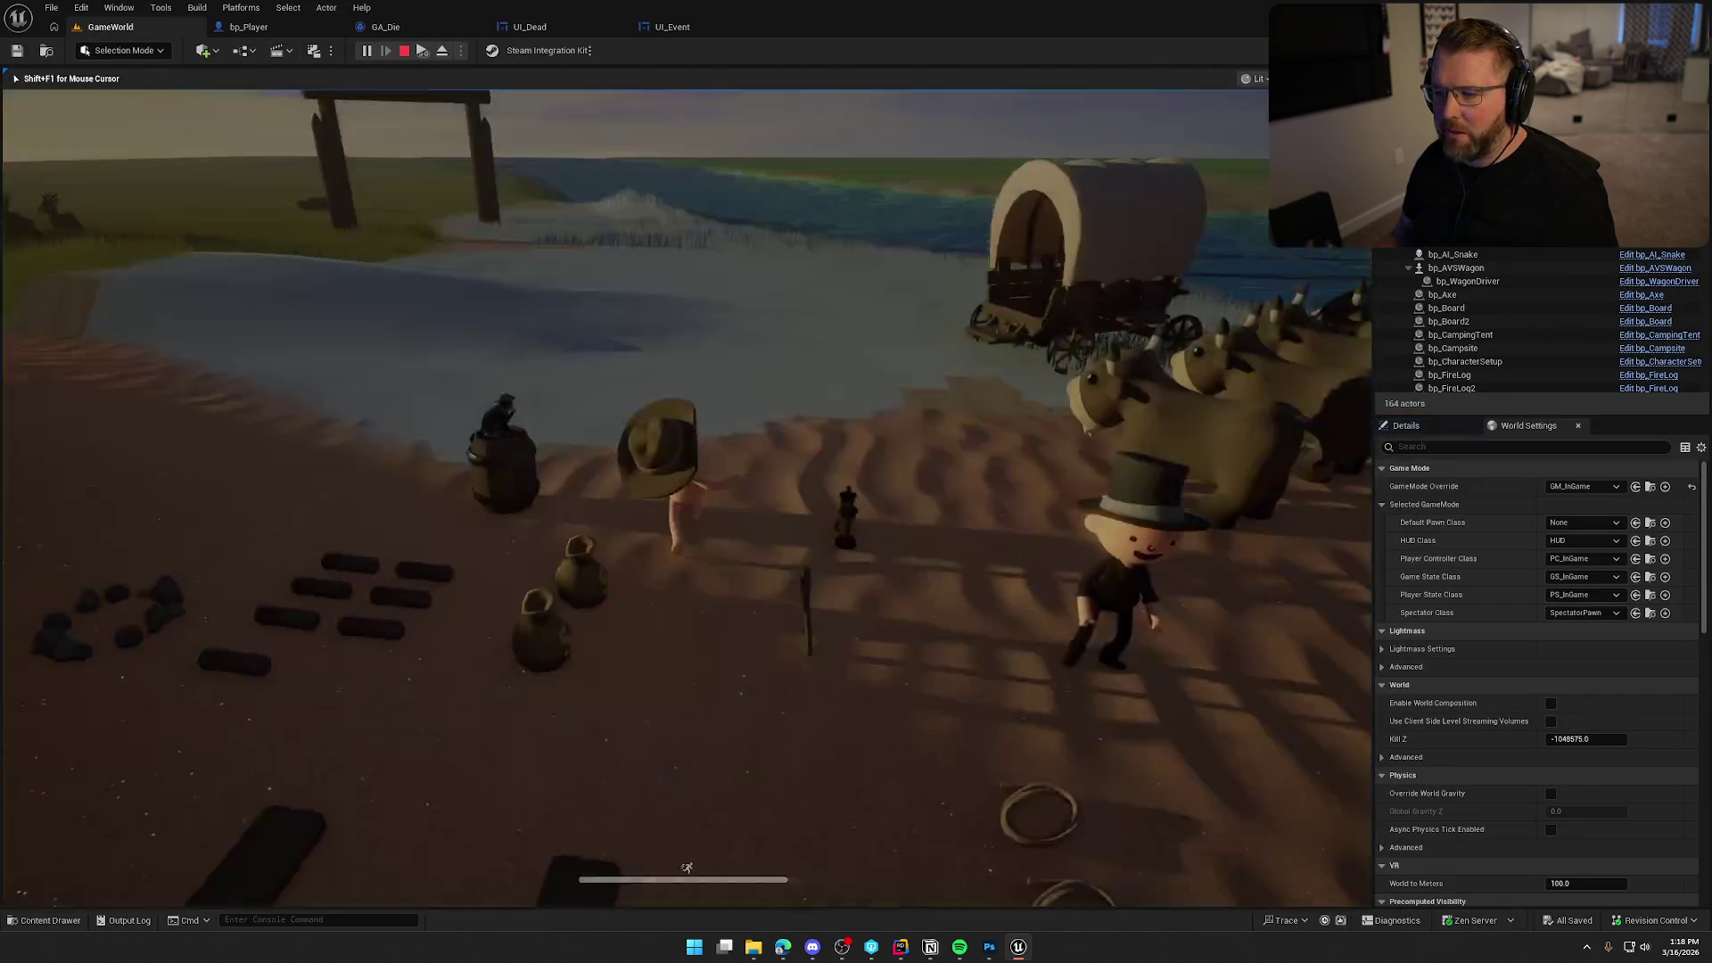
Play until the Died of Drowning message appears, stop the session, and reopen UI_Dead.
{"action": "key", "text": "super"}
{"action": "key", "text": "super"}
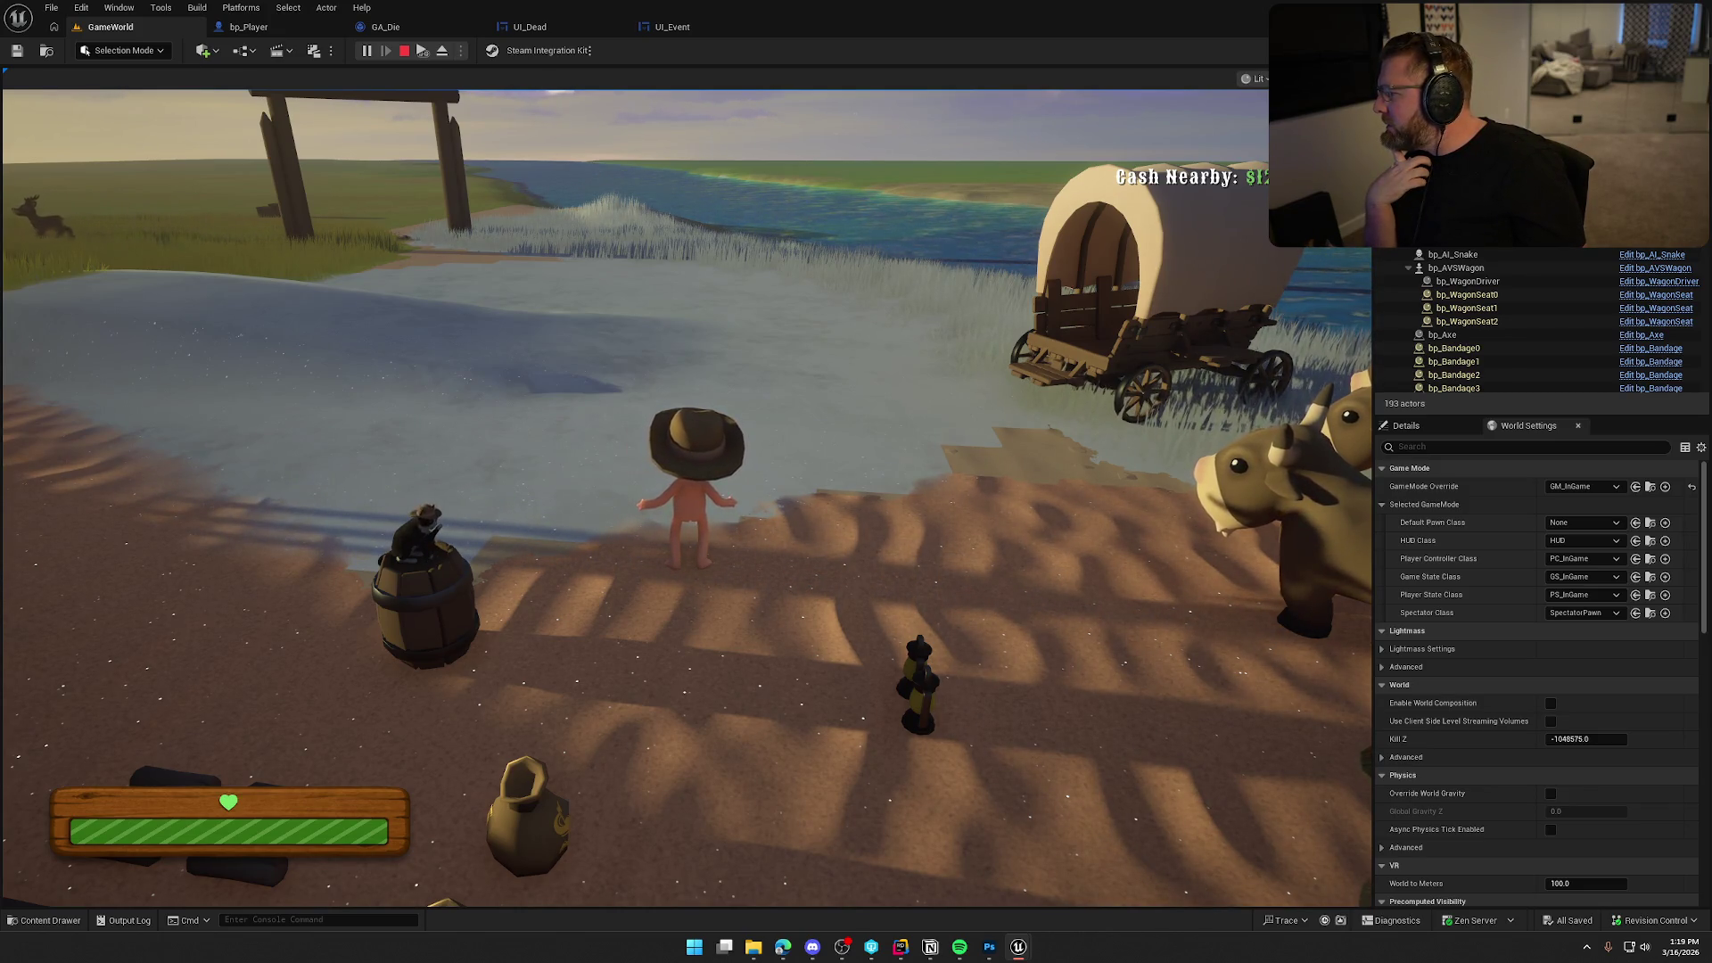
{"action": "key", "text": "Escape"}
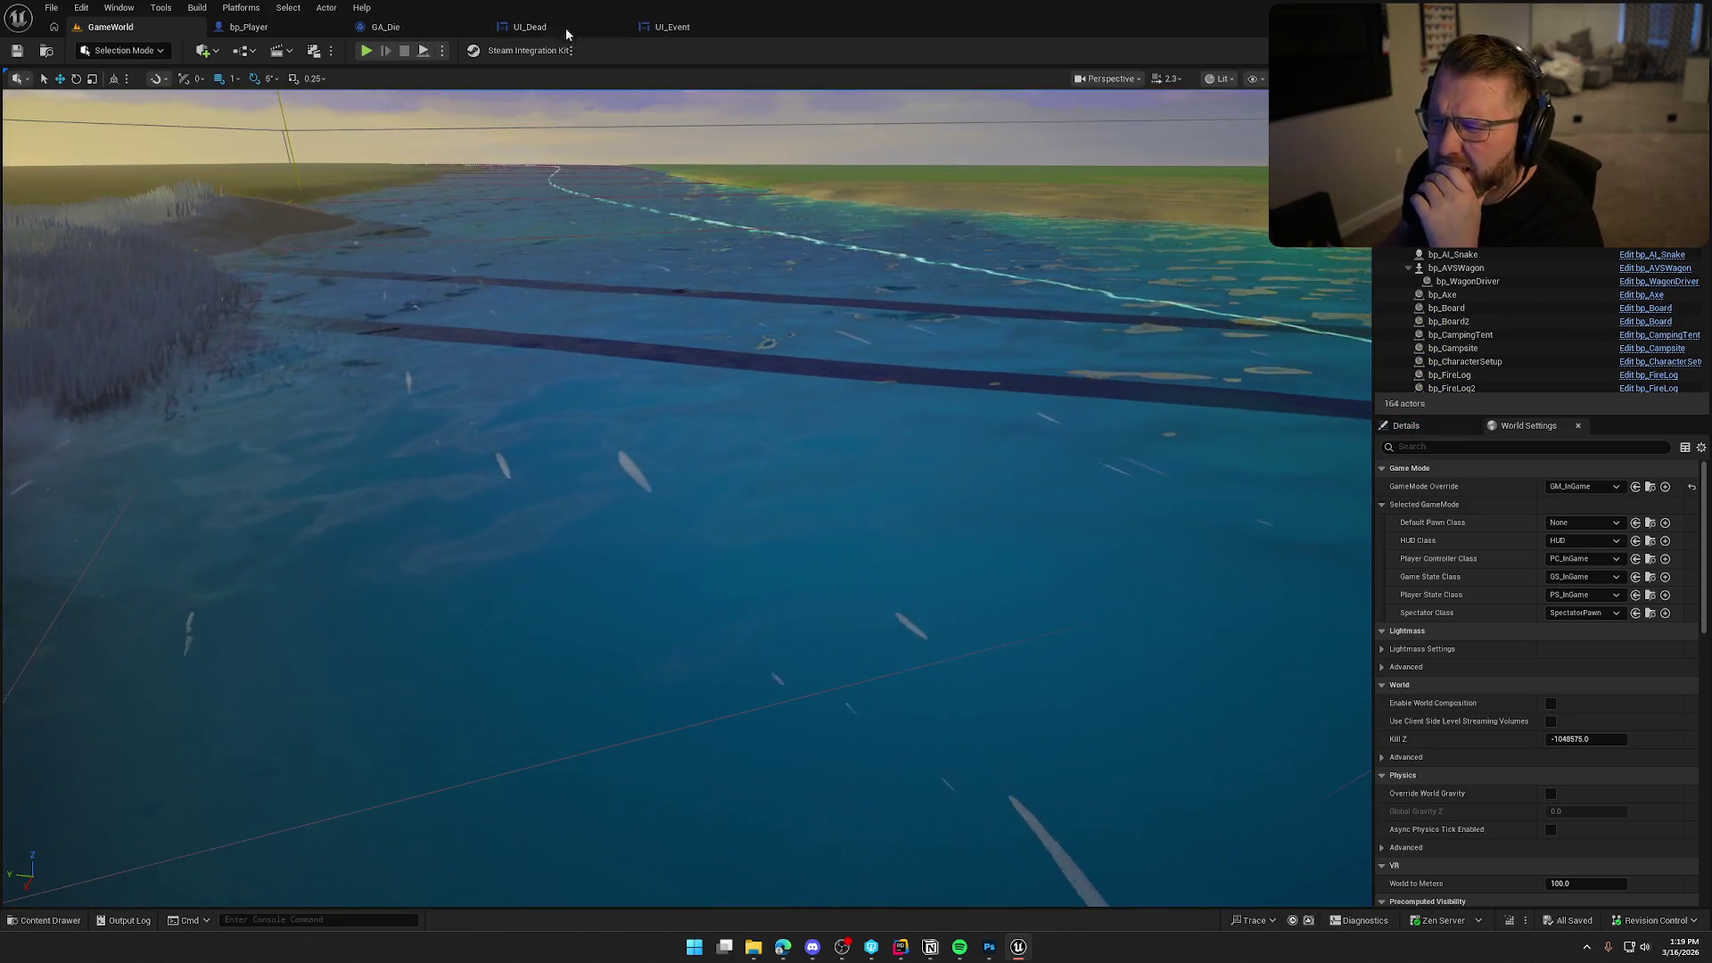
{"action": "left_click", "coordinate": [542, 33]}
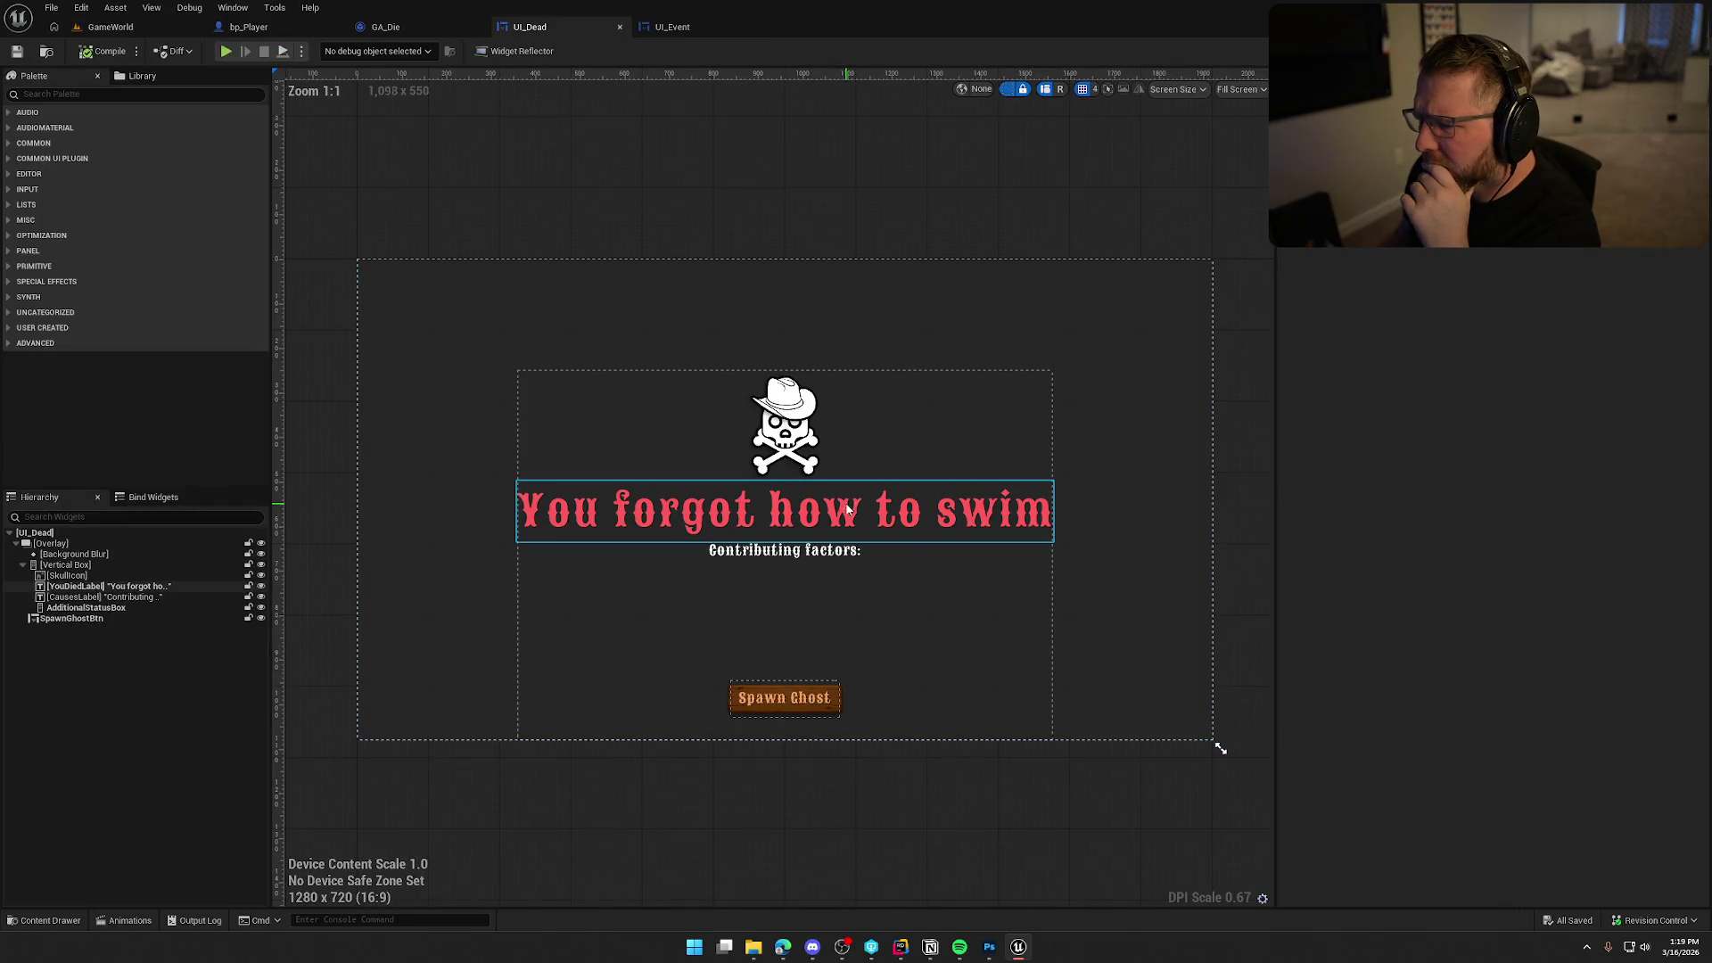
Set the YouDiedLabel text to 'This is how you died' and save UI_Dead.
{"action": "left_click", "coordinate": [848, 509]}
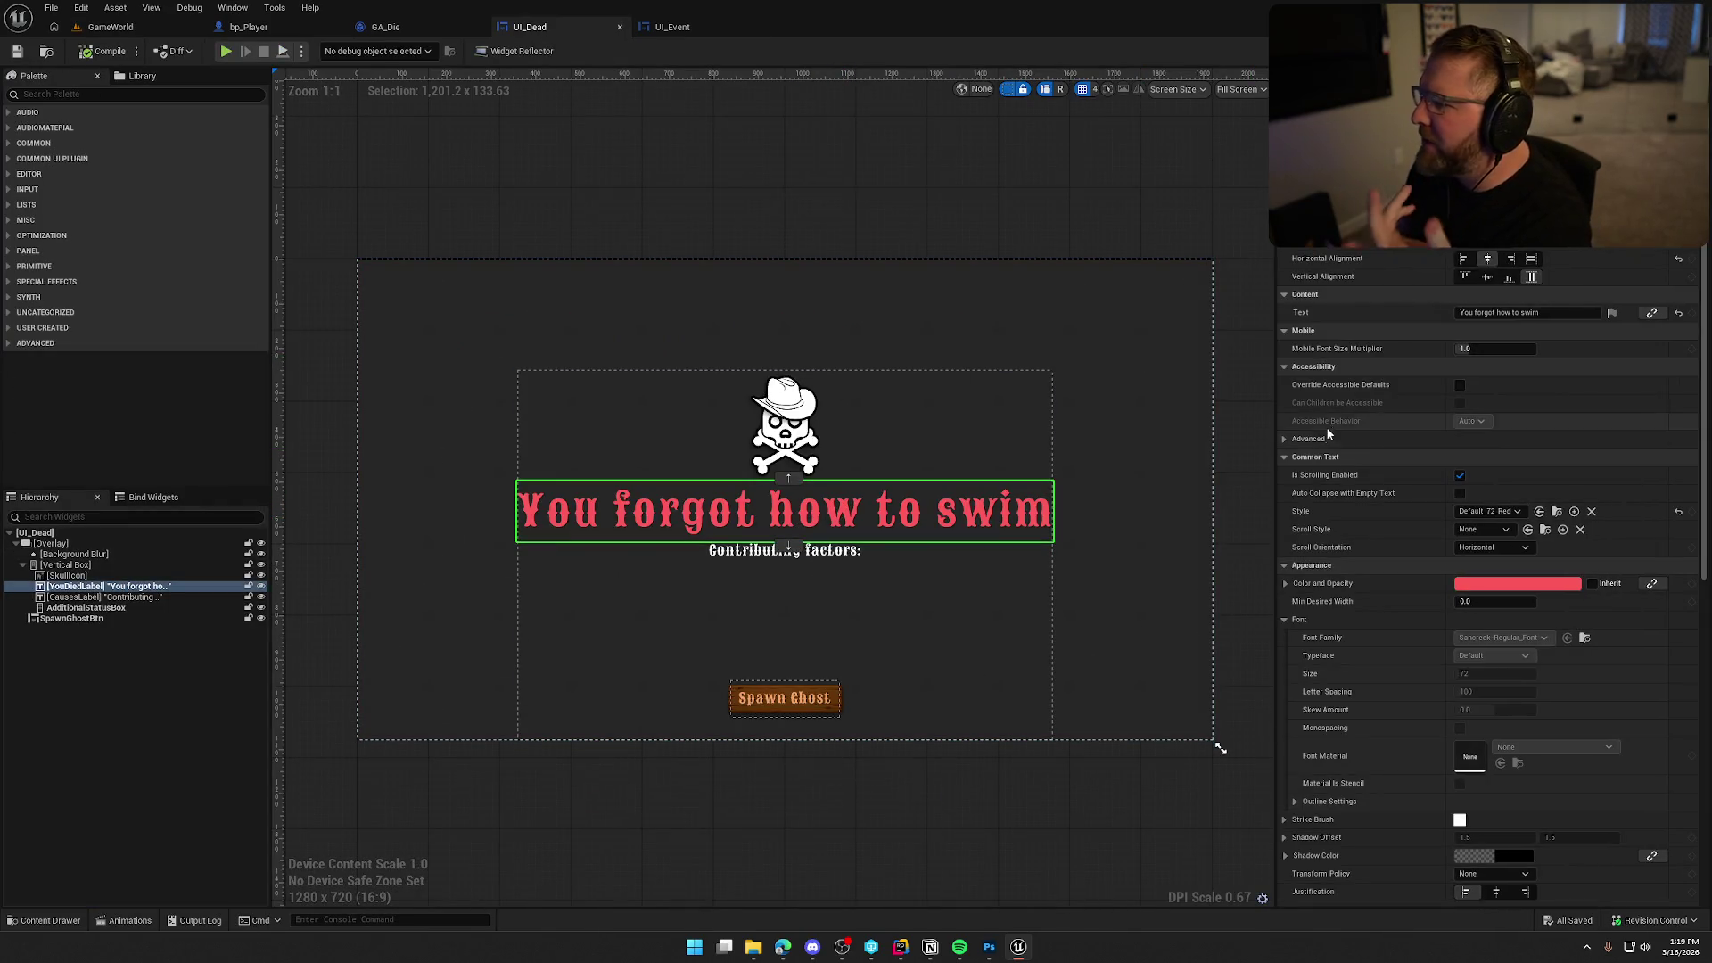
{"action": "left_click", "coordinate": [1524, 313]}
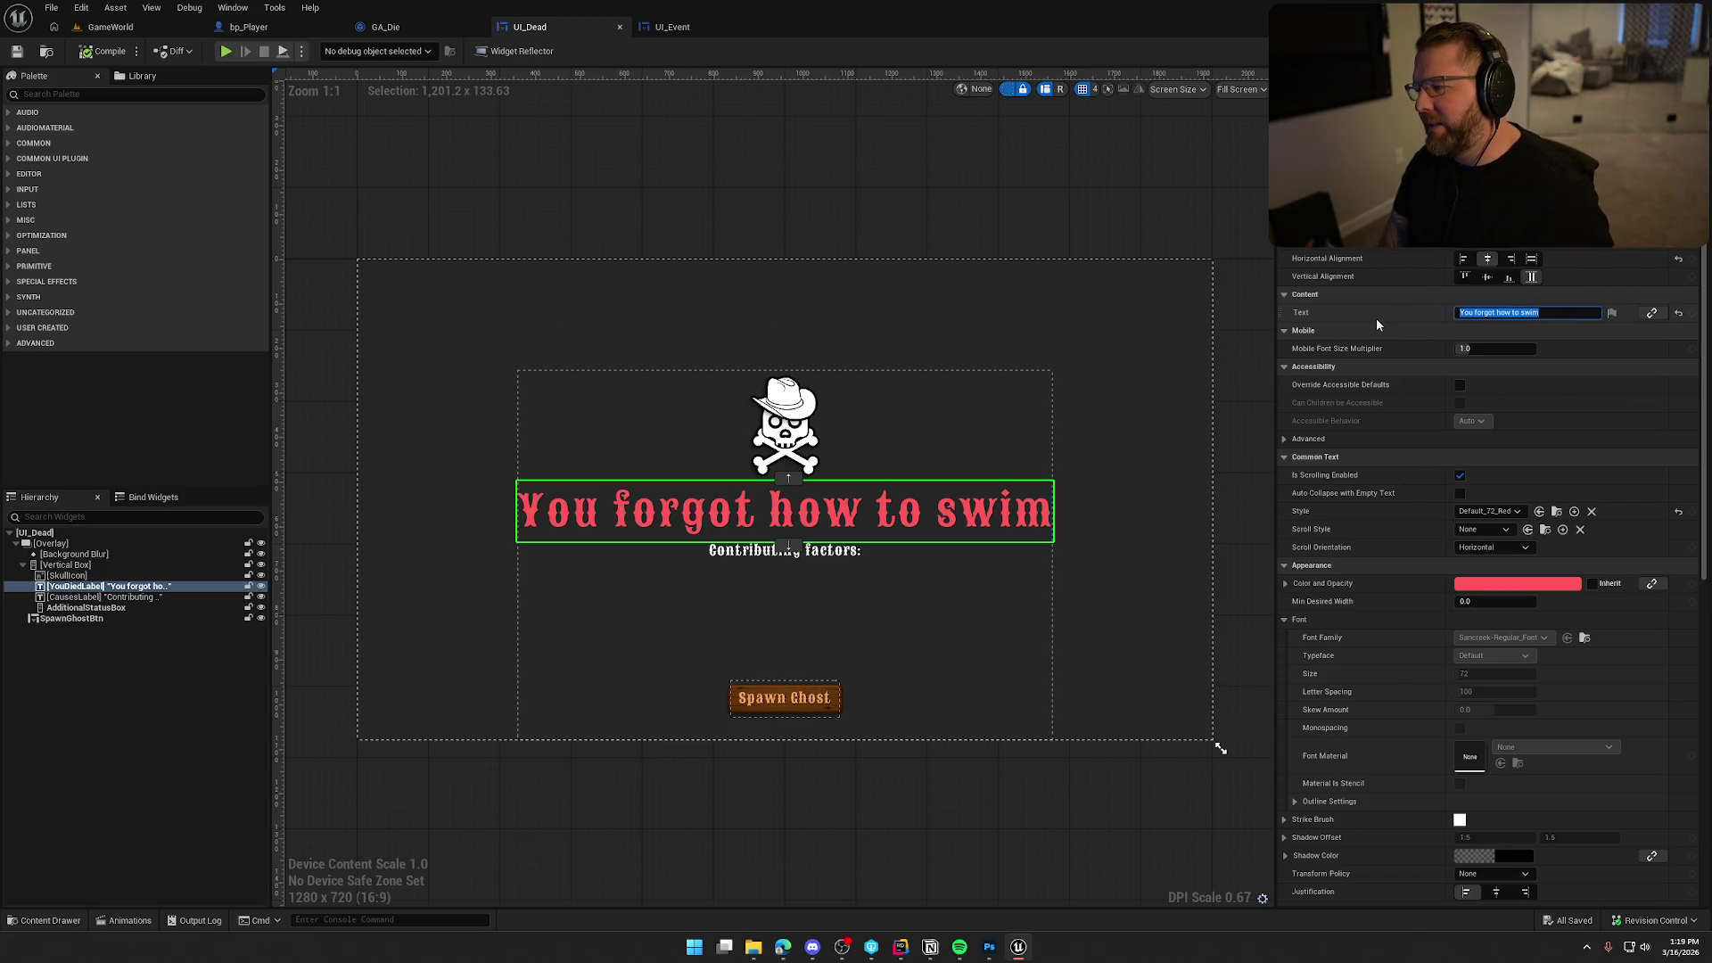
{"action": "type", "text": "This is how you died"}
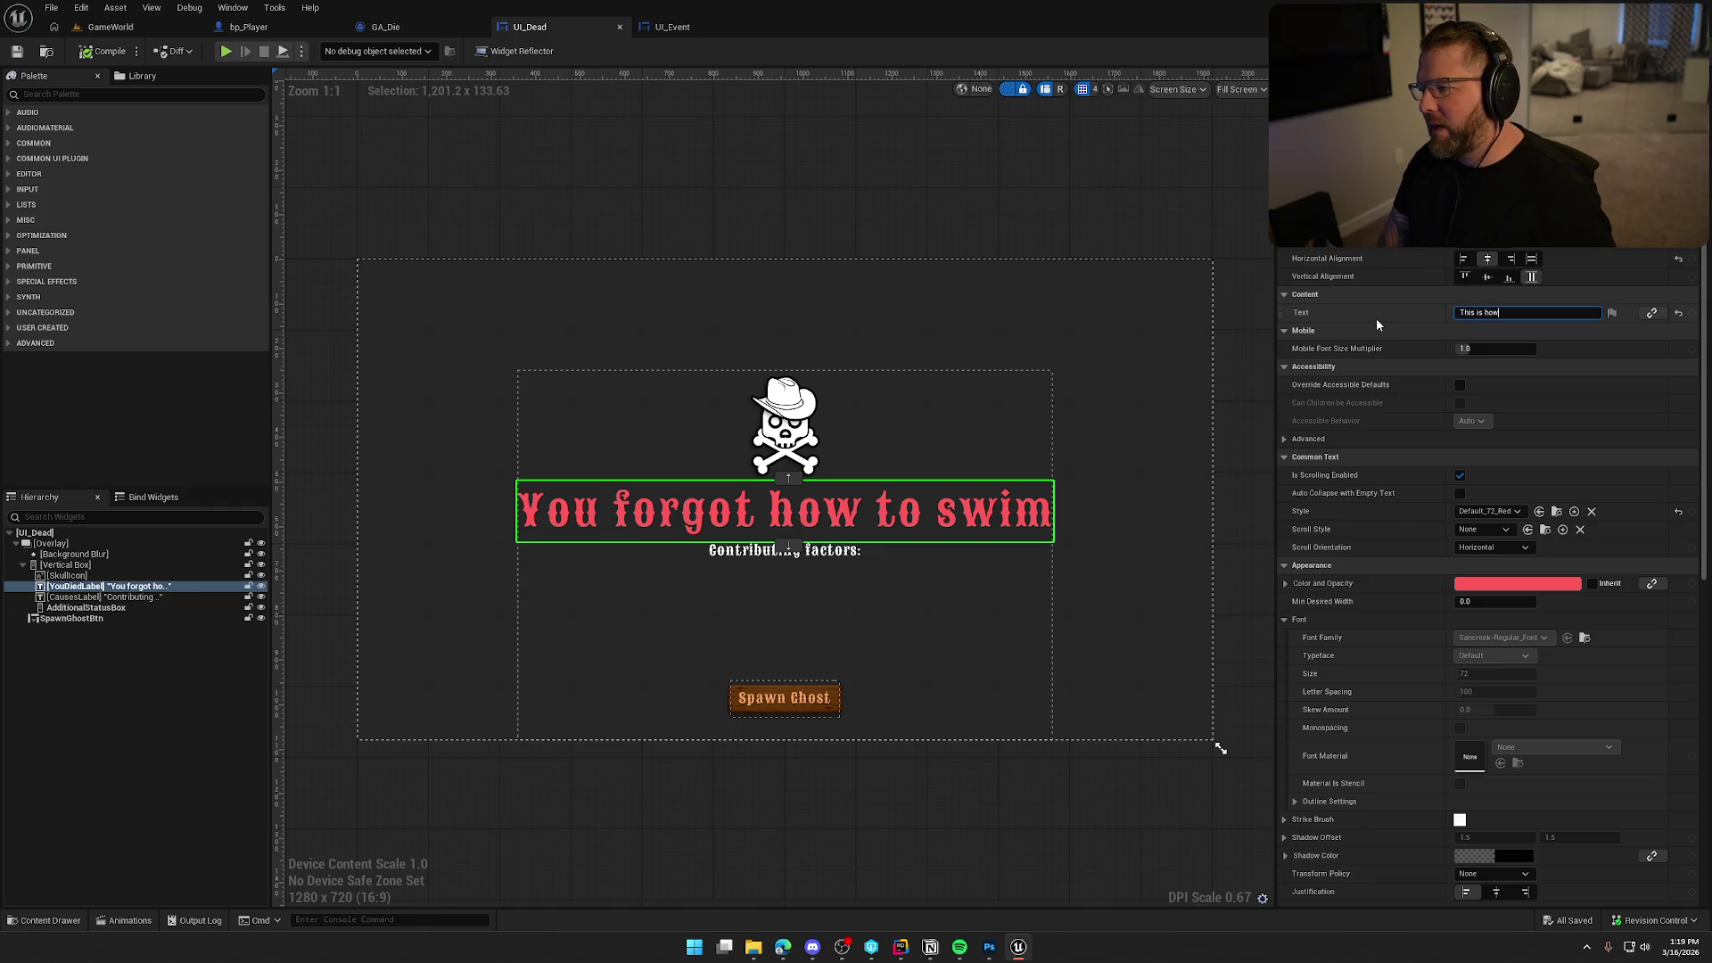
{"action": "key", "text": "Return"}
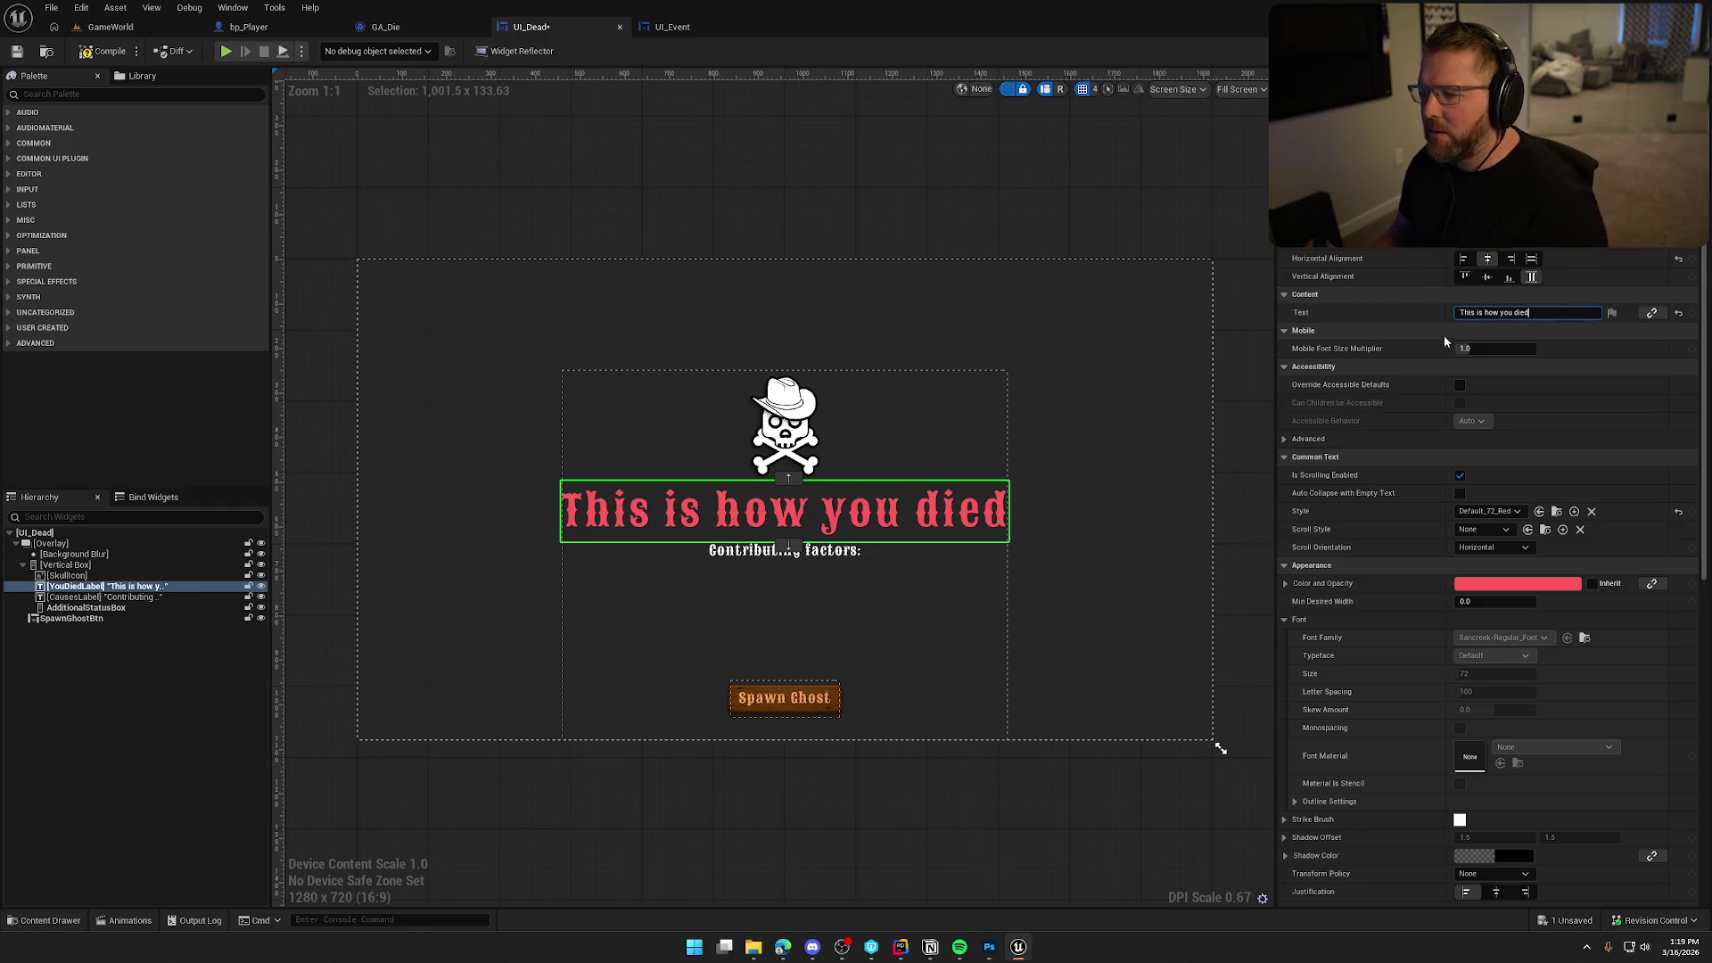
{"action": "key", "text": "ctrl+s"}
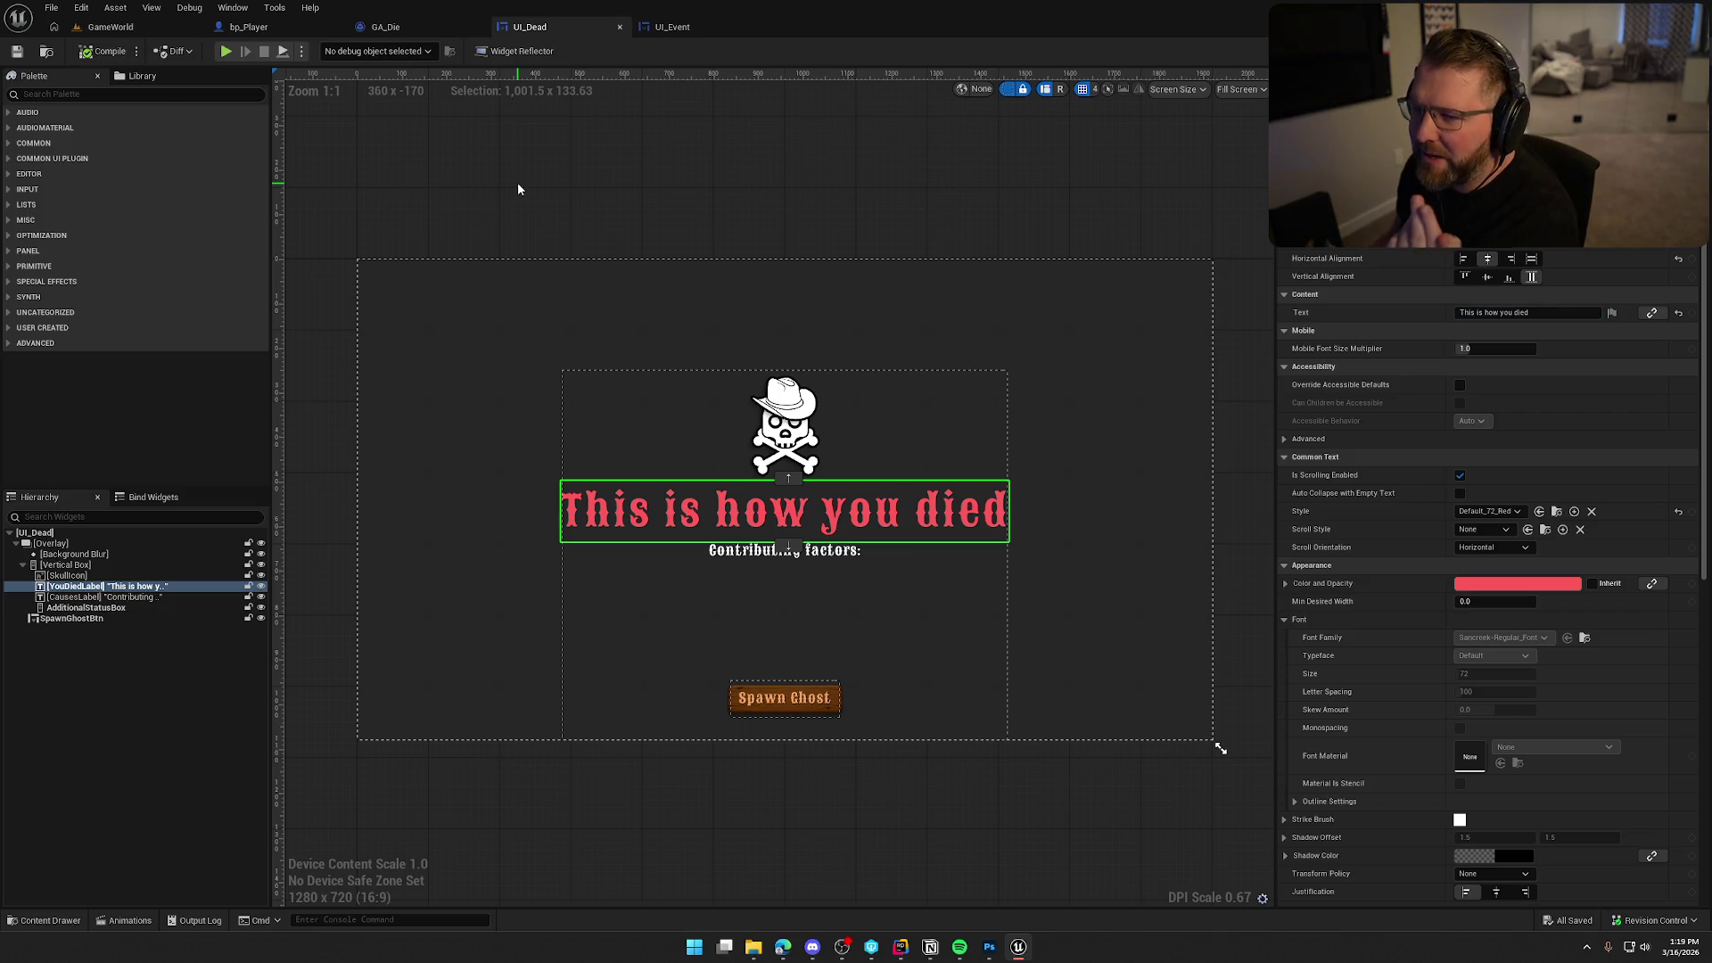
{"action": "left_click", "coordinate": [1673, 51]}
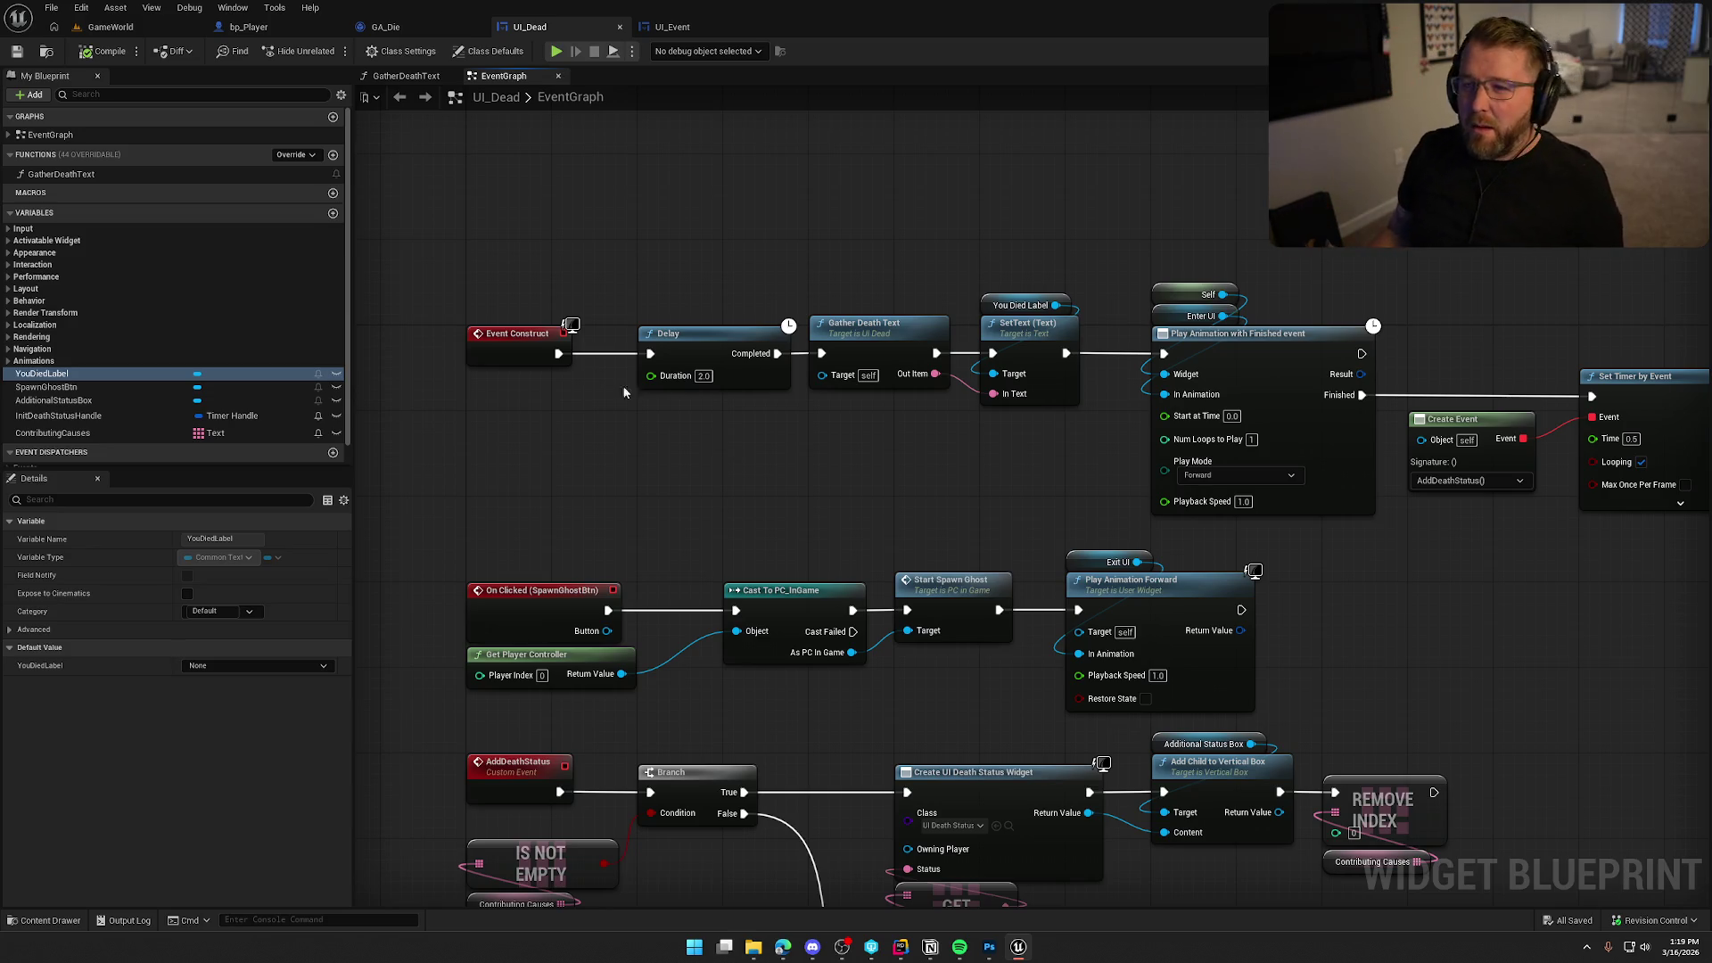
{"action": "left_click", "coordinate": [436, 34]}
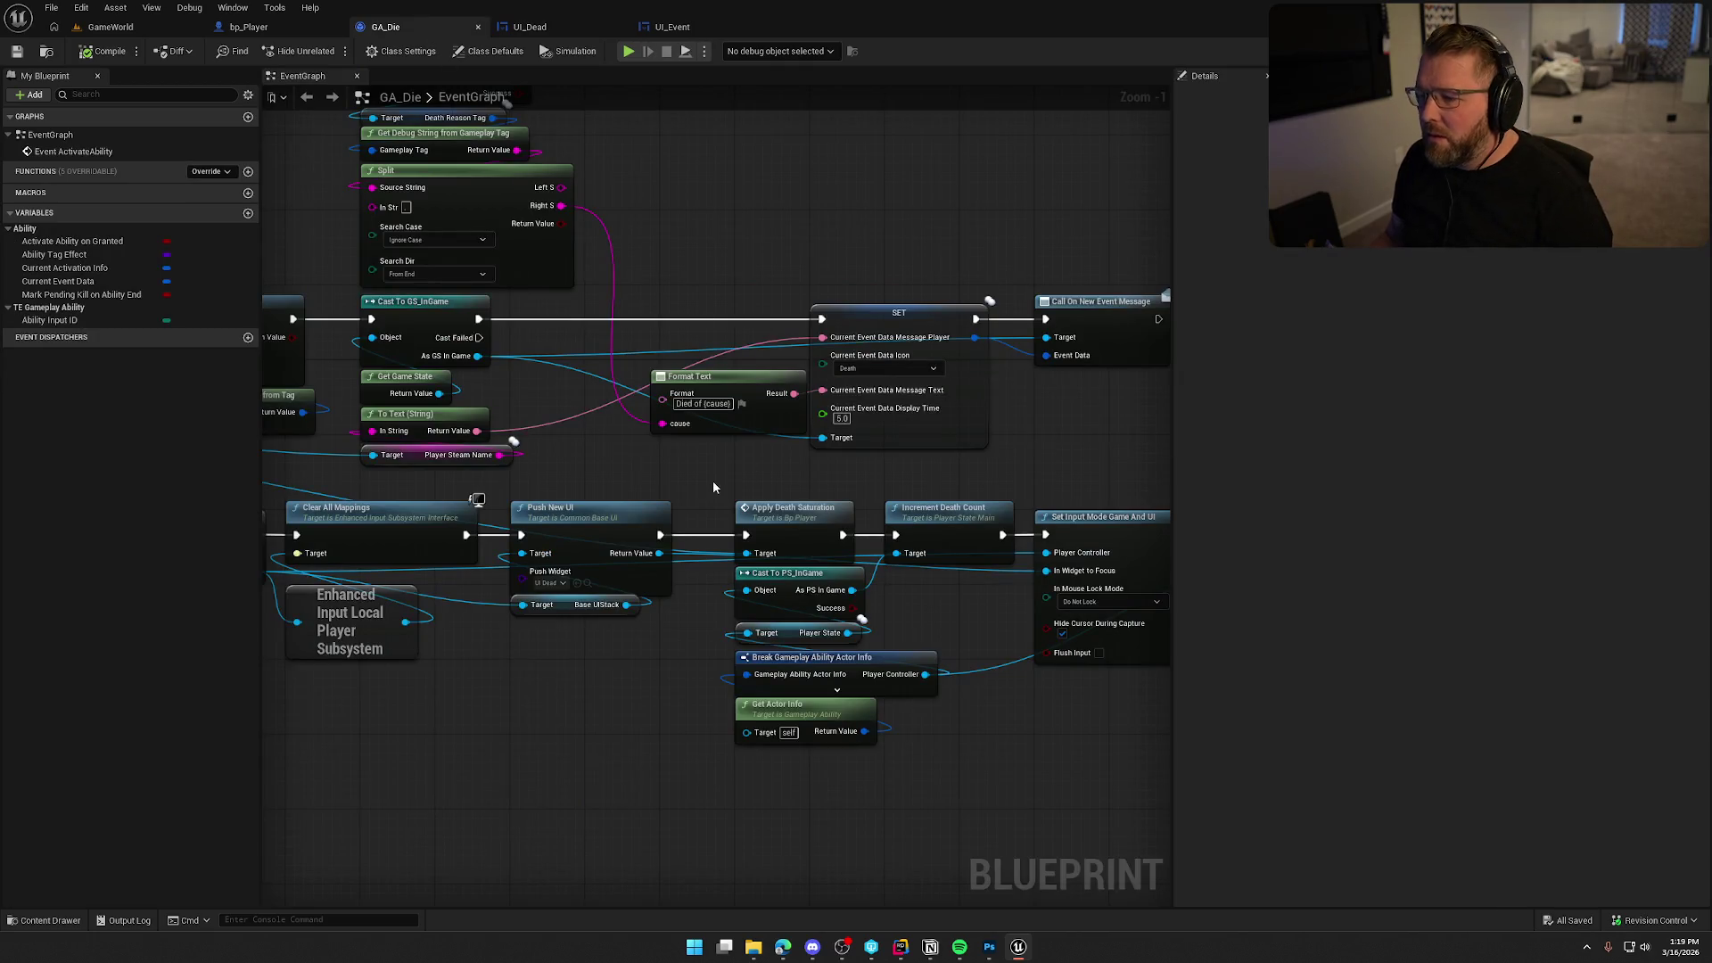
{"action": "mouse_move", "coordinate": [715, 469]}
{"action": "left_mouse_down"}
{"action": "mouse_move", "coordinate": [863, 414]}
{"action": "mouse_move", "coordinate": [1167, 535]}
{"action": "mouse_move", "coordinate": [508, 618]}
{"action": "mouse_move", "coordinate": [933, 580]}
{"action": "mouse_move", "coordinate": [905, 594]}
{"action": "mouse_move", "coordinate": [1068, 598]}
{"action": "left_mouse_up"}
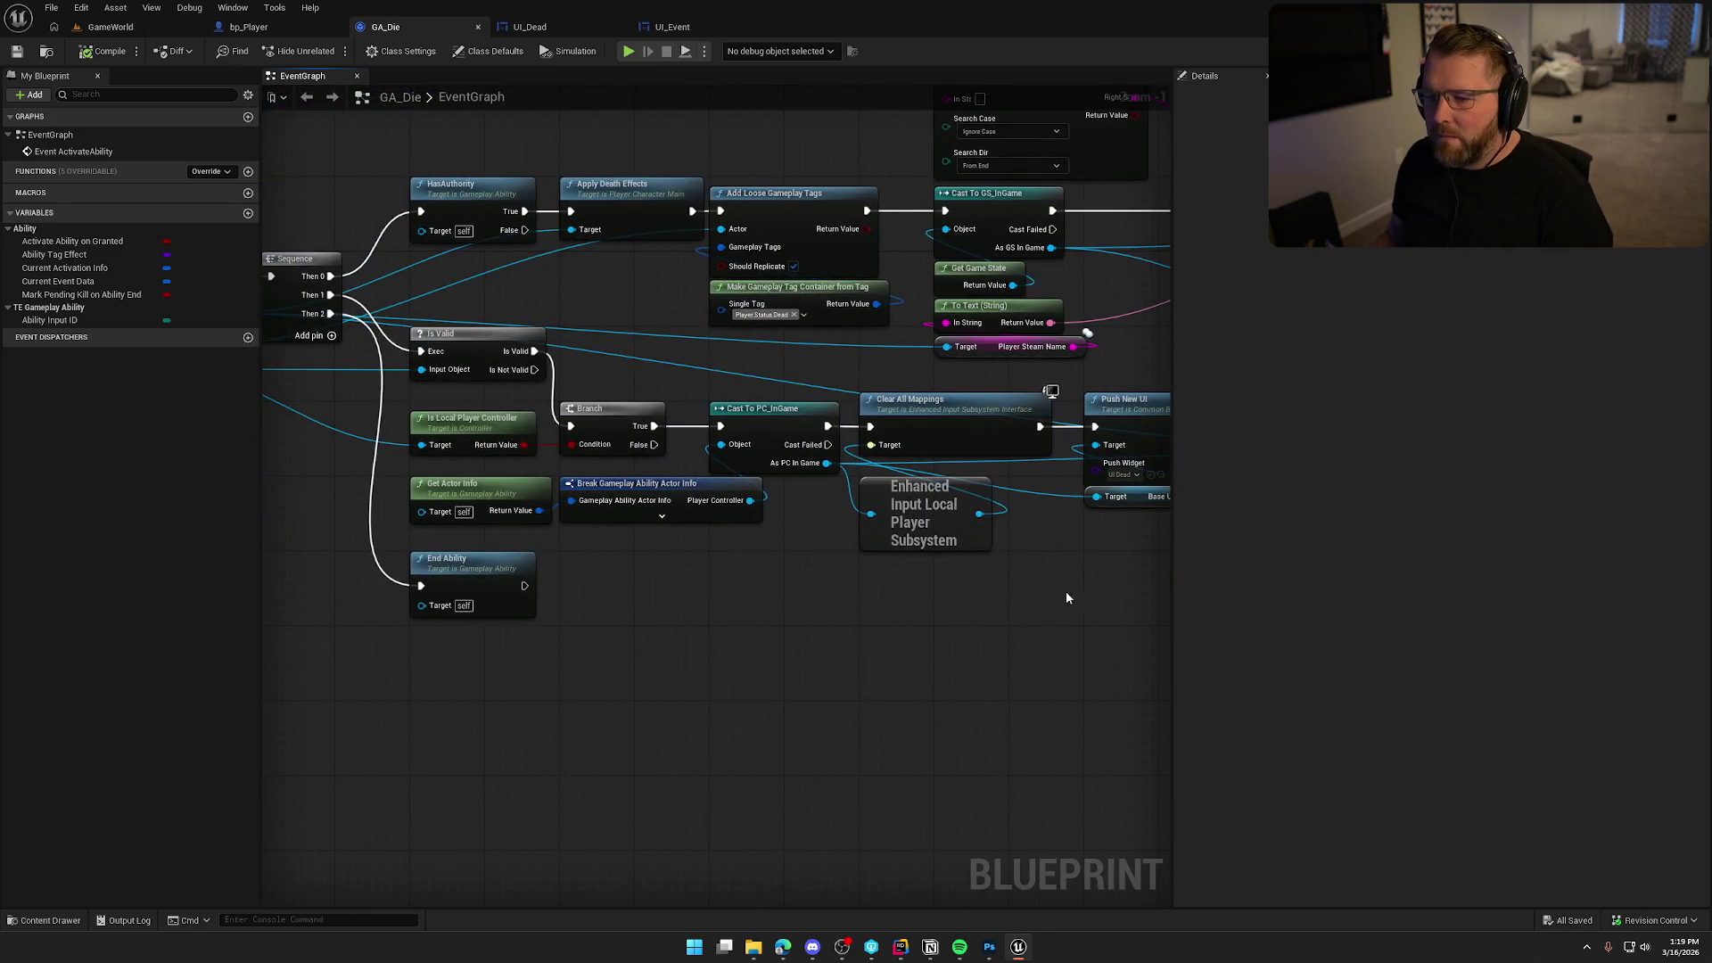
{"action": "left_click_drag", "start_coordinate": [736, 626], "coordinate": [513, 604]}
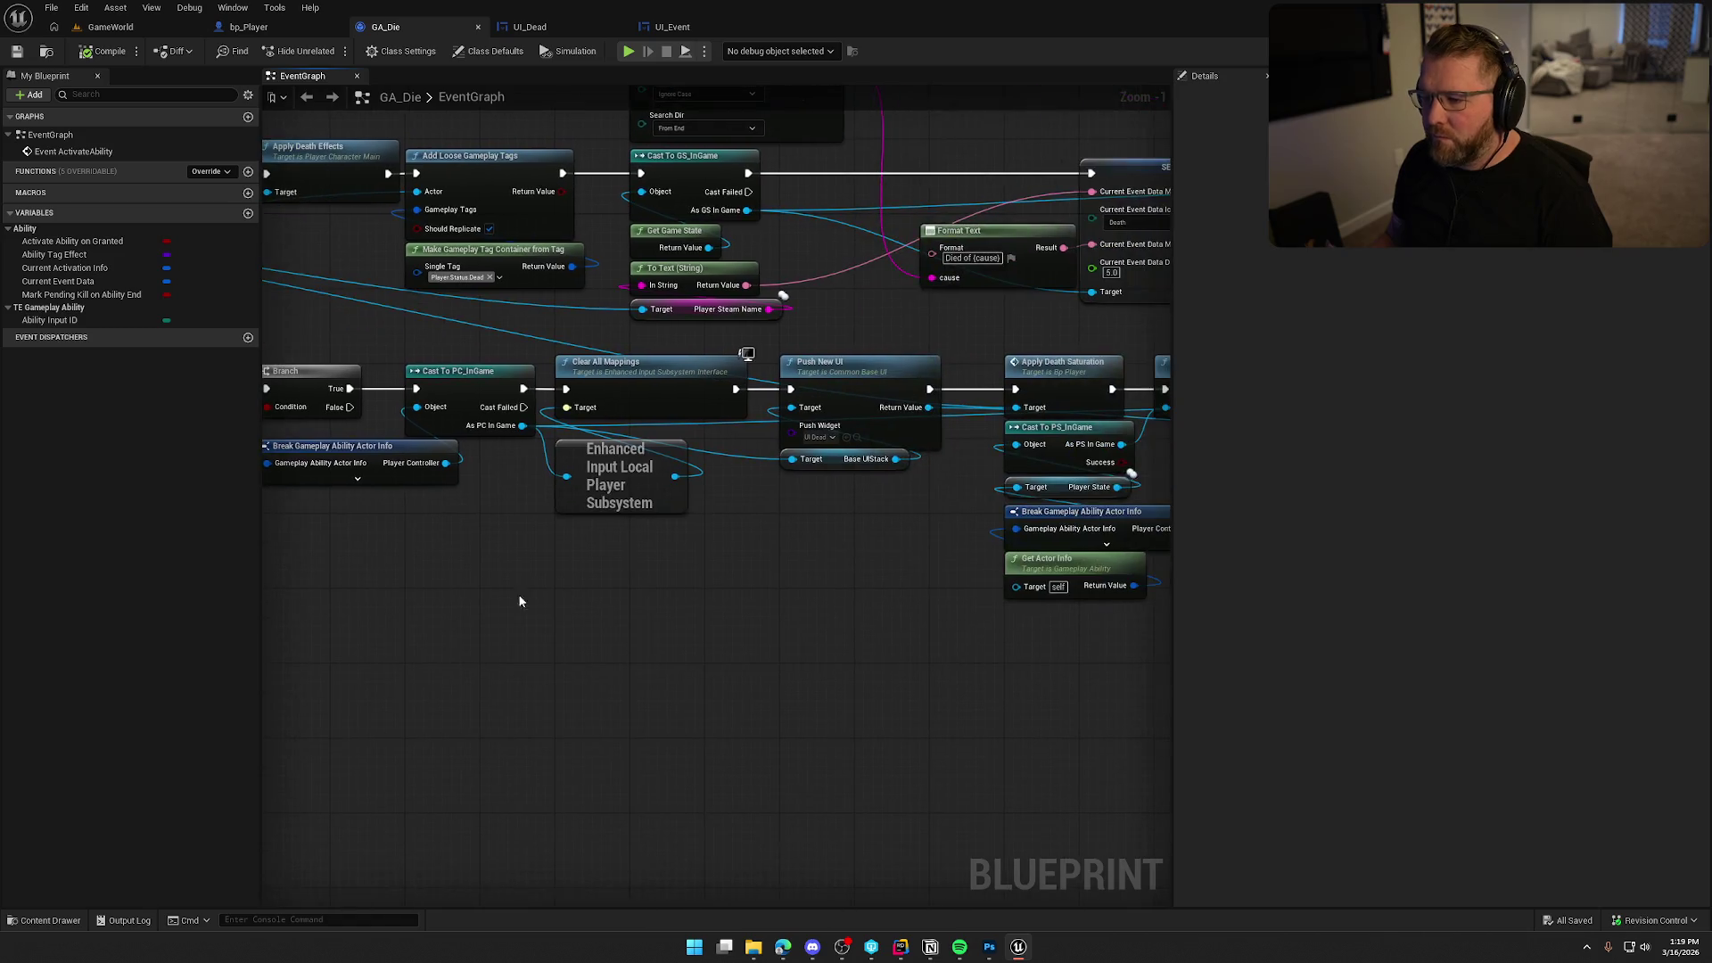
{"action": "mouse_move", "coordinate": [902, 412]}
{"action": "left_mouse_down"}
{"action": "mouse_move", "coordinate": [758, 516]}
{"action": "mouse_move", "coordinate": [434, 582]}
{"action": "left_mouse_up"}
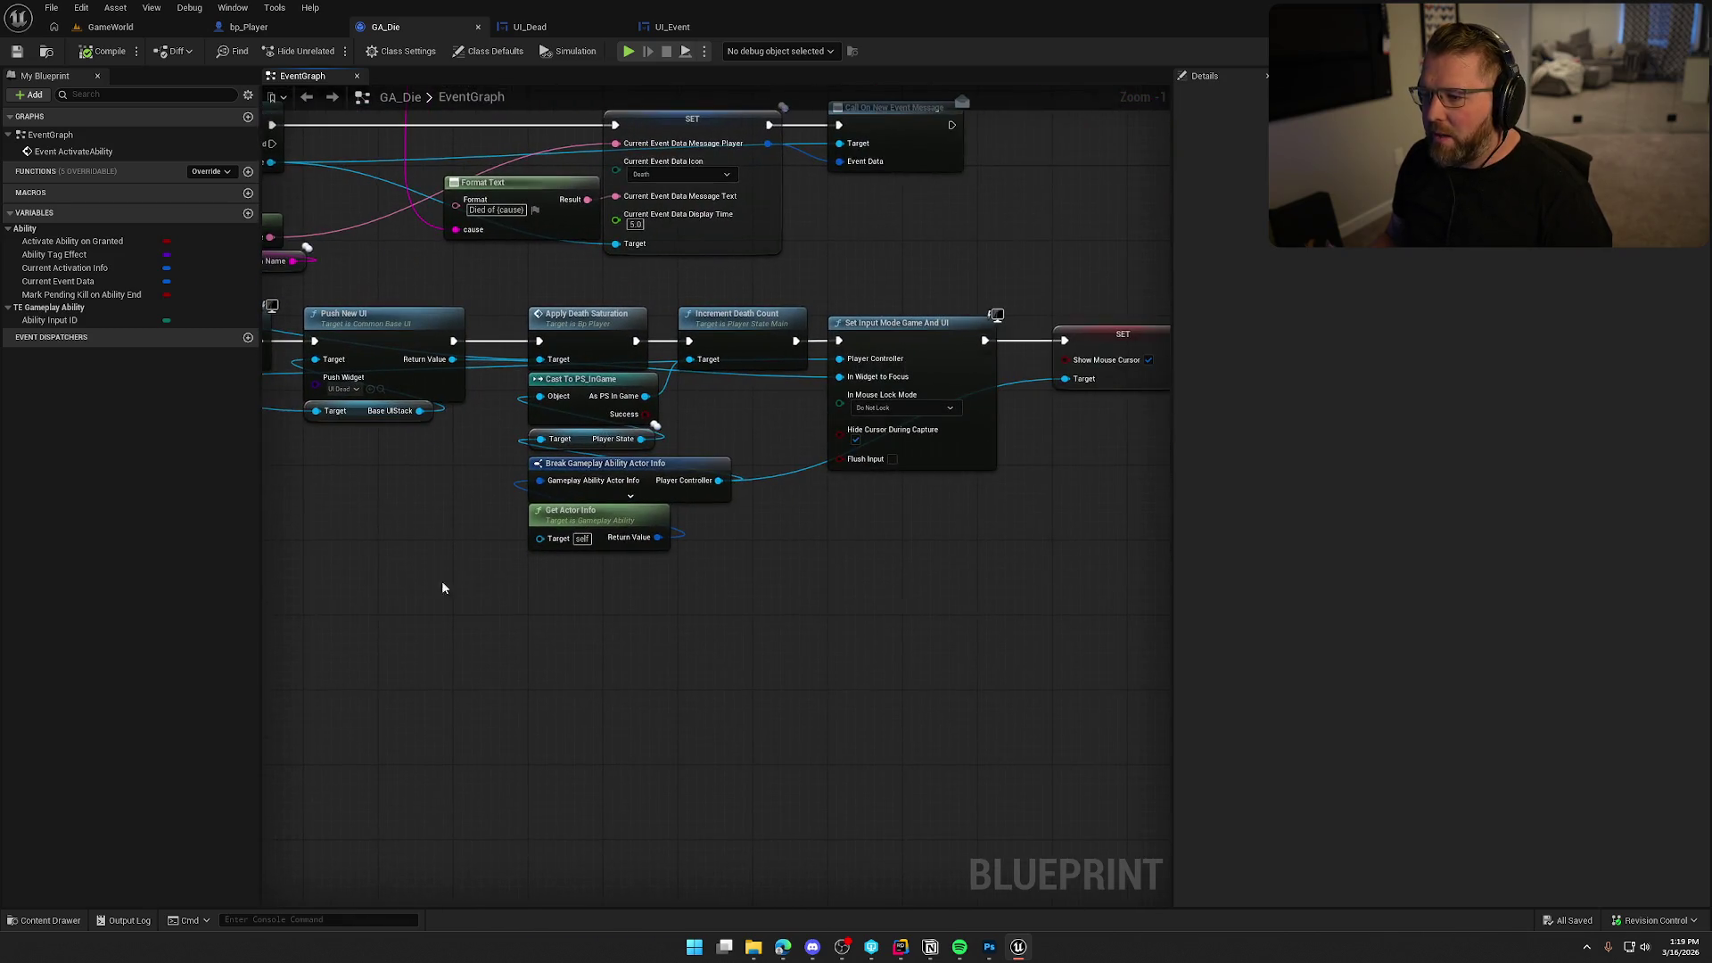
{"action": "left_click_drag", "start_coordinate": [688, 642], "coordinate": [919, 665]}
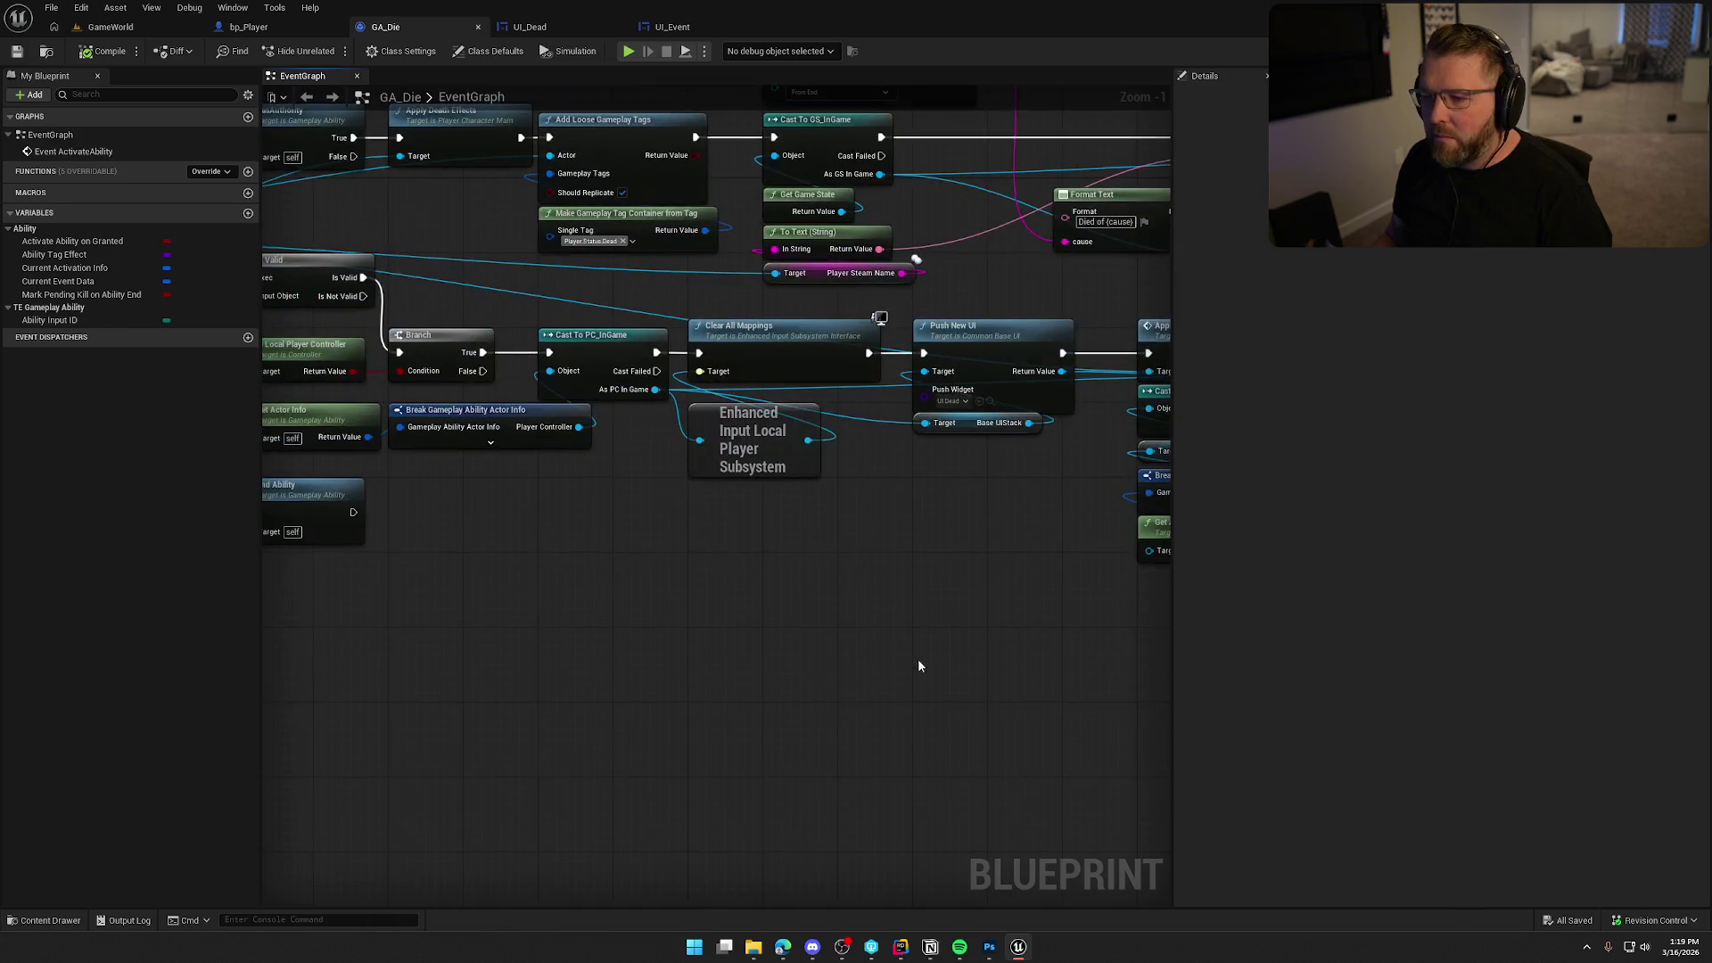
{"action": "left_click_drag", "start_coordinate": [828, 615], "coordinate": [1095, 629]}
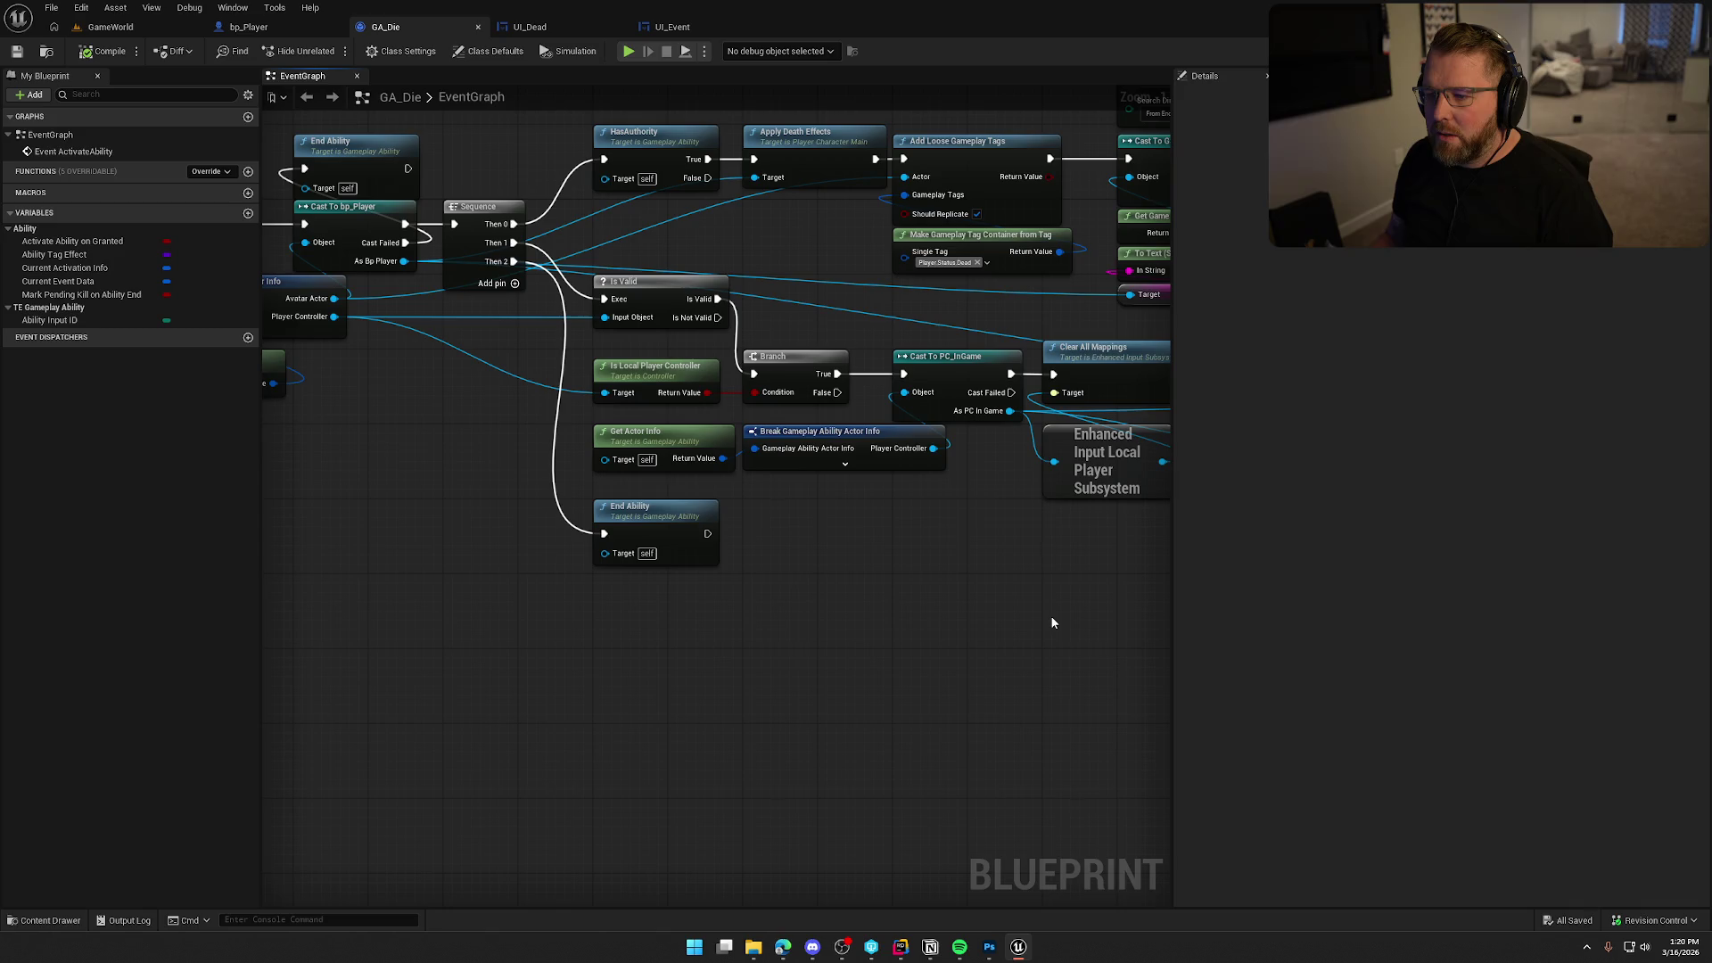
{"action": "mouse_move", "coordinate": [855, 595]}
{"action": "left_mouse_down"}
{"action": "mouse_move", "coordinate": [1109, 604]}
{"action": "mouse_move", "coordinate": [423, 598]}
{"action": "left_mouse_up"}
{"action": "mouse_move", "coordinate": [532, 602]}
{"action": "left_mouse_down"}
{"action": "mouse_move", "coordinate": [143, 600]}
{"action": "mouse_move", "coordinate": [890, 631]}
{"action": "left_mouse_up"}
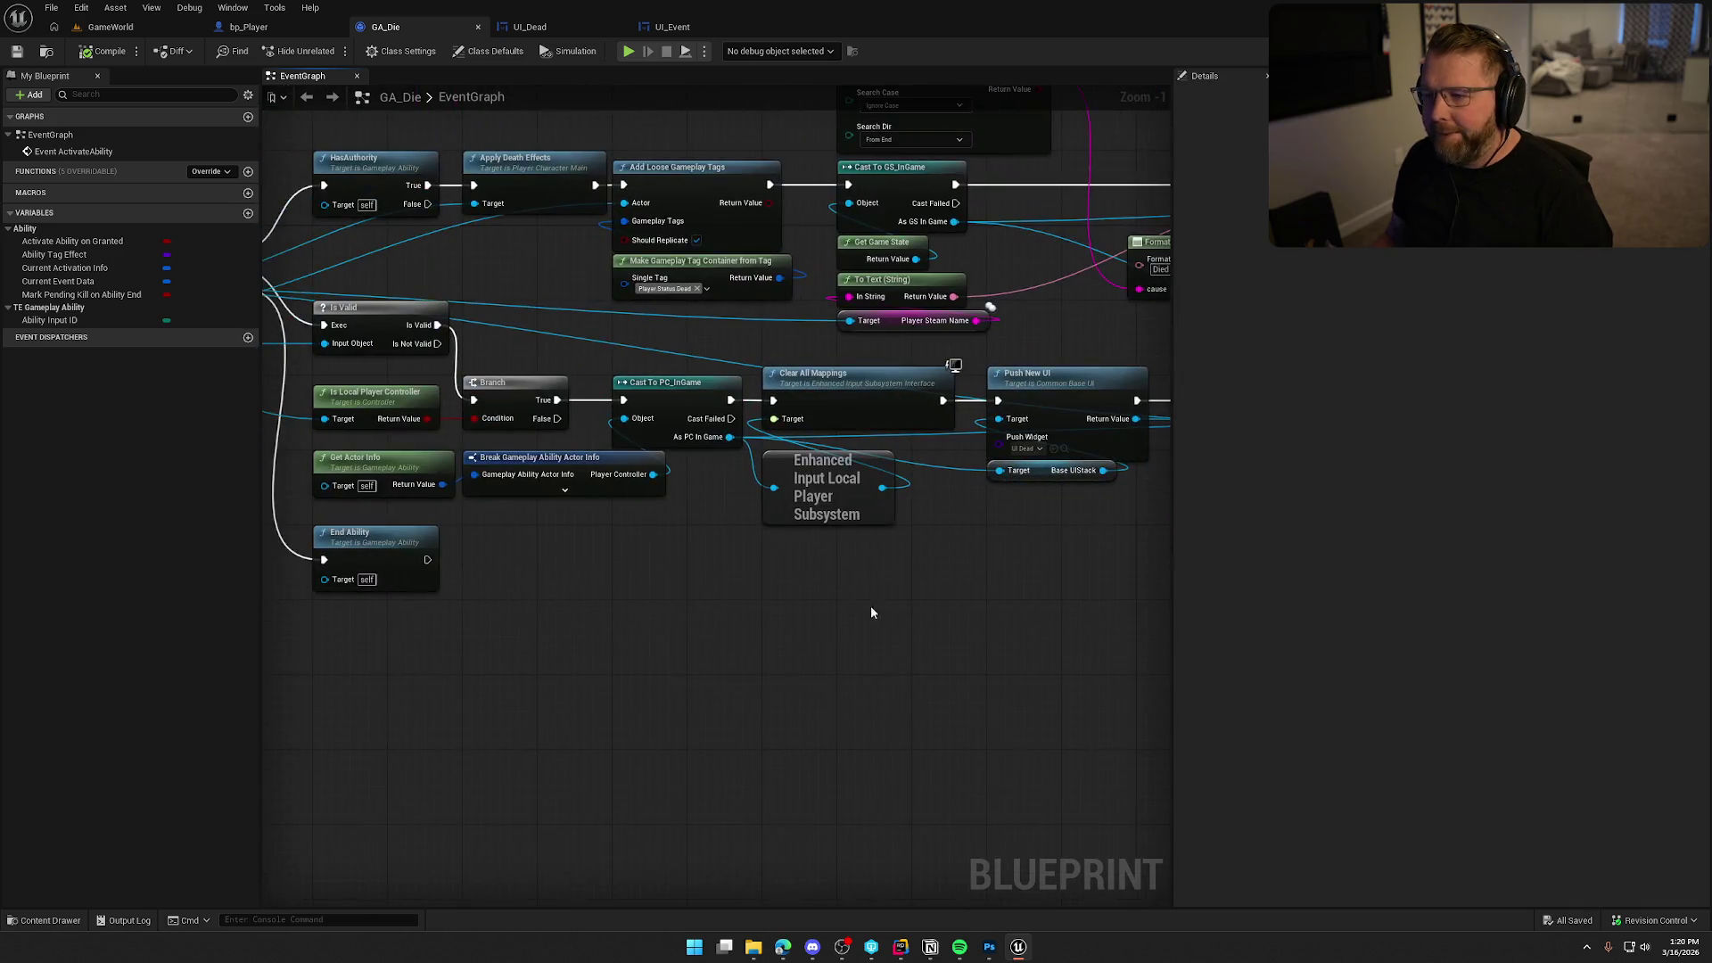
{"action": "left_click", "coordinate": [249, 26]}
Inspect the SET Death Reason Tag (Player.Death.Drowning) and Try Activate Ability by Class nodes in StaminaChanged.
{"action": "left_click_drag", "start_coordinate": [875, 478], "coordinate": [673, 206]}
{"action": "left_click_drag", "start_coordinate": [870, 529], "coordinate": [628, 544]}
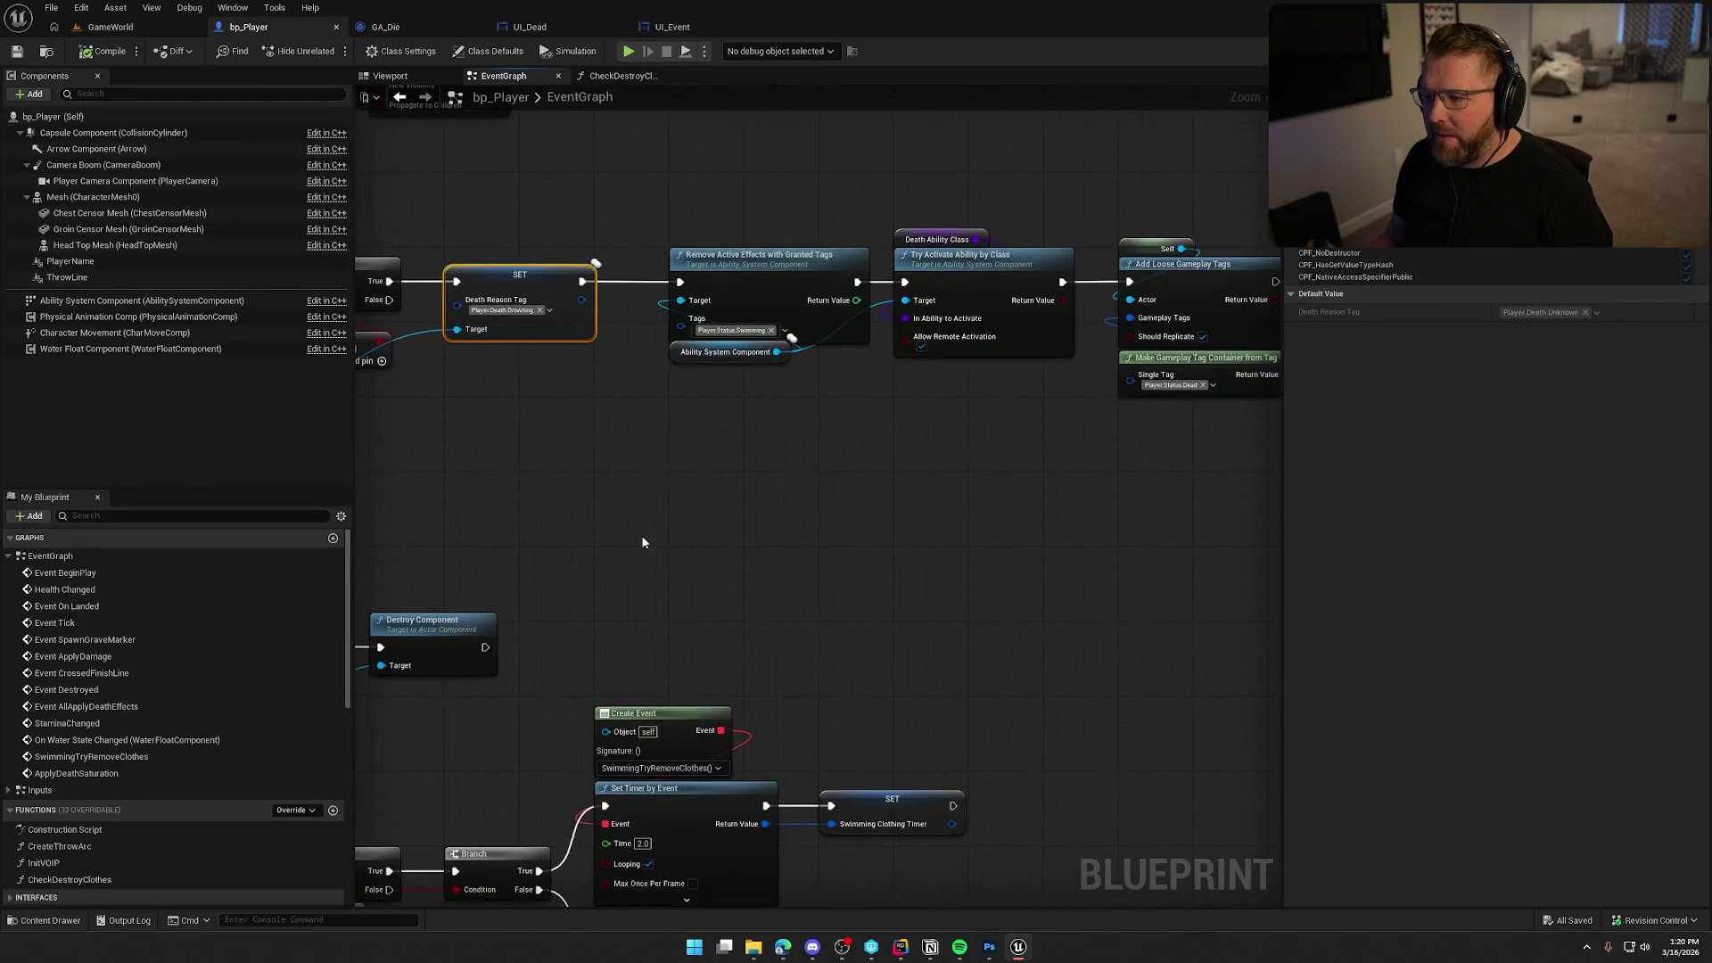
{"action": "left_click_drag", "start_coordinate": [638, 189], "coordinate": [1045, 419]}
{"action": "mouse_move", "coordinate": [1058, 508]}
{"action": "left_mouse_down"}
{"action": "mouse_move", "coordinate": [986, 535]}
{"action": "mouse_move", "coordinate": [776, 526]}
{"action": "left_mouse_up"}
{"action": "left_click_drag", "start_coordinate": [811, 471], "coordinate": [683, 203]}
{"action": "left_click", "coordinate": [738, 614]}
{"action": "mouse_move", "coordinate": [729, 558]}
{"action": "left_mouse_down"}
{"action": "mouse_move", "coordinate": [931, 516]}
{"action": "mouse_move", "coordinate": [700, 560]}
{"action": "mouse_move", "coordinate": [743, 511]}
{"action": "left_mouse_up"}
{"action": "mouse_move", "coordinate": [485, 229]}
{"action": "left_mouse_down"}
{"action": "mouse_move", "coordinate": [651, 356]}
{"action": "mouse_move", "coordinate": [586, 355]}
{"action": "mouse_move", "coordinate": [578, 569]}
{"action": "mouse_move", "coordinate": [704, 578]}
{"action": "left_mouse_up"}
{"action": "left_click_drag", "start_coordinate": [1103, 437], "coordinate": [964, 181]}
{"action": "left_click_drag", "start_coordinate": [845, 522], "coordinate": [1030, 552]}
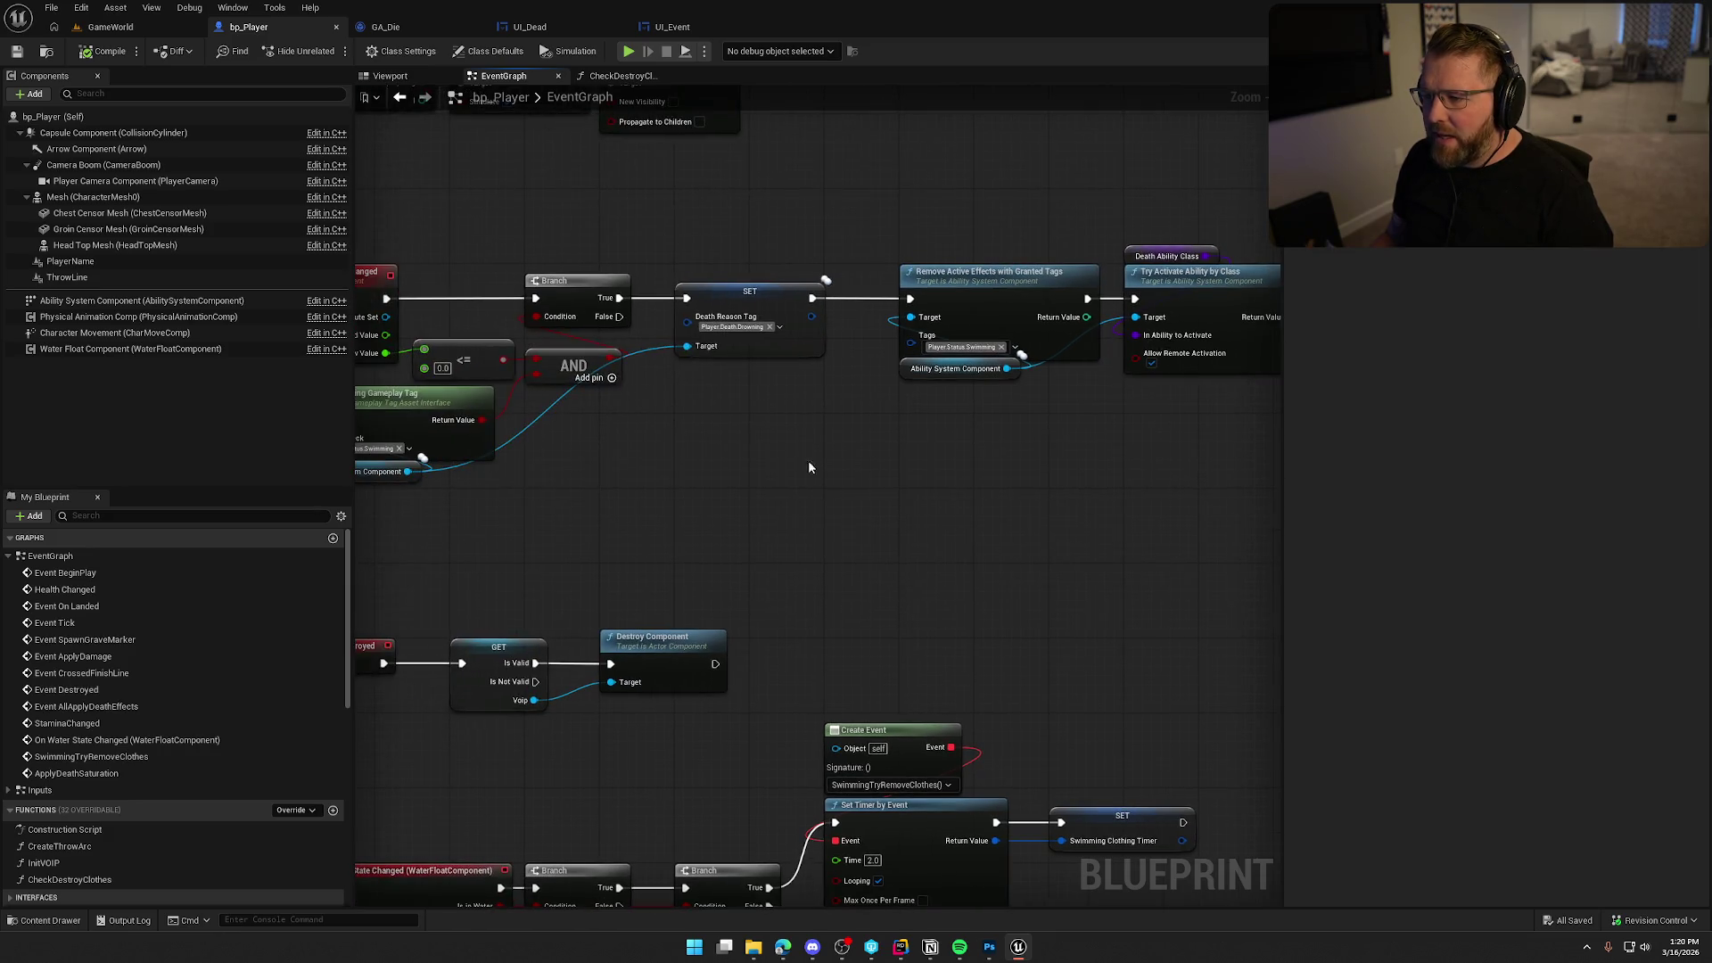
{"action": "left_click", "coordinate": [756, 332]}
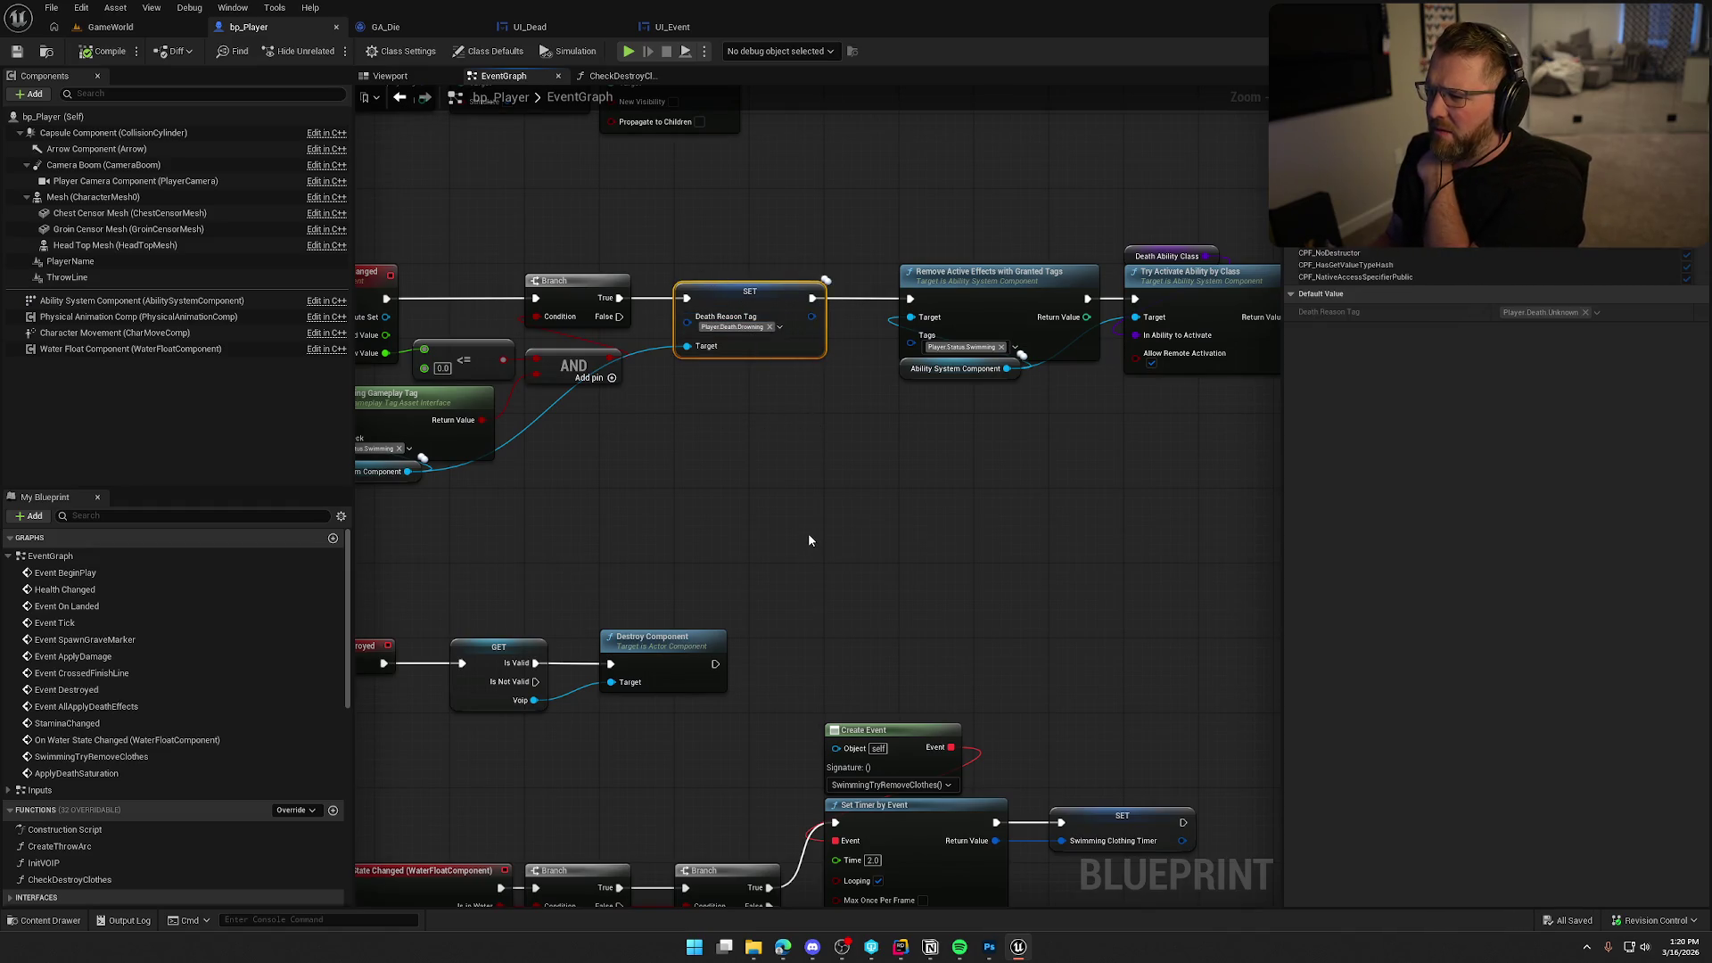
{"action": "left_click_drag", "start_coordinate": [809, 541], "coordinate": [903, 524]}
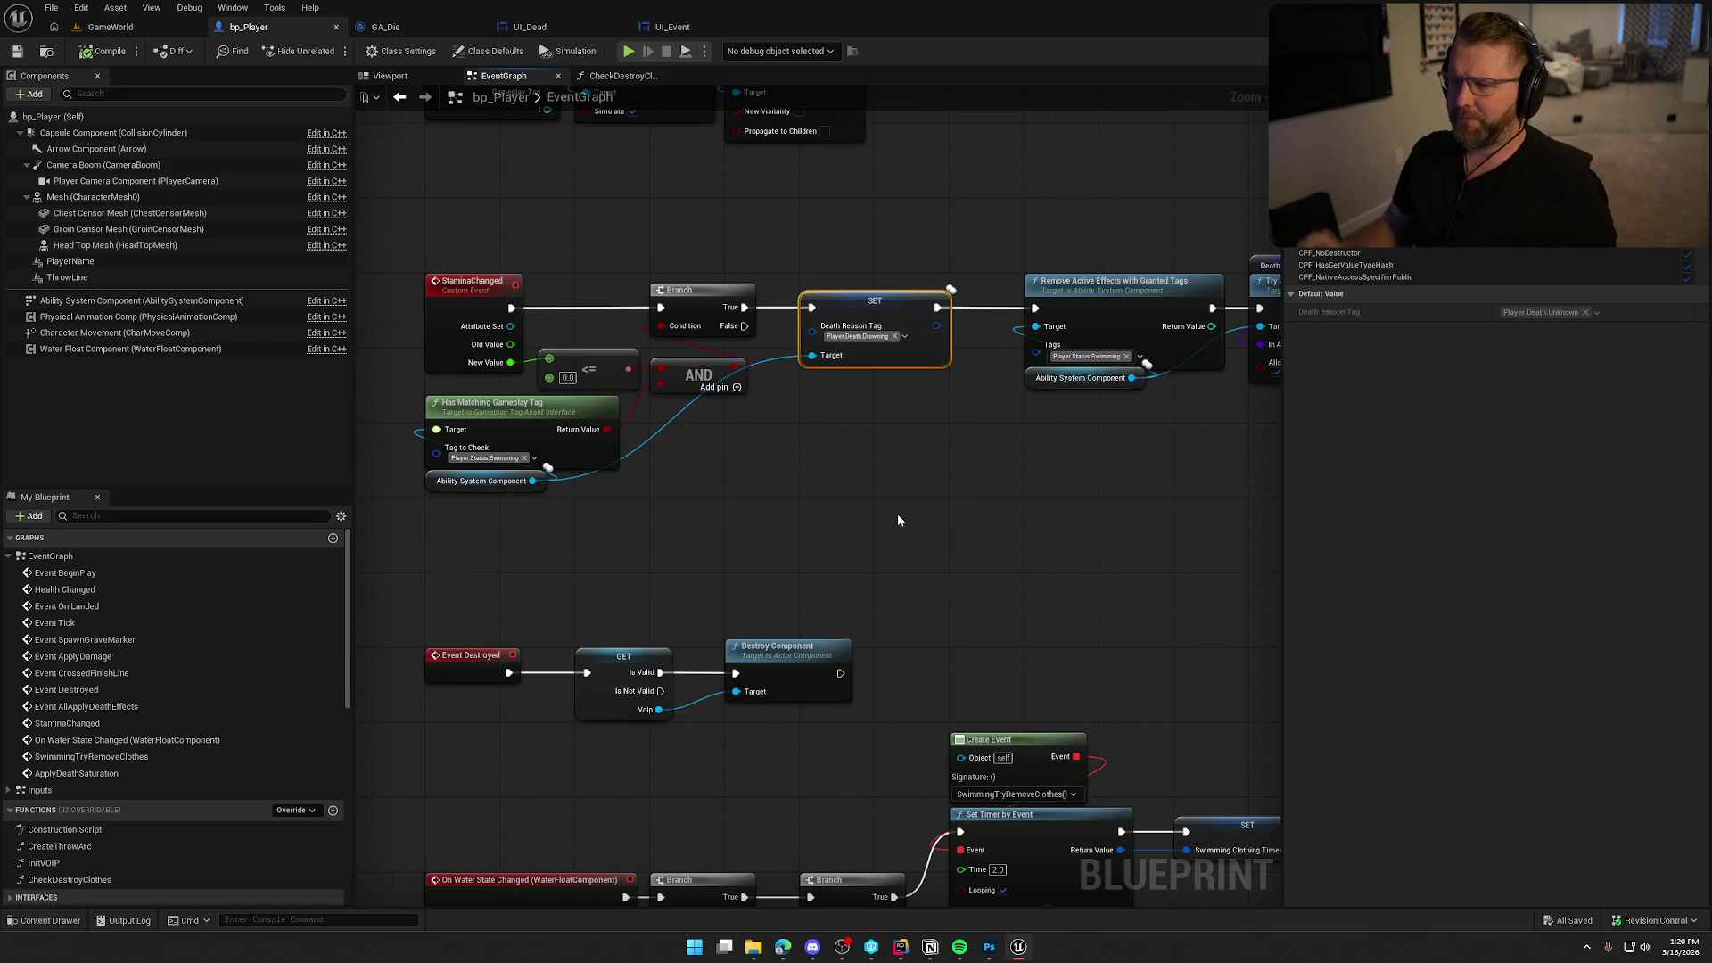
Replace UI_Dead's 2-second Delay with Delay Until Next Tick feeding Gather Death Text.
{"action": "left_click", "coordinate": [531, 27]}
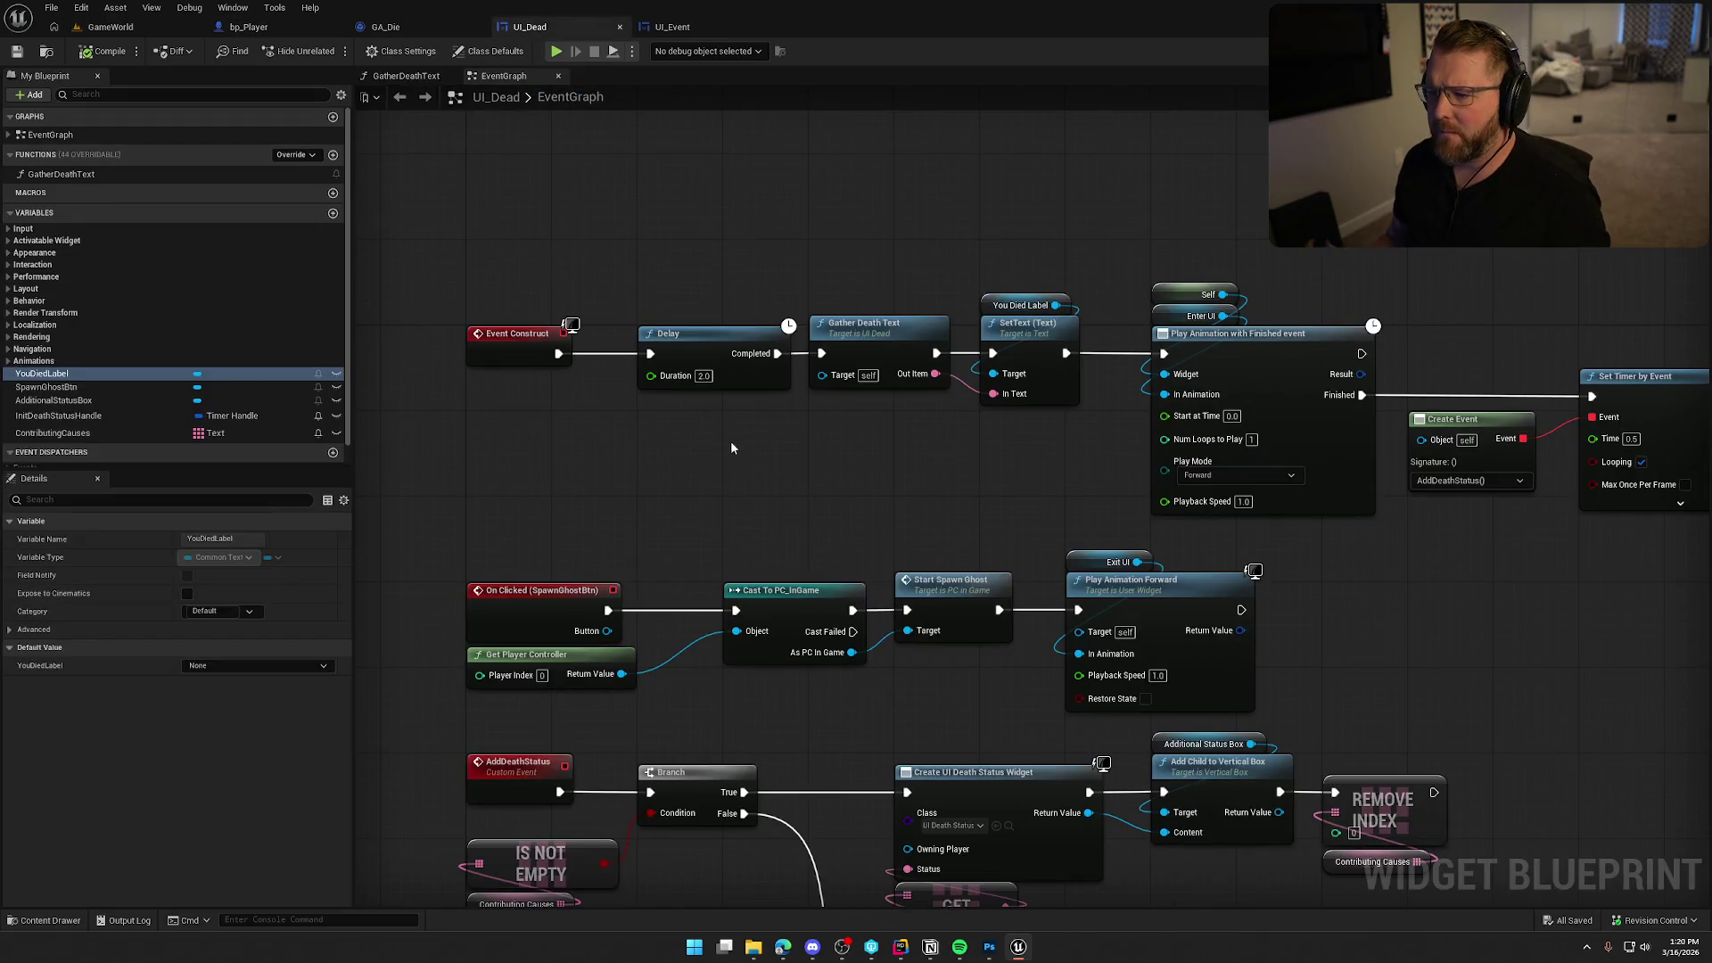
{"action": "left_click_drag", "start_coordinate": [689, 348], "coordinate": [658, 198]}
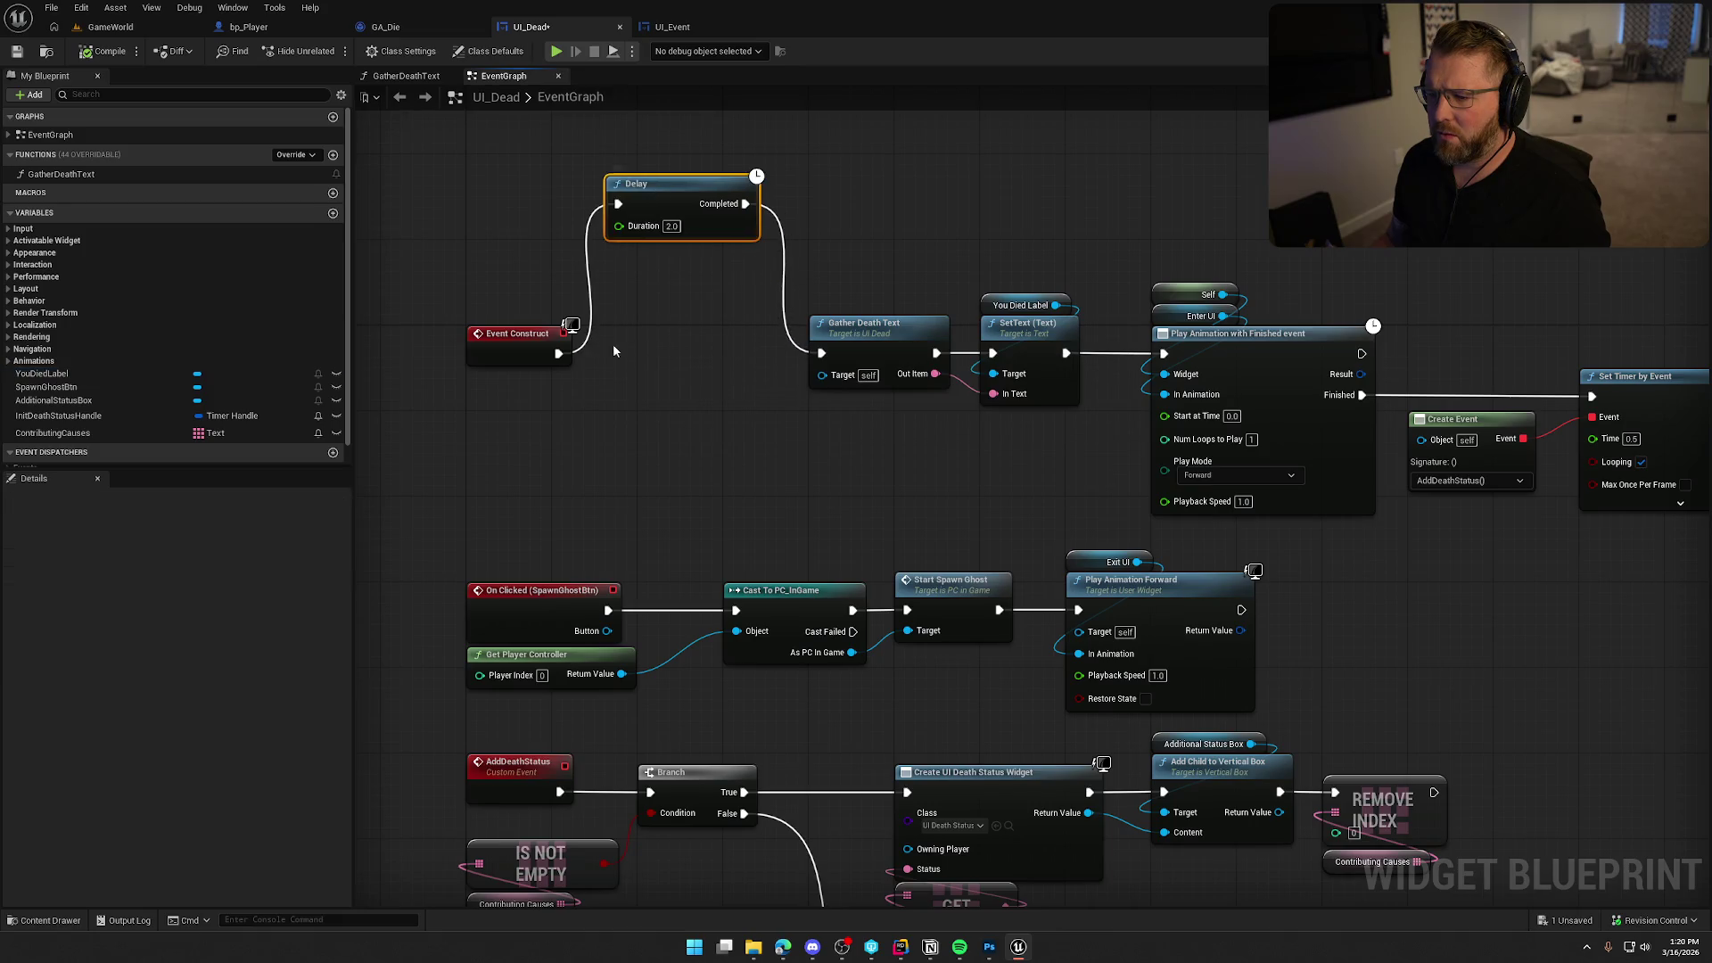
{"action": "left_click_drag", "start_coordinate": [558, 354], "coordinate": [653, 354]}
{"action": "type", "text": "delay until"}
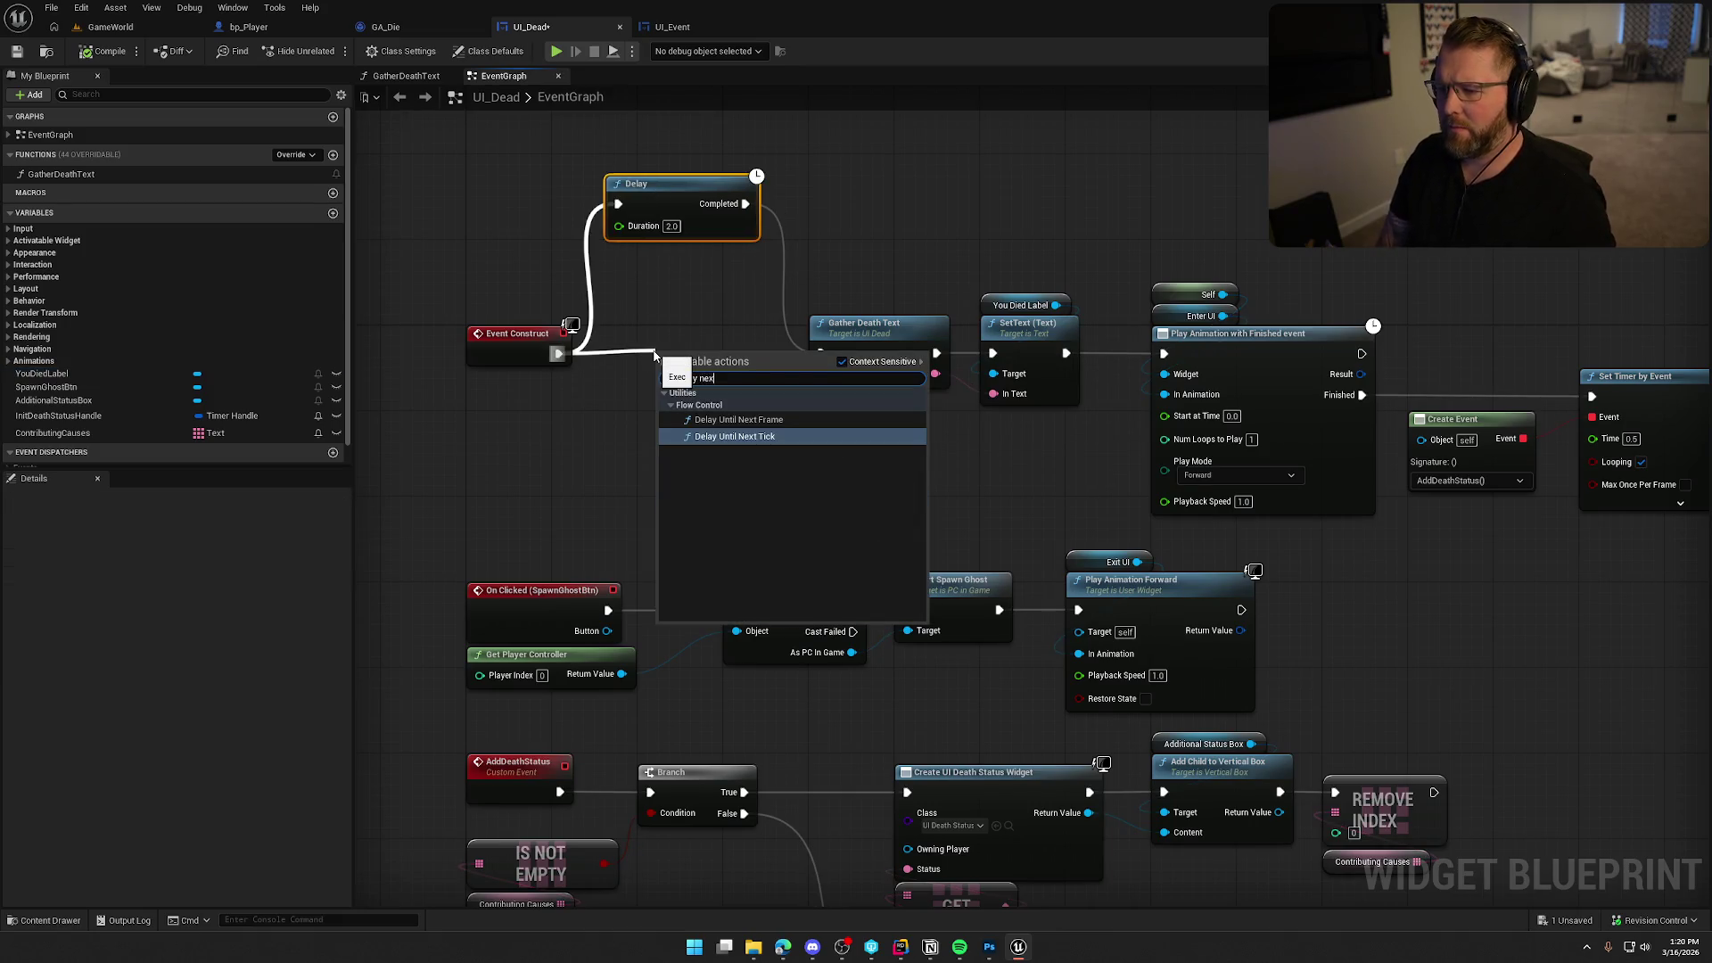
{"action": "key", "text": "Return"}
{"action": "left_click_drag", "start_coordinate": [747, 354], "coordinate": [822, 353]}
{"action": "mouse_move", "coordinate": [600, 166]}
{"action": "left_mouse_down"}
{"action": "mouse_move", "coordinate": [757, 276]}
{"action": "mouse_move", "coordinate": [726, 279]}
{"action": "left_mouse_up"}
{"action": "key", "text": "Delete"}
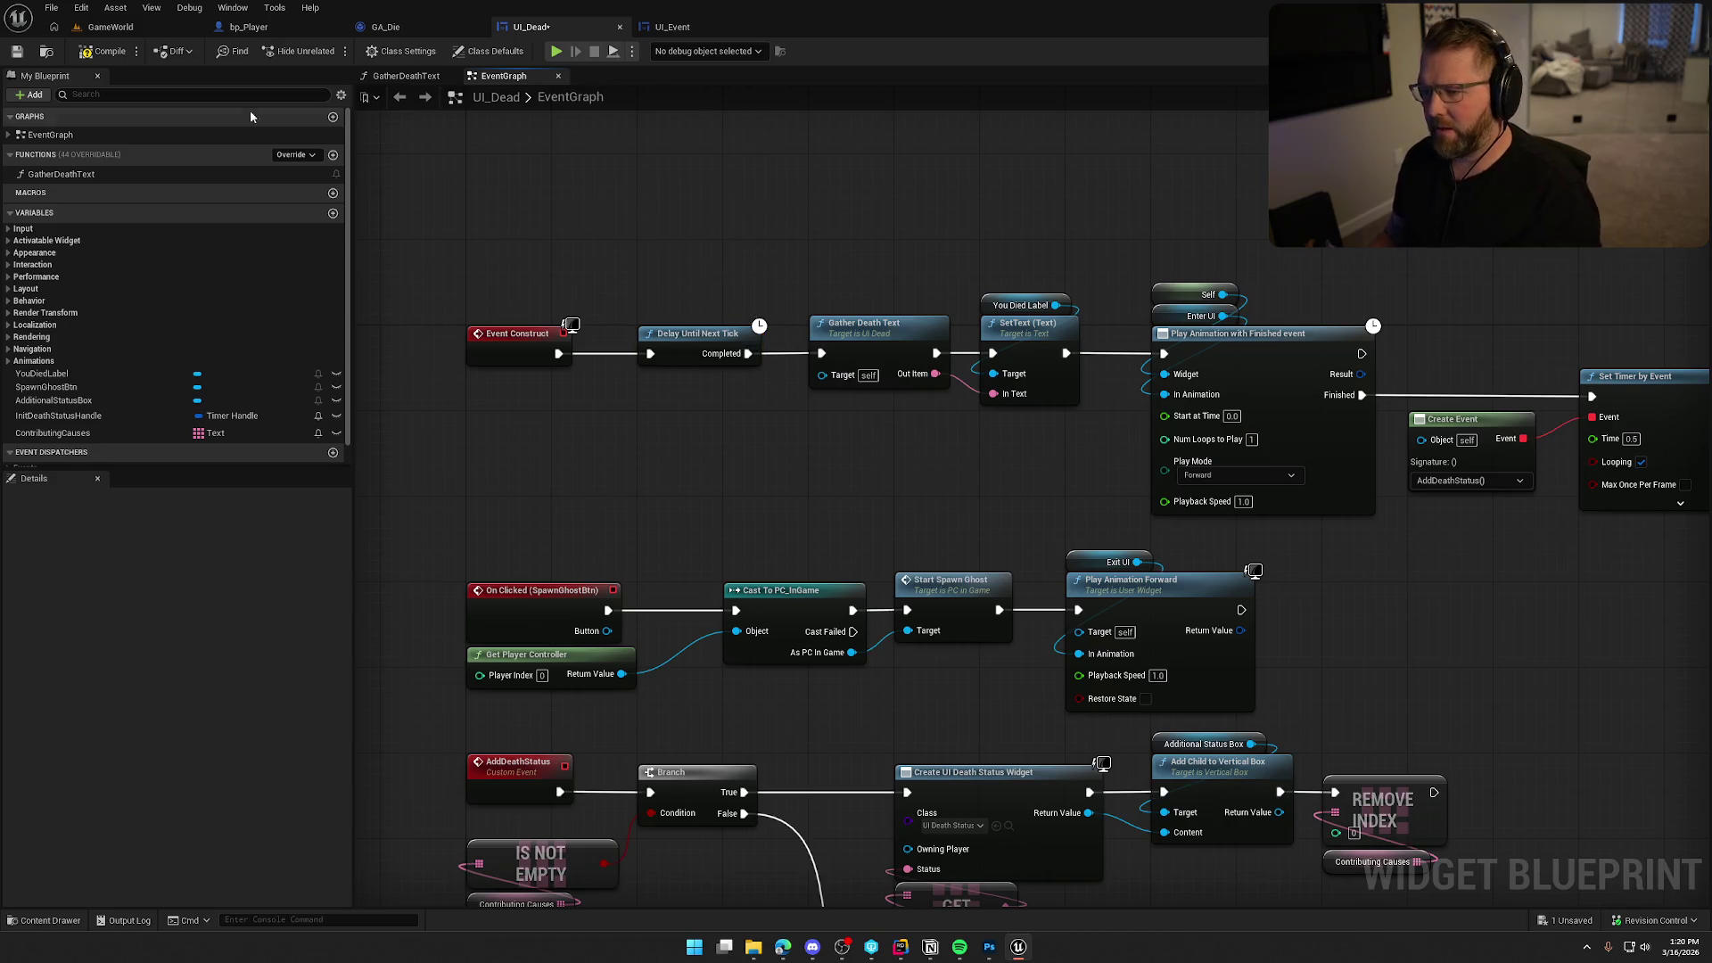
Compile and save UI_Dead, then return to the running GameWorld play session.
{"action": "key", "text": "ctrl+s"}
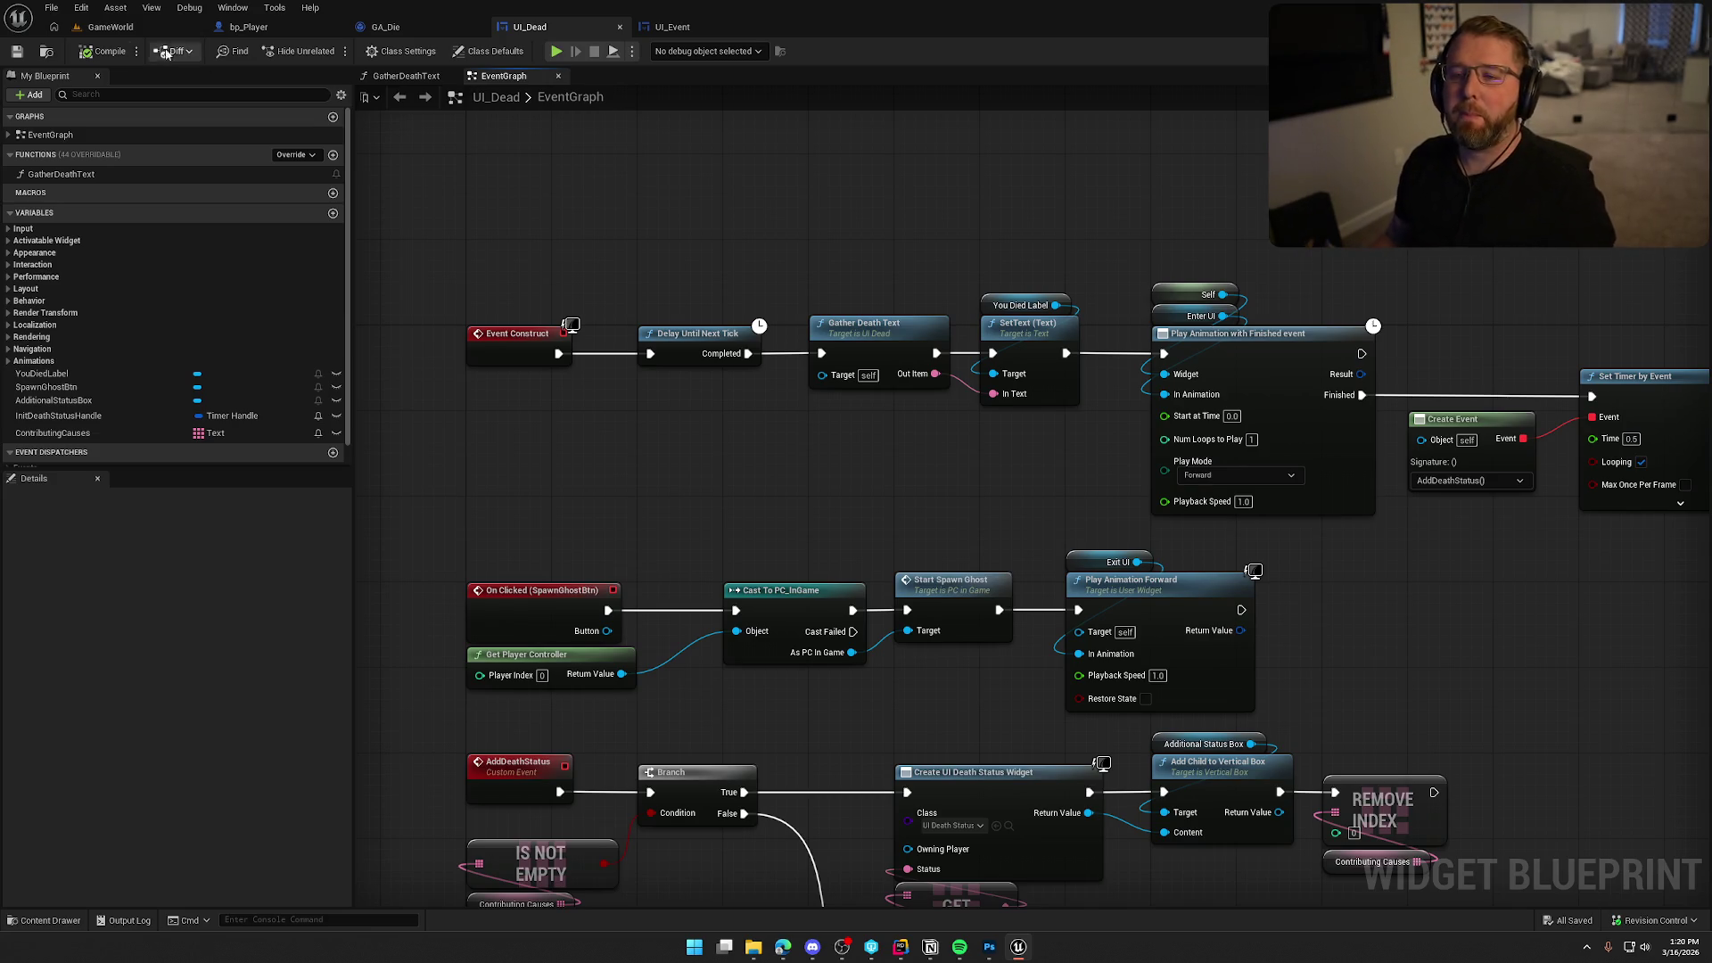
{"action": "left_click", "coordinate": [125, 27]}
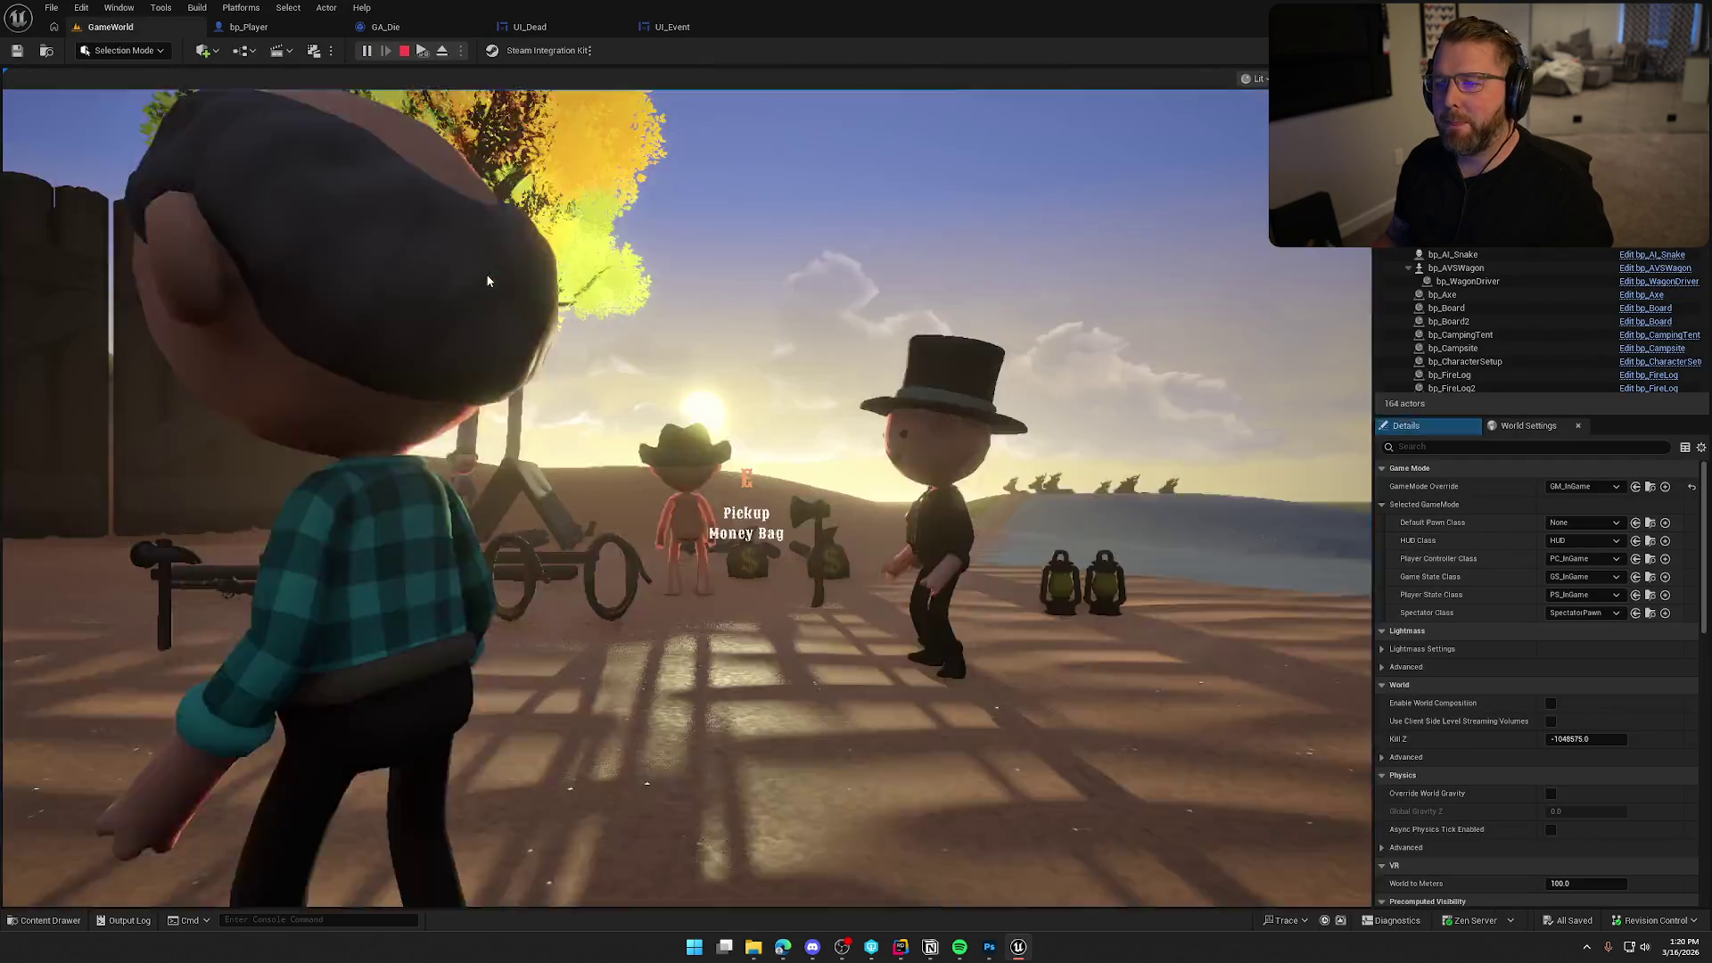
{"action": "left_click", "coordinate": [487, 281]}
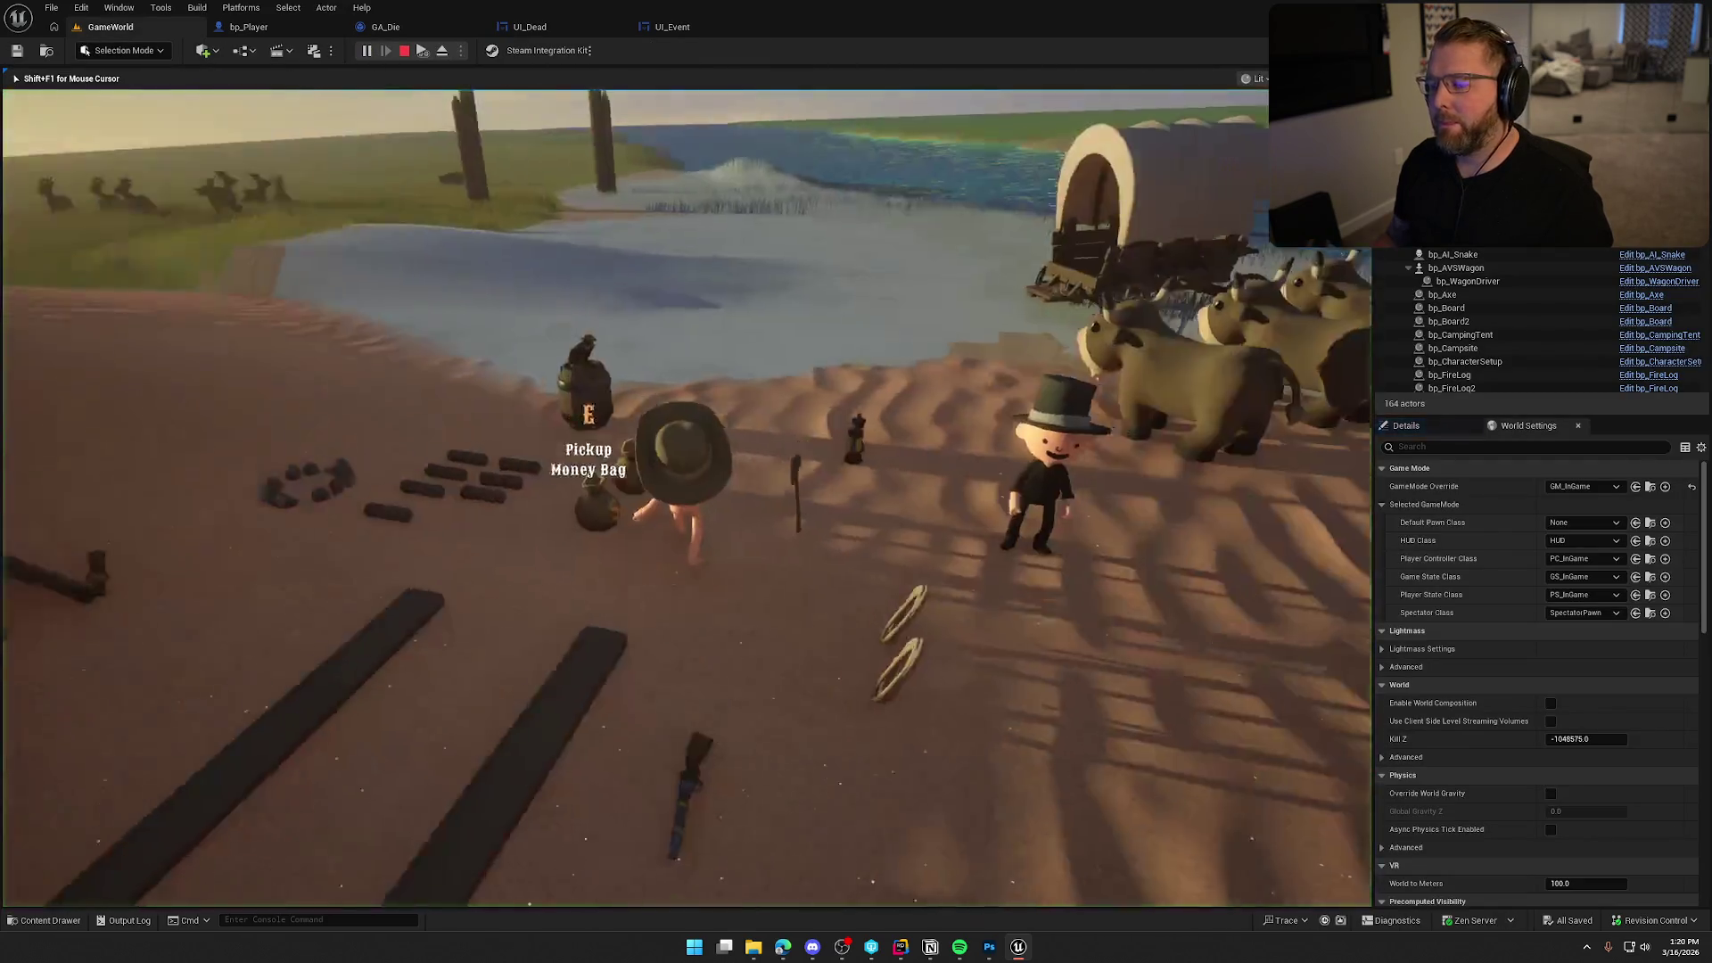
Play the game until the character dies, then end the Play In Editor session.
{"action": "key", "text": "super"}
{"action": "key", "text": "Escape"}
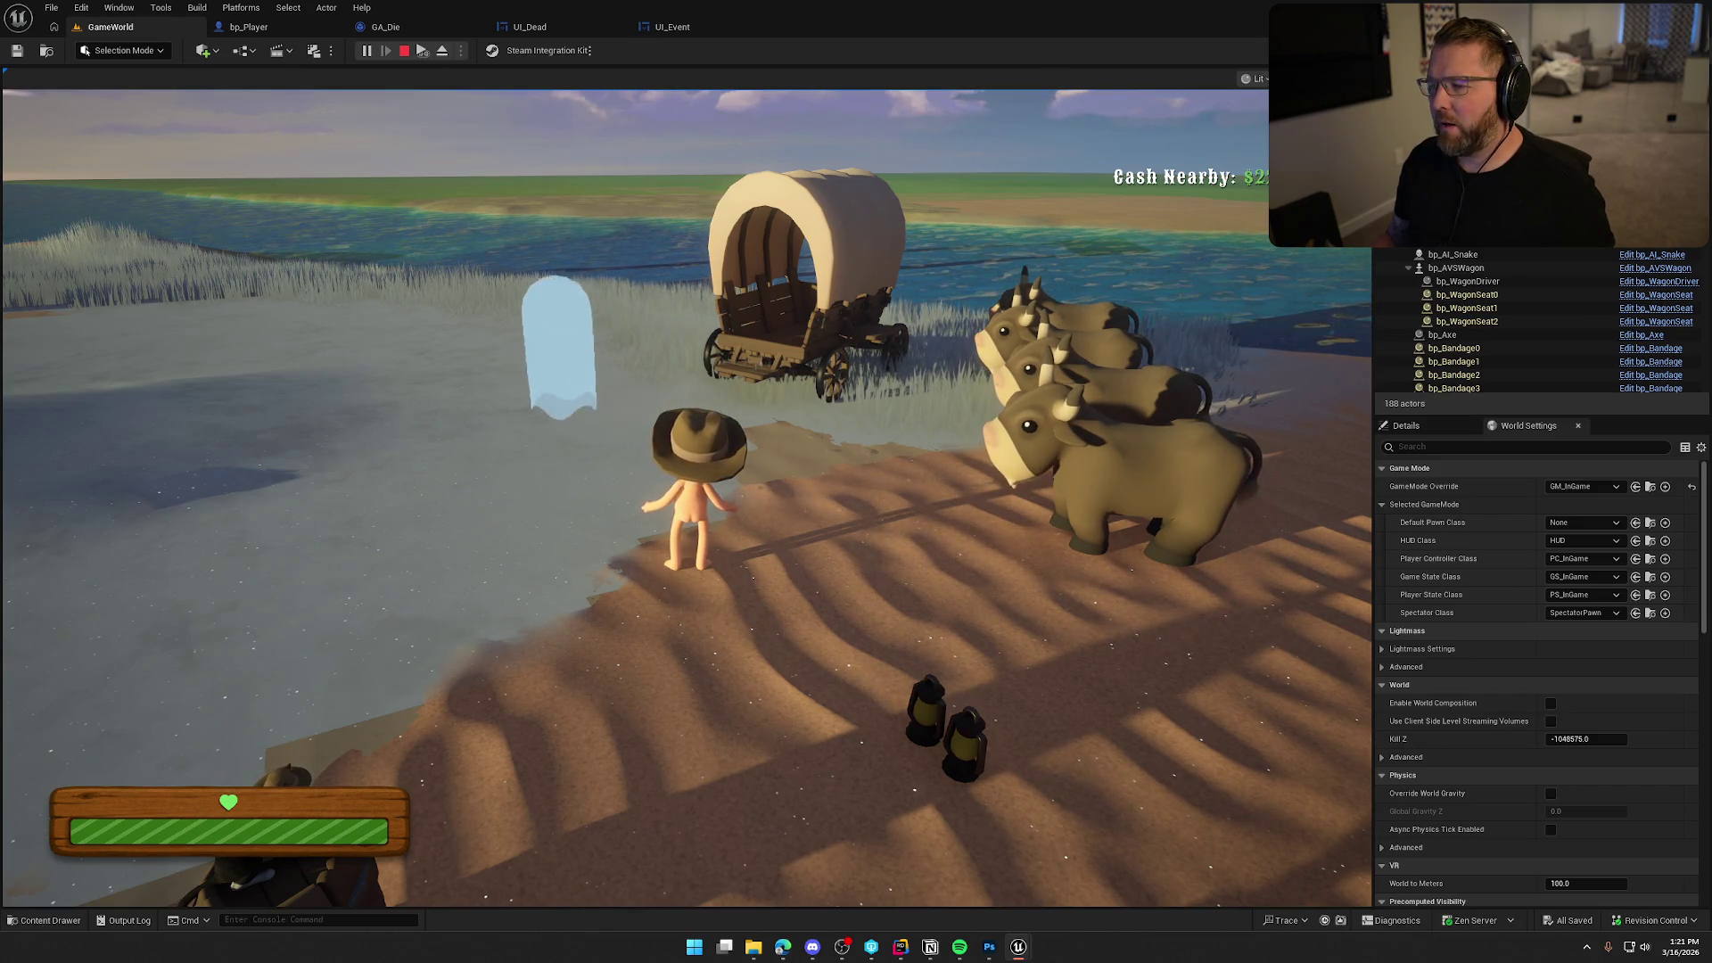
{"action": "key", "text": "Escape"}
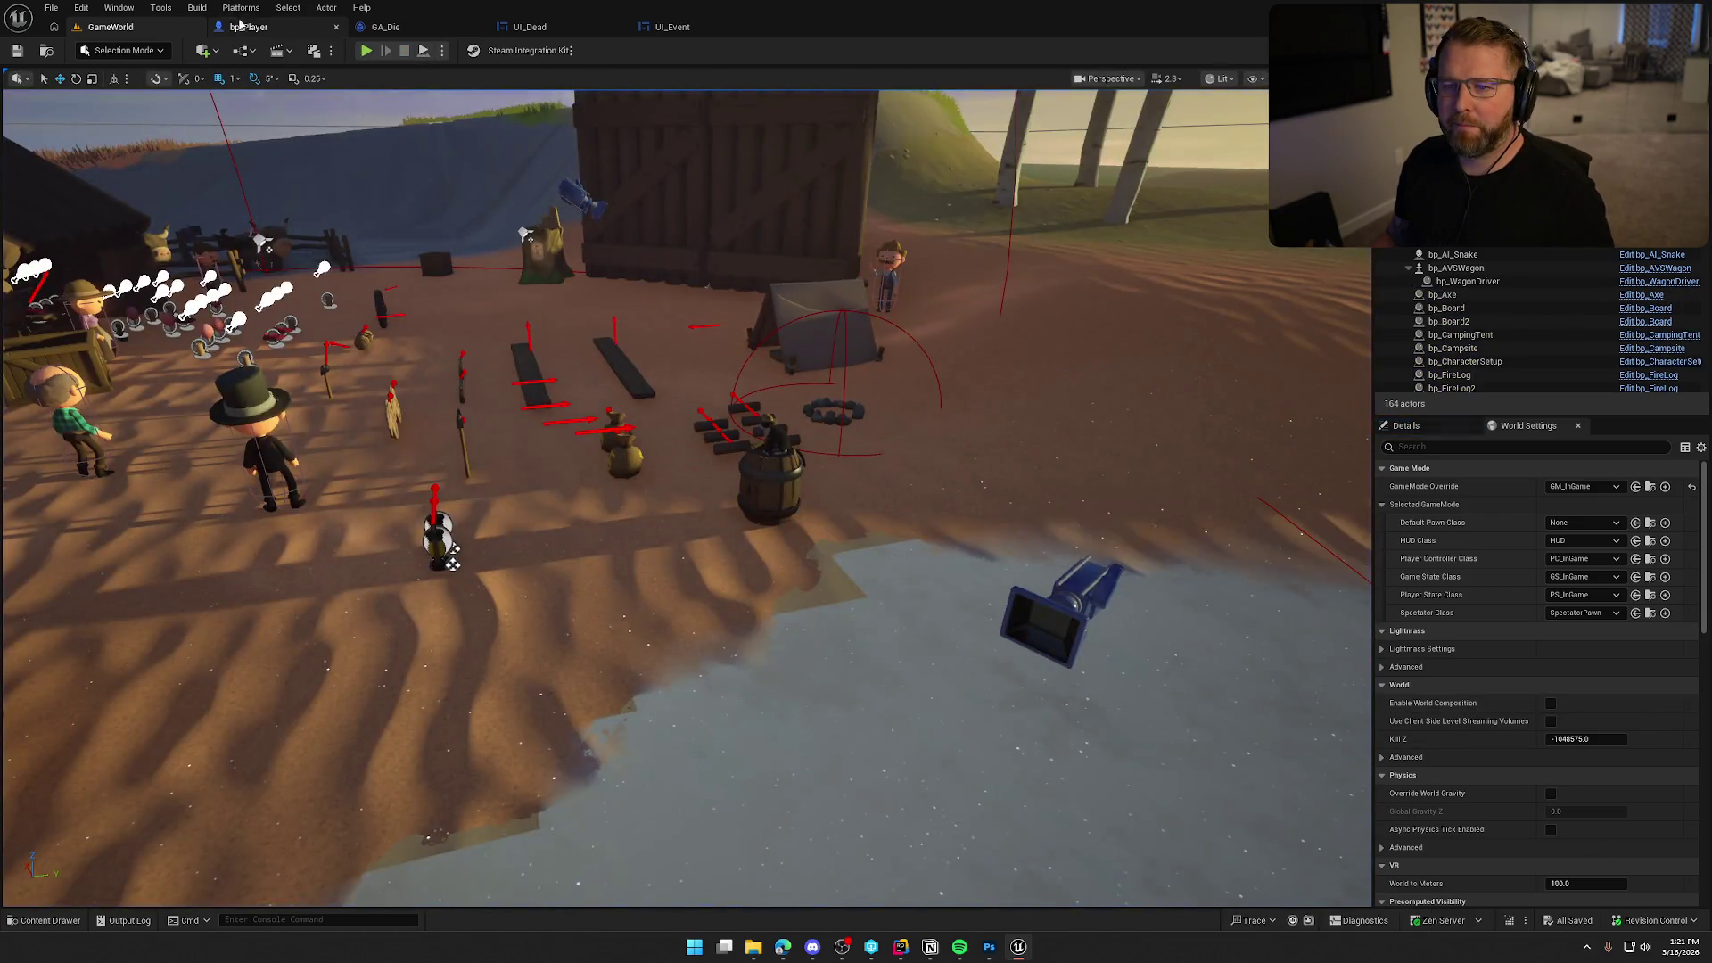
Review bp_Player's CrossedFinishLine and ApplyDamage sections, then look over the UI_Event graph.
{"action": "left_click", "coordinate": [249, 26]}
{"action": "left_click_drag", "start_coordinate": [529, 224], "coordinate": [515, 918]}
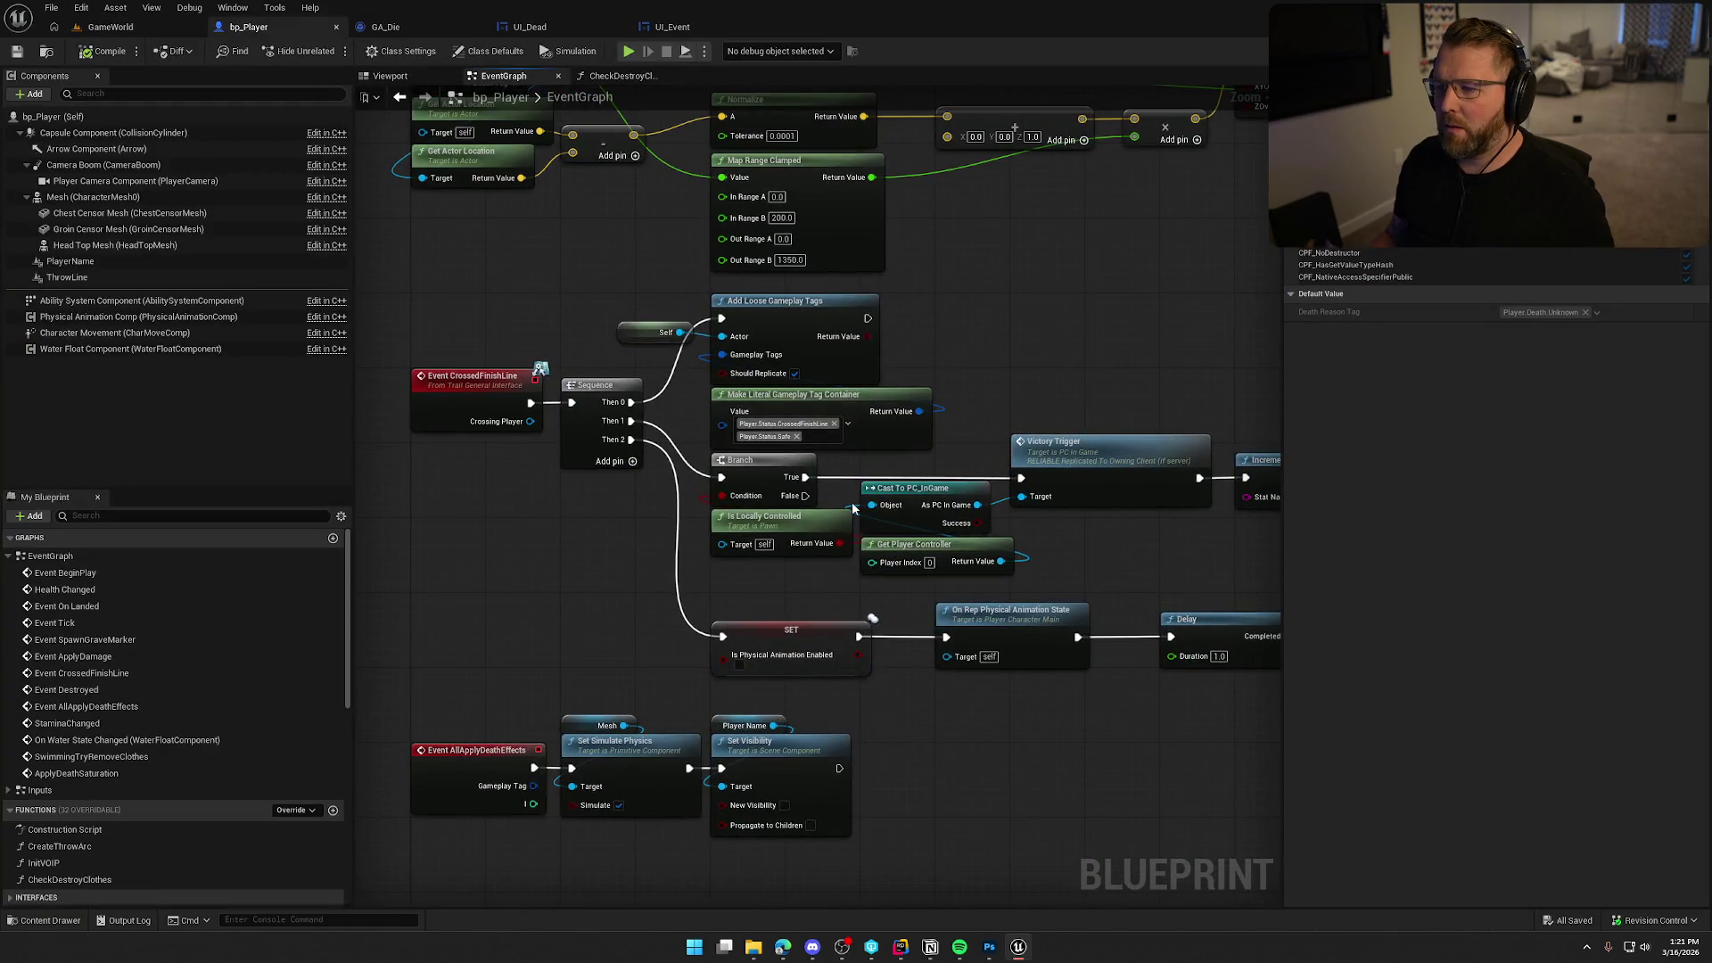
{"action": "mouse_move", "coordinate": [1004, 368]}
{"action": "left_mouse_down"}
{"action": "mouse_move", "coordinate": [955, 688]}
{"action": "mouse_move", "coordinate": [436, 684]}
{"action": "mouse_move", "coordinate": [810, 645]}
{"action": "mouse_move", "coordinate": [963, 419]}
{"action": "mouse_move", "coordinate": [1049, 856]}
{"action": "left_mouse_up"}
{"action": "mouse_move", "coordinate": [1023, 347]}
{"action": "left_mouse_down"}
{"action": "mouse_move", "coordinate": [1228, 227]}
{"action": "mouse_move", "coordinate": [1025, 362]}
{"action": "left_mouse_up"}
{"action": "left_click", "coordinate": [673, 26]}
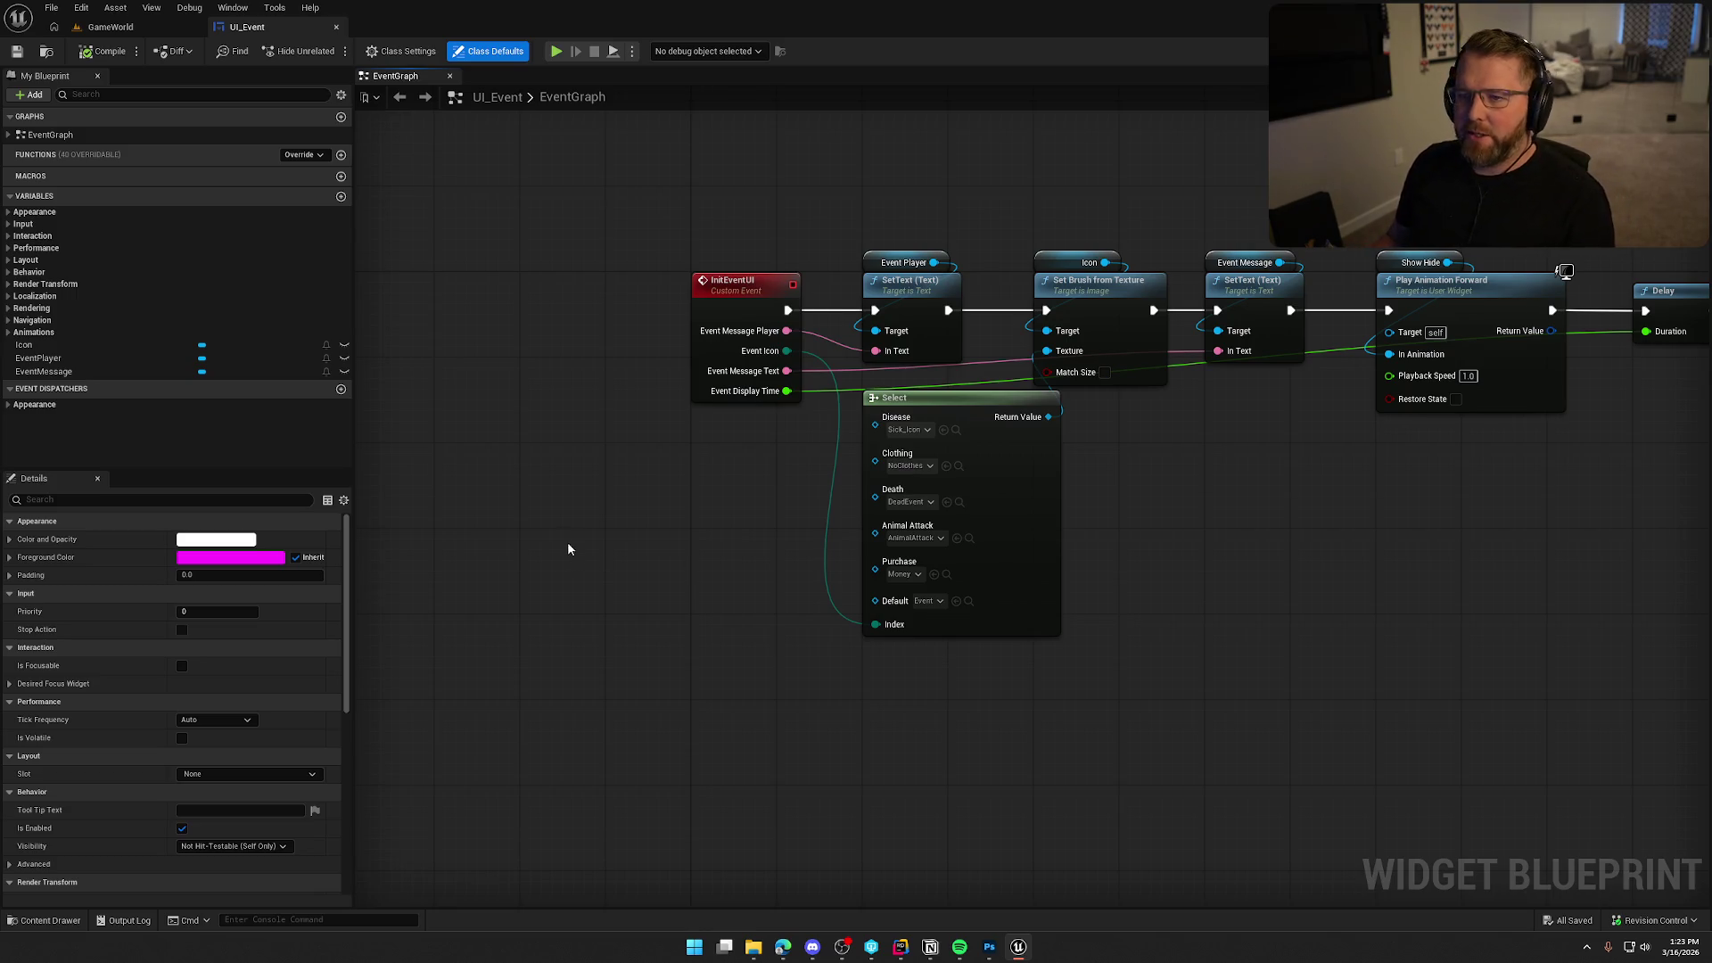
{"action": "left_click_drag", "start_coordinate": [574, 558], "coordinate": [444, 564]}
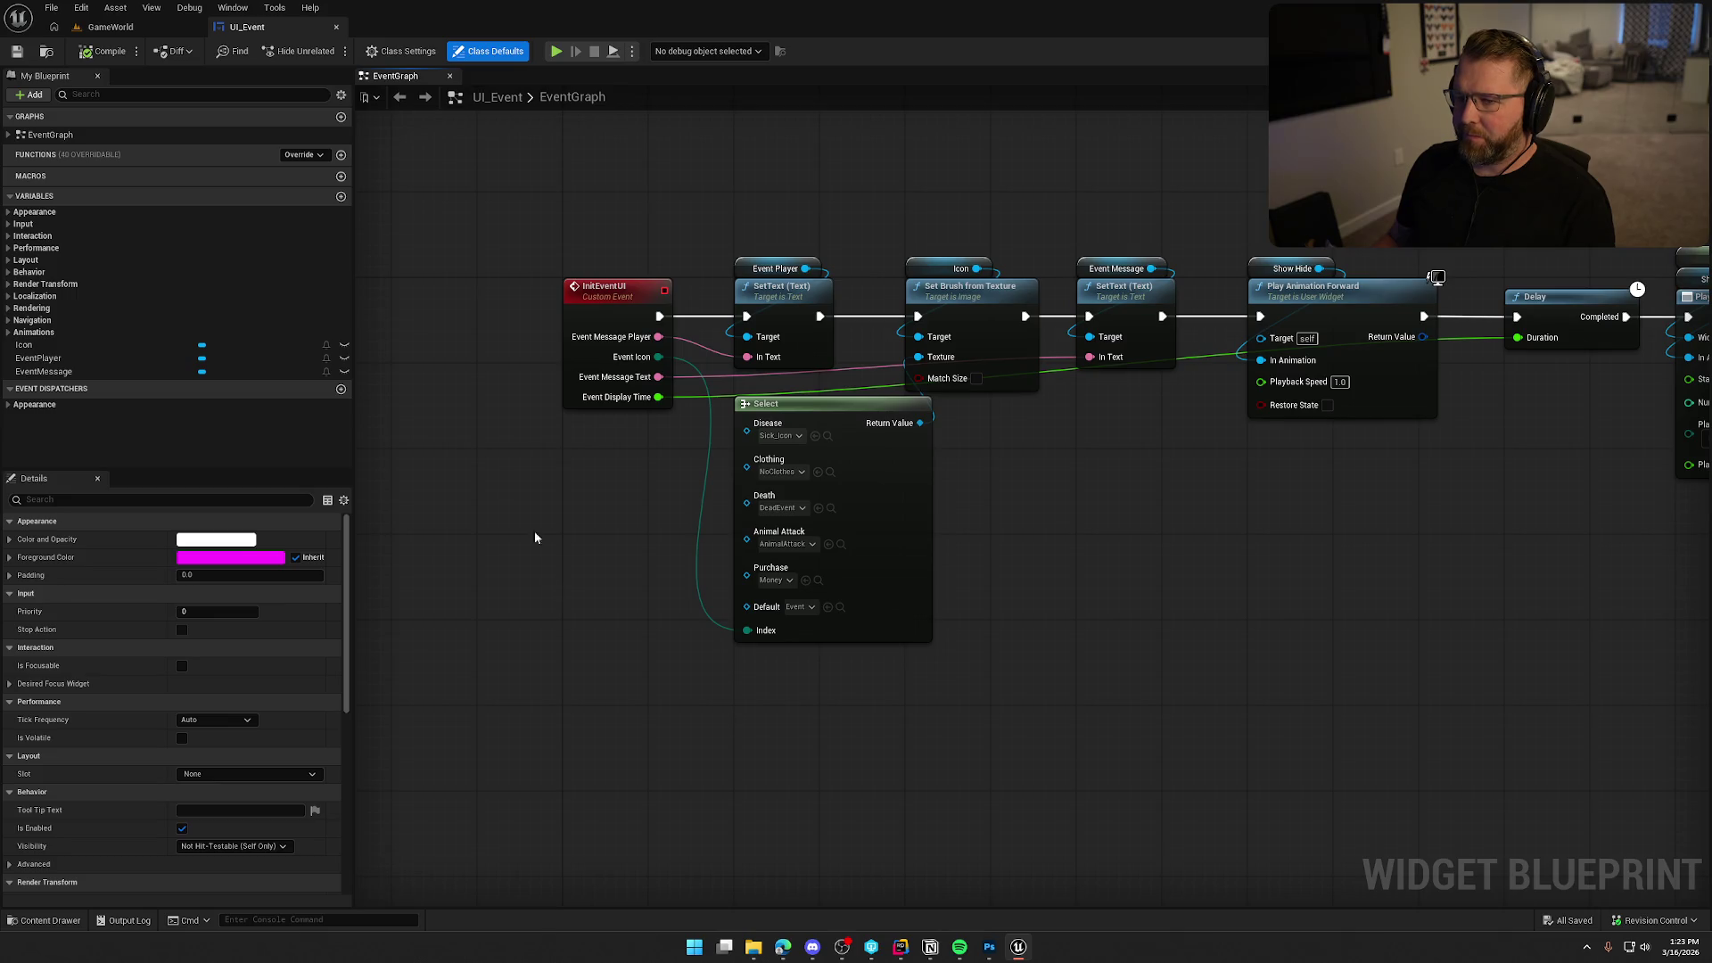
Reopen bp_Player from Logic/Player and jump to its Event ApplyDamage node.
{"action": "key", "text": "ctrl+space"}
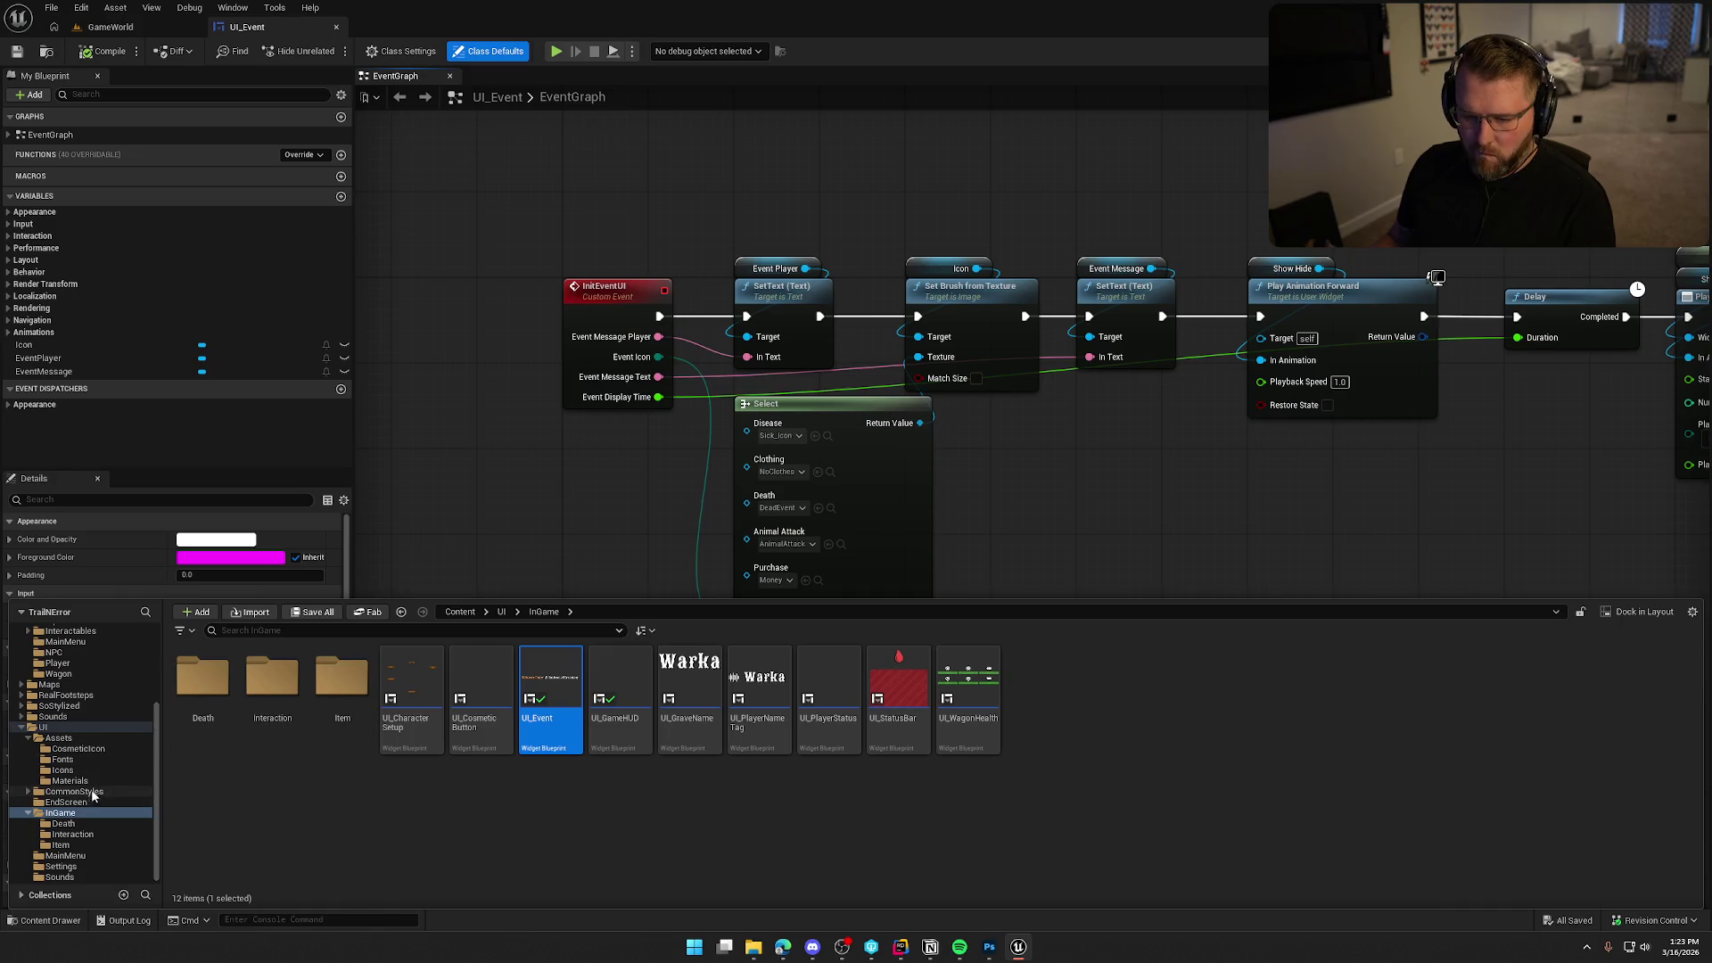
{"action": "scroll", "coordinate": [89, 824], "scroll_direction": "up", "scroll_amount": 2}
{"action": "left_click", "coordinate": [56, 705]}
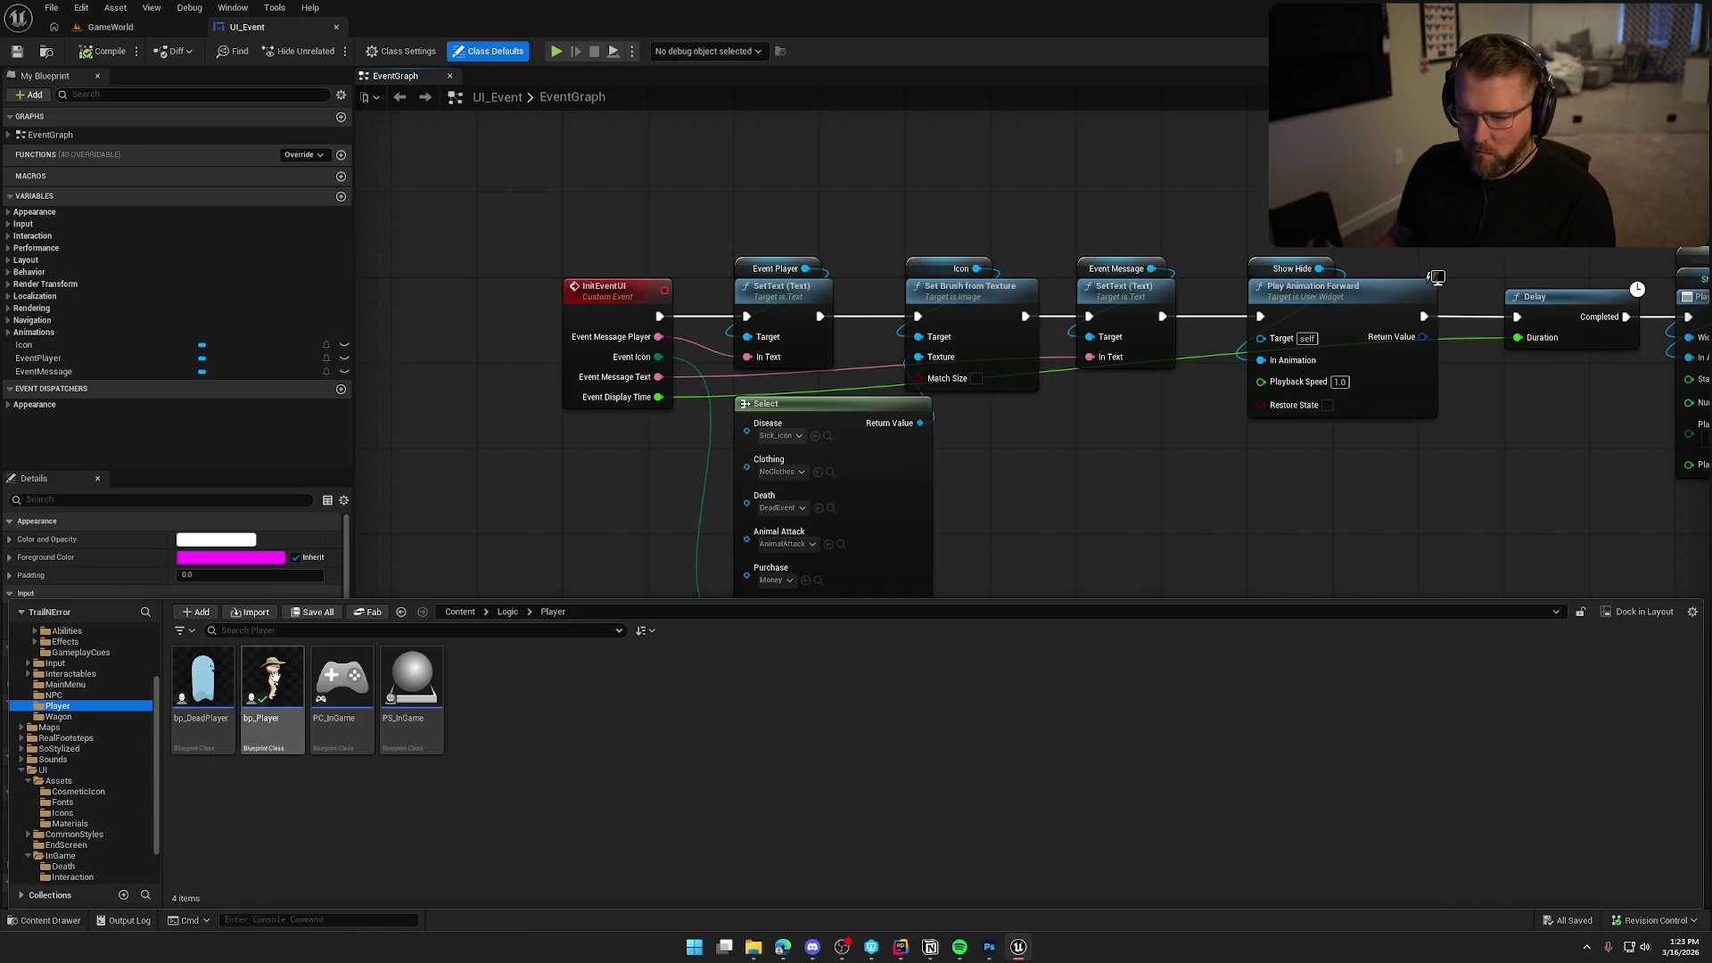
{"action": "double_click", "coordinate": [271, 687]}
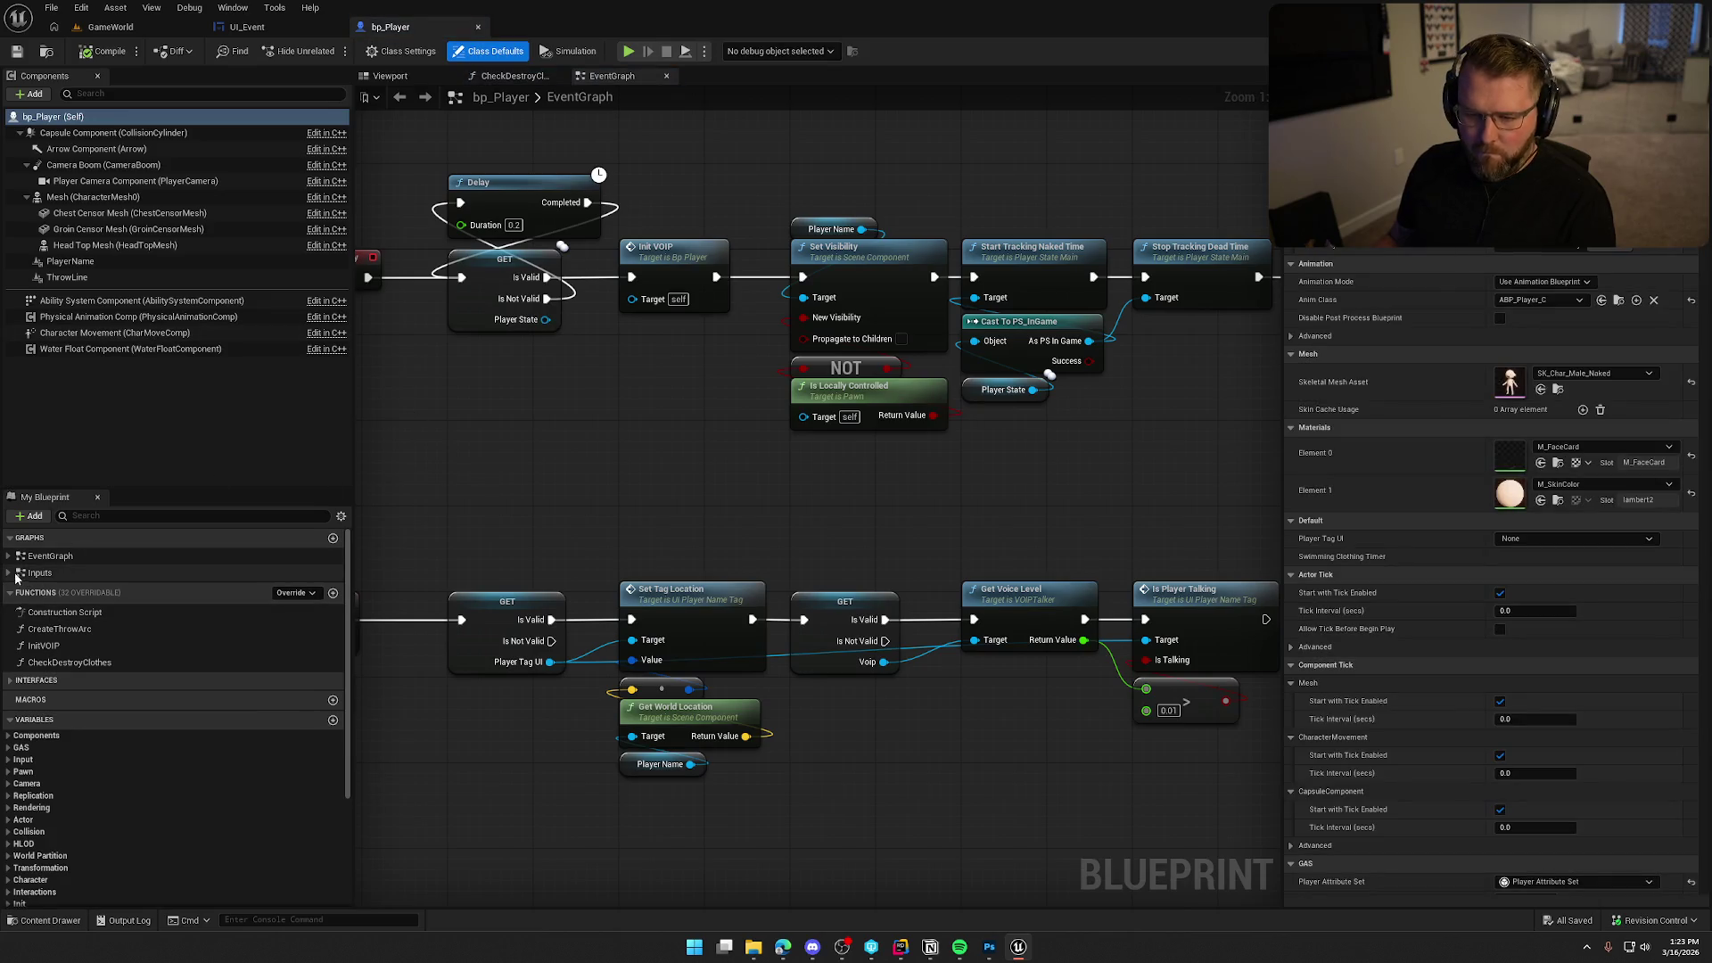
{"action": "double_click", "coordinate": [137, 656]}
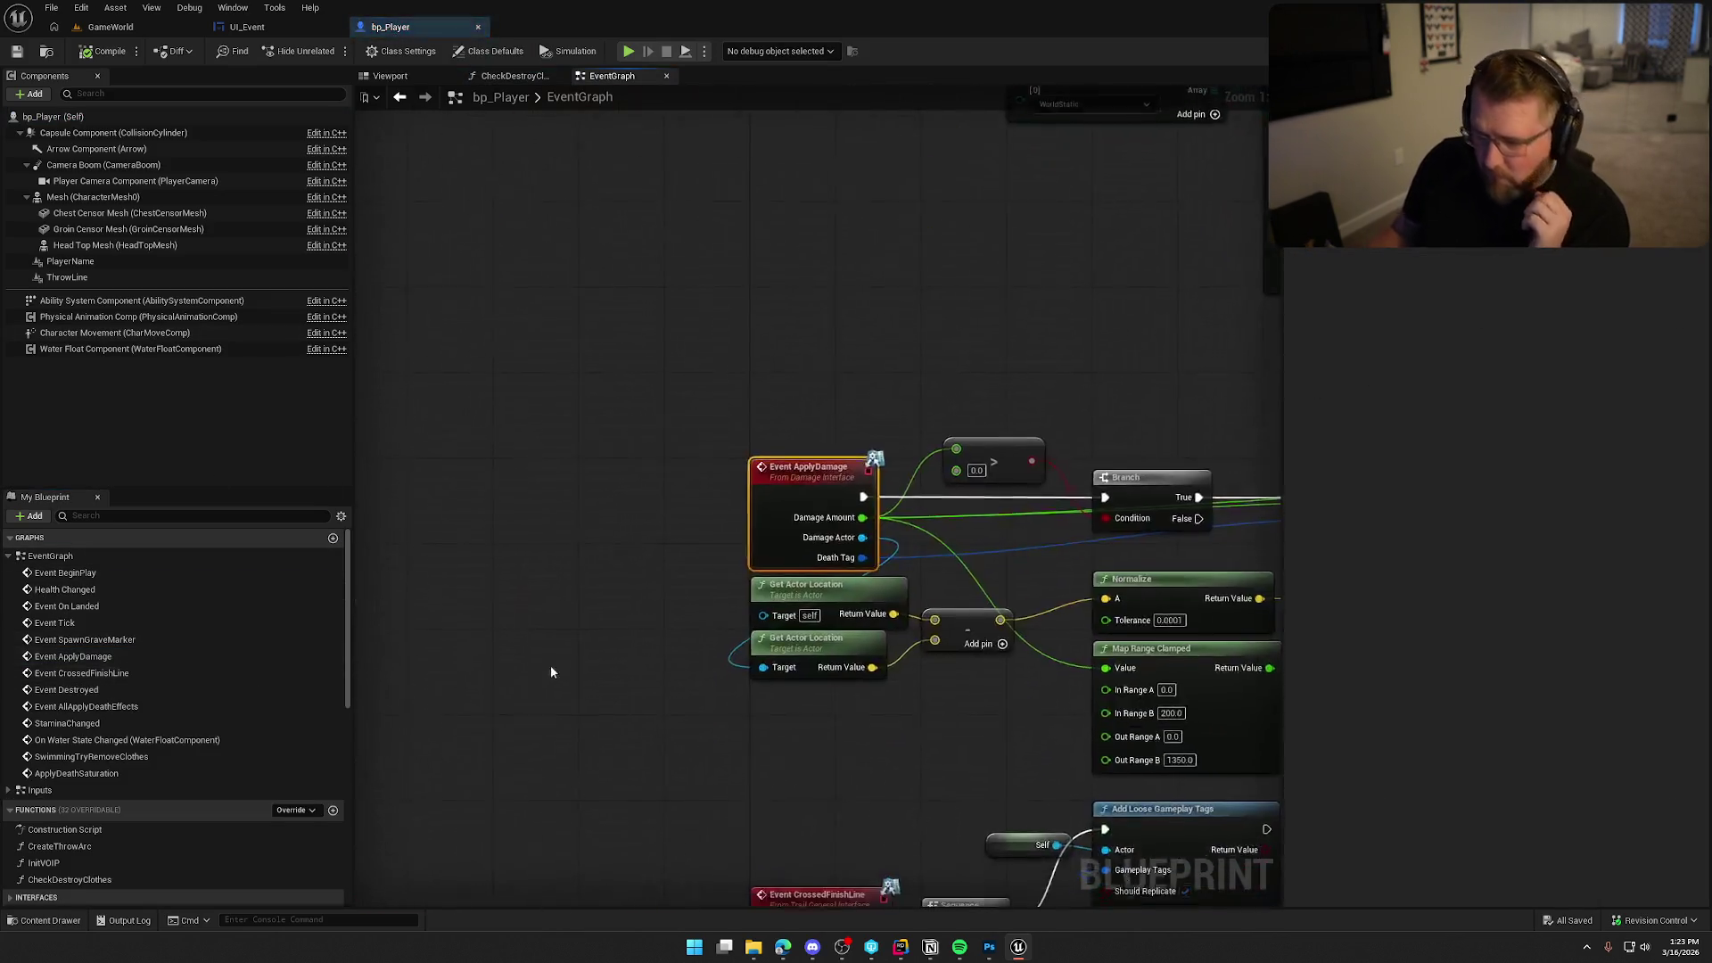
{"action": "mouse_move", "coordinate": [663, 690]}
{"action": "left_mouse_down"}
{"action": "mouse_move", "coordinate": [526, 660]}
{"action": "mouse_move", "coordinate": [483, 623]}
{"action": "mouse_move", "coordinate": [544, 544]}
{"action": "left_mouse_up"}
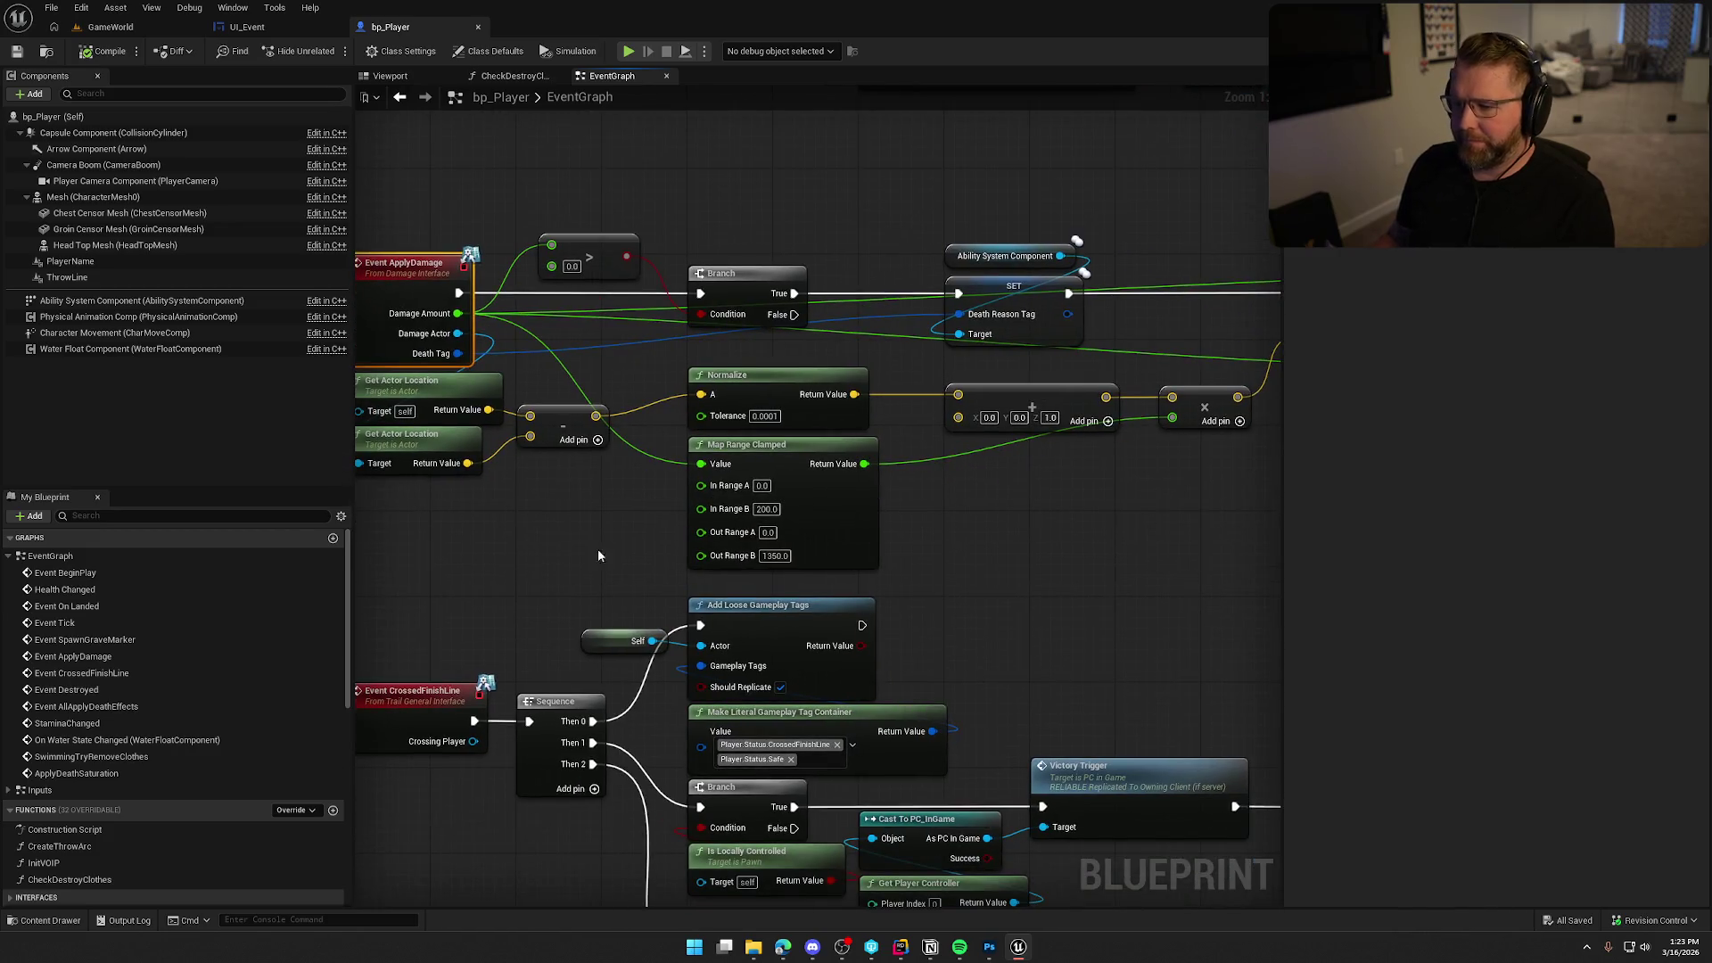
From the Death Tag pin, add a Switch on Gameplay Tag node with a Case 0 pin.
{"action": "mouse_move", "coordinate": [1002, 628]}
{"action": "left_mouse_down"}
{"action": "mouse_move", "coordinate": [789, 628]}
{"action": "mouse_move", "coordinate": [837, 604]}
{"action": "mouse_move", "coordinate": [565, 591]}
{"action": "mouse_move", "coordinate": [931, 594]}
{"action": "left_mouse_up"}
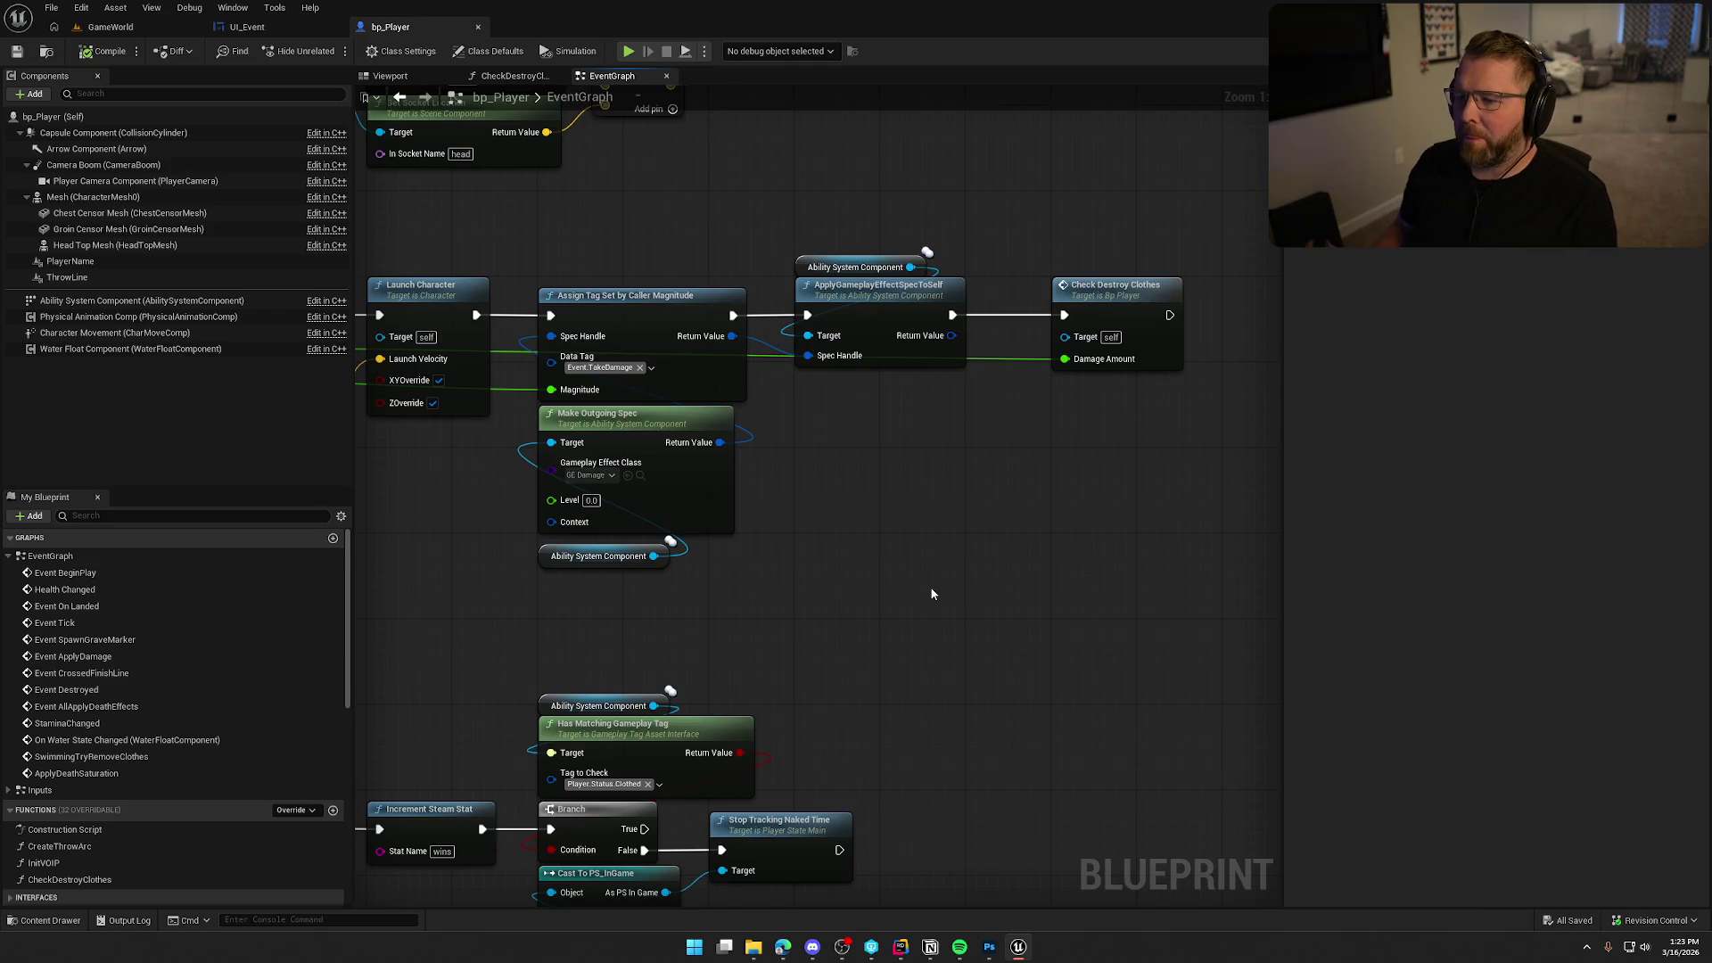
{"action": "mouse_move", "coordinate": [827, 633]}
{"action": "left_mouse_down"}
{"action": "mouse_move", "coordinate": [779, 623]}
{"action": "mouse_move", "coordinate": [947, 602]}
{"action": "left_mouse_up"}
{"action": "right_click", "coordinate": [947, 602]}
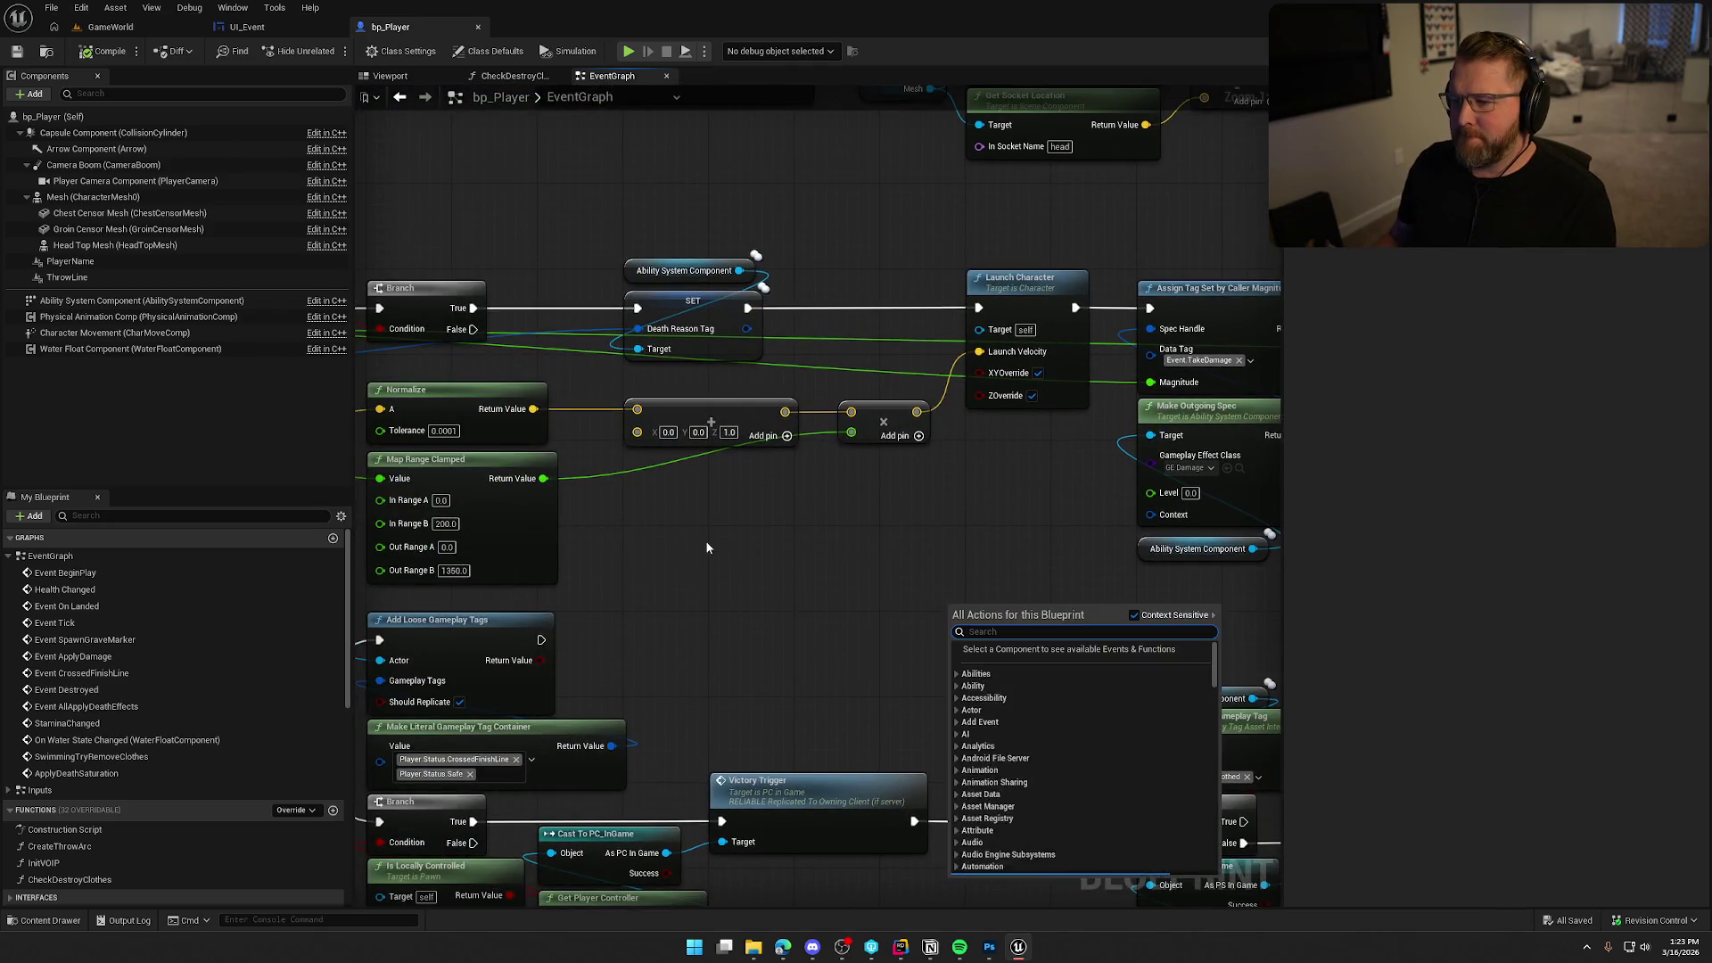
{"action": "left_click_drag", "start_coordinate": [697, 546], "coordinate": [1193, 553]}
{"action": "mouse_move", "coordinate": [1092, 602]}
{"action": "left_mouse_down"}
{"action": "mouse_move", "coordinate": [853, 627]}
{"action": "mouse_move", "coordinate": [828, 603]}
{"action": "mouse_move", "coordinate": [897, 534]}
{"action": "left_mouse_up"}
{"action": "left_click_drag", "start_coordinate": [465, 344], "coordinate": [926, 481]}
{"action": "type", "text": "switch"}
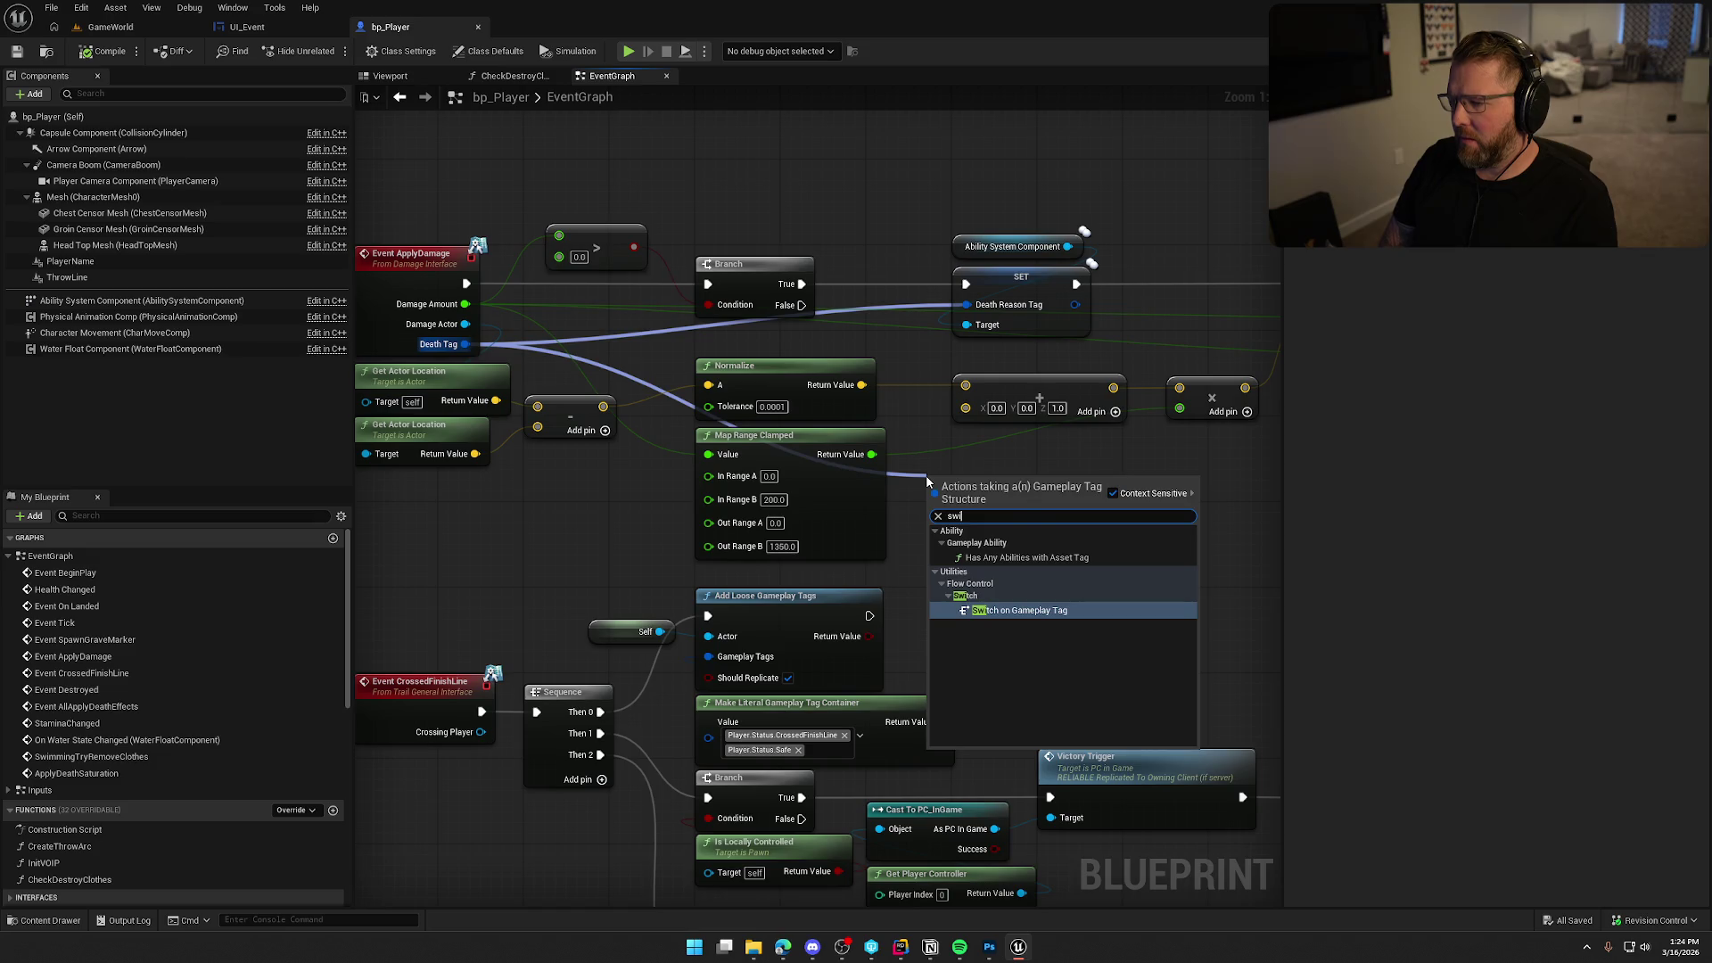
{"action": "key", "text": "Return"}
{"action": "left_click", "coordinate": [1046, 530]}
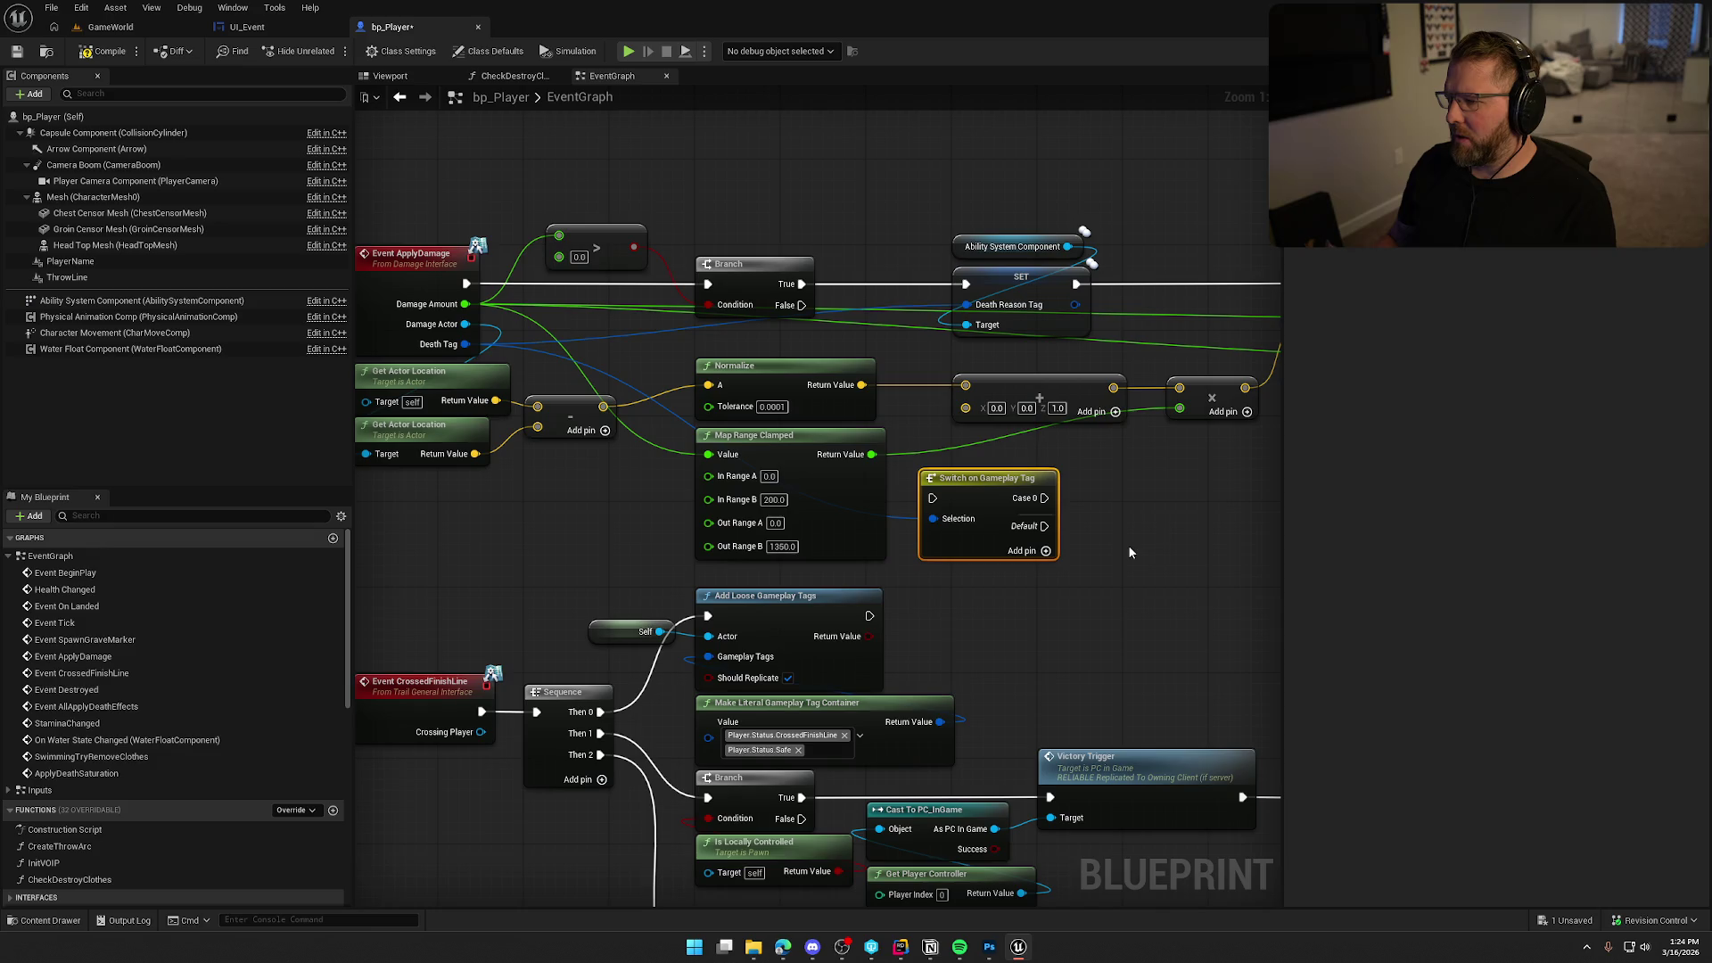
Place the switch beside Check Destroy Clothes and wire that node's execution output into it.
{"action": "scroll", "coordinate": [1137, 540], "scroll_direction": "down", "scroll_amount": 2}
{"action": "mouse_move", "coordinate": [1137, 540]}
{"action": "left_mouse_down"}
{"action": "mouse_move", "coordinate": [985, 554]}
{"action": "mouse_move", "coordinate": [692, 526]}
{"action": "left_mouse_up"}
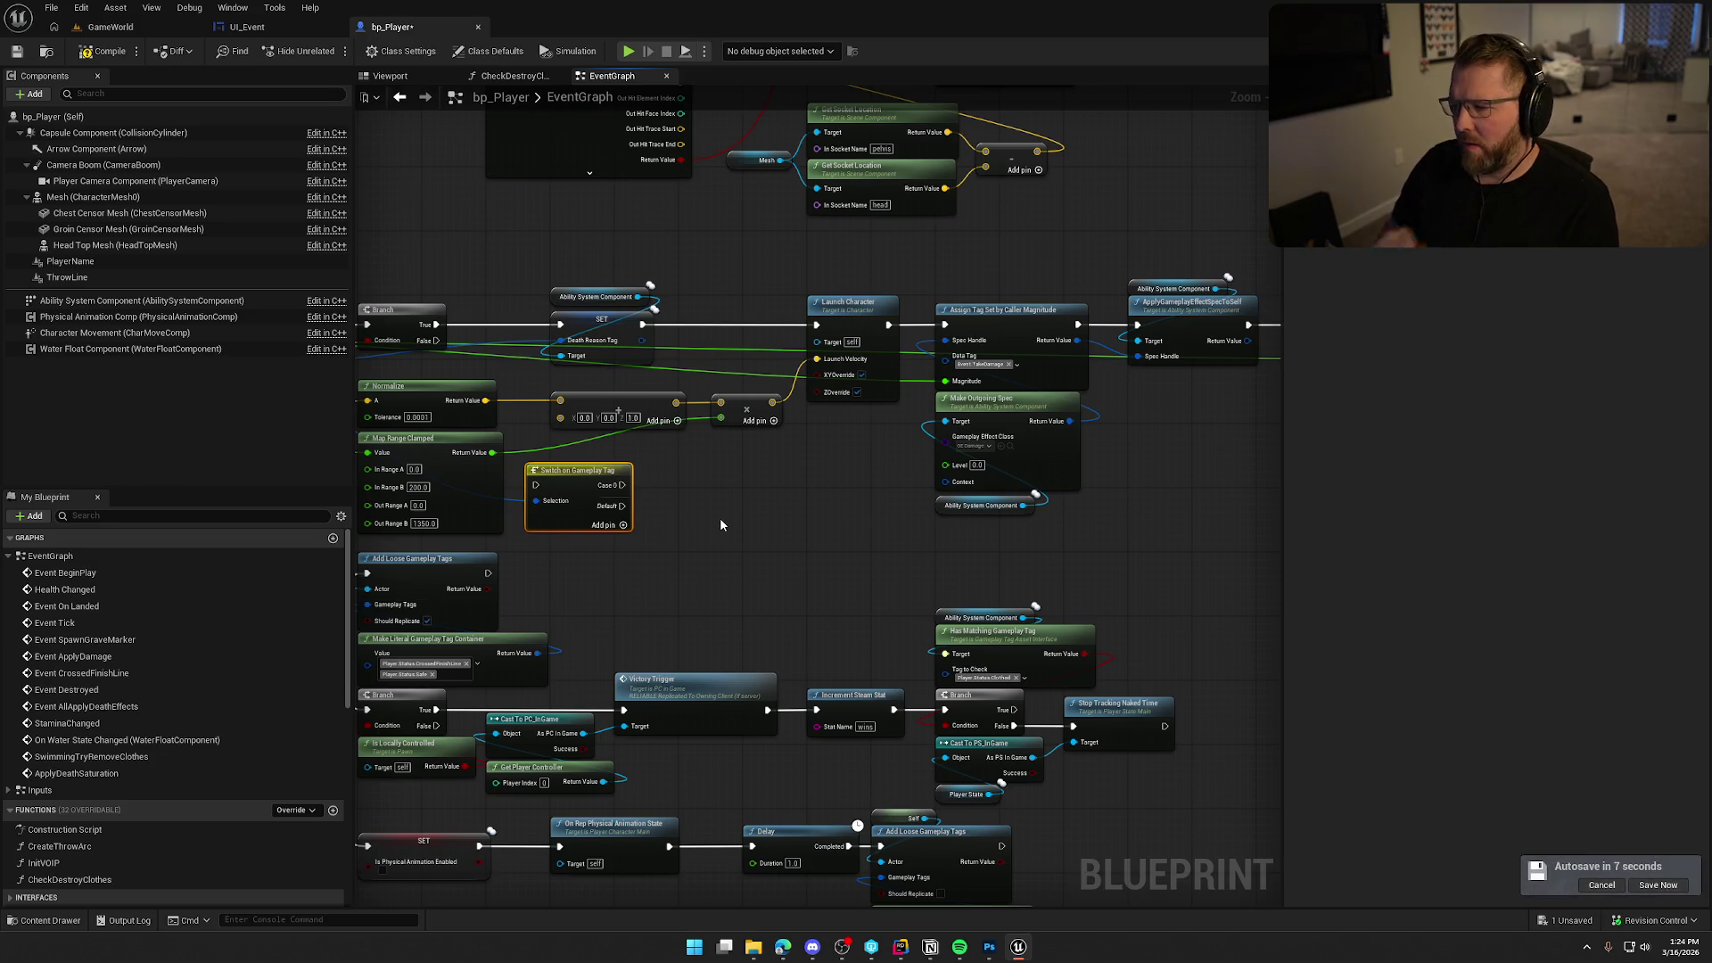
{"action": "mouse_move", "coordinate": [428, 460]}
{"action": "left_mouse_down"}
{"action": "mouse_move", "coordinate": [936, 461]}
{"action": "mouse_move", "coordinate": [1268, 407]}
{"action": "left_mouse_up"}
{"action": "left_click_drag", "start_coordinate": [1120, 553], "coordinate": [728, 585]}
{"action": "mouse_move", "coordinate": [763, 443]}
{"action": "left_mouse_down"}
{"action": "mouse_move", "coordinate": [987, 382]}
{"action": "mouse_move", "coordinate": [987, 348]}
{"action": "left_mouse_up"}
{"action": "scroll", "coordinate": [992, 437], "scroll_direction": "up", "scroll_amount": 2}
{"action": "left_click_drag", "start_coordinate": [994, 443], "coordinate": [814, 451]}
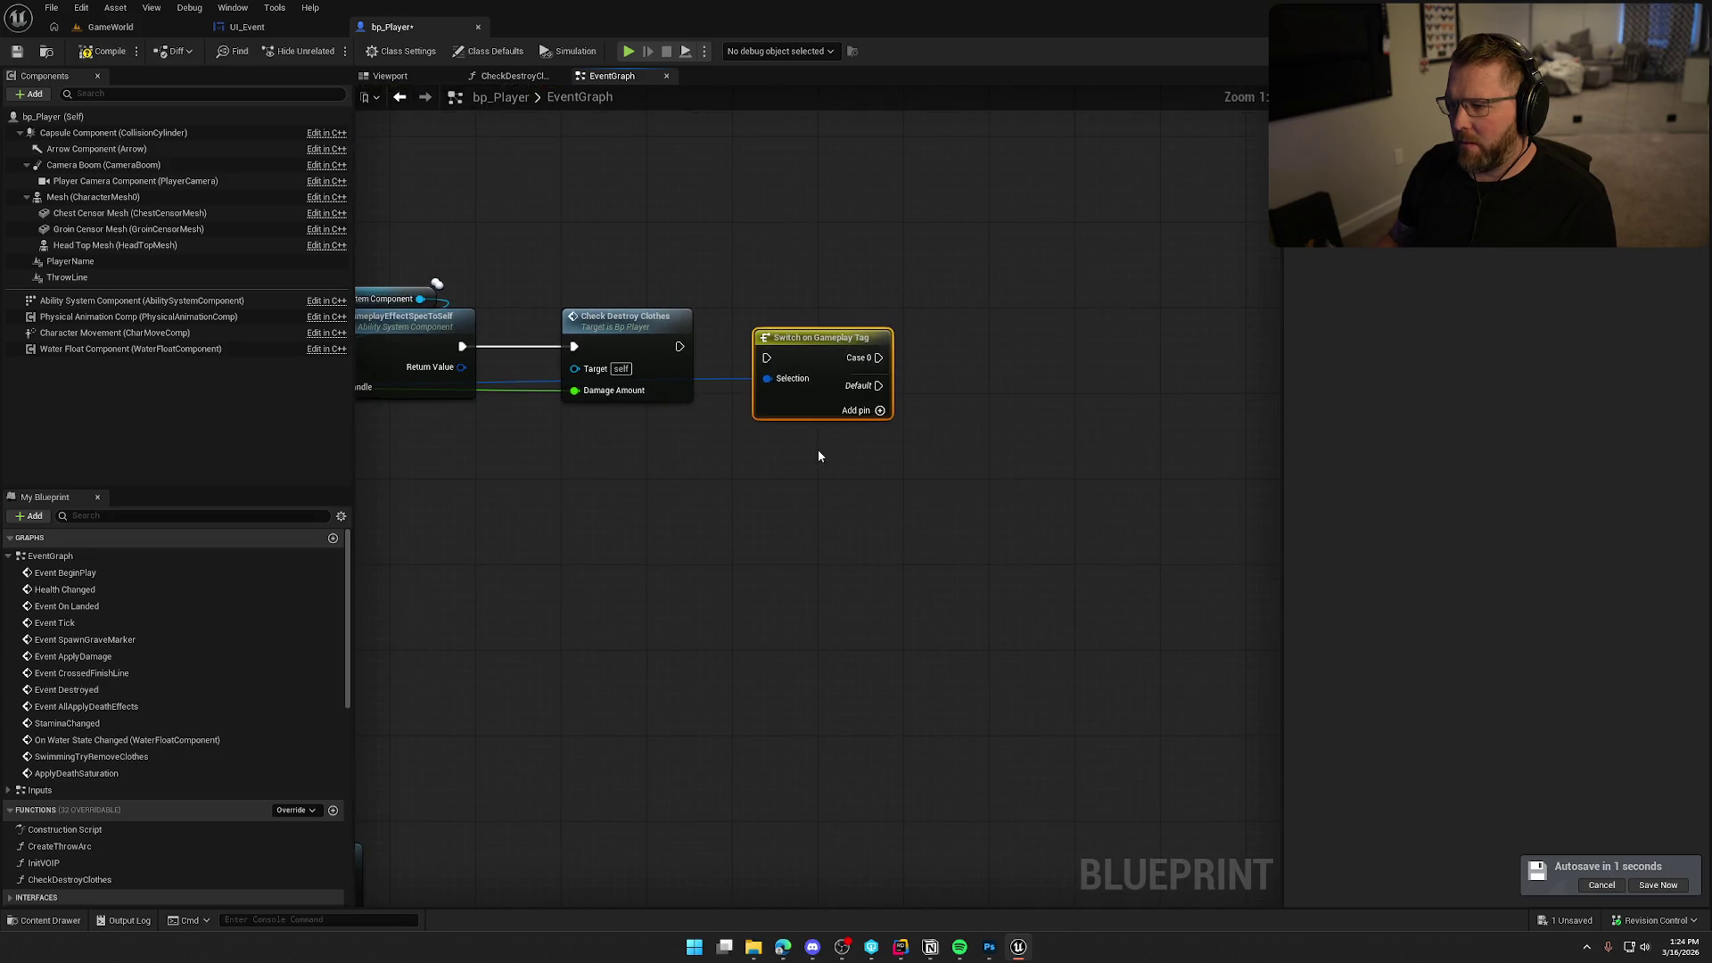
{"action": "left_click_drag", "start_coordinate": [766, 357], "coordinate": [679, 345]}
{"action": "left_click_drag", "start_coordinate": [818, 344], "coordinate": [797, 333]}
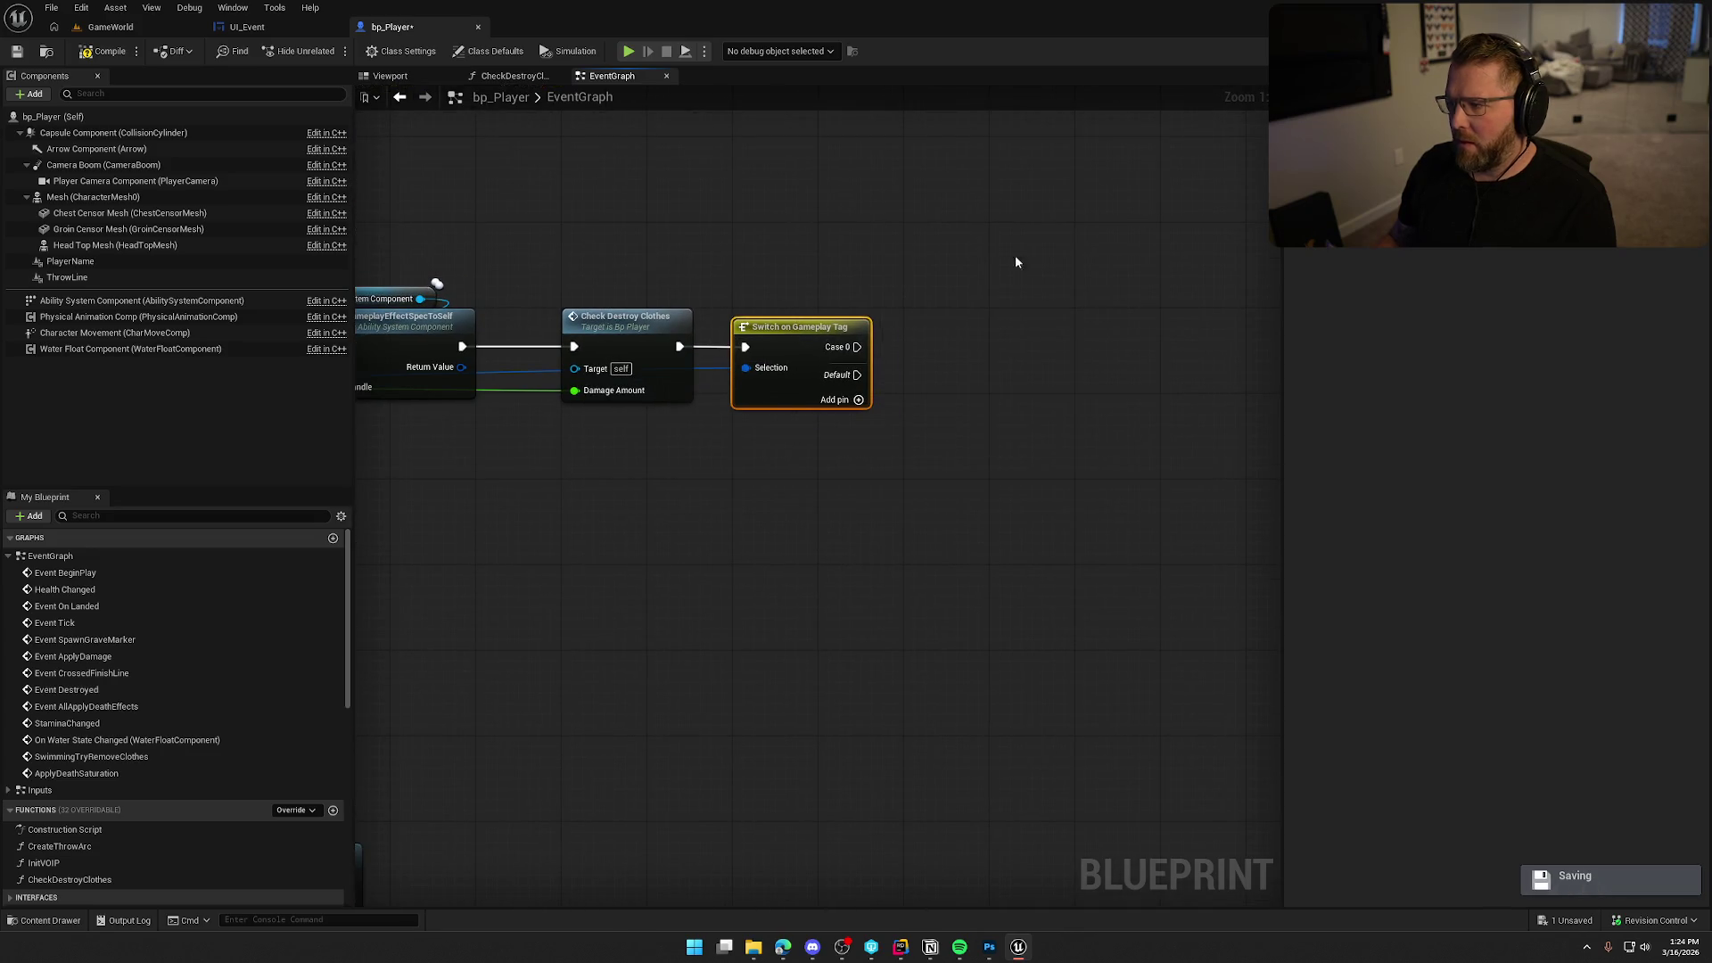
{"action": "left_click", "coordinate": [1596, 234]}
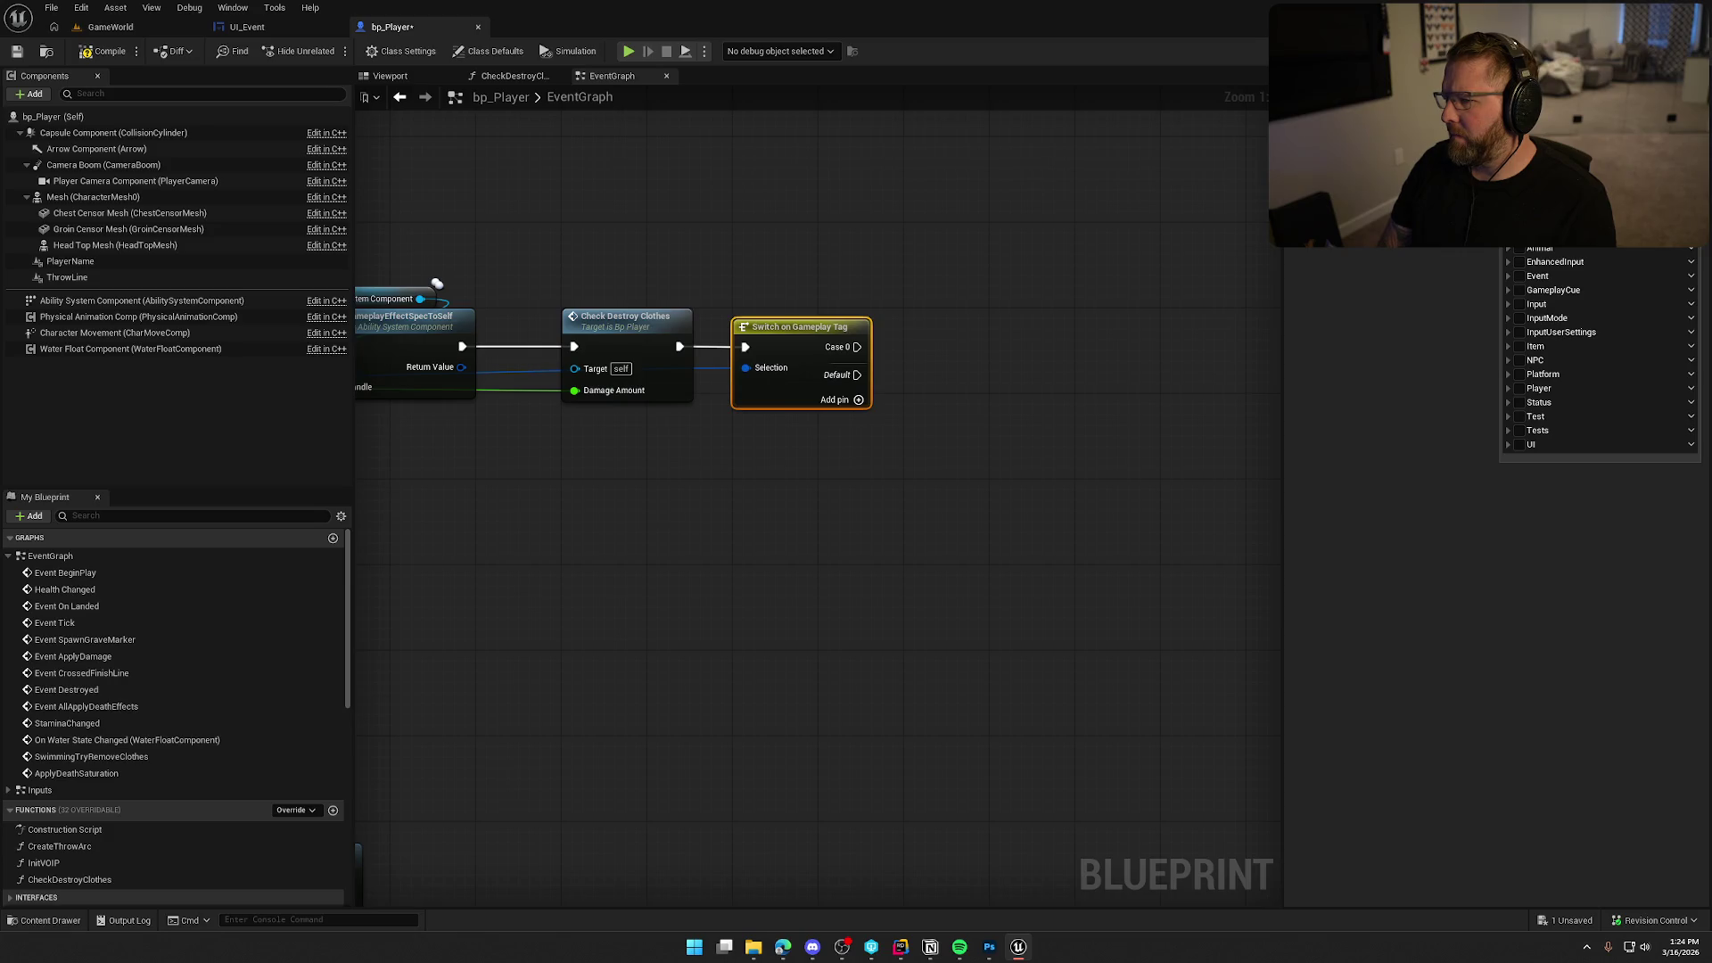
Set the first case tag to Player.Death.Animal Attack.
{"action": "type", "text": "bear"}
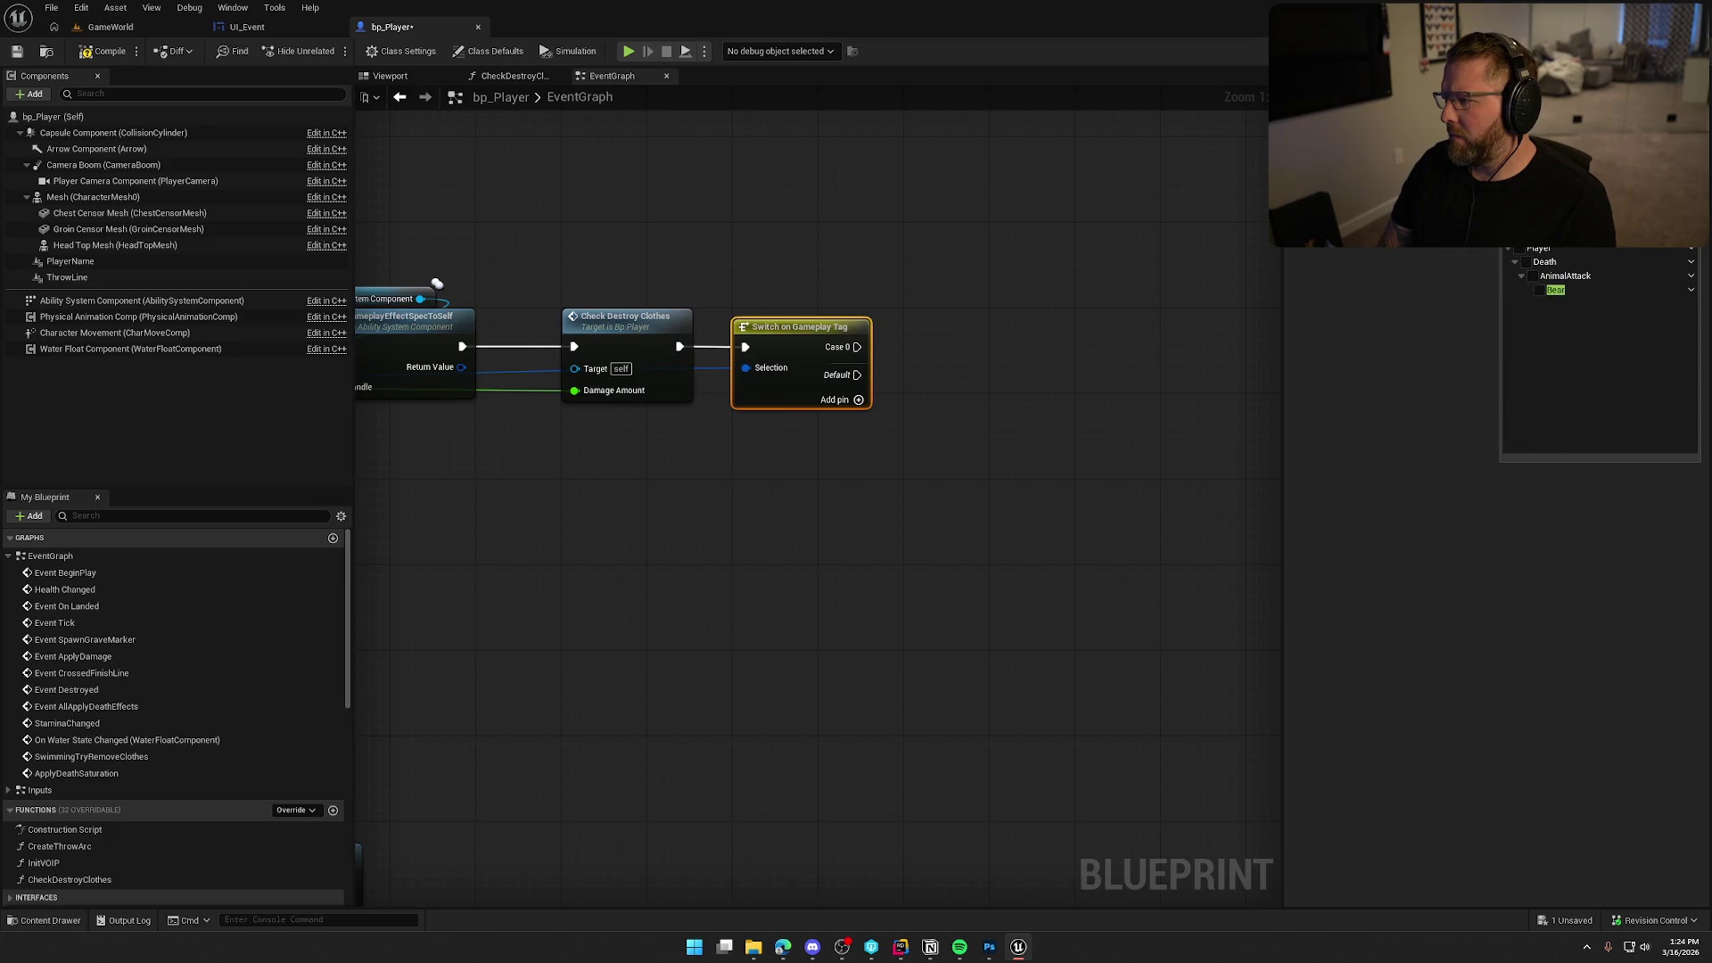
{"action": "left_click", "coordinate": [1535, 279]}
{"action": "left_click", "coordinate": [1125, 416]}
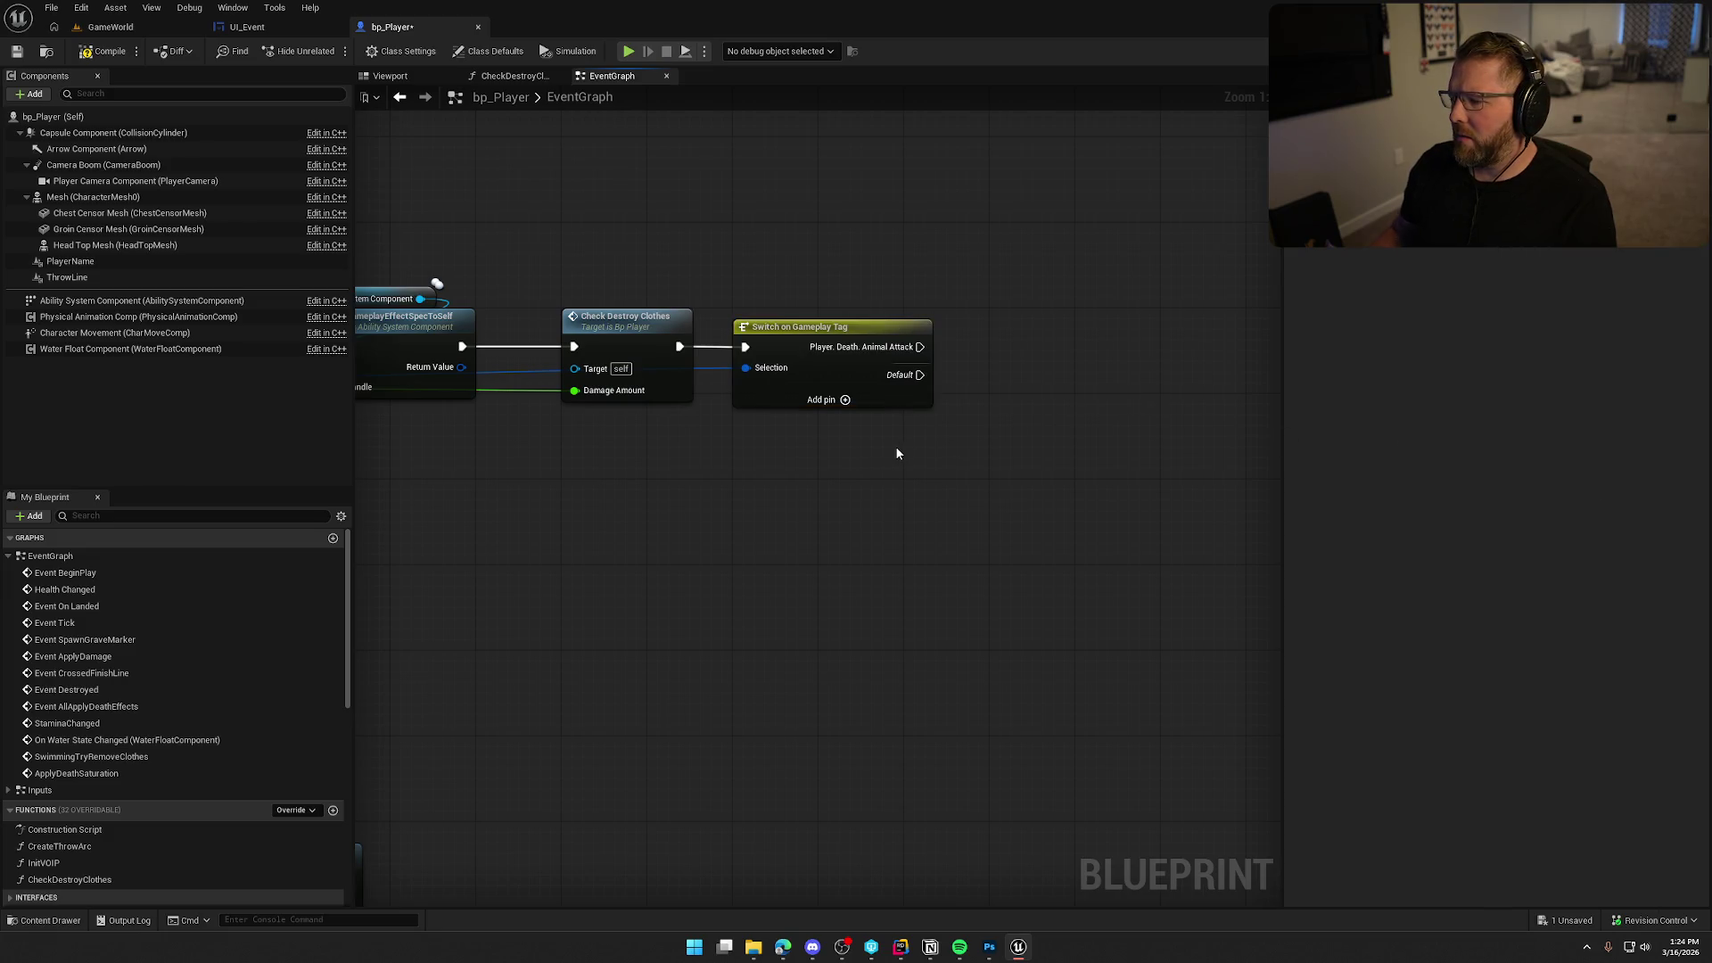
Add a second switch case set to Player.Death.Falling.
{"action": "left_click", "coordinate": [841, 330]}
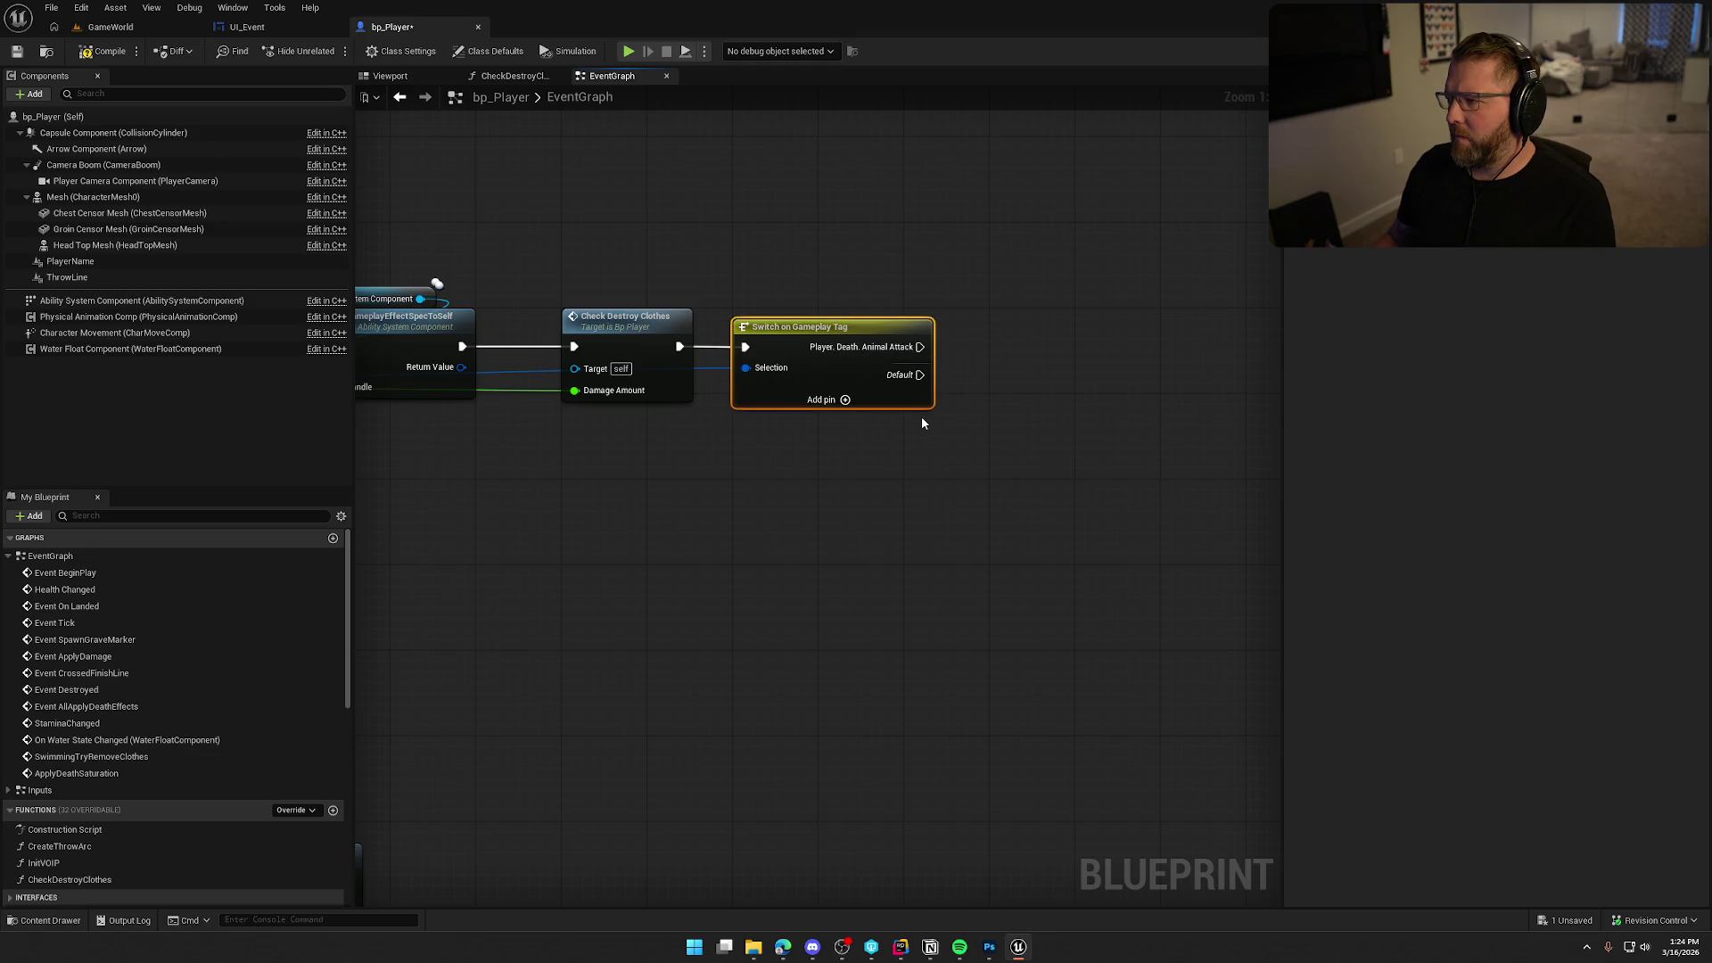
{"action": "left_click", "coordinate": [845, 399]}
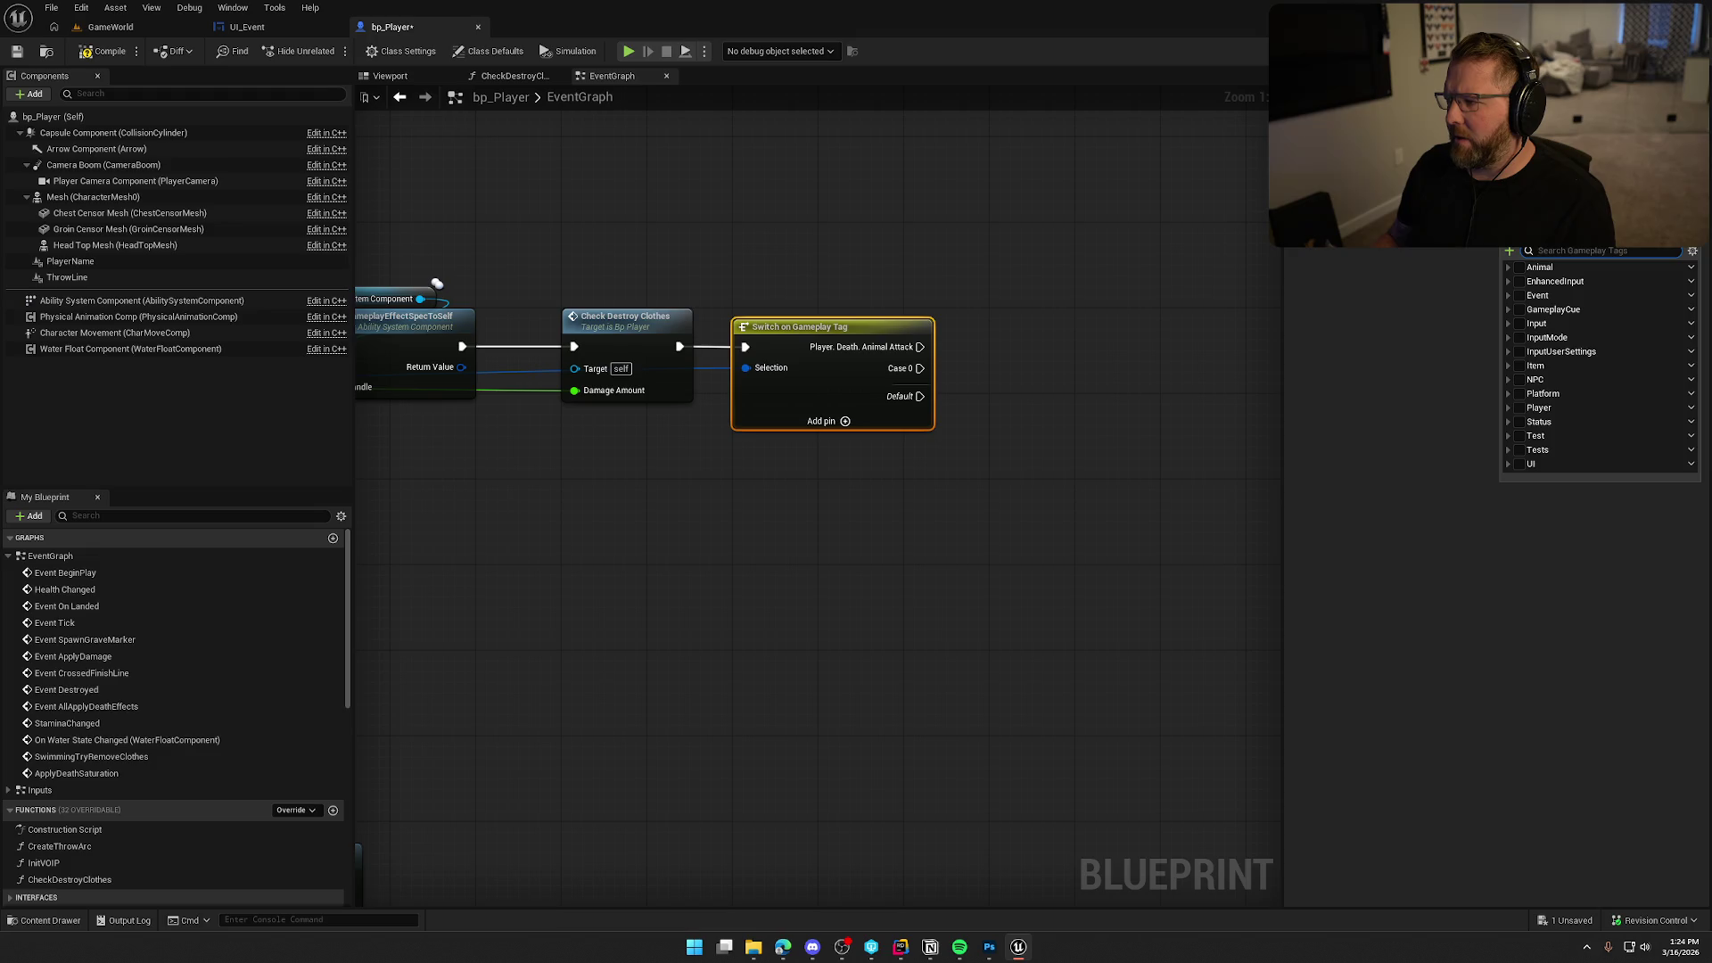
{"action": "type", "text": "fall"}
{"action": "left_click", "coordinate": [1532, 296]}
{"action": "left_click", "coordinate": [1131, 408]}
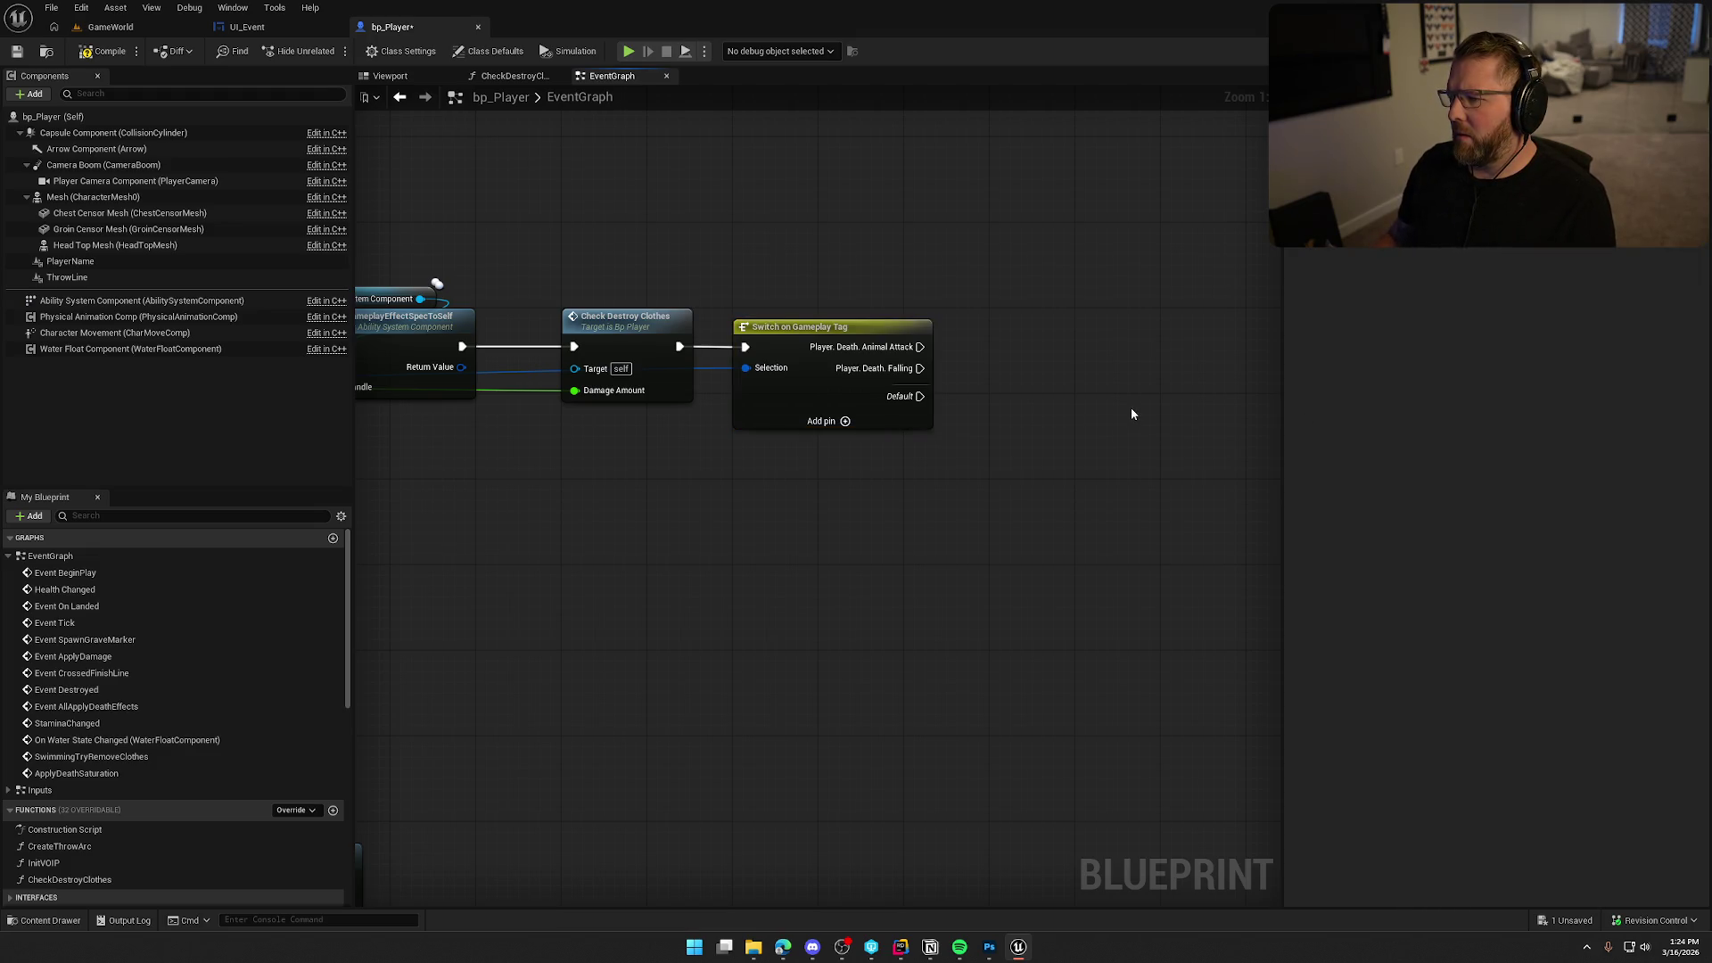
{"action": "left_click", "coordinate": [883, 347]}
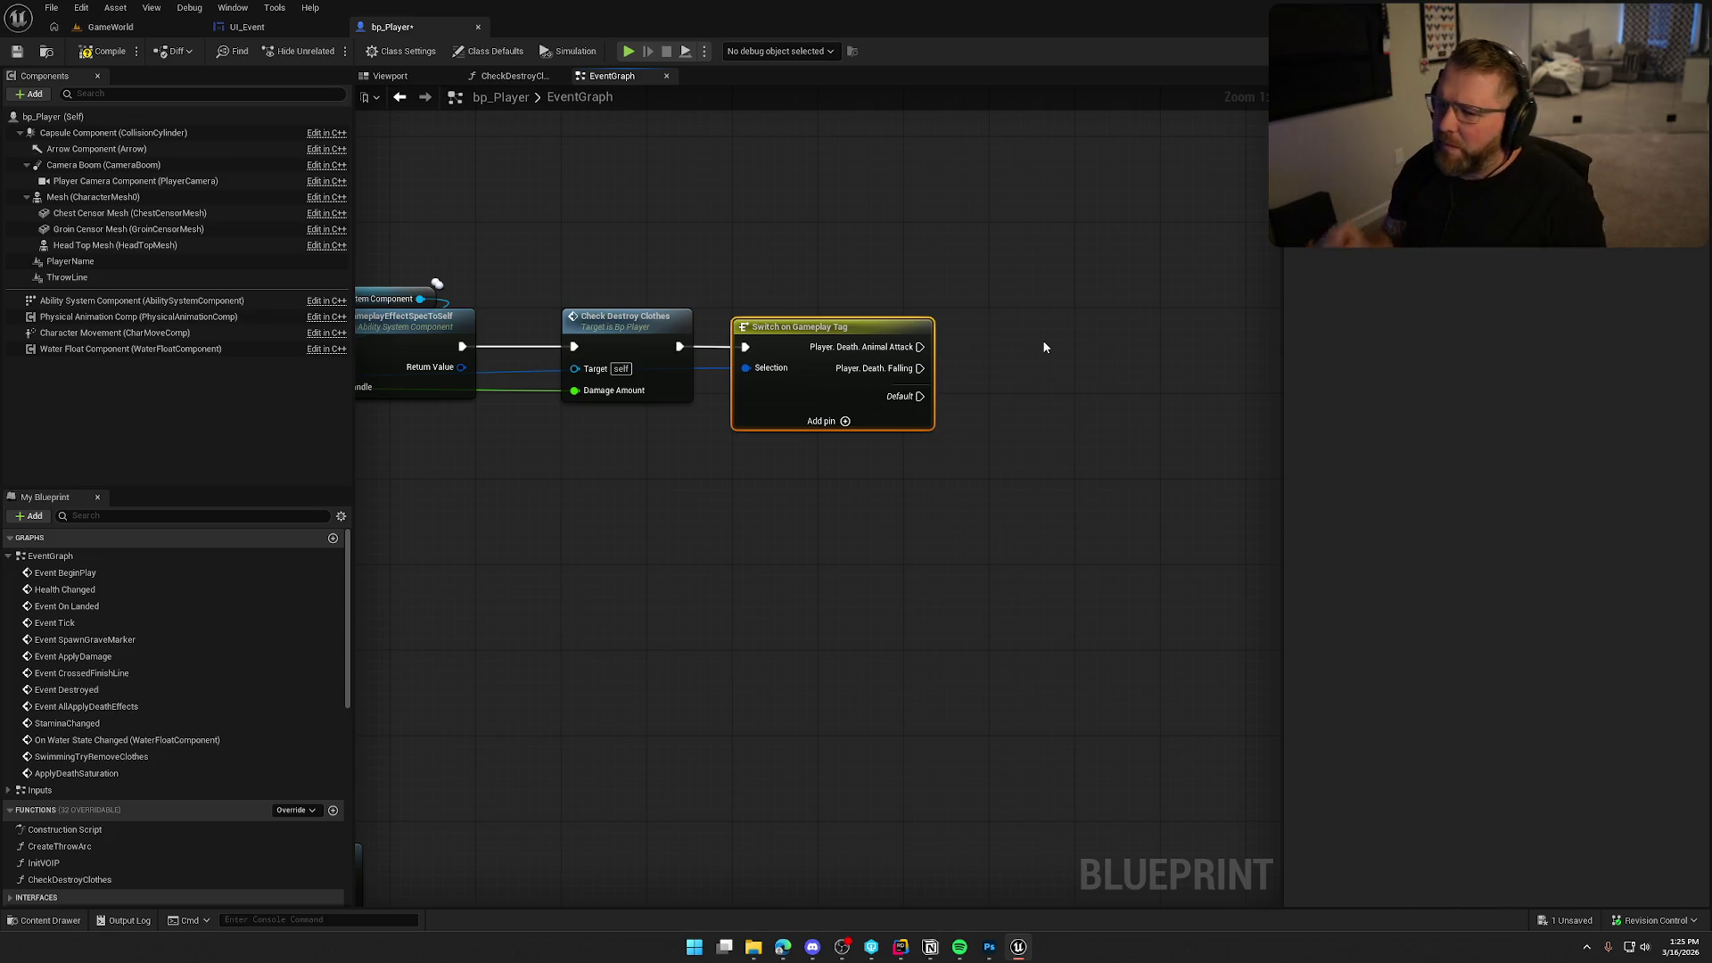
Delete the Switch on Gameplay Tag node and save bp_Player.
{"action": "key", "text": "Delete"}
{"action": "left_click_drag", "start_coordinate": [1001, 460], "coordinate": [1051, 475]}
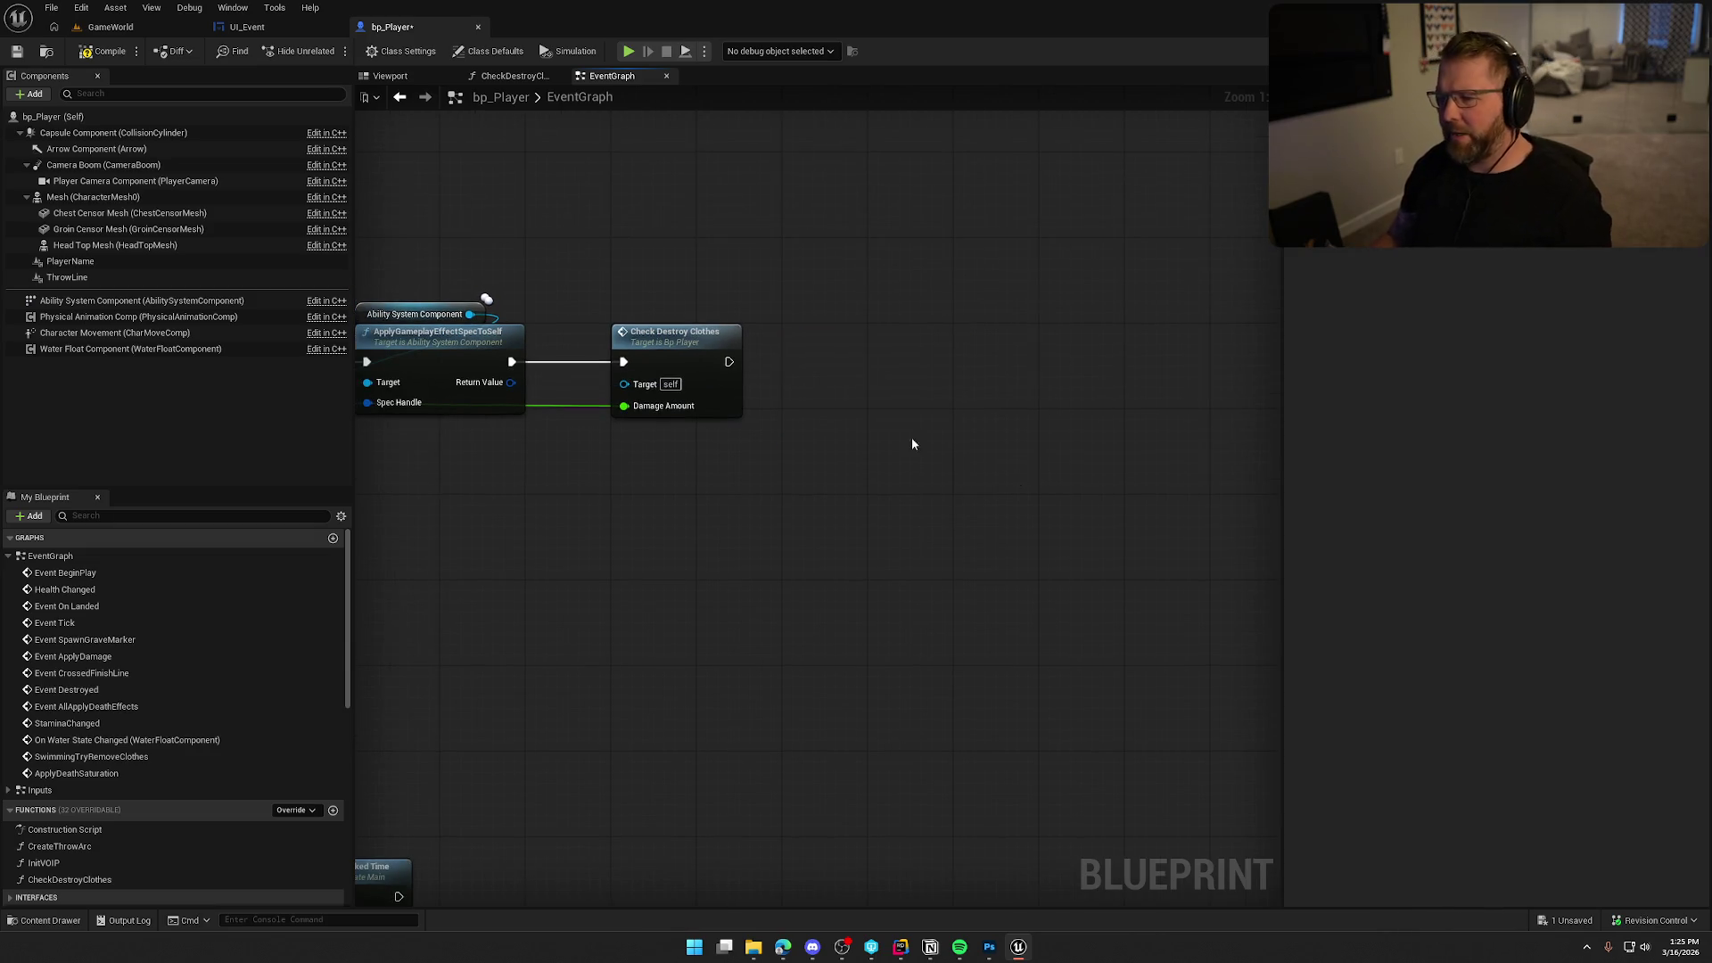
{"action": "key", "text": "ctrl+s"}
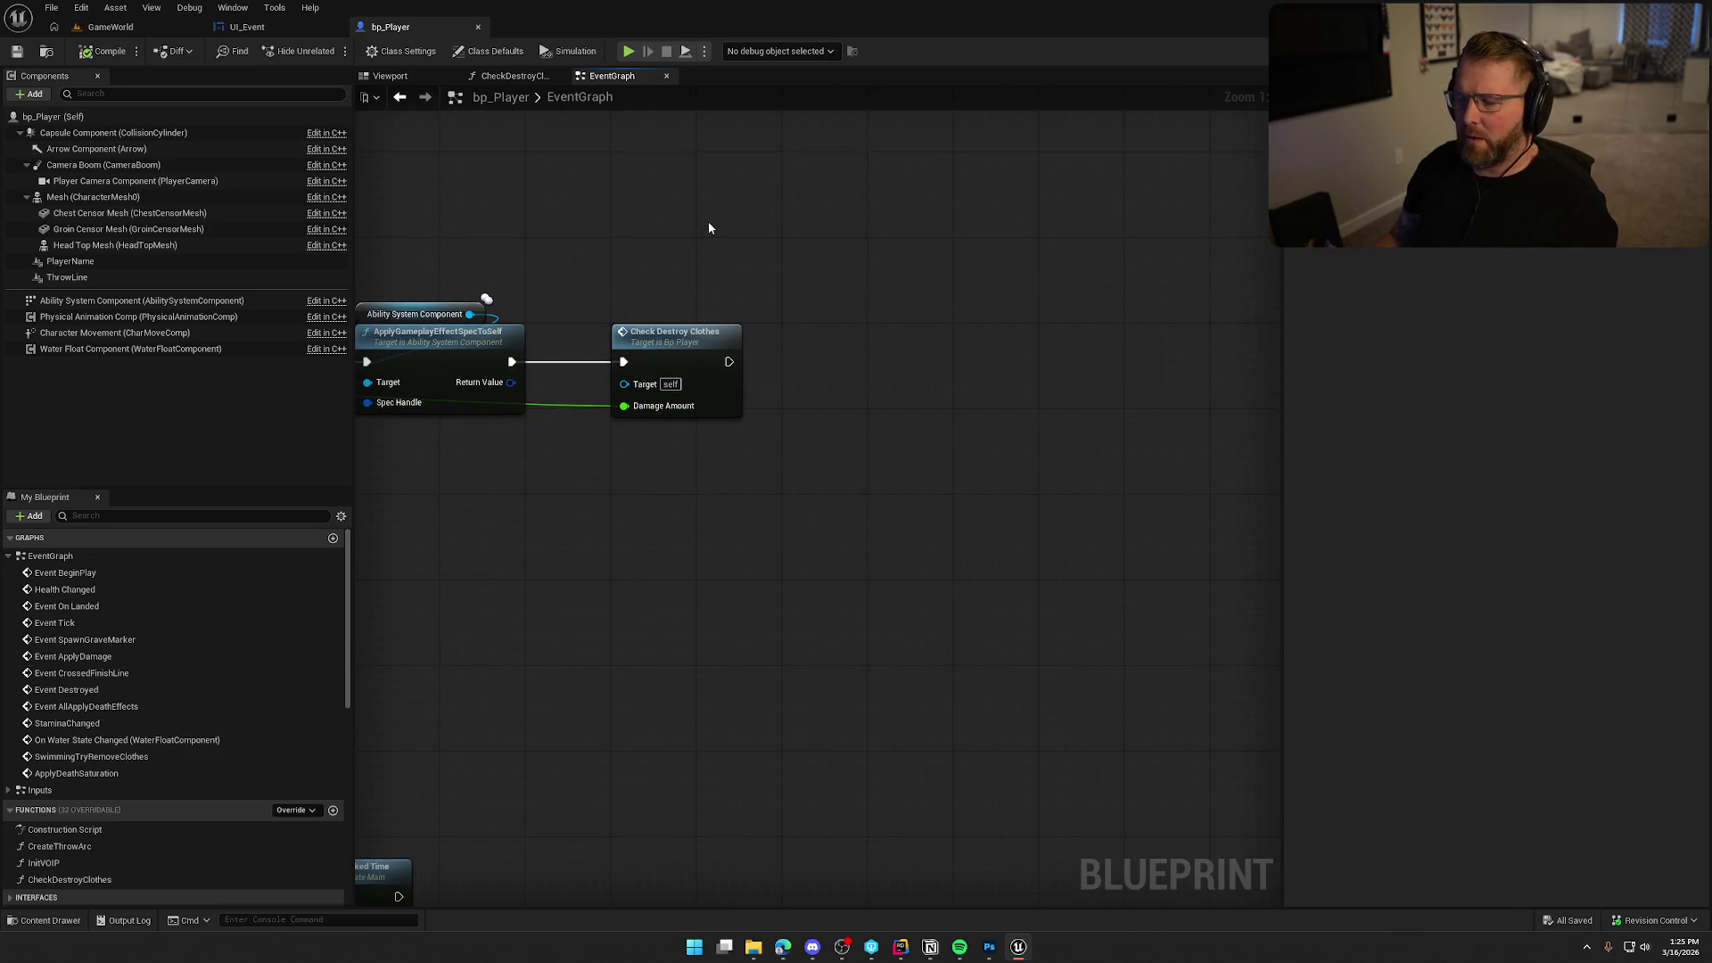
Browse the Content Drawer to Logic/Actors and open bp_TradingPost.
{"action": "key", "text": "ctrl+space"}
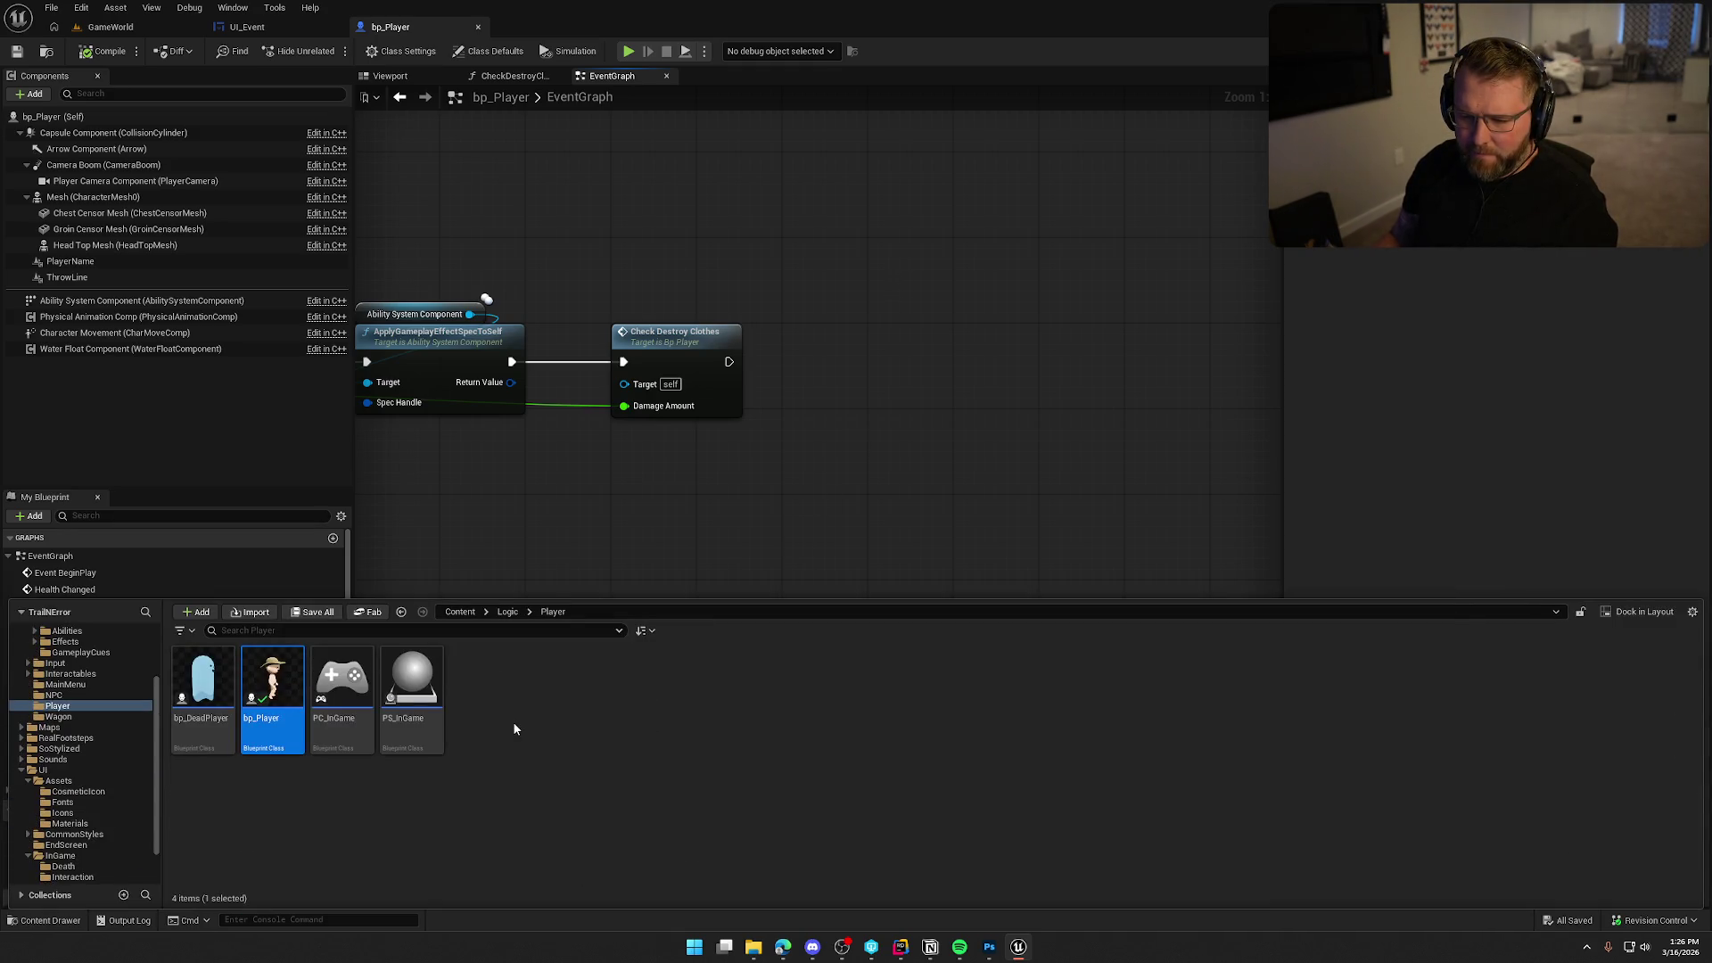
{"action": "left_click", "coordinate": [22, 772]}
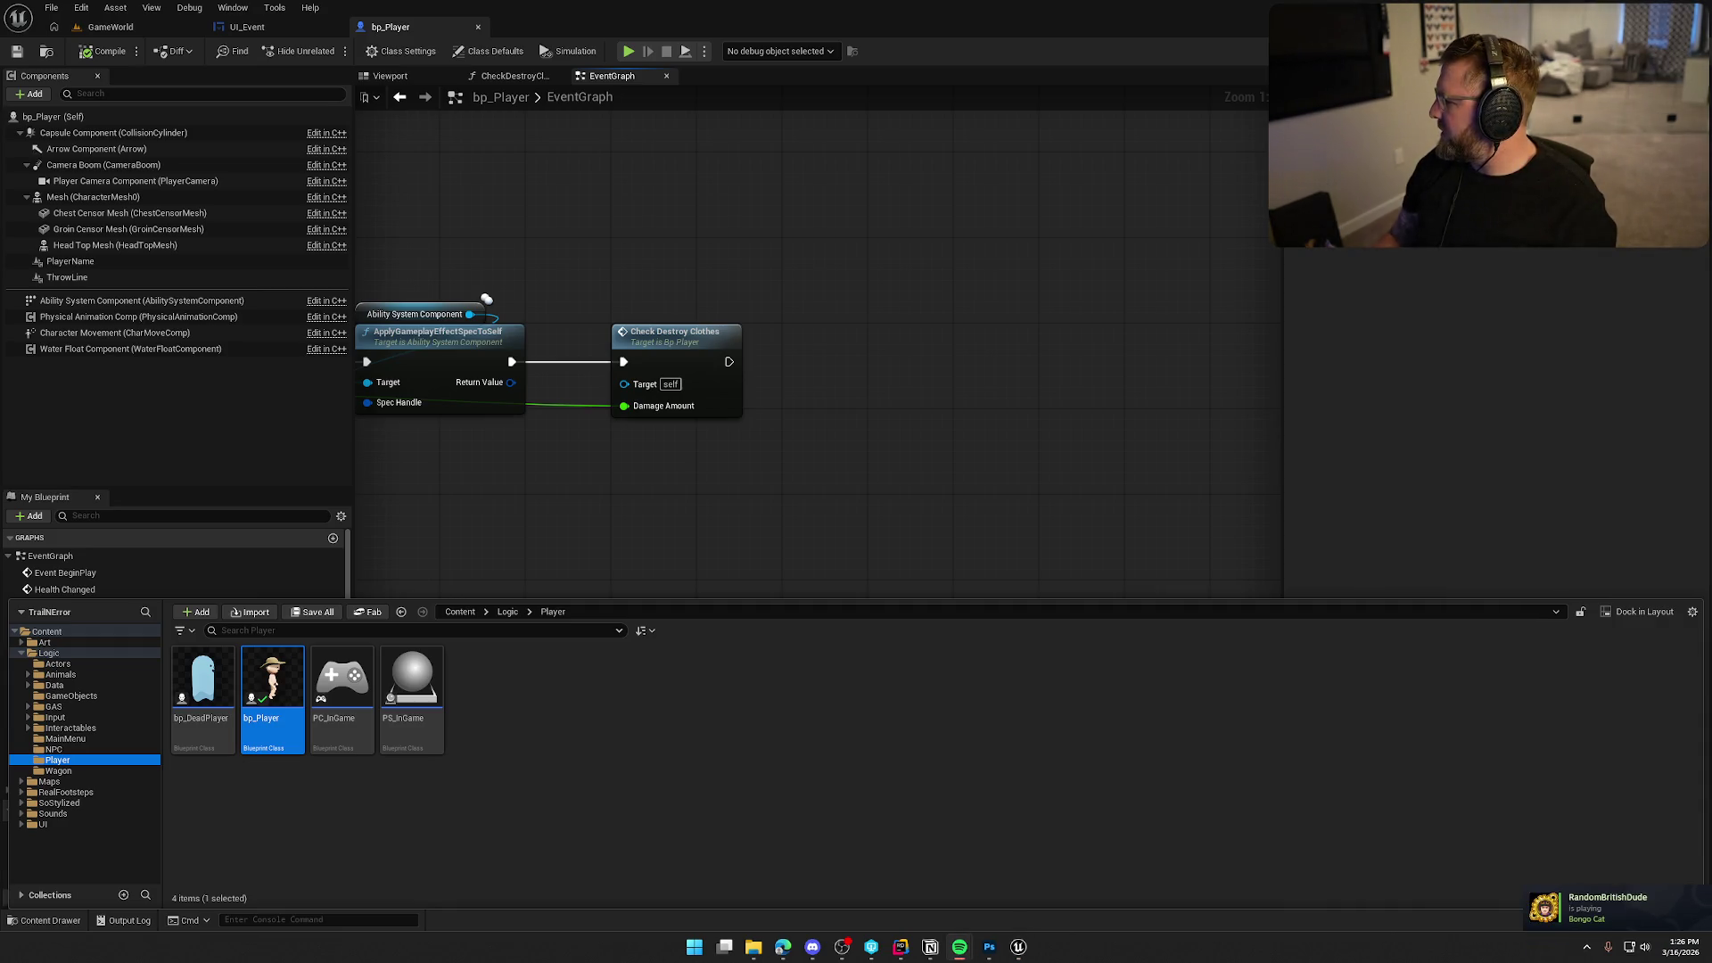
{"action": "left_click", "coordinate": [690, 777]}
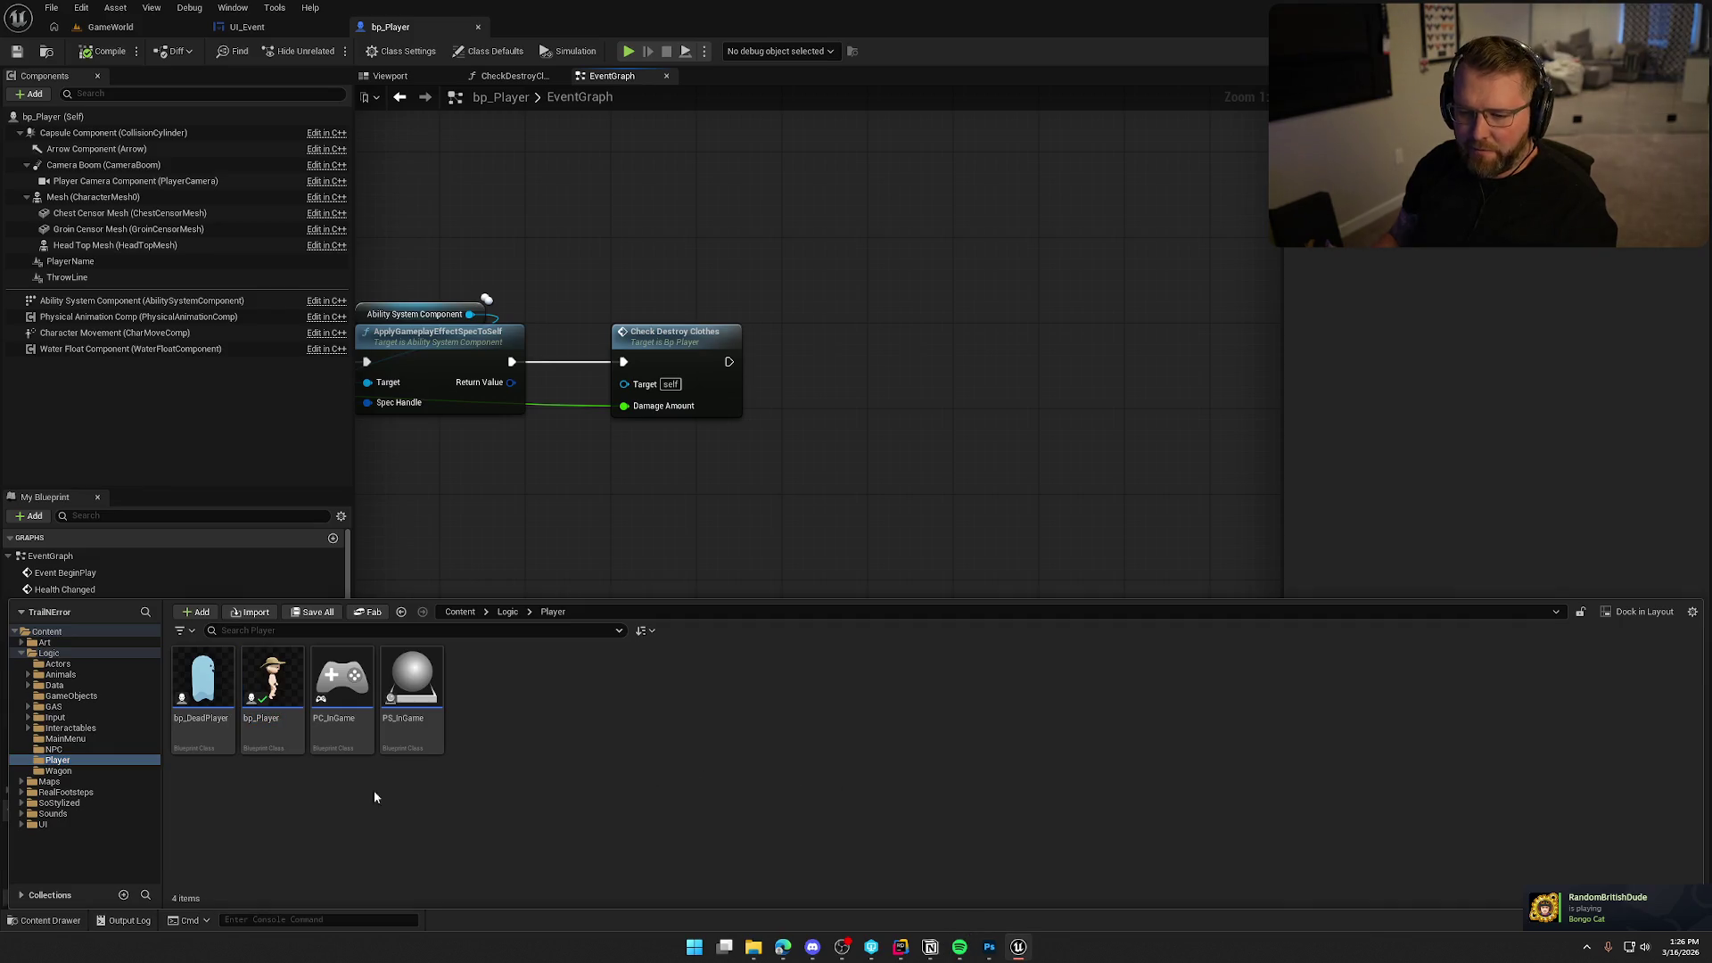
{"action": "left_click", "coordinate": [87, 727]}
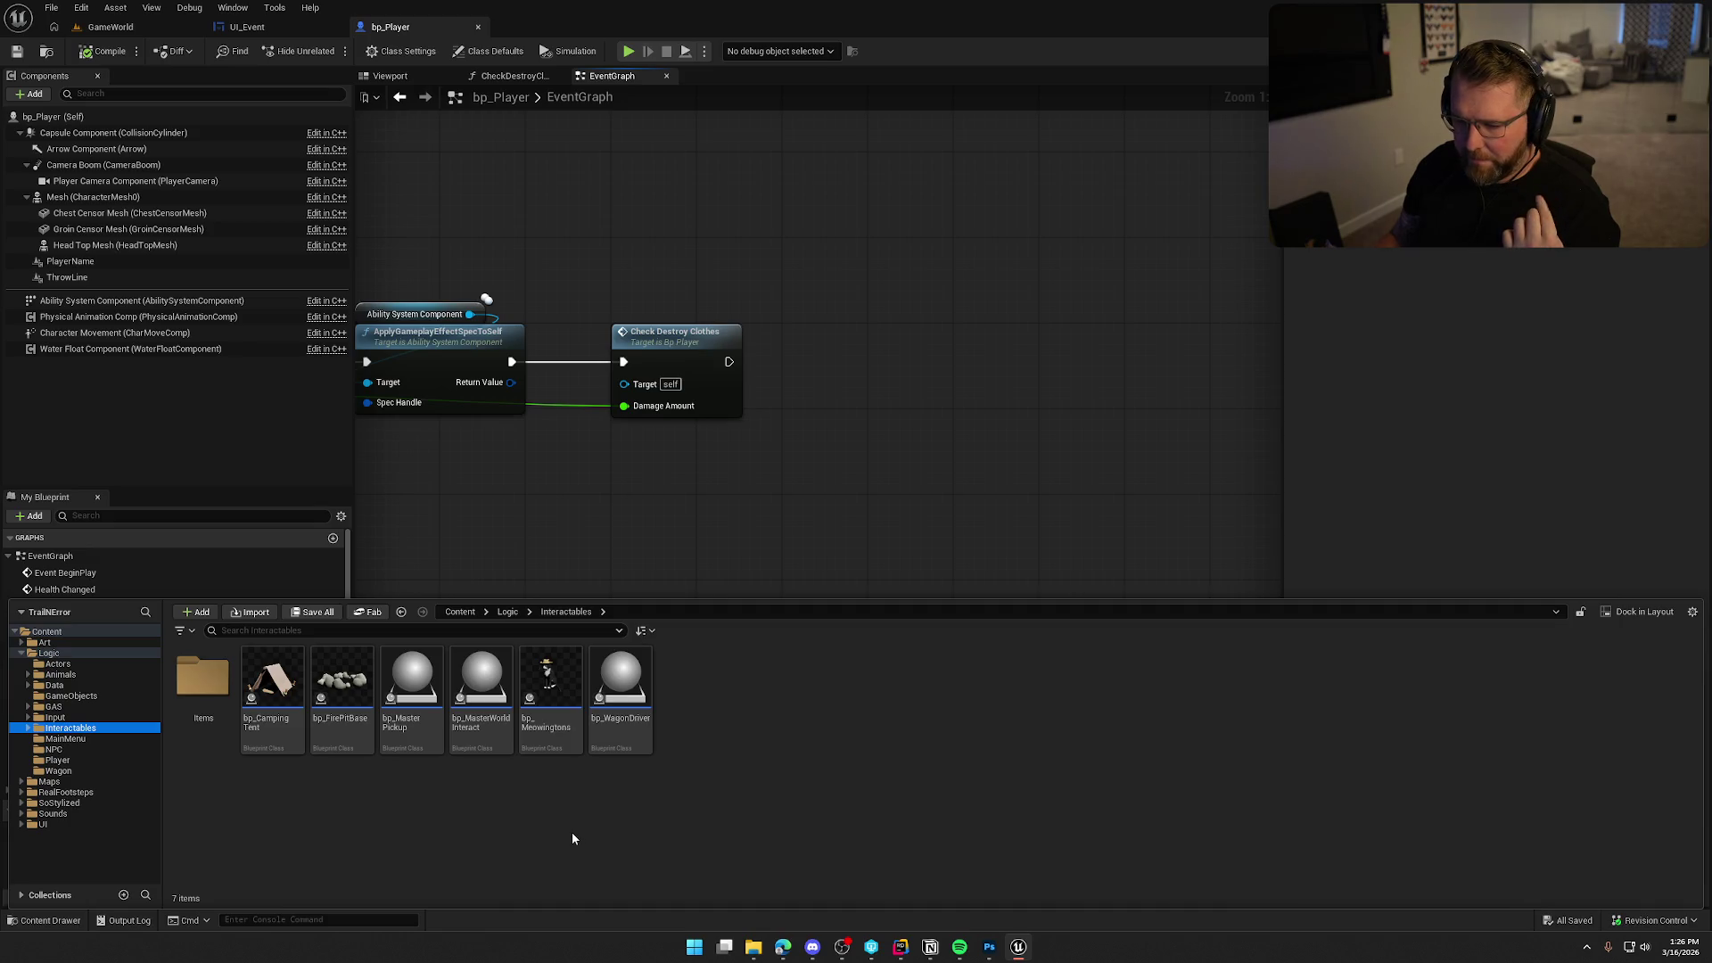
{"action": "left_click", "coordinate": [58, 664]}
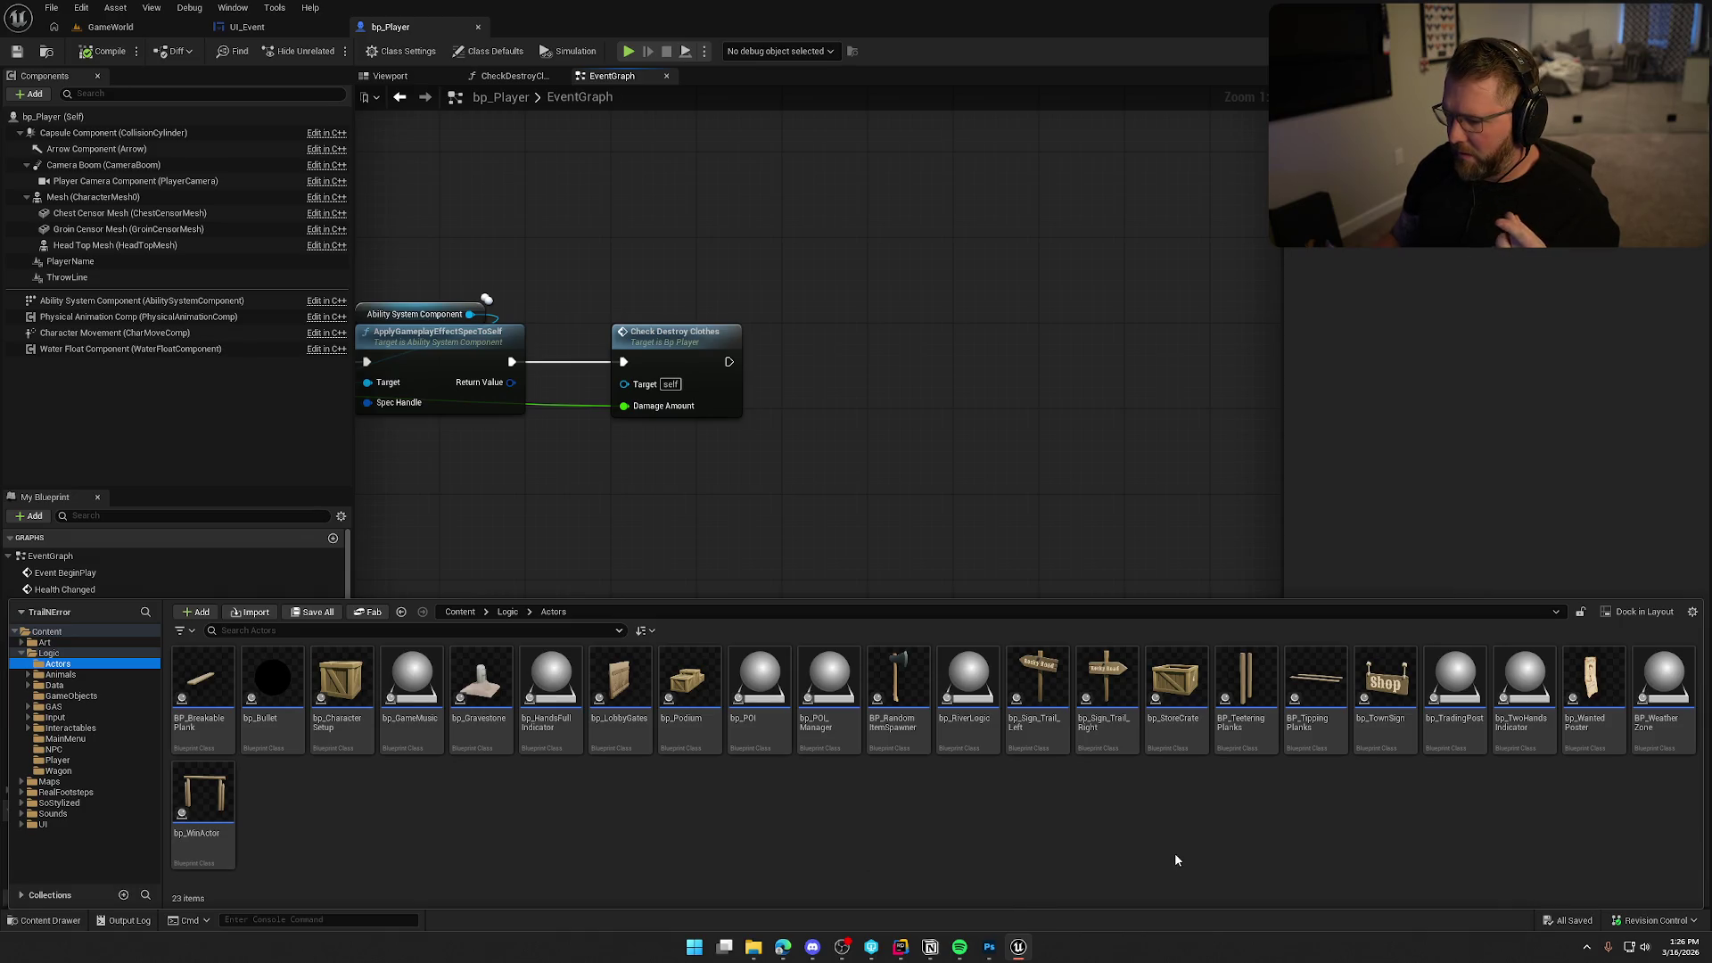
{"action": "double_click", "coordinate": [1464, 741]}
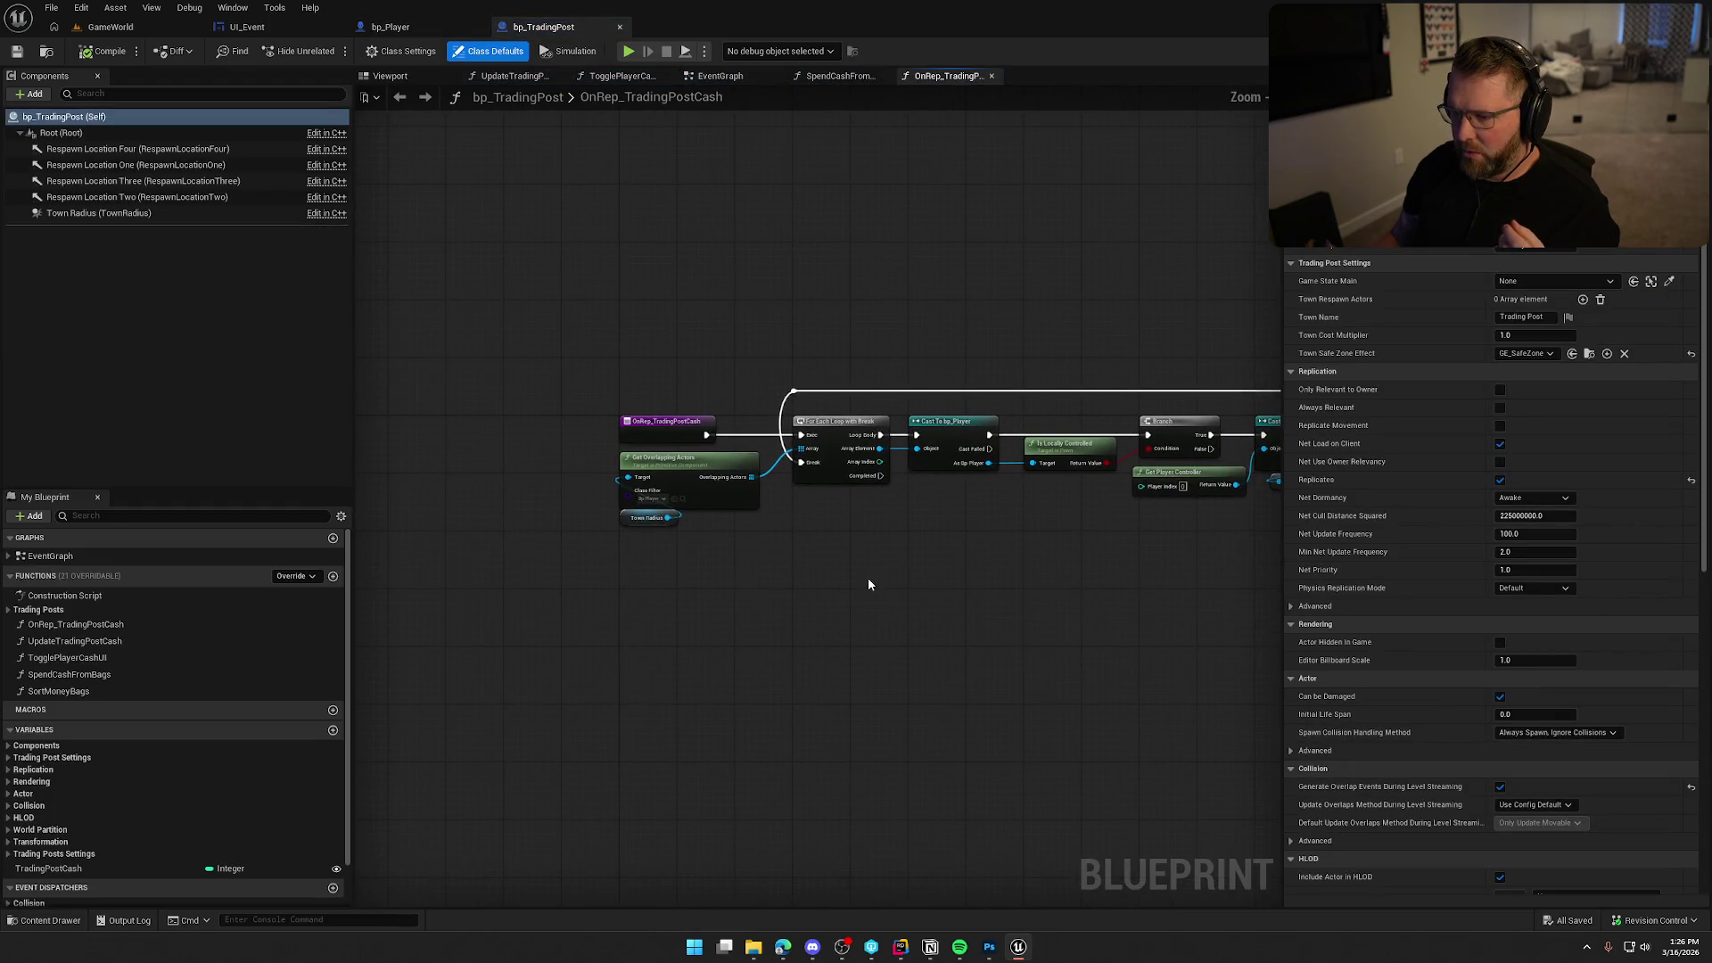
Frame bp_TradingPost's three event chains in its EventGraph, then switch to Rider.
{"action": "left_click", "coordinate": [720, 76]}
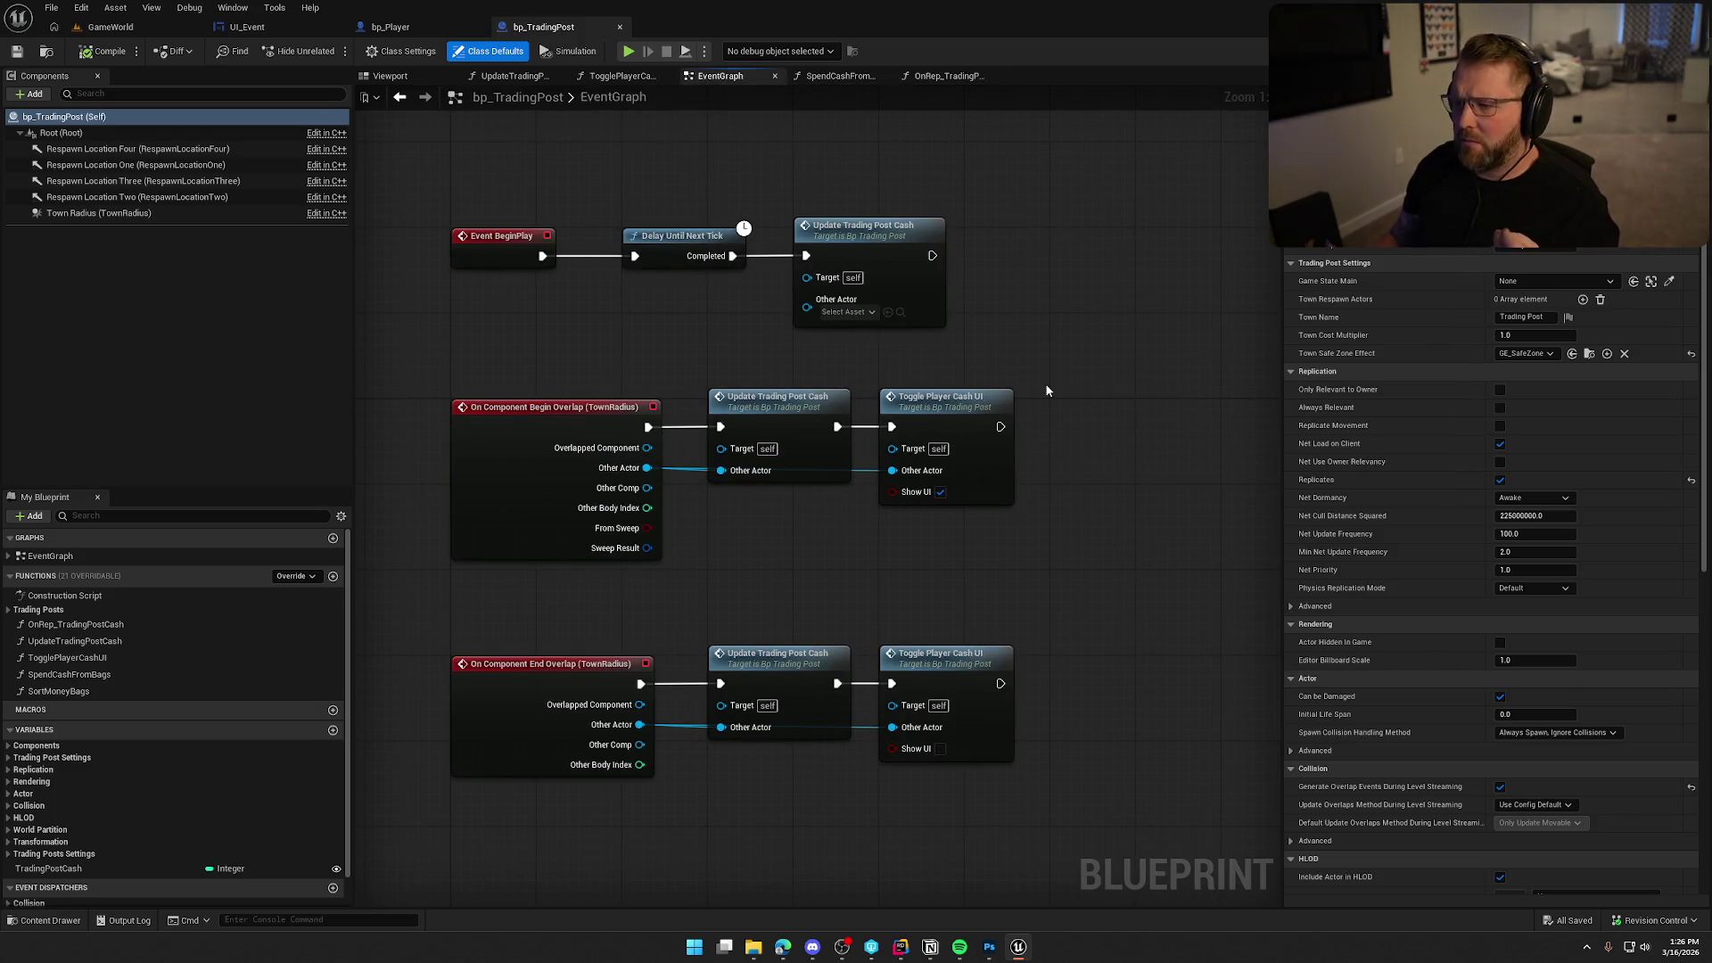
{"action": "mouse_move", "coordinate": [1052, 548]}
{"action": "left_mouse_down"}
{"action": "mouse_move", "coordinate": [1017, 512]}
{"action": "mouse_move", "coordinate": [1004, 606]}
{"action": "left_mouse_up"}
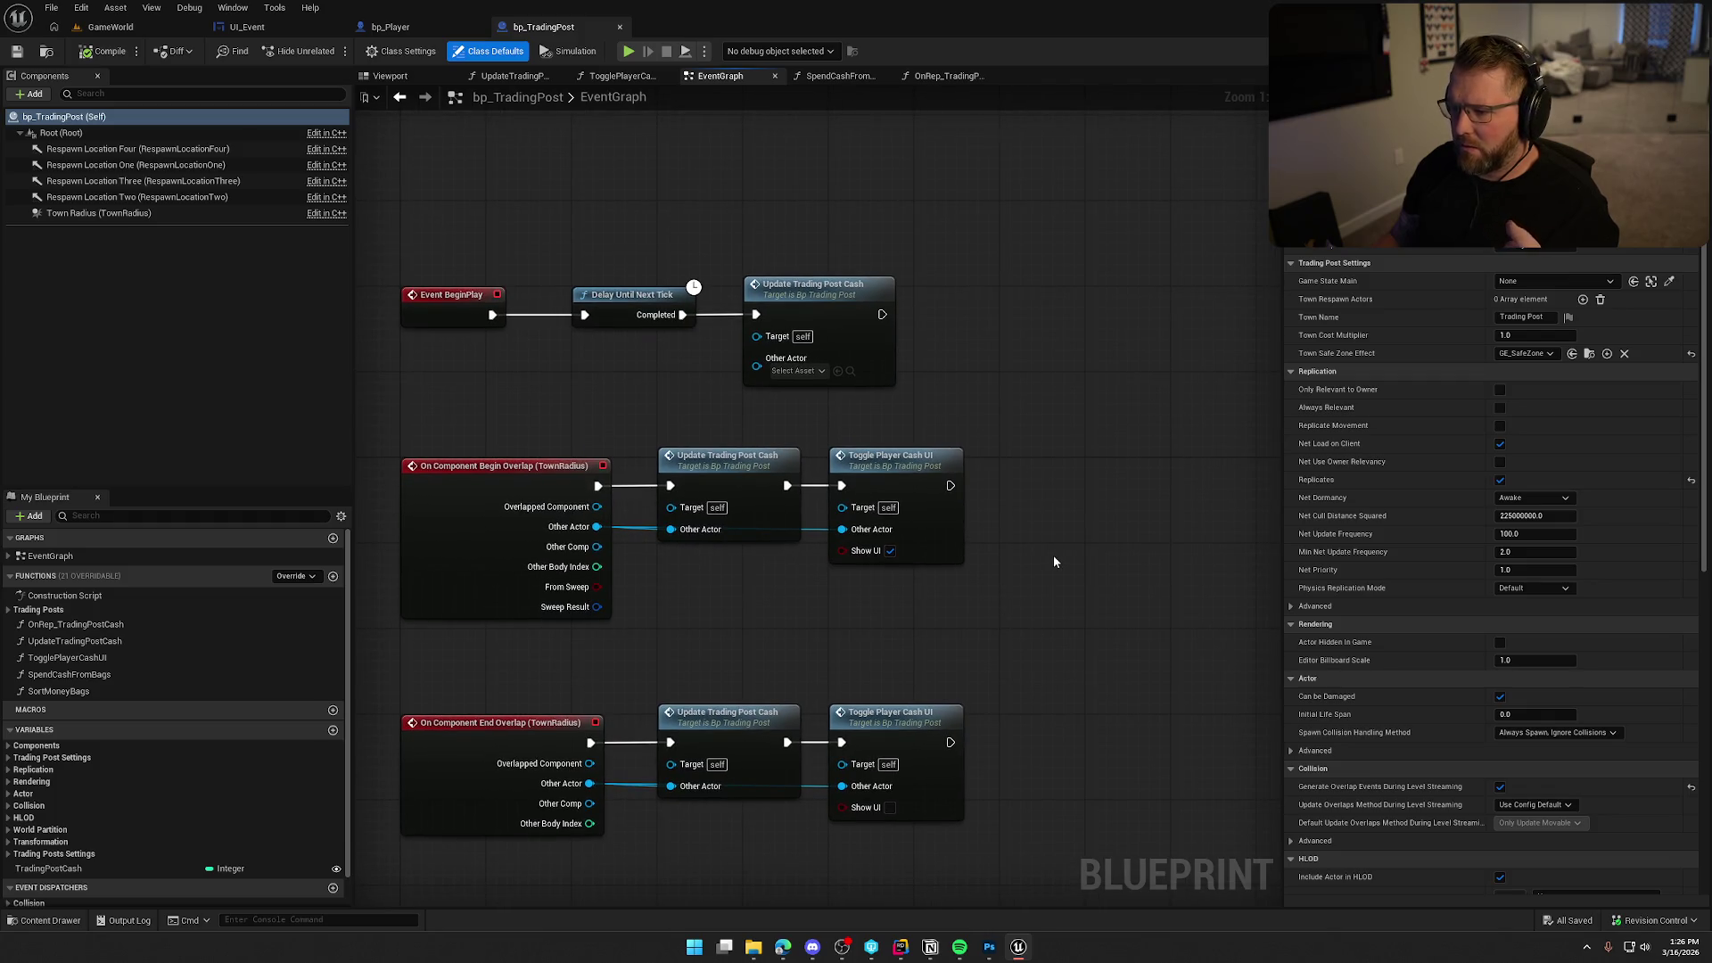
{"action": "mouse_move", "coordinate": [1054, 561]}
{"action": "left_mouse_down"}
{"action": "mouse_move", "coordinate": [1049, 484]}
{"action": "mouse_move", "coordinate": [1112, 531]}
{"action": "left_mouse_up"}
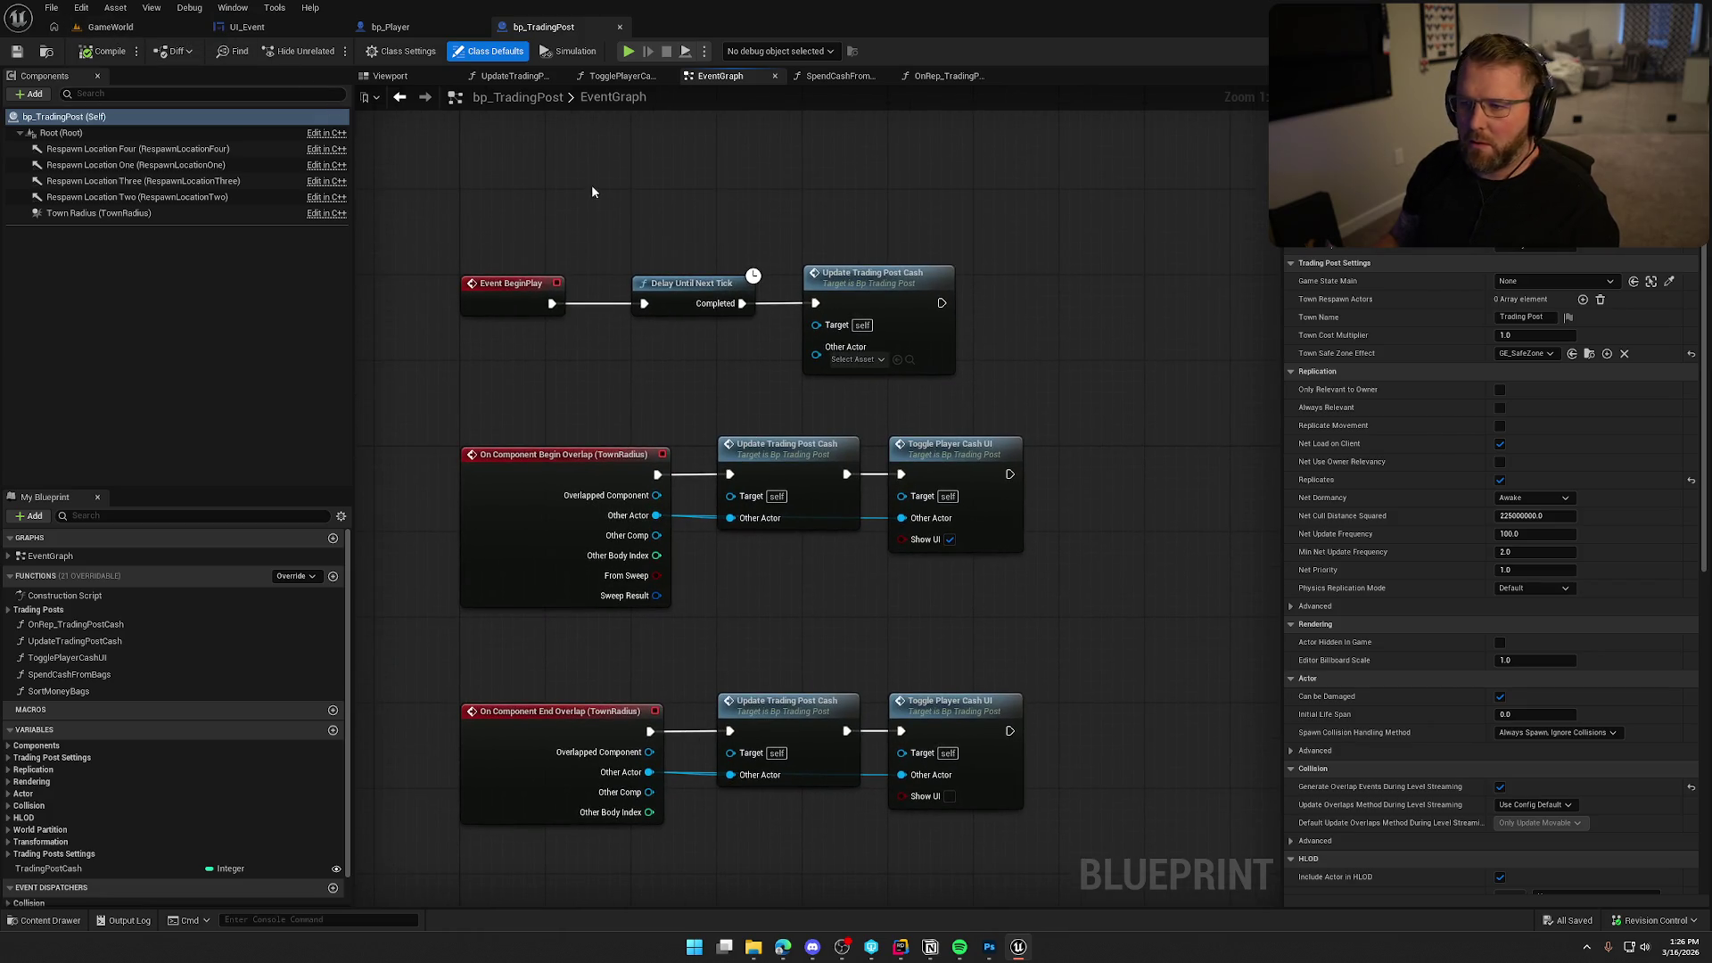
{"action": "key", "text": "ctrl+space"}
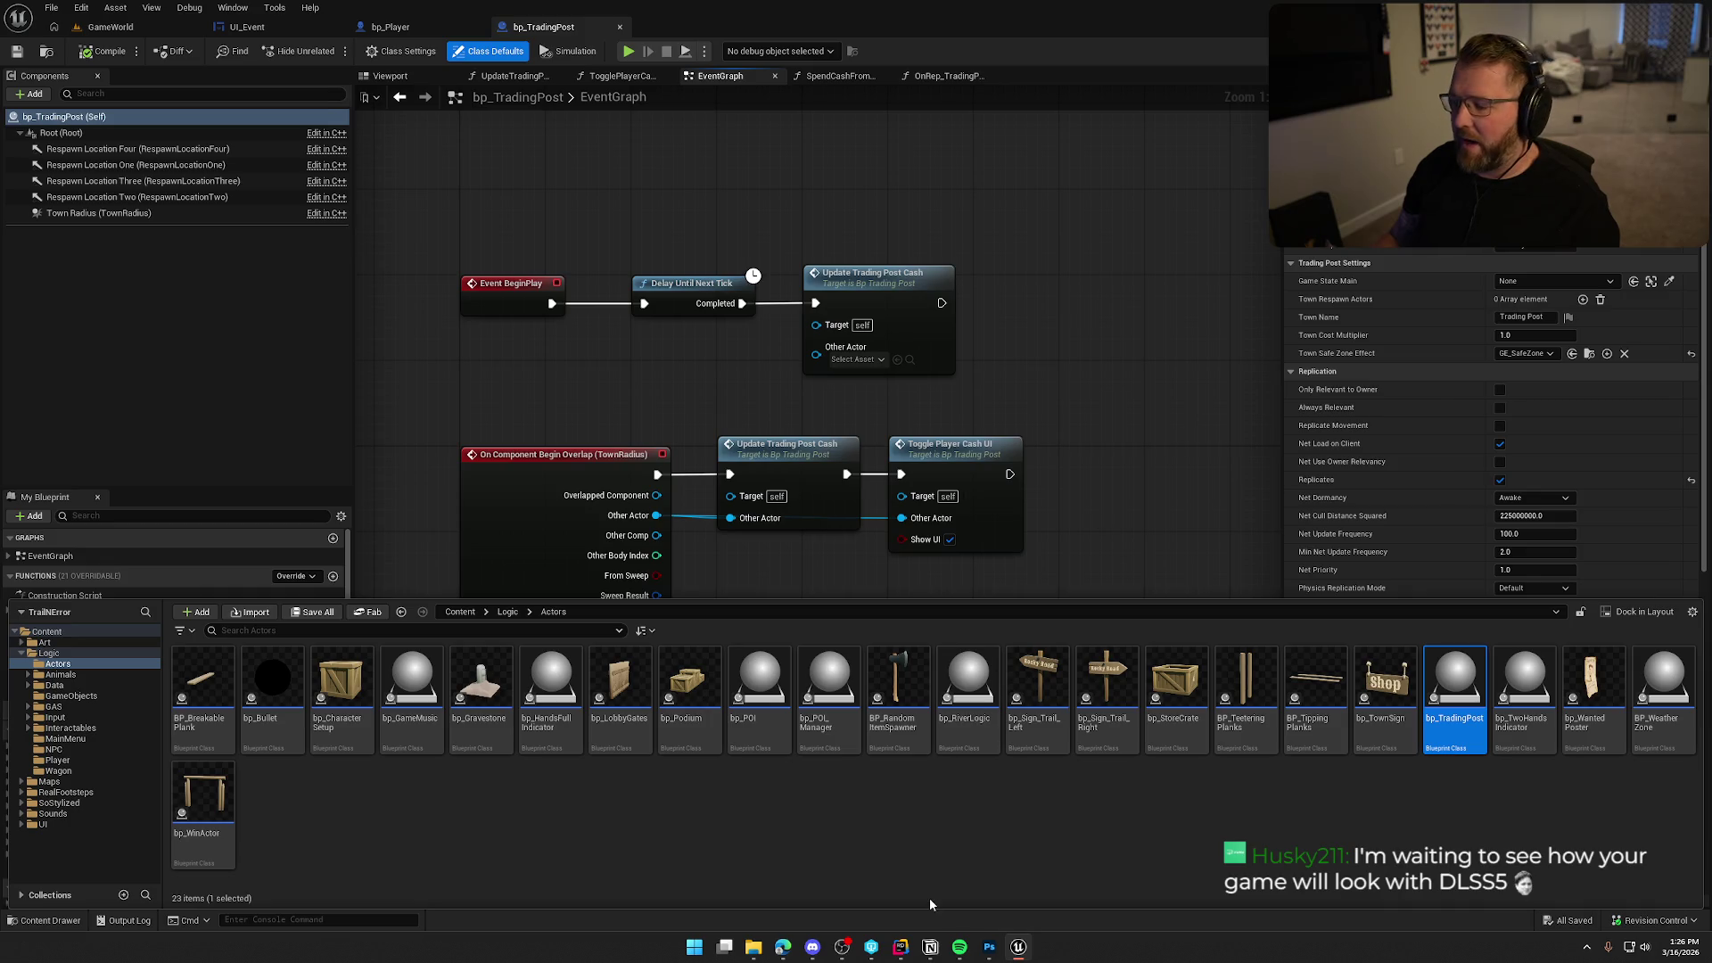
{"action": "left_click", "coordinate": [900, 947]}
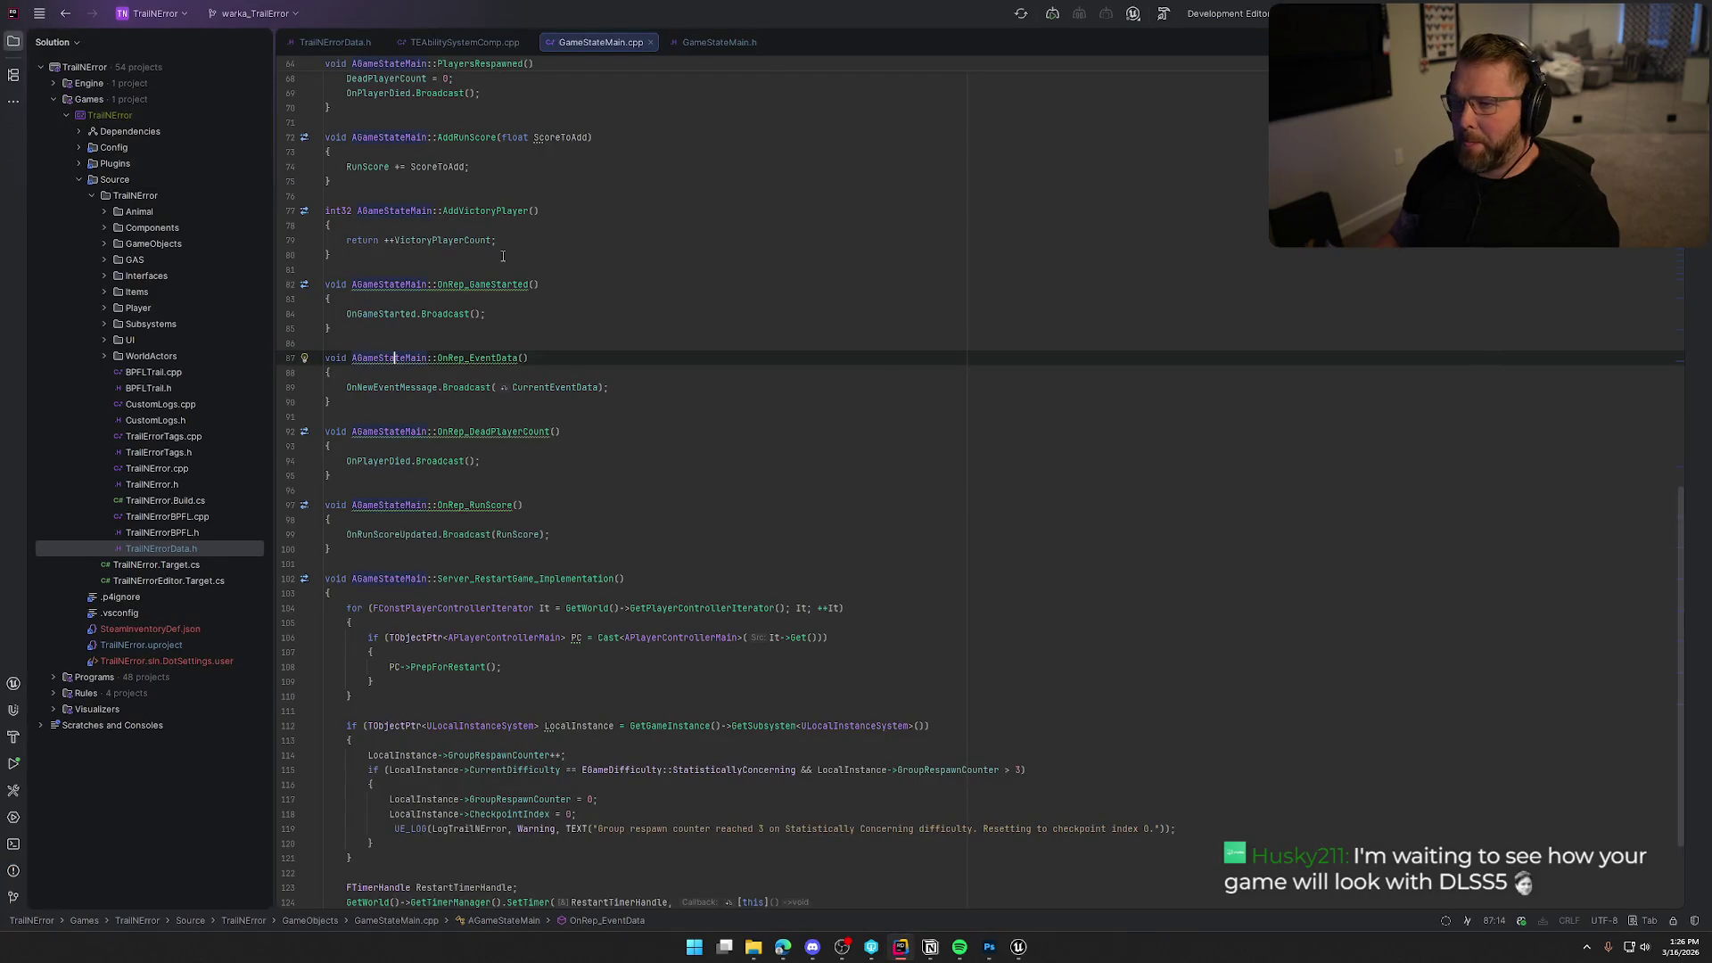
Close the GameStateMain.cpp and .h tabs and open PickupActor's header and source from Items.
{"action": "middle_click", "coordinate": [348, 41]}
{"action": "middle_click", "coordinate": [348, 42]}
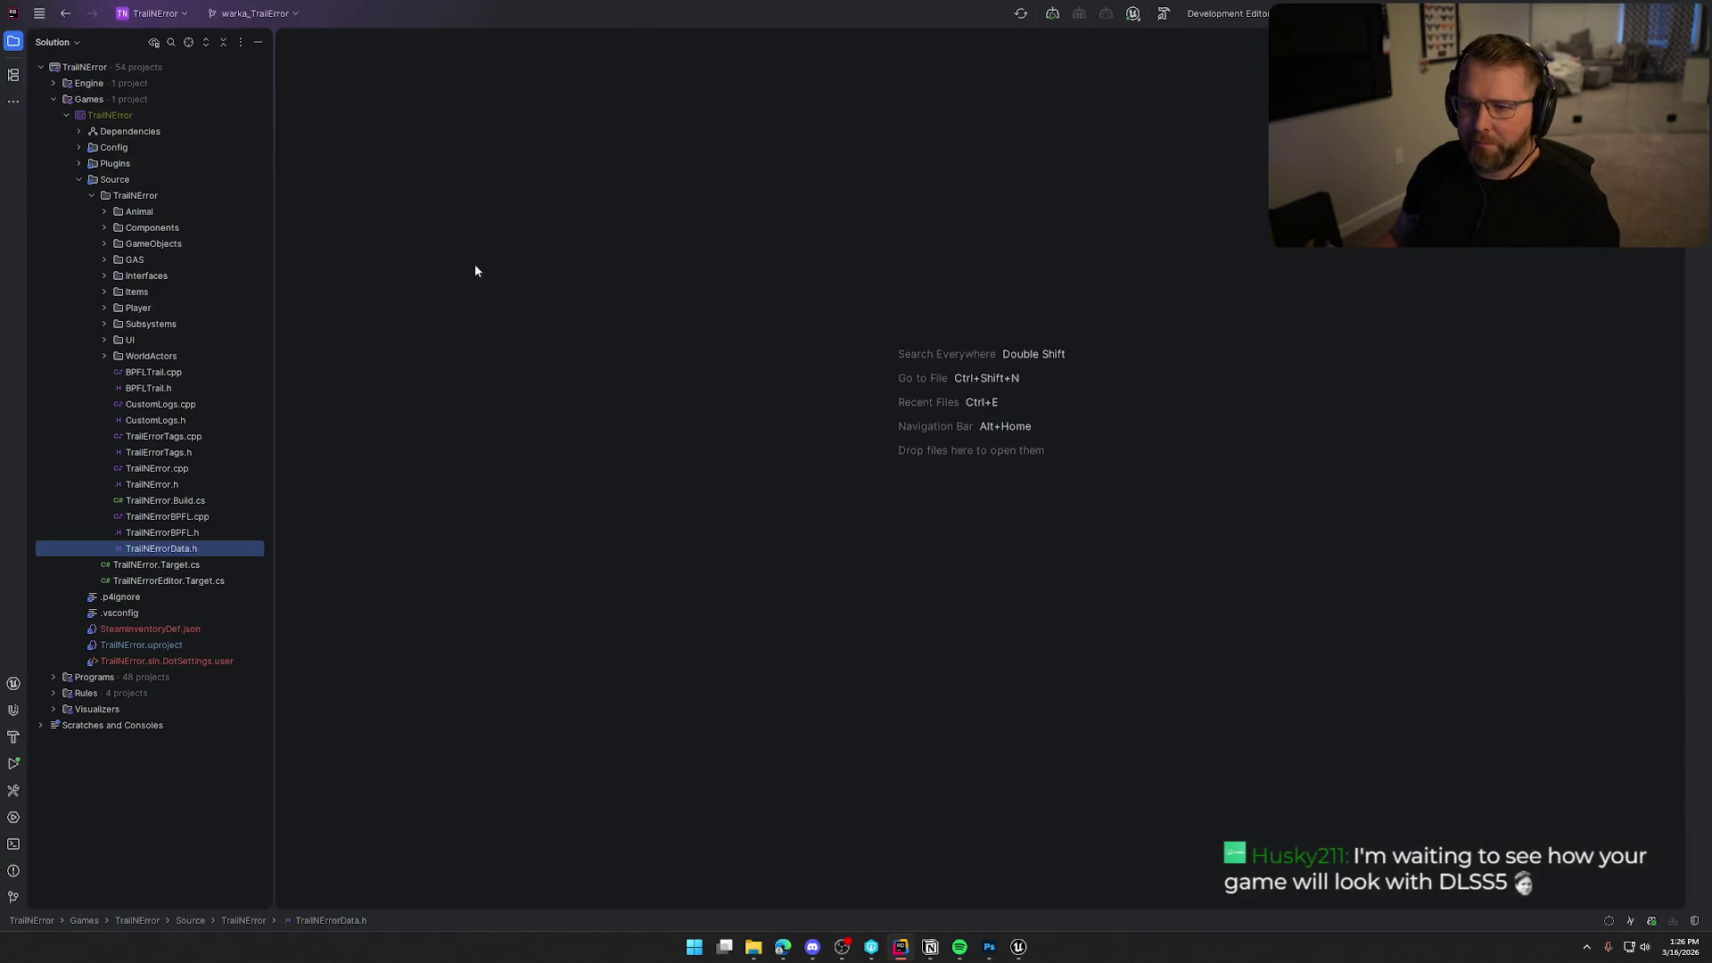
{"action": "left_click", "coordinate": [105, 292]}
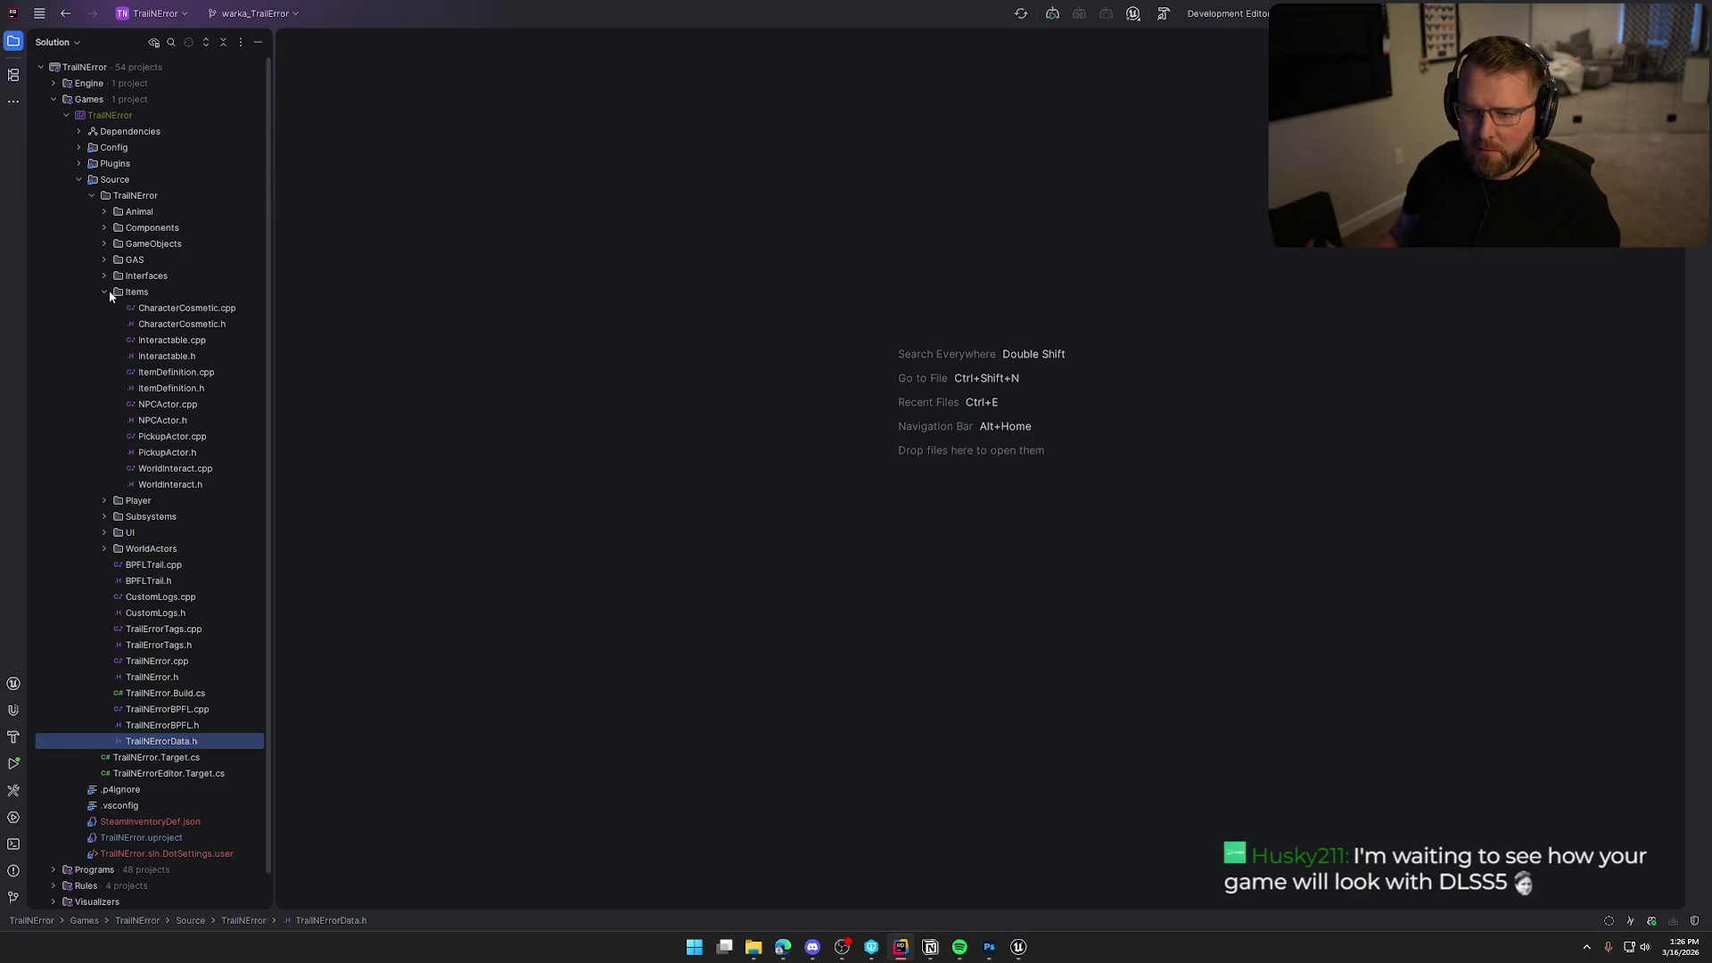
{"action": "double_click", "coordinate": [194, 453]}
{"action": "double_click", "coordinate": [192, 437]}
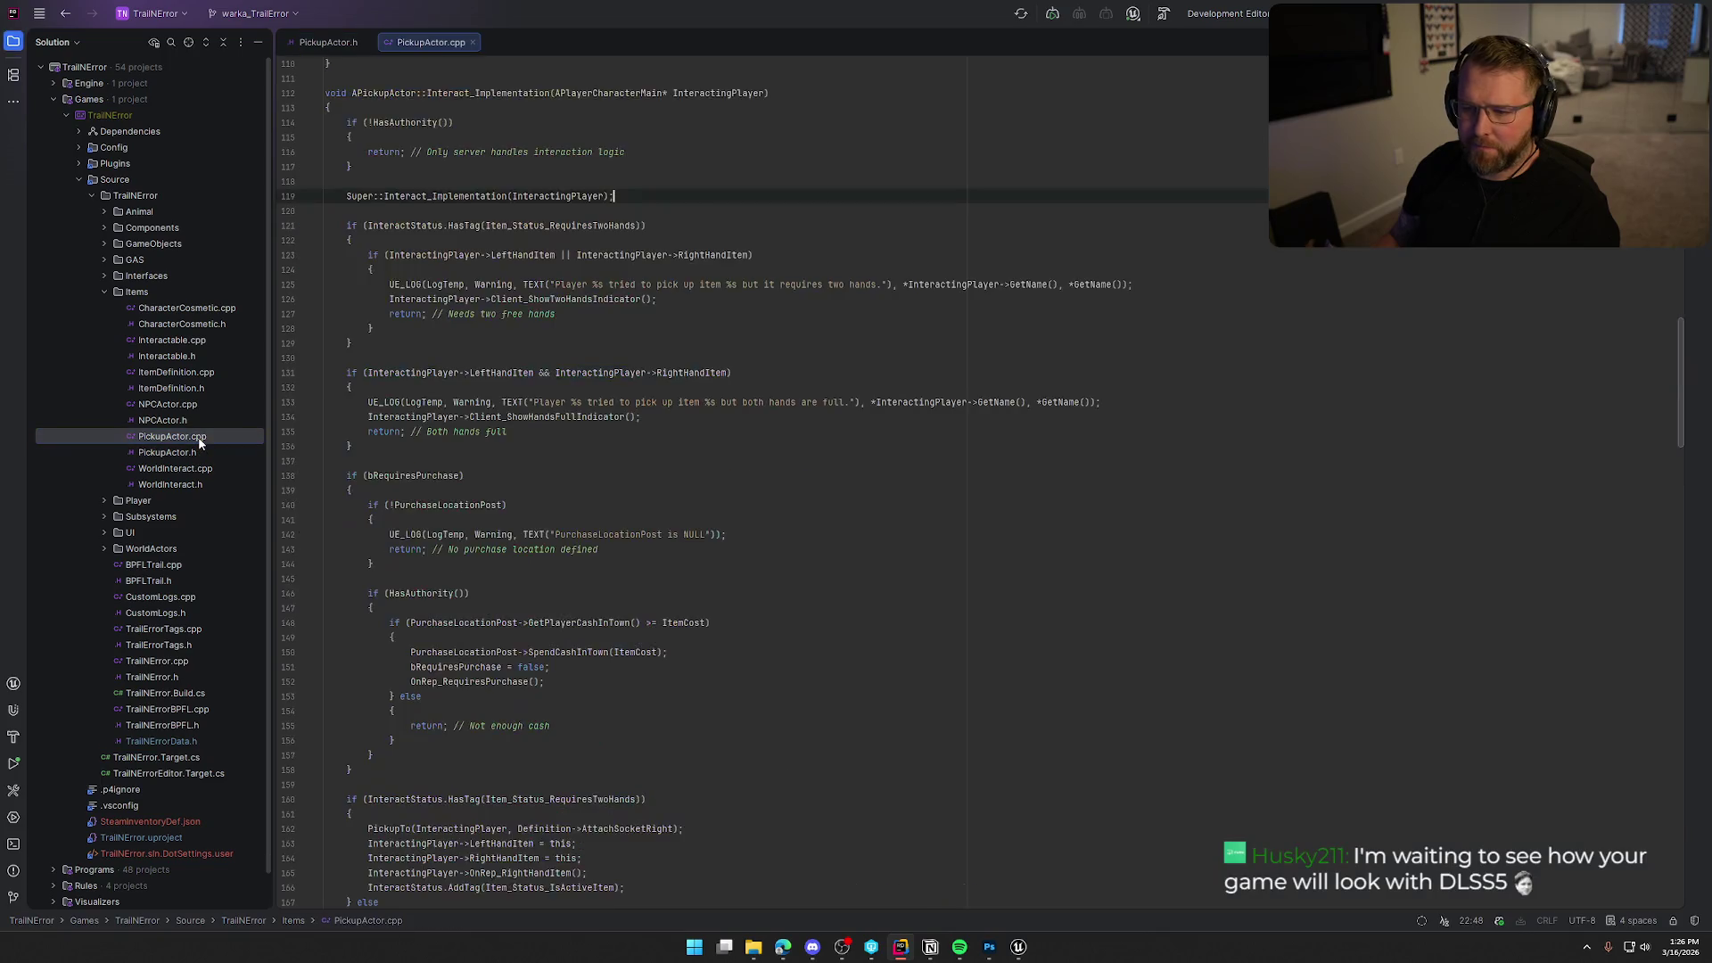
Follow PickupActor's purchase checks to the SpendCashInTown call and its TradingPost.h declaration.
{"action": "left_click", "coordinate": [518, 495]}
{"action": "scroll", "coordinate": [535, 482], "scroll_direction": "down", "scroll_amount": 3}
{"action": "left_click", "coordinate": [708, 420]}
{"action": "scroll", "coordinate": [553, 402], "scroll_direction": "down", "scroll_amount": 2}
{"action": "left_click", "coordinate": [390, 375]}
{"action": "left_click", "coordinate": [560, 402]}
{"action": "key", "text": "Down"}
{"action": "key", "text": "Down"}
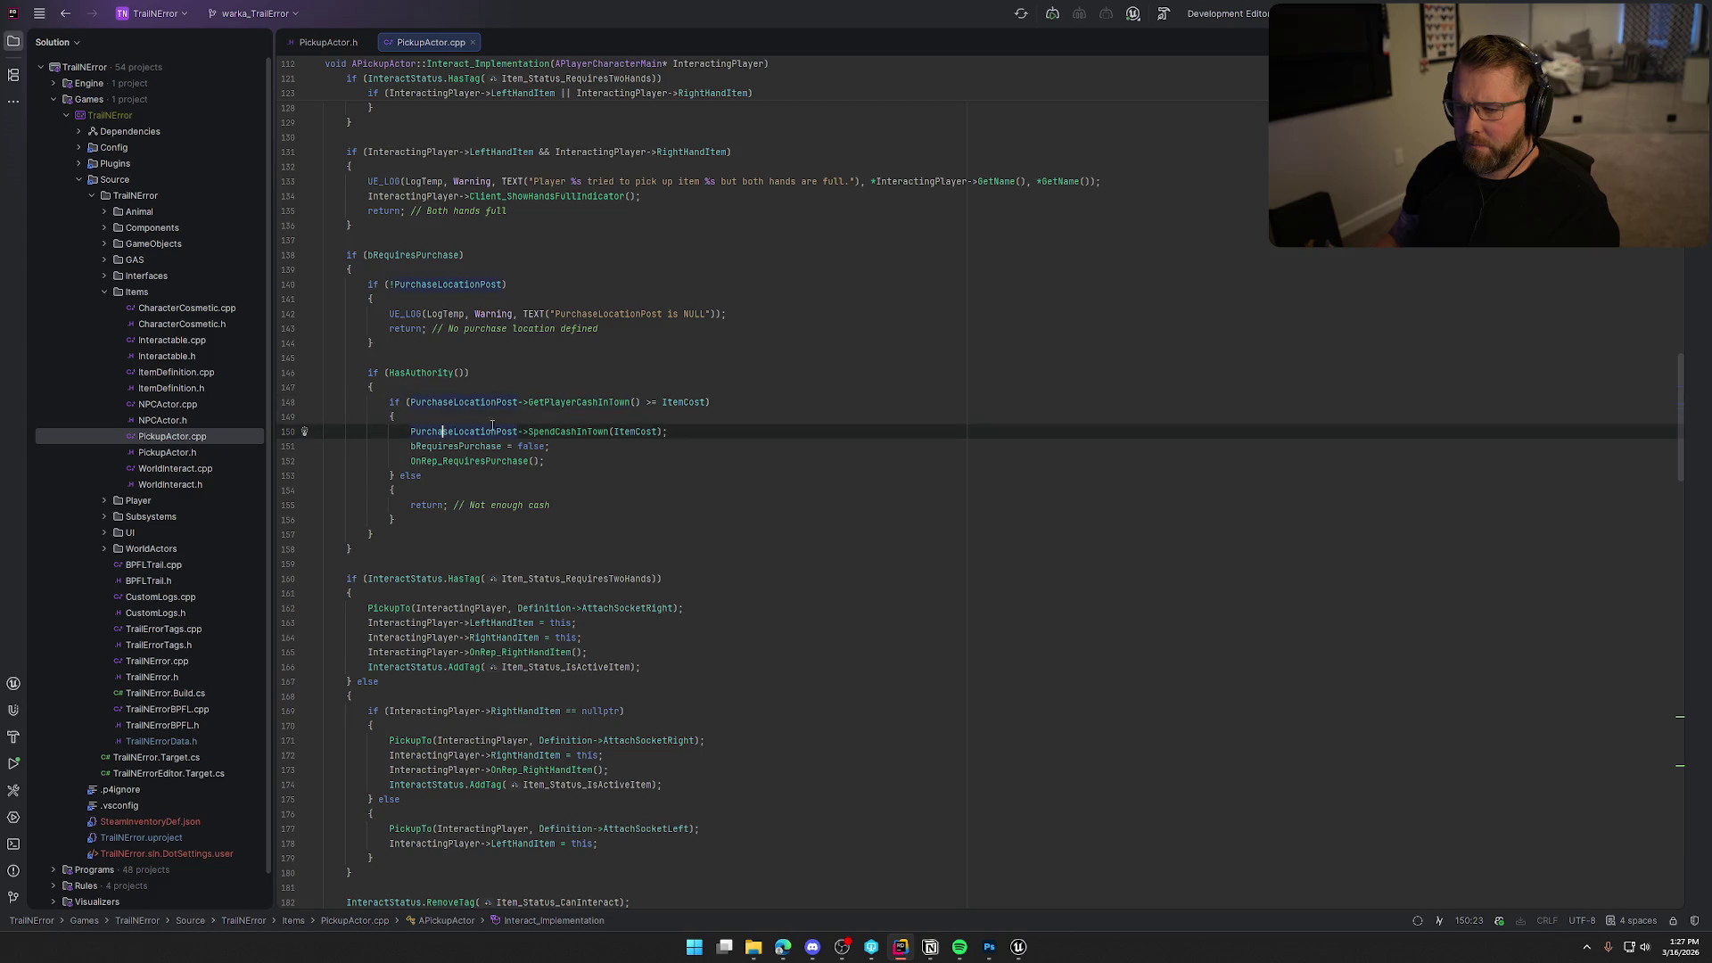
{"action": "left_click", "coordinate": [607, 441], "text": "ctrl"}
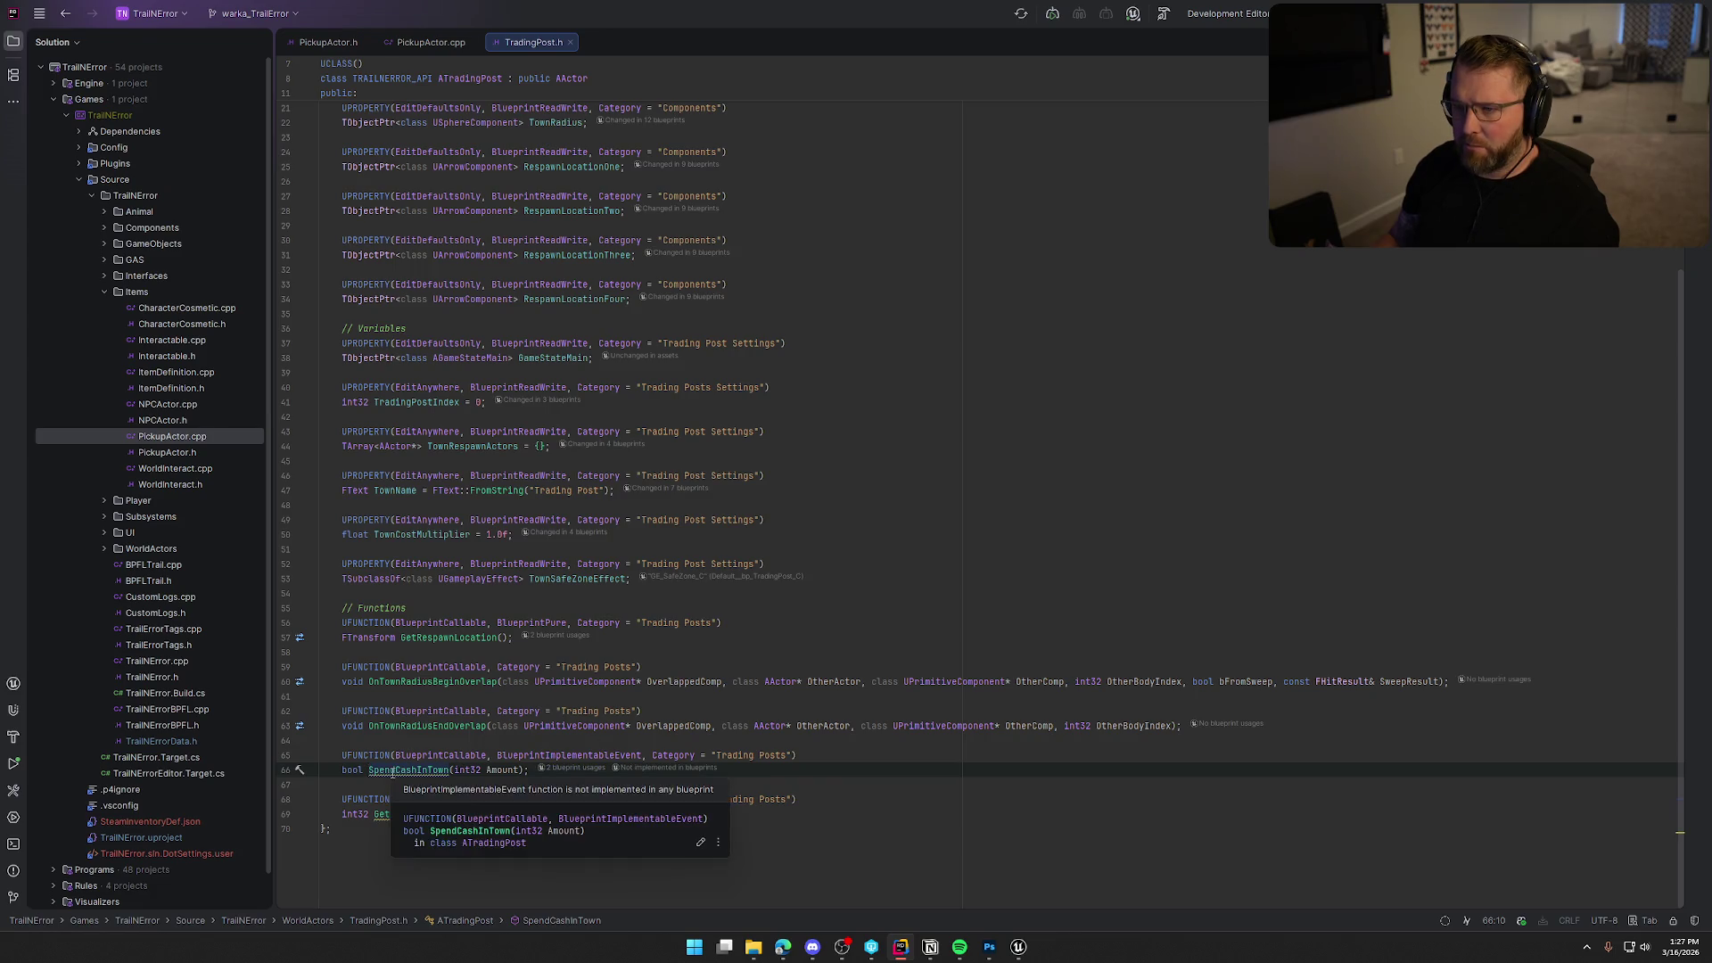
{"action": "left_click", "coordinate": [1019, 947]}
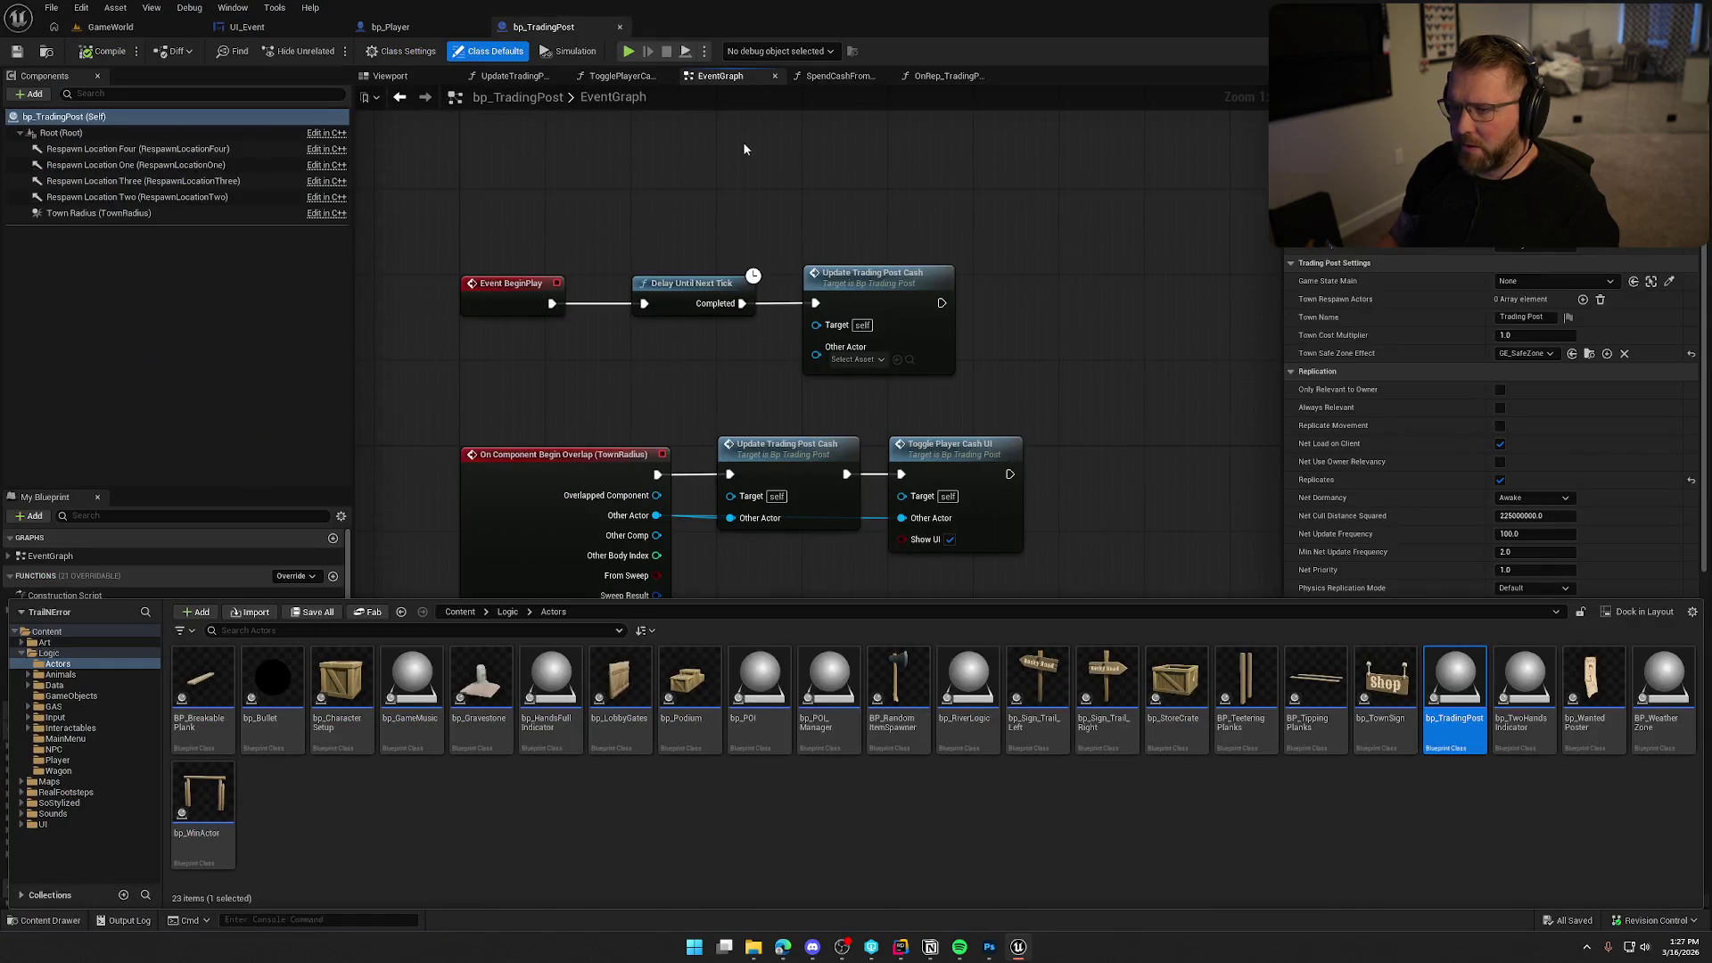
Hide the Content Drawer, open the SpendCashFromBags function graph, and return to Rider.
{"action": "left_click_drag", "start_coordinate": [735, 189], "coordinate": [775, 122]}
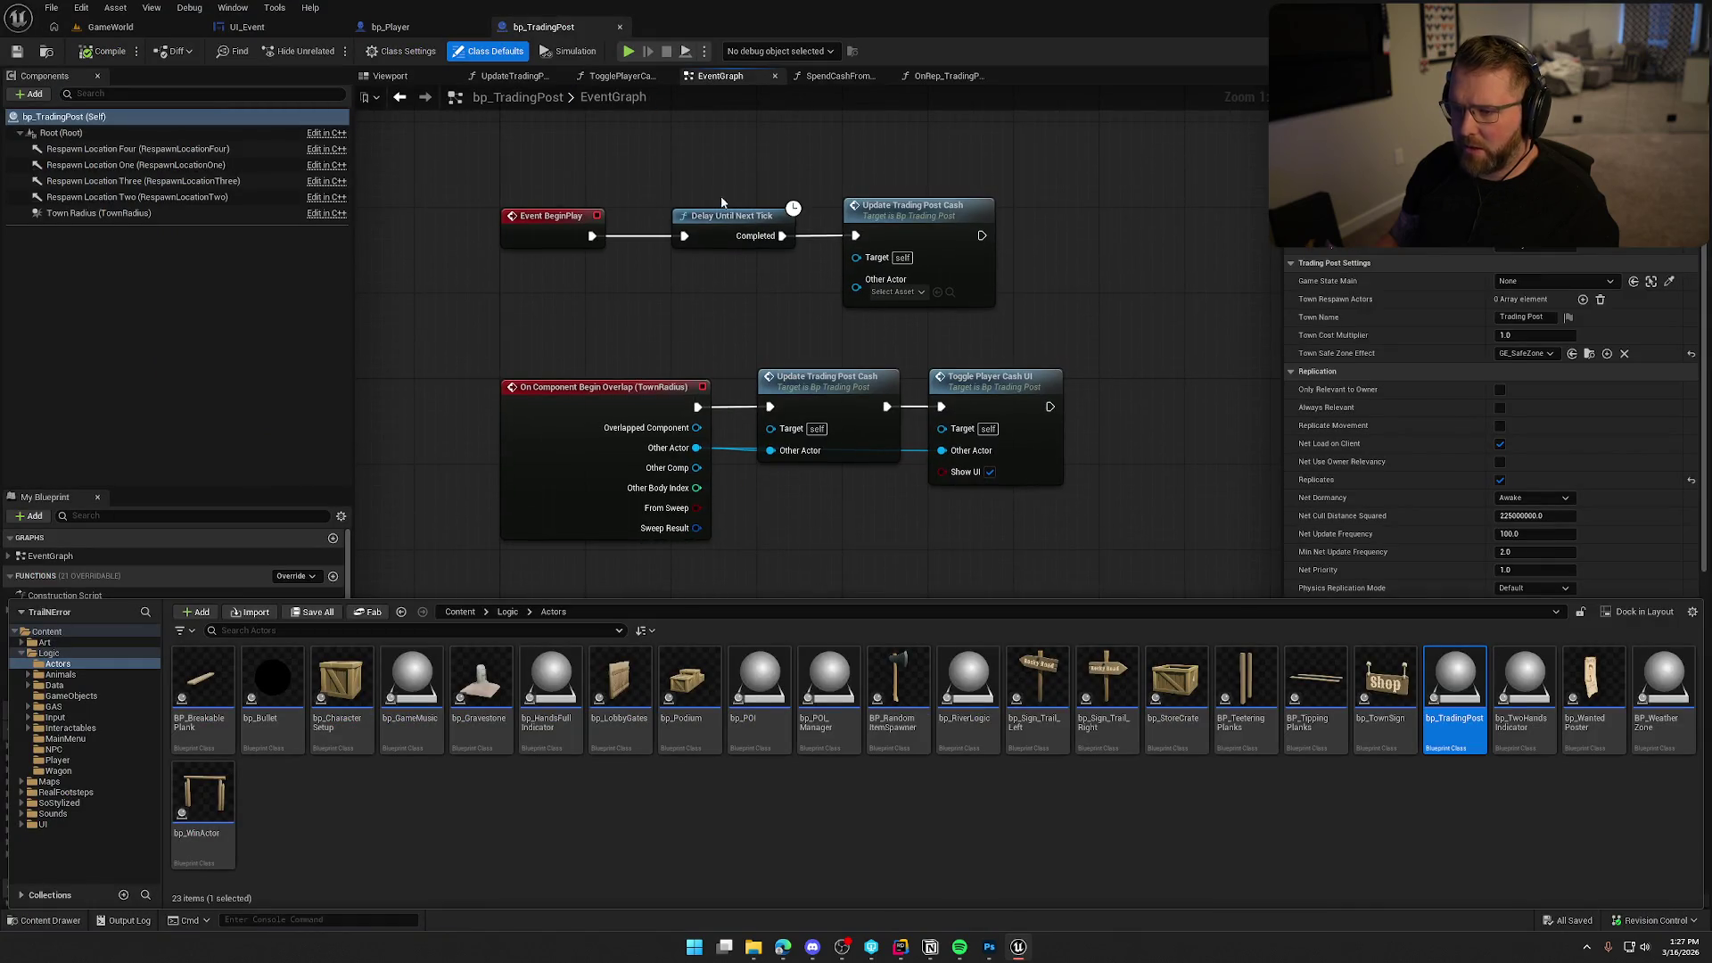
{"action": "left_click", "coordinate": [448, 542]}
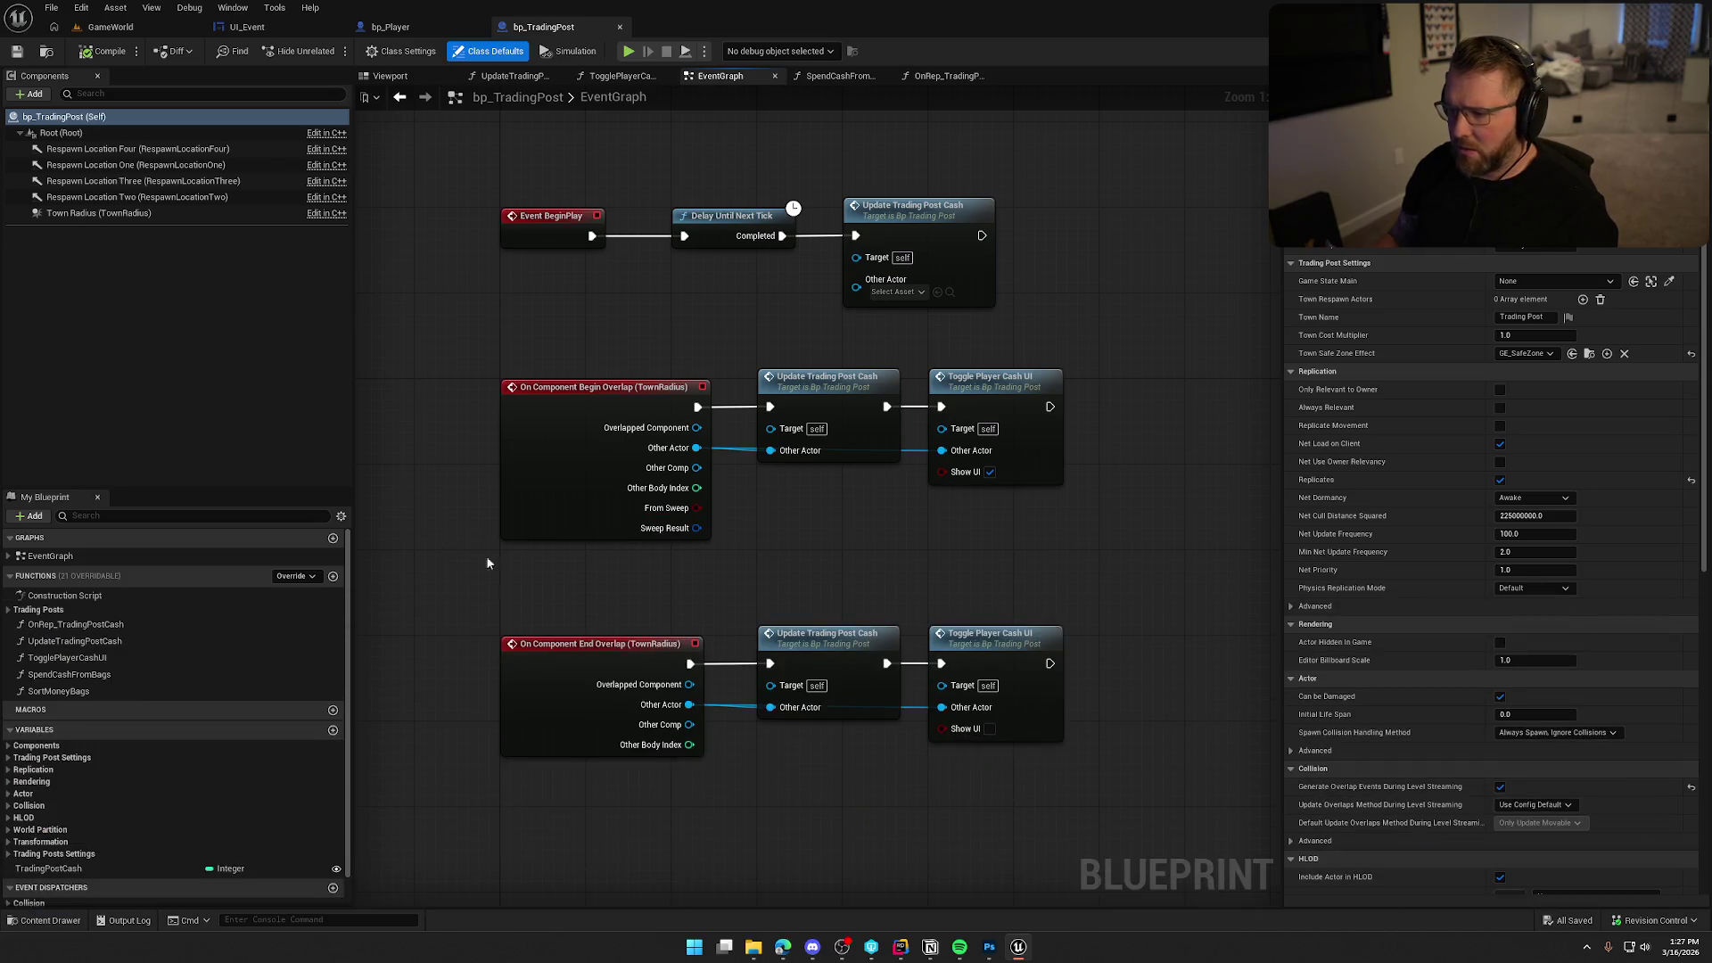
{"action": "double_click", "coordinate": [107, 675]}
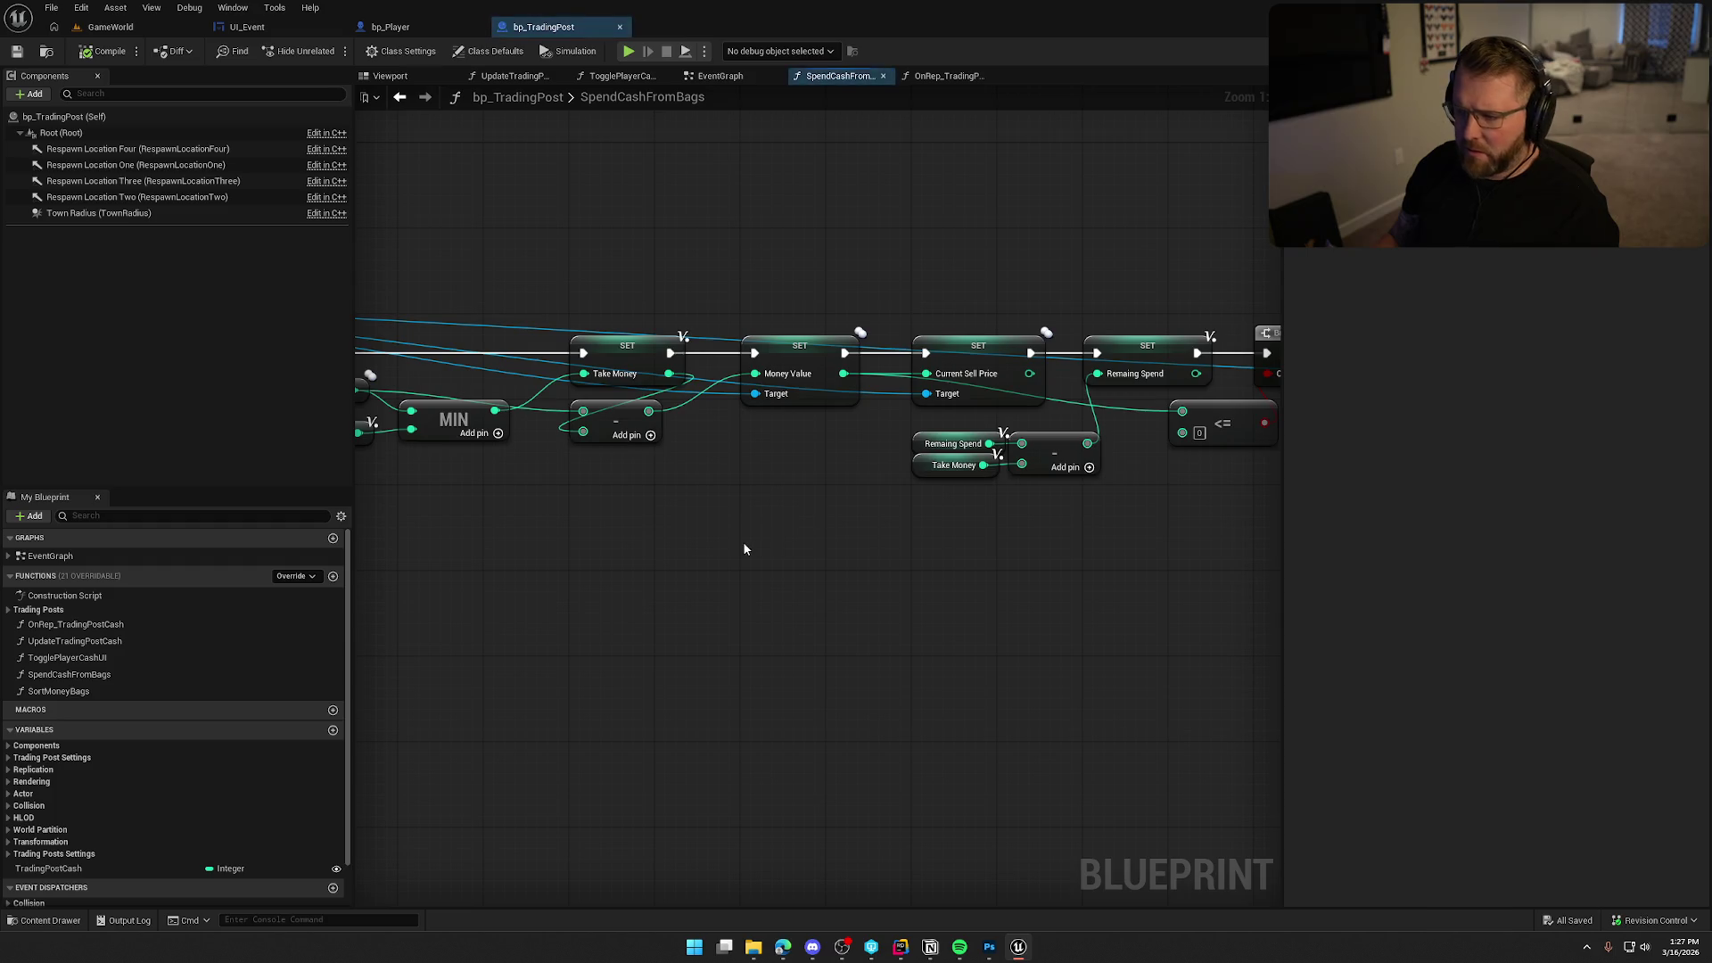
{"action": "key", "text": "alt+Tab"}
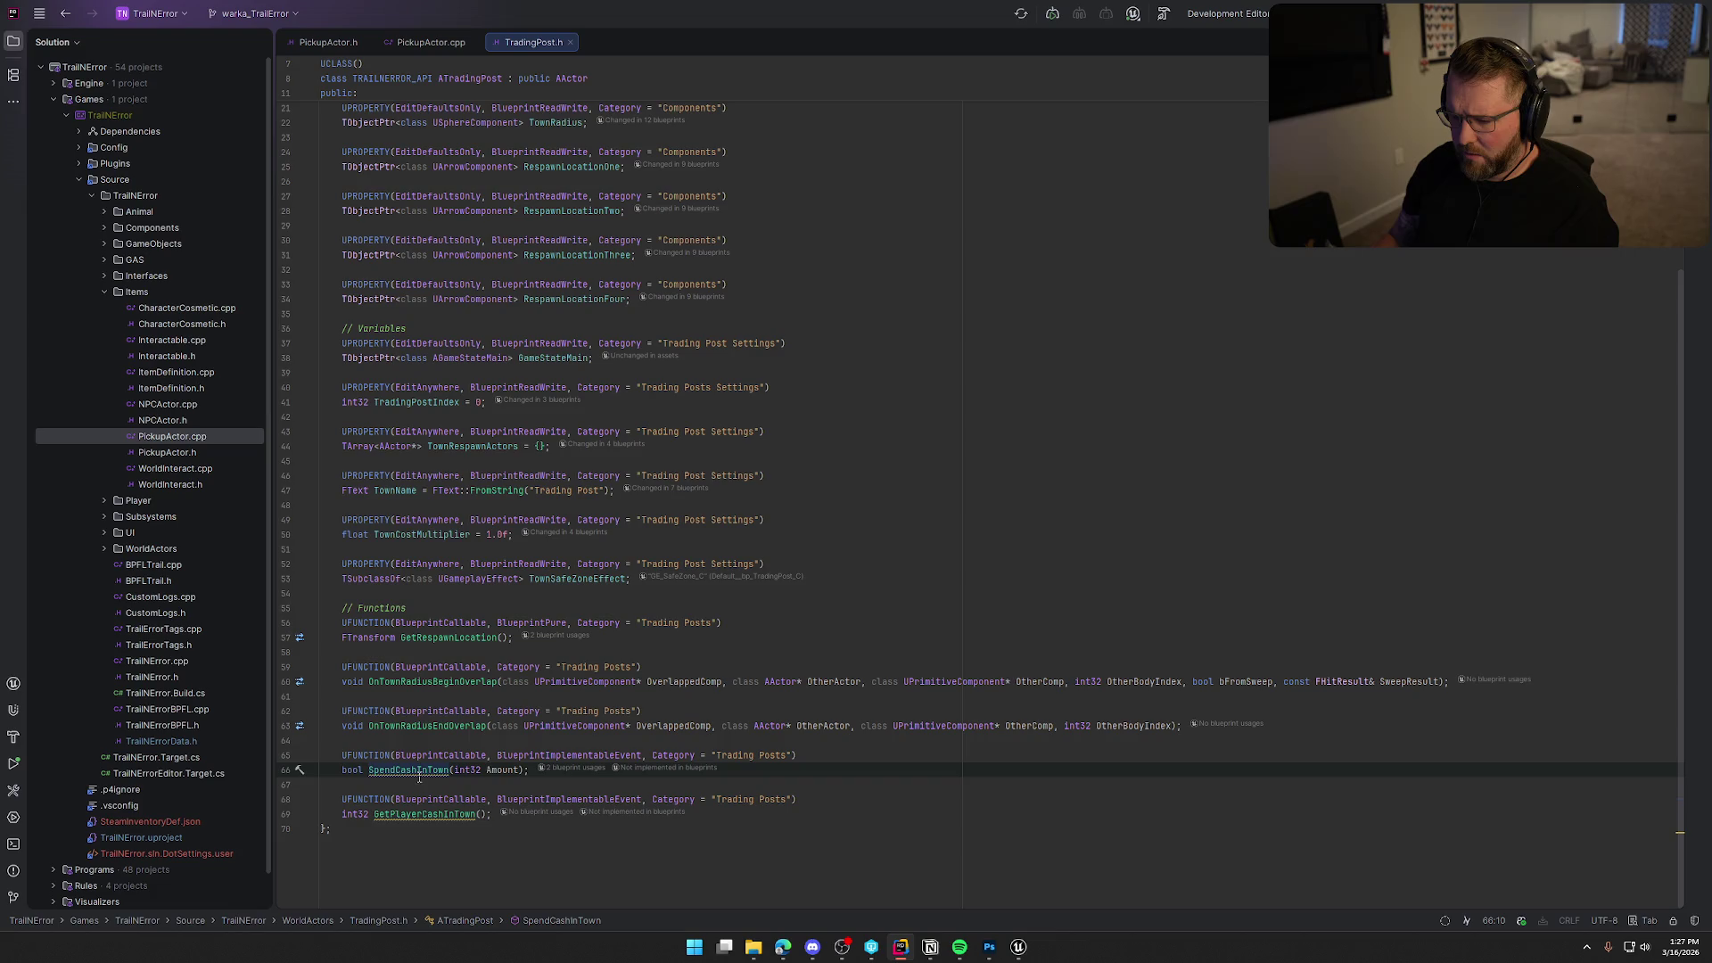
List SpendCashInTown's blueprint usages, checking the bp_NPC_Undertaker entry.
{"action": "left_click", "coordinate": [557, 773]}
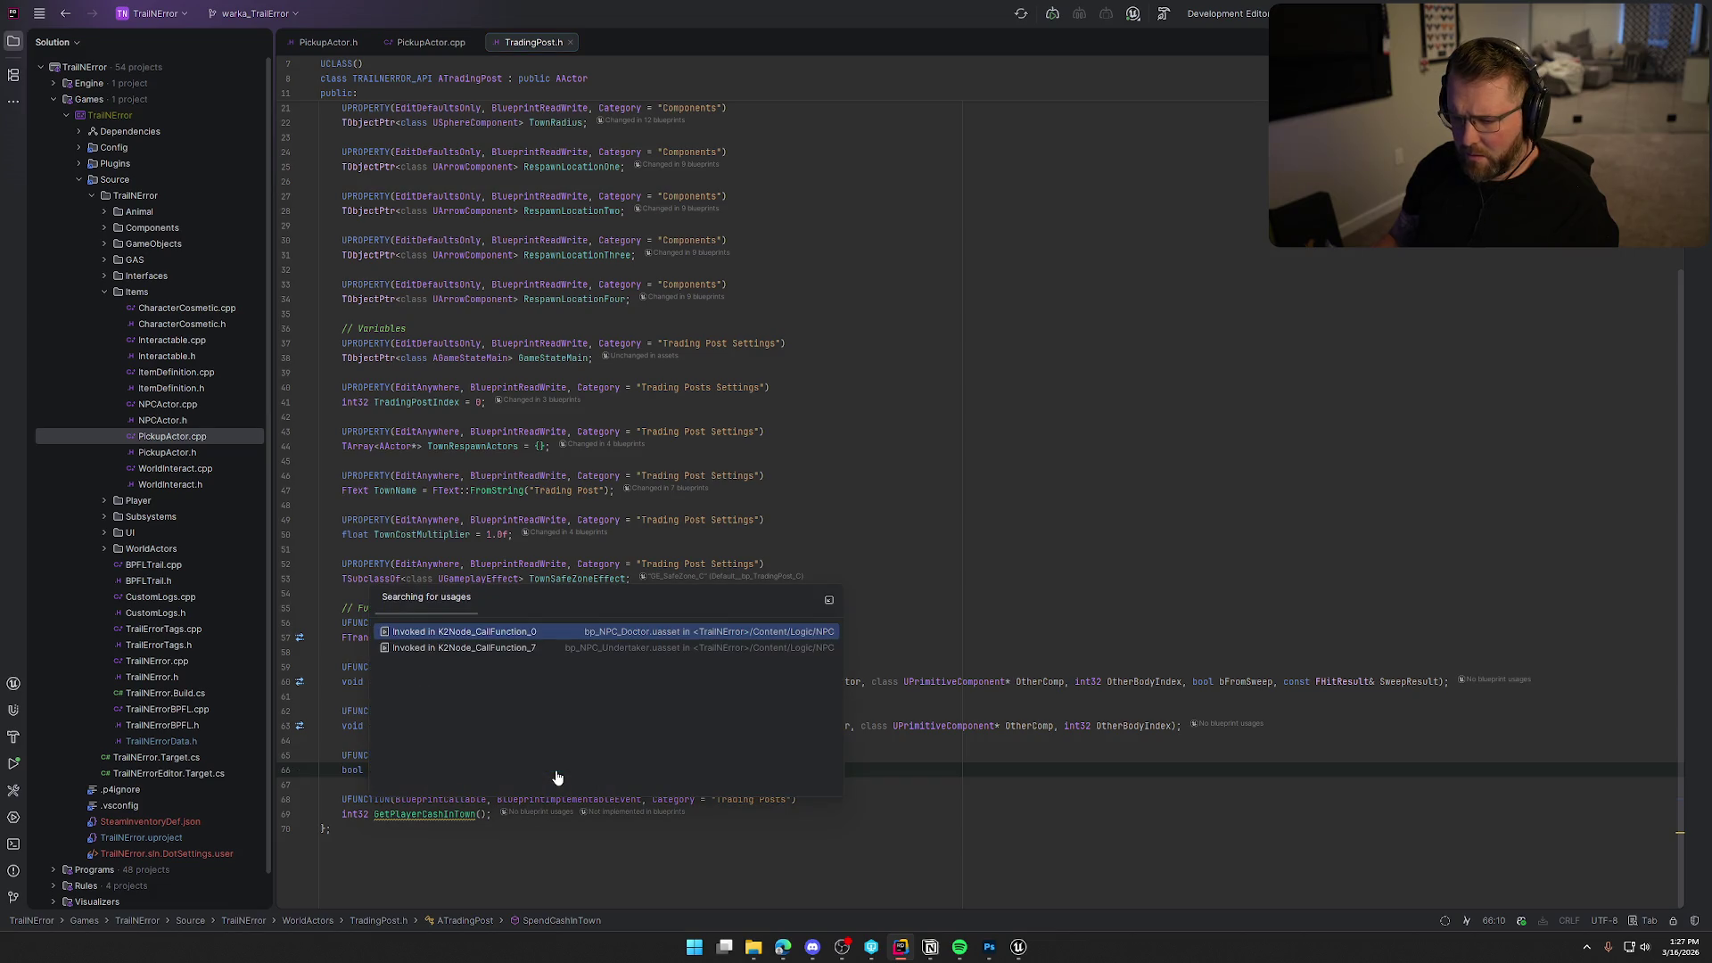
{"action": "key", "text": "Down"}
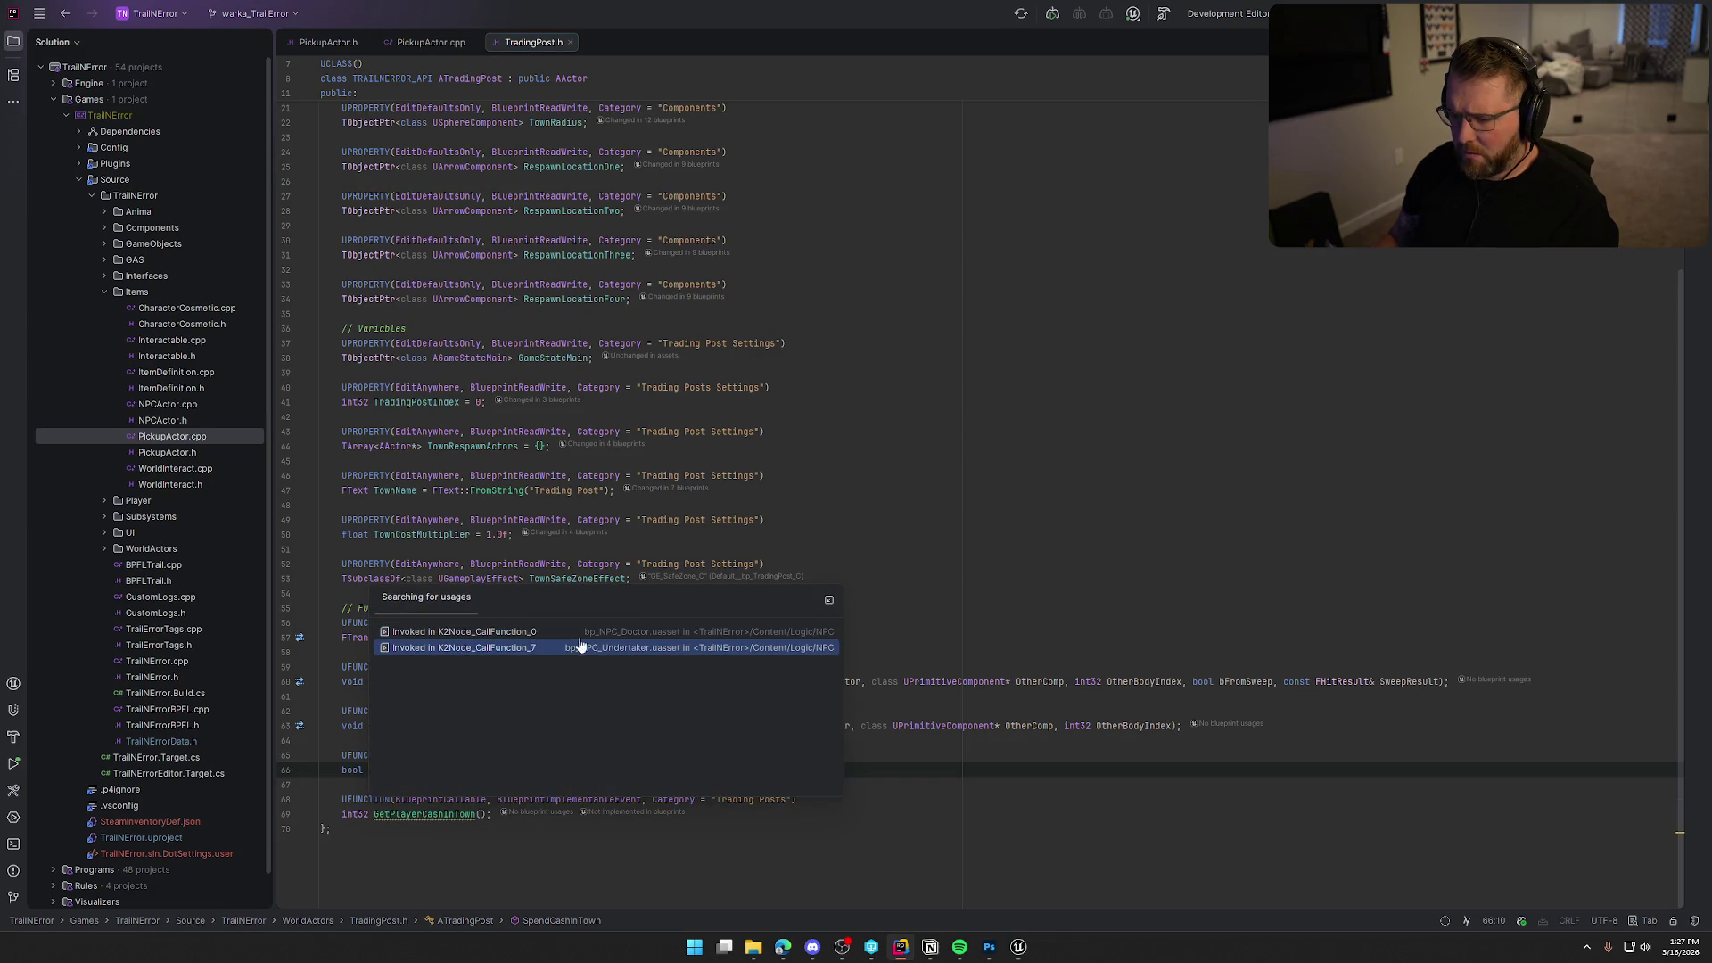
{"action": "left_click", "coordinate": [915, 795]}
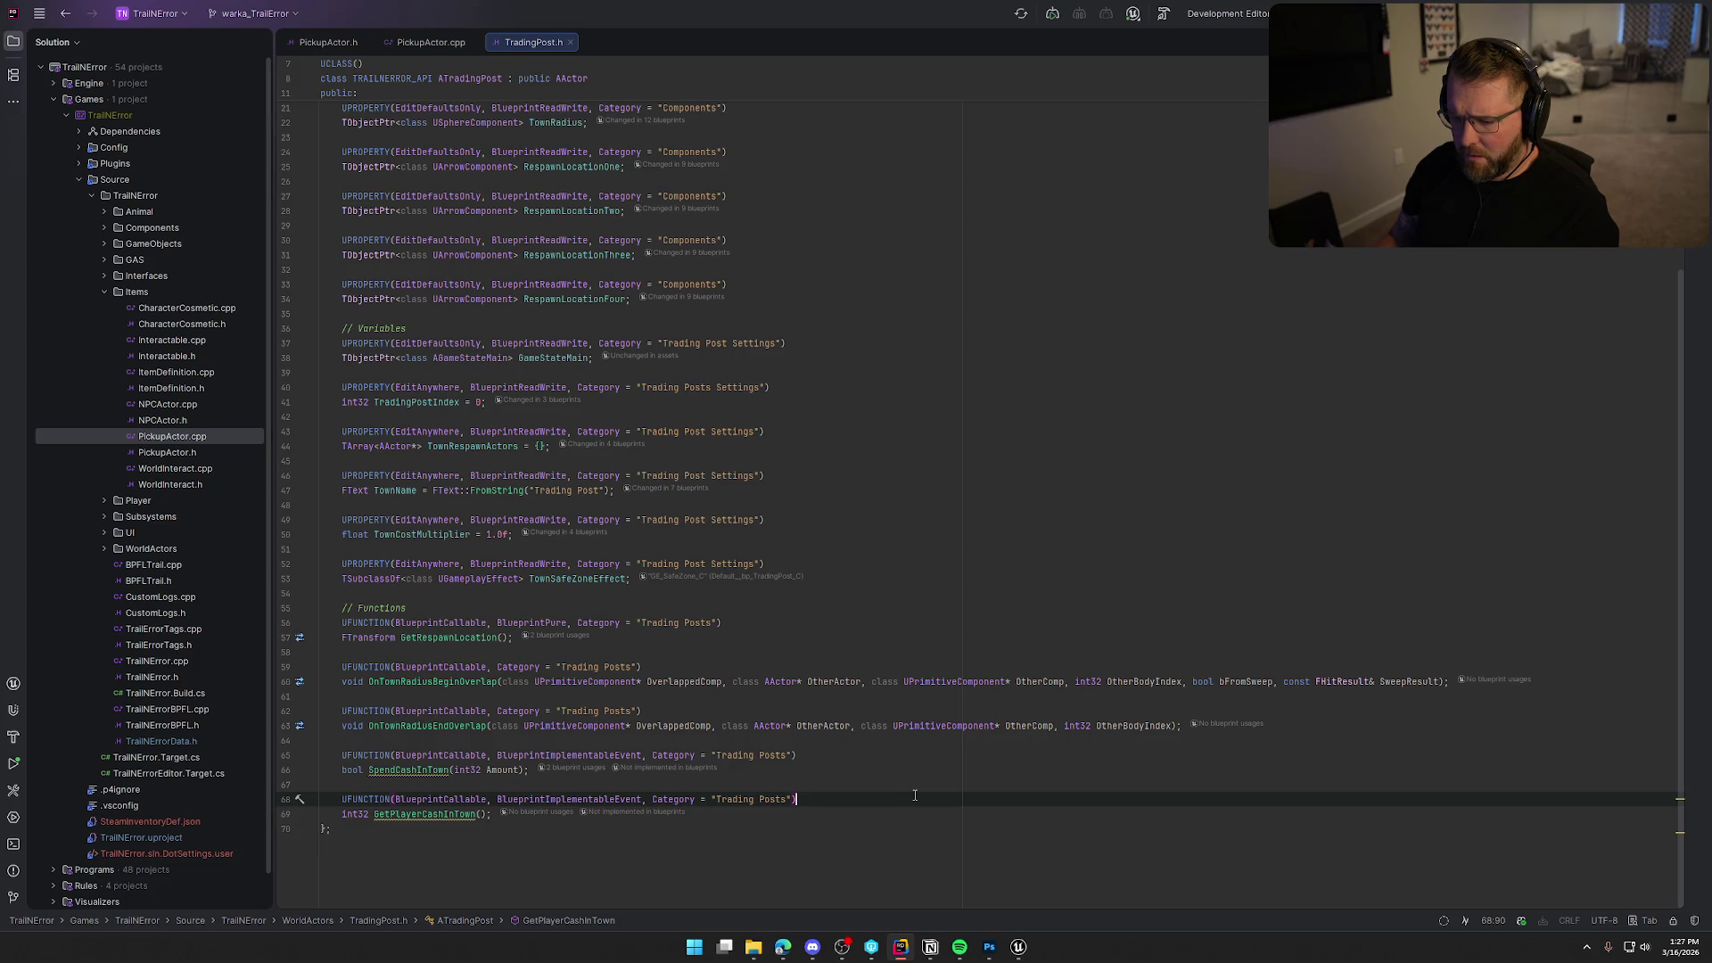
Jump from PickupActor's line 150 call to SpendCashInTown in TradingPost.h, then view SpendCashFromBags in Unreal.
{"action": "left_click", "coordinate": [440, 39]}
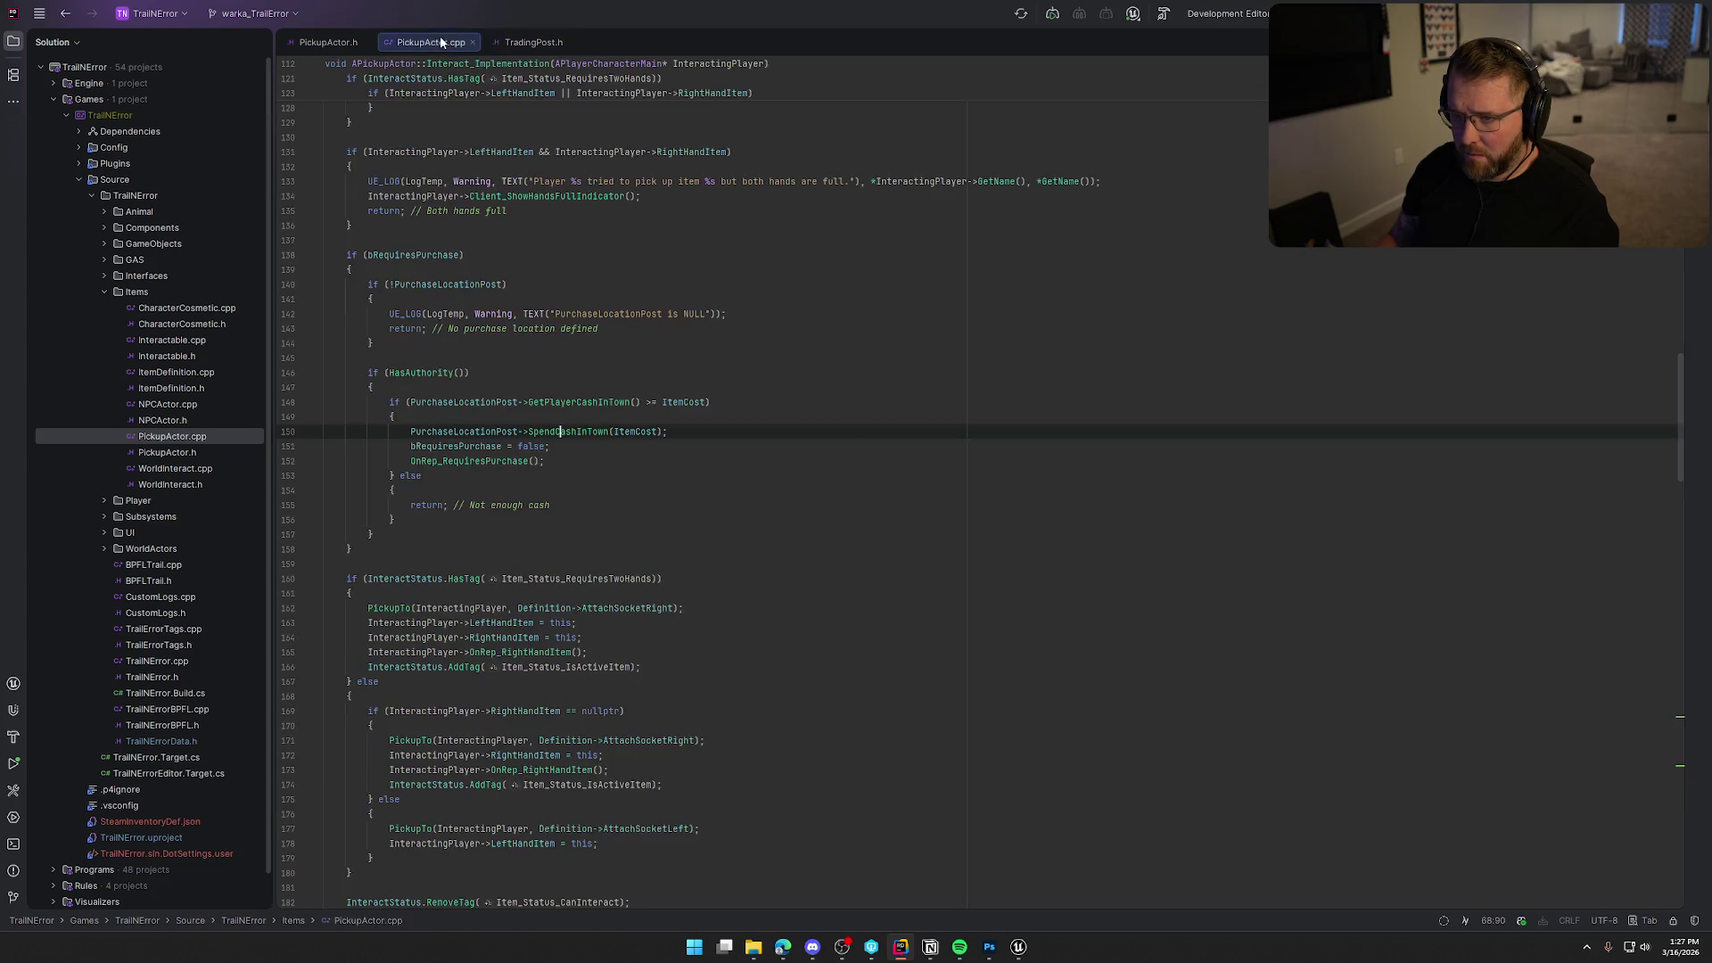
{"action": "left_click", "coordinate": [581, 448]}
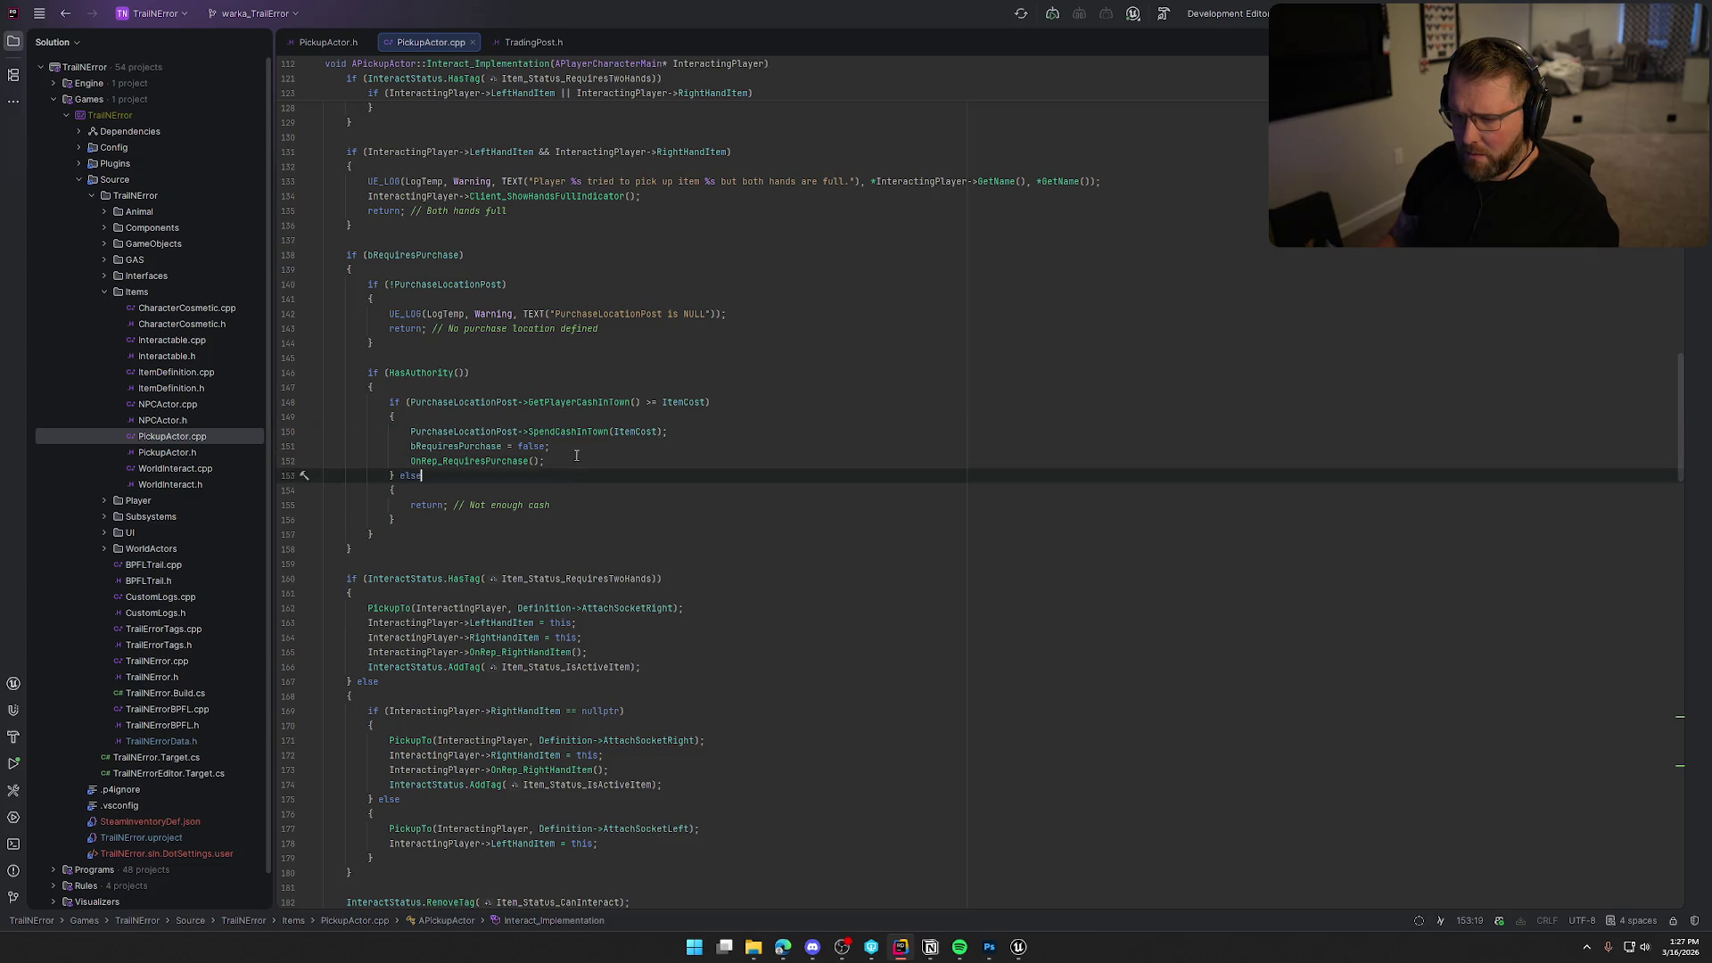
{"action": "left_click", "coordinate": [699, 425]}
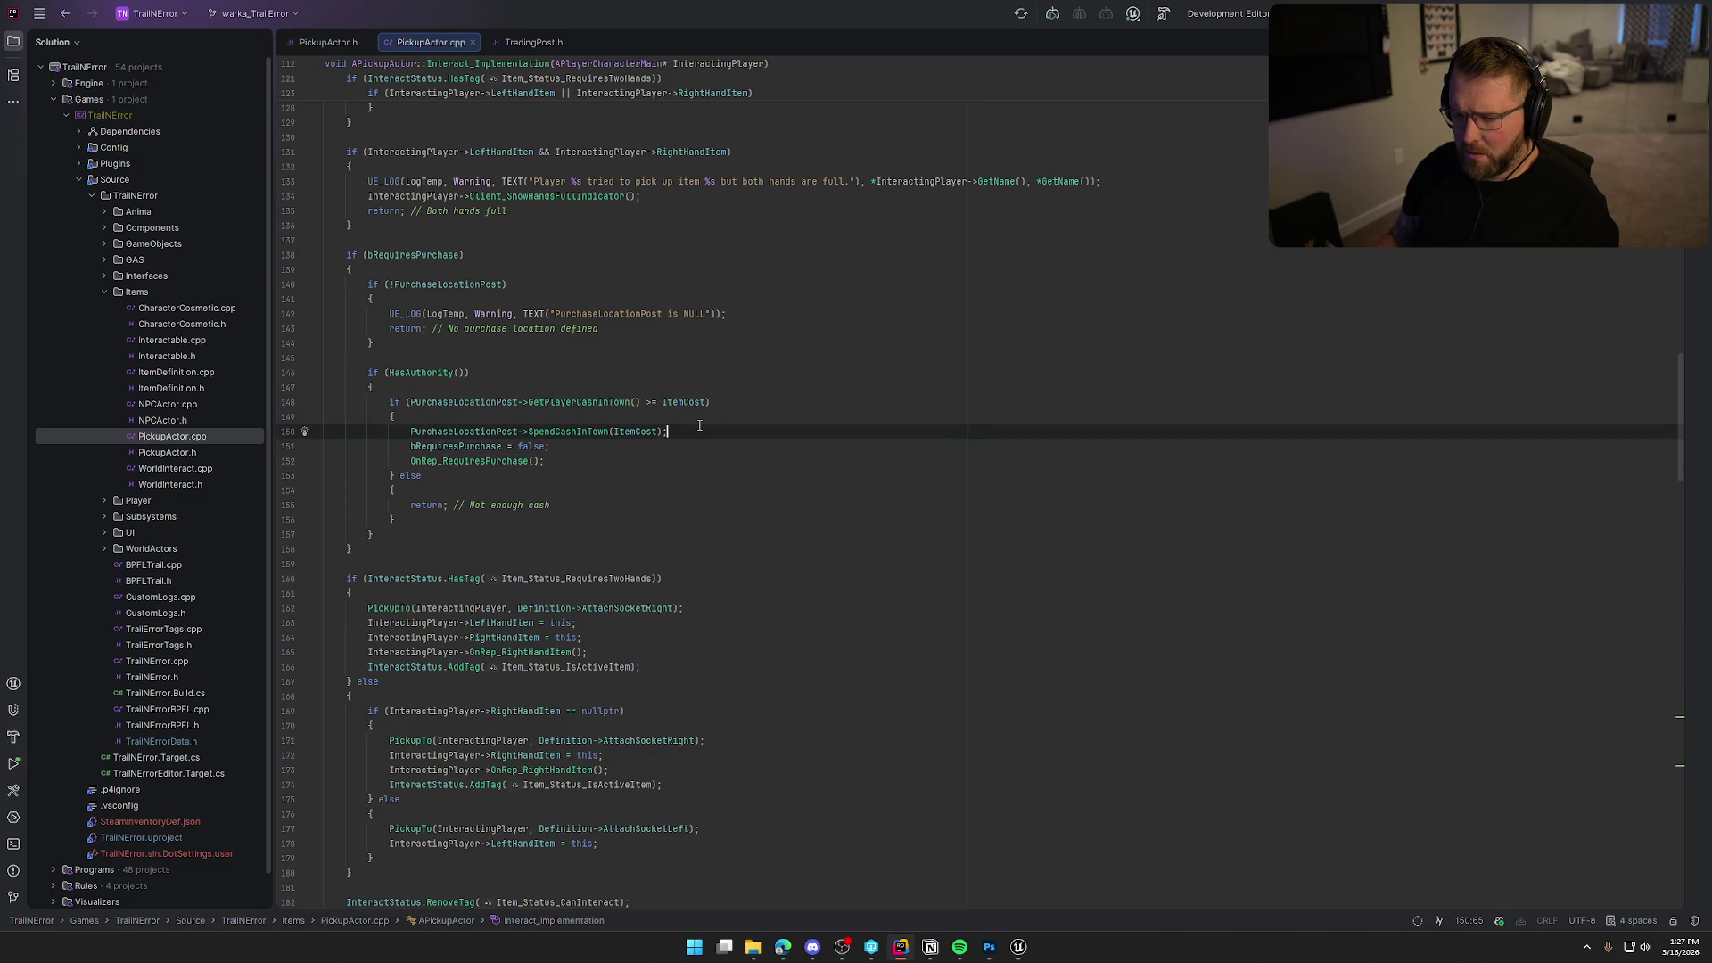
{"action": "left_click", "coordinate": [554, 429], "text": "ctrl"}
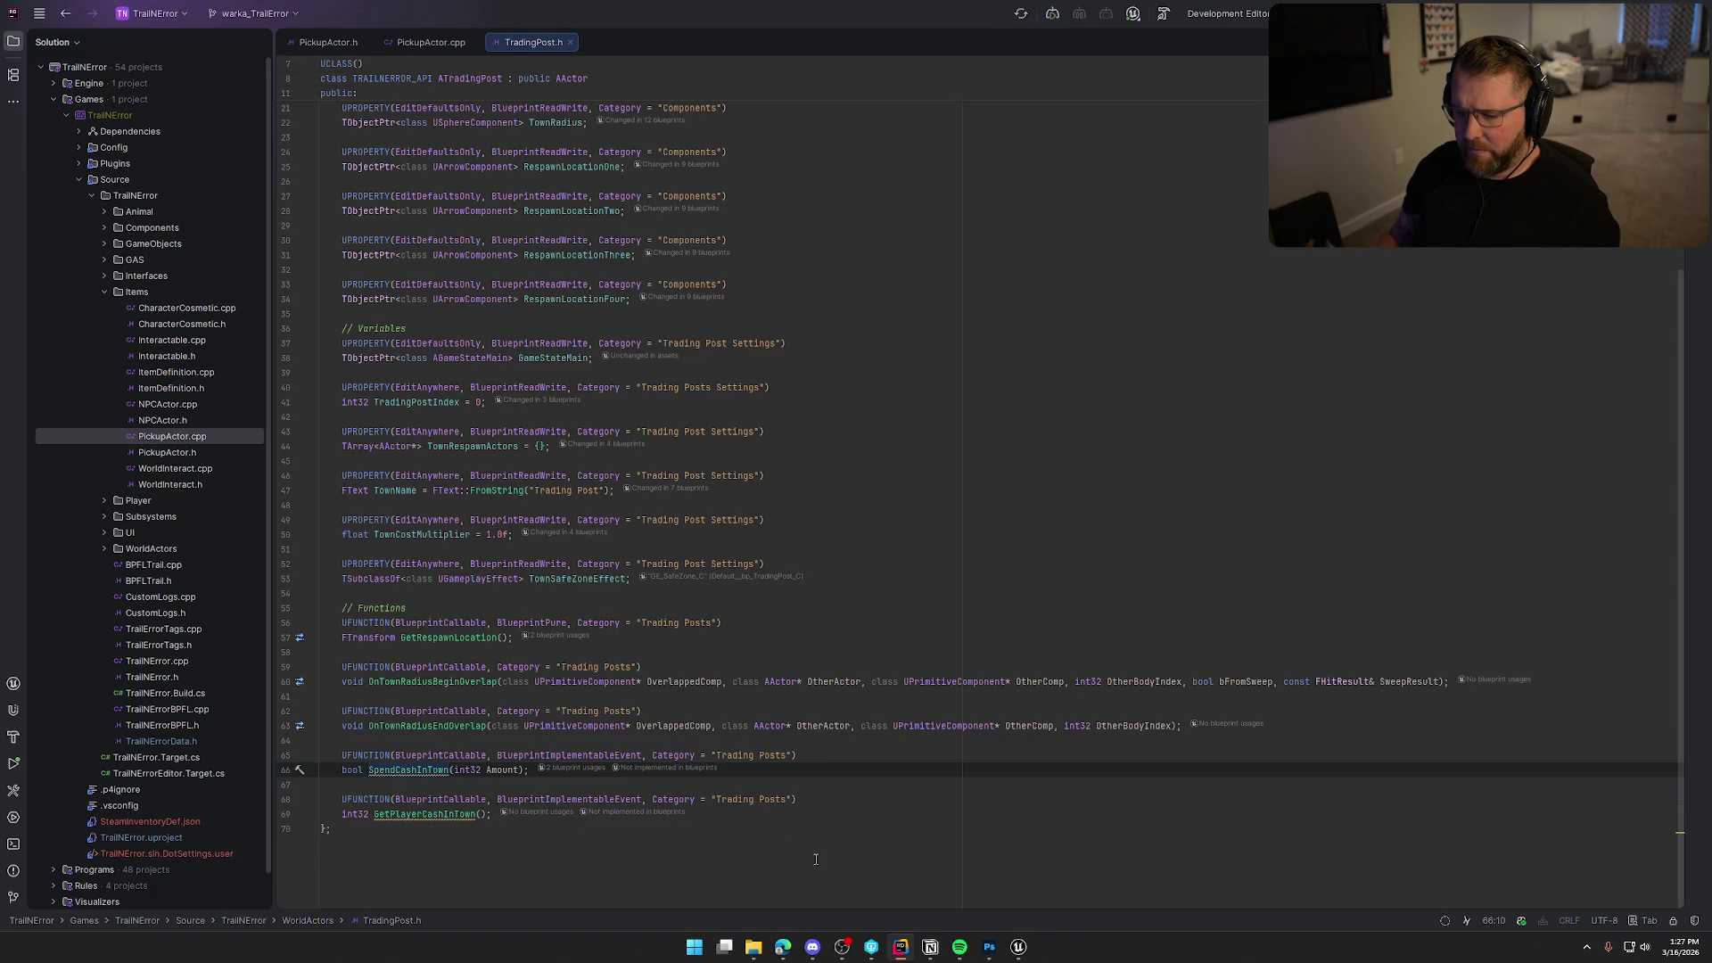
{"action": "left_click", "coordinate": [1018, 947]}
{"action": "left_click_drag", "start_coordinate": [484, 534], "coordinate": [597, 668]}
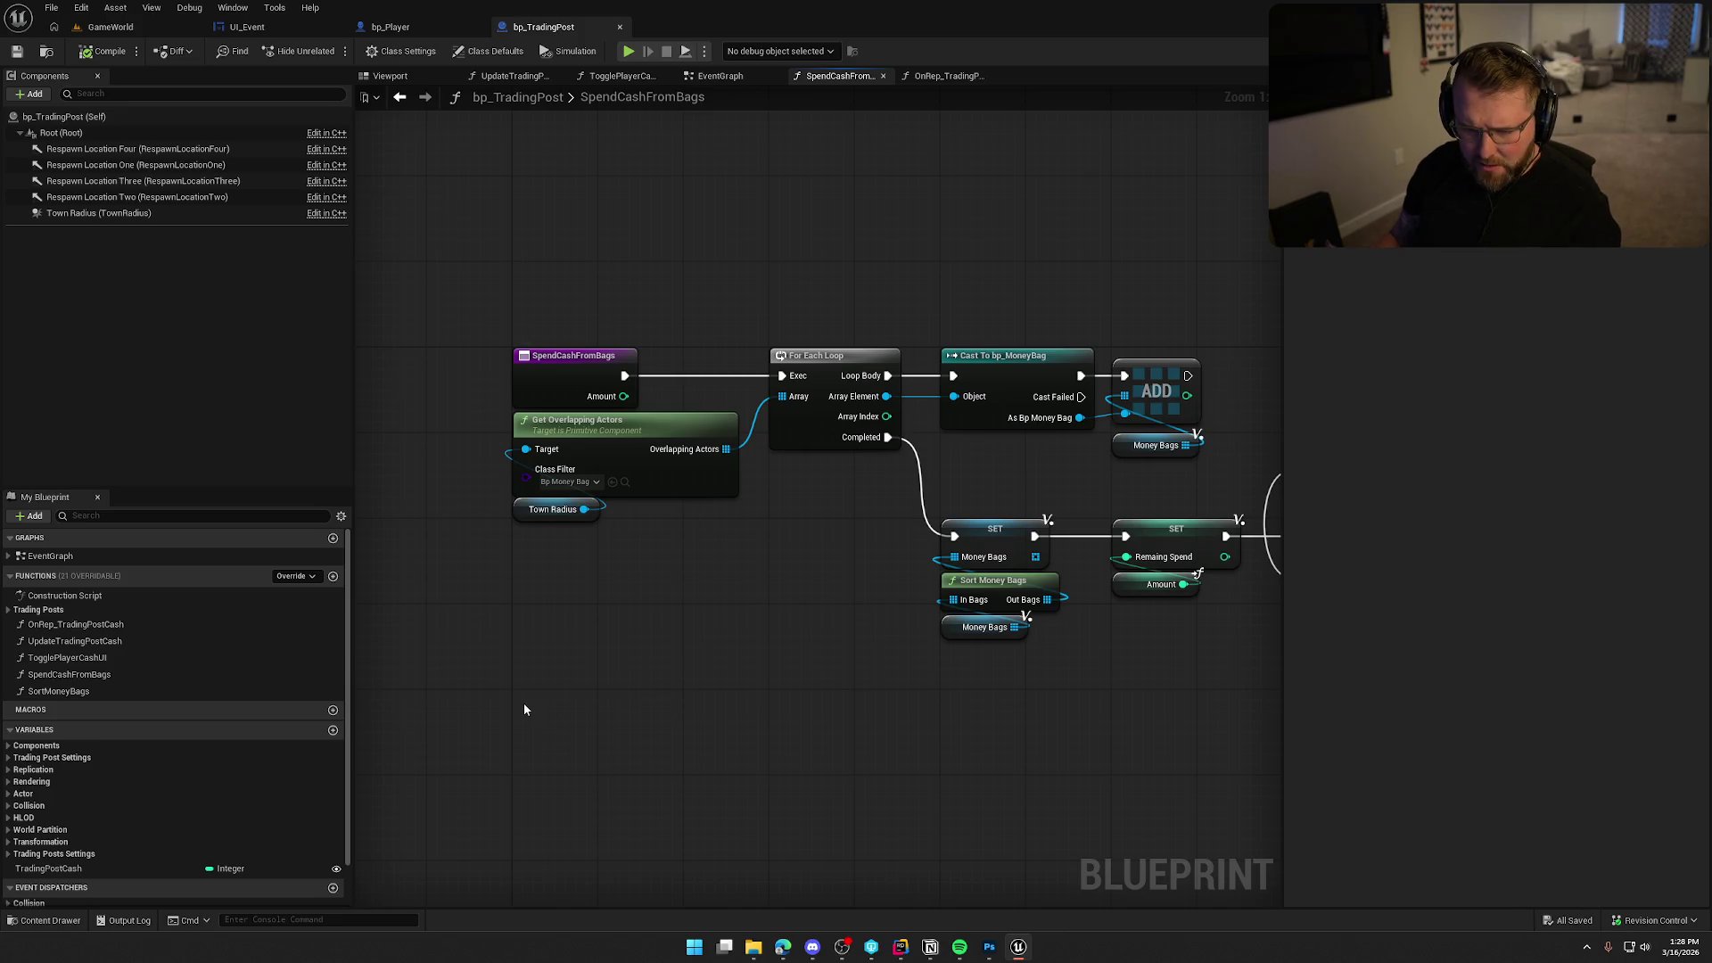
Expand Trading Posts and open the SpendCashInTown function graph, centred on its nodes.
{"action": "left_click", "coordinate": [8, 611]}
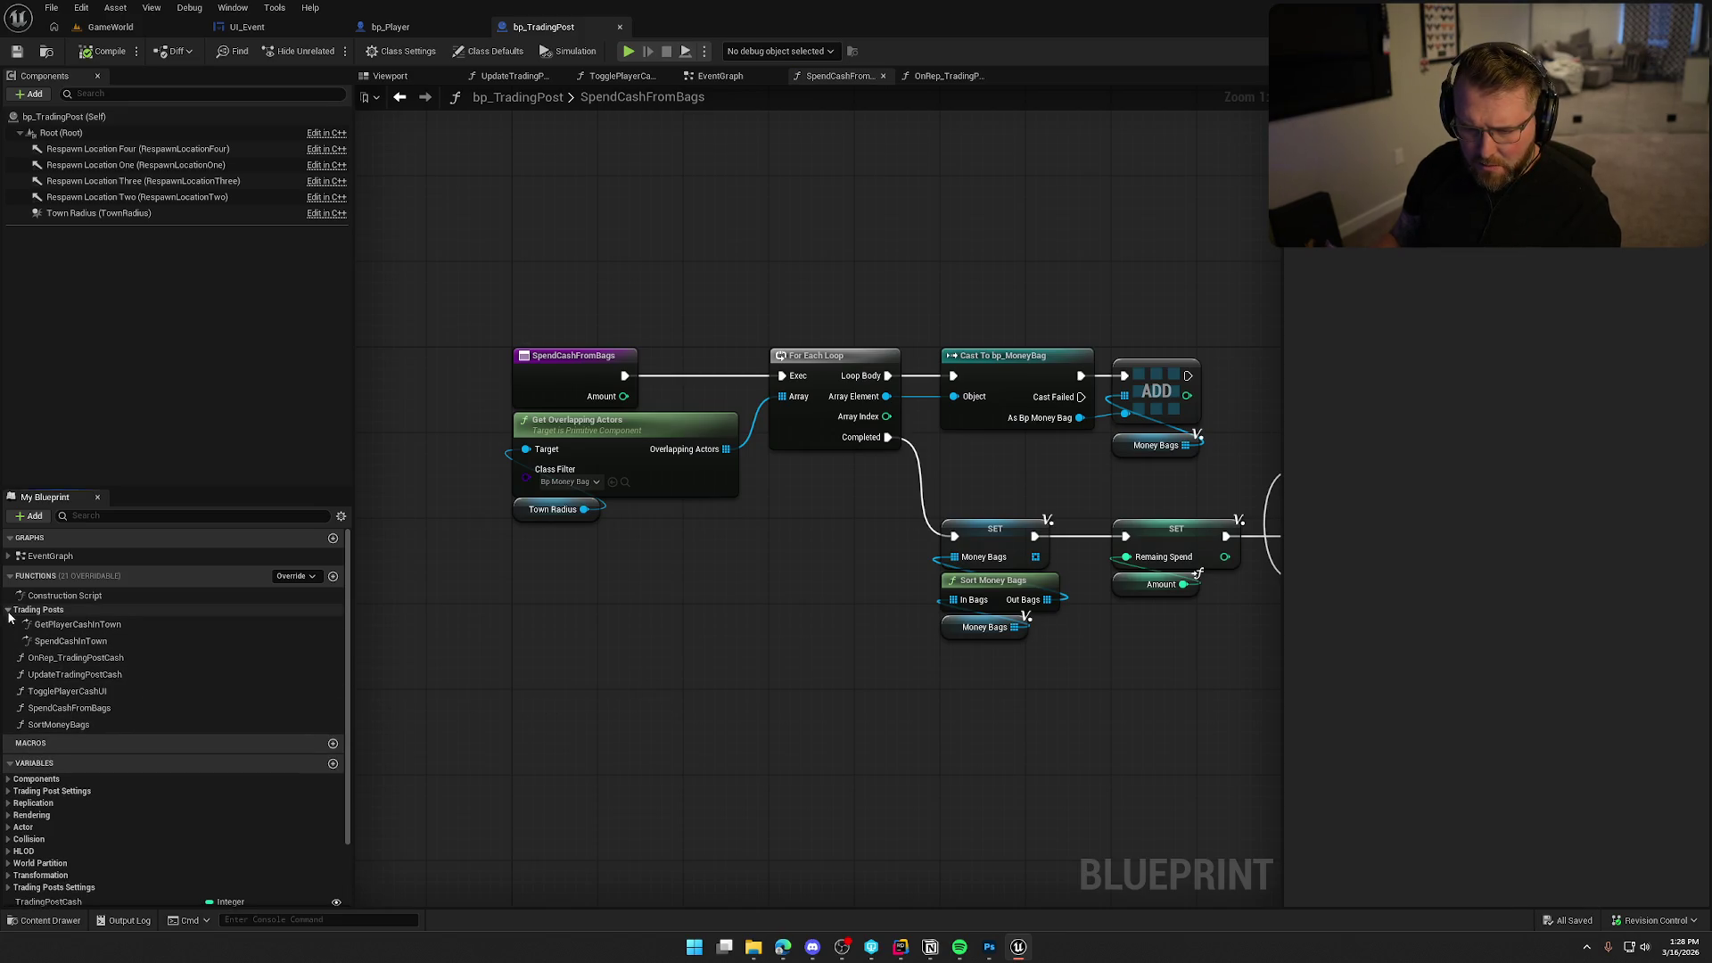
{"action": "double_click", "coordinate": [70, 641]}
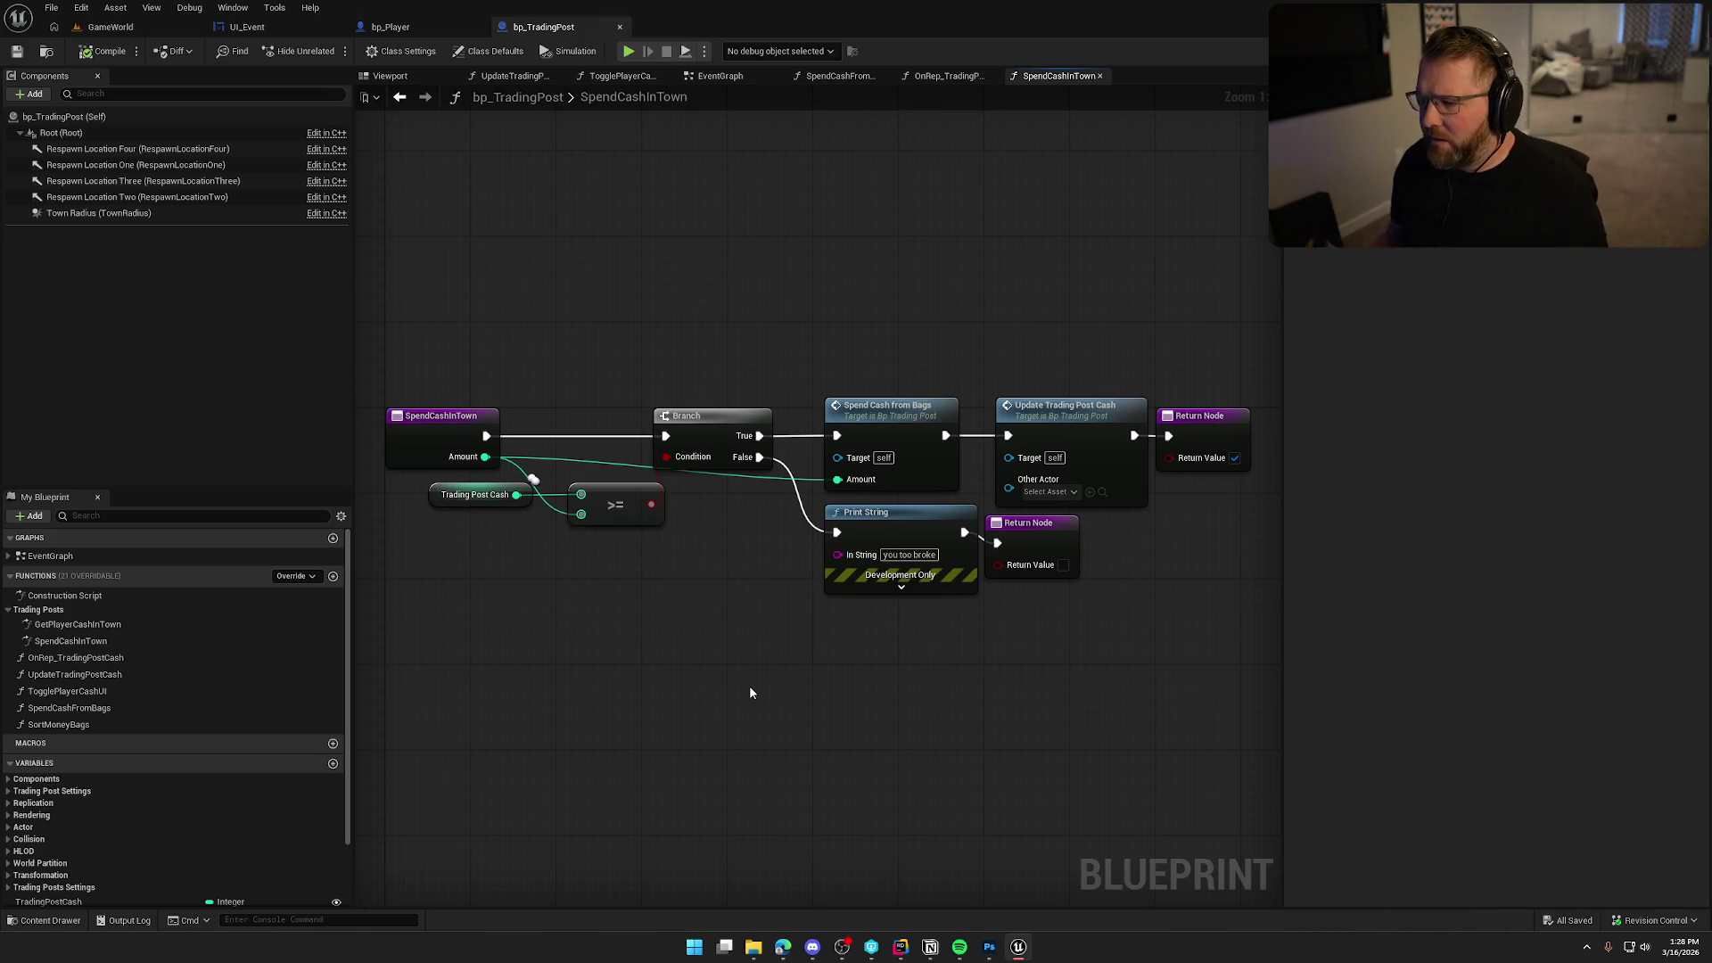
{"action": "left_click_drag", "start_coordinate": [768, 674], "coordinate": [712, 624]}
{"action": "mouse_move", "coordinate": [566, 372]}
{"action": "left_mouse_down"}
{"action": "mouse_move", "coordinate": [722, 290]}
{"action": "mouse_move", "coordinate": [645, 295]}
{"action": "mouse_move", "coordinate": [1284, 585]}
{"action": "left_mouse_up"}
{"action": "left_click", "coordinate": [650, 504]}
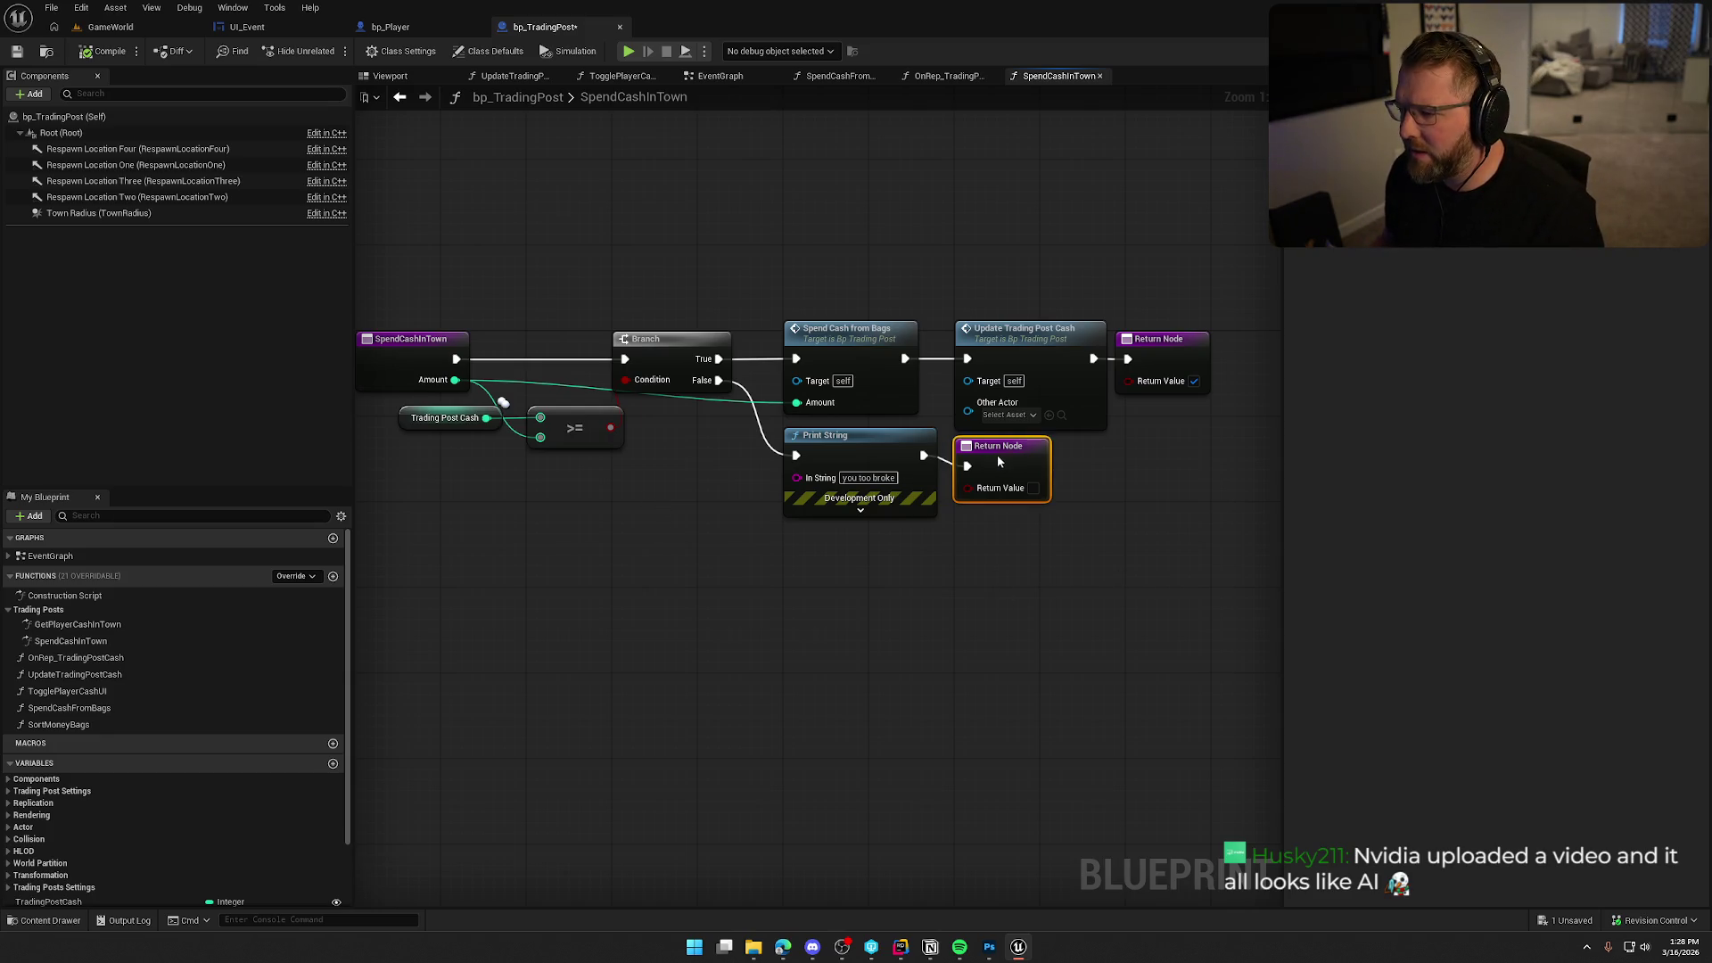
Shift Print String and its Return Node slightly lower and nudge the failure Return Node right.
{"action": "mouse_move", "coordinate": [1009, 563]}
{"action": "left_mouse_down"}
{"action": "mouse_move", "coordinate": [776, 419]}
{"action": "mouse_move", "coordinate": [848, 474]}
{"action": "left_mouse_up"}
{"action": "left_click", "coordinate": [1110, 537]}
{"action": "left_click_drag", "start_coordinate": [1151, 340], "coordinate": [1161, 340]}
{"action": "mouse_move", "coordinate": [1165, 533]}
{"action": "left_mouse_down"}
{"action": "mouse_move", "coordinate": [1119, 533]}
{"action": "mouse_move", "coordinate": [1144, 501]}
{"action": "left_mouse_up"}
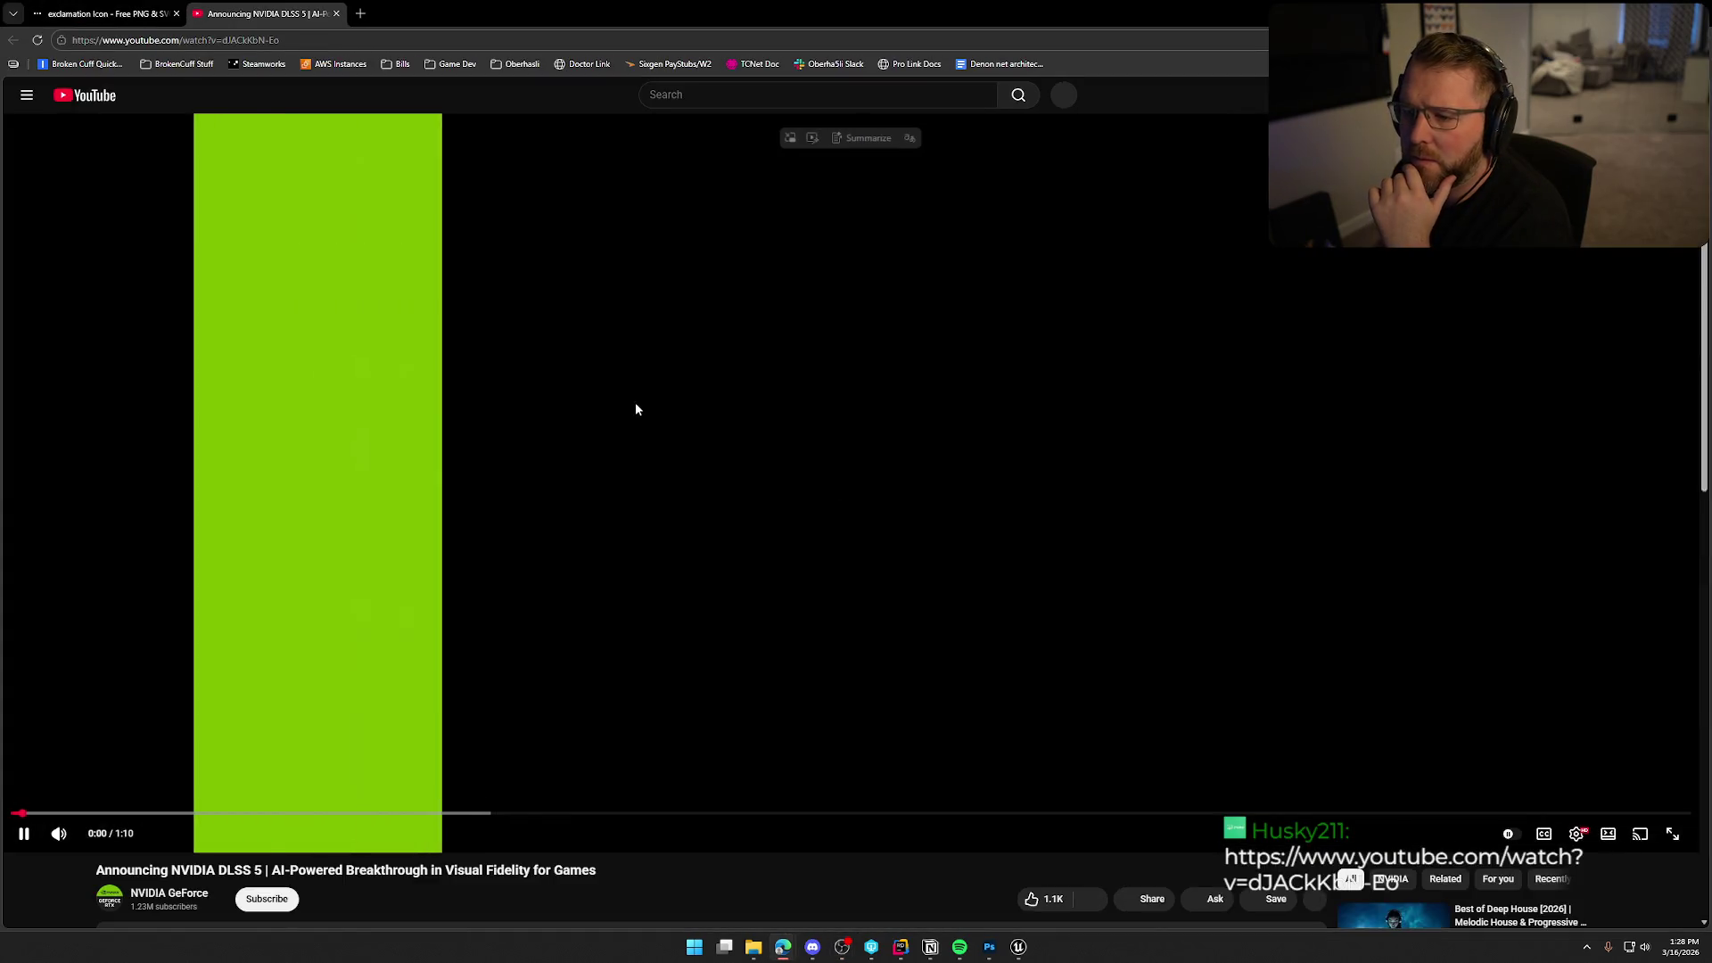
{"action": "left_click", "coordinate": [636, 409]}
Close the exclamation Icon tab and start the DLSS 5 video, pausing briefly at 0:05.
{"action": "left_click", "coordinate": [176, 13]}
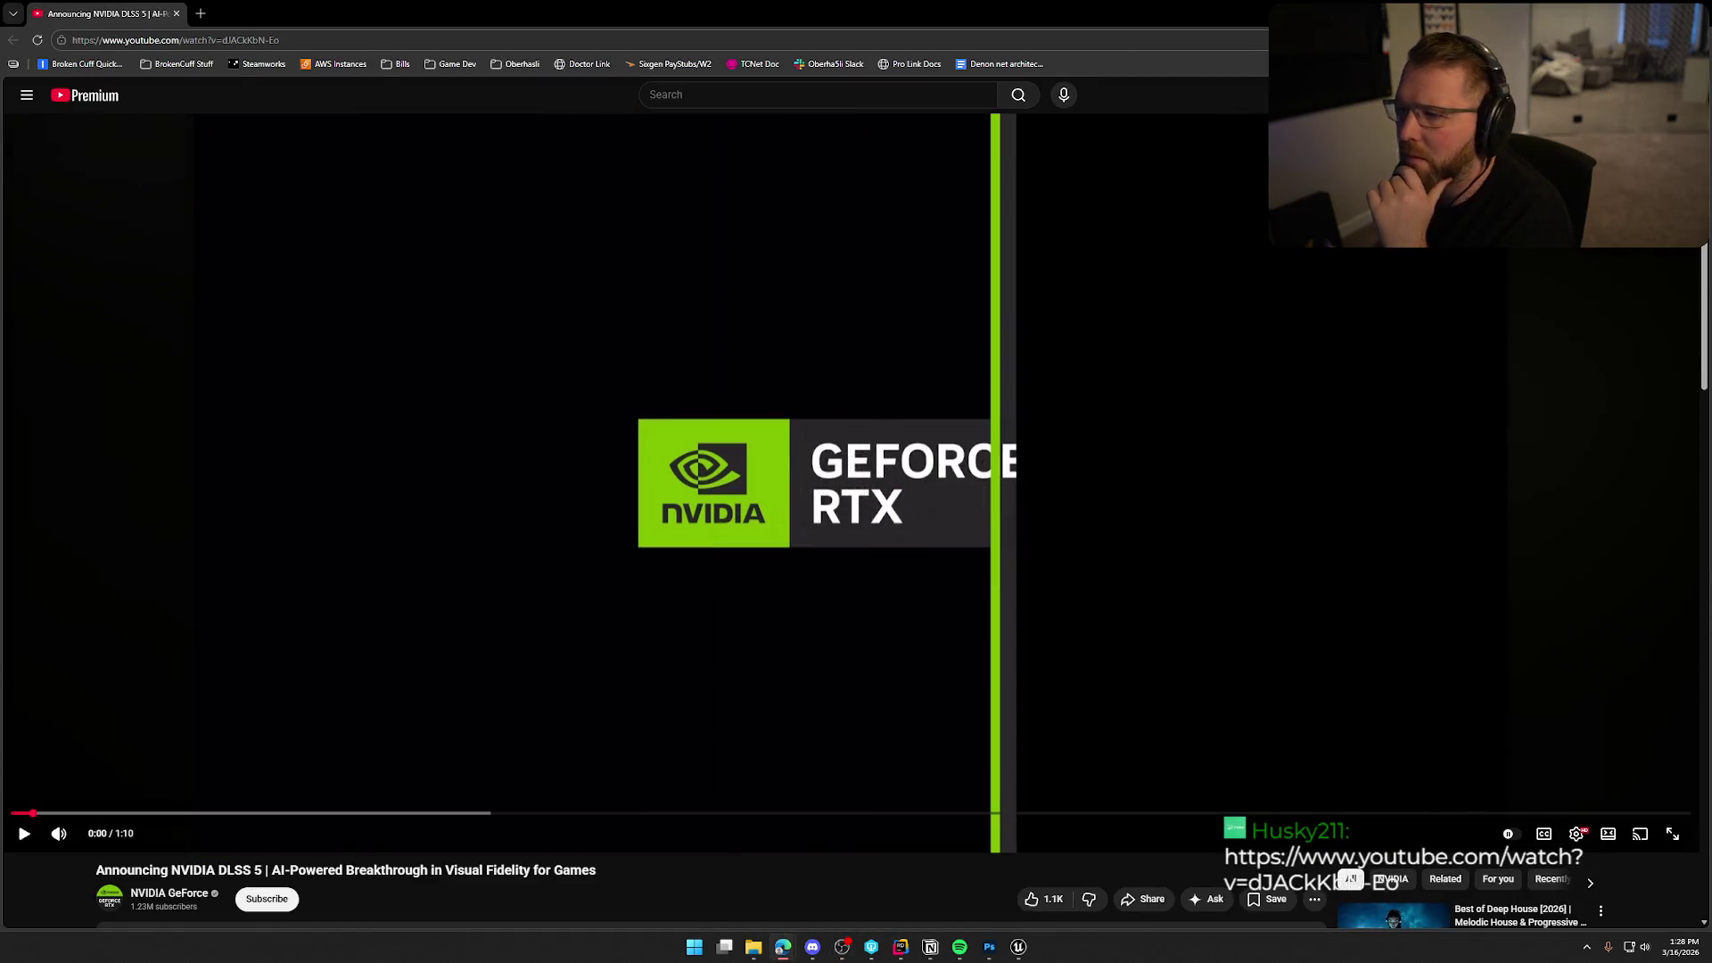
{"action": "left_click", "coordinate": [1162, 554]}
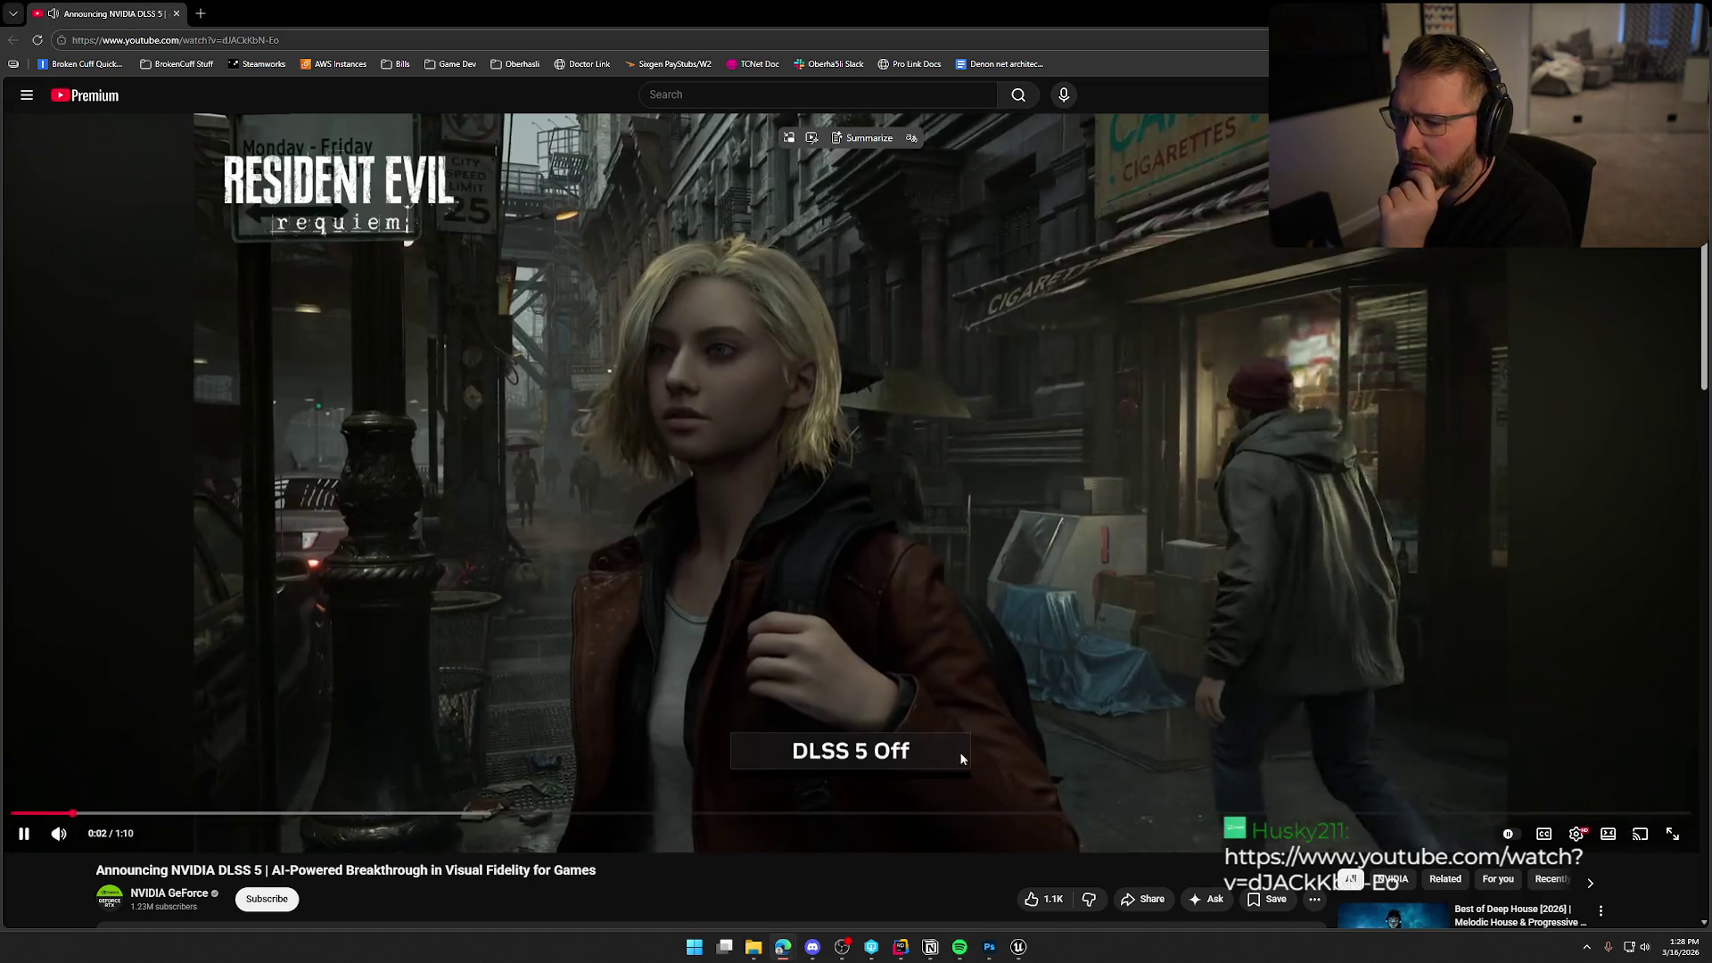
{"action": "mouse_move", "coordinate": [90, 832]}
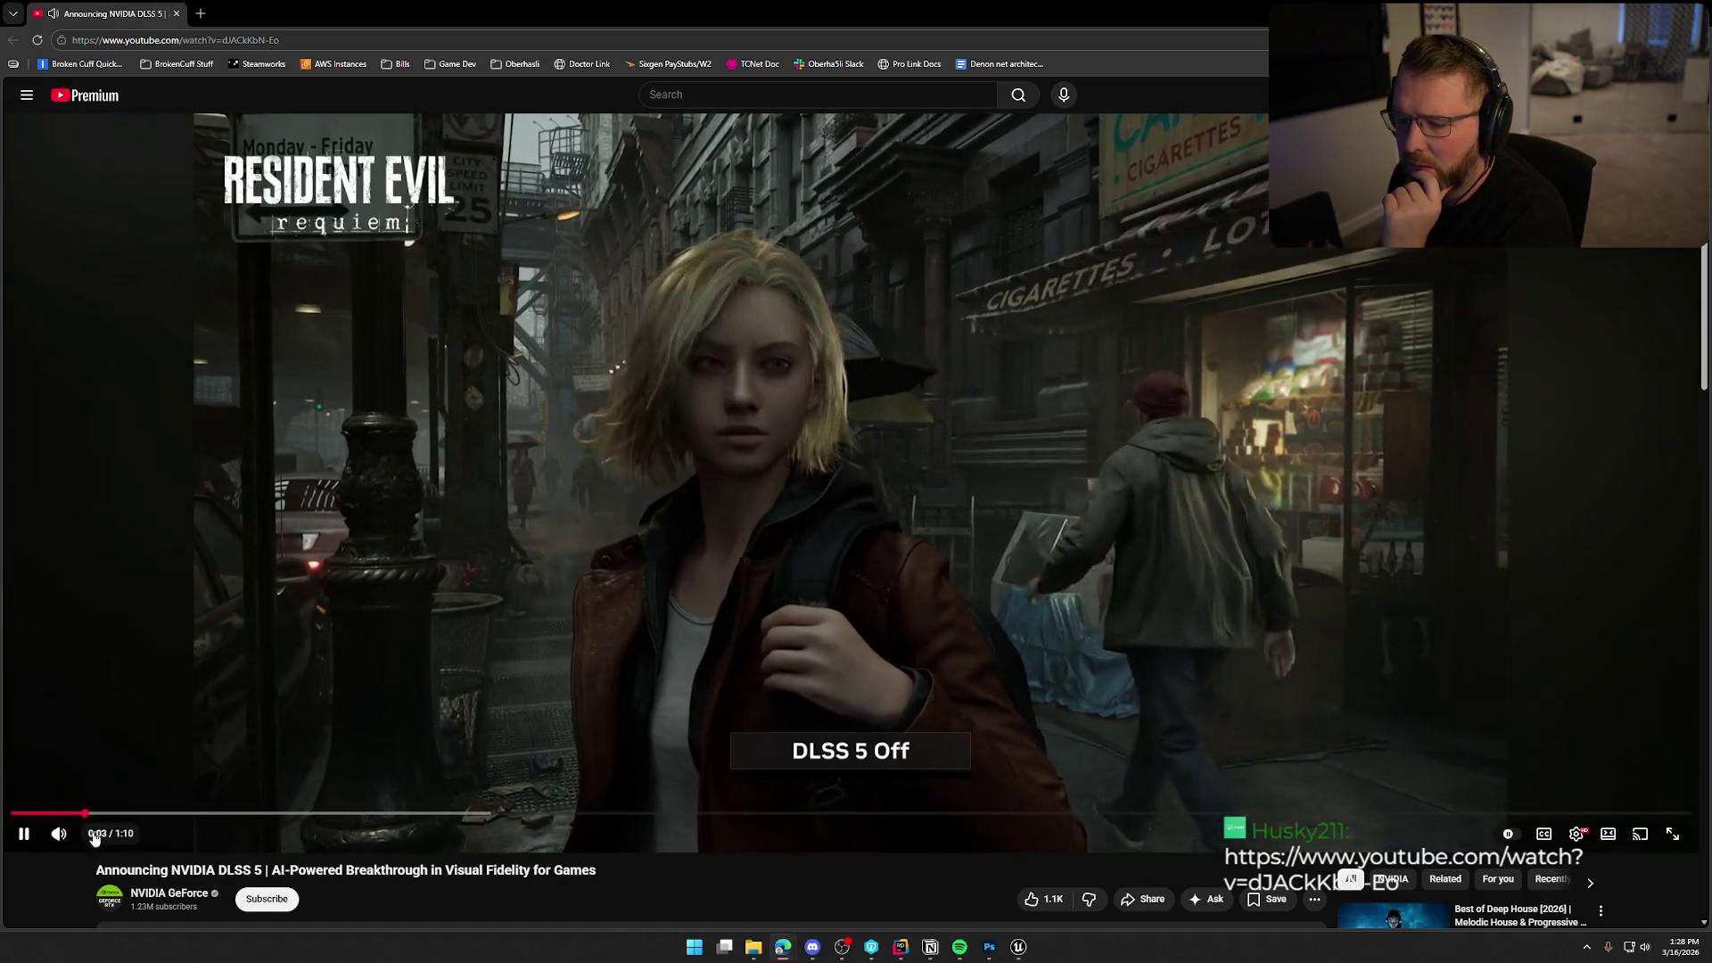
{"action": "key", "text": "space"}
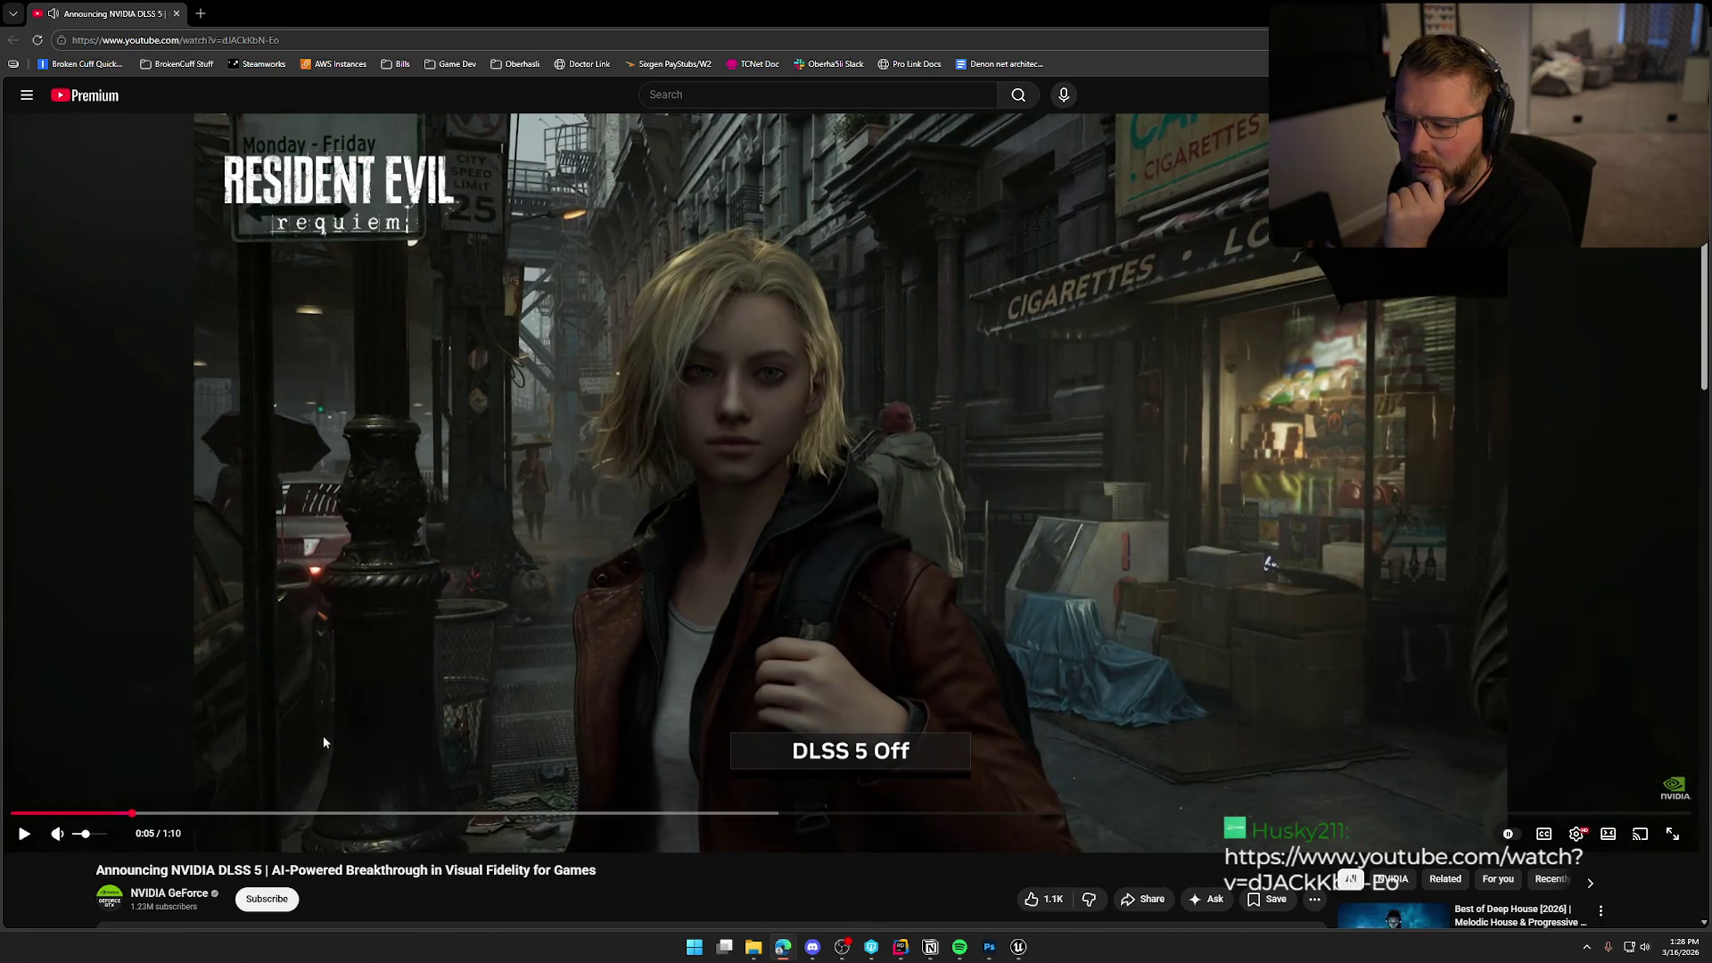
{"action": "left_click", "coordinate": [464, 491]}
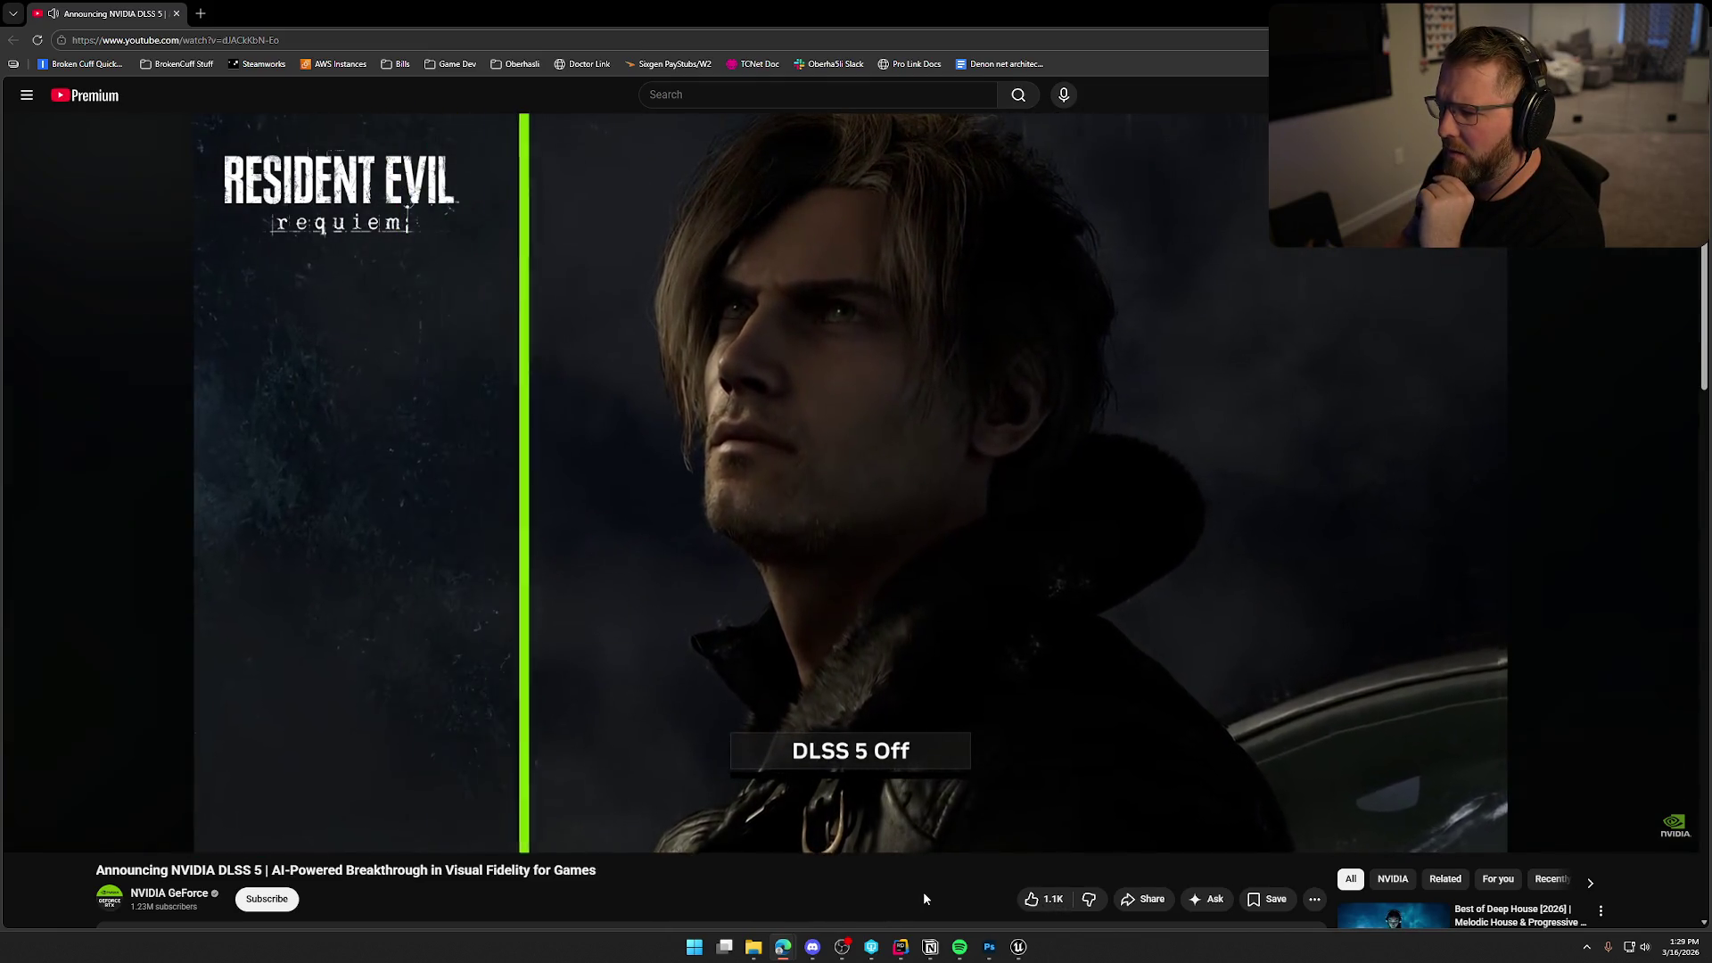
Watch through the Resident Evil and Starfield comparisons, then rewind the video to 0:03.
{"action": "left_click", "coordinate": [1051, 580]}
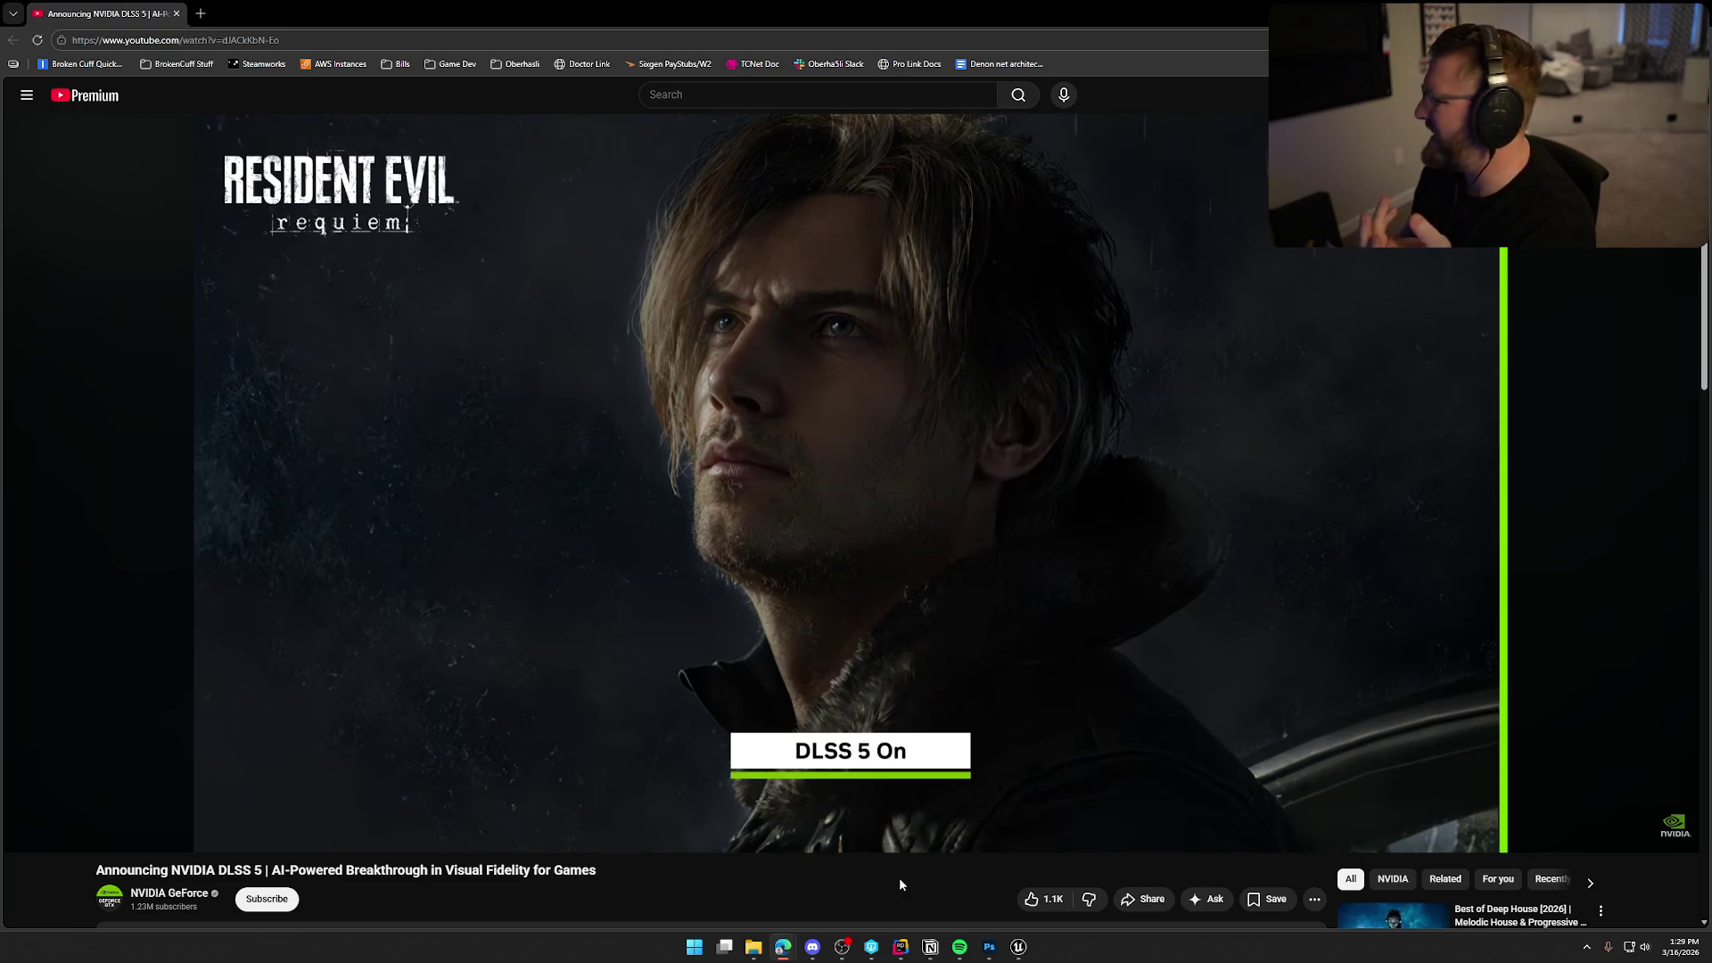
{"action": "left_click", "coordinate": [935, 821]}
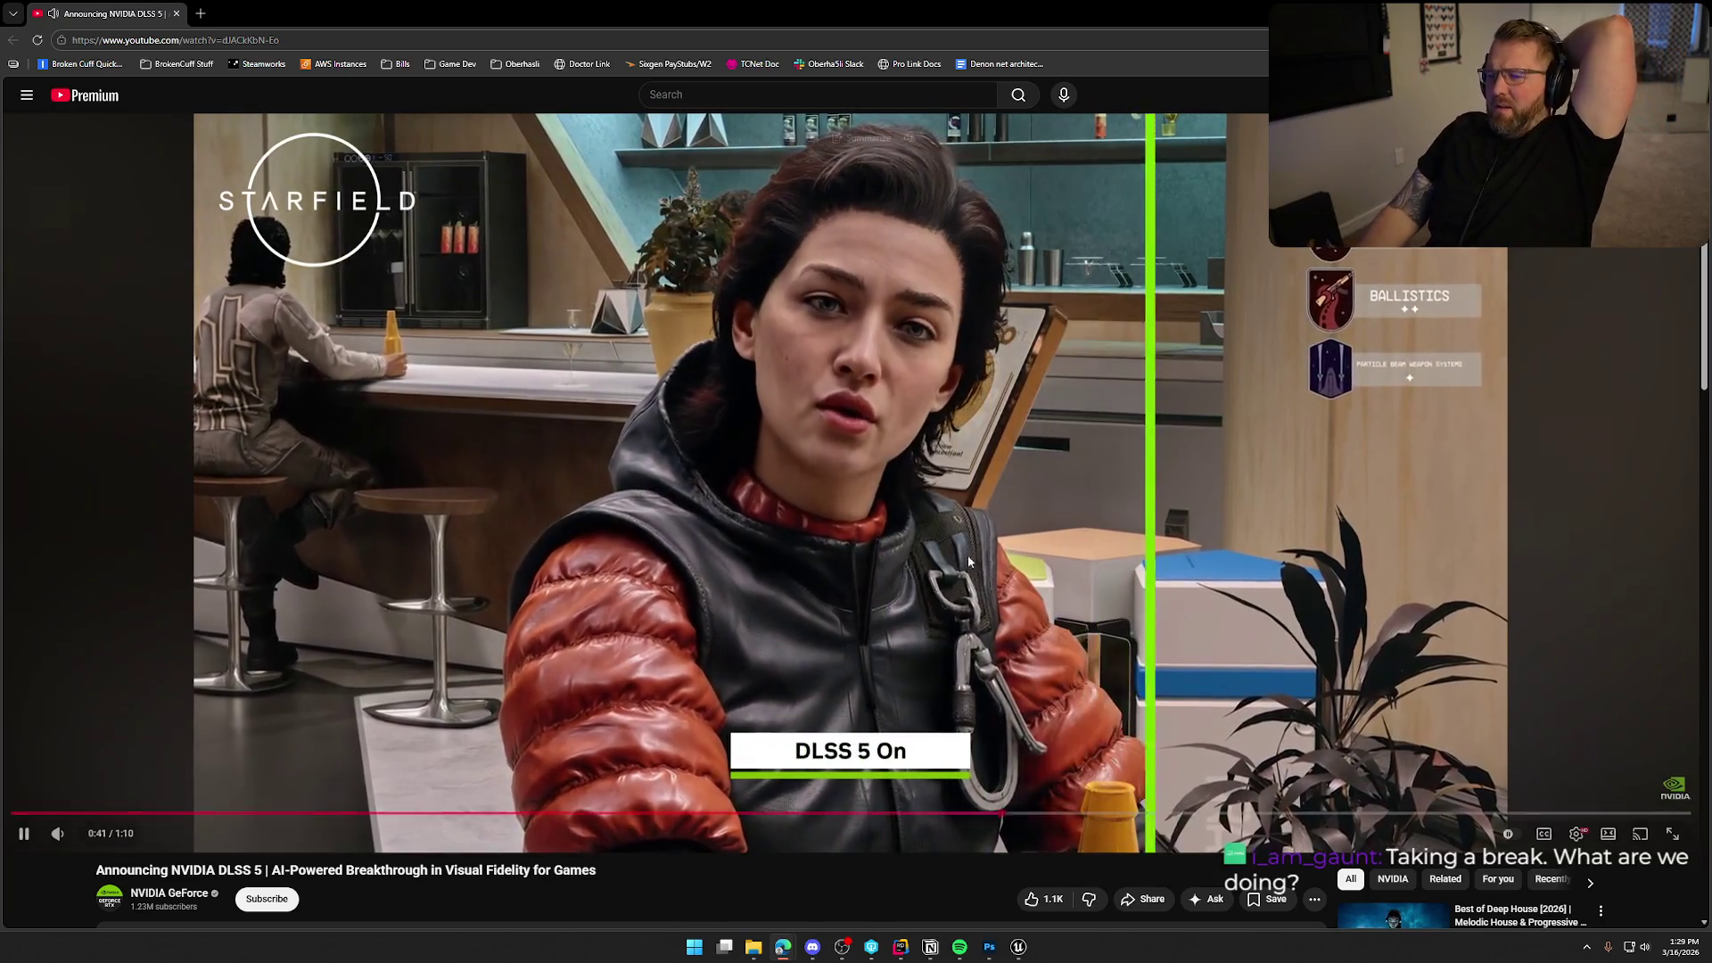
{"action": "left_click", "coordinate": [975, 522]}
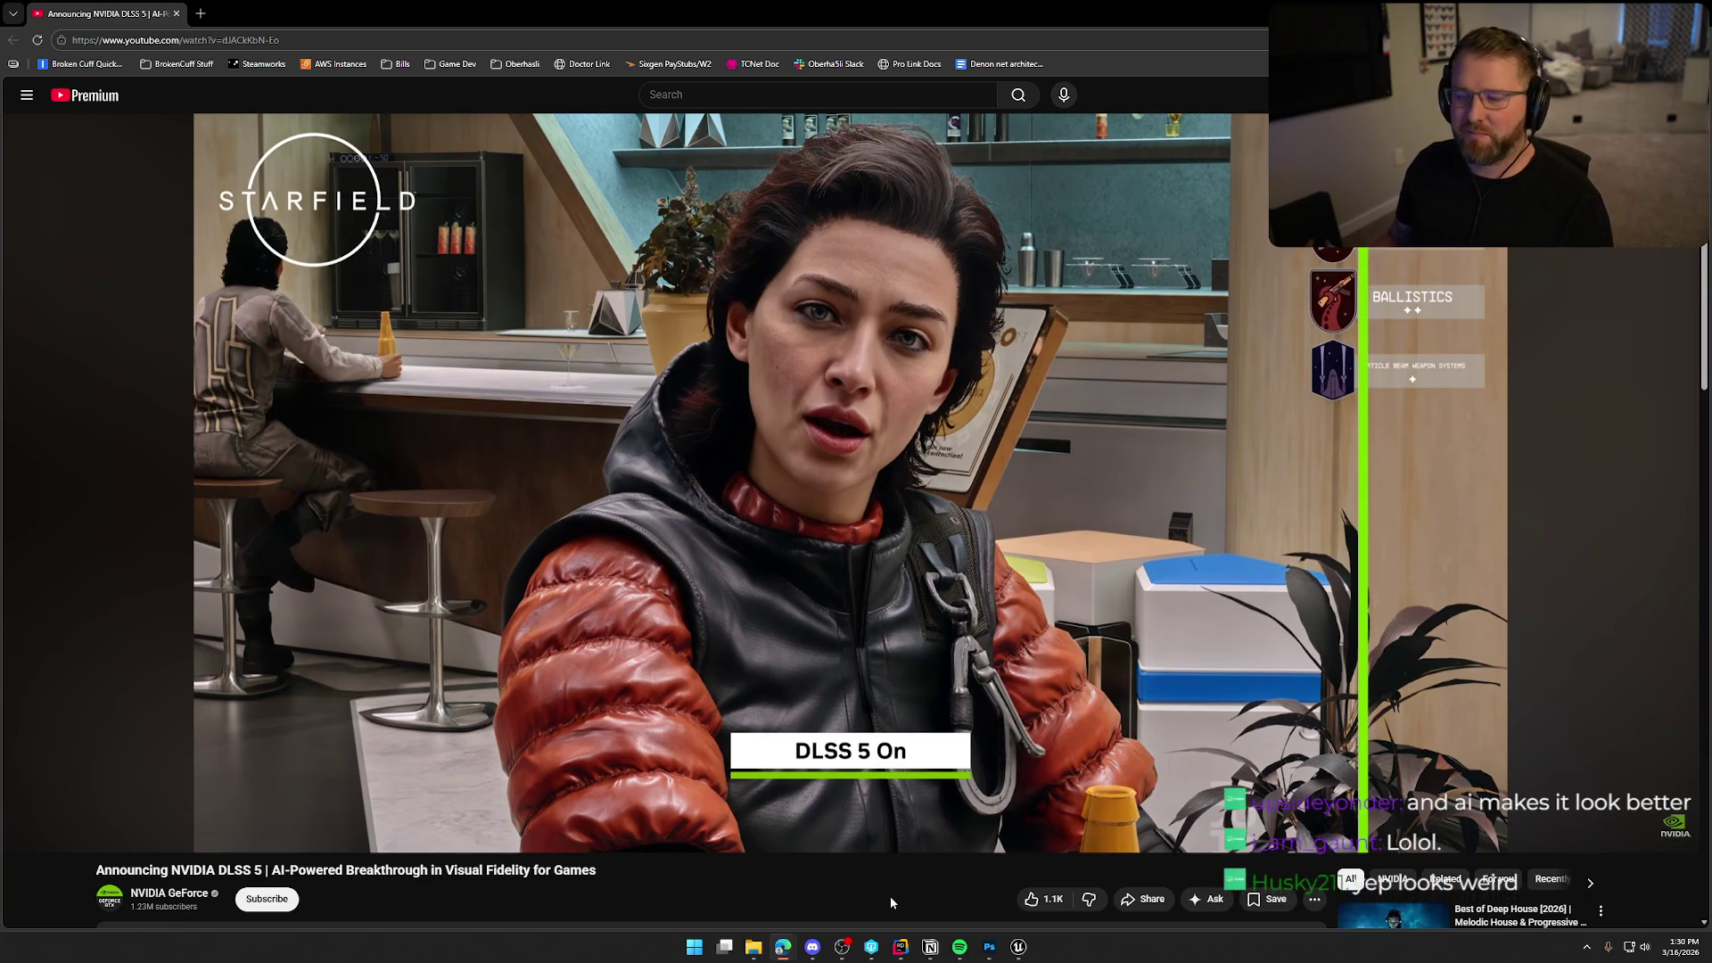
{"action": "key", "text": "space"}
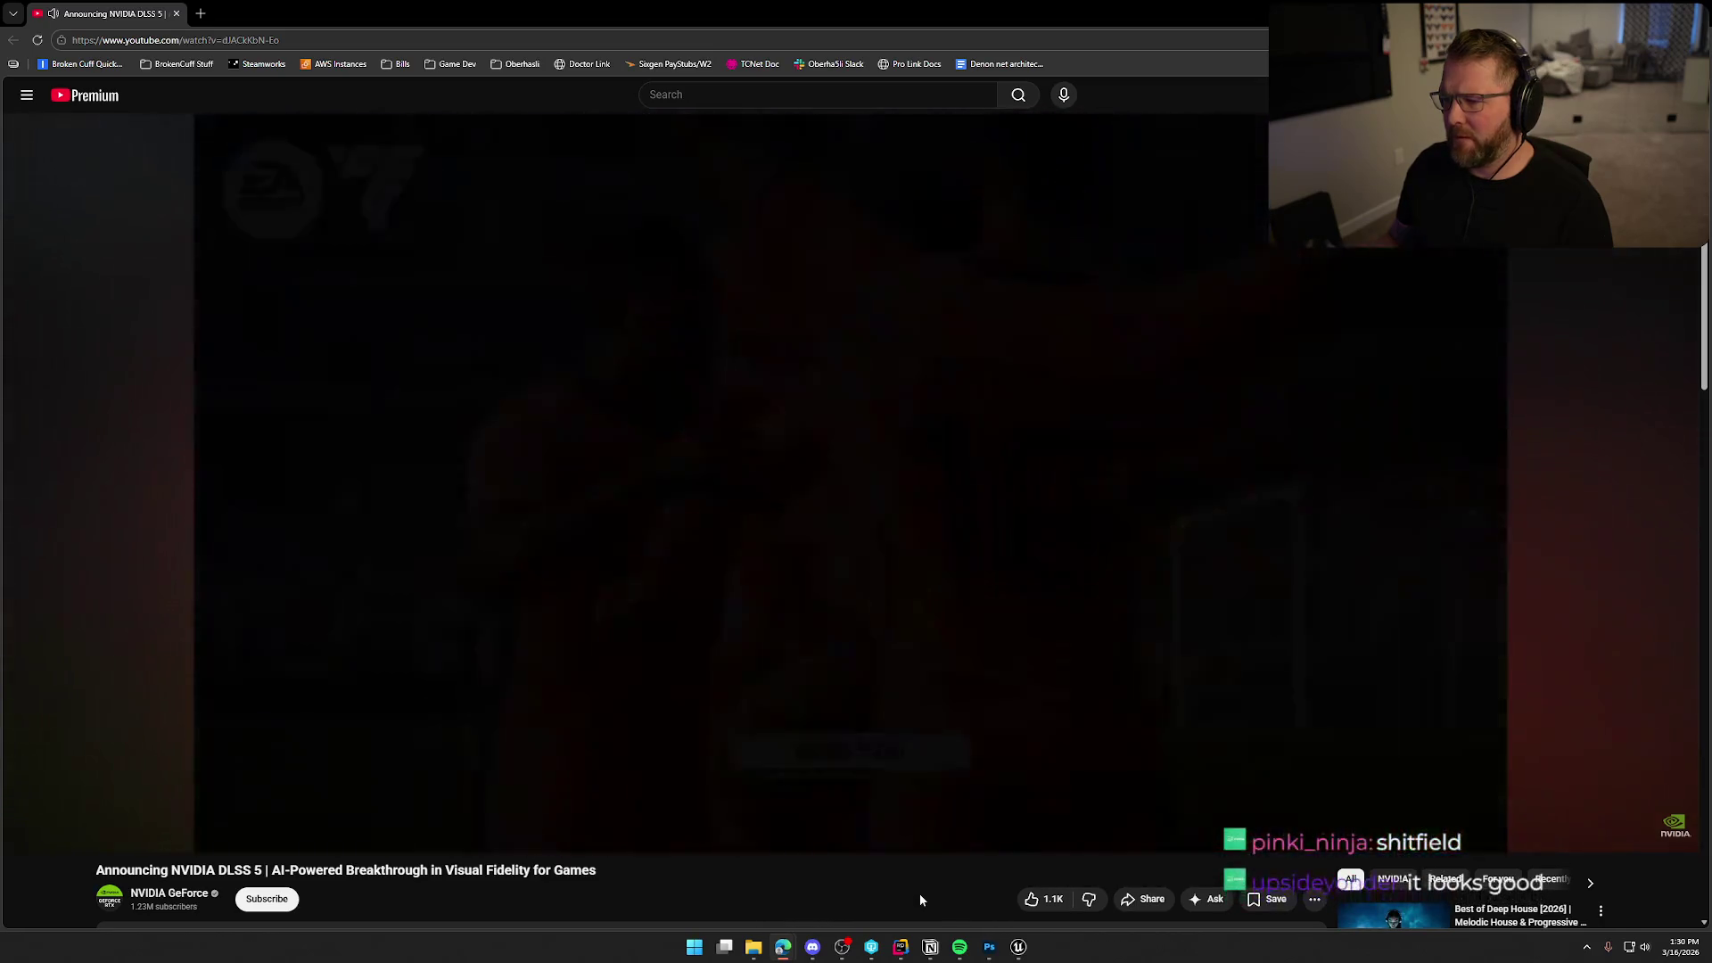
{"action": "left_click_drag", "start_coordinate": [116, 813], "coordinate": [85, 816]}
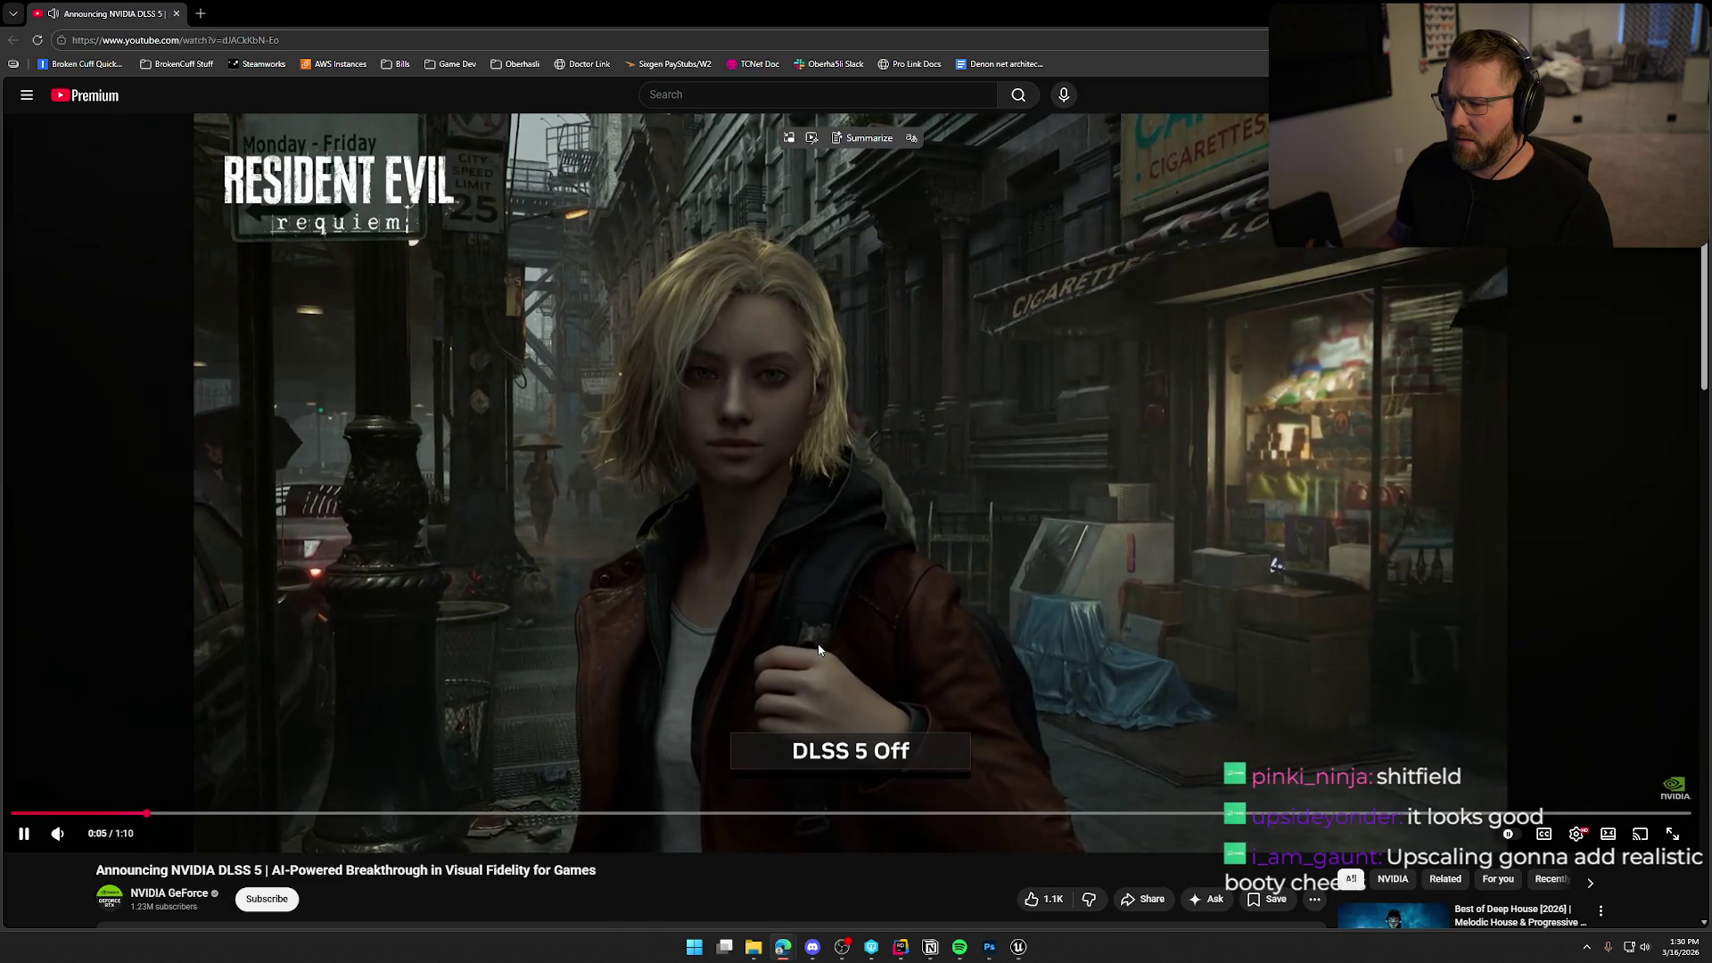
Compare the Resident Evil scene with DLSS 5 Off at 0:03 and On at 0:07.
{"action": "left_click", "coordinate": [818, 646]}
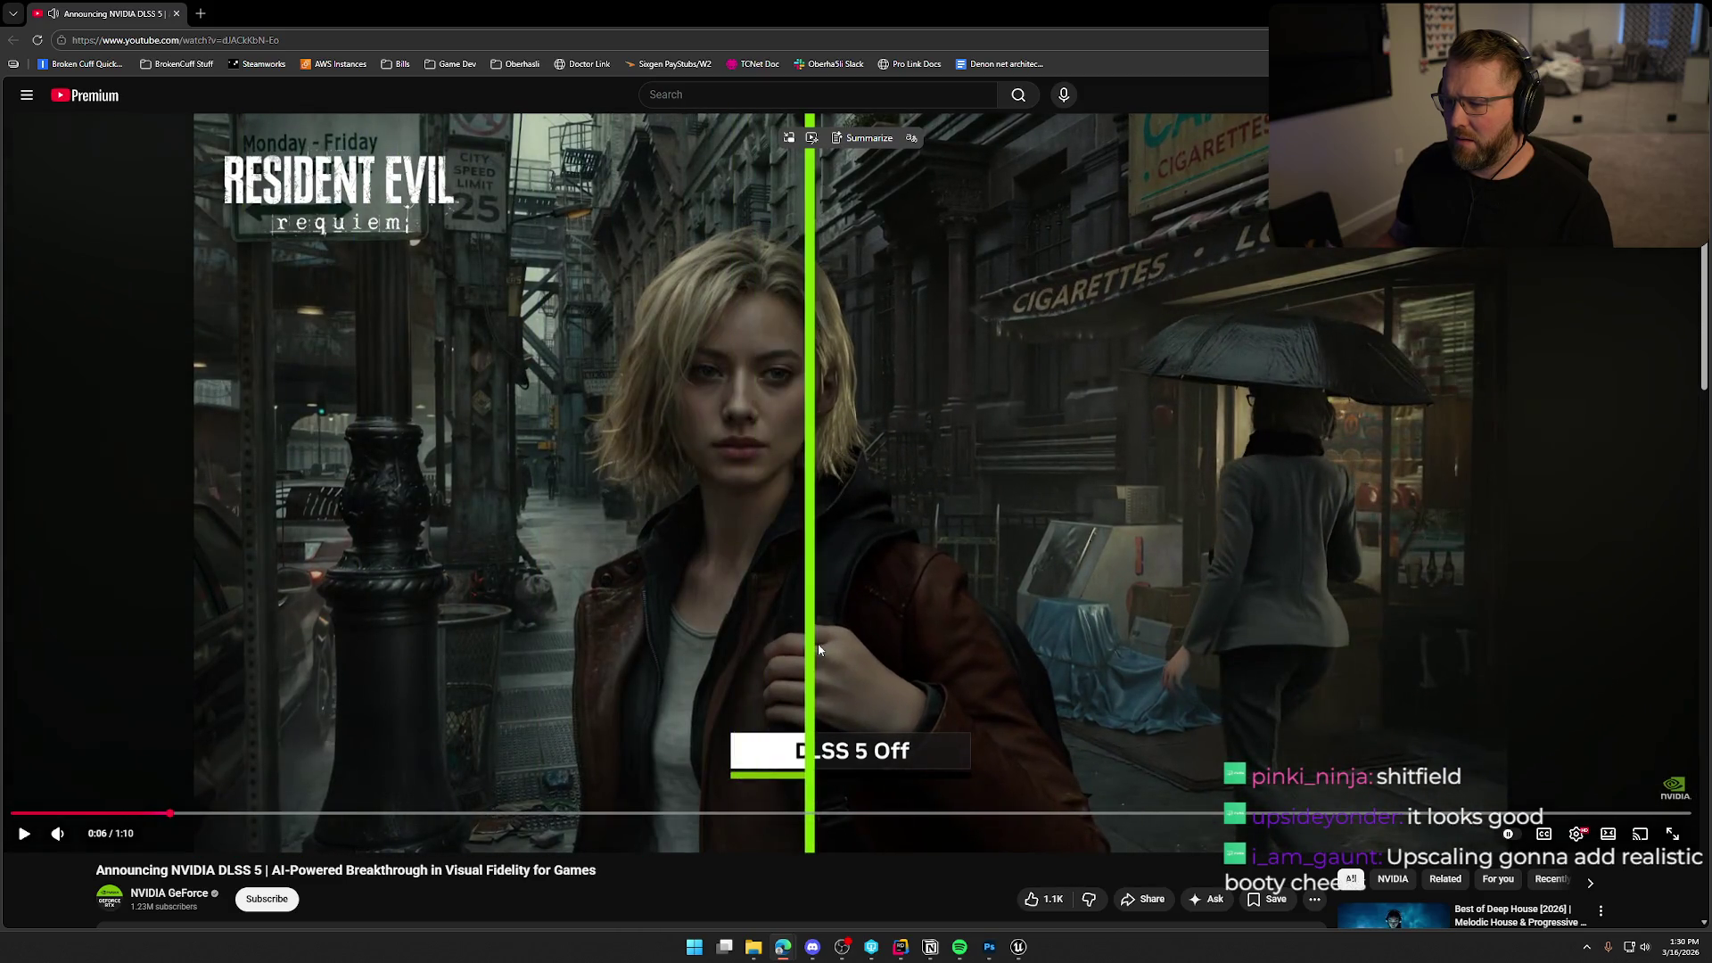
{"action": "key", "text": "Left"}
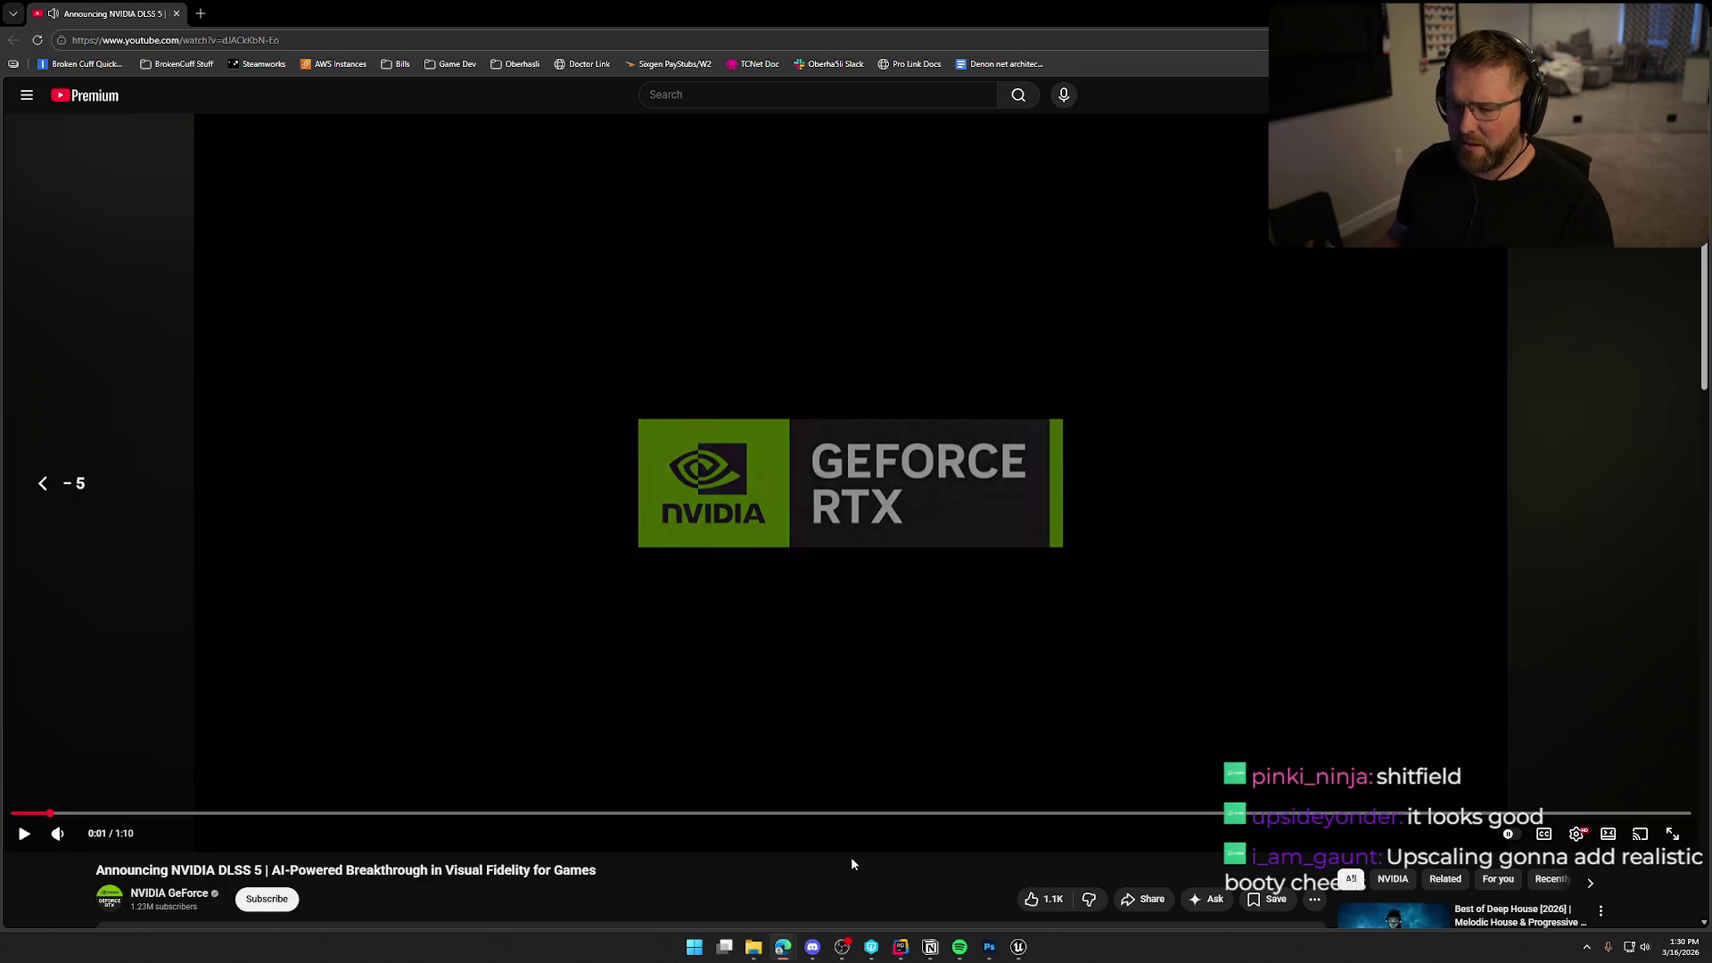
{"action": "left_click", "coordinate": [845, 486]}
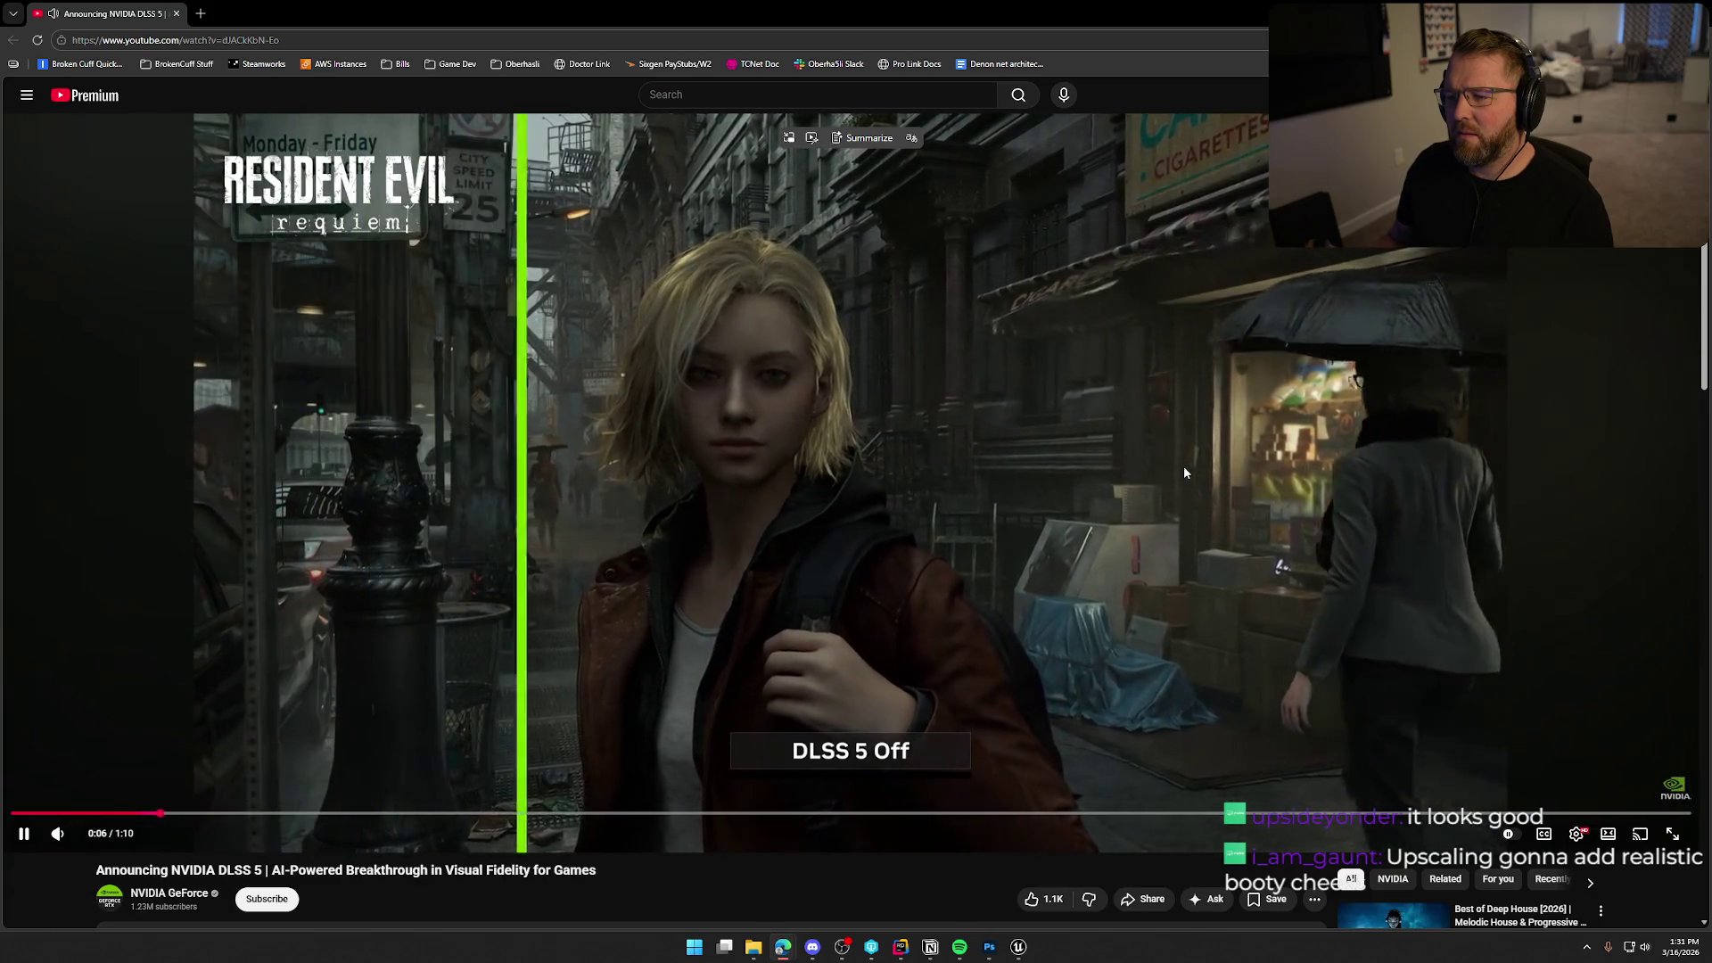
{"action": "left_click", "coordinate": [1177, 474]}
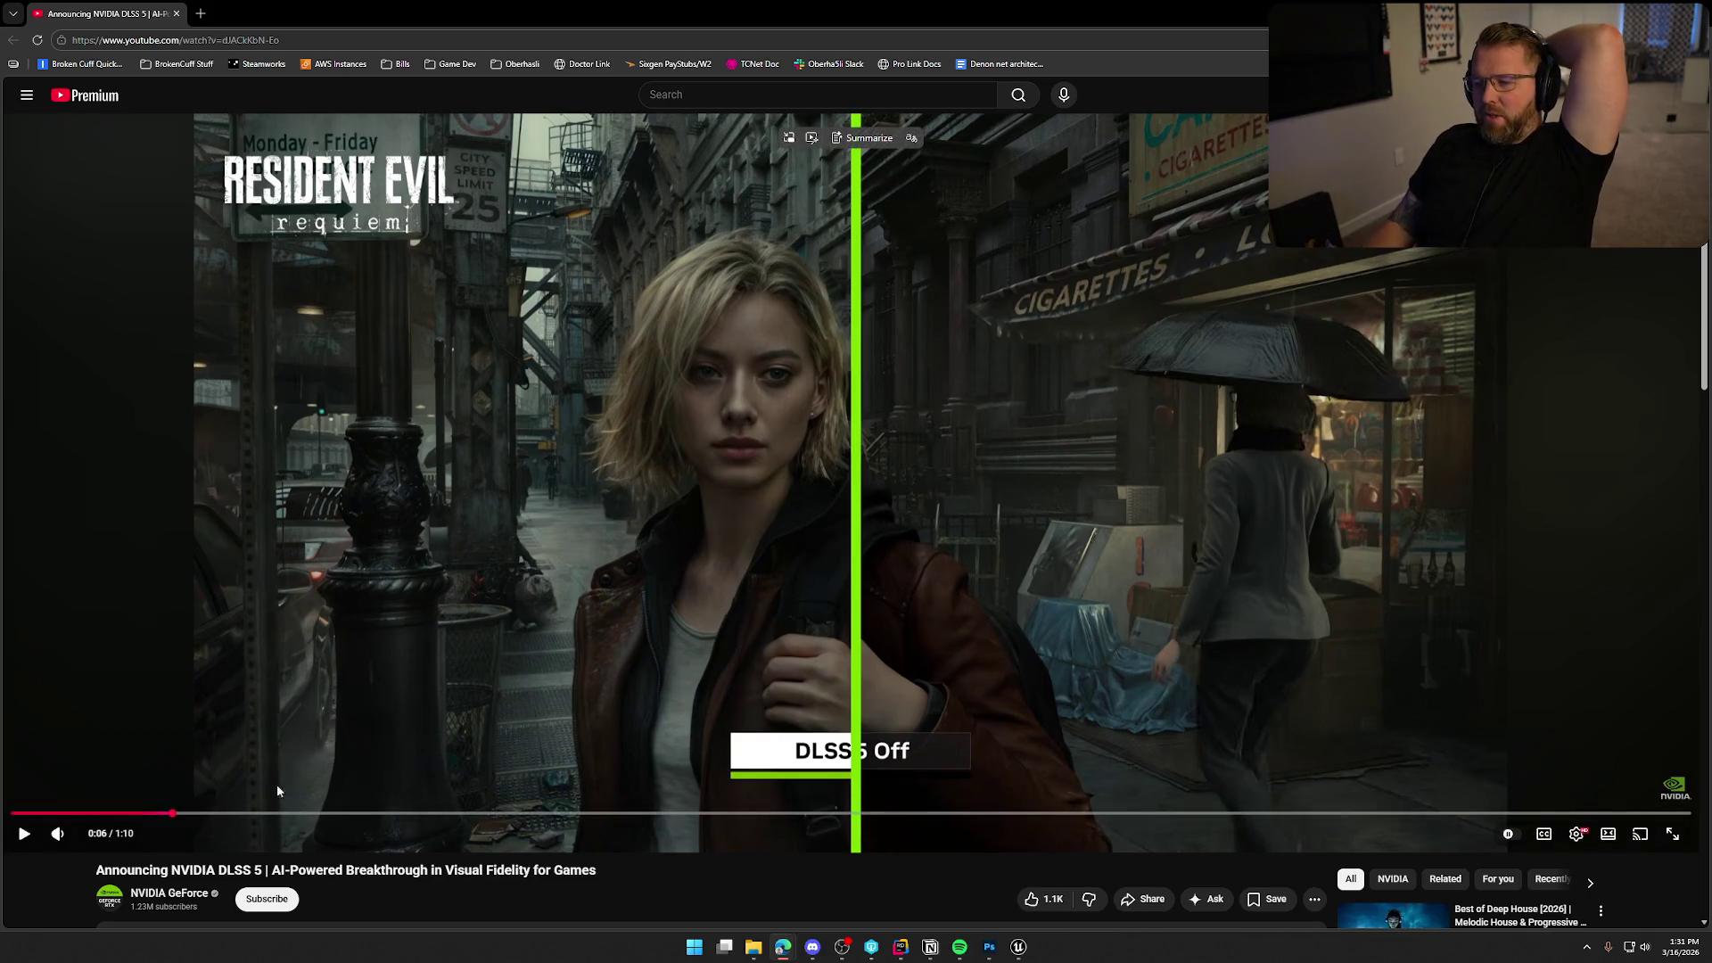
{"action": "left_click", "coordinate": [103, 813]}
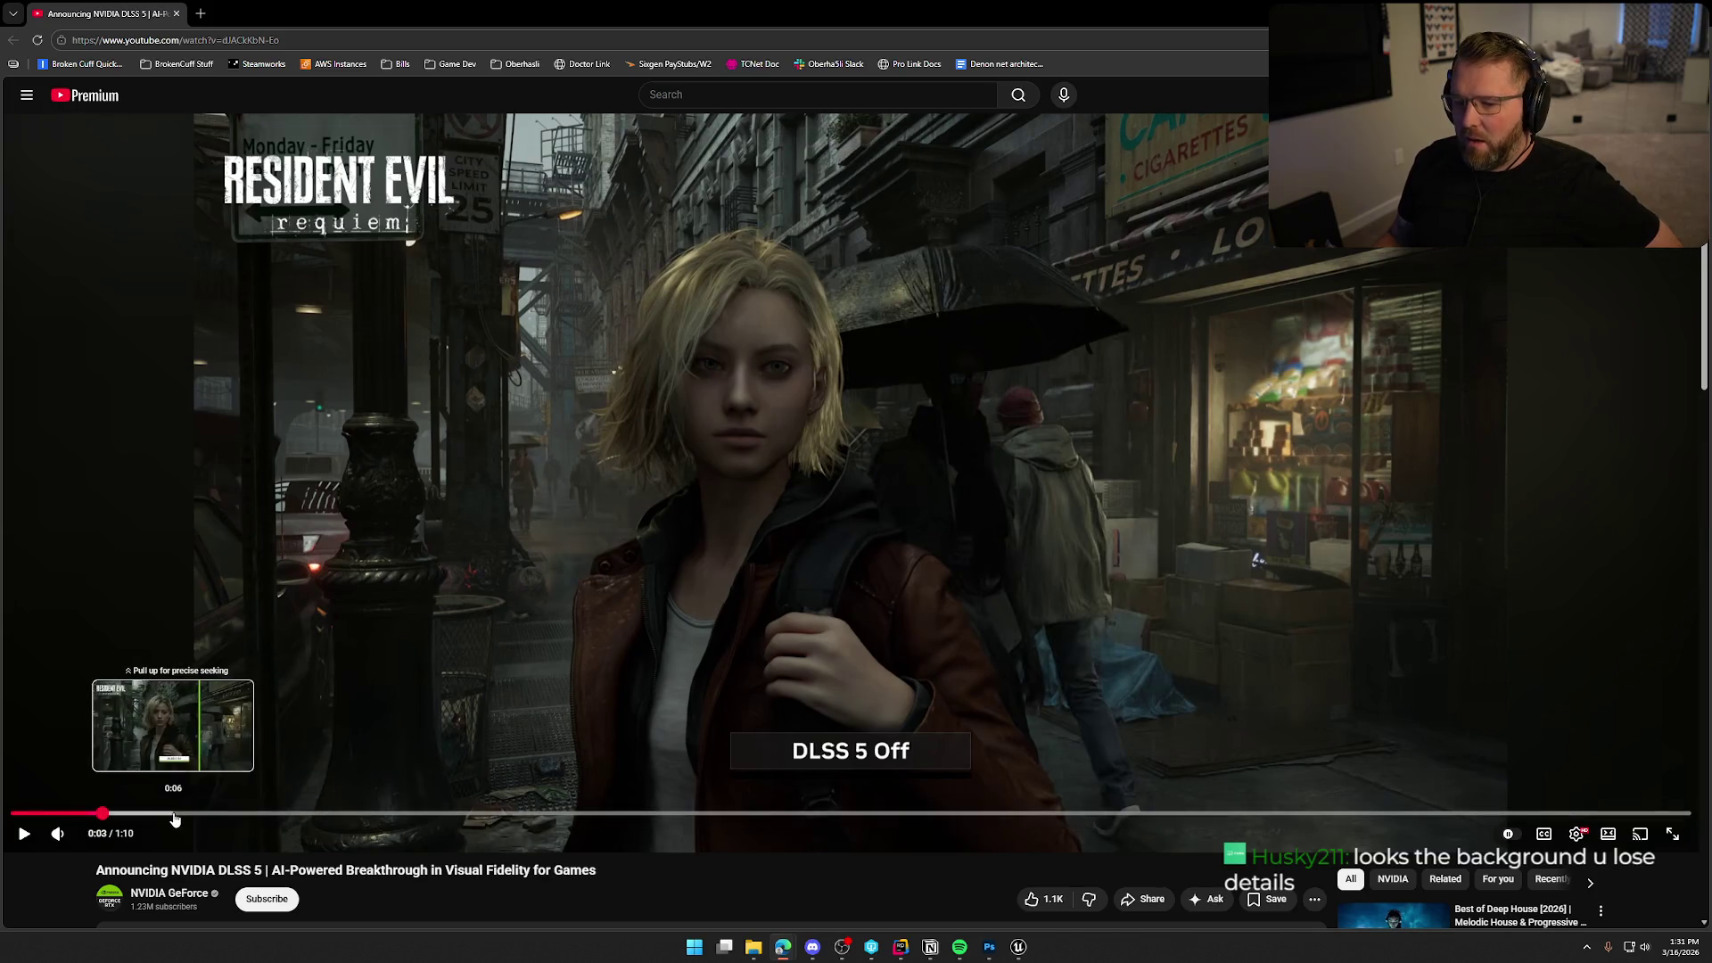
{"action": "left_click", "coordinate": [193, 813]}
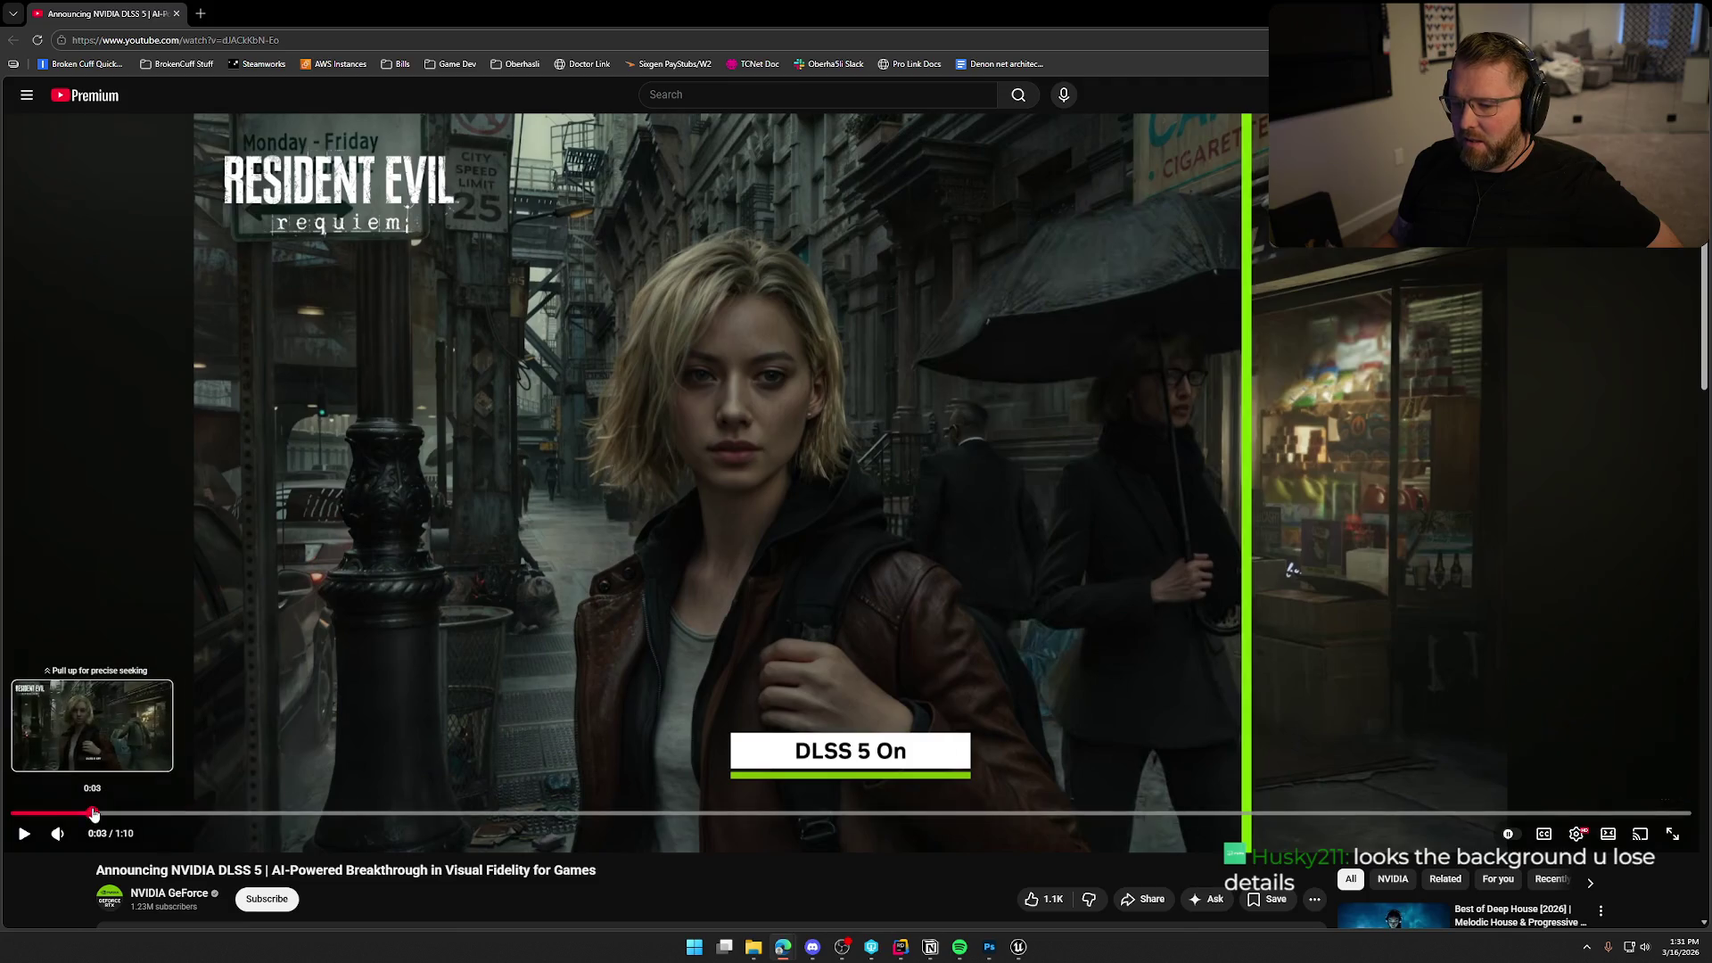
{"action": "left_click", "coordinate": [92, 813]}
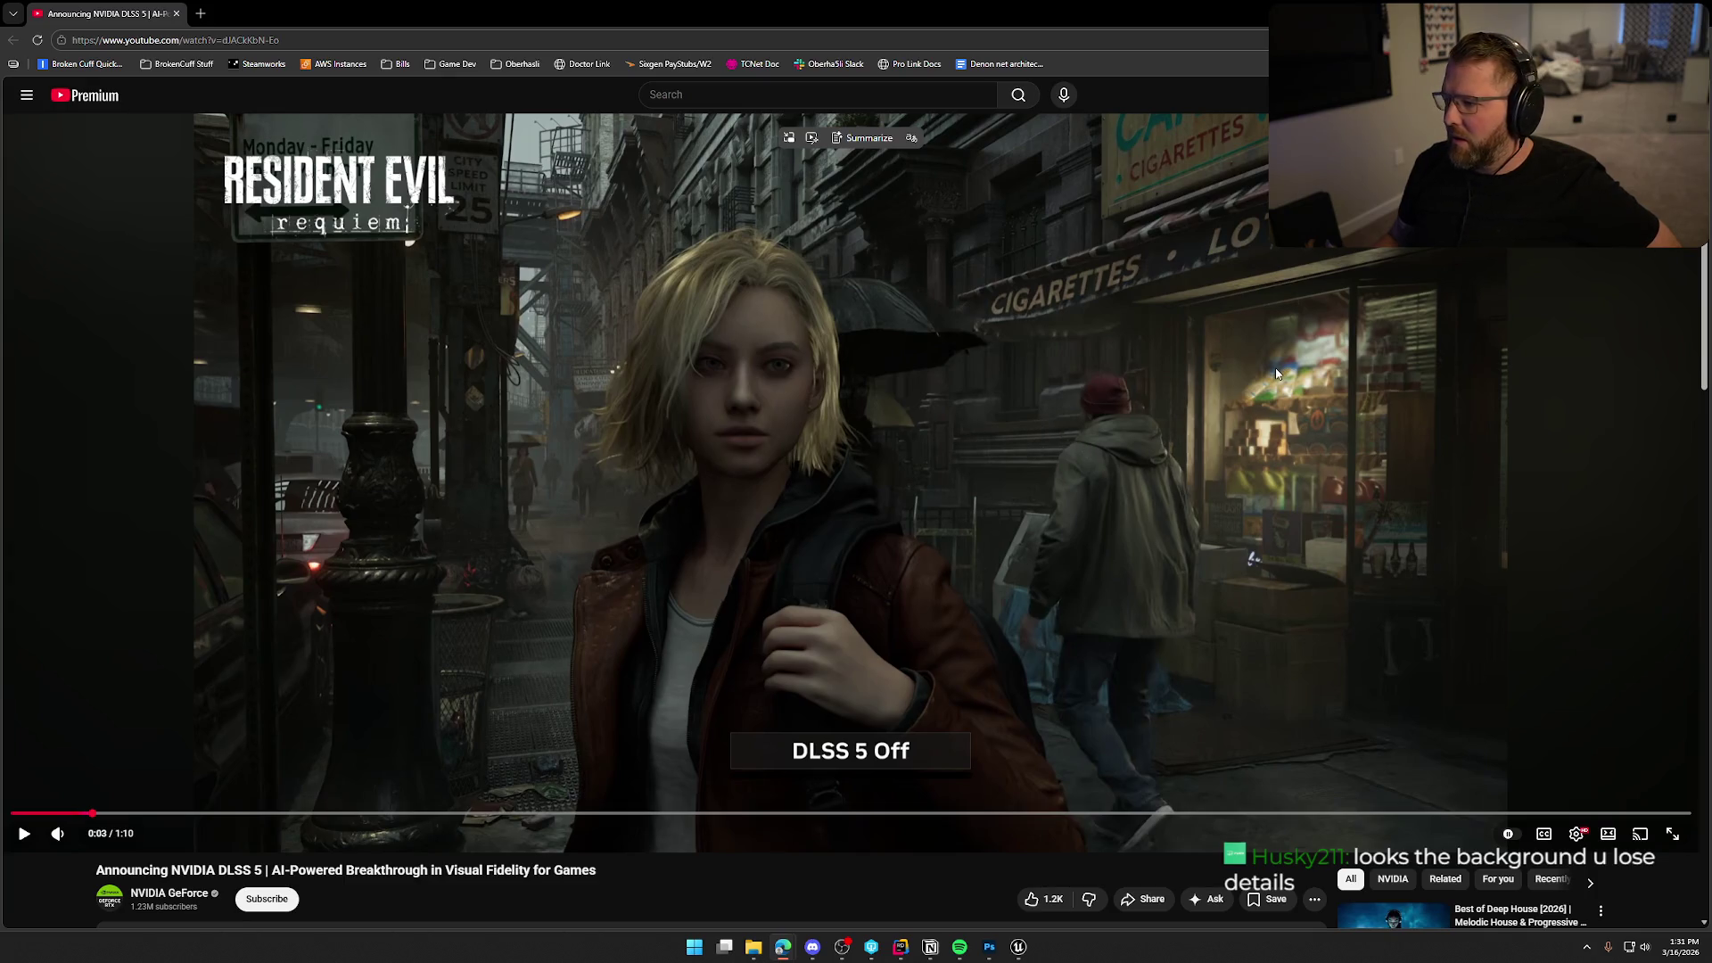
Play the comparison from 0:03 on to the Hogwarts Legacy scene, pausing at 0:21.
{"action": "left_click", "coordinate": [1104, 493]}
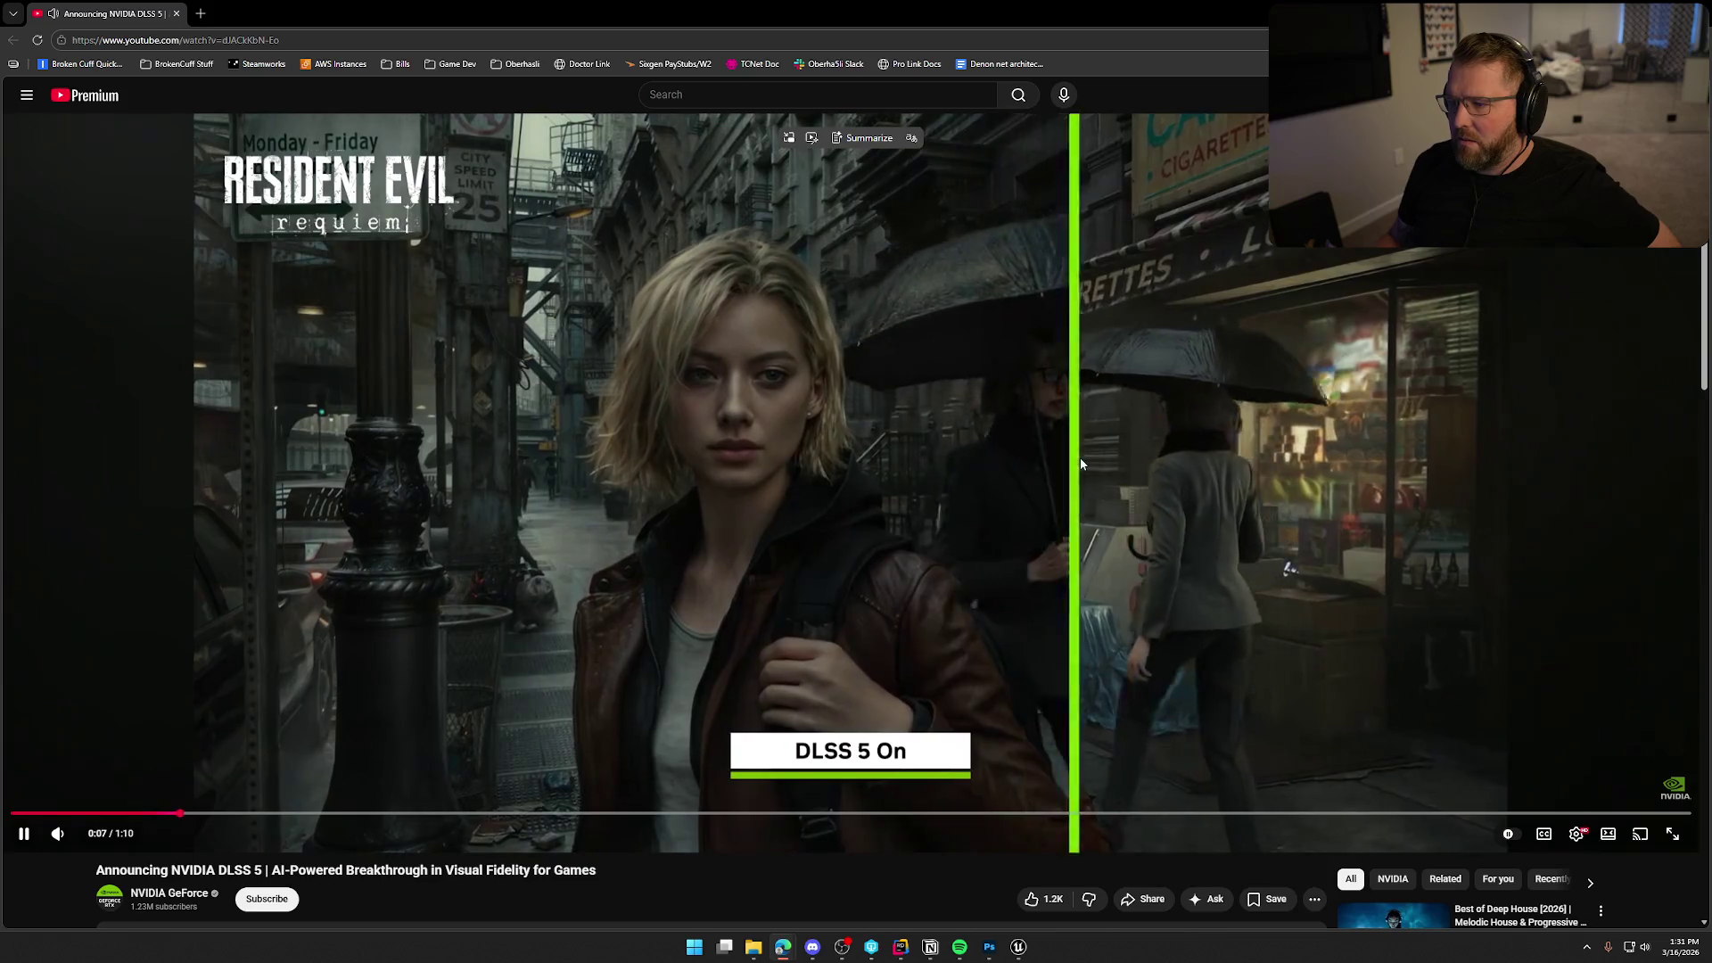
{"action": "left_click", "coordinate": [1080, 464]}
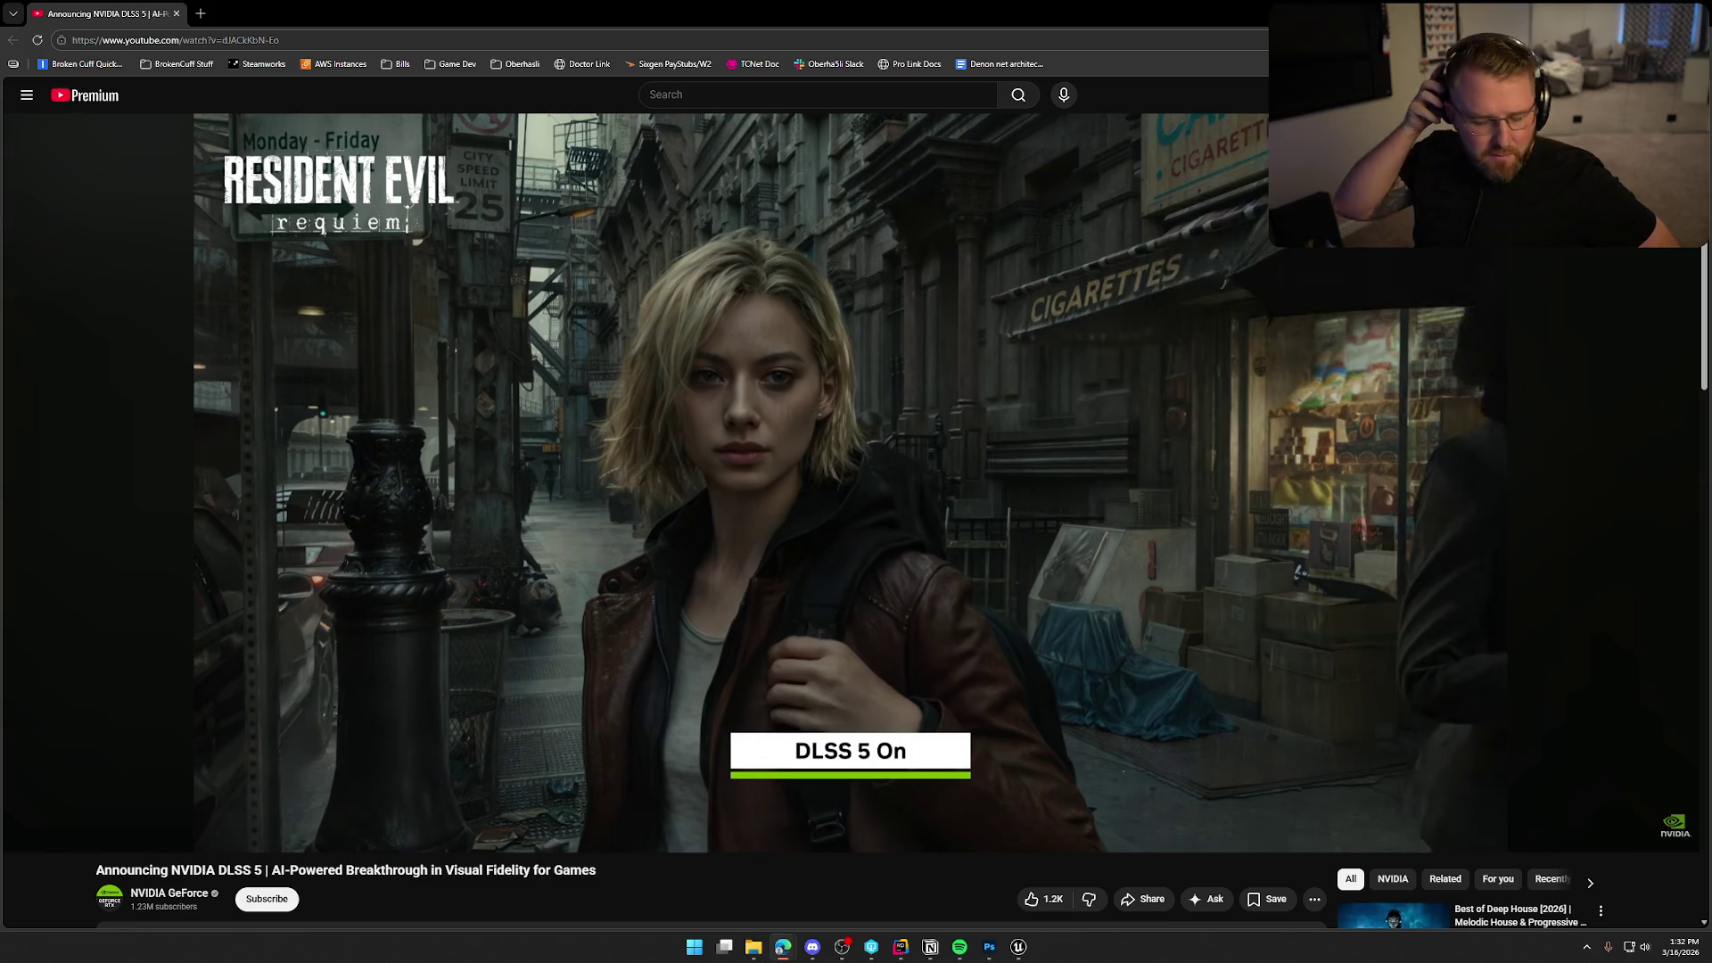
{"action": "left_click", "coordinate": [1042, 394]}
{"action": "left_click", "coordinate": [1056, 456]}
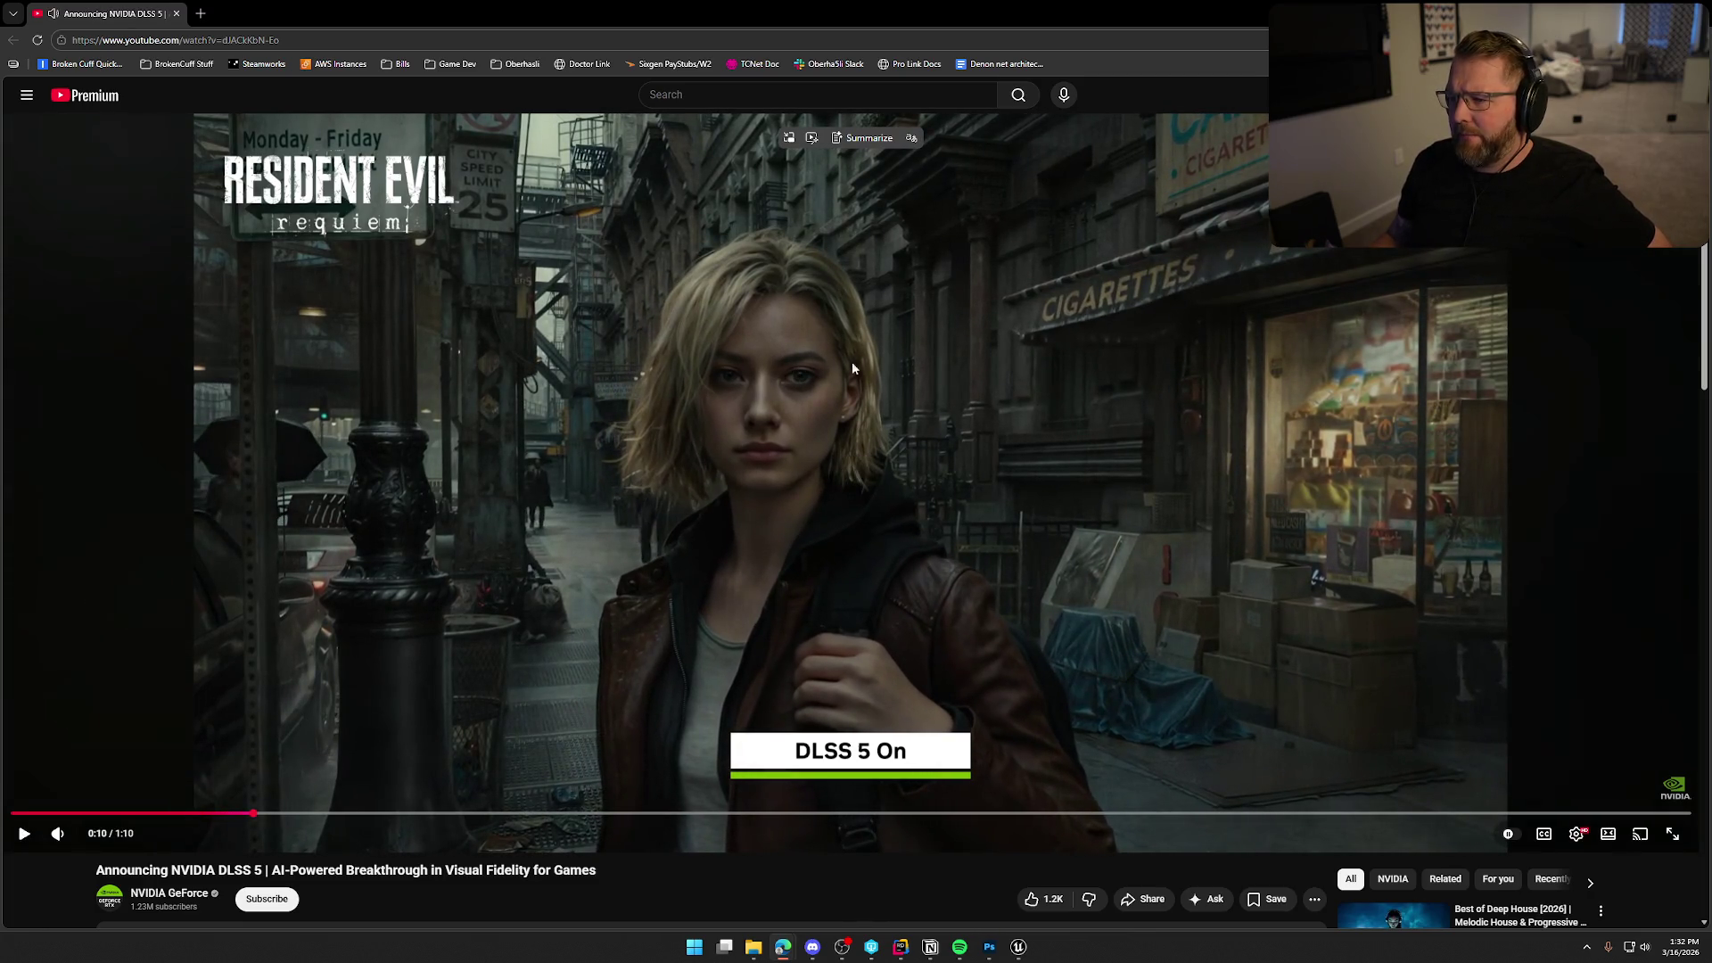
{"action": "left_click", "coordinate": [996, 411]}
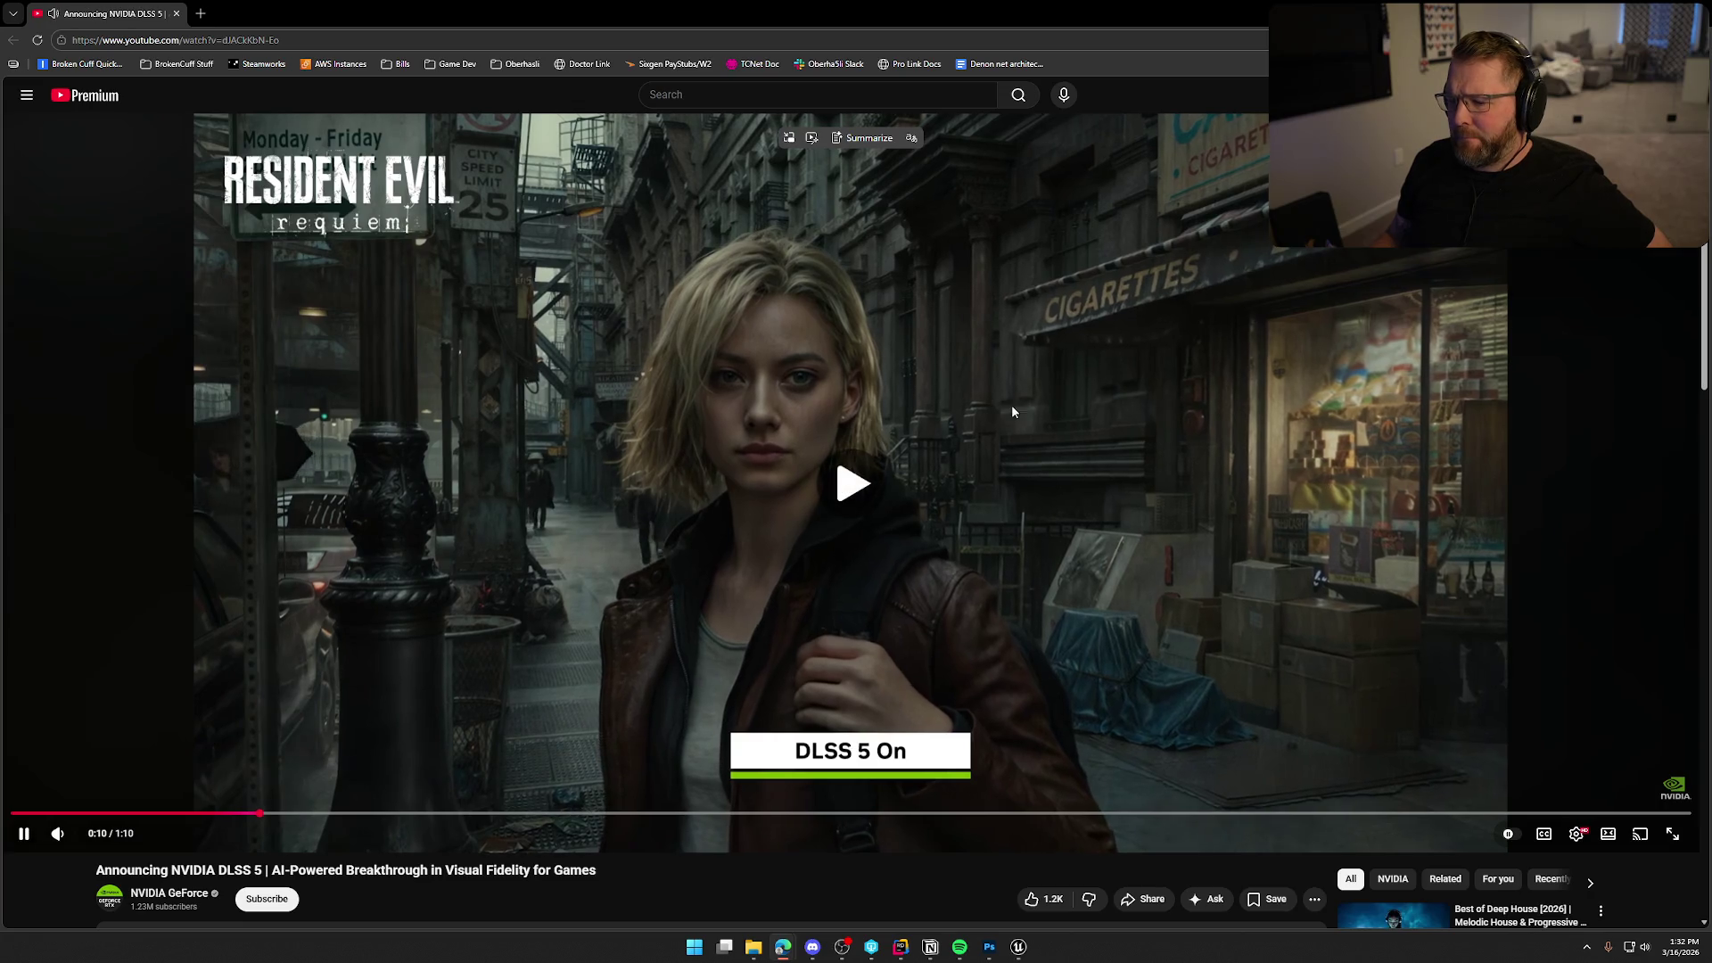
{"action": "left_click", "coordinate": [907, 486]}
{"action": "left_click", "coordinate": [908, 485]}
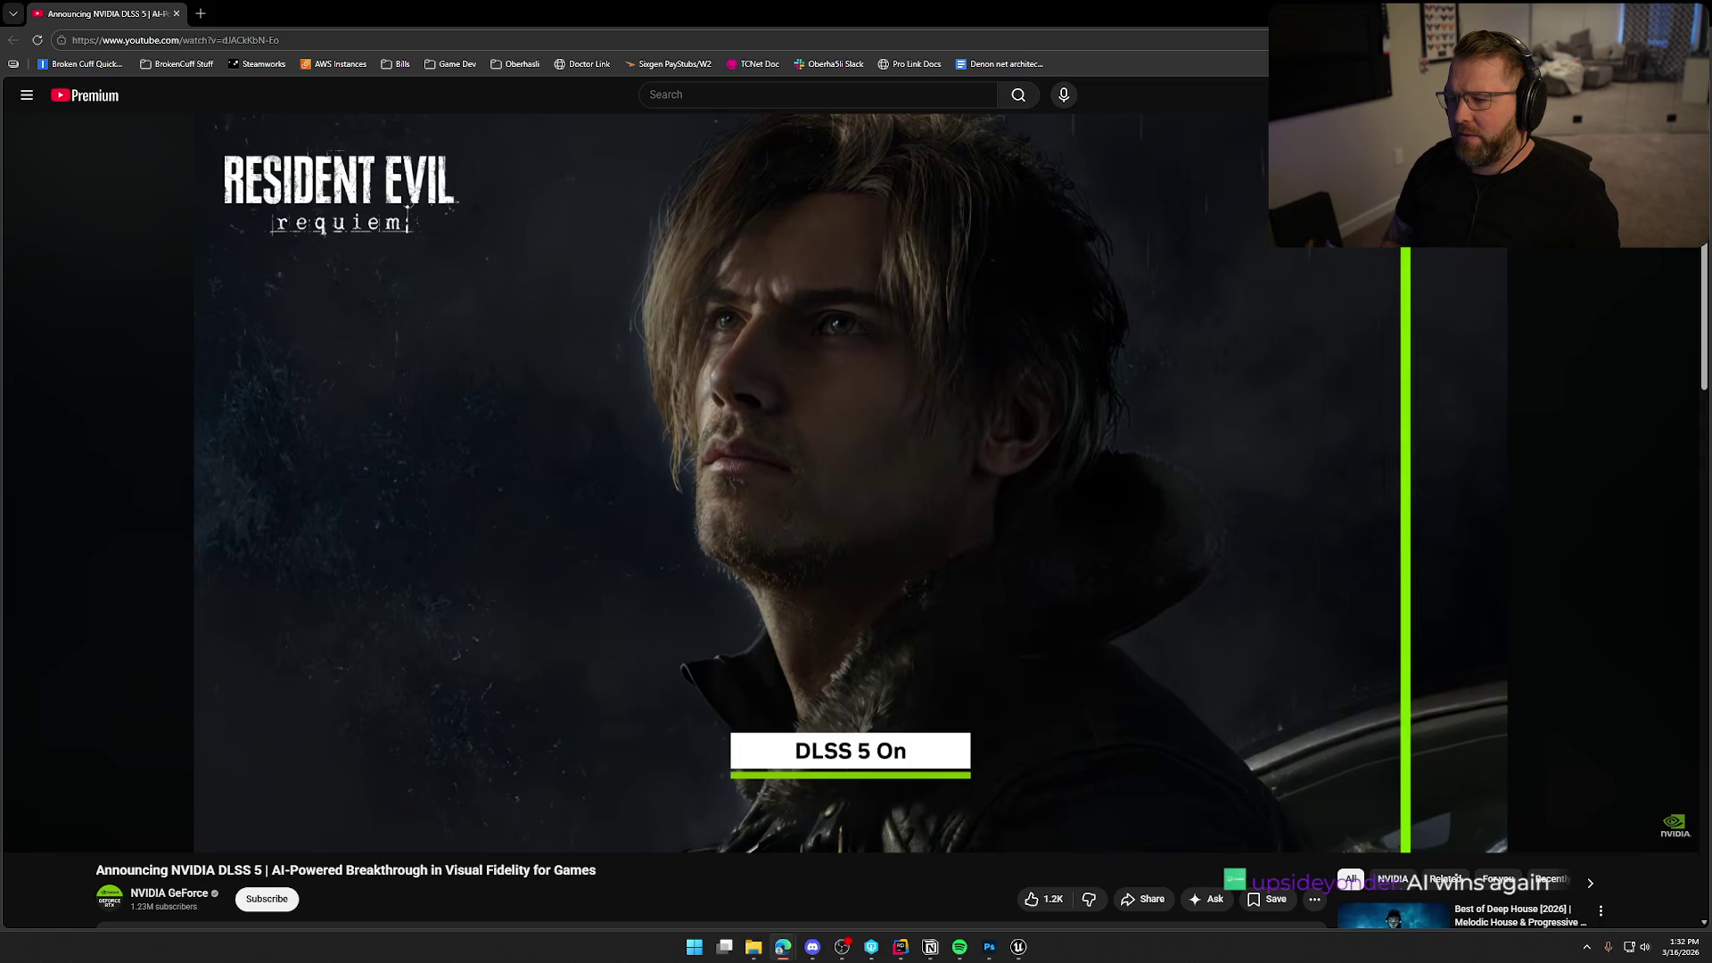
{"action": "left_click", "coordinate": [1011, 409]}
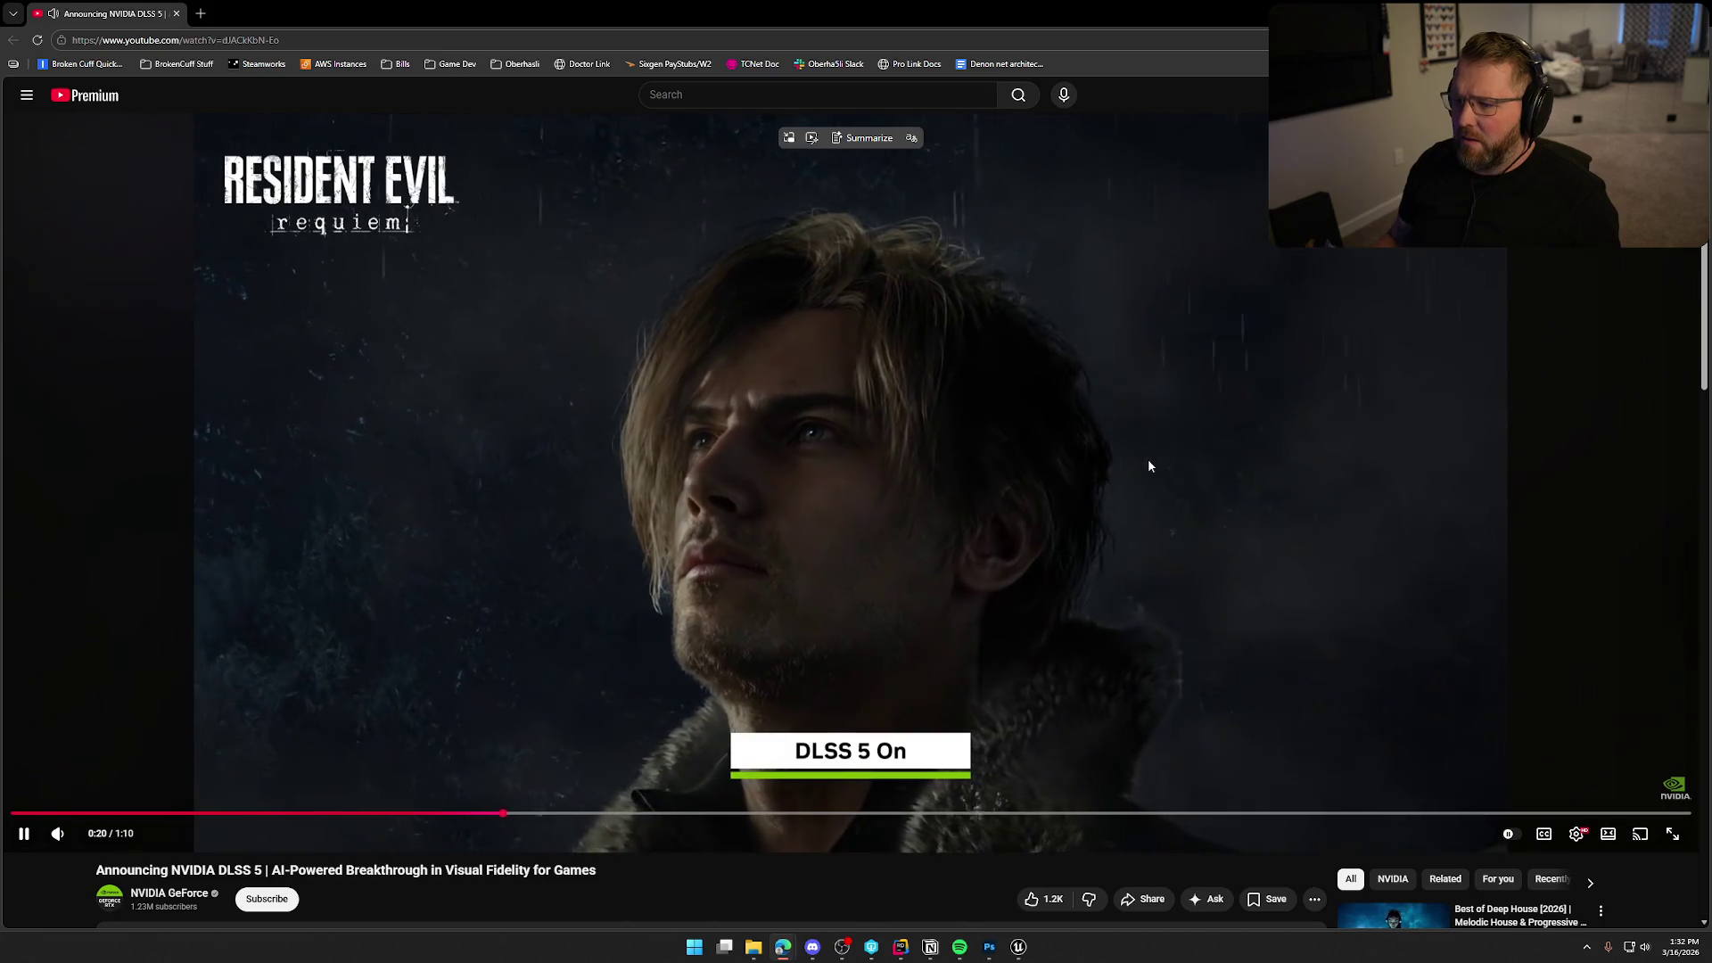
{"action": "left_click", "coordinate": [1123, 463]}
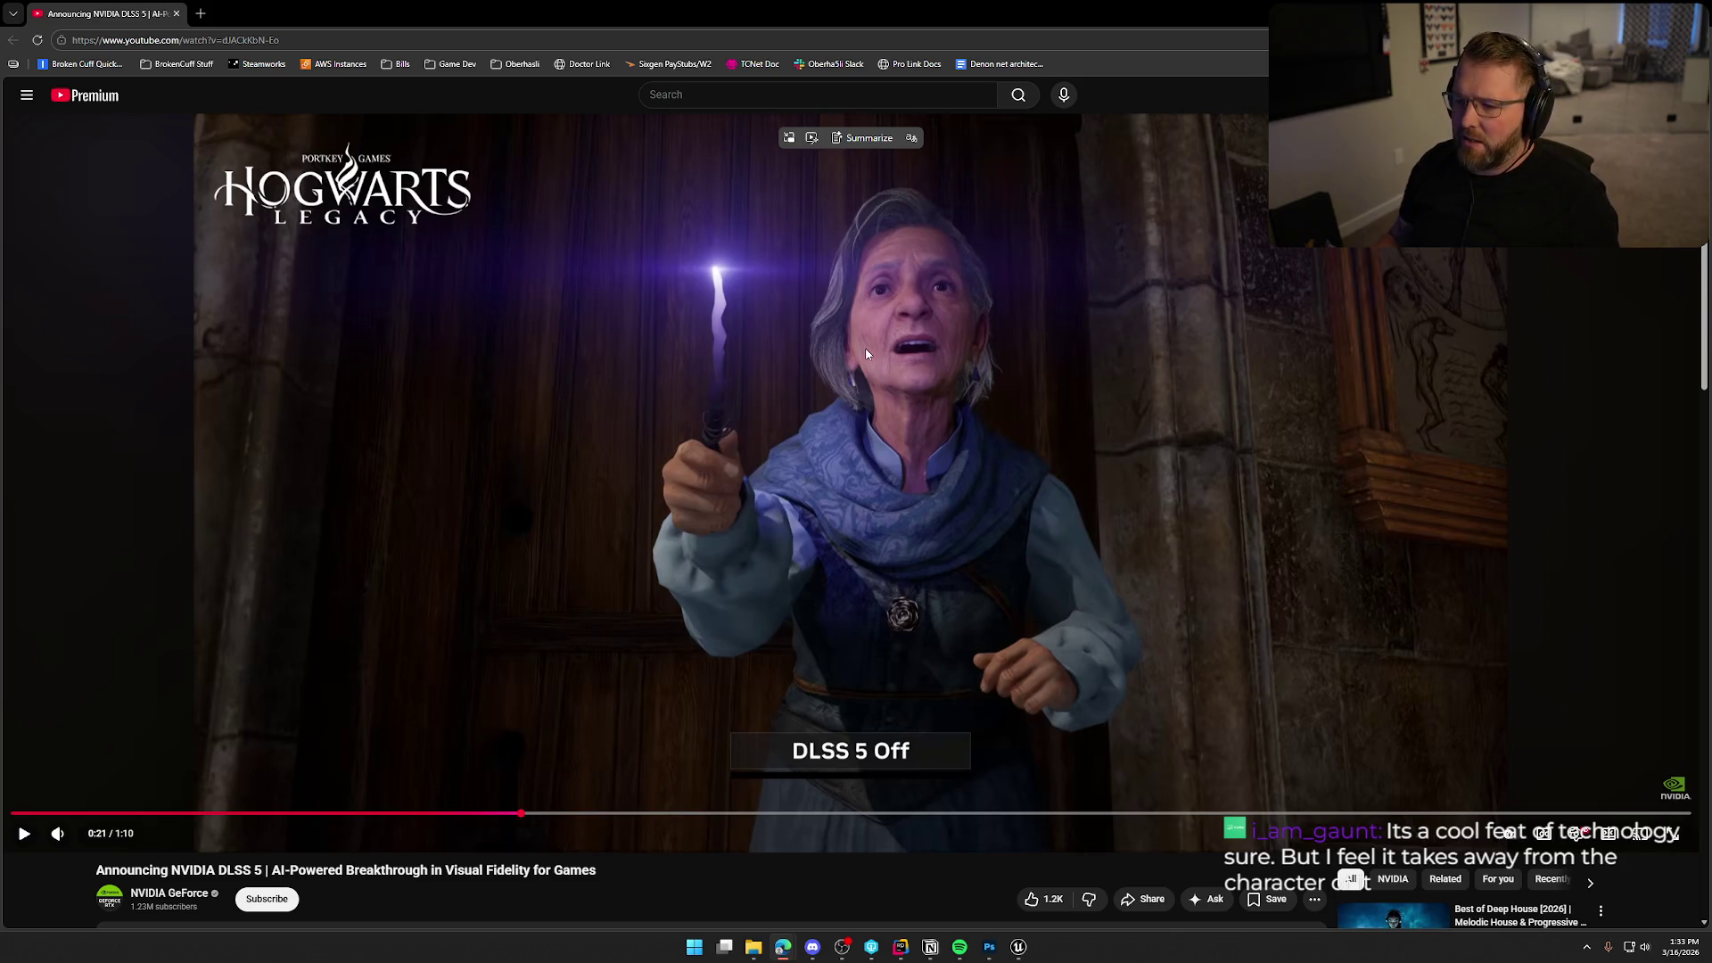
Play past the Hogwarts DLSS 5 On shot to the Starfield comparison, then jump back to 0:26.
{"action": "left_click", "coordinate": [887, 551]}
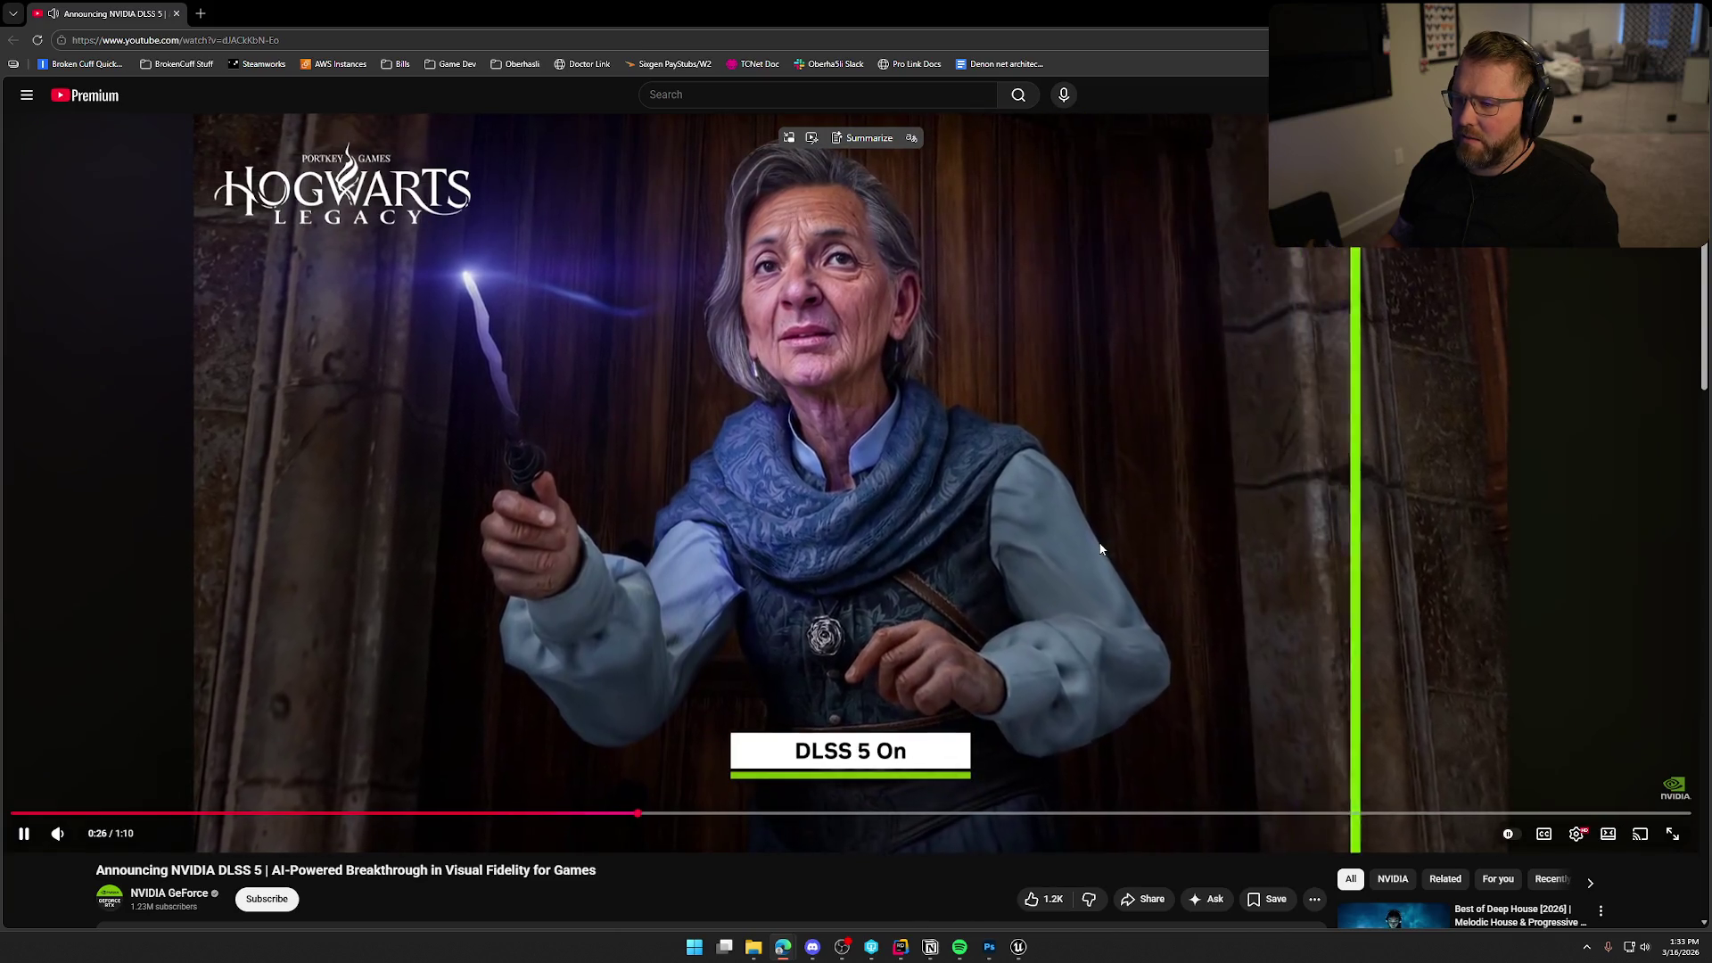
{"action": "left_click", "coordinate": [1100, 549]}
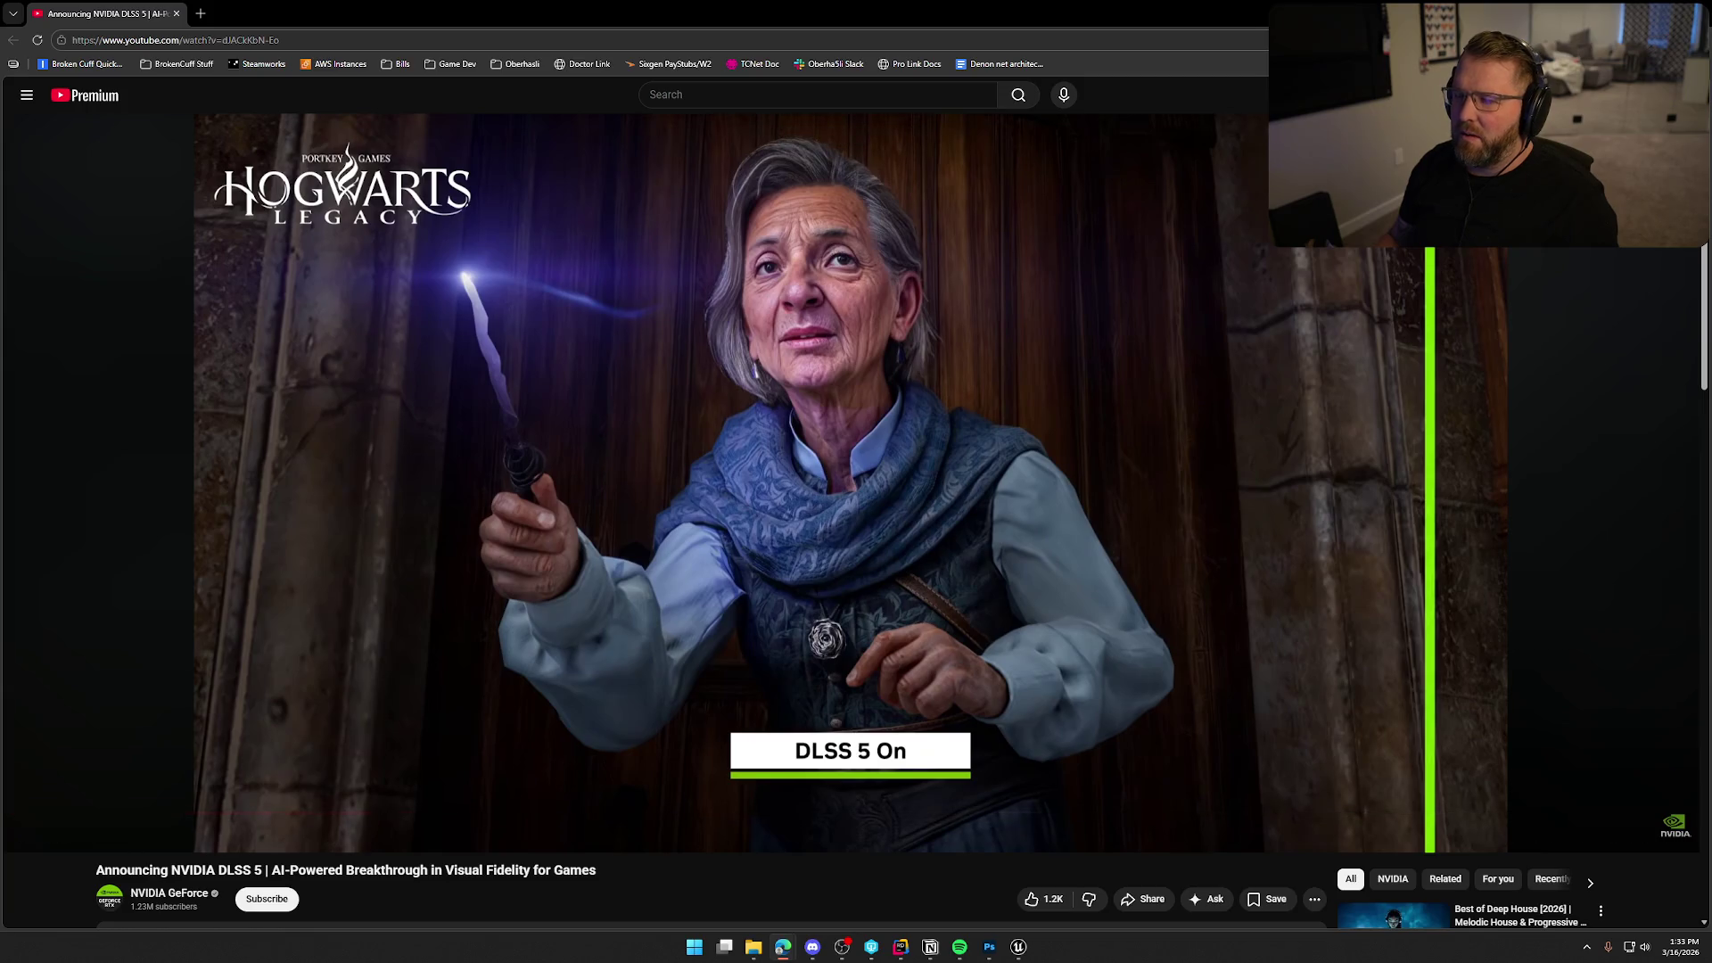
{"action": "left_click", "coordinate": [1026, 362]}
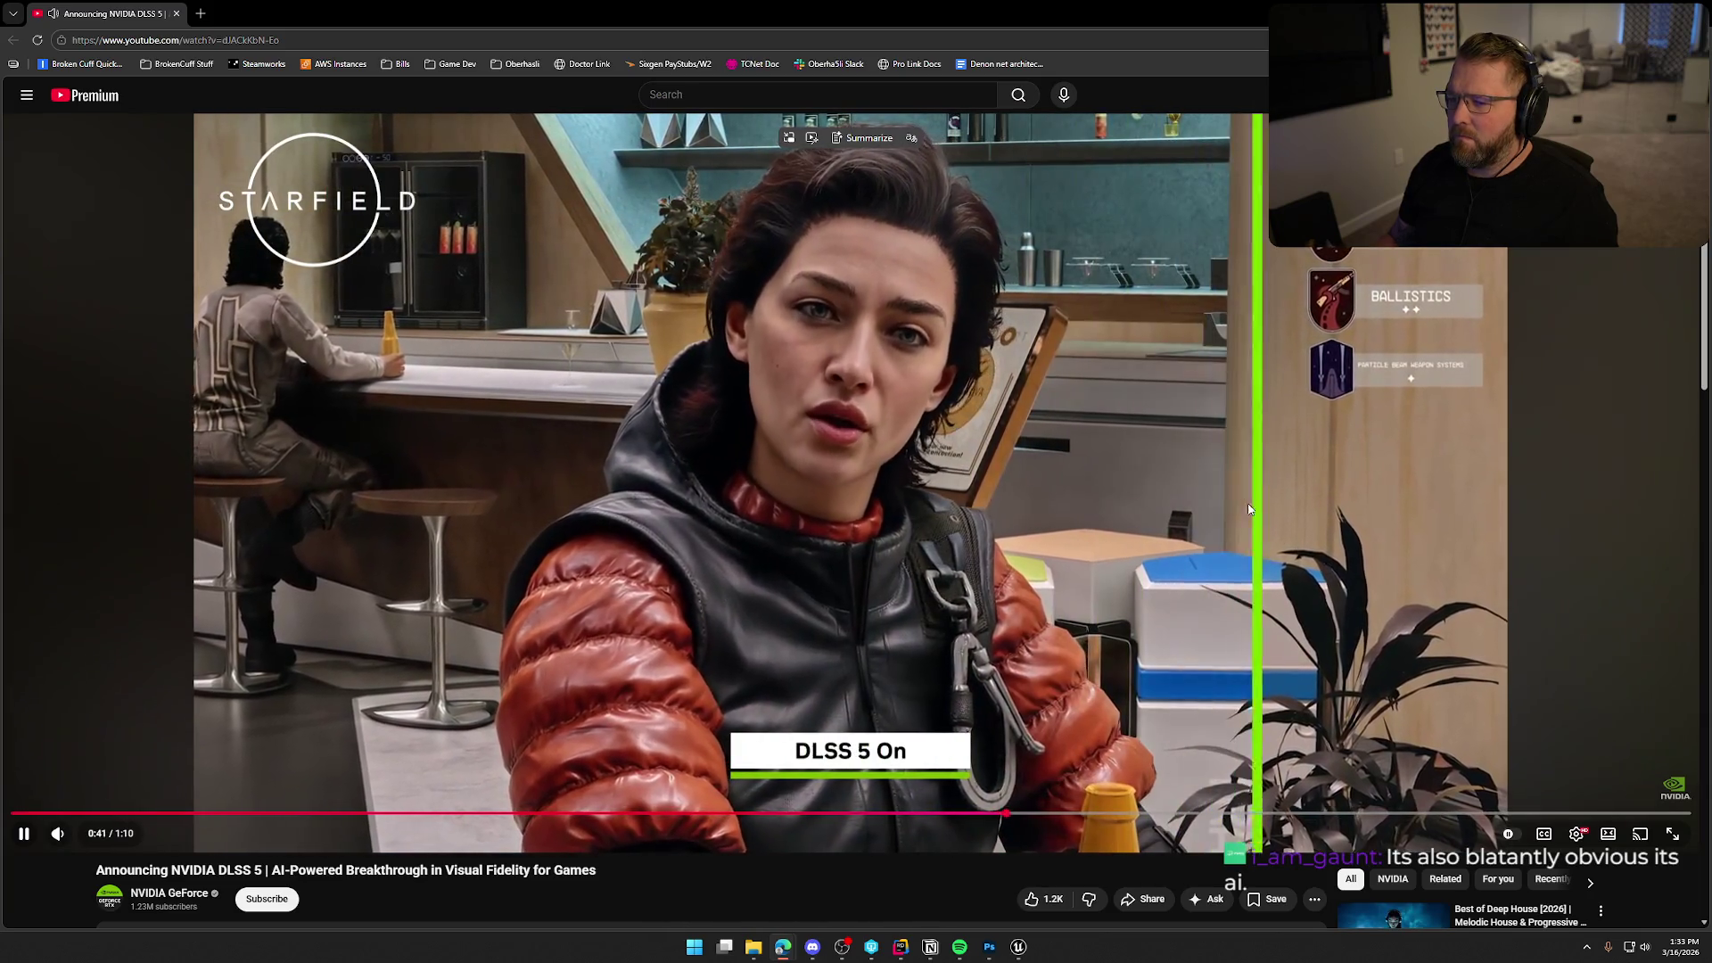
{"action": "left_click", "coordinate": [1160, 497]}
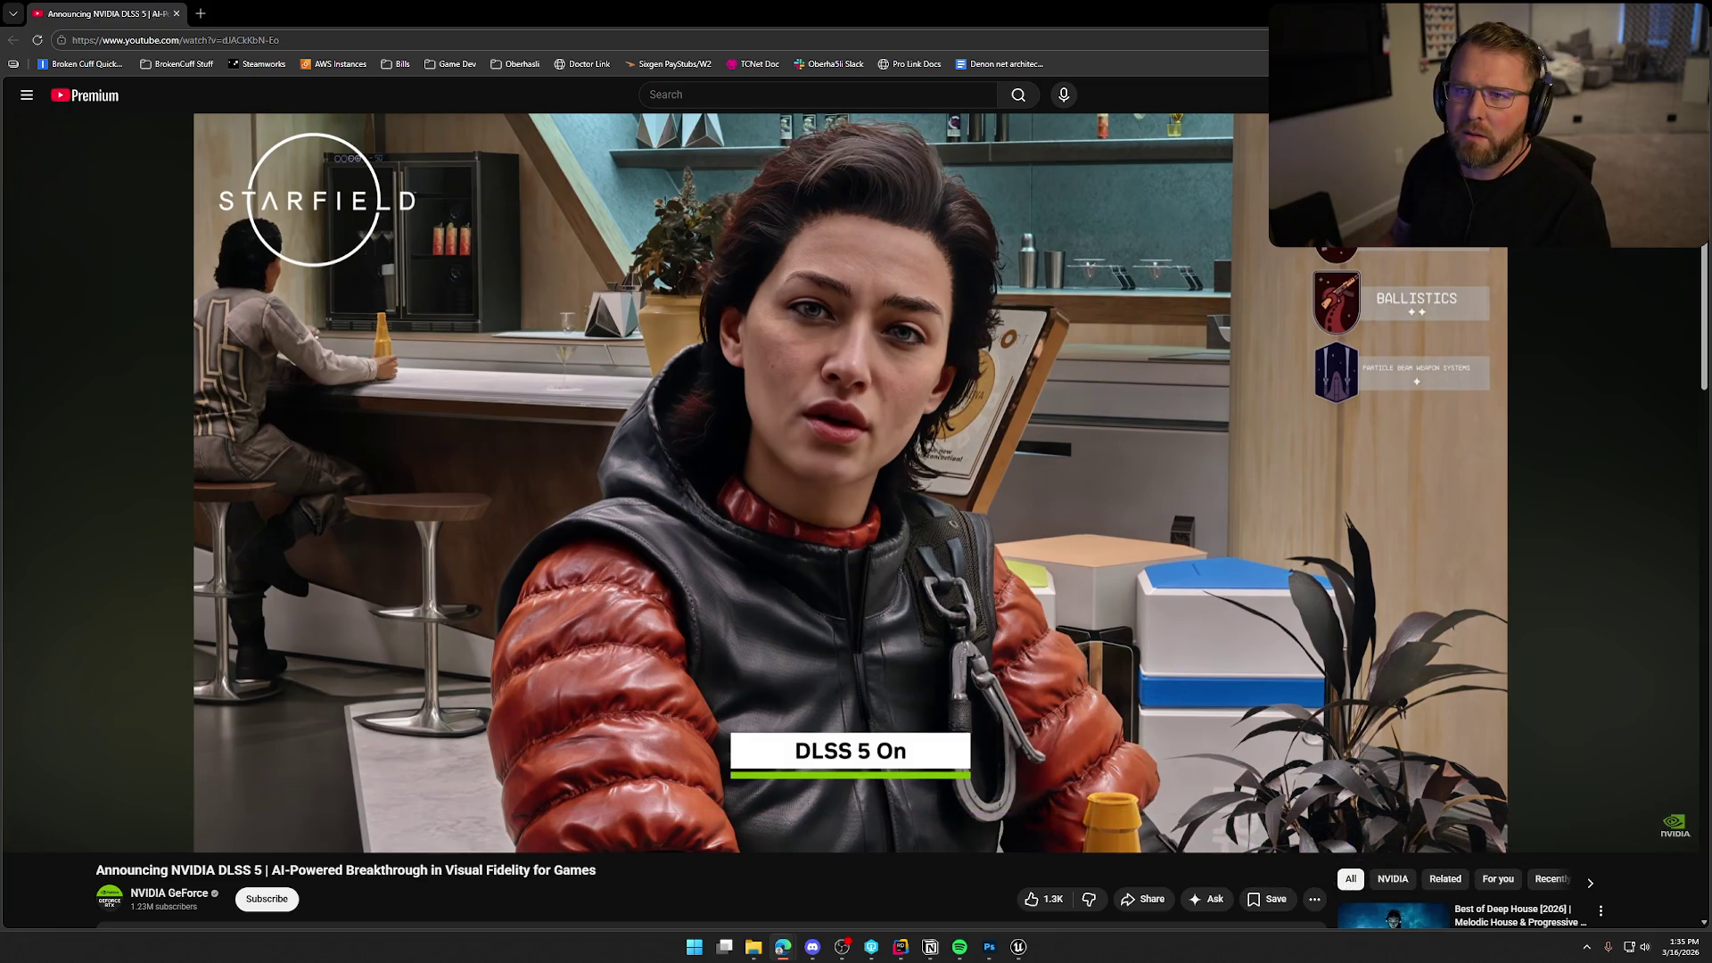
{"action": "key", "text": "alt+Tab"}
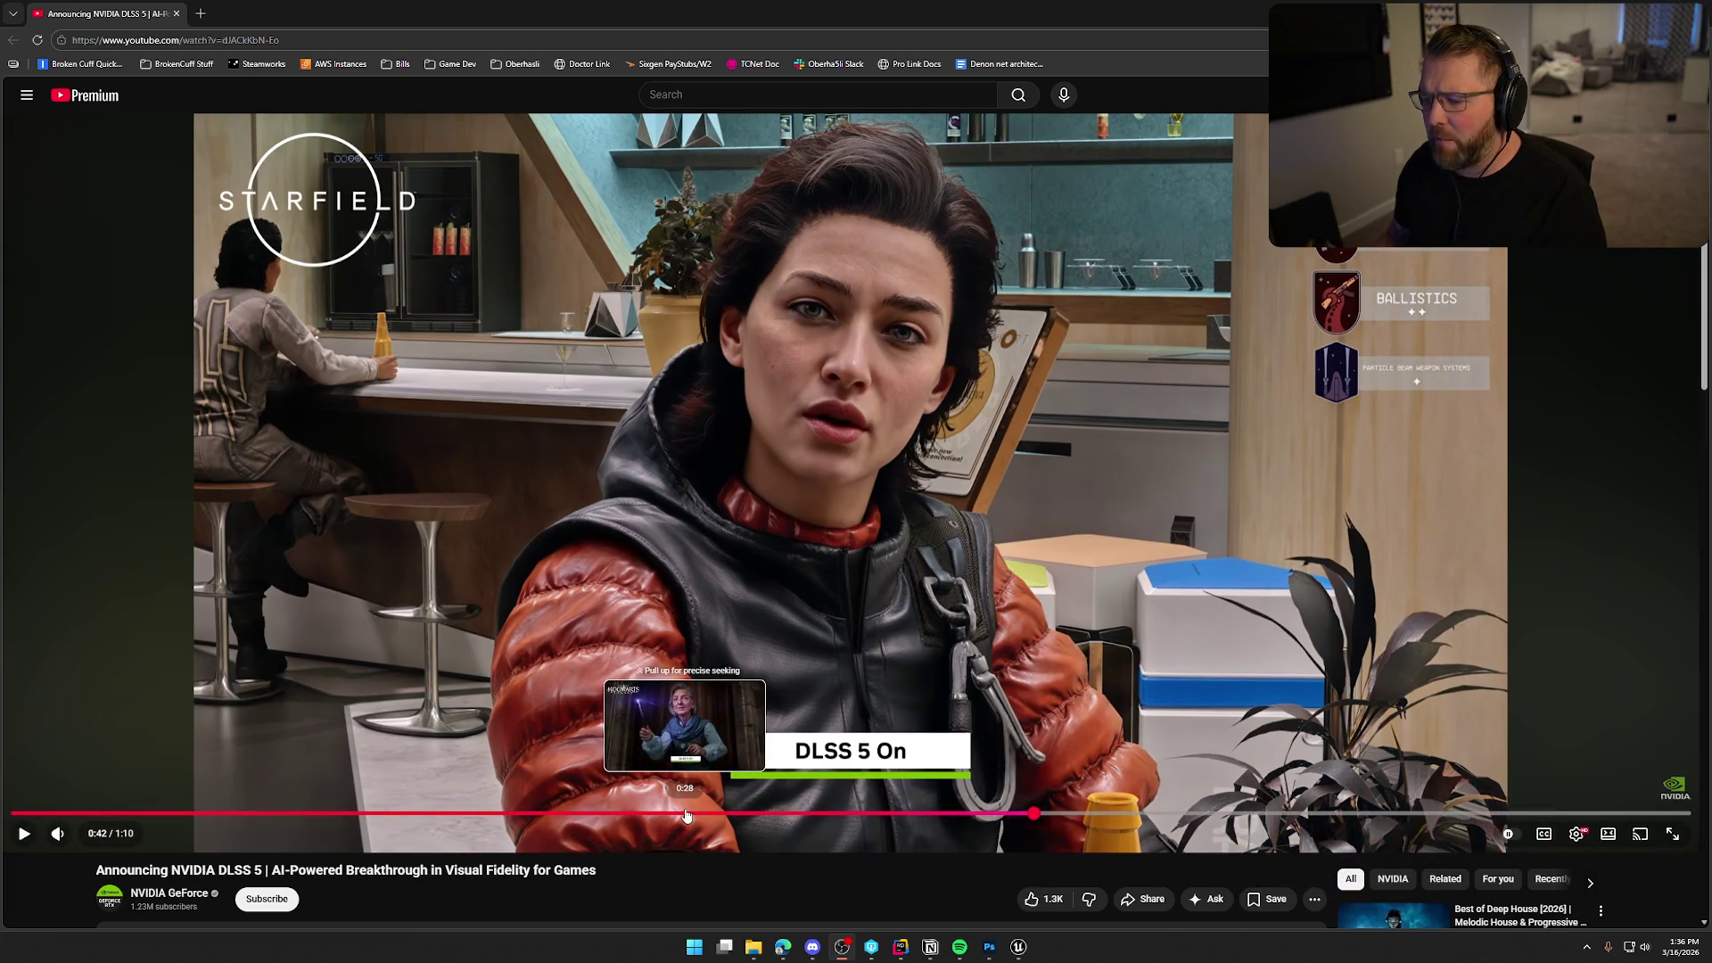
{"action": "left_click", "coordinate": [655, 815]}
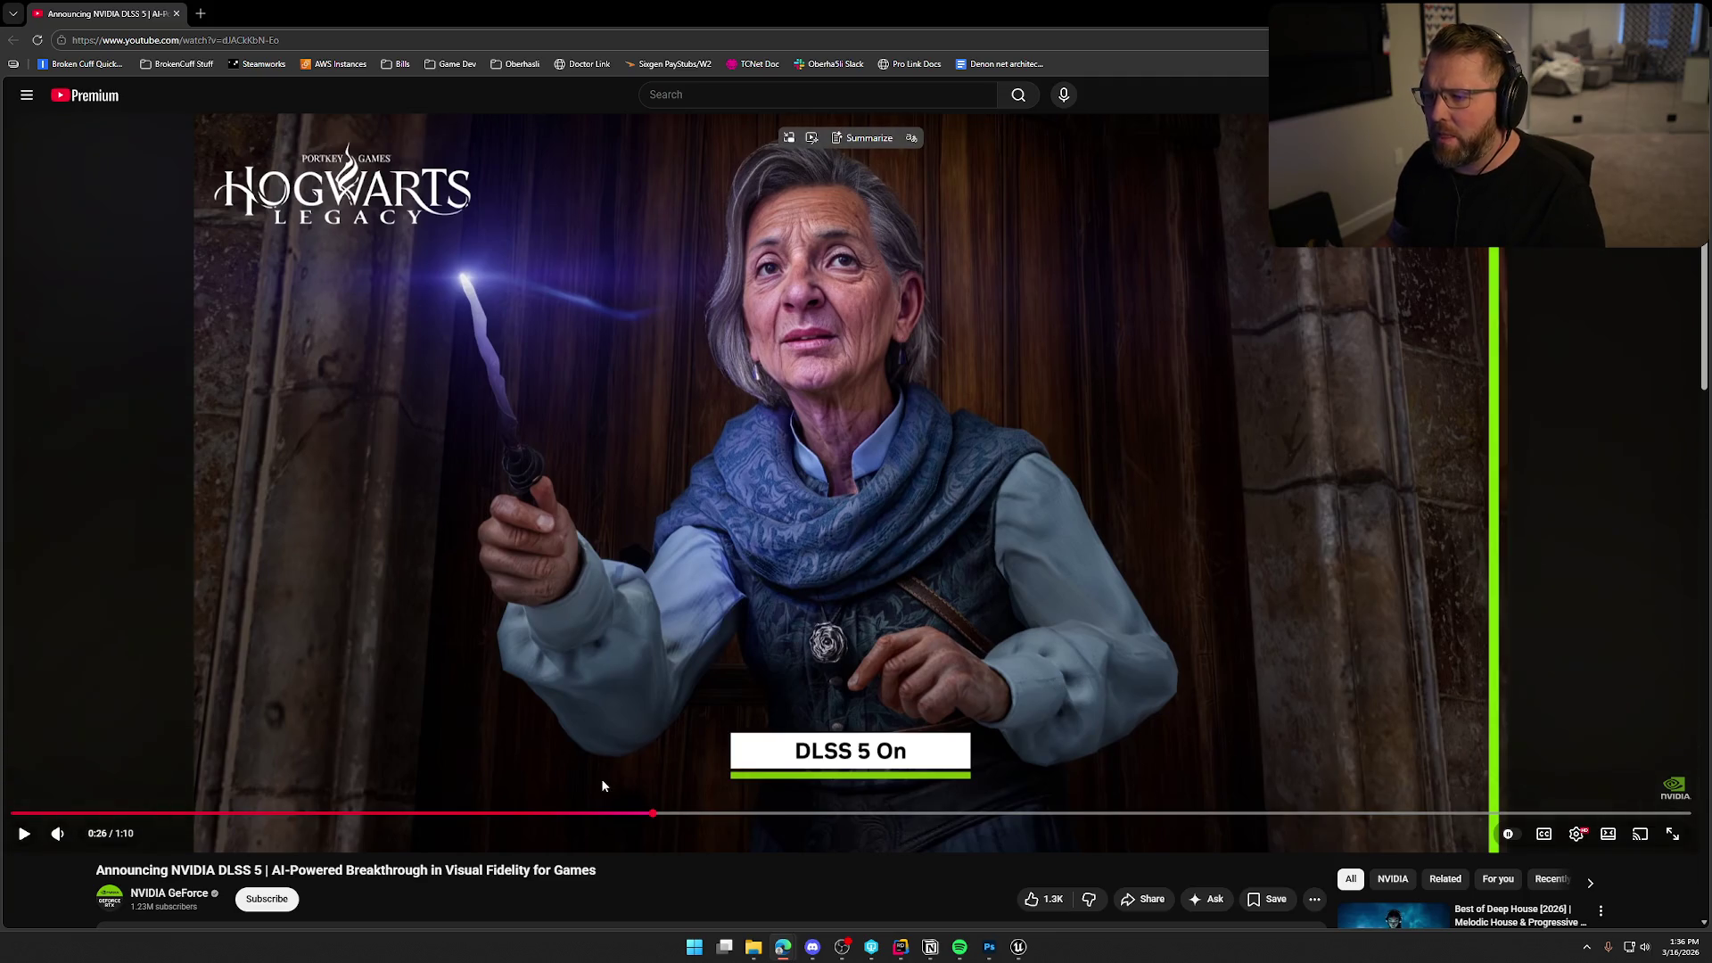
Rewind the DLSS 5 video to near 0:08 for the Resident Evil Requiem comparison.
{"action": "left_click", "coordinate": [257, 814]}
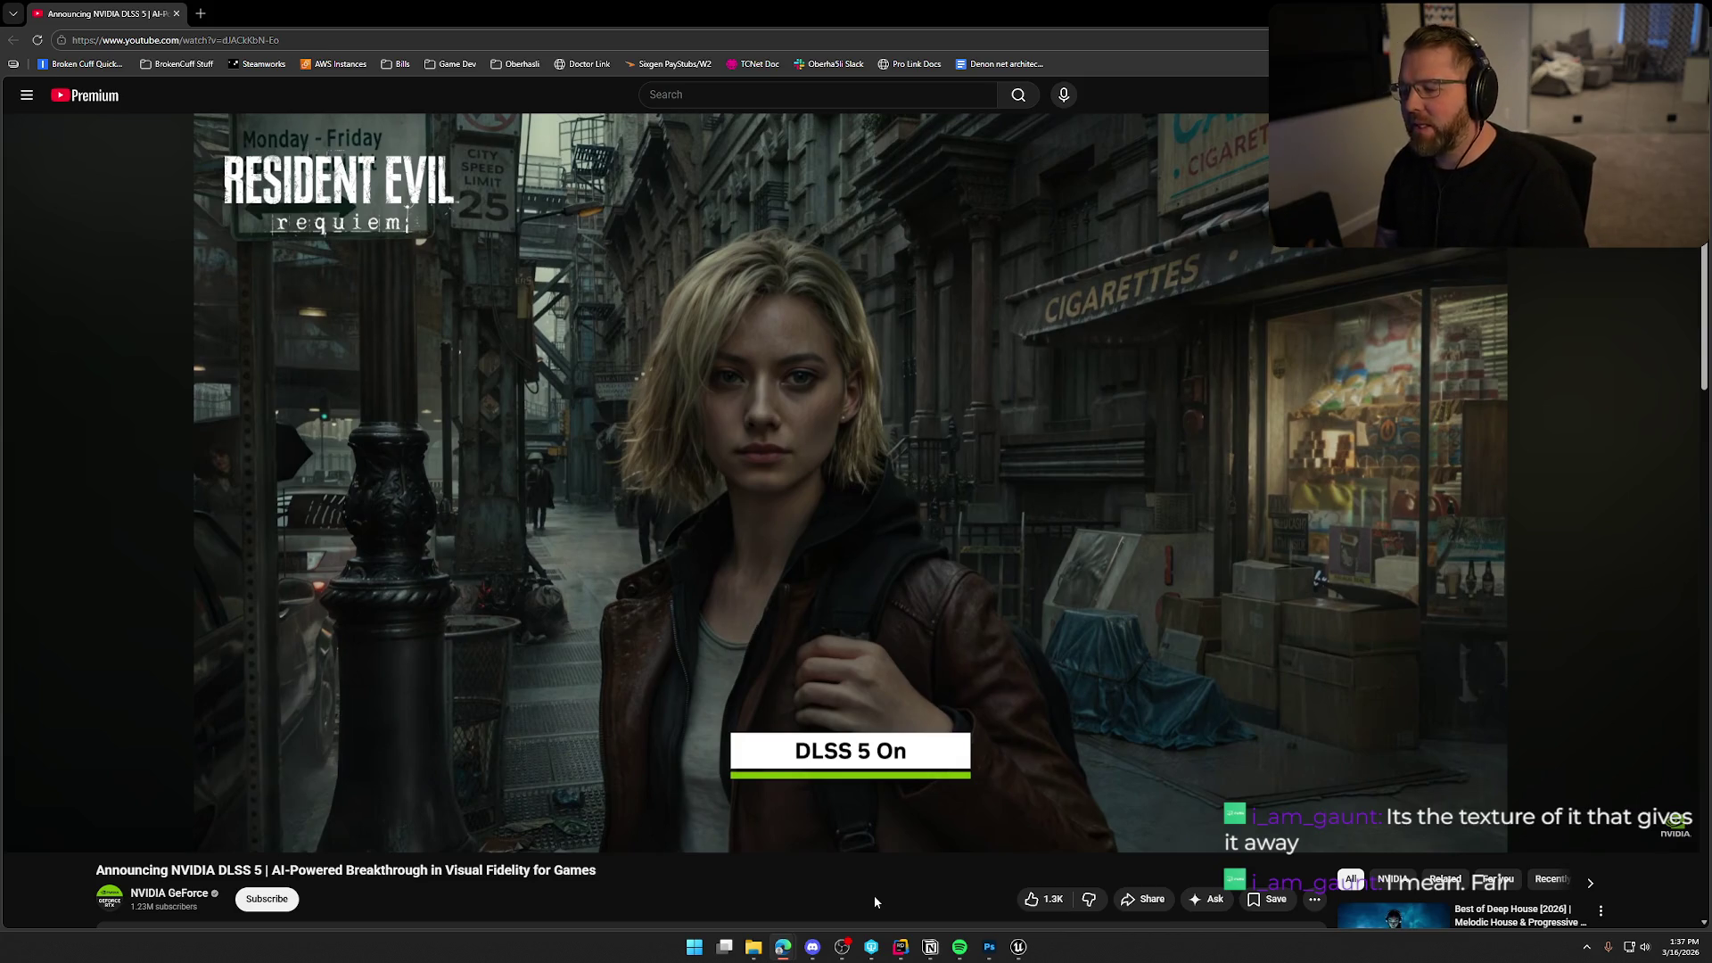
{"action": "scroll", "coordinate": [887, 653], "scroll_direction": "down", "scroll_amount": 7}
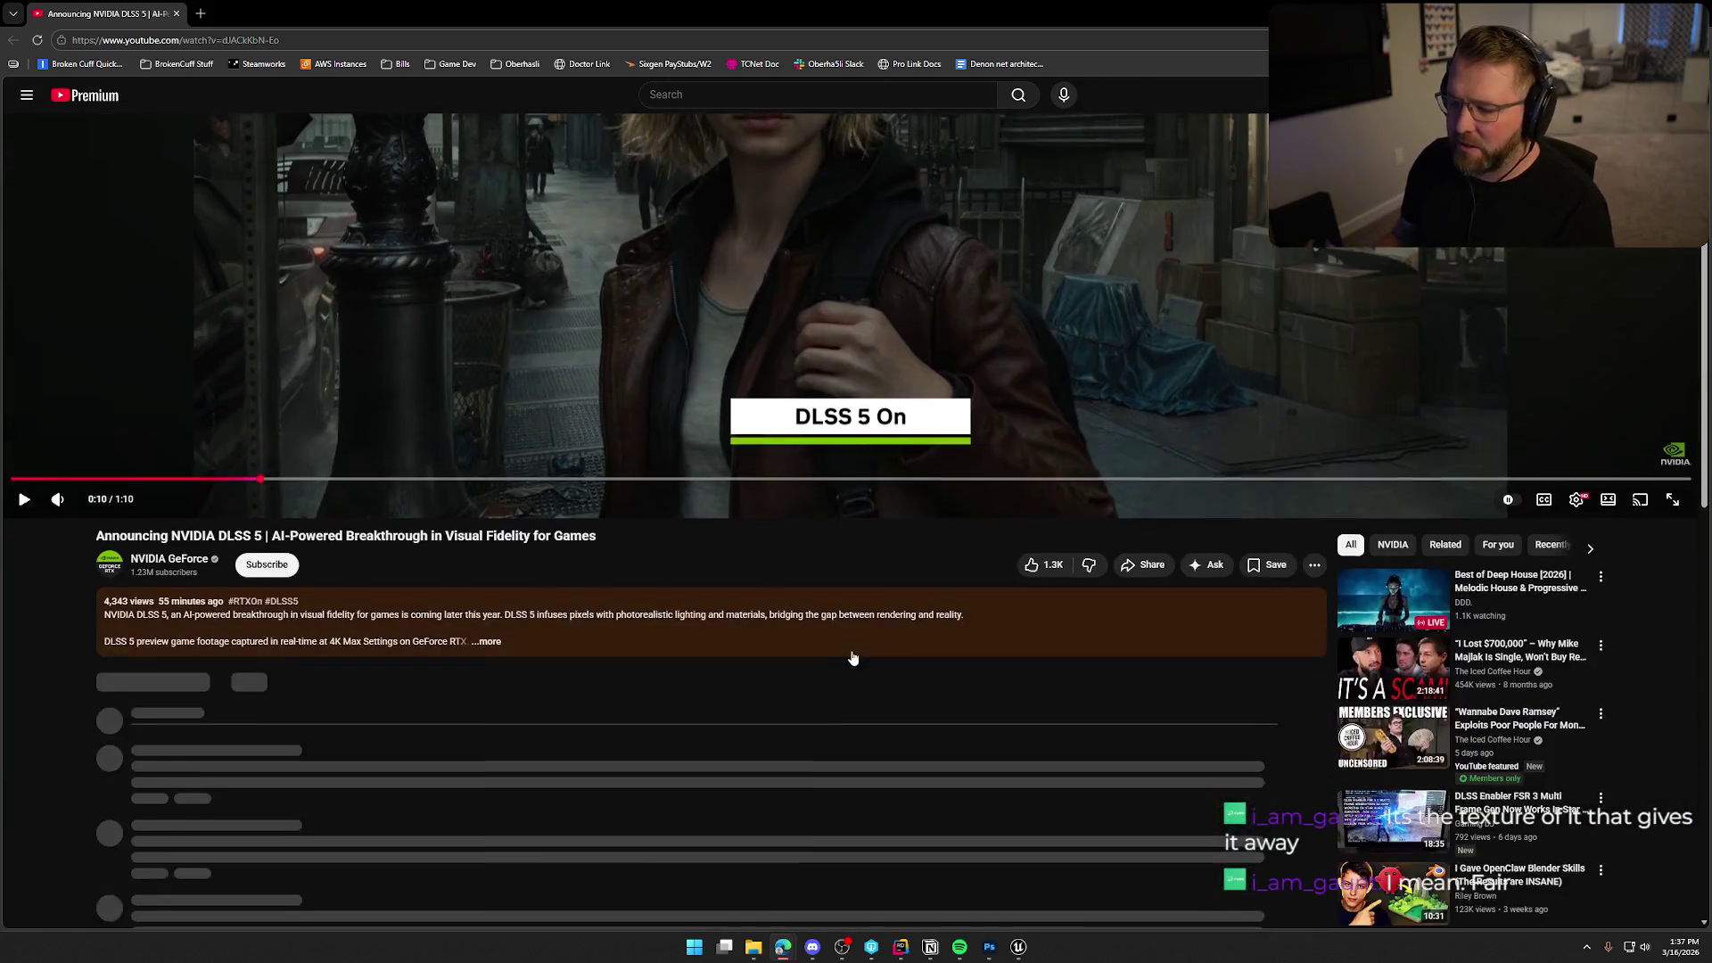
Expand the DLSS 5 video's full description.
{"action": "scroll", "coordinate": [764, 619], "scroll_direction": "up", "scroll_amount": 2}
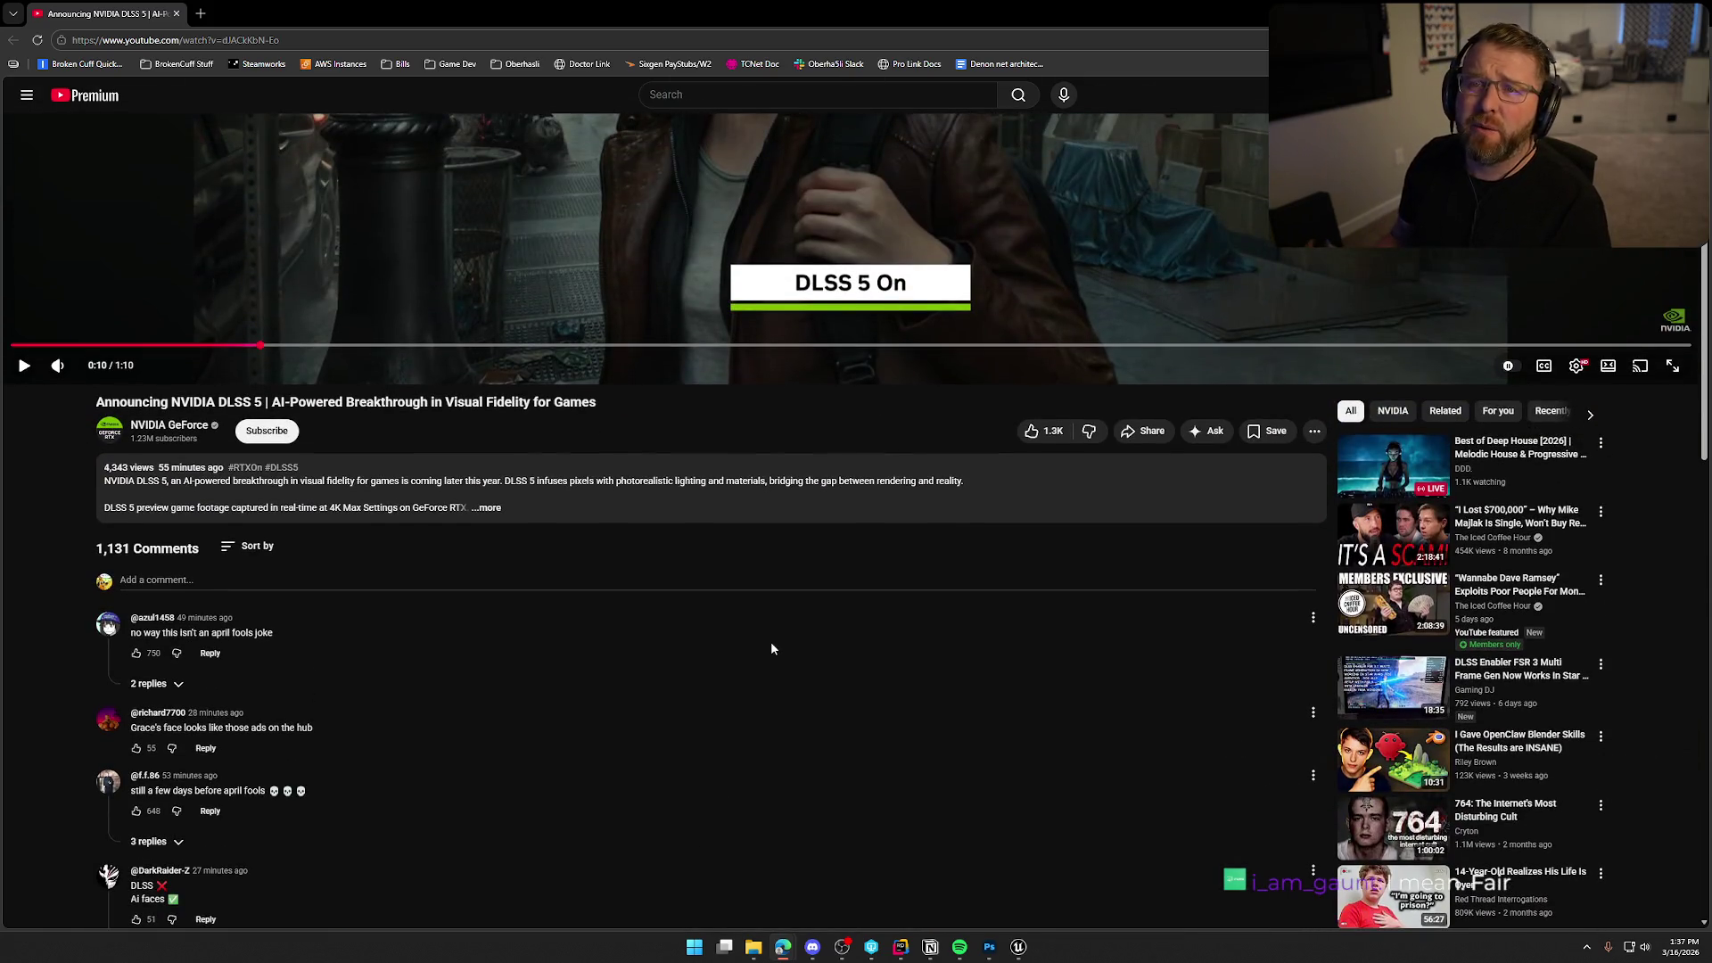
{"action": "scroll", "coordinate": [773, 649], "scroll_direction": "down", "scroll_amount": 2}
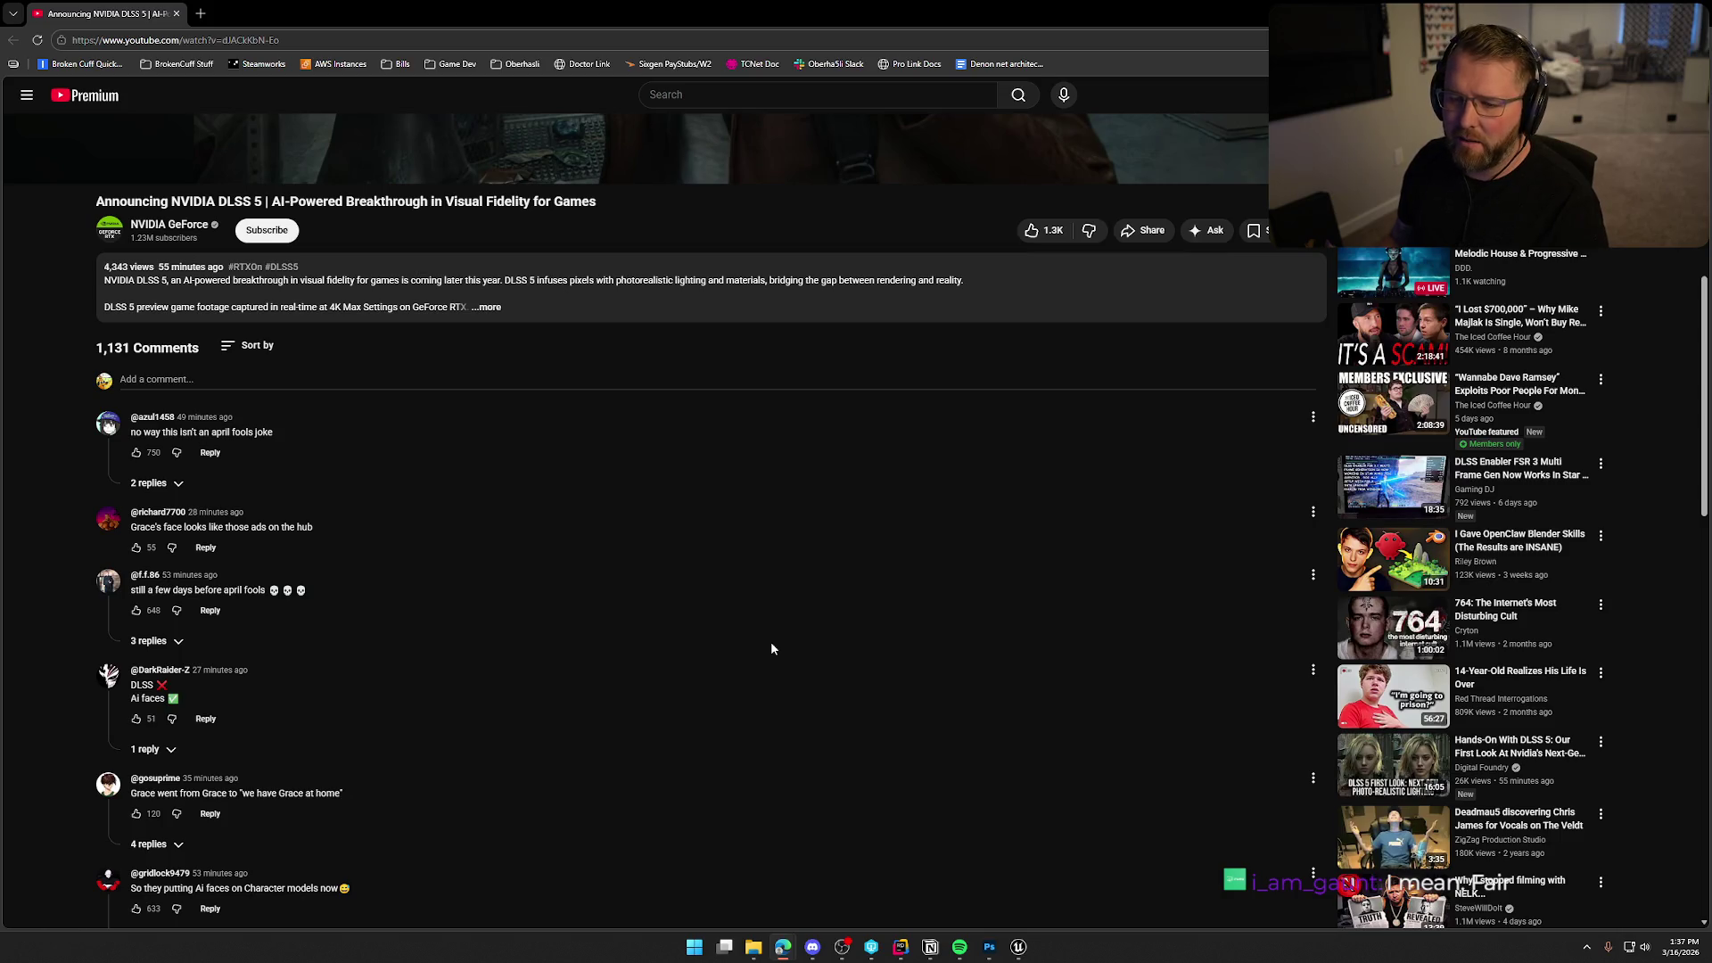
{"action": "left_click", "coordinate": [486, 307]}
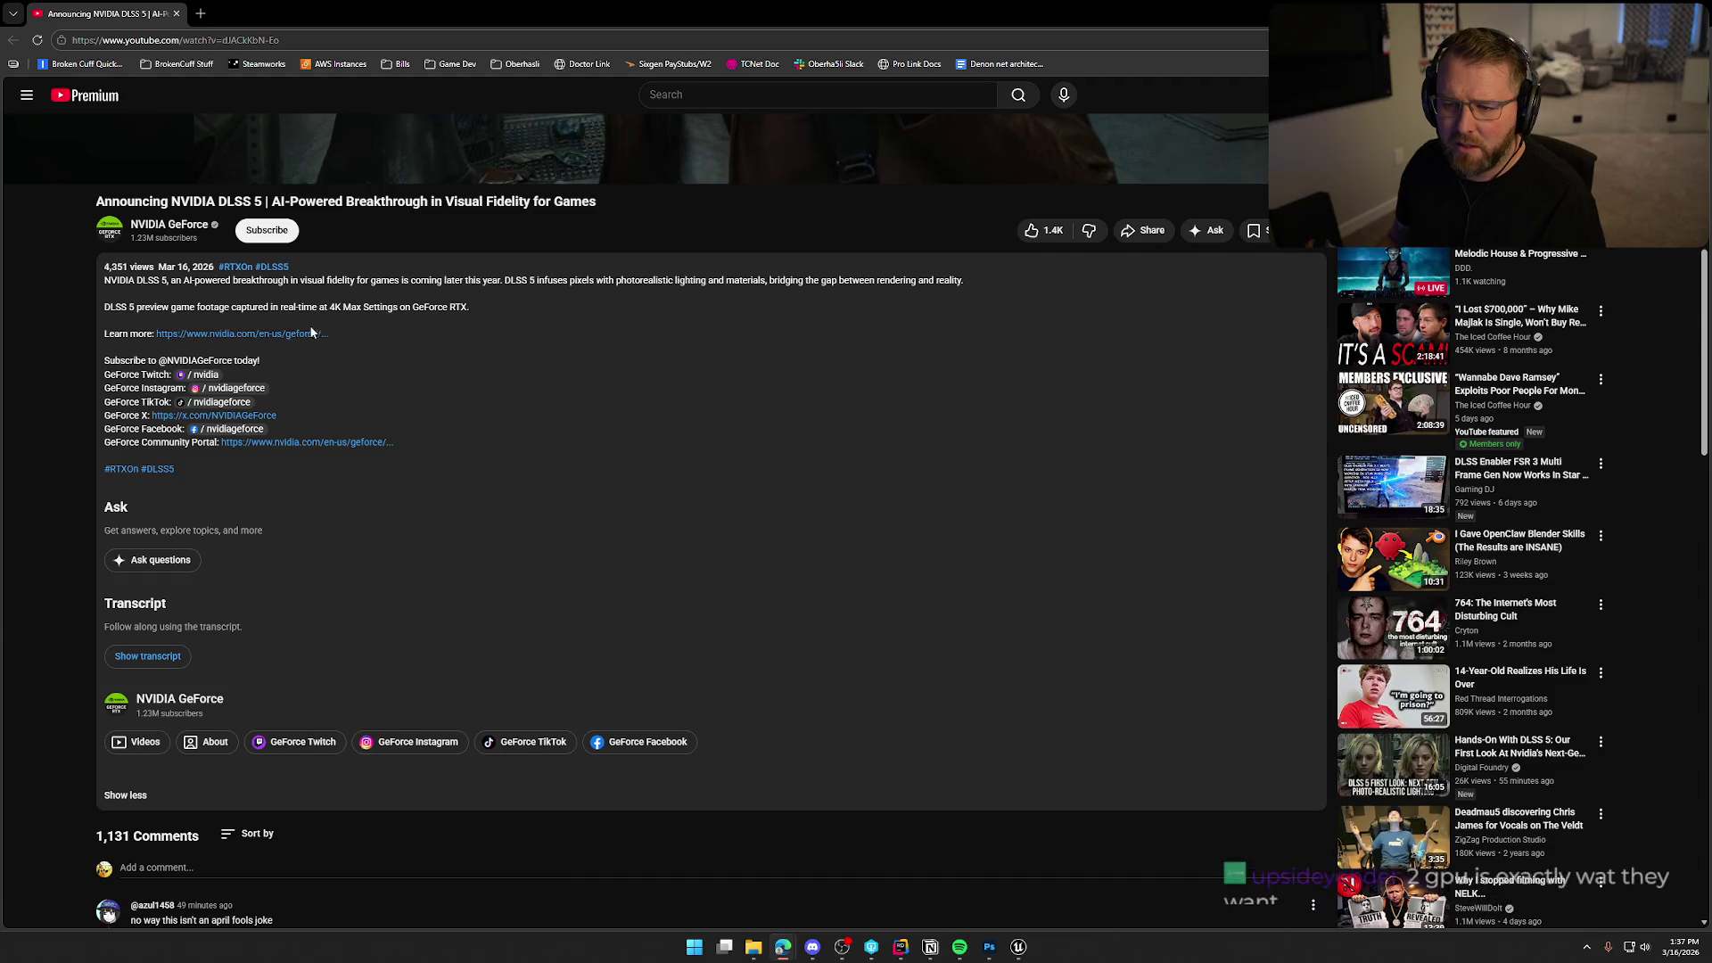
Read through the description, then jump the video ahead to the Starfield comparison.
{"action": "scroll", "coordinate": [742, 478], "scroll_direction": "down", "scroll_amount": 5}
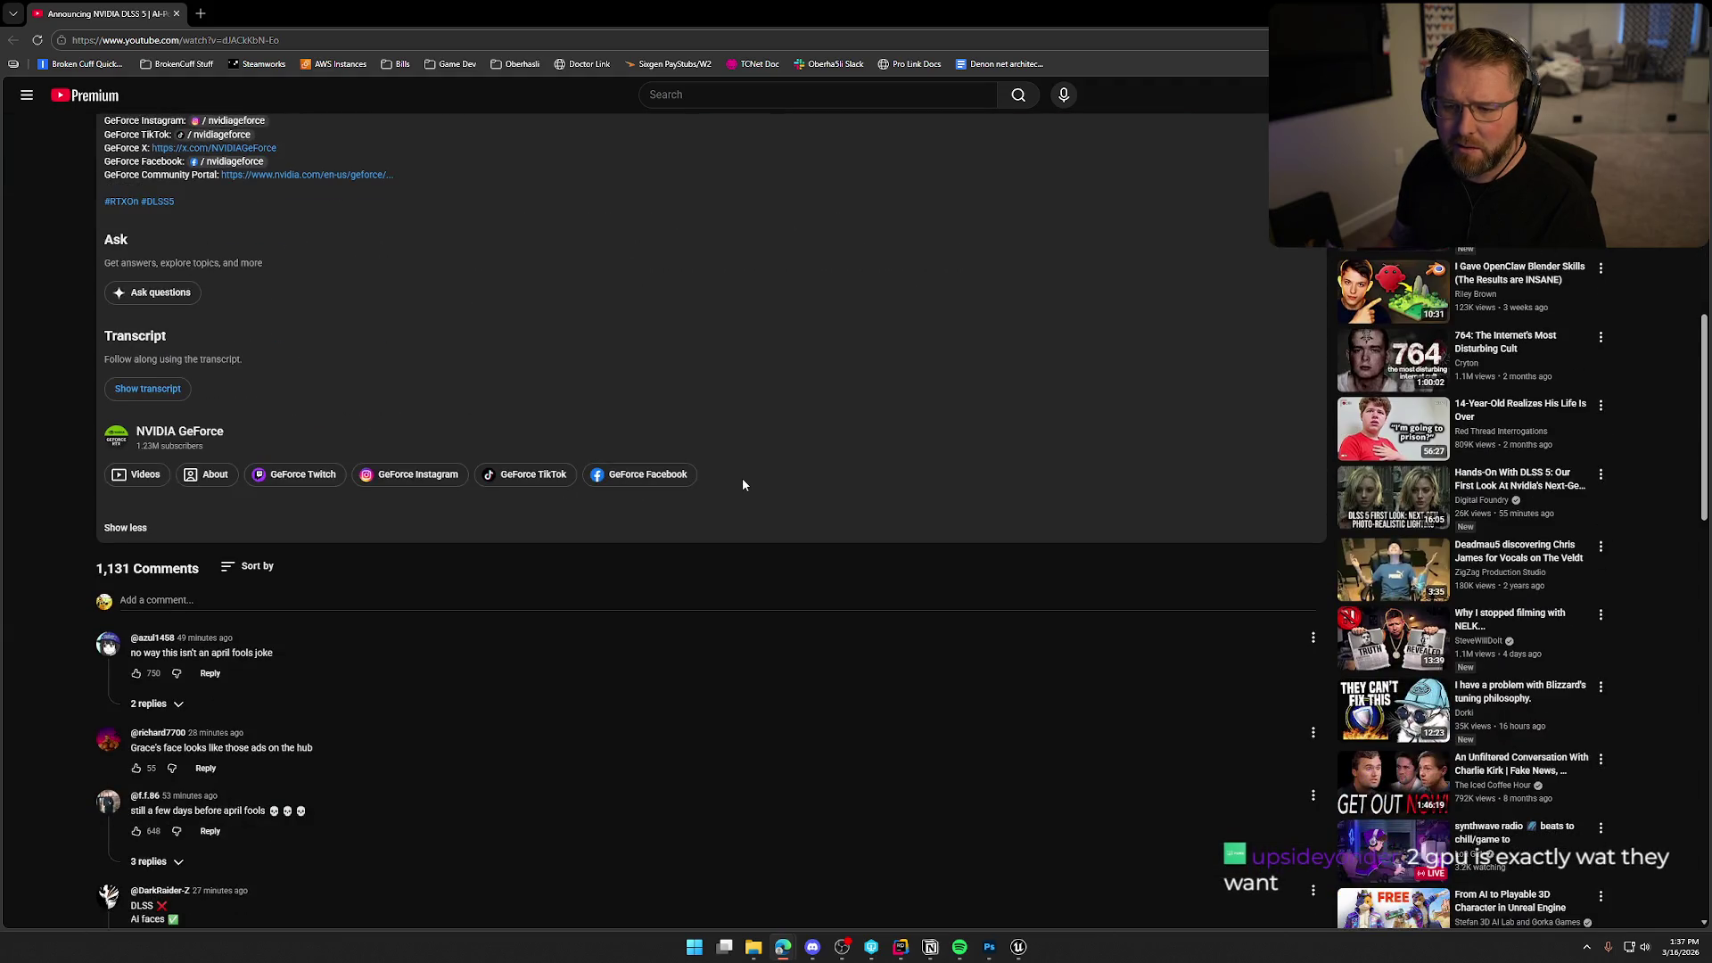
{"action": "scroll", "coordinate": [743, 479], "scroll_direction": "down", "scroll_amount": 1}
{"action": "scroll", "coordinate": [742, 479], "scroll_direction": "down", "scroll_amount": 2}
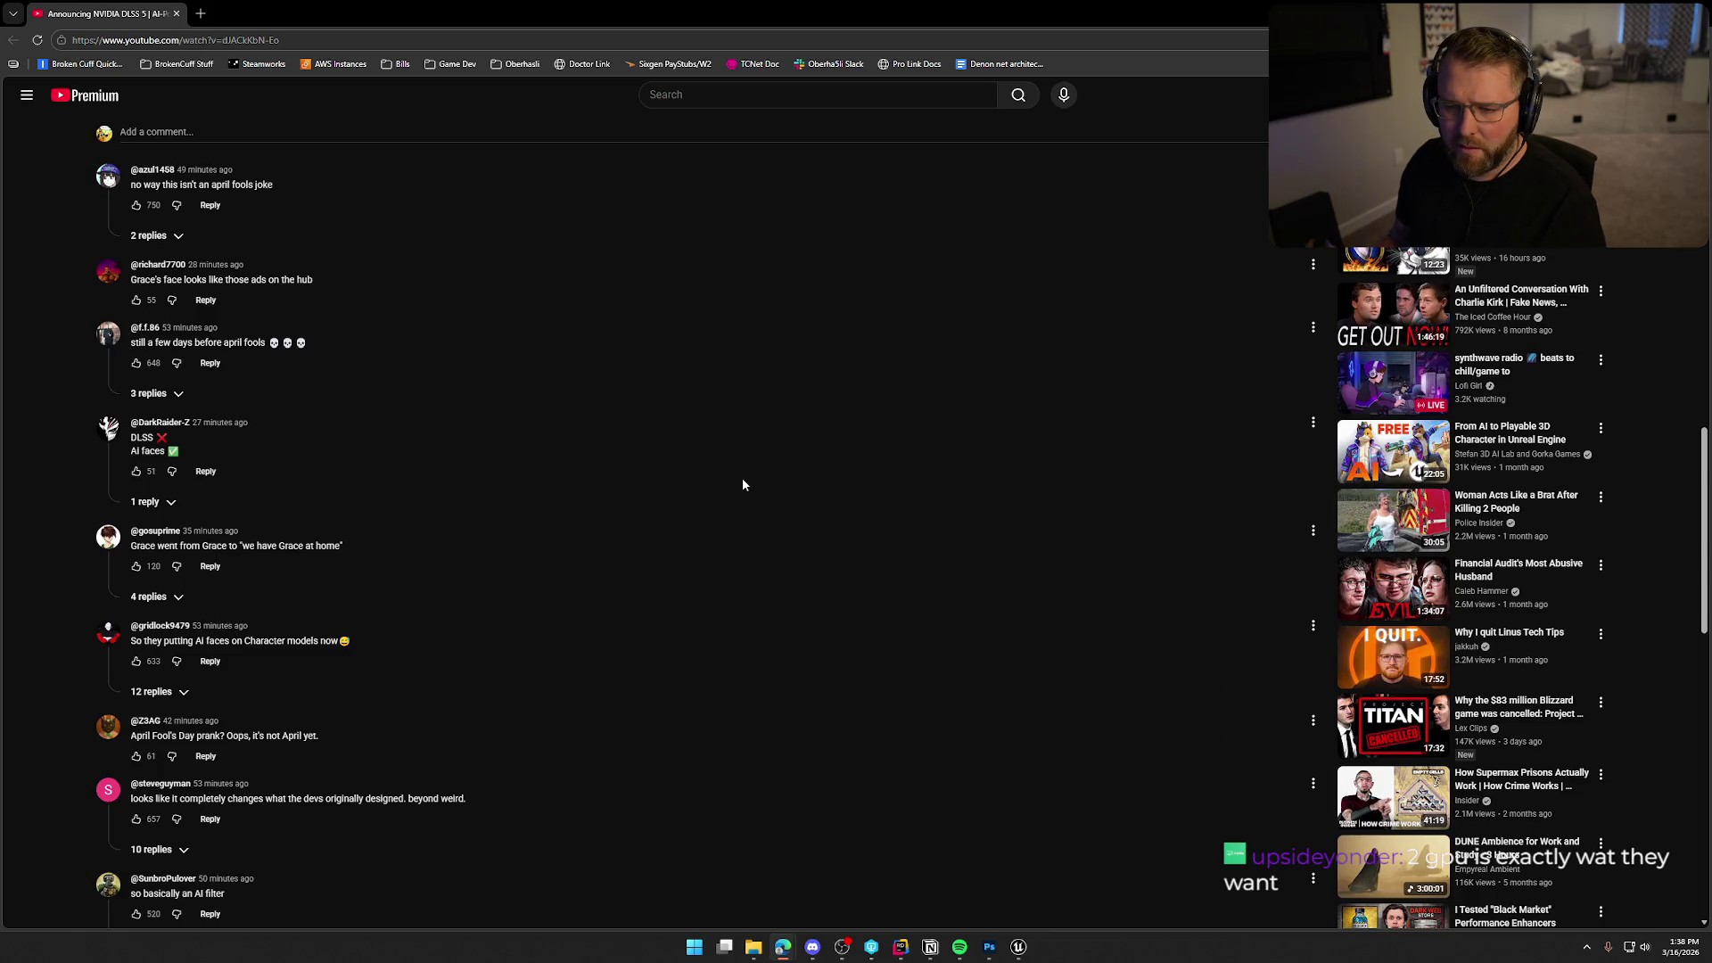
{"action": "scroll", "coordinate": [743, 484], "scroll_direction": "down", "scroll_amount": 3}
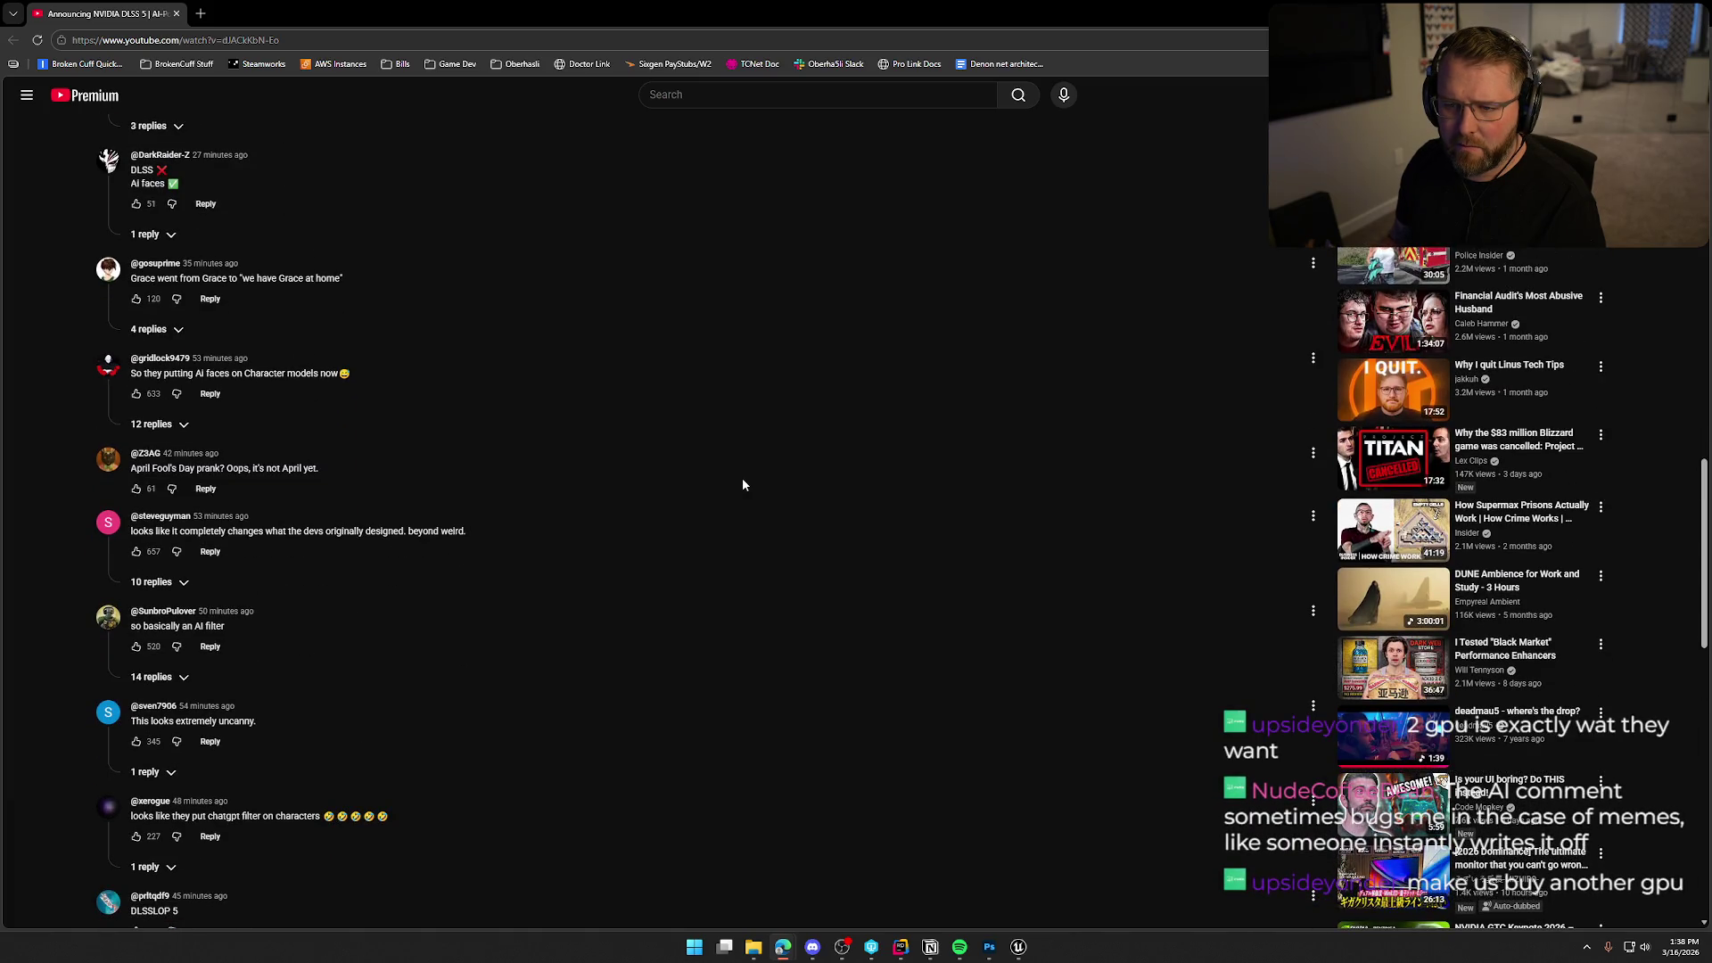
{"action": "scroll", "coordinate": [742, 485], "scroll_direction": "down", "scroll_amount": 2}
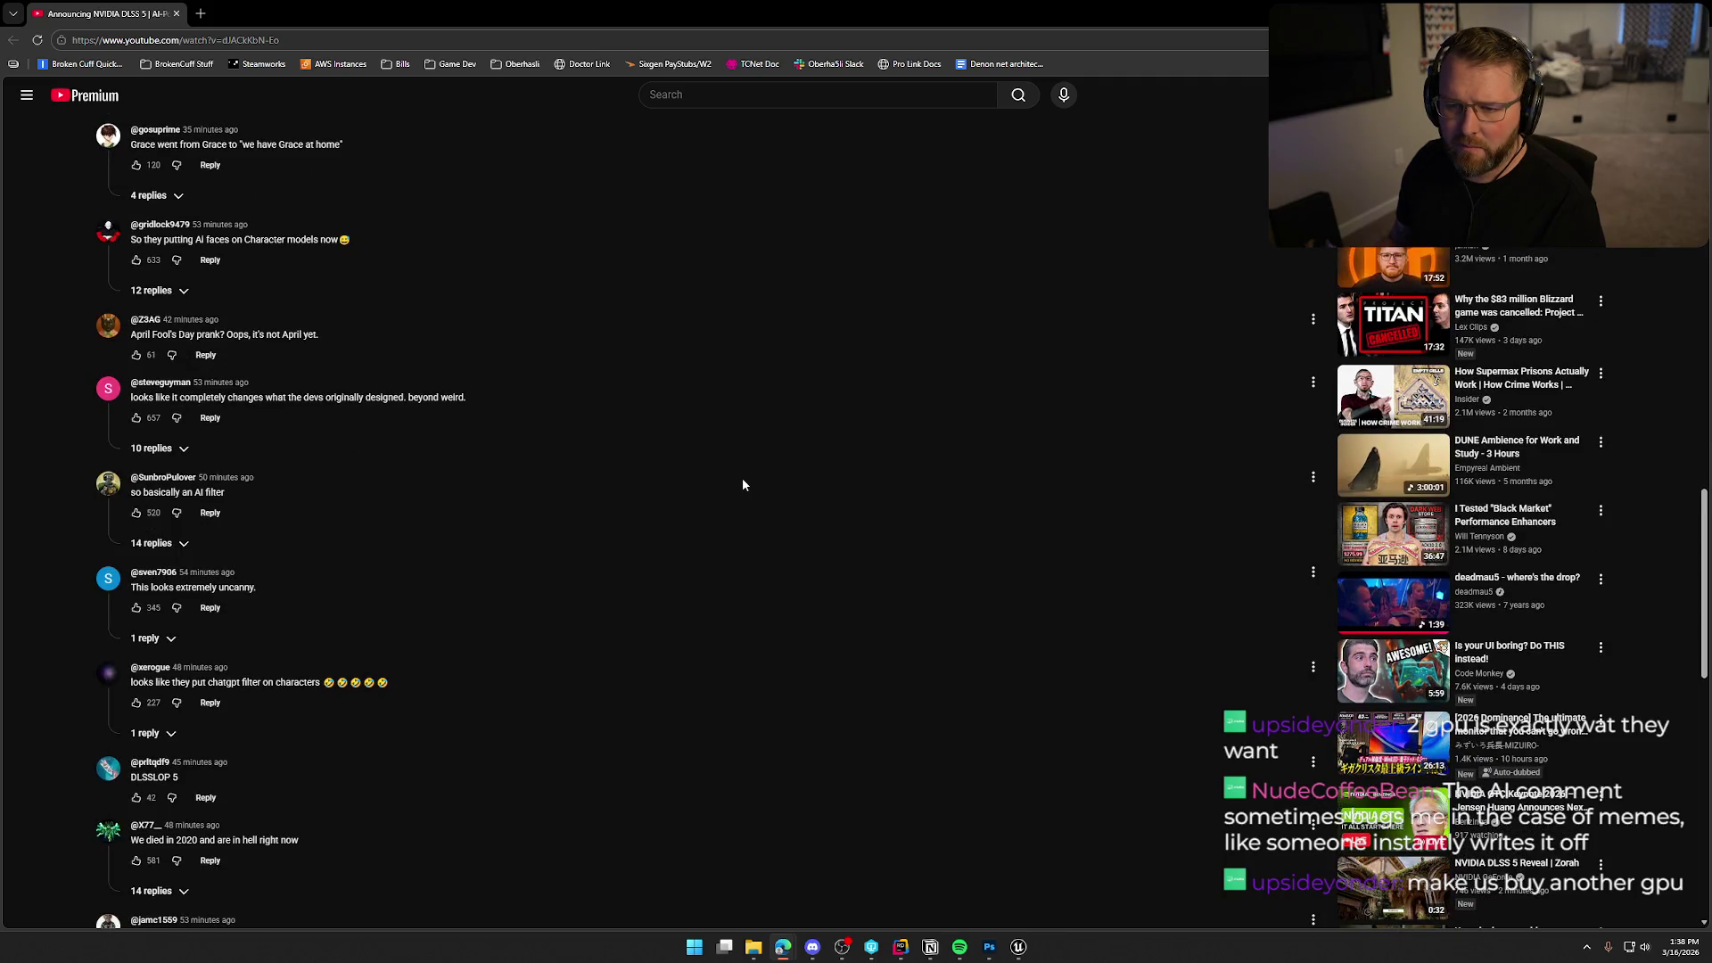
{"action": "scroll", "coordinate": [741, 484], "scroll_direction": "down", "scroll_amount": 2}
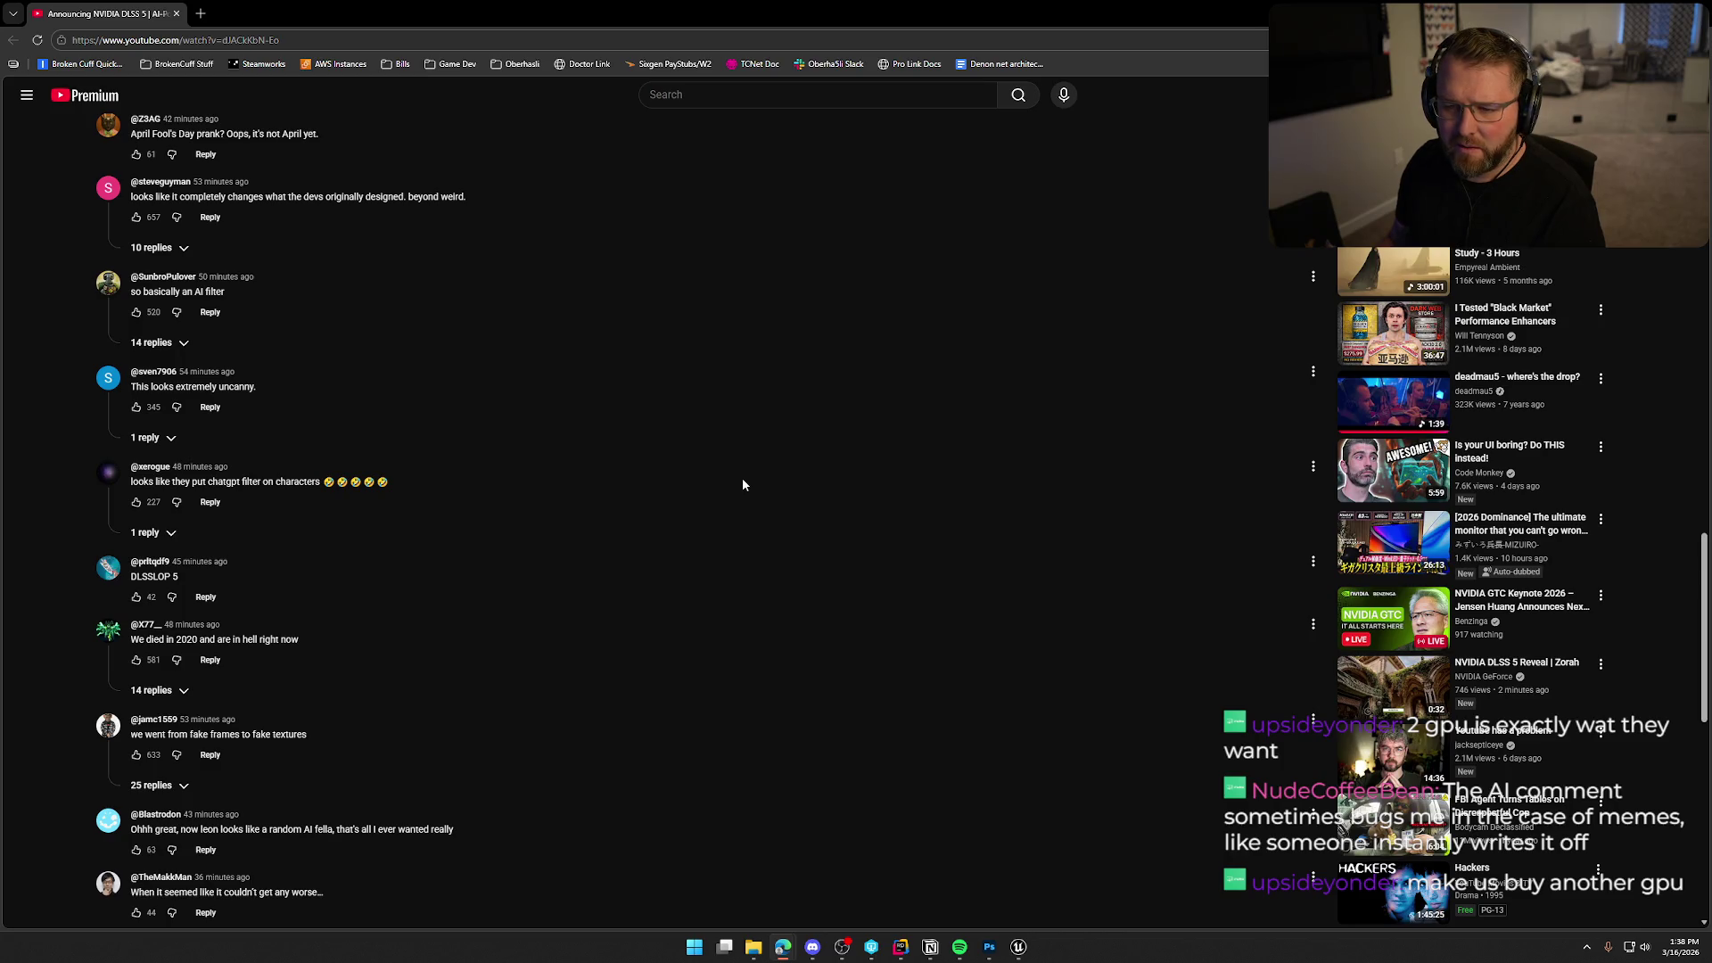
{"action": "scroll", "coordinate": [742, 484], "scroll_direction": "down", "scroll_amount": 3}
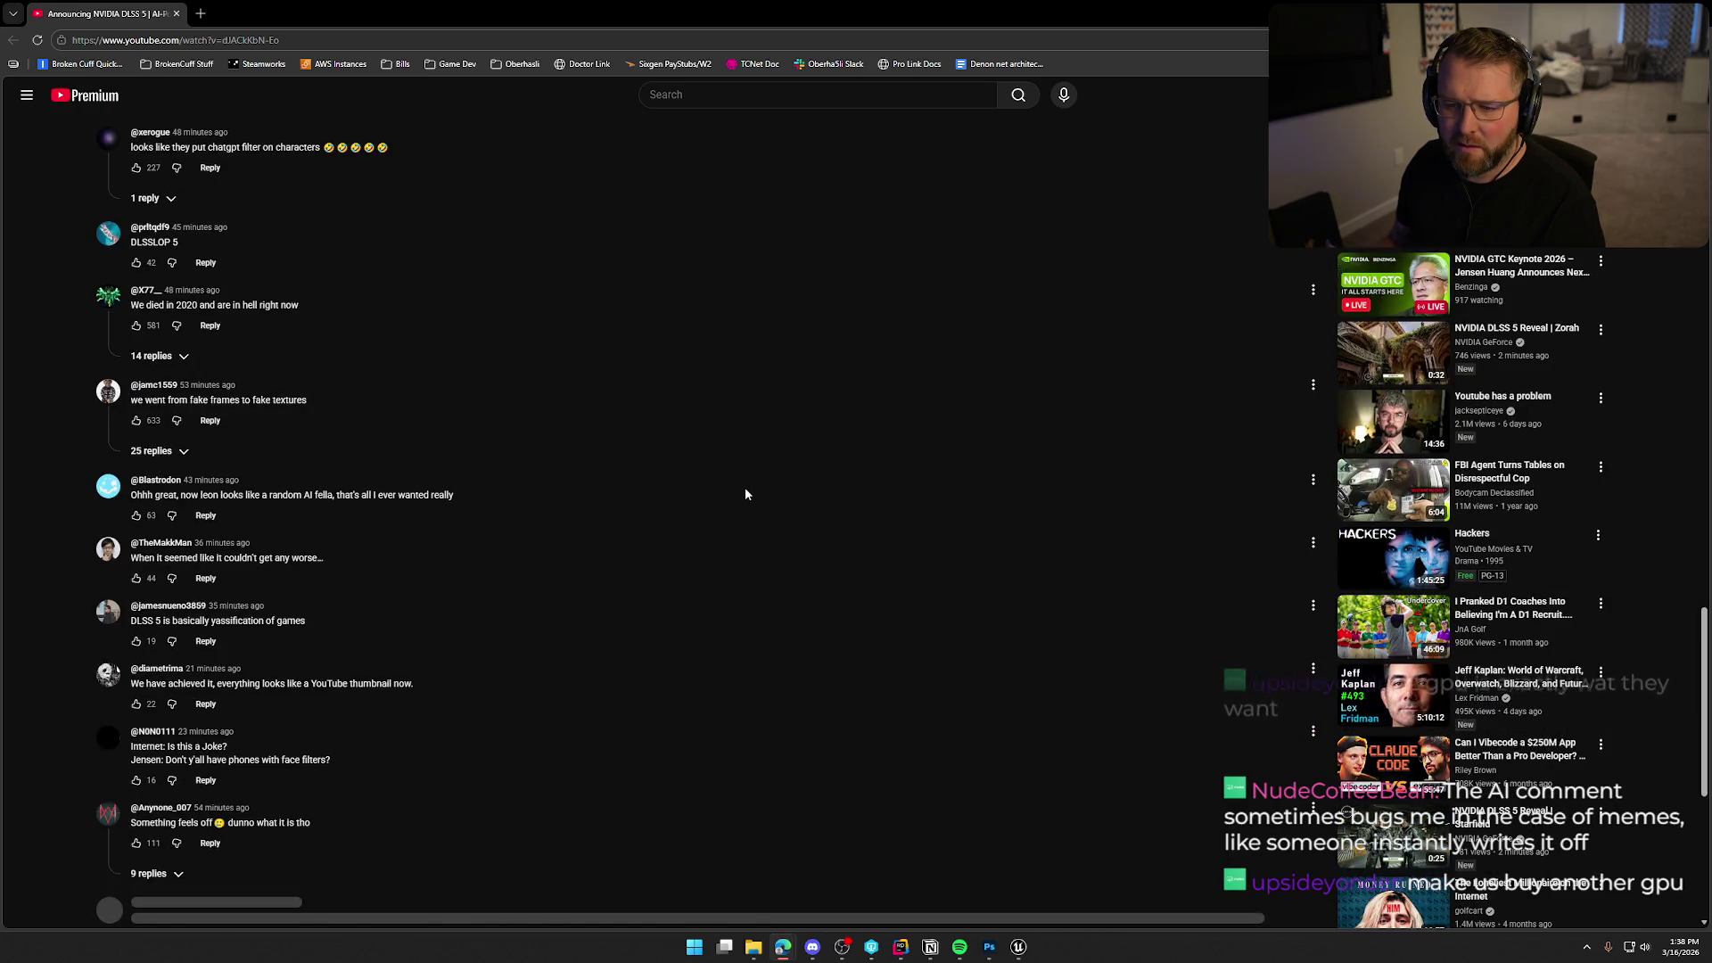
{"action": "scroll", "coordinate": [731, 636], "scroll_direction": "down", "scroll_amount": 1}
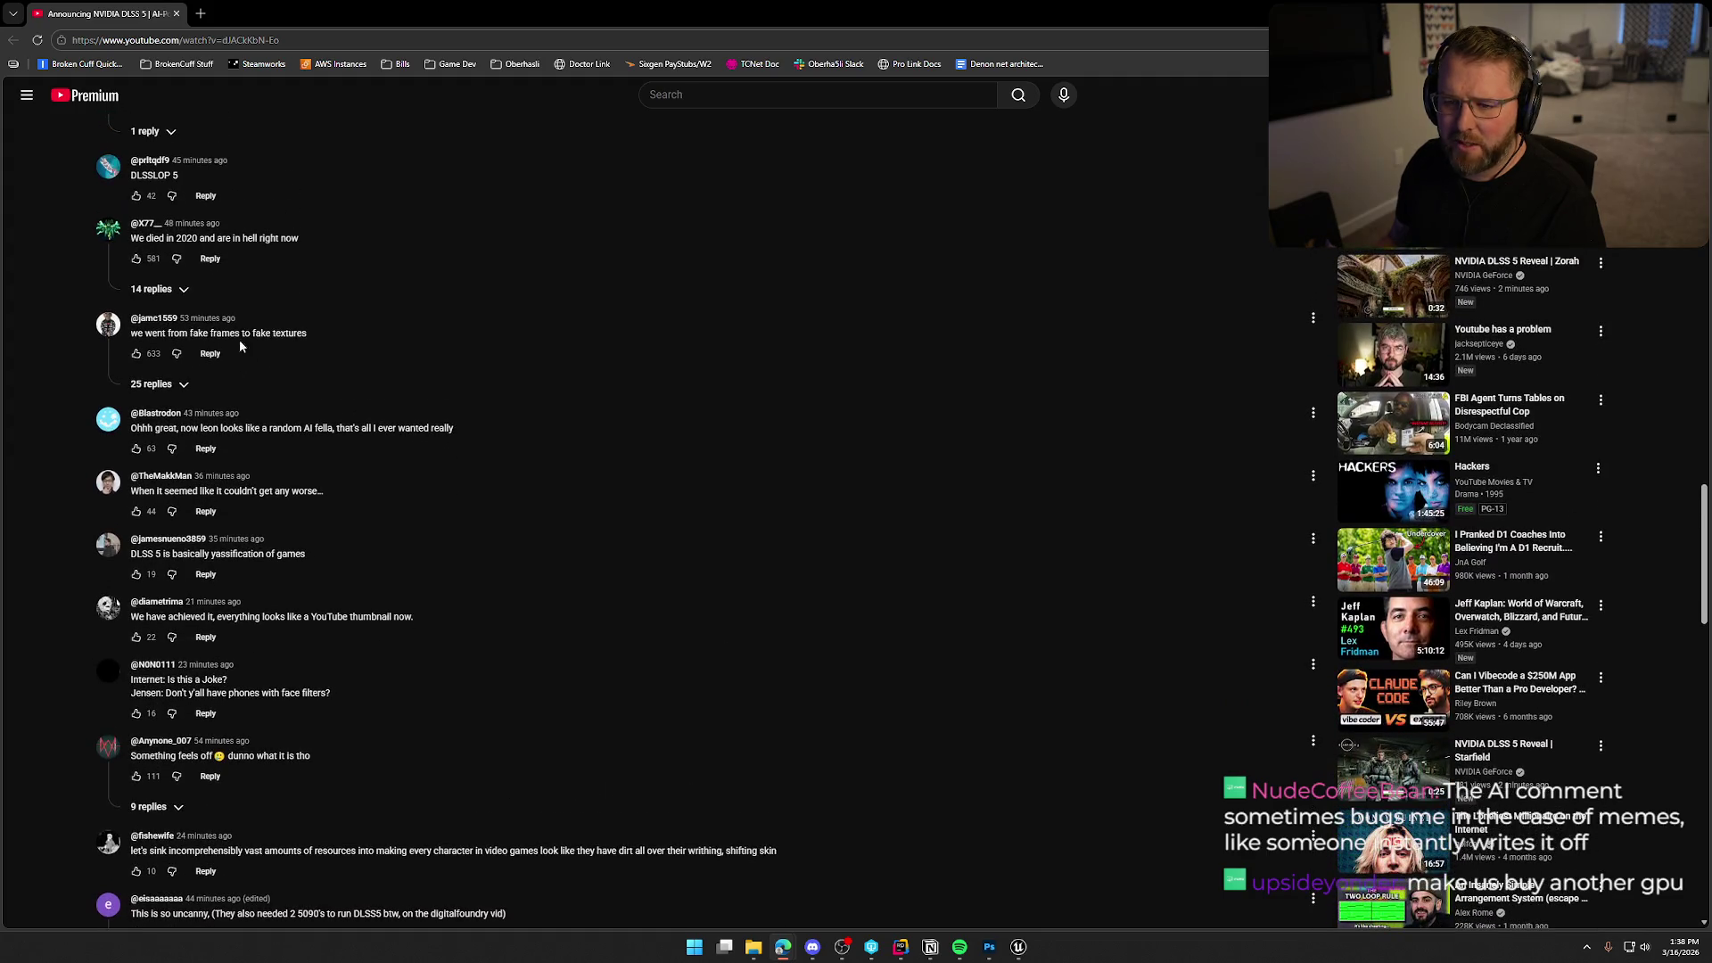
{"action": "scroll", "coordinate": [747, 596], "scroll_direction": "down", "scroll_amount": 3}
{"action": "scroll", "coordinate": [852, 603], "scroll_direction": "down", "scroll_amount": 2}
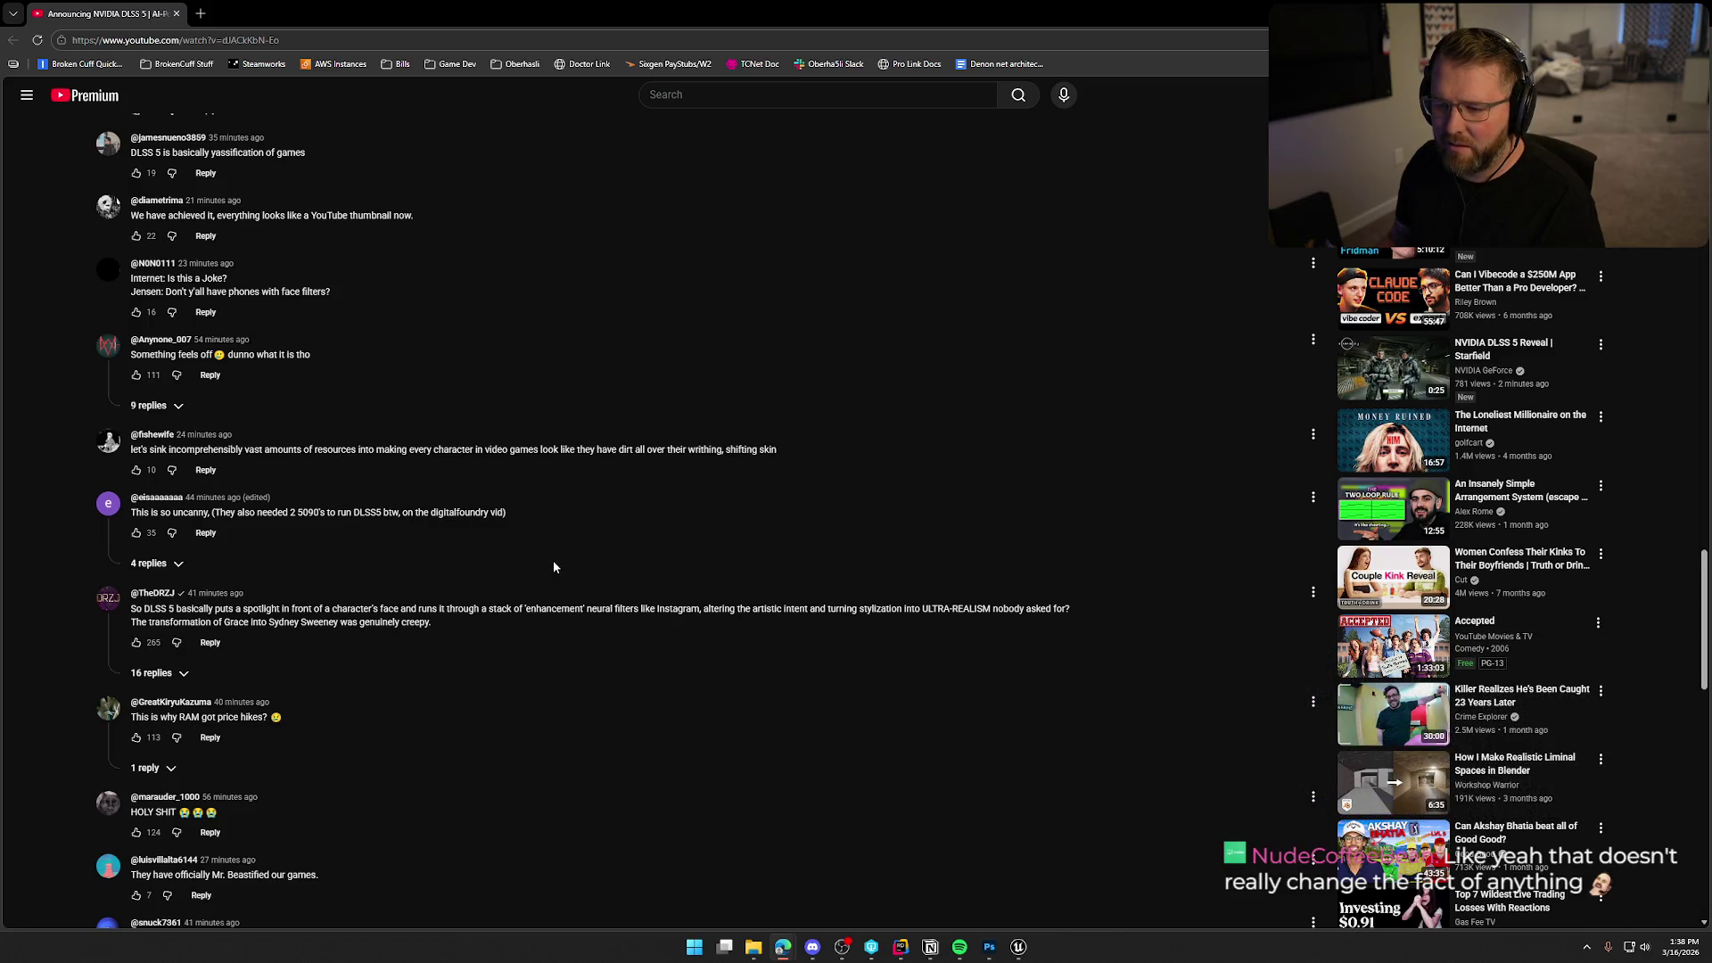
{"action": "scroll", "coordinate": [612, 688], "scroll_direction": "down", "scroll_amount": 2}
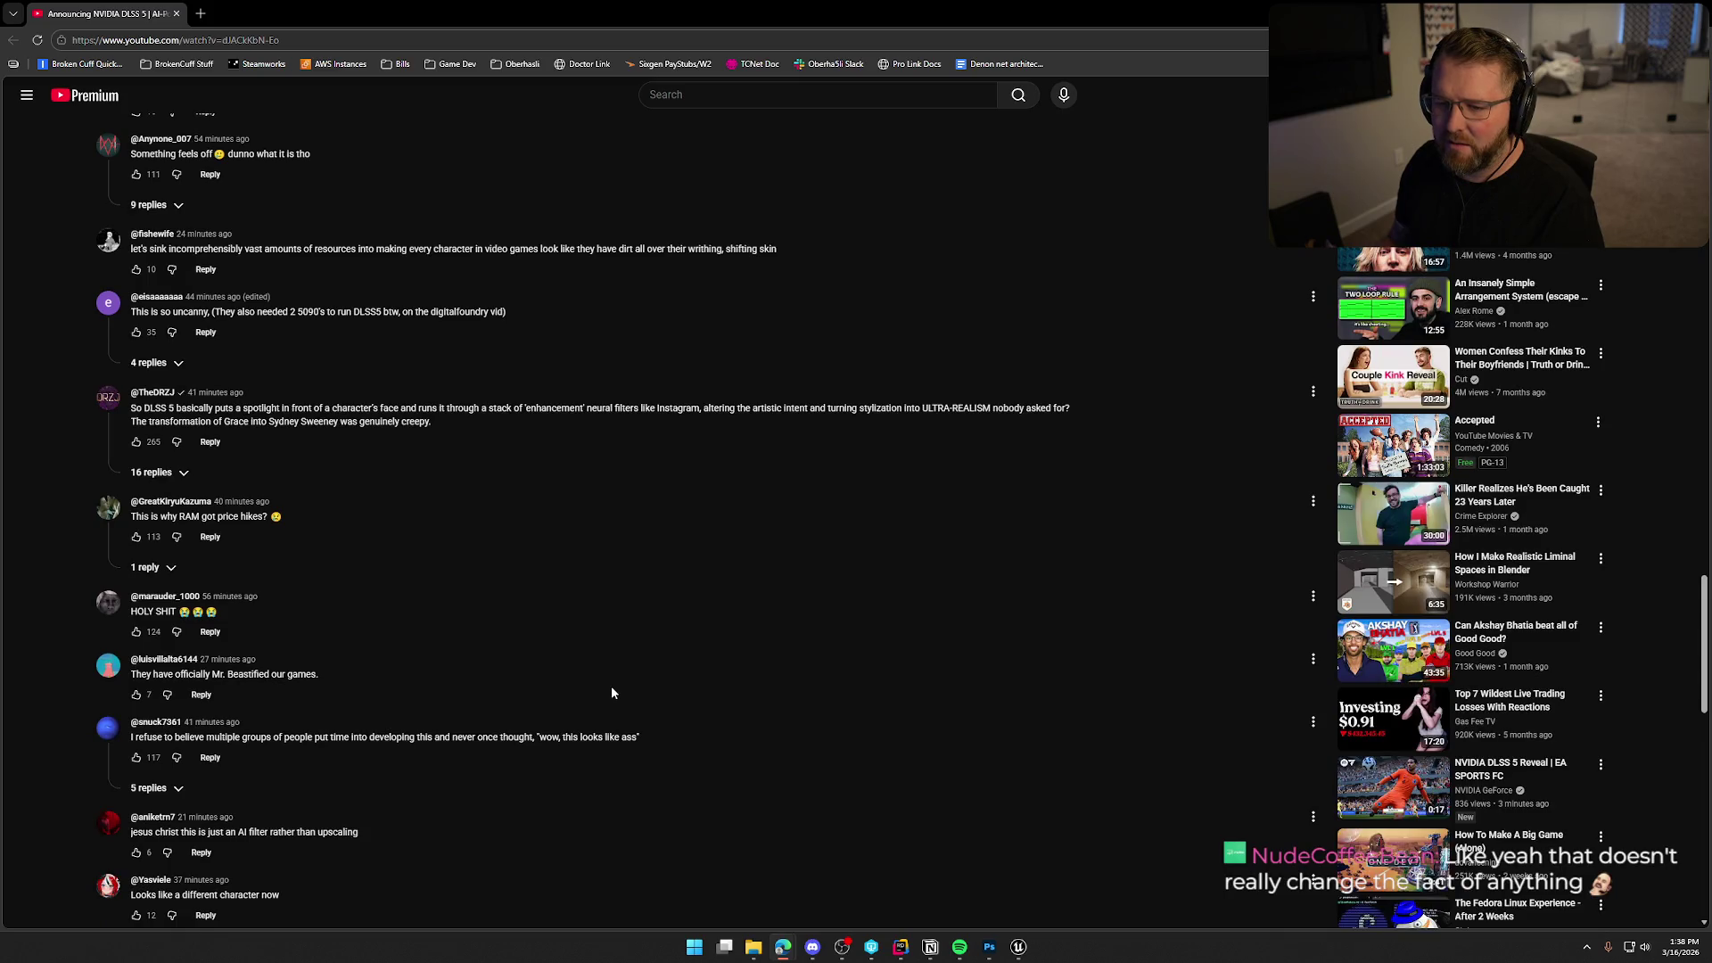
{"action": "scroll", "coordinate": [596, 655], "scroll_direction": "up", "scroll_amount": 15}
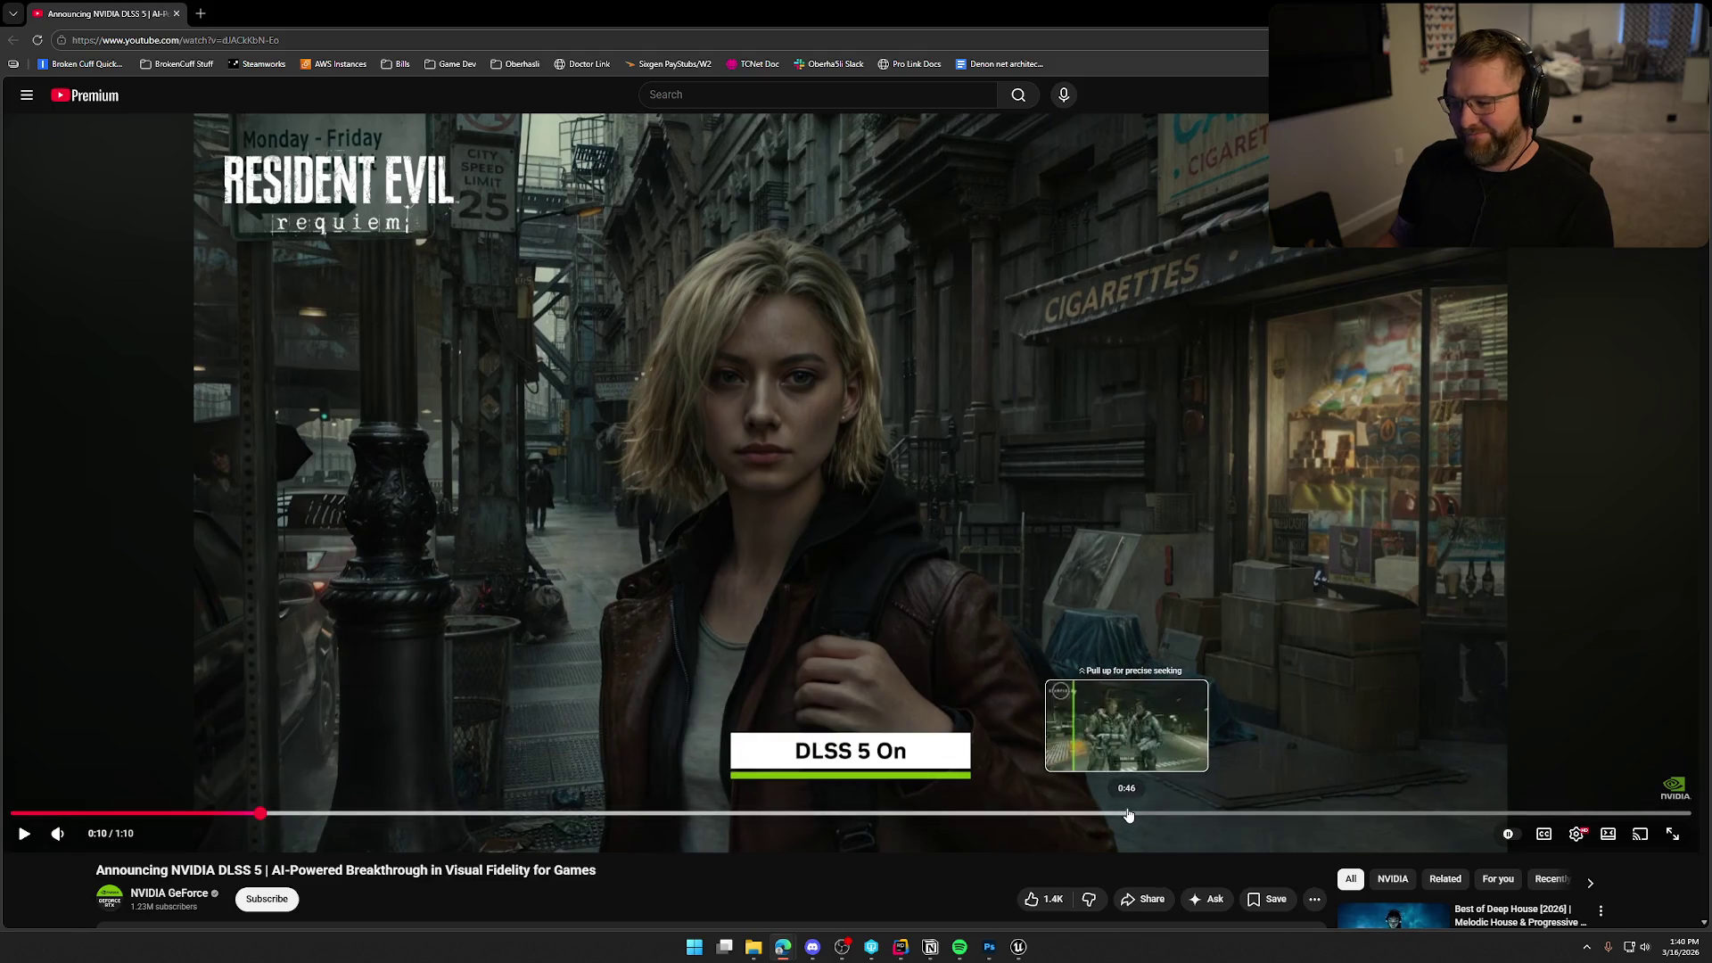
{"action": "left_click", "coordinate": [1129, 813]}
Play the video to the Starfield scene, pause at 0:50, and return to Unreal Engine.
{"action": "left_click", "coordinate": [1304, 513]}
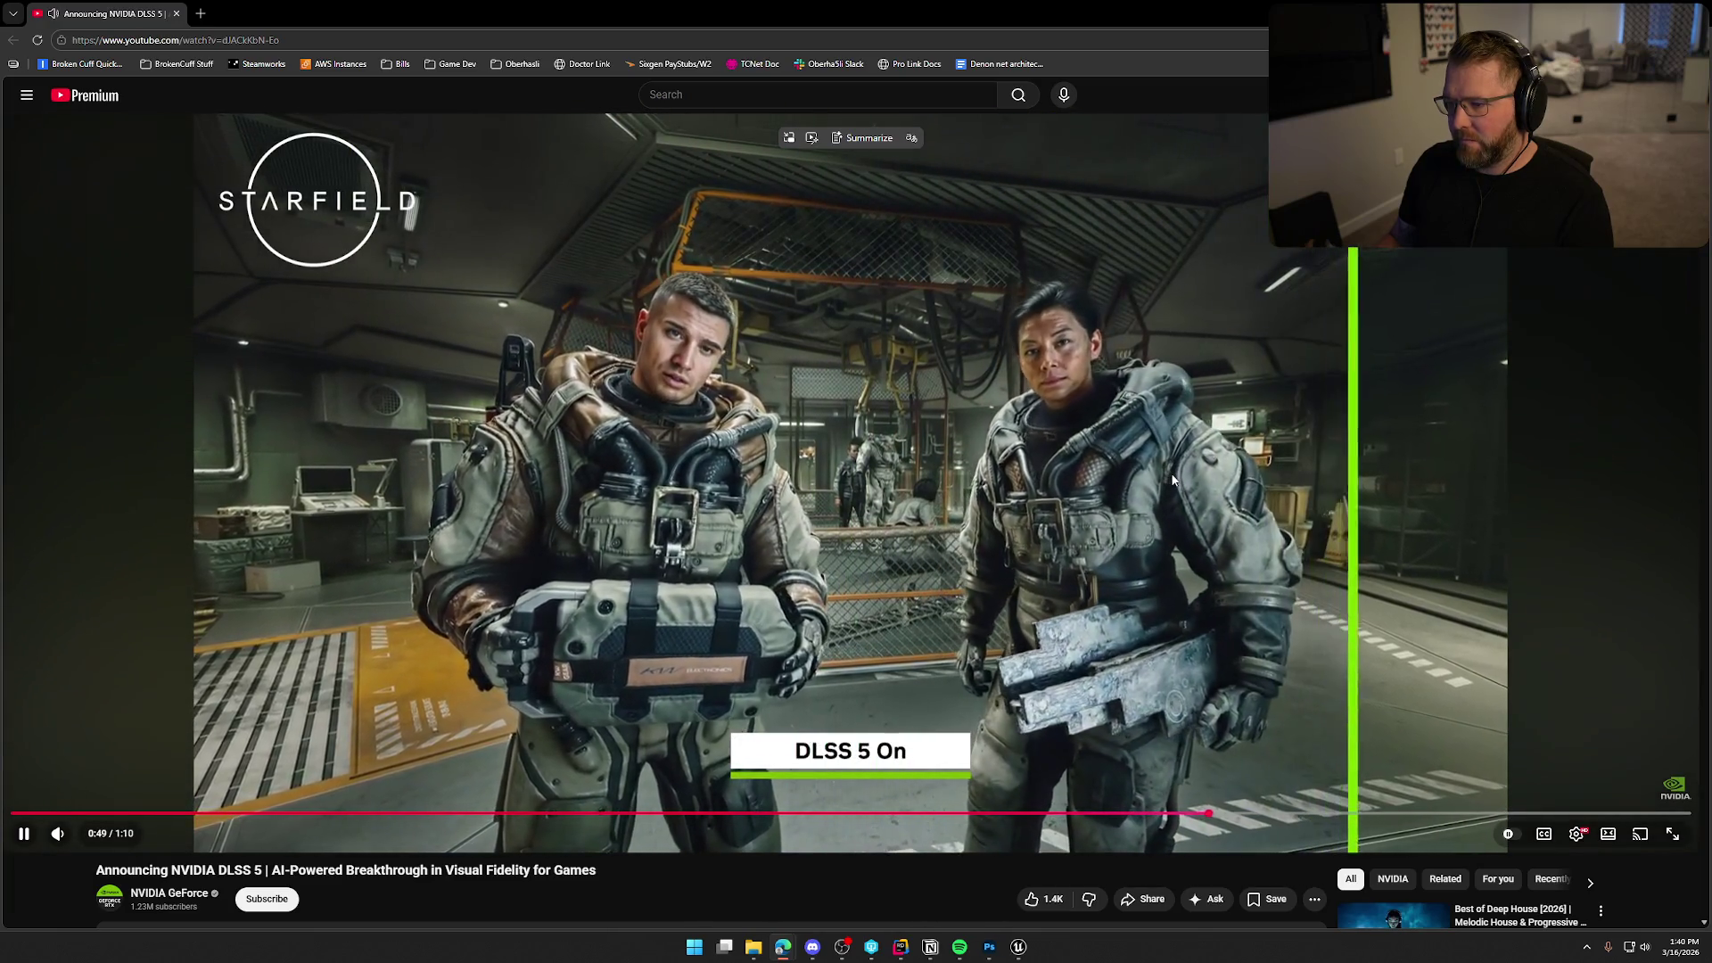
{"action": "left_click", "coordinate": [1174, 480]}
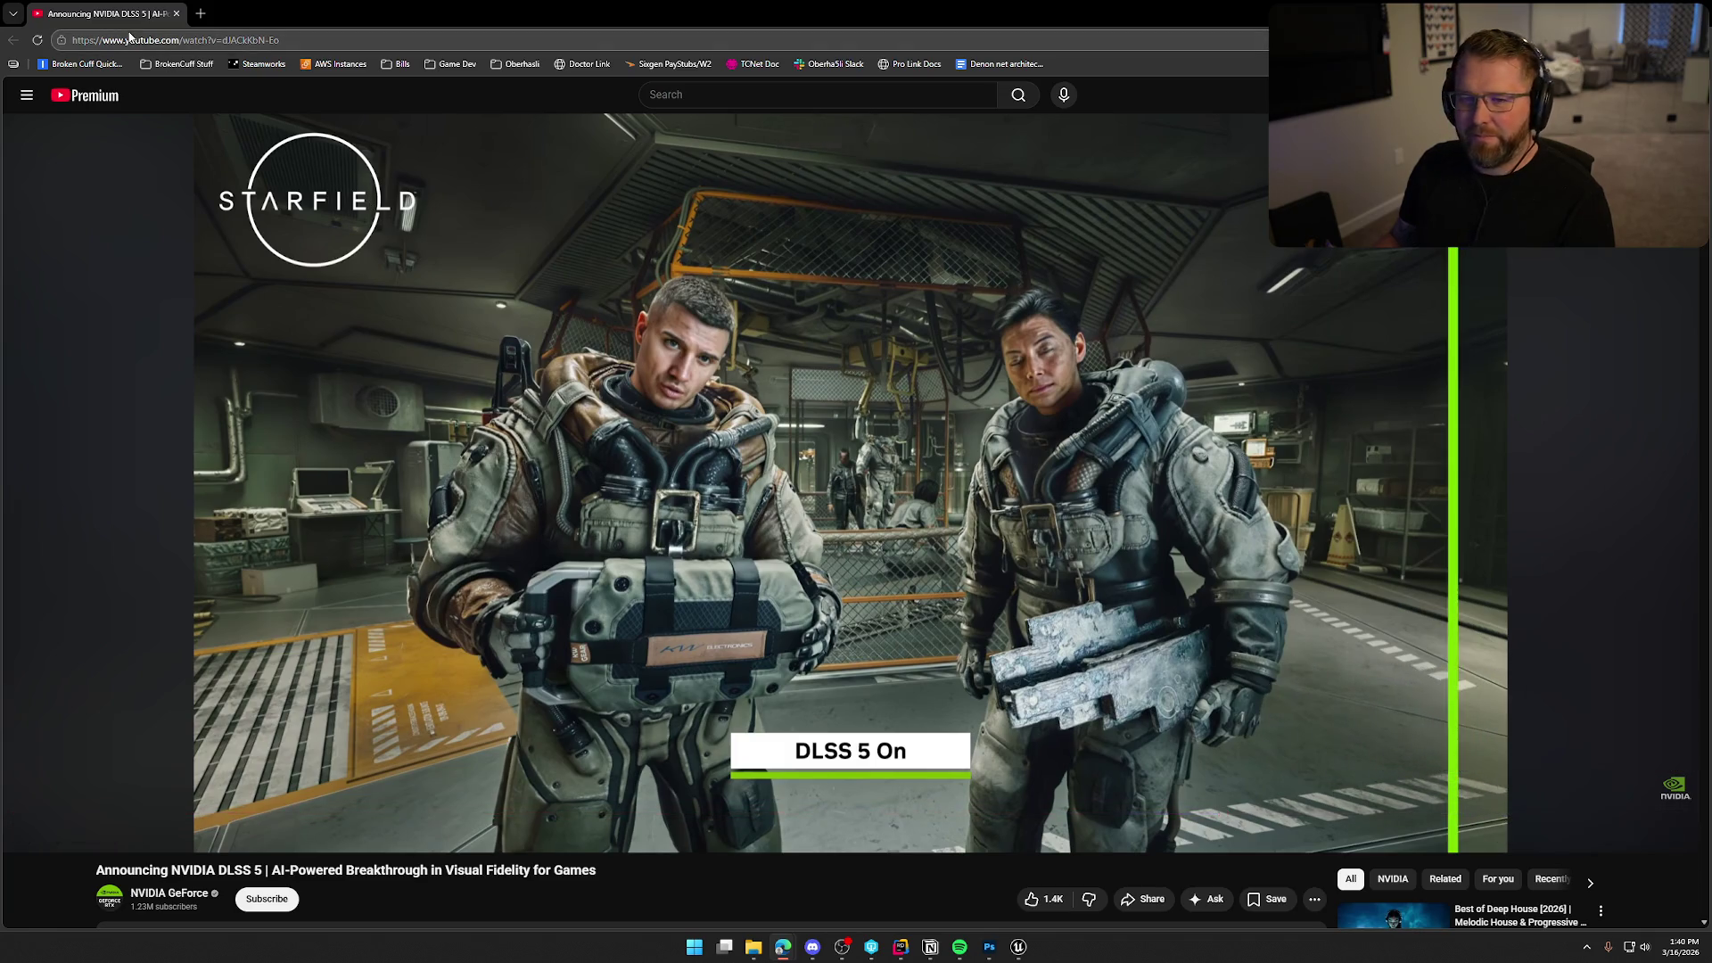
{"action": "key", "text": "alt+Tab"}
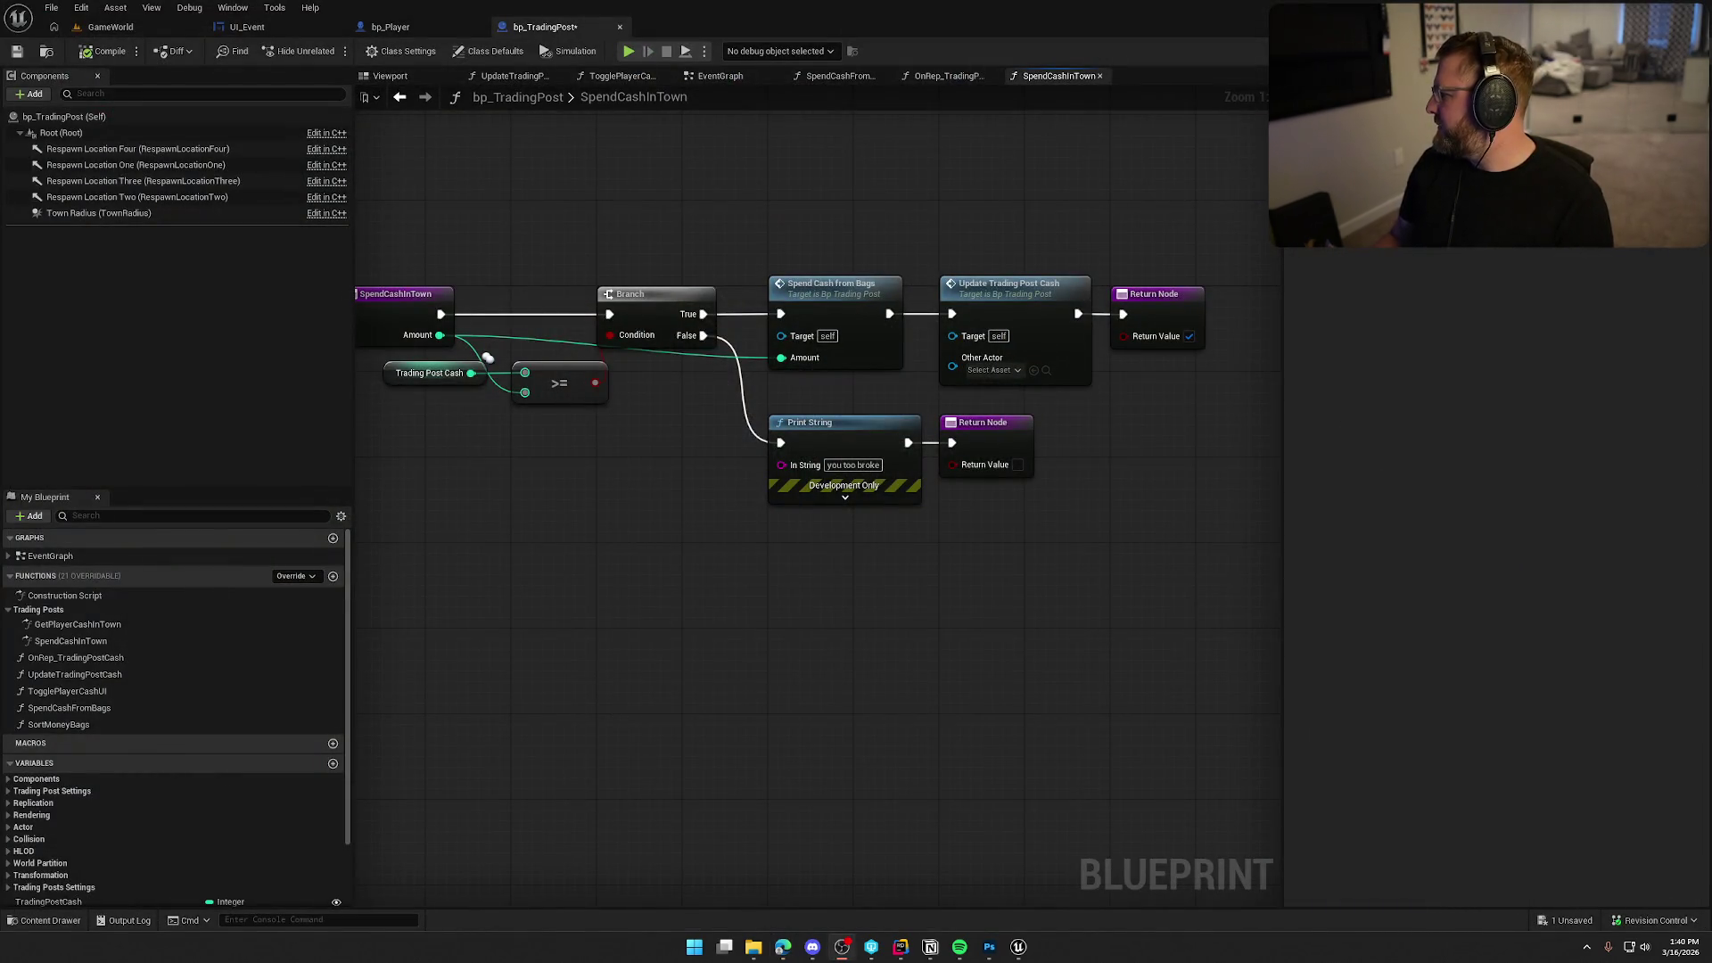
Pan the SpendCashInTown graph to view the whole function, then switch to Rider.
{"action": "mouse_move", "coordinate": [633, 729]}
{"action": "left_mouse_down"}
{"action": "mouse_move", "coordinate": [752, 685]}
{"action": "mouse_move", "coordinate": [631, 654]}
{"action": "mouse_move", "coordinate": [648, 598]}
{"action": "mouse_move", "coordinate": [671, 628]}
{"action": "left_mouse_up"}
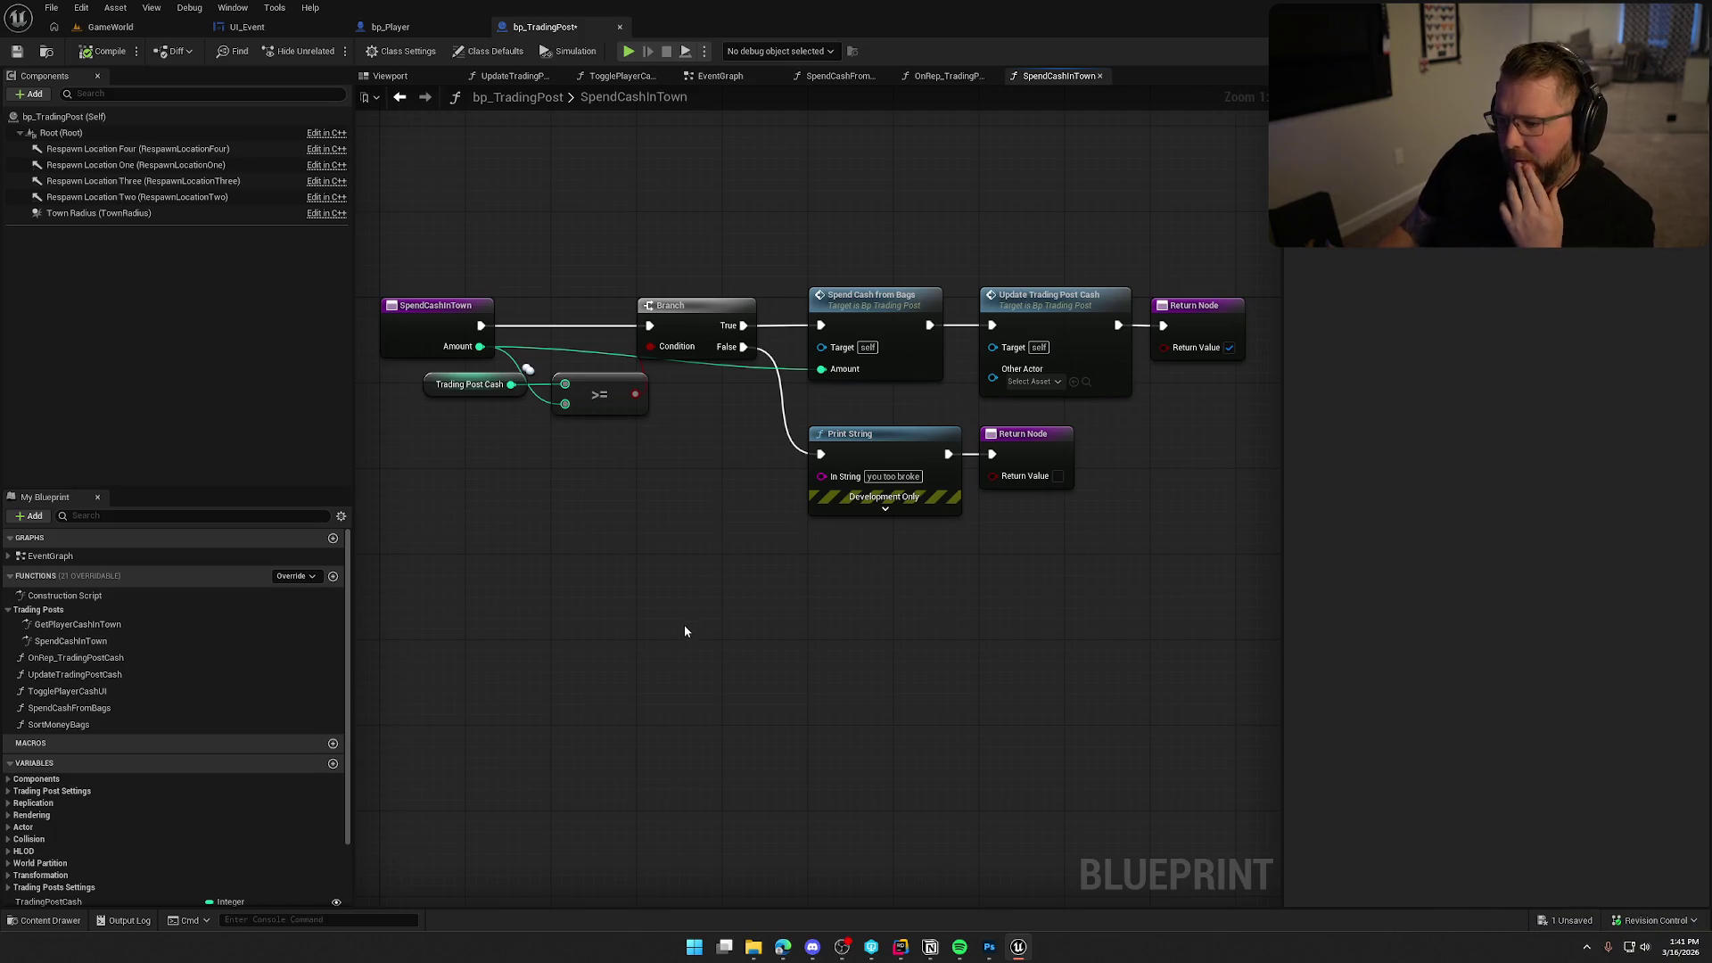
{"action": "left_click", "coordinate": [902, 952]}
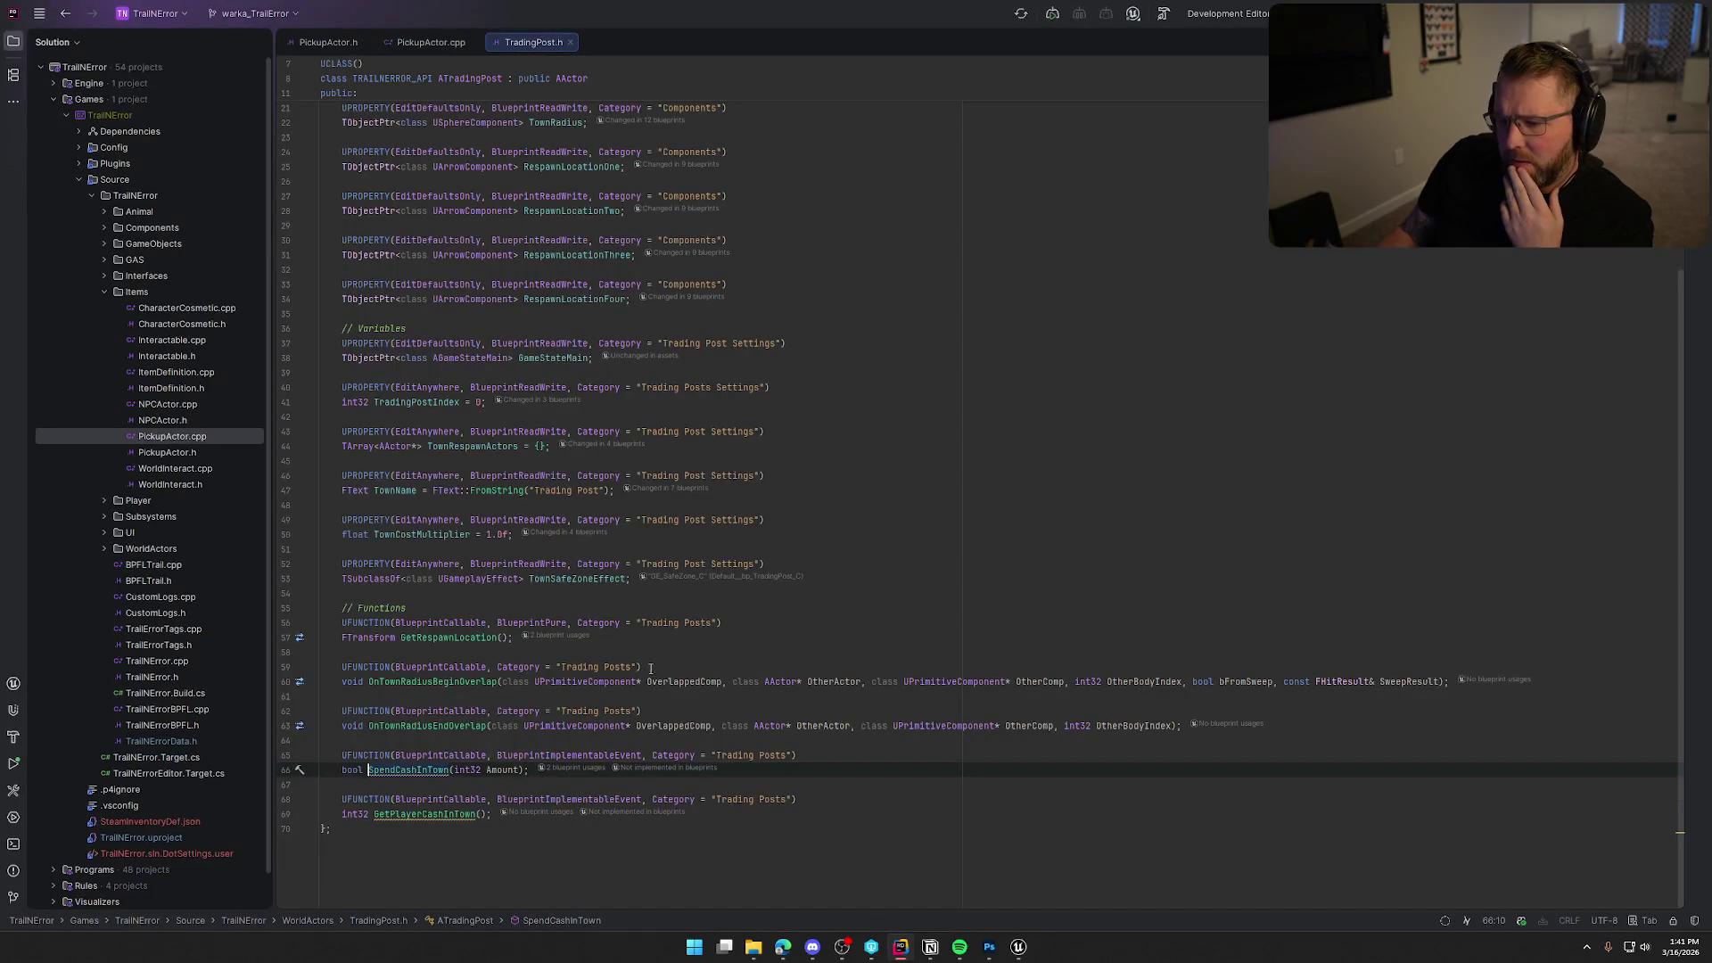
Go from the SpendCashInTown call in PickupActor.cpp to its declaration in TradingPost.h.
{"action": "left_click", "coordinate": [431, 42]}
{"action": "scroll", "coordinate": [738, 535], "scroll_direction": "up", "scroll_amount": 2}
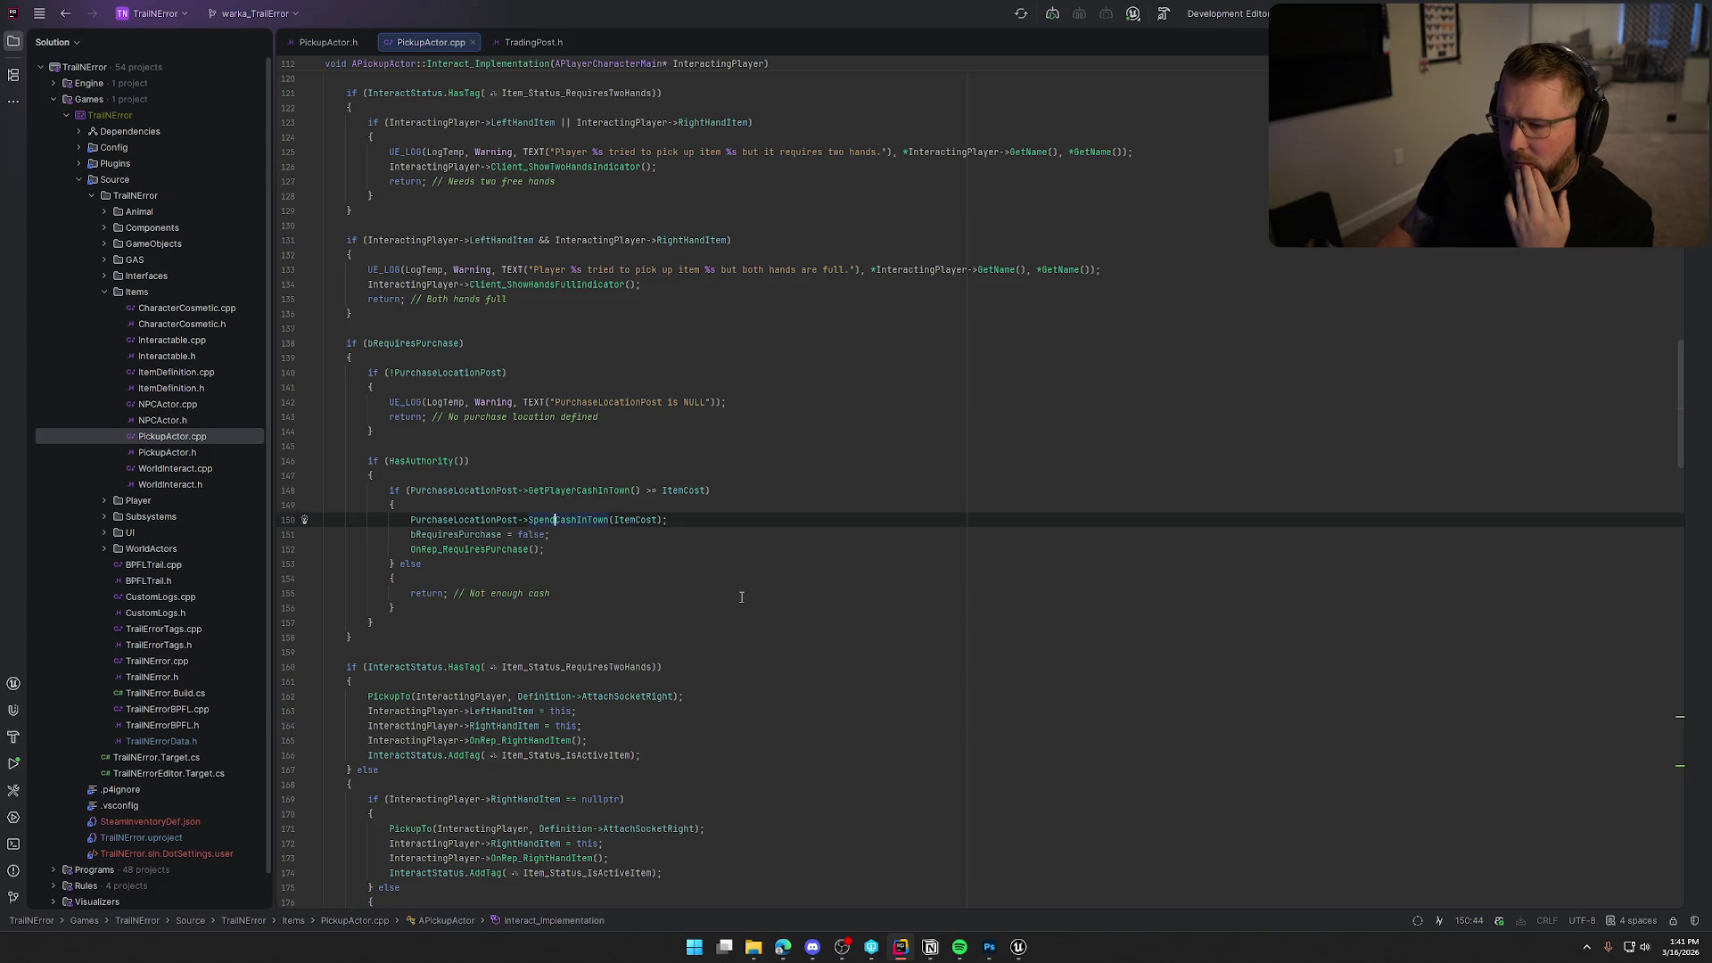
{"action": "scroll", "coordinate": [741, 596], "scroll_direction": "up", "scroll_amount": 5}
{"action": "left_click", "coordinate": [704, 181]}
{"action": "scroll", "coordinate": [836, 581], "scroll_direction": "down", "scroll_amount": 7}
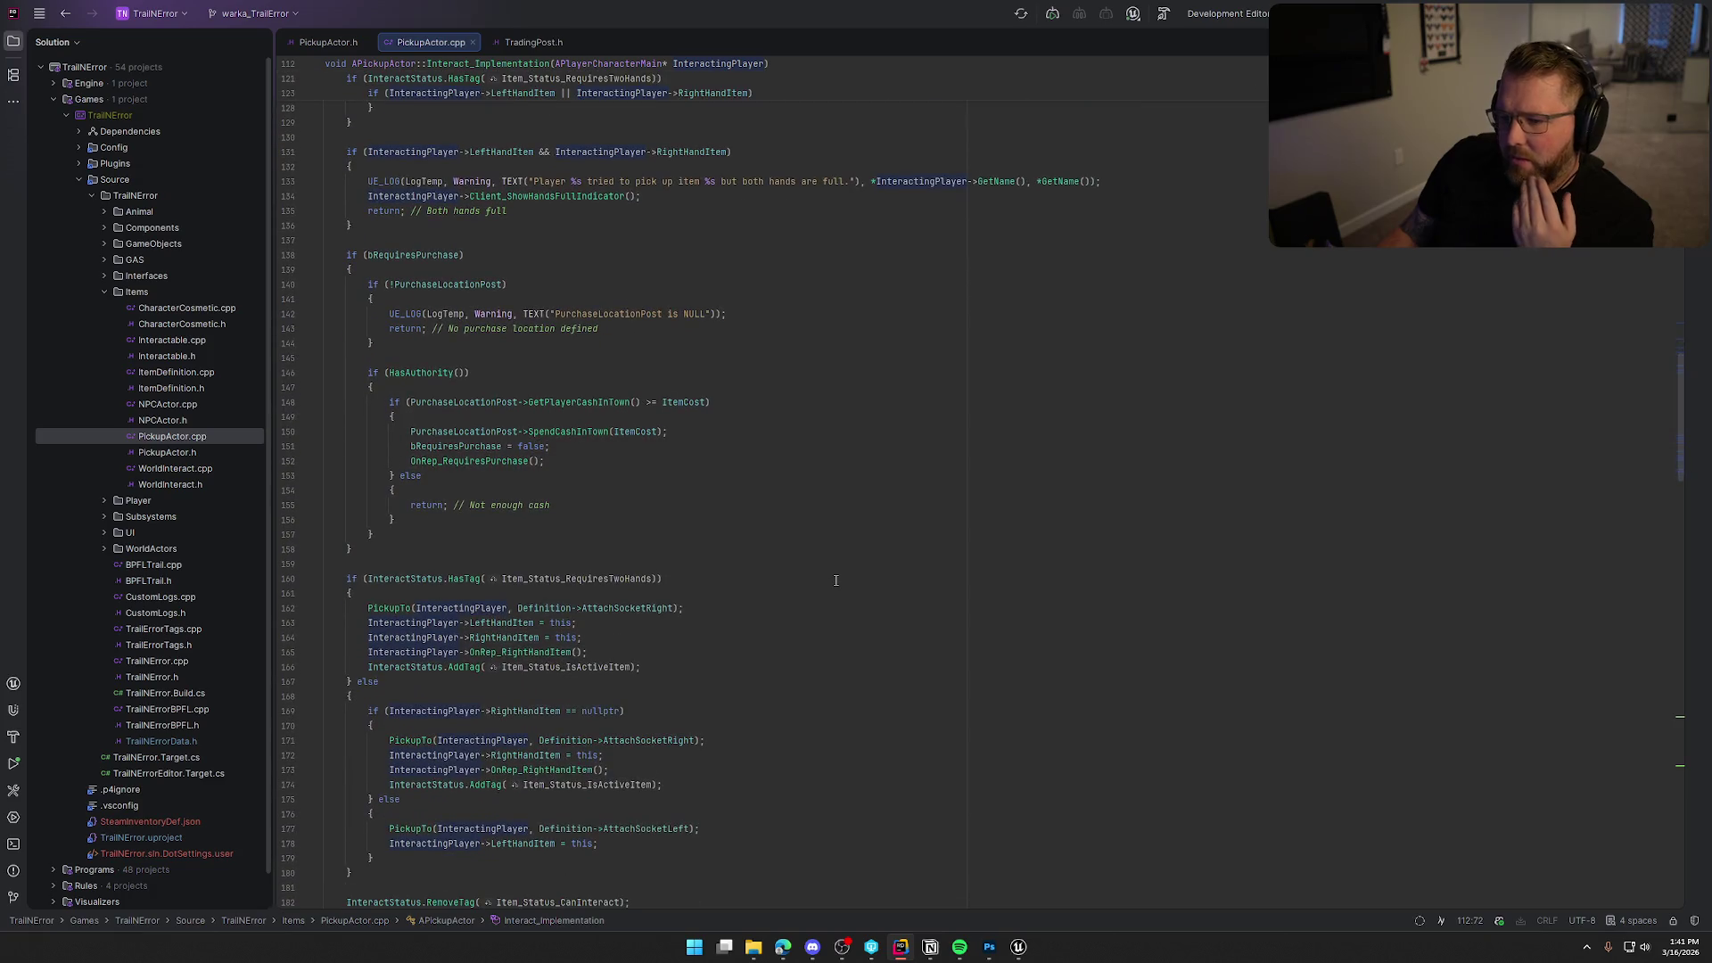
{"action": "left_click", "coordinate": [573, 432]}
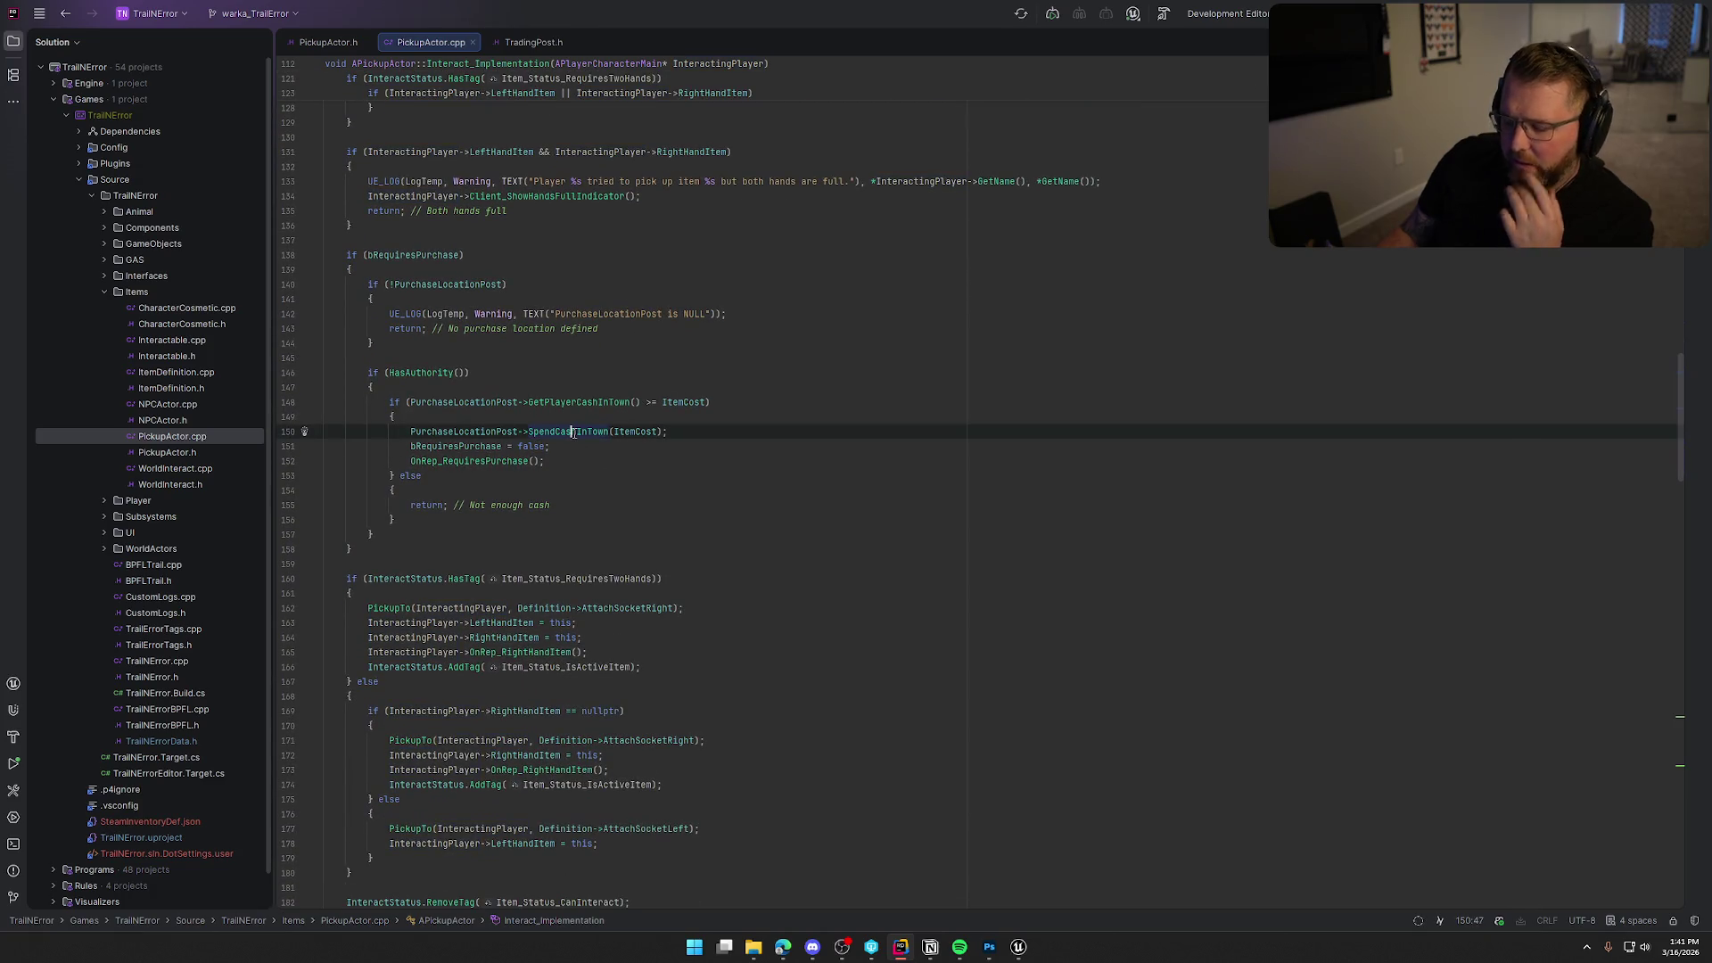
{"action": "left_click", "coordinate": [573, 432], "text": "ctrl"}
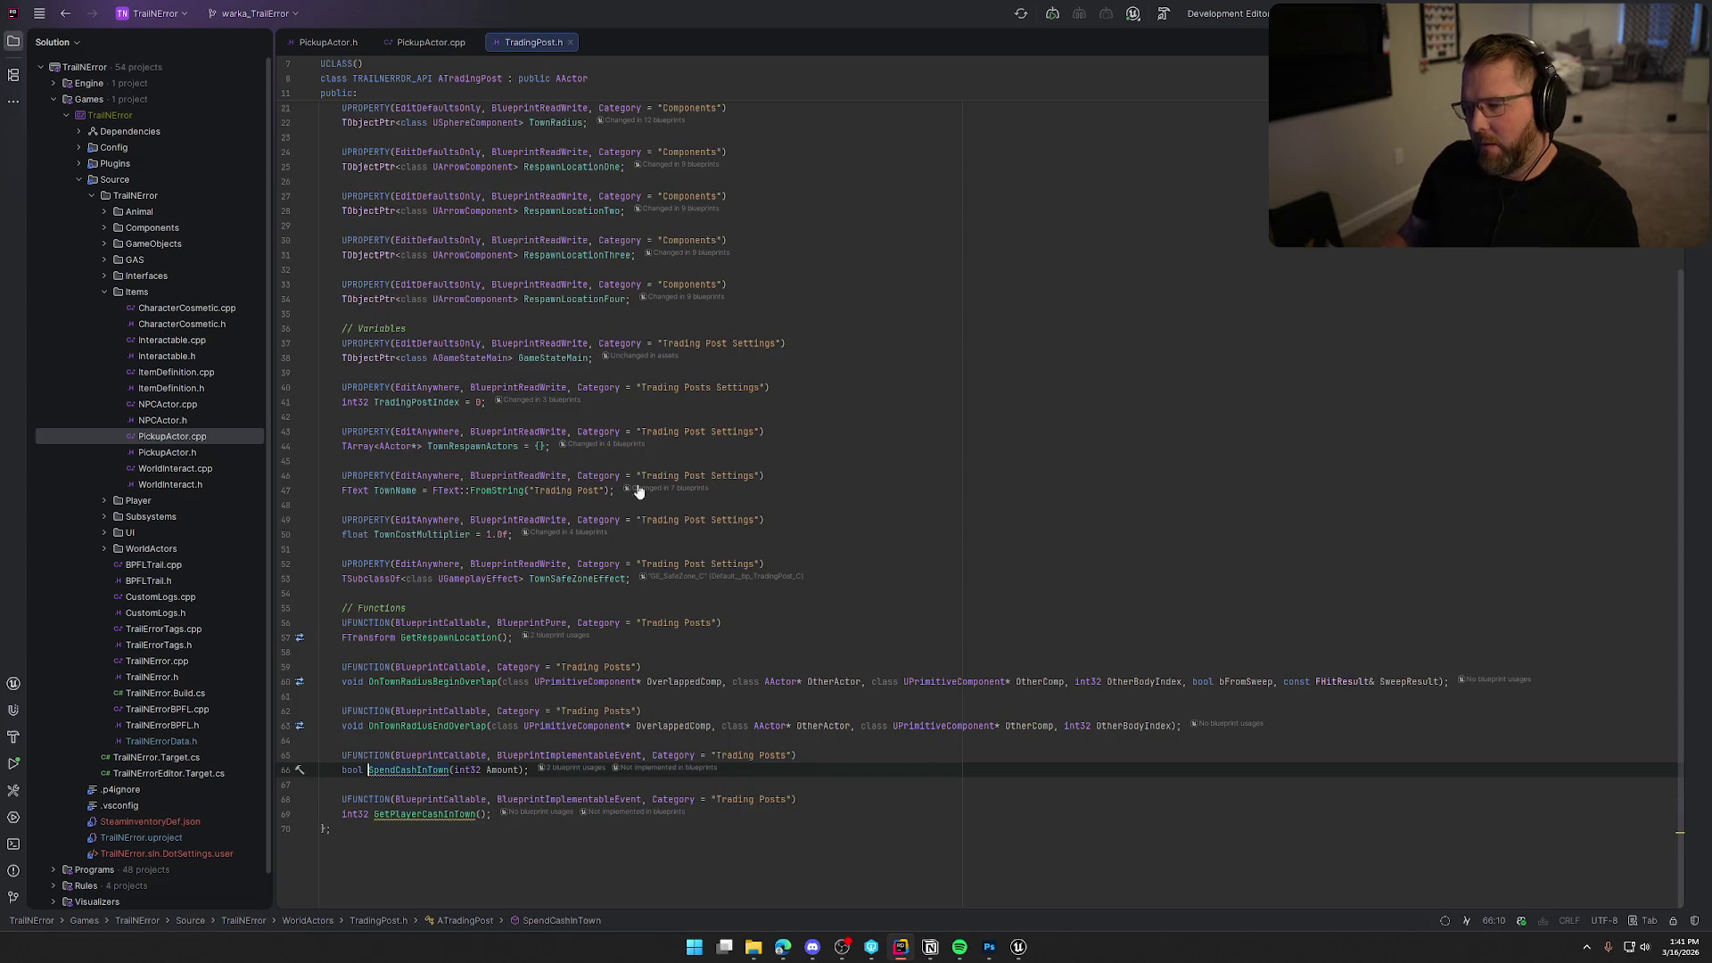
Add a TObjectPtr<APlayerCharacterMain> SpendingPlayer first parameter to SpendCashInTown.
{"action": "left_click", "coordinate": [457, 771]}
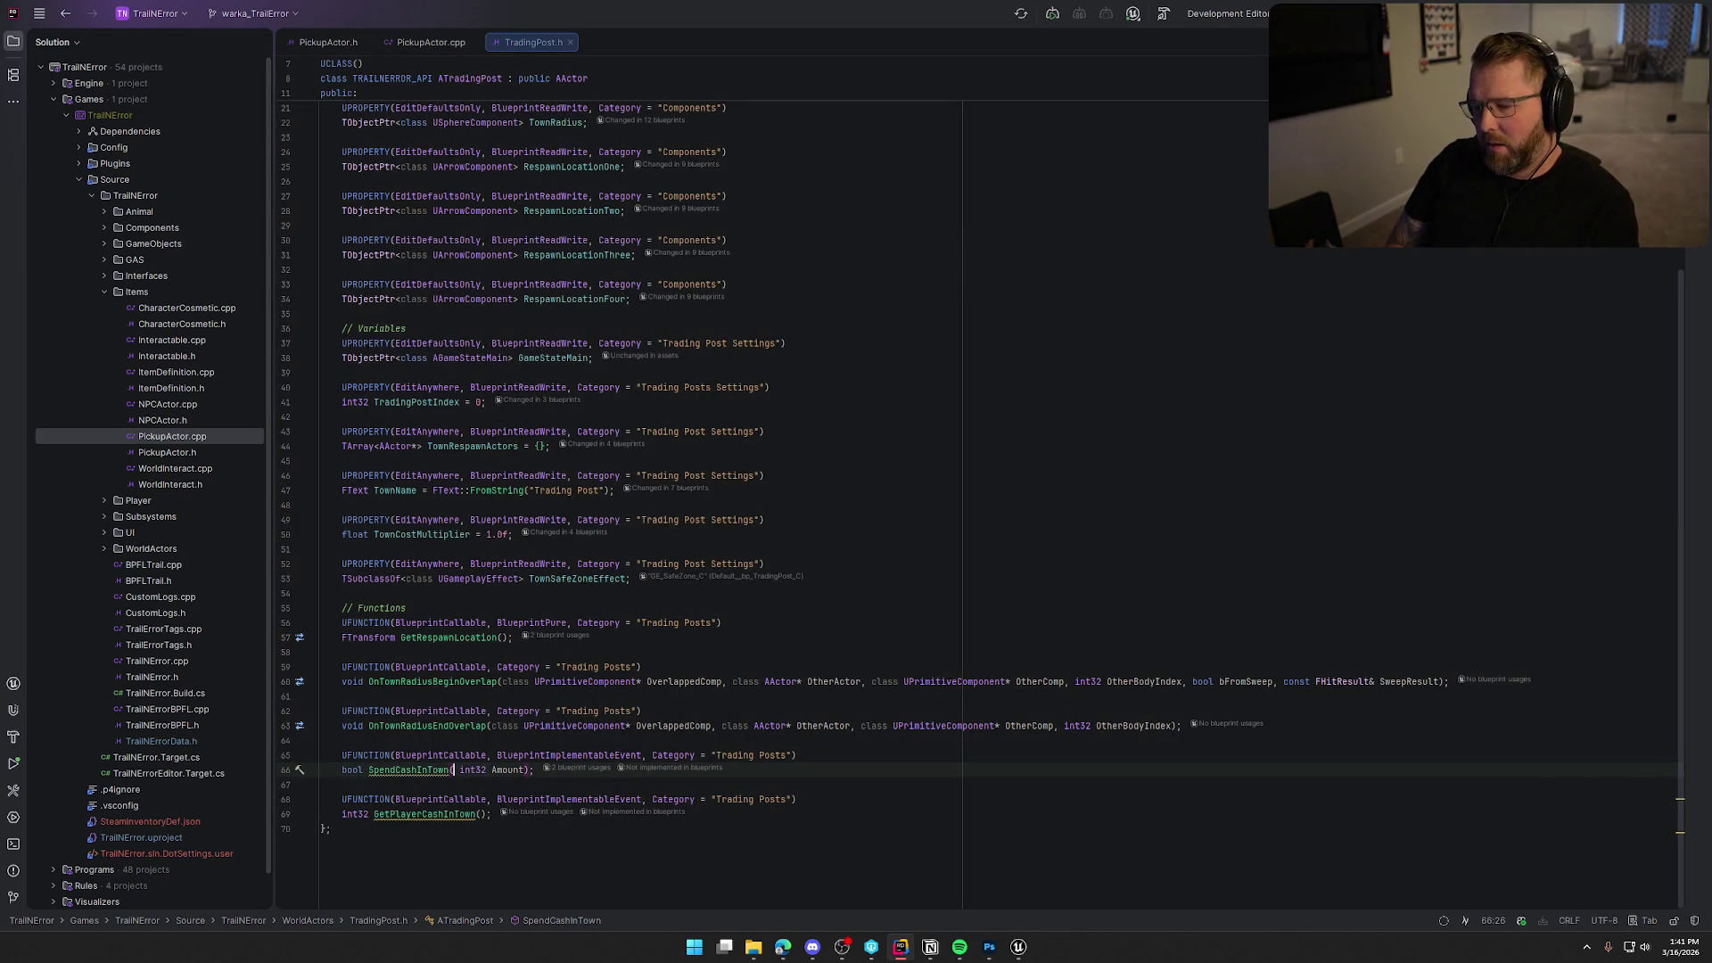
{"action": "type", "text": "TObjectPt"}
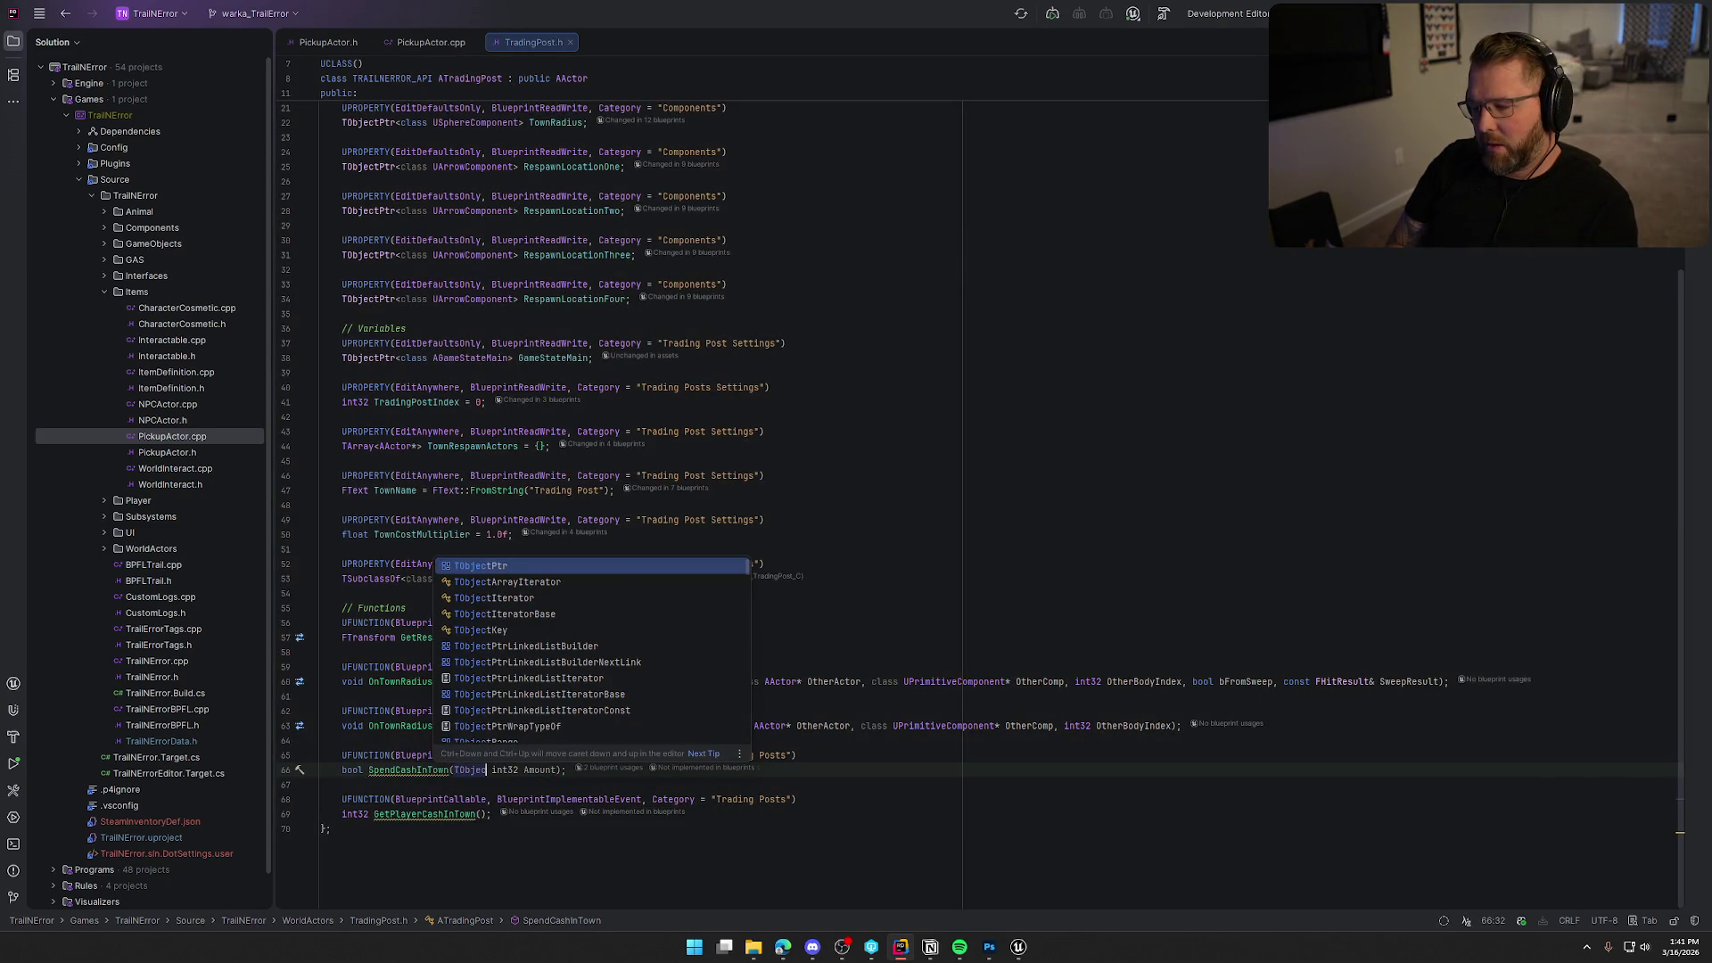
{"action": "key", "text": "Return"}
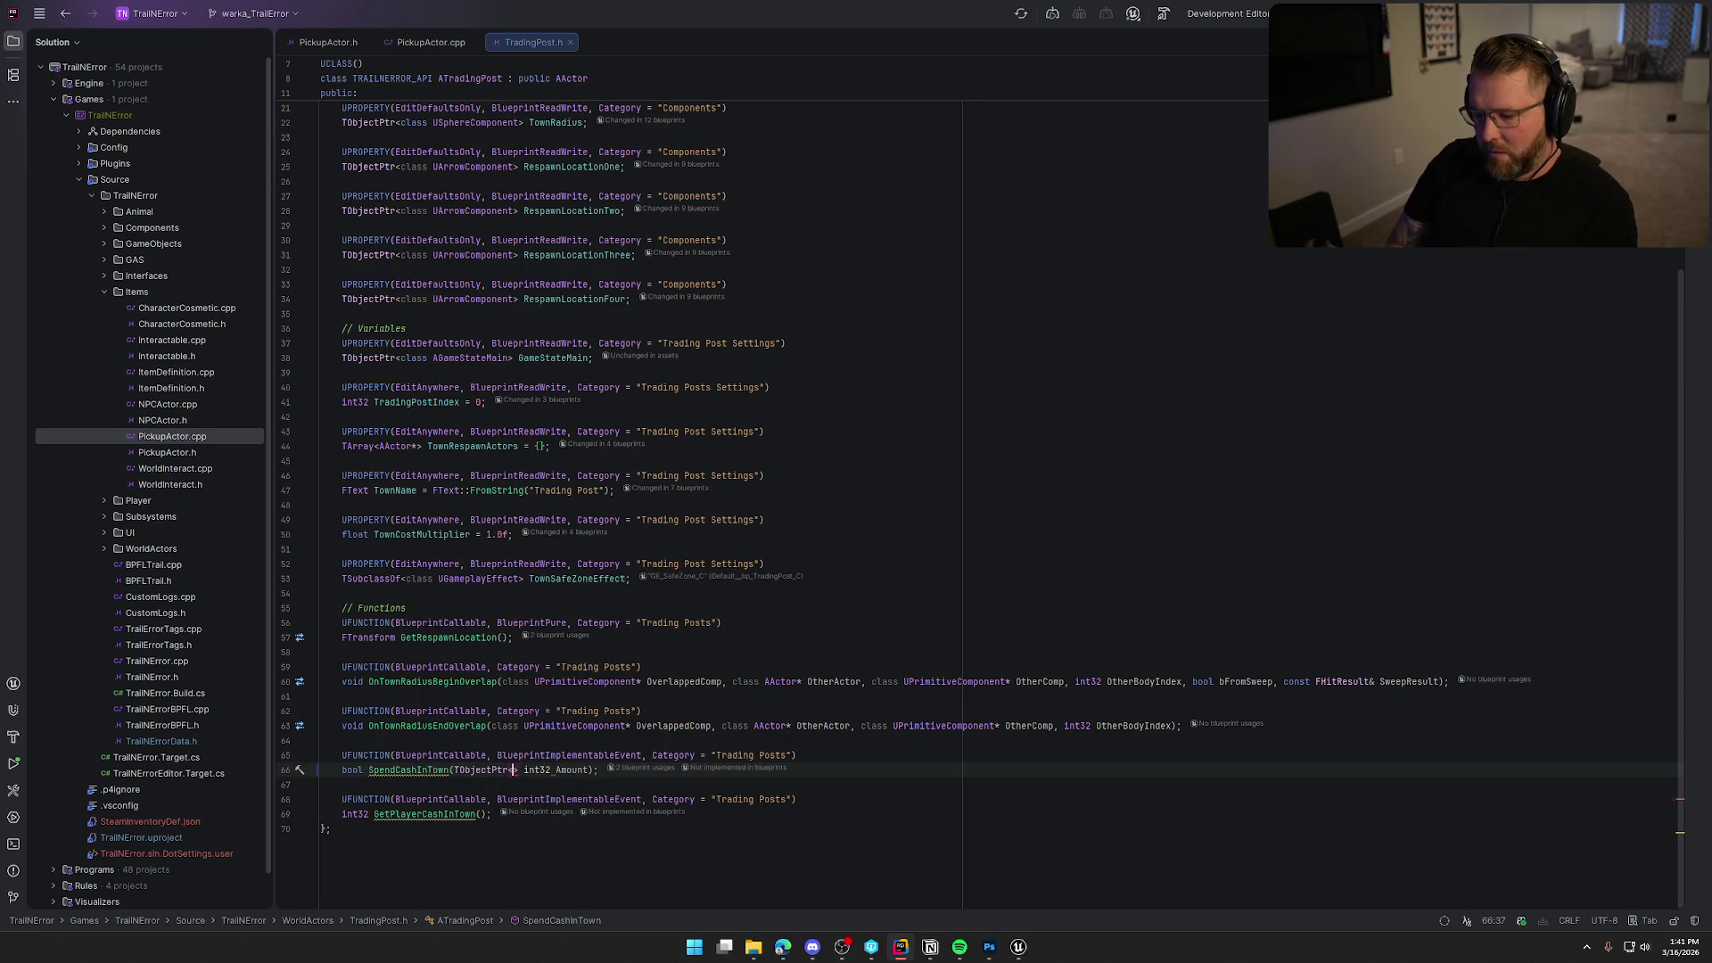
{"action": "type", "text": "APlayerChar"}
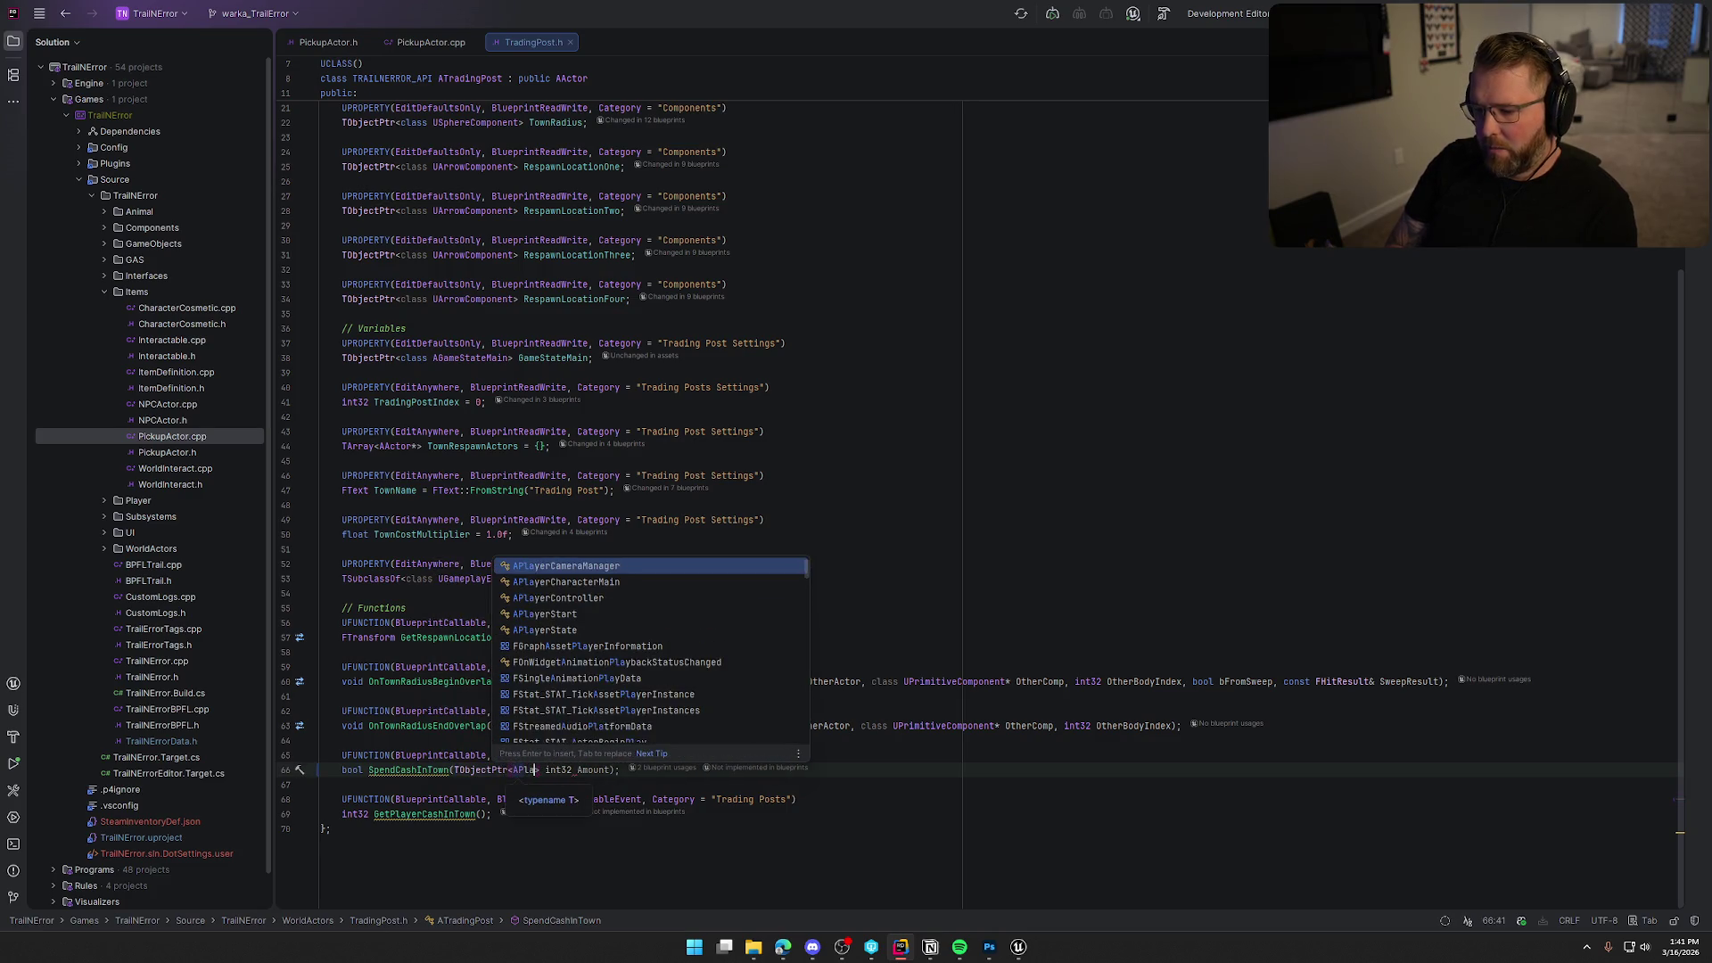
{"action": "key", "text": "Return"}
{"action": "type", "text": "> Sepe"}
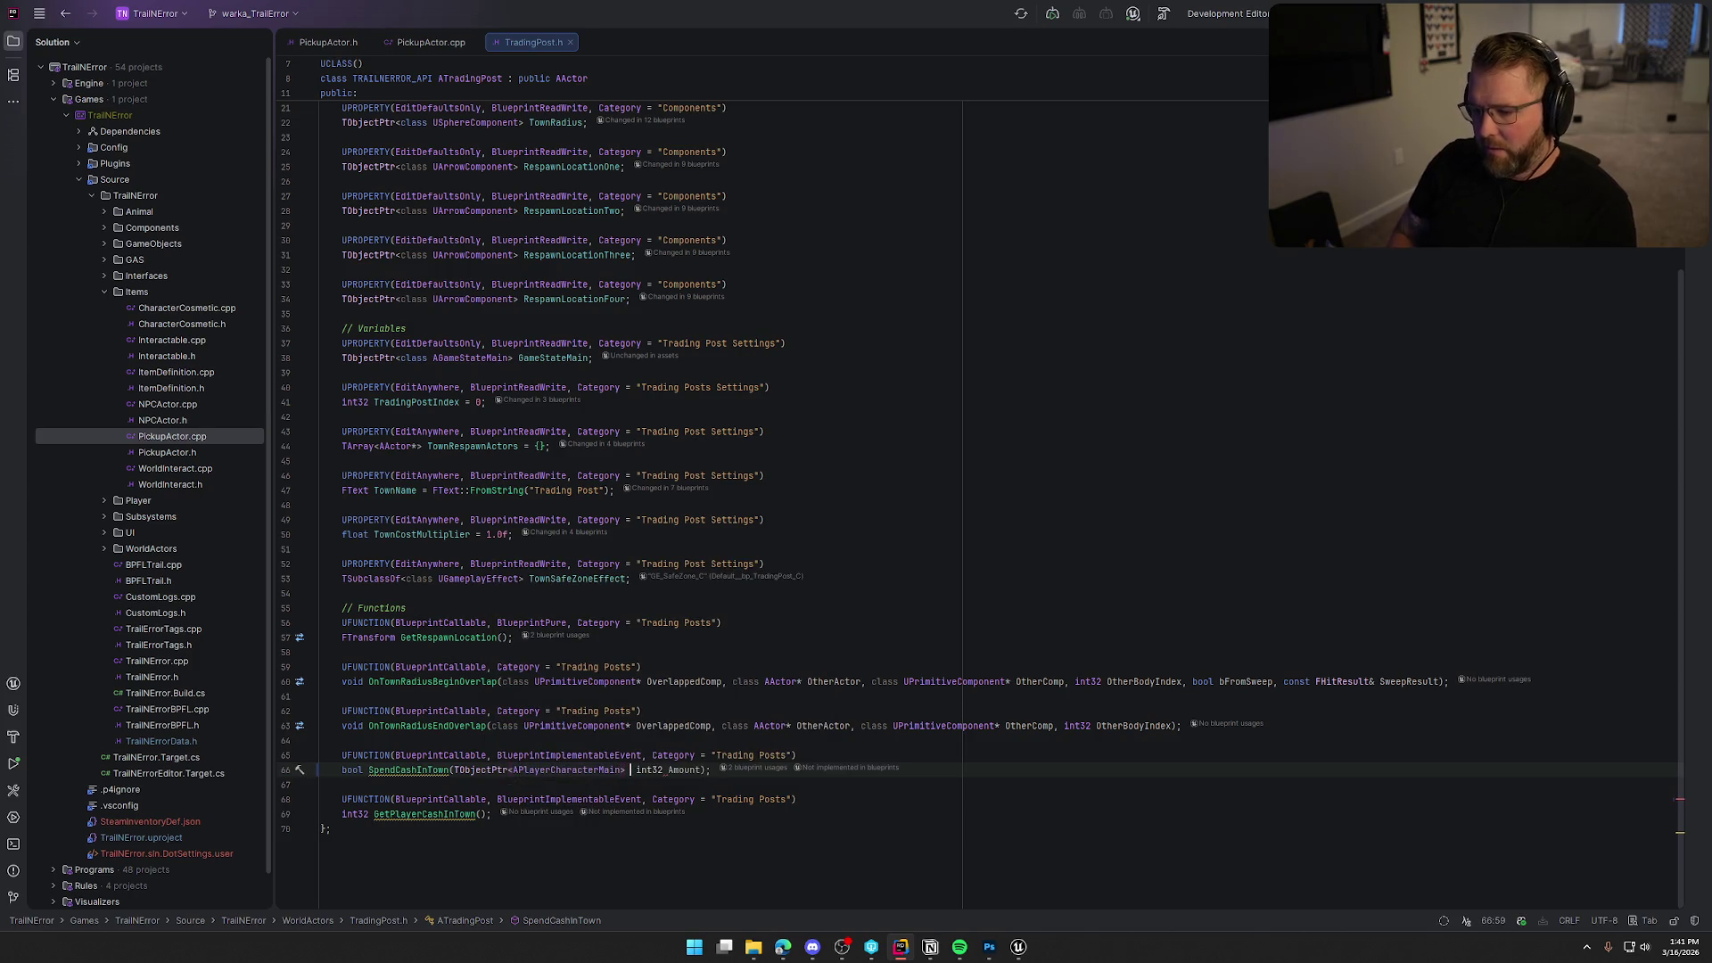
{"action": "key", "text": "BackSpace"}
{"action": "key", "text": "BackSpace"}
{"action": "key", "text": "BackSpace"}
{"action": "type", "text": "pendingPl"}
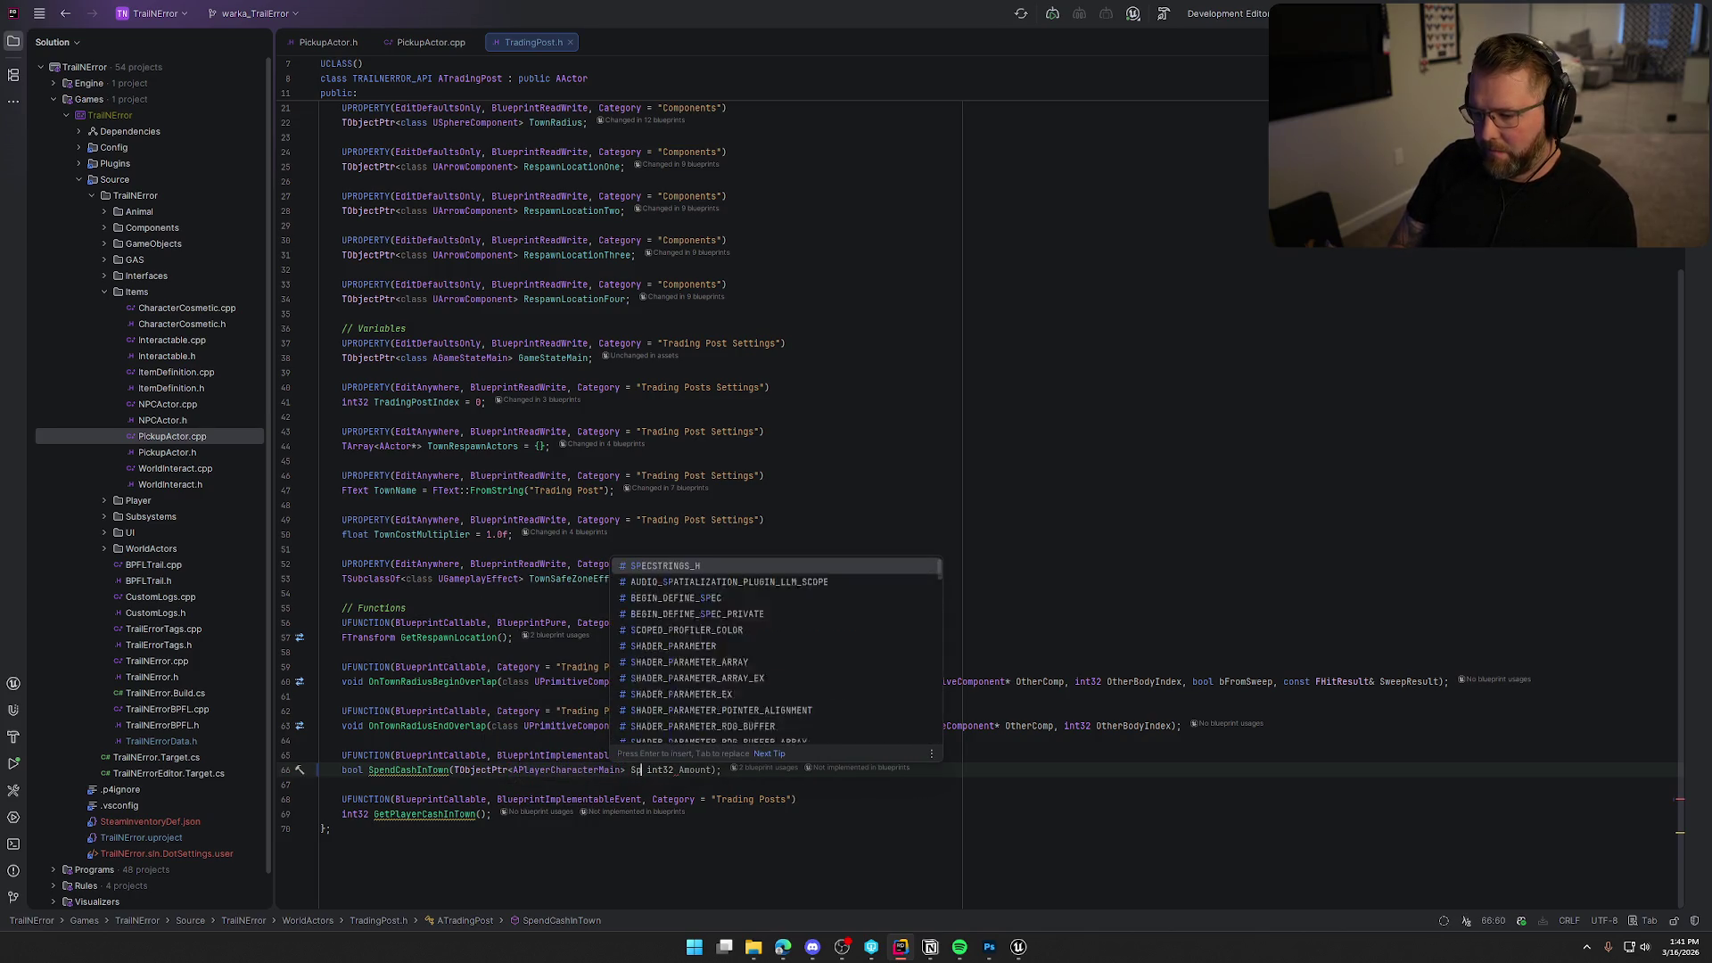
{"action": "type", "text": "ayer,"}
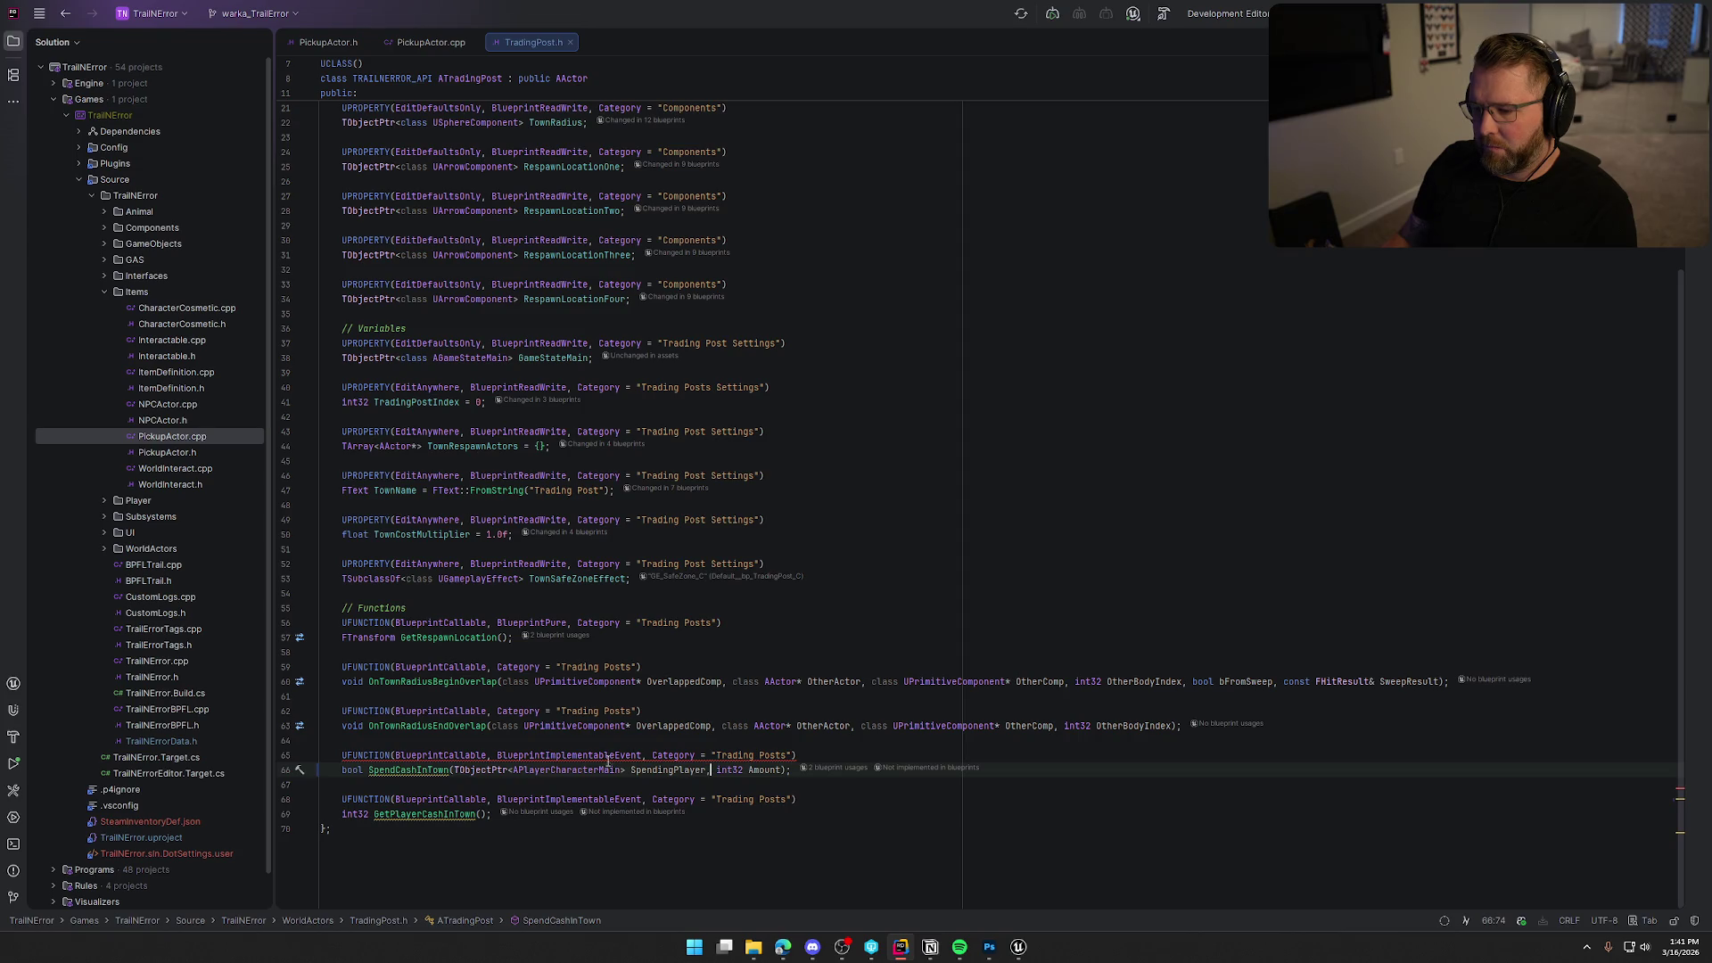
Replace the TObjectPtr wrapper with a raw APlayerCharacterMain* pointer type.
{"action": "mouse_move", "coordinate": [608, 757]}
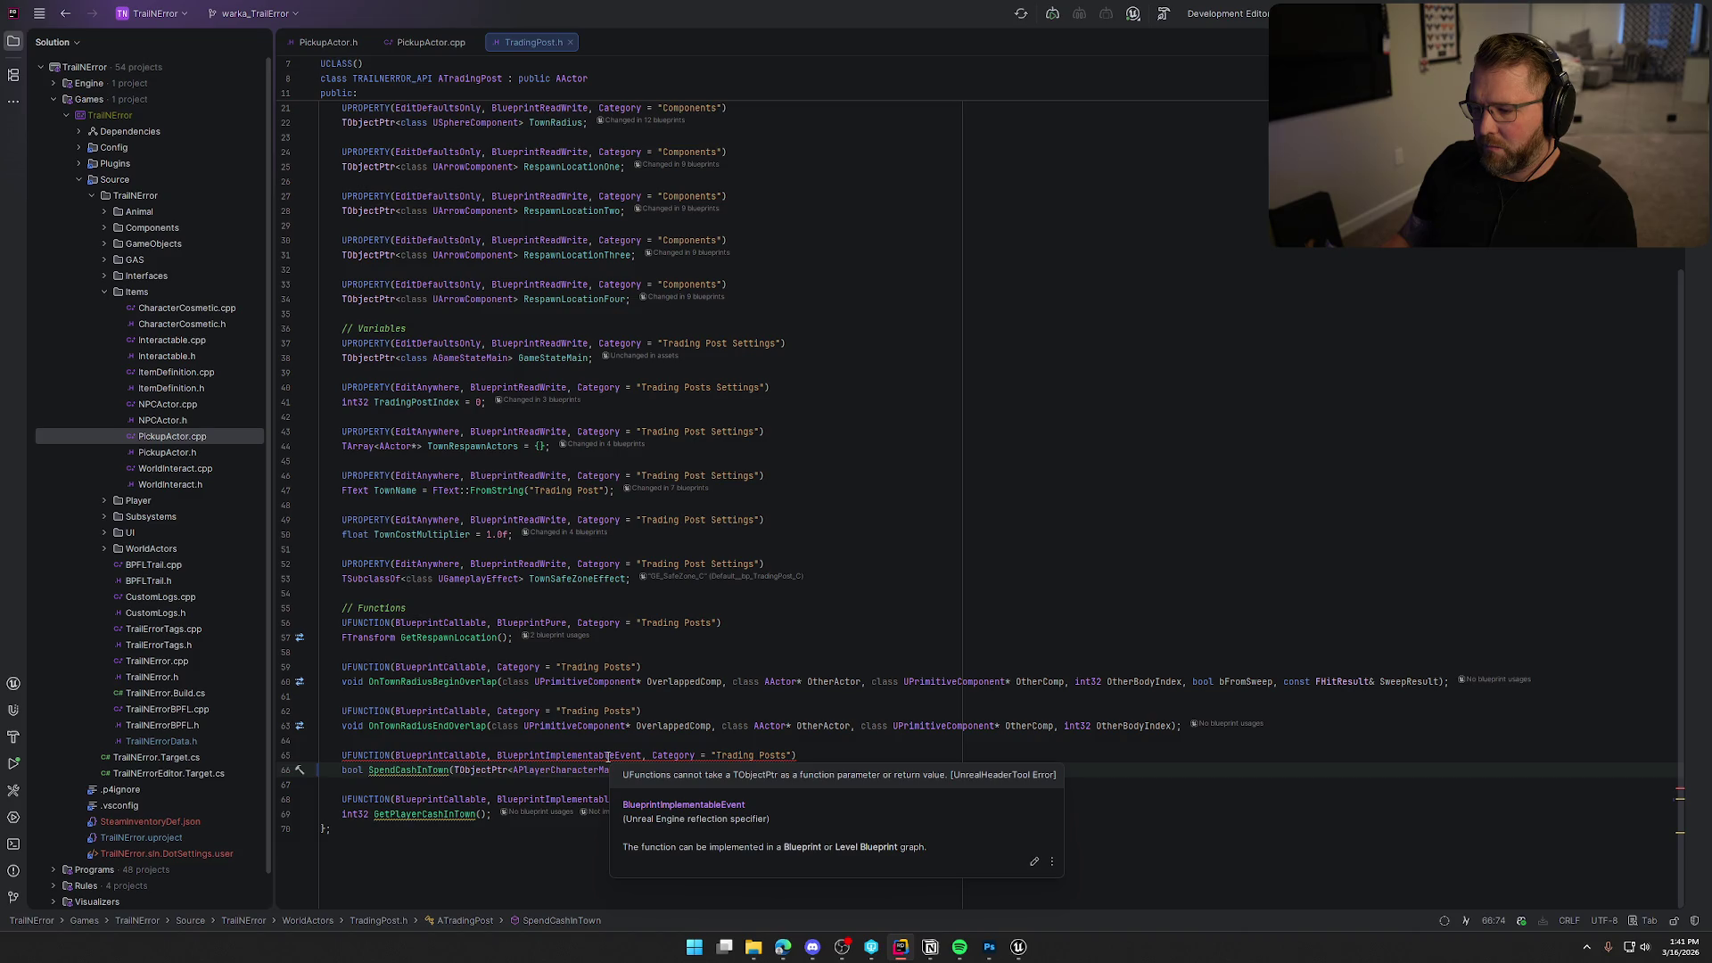
{"action": "left_click", "coordinate": [514, 770]}
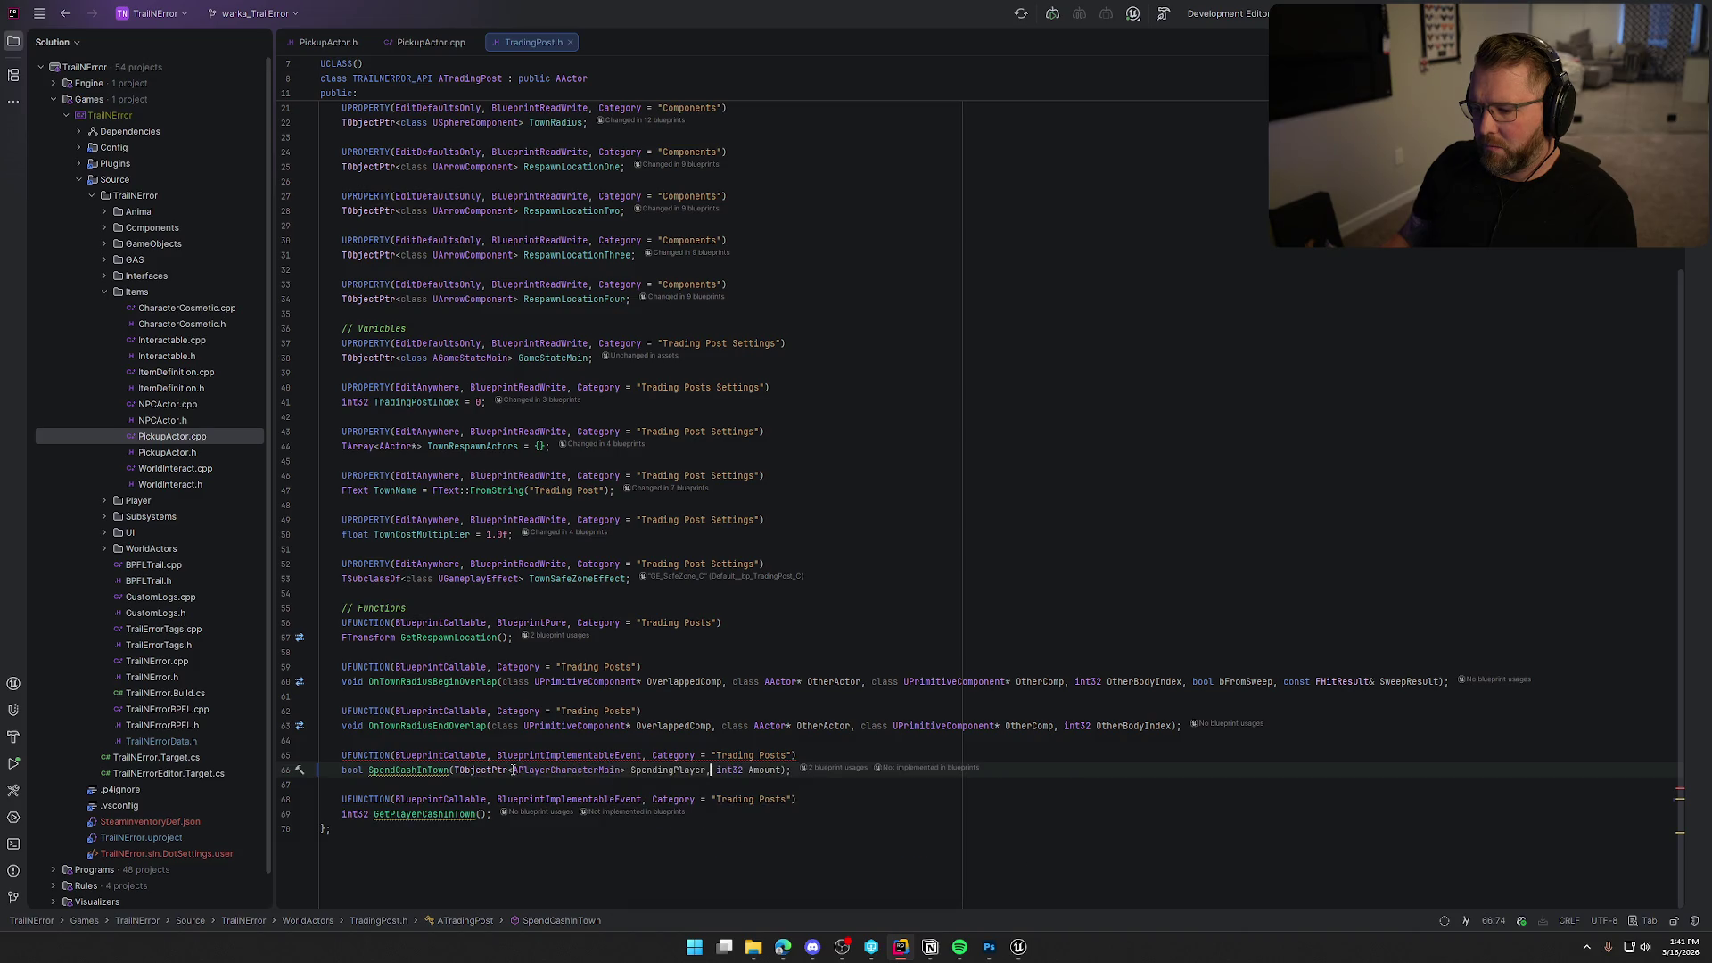
{"action": "key", "text": "BackSpace"}
{"action": "key", "text": "BackSpace"}
{"action": "key", "text": "BackSpace"}
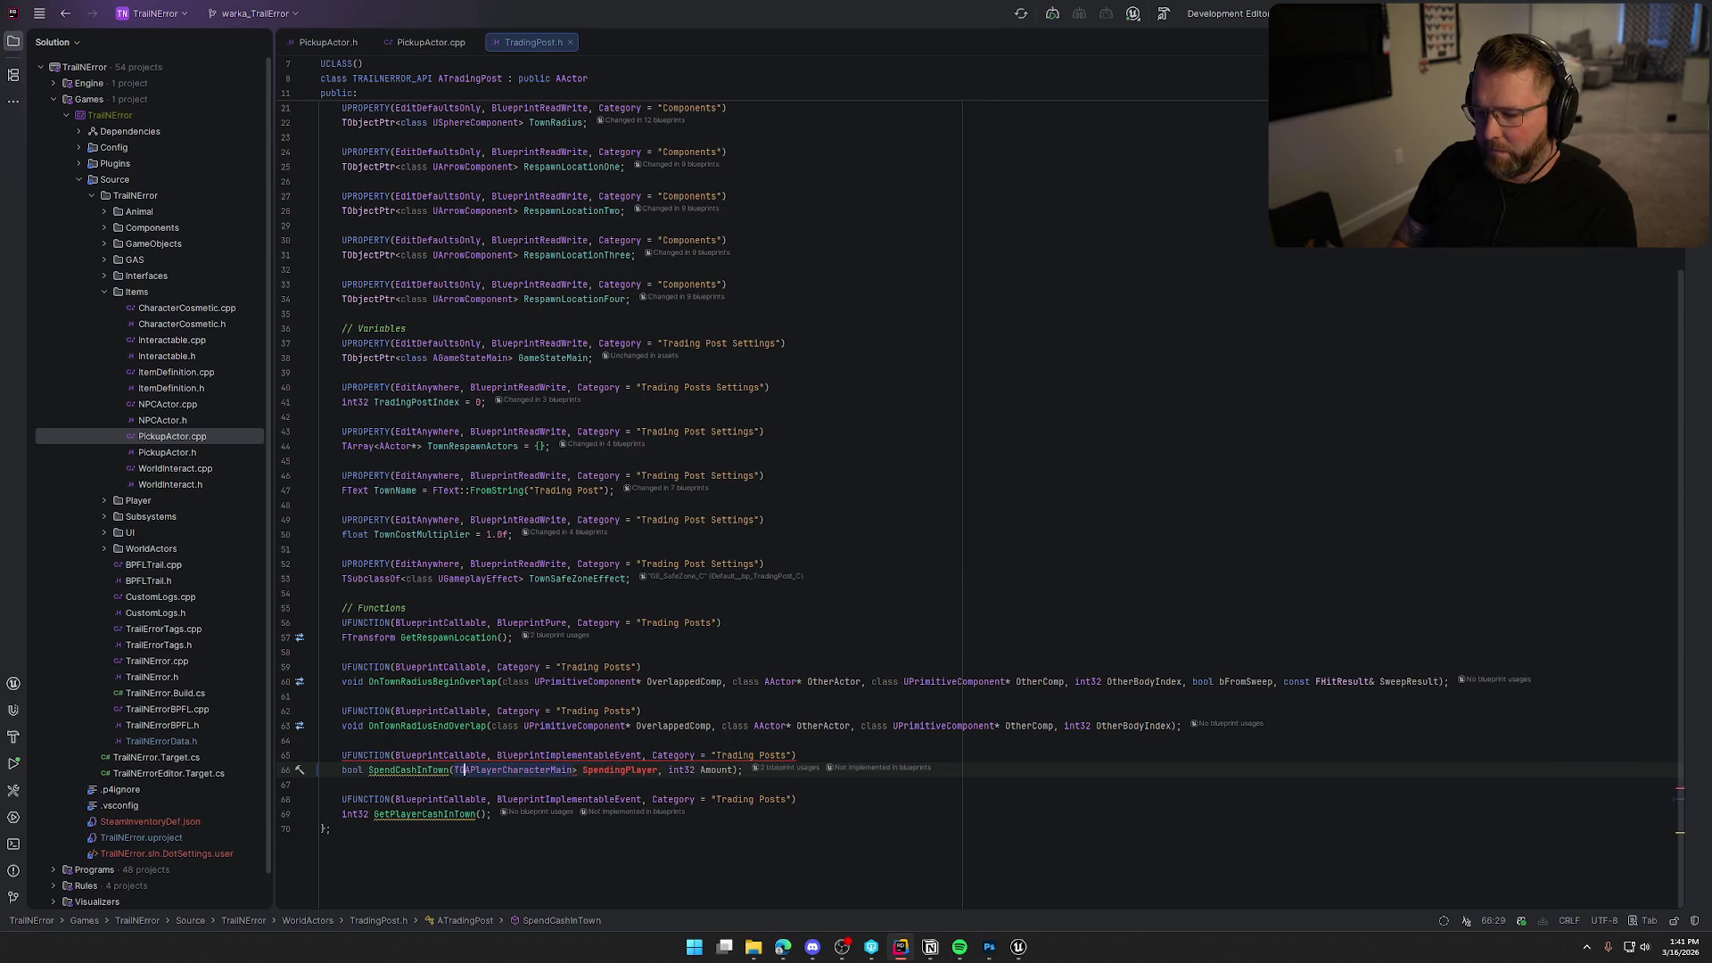
{"action": "key", "text": "ctrl+BackSpace"}
{"action": "key", "text": "ctrl+Right"}
{"action": "key", "text": "Delete"}
{"action": "type", "text": "*"}
{"action": "left_click", "coordinate": [846, 753]}
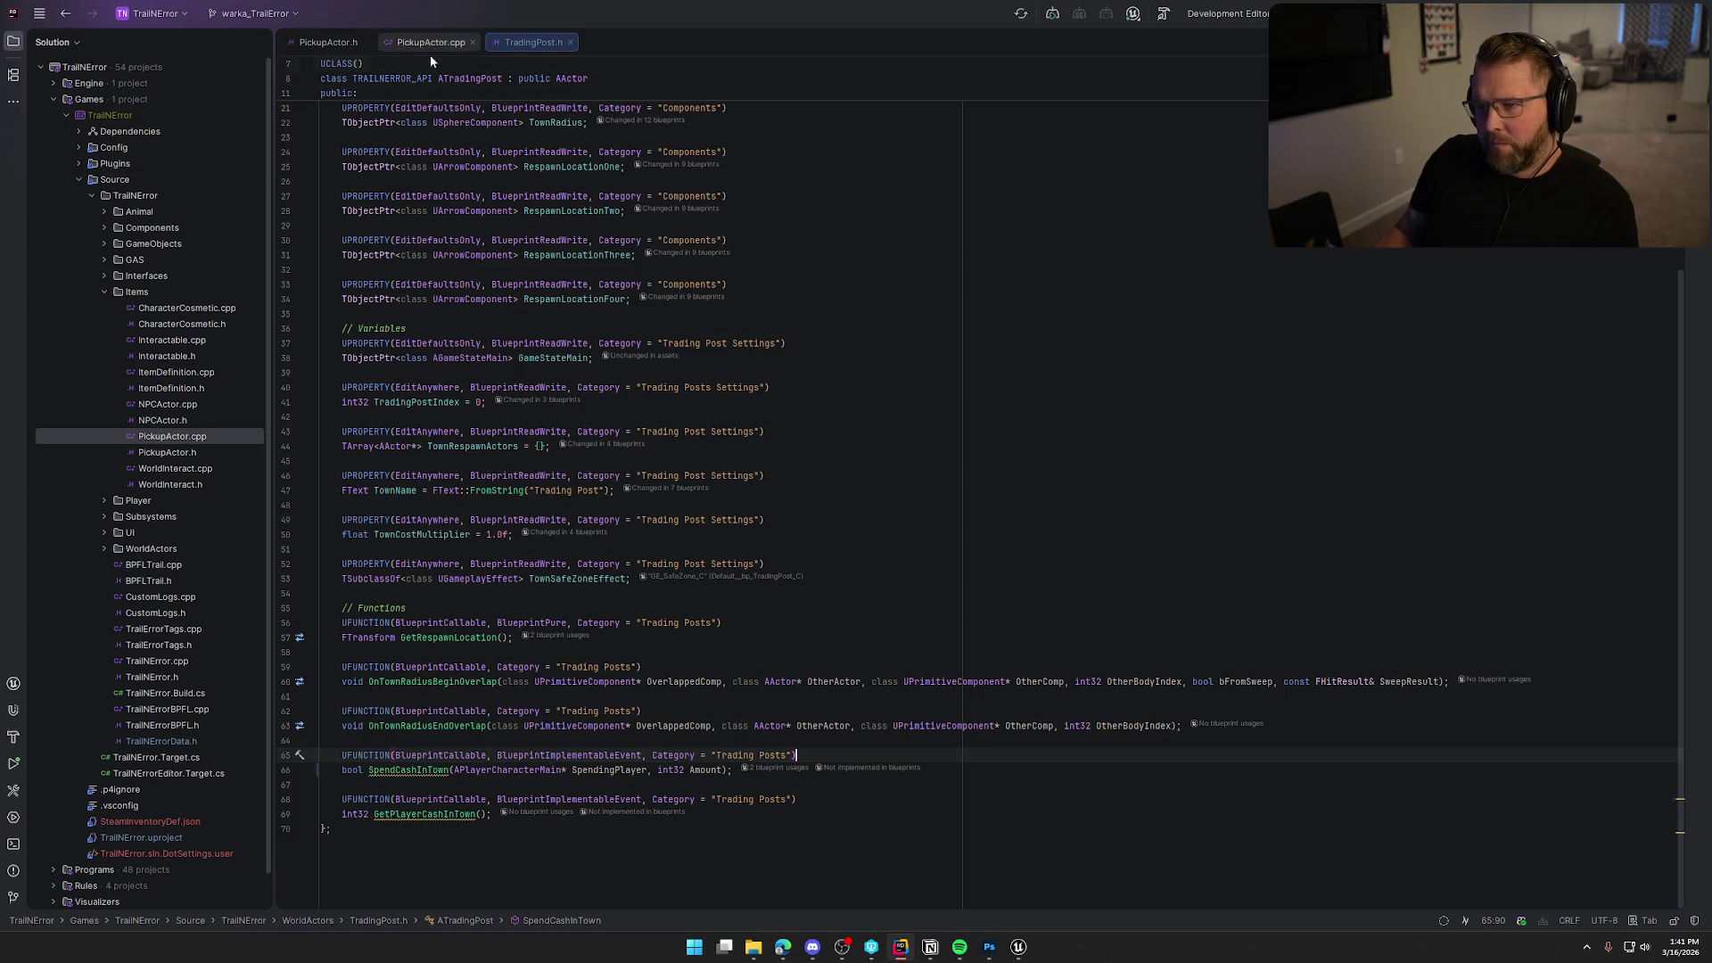
Pass InteractingPlayer before ItemCost in PickupActor.cpp's SpendCashInTown call, then switch to Unreal.
{"action": "key", "text": "ctrl+Tab"}
{"action": "left_click", "coordinate": [615, 432]}
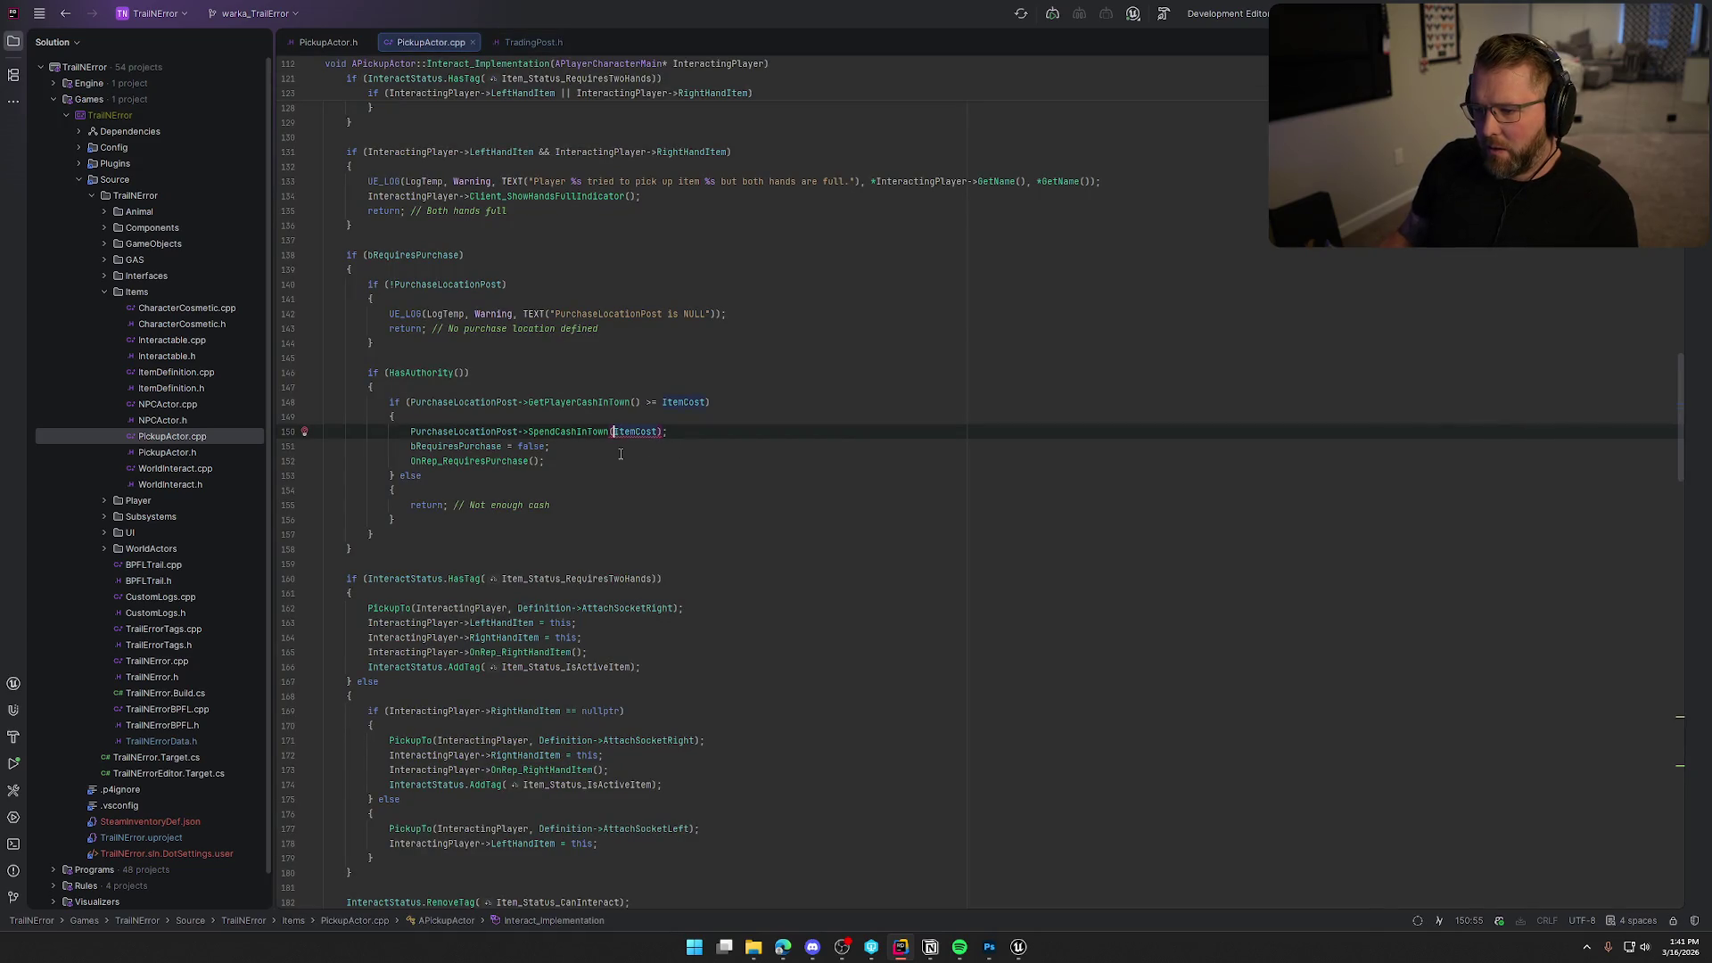
{"action": "type", "text": "IUn"}
{"action": "key", "text": "BackSpace"}
{"action": "key", "text": "BackSpace"}
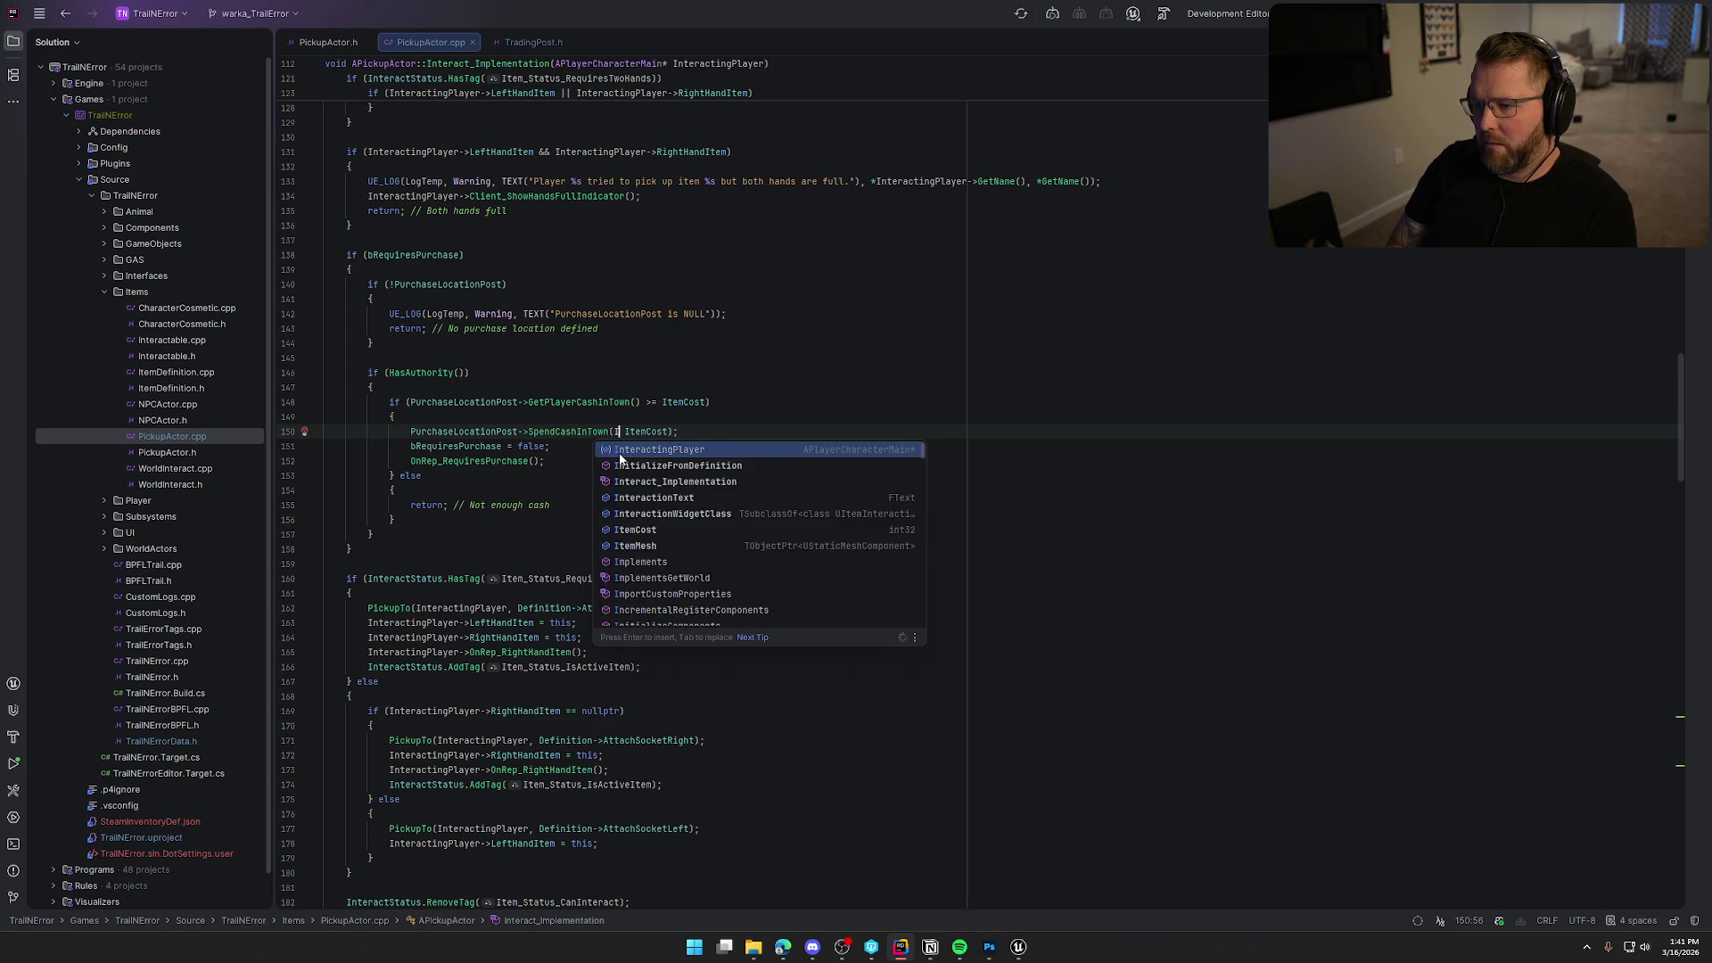
{"action": "type", "text": "nt"}
{"action": "key", "text": "Tab"}
{"action": "type", "text": ","}
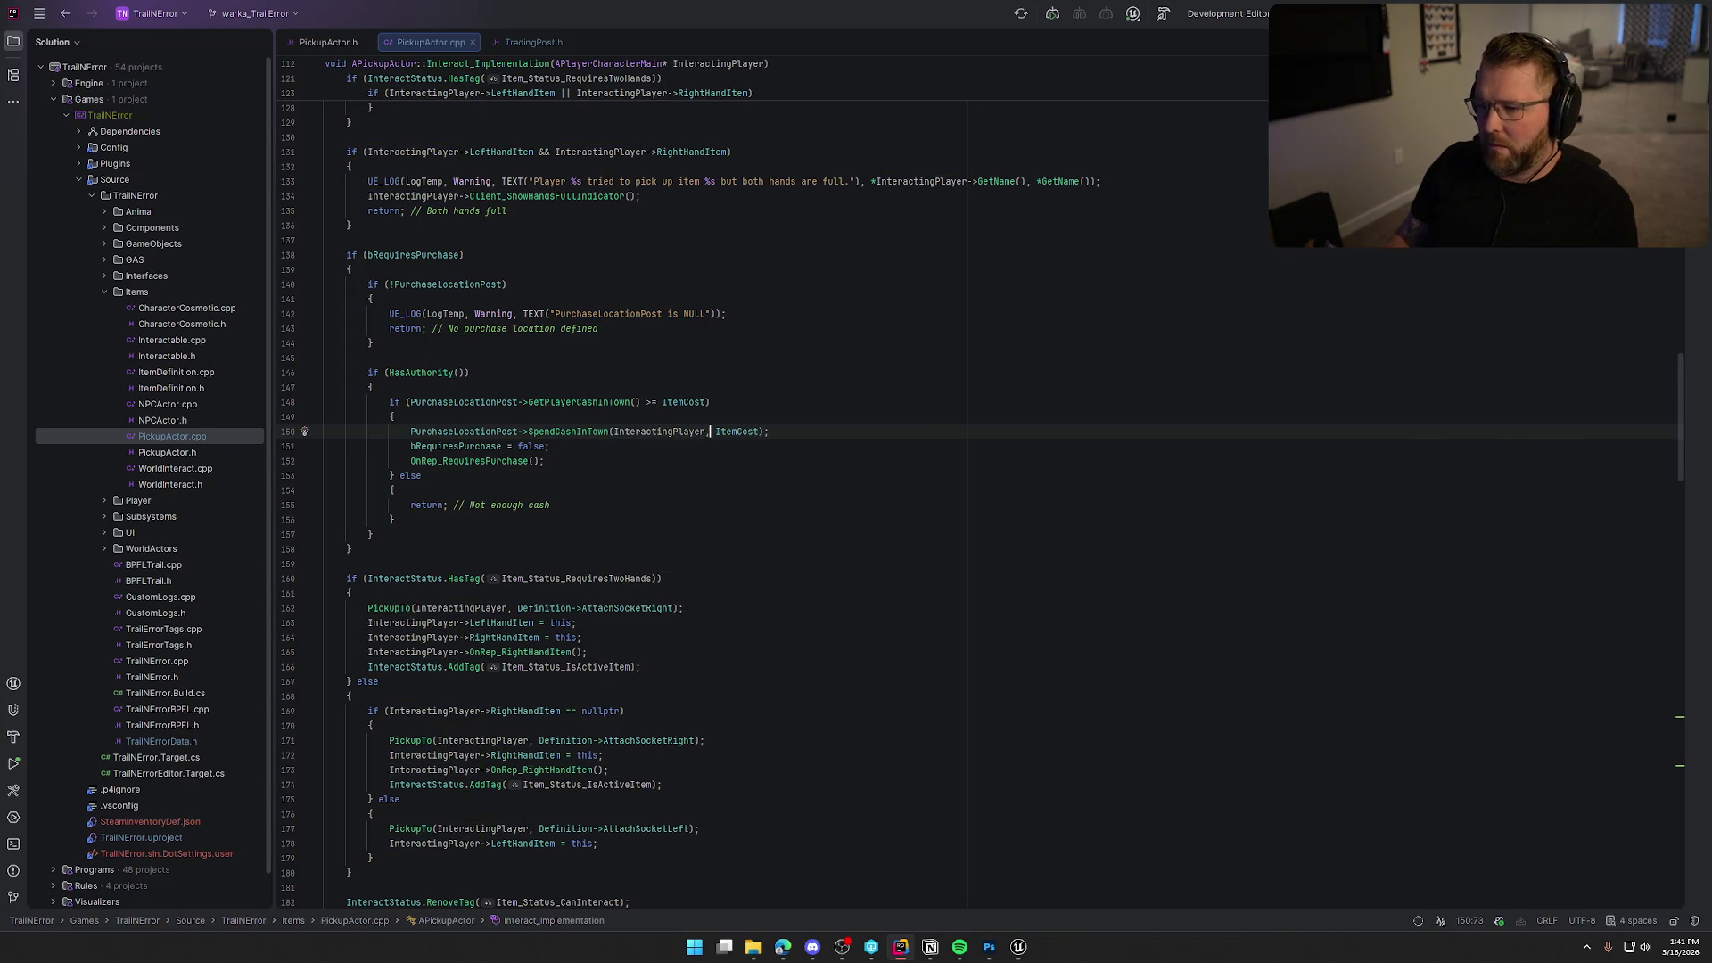
{"action": "left_click", "coordinate": [820, 431]}
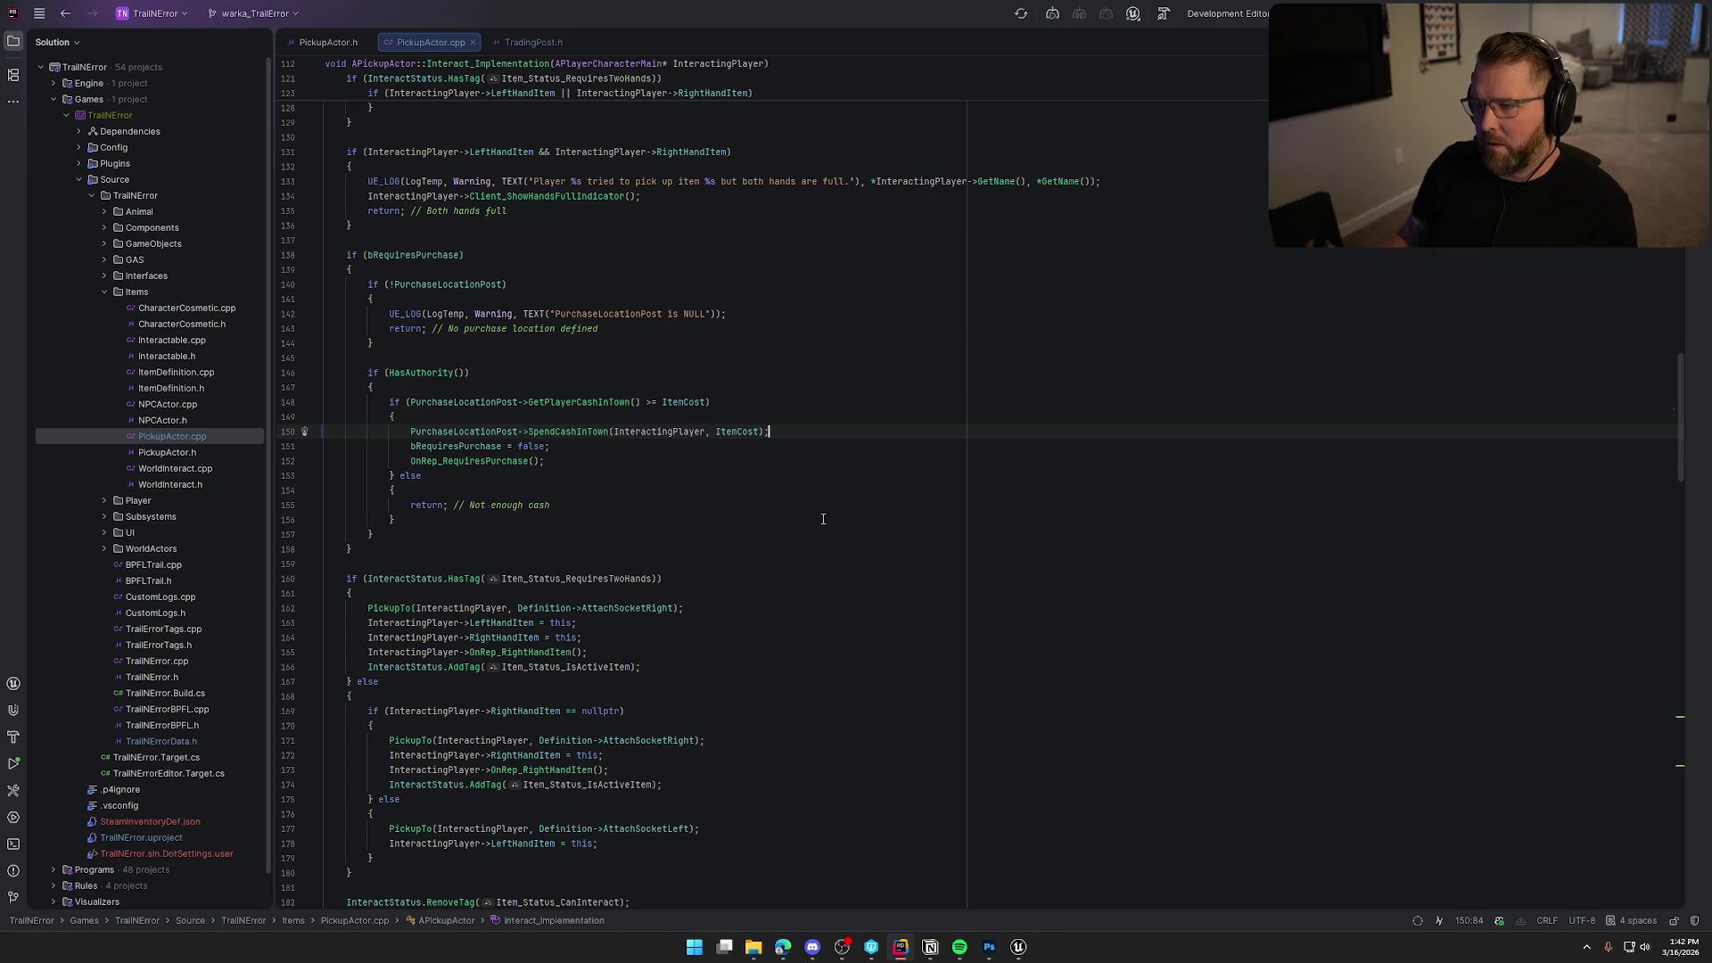
{"action": "scroll", "coordinate": [823, 519], "scroll_direction": "up", "scroll_amount": 5}
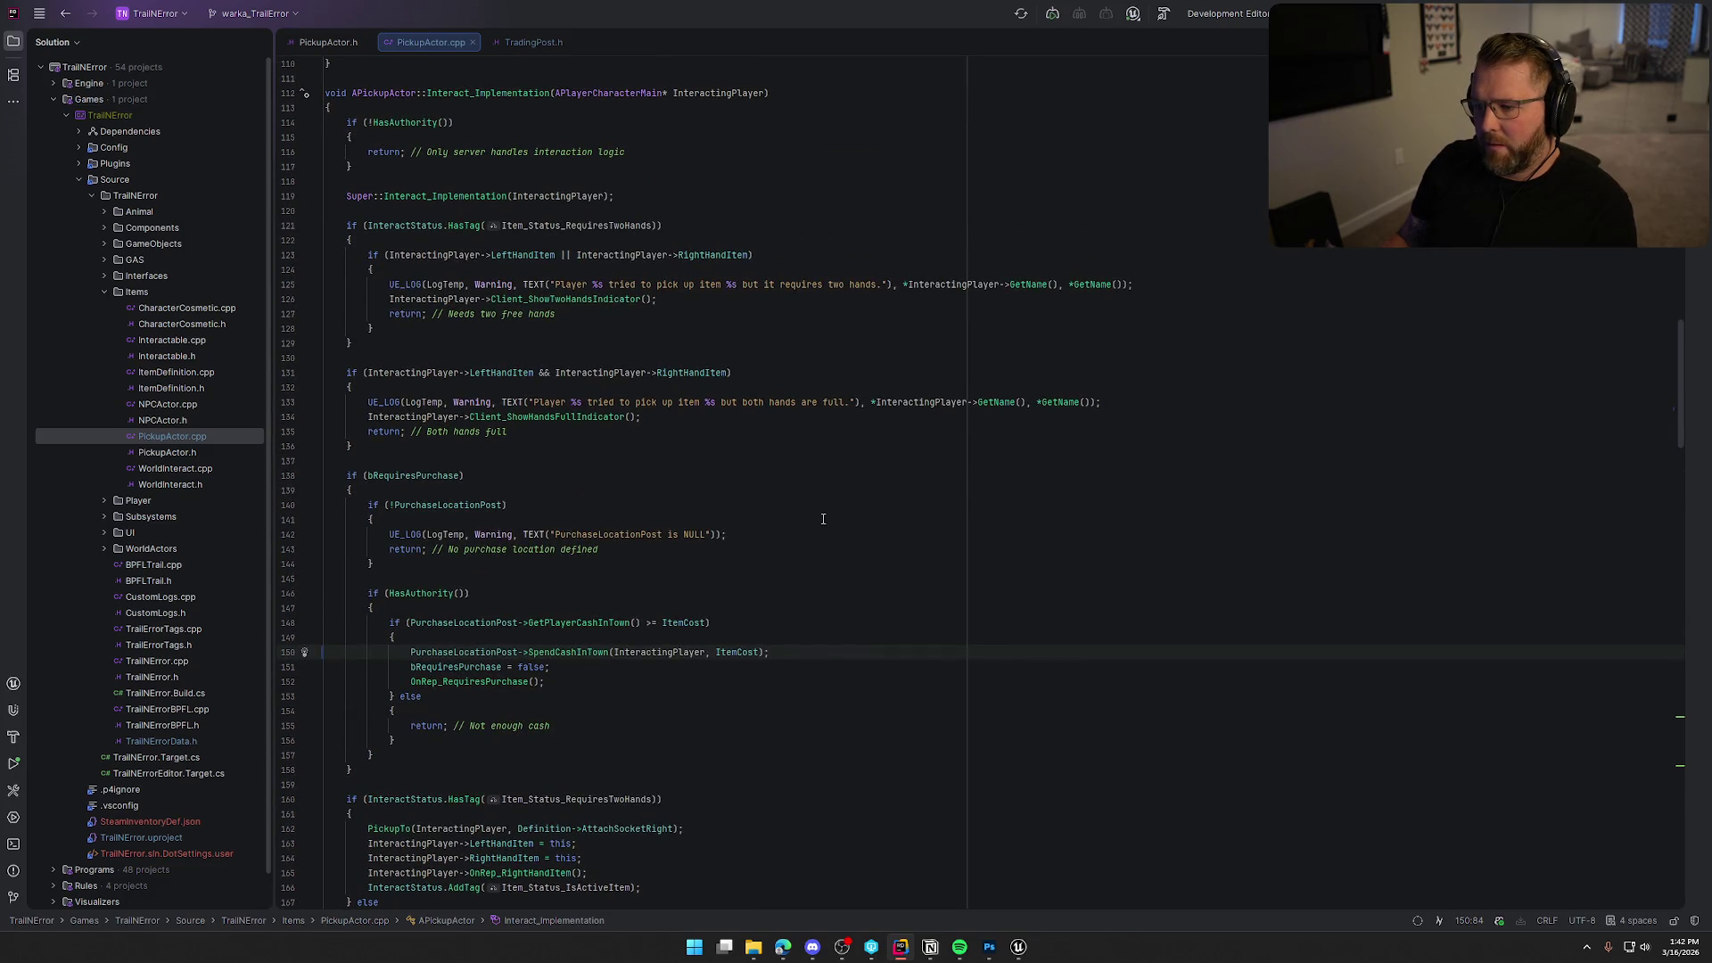
{"action": "left_click", "coordinate": [1015, 951]}
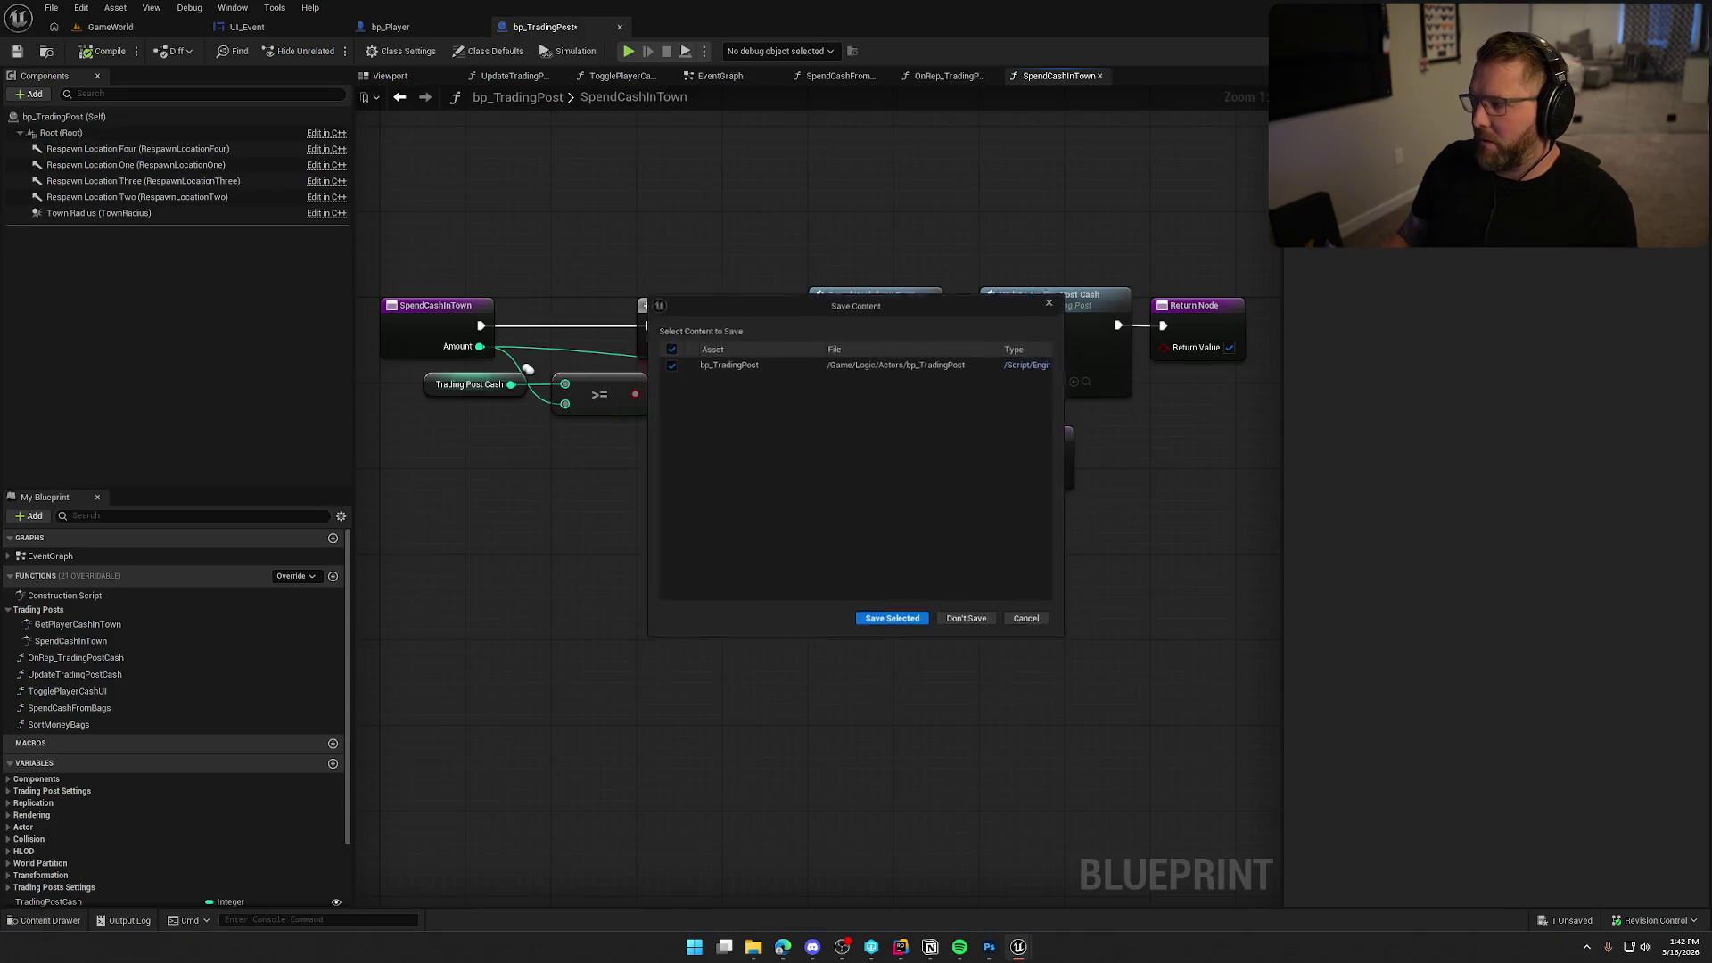
Check out bp_TradingPost from source control, then return to Rider and hide the file tree.
{"action": "left_click", "coordinate": [890, 623]}
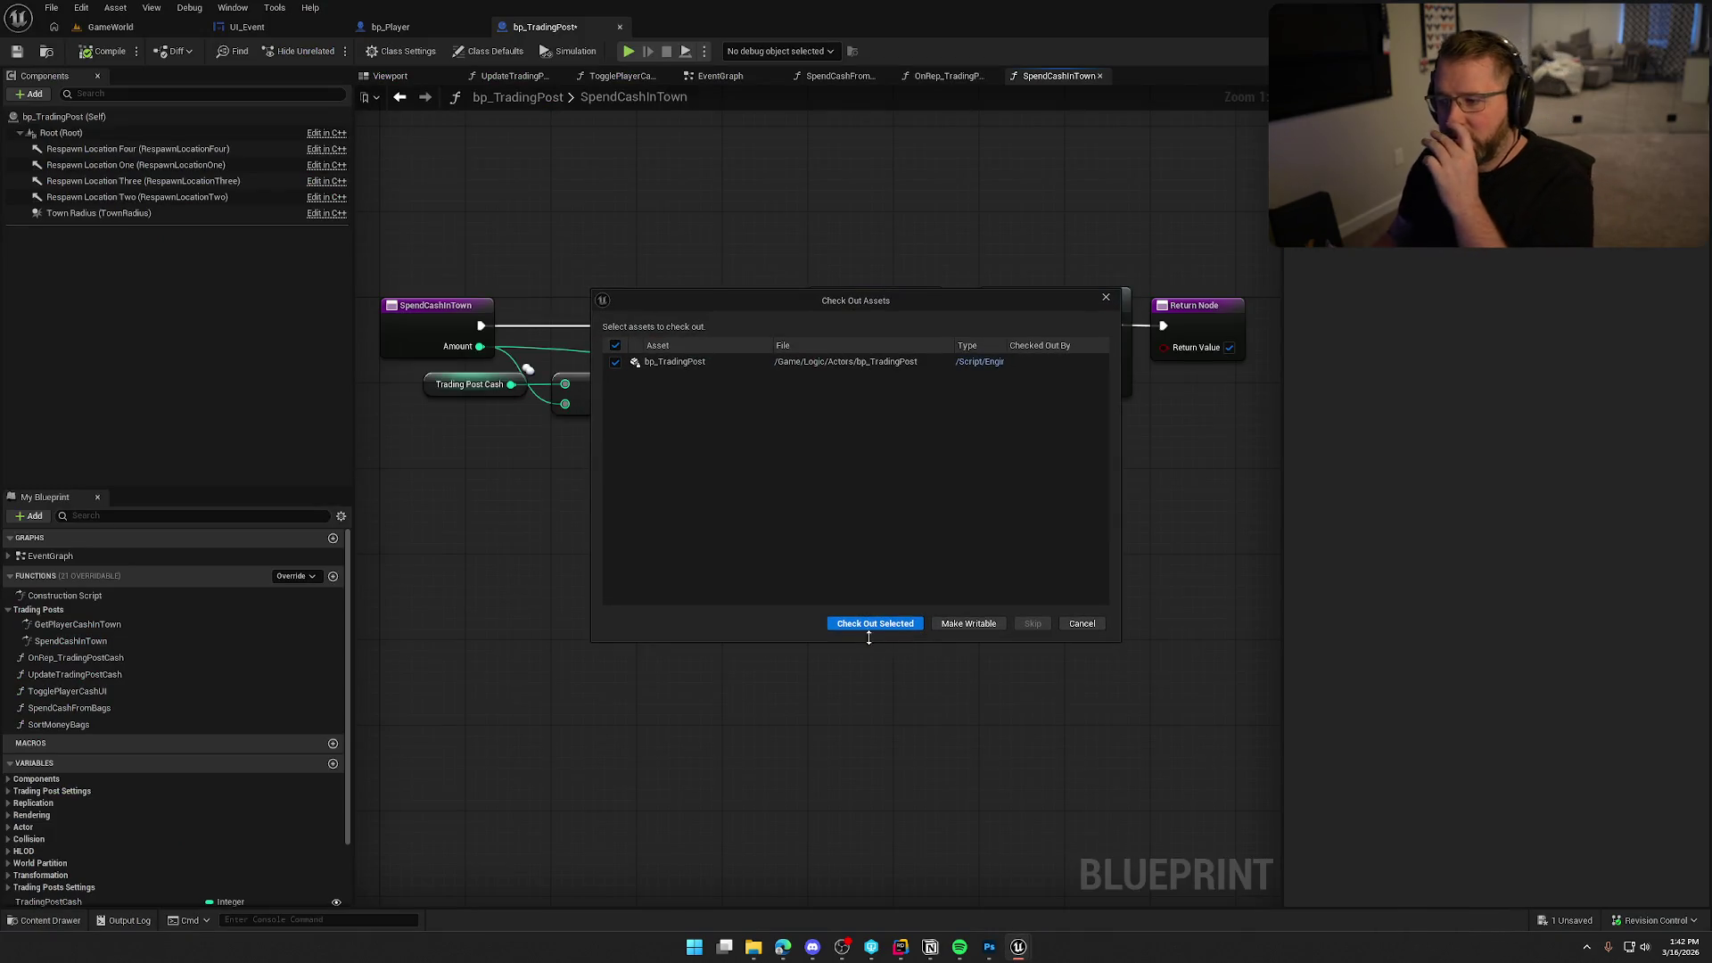
{"action": "left_click", "coordinate": [874, 623]}
{"action": "key", "text": "alt+Tab"}
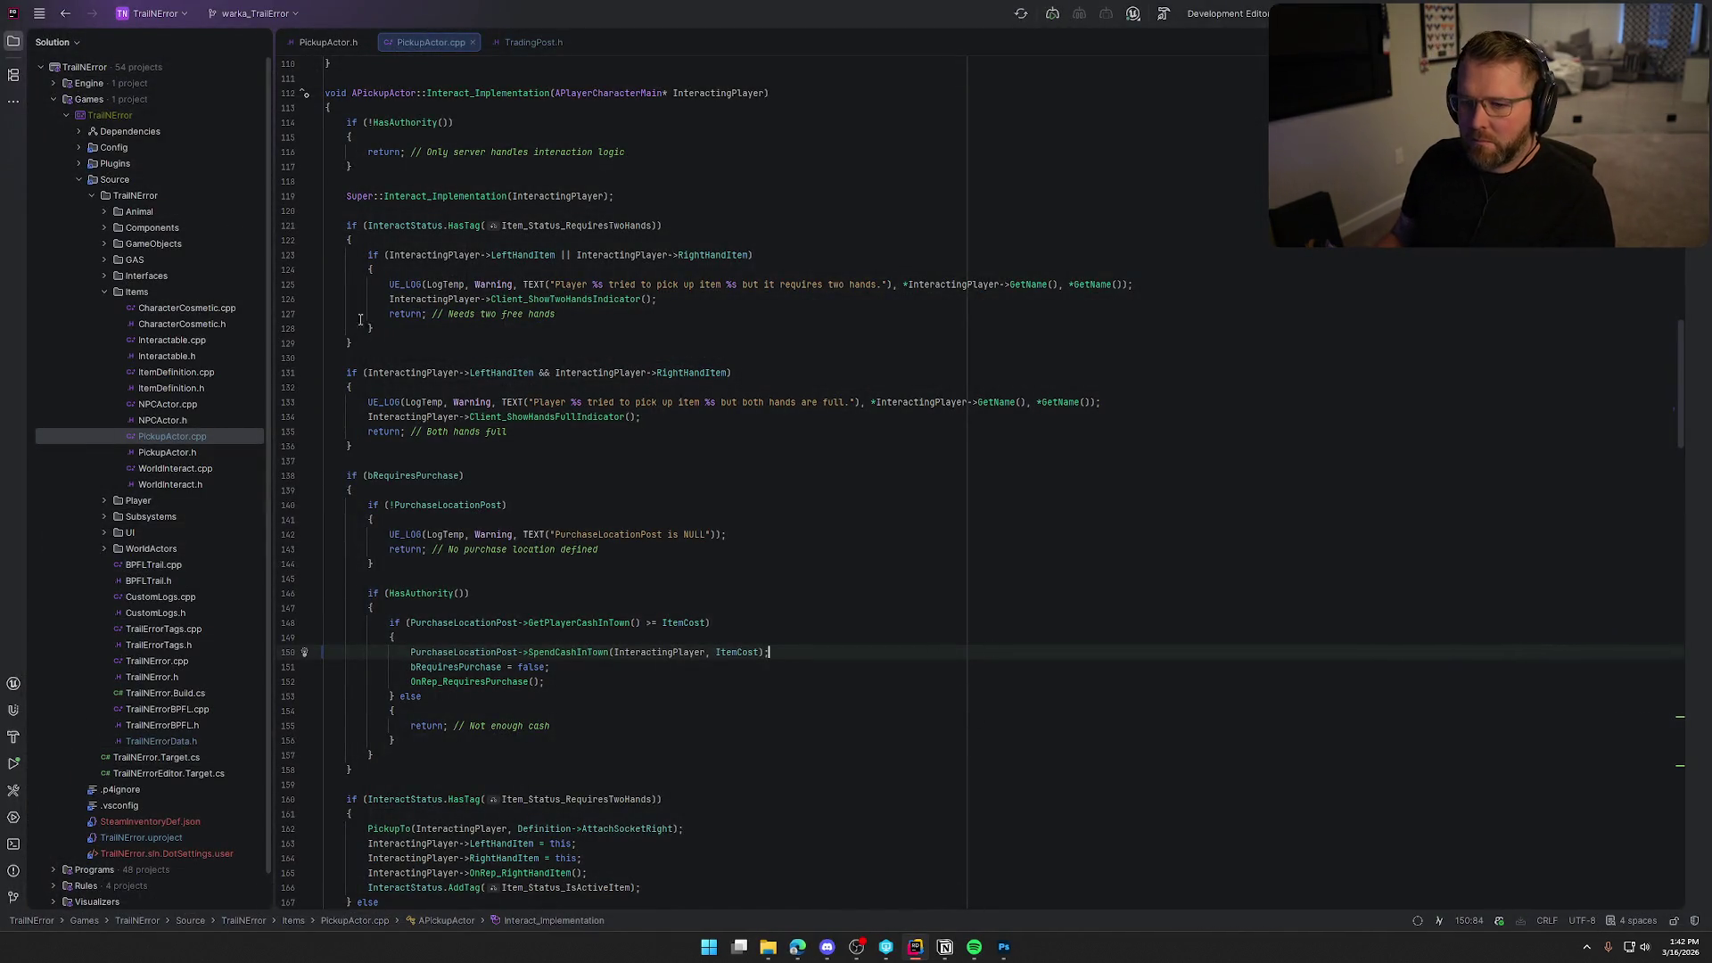
{"action": "left_click", "coordinate": [13, 41]}
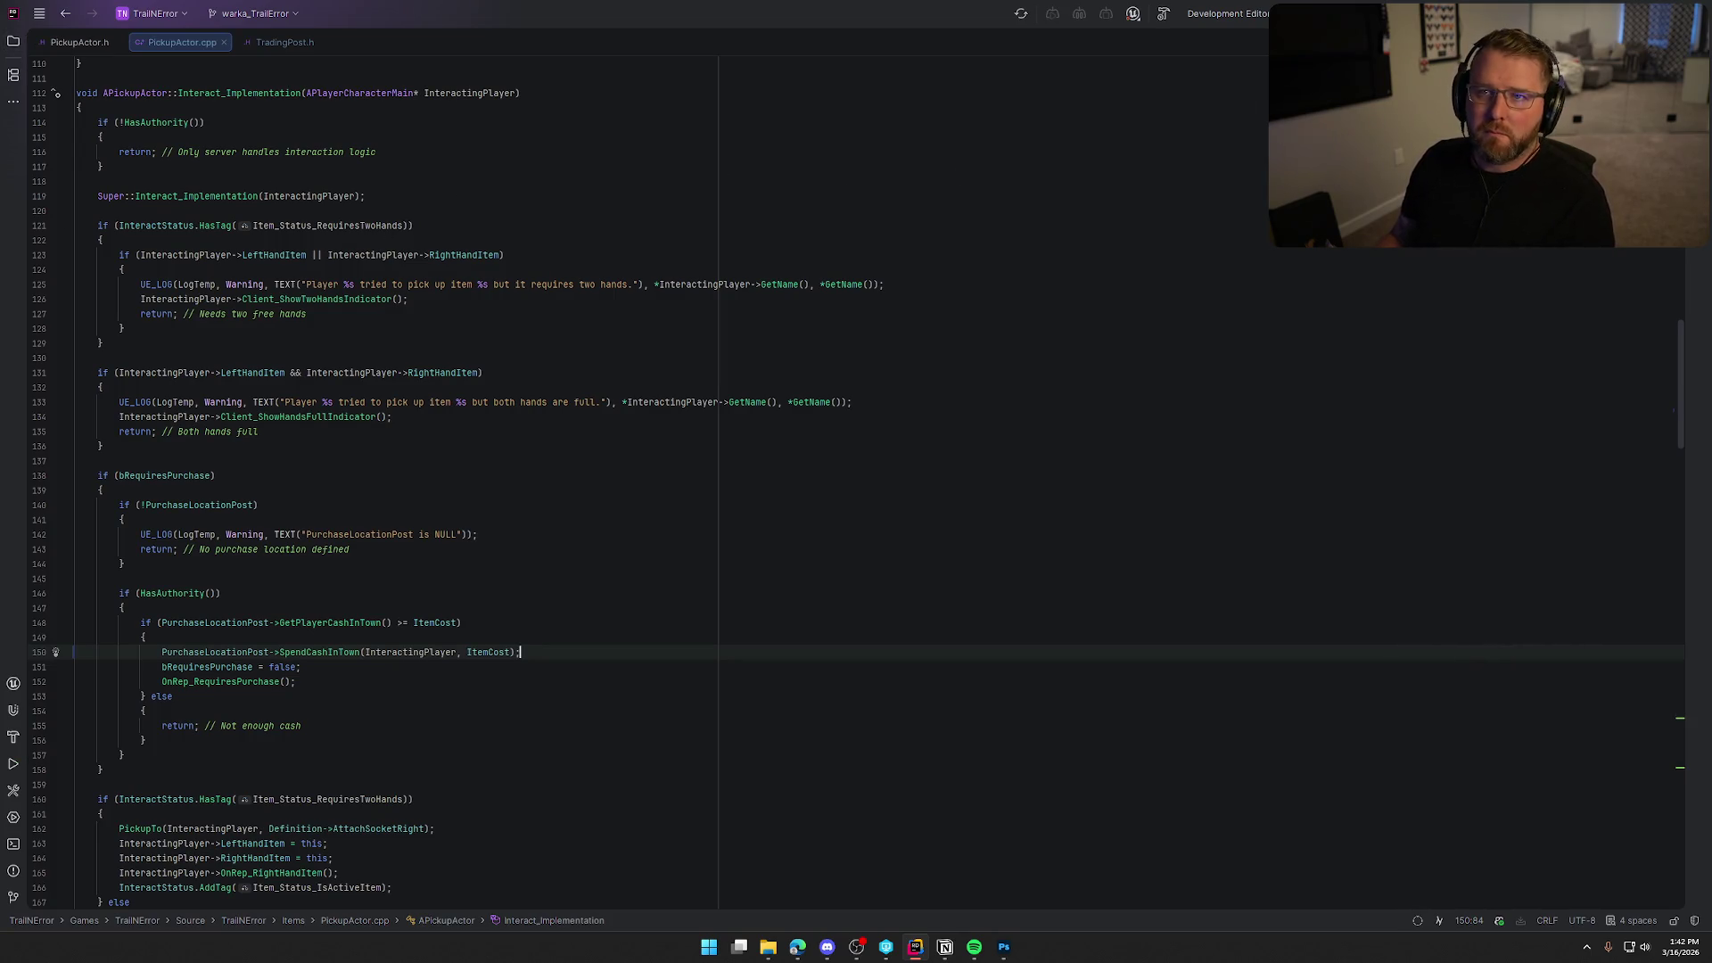
Build the project in Rider and see SpendCashInTown's argument-count error in RidableAnimal.cpp.
{"action": "key", "text": "ctrl+shift+b"}
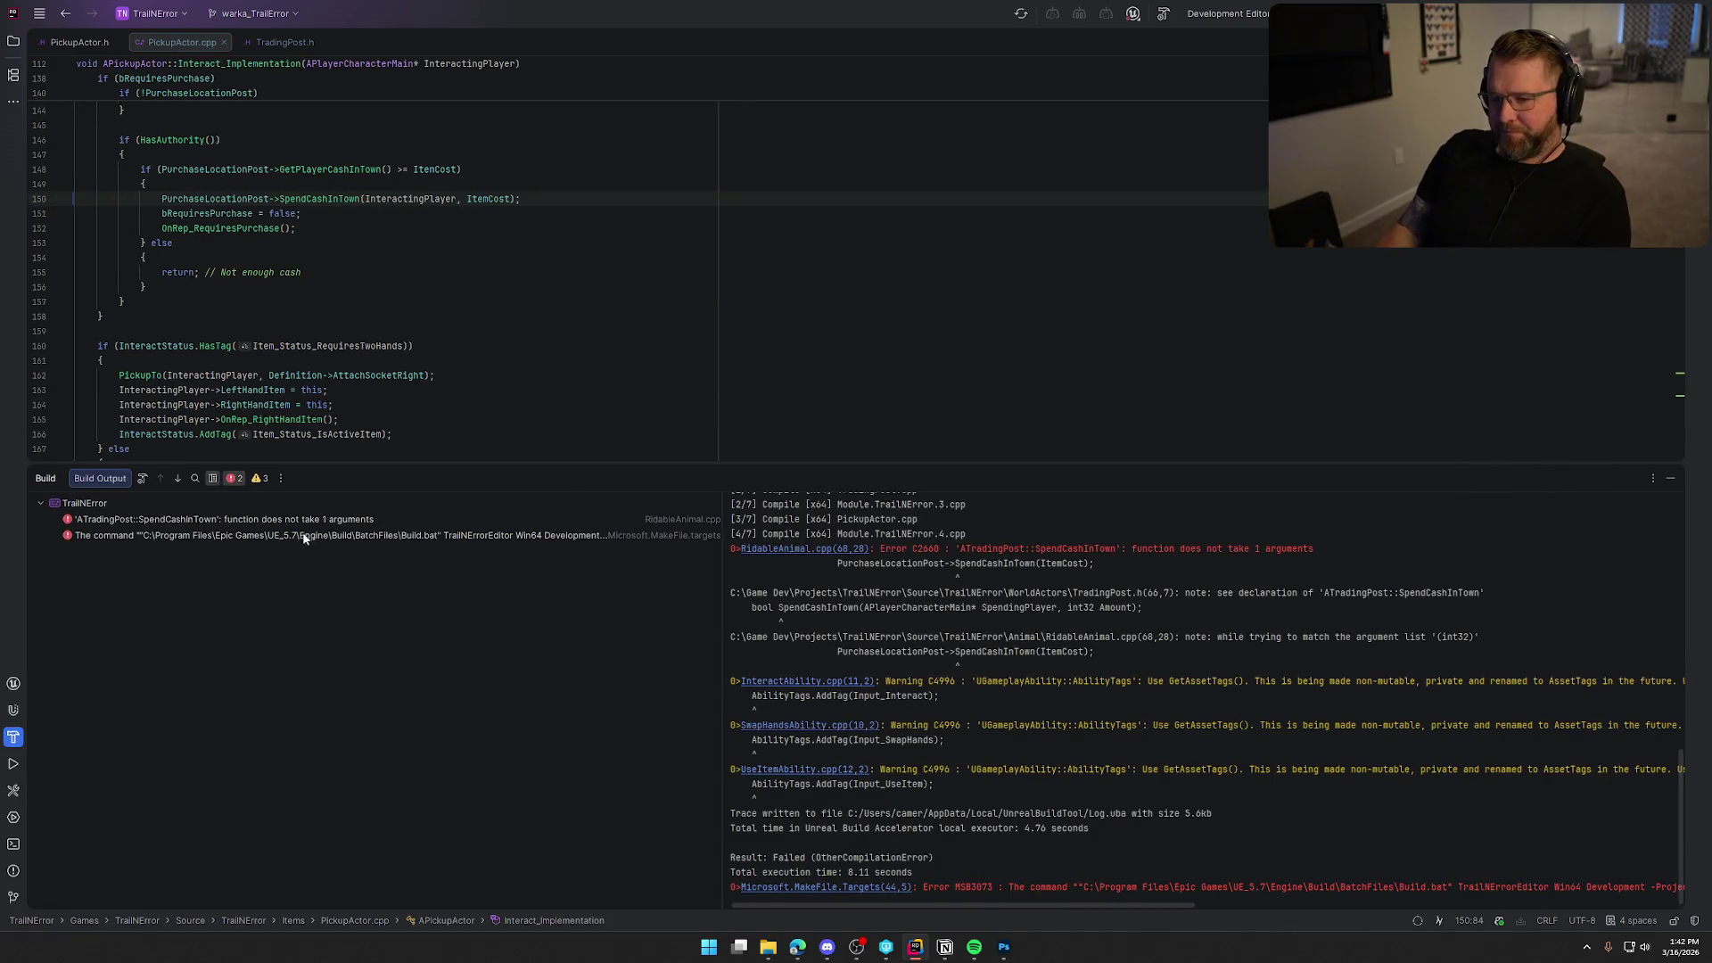
Pass InteractingPlayer before ItemCost in RidableAnimal.cpp's SpendCashInTown call and rebuild to launch the editor.
{"action": "double_click", "coordinate": [304, 519]}
{"action": "left_click", "coordinate": [389, 198]}
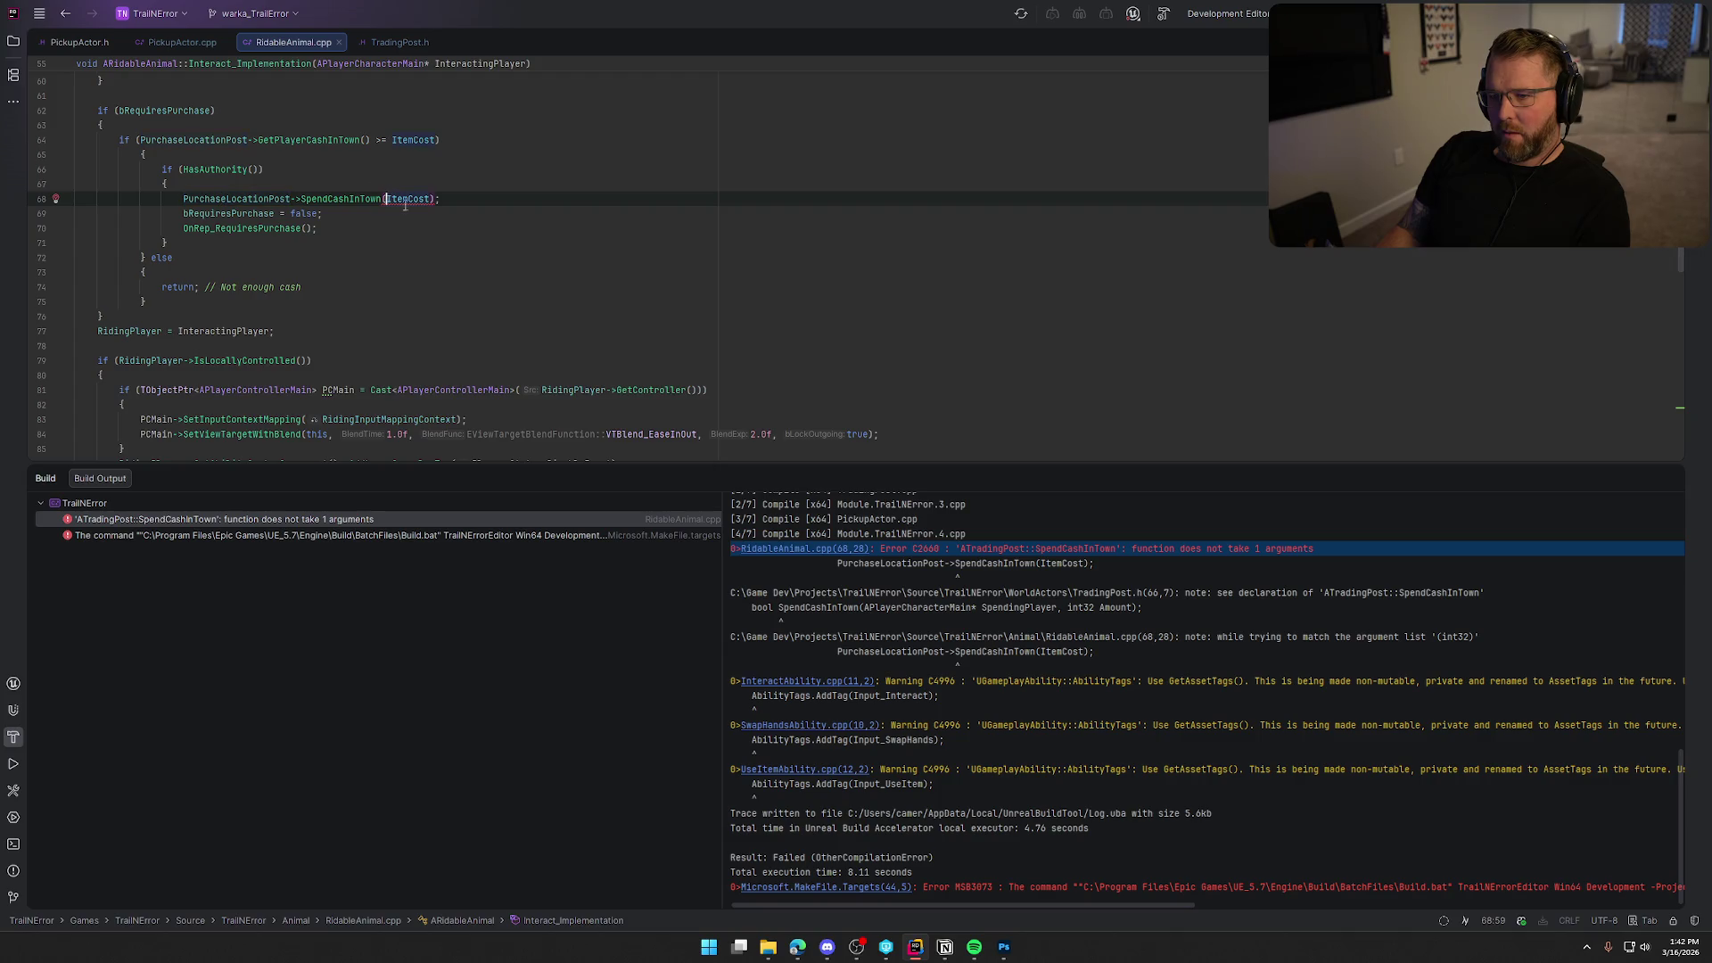
{"action": "type", "text": "Int I"}
{"action": "key", "text": "Return"}
{"action": "type", "text": ", I"}
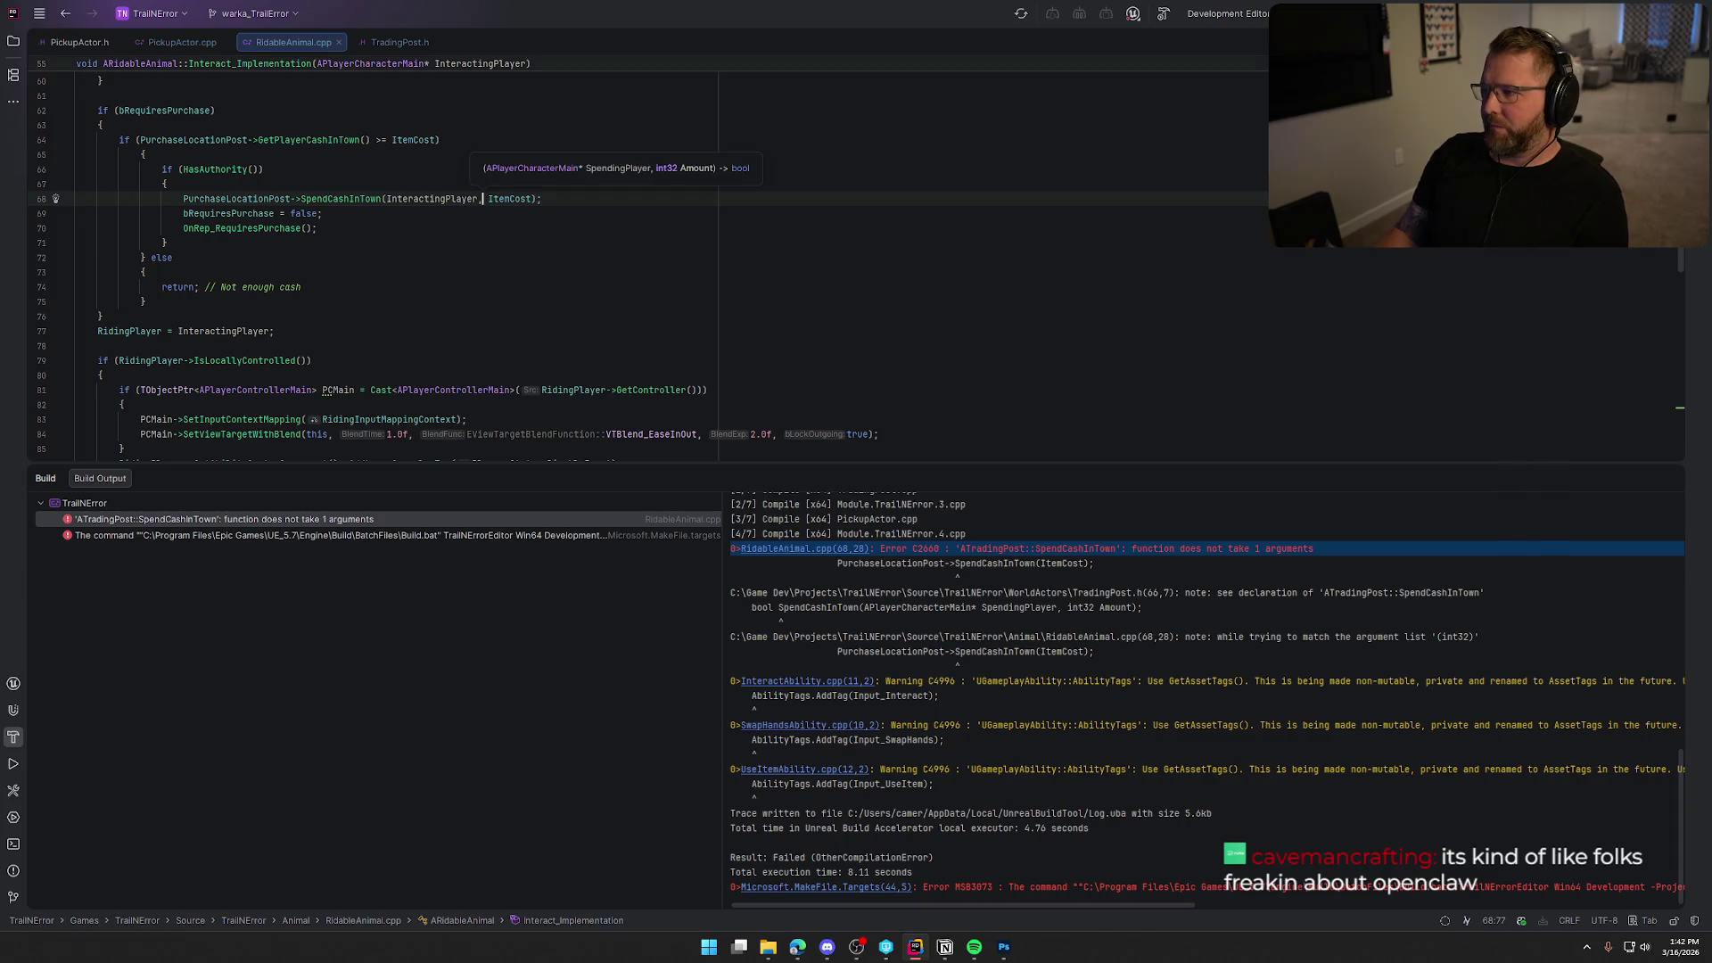
{"action": "key", "text": "ctrl+shift+b"}
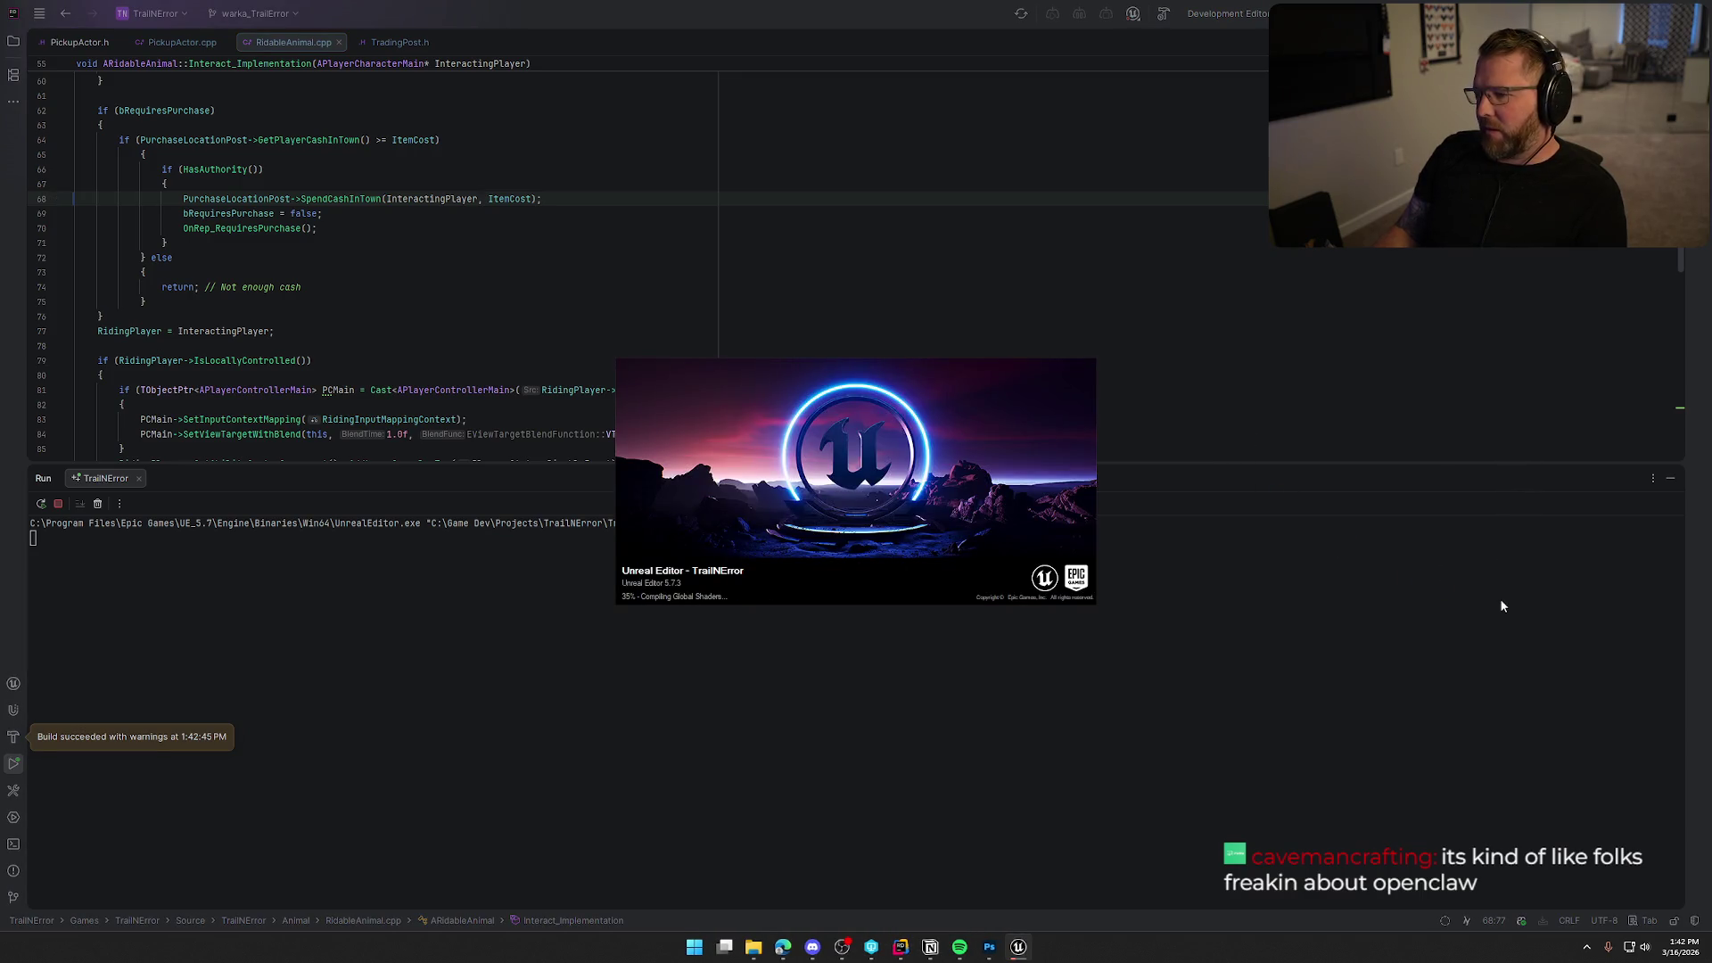
Hide Rider's run panel and bring up the reloaded editor's bp_TradingPost blueprint.
{"action": "left_click", "coordinate": [1670, 479]}
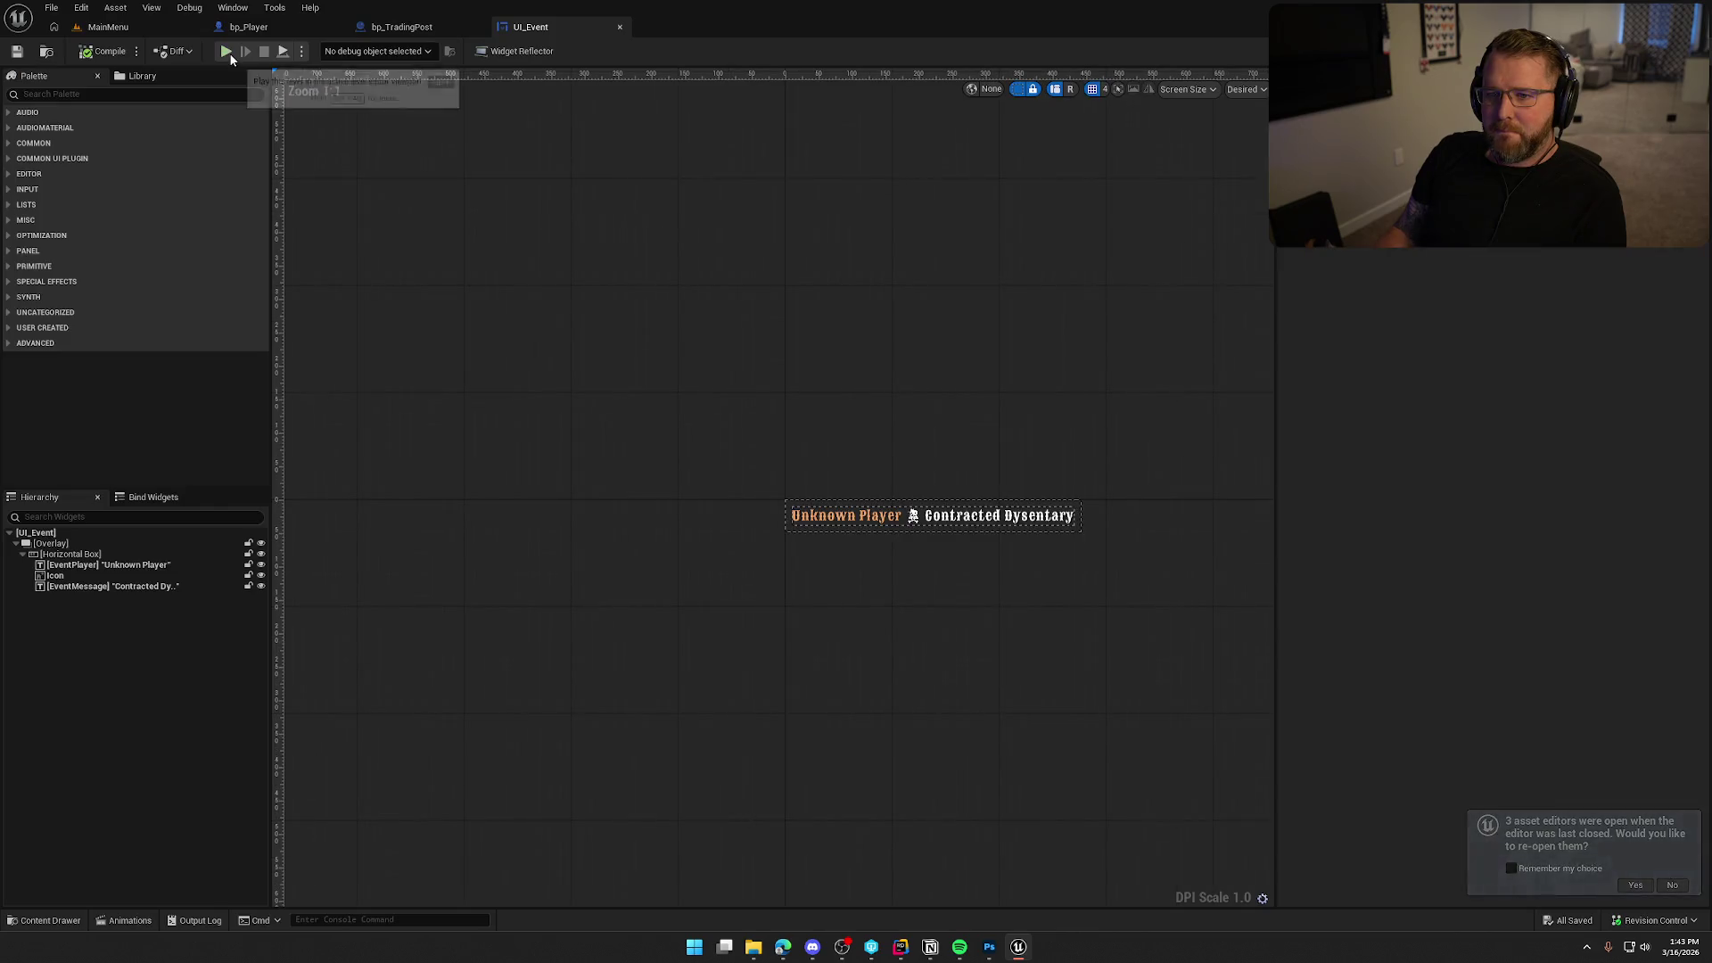
{"action": "left_click", "coordinate": [412, 28]}
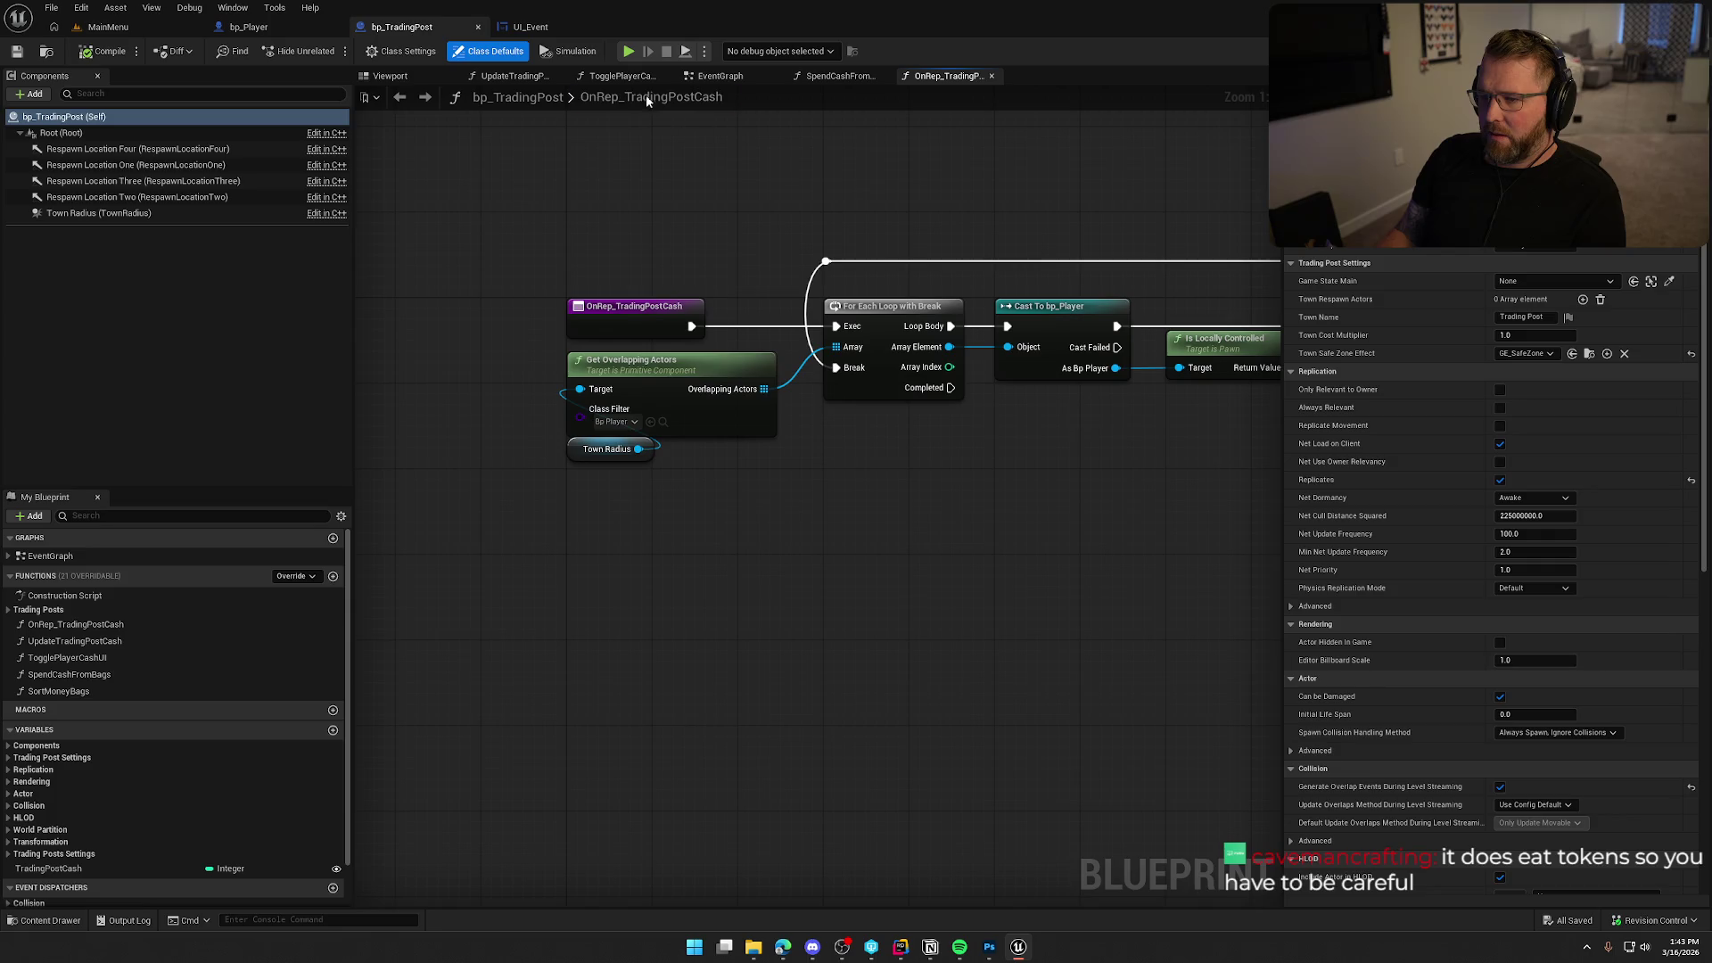
Open SpendCashInTown in bp_TradingPost and shift the Return Node right to make room.
{"action": "left_click", "coordinate": [839, 75]}
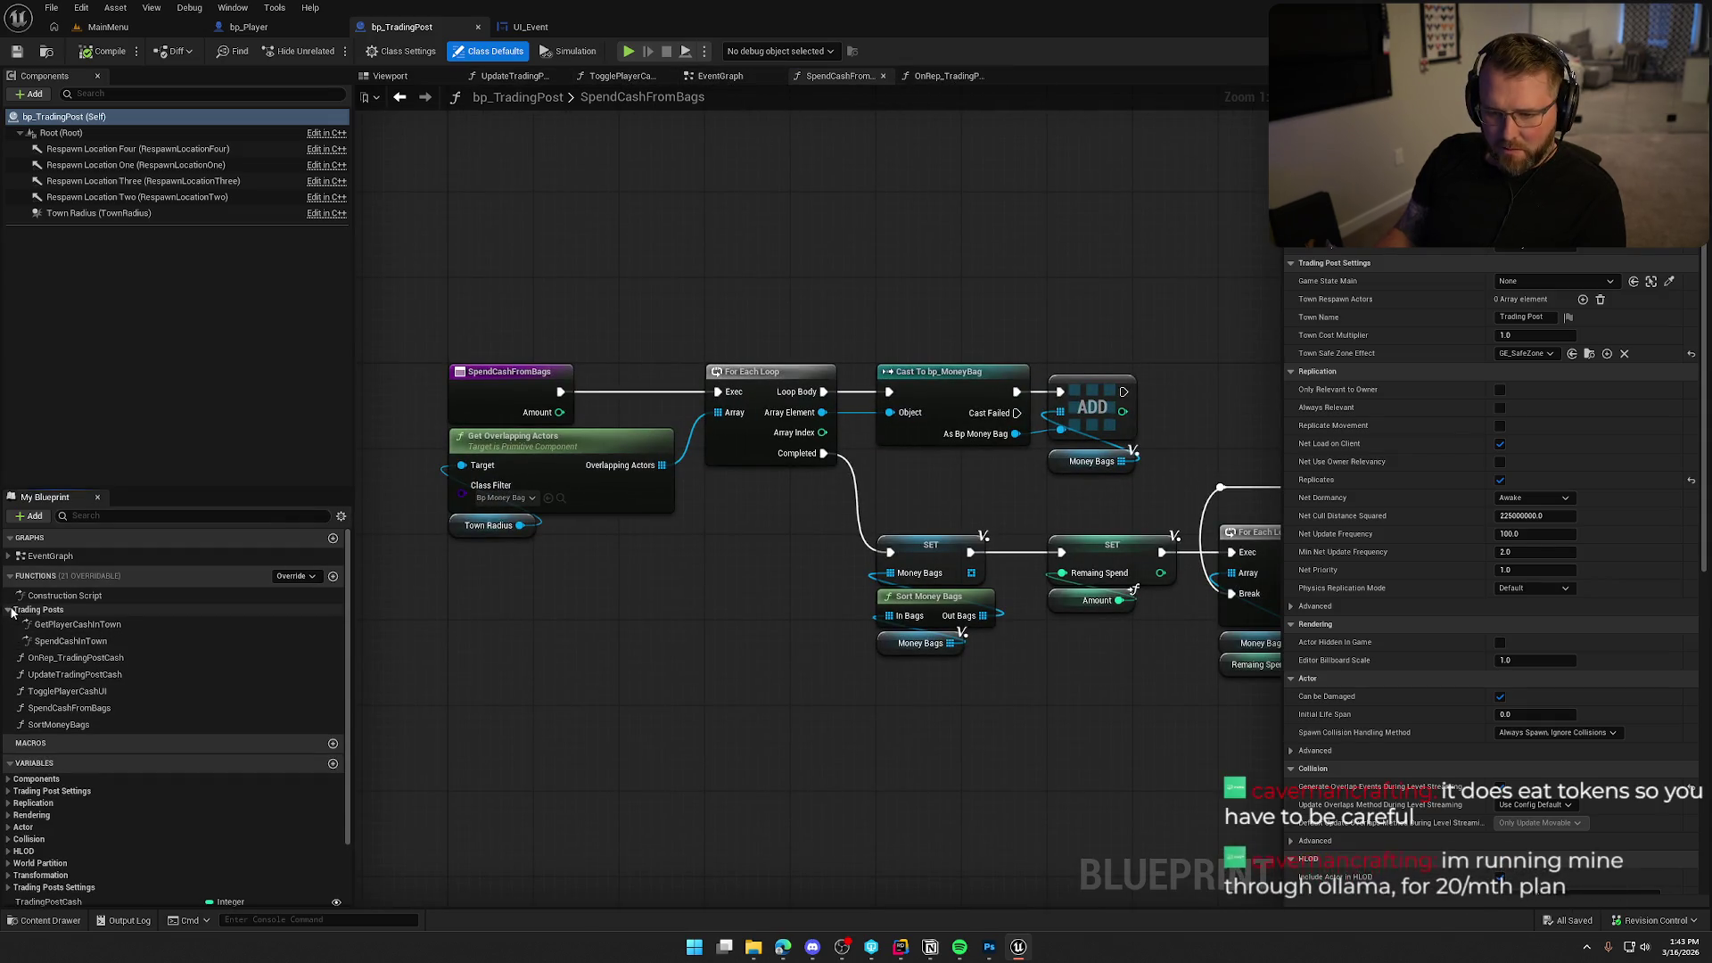
{"action": "double_click", "coordinate": [67, 641]}
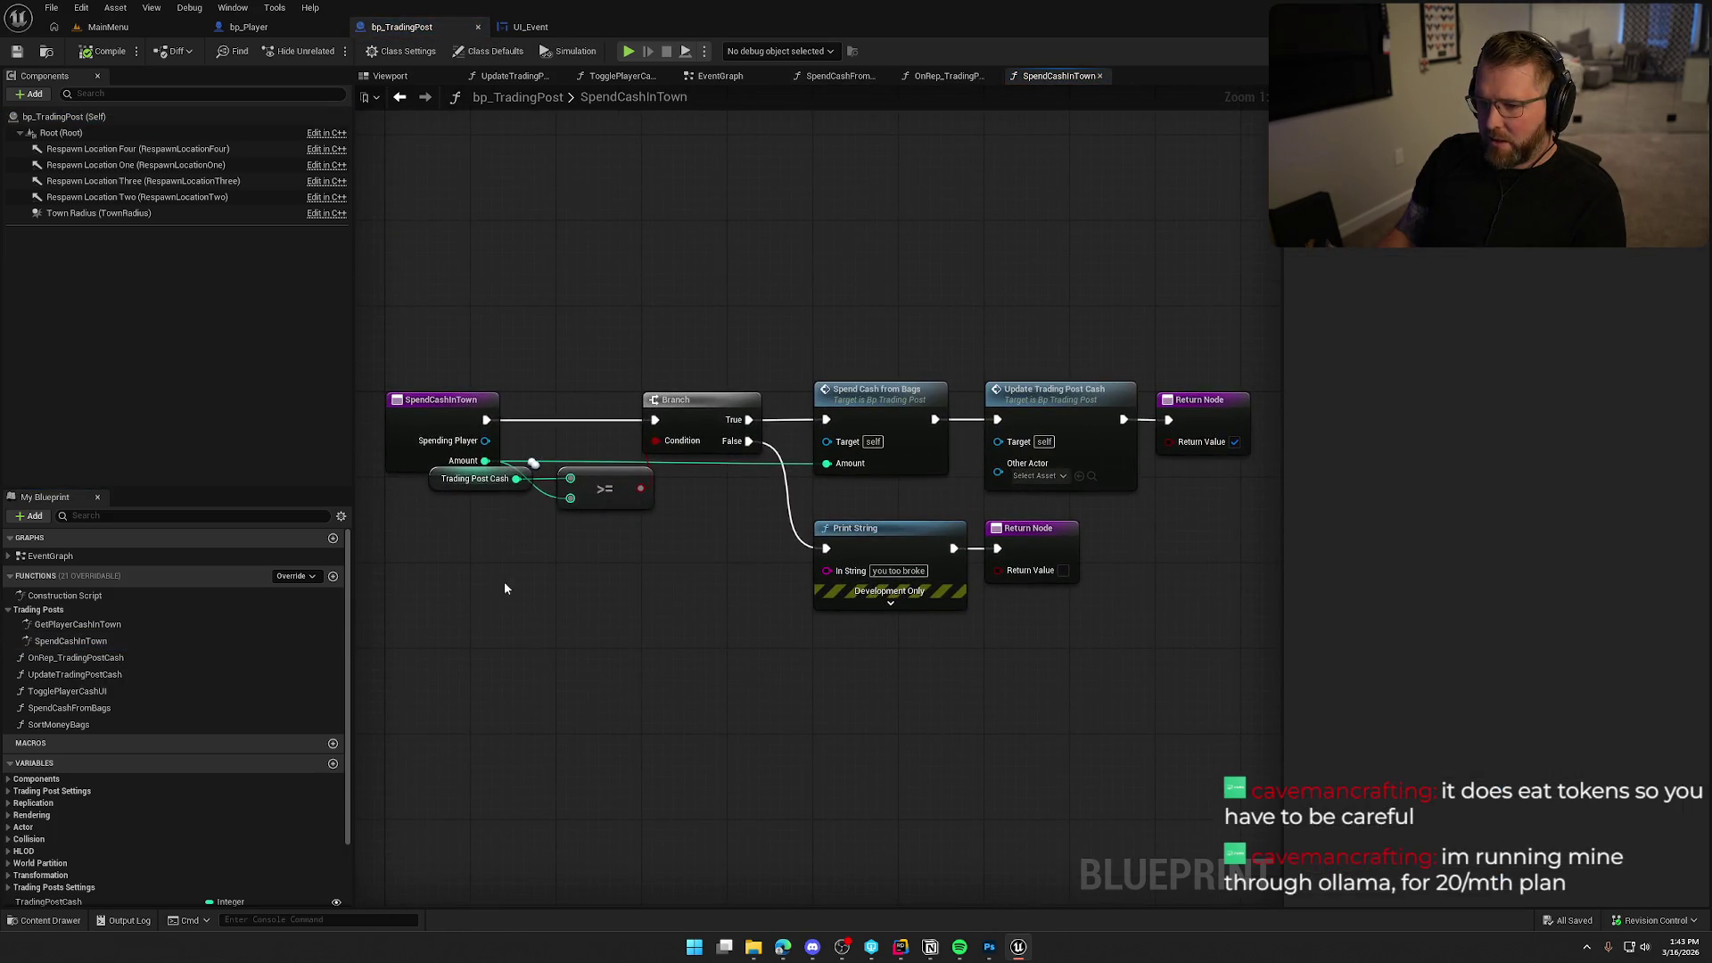
{"action": "left_click", "coordinate": [446, 501]}
{"action": "left_click_drag", "start_coordinate": [446, 503], "coordinate": [424, 492]}
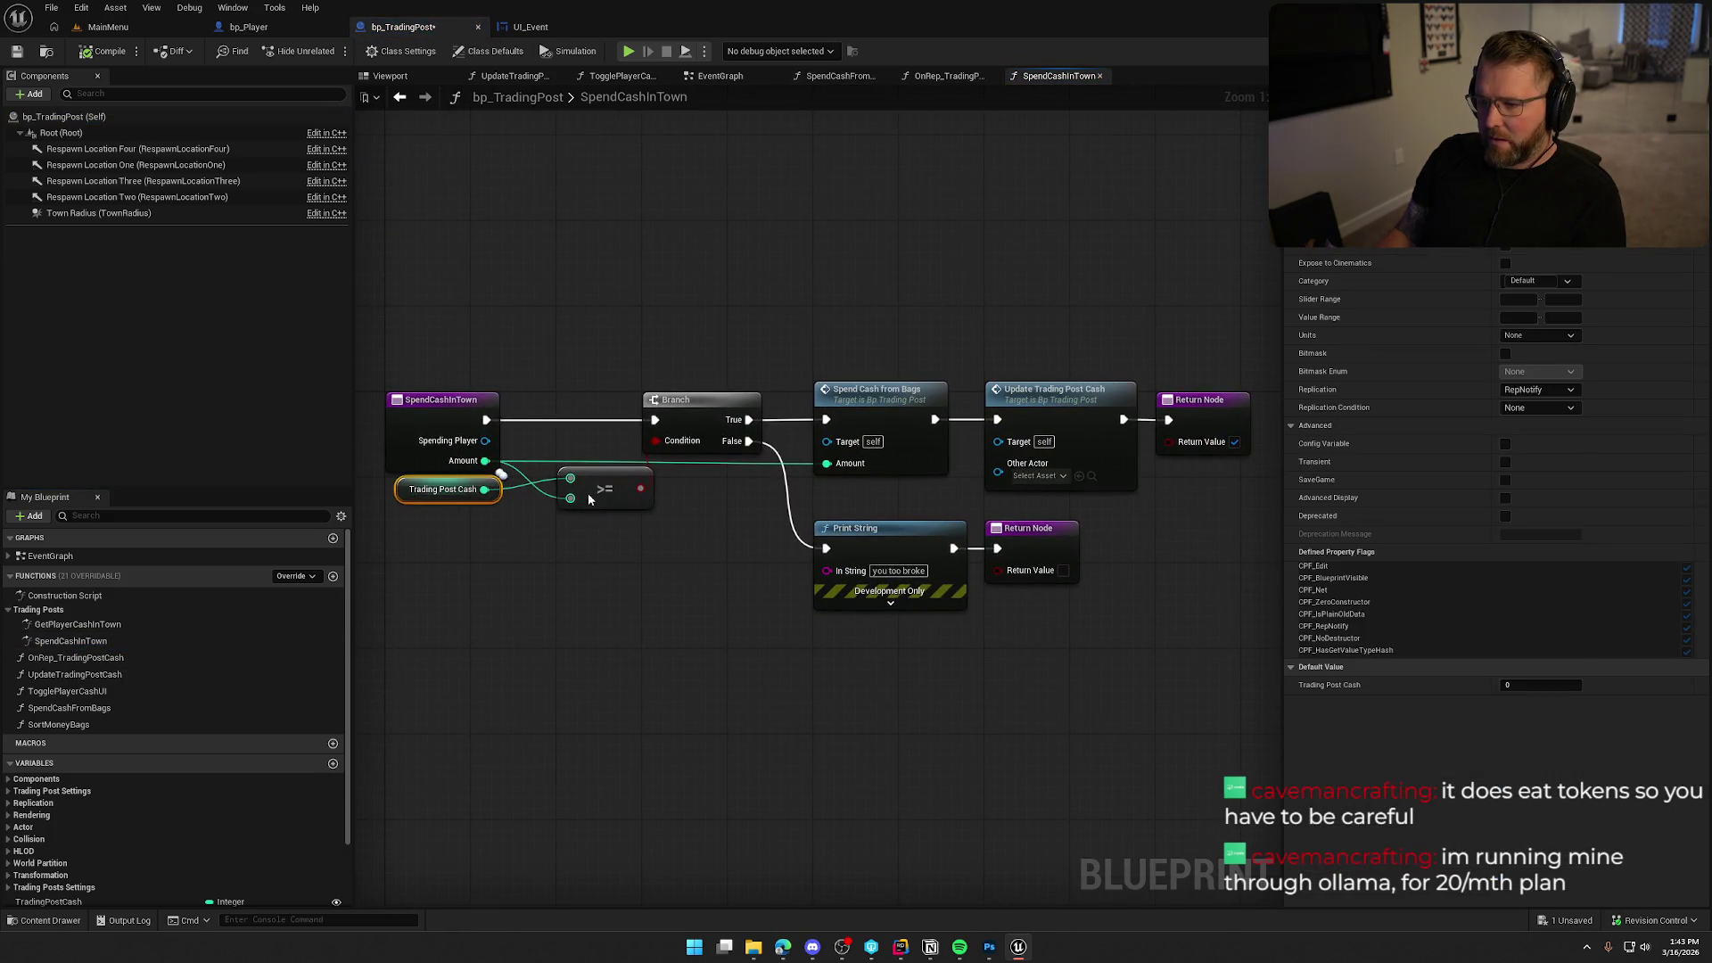
{"action": "left_click", "coordinate": [615, 499]}
{"action": "left_click", "coordinate": [677, 612]}
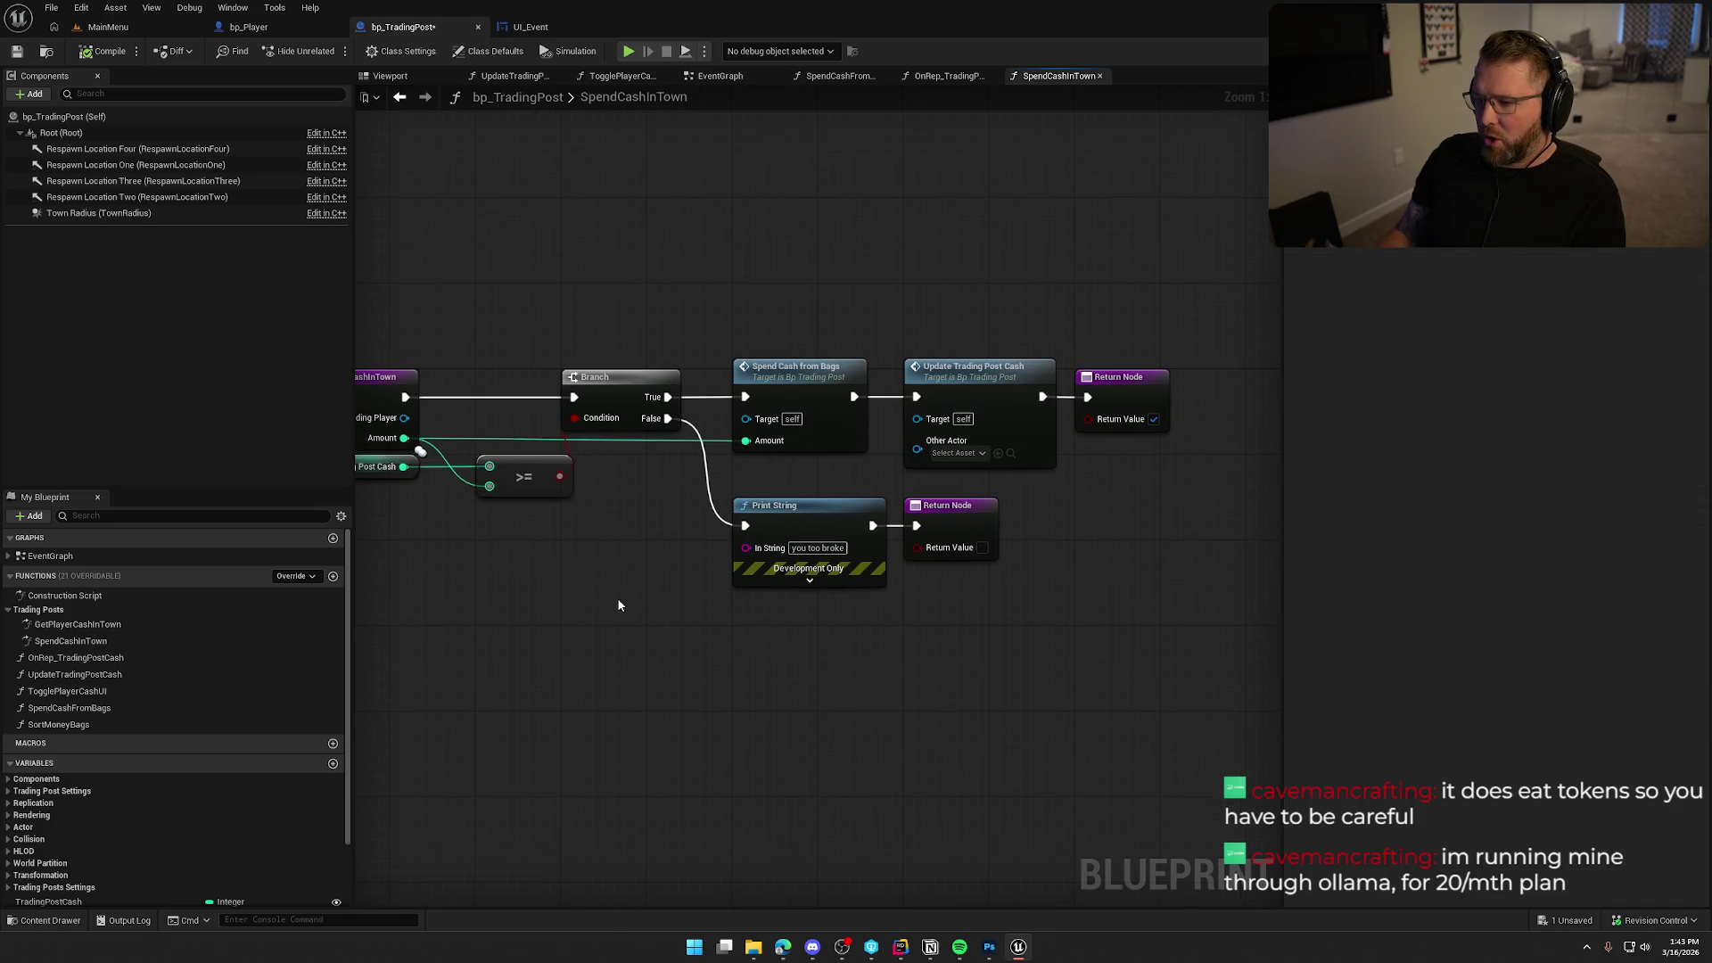
{"action": "left_click_drag", "start_coordinate": [826, 596], "coordinate": [512, 578]}
{"action": "left_click_drag", "start_coordinate": [839, 372], "coordinate": [1180, 371]}
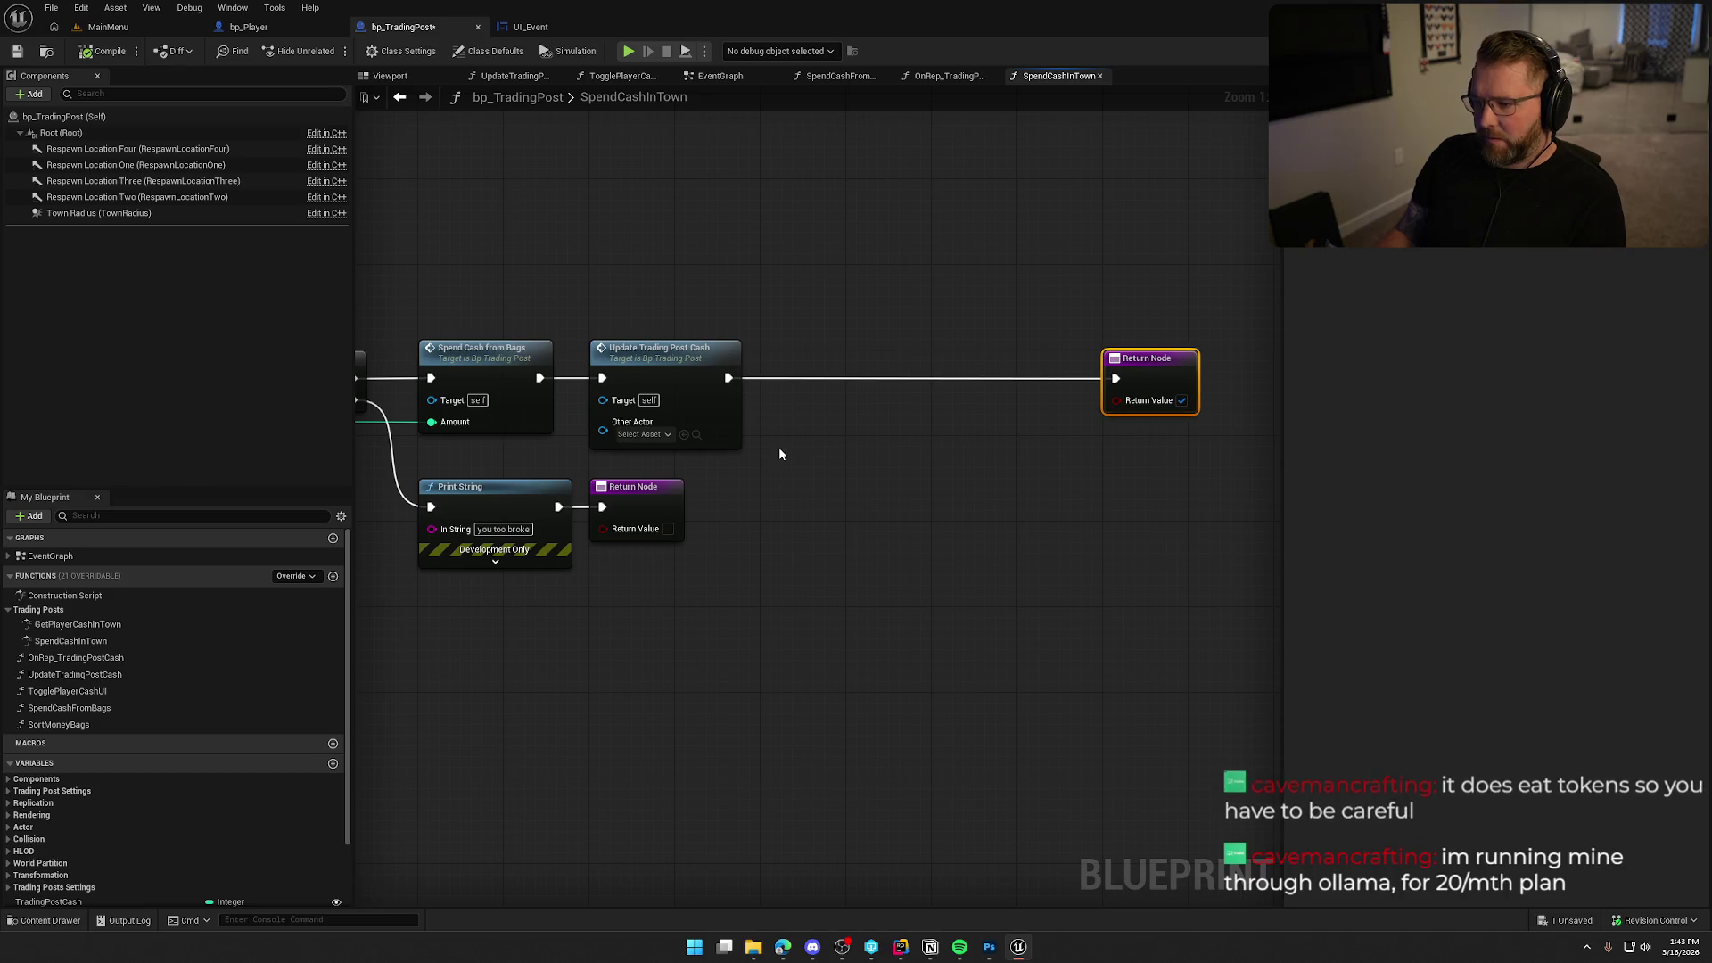
Add Get Game State feeding a pure Cast To GS_InGame node.
{"action": "right_click", "coordinate": [755, 473]}
{"action": "type", "text": "get game st"}
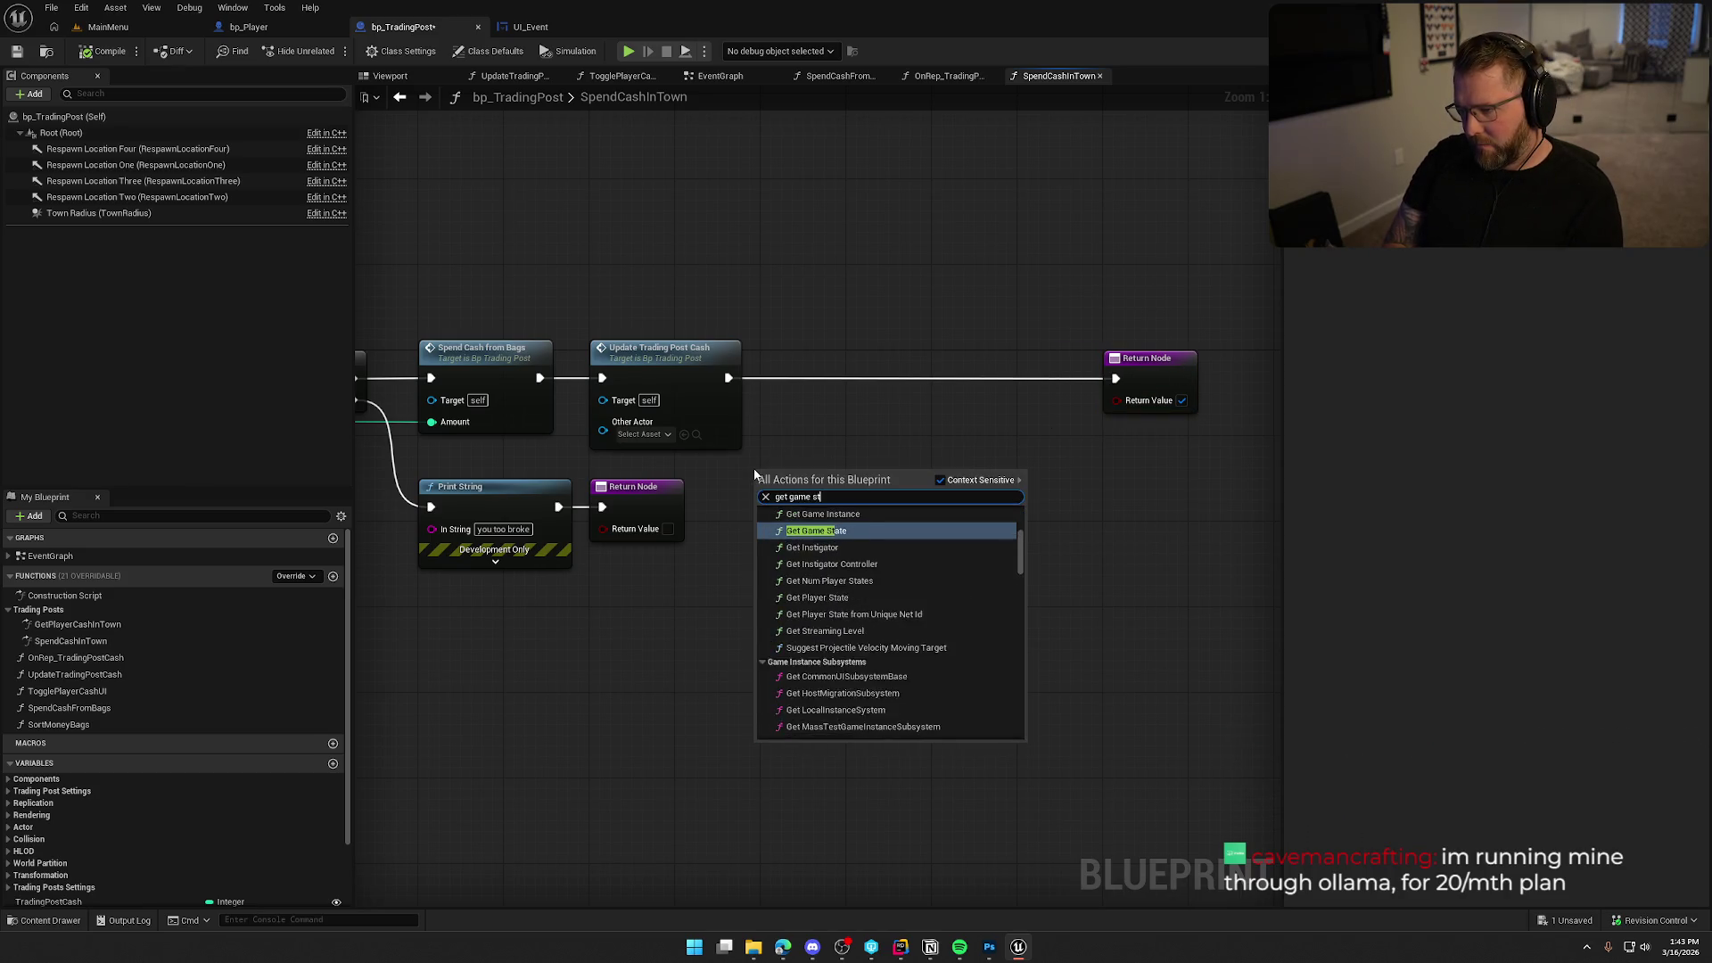
{"action": "key", "text": "Return"}
{"action": "left_click_drag", "start_coordinate": [840, 496], "coordinate": [900, 499]}
{"action": "type", "text": "cast to gs"}
{"action": "key", "text": "Return"}
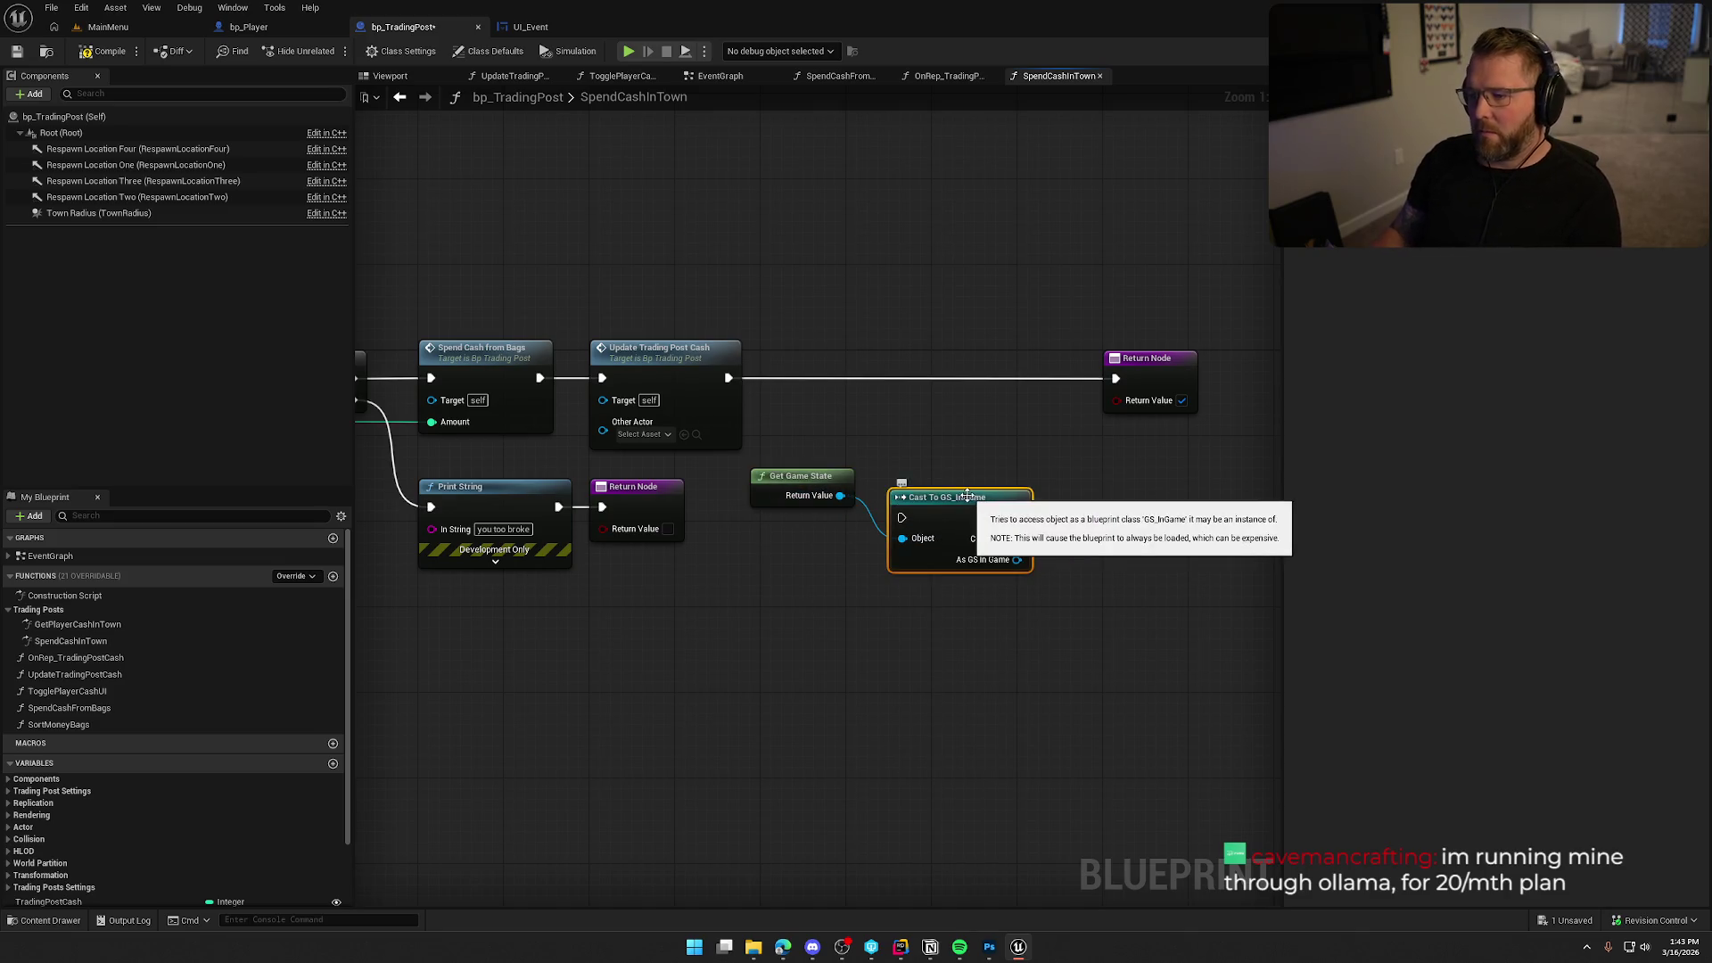
{"action": "right_click", "coordinate": [967, 496]}
{"action": "left_click", "coordinate": [1025, 878]}
{"action": "left_click_drag", "start_coordinate": [795, 487], "coordinate": [934, 562]}
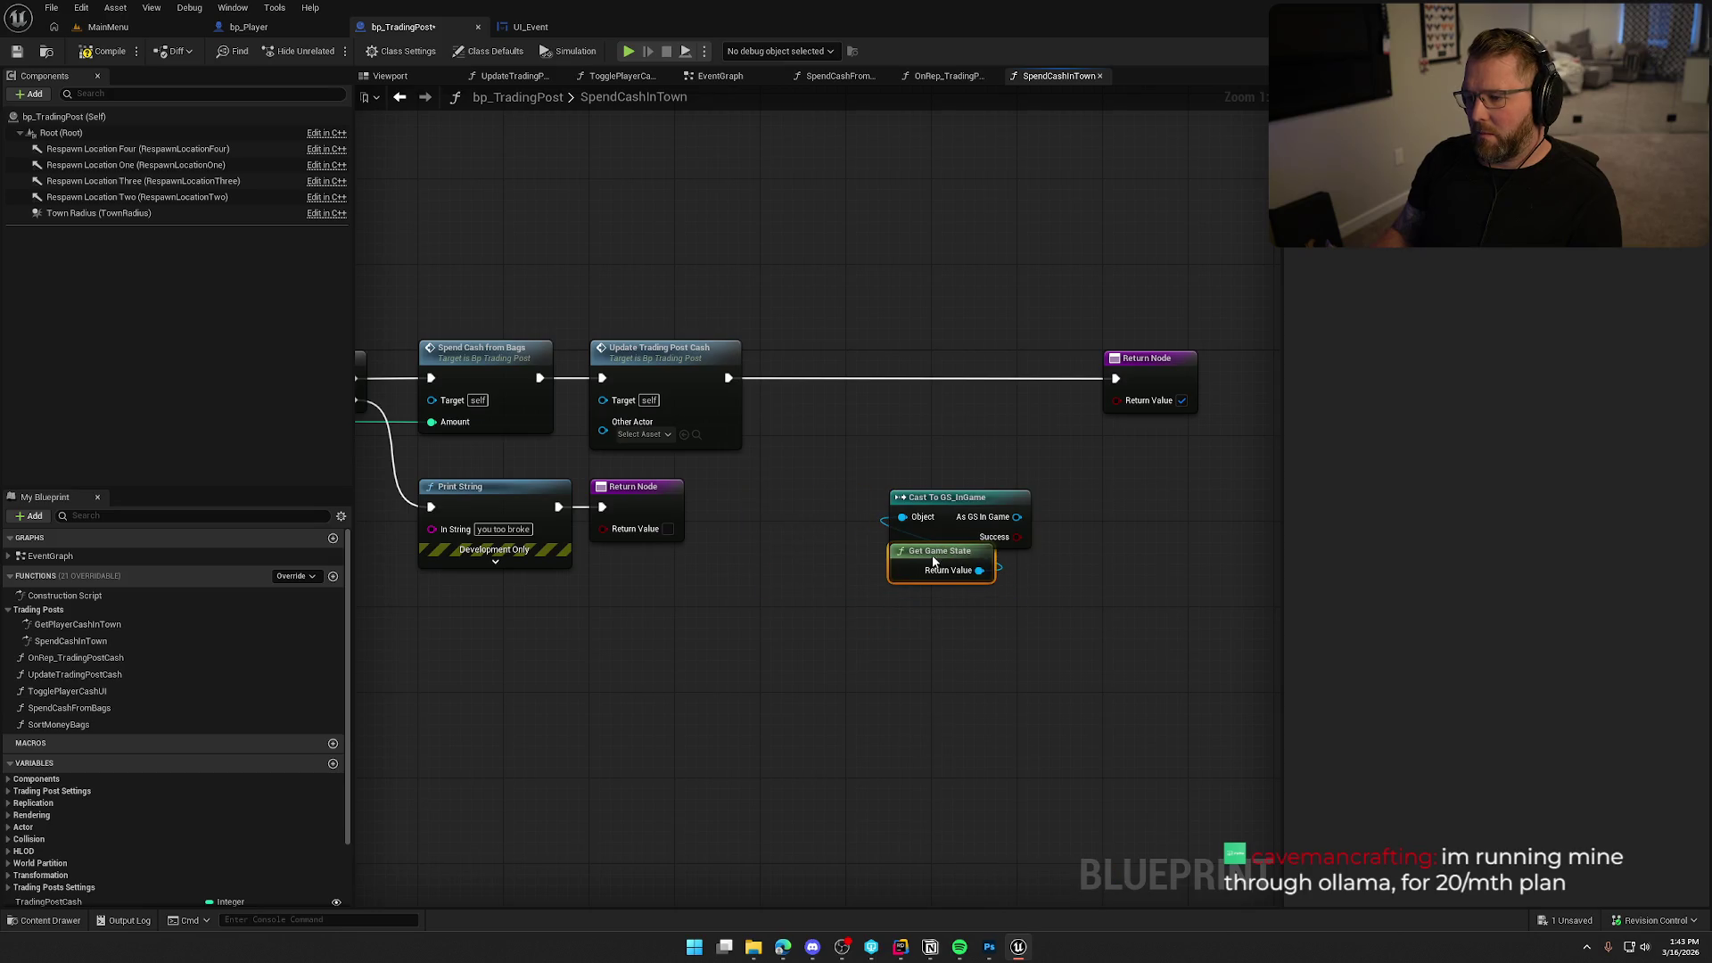
{"action": "mouse_move", "coordinate": [972, 636]}
{"action": "left_mouse_down"}
{"action": "mouse_move", "coordinate": [887, 486]}
{"action": "mouse_move", "coordinate": [818, 457]}
{"action": "mouse_move", "coordinate": [945, 441]}
{"action": "left_mouse_up"}
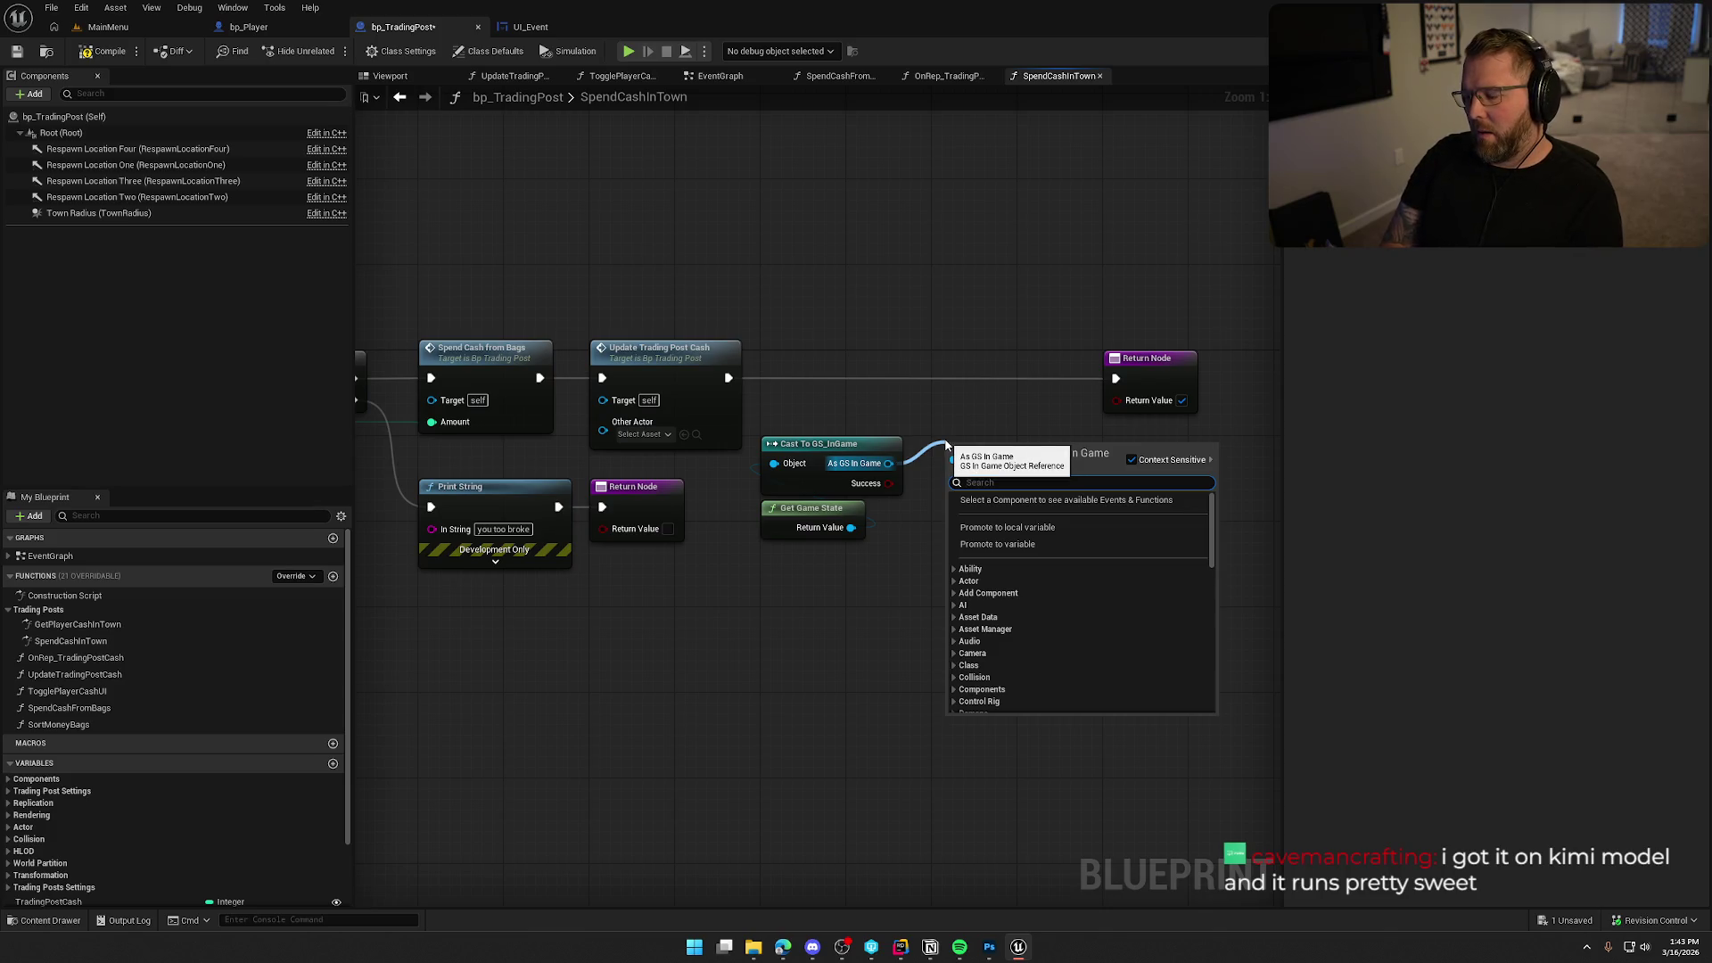
Add SET Current Event Data after Update Trading Post Cash and split its struct pin.
{"action": "type", "text": "set current"}
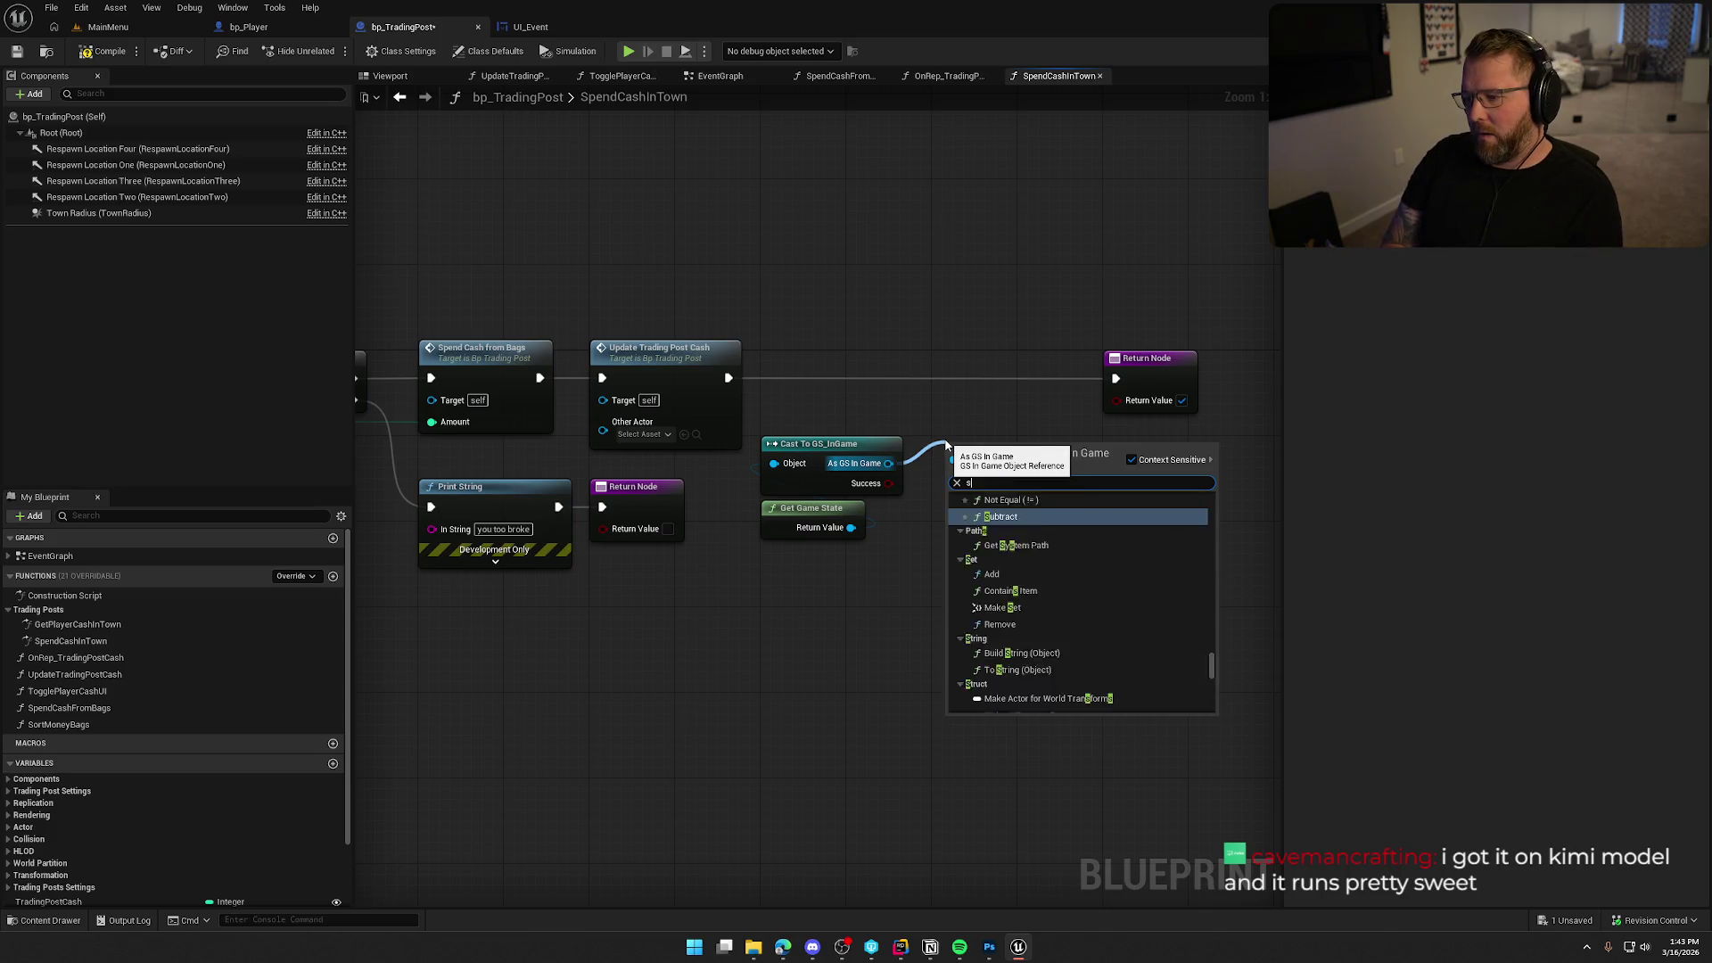
{"action": "key", "text": "Return"}
{"action": "left_click_drag", "start_coordinate": [957, 453], "coordinate": [729, 377]}
{"action": "left_click_drag", "start_coordinate": [1016, 375], "coordinate": [1175, 375]}
{"action": "left_click_drag", "start_coordinate": [799, 471], "coordinate": [789, 396]}
{"action": "right_click", "coordinate": [749, 394]}
{"action": "left_click", "coordinate": [794, 485]}
Call On New Event Message with the SET output, wired between SET and the Return Node.
{"action": "mouse_move", "coordinate": [692, 458]}
{"action": "left_mouse_down"}
{"action": "mouse_move", "coordinate": [820, 478]}
{"action": "mouse_move", "coordinate": [982, 453]}
{"action": "left_mouse_up"}
{"action": "type", "text": "call"}
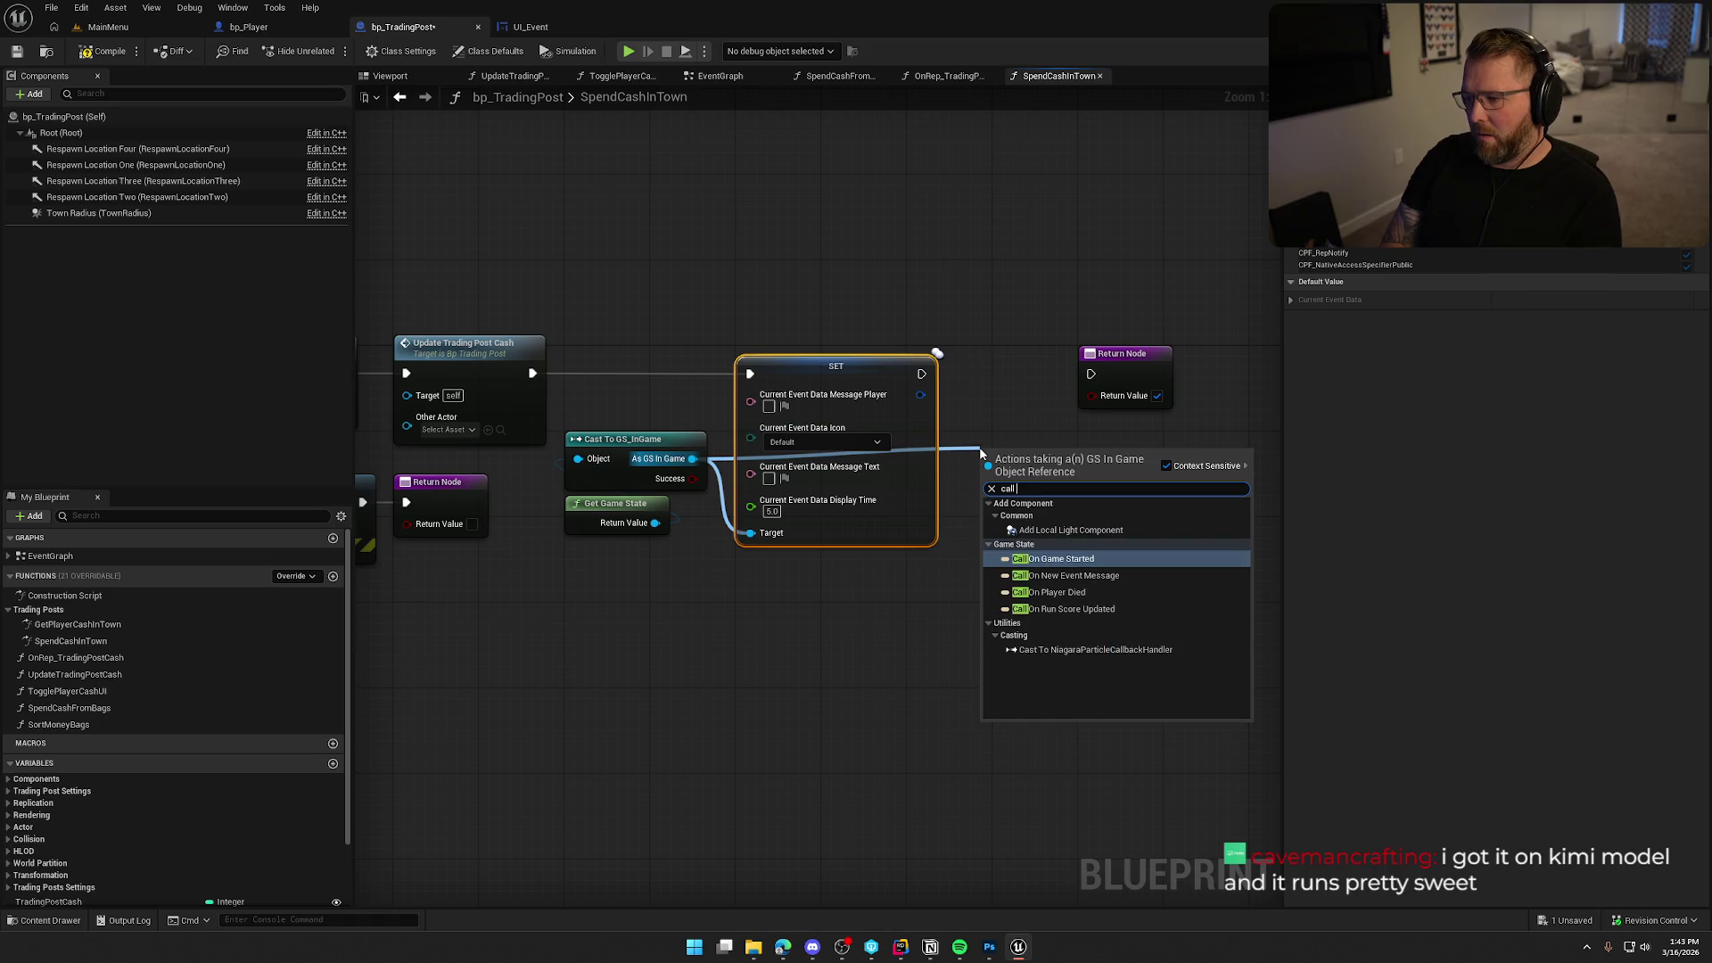
{"action": "left_click", "coordinate": [1065, 575]}
{"action": "mouse_move", "coordinate": [984, 510]}
{"action": "left_mouse_down"}
{"action": "mouse_move", "coordinate": [920, 393]}
{"action": "mouse_move", "coordinate": [984, 470]}
{"action": "left_mouse_up"}
{"action": "left_click_drag", "start_coordinate": [1108, 470], "coordinate": [1091, 374]}
{"action": "left_click_drag", "start_coordinate": [1158, 374], "coordinate": [1247, 375]}
{"action": "mouse_move", "coordinate": [1049, 454]}
{"action": "left_mouse_down"}
{"action": "mouse_move", "coordinate": [1049, 377]}
{"action": "mouse_move", "coordinate": [1066, 359]}
{"action": "left_mouse_up"}
{"action": "left_click_drag", "start_coordinate": [1014, 496], "coordinate": [1041, 510]}
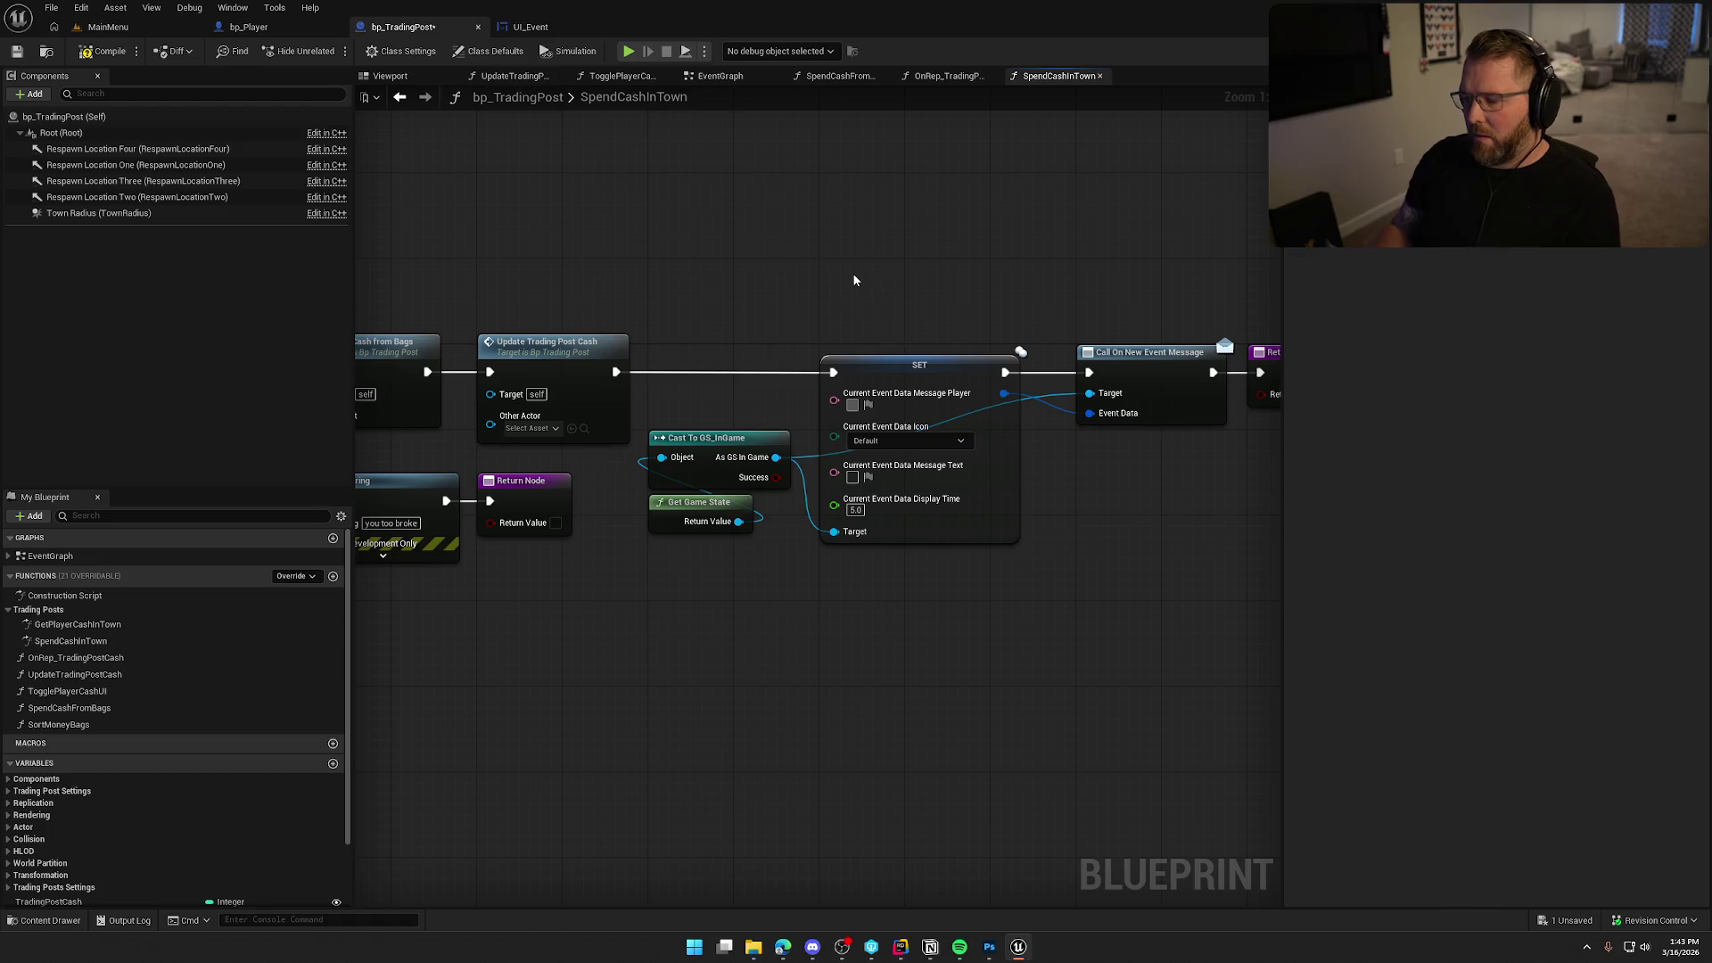
{"action": "mouse_move", "coordinate": [854, 280]}
{"action": "left_mouse_down"}
{"action": "mouse_move", "coordinate": [963, 509]}
{"action": "mouse_move", "coordinate": [854, 419]}
{"action": "left_mouse_up"}
Feed Spending Player's Player Steam Name, via To Text, into the Message Player pin.
{"action": "right_click", "coordinate": [885, 261]}
{"action": "type", "text": "get spen"}
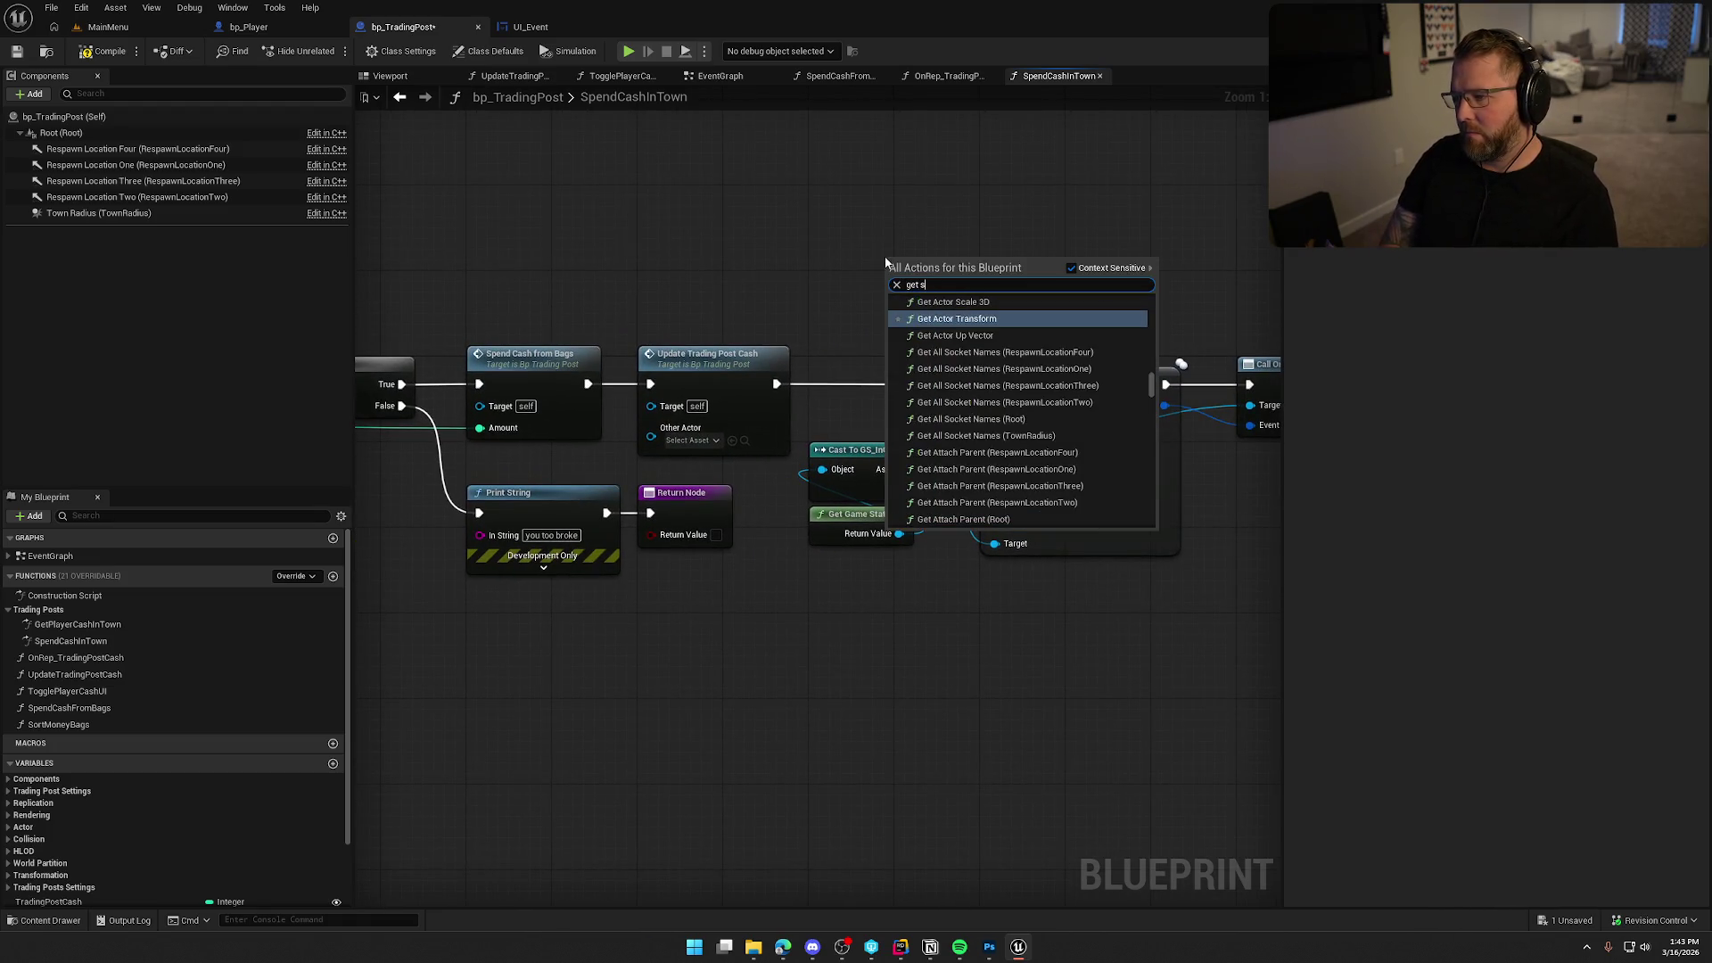
{"action": "key", "text": "Return"}
{"action": "mouse_move", "coordinate": [932, 262]}
{"action": "left_mouse_down"}
{"action": "mouse_move", "coordinate": [814, 261]}
{"action": "mouse_move", "coordinate": [906, 279]}
{"action": "left_mouse_up"}
{"action": "type", "text": "get steam"}
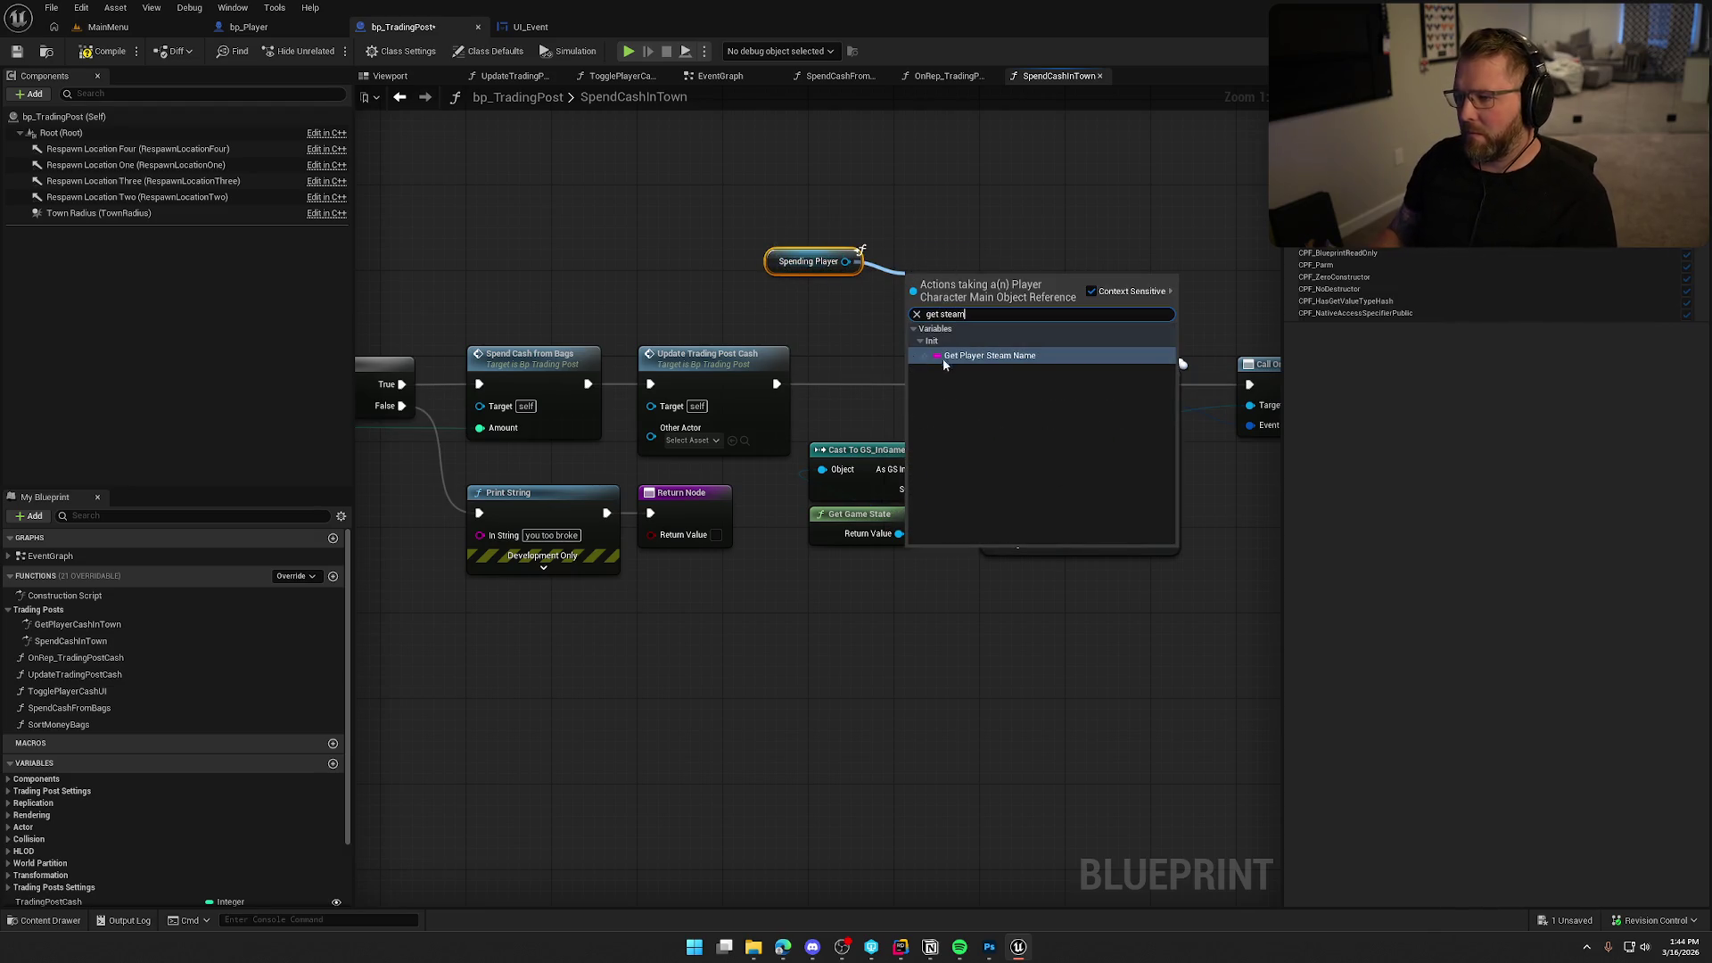
{"action": "left_click", "coordinate": [986, 357]}
{"action": "left_click_drag", "start_coordinate": [1057, 283], "coordinate": [994, 406]}
{"action": "mouse_move", "coordinate": [991, 335]}
{"action": "left_mouse_down"}
{"action": "mouse_move", "coordinate": [1031, 336]}
{"action": "mouse_move", "coordinate": [1071, 305]}
{"action": "mouse_move", "coordinate": [1070, 325]}
{"action": "left_mouse_up"}
{"action": "left_click_drag", "start_coordinate": [797, 265], "coordinate": [1011, 297]}
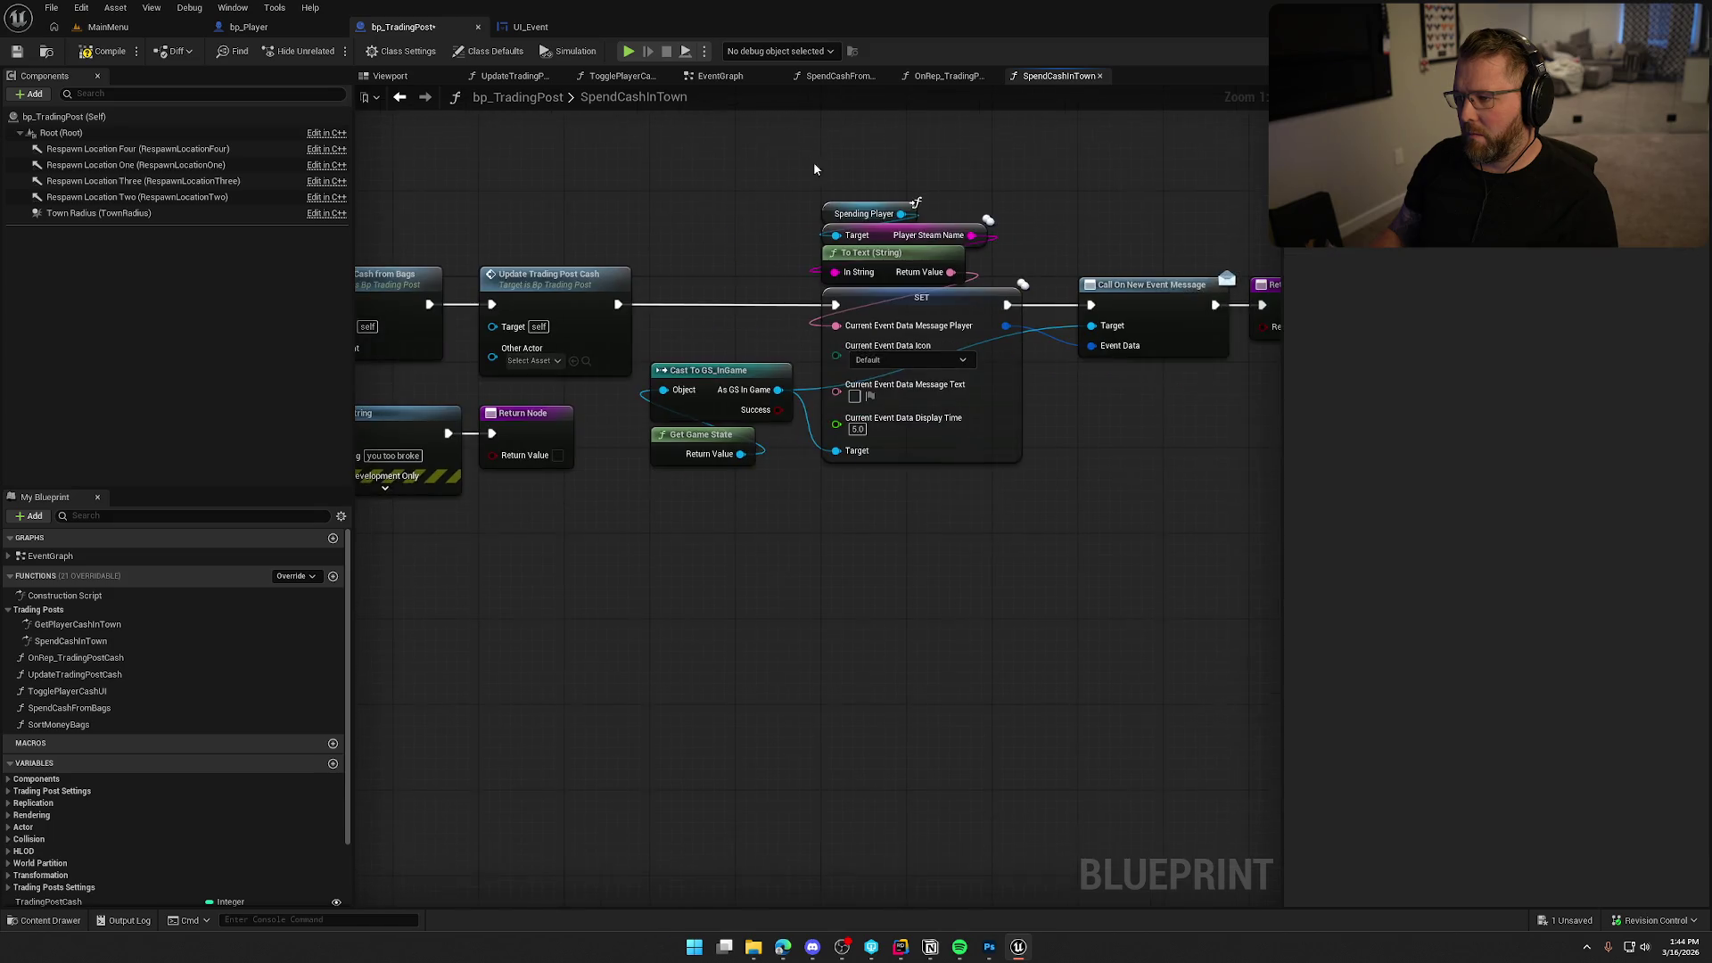
Set the Event Data Icon to Purchase.
{"action": "left_click", "coordinate": [892, 360]}
{"action": "left_click", "coordinate": [889, 431]}
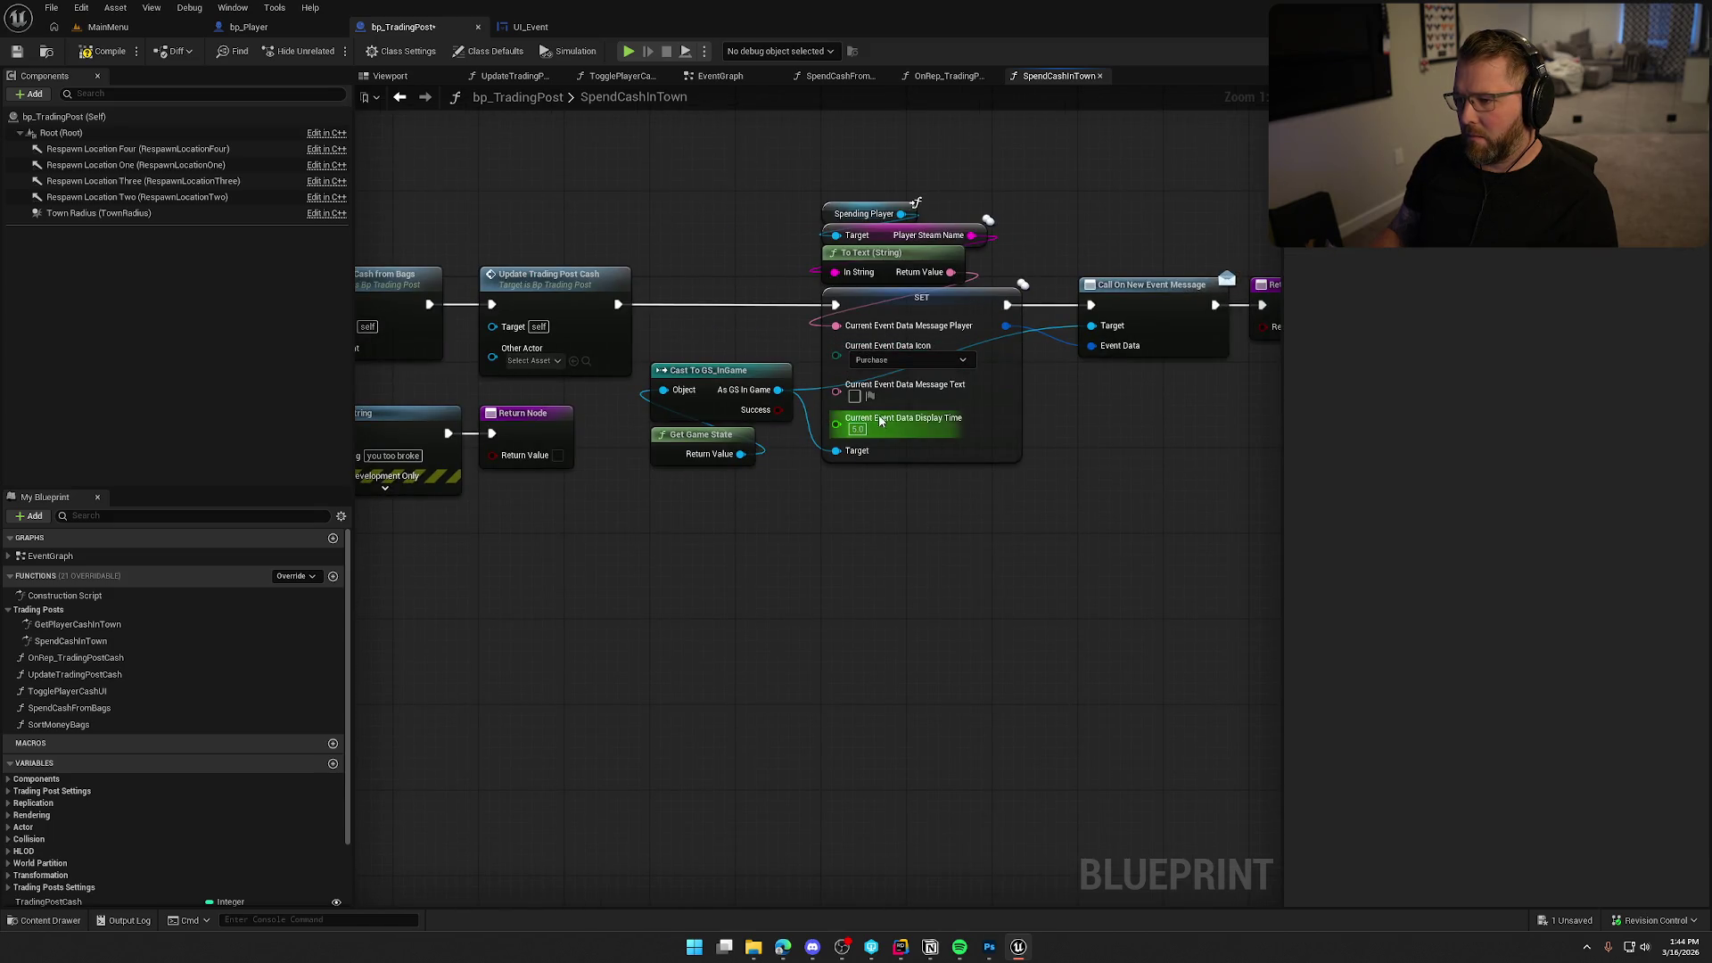
{"action": "mouse_move", "coordinate": [832, 536]}
{"action": "left_mouse_down"}
{"action": "mouse_move", "coordinate": [765, 373]}
{"action": "mouse_move", "coordinate": [772, 328]}
{"action": "left_mouse_up"}
{"action": "mouse_move", "coordinate": [781, 456]}
{"action": "left_mouse_down"}
{"action": "mouse_move", "coordinate": [924, 525]}
{"action": "mouse_move", "coordinate": [1229, 546]}
{"action": "left_mouse_up"}
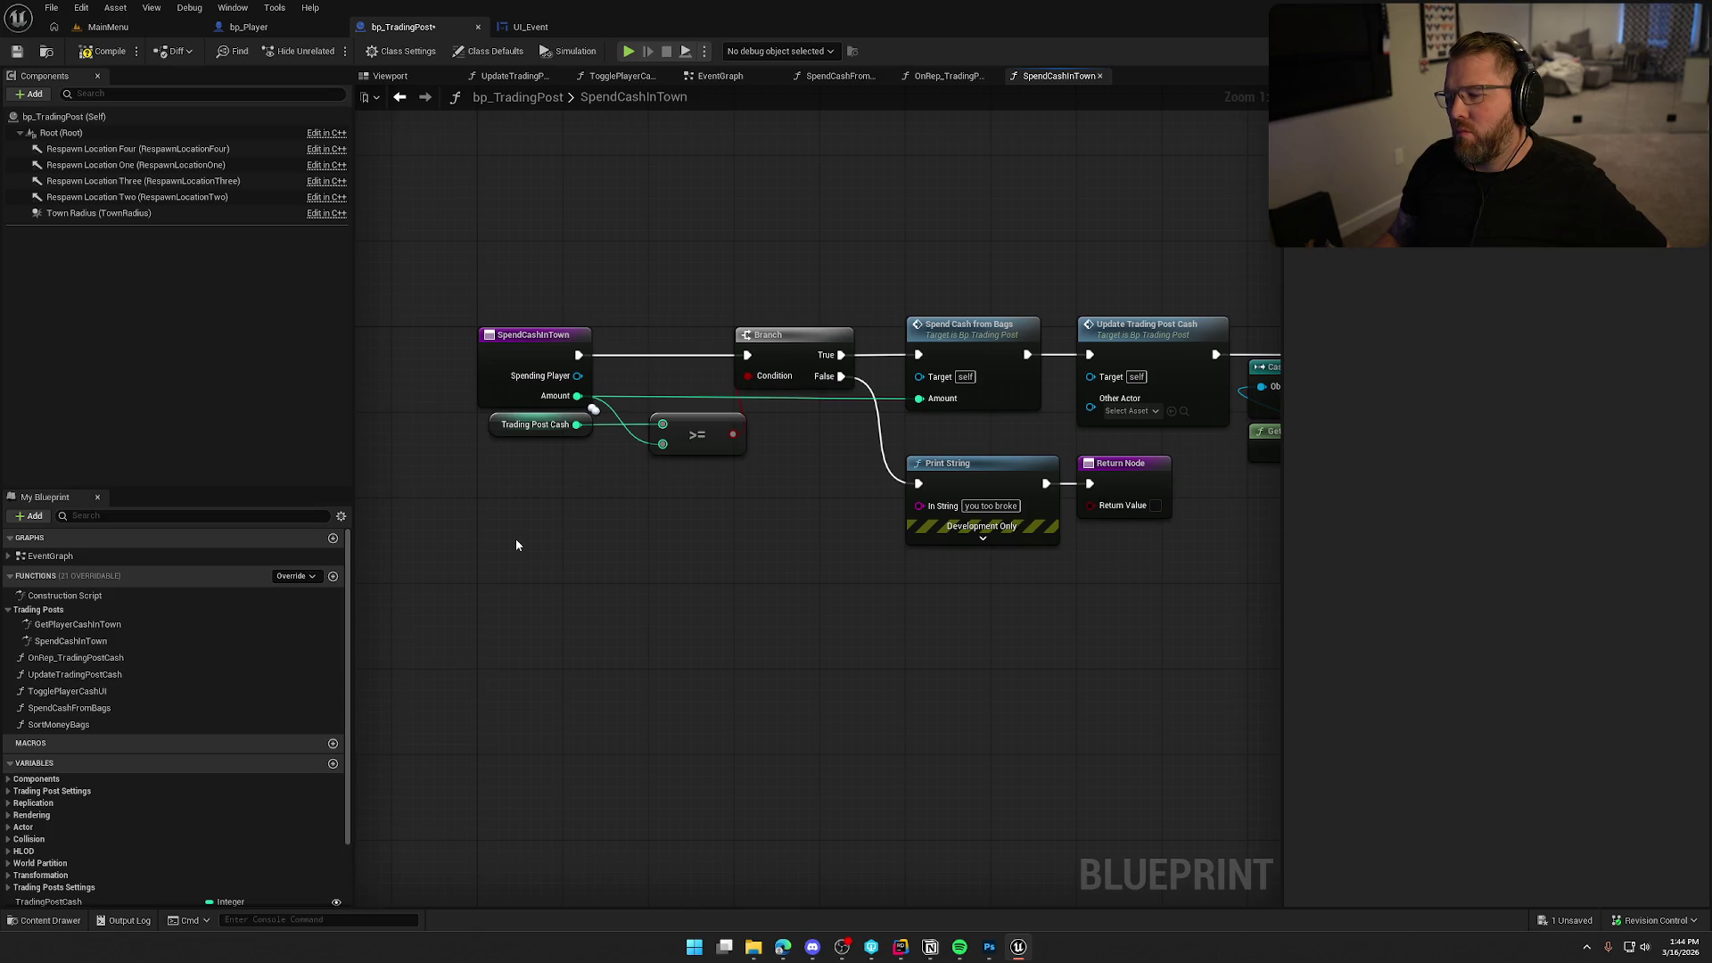
Drive Message Text with Format Text 'Spent {cost}' fed by Amount, then return to the level editor.
{"action": "left_click_drag", "start_coordinate": [608, 560], "coordinate": [570, 584]}
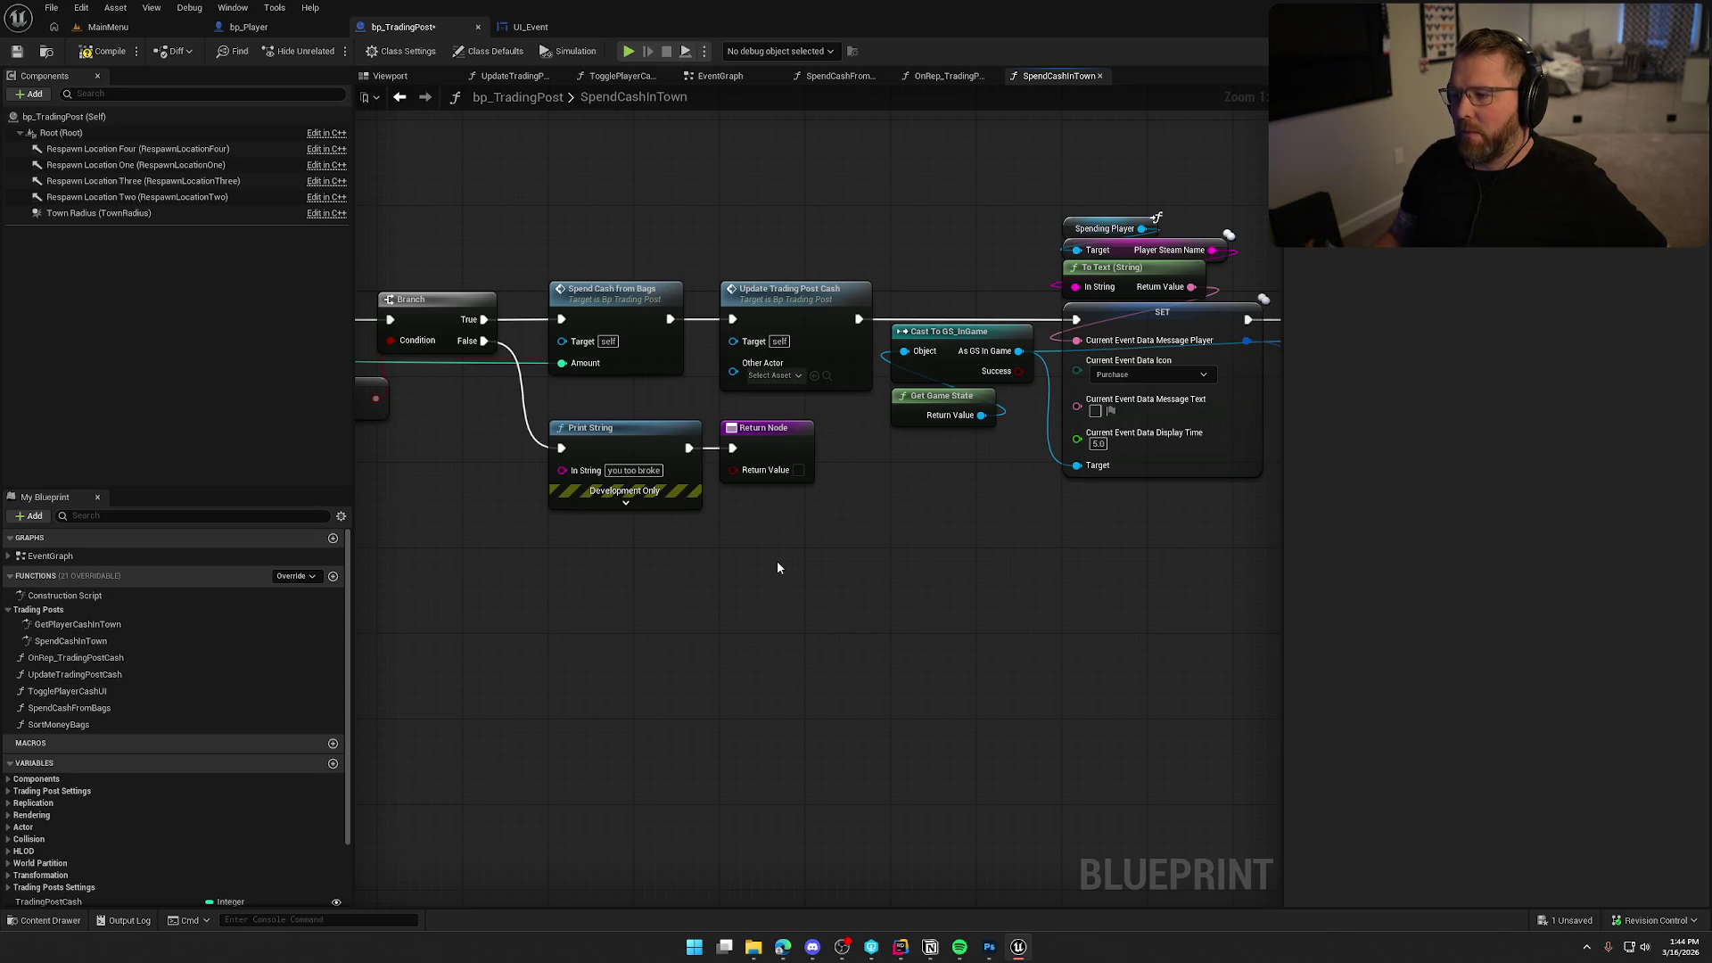
{"action": "left_click_drag", "start_coordinate": [1064, 405], "coordinate": [981, 520]}
{"action": "type", "text": "form"}
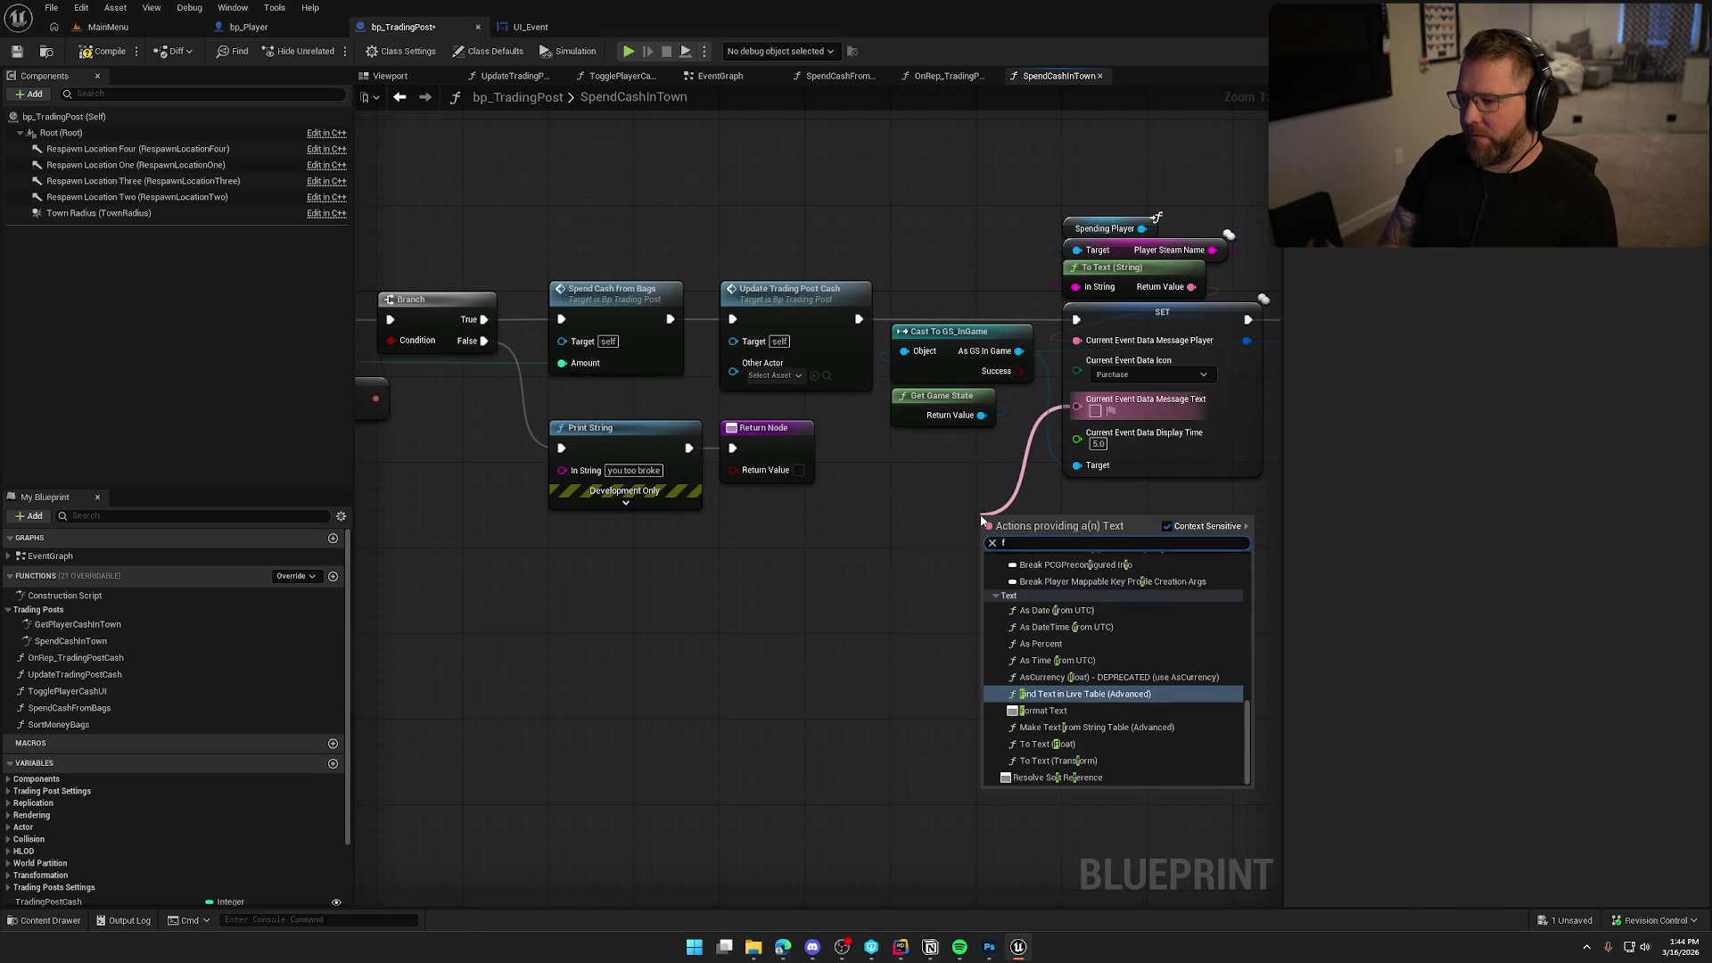
{"action": "key", "text": "Return"}
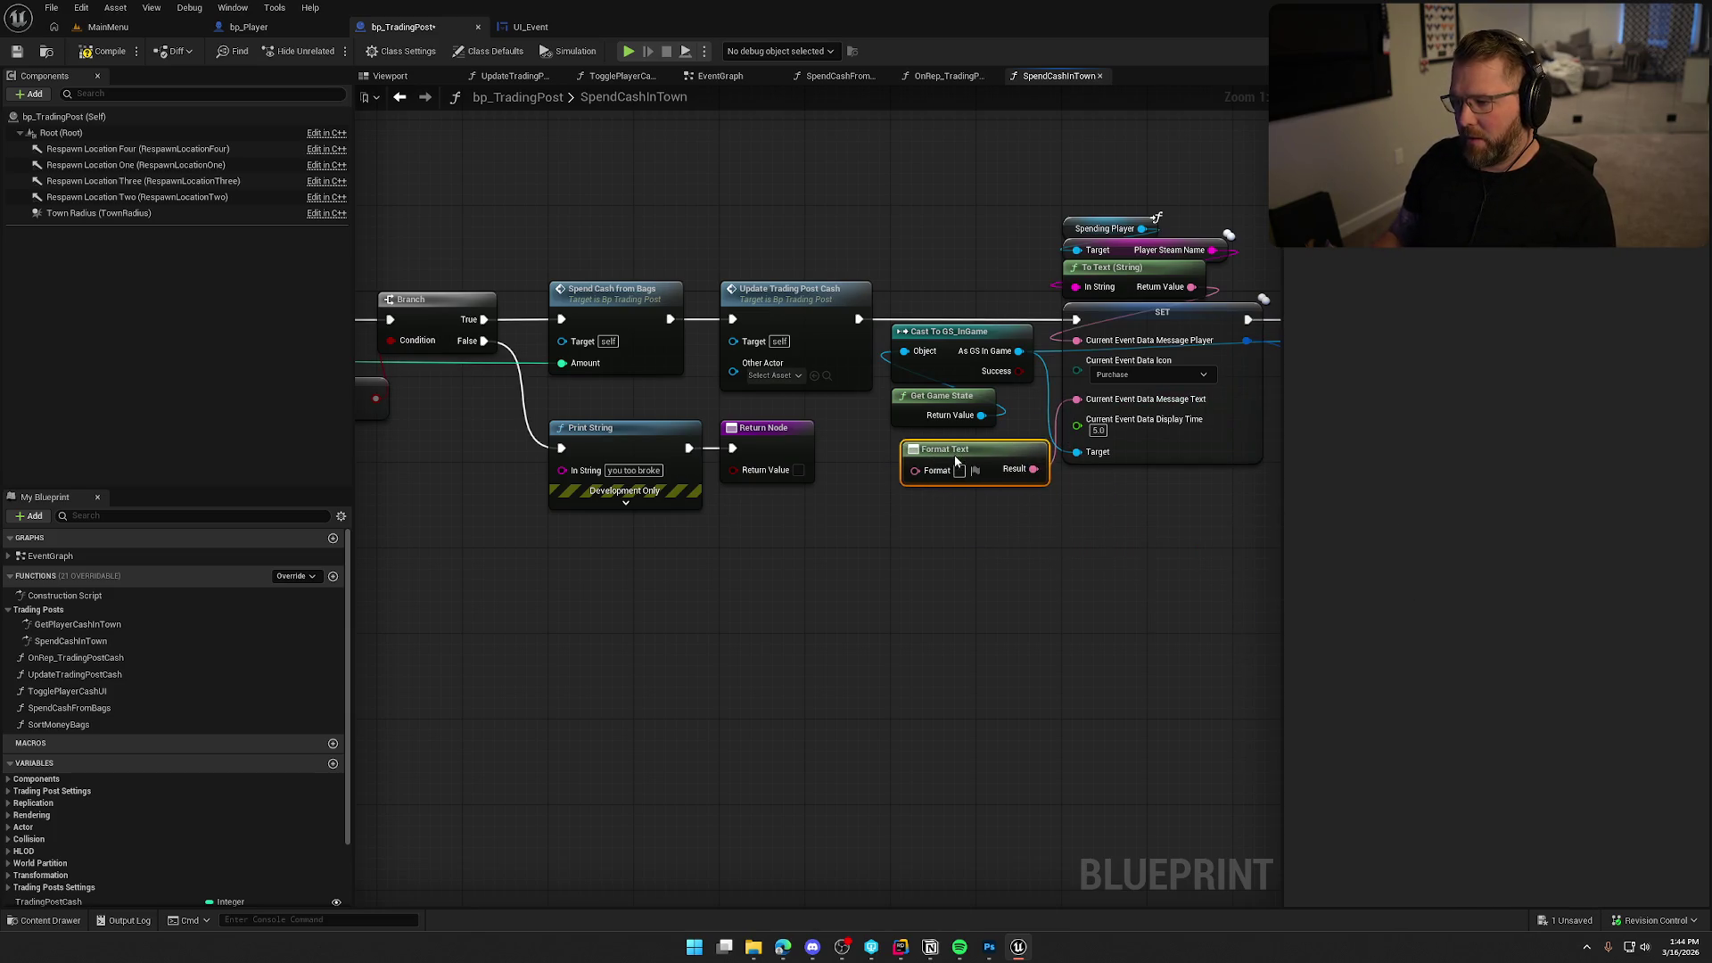
{"action": "type", "text": "Spent {cost"}
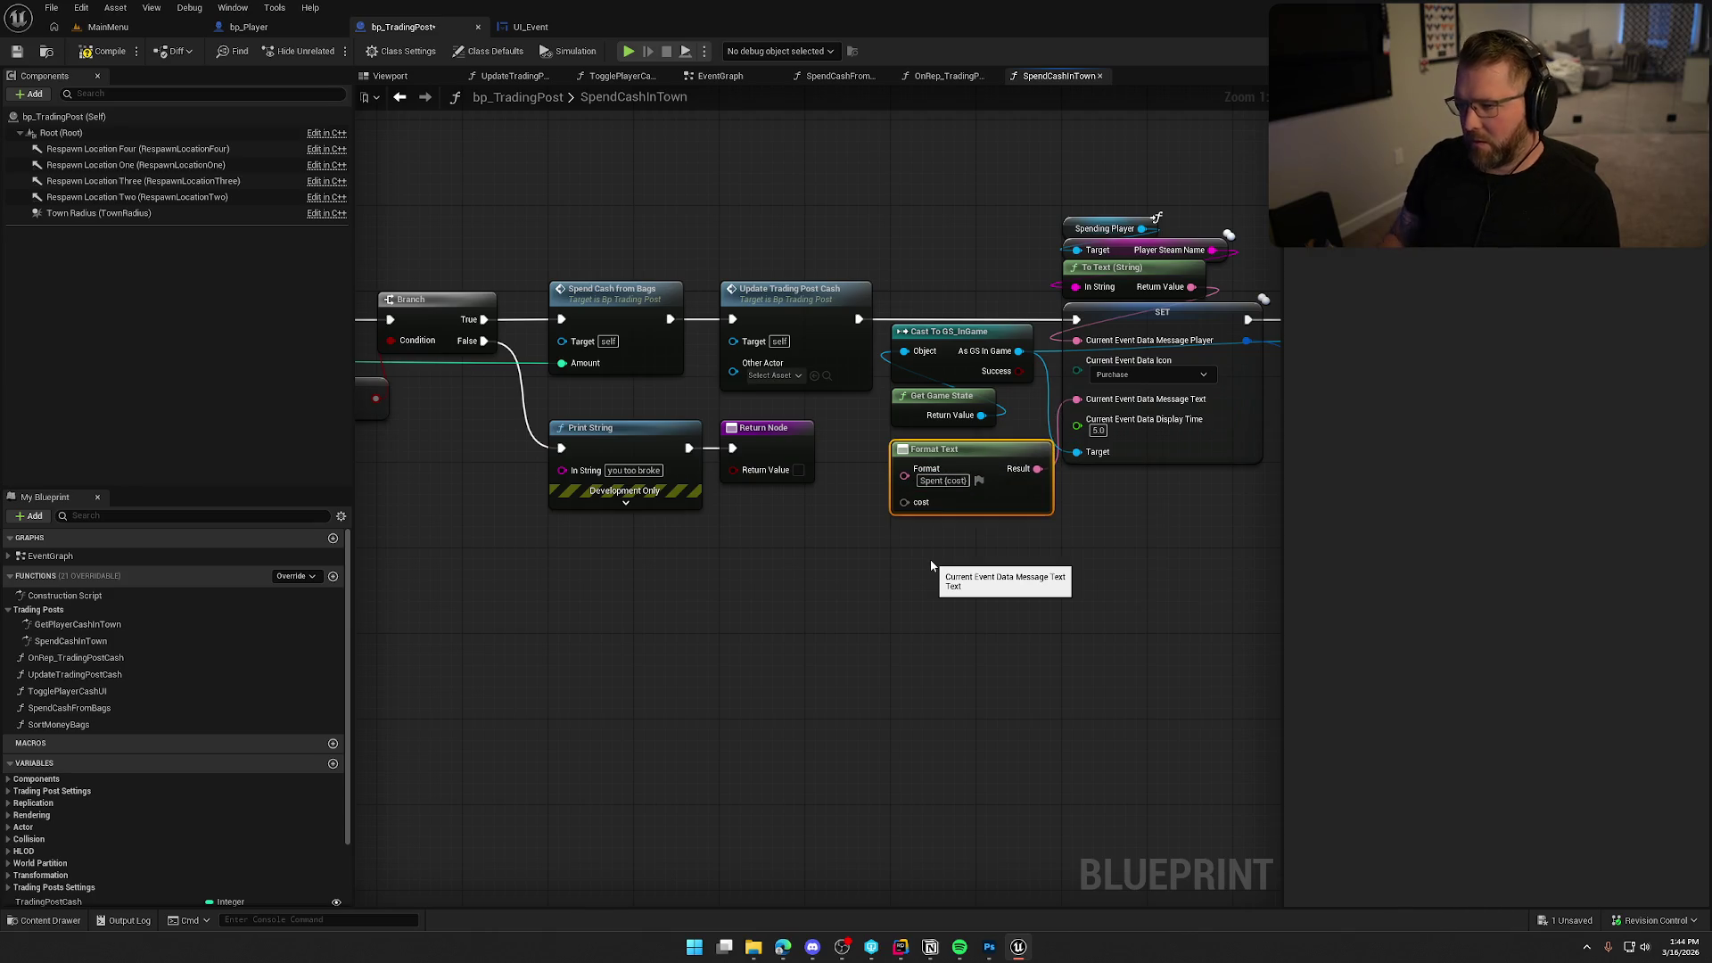
{"action": "key", "text": "Return"}
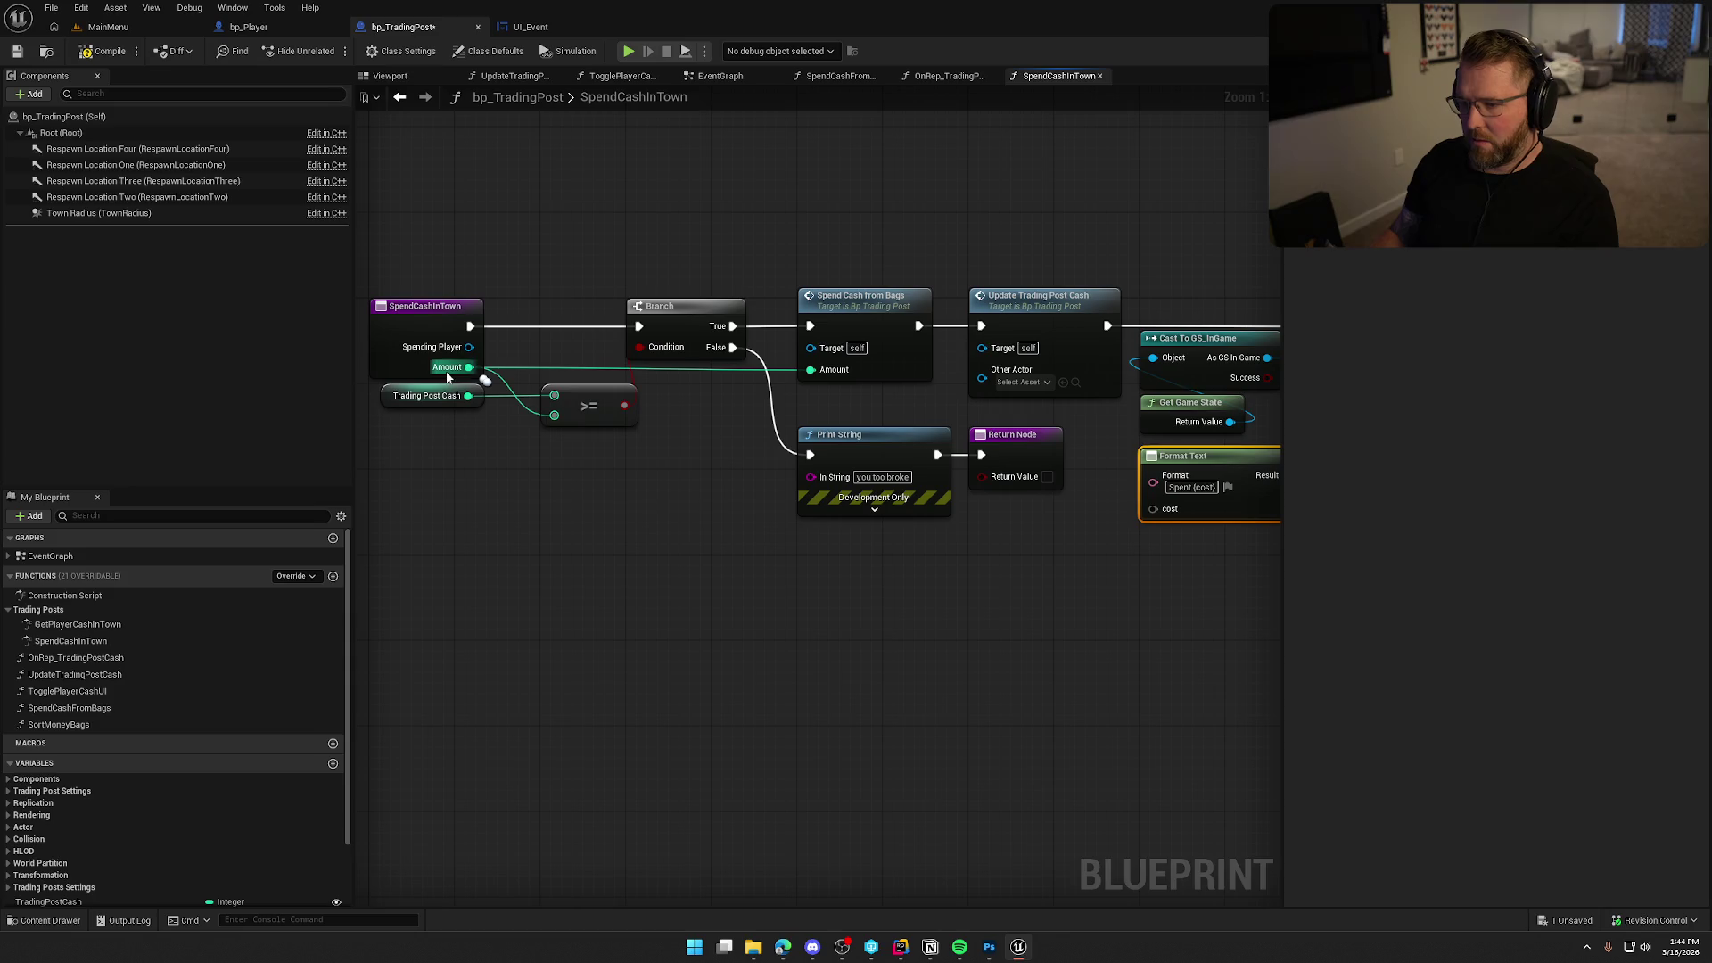
{"action": "left_click_drag", "start_coordinate": [470, 367], "coordinate": [1153, 509]}
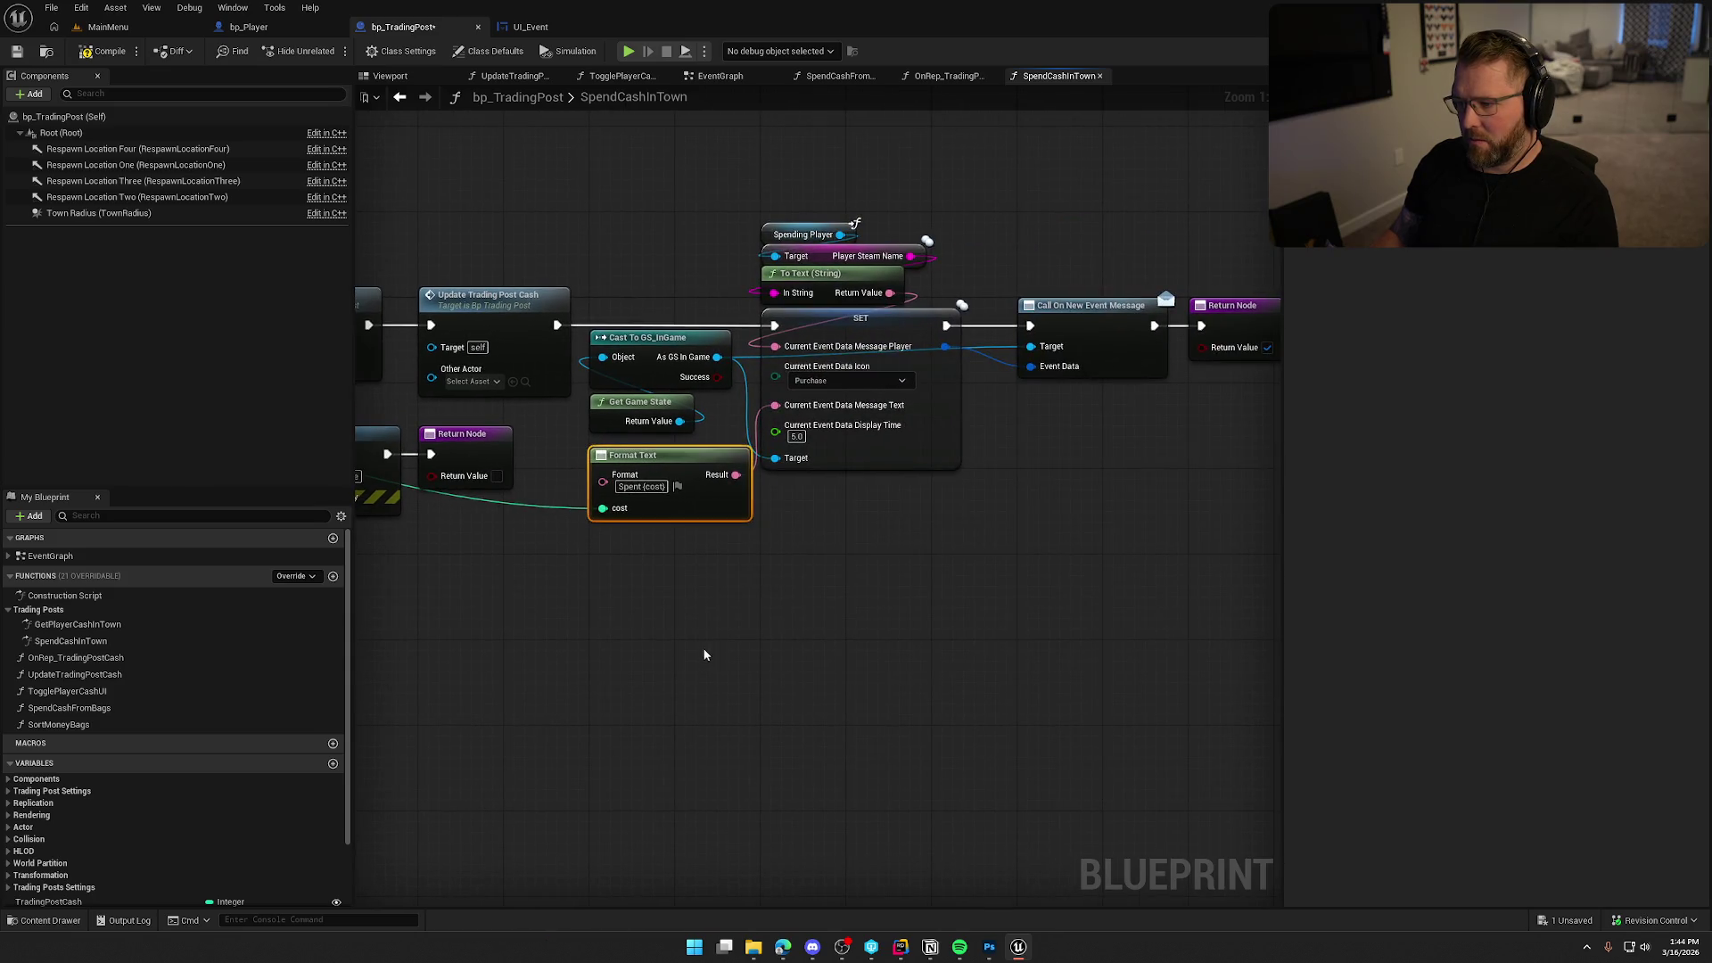
{"action": "left_click", "coordinate": [167, 33]}
{"action": "key", "text": "ctrl+space"}
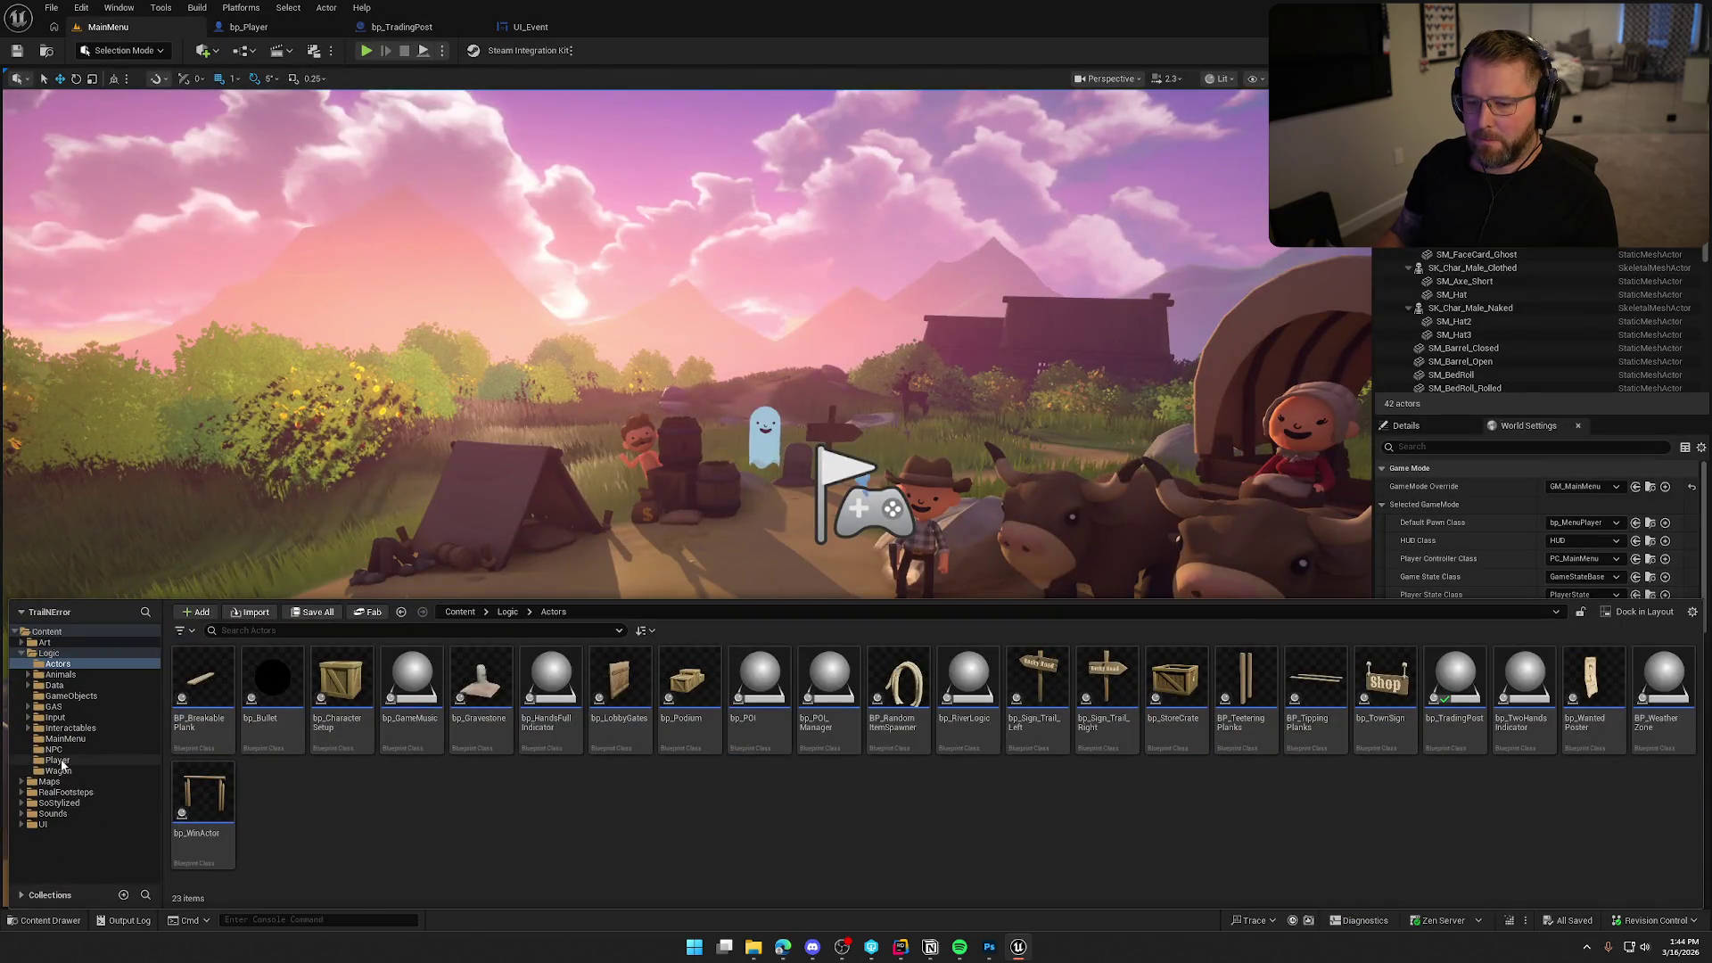
Open the GameWorld map from the Maps folder and frame the whole camp.
{"action": "left_click", "coordinate": [49, 781]}
{"action": "double_click", "coordinate": [341, 682]}
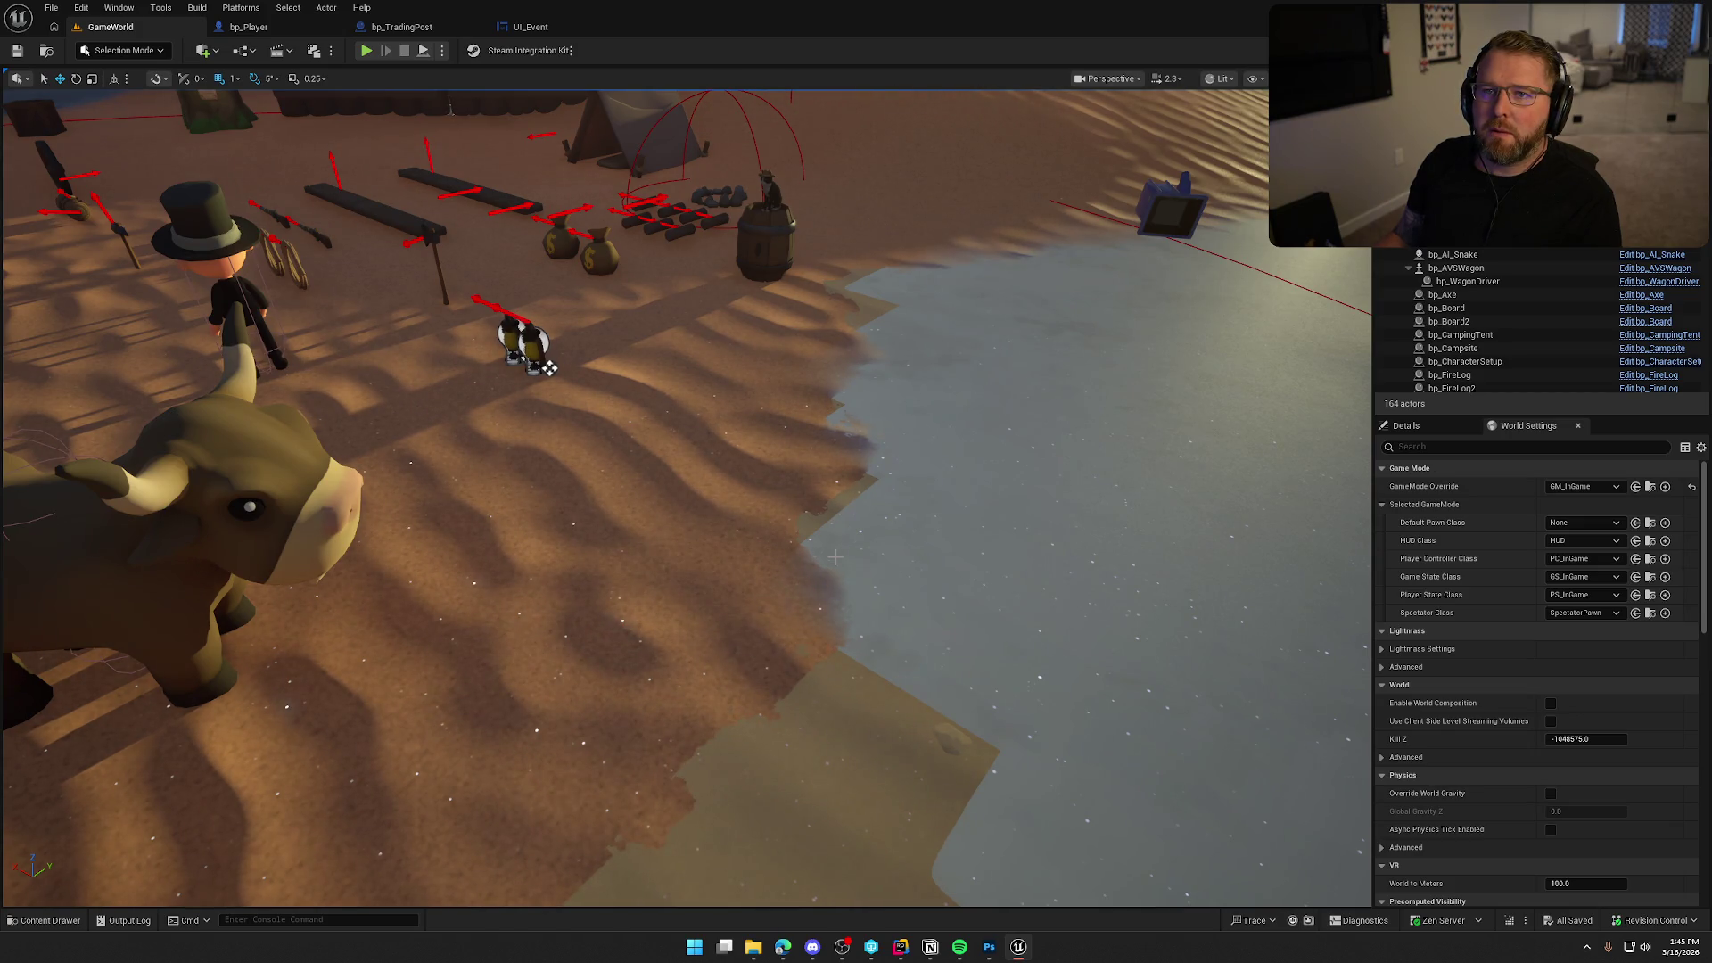
{"action": "left_click_drag", "start_coordinate": [547, 367], "coordinate": [317, 182]}
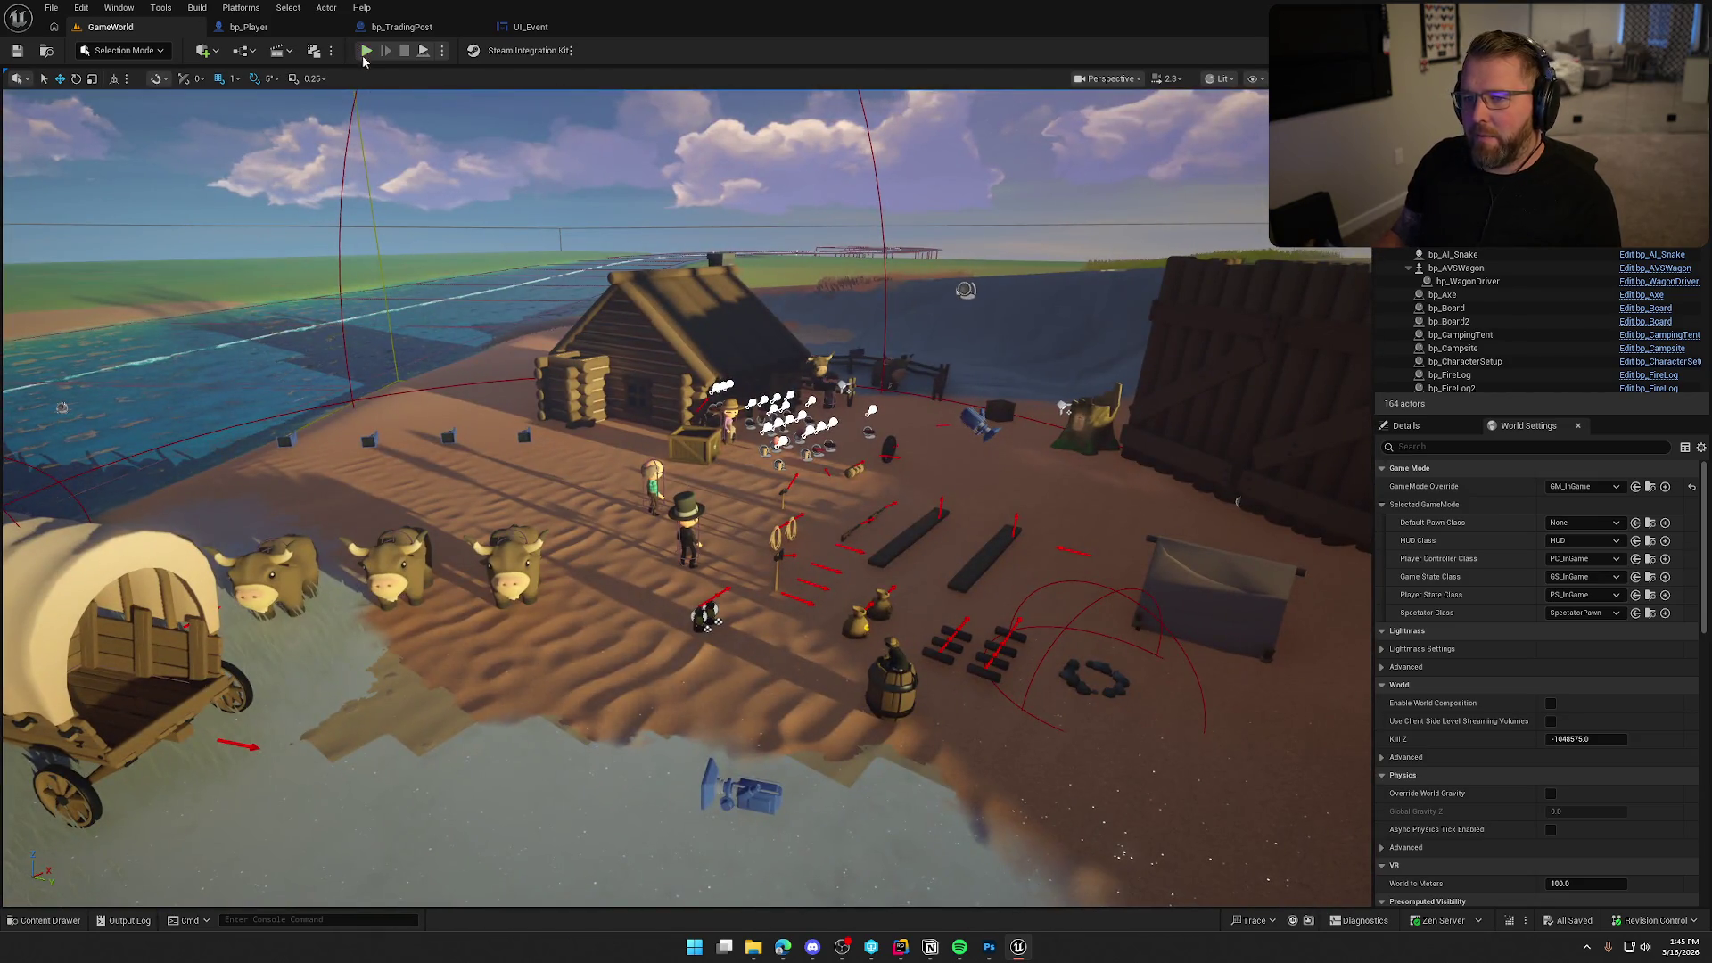
Play-test by buying a Bandage at the trading post, confirm 'Spent 10', then return to bp_TradingPost.
{"action": "key", "text": "alt+p"}
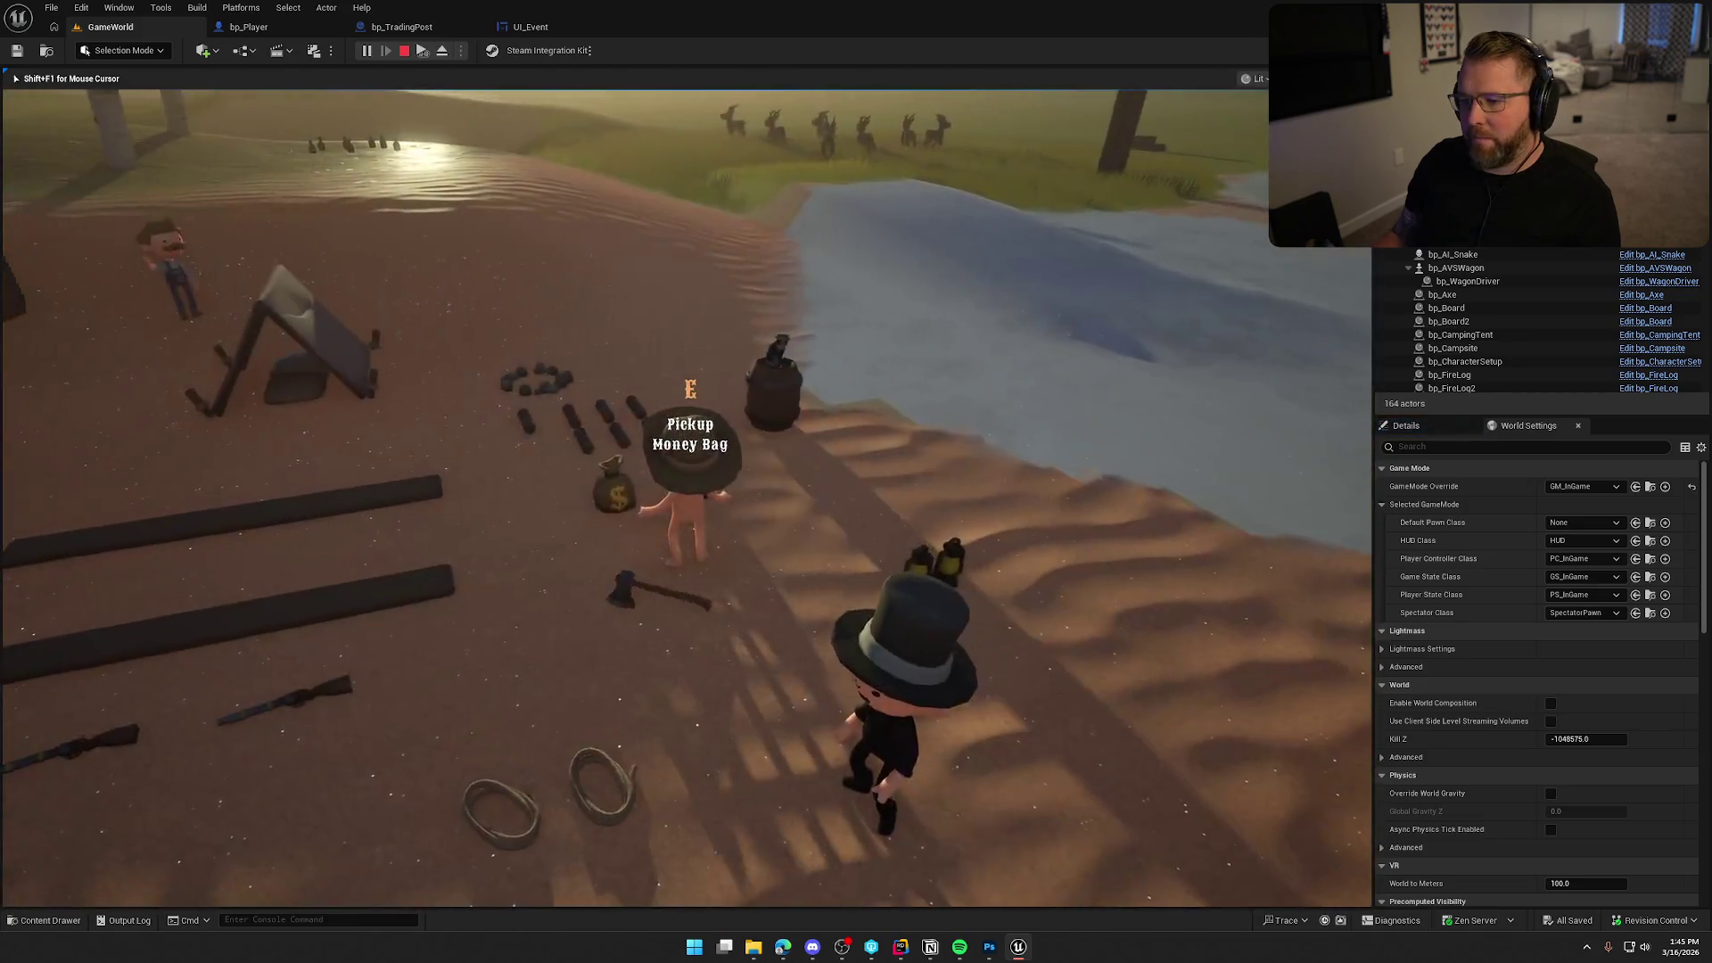
{"action": "key", "text": "w"}
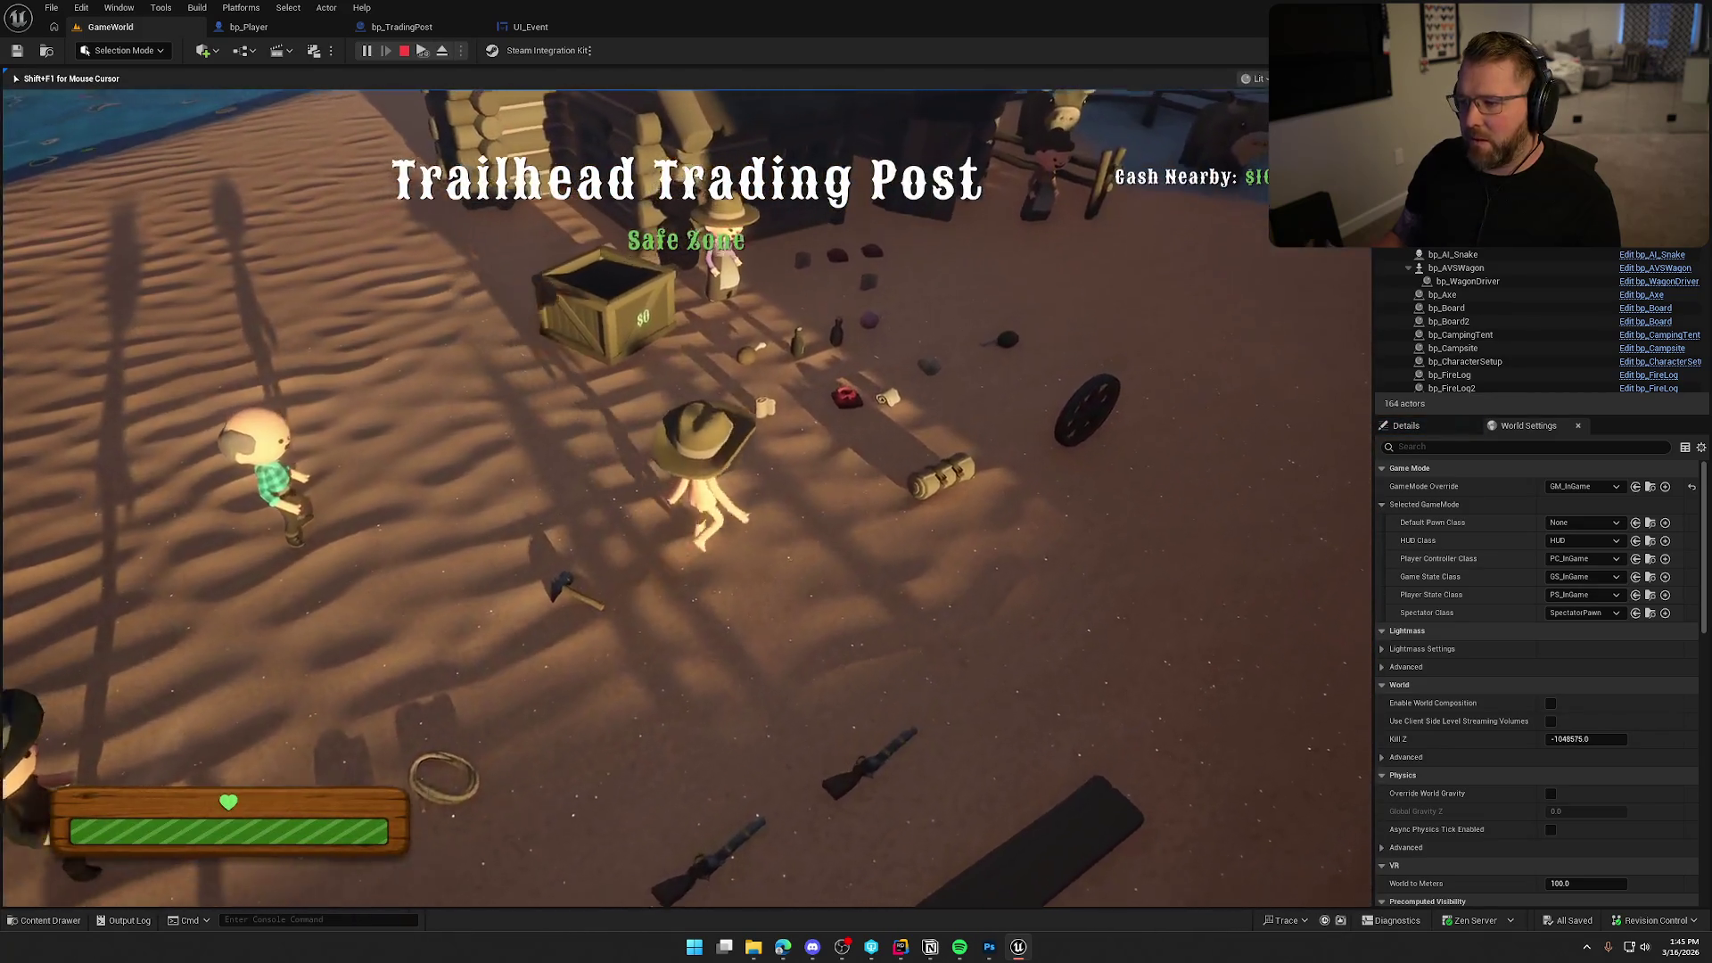
{"action": "key", "text": "e"}
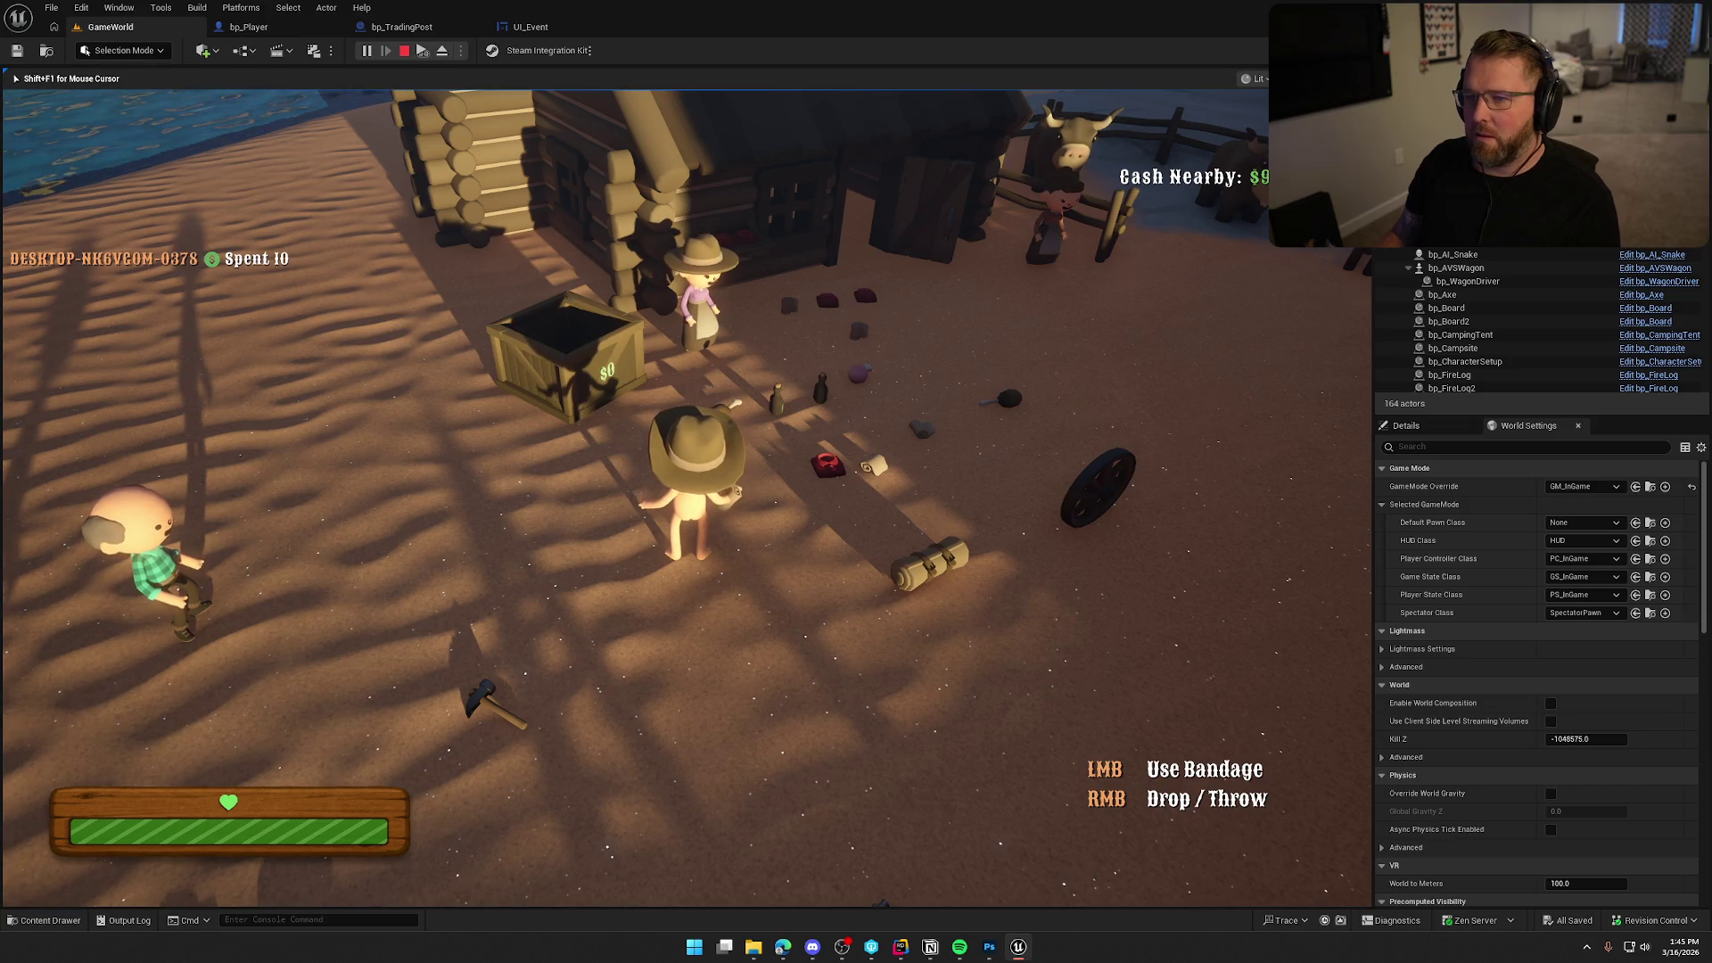
{"action": "key", "text": "Escape"}
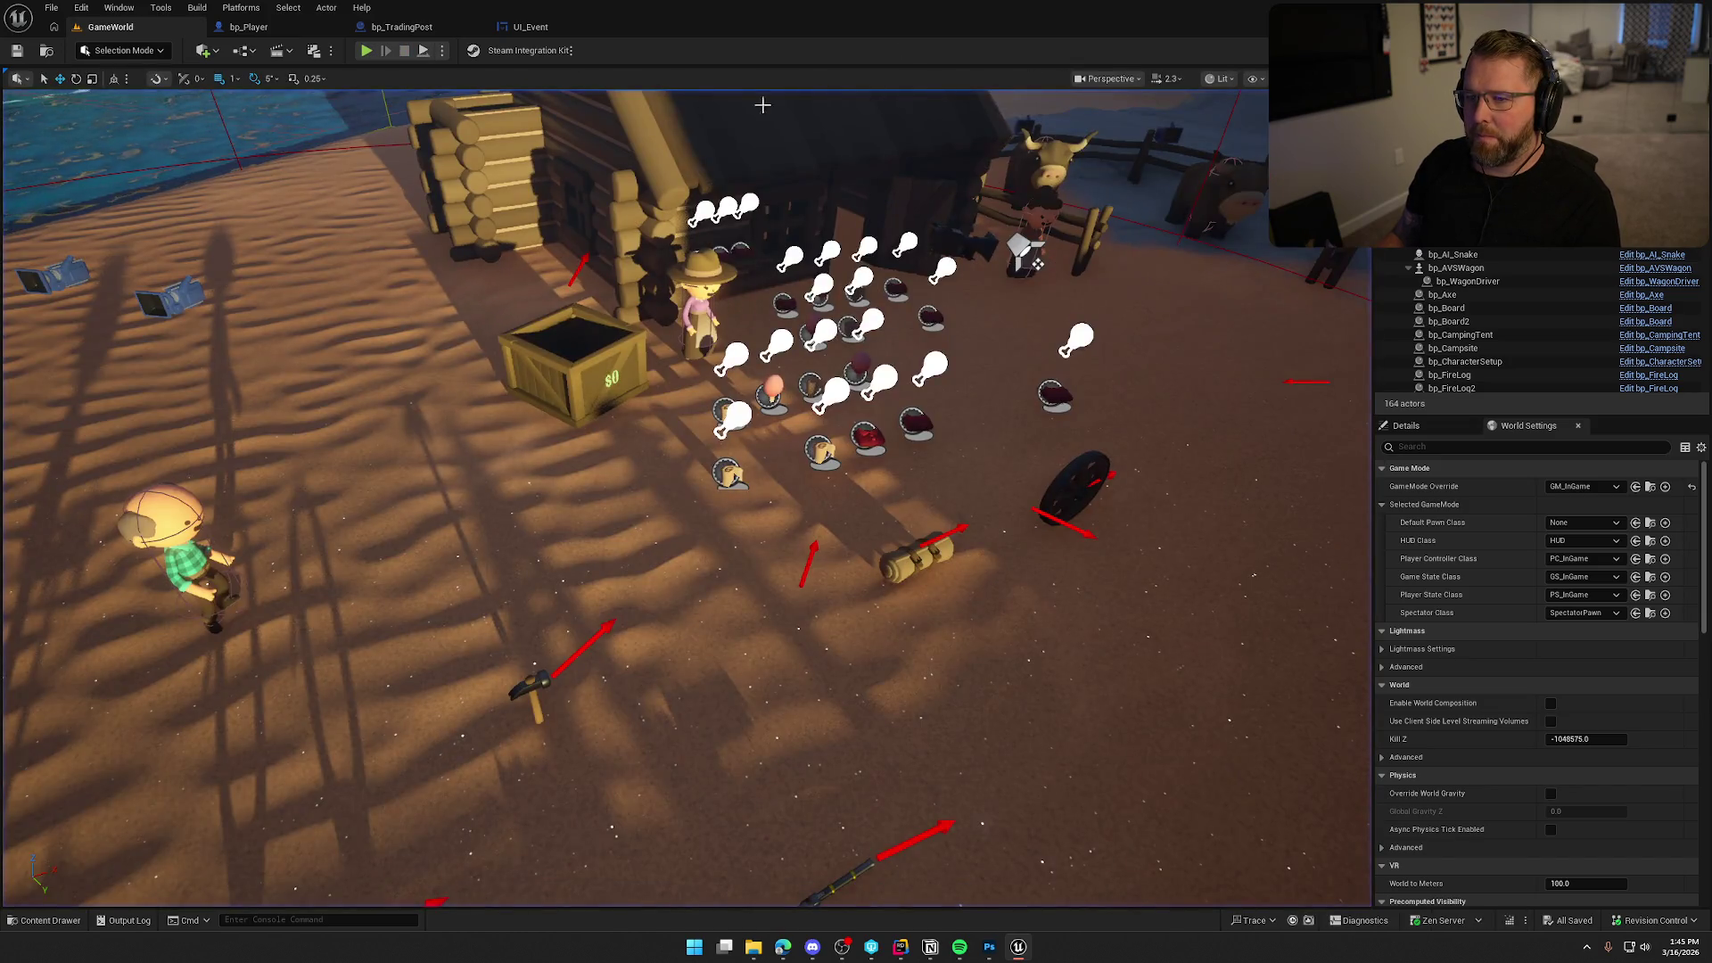
{"action": "left_click", "coordinate": [425, 30]}
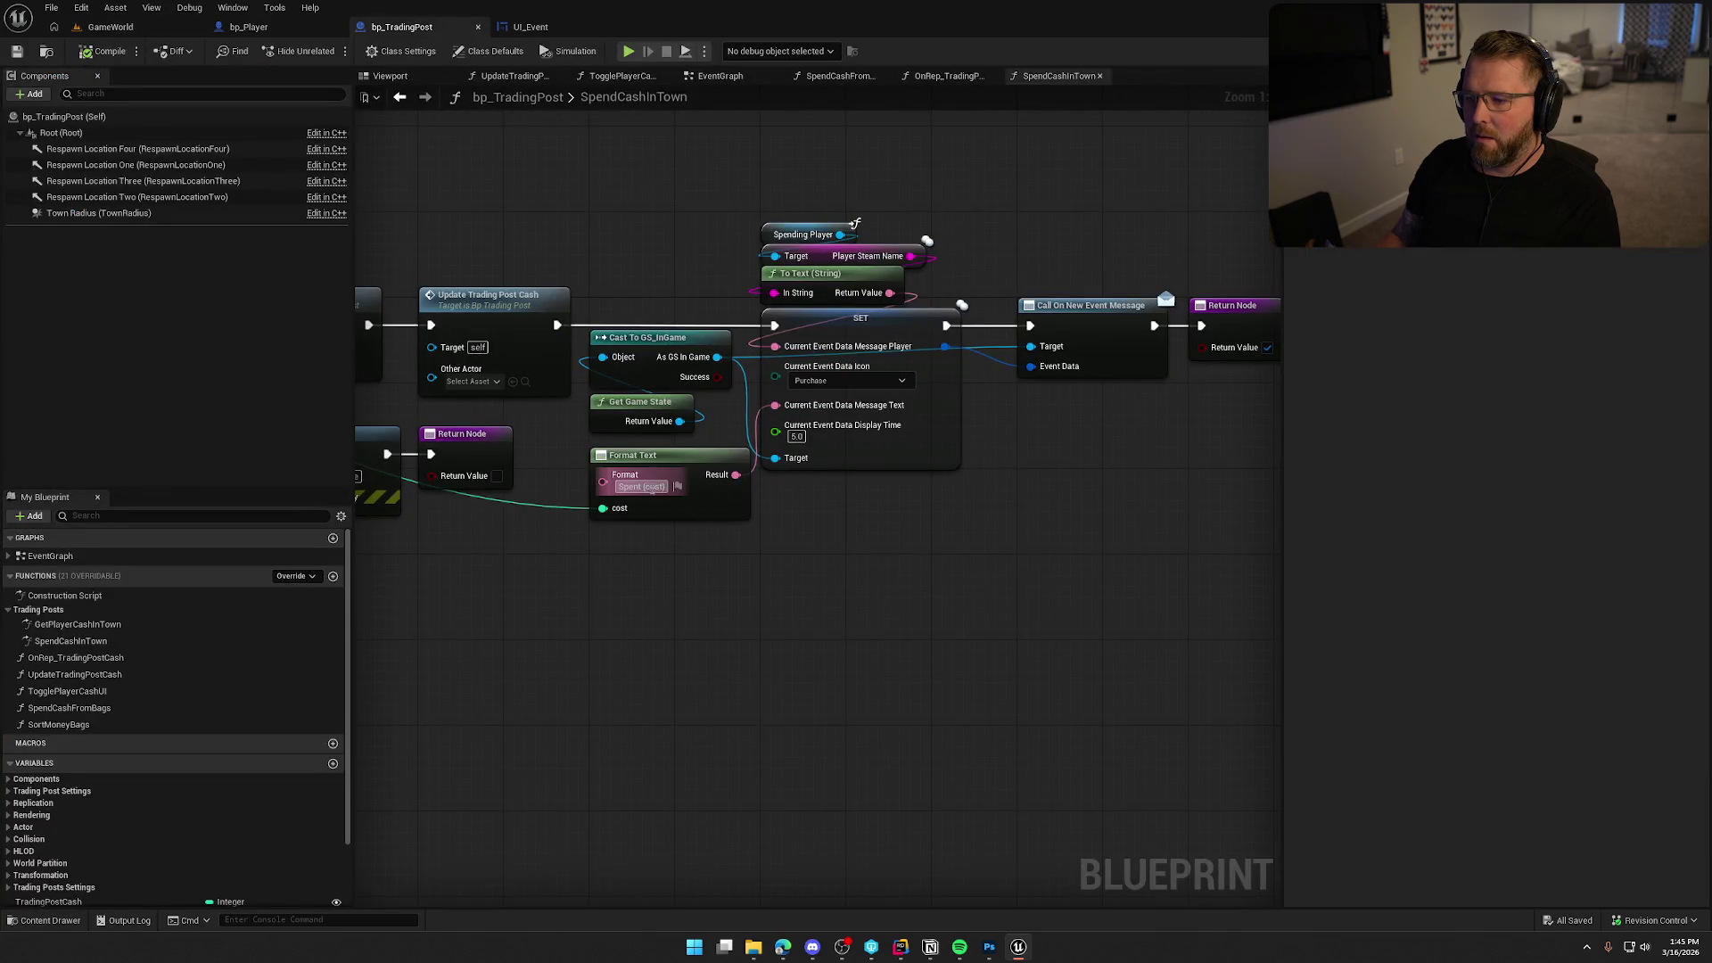